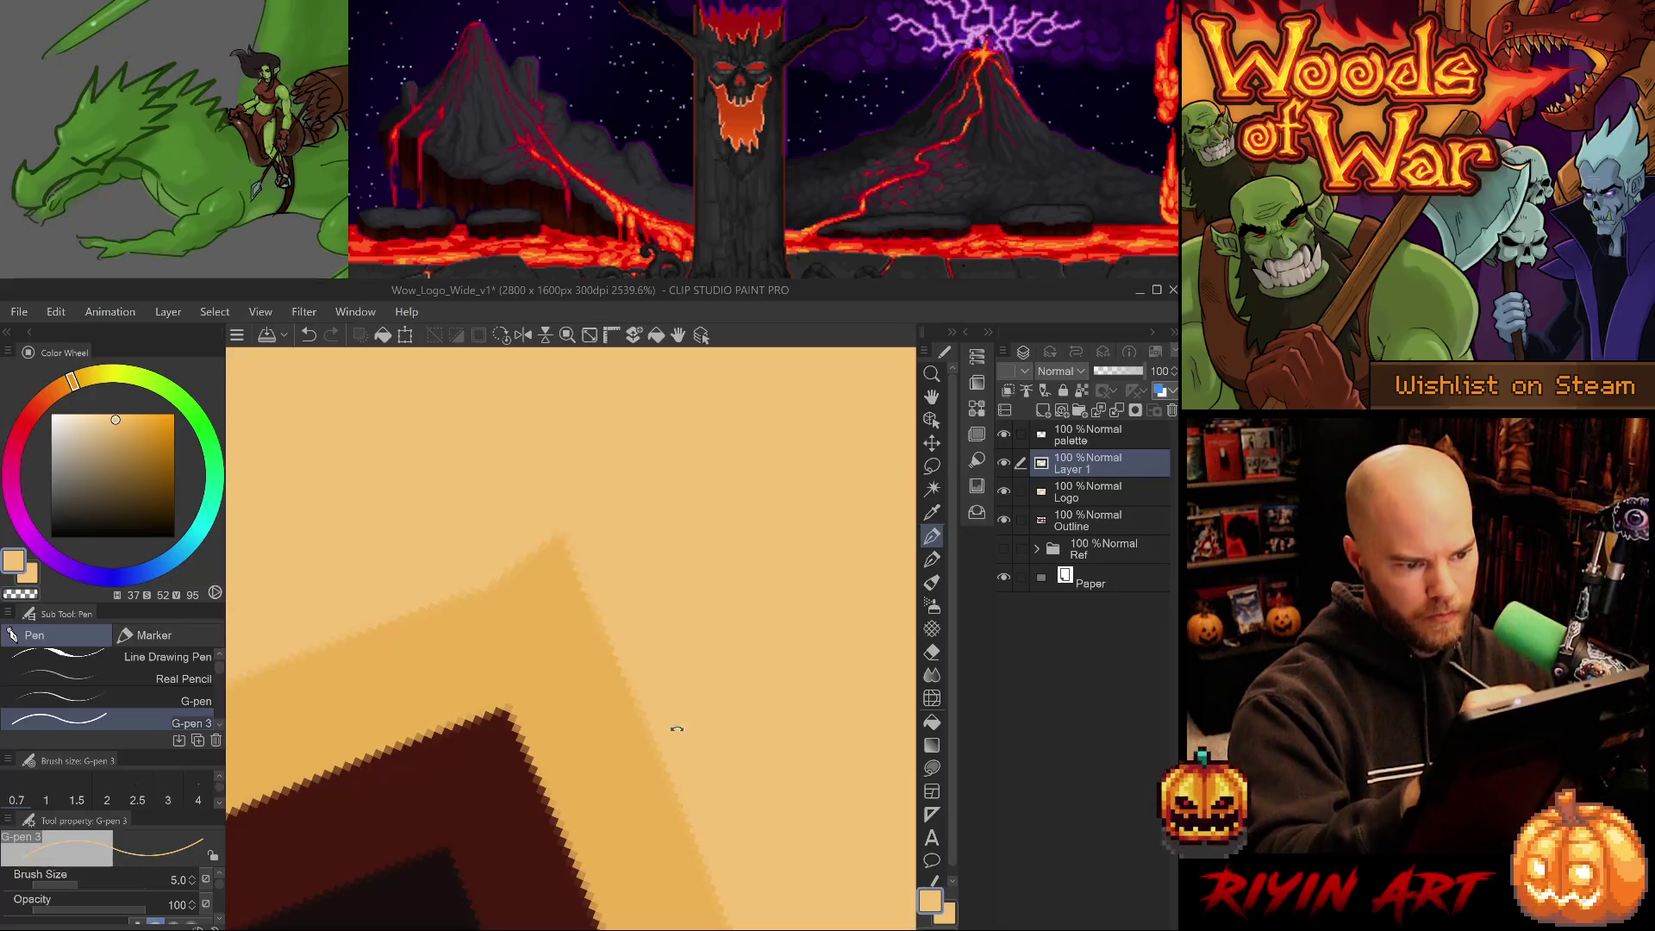
# Reshape the peak of the W's inner shading with a light orange stroke.
pyautogui.moveTo(470, 630); pyautogui.dragTo(526, 564)
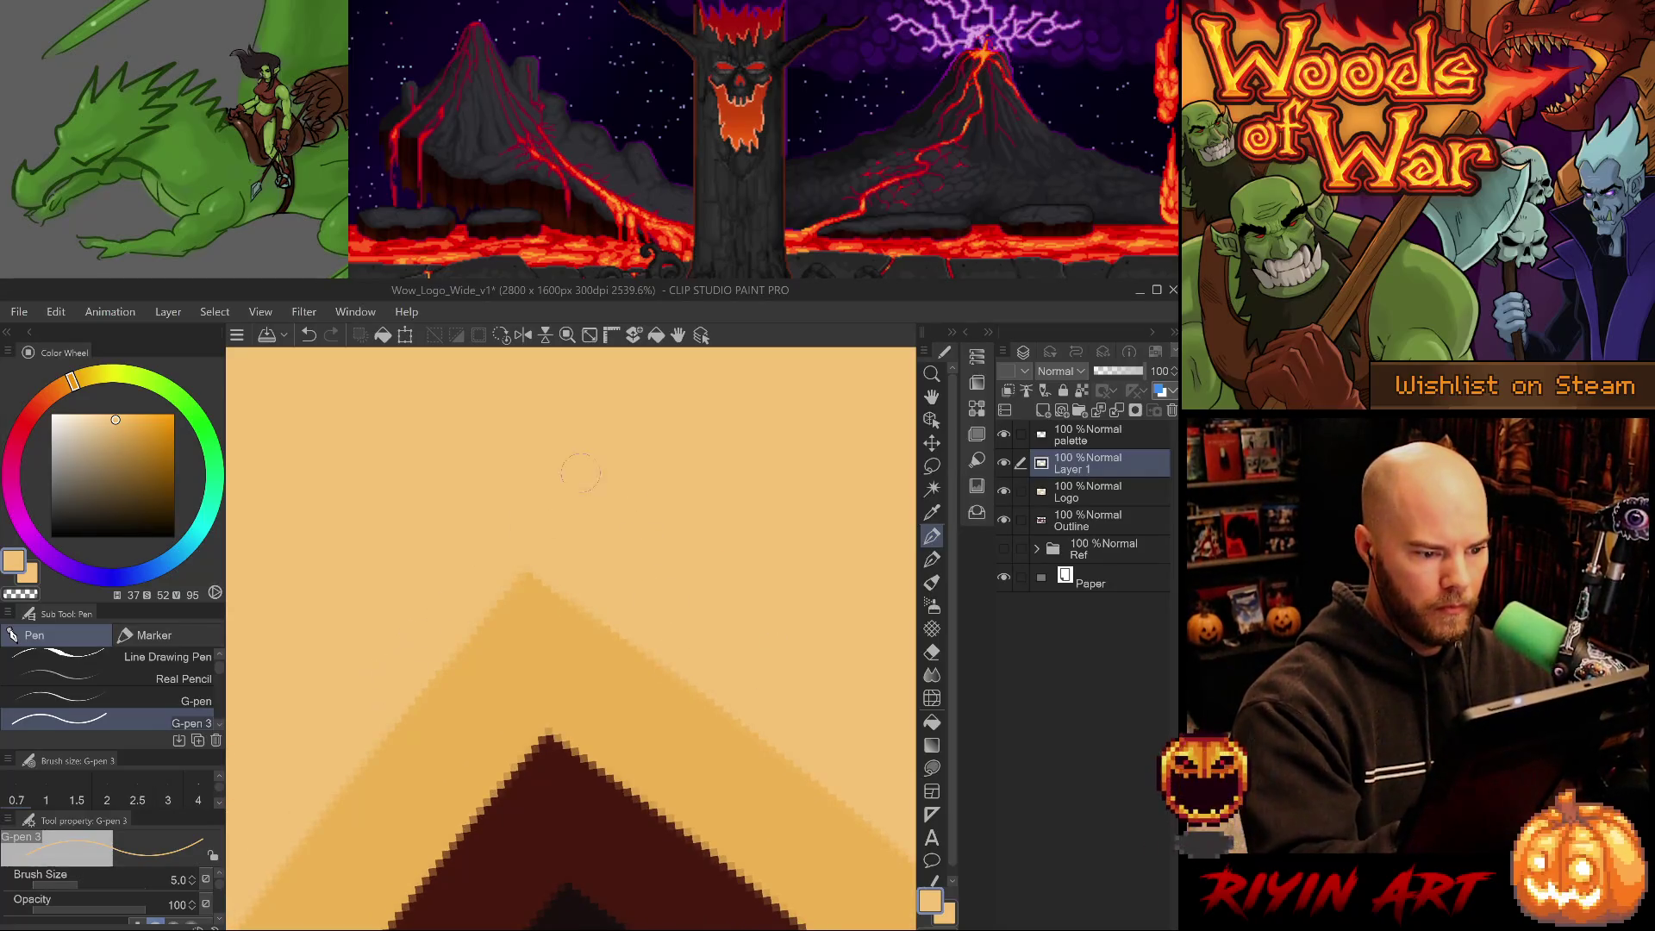
pyautogui.scroll(-5, 635, 675)
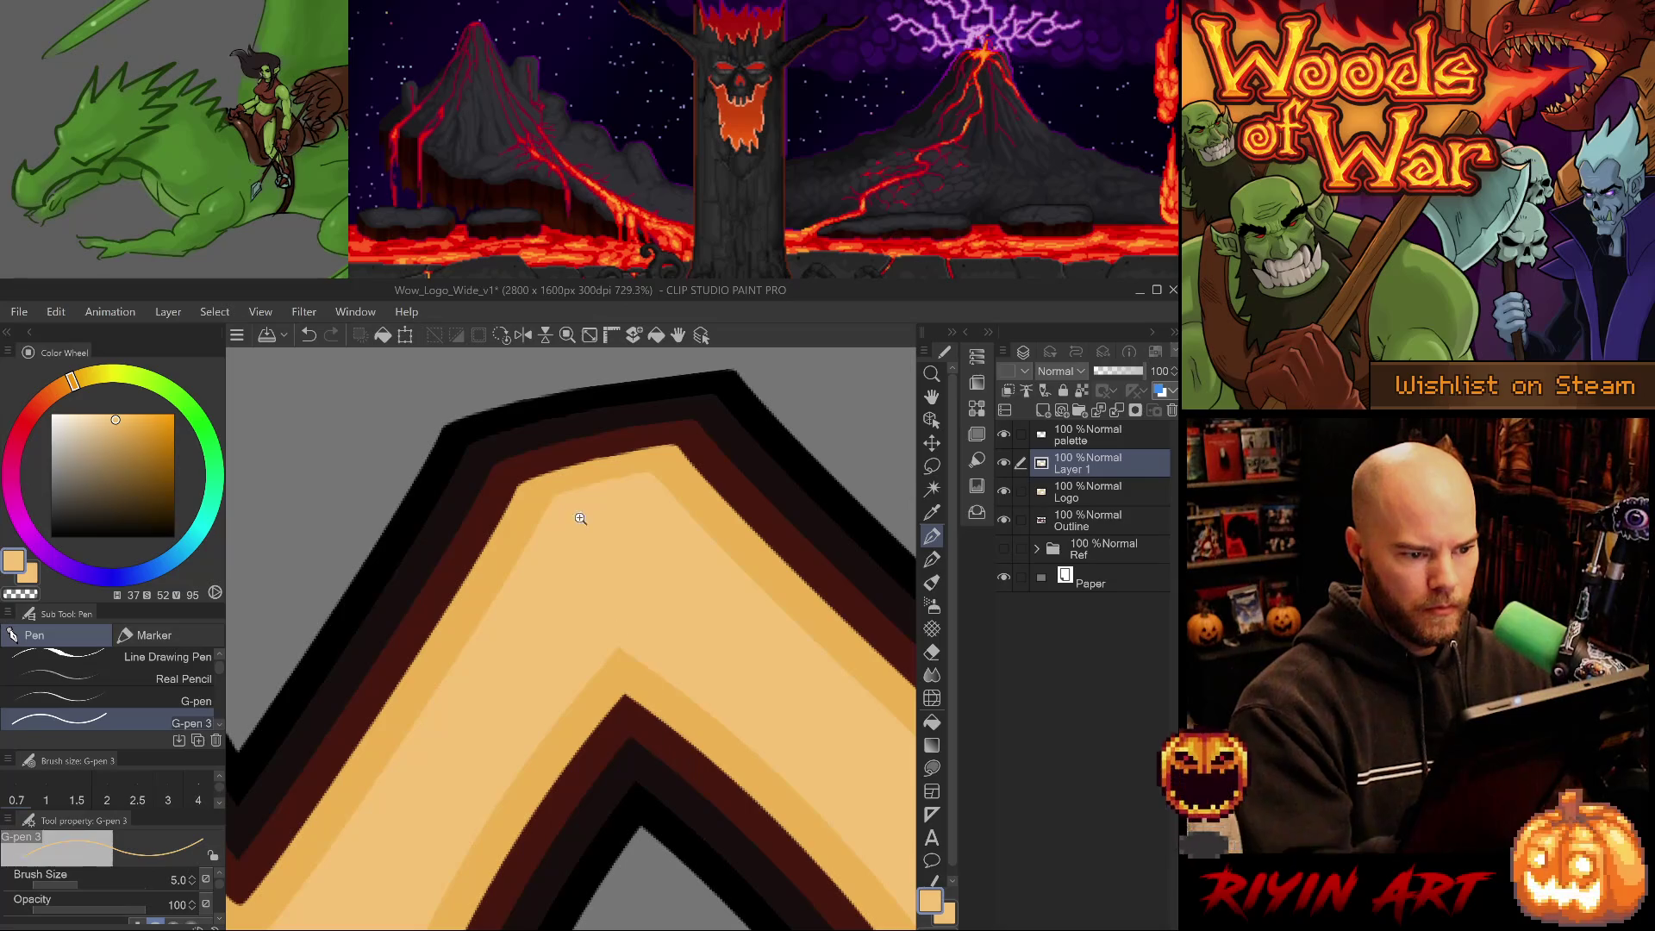
pyautogui.scroll(5, 585, 529)
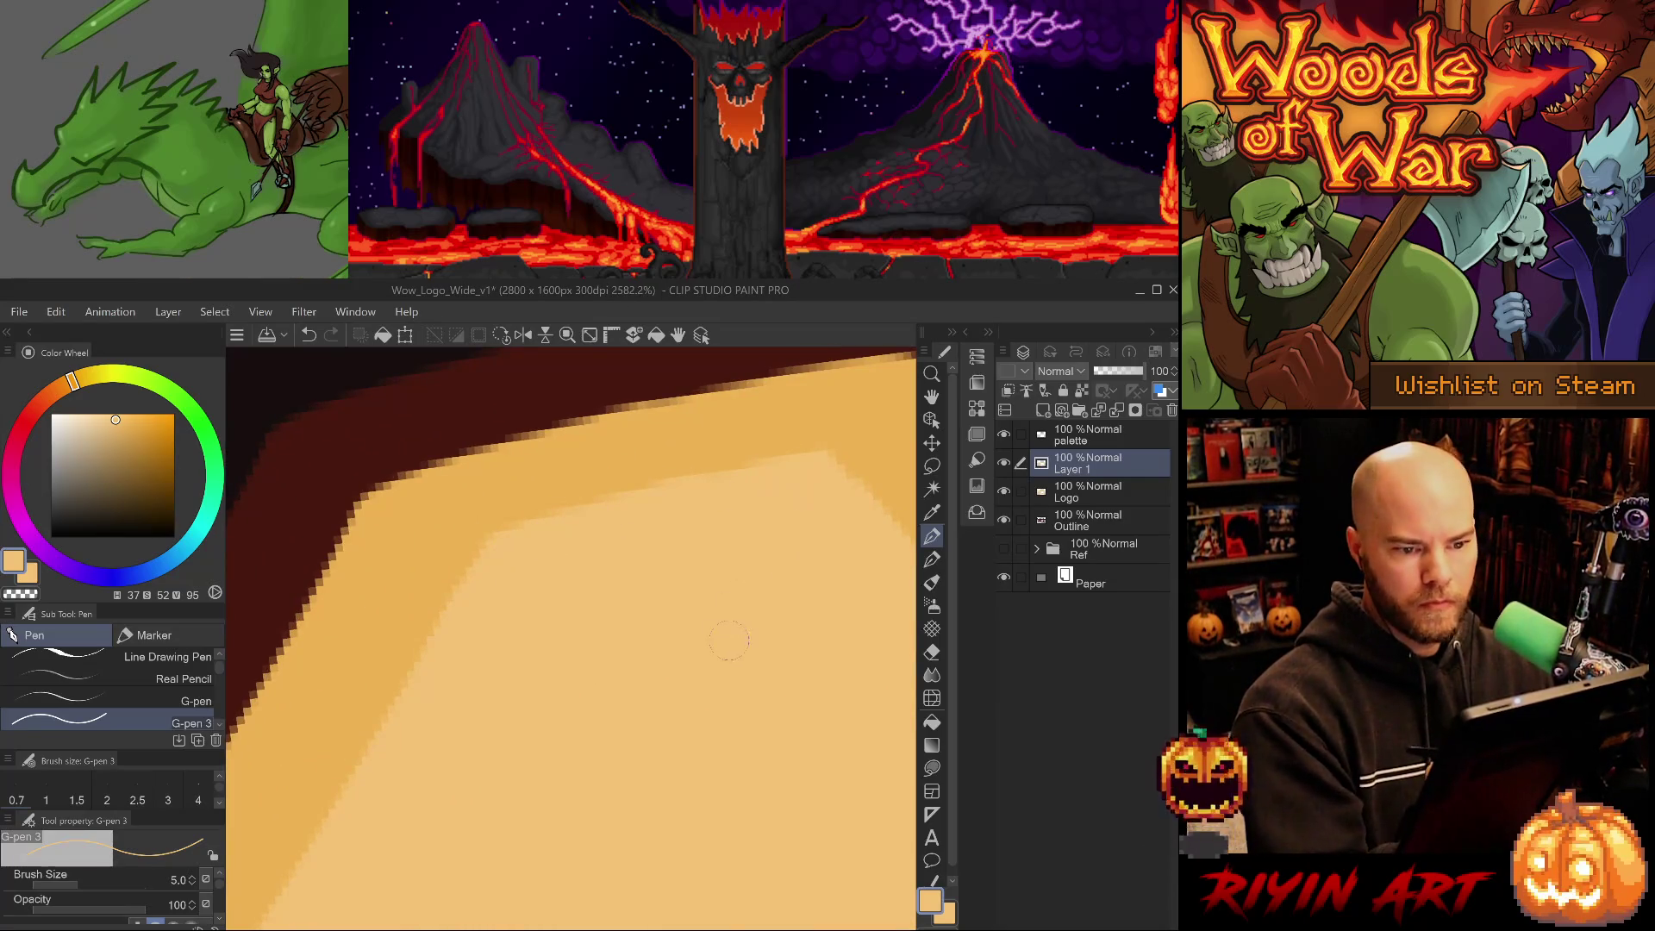
pyautogui.scroll(-8, 741, 624)
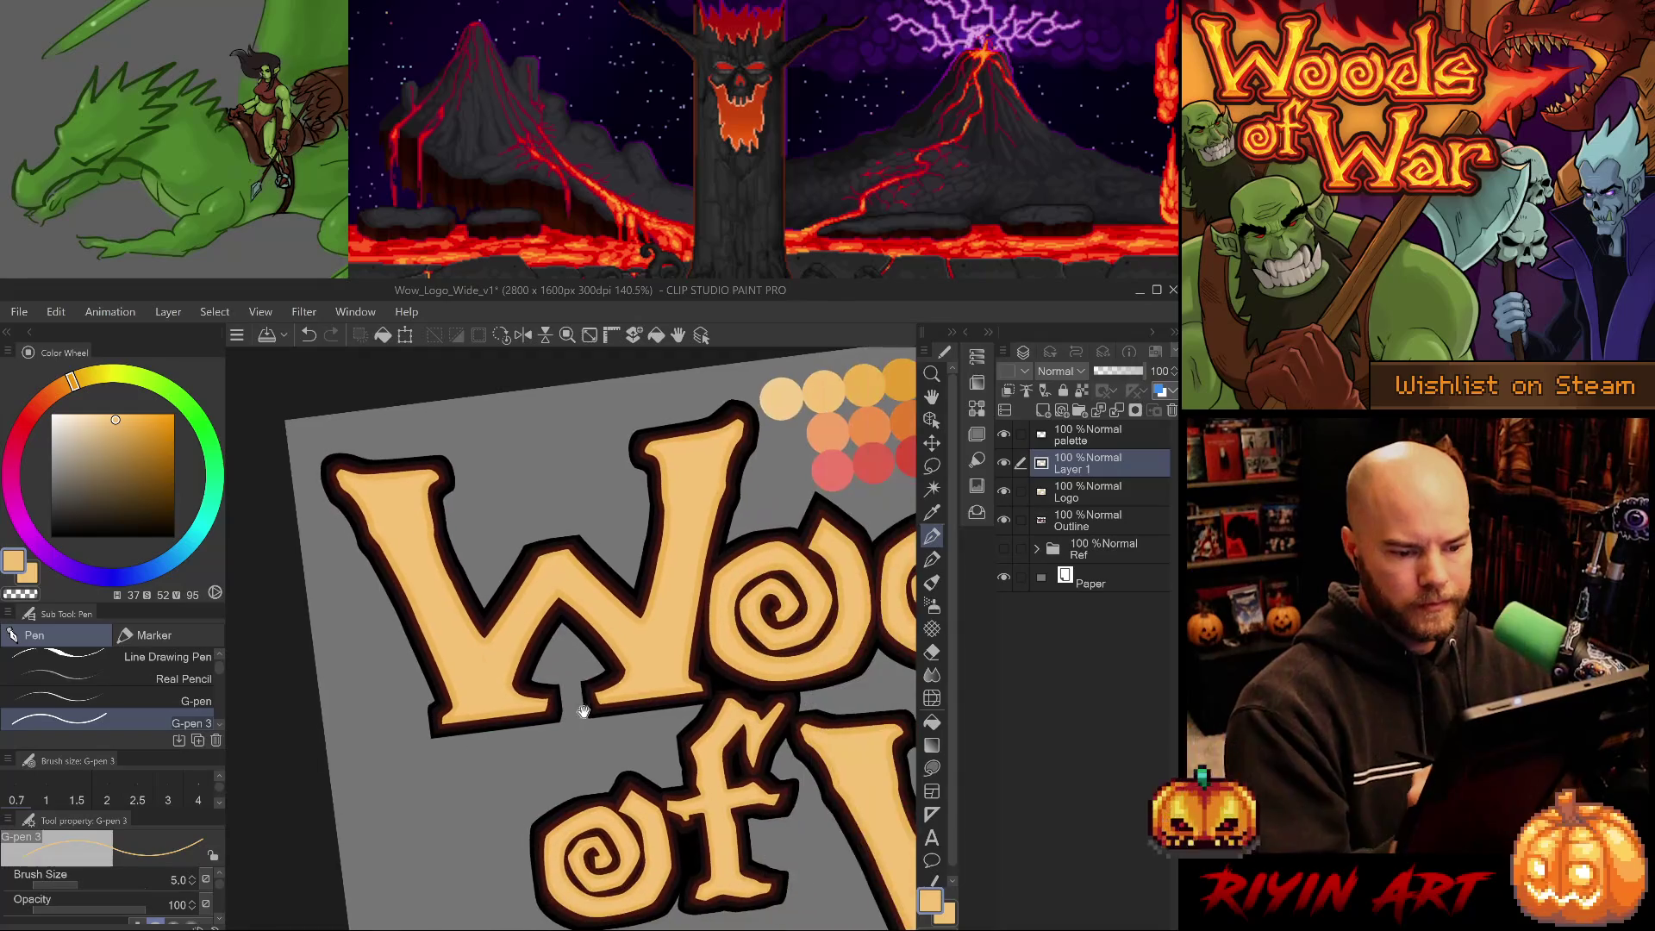
pyautogui.scroll(8, 642, 700)
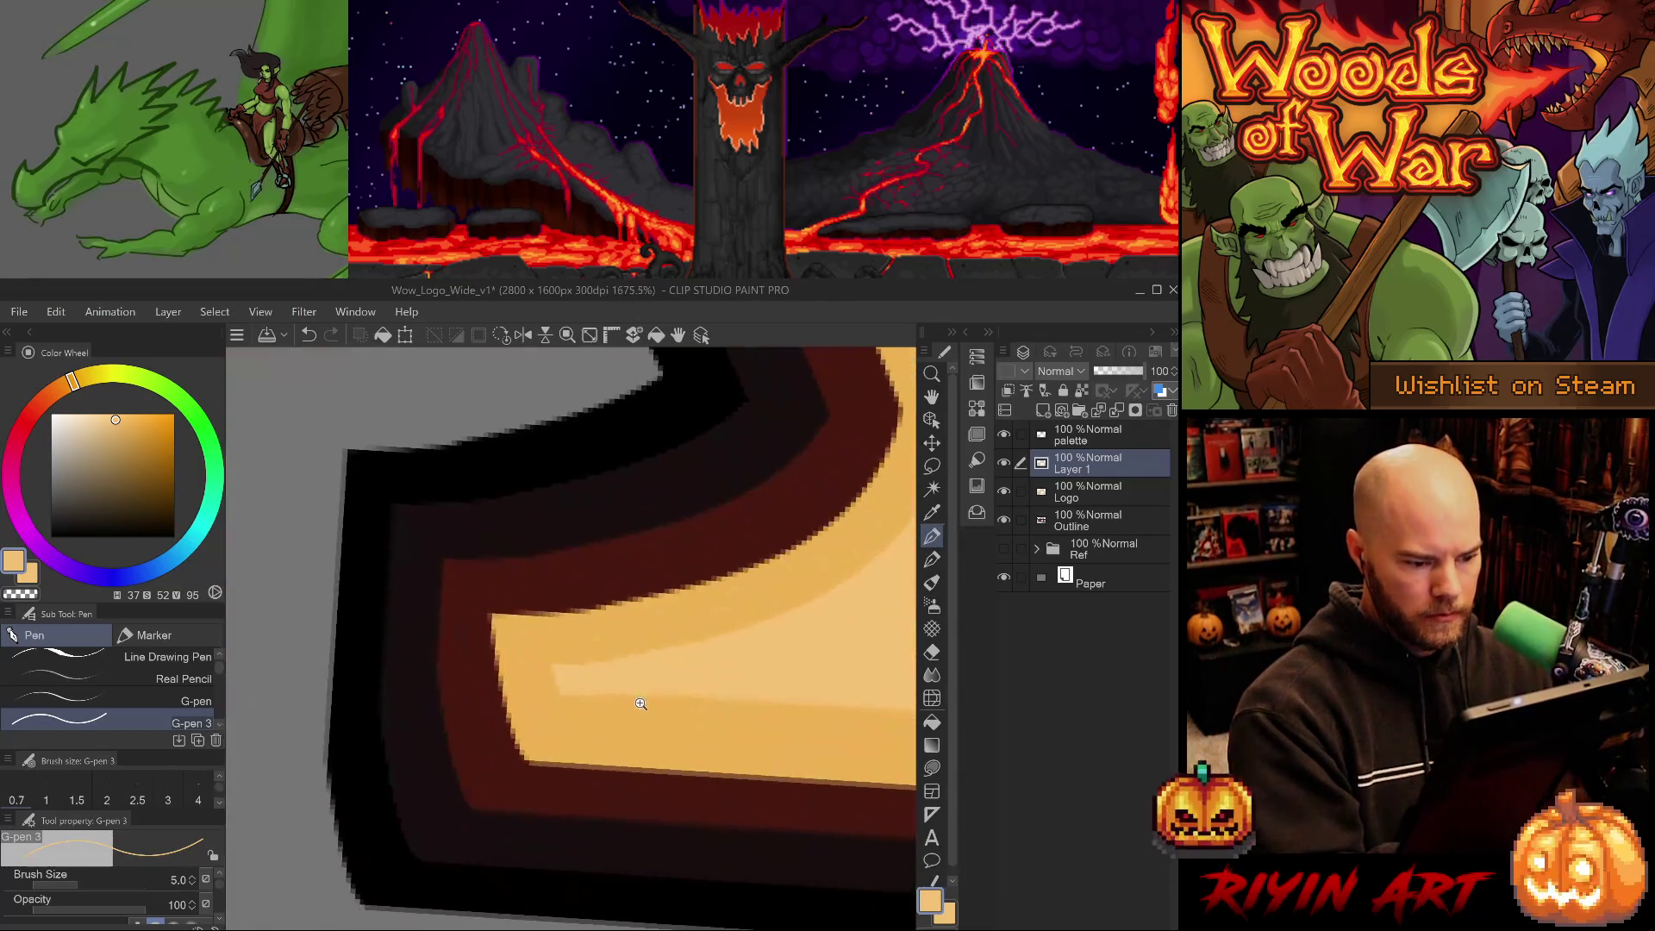
pyautogui.scroll(-5, 716, 758)
pyautogui.scroll(2, 655, 755)
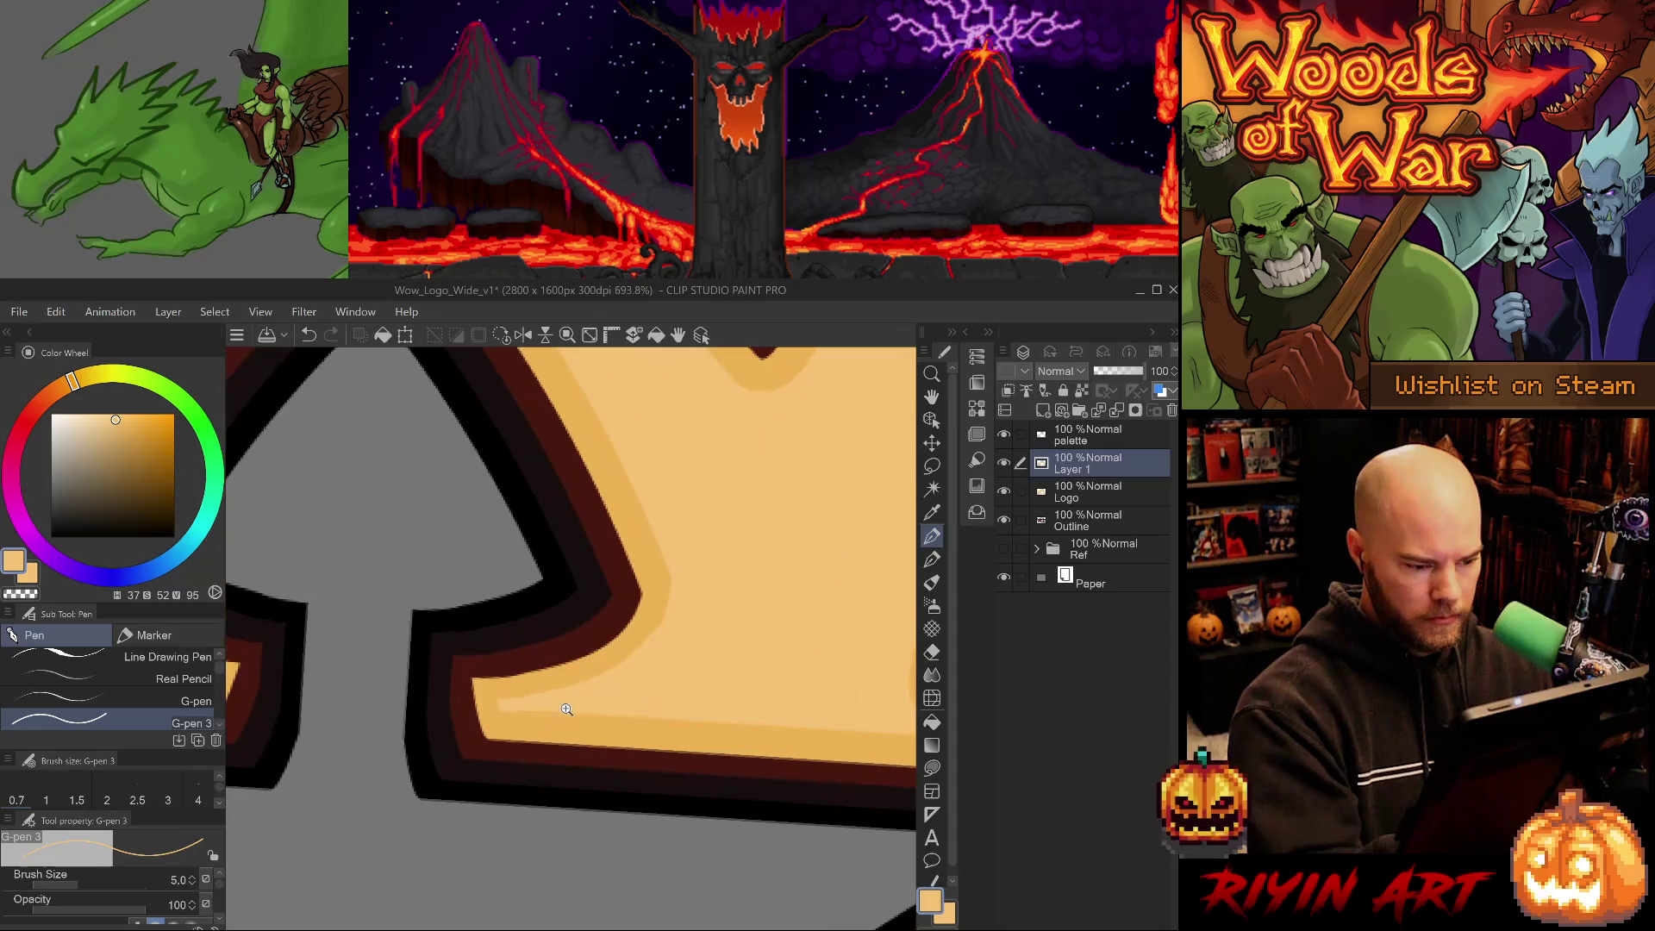
# Erase stray shading around the W's notch and the lower-left and lower-right arms.
pyautogui.press('e')
pyautogui.moveTo(597, 761); pyautogui.dragTo(780, 762)
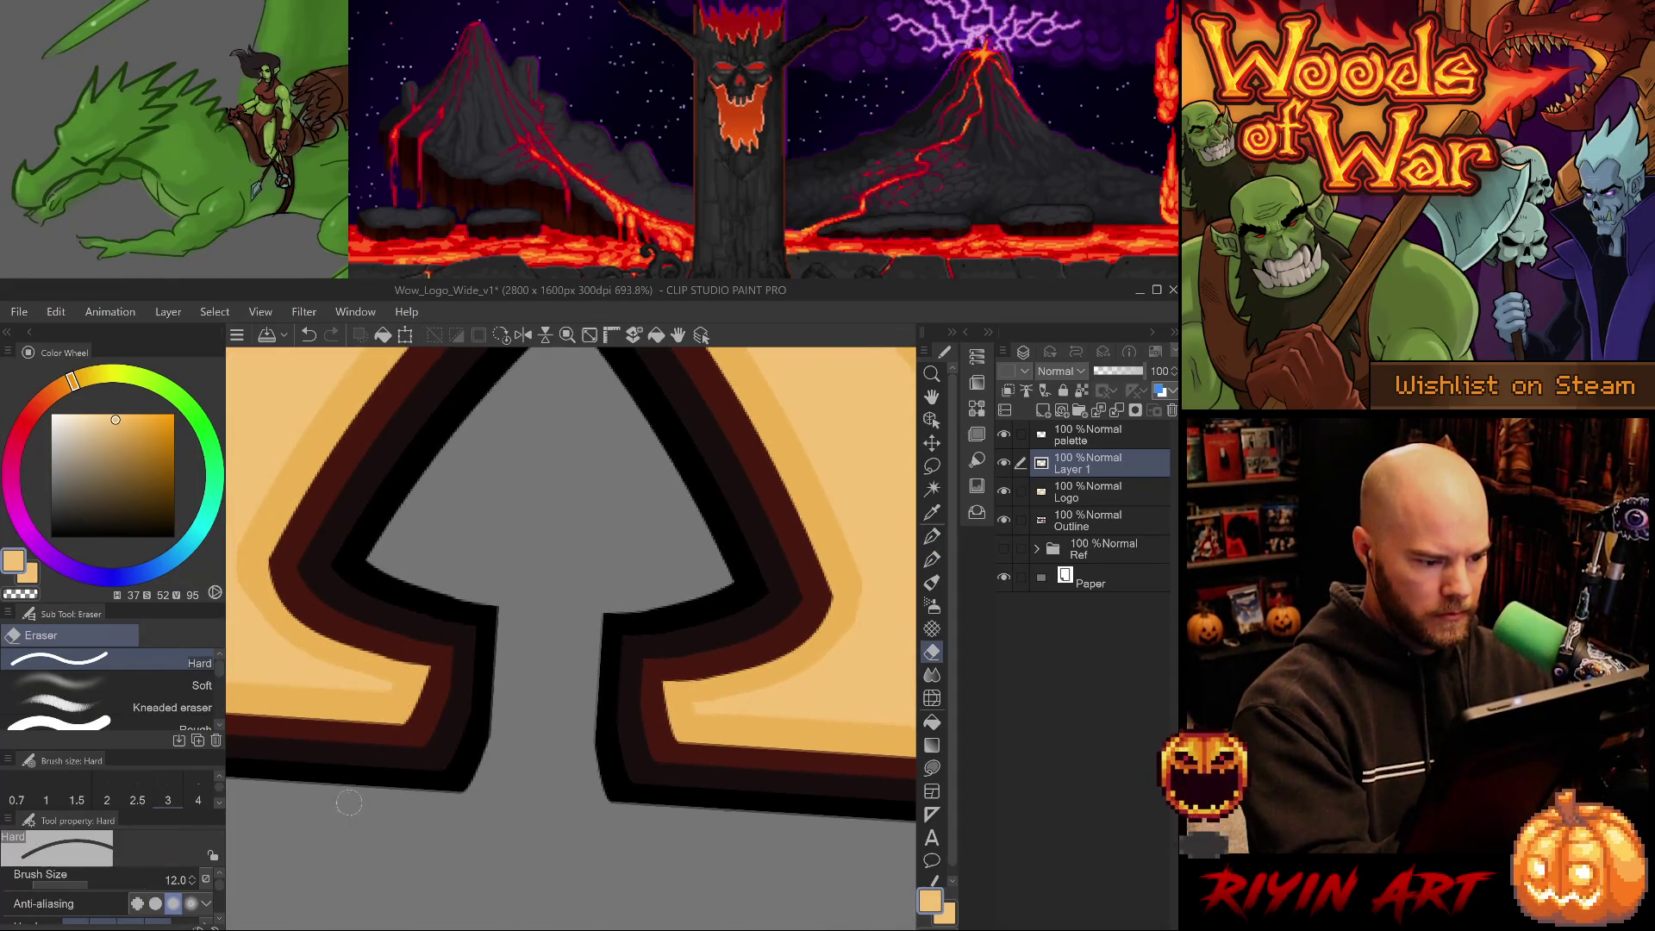
pyautogui.moveTo(408, 861)
pyautogui.mouseDown()
pyautogui.moveTo(344, 809)
pyautogui.moveTo(576, 742)
pyautogui.moveTo(547, 757)
pyautogui.mouseUp()
pyautogui.moveTo(862, 681); pyautogui.dragTo(547, 819)
# Redo the corner with a short light orange stroke using a finer pen.
pyautogui.press('p')
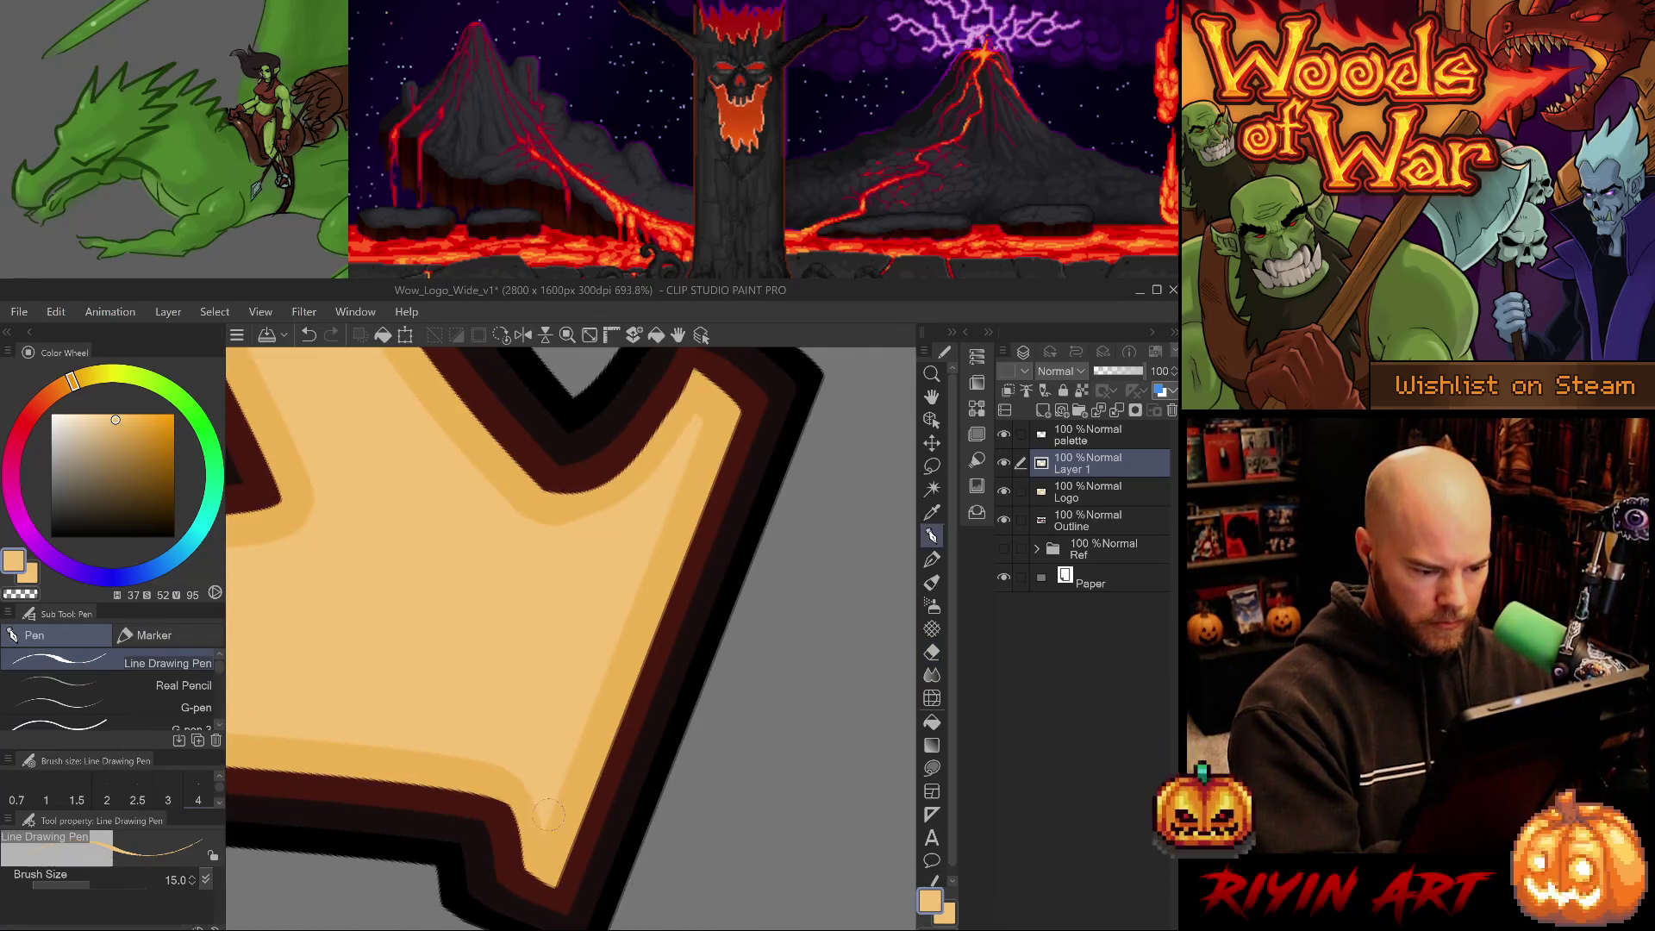
pyautogui.hotkey('ctrl', 'z')
pyautogui.press('p')
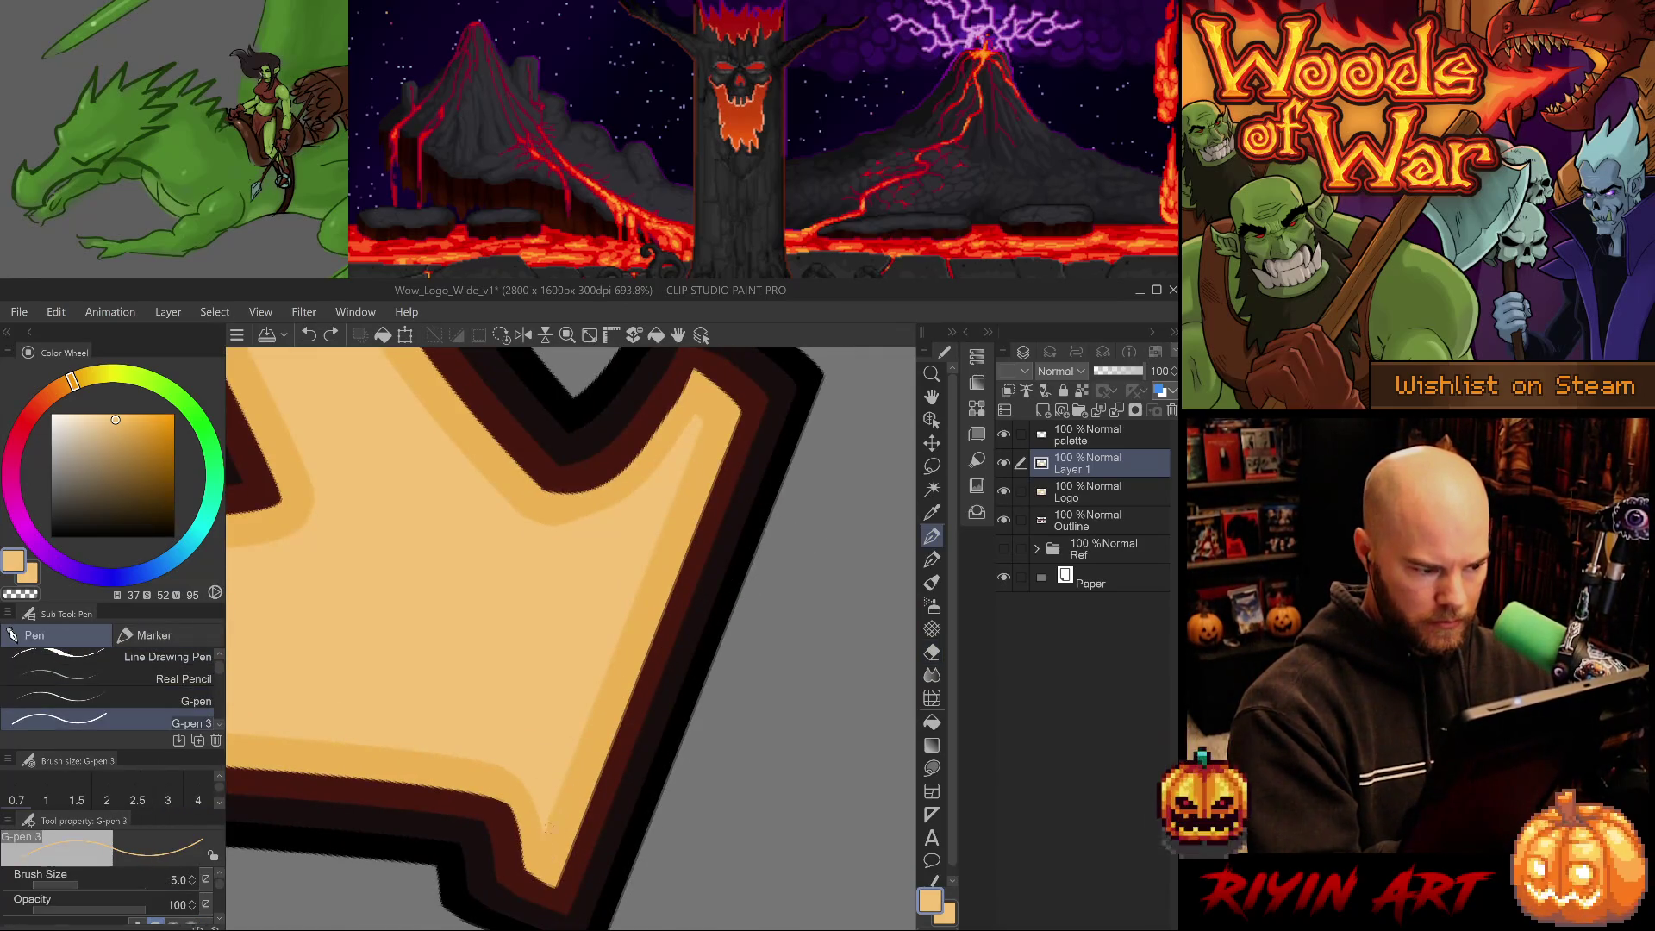
pyautogui.moveTo(546, 814); pyautogui.dragTo(546, 838)
# Erase the shading edges at the remaining corners of the tilted W.
pyautogui.press('e')
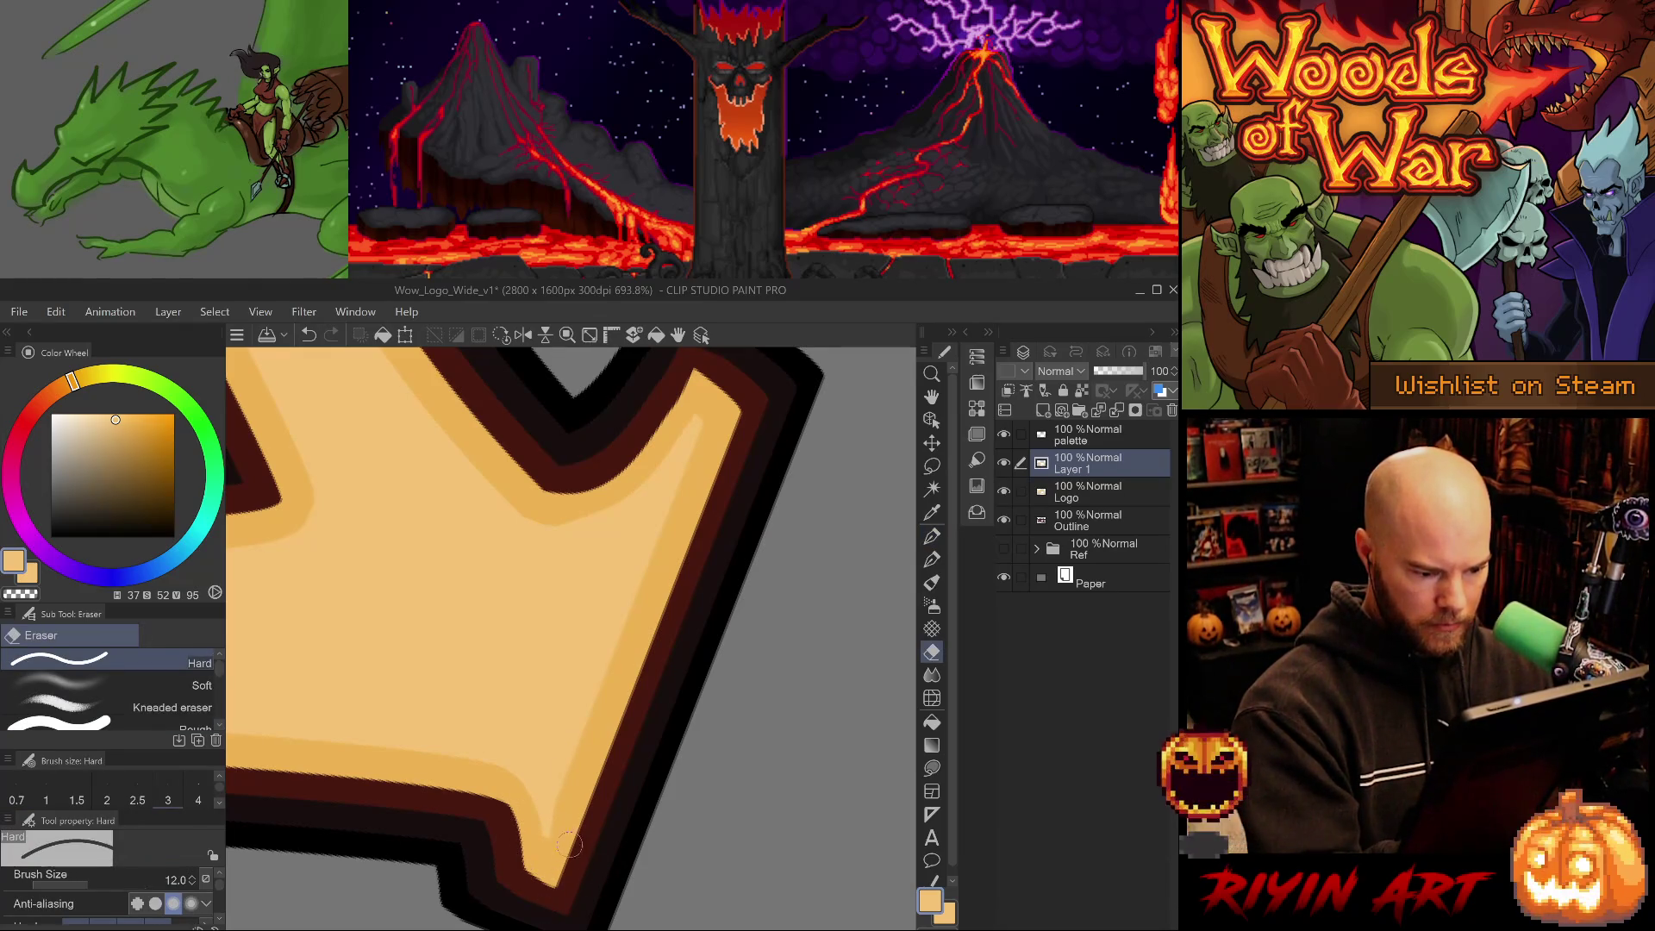
pyautogui.moveTo(578, 865)
pyautogui.mouseDown()
pyautogui.moveTo(691, 735)
pyautogui.moveTo(691, 756)
pyautogui.moveTo(708, 412)
pyautogui.mouseUp()
pyautogui.scroll(5, 606, 675)
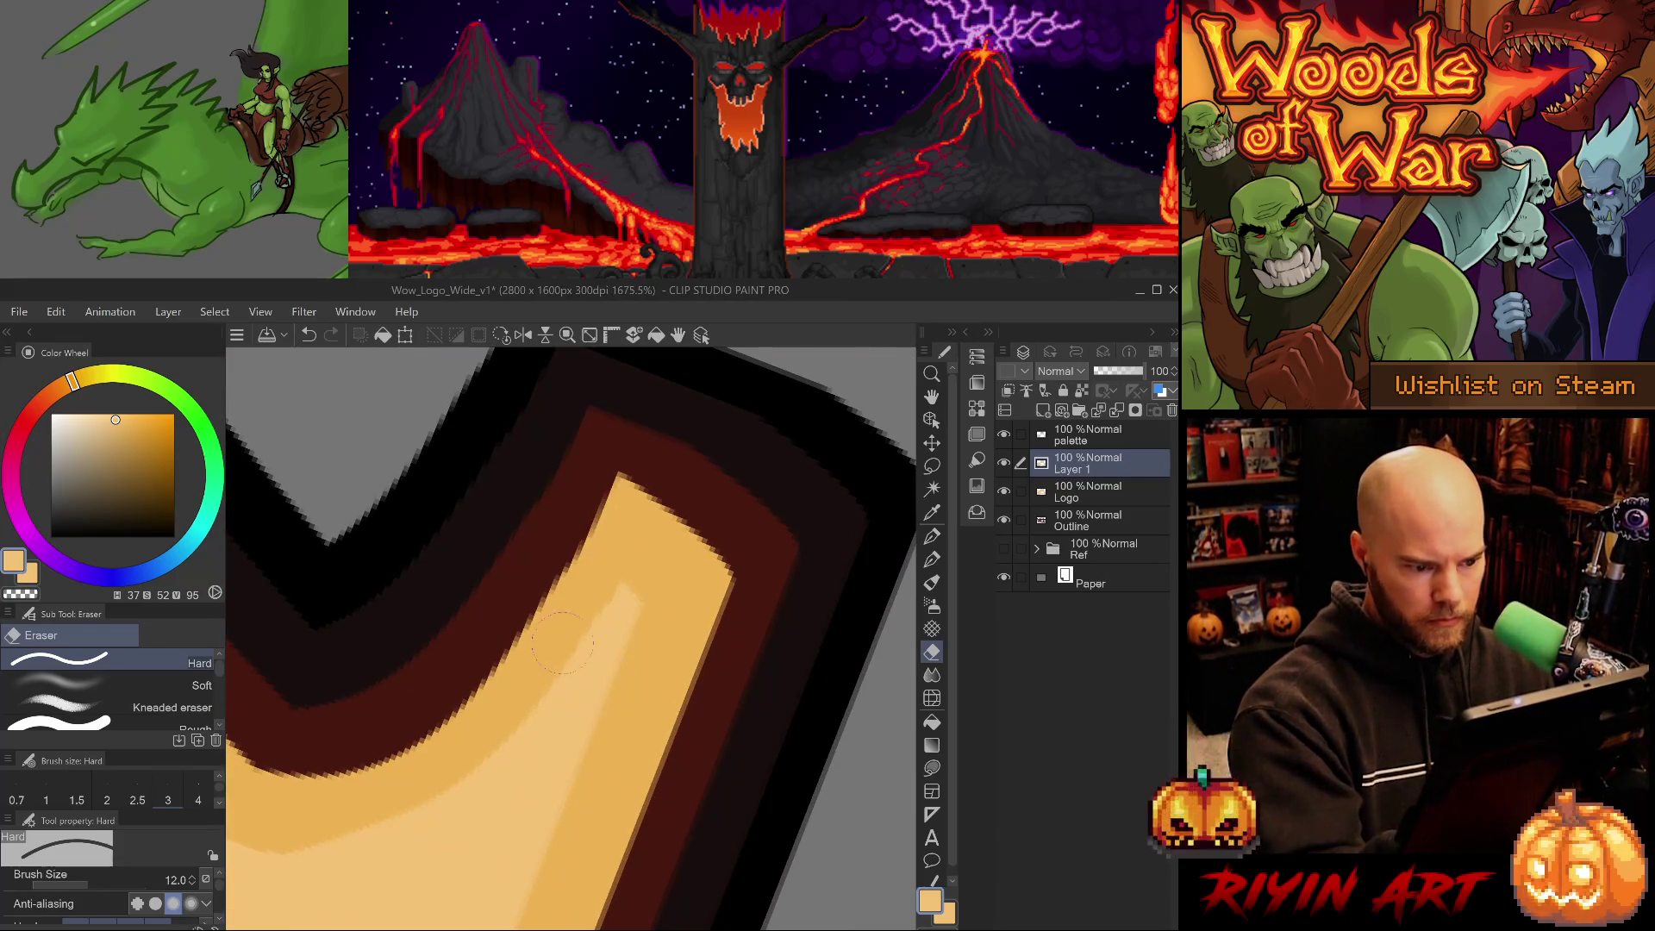
pyautogui.moveTo(739, 692)
pyautogui.mouseDown()
pyautogui.moveTo(476, 550)
pyautogui.moveTo(563, 597)
pyautogui.mouseUp()
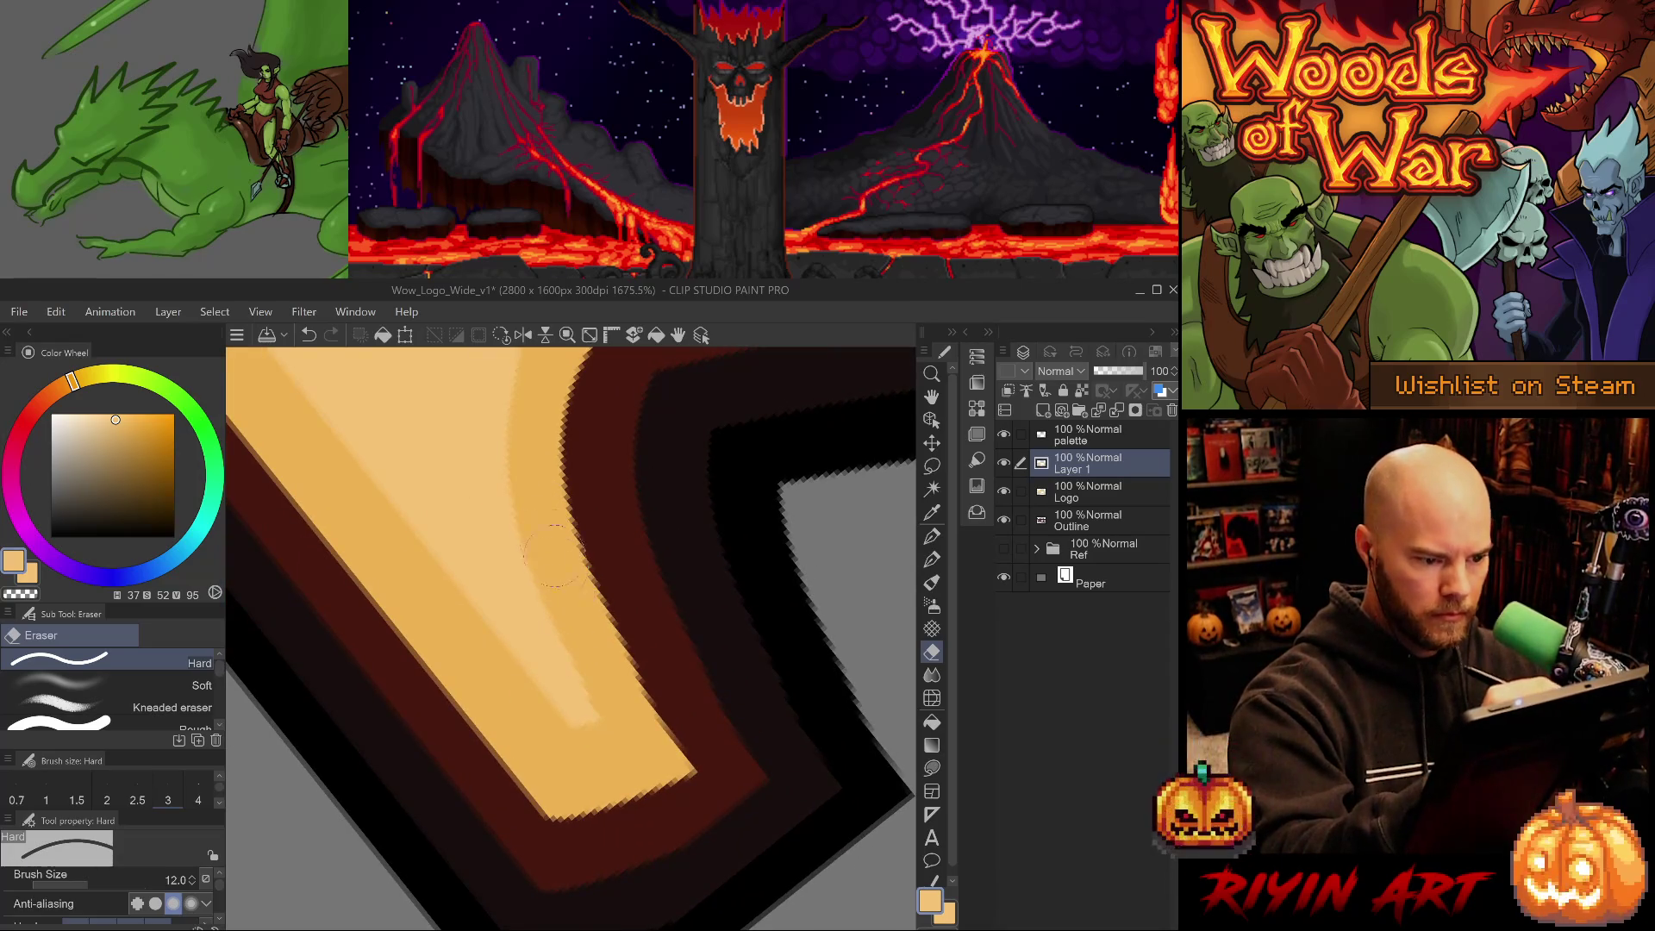
pyautogui.moveTo(647, 731)
pyautogui.mouseDown()
pyautogui.moveTo(720, 654)
pyautogui.moveTo(731, 670)
pyautogui.mouseUp()
pyautogui.scroll(-10, 731, 671)
pyautogui.moveTo(706, 758)
pyautogui.mouseDown()
pyautogui.moveTo(646, 861)
pyautogui.moveTo(724, 871)
pyautogui.moveTo(558, 579)
pyautogui.mouseUp()
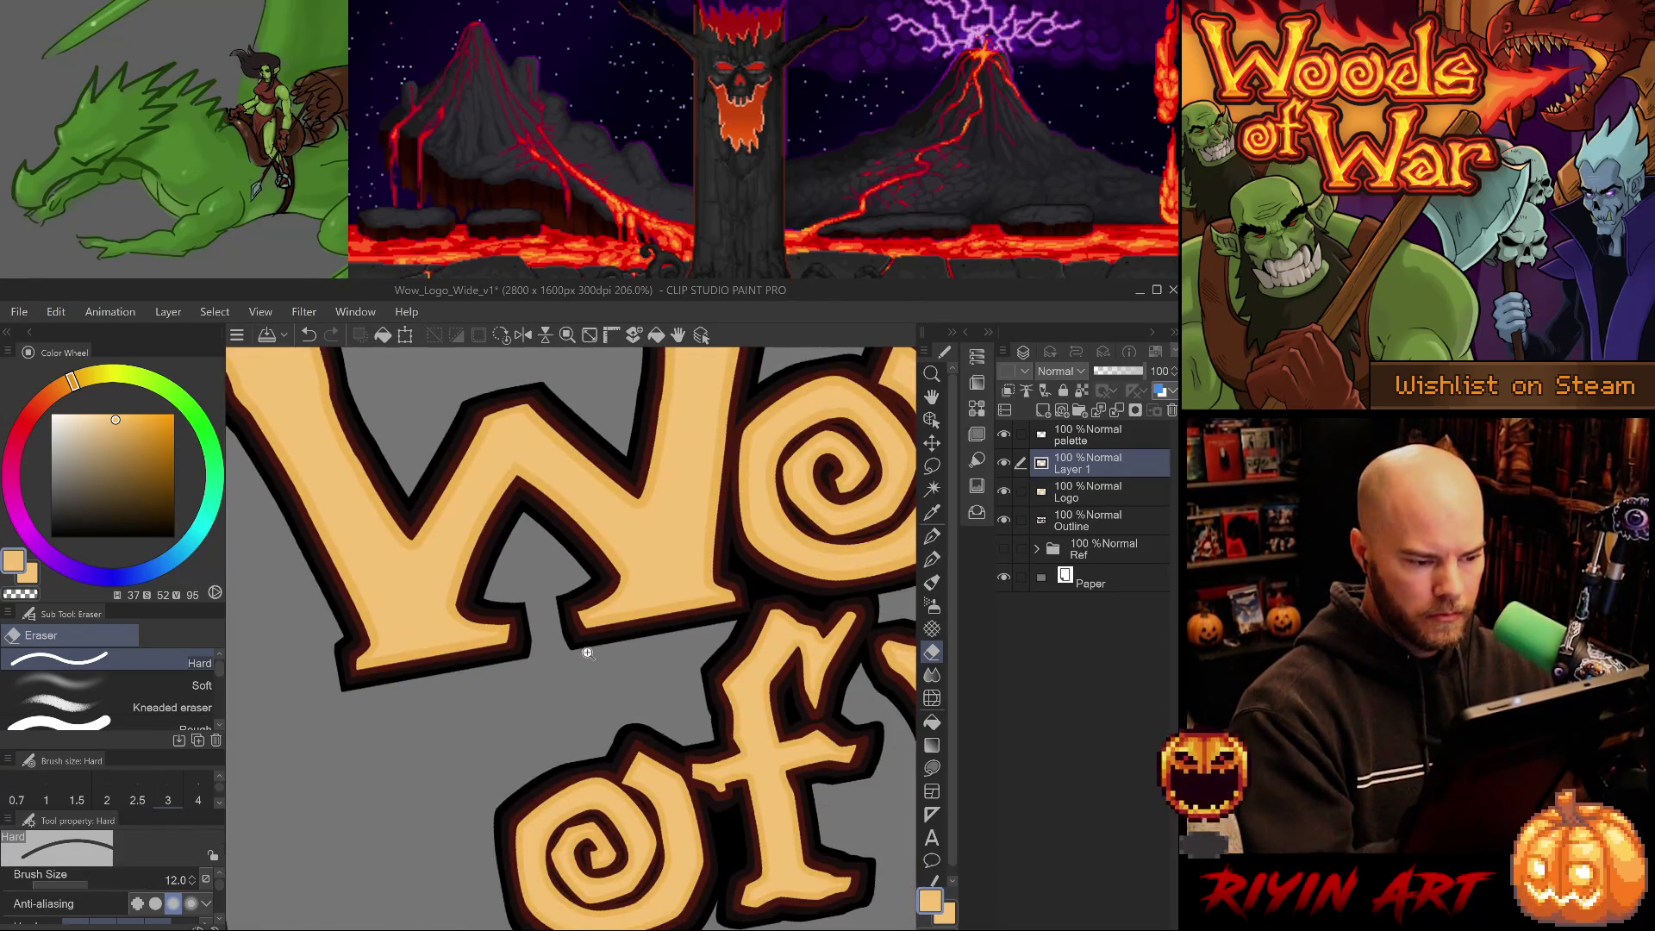
pyautogui.scroll(5, 589, 658)
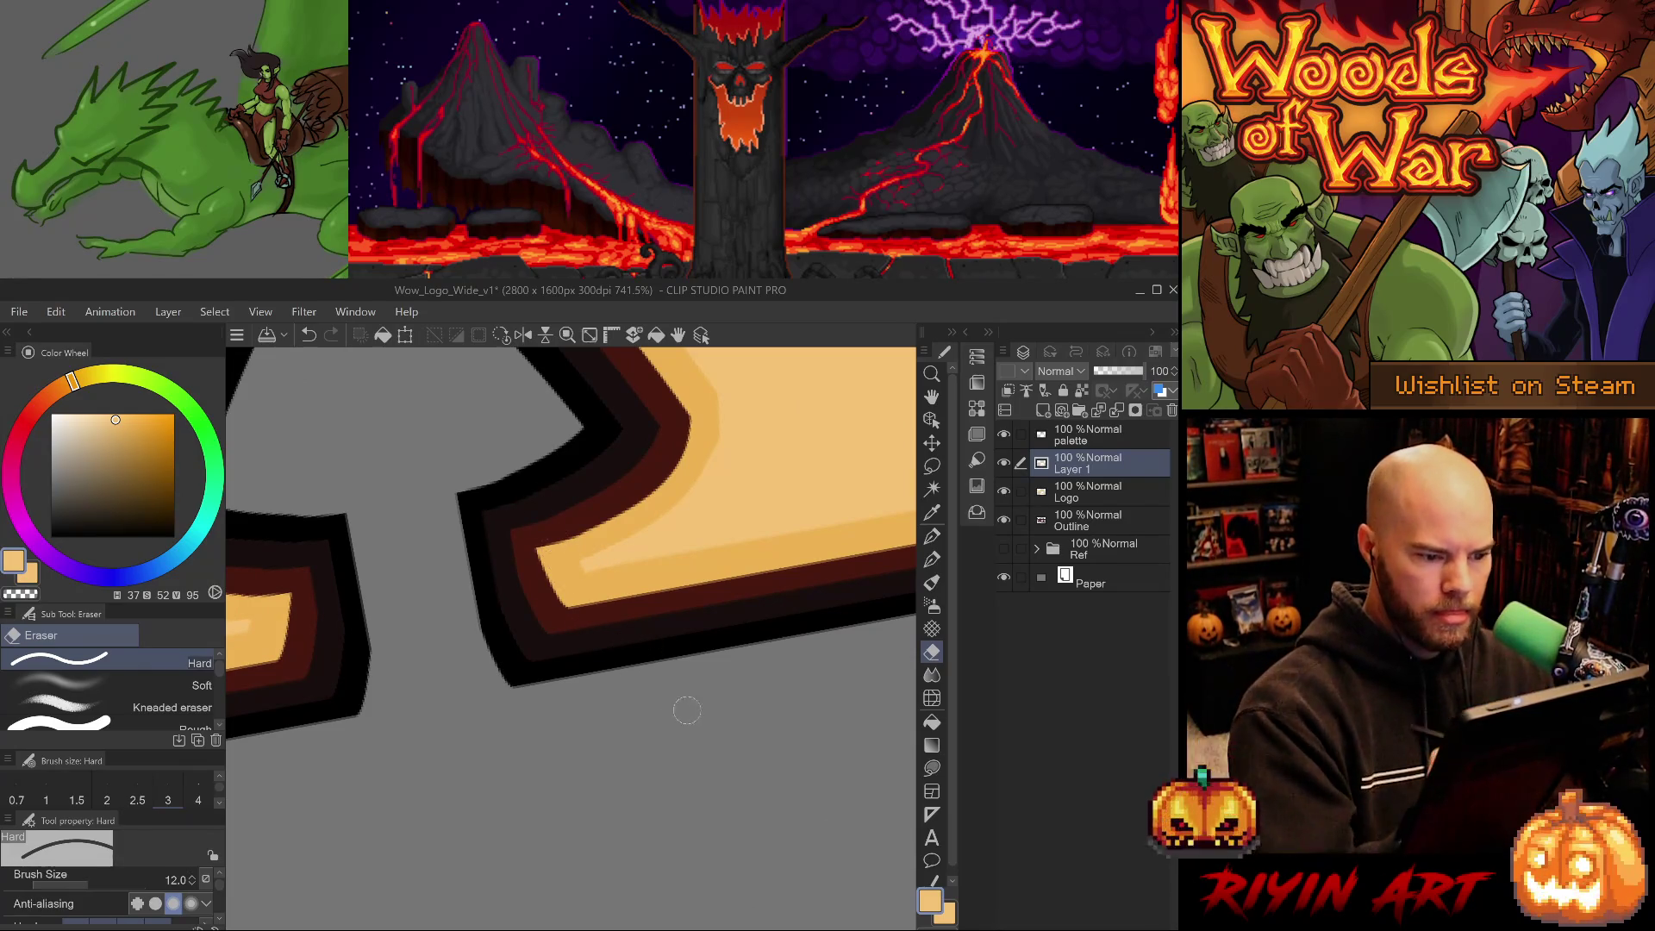
pyautogui.scroll(-6, 690, 735)
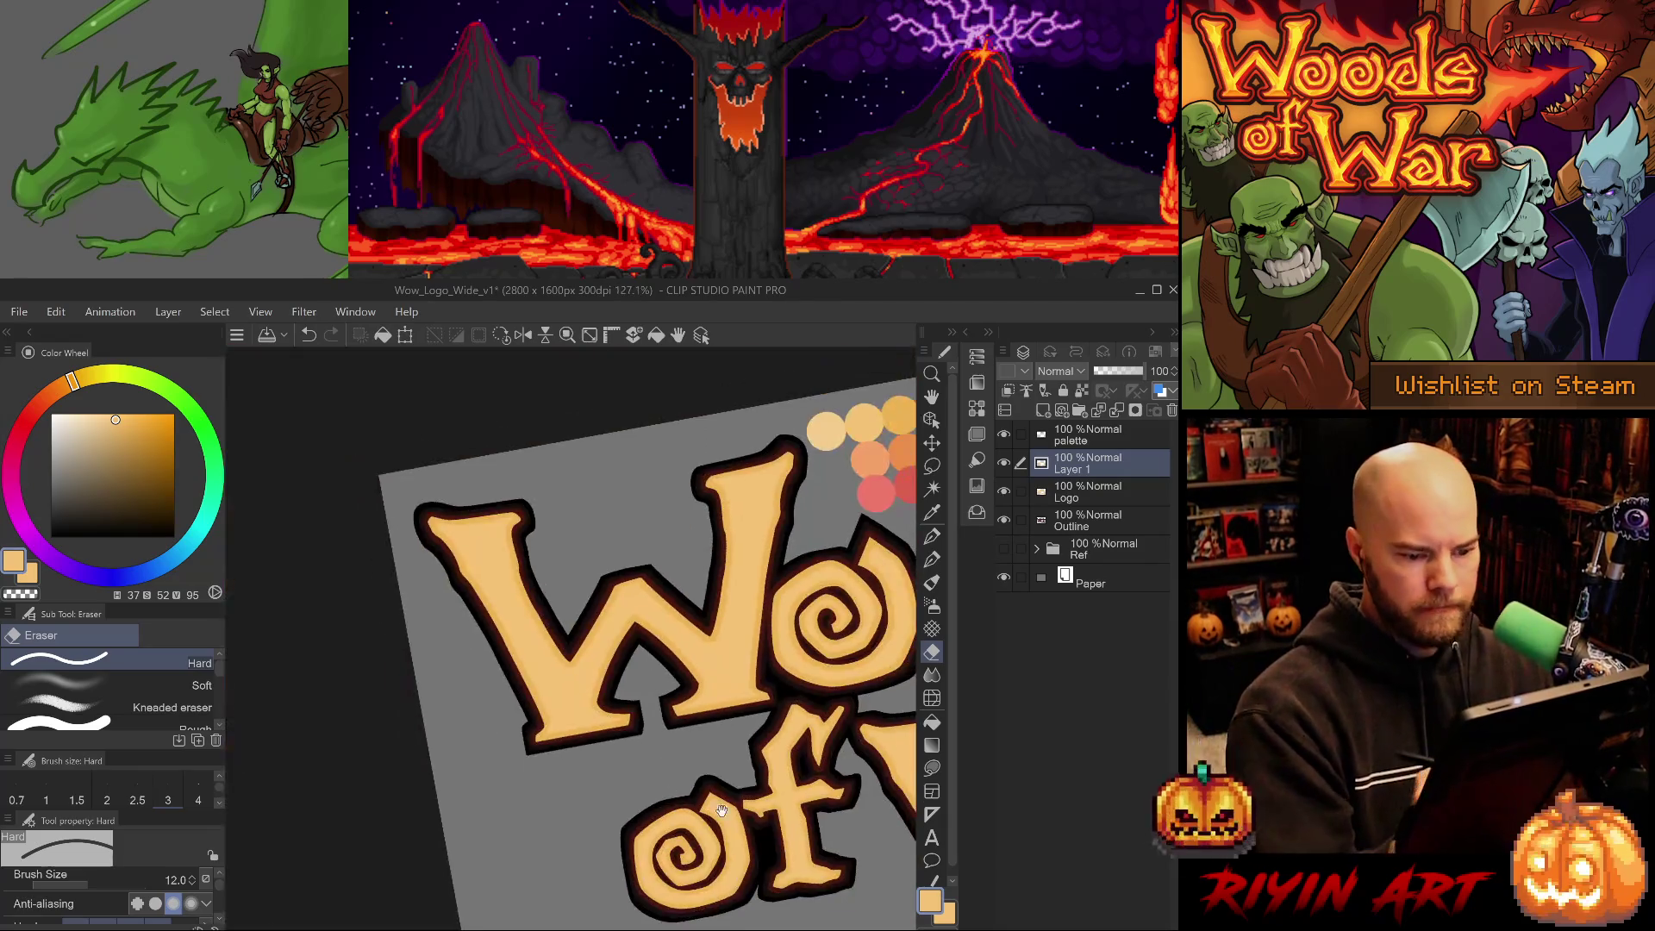
# Draw a freehand lasso around the shading corner, then clear the selection.
pyautogui.moveTo(587, 776); pyautogui.dragTo(560, 627)
pyautogui.scroll(6, 684, 758)
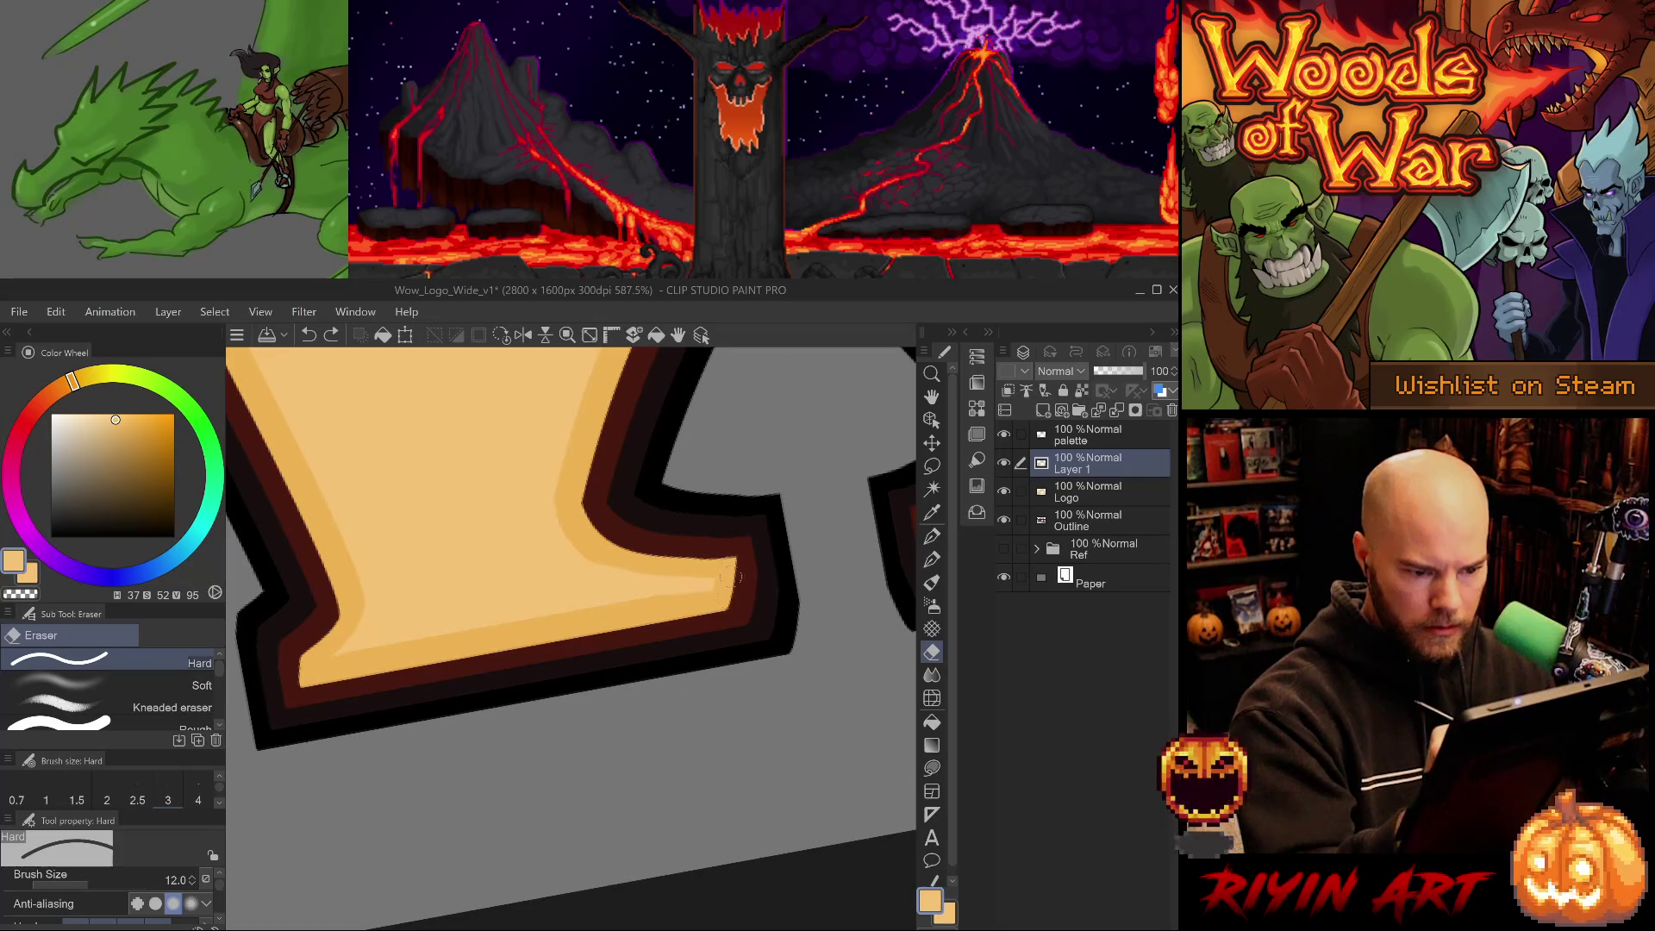
pyautogui.scroll(4, 328, 681)
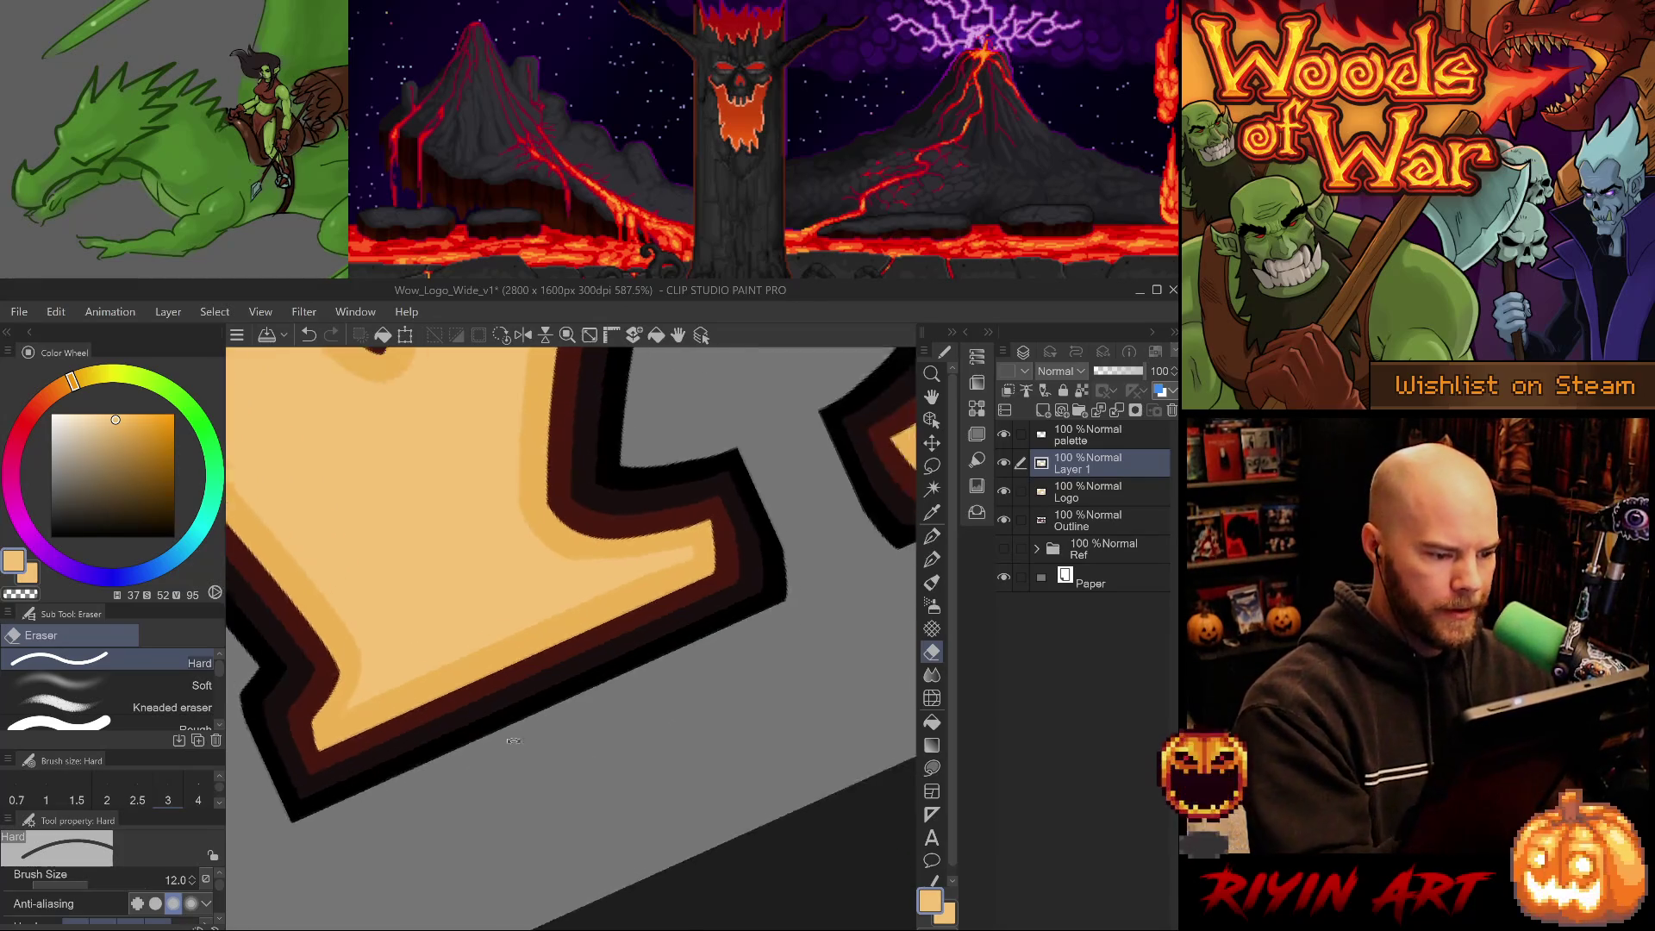
pyautogui.press('p')
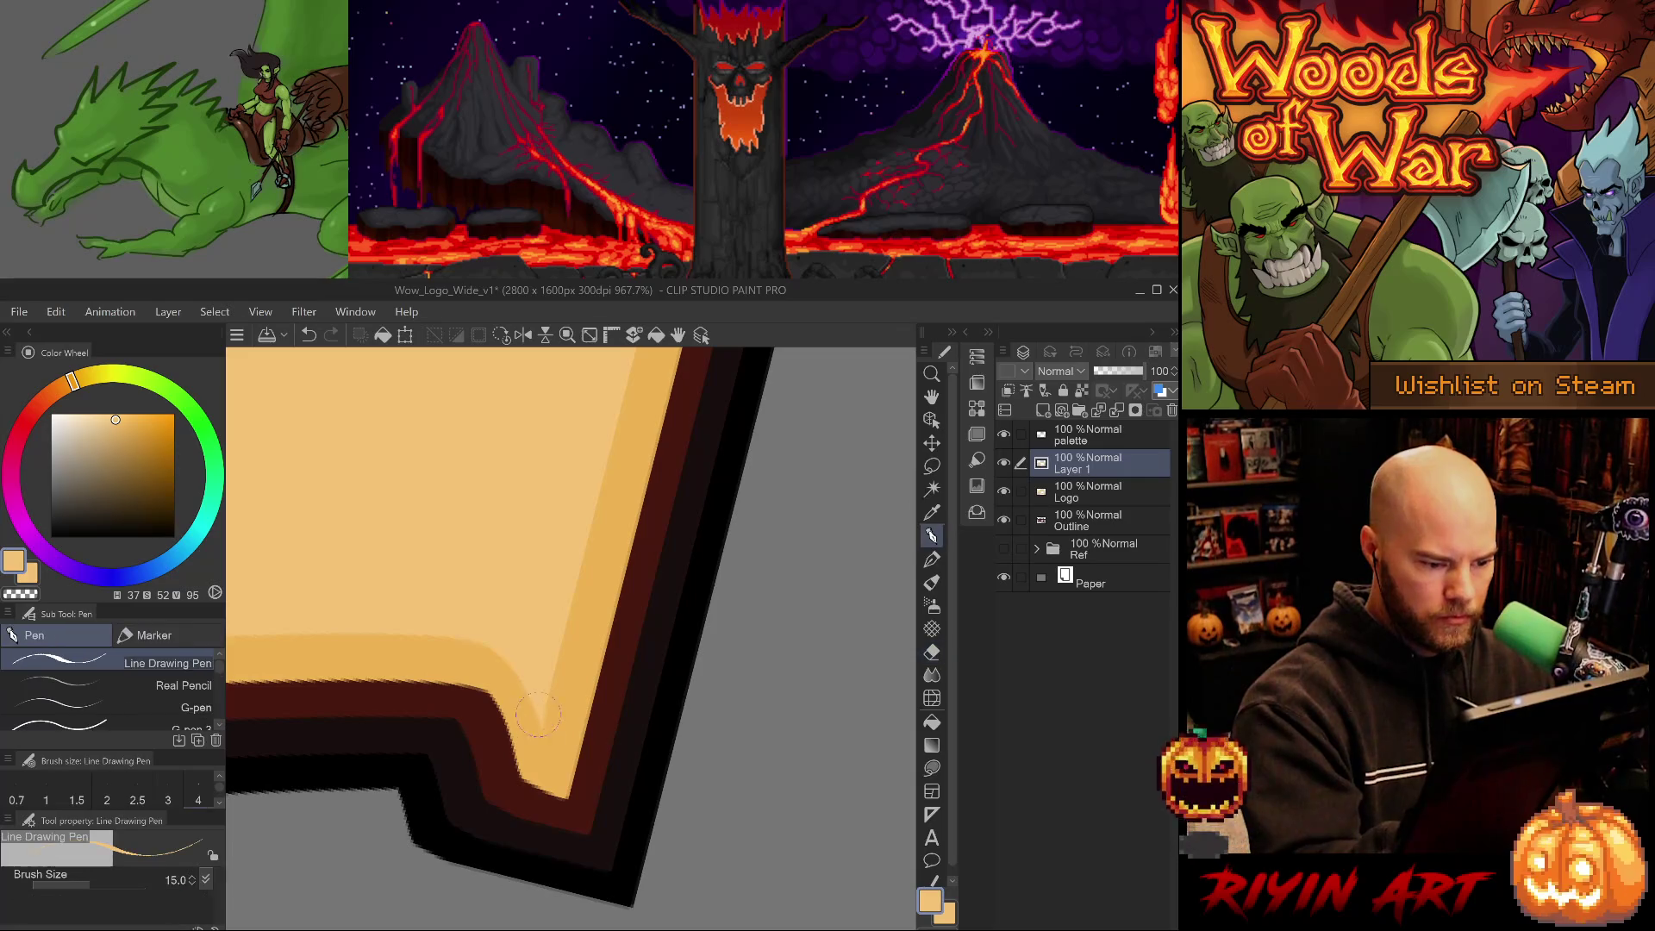
pyautogui.press('m')
pyautogui.moveTo(529, 668)
pyautogui.mouseDown()
pyautogui.moveTo(552, 727)
pyautogui.moveTo(564, 539)
pyautogui.mouseUp()
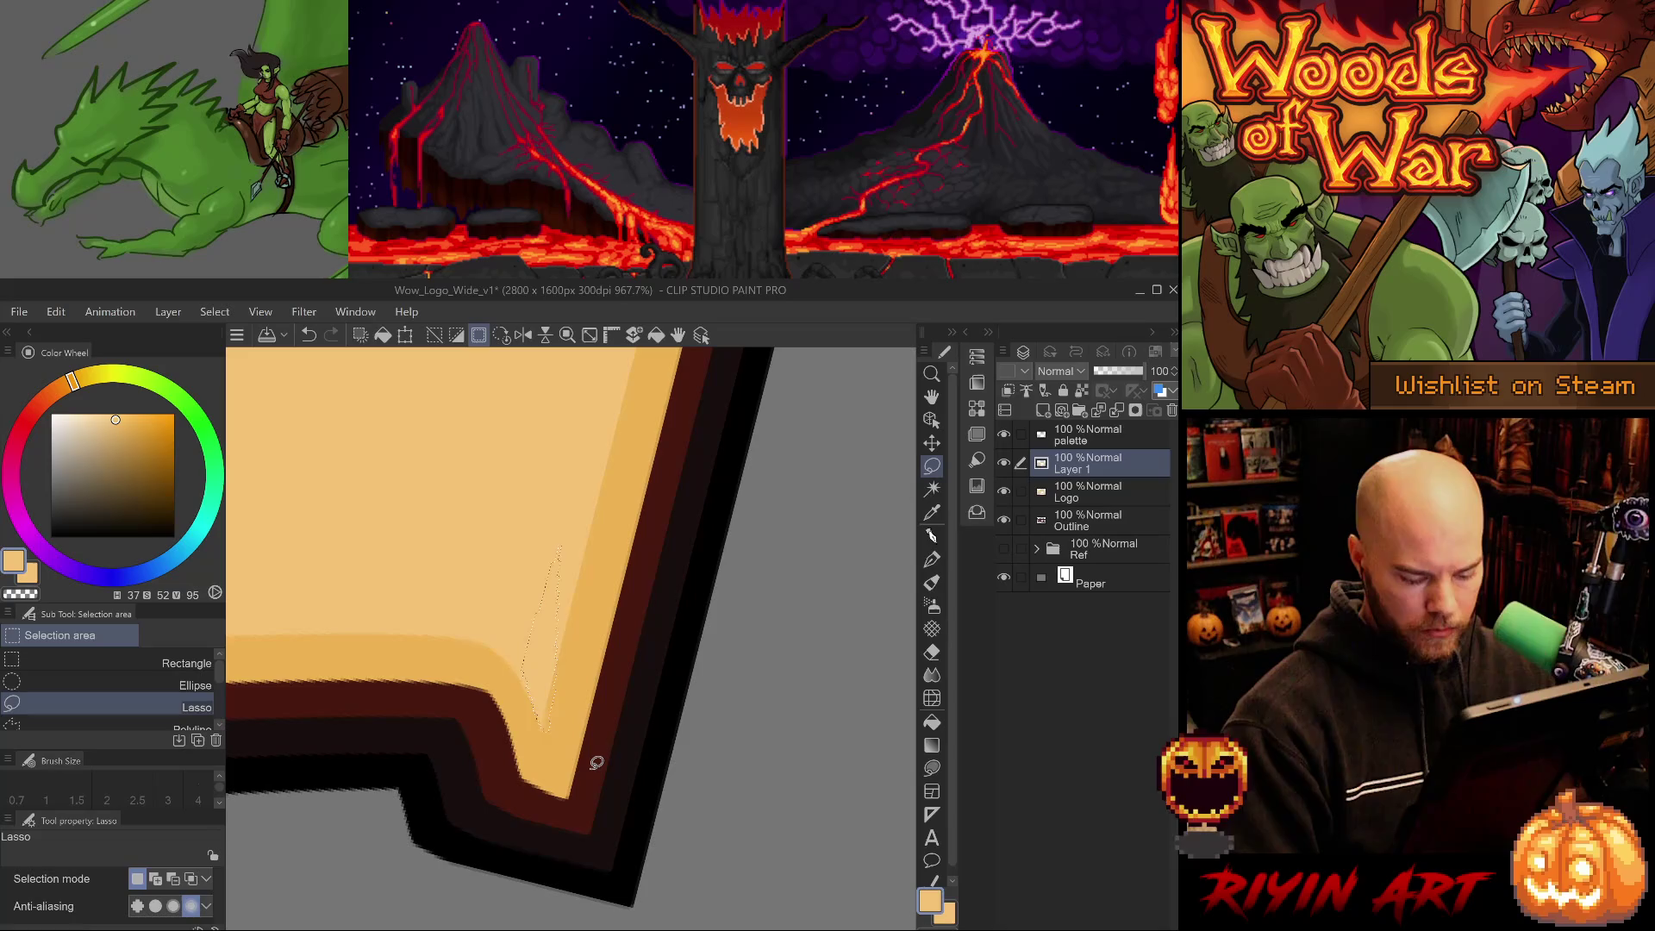
pyautogui.hotkey('ctrl', 'd')
# Fill the dark gap at the shading corner with a fine pen and erase the stroke's lower corners.
pyautogui.press('p')
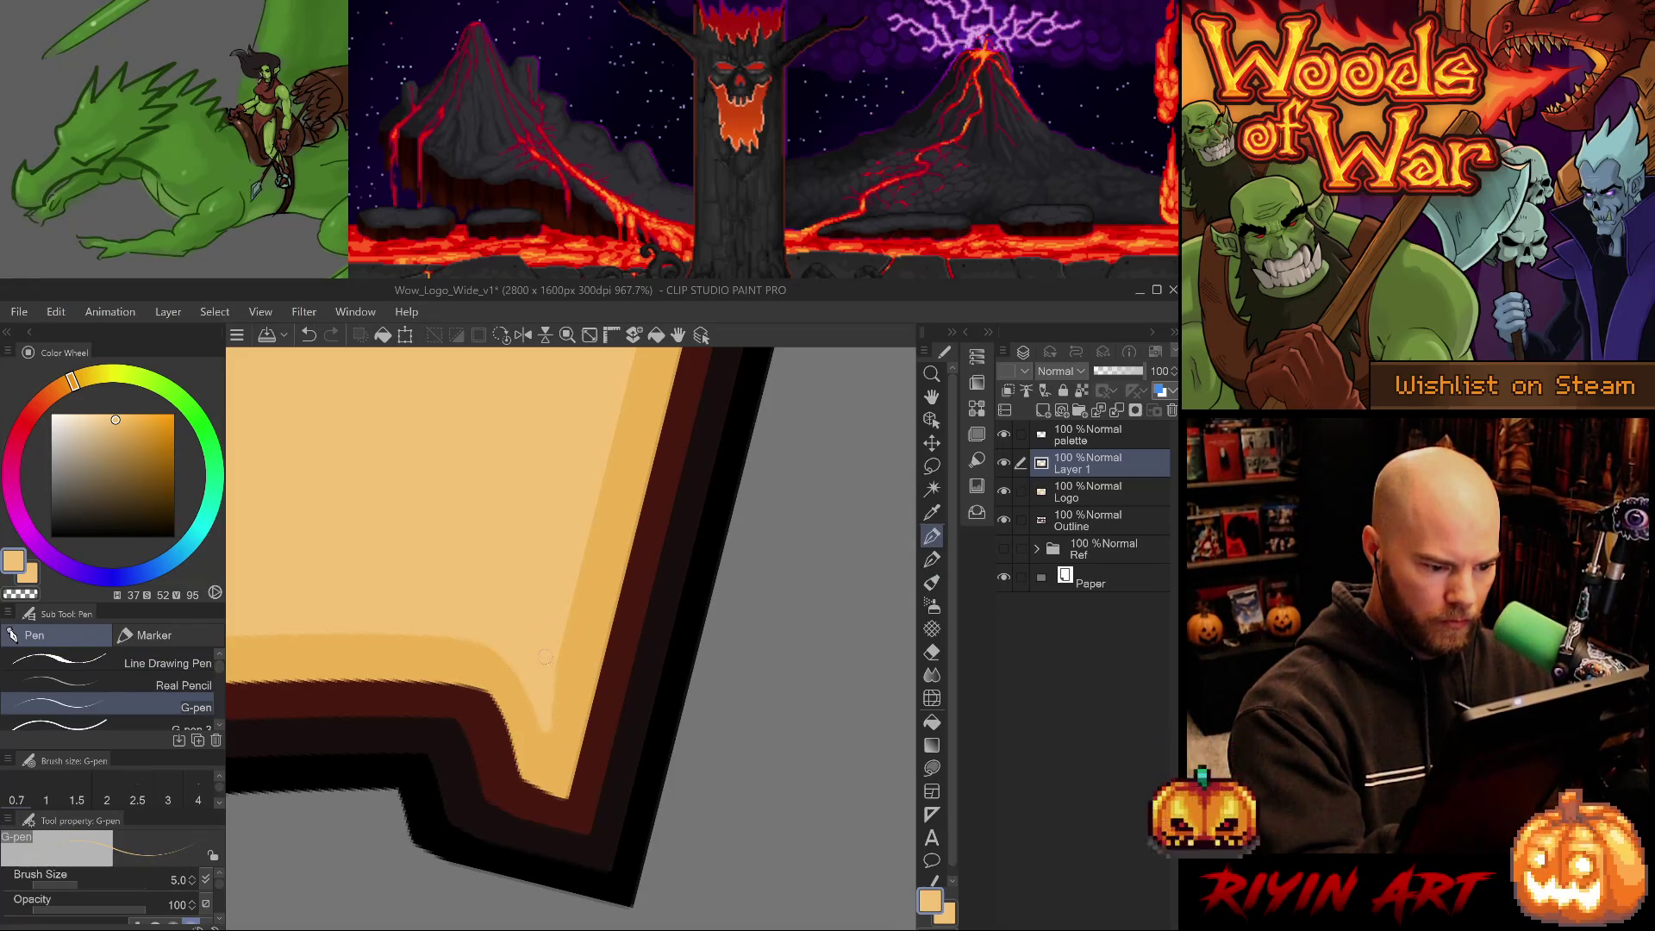
pyautogui.press('.')
pyautogui.moveTo(548, 720)
pyautogui.mouseDown()
pyautogui.moveTo(553, 736)
pyautogui.moveTo(458, 616)
pyautogui.mouseUp()
pyautogui.press('e')
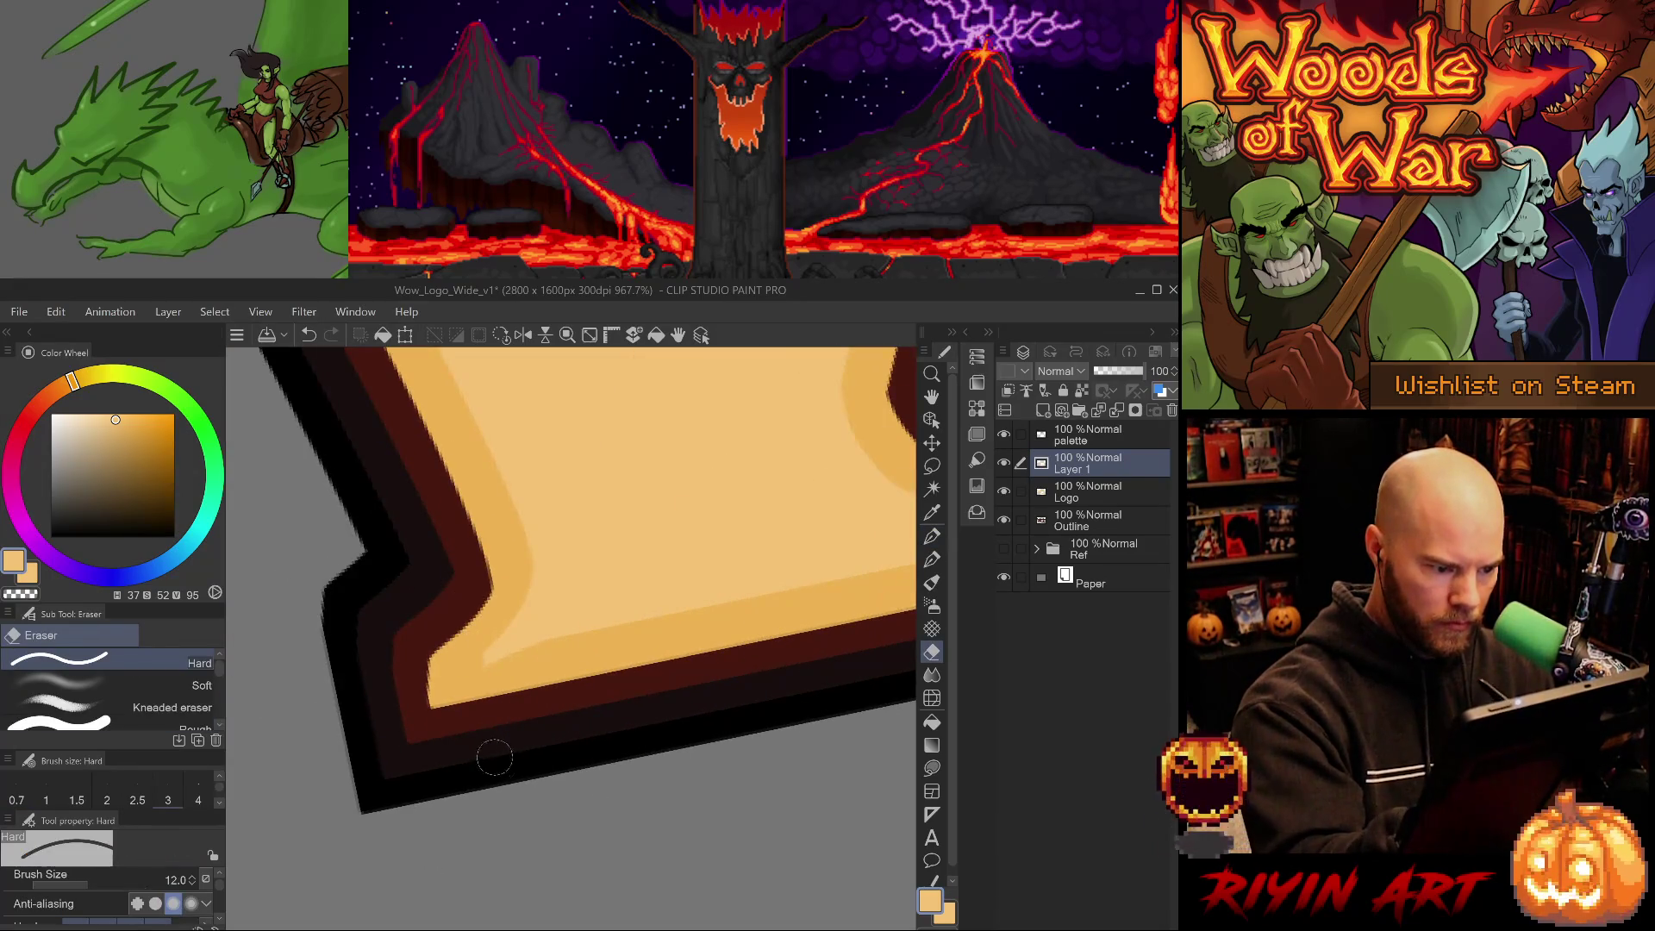
pyautogui.moveTo(513, 753)
pyautogui.mouseDown()
pyautogui.moveTo(431, 786)
pyautogui.moveTo(713, 775)
pyautogui.moveTo(632, 754)
pyautogui.moveTo(646, 753)
pyautogui.moveTo(452, 874)
pyautogui.moveTo(465, 861)
pyautogui.mouseUp()
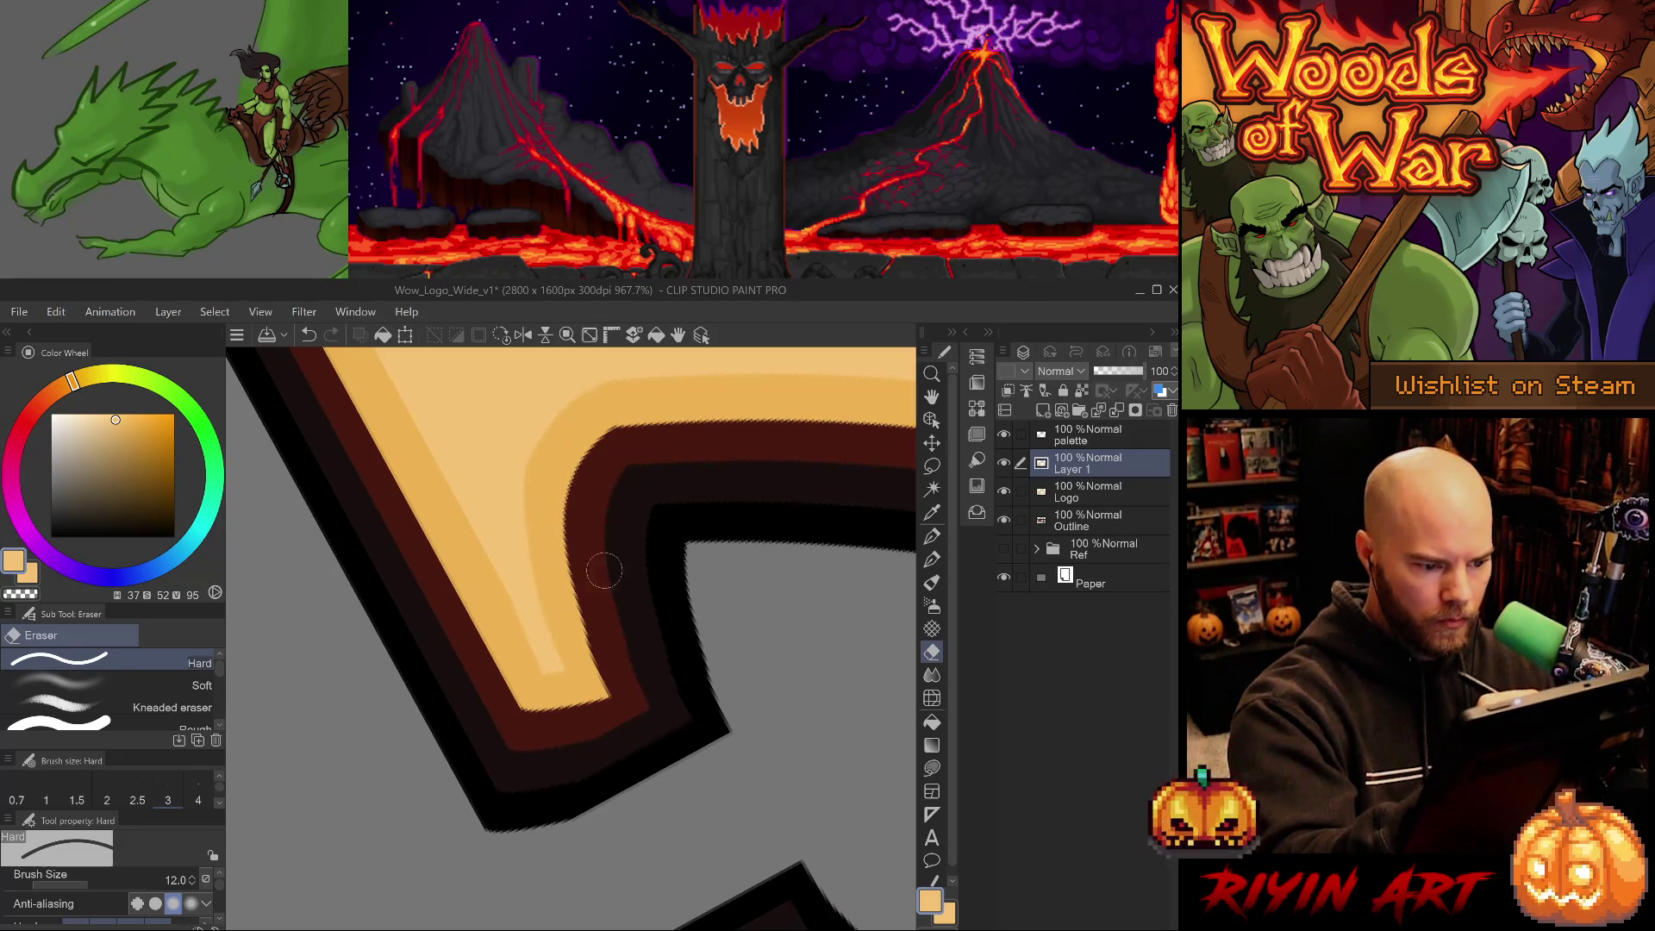
pyautogui.moveTo(611, 797); pyautogui.dragTo(683, 689)
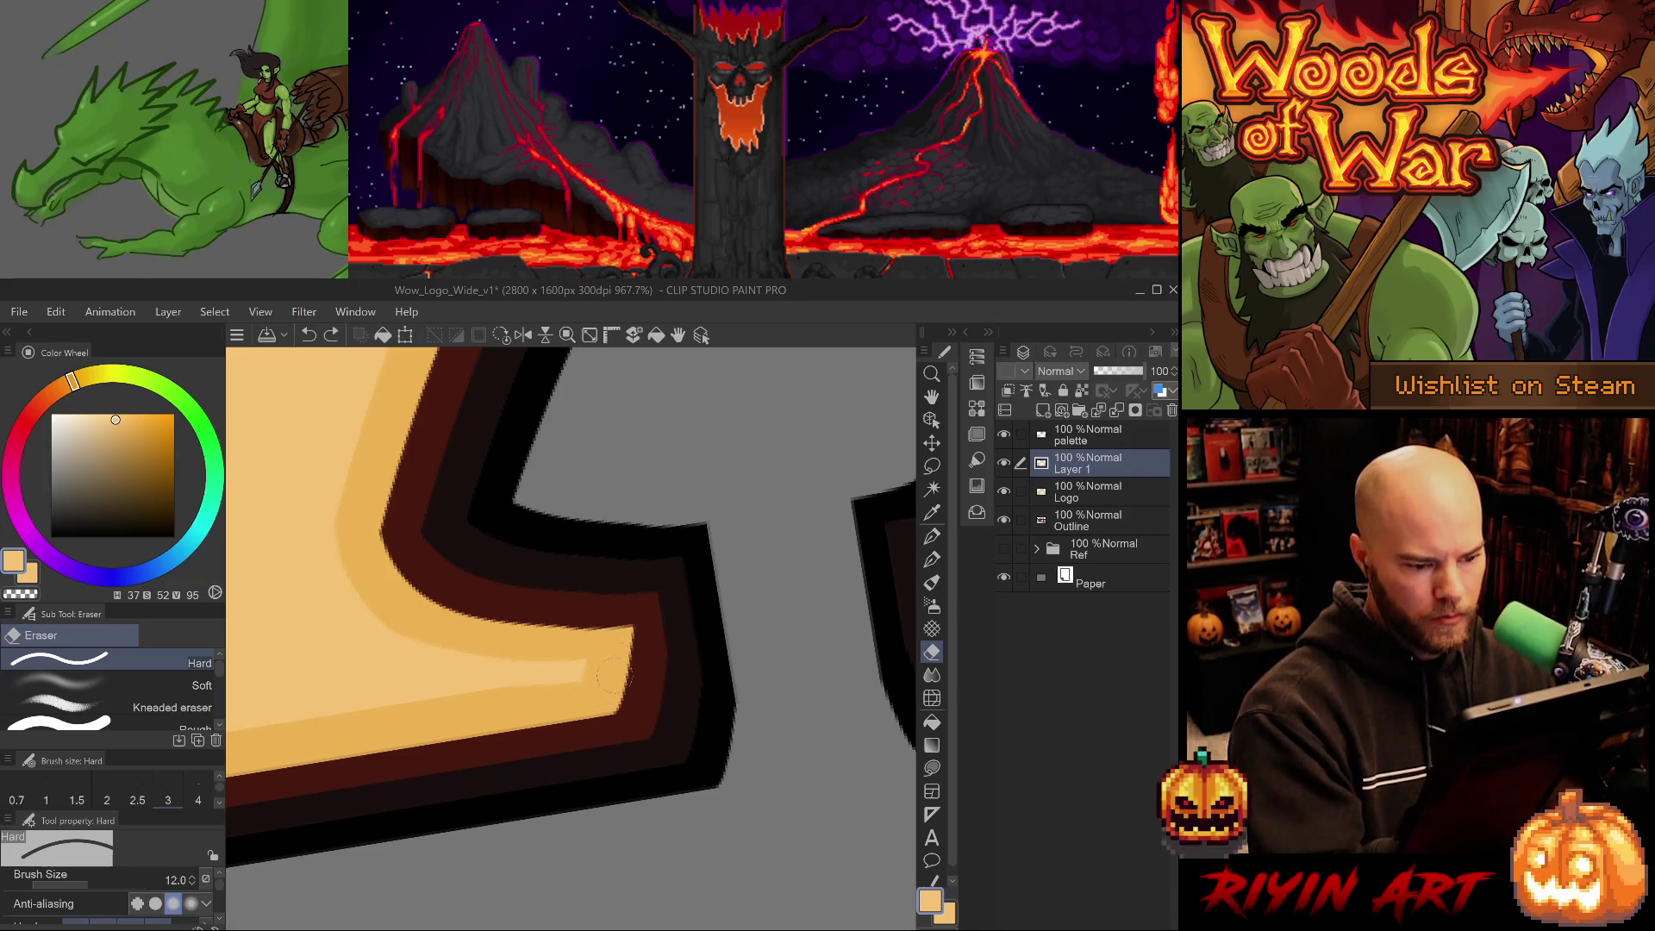
pyautogui.scroll(-10, 660, 690)
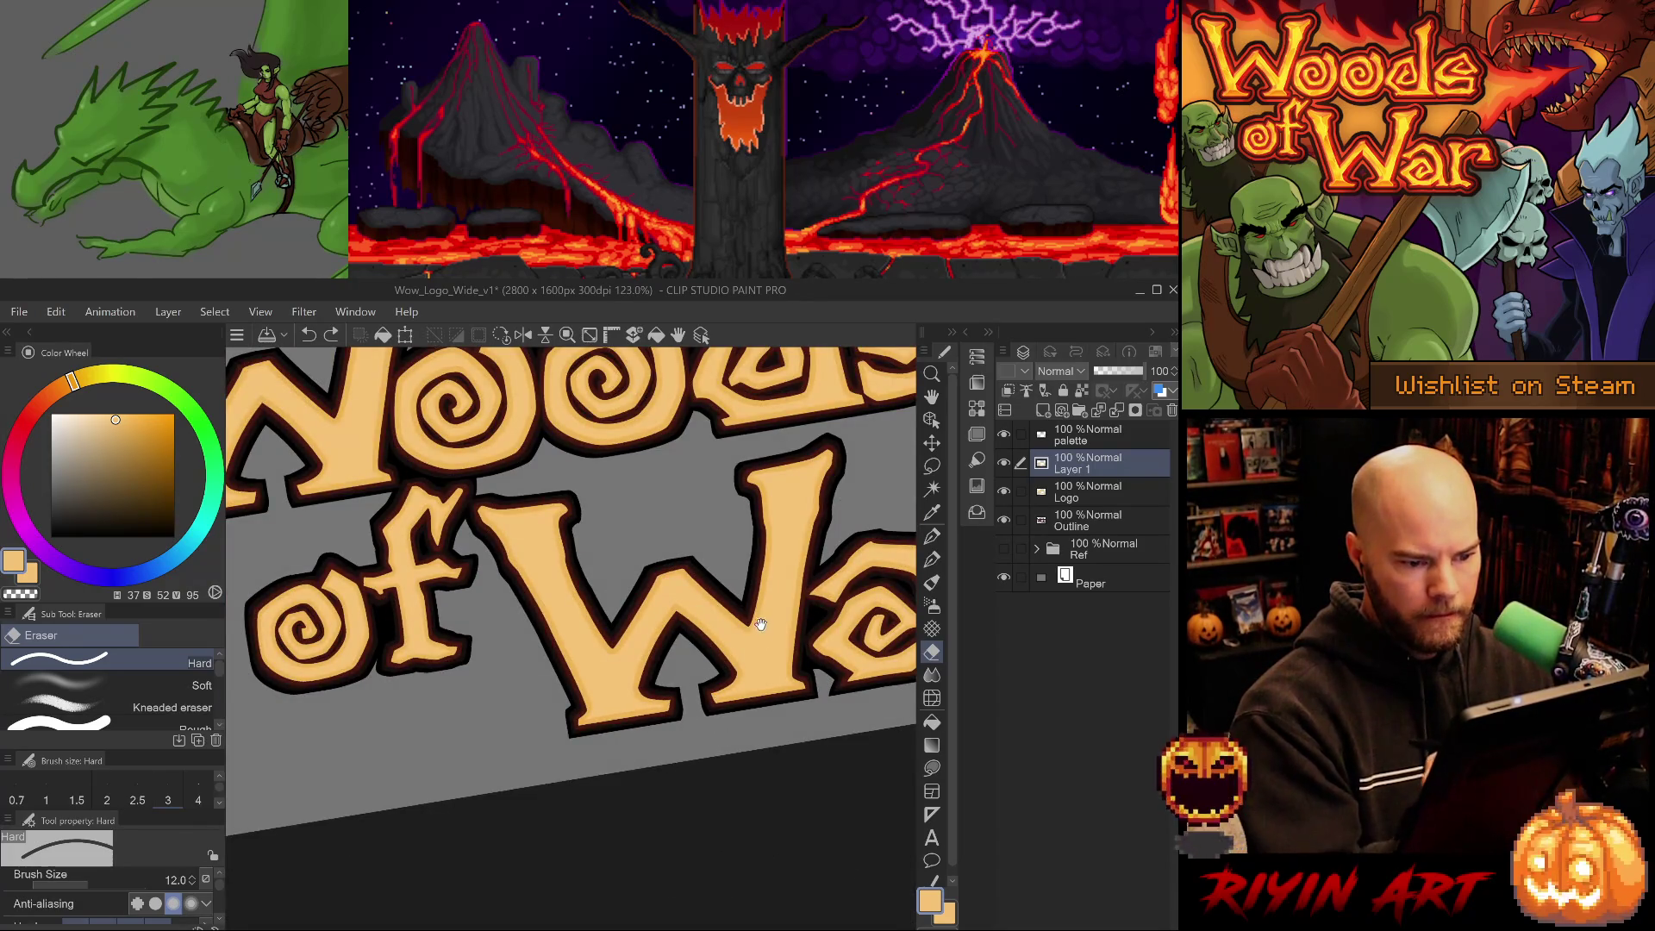
pyautogui.moveTo(758, 621); pyautogui.dragTo(606, 683)
pyautogui.moveTo(722, 695); pyautogui.dragTo(686, 705)
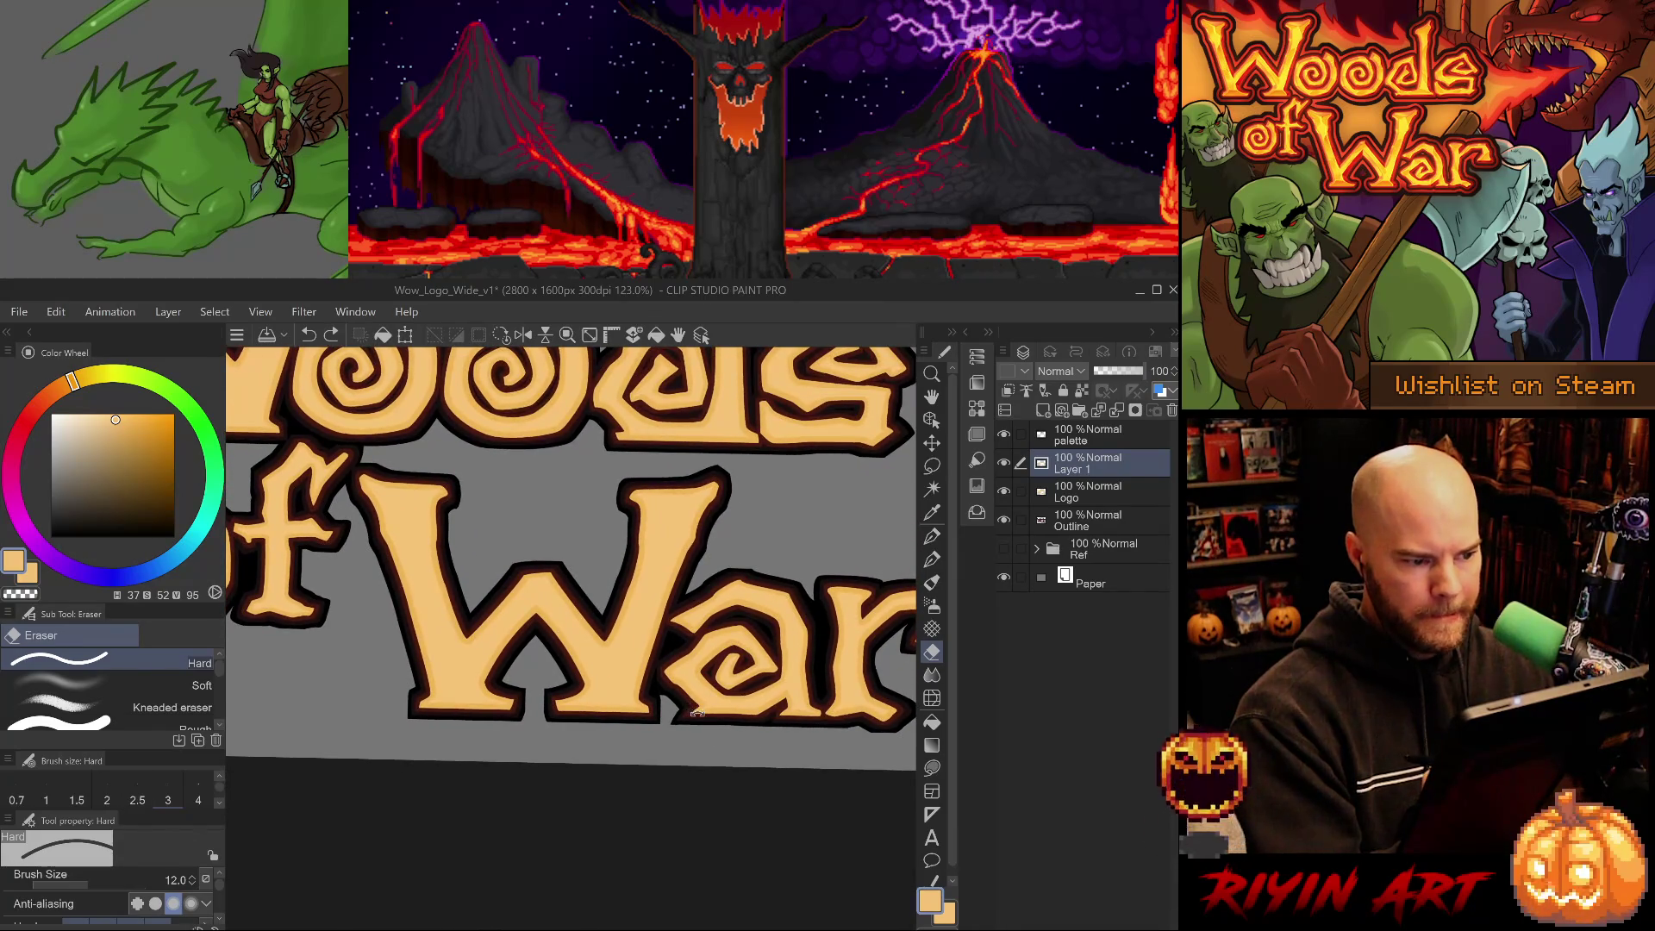
pyautogui.scroll(5, 465, 480)
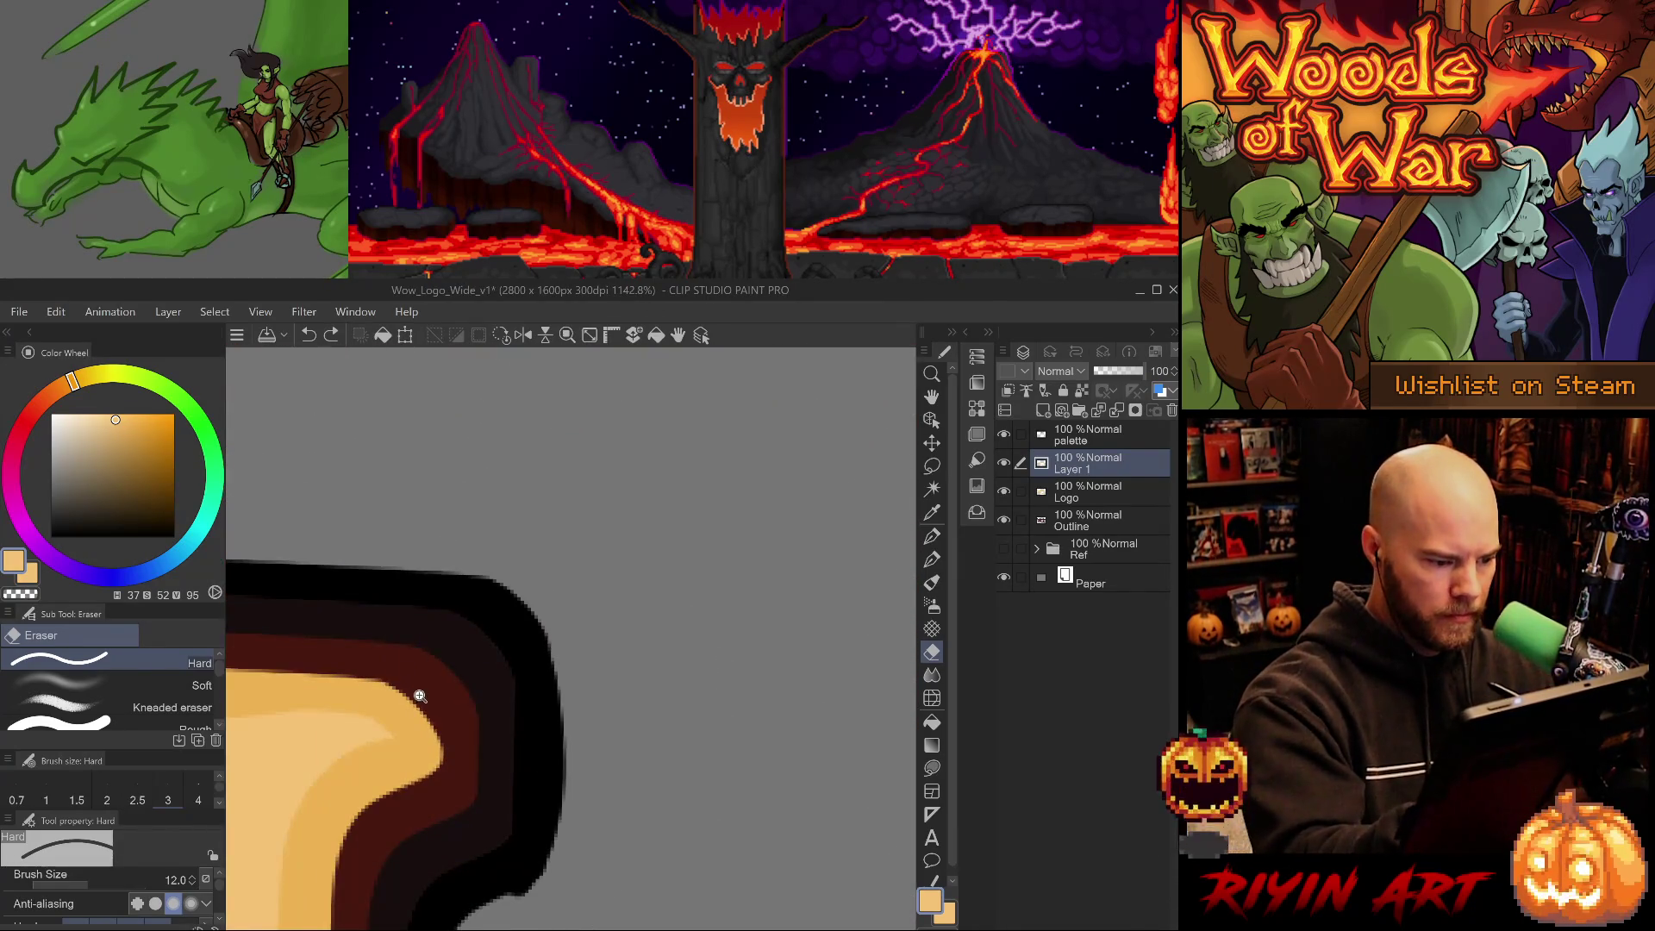
pyautogui.scroll(2, 412, 693)
pyautogui.scroll(-5, 614, 755)
pyautogui.scroll(5, 664, 827)
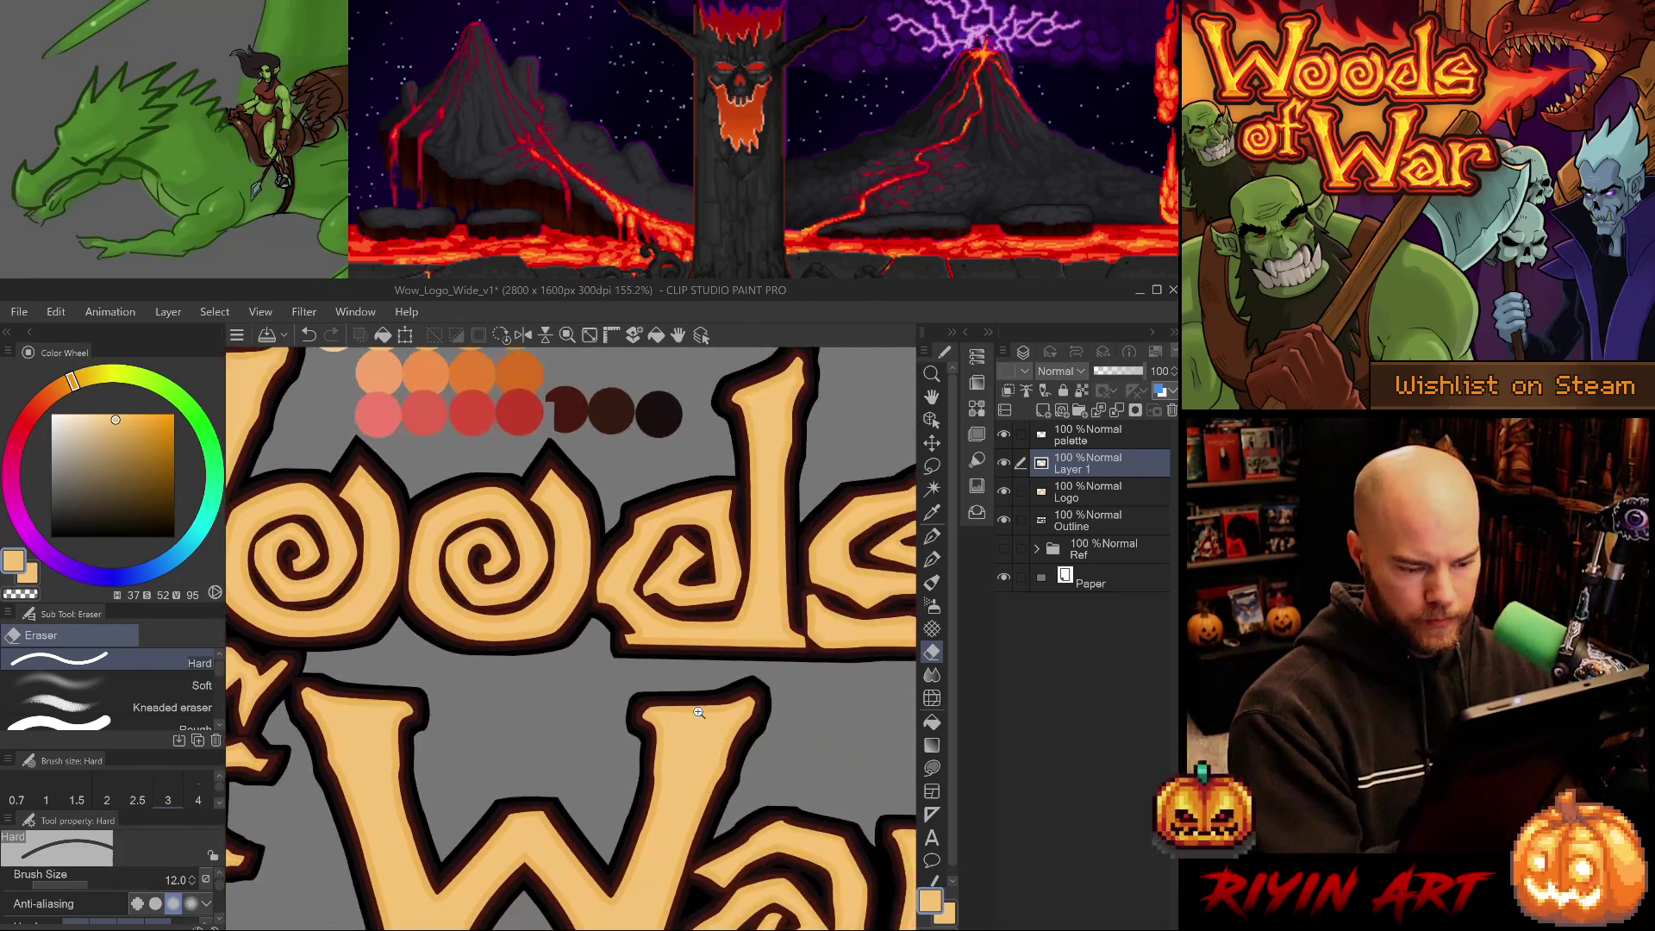
pyautogui.hotkey('ctrl', 'z')
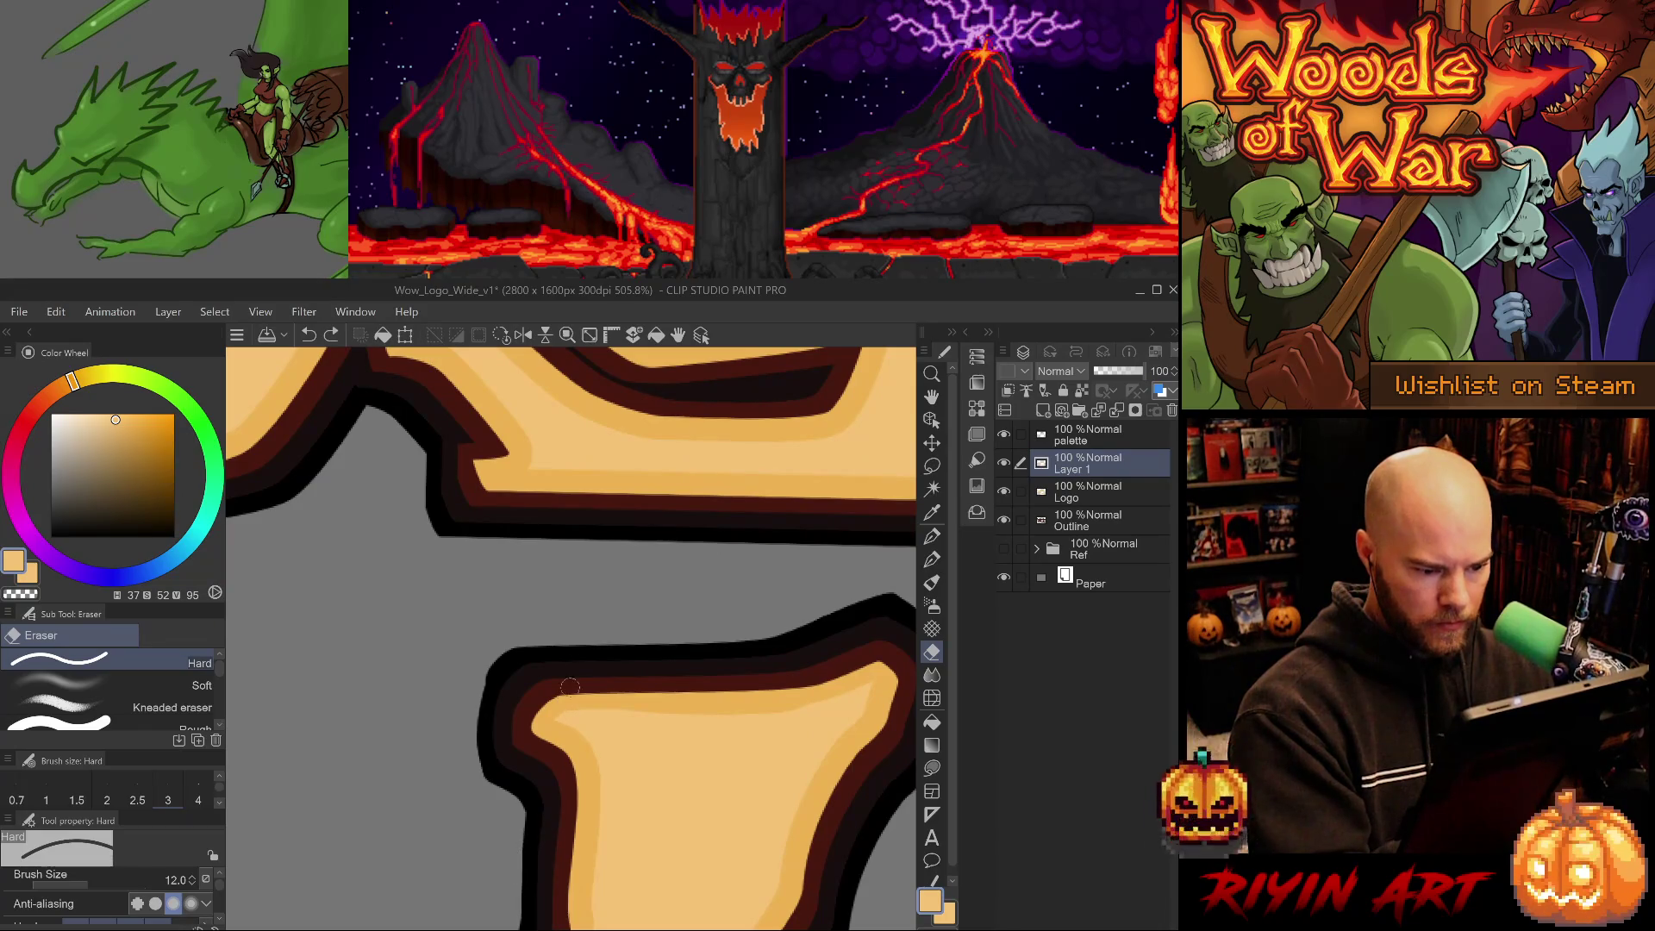
pyautogui.scroll(-3, 539, 853)
pyautogui.scroll(3, 853, 678)
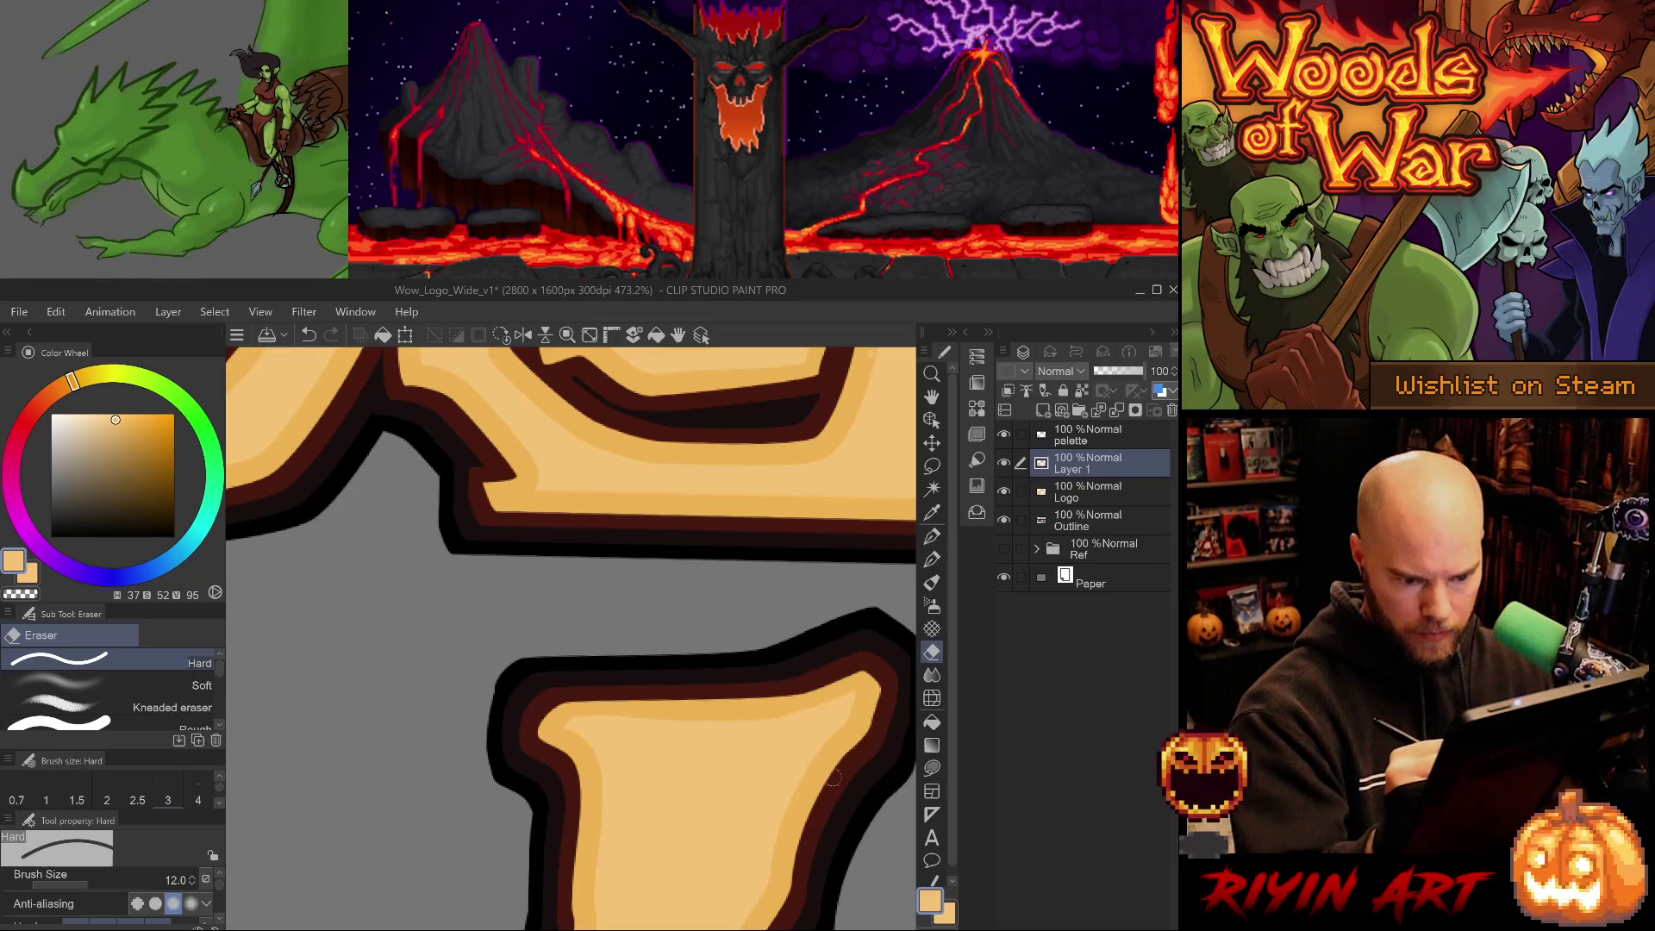
pyautogui.scroll(-4, 843, 770)
pyautogui.scroll(3, 641, 723)
pyautogui.scroll(2, 641, 723)
pyautogui.scroll(-2, 620, 695)
pyautogui.scroll(2, 621, 687)
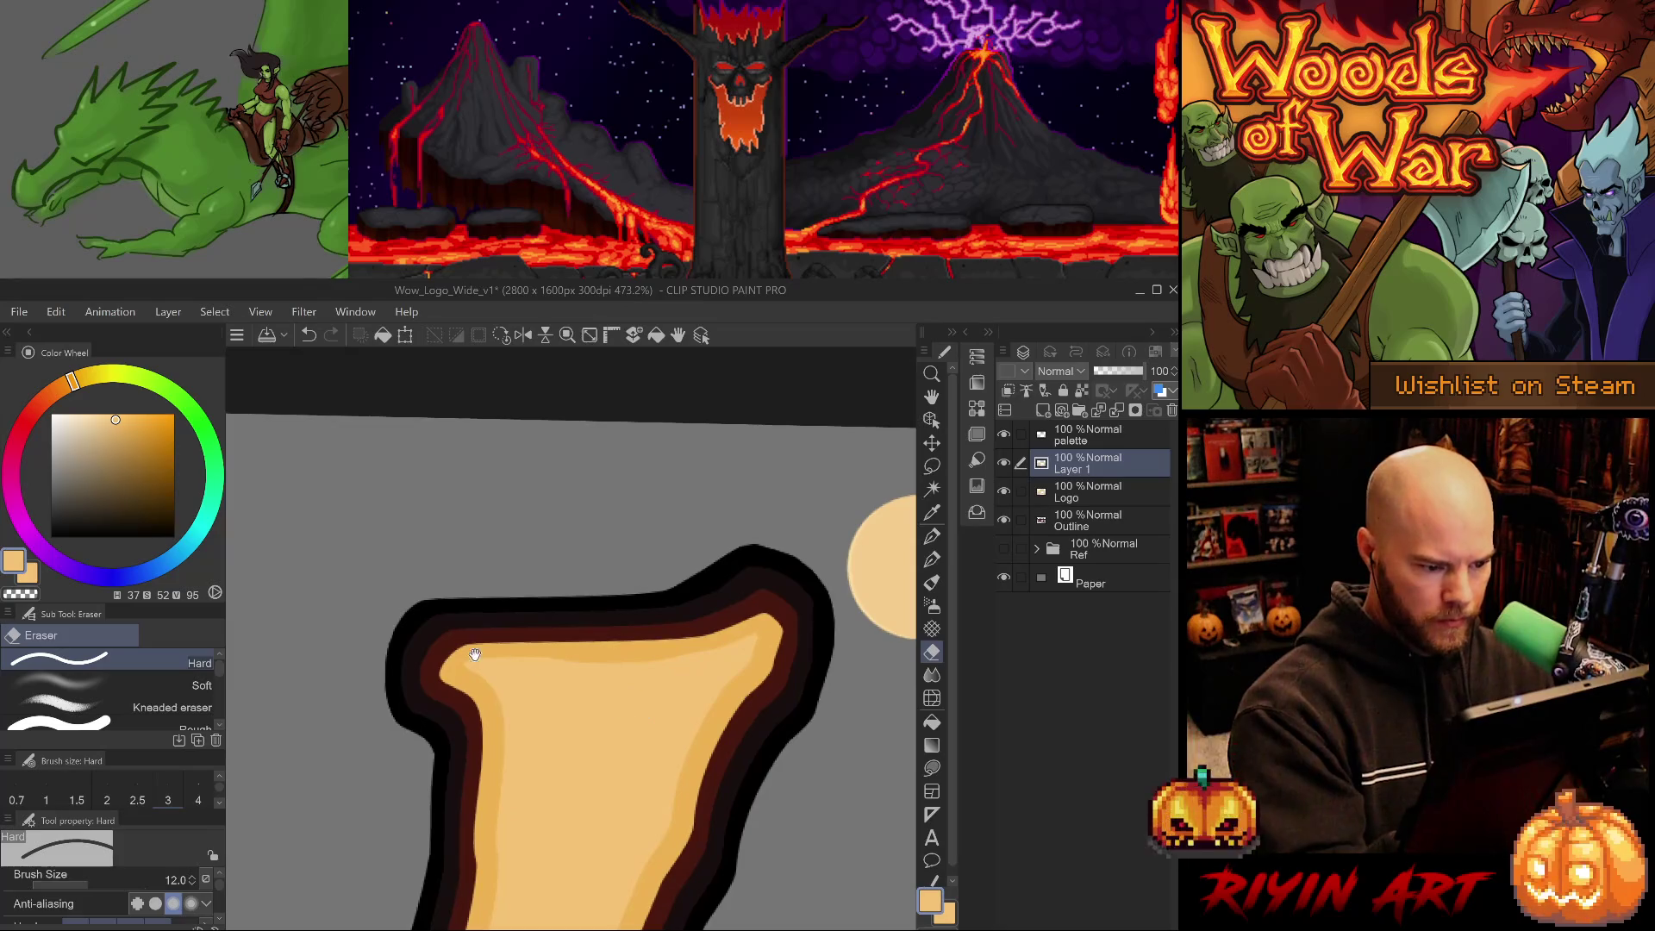
pyautogui.scroll(-2, 614, 597)
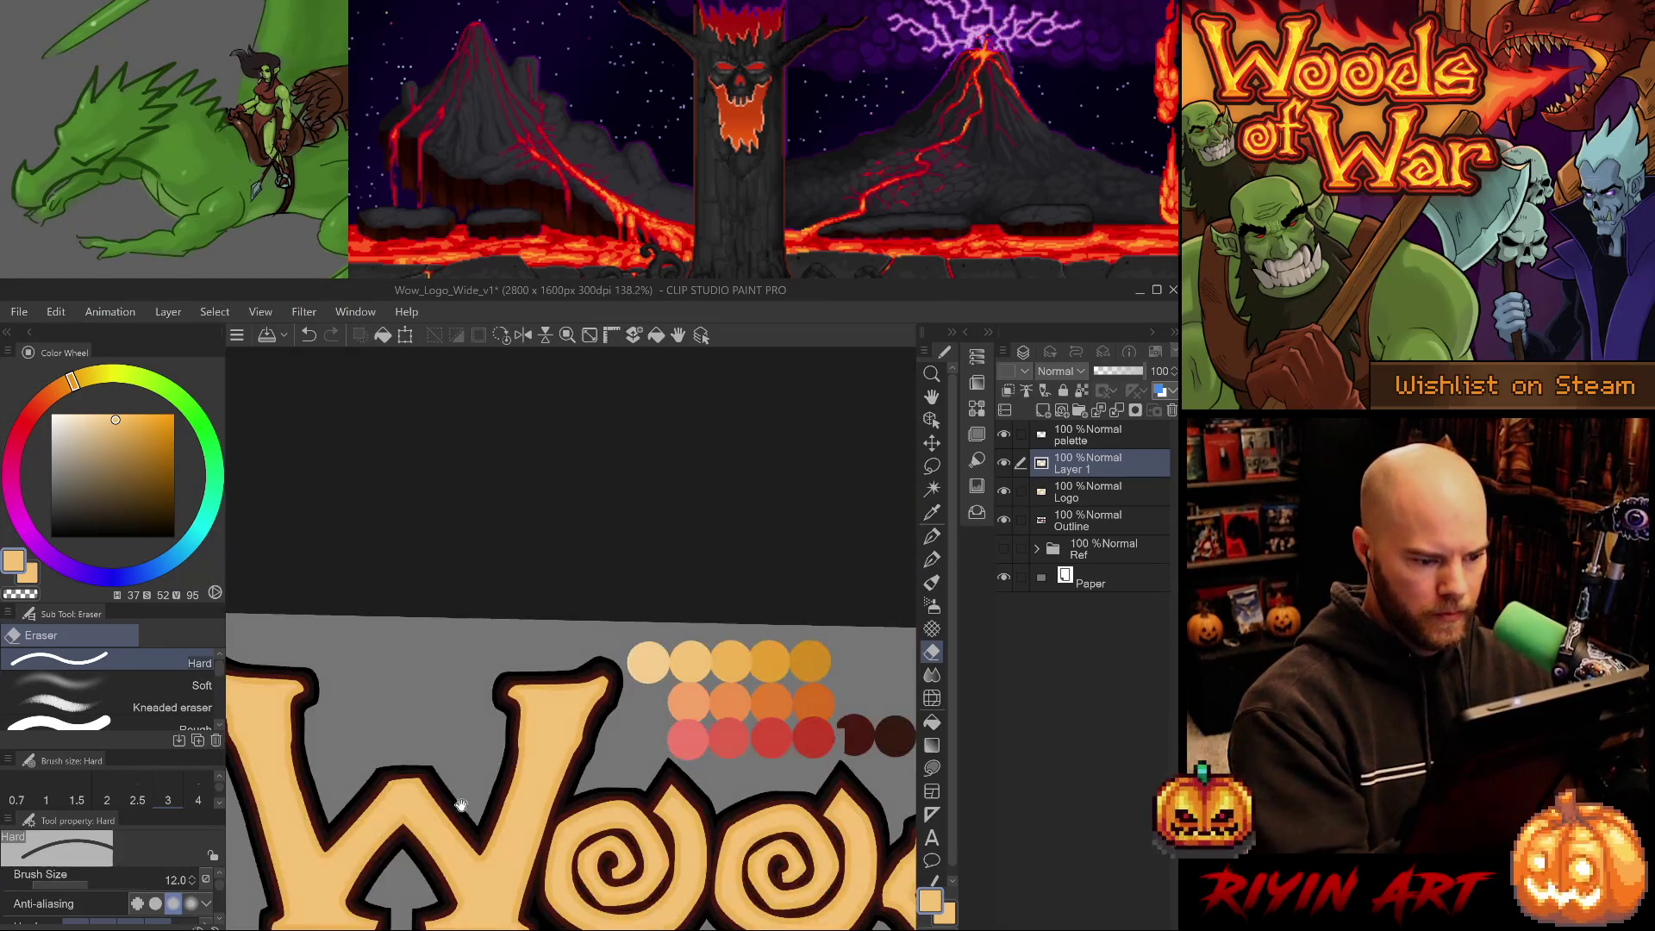
pyautogui.scroll(3, 628, 701)
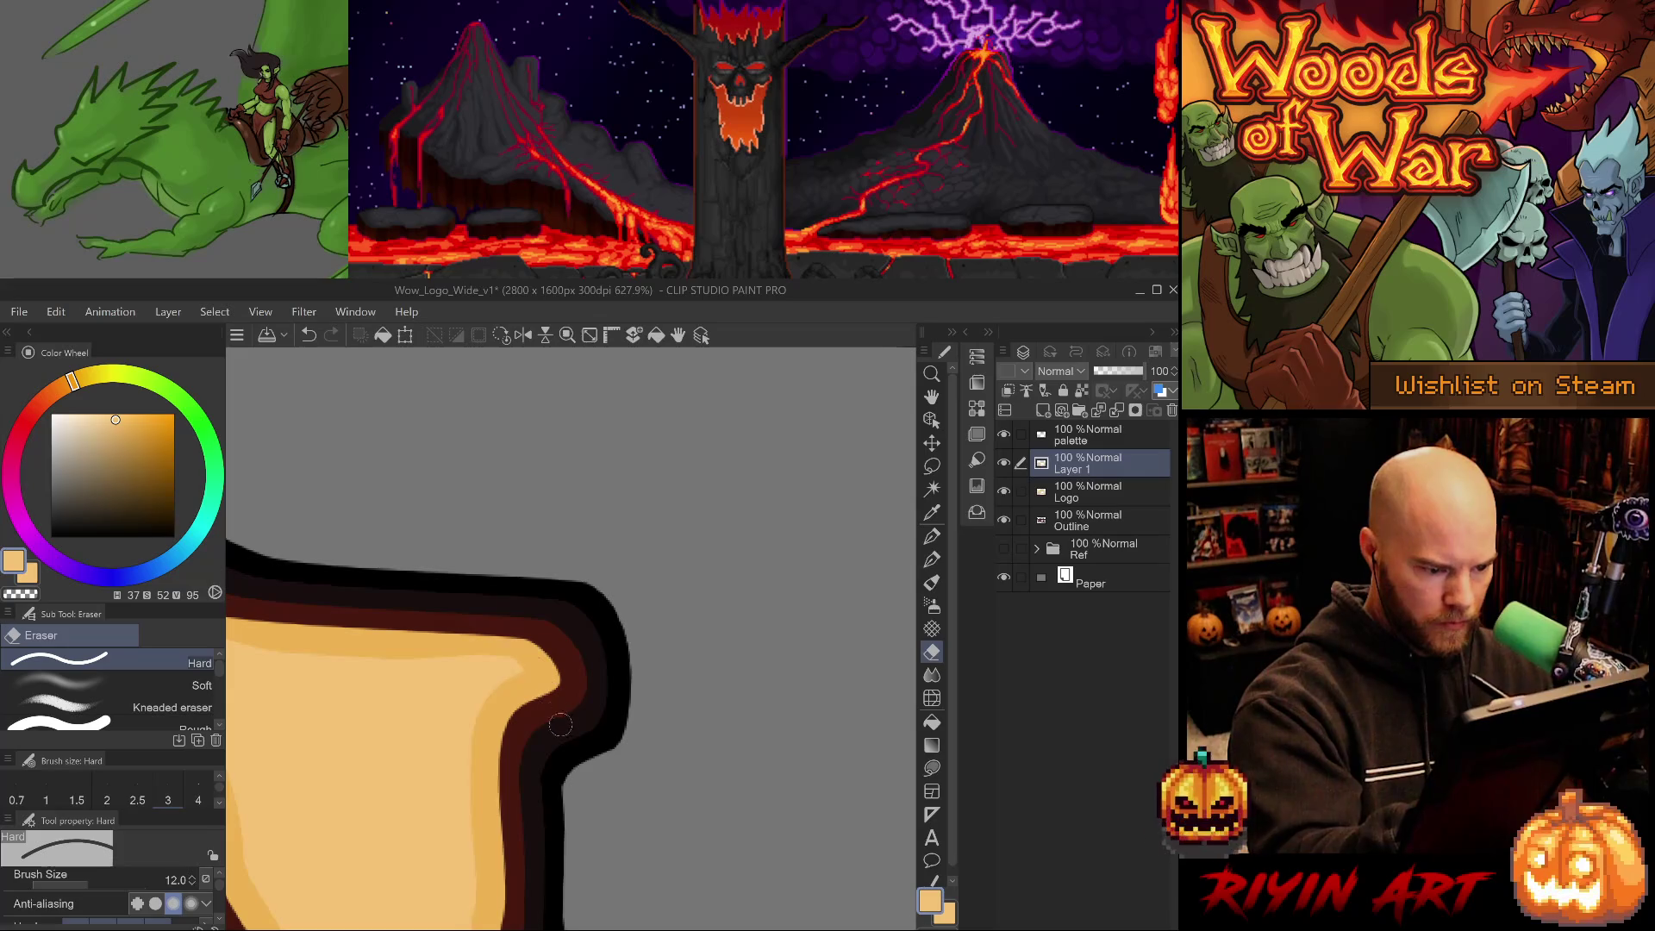
pyautogui.scroll(-3, 557, 720)
pyautogui.scroll(2, 559, 661)
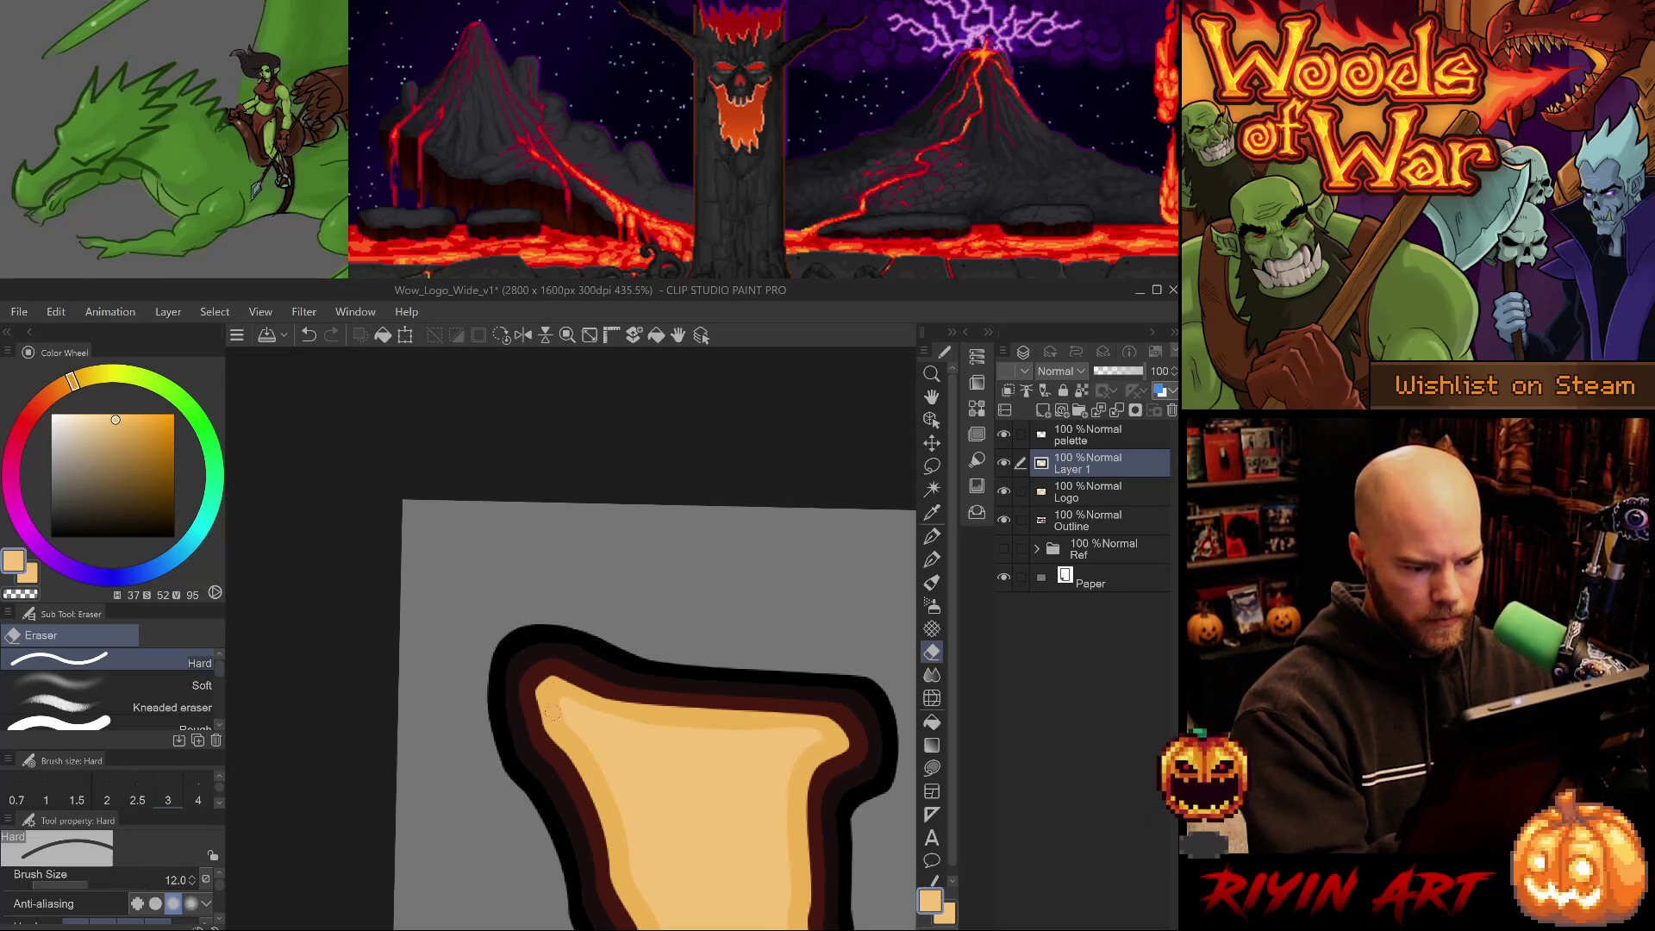
pyautogui.scroll(-4, 552, 708)
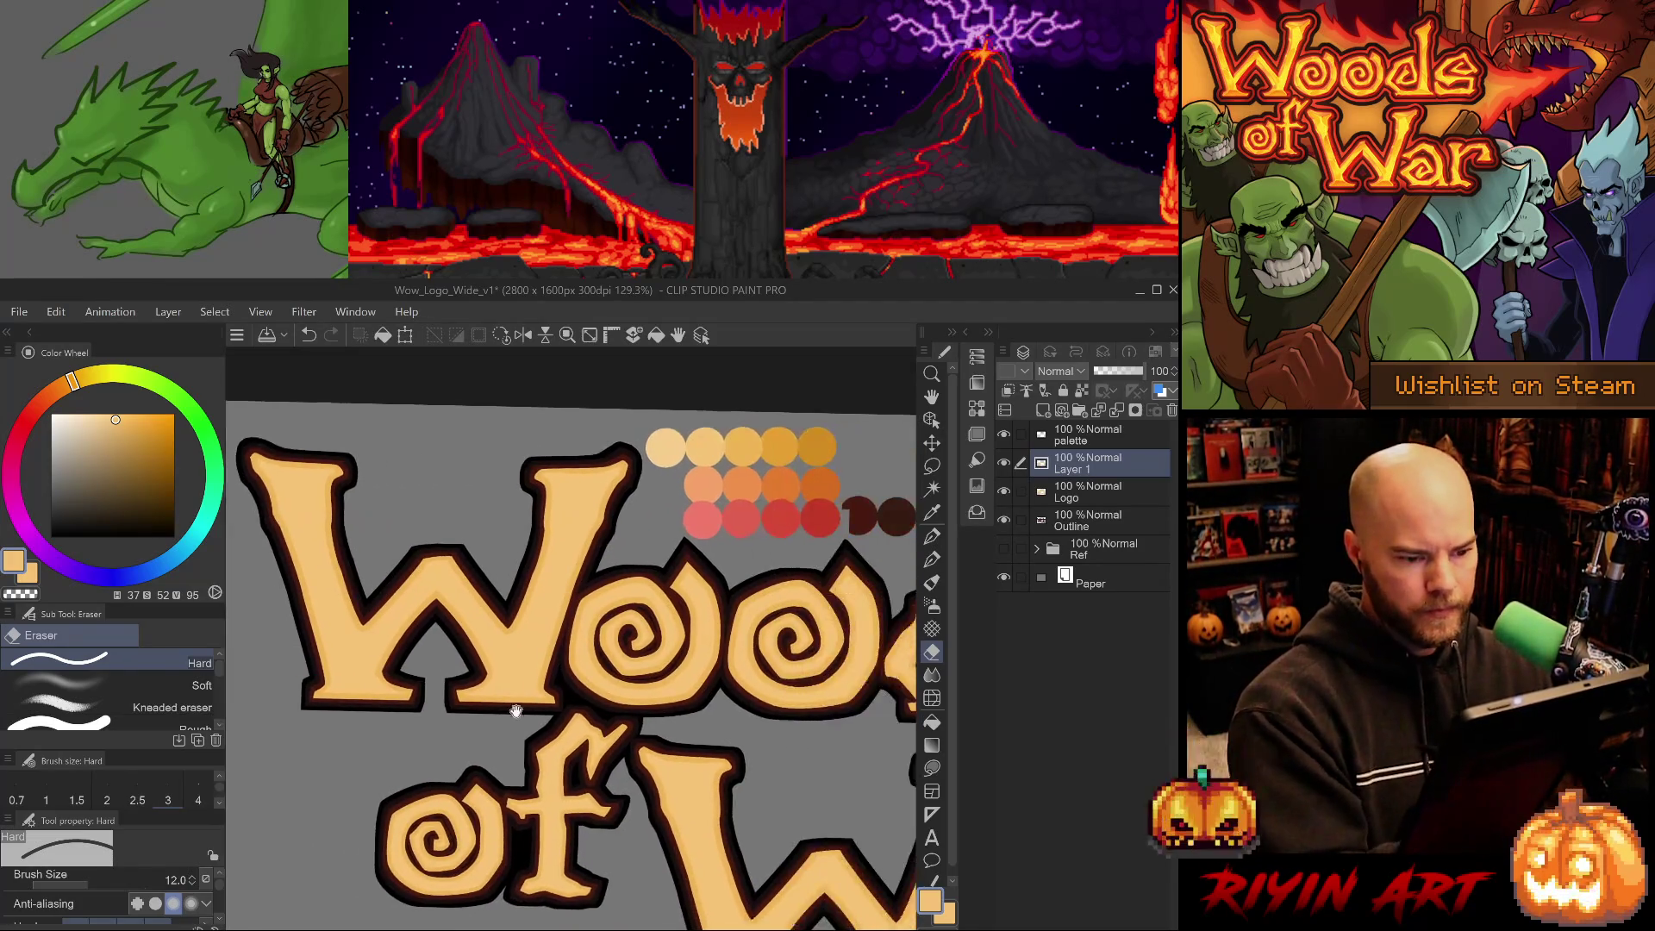
# Zoom into an 'o' and lasso its inner spiral stroke, then drop the selection.
pyautogui.scroll(3, 564, 677)
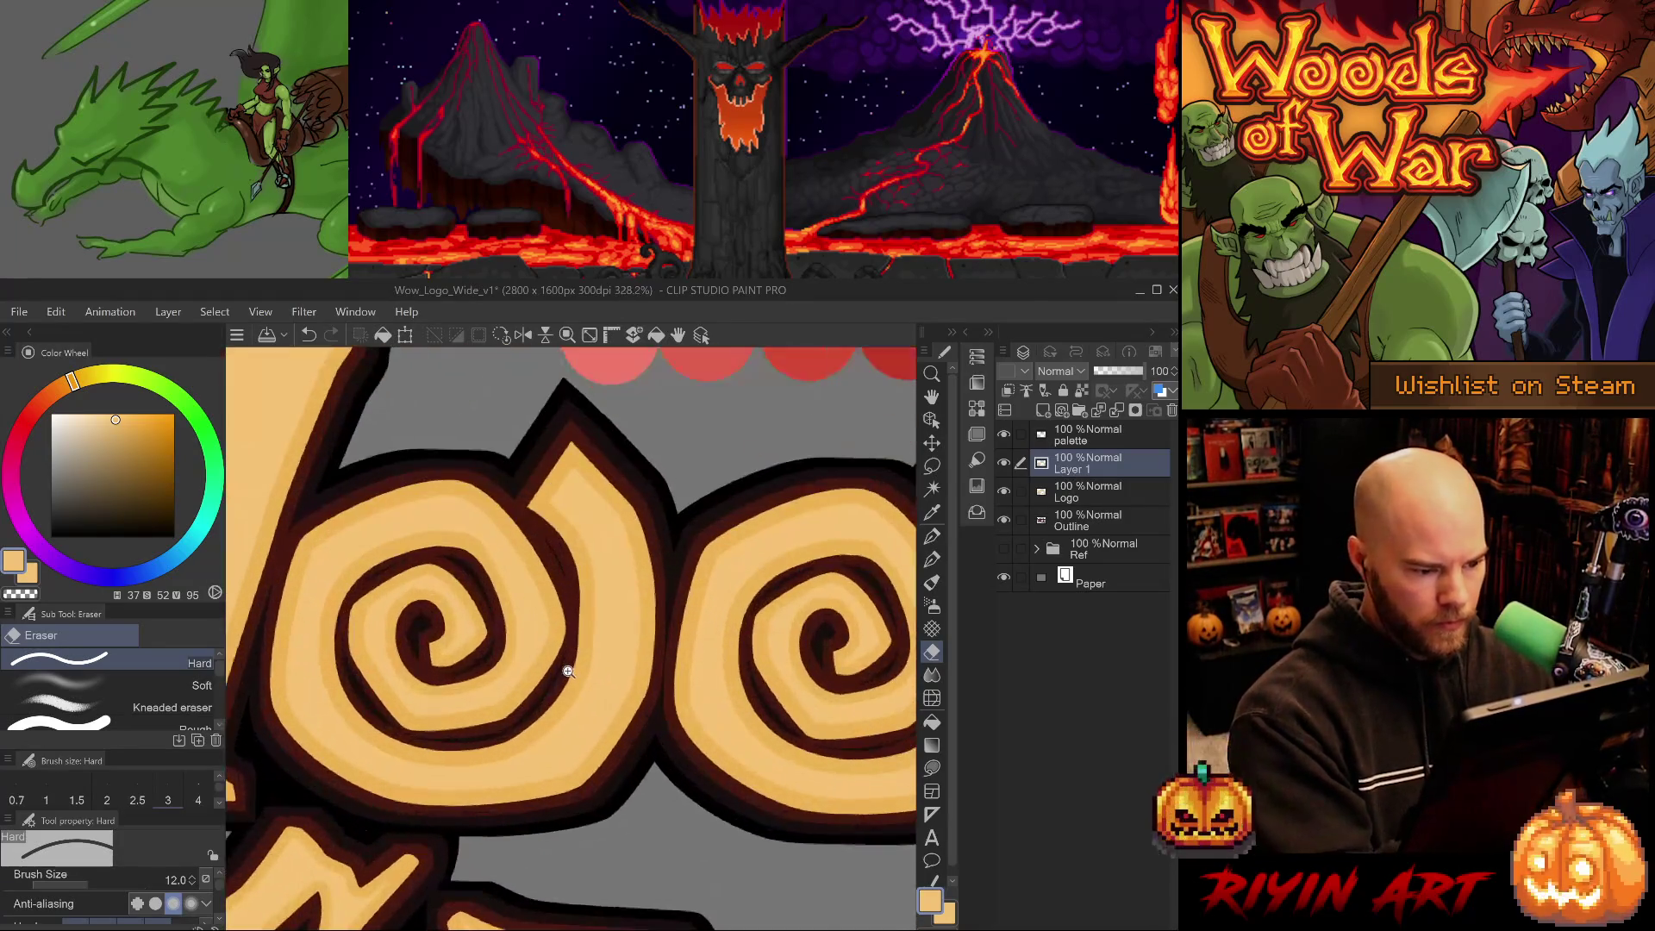
pyautogui.scroll(1, 568, 671)
pyautogui.scroll(2, 450, 655)
pyautogui.press('m')
pyautogui.press('m')
pyautogui.moveTo(476, 642)
pyautogui.mouseDown()
pyautogui.moveTo(455, 655)
pyautogui.moveTo(449, 627)
pyautogui.moveTo(504, 597)
pyautogui.mouseUp()
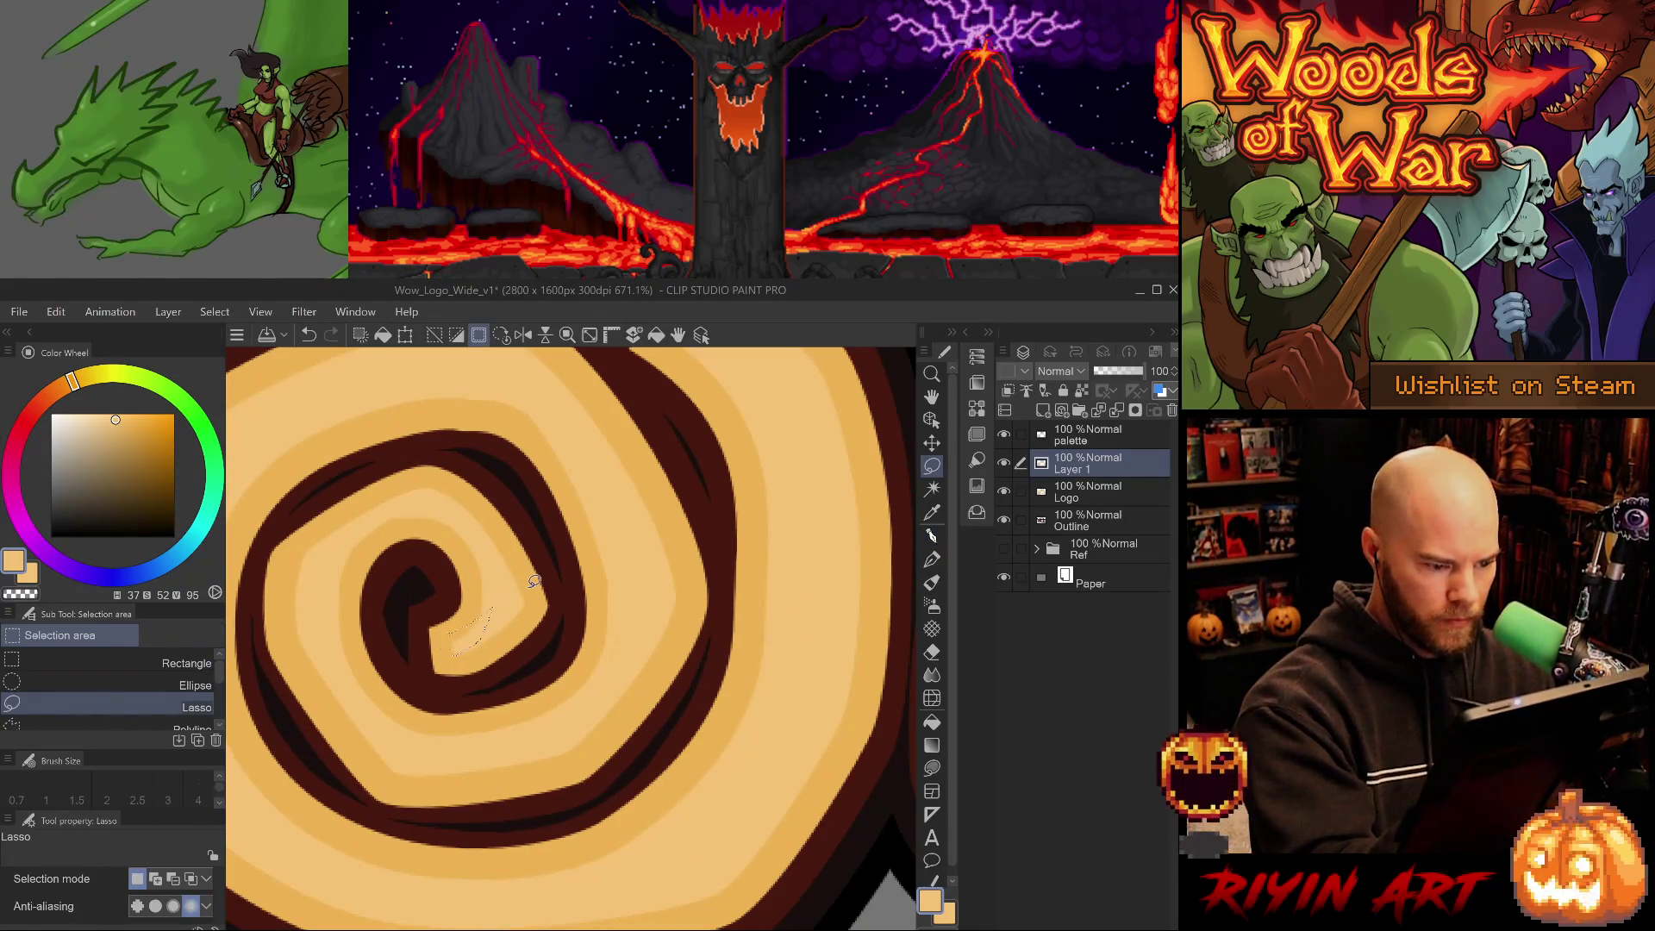
pyautogui.hotkey('ctrl', 'd')
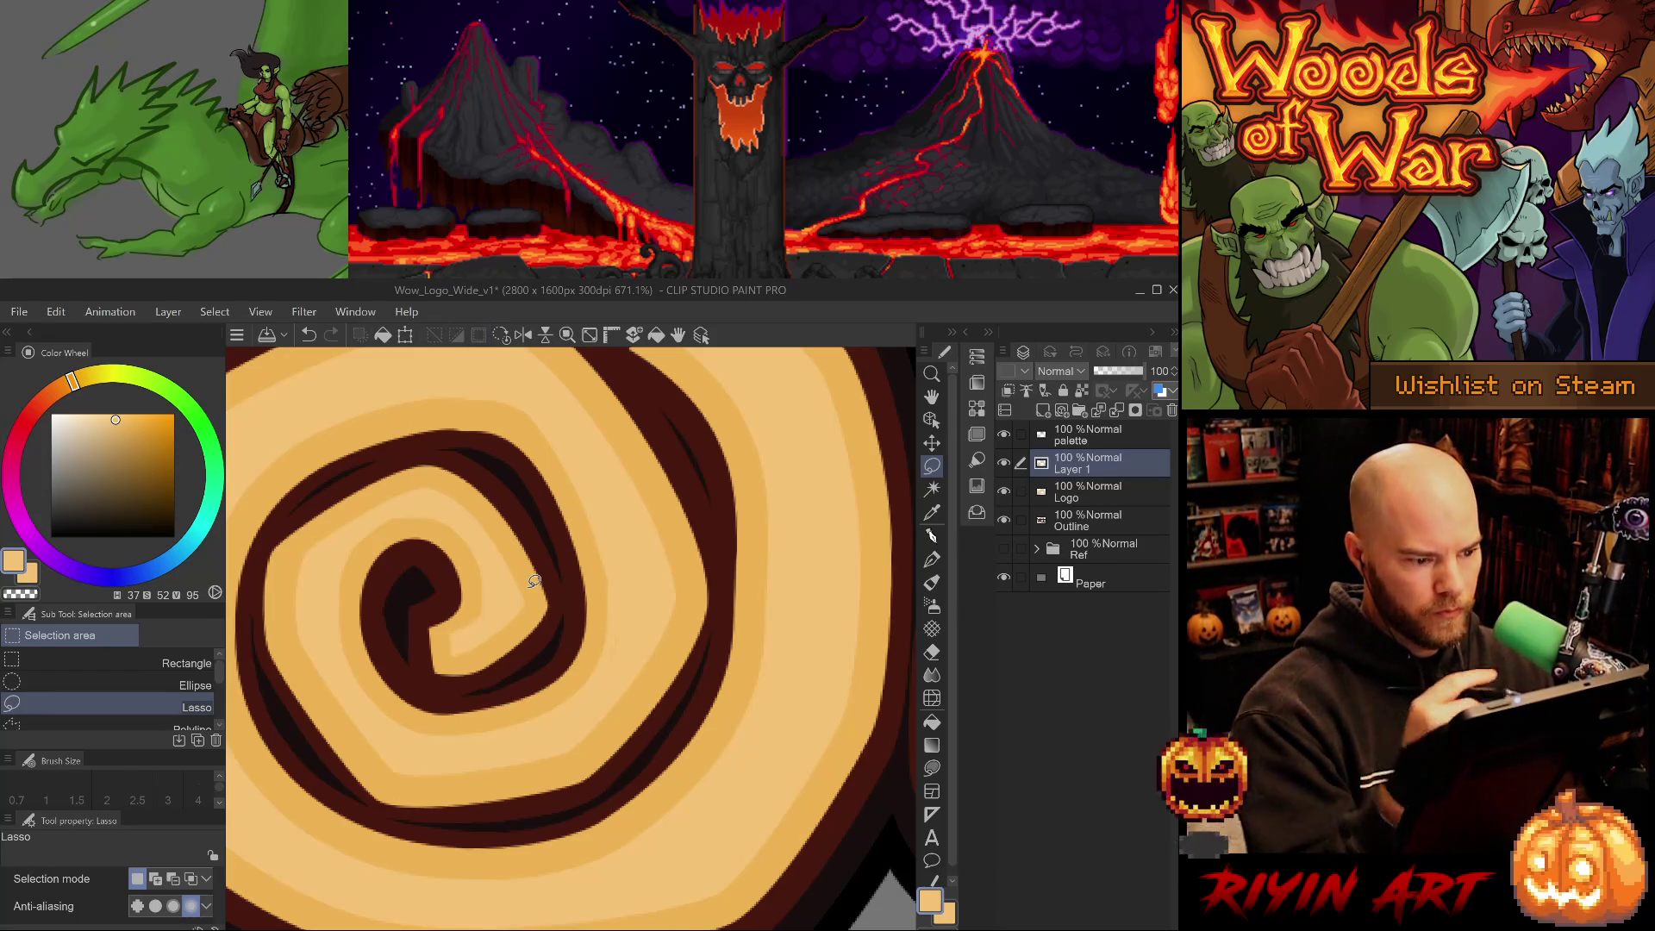
# Rotate the view around the spiral and lasso part of its pale stripe.
pyautogui.press('p')
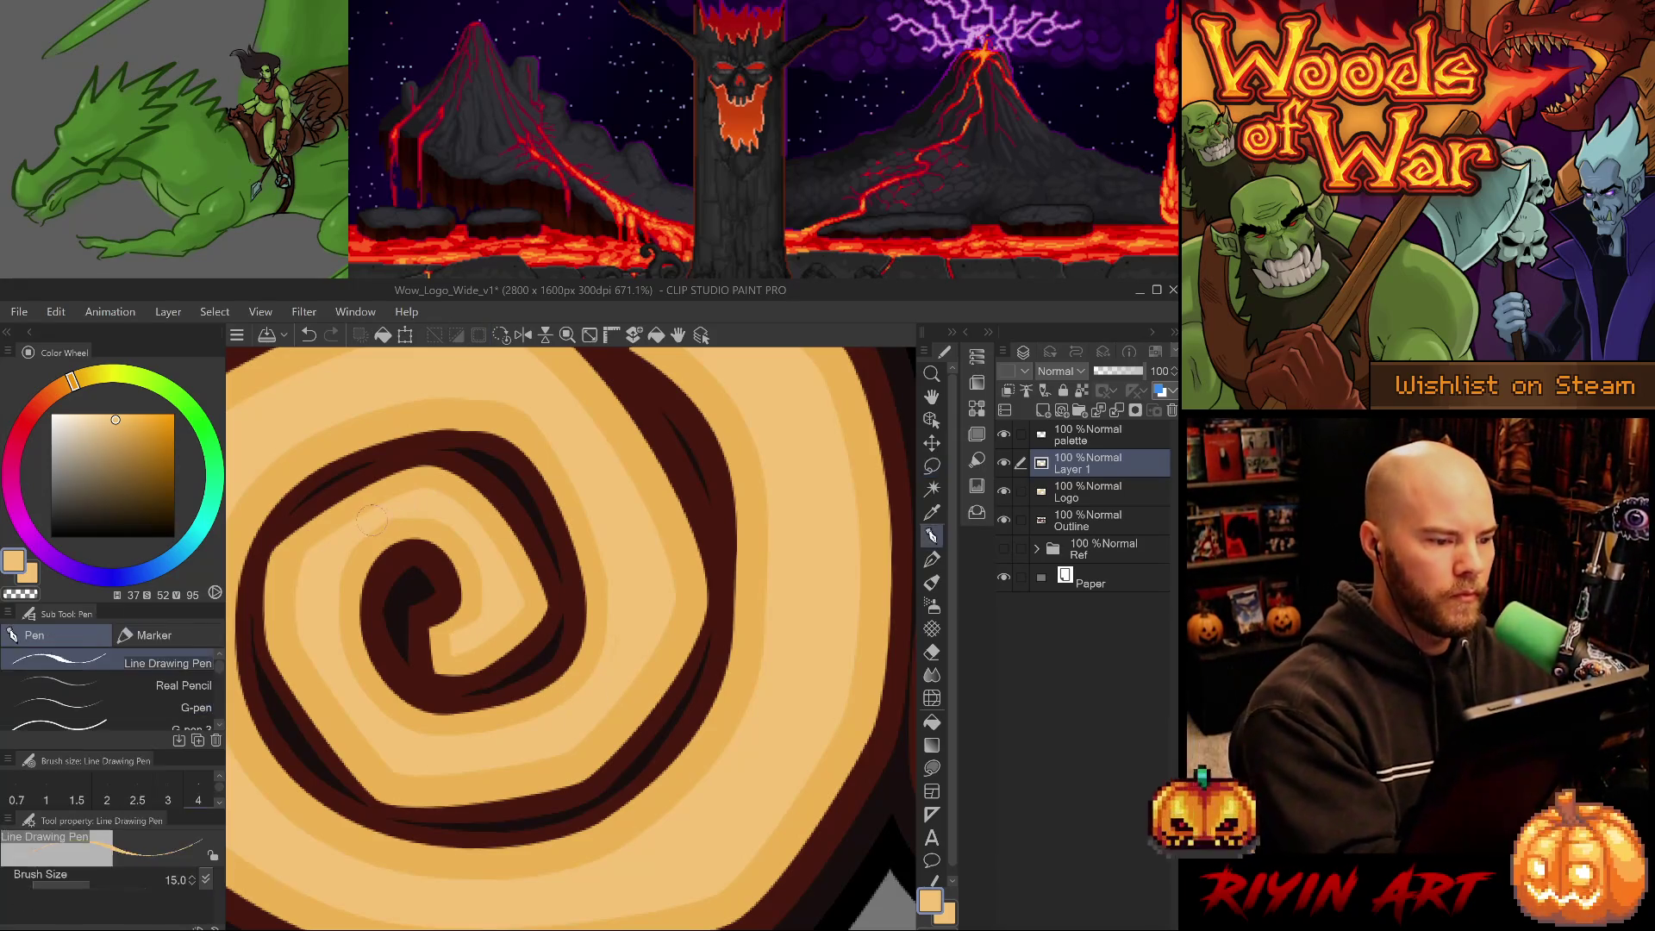
pyautogui.press('.')
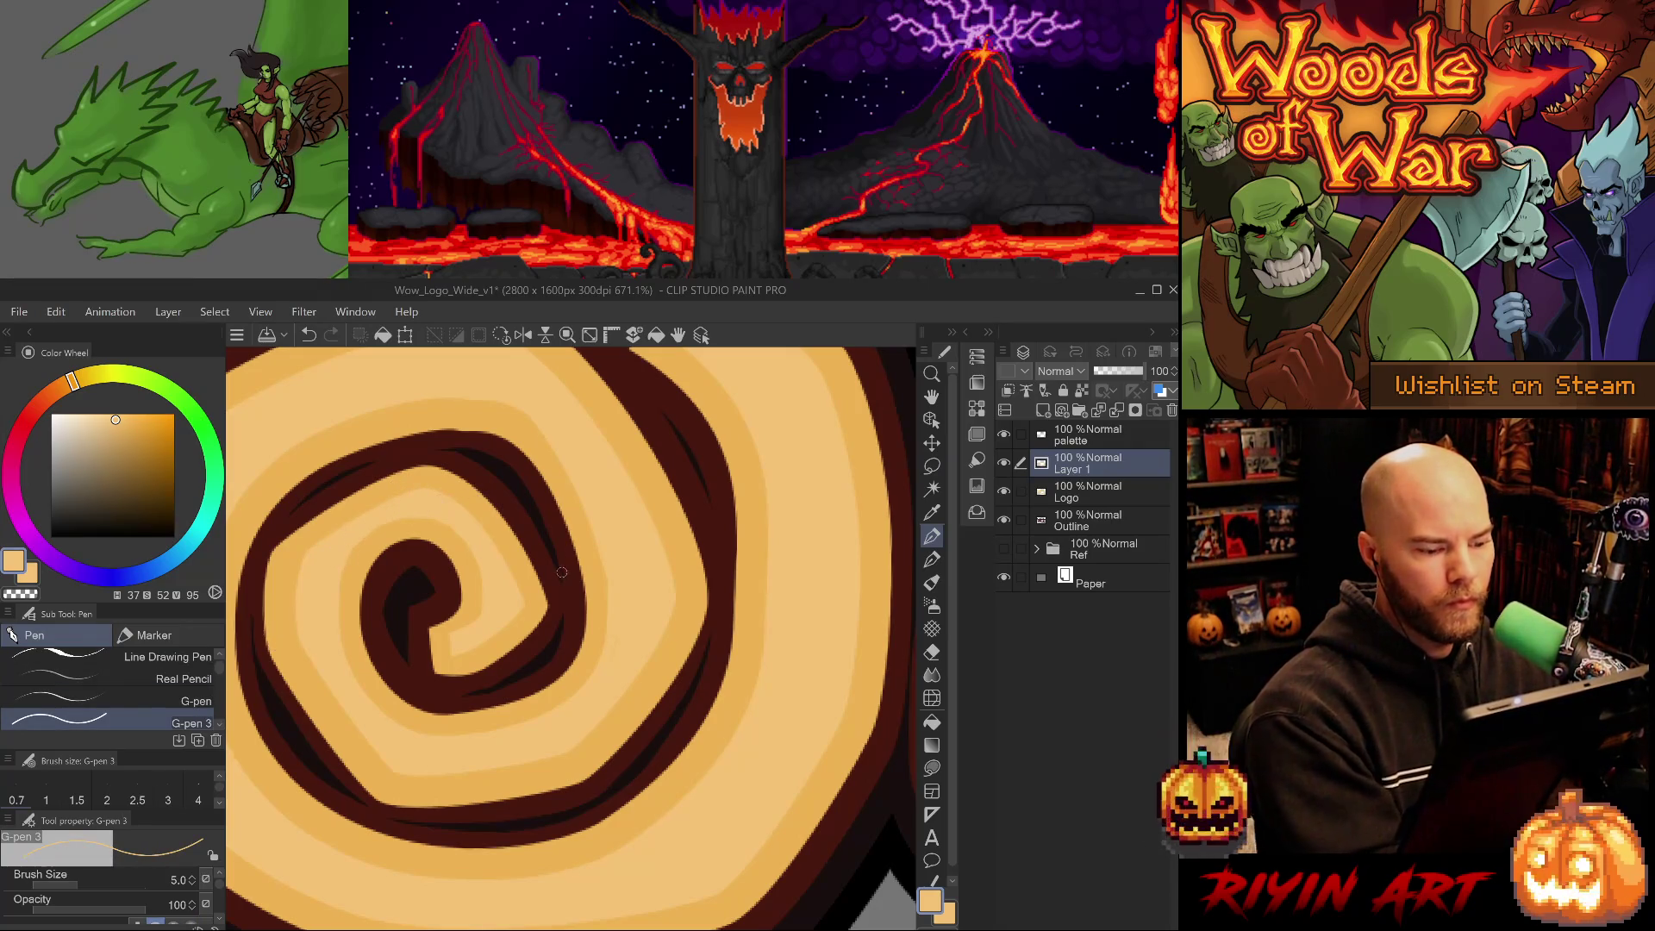
pyautogui.moveTo(719, 770); pyautogui.dragTo(625, 551)
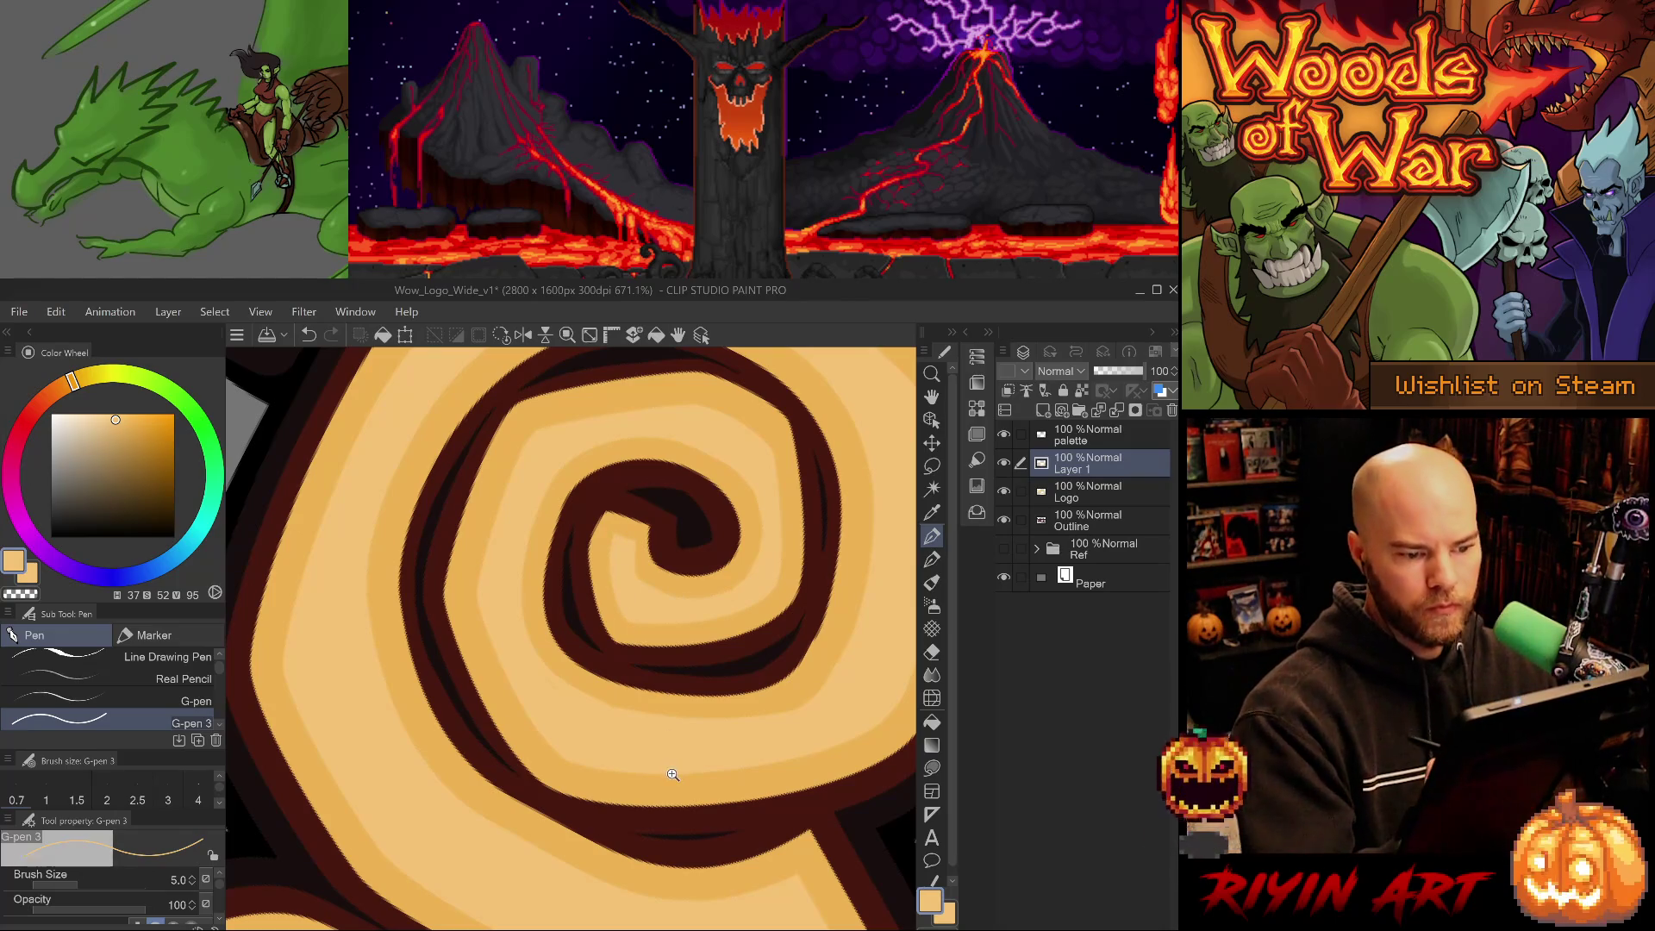
pyautogui.scroll(-2, 673, 774)
pyautogui.scroll(4, 504, 536)
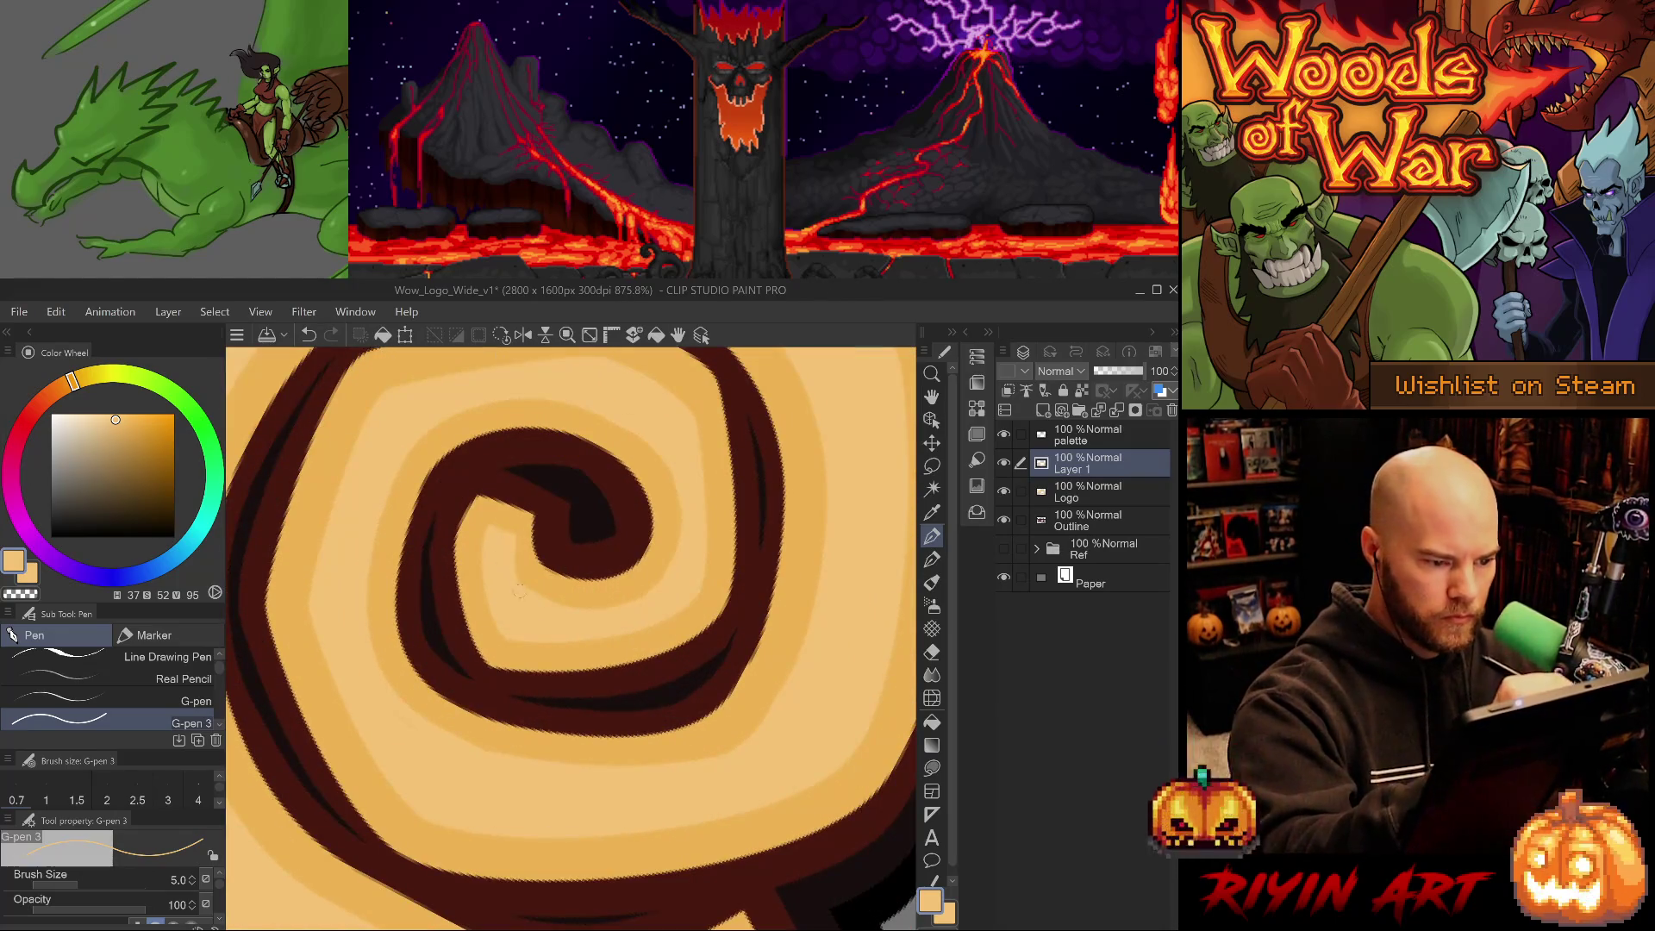
pyautogui.scroll(-3, 542, 510)
pyautogui.scroll(4, 604, 620)
pyautogui.press('m')
pyautogui.moveTo(587, 677)
pyautogui.mouseDown()
pyautogui.moveTo(626, 595)
pyautogui.moveTo(530, 680)
pyautogui.moveTo(565, 705)
pyautogui.mouseUp()
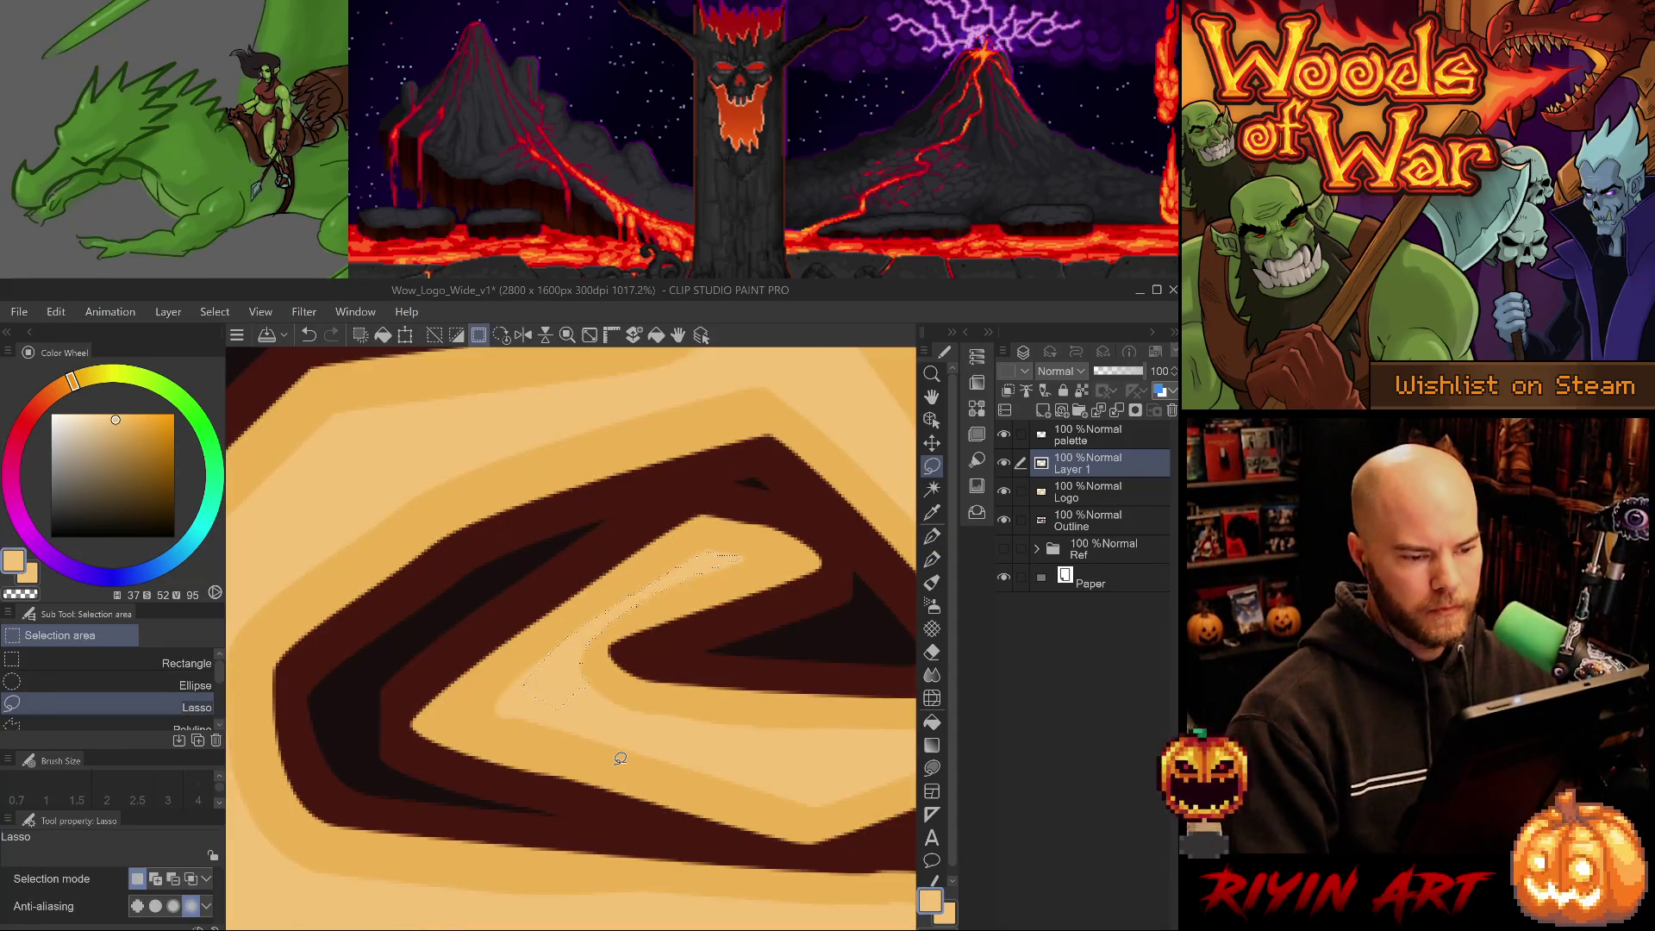
pyautogui.hotkey('ctrl', 'd')
# Paint pale light strokes along the spiral's stripe edge with the fine pen, redrawing after undos.
pyautogui.press('b')
pyautogui.press('p')
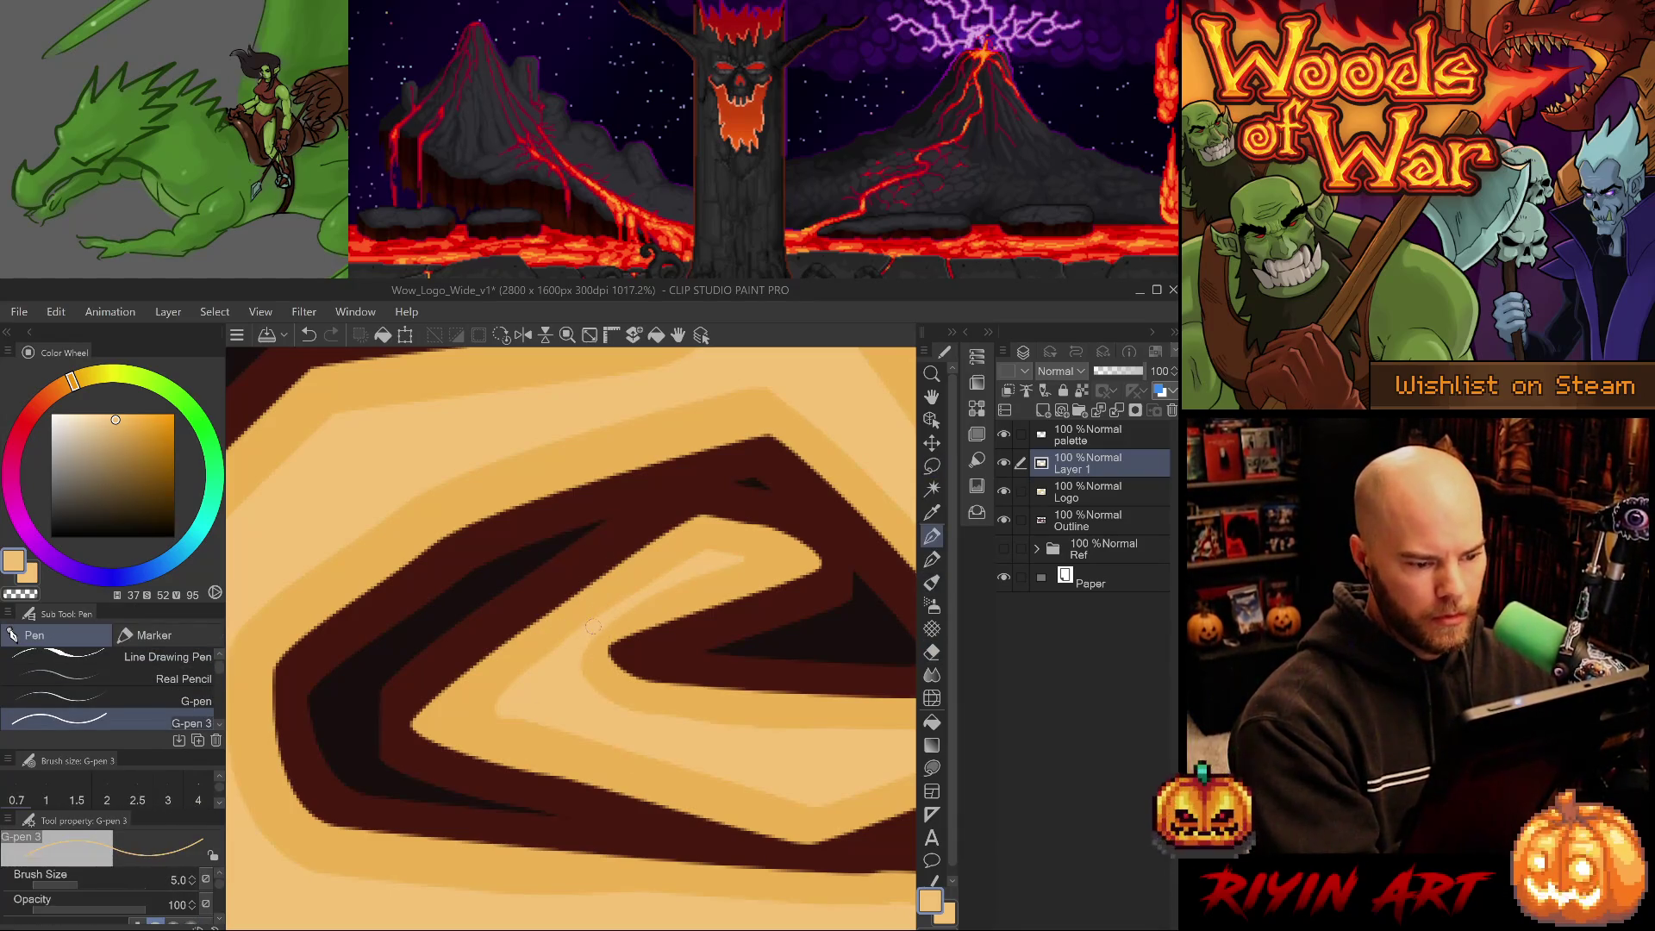
pyautogui.moveTo(706, 556); pyautogui.dragTo(539, 685)
pyautogui.hotkey('ctrl', 'z')
pyautogui.moveTo(692, 562); pyautogui.dragTo(531, 694)
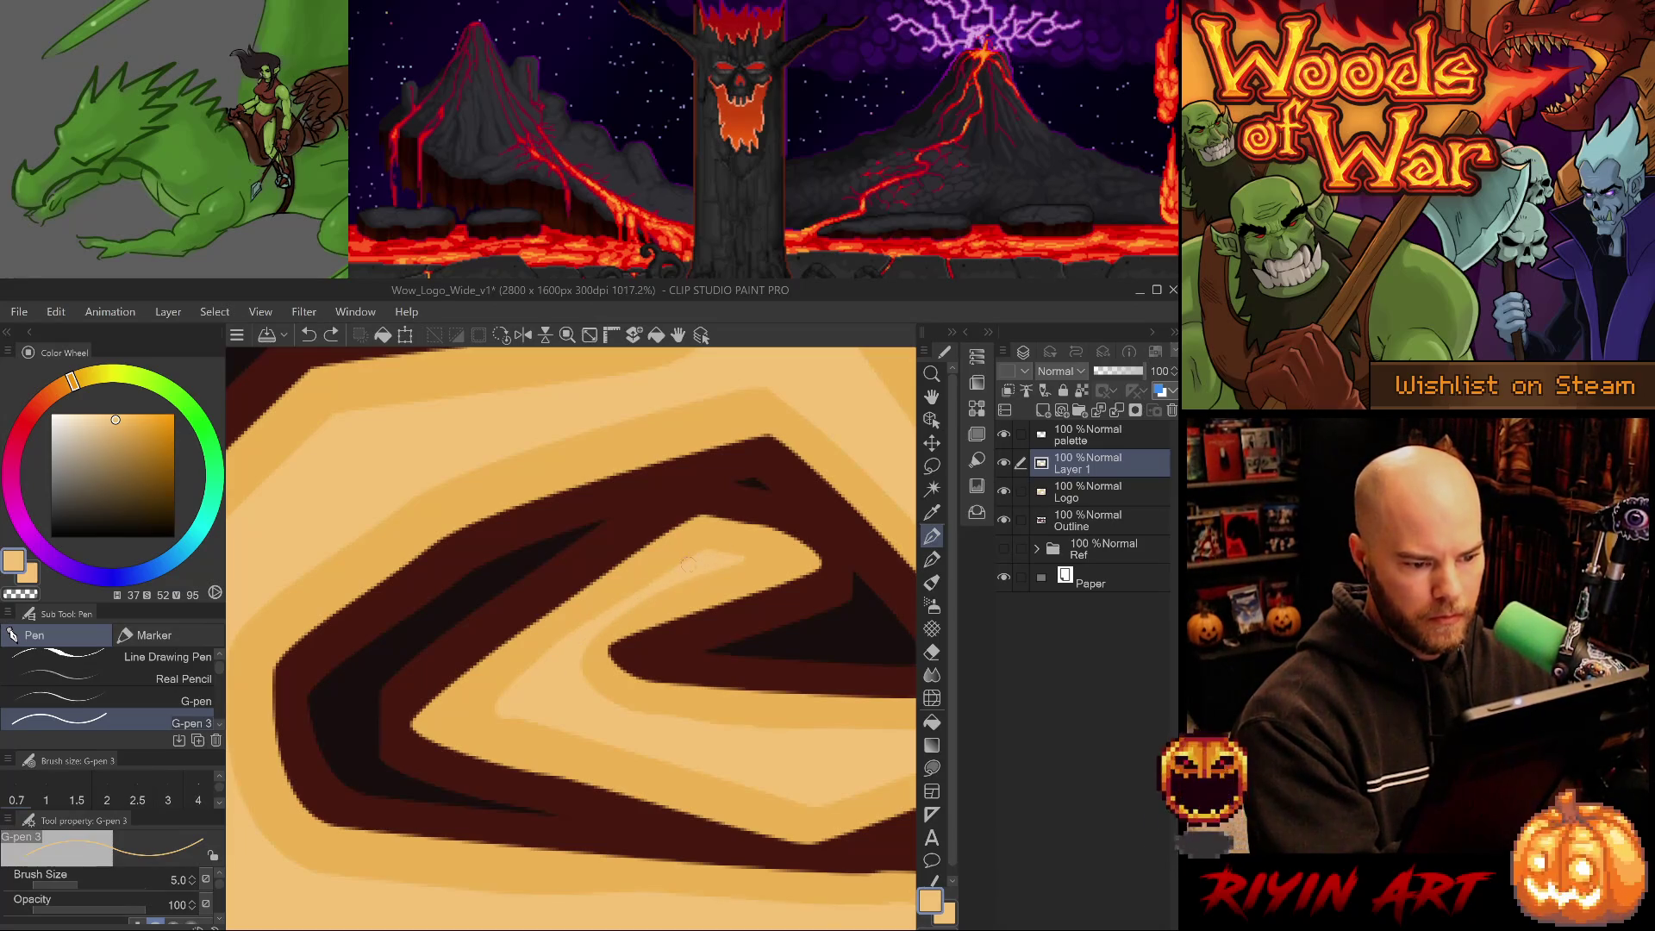
pyautogui.moveTo(826, 662)
pyautogui.mouseDown()
pyautogui.moveTo(646, 857)
pyautogui.moveTo(559, 559)
pyautogui.mouseUp()
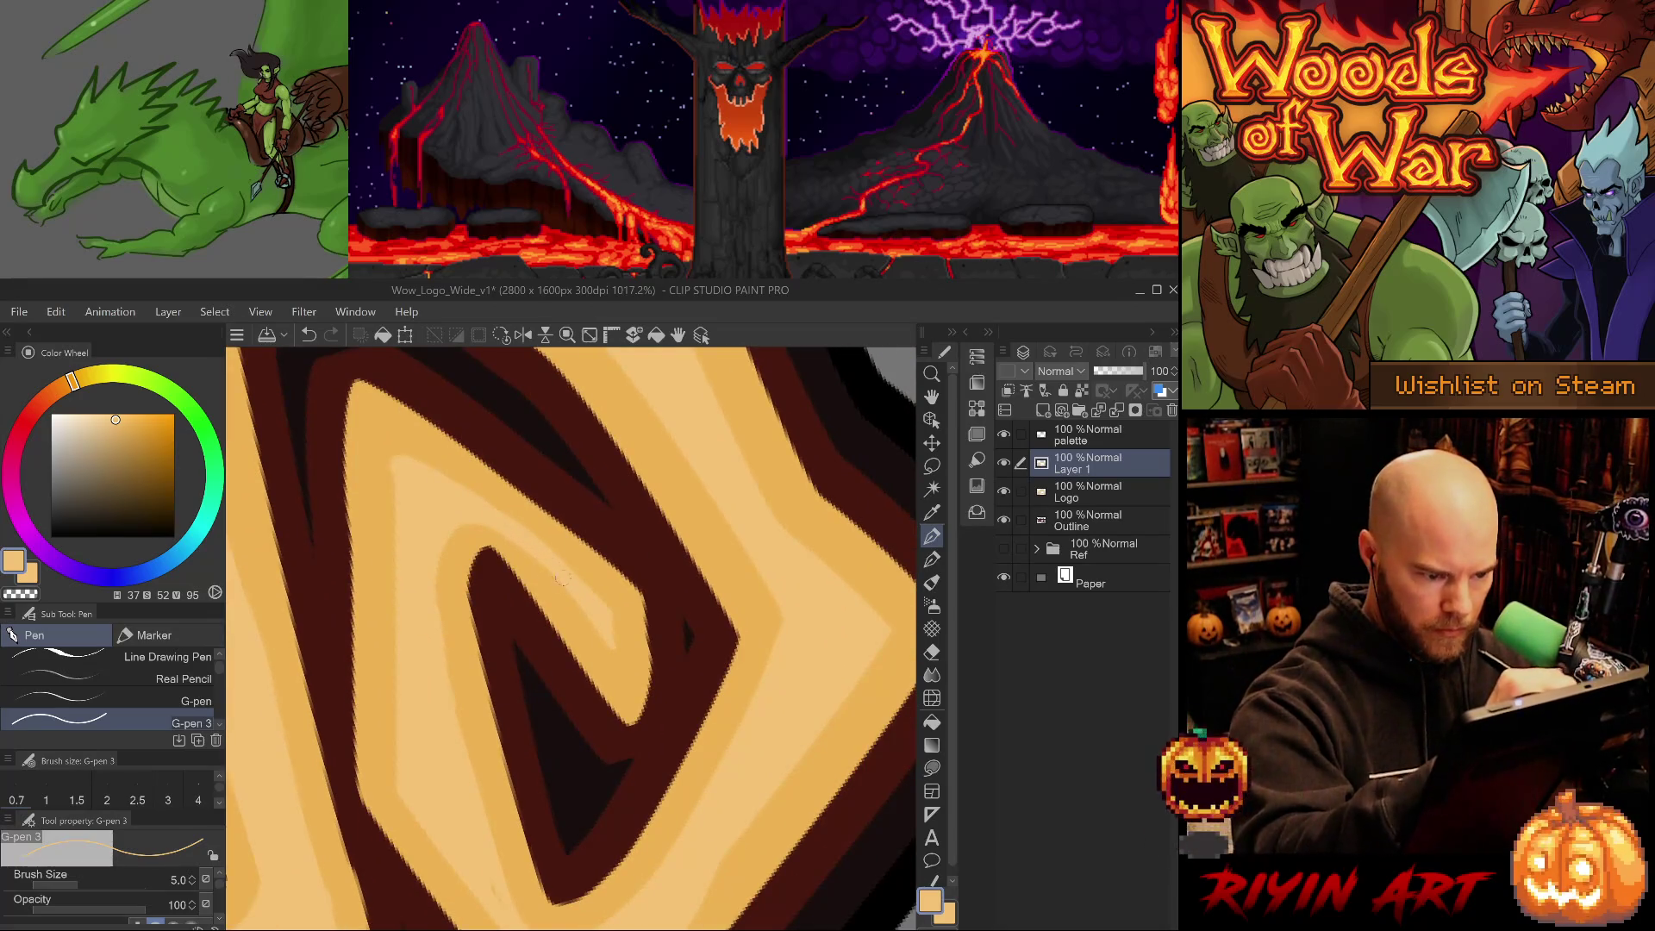
pyautogui.moveTo(610, 643); pyautogui.dragTo(624, 665)
pyautogui.hotkey('ctrl', 'z')
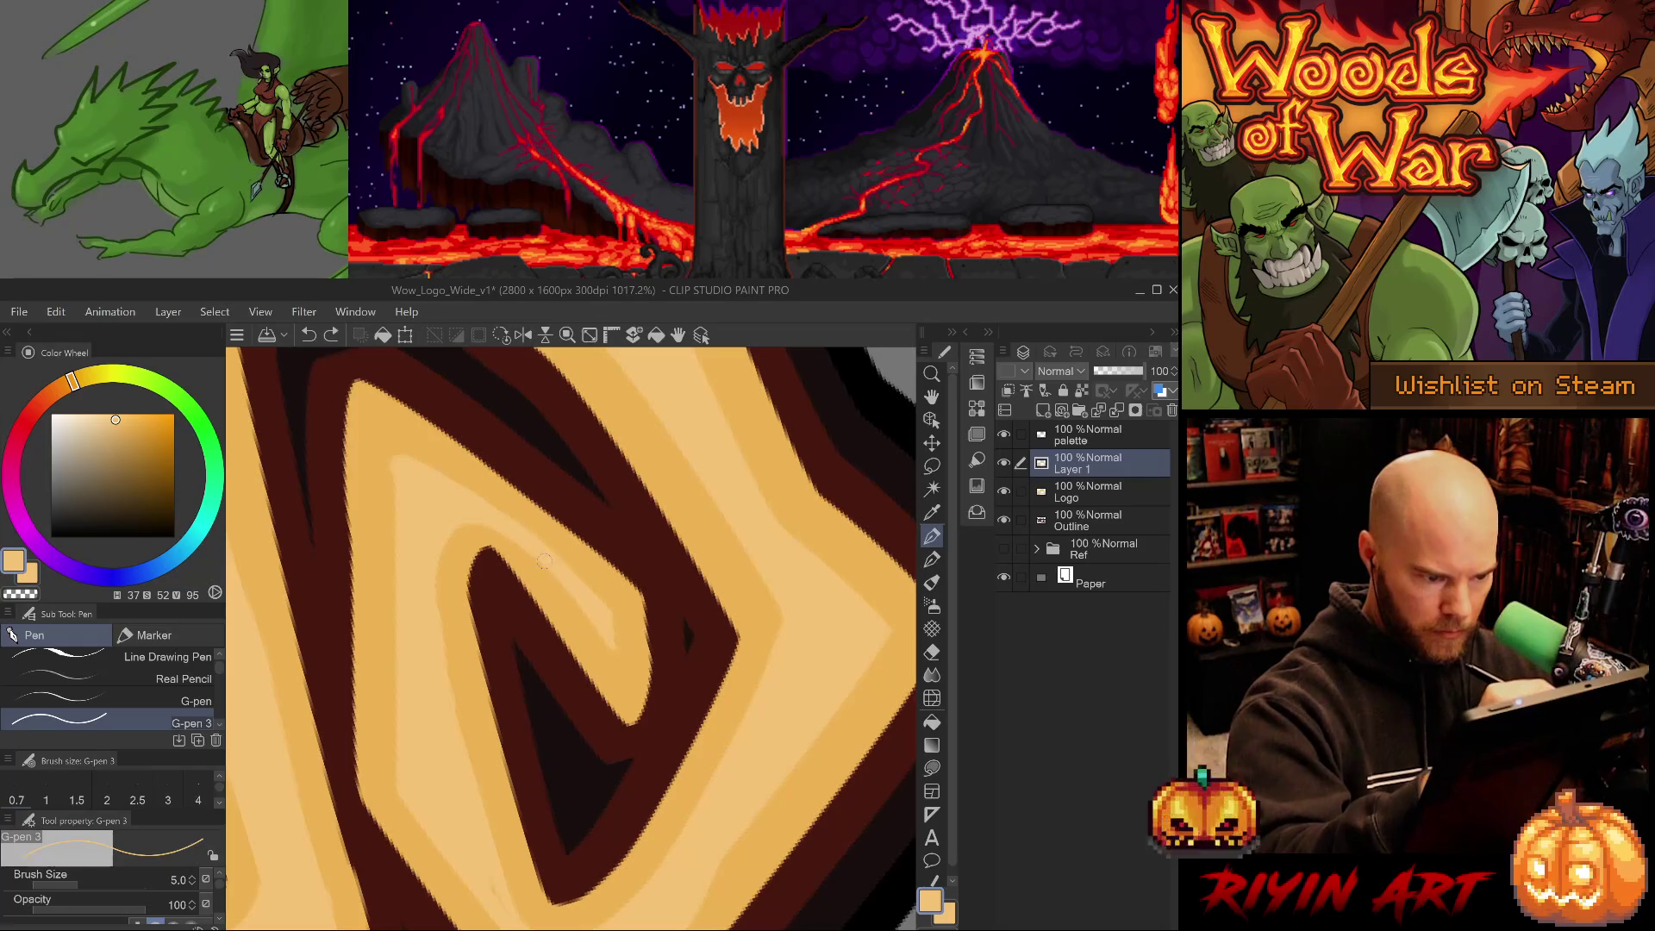
pyautogui.moveTo(625, 636); pyautogui.dragTo(556, 551)
# Add short thin light strokes along the stripe edge with a size 5 pen.
pyautogui.press('e')
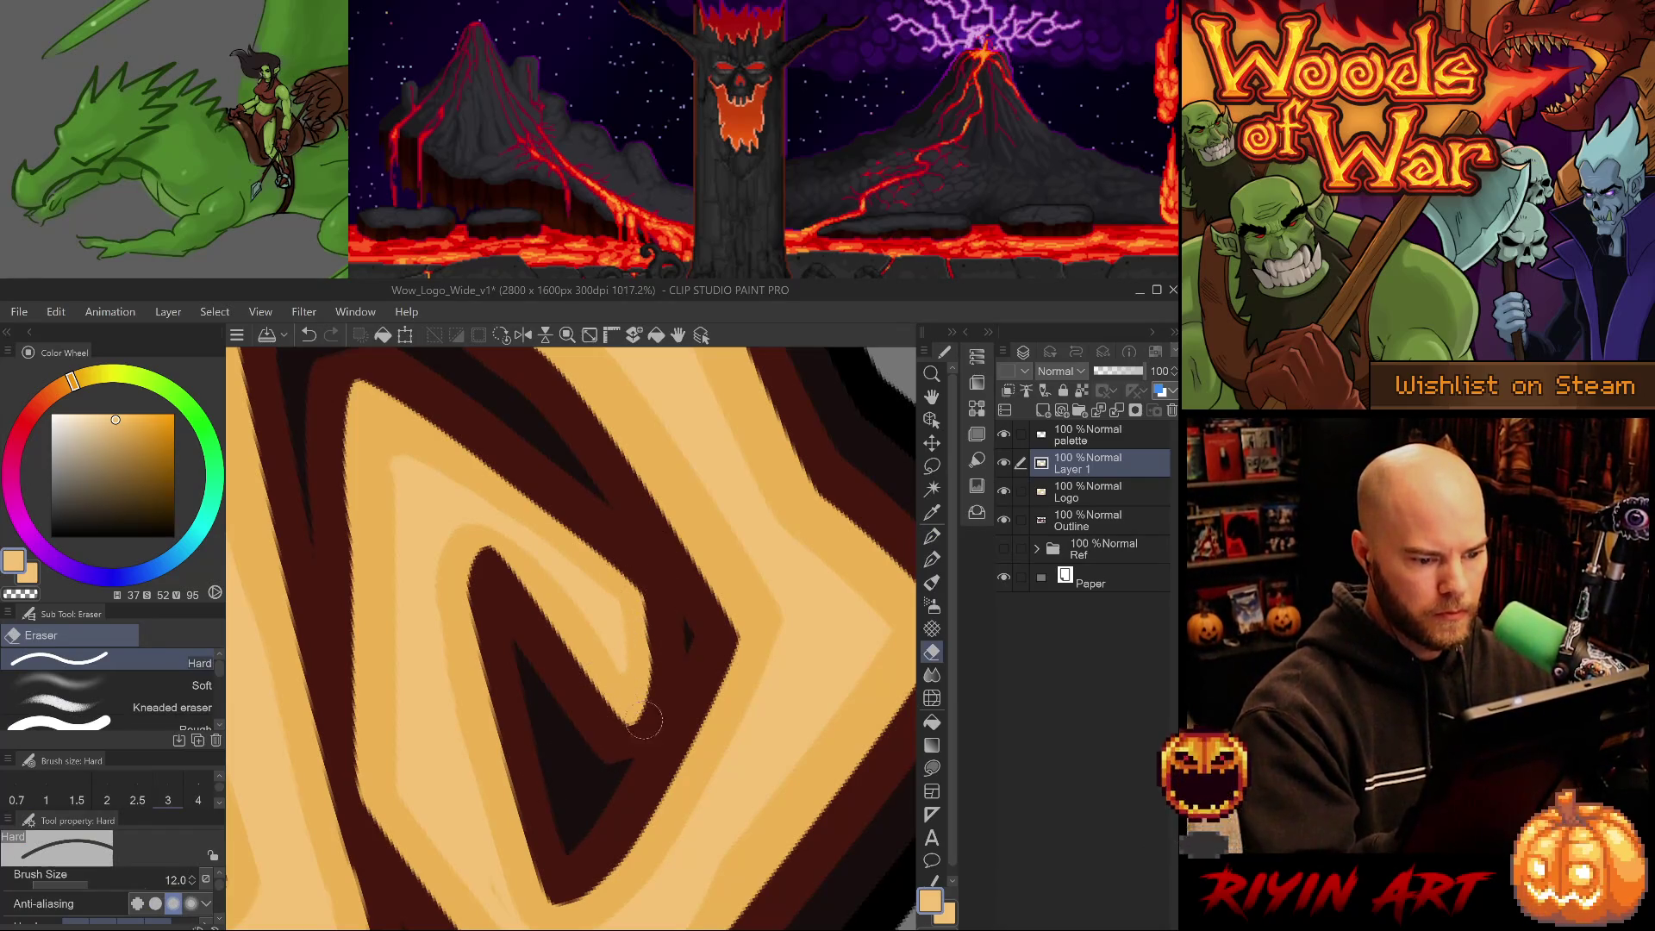
pyautogui.press('p')
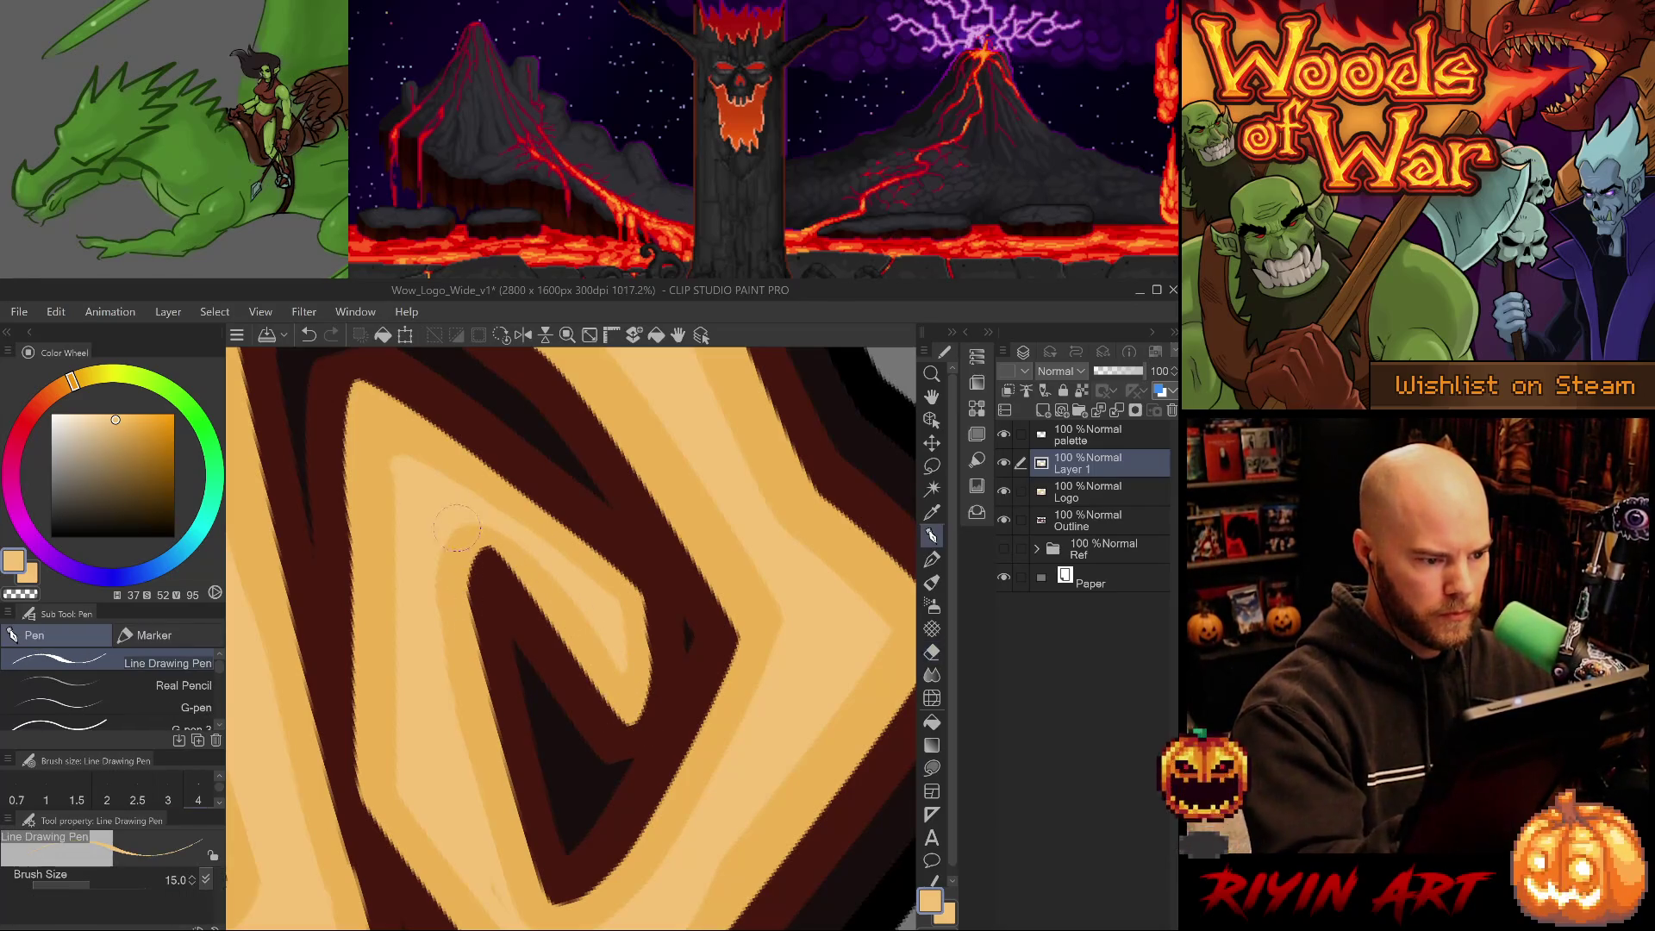
pyautogui.press('p')
pyautogui.moveTo(453, 536); pyautogui.dragTo(444, 562)
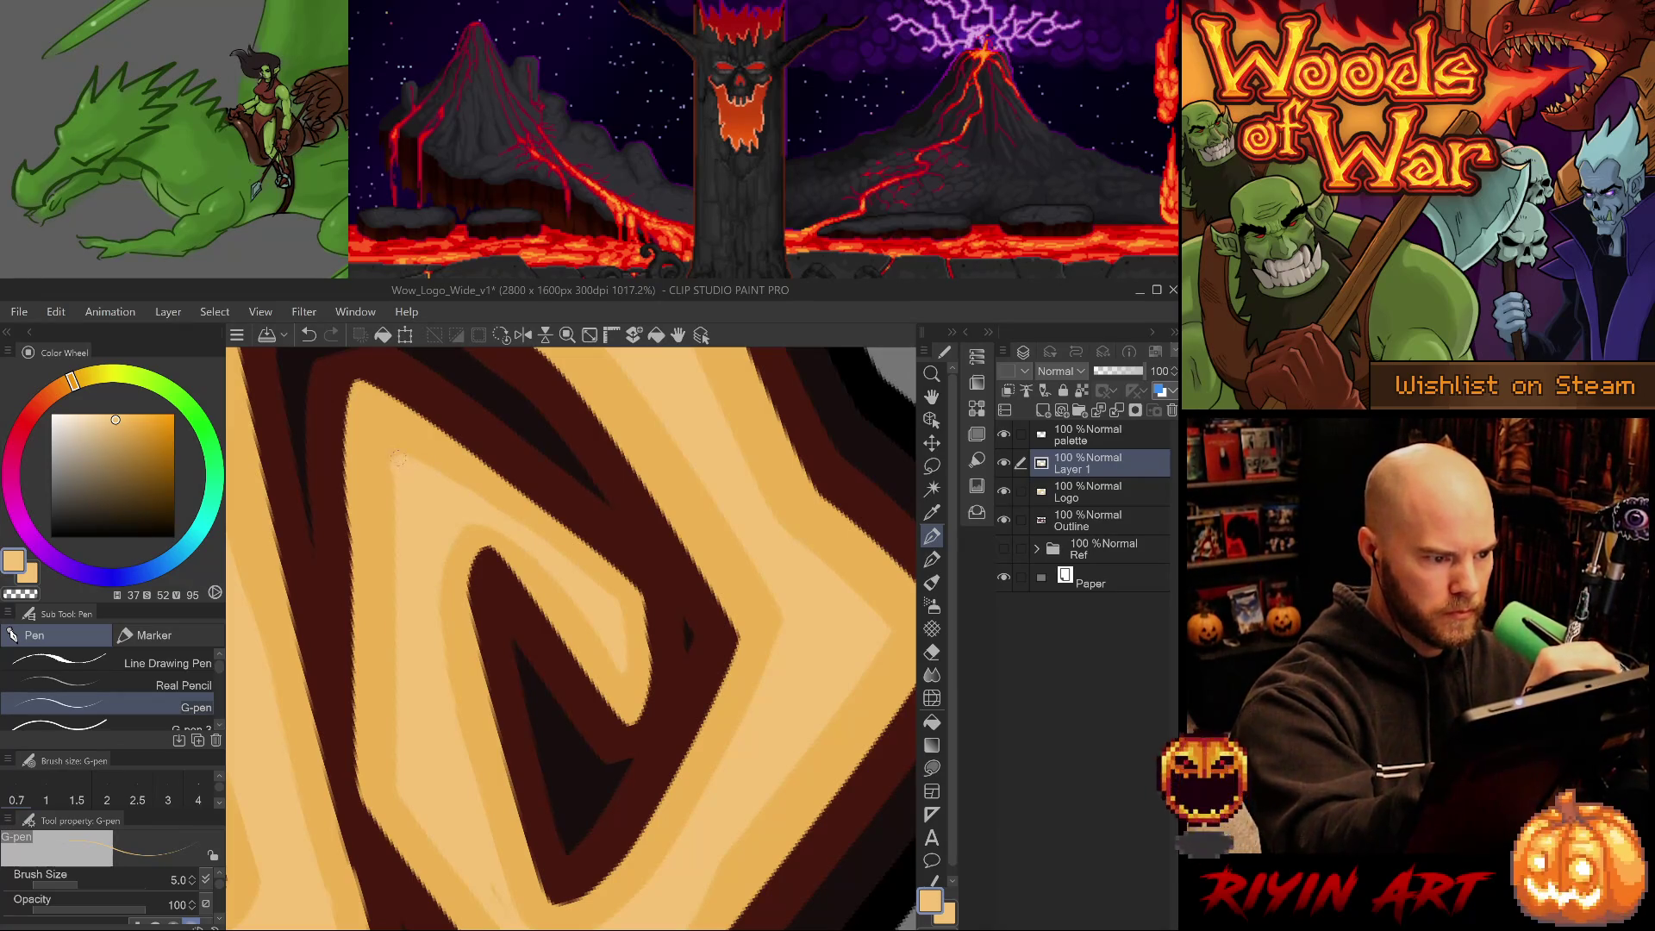
pyautogui.moveTo(389, 533); pyautogui.dragTo(388, 472)
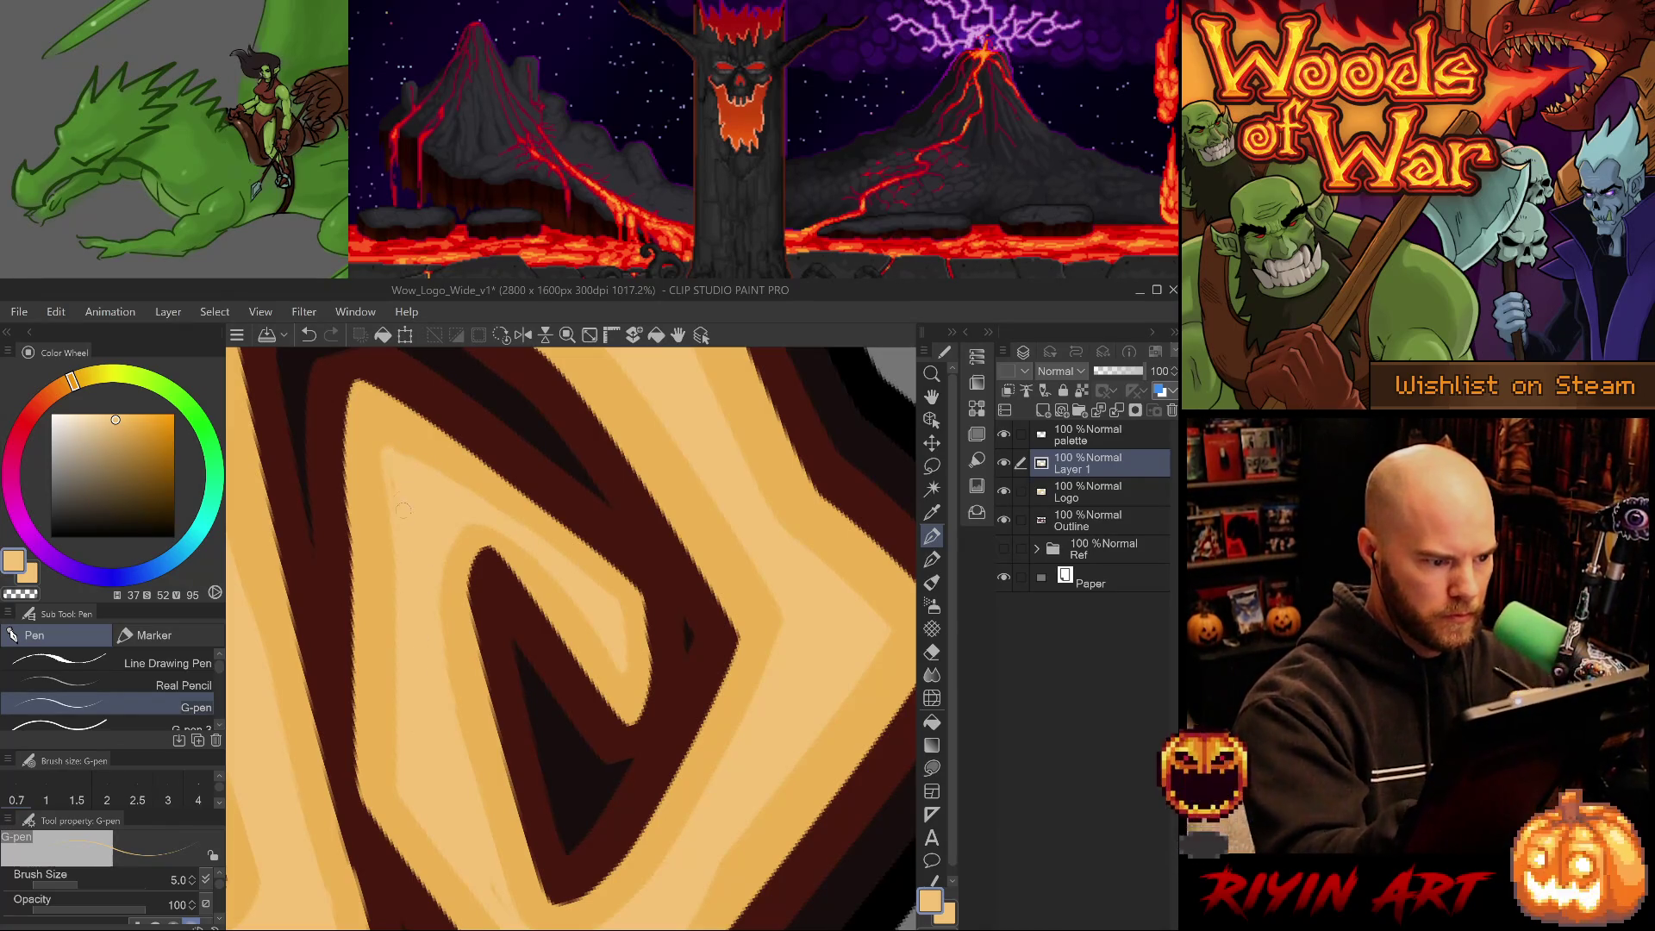
pyautogui.moveTo(419, 778); pyautogui.dragTo(455, 746)
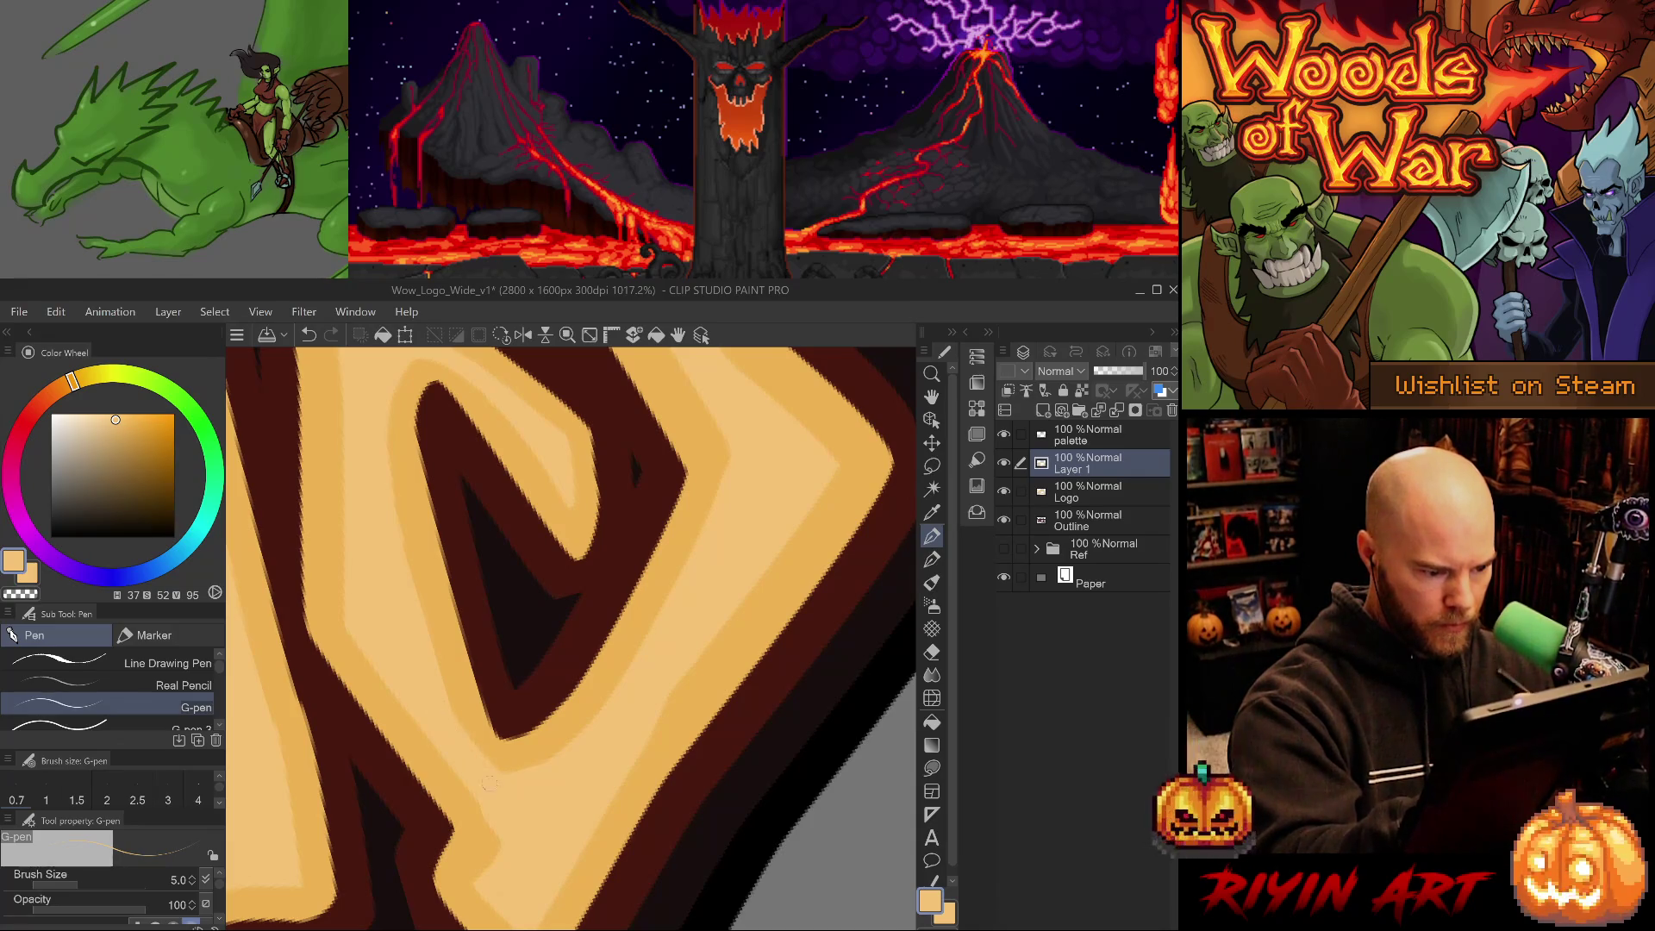
# Save the logo file with Ctrl+S.
pyautogui.hotkey('ctrl', 's')
pyautogui.moveTo(650, 842)
pyautogui.mouseDown()
pyautogui.moveTo(669, 687)
pyautogui.moveTo(591, 860)
pyautogui.moveTo(665, 770)
pyautogui.moveTo(691, 889)
pyautogui.moveTo(720, 713)
pyautogui.moveTo(647, 734)
pyautogui.mouseUp()
pyautogui.scroll(-5, 696, 724)
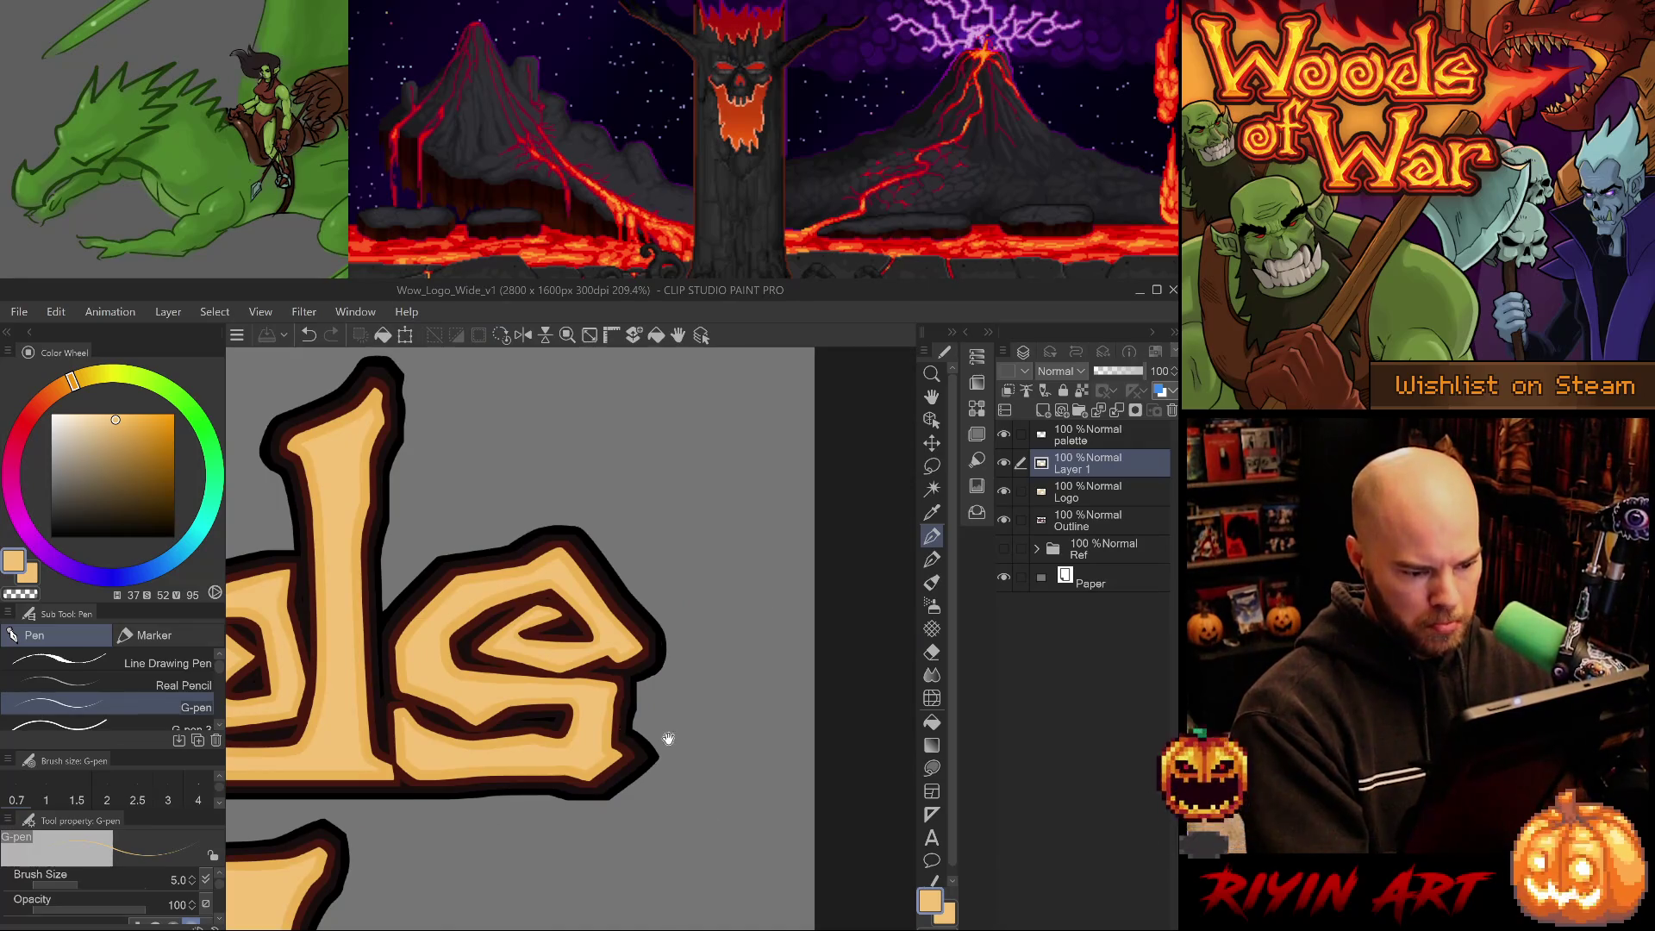
# Pan over the 'ds' and 'War' letters, save with Ctrl+S, and reframe the whole logo.
pyautogui.scroll(5, 403, 711)
pyautogui.press('e')
pyautogui.scroll(-5, 673, 776)
pyautogui.moveTo(784, 758); pyautogui.dragTo(618, 586)
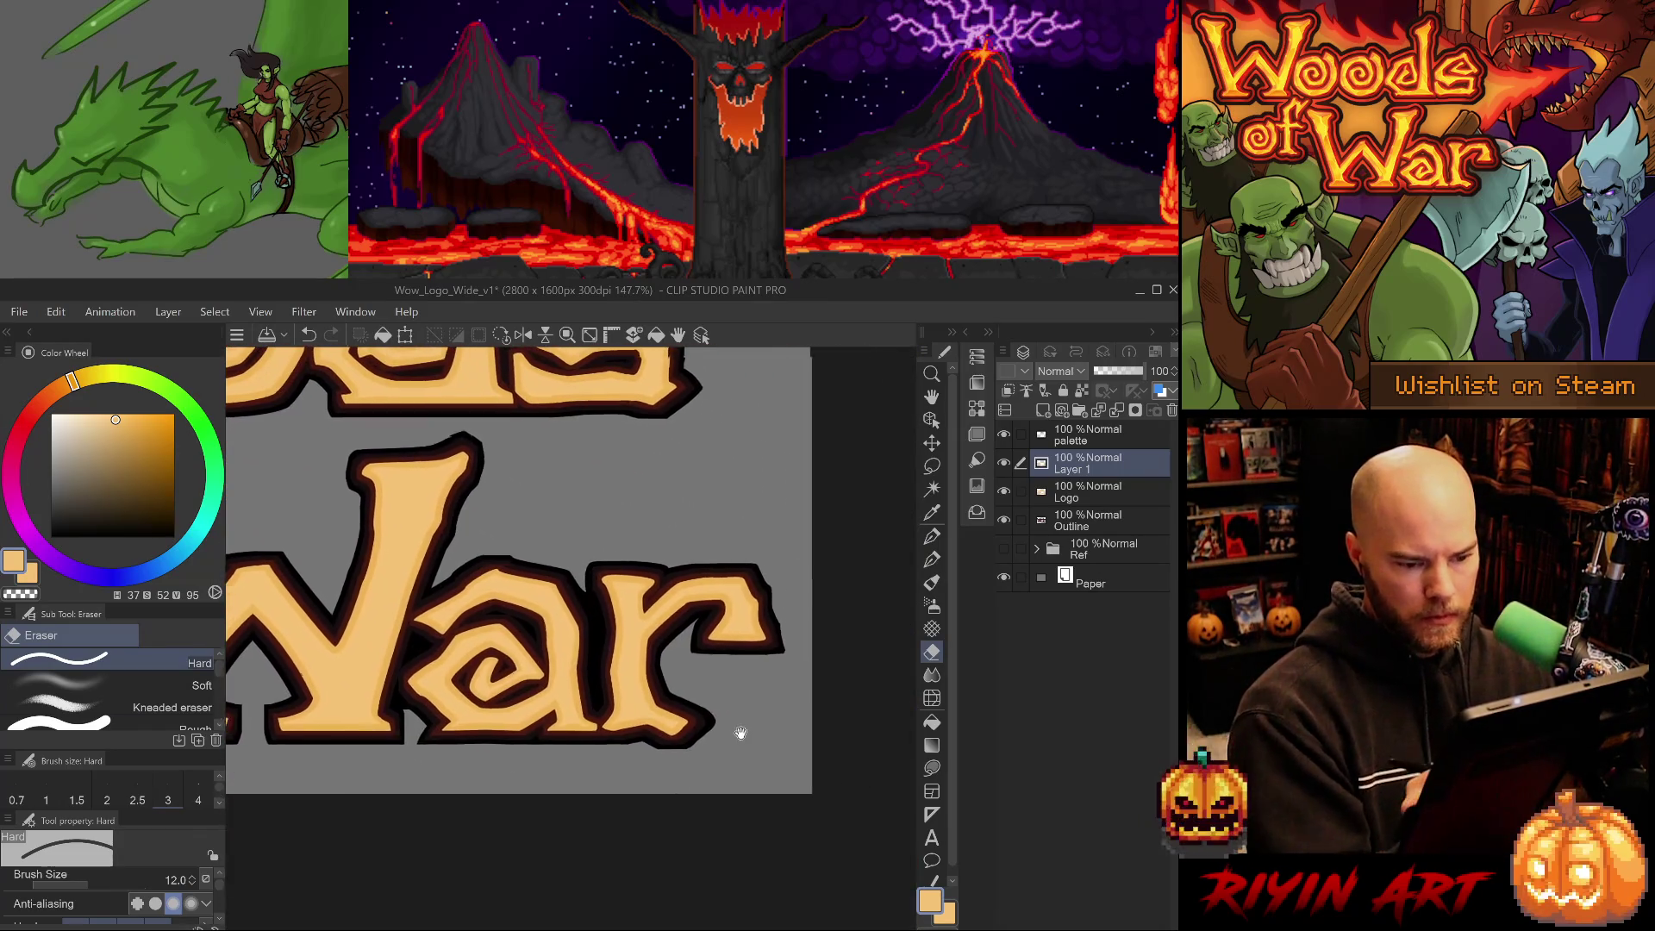
pyautogui.moveTo(705, 726); pyautogui.dragTo(726, 697)
pyautogui.hotkey('ctrl', 's')
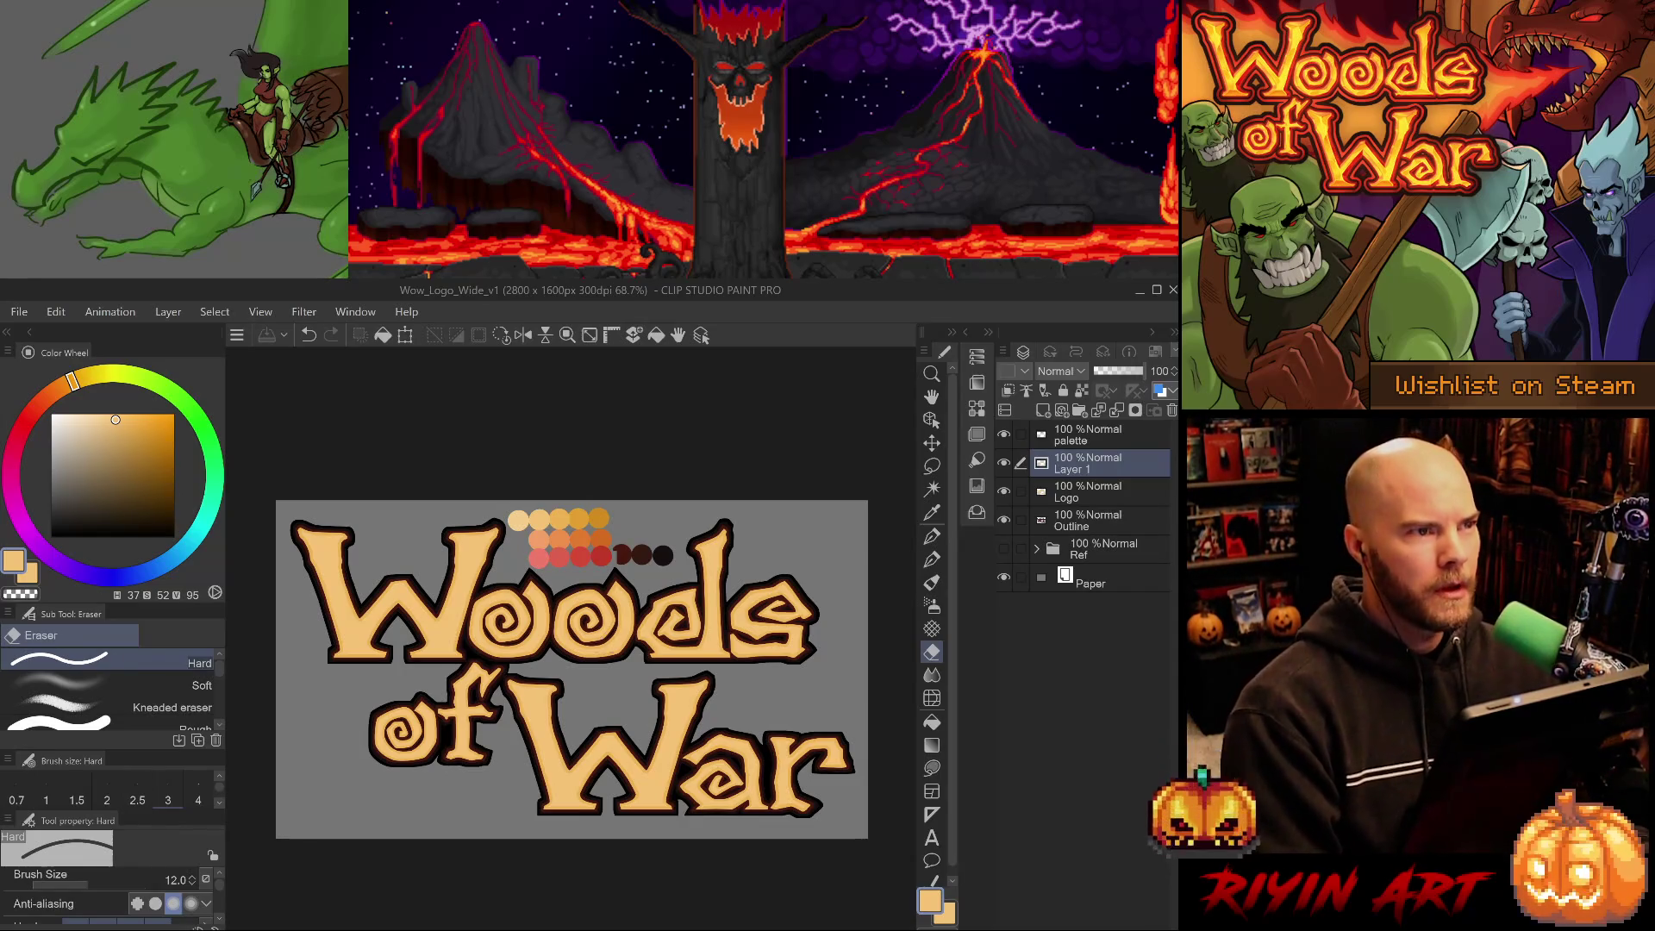
pyautogui.scroll(1, 543, 674)
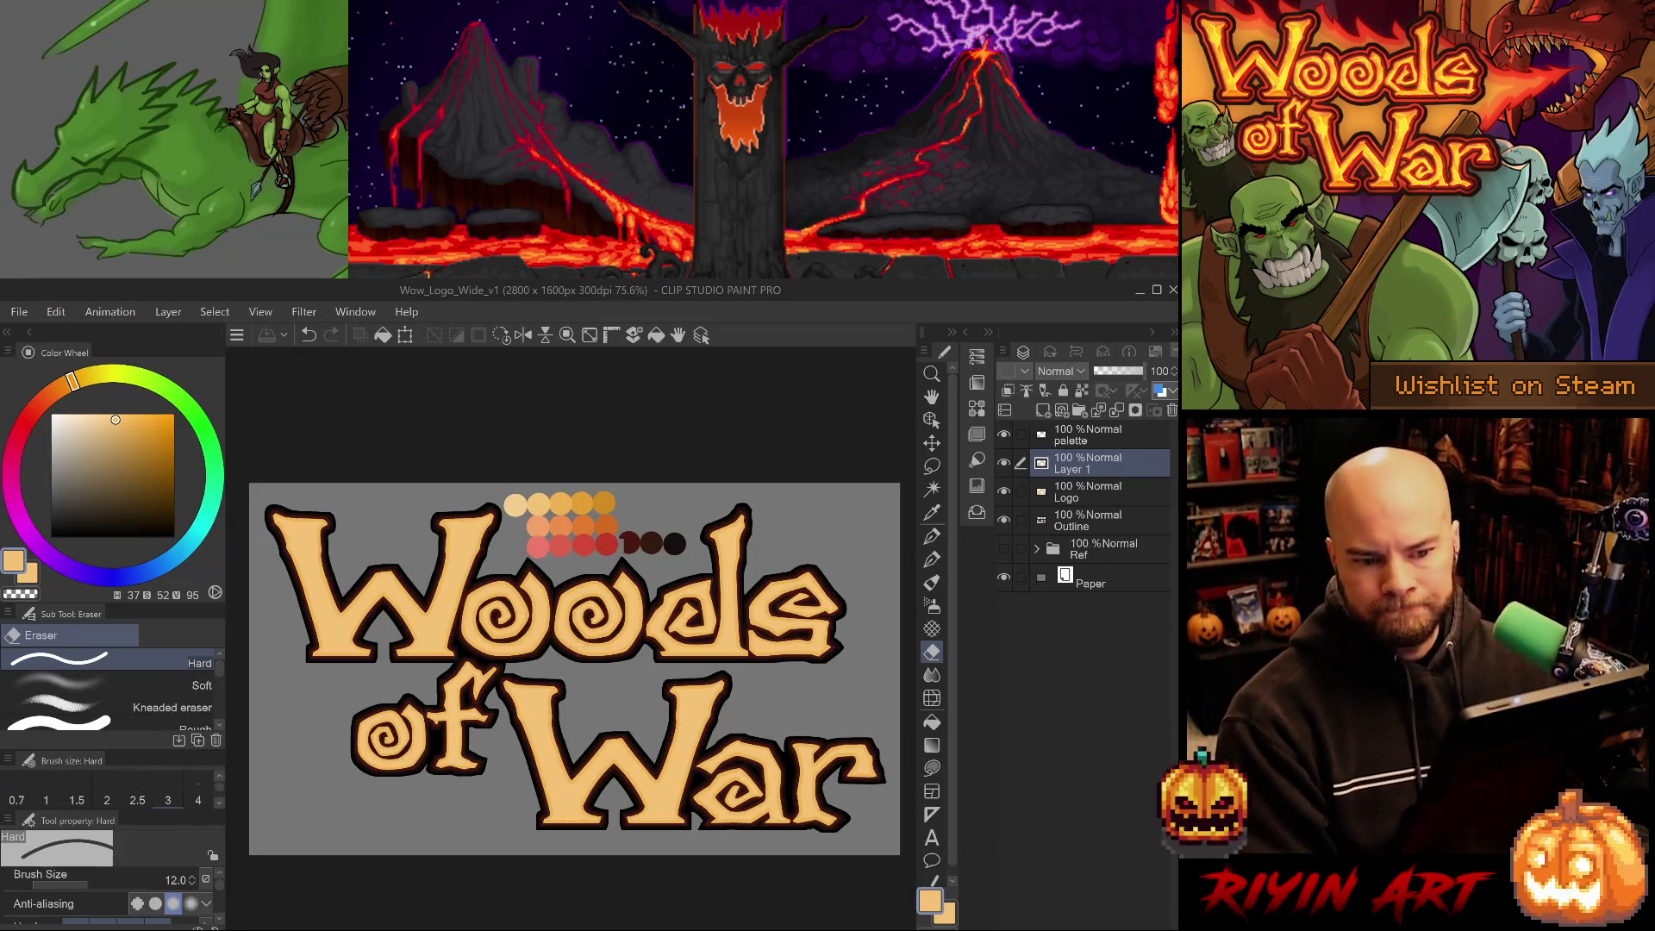
pyautogui.moveTo(726, 647); pyautogui.dragTo(702, 646)
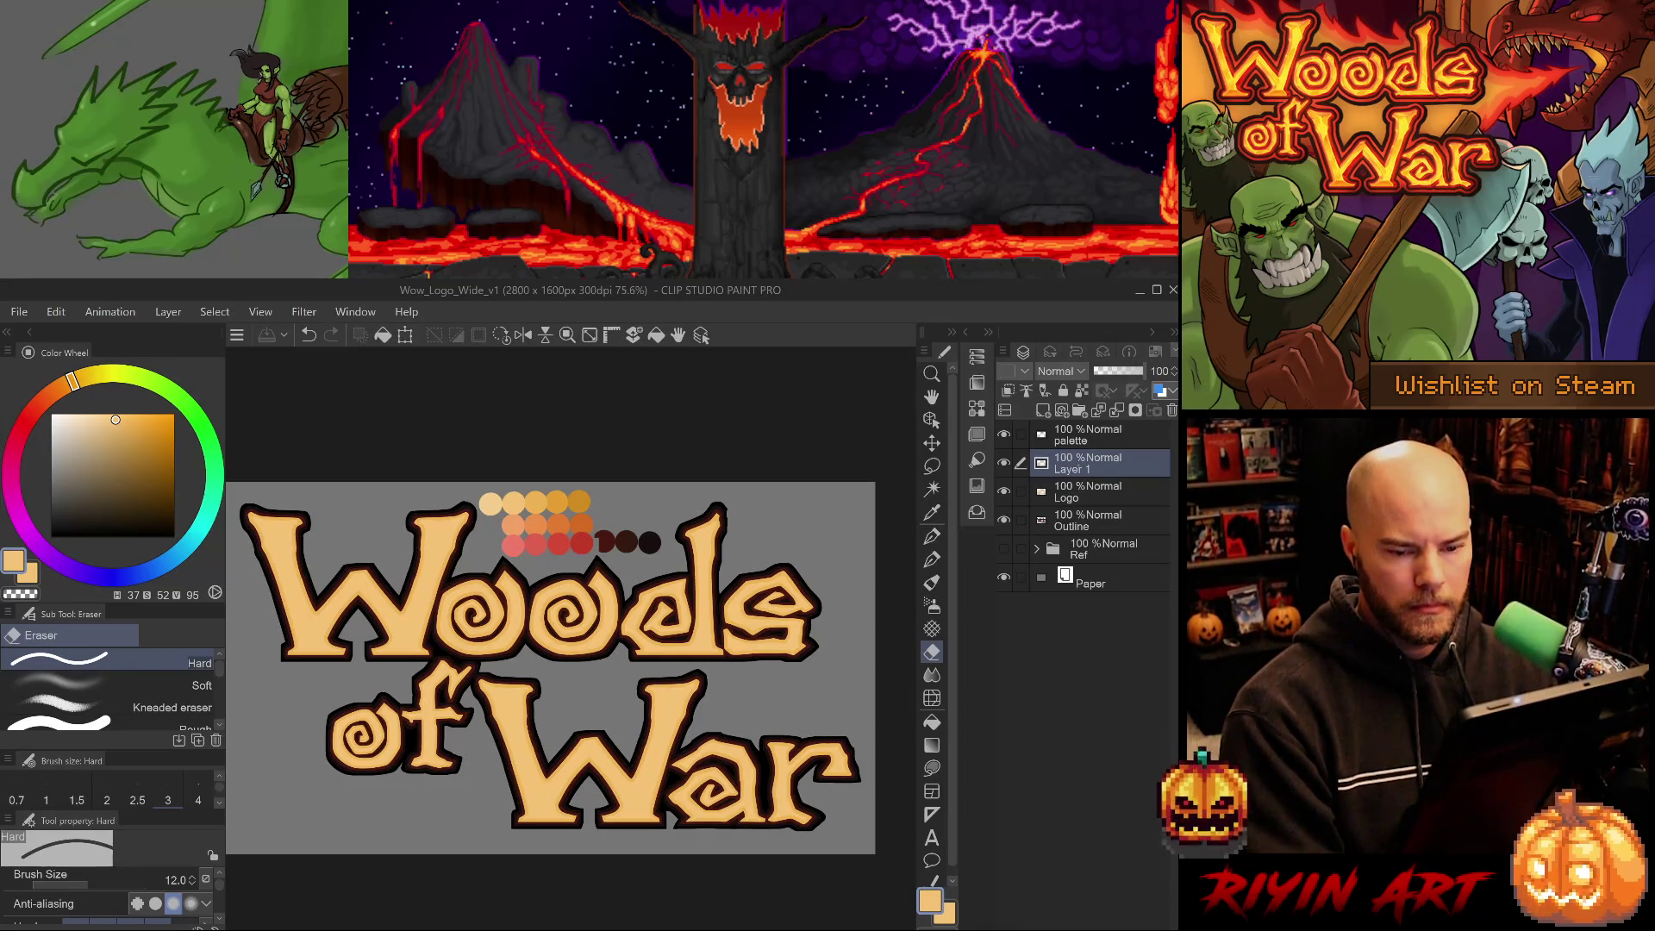
pyautogui.write('Logo Inside')
# Commit the 'Logo Inside' name, then add a new raster layer, Layer 1, above the Logo layer.
pyautogui.press('Return')
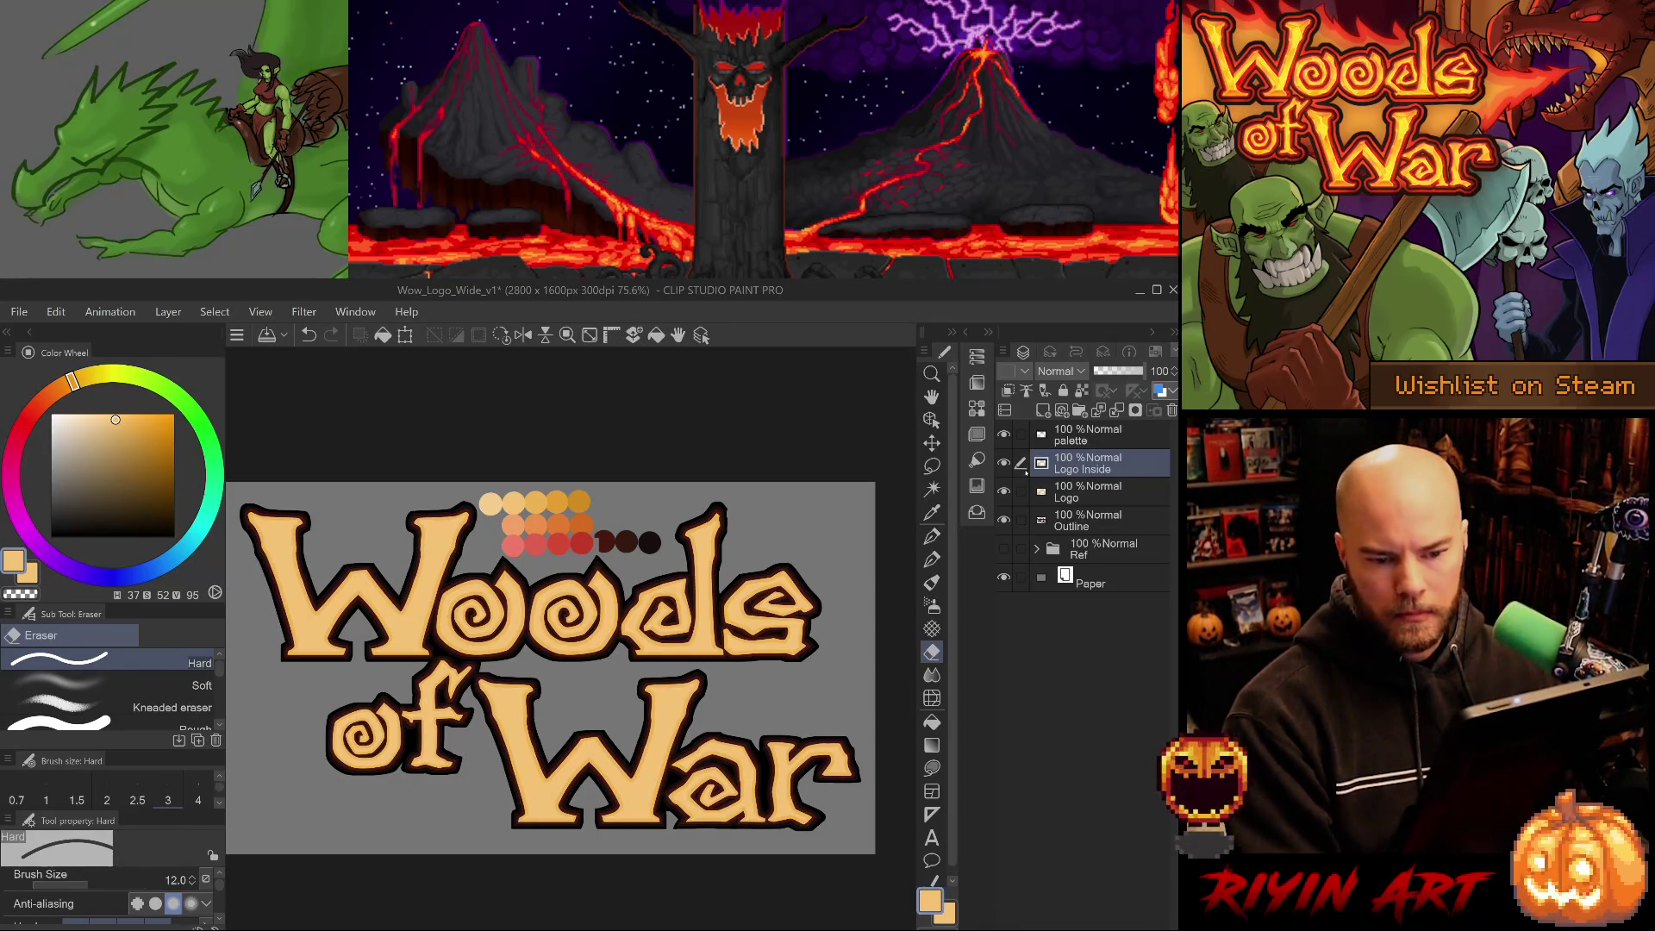
pyautogui.click(1067, 498)
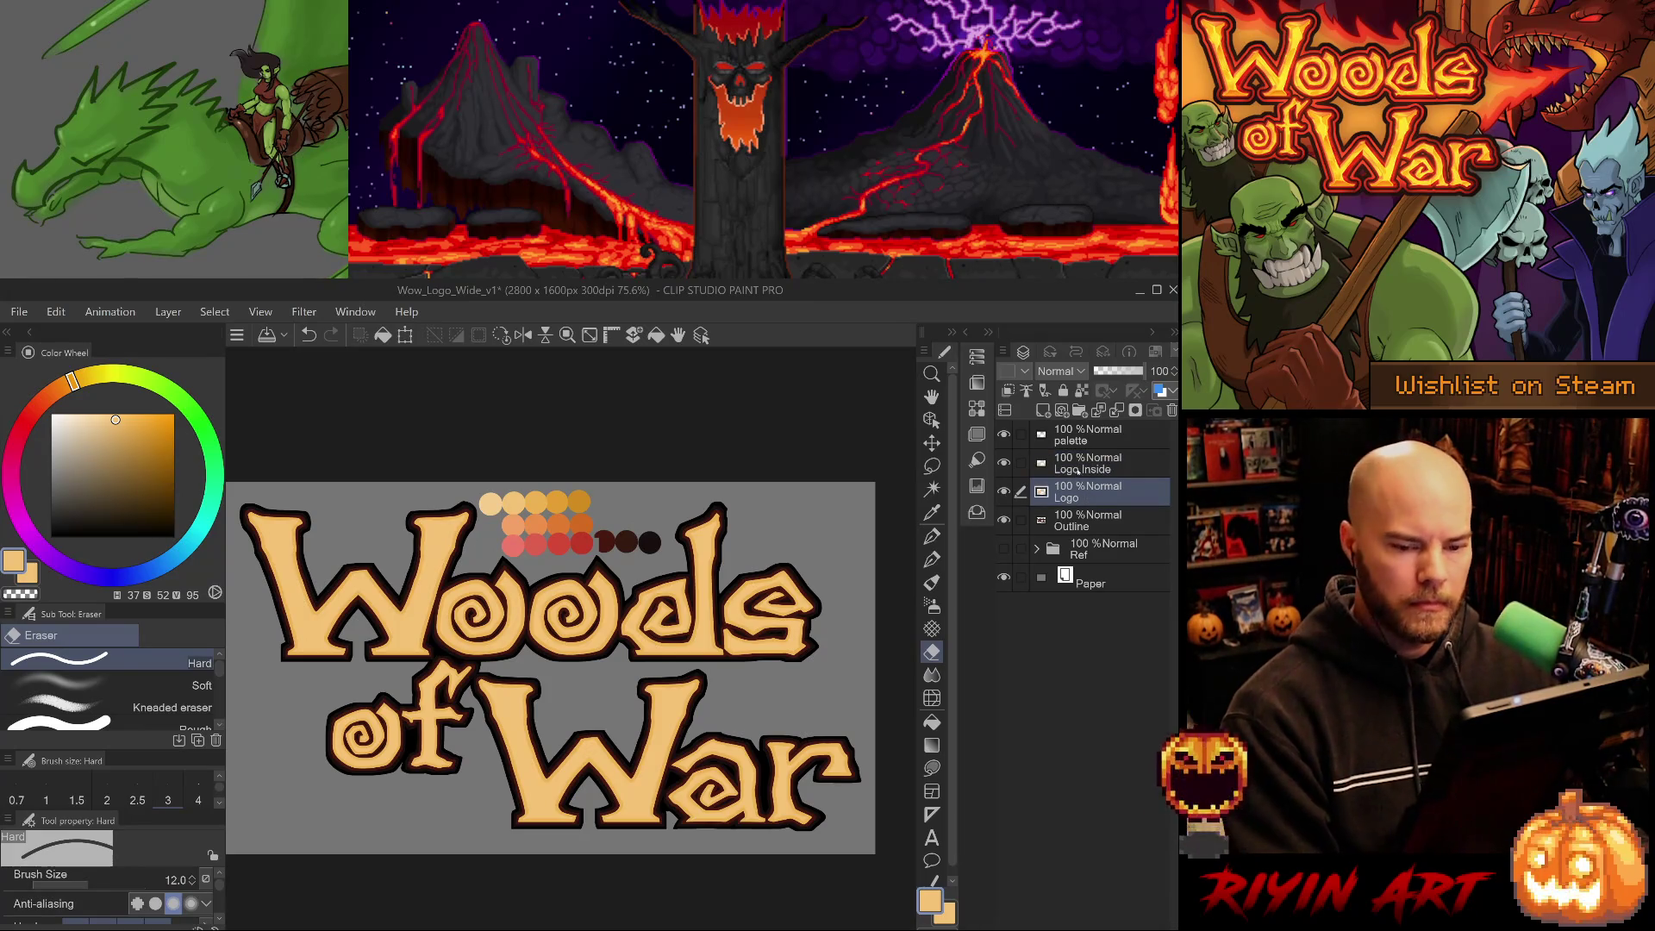
pyautogui.click(1083, 467)
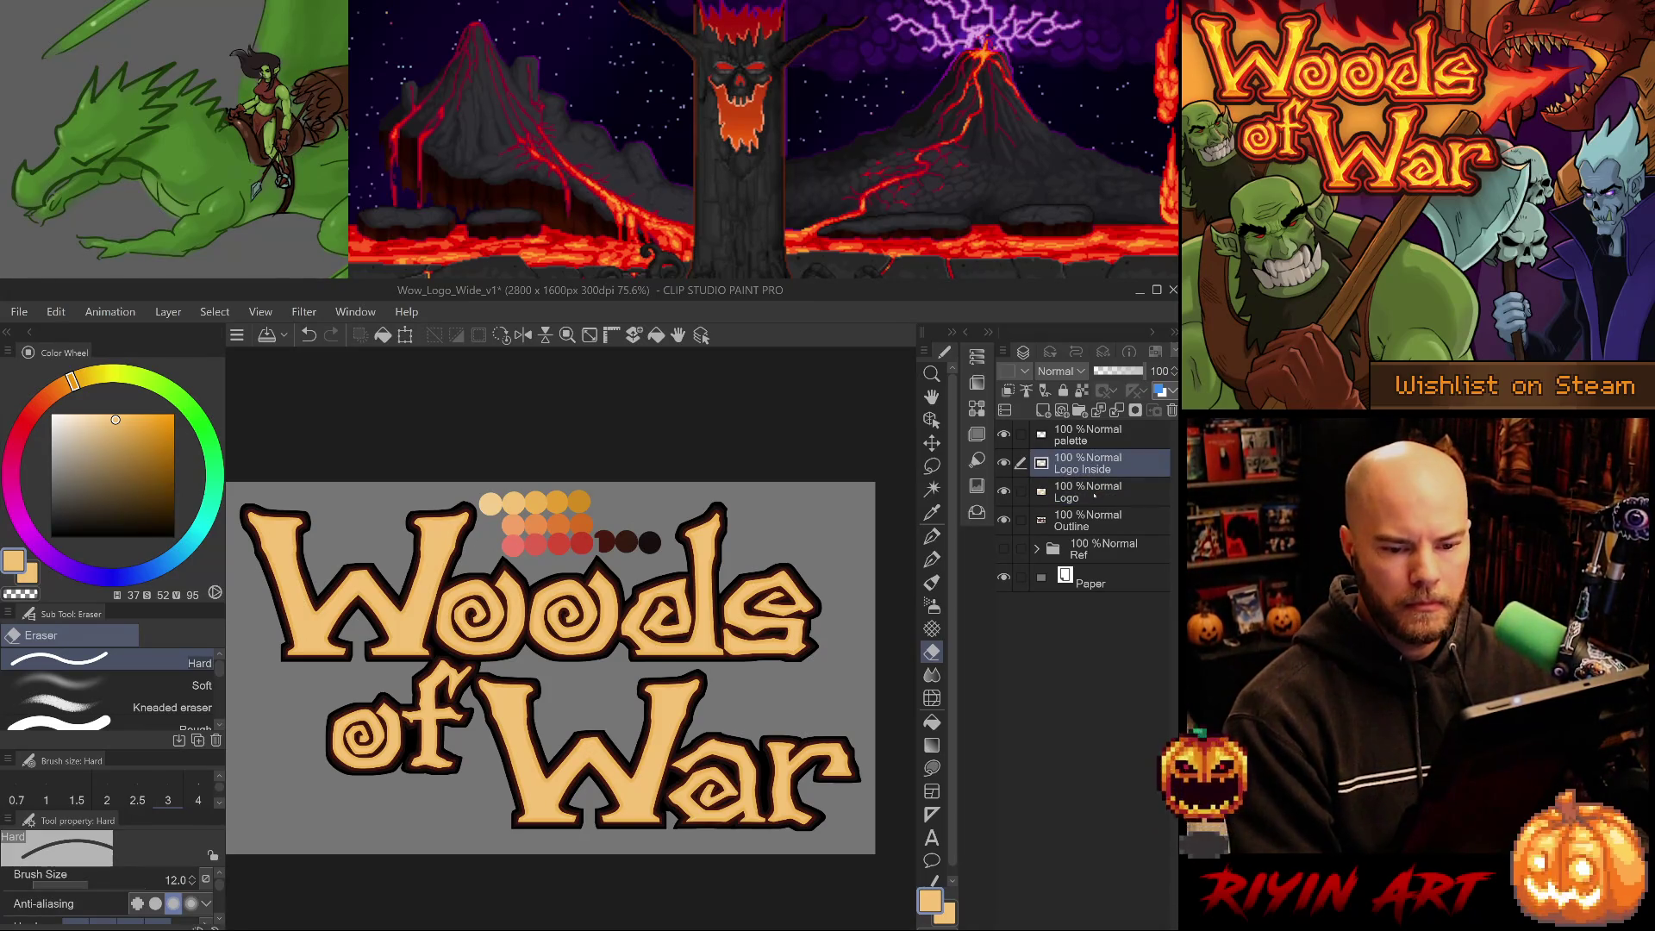
pyautogui.click(1094, 497)
pyautogui.click(1043, 410)
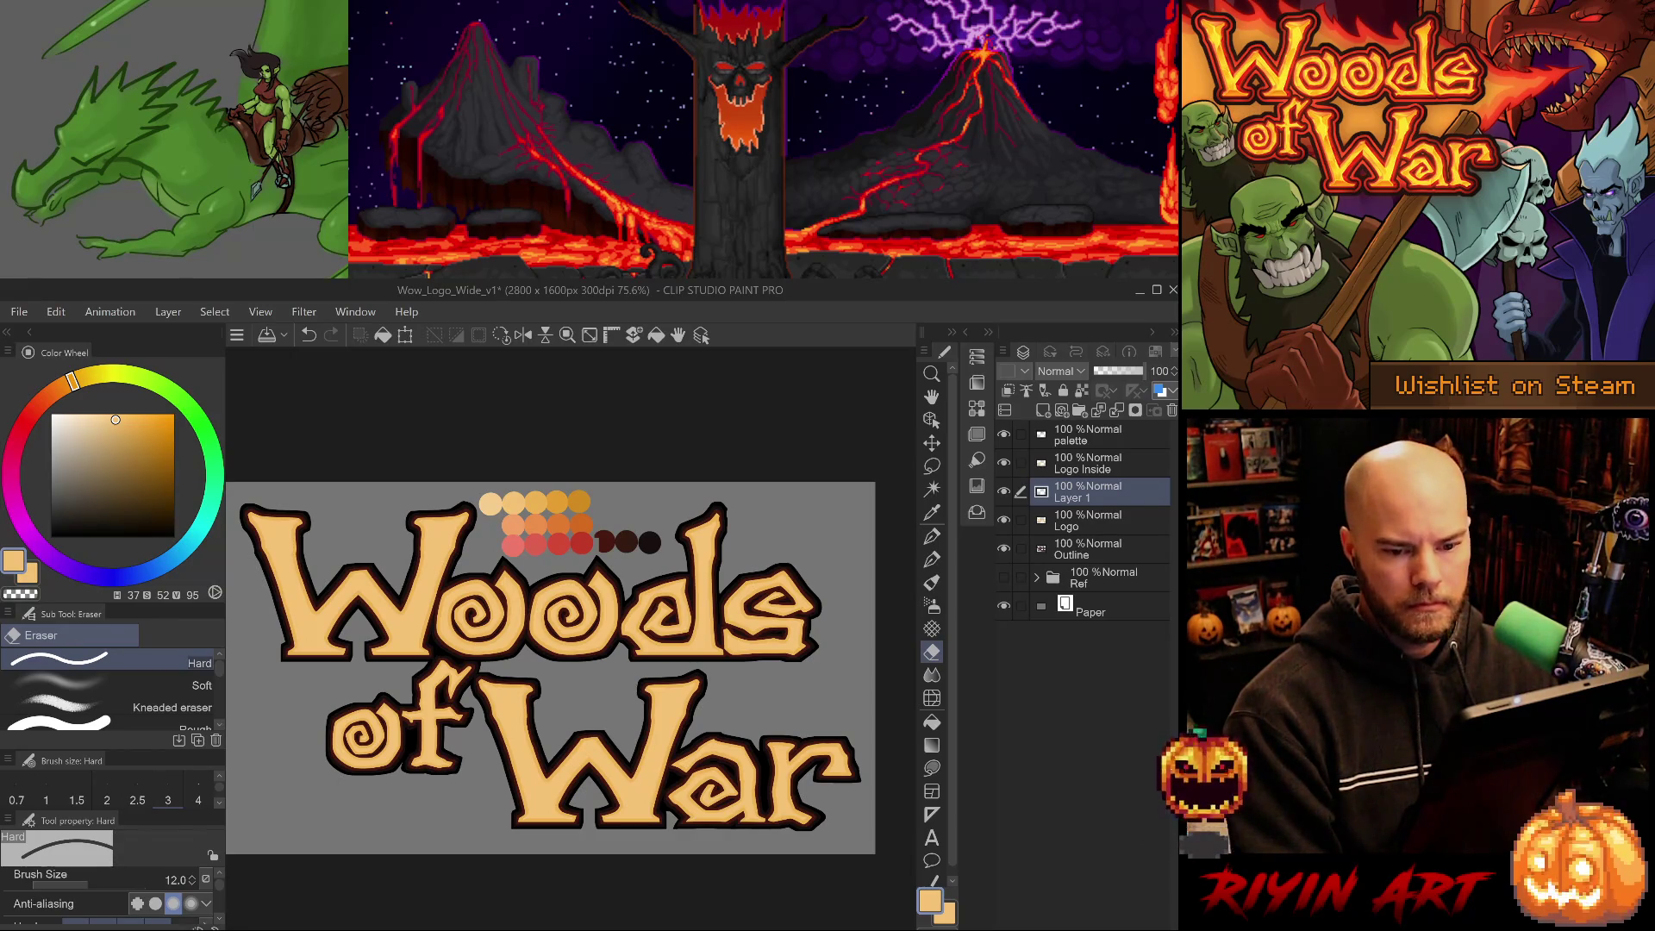
pyautogui.write('side shade')
# Name the layer 'side shade', enlarge a hard G-pen, and test a red stroke on the W.
pyautogui.press('Return')
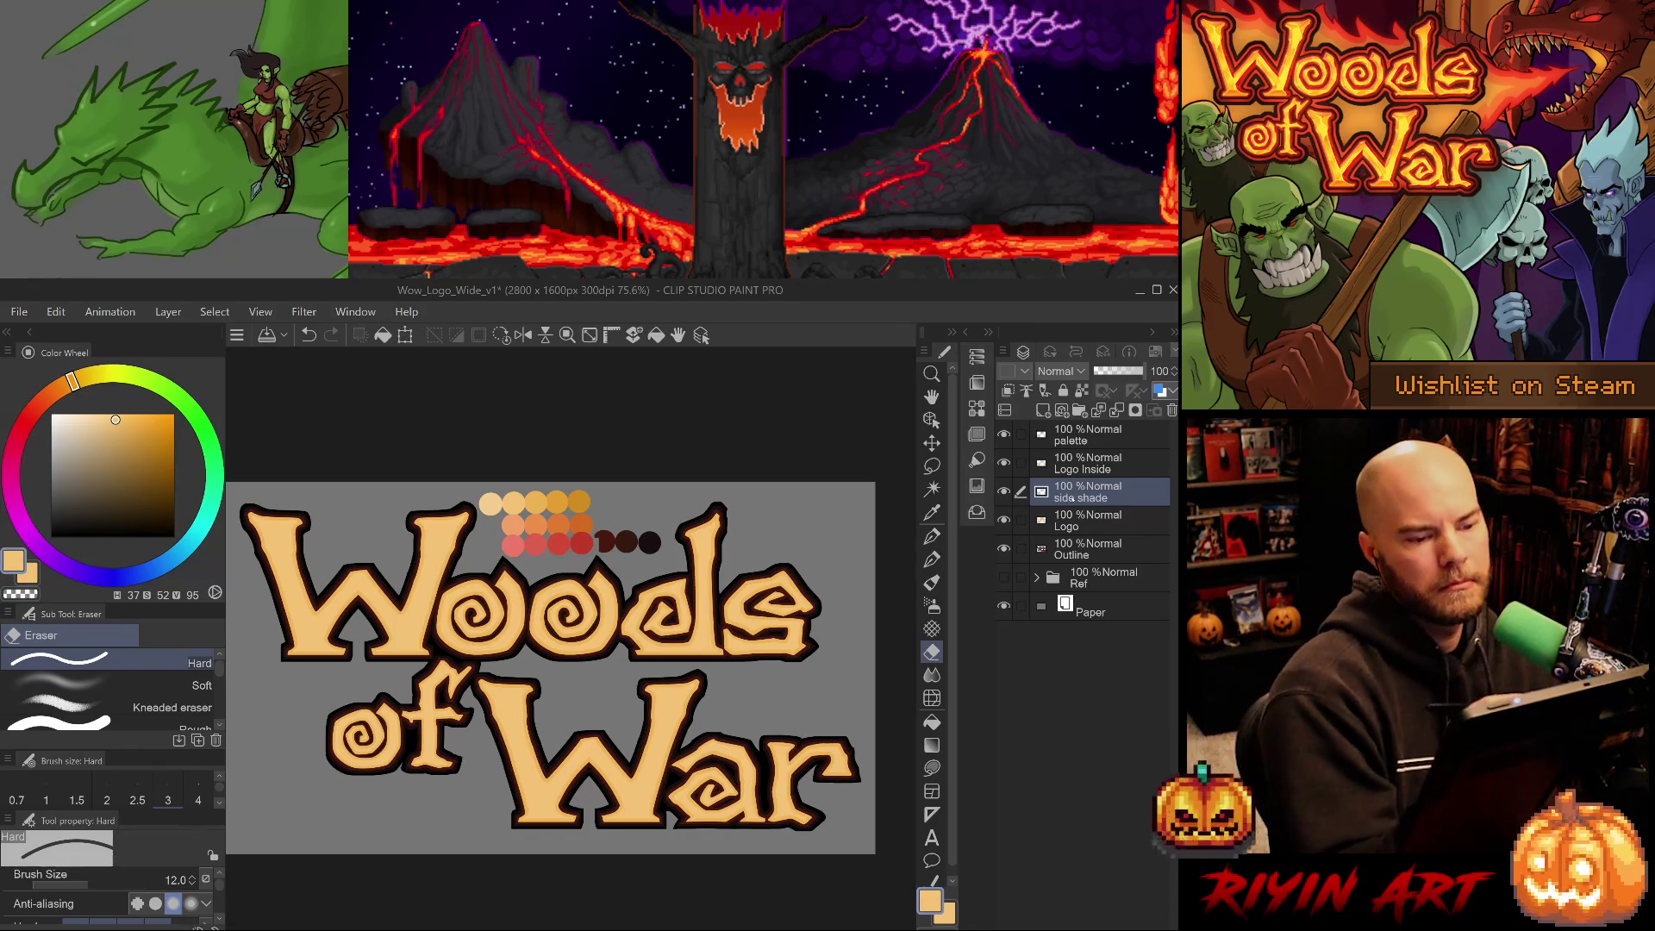
pyautogui.press('b')
pyautogui.press('p')
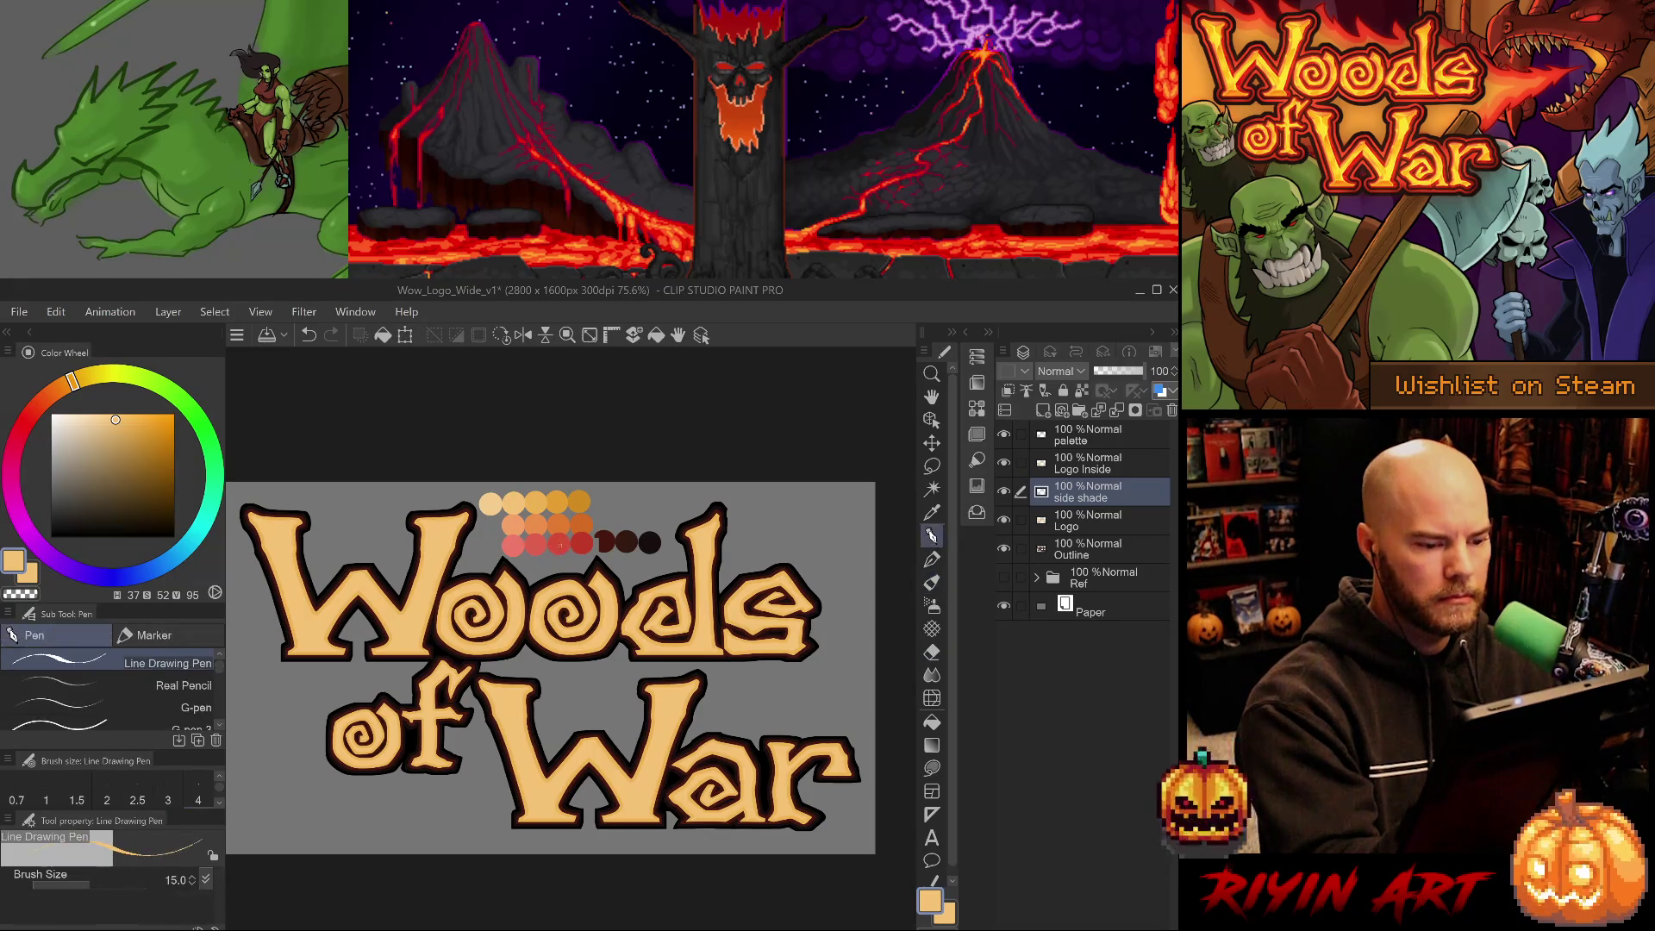
pyautogui.keyDown('alt'); pyautogui.click(560, 543); pyautogui.keyUp('alt')
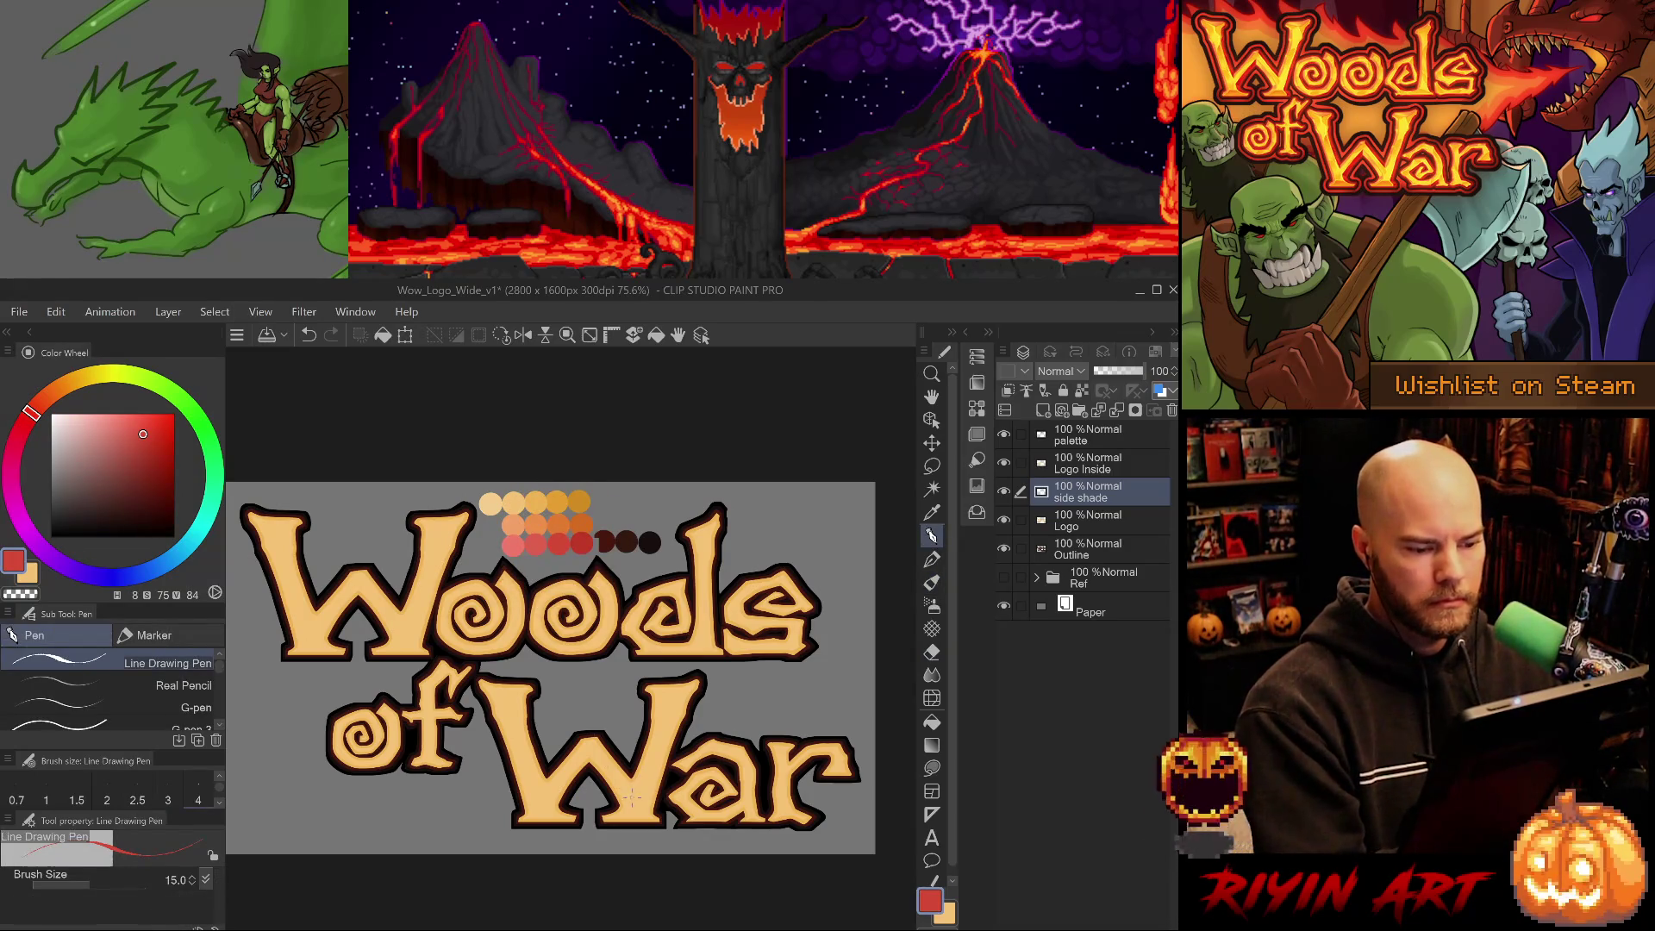
pyautogui.press('.')
pyautogui.press('.')
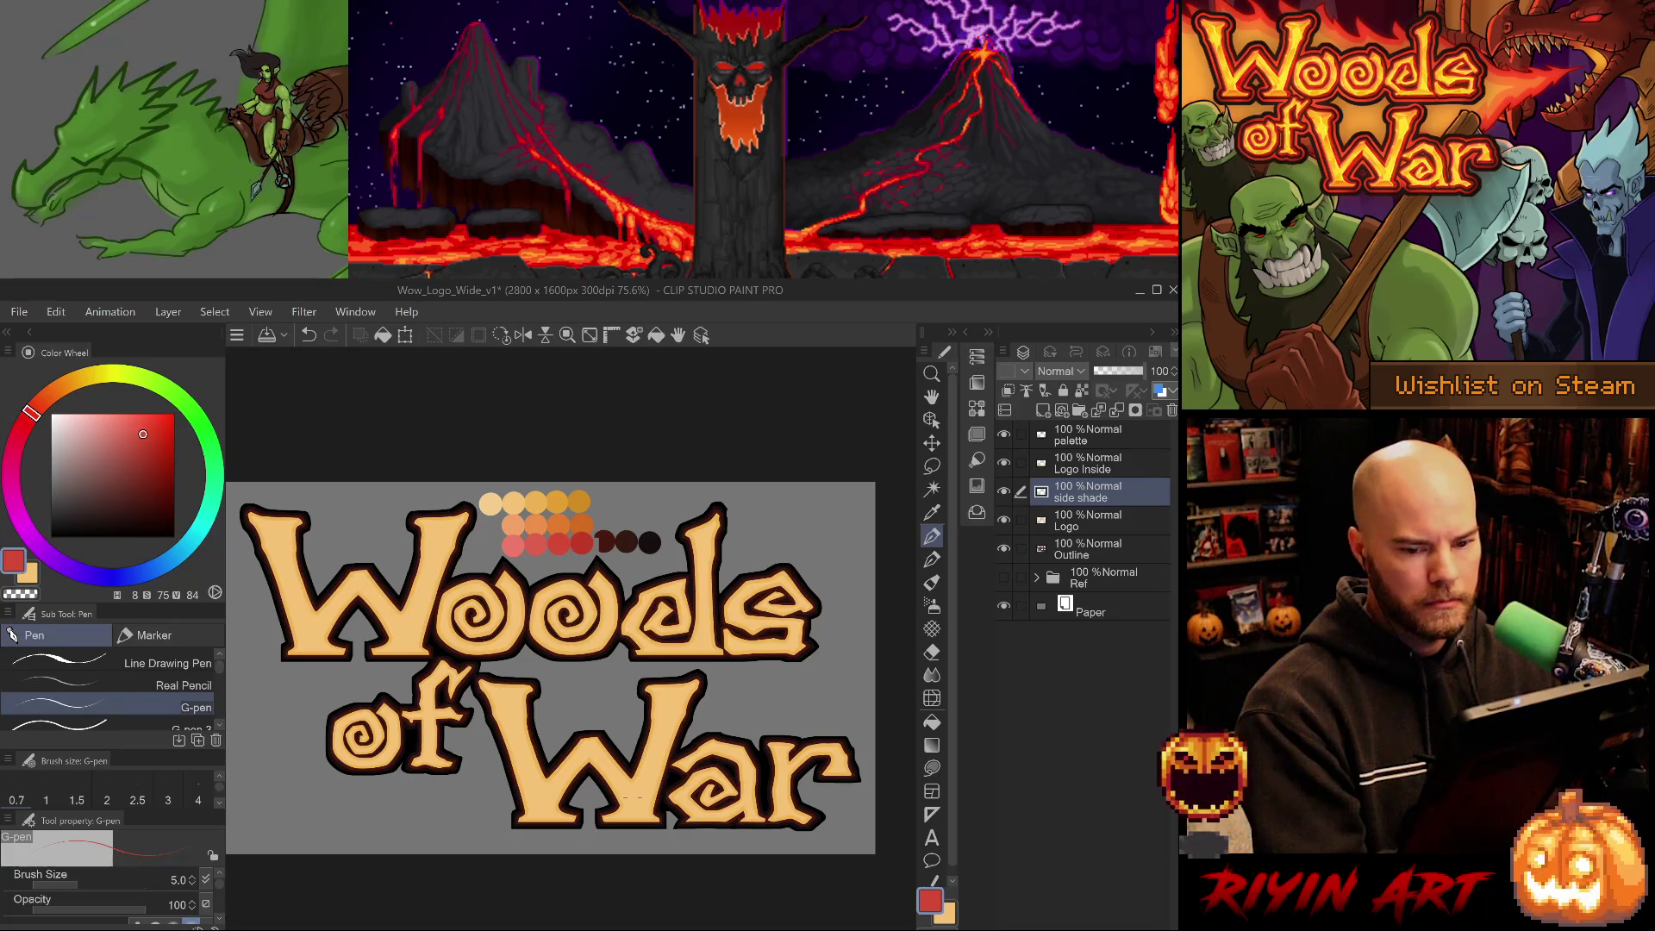
pyautogui.press('.')
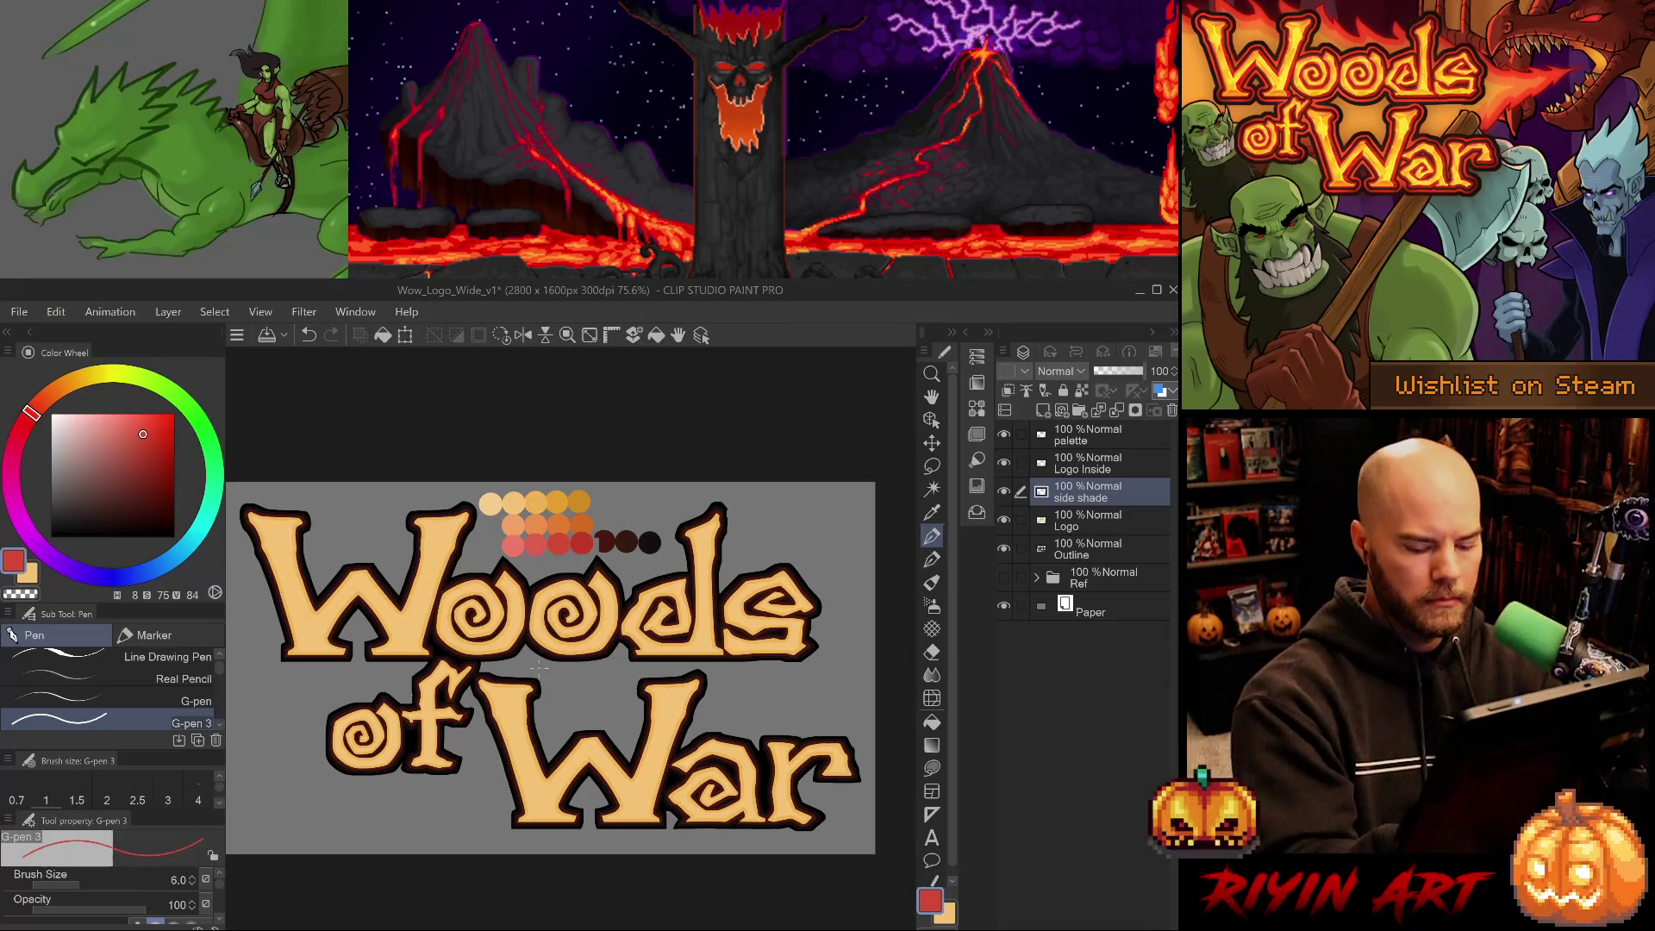
pyautogui.moveTo(517, 670); pyautogui.dragTo(569, 670)
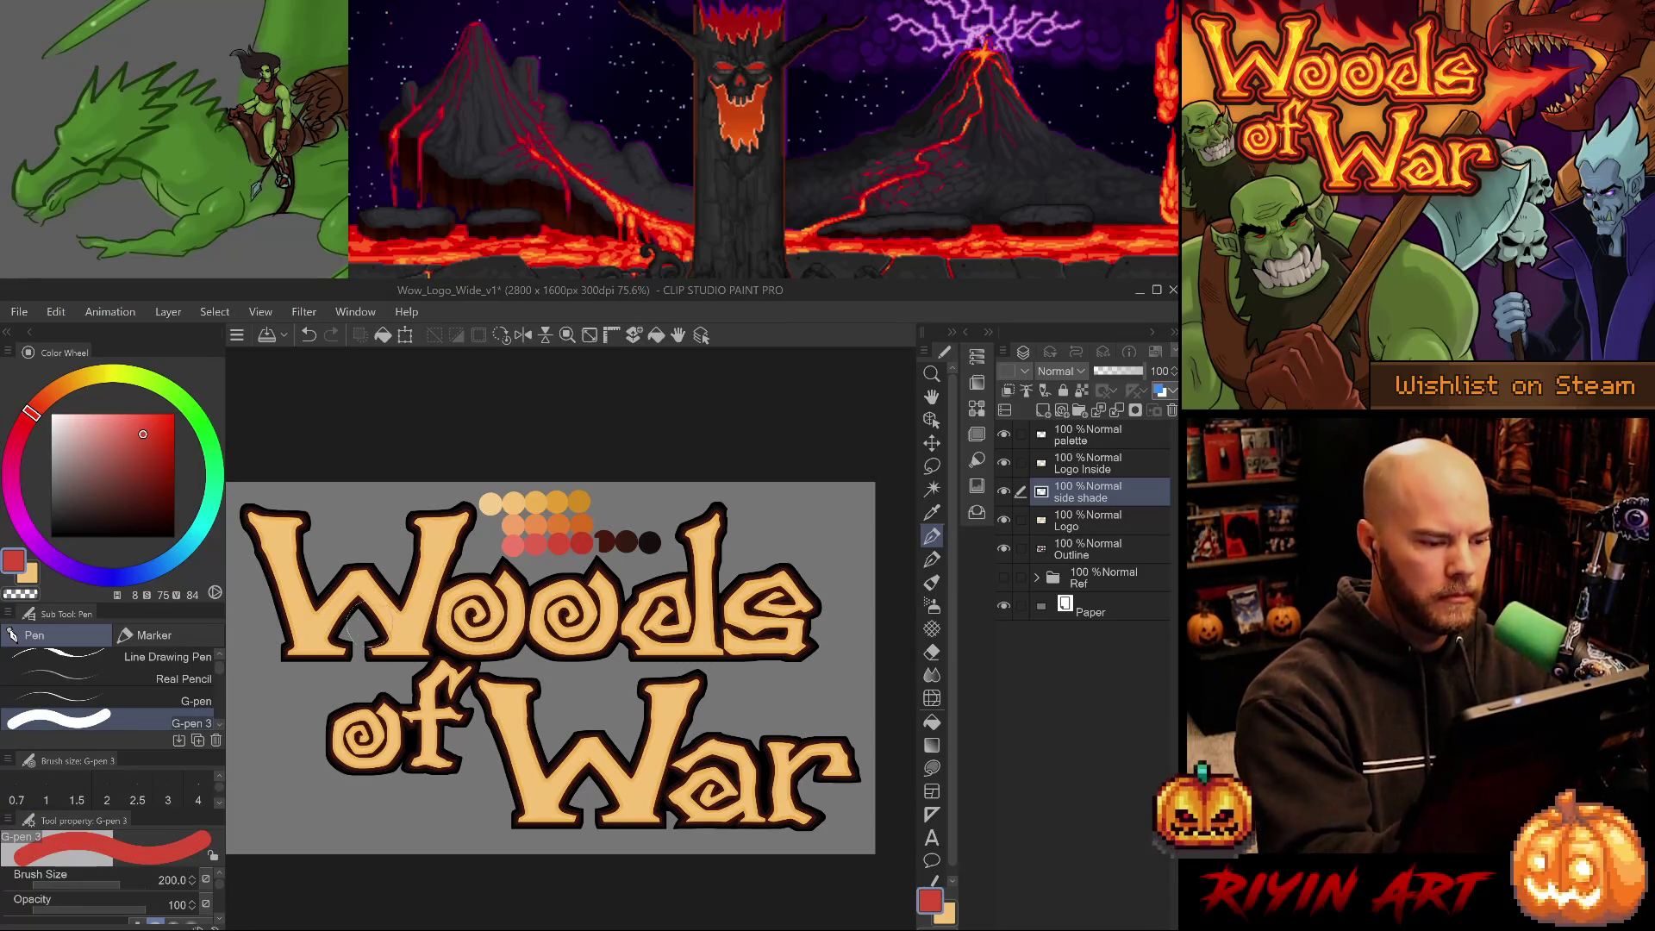
pyautogui.moveTo(367, 603)
pyautogui.mouseDown()
pyautogui.moveTo(331, 656)
pyautogui.moveTo(373, 627)
pyautogui.mouseUp()
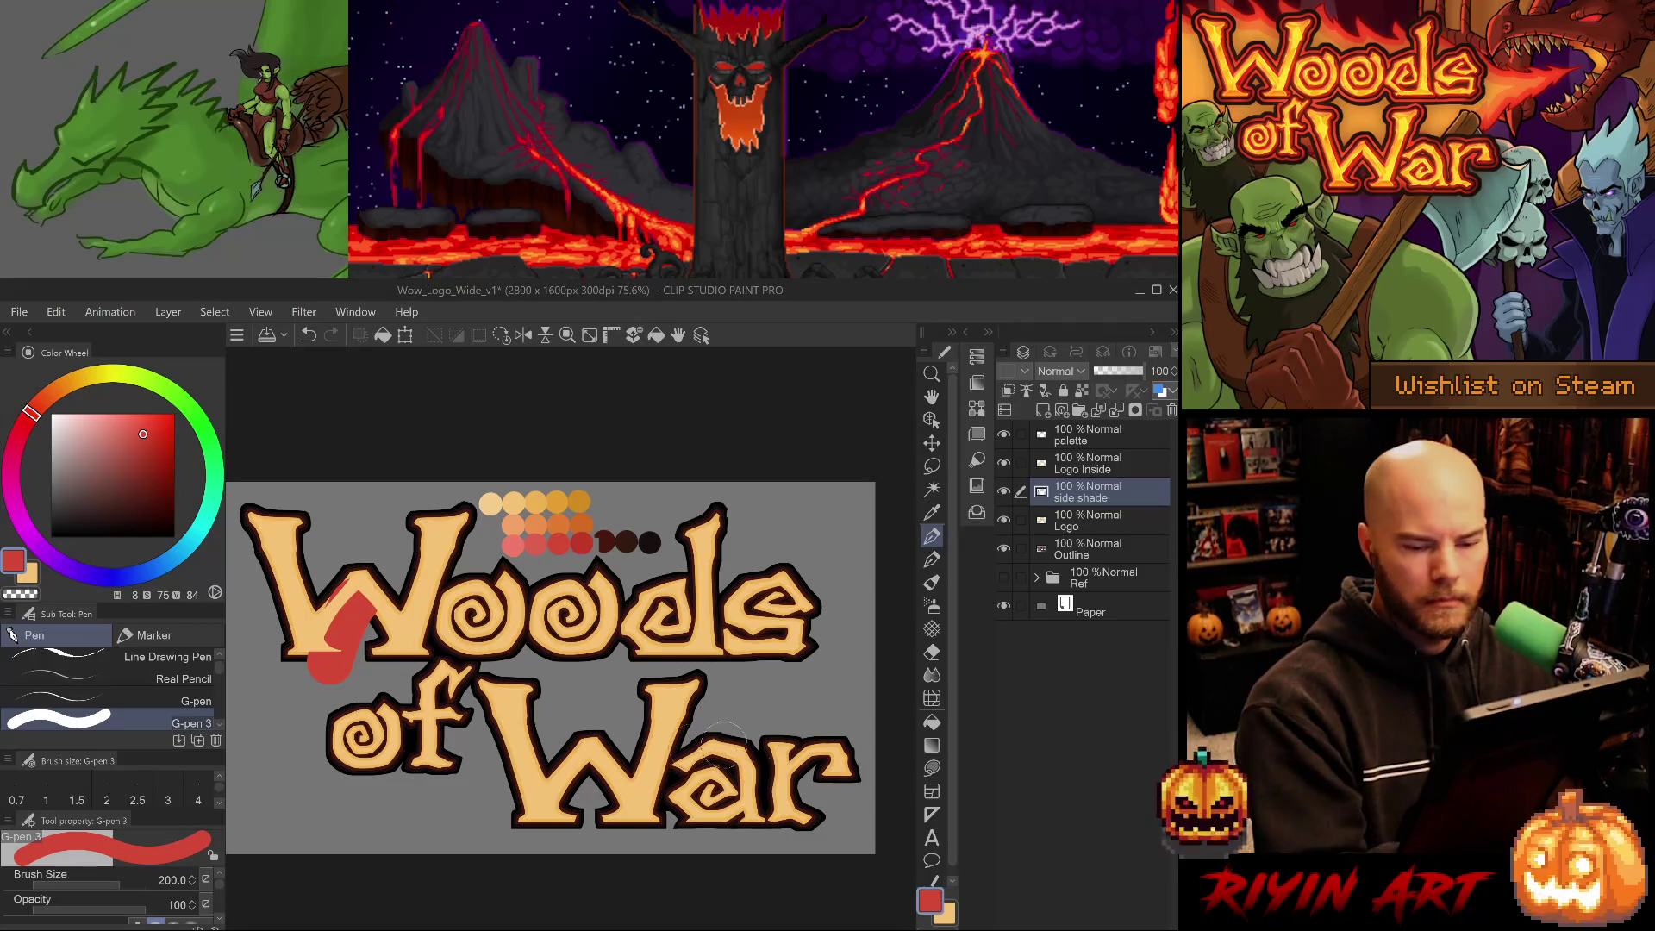
pyautogui.hotkey('ctrl', 'z')
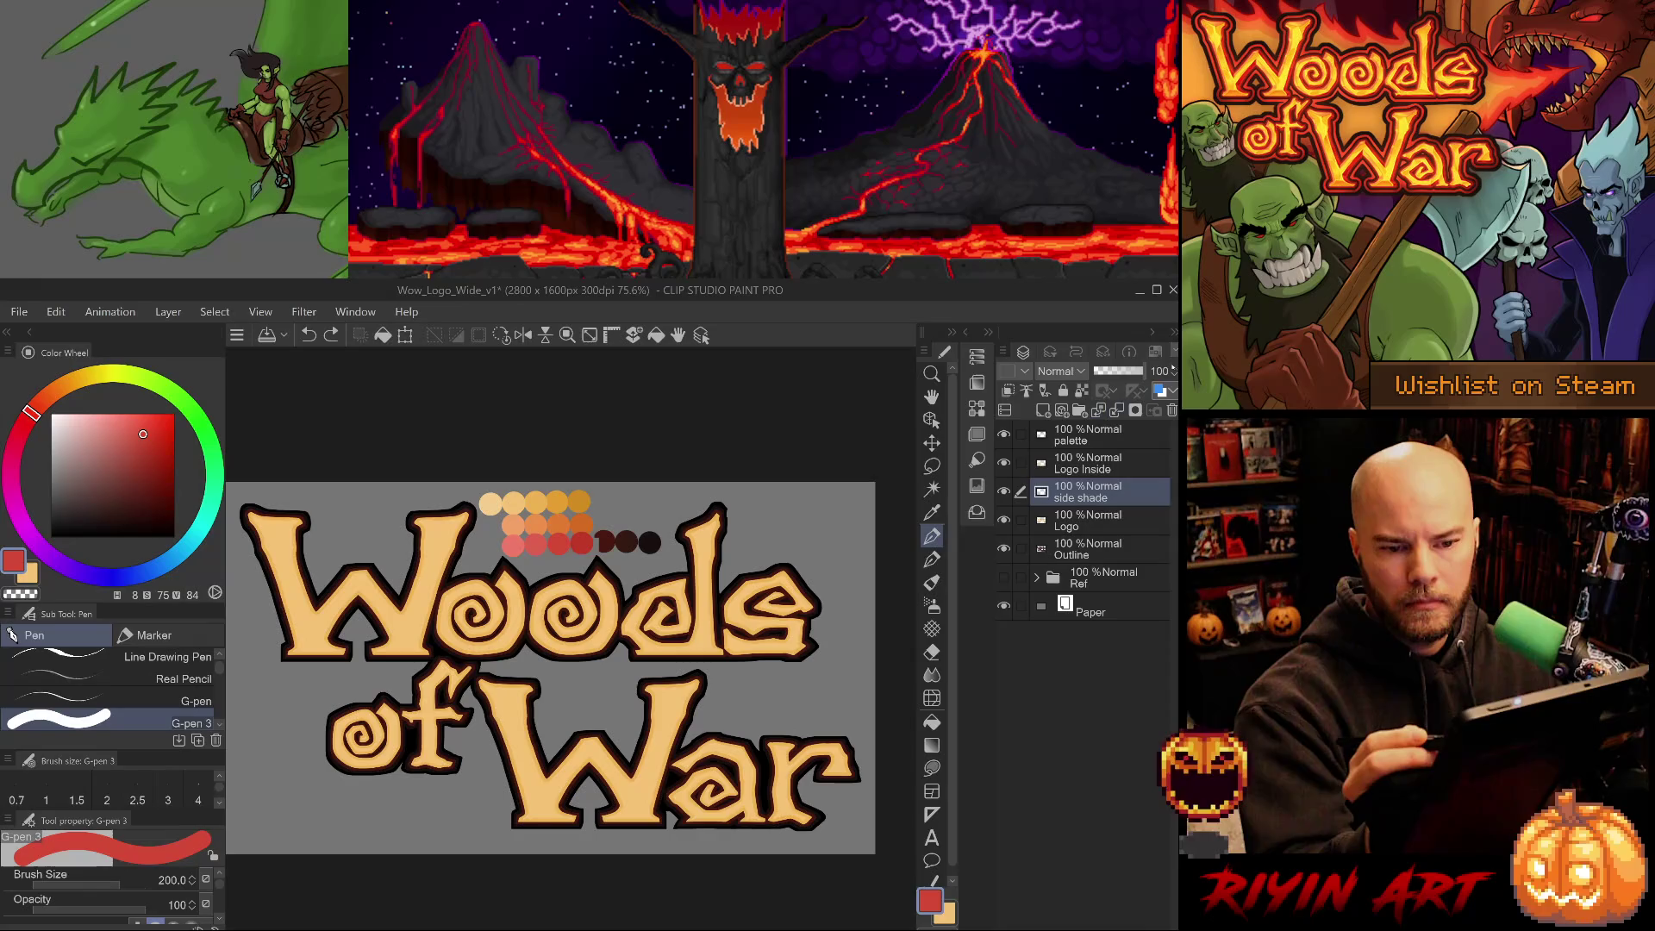
# Clip the layer to the one below and paint orange shading on the W's lower-left and right edges at size 80.
pyautogui.click(1007, 391)
pyautogui.moveTo(297, 649)
pyautogui.mouseDown()
pyautogui.moveTo(352, 645)
pyautogui.moveTo(449, 579)
pyautogui.mouseUp()
pyautogui.hotkey('ctrl', 'z')
pyautogui.hotkey('ctrl', 'z')
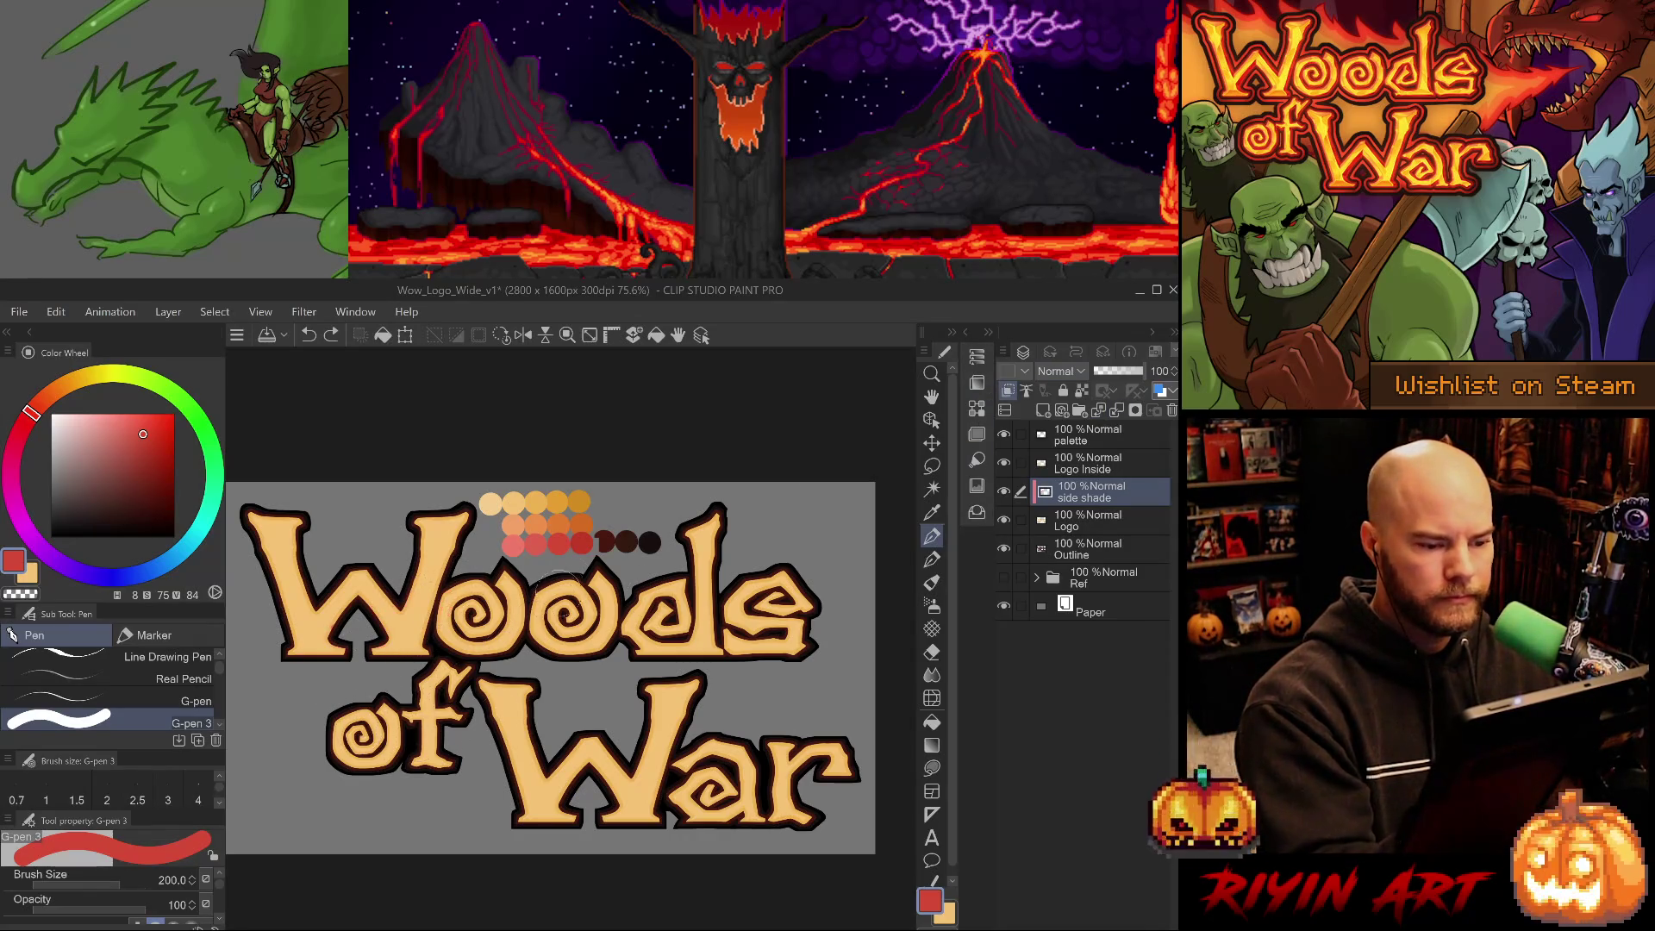
pyautogui.keyDown('alt'); pyautogui.click(572, 504); pyautogui.keyUp('alt')
pyautogui.moveTo(375, 603); pyautogui.dragTo(304, 660)
pyautogui.press('[')
pyautogui.press('[')
pyautogui.press('[')
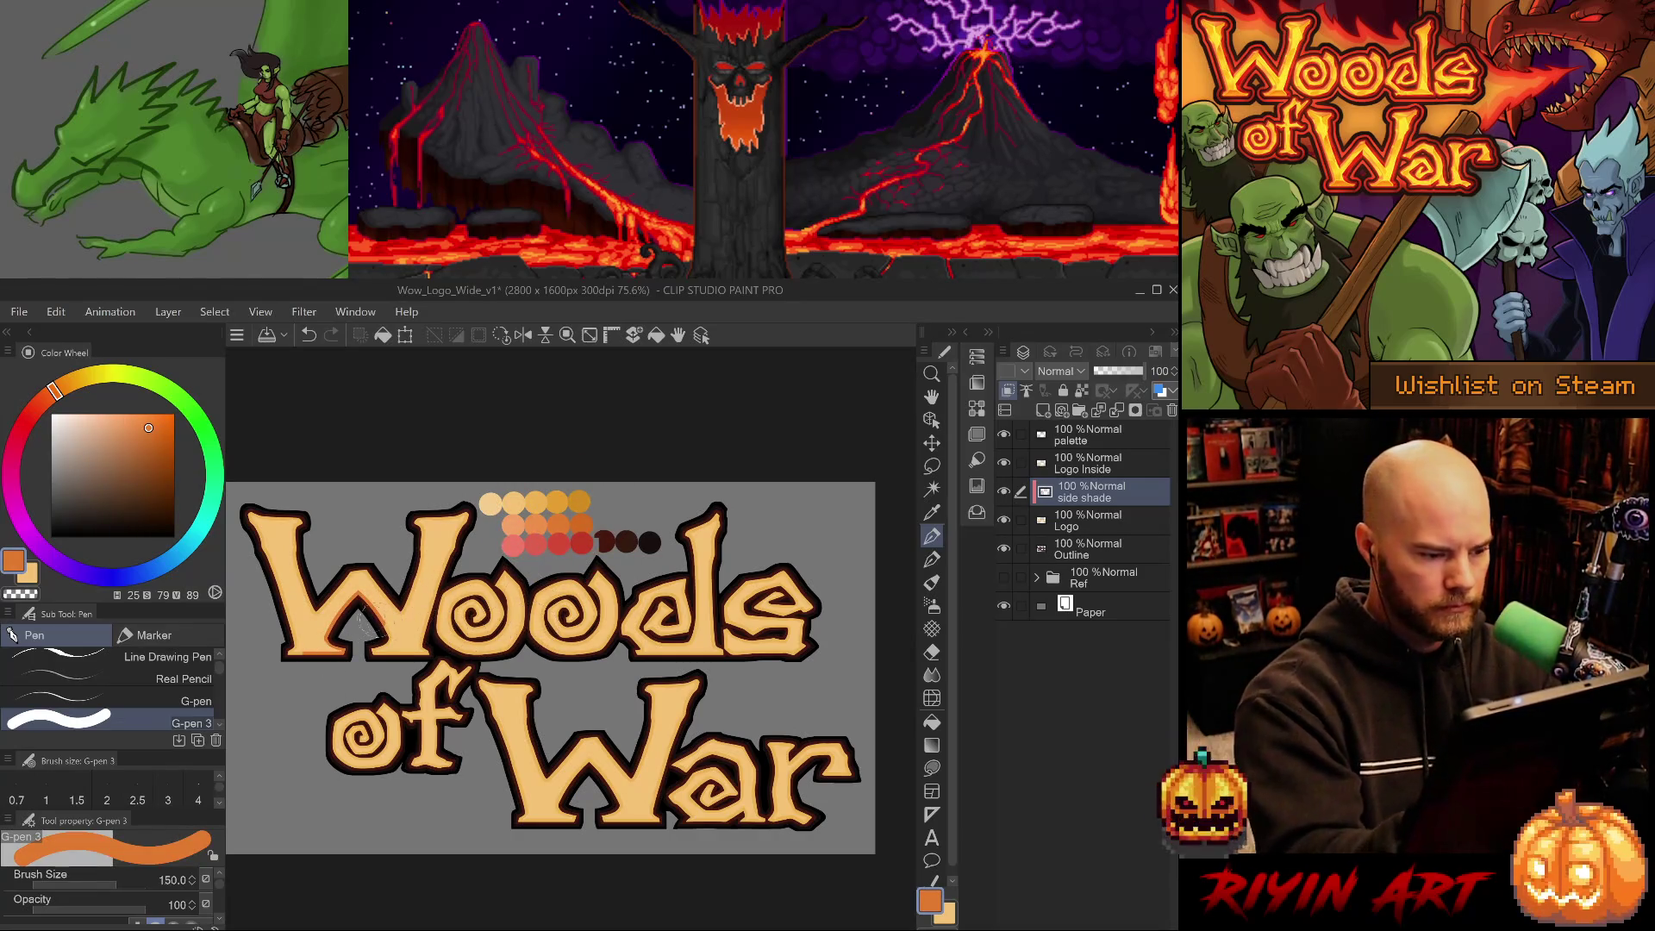
pyautogui.moveTo(363, 605)
pyautogui.mouseDown()
pyautogui.moveTo(379, 638)
pyautogui.moveTo(334, 627)
pyautogui.moveTo(288, 655)
pyautogui.moveTo(284, 638)
pyautogui.mouseUp()
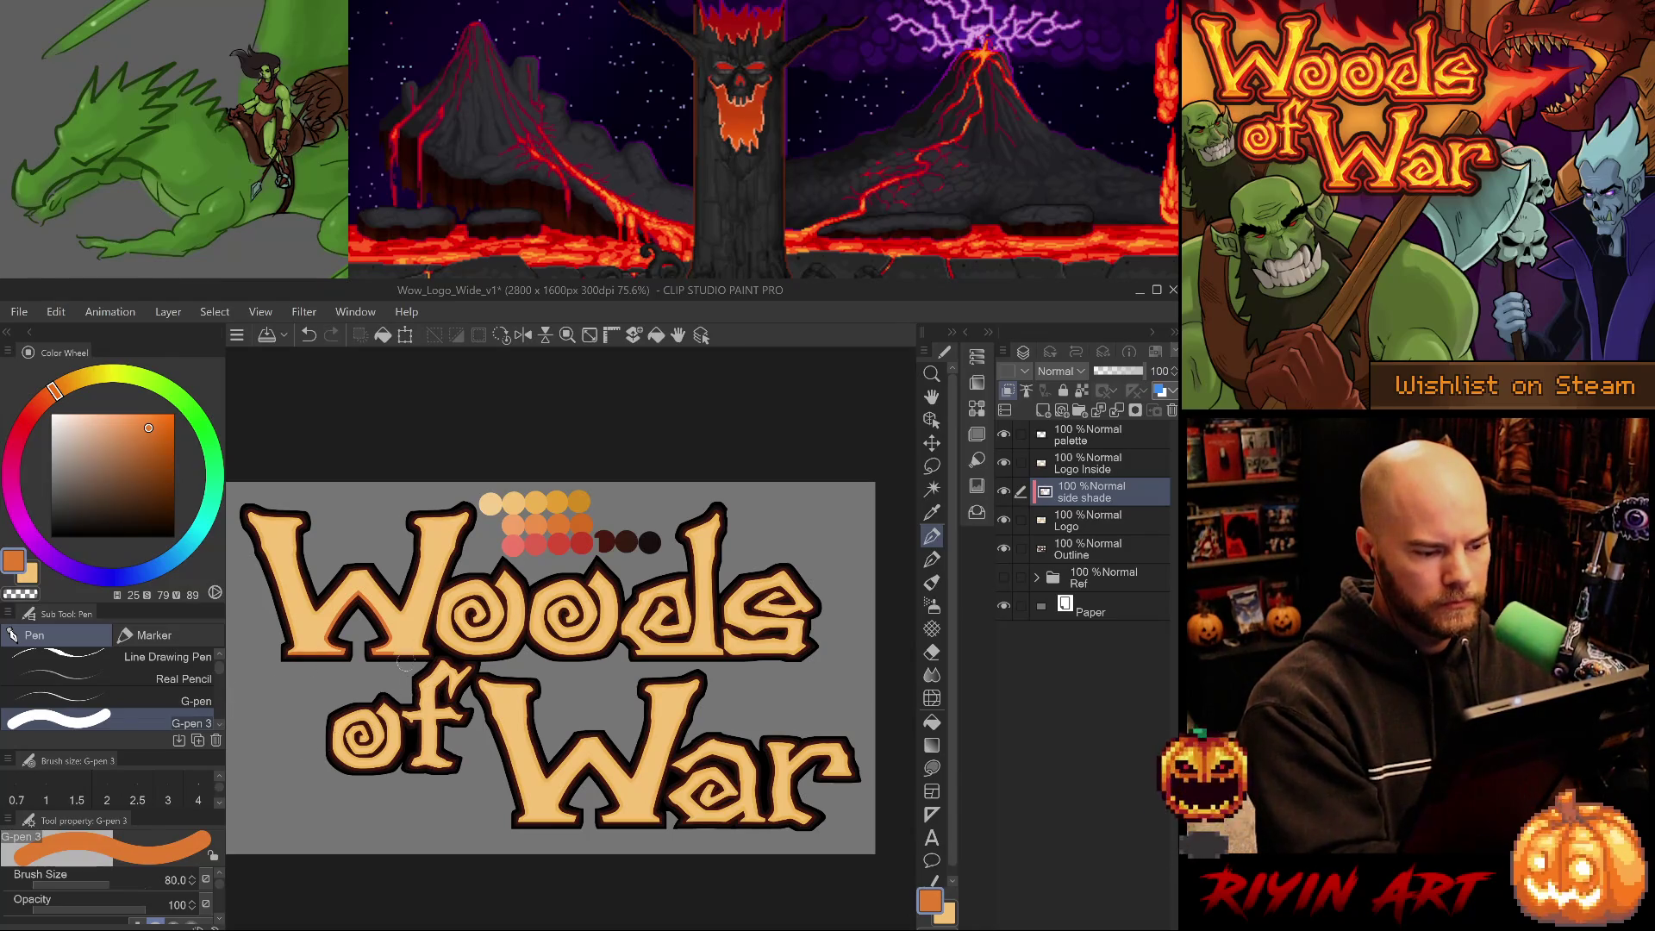
pyautogui.moveTo(453, 556); pyautogui.dragTo(420, 644)
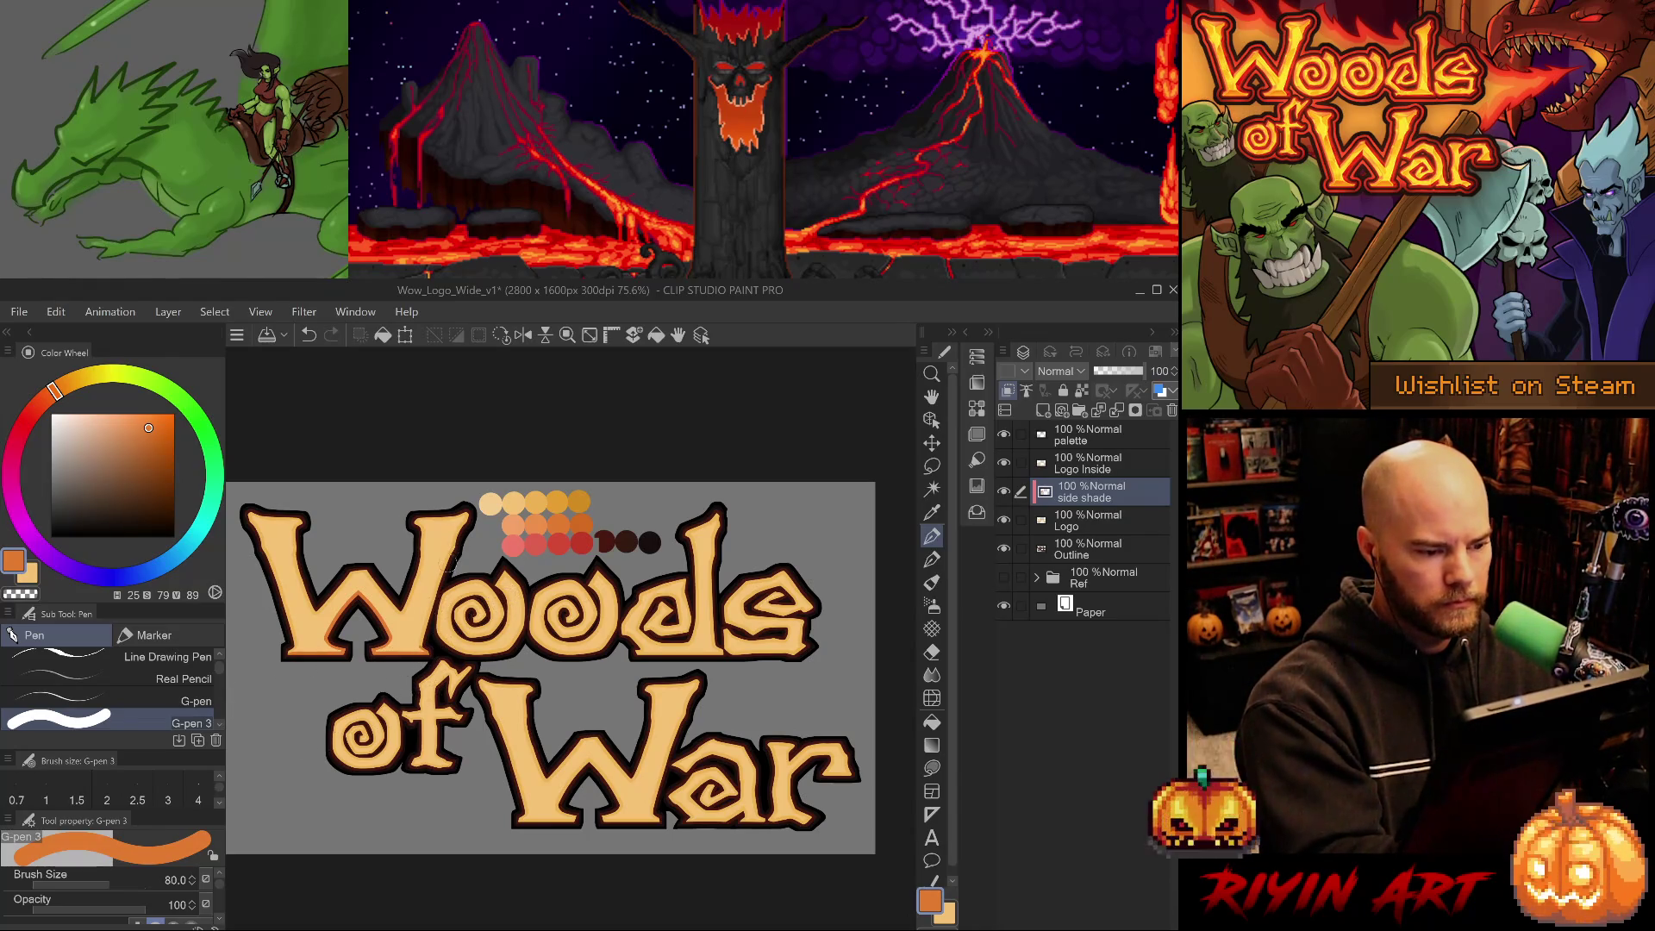
pyautogui.hotkey('ctrl', 'z')
pyautogui.moveTo(447, 559); pyautogui.dragTo(423, 639)
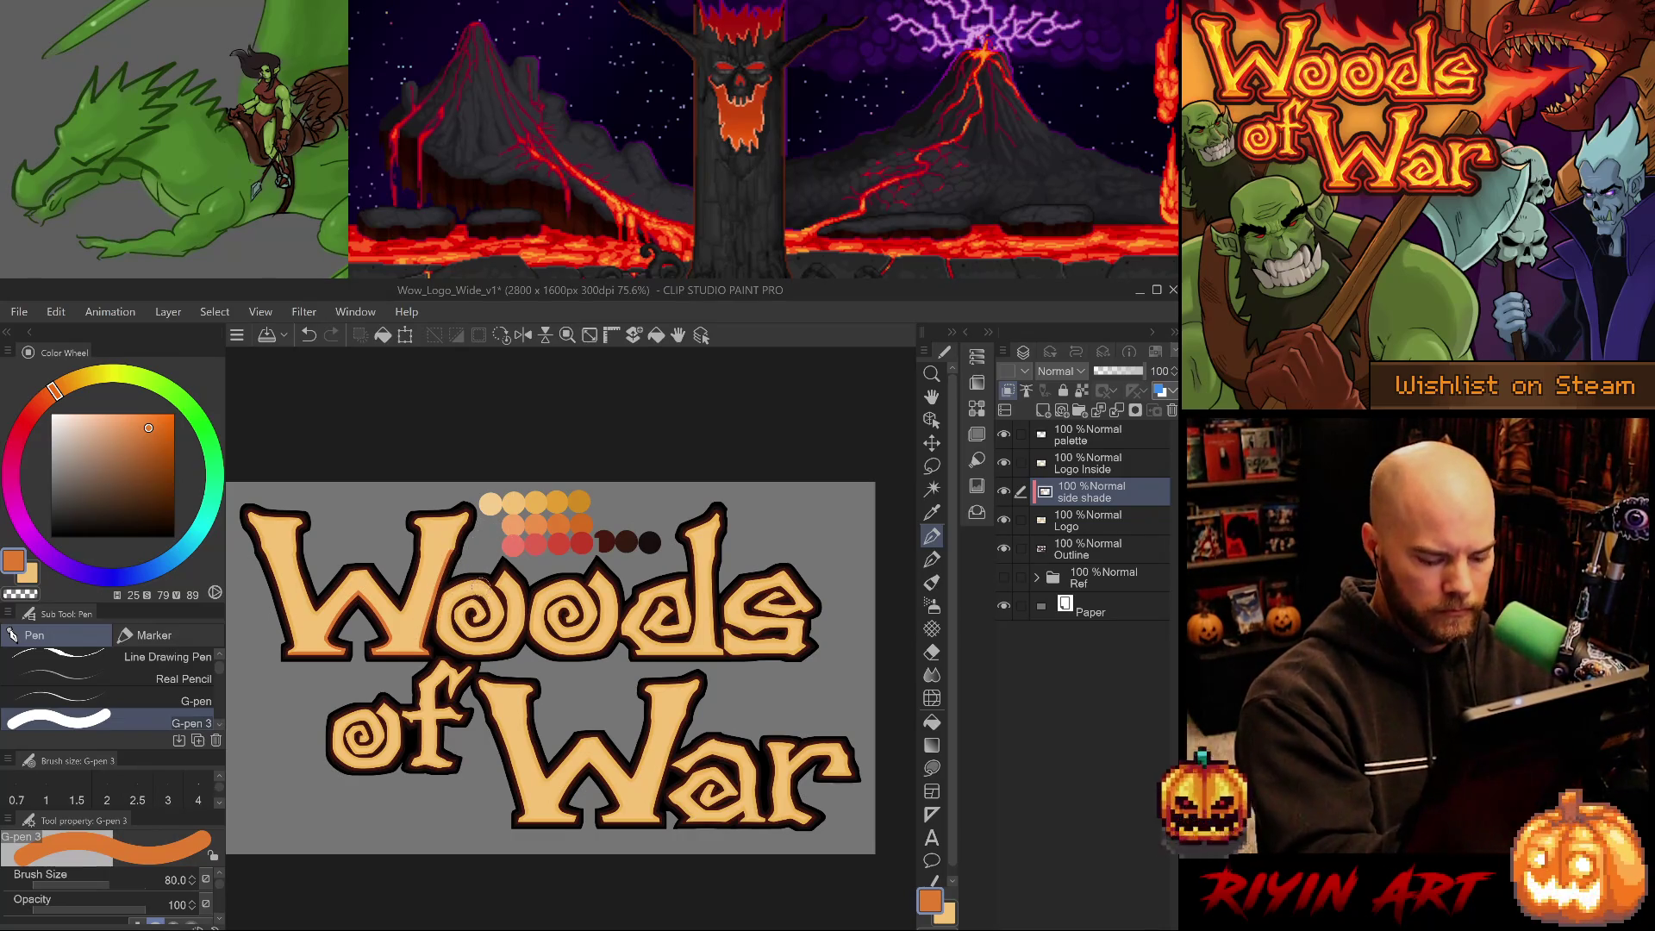
# Shade the first 'o' at pen size 30, comparing strokes with undo and redo.
pyautogui.press('[')
pyautogui.press('[')
pyautogui.press('[')
pyautogui.moveTo(479, 593); pyautogui.dragTo(449, 630)
pyautogui.hotkey('ctrl', 'z')
pyautogui.hotkey('ctrl', 'y')
pyautogui.hotkey('ctrl', 'z')
pyautogui.hotkey('ctrl', 'y')
pyautogui.hotkey('ctrl', 'z')
pyautogui.hotkey('ctrl', 'y')
pyautogui.hotkey('ctrl', 'z')
pyautogui.hotkey('ctrl', 'y')
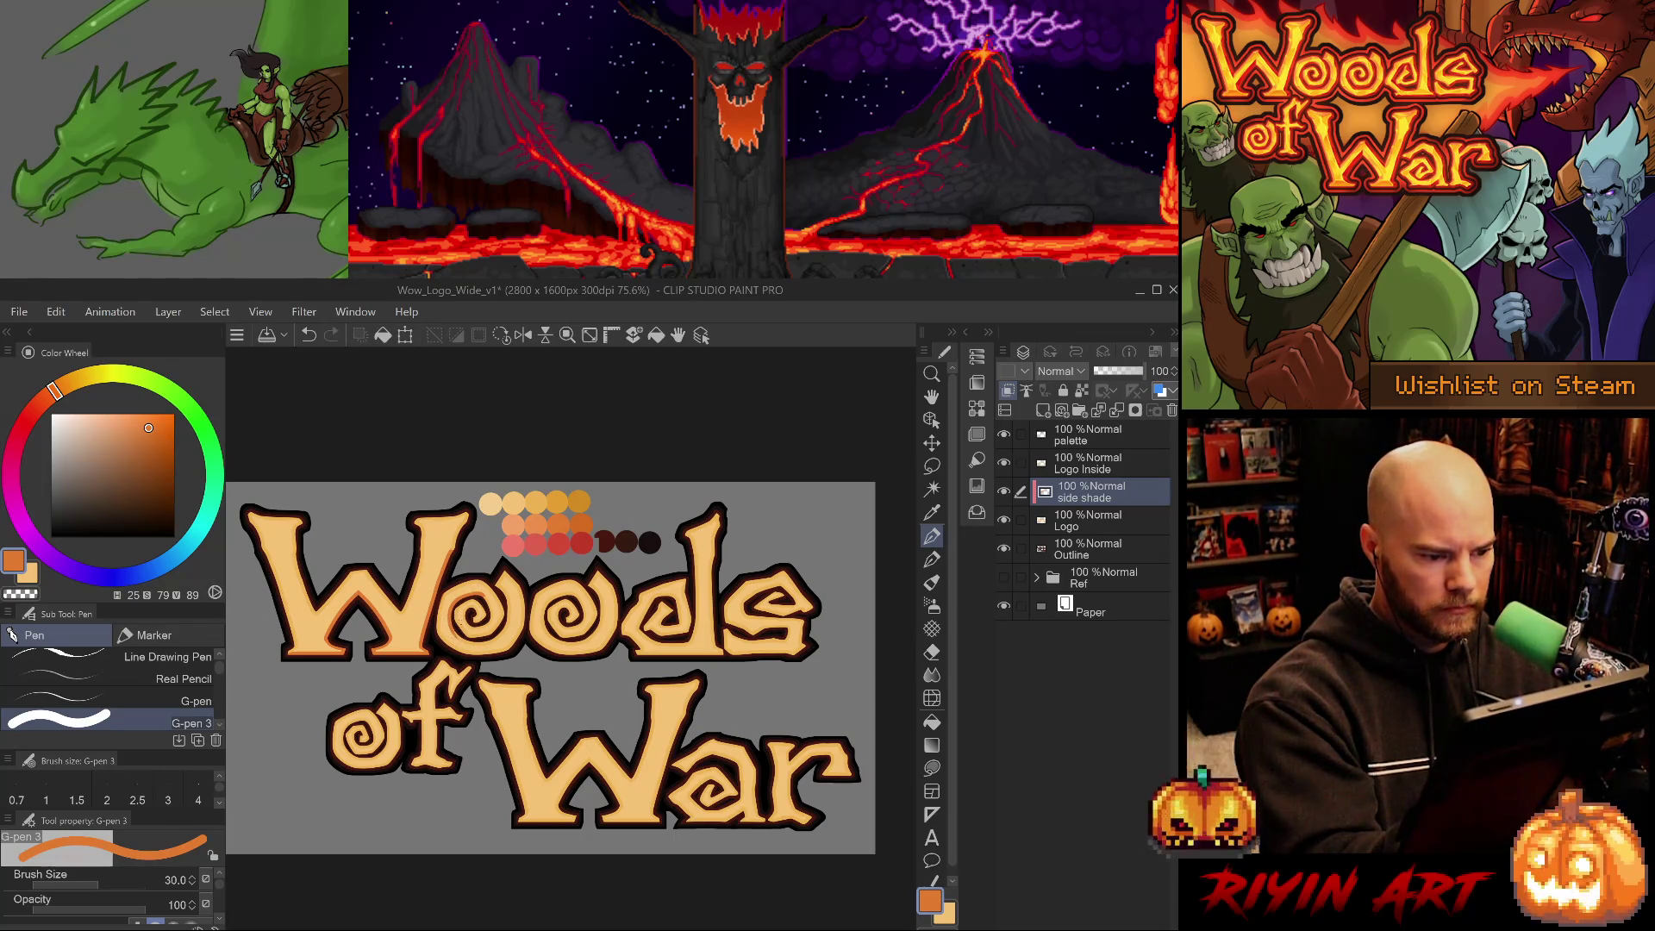
pyautogui.moveTo(454, 651); pyautogui.dragTo(513, 653)
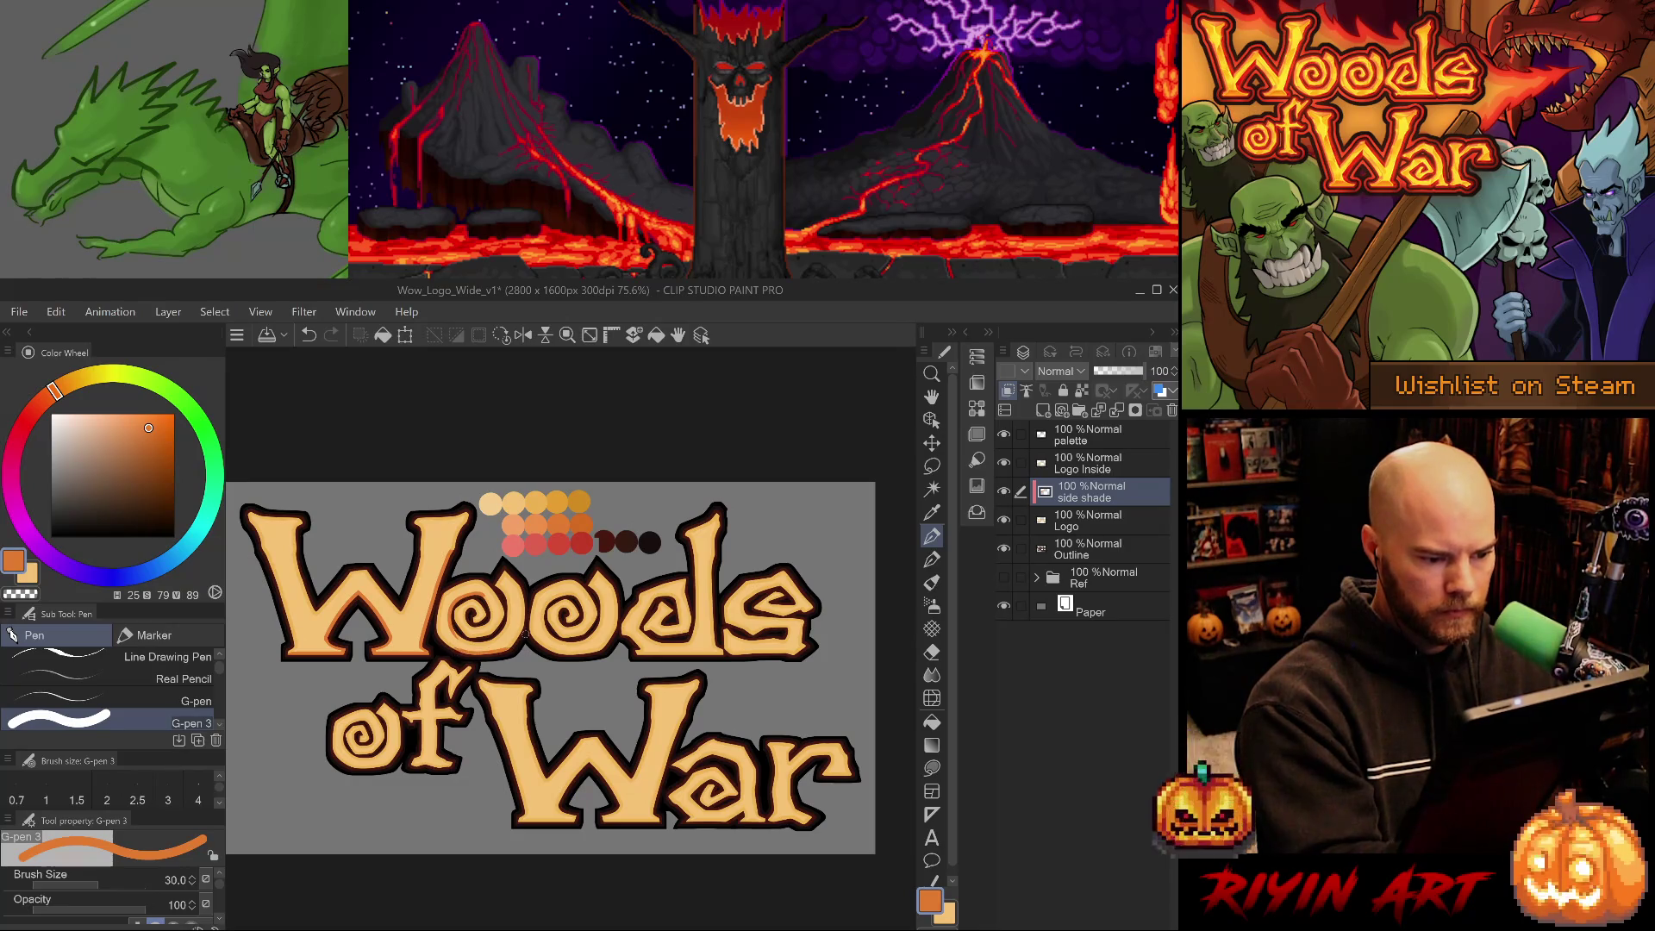
pyautogui.hotkey('ctrl', 'z')
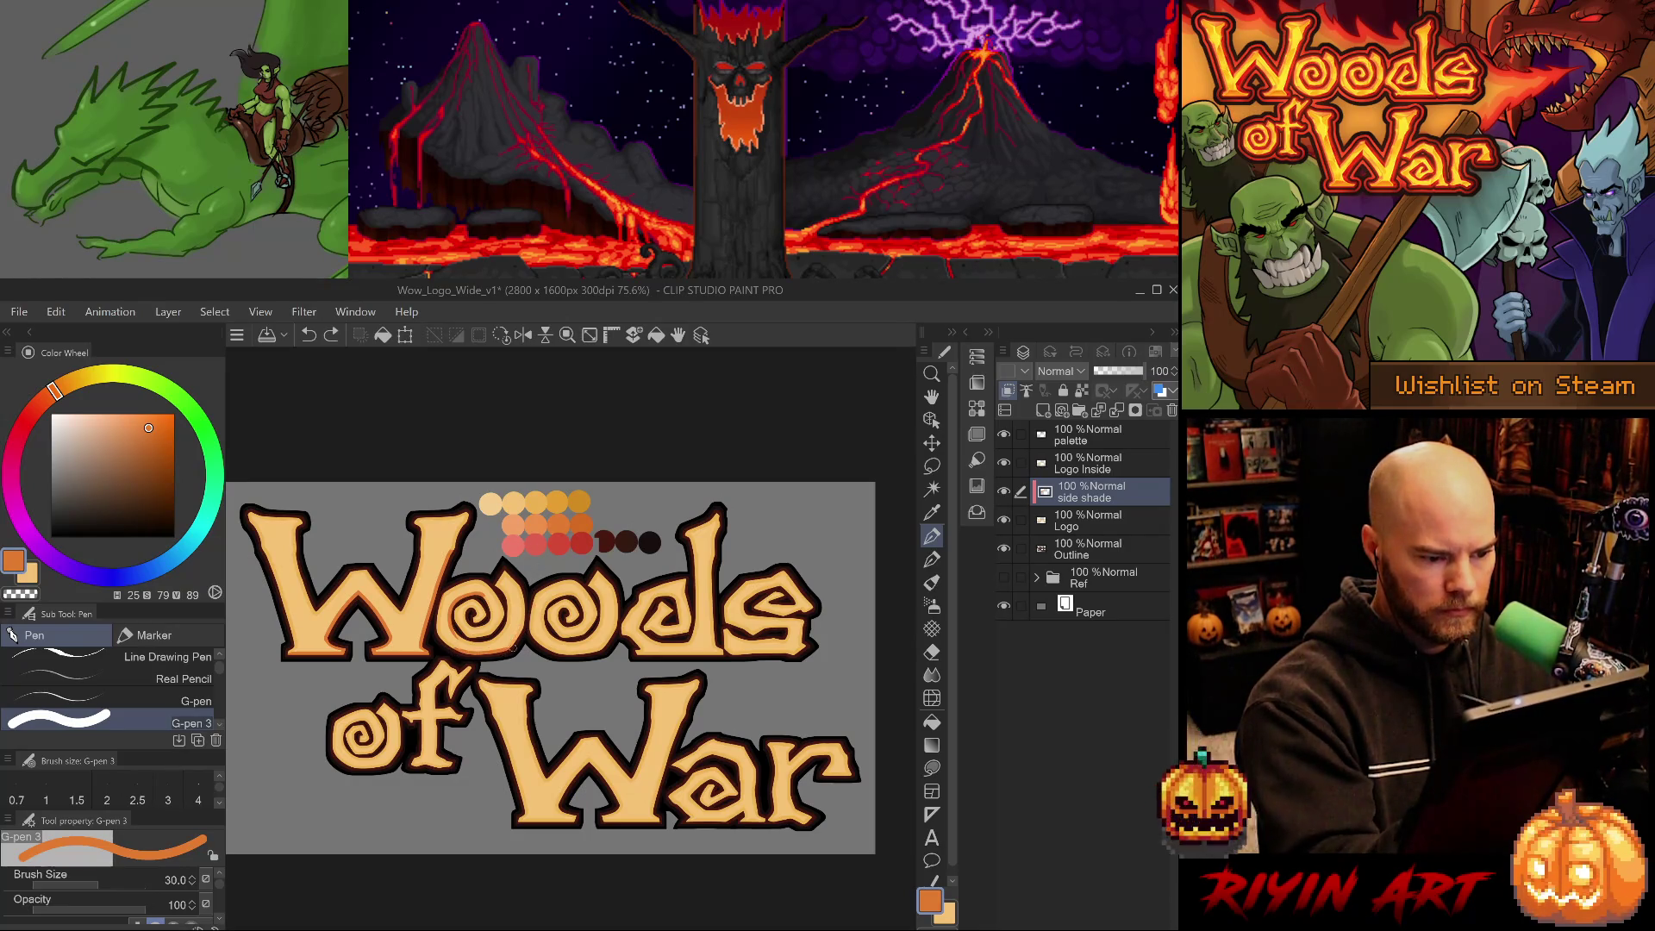
pyautogui.moveTo(520, 638); pyautogui.dragTo(523, 590)
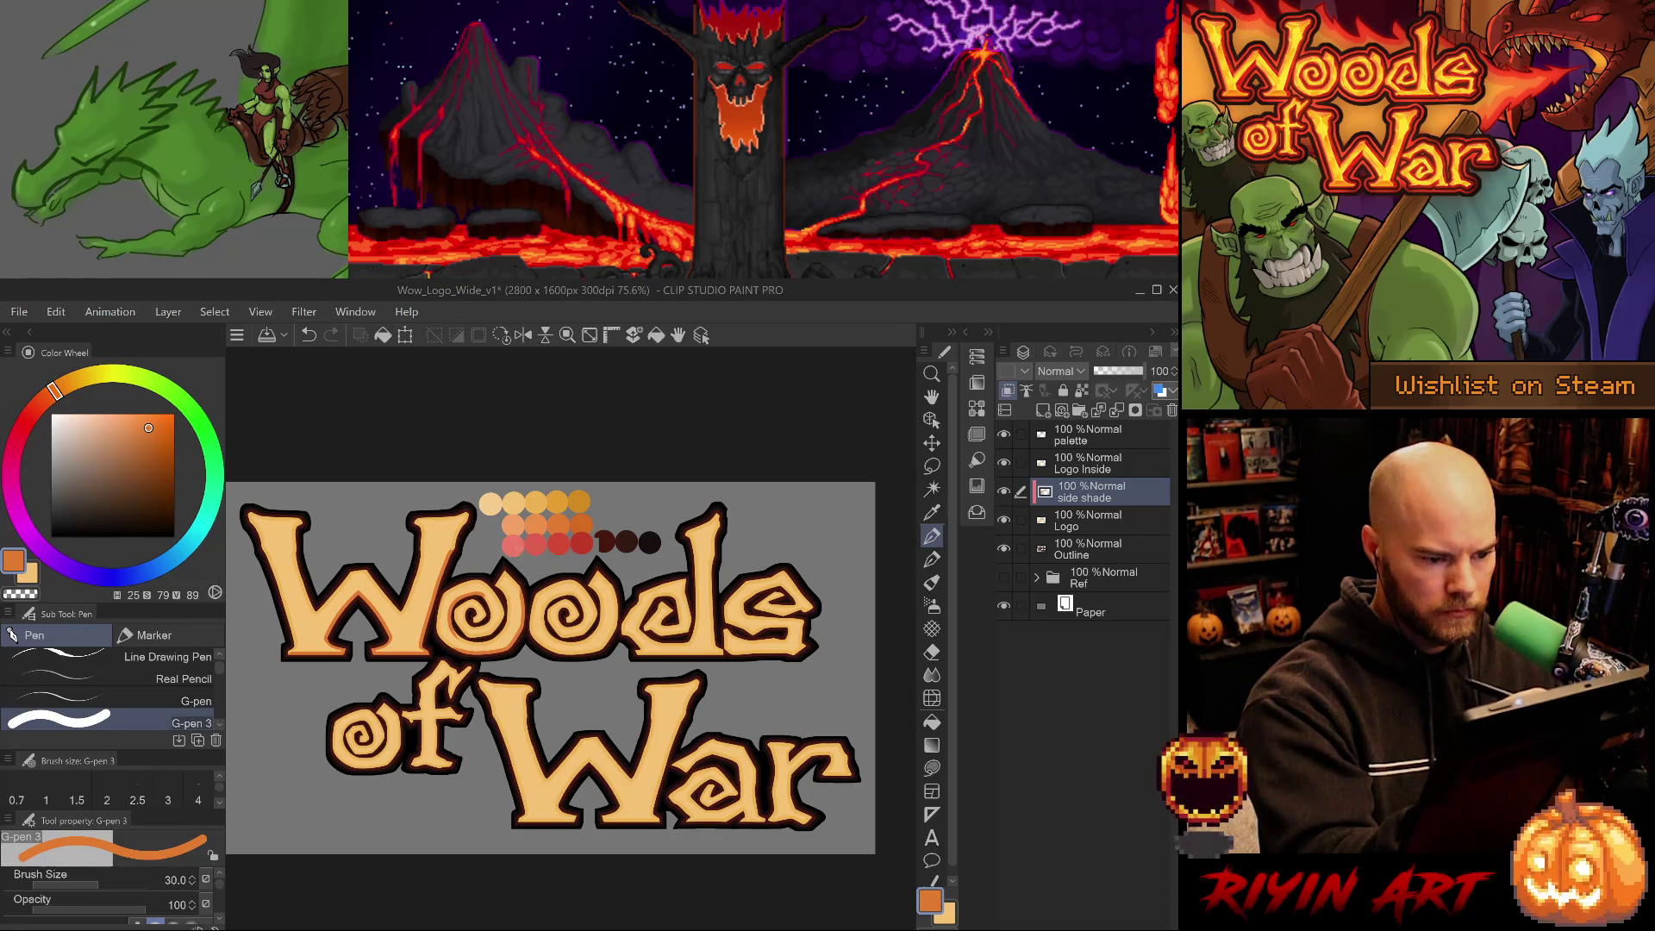
pyautogui.hotkey('ctrl', 'z')
# Add dark shade strokes near the first 'o' and along the W's left and top-left edges.
pyautogui.moveTo(508, 573); pyautogui.dragTo(513, 585)
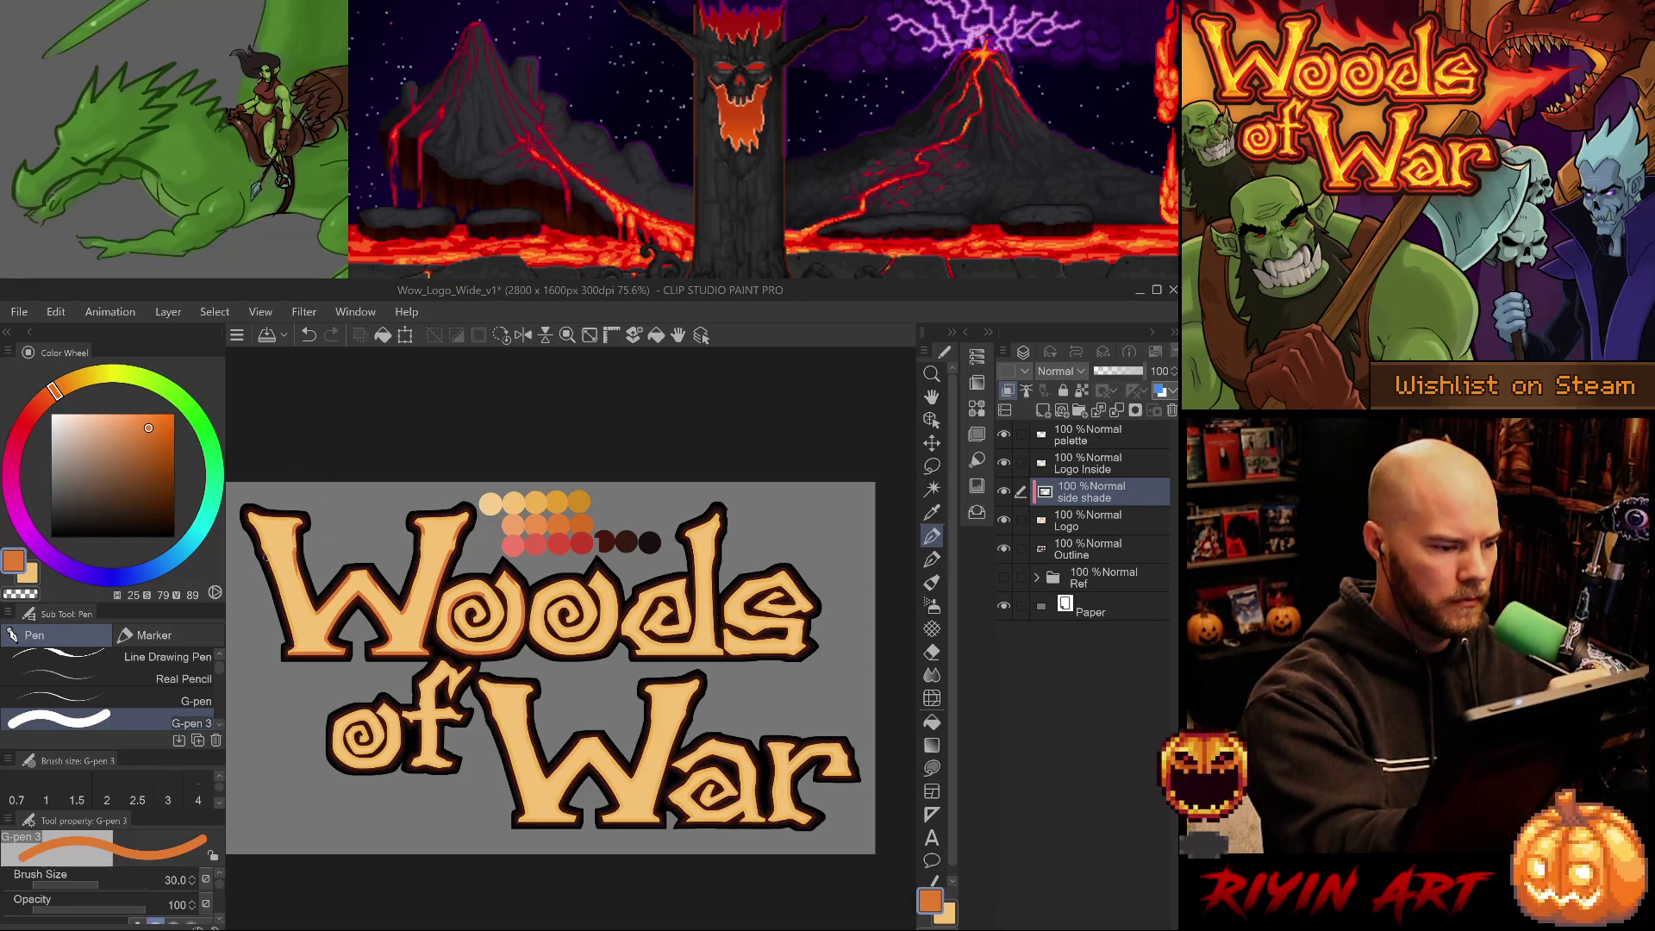
pyautogui.moveTo(263, 550); pyautogui.dragTo(292, 633)
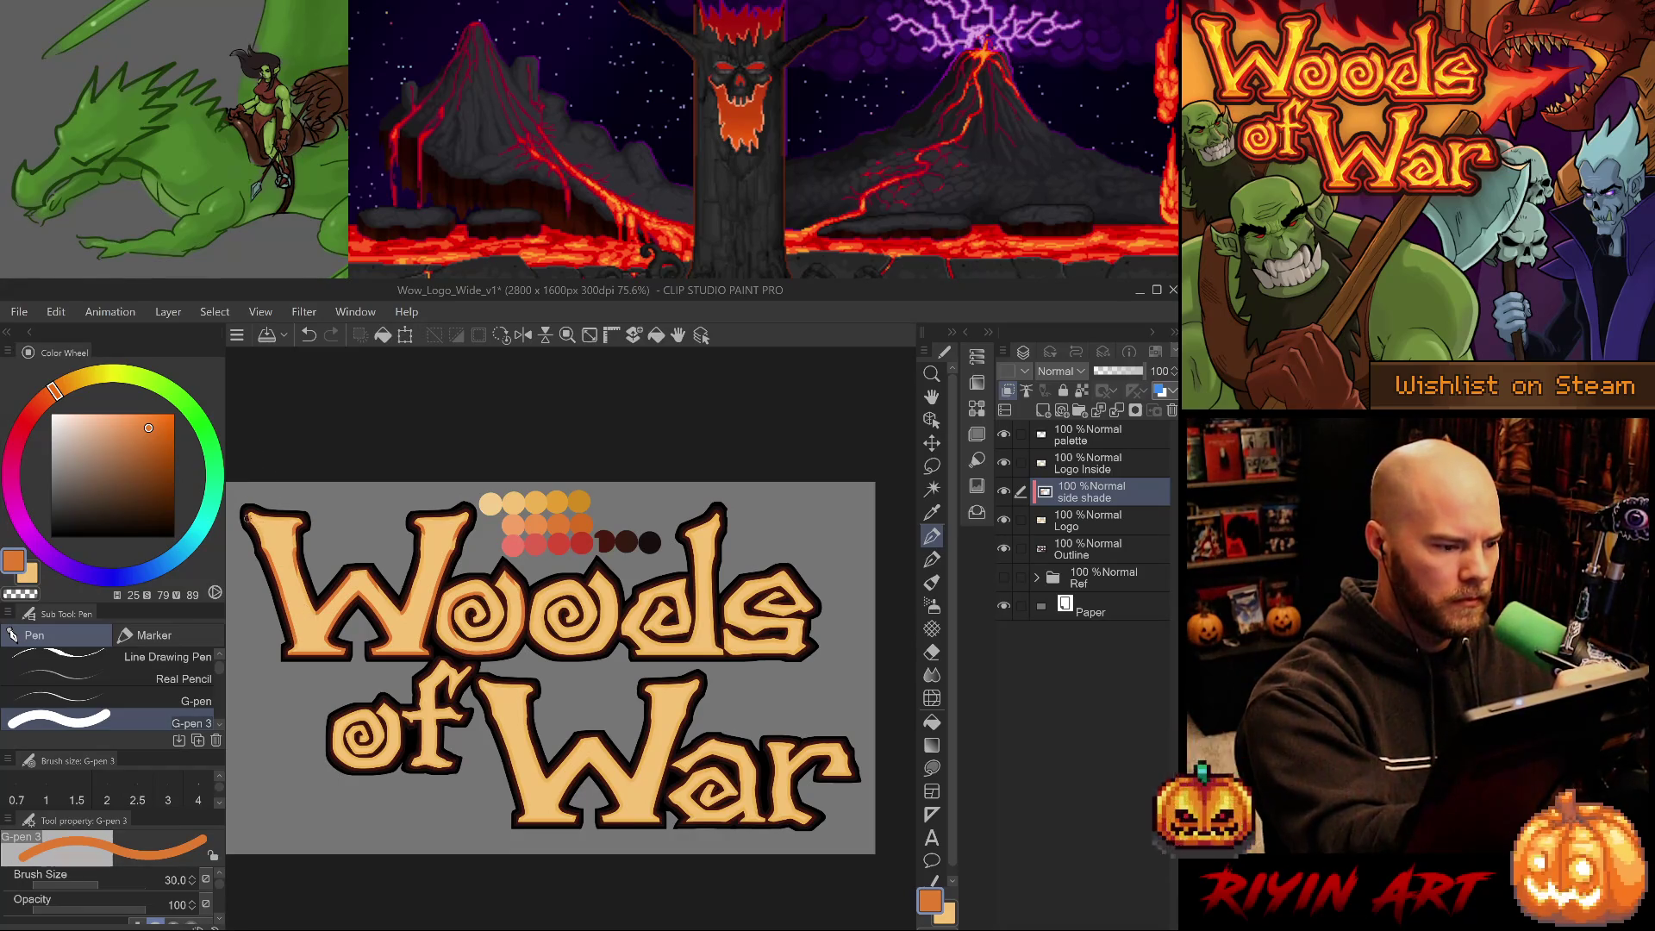
pyautogui.moveTo(245, 511); pyautogui.dragTo(264, 542)
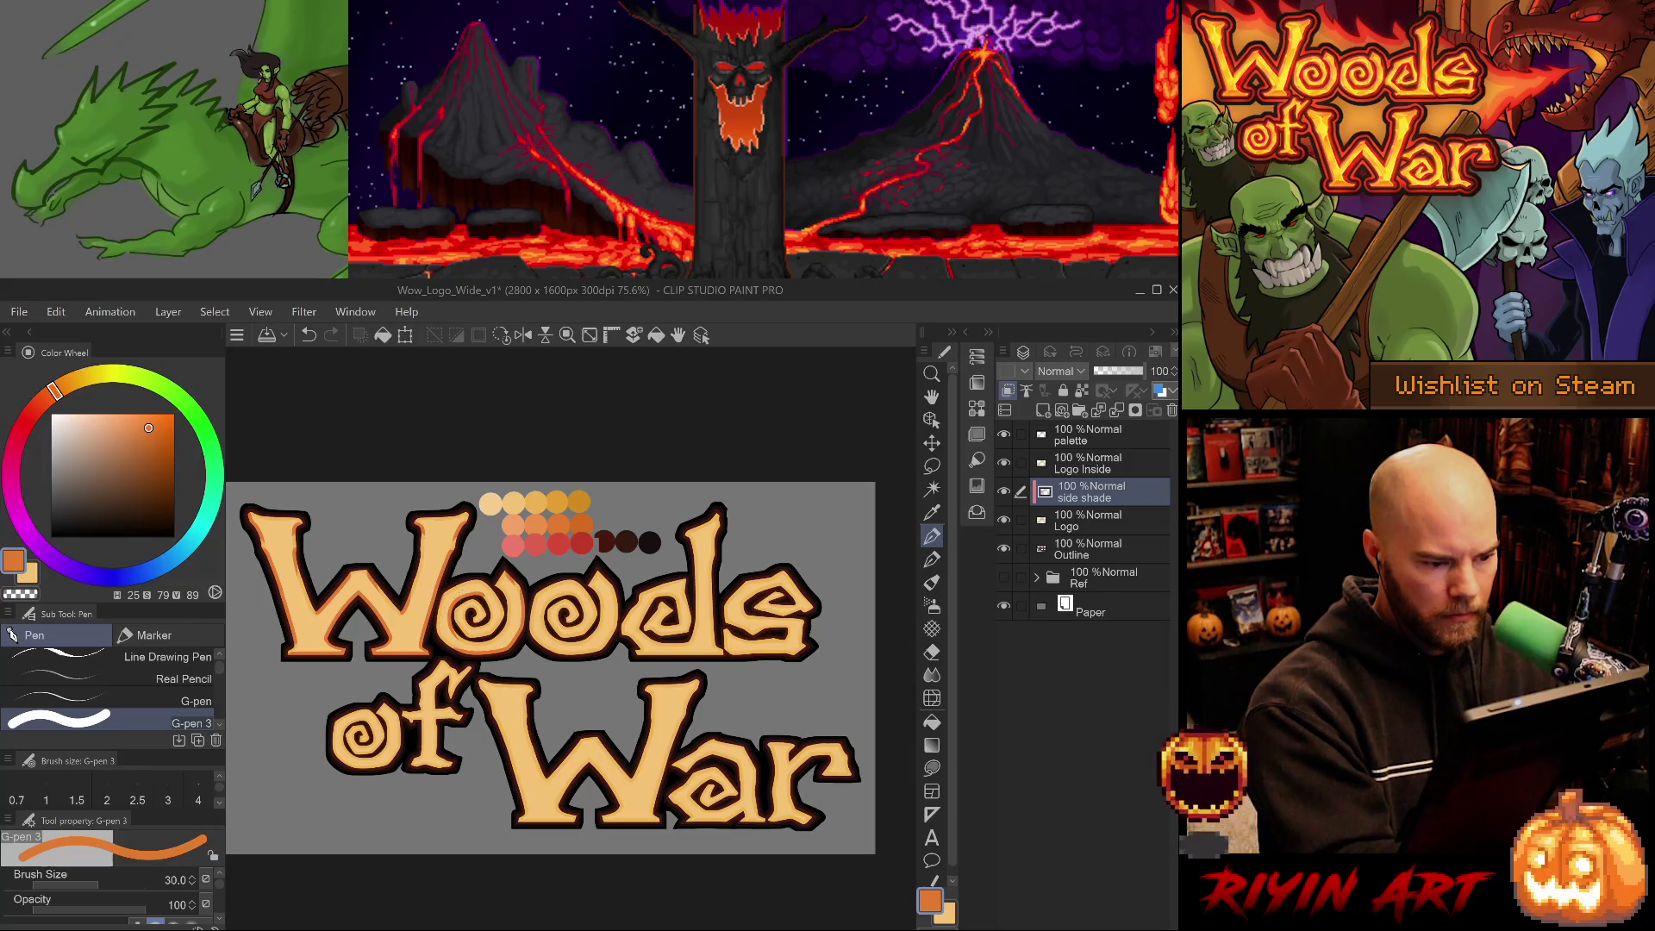
pyautogui.moveTo(443, 596); pyautogui.dragTo(437, 629)
pyautogui.hotkey('ctrl', 'z')
pyautogui.hotkey('ctrl', 'z')
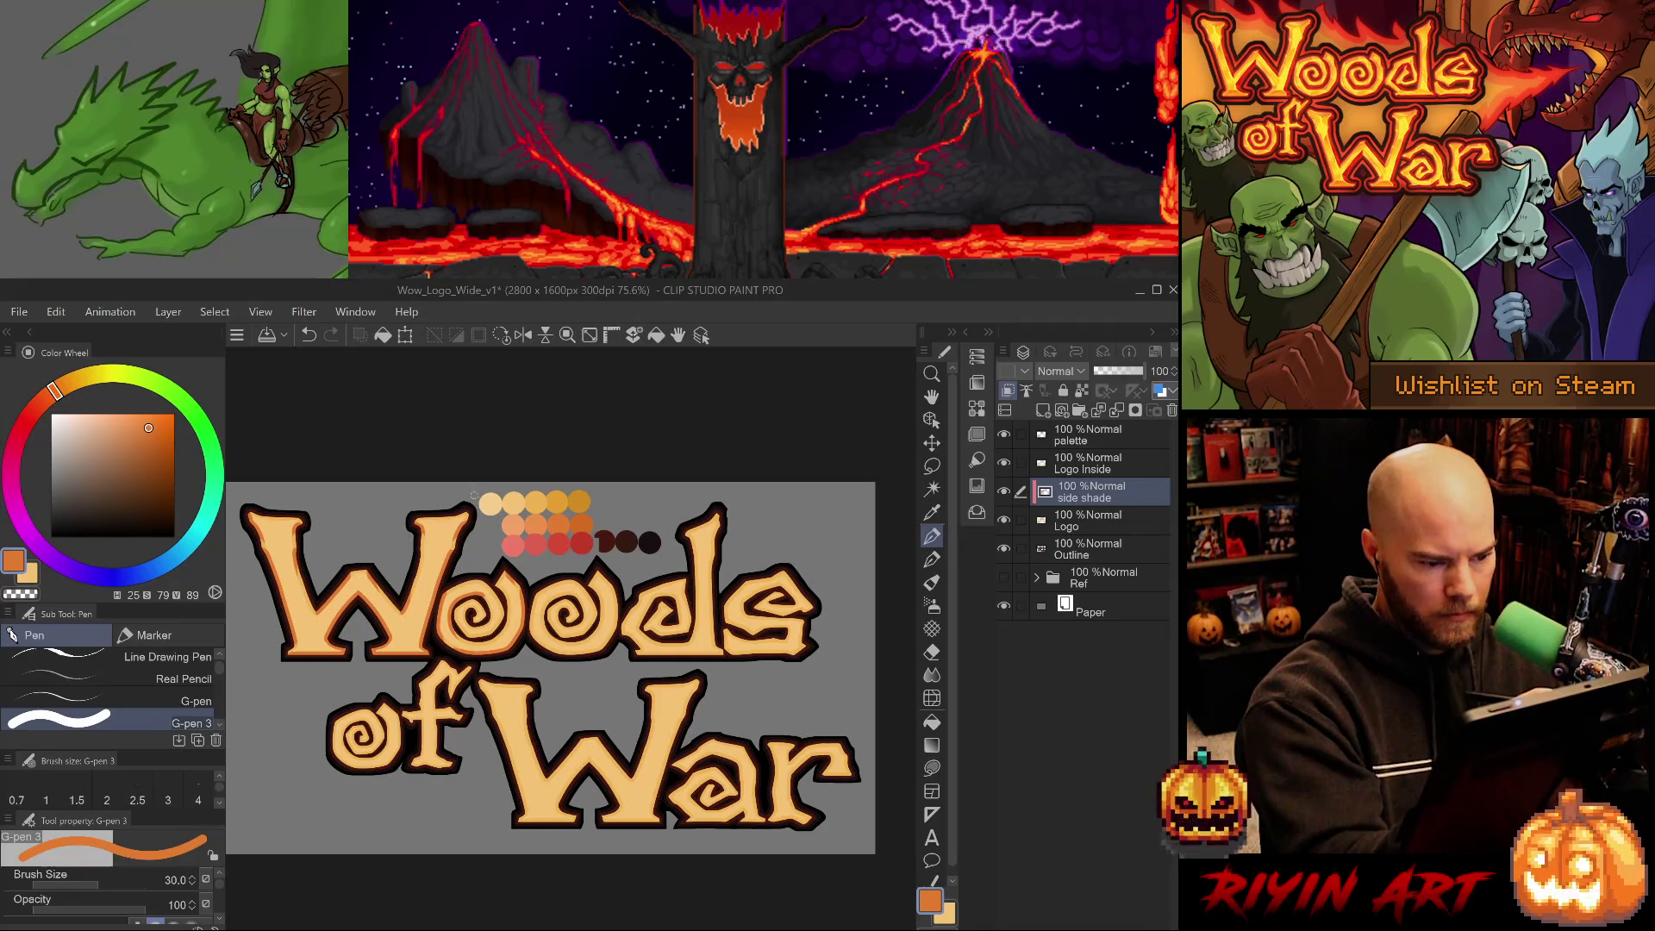
# Set the eraser and pen to size 20 and compare the last shade stroke with undo and redo.
pyautogui.press('e')
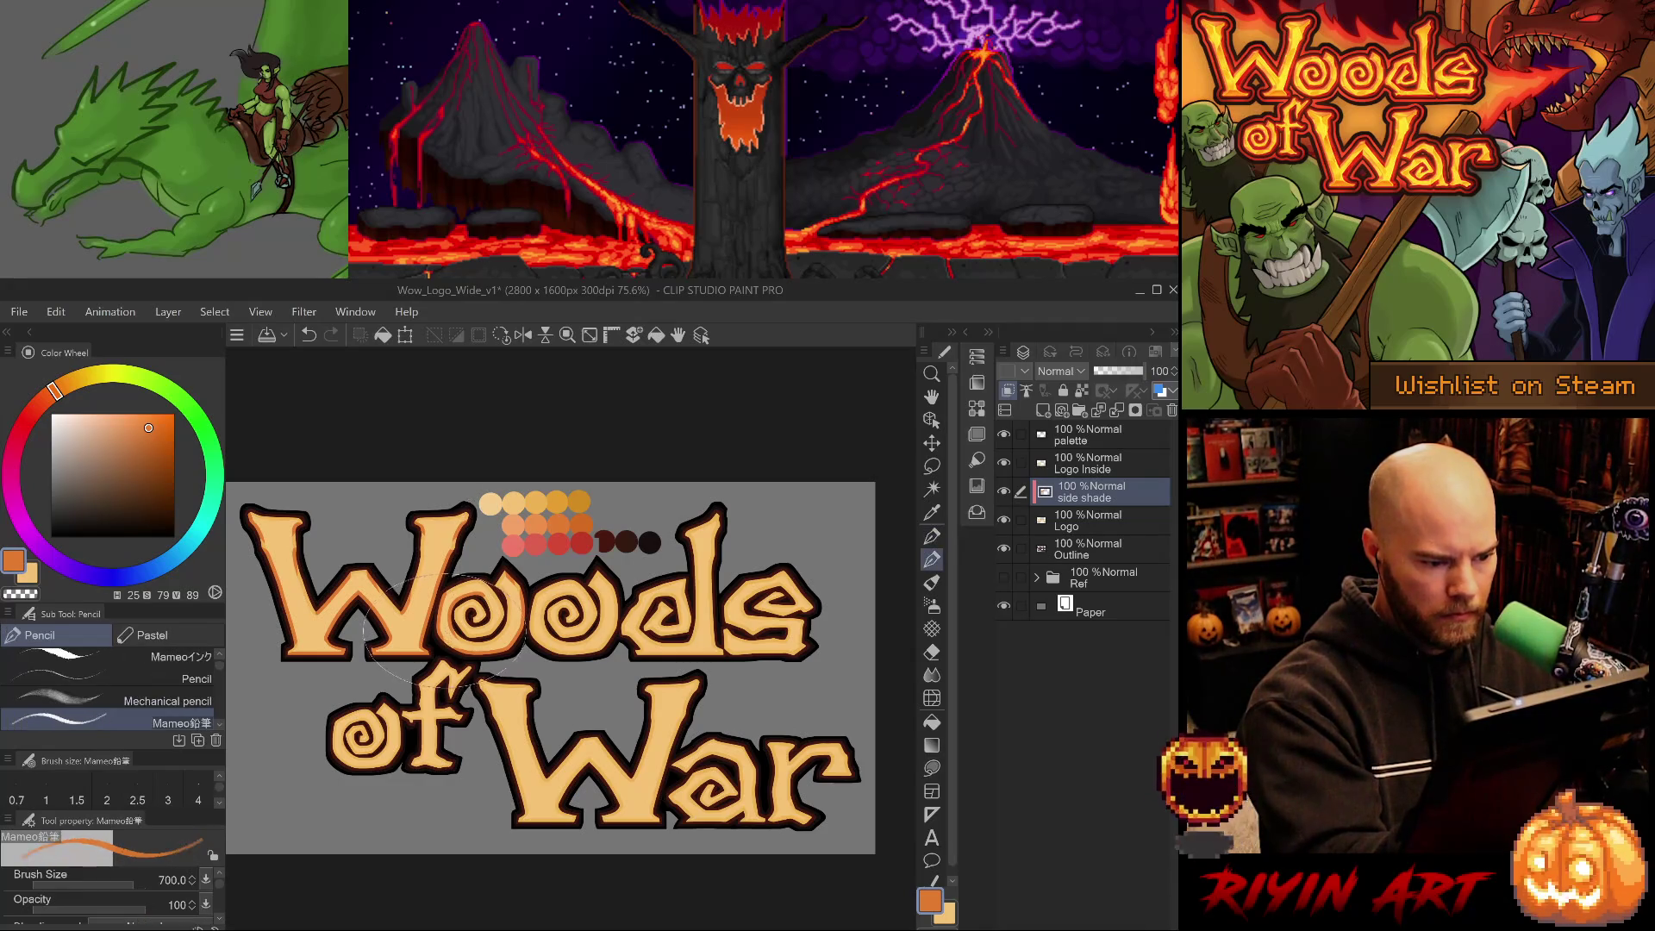
pyautogui.press(']')
pyautogui.press(']')
pyautogui.press(']')
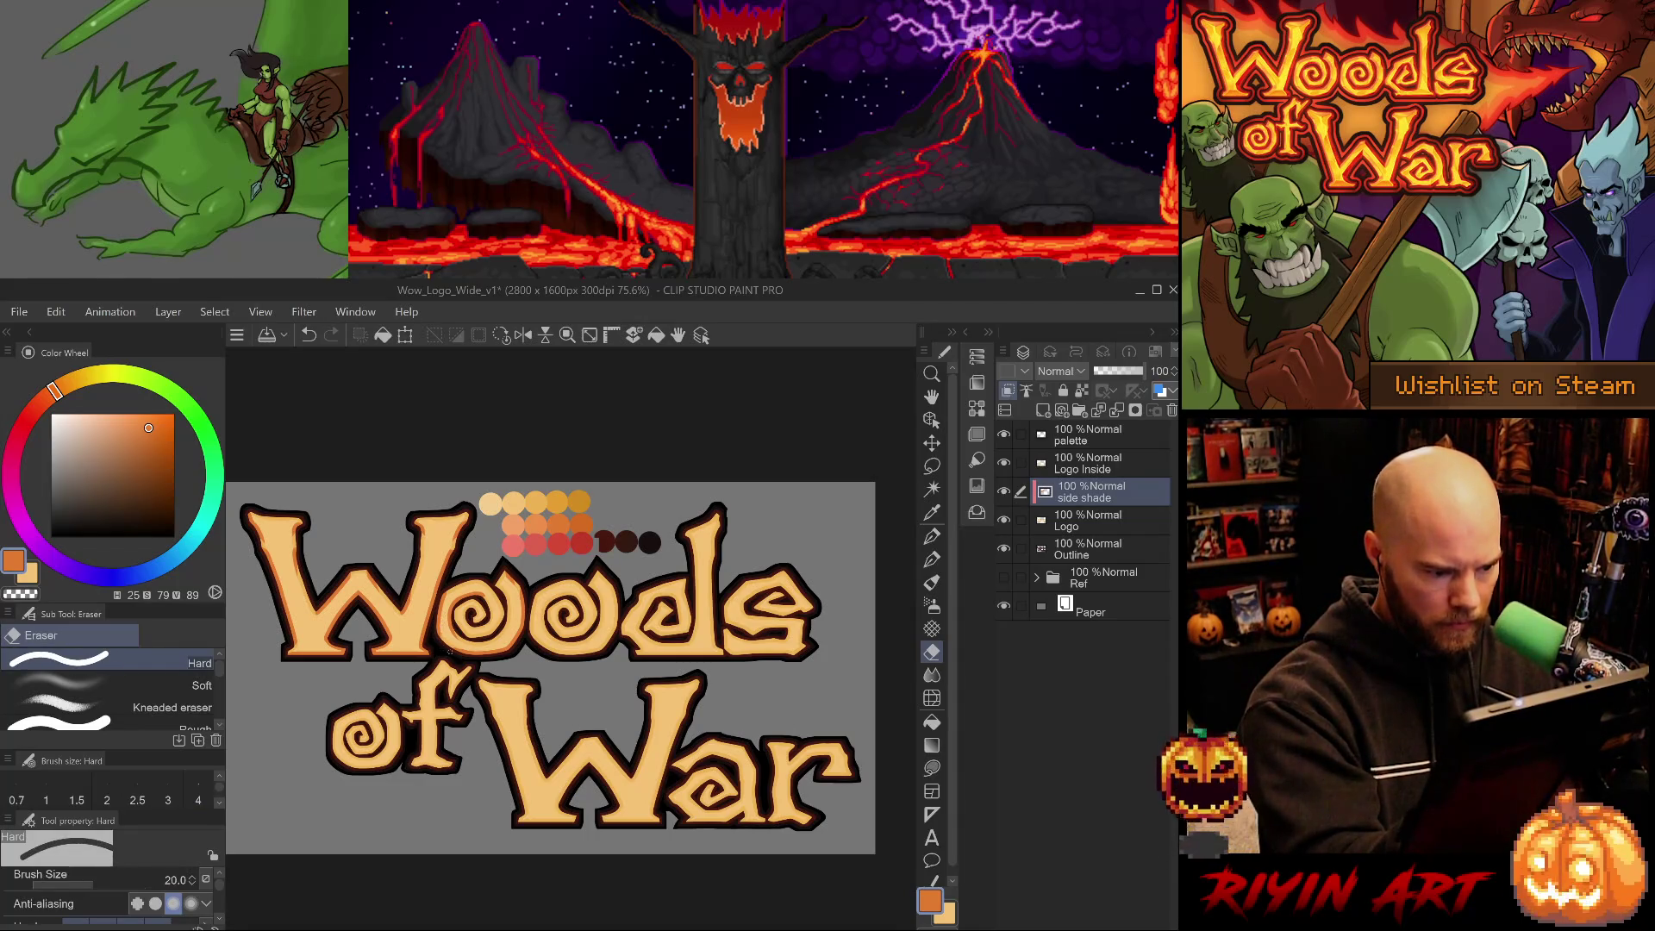
pyautogui.press('p')
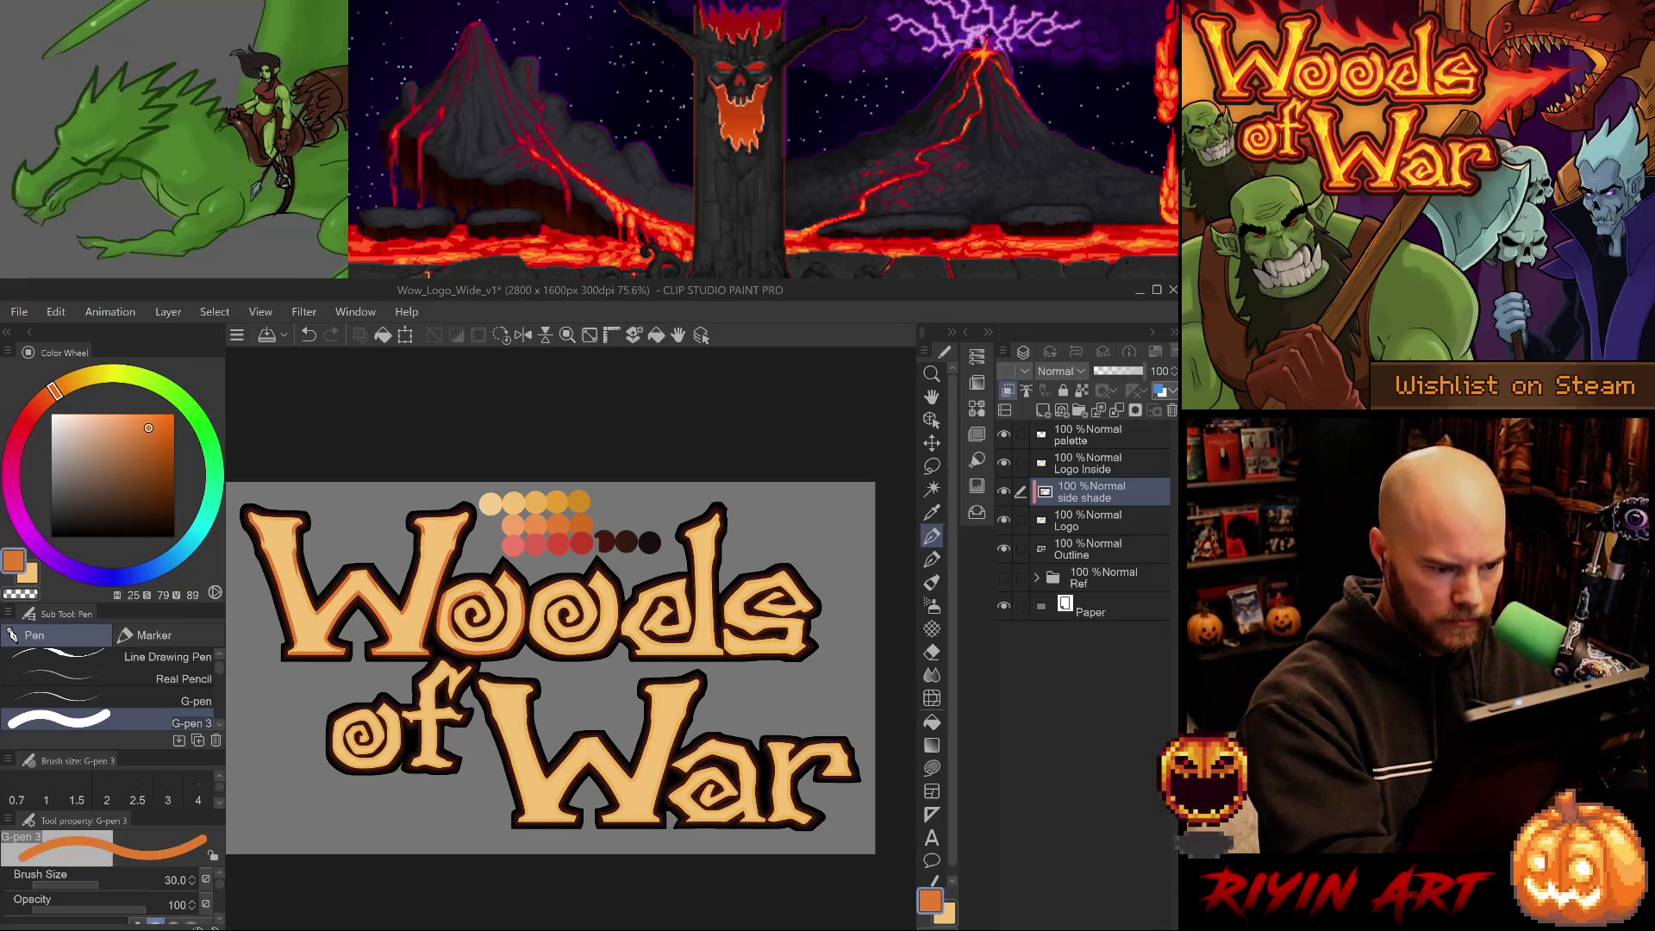
pyautogui.hotkey('ctrl', 'z')
pyautogui.press('[')
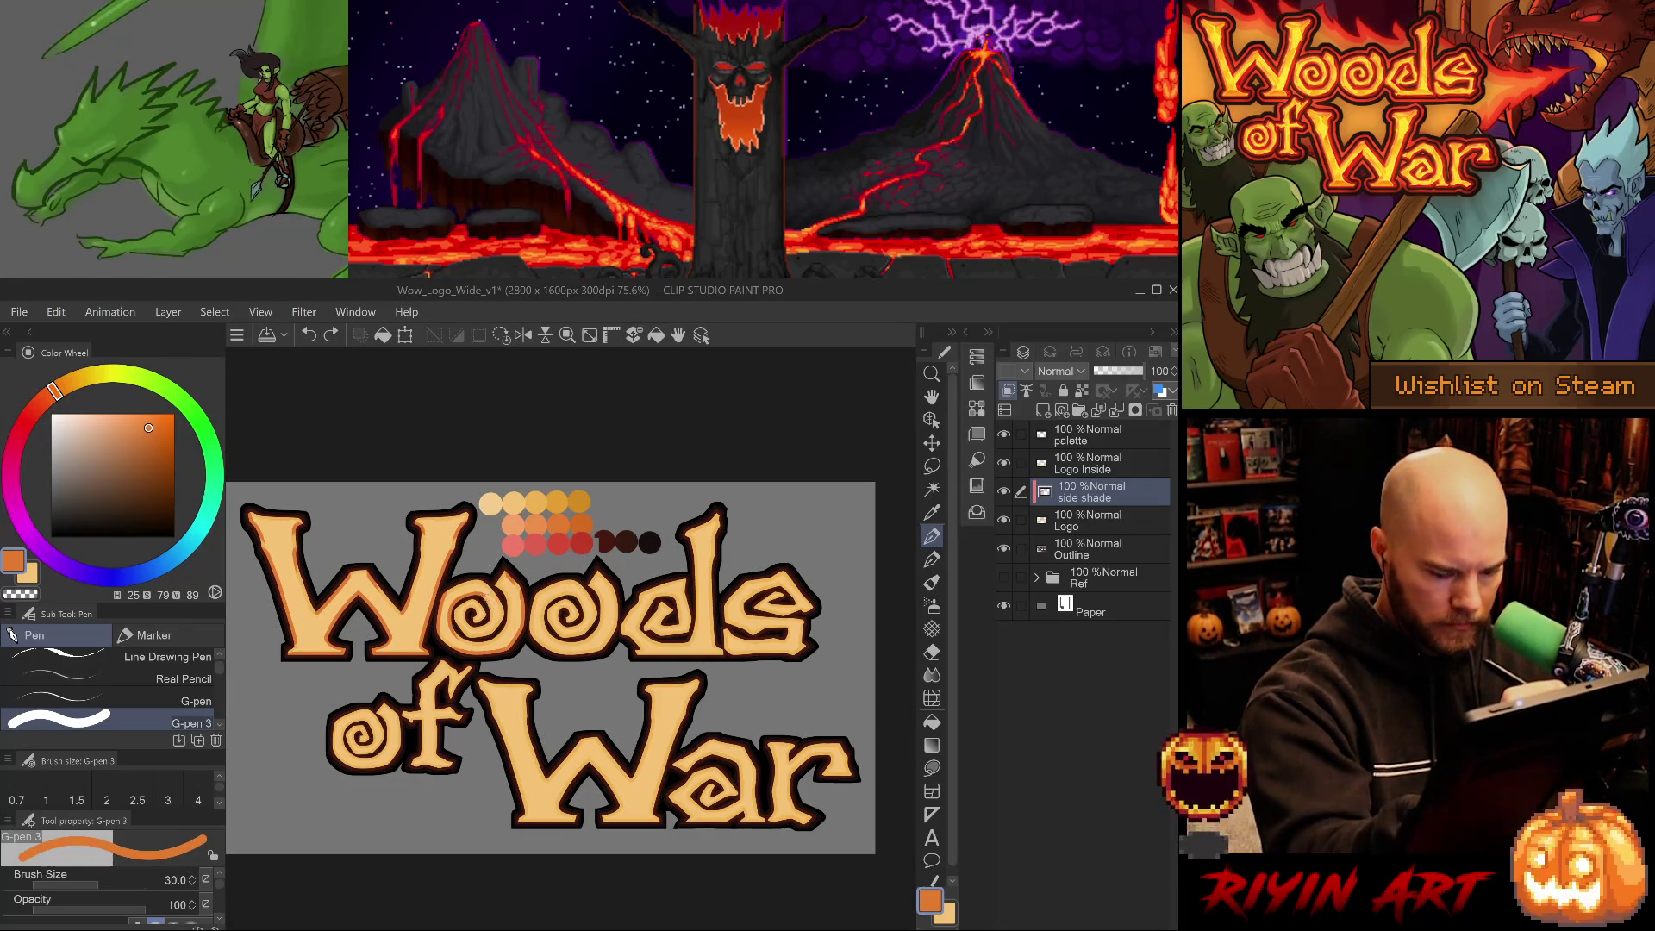
pyautogui.hotkey('ctrl', 'y')
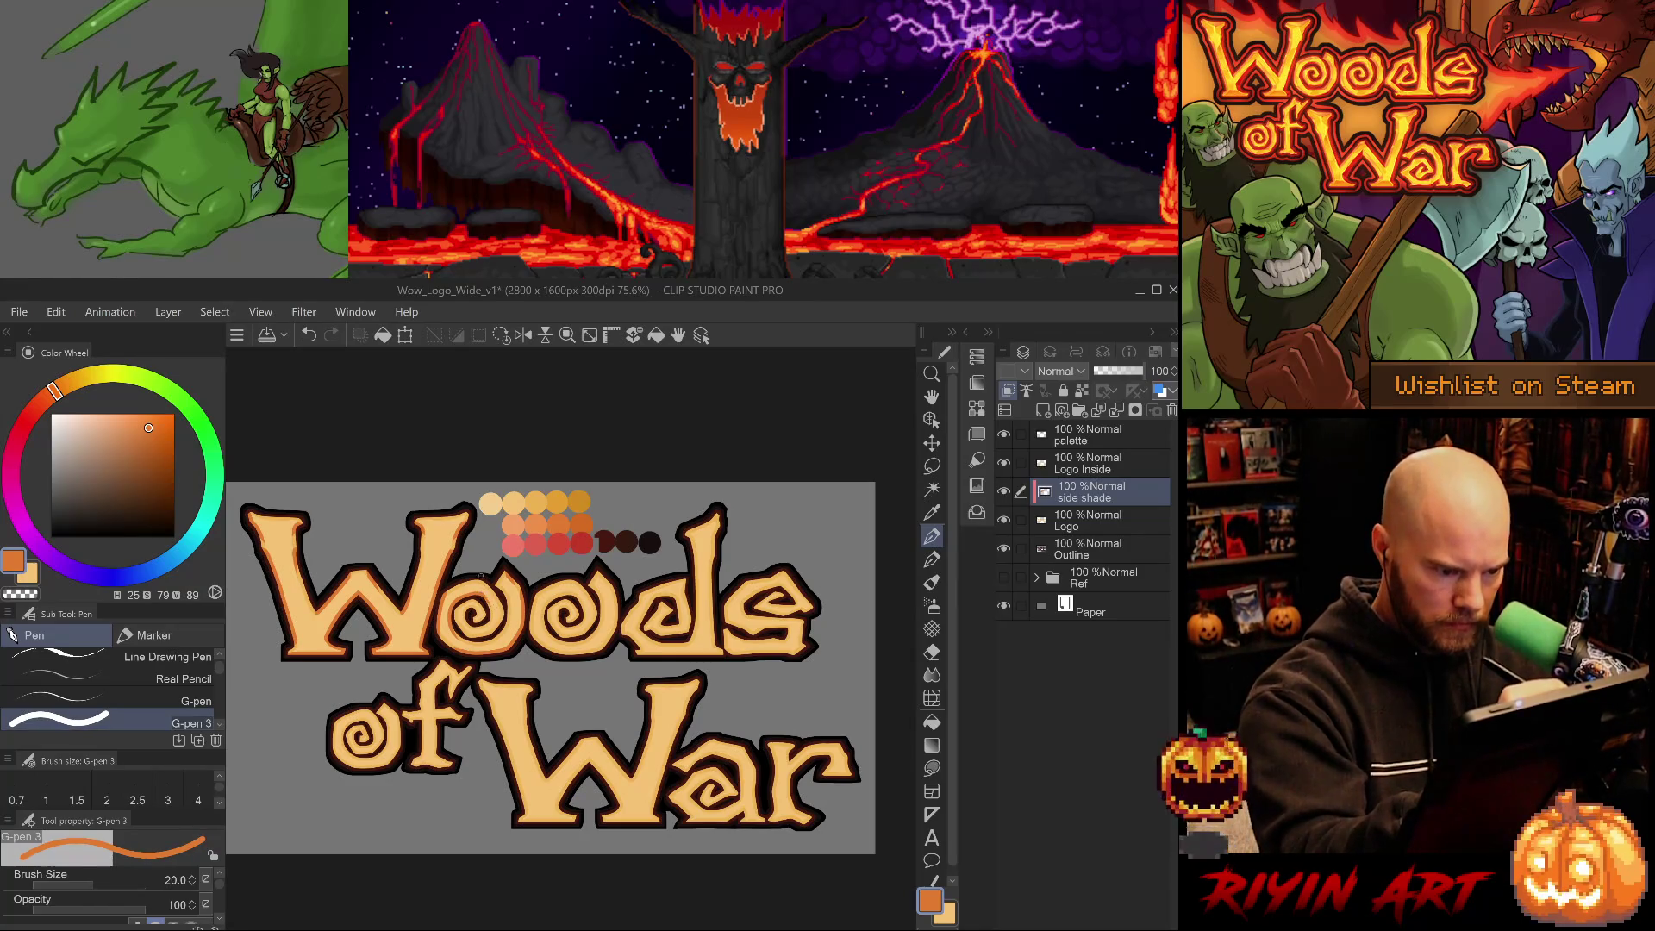
pyautogui.hotkey('ctrl', 'z')
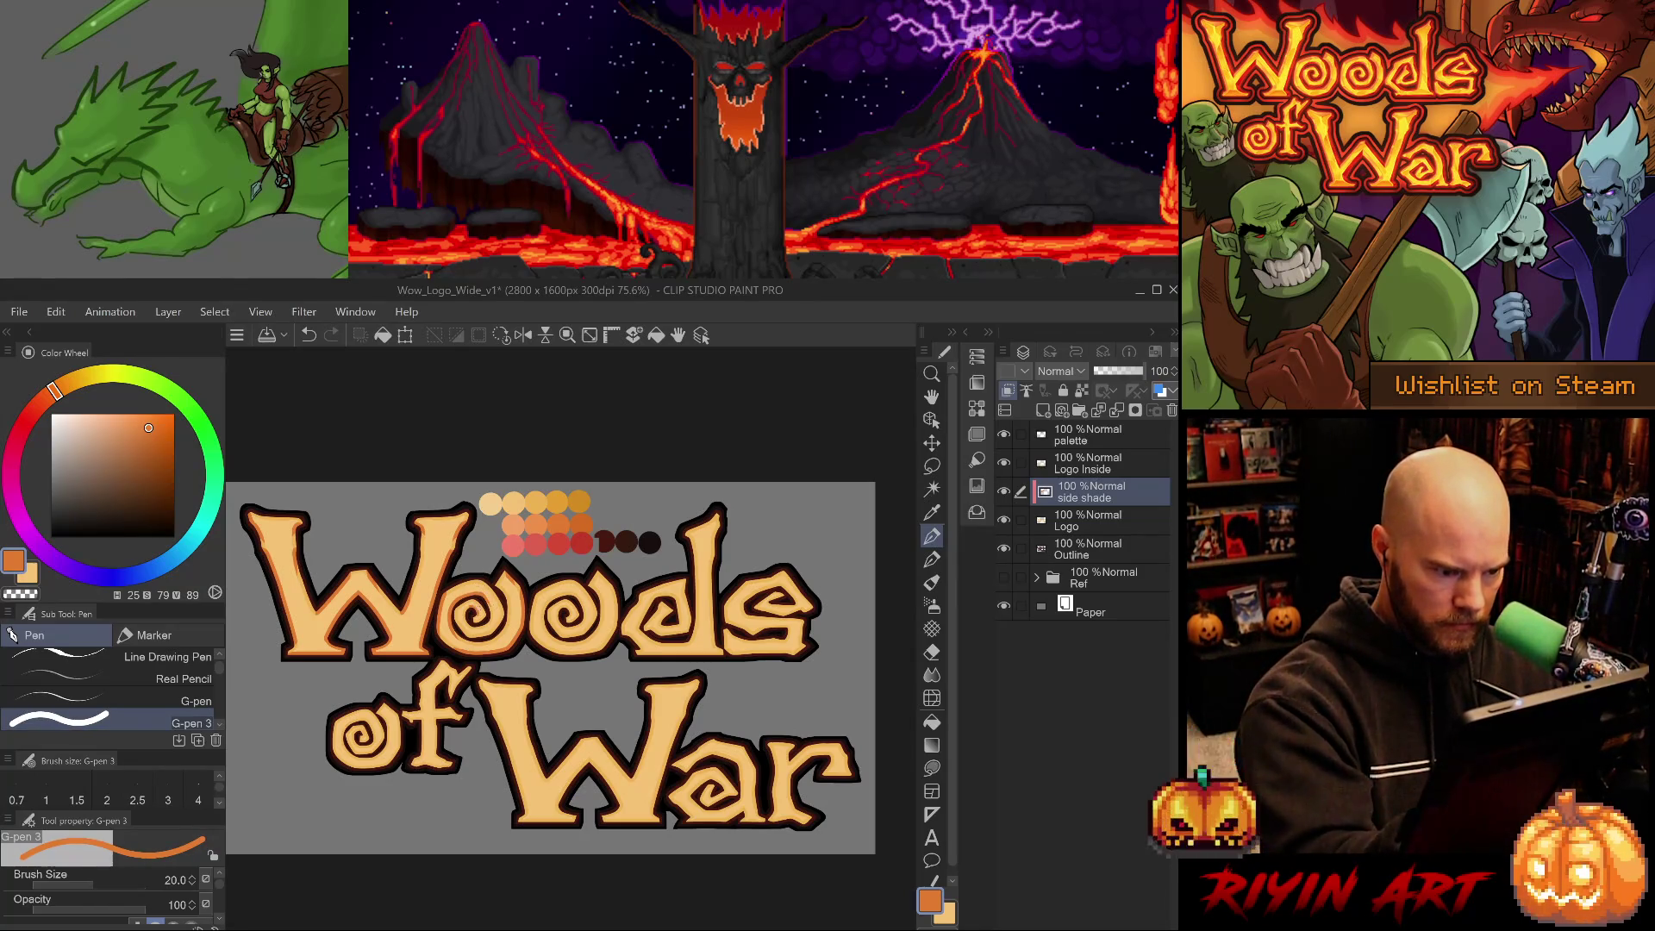
pyautogui.hotkey('ctrl', 'y')
pyautogui.hotkey('ctrl', 'z')
pyautogui.hotkey('ctrl', 'y')
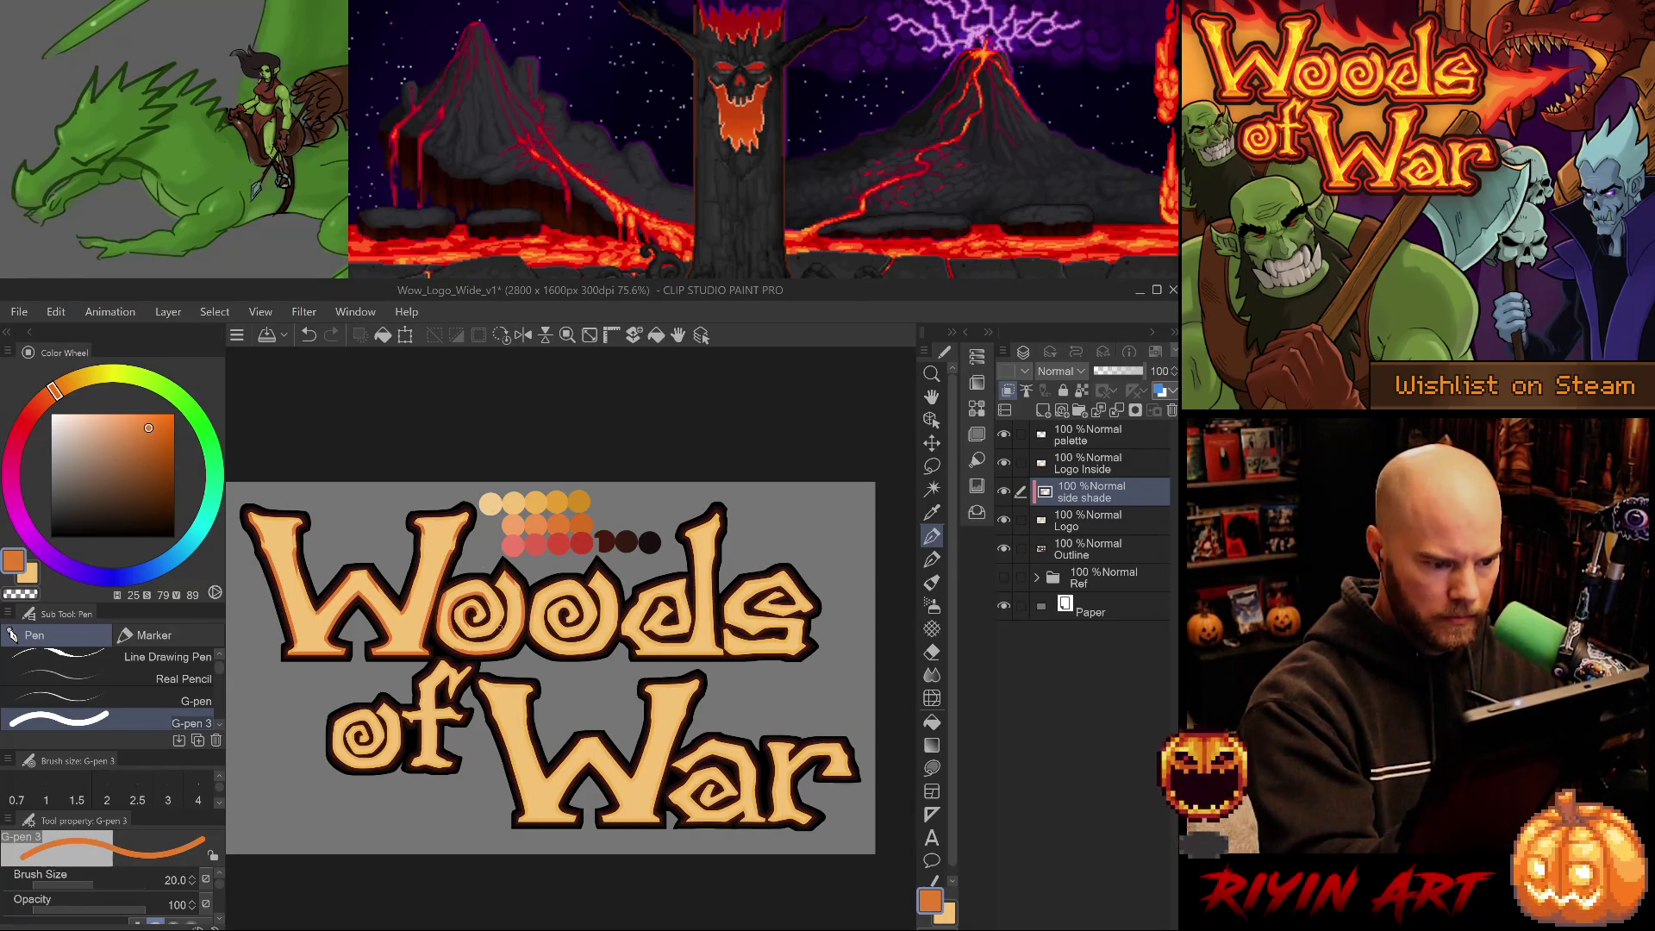
# Shade inside the first 'o' of Woods, toggling the new marks to compare.
pyautogui.moveTo(491, 612); pyautogui.dragTo(504, 632)
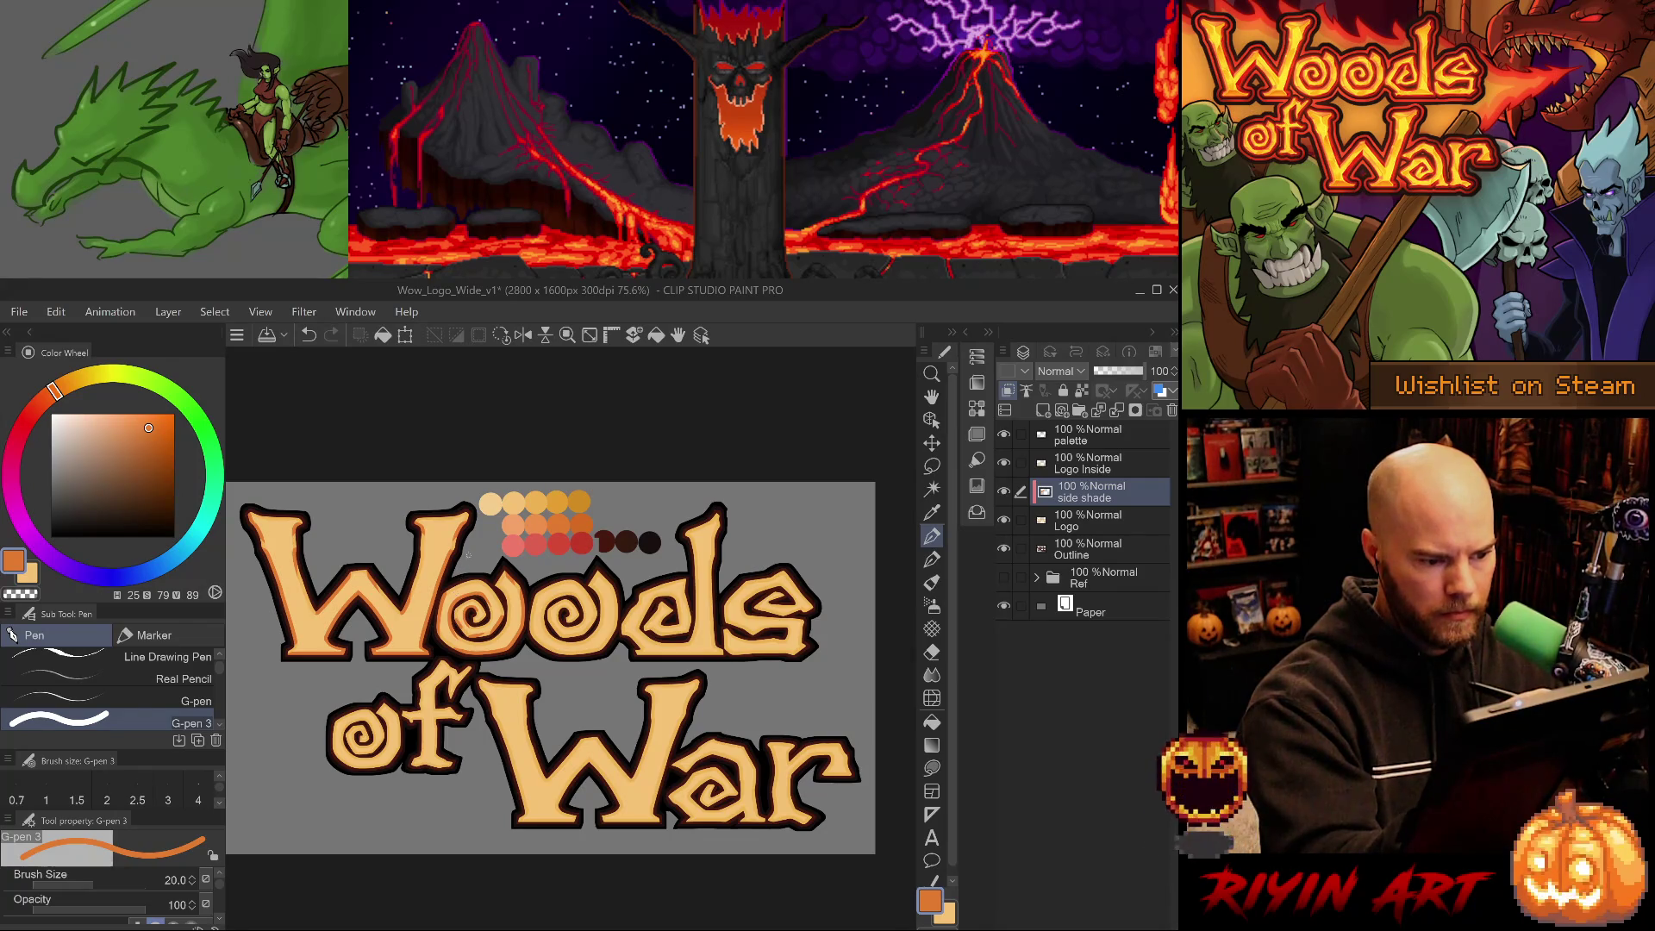
pyautogui.hotkey('ctrl', 'z')
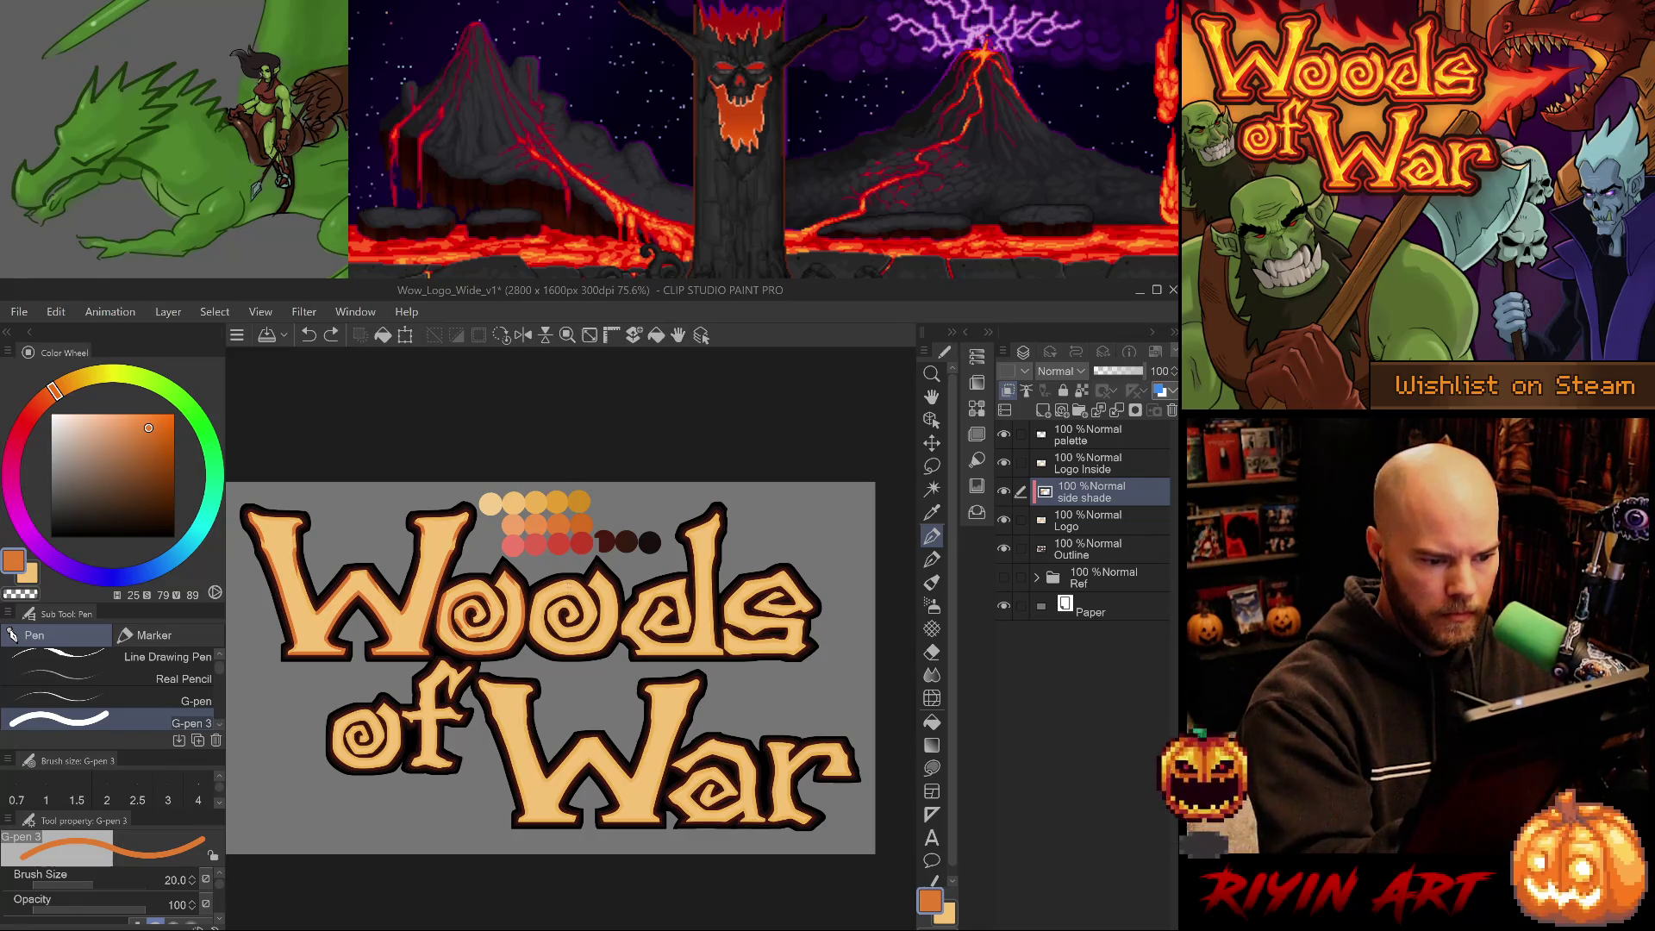
pyautogui.hotkey('ctrl', 'y')
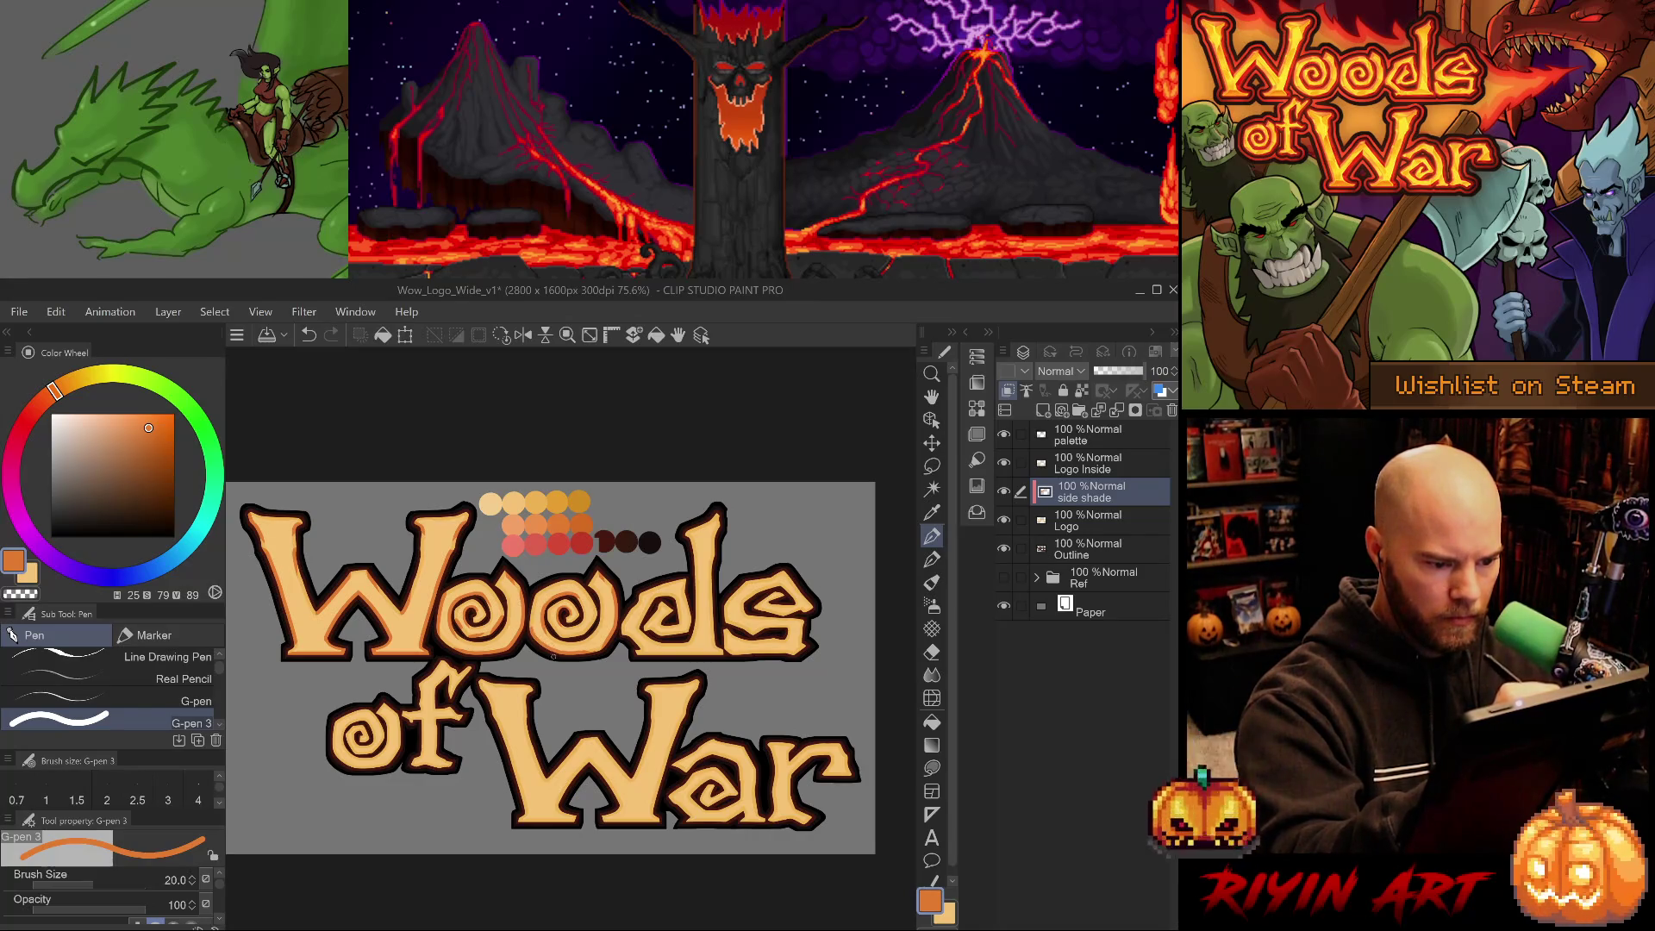
pyautogui.moveTo(532, 599); pyautogui.dragTo(532, 627)
pyautogui.hotkey('ctrl', 'z')
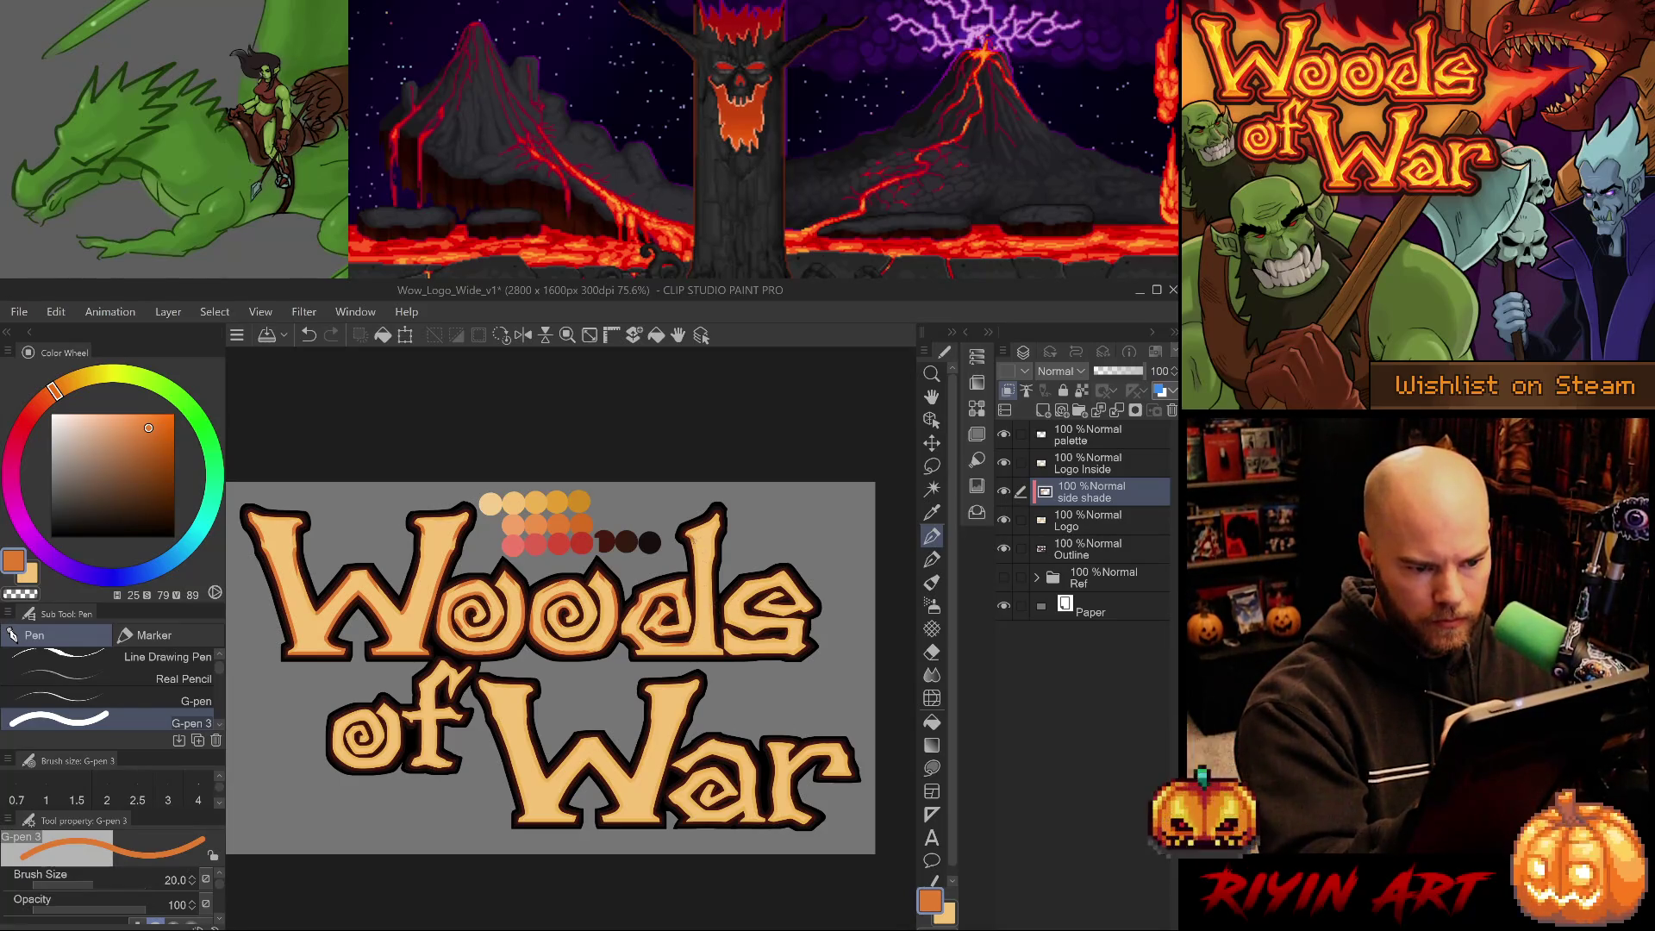
# Shade along the ascender and base of the 'd' in Woods, undoing and redoing to check.
pyautogui.moveTo(695, 562); pyautogui.dragTo(698, 604)
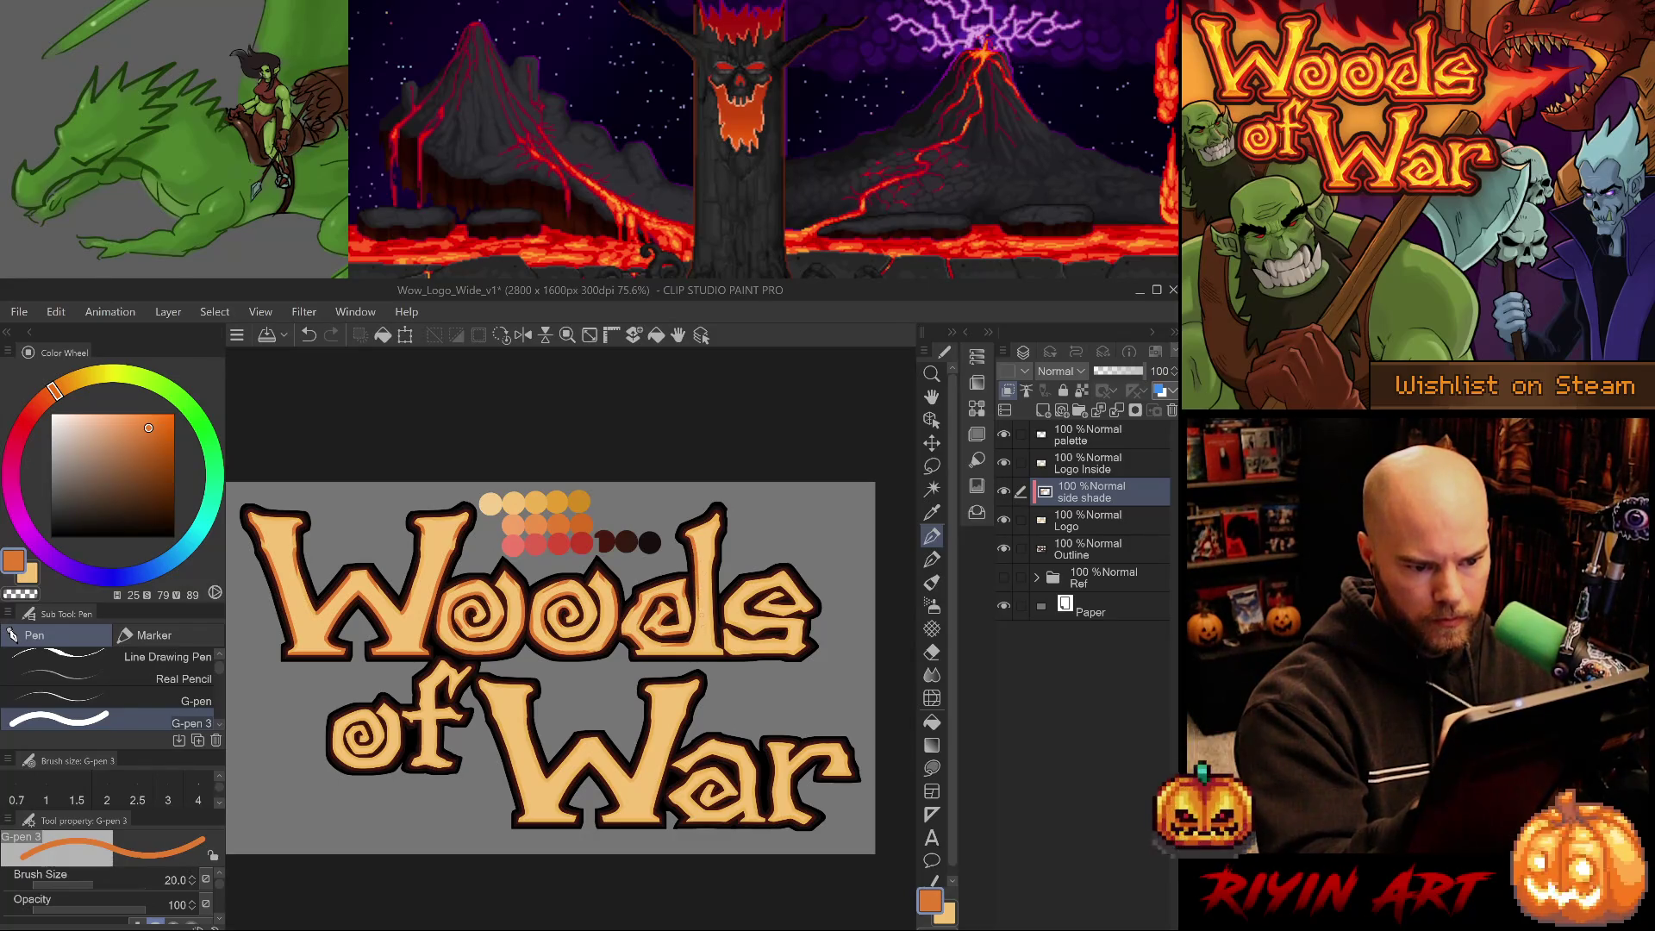
pyautogui.moveTo(722, 527); pyautogui.dragTo(711, 553)
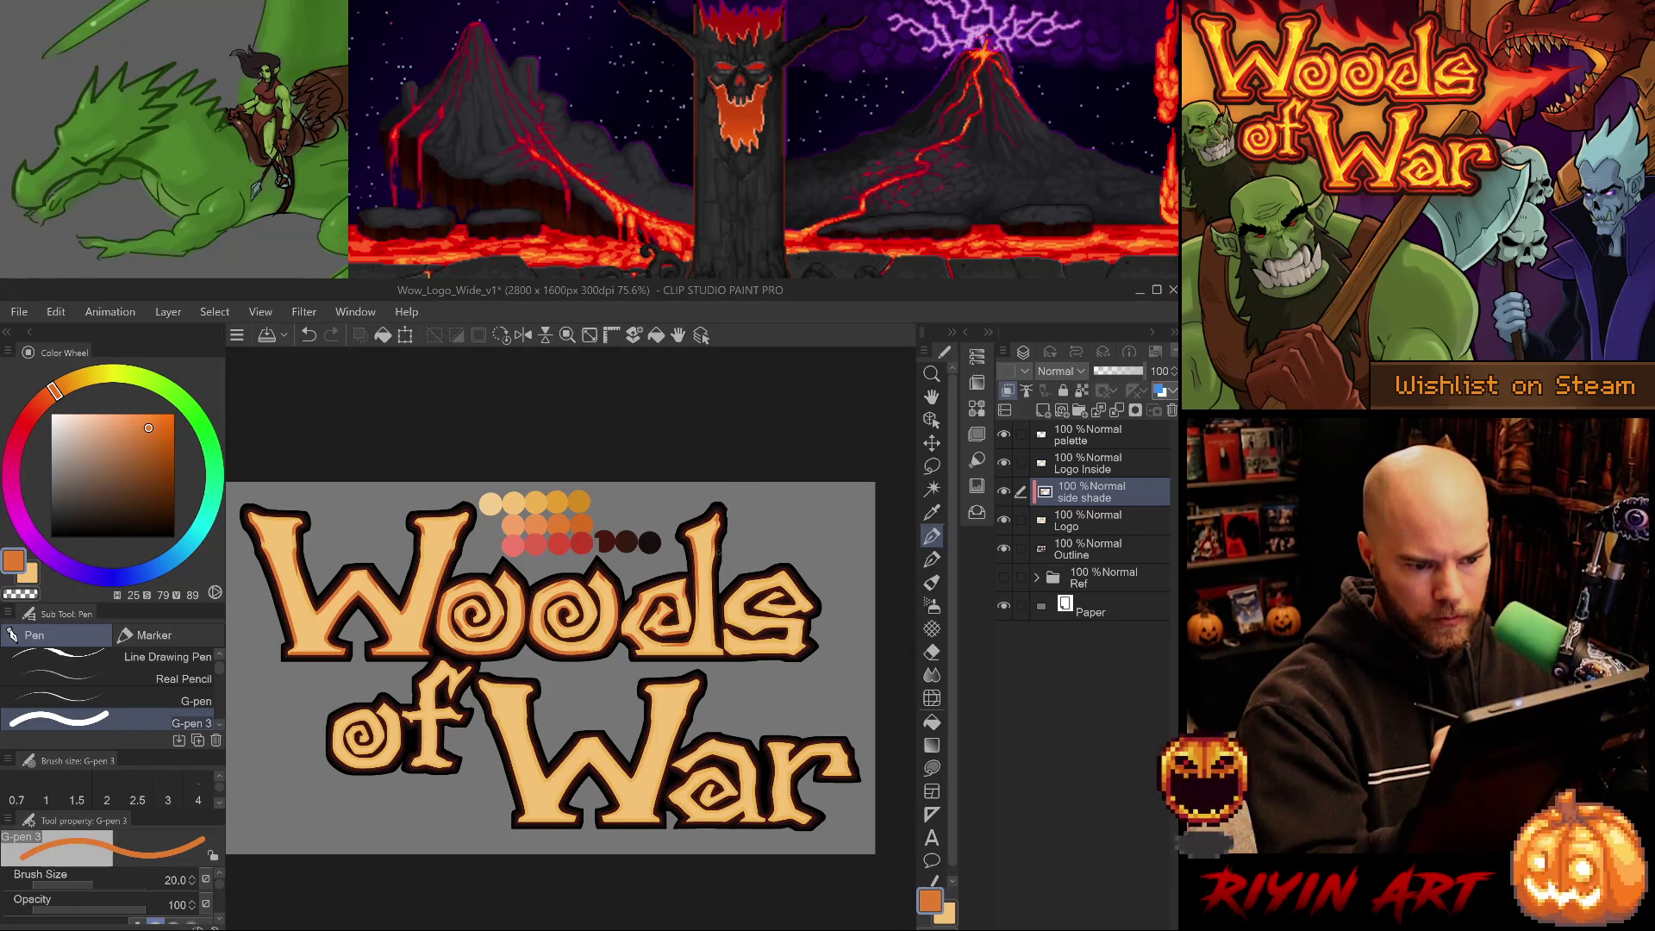
pyautogui.moveTo(720, 552); pyautogui.dragTo(712, 607)
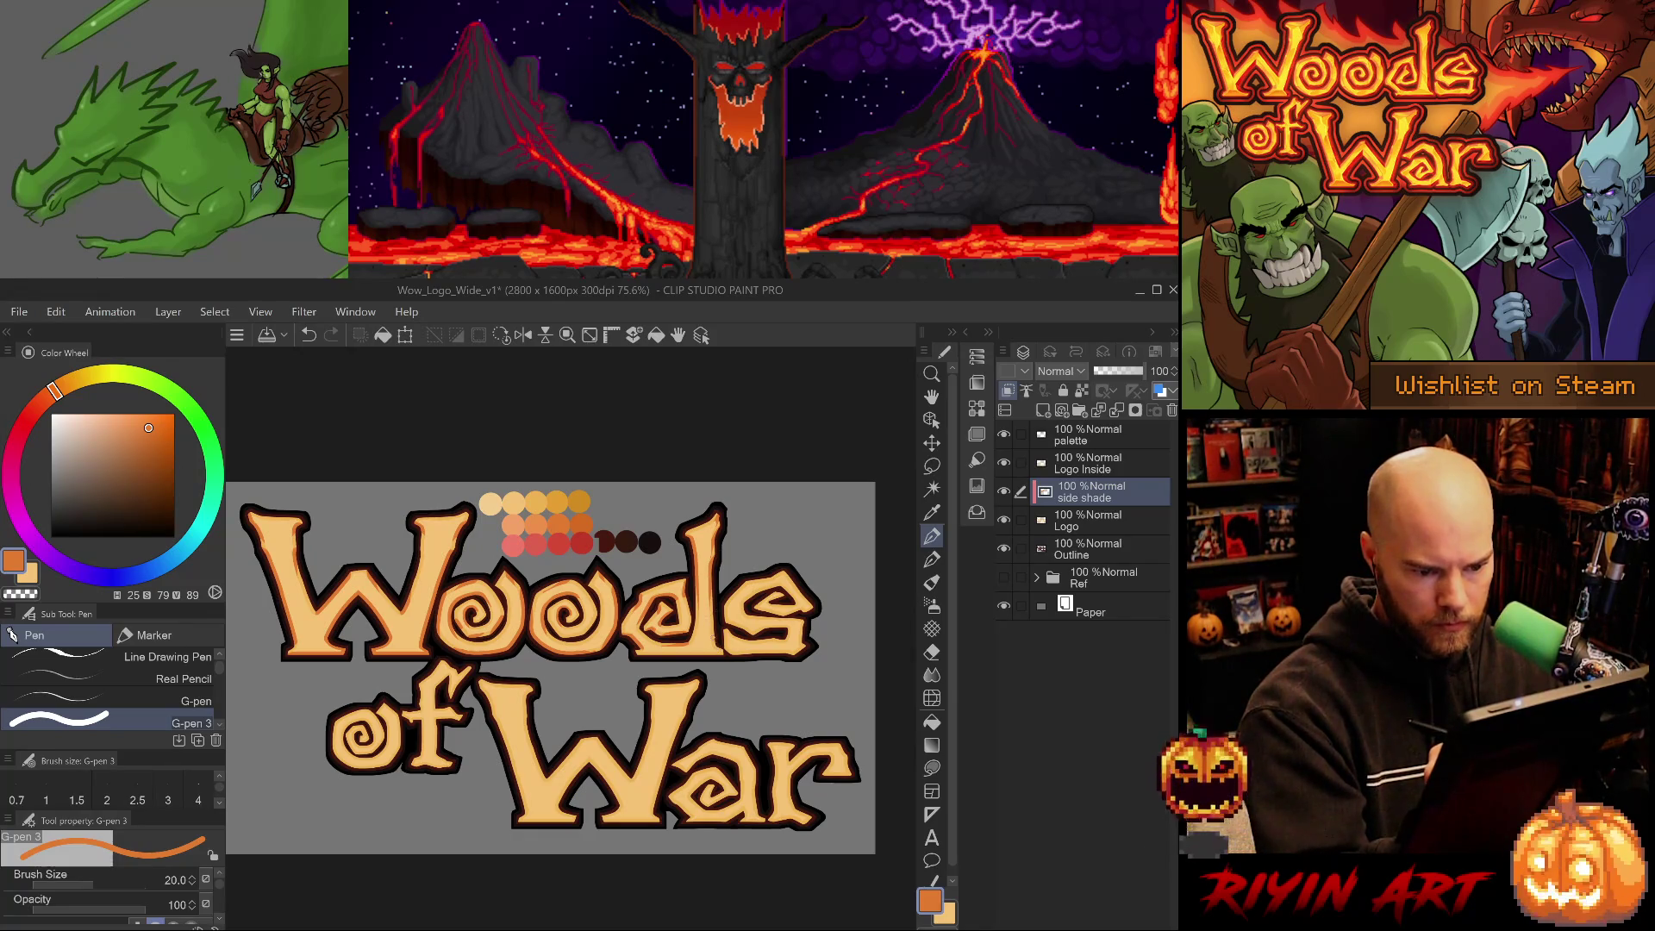
pyautogui.hotkey('ctrl', 'z')
pyautogui.moveTo(723, 652); pyautogui.dragTo(641, 655)
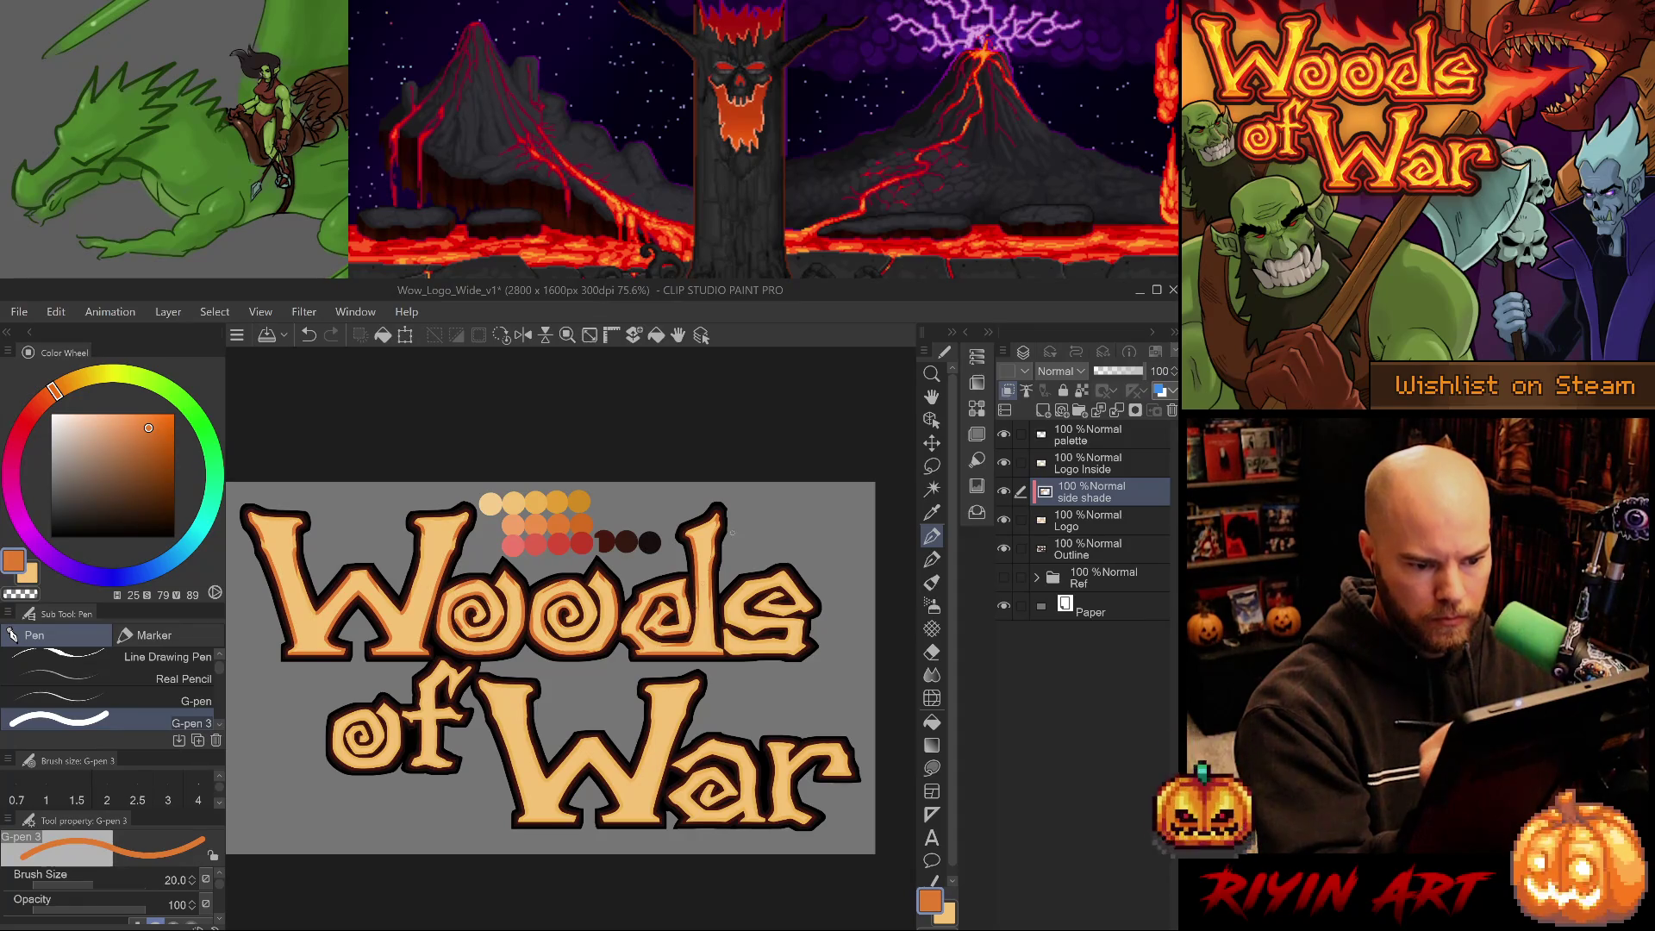
pyautogui.hotkey('ctrl', 'z')
pyautogui.hotkey('ctrl', 'y')
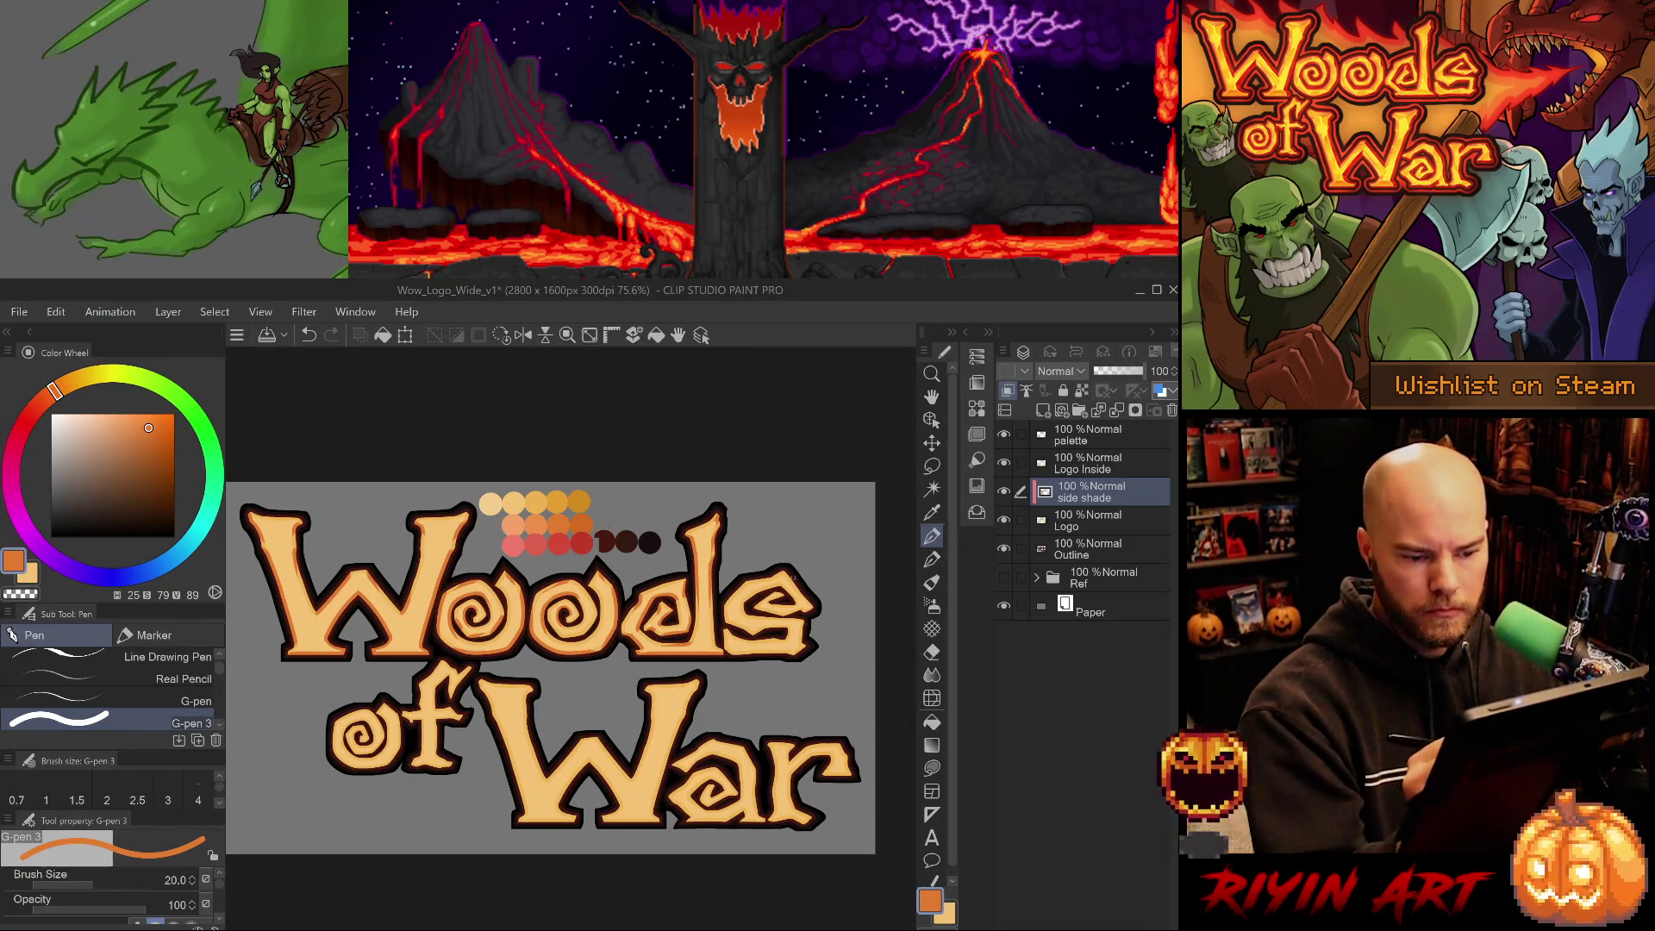
# Shade the left edge, top and right end of the 's', toggling strokes to compare.
pyautogui.moveTo(749, 593)
pyautogui.mouseDown()
pyautogui.moveTo(741, 610)
pyautogui.moveTo(787, 611)
pyautogui.mouseUp()
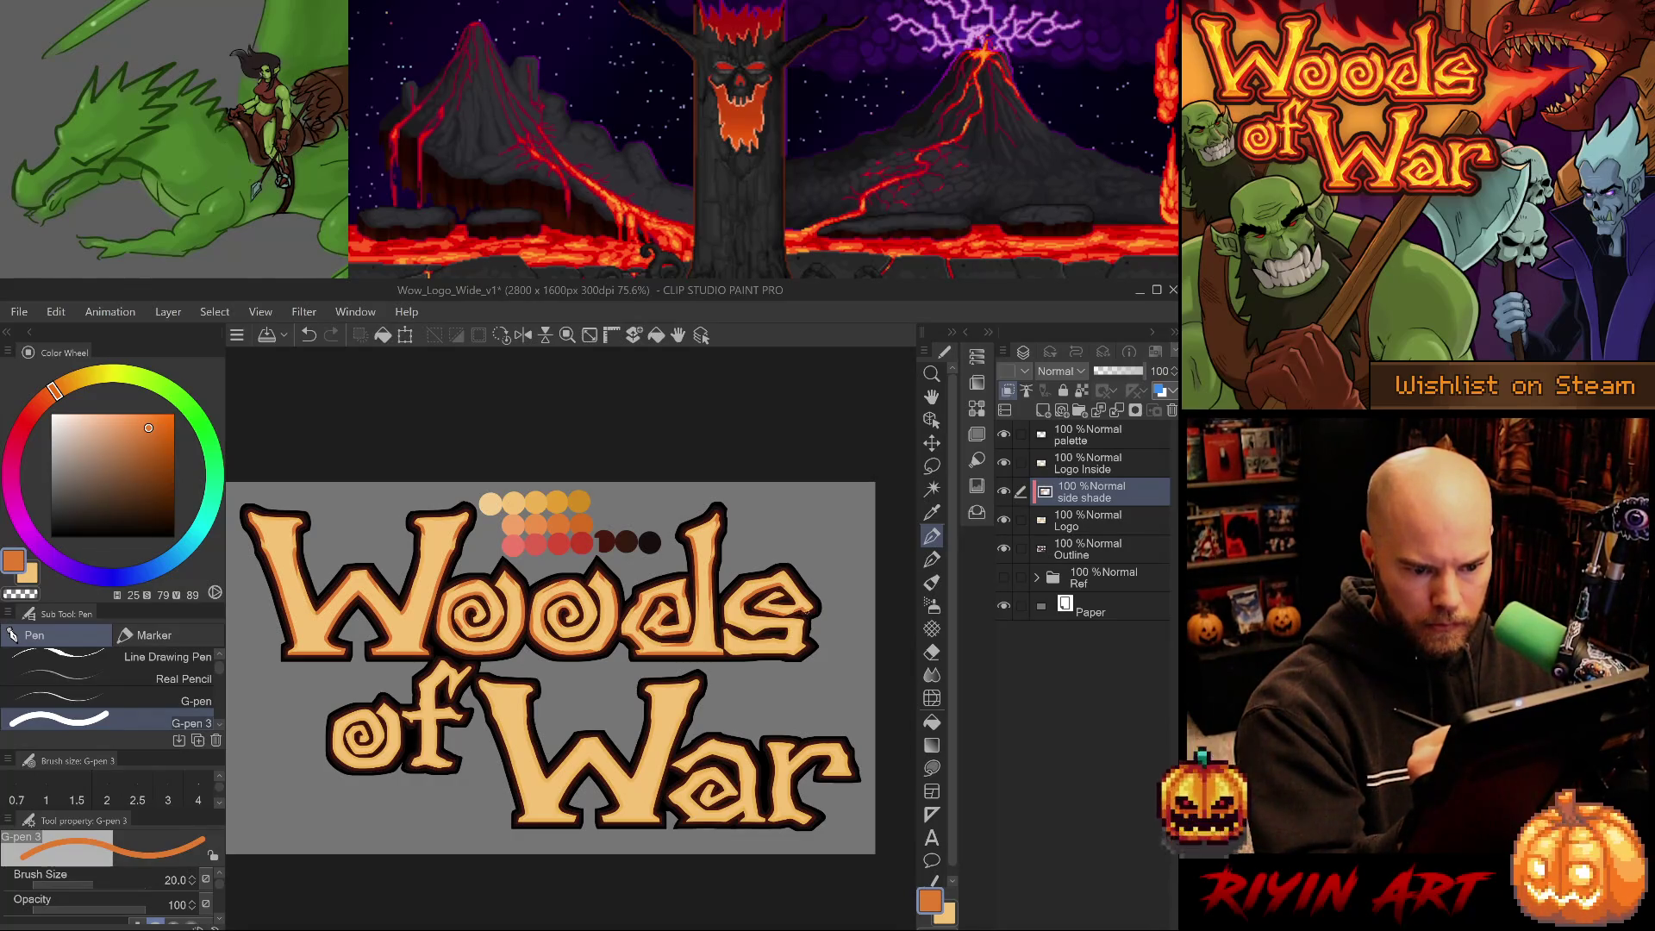
pyautogui.moveTo(784, 569)
pyautogui.mouseDown()
pyautogui.moveTo(725, 612)
pyautogui.moveTo(756, 633)
pyautogui.mouseUp()
pyautogui.hotkey('ctrl', 'z')
pyautogui.hotkey('ctrl', 'y')
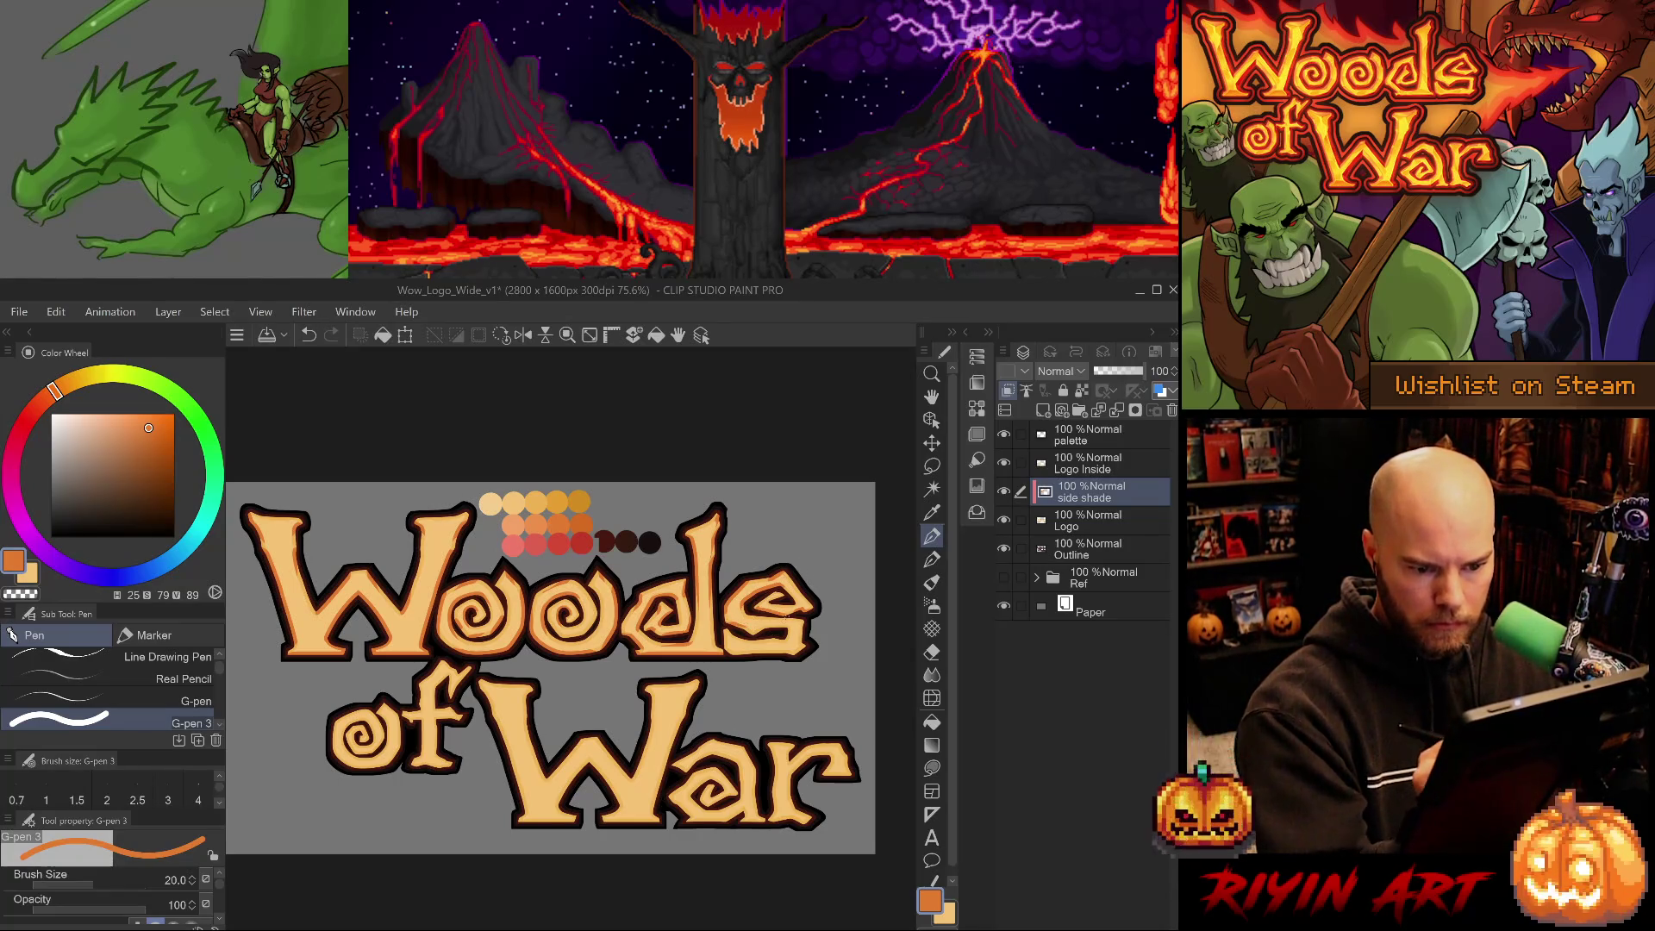
pyautogui.moveTo(766, 624); pyautogui.dragTo(785, 630)
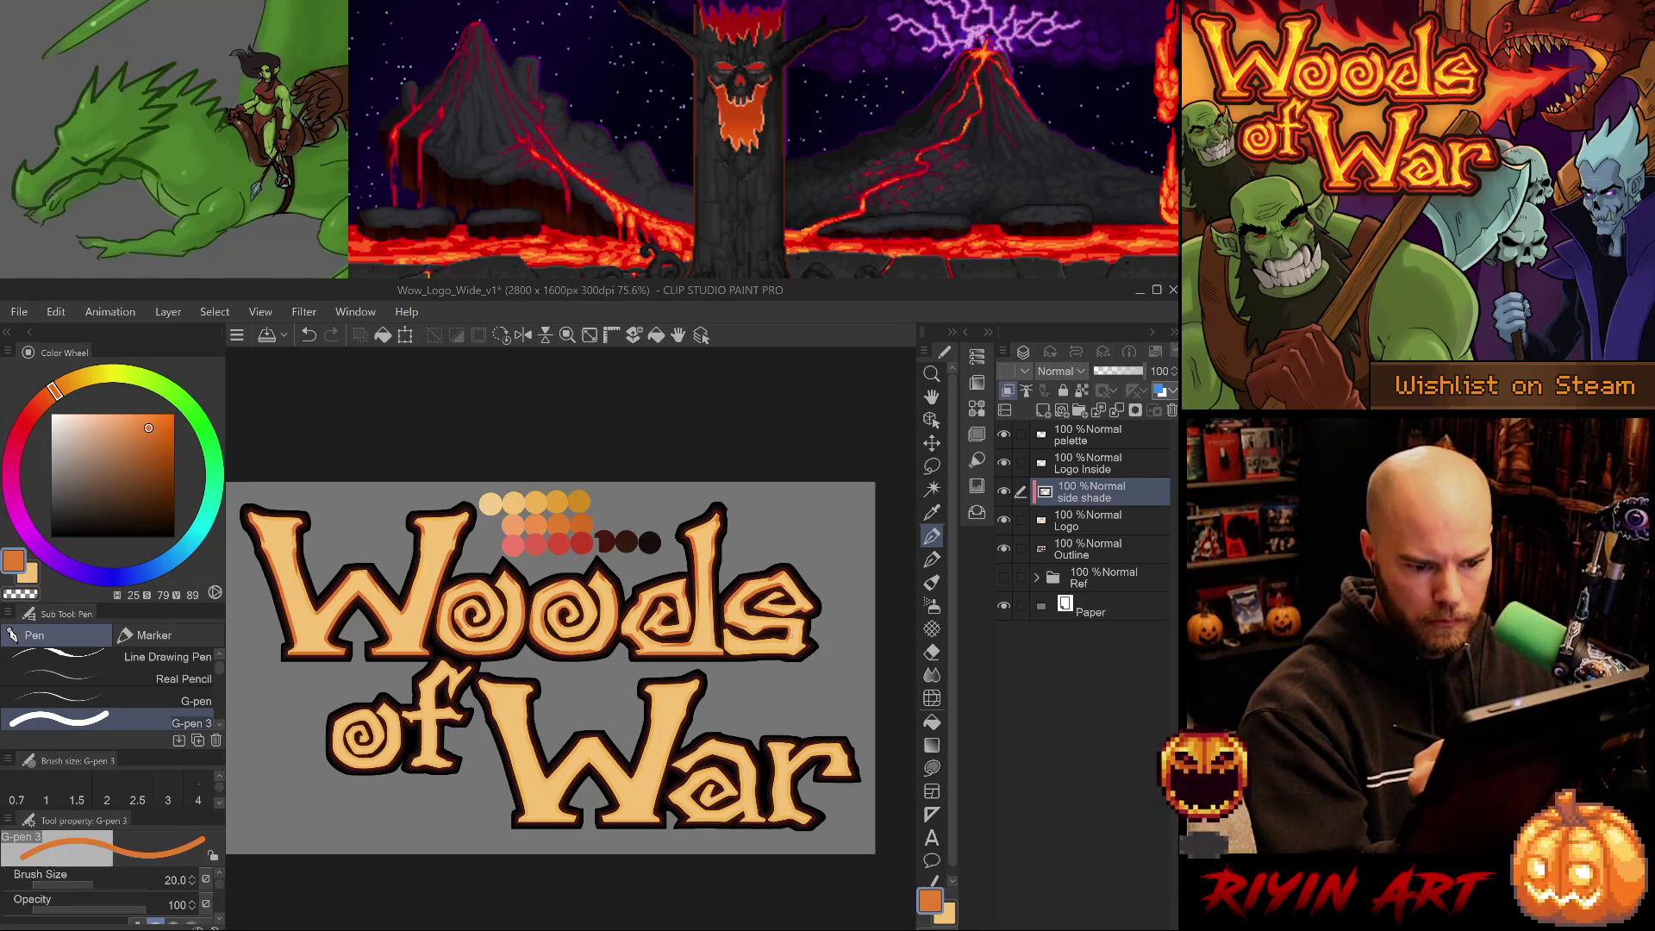
pyautogui.hotkey('ctrl', 'z')
pyautogui.hotkey('ctrl', 'y')
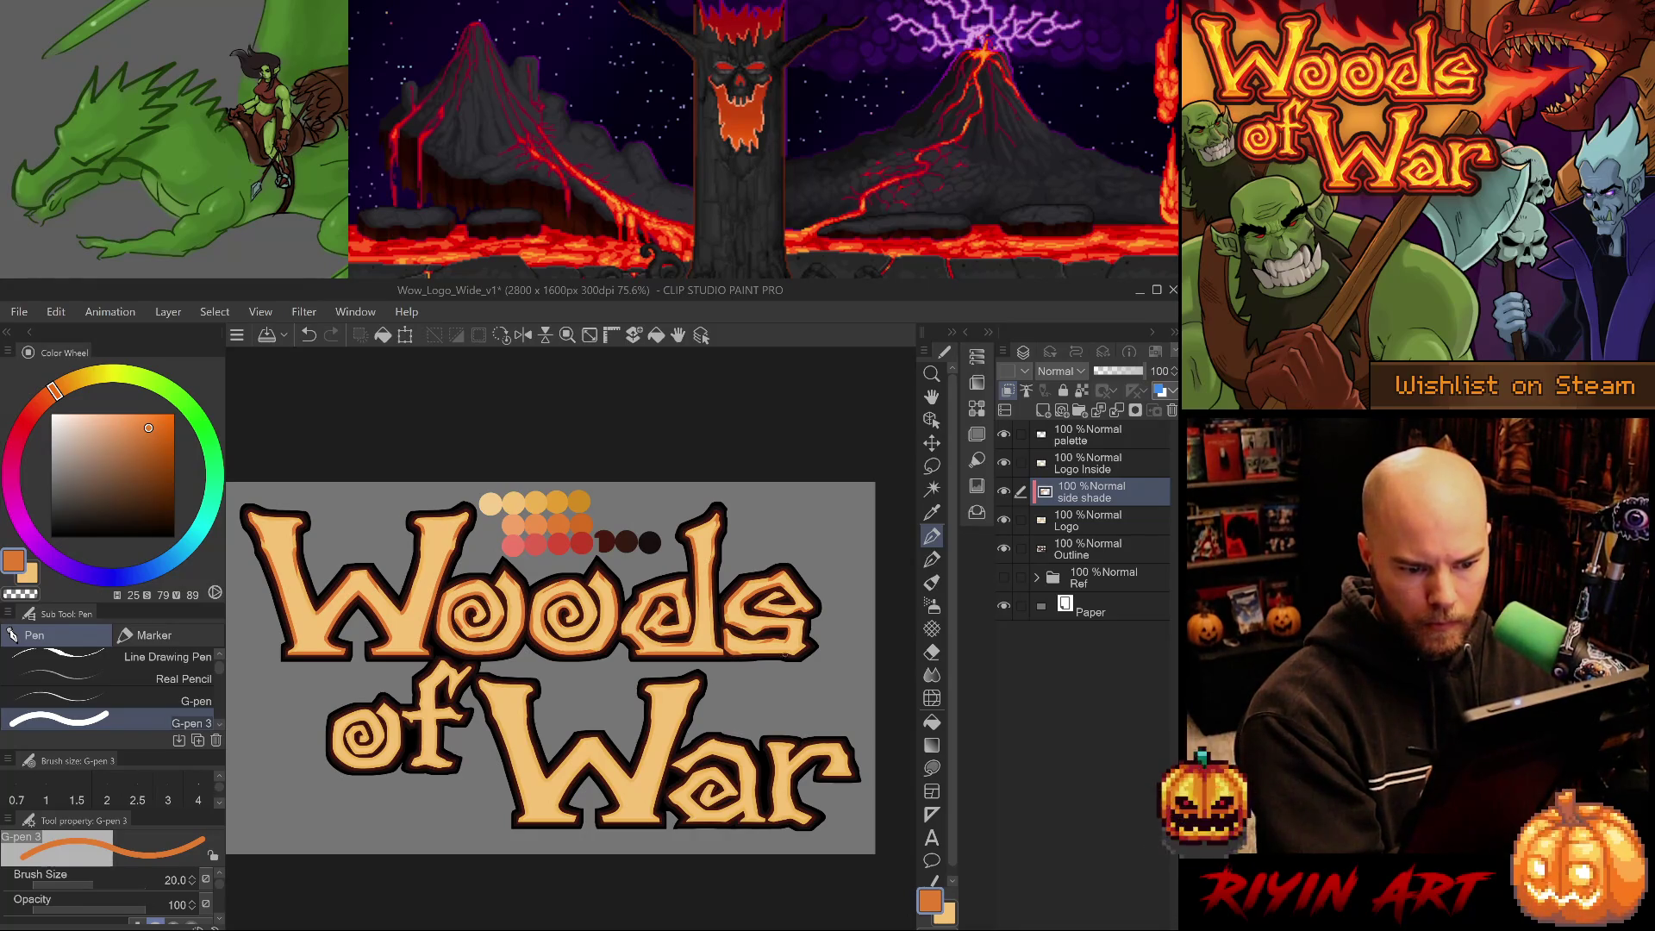
# Draw one short horizontal shade stroke under the 's', toggling it with undo/redo several times.
pyautogui.moveTo(752, 652); pyautogui.dragTo(778, 651)
pyautogui.hotkey('ctrl', 'z')
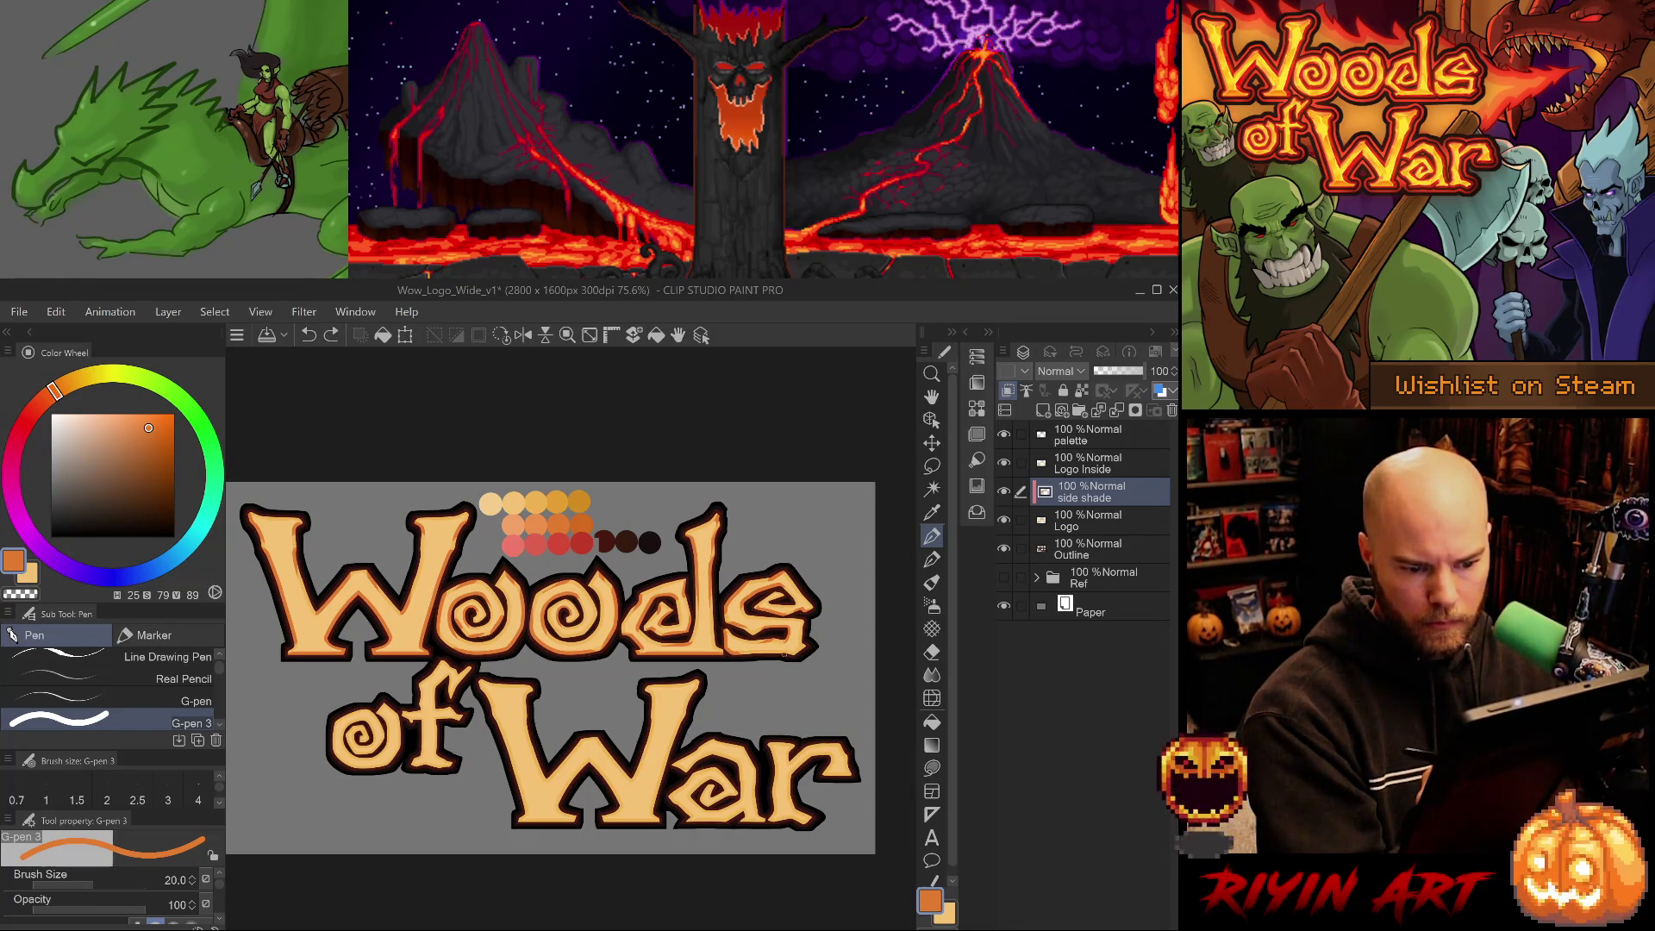
pyautogui.hotkey('ctrl', 'y')
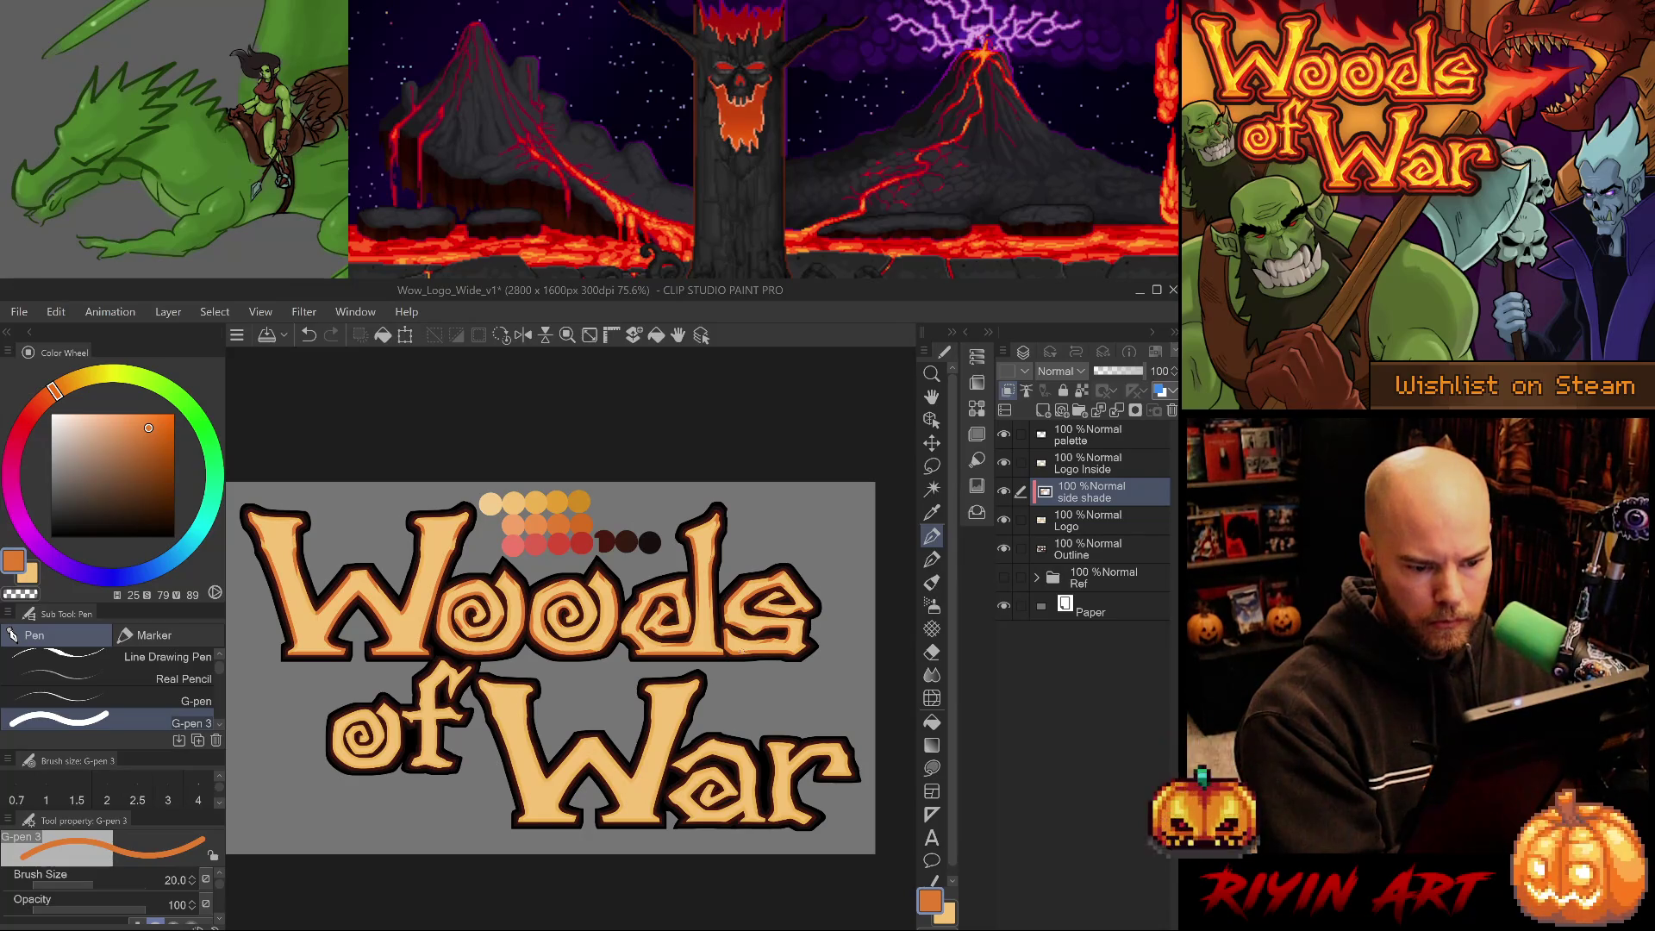
pyautogui.hotkey('ctrl', 'z')
pyautogui.hotkey('ctrl', 'y')
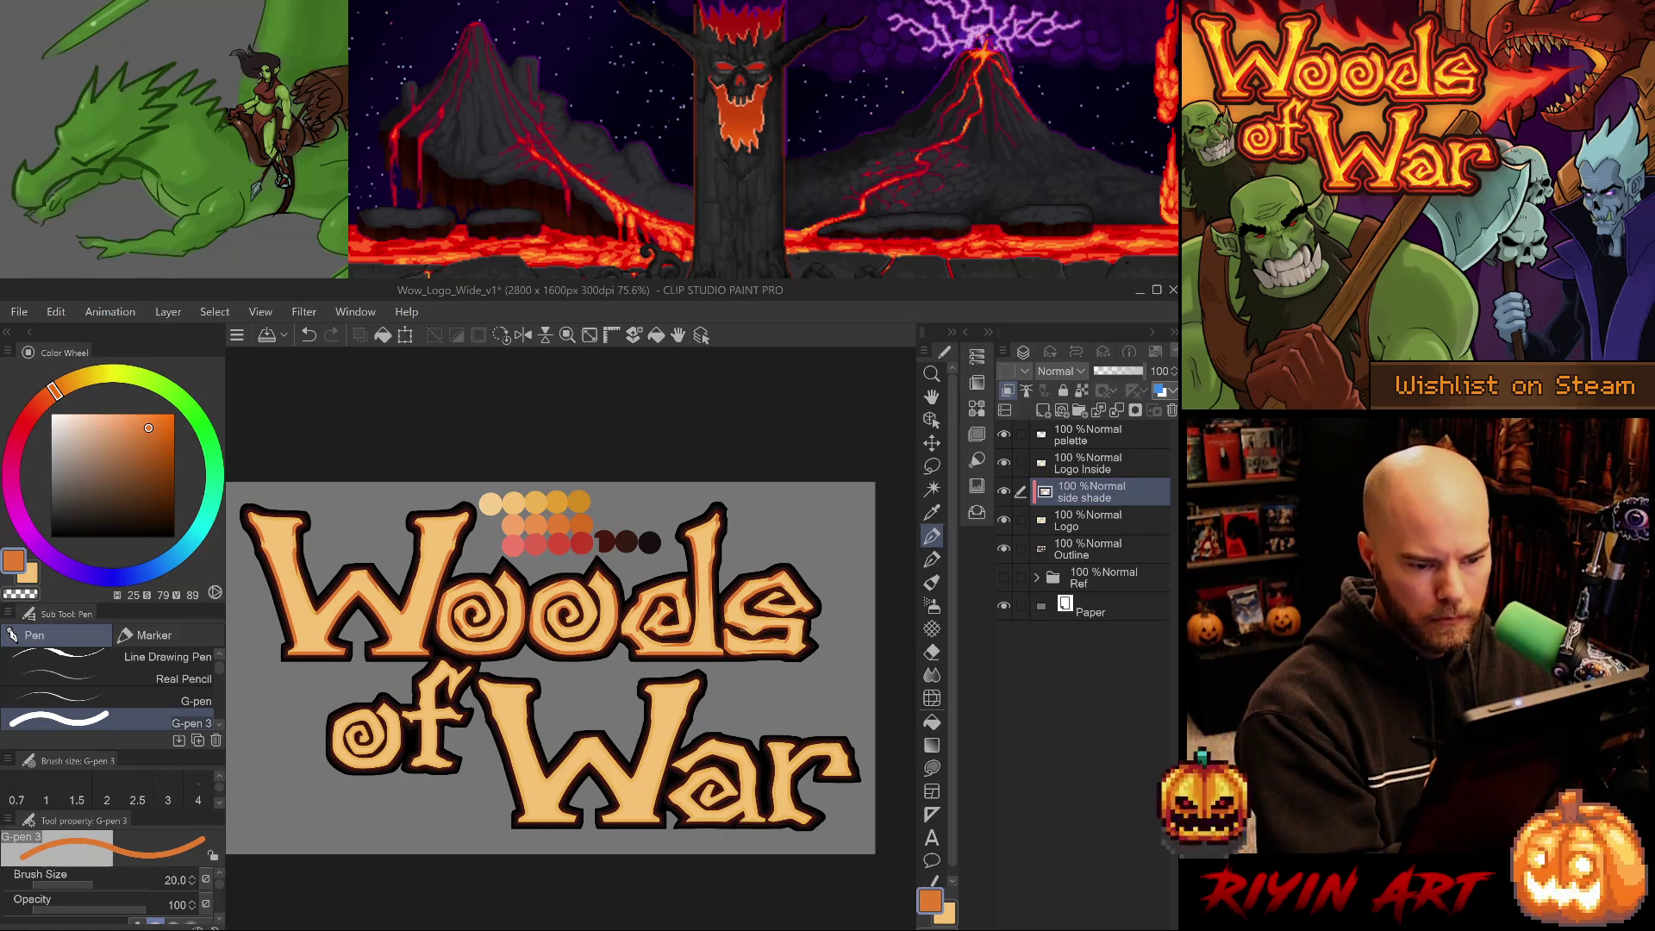
pyautogui.hotkey('ctrl', 'z')
pyautogui.hotkey('ctrl', 'y')
pyautogui.hotkey('ctrl', 'z')
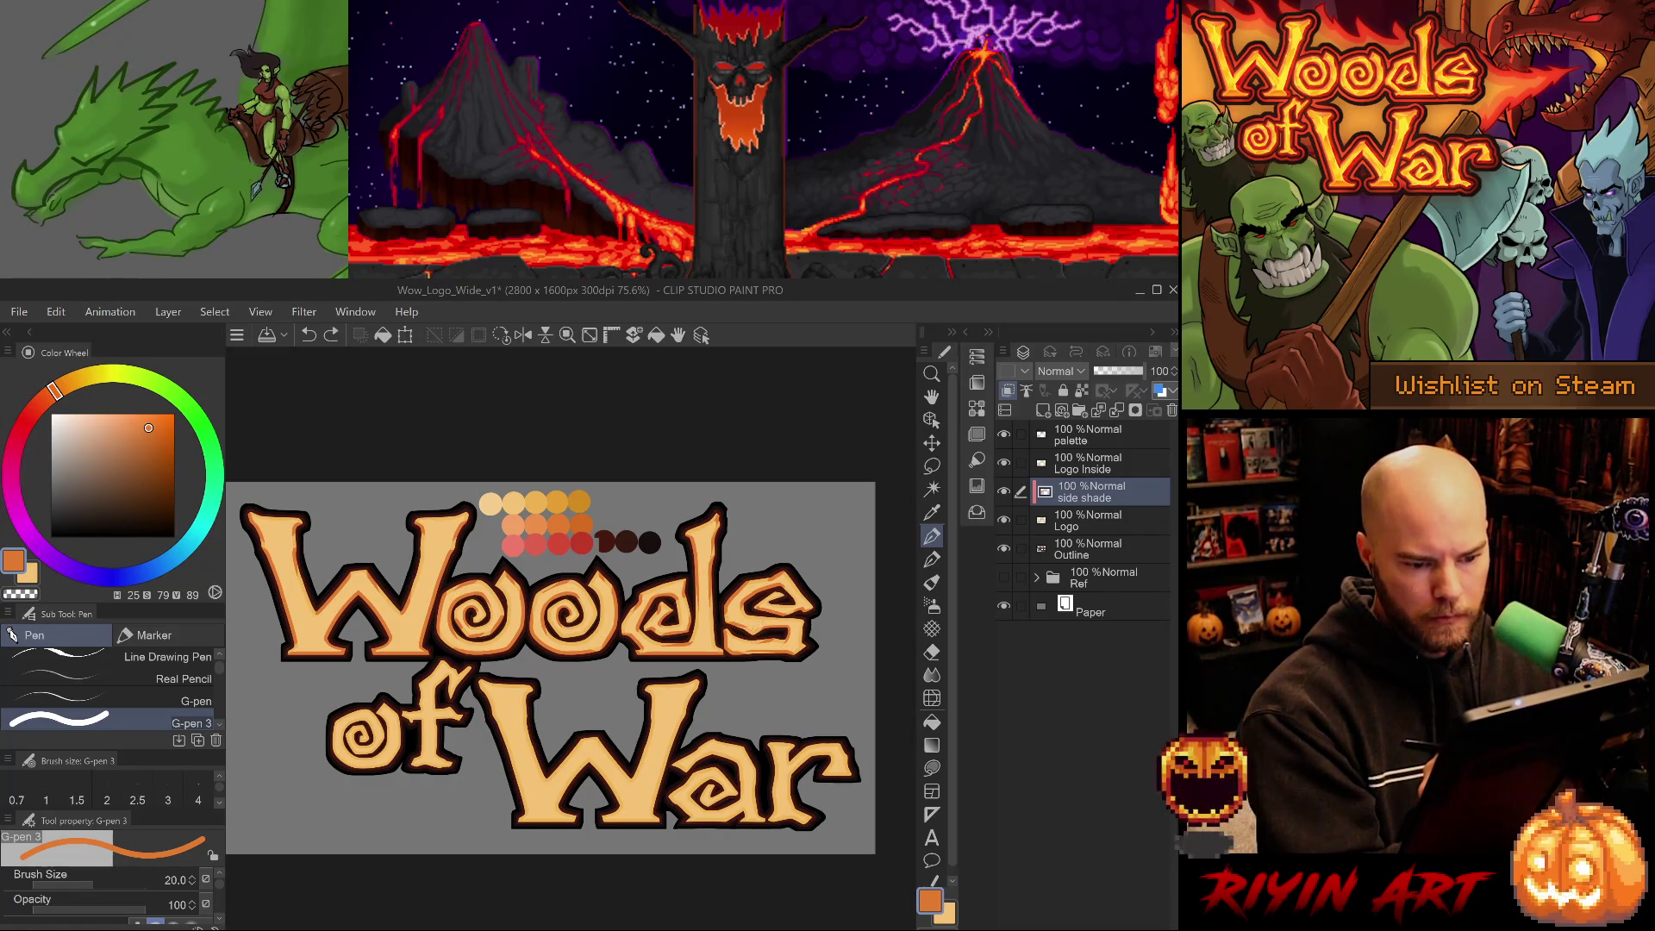
pyautogui.hotkey('ctrl', 'y')
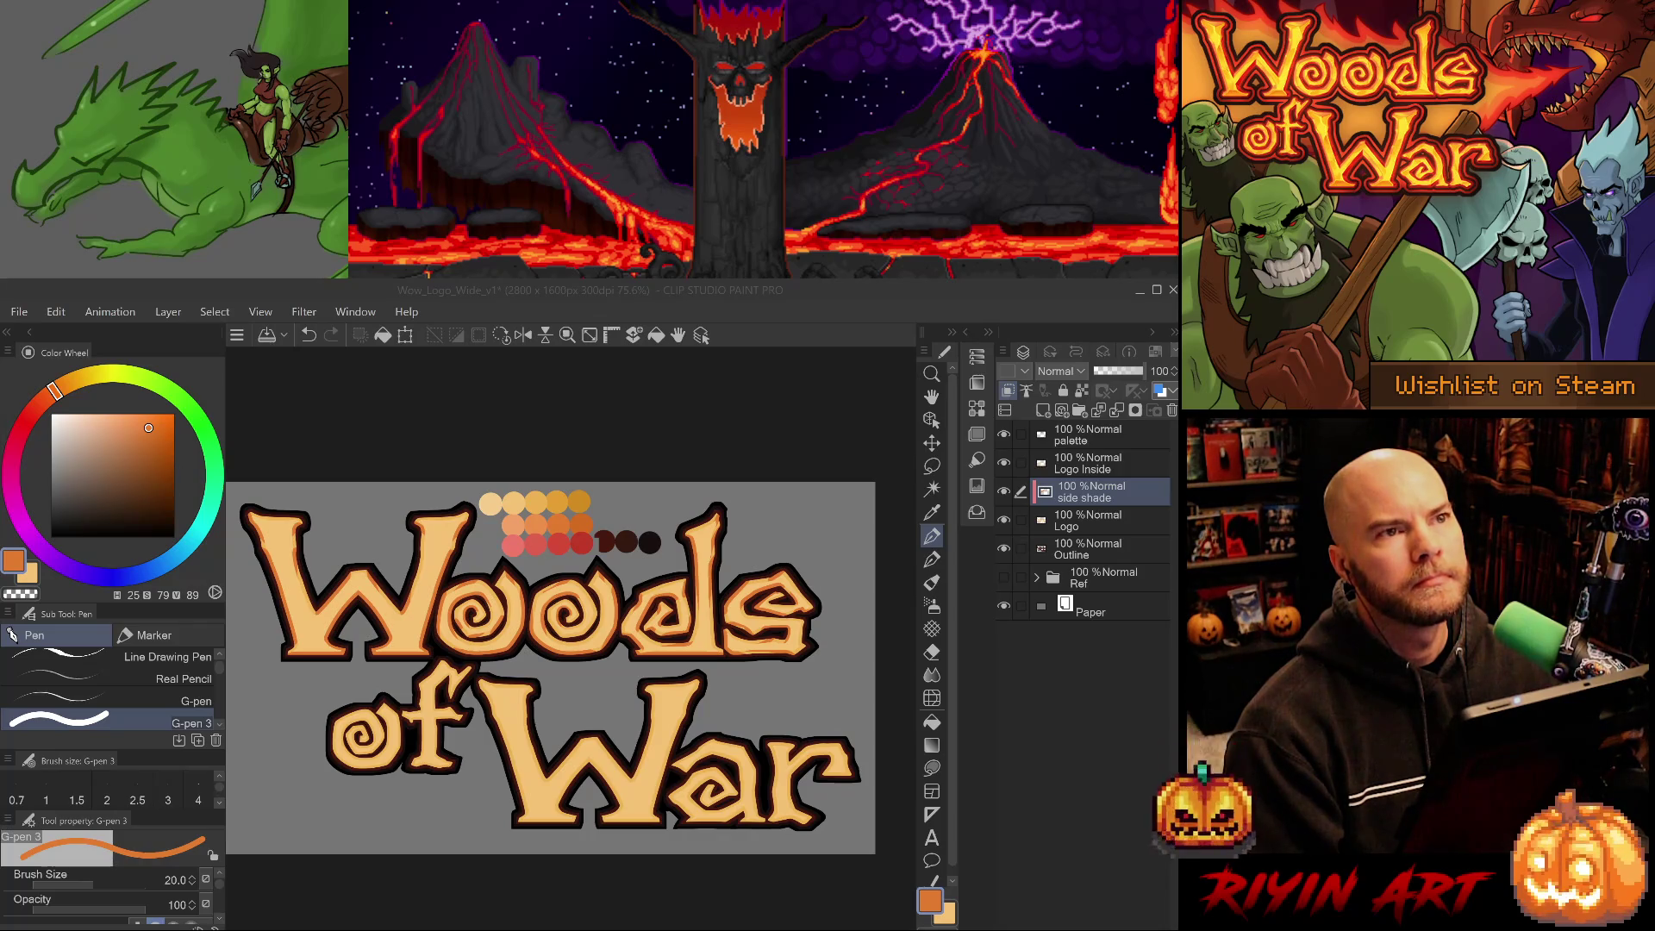
# Save the logo file.
pyautogui.click(679, 424)
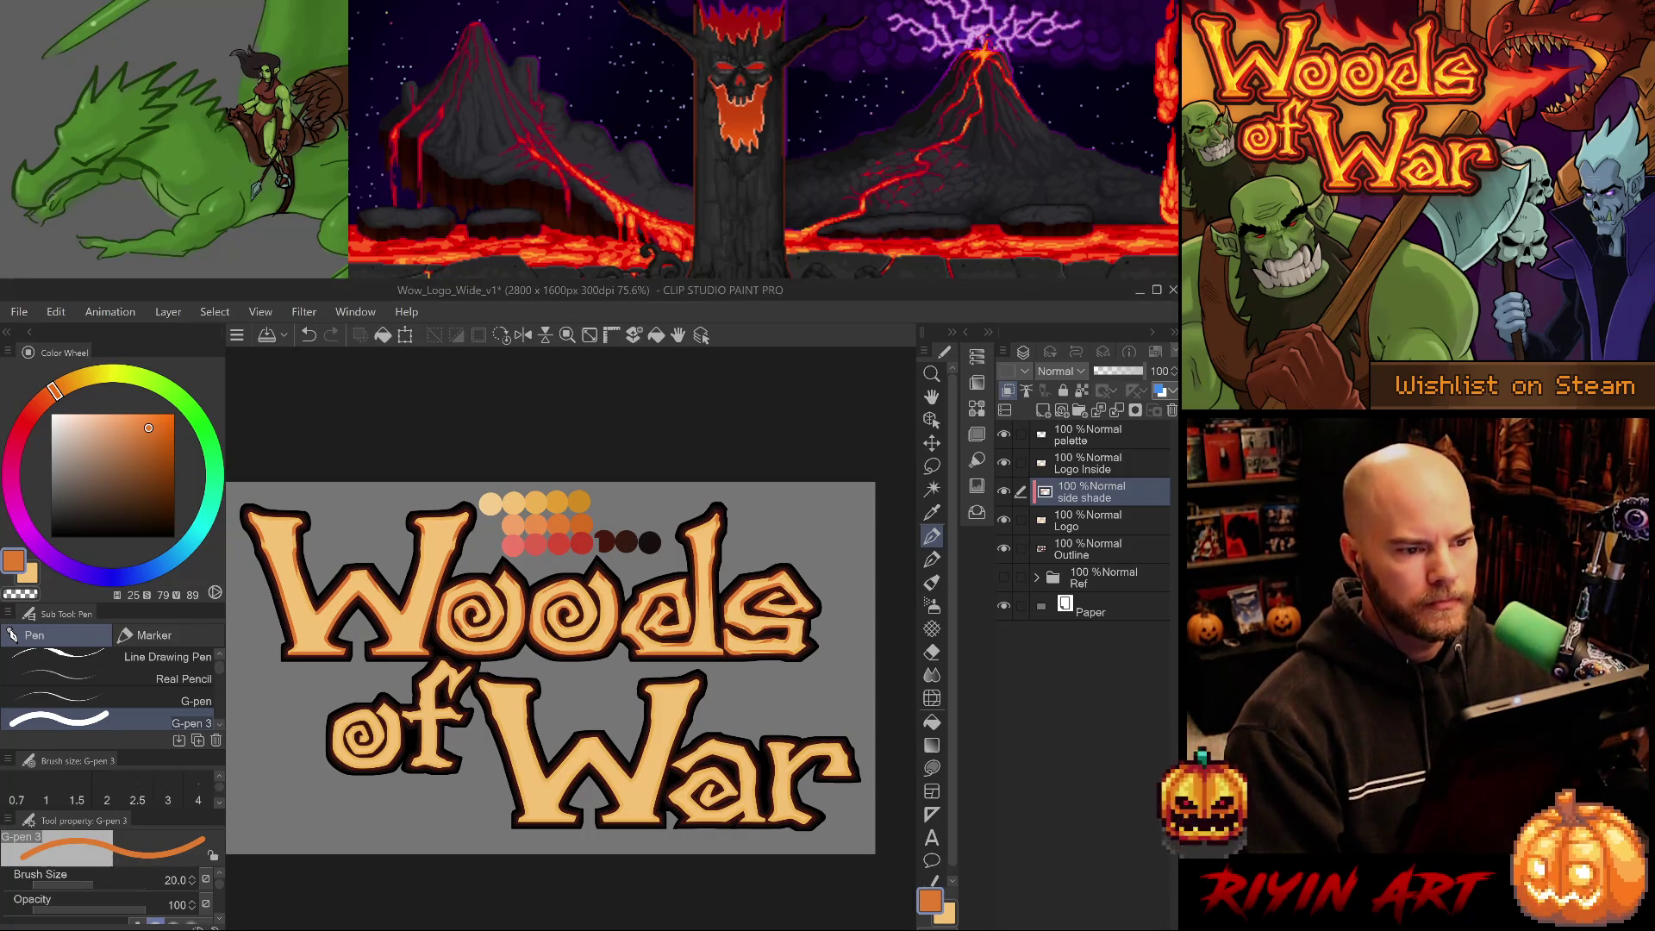
pyautogui.hotkey('ctrl', 's')
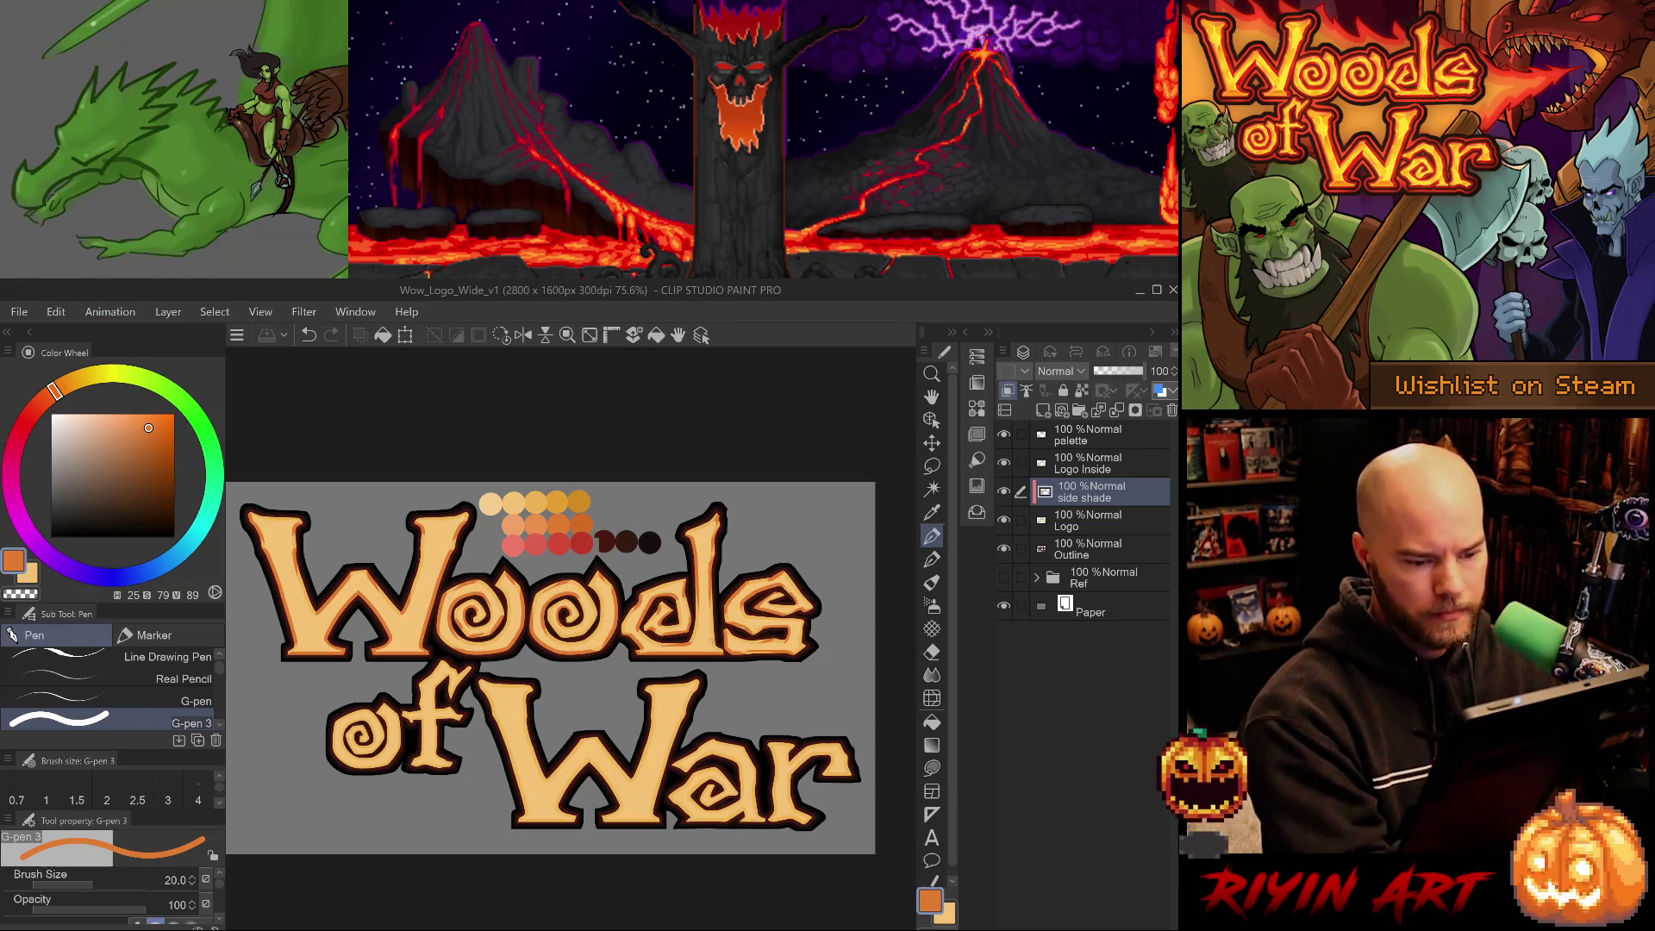
pyautogui.click(678, 424)
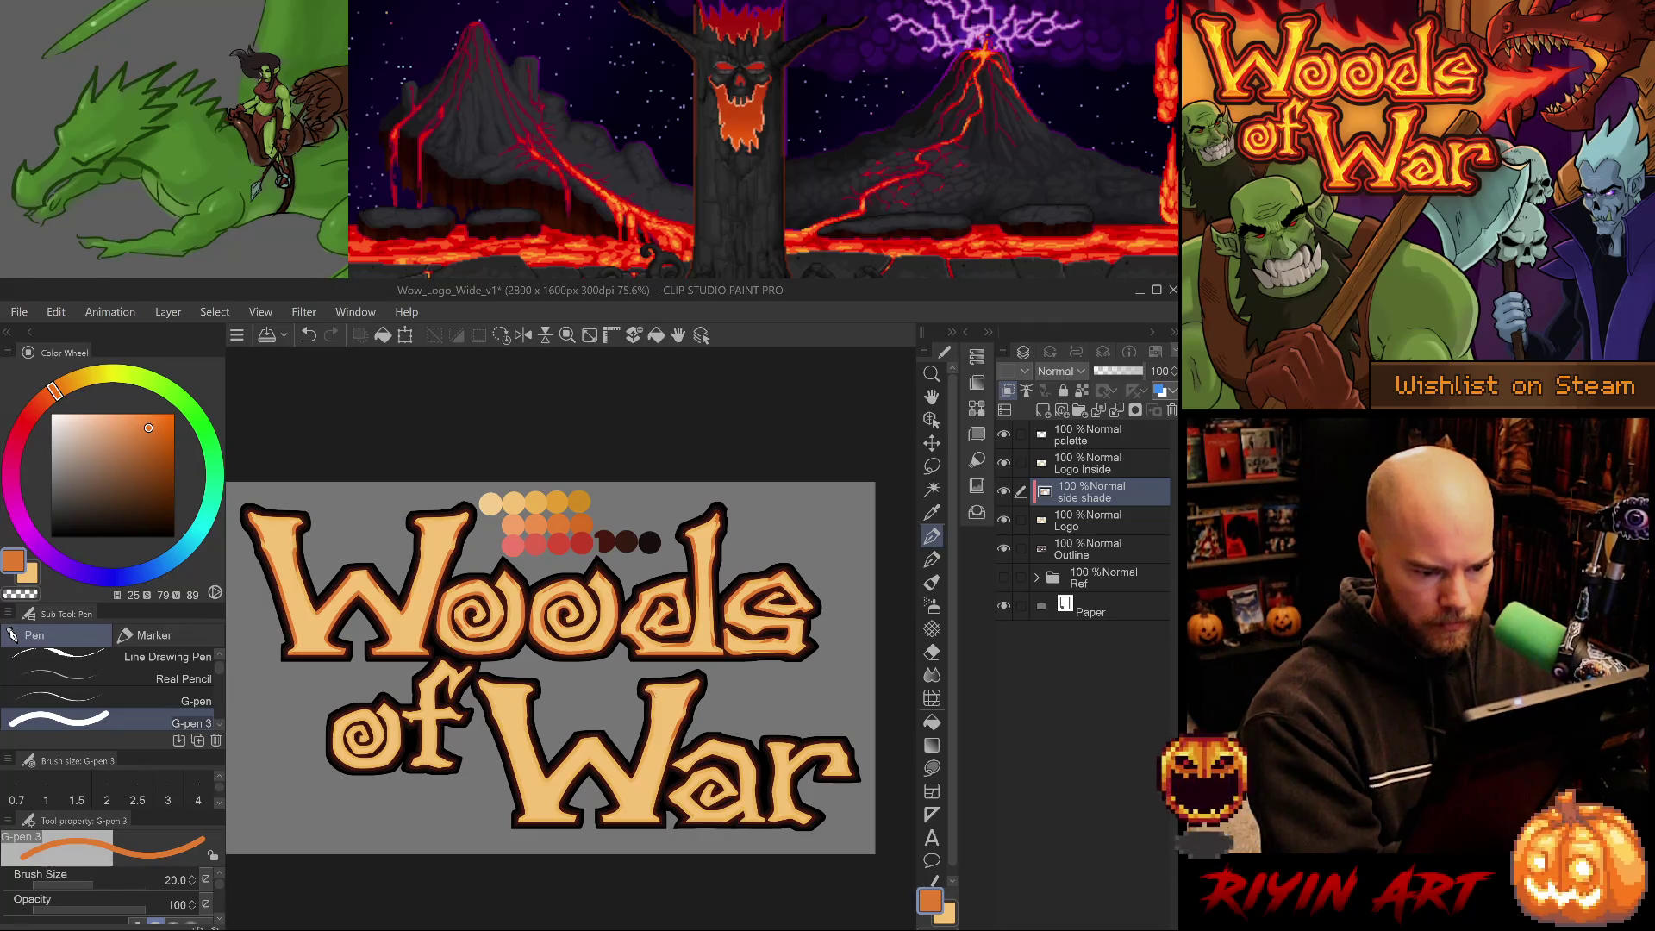
# Shade the left and right arms of the 'W' in War, undoing and redoing to compare.
pyautogui.moveTo(650, 720); pyautogui.dragTo(652, 749)
pyautogui.moveTo(655, 810); pyautogui.dragTo(659, 763)
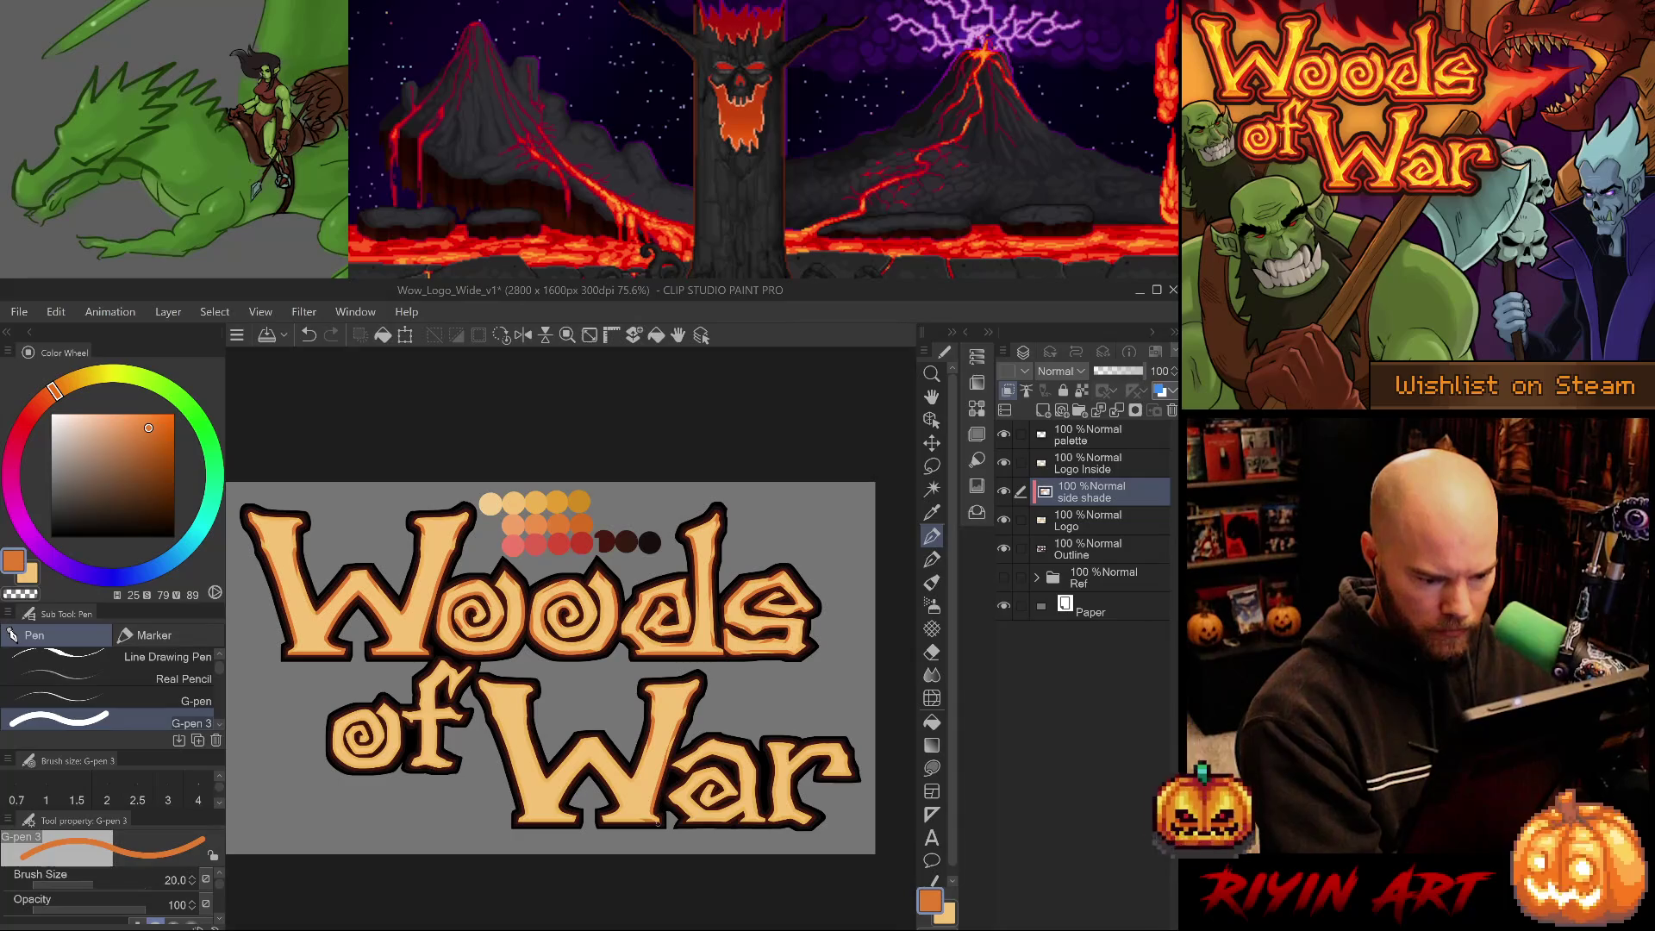
pyautogui.hotkey('ctrl', 'z')
pyautogui.hotkey('ctrl', 'y')
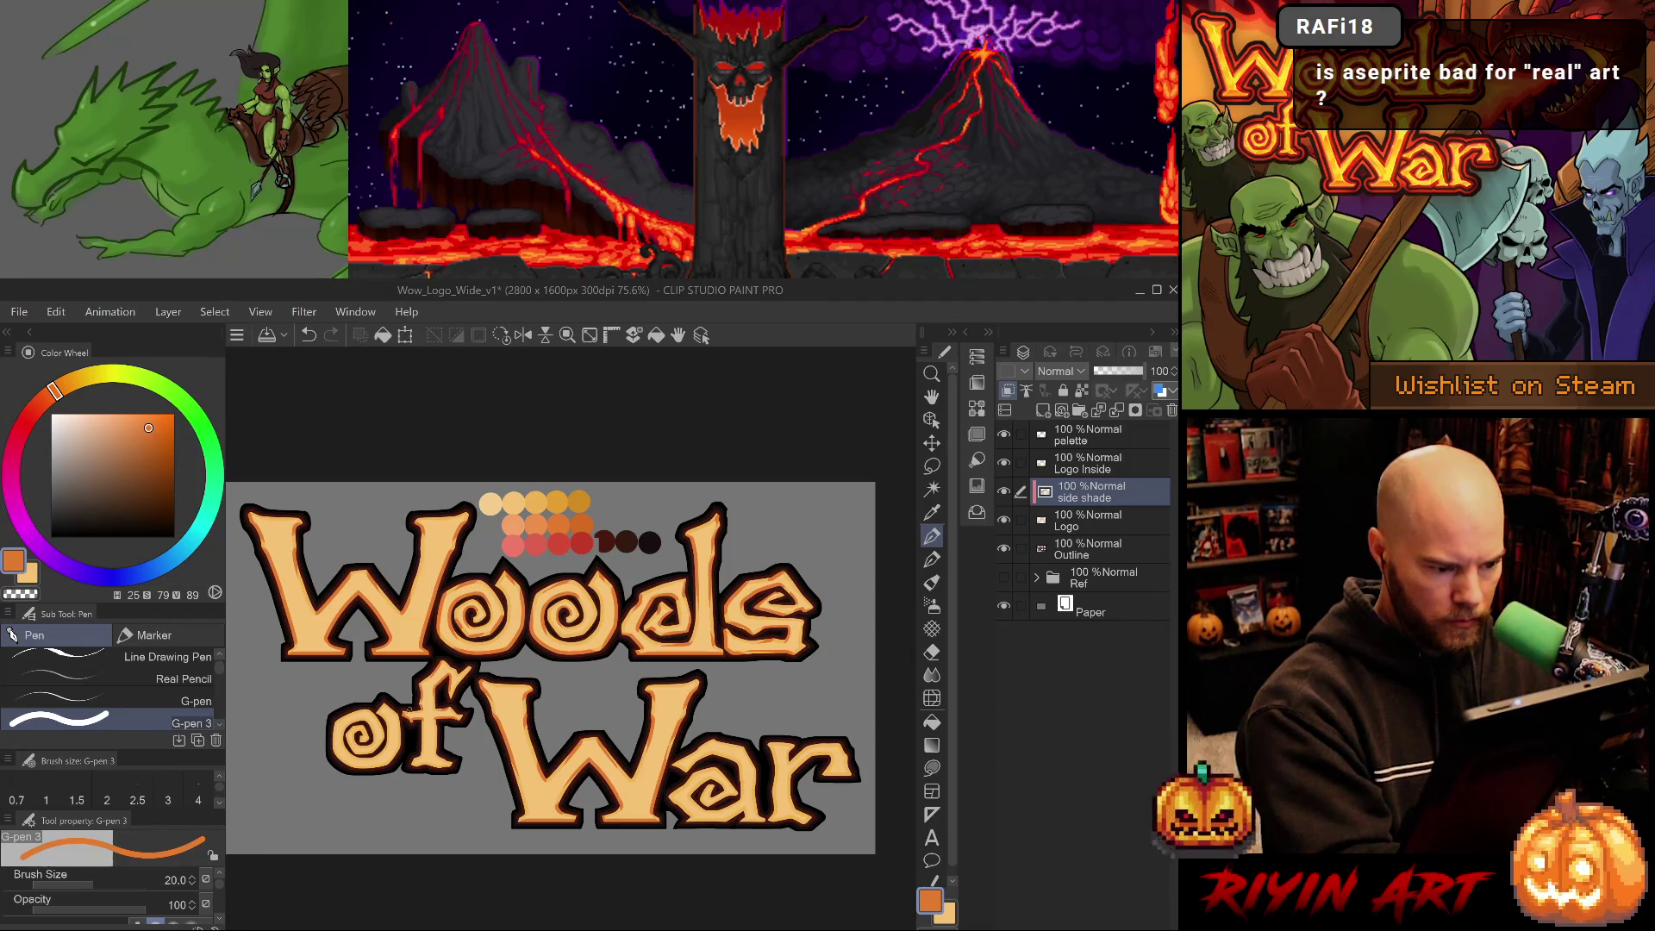
# Try a quick erase on the shading, undo it, and return to the pen.
pyautogui.hotkey('ctrl', 'z')
pyautogui.press('e')
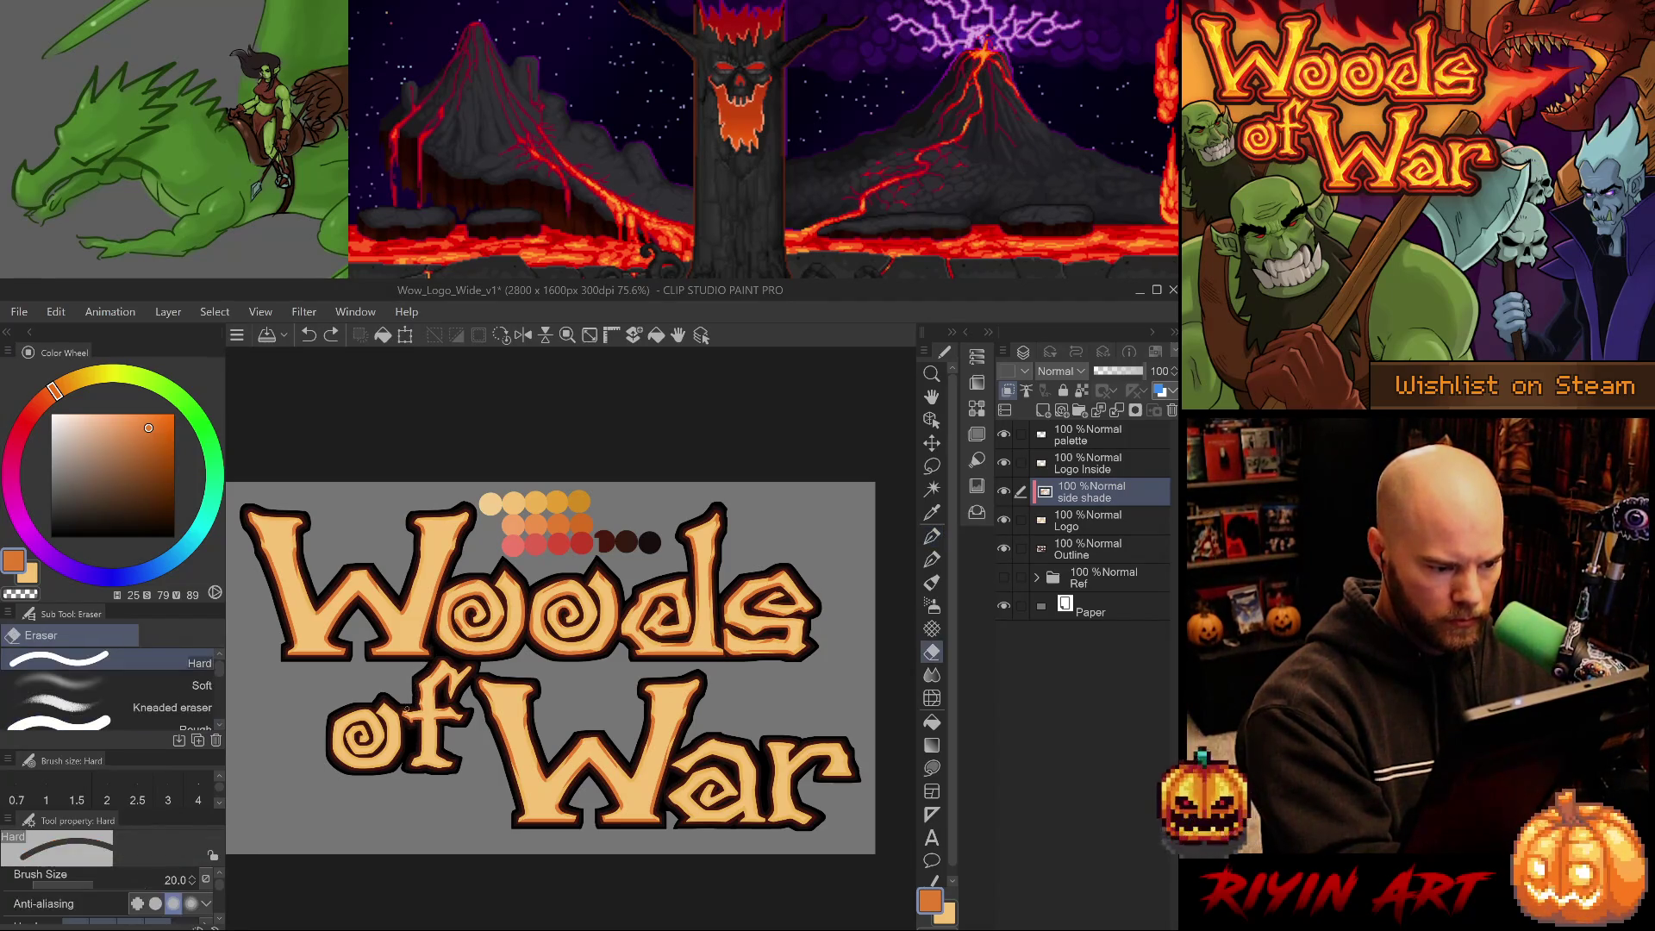
pyautogui.click(411, 685)
pyautogui.hotkey('ctrl', 'z')
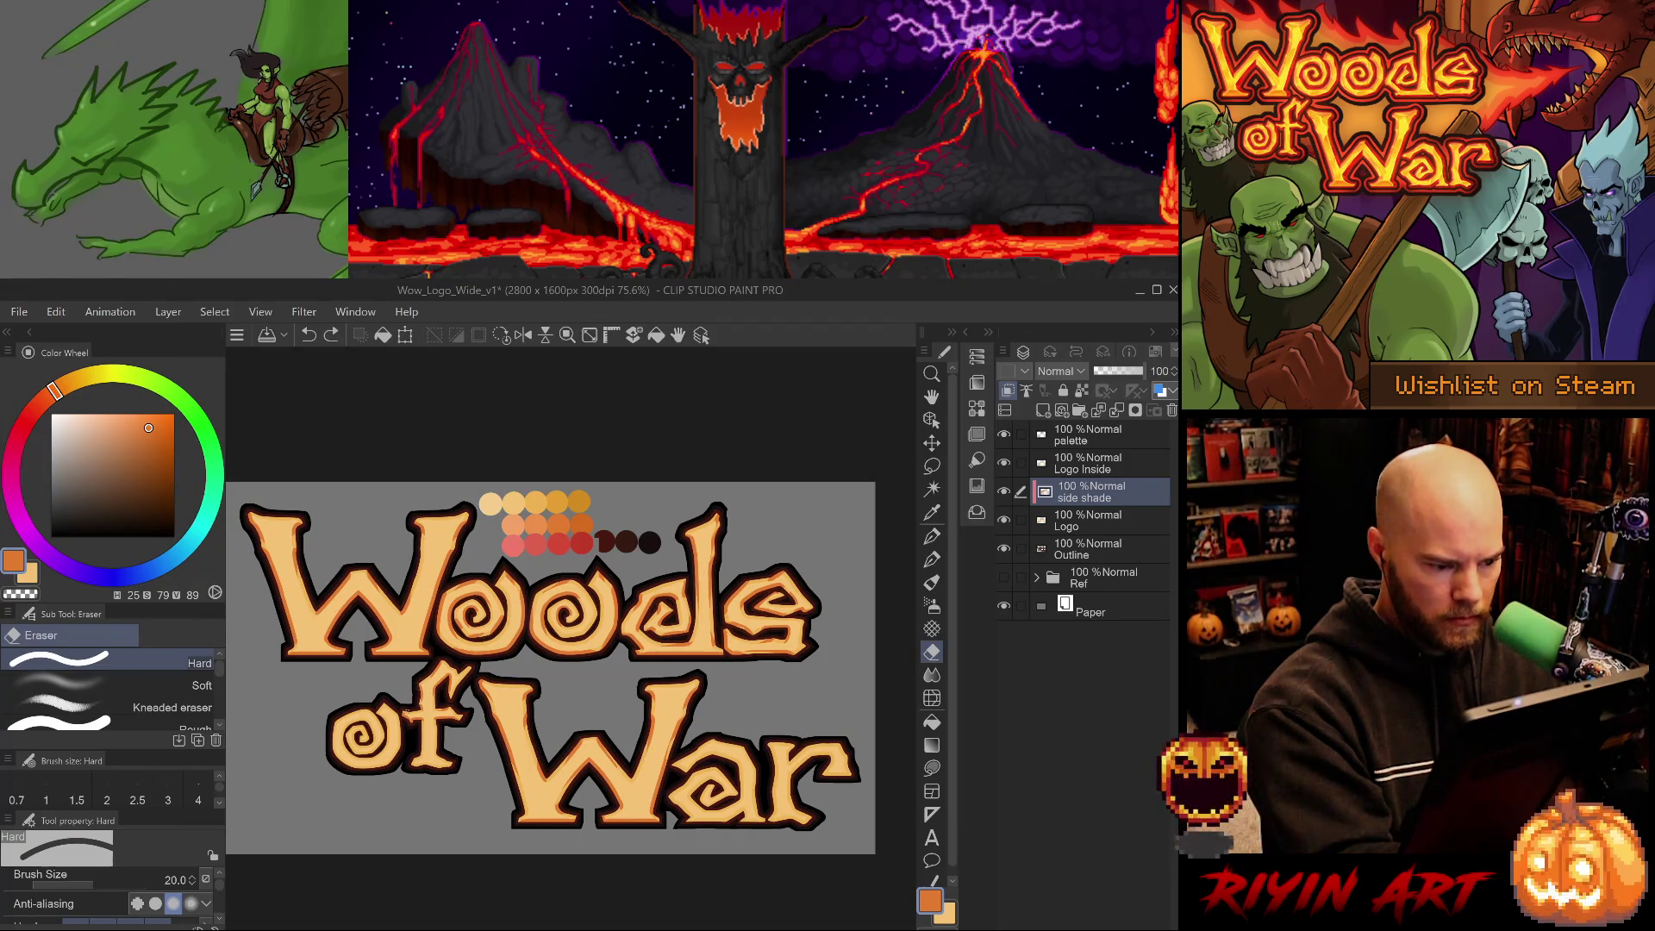
pyautogui.press('p')
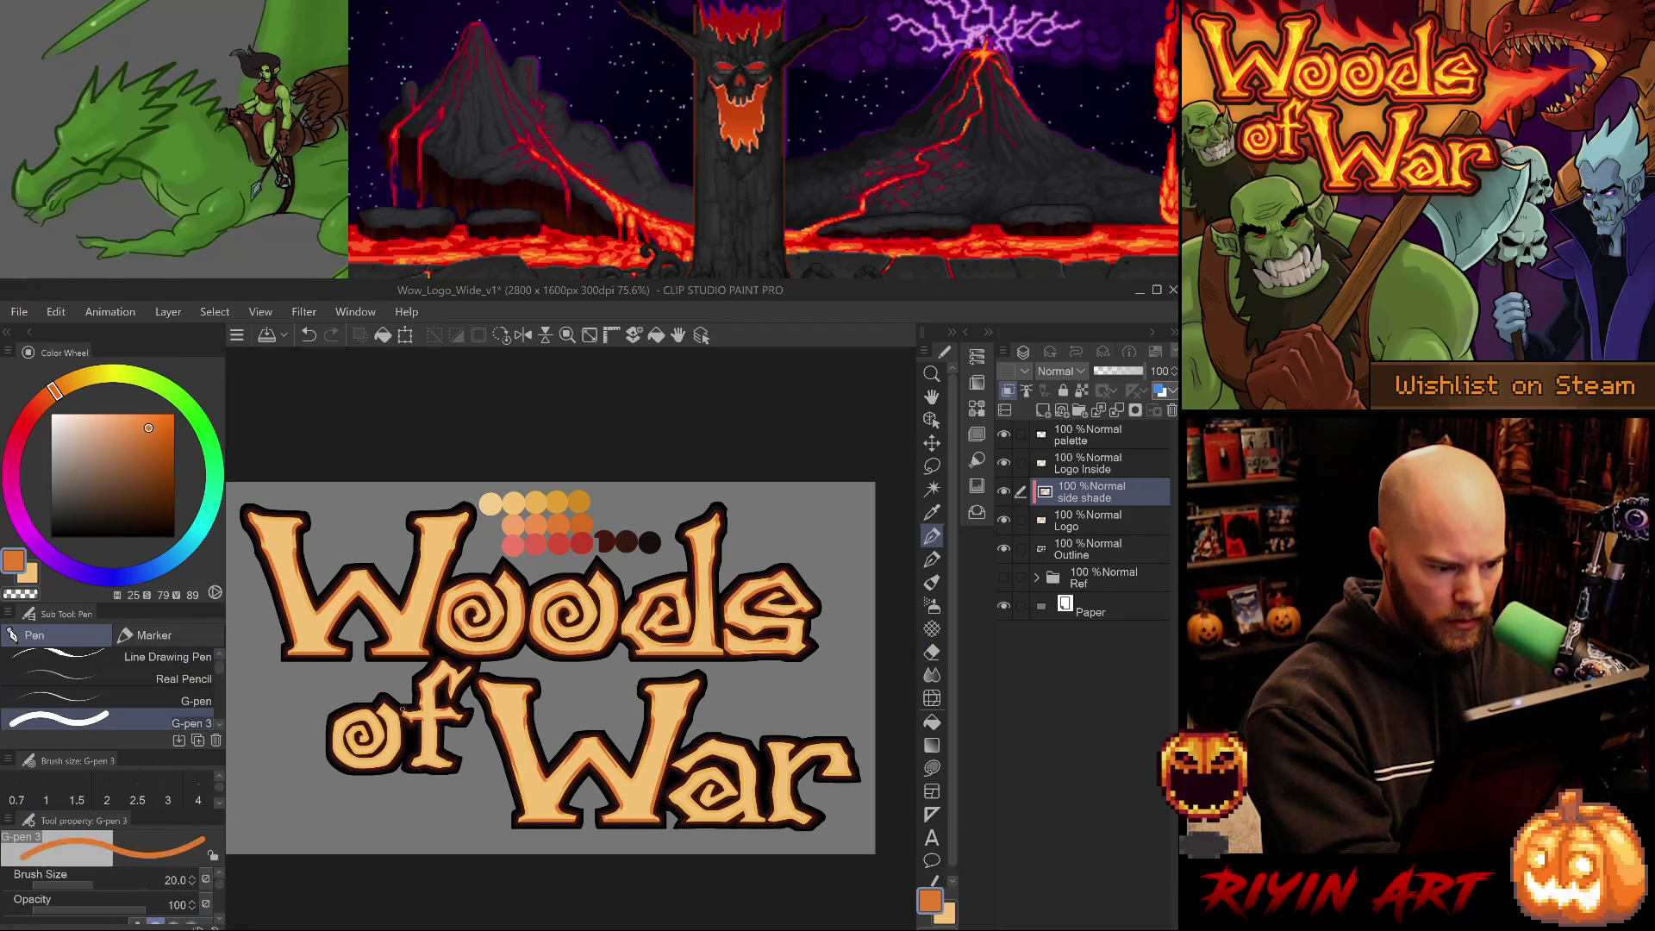
pyautogui.press('e')
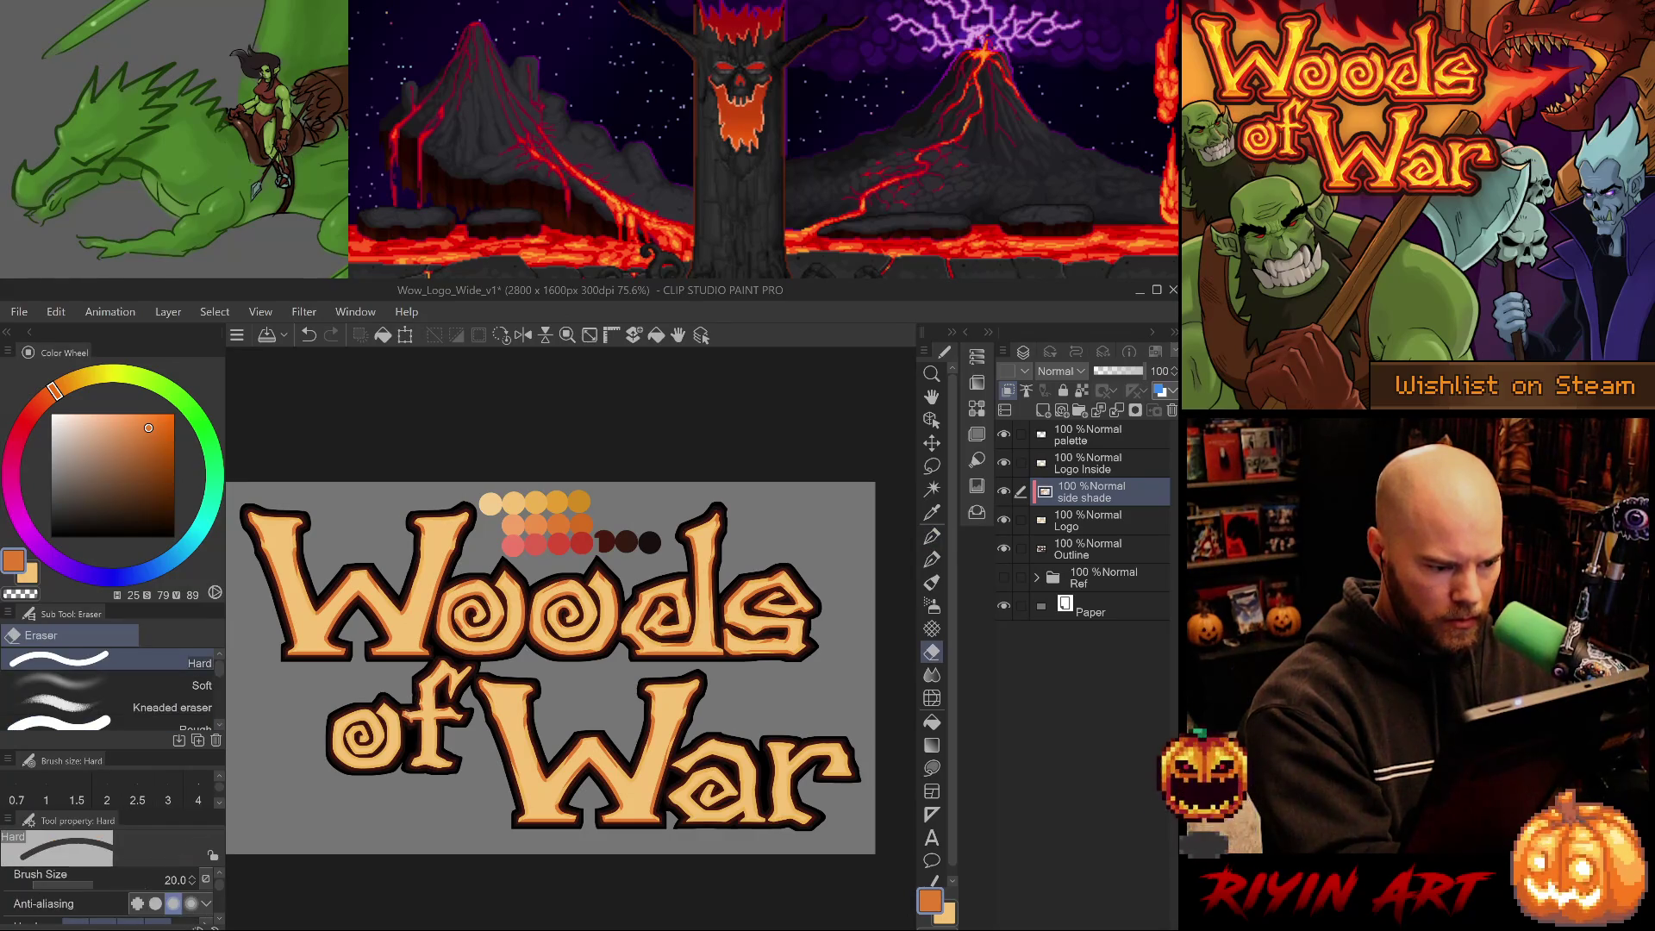
pyautogui.press('p')
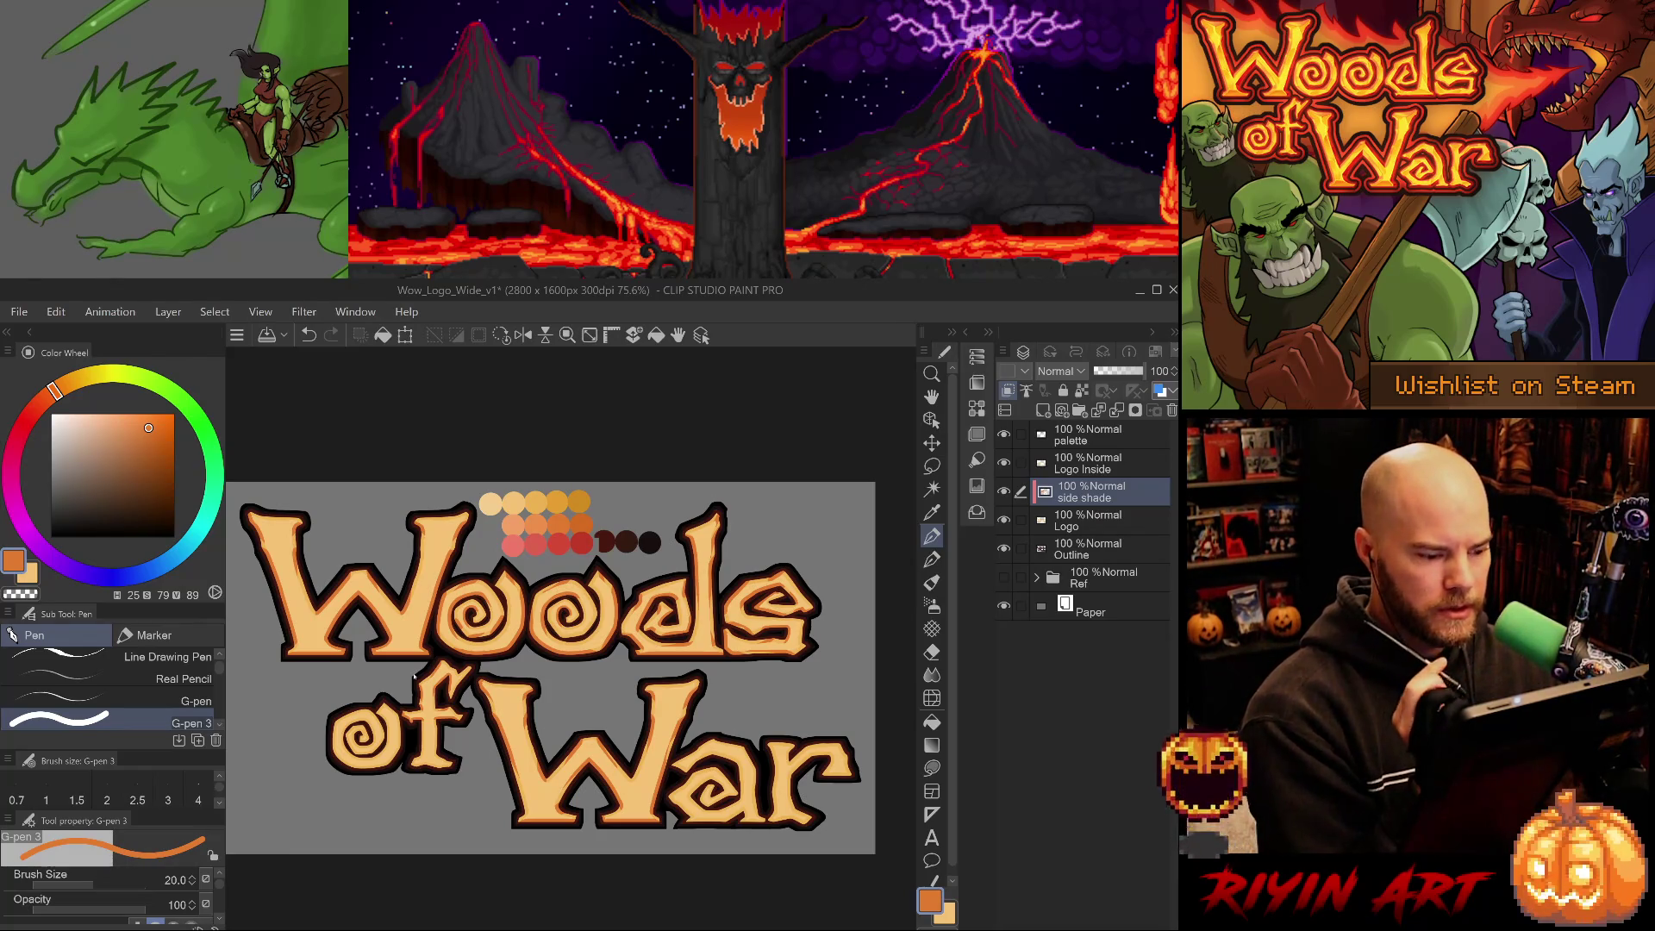
# Save the logo, then cycle the Pen sub tools back to G-pen 3.
pyautogui.hotkey('ctrl', 's')
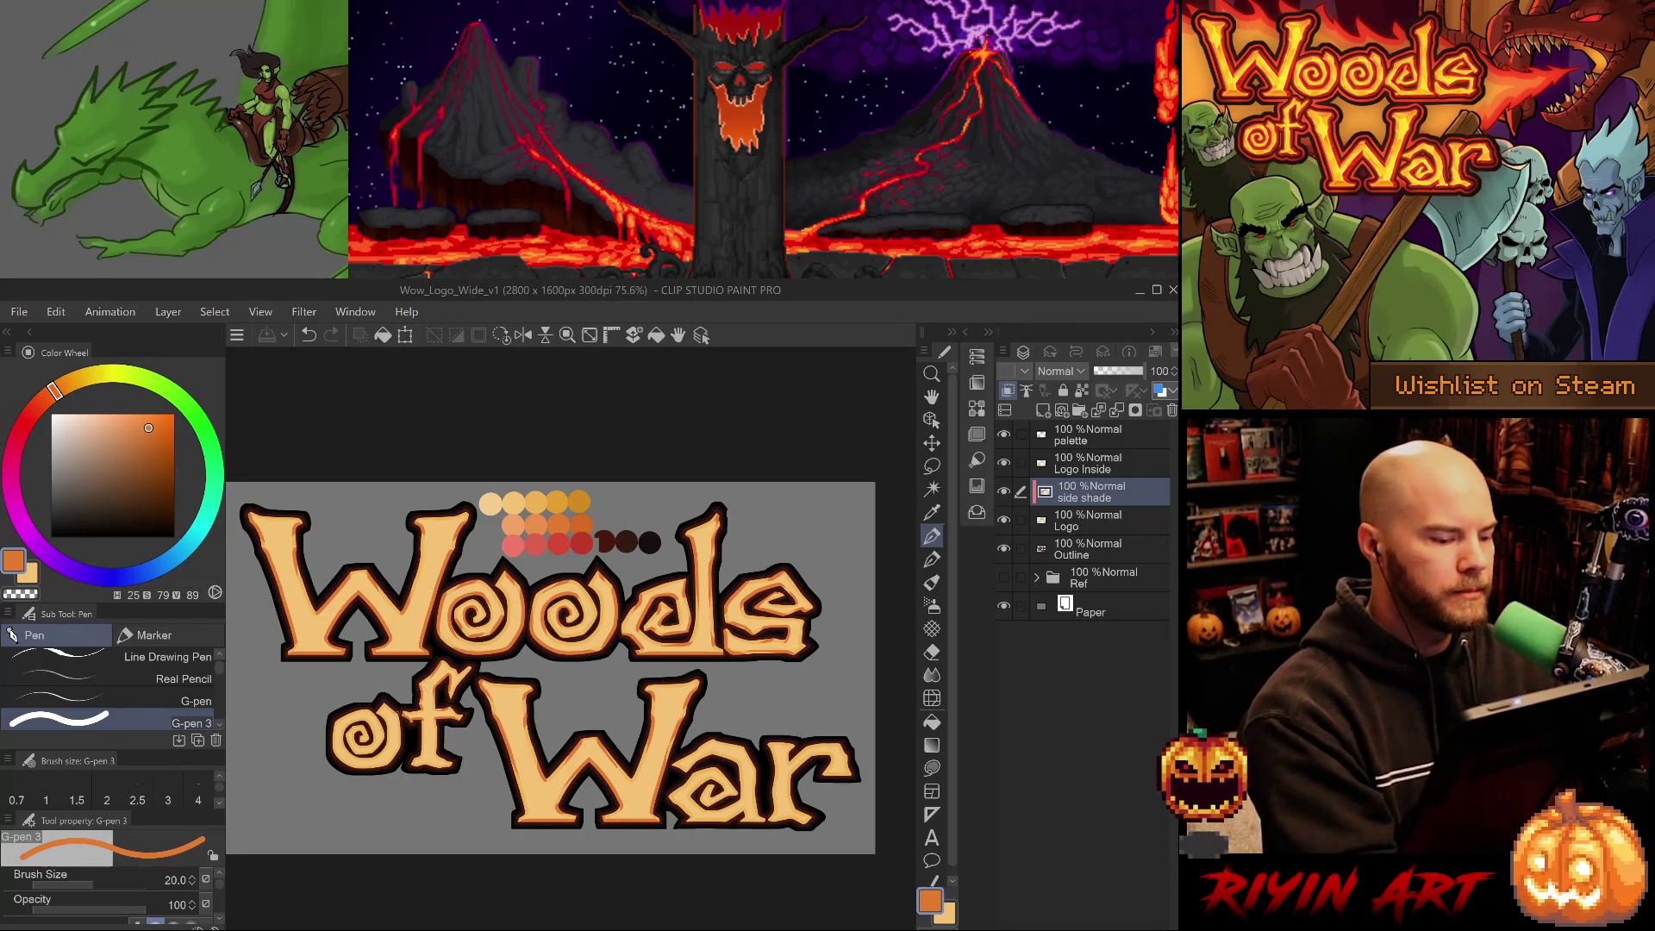
pyautogui.click(167, 657)
pyautogui.click(167, 705)
pyautogui.click(173, 725)
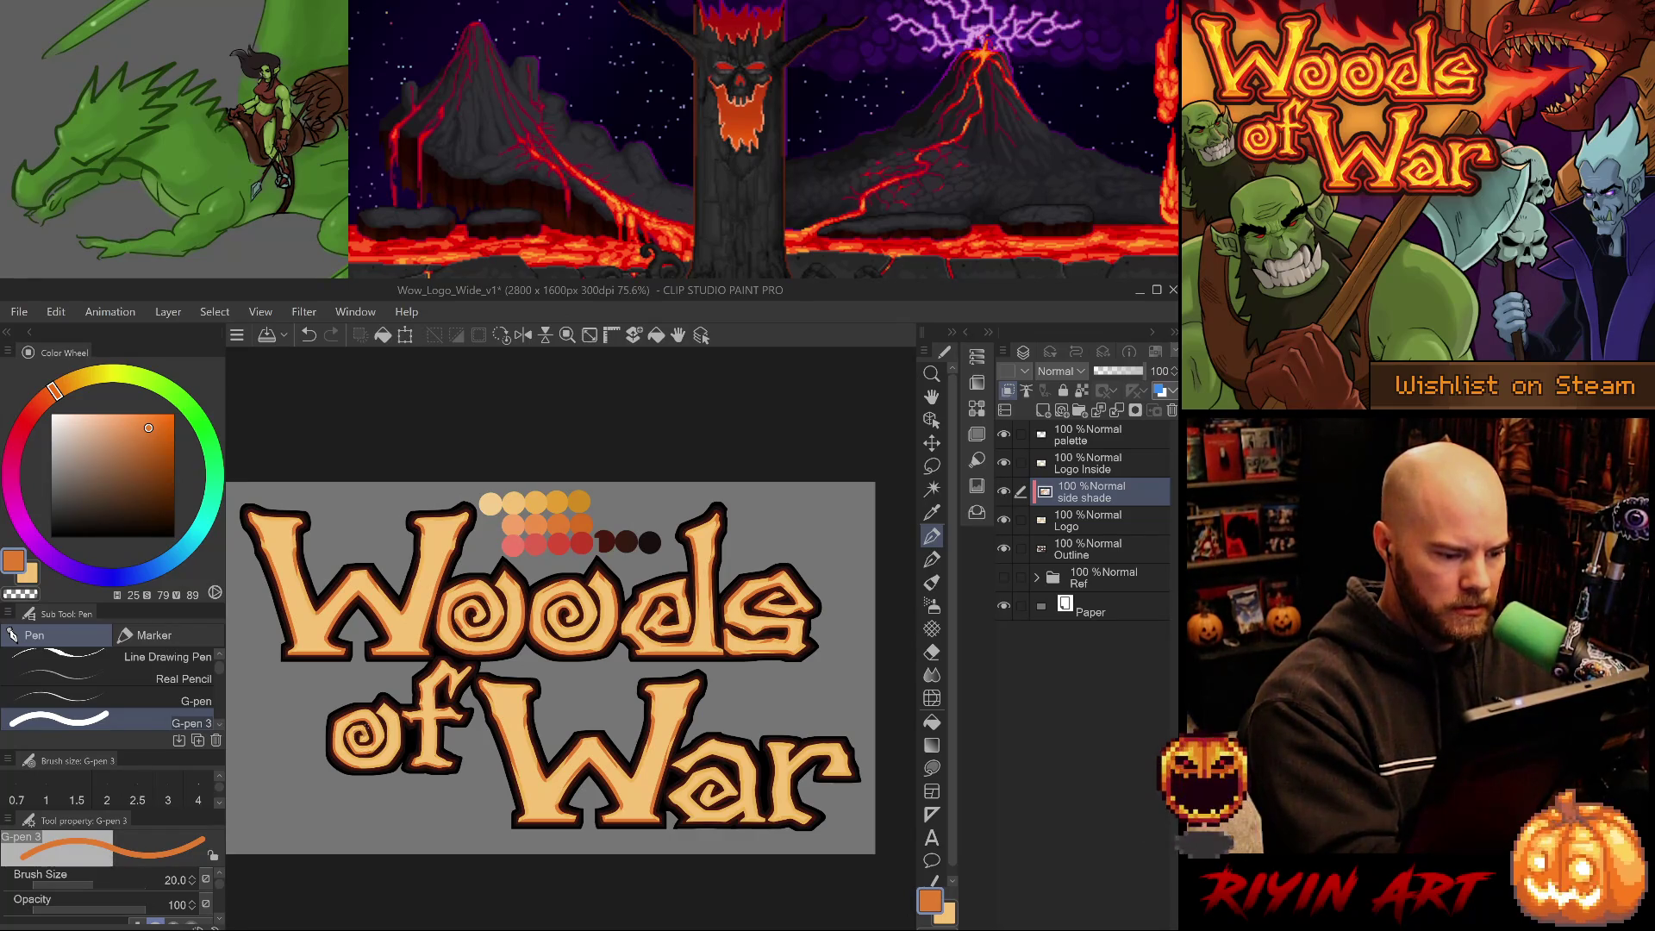
pyautogui.hotkey('ctrl', 'z')
pyautogui.hotkey('ctrl', 'y')
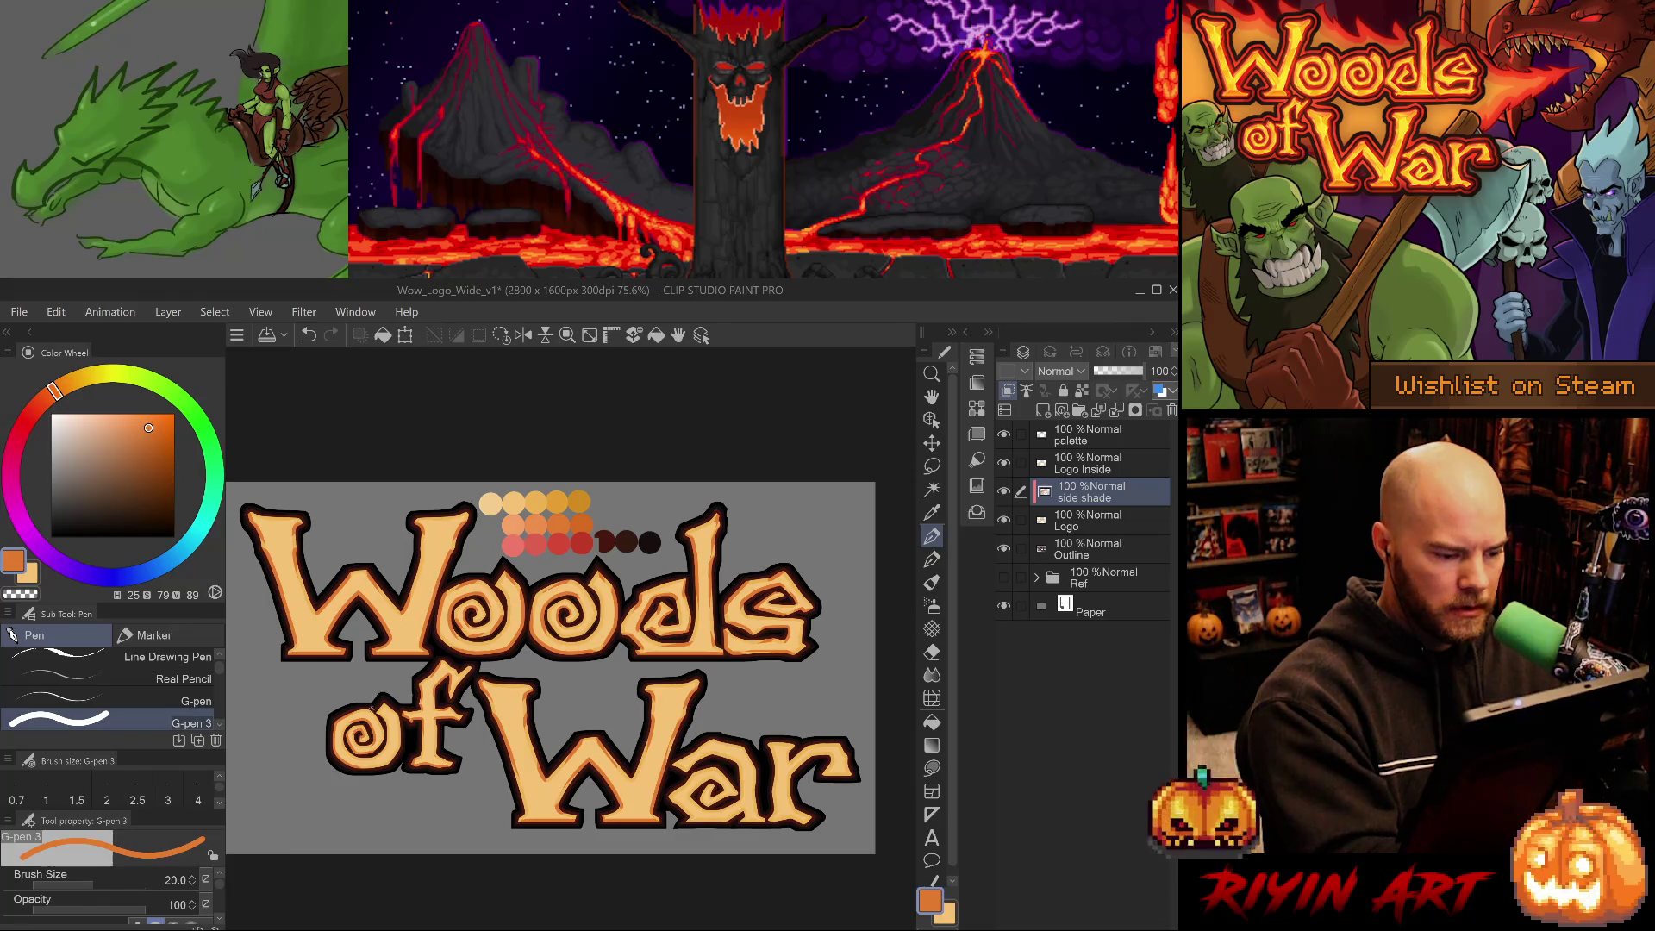
# Zoom to 200% and toggle between eraser and pen sub tools, settling on G-pen 3.
pyautogui.scroll(3, 353, 731)
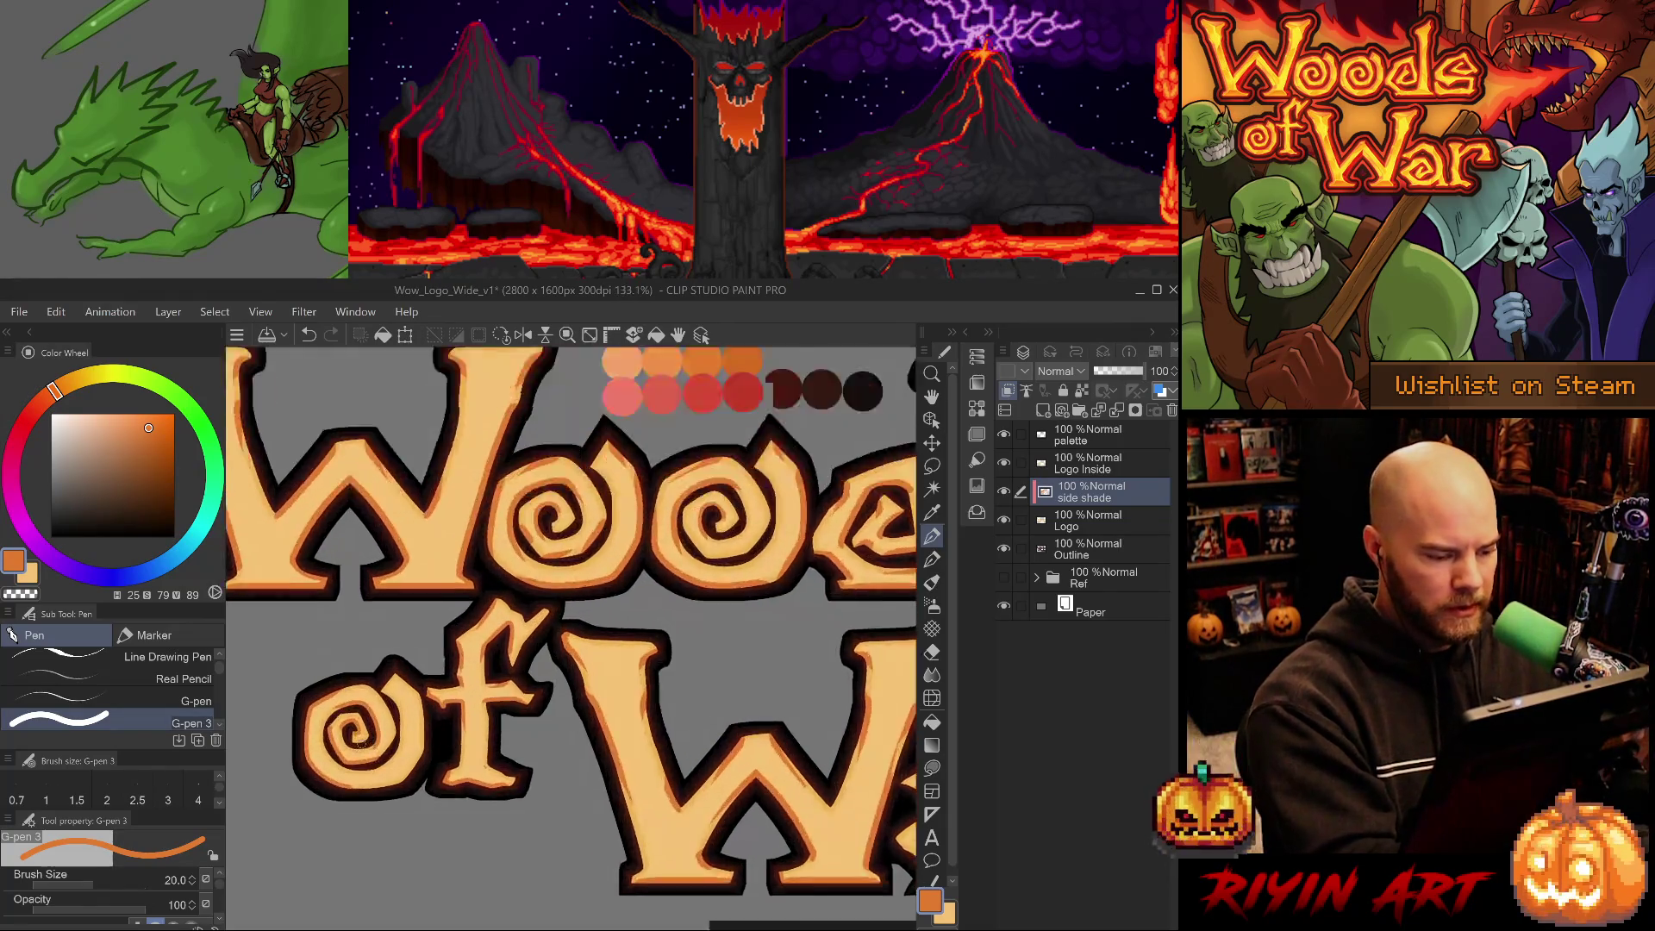
pyautogui.press('e')
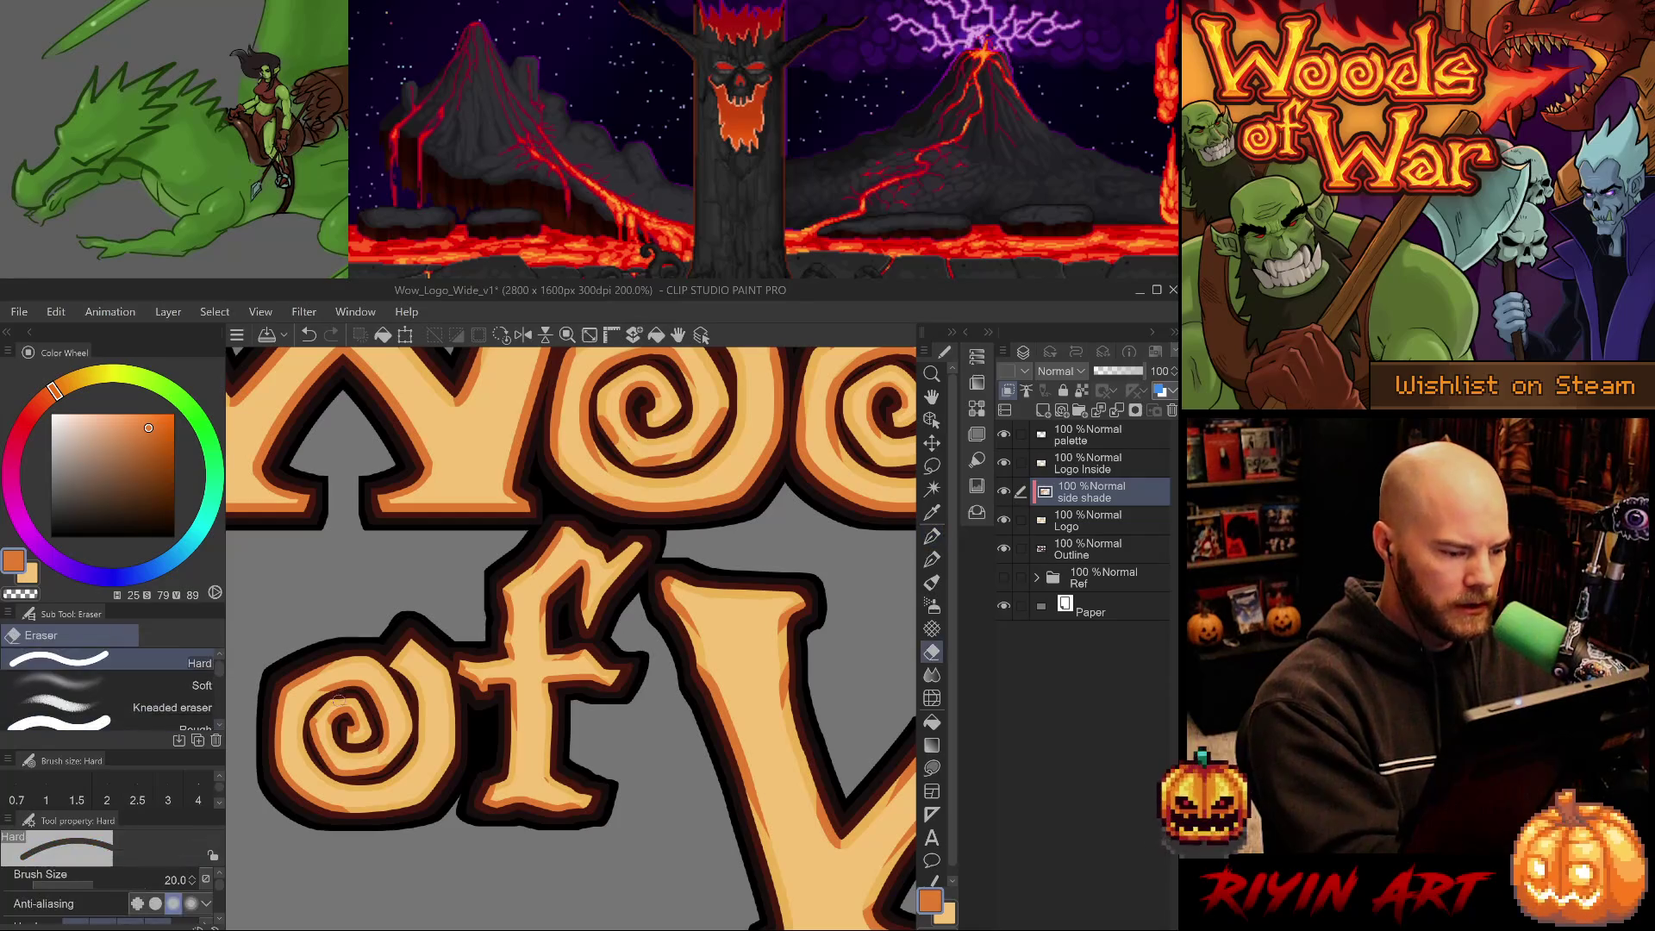
pyautogui.press('p')
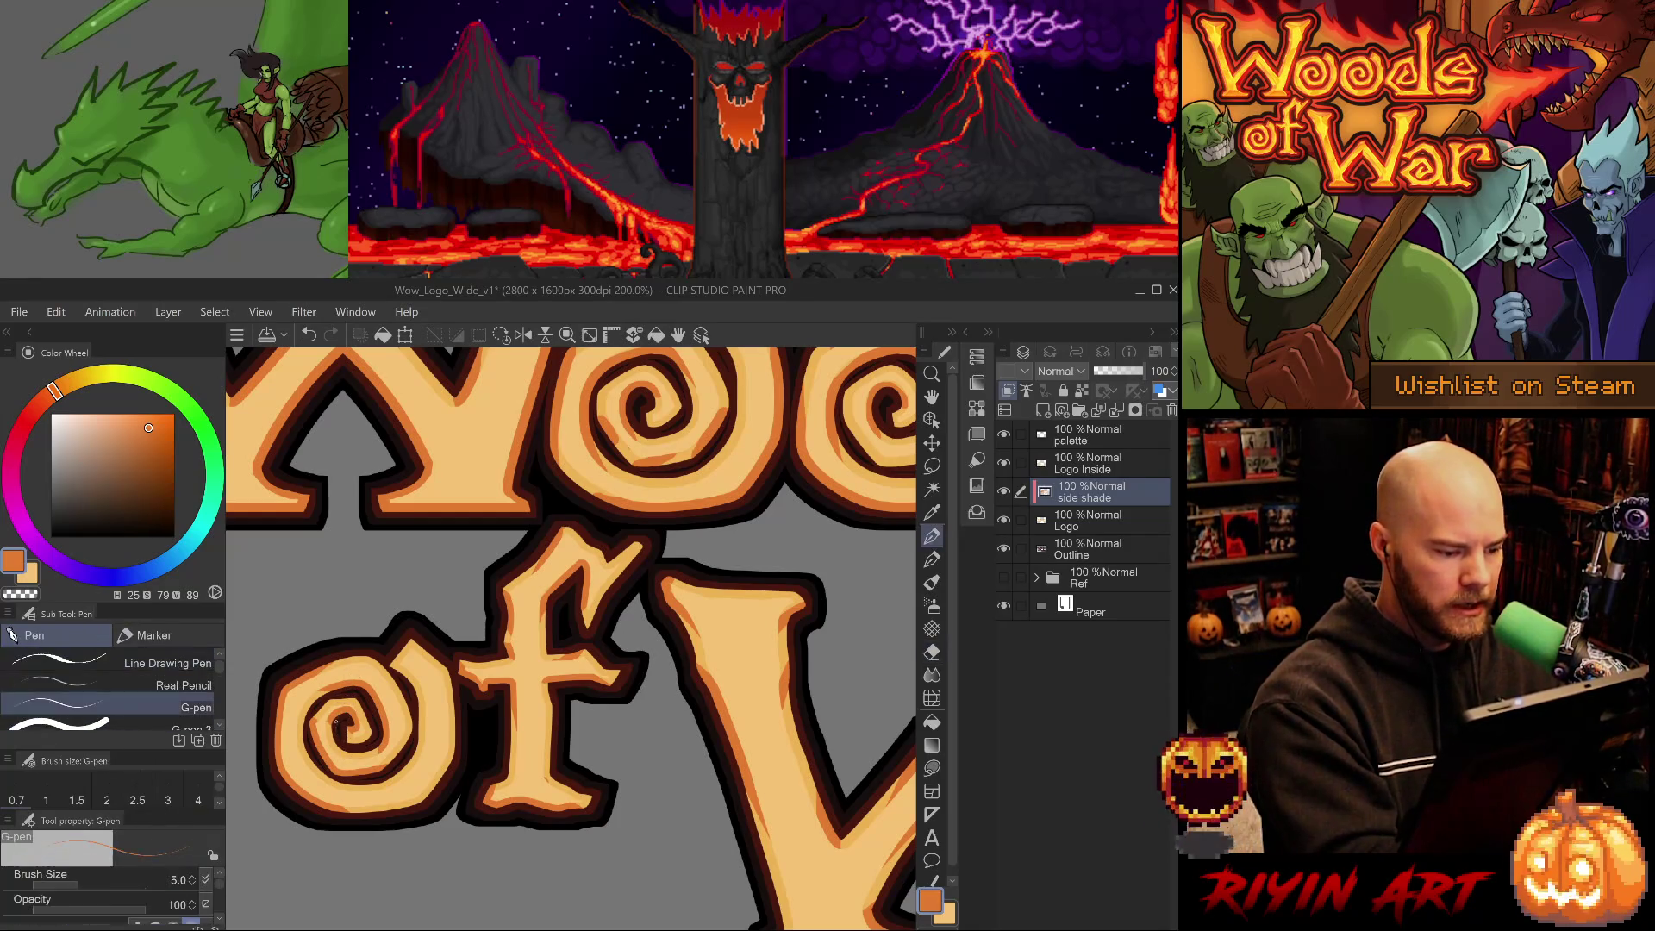
pyautogui.press(',')
pyautogui.press(',')
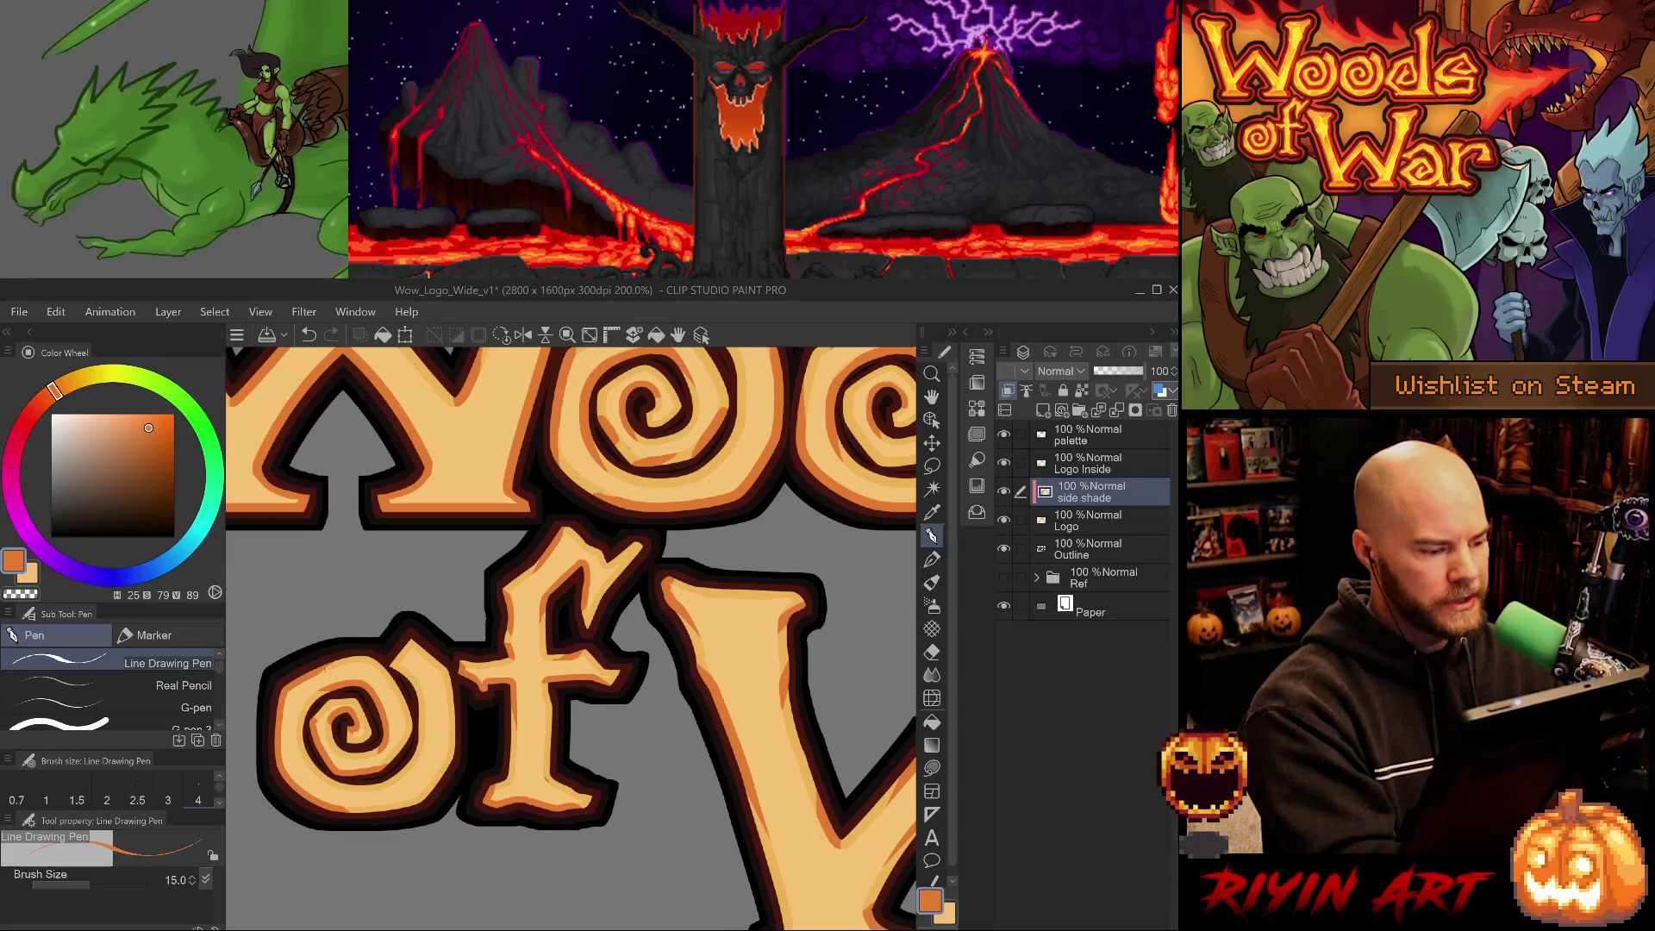
pyautogui.press('.')
pyautogui.press('.')
pyautogui.press('.')
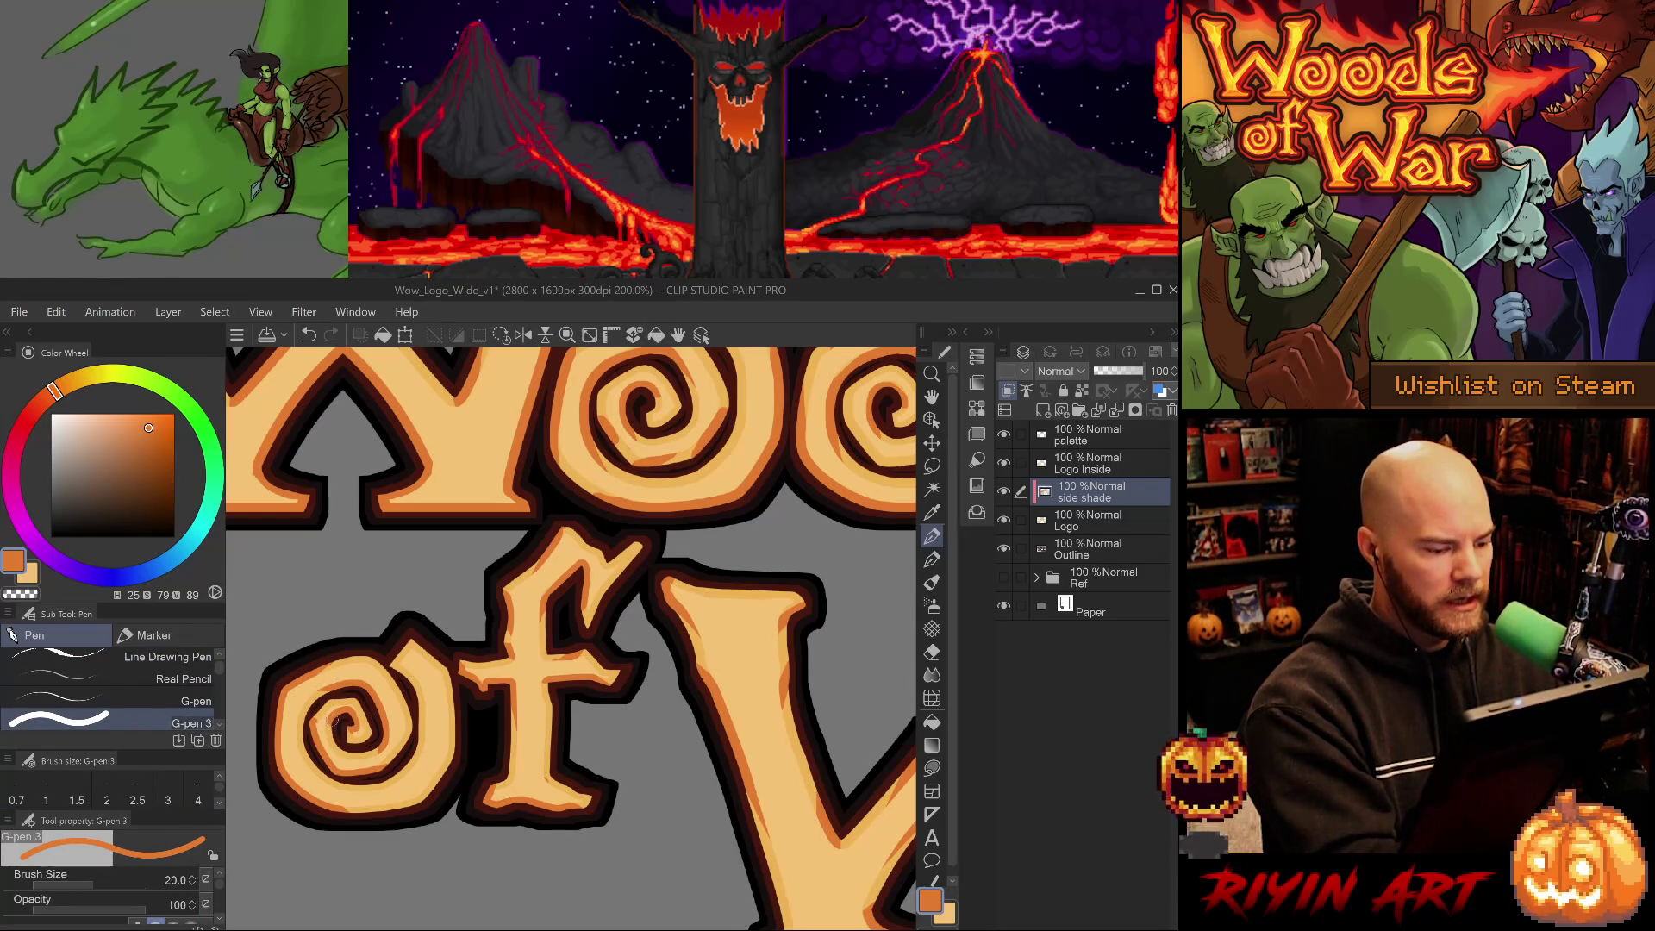
pyautogui.press('e')
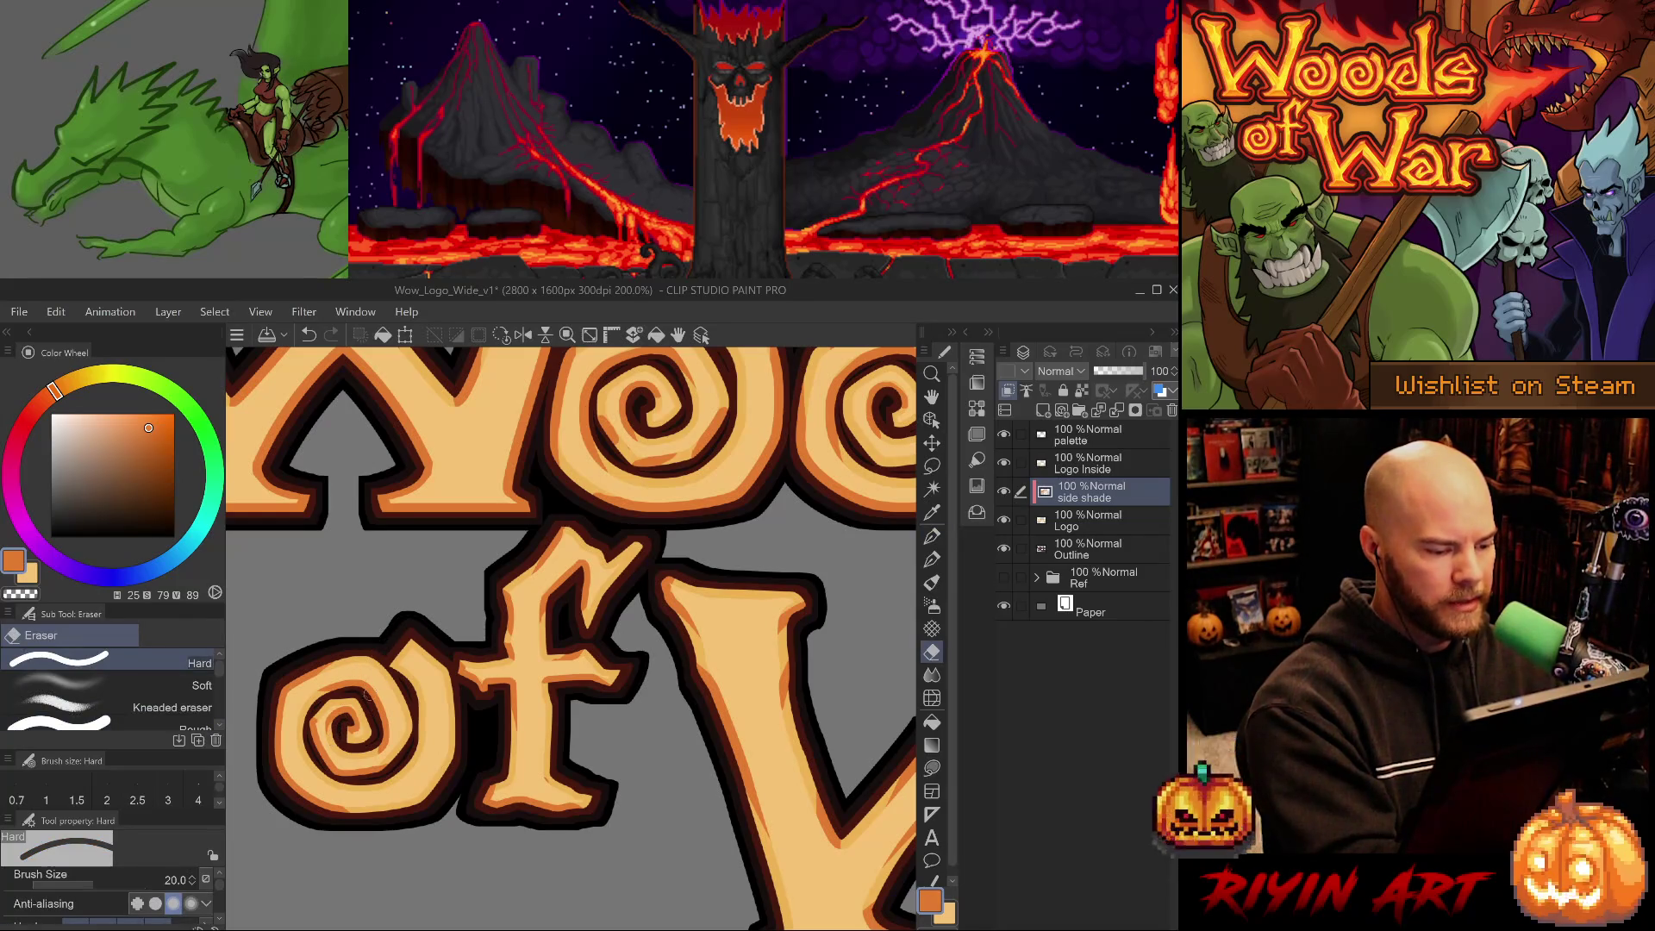
pyautogui.press('p')
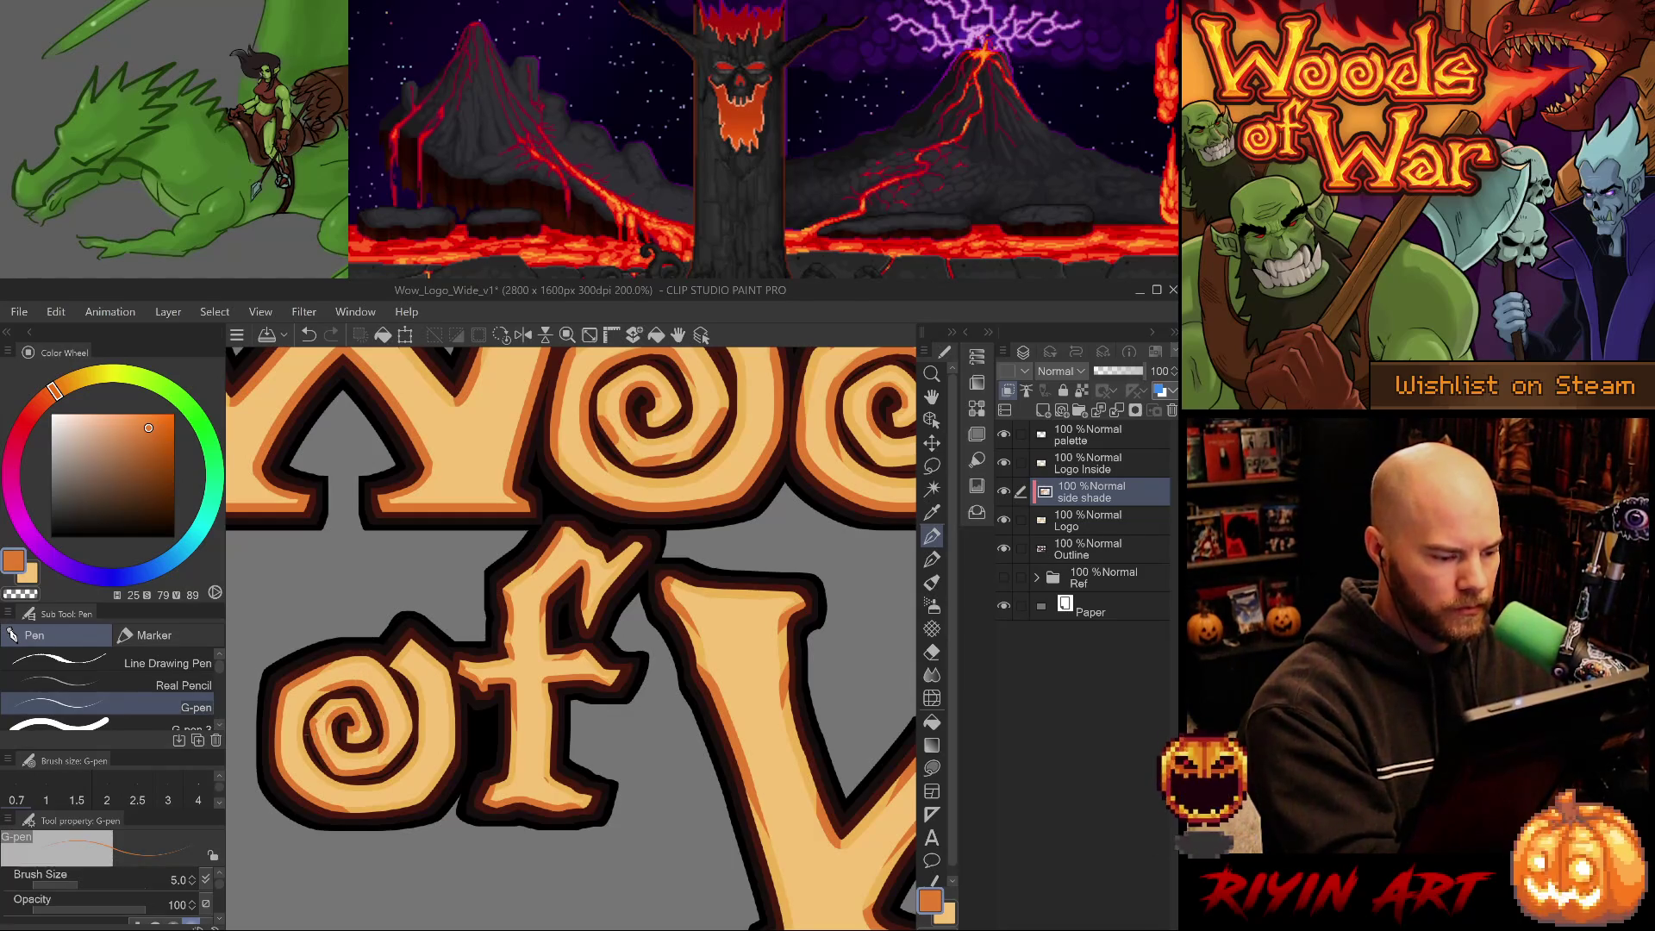
pyautogui.press(',')
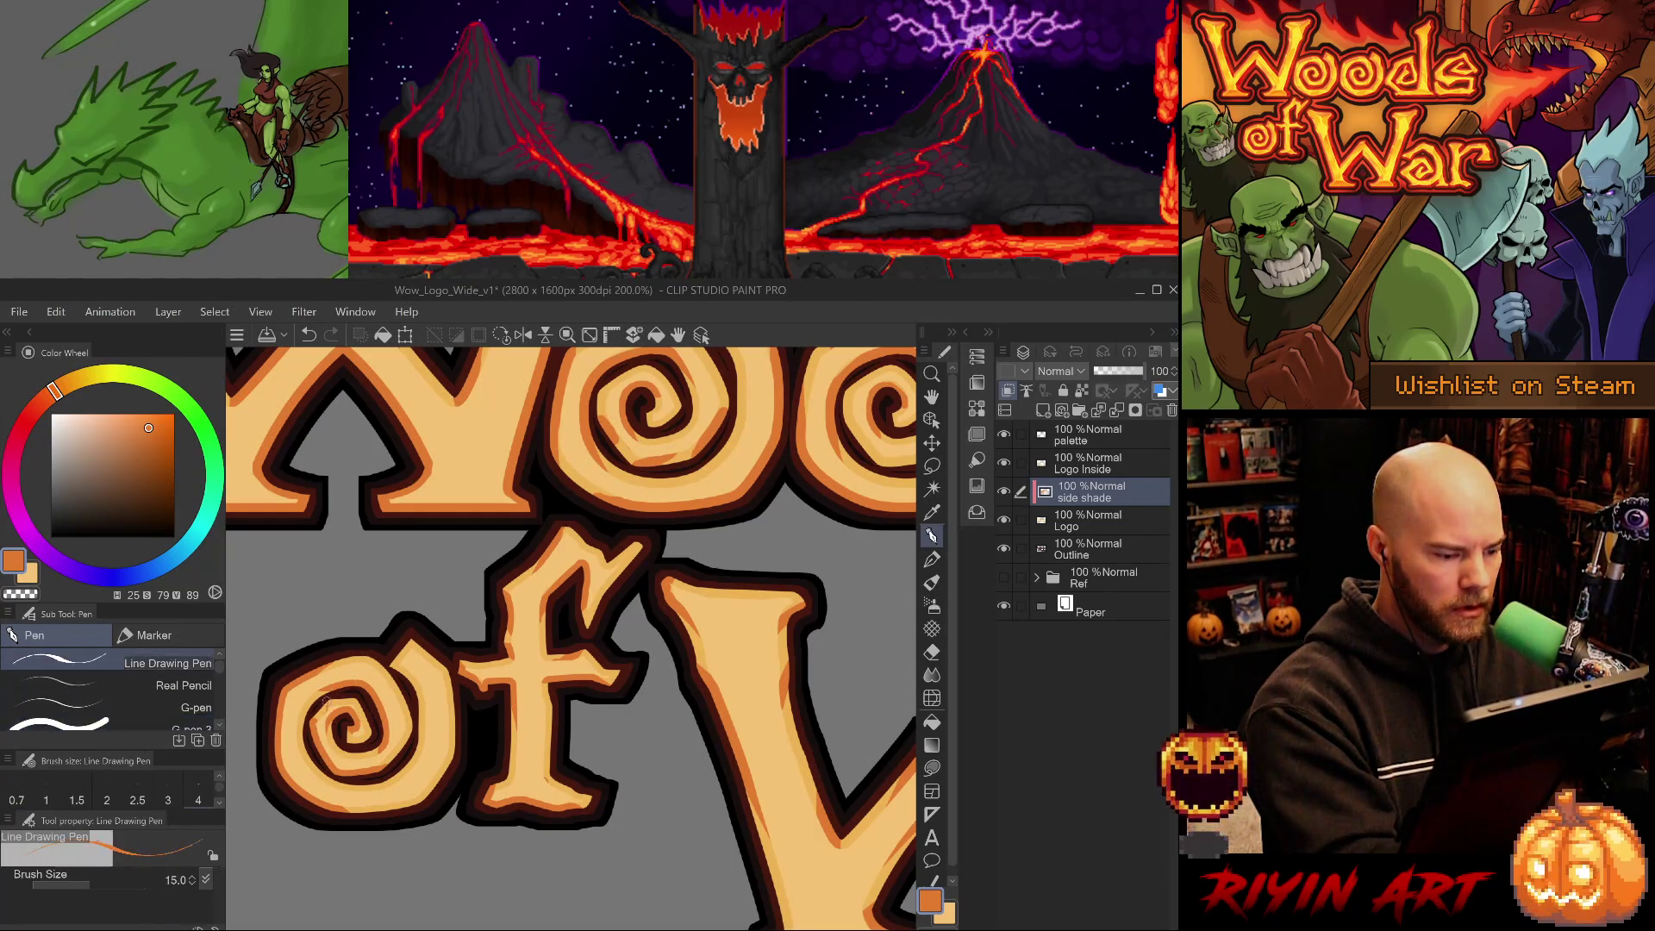
pyautogui.press('.')
pyautogui.press('.')
pyautogui.press('.')
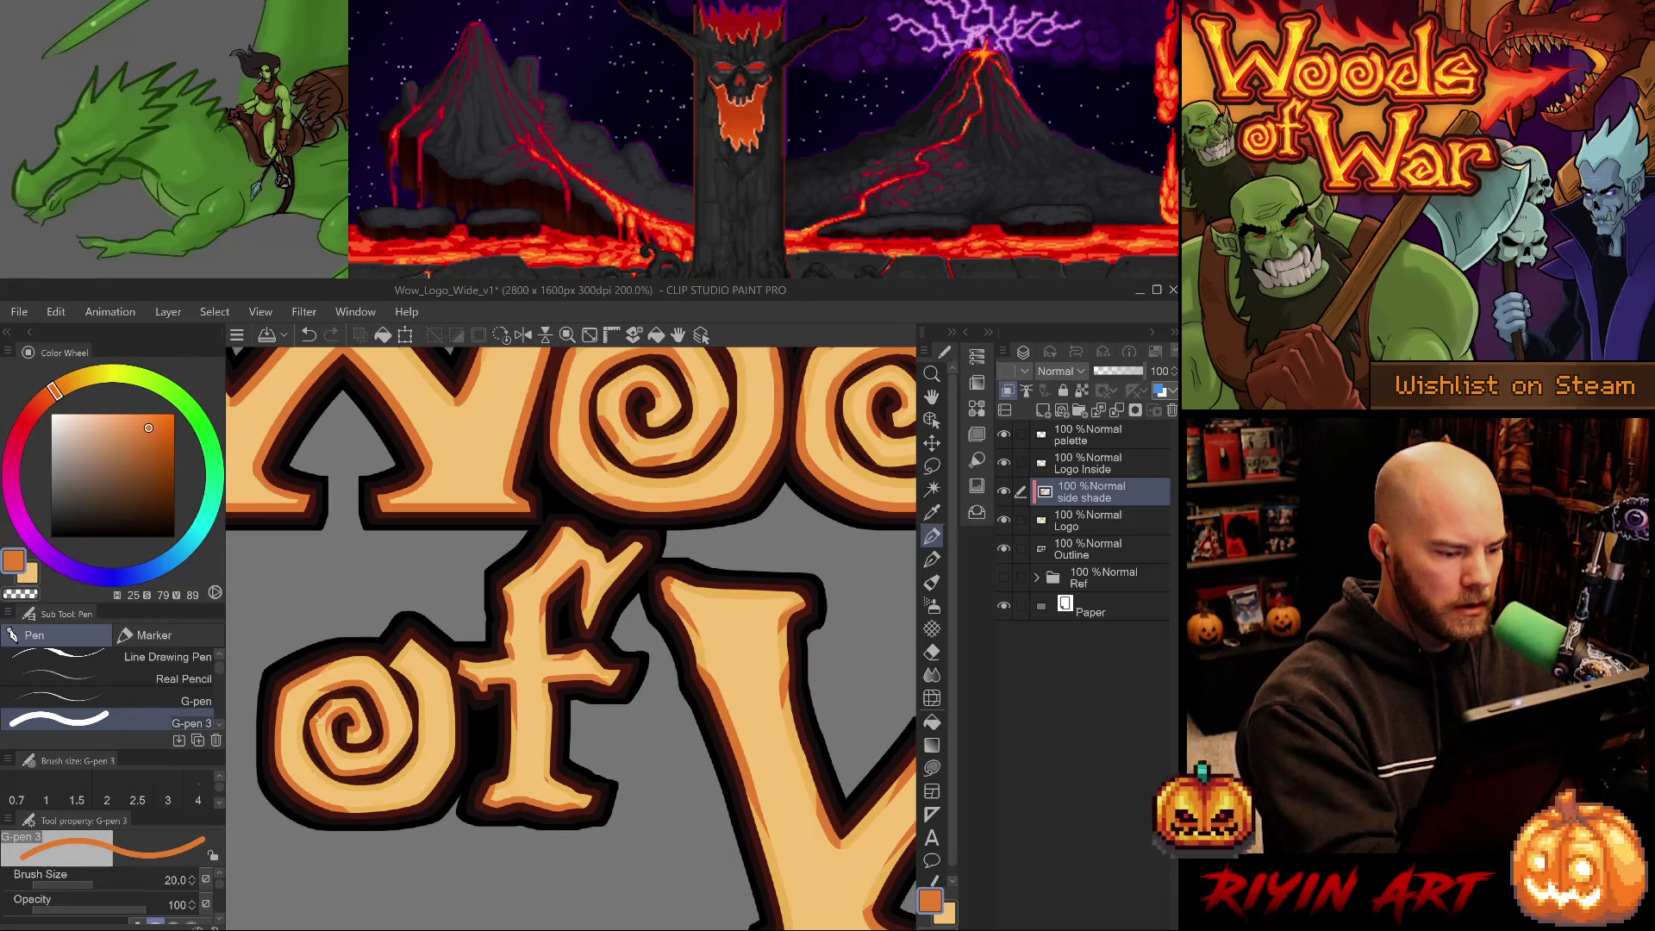
pyautogui.press('e')
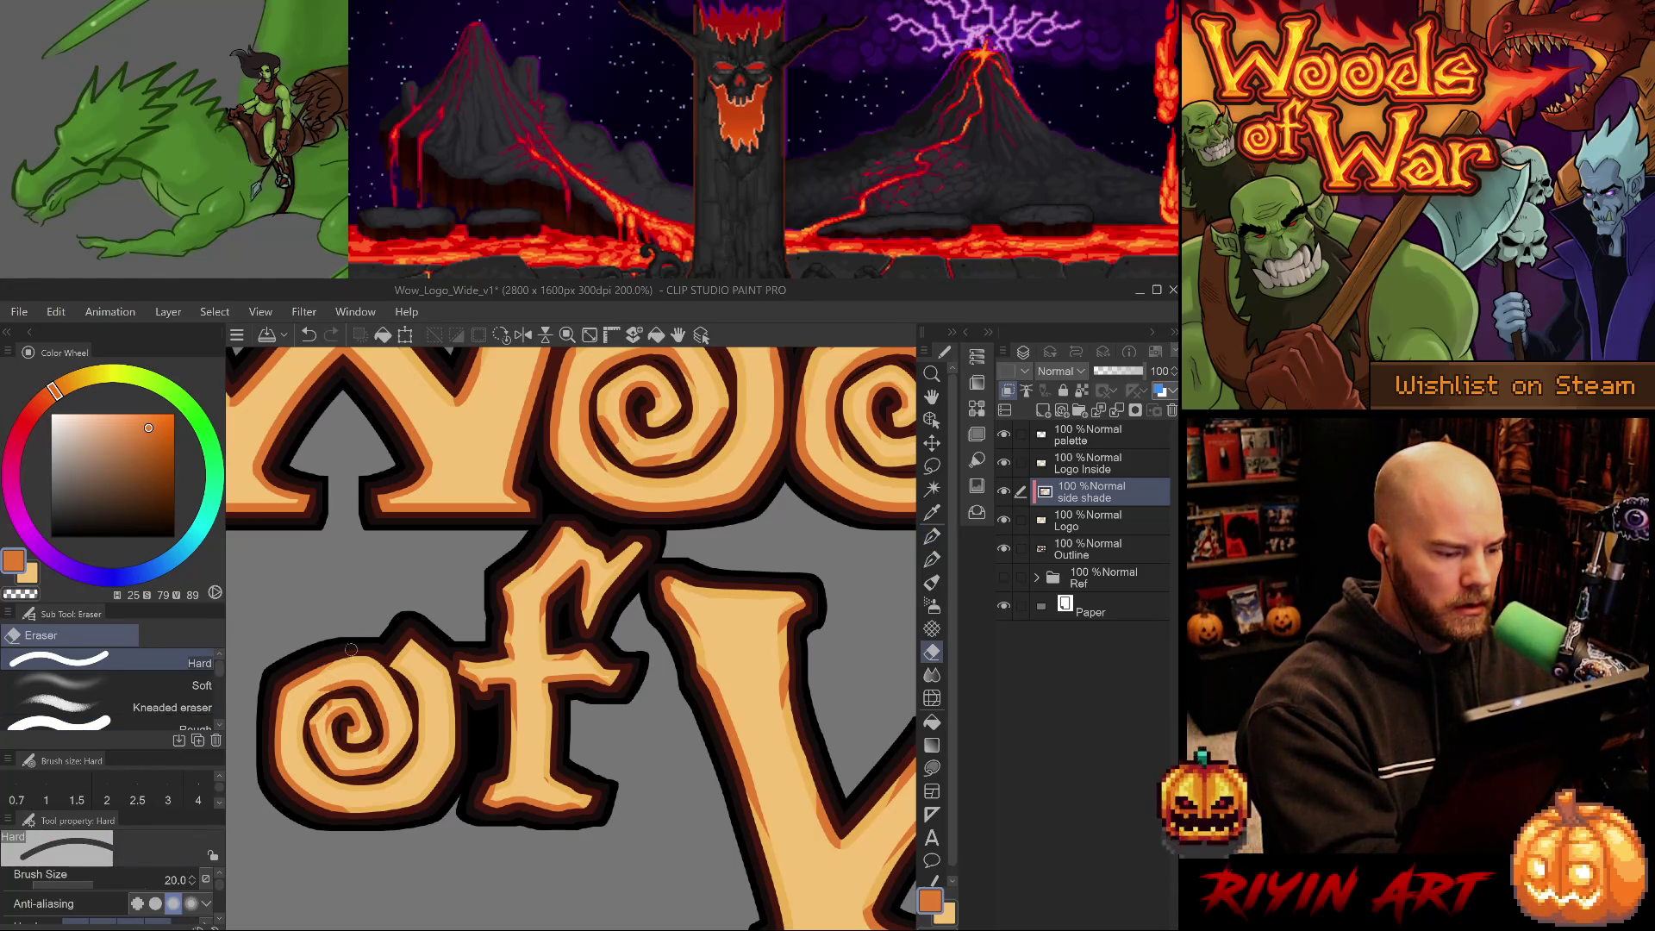
pyautogui.press('p')
pyautogui.press('.')
pyautogui.press('.')
pyautogui.press('.')
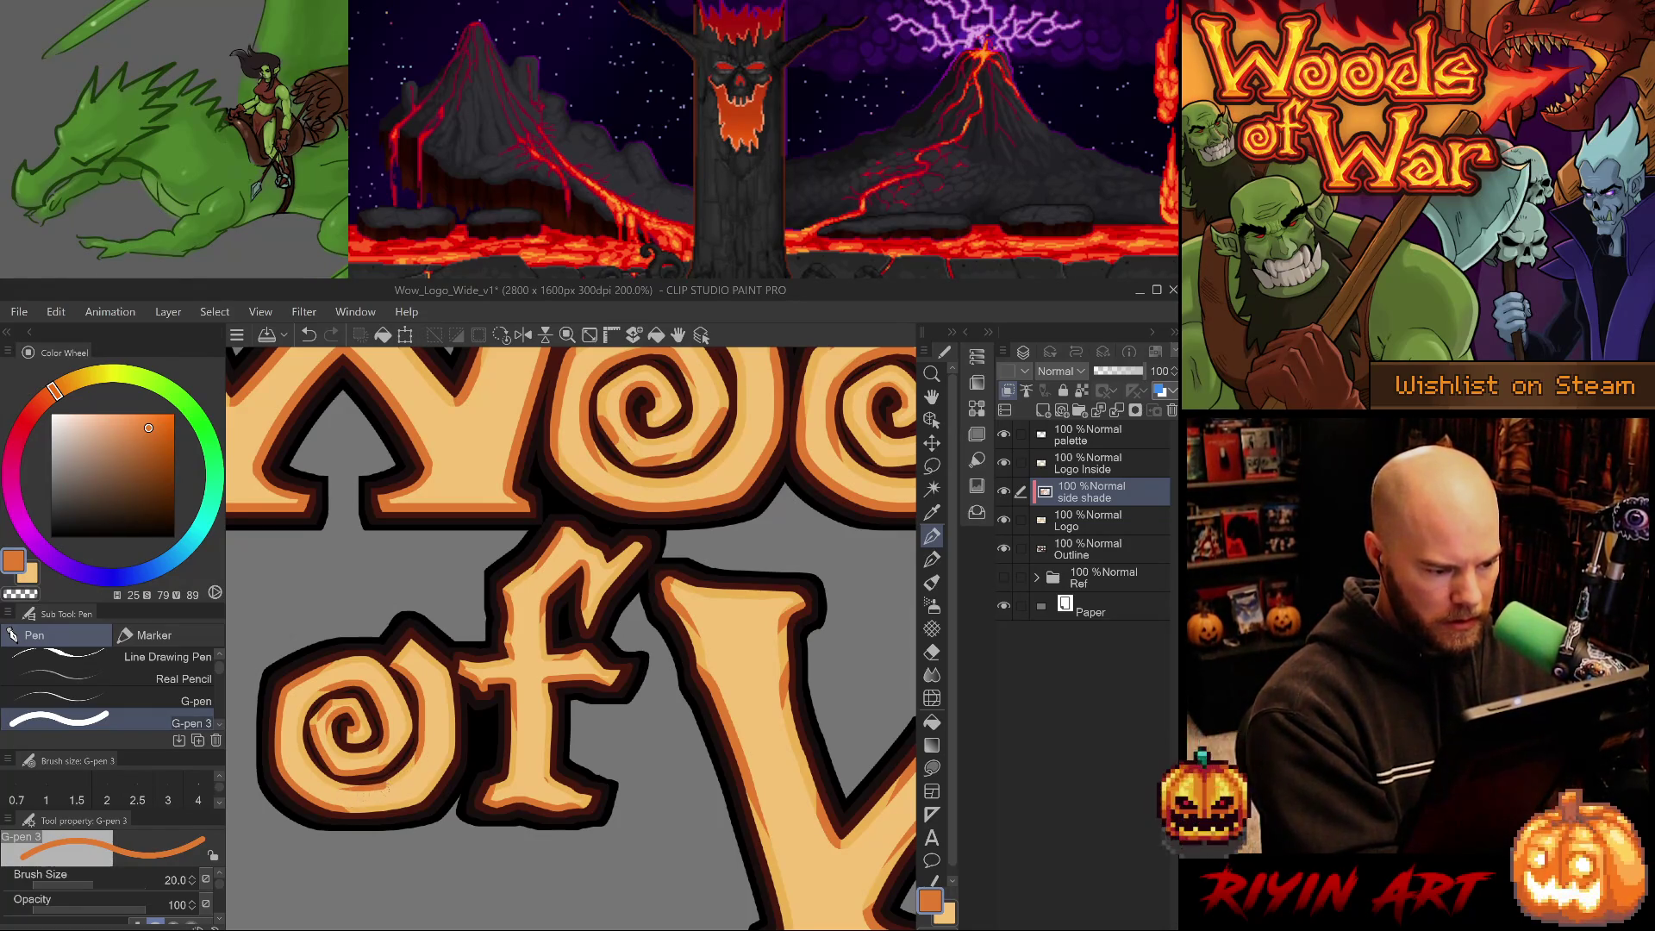
# Shade the lower-right edge of the 'o', redrawing the first stroke.
pyautogui.moveTo(457, 669); pyautogui.dragTo(448, 741)
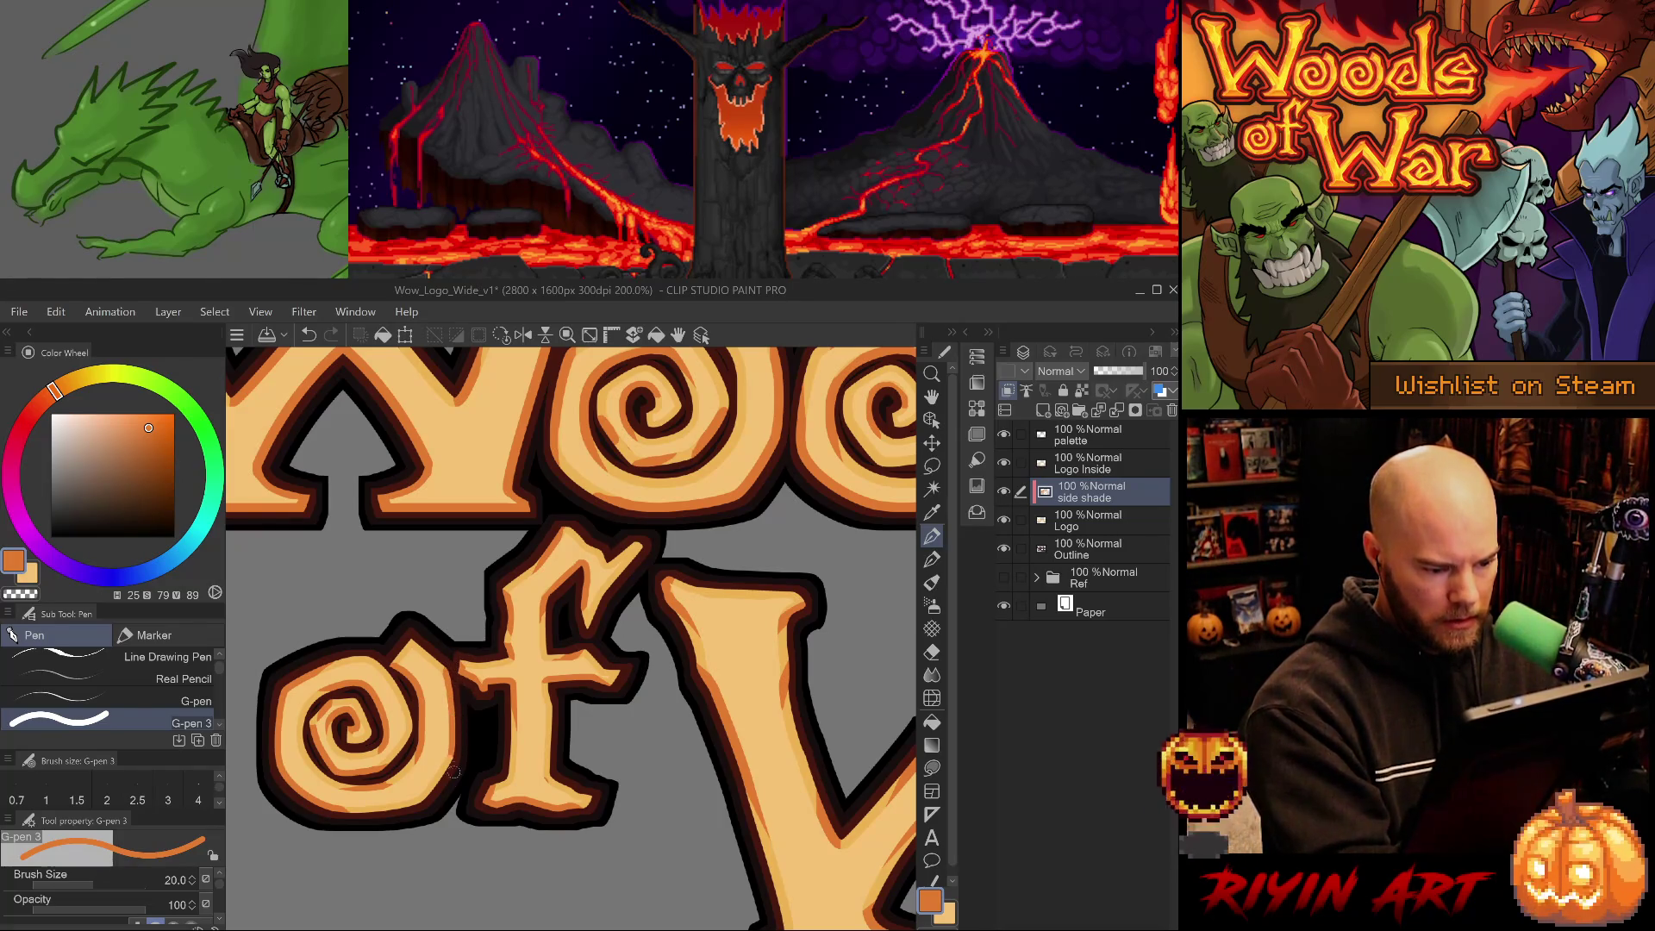
pyautogui.hotkey('ctrl', 'z')
pyautogui.moveTo(457, 762); pyautogui.dragTo(454, 746)
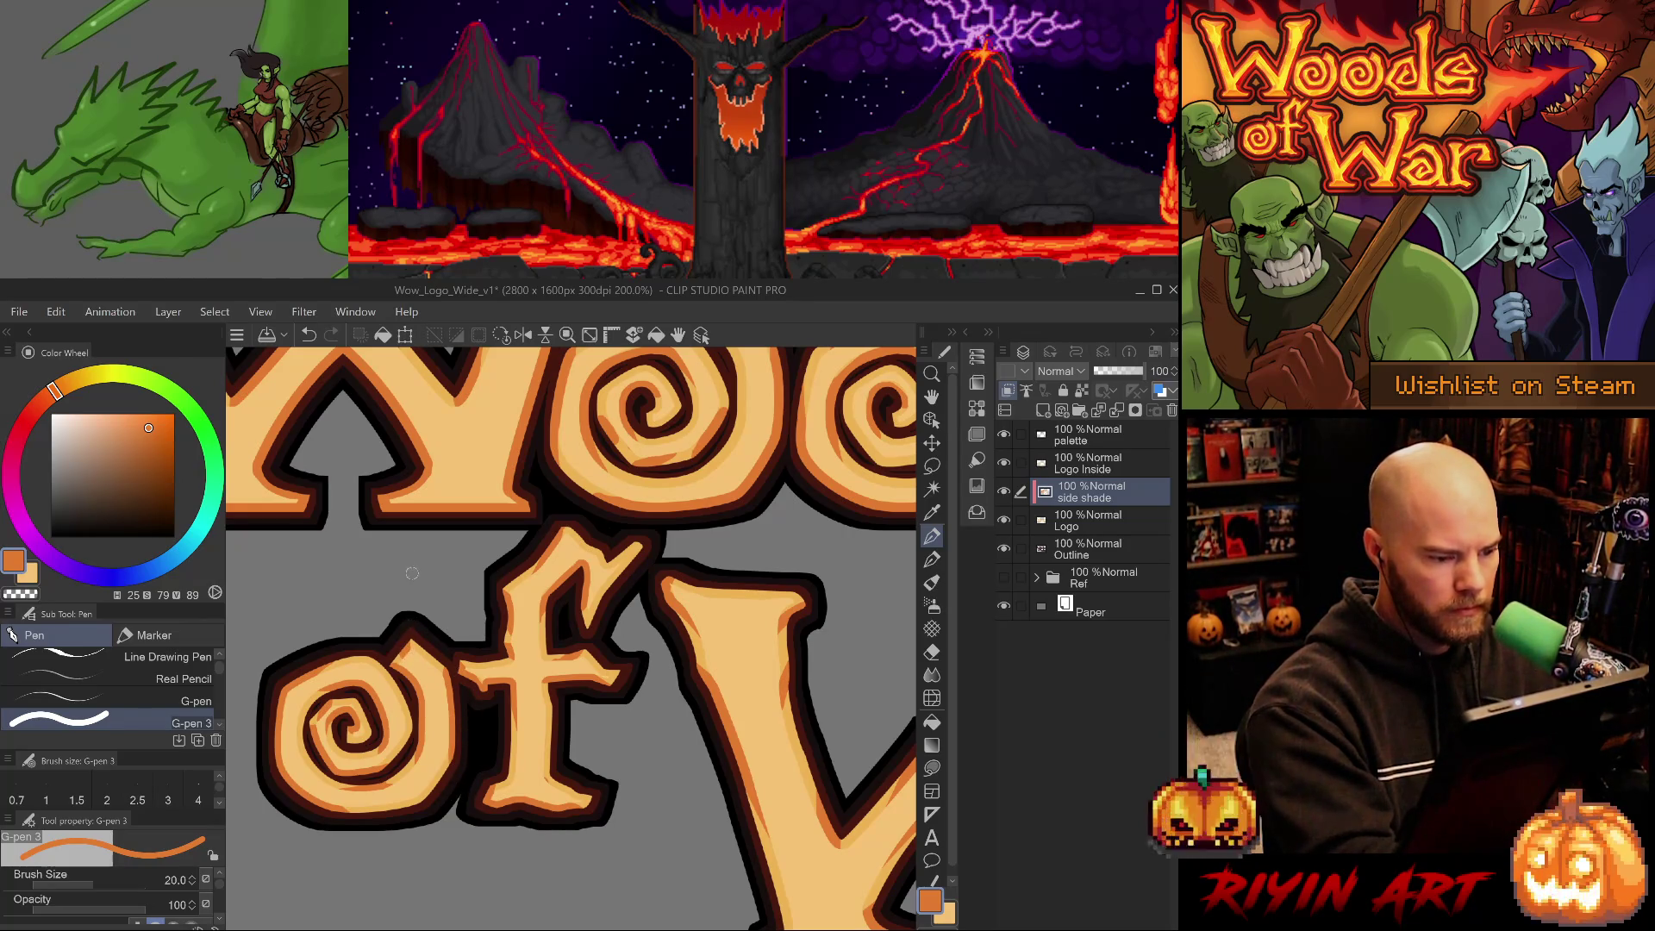
pyautogui.scroll(3, 533, 454)
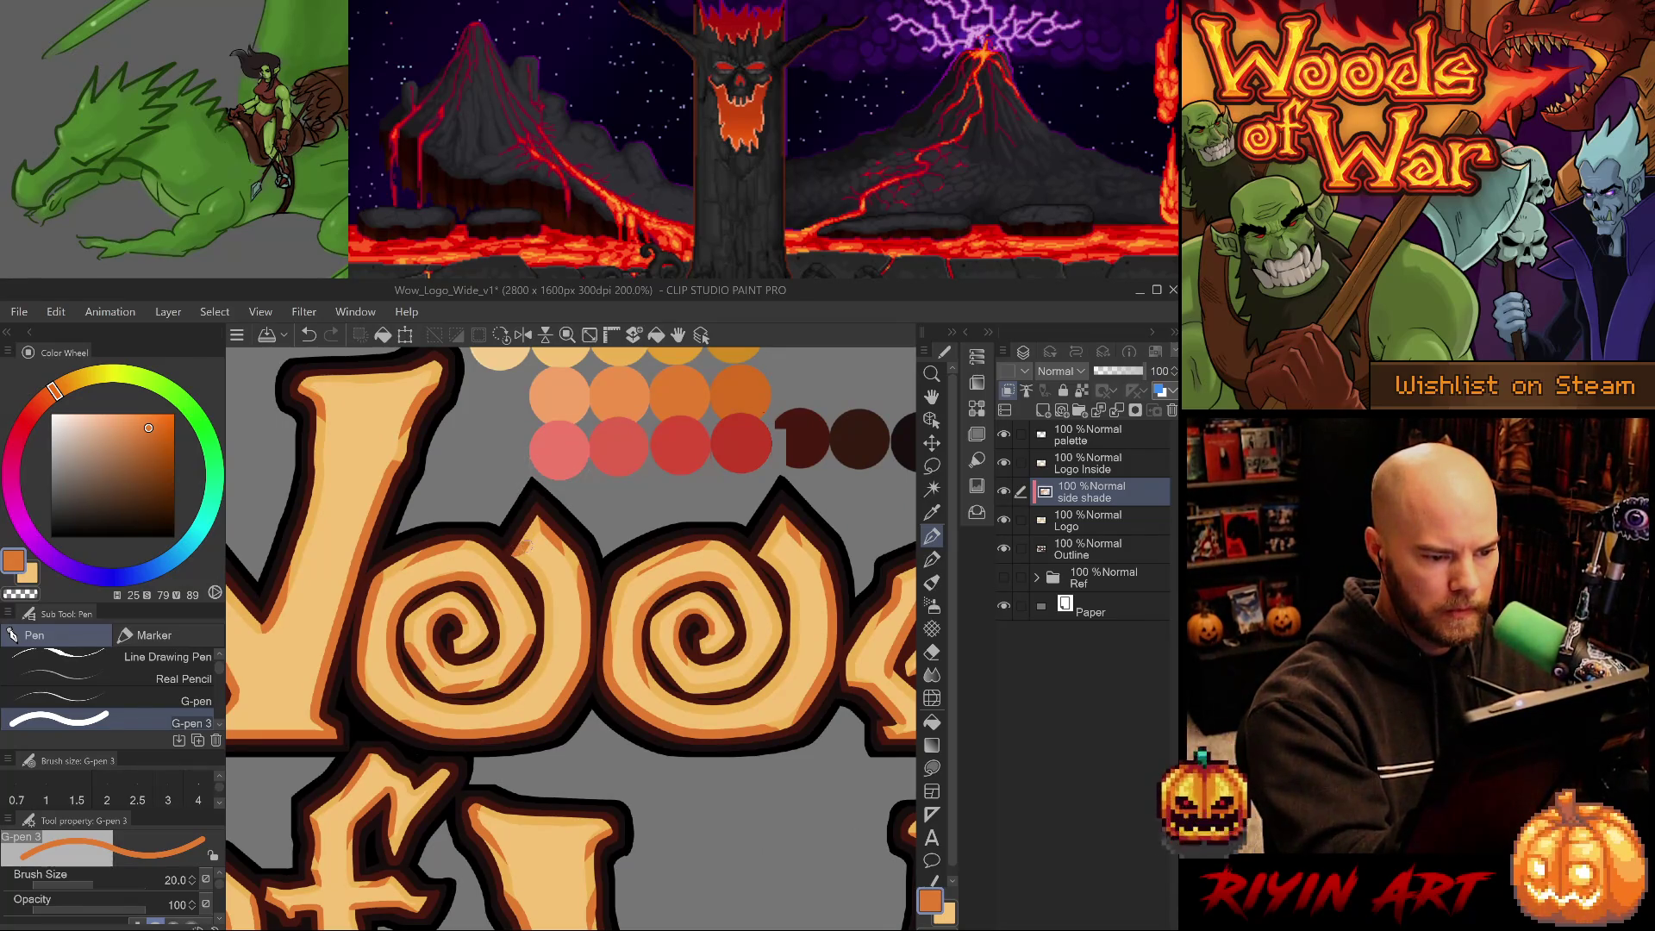
pyautogui.moveTo(679, 720); pyautogui.dragTo(649, 733)
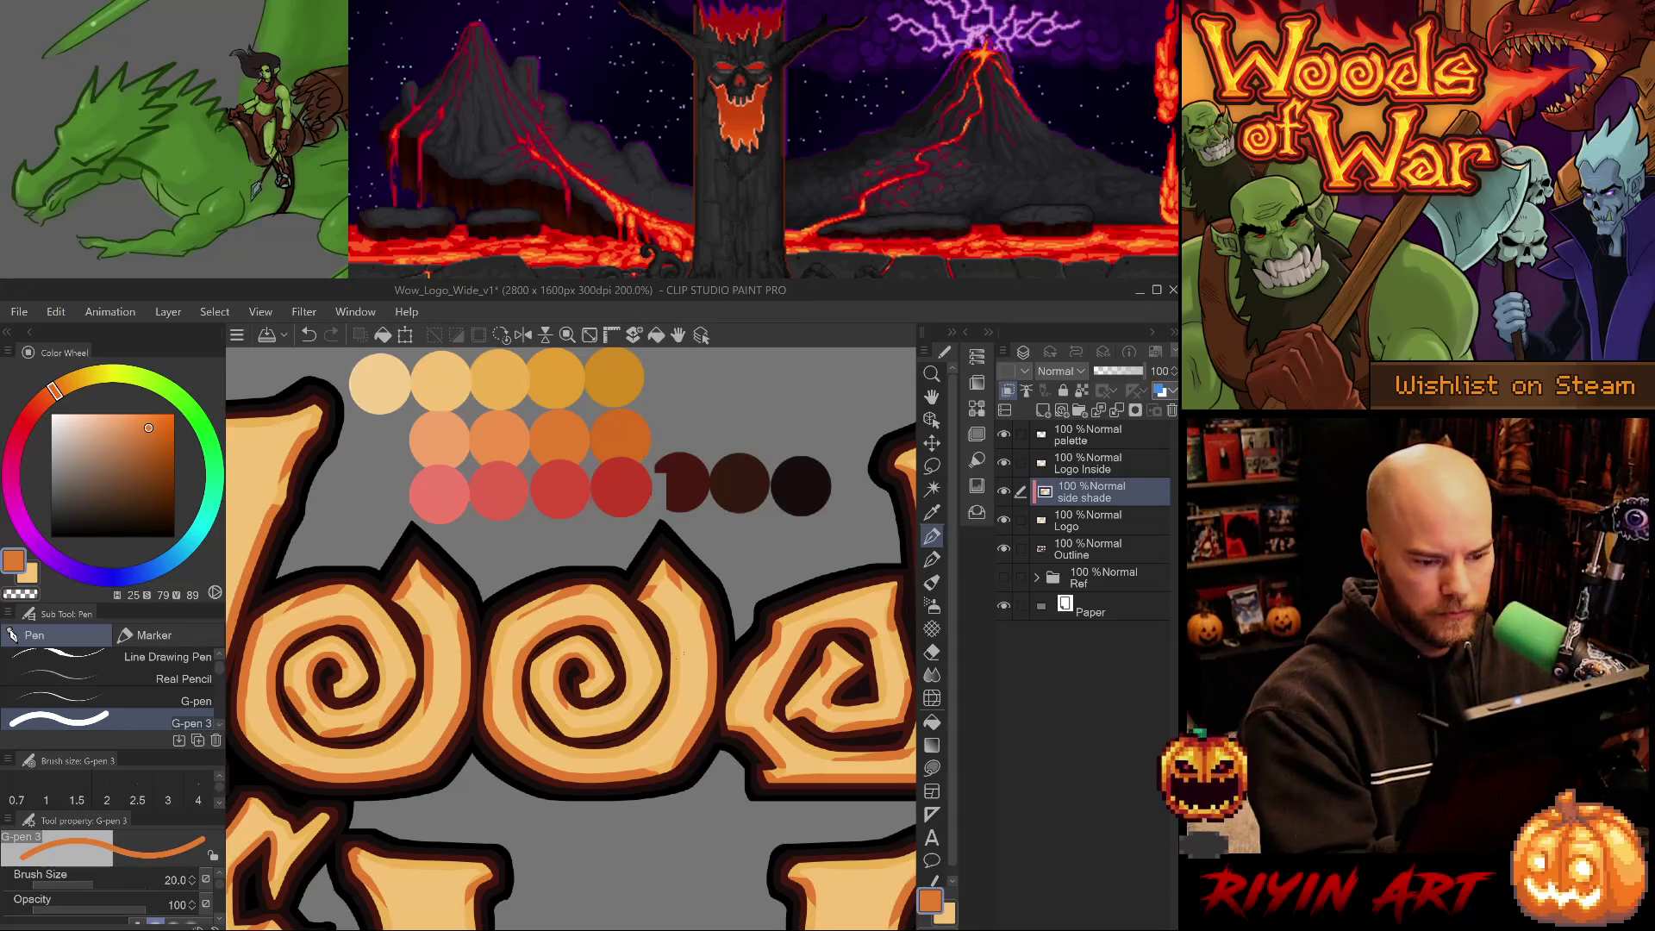
pyautogui.scroll(-3, 615, 860)
pyautogui.scroll(-2, 616, 860)
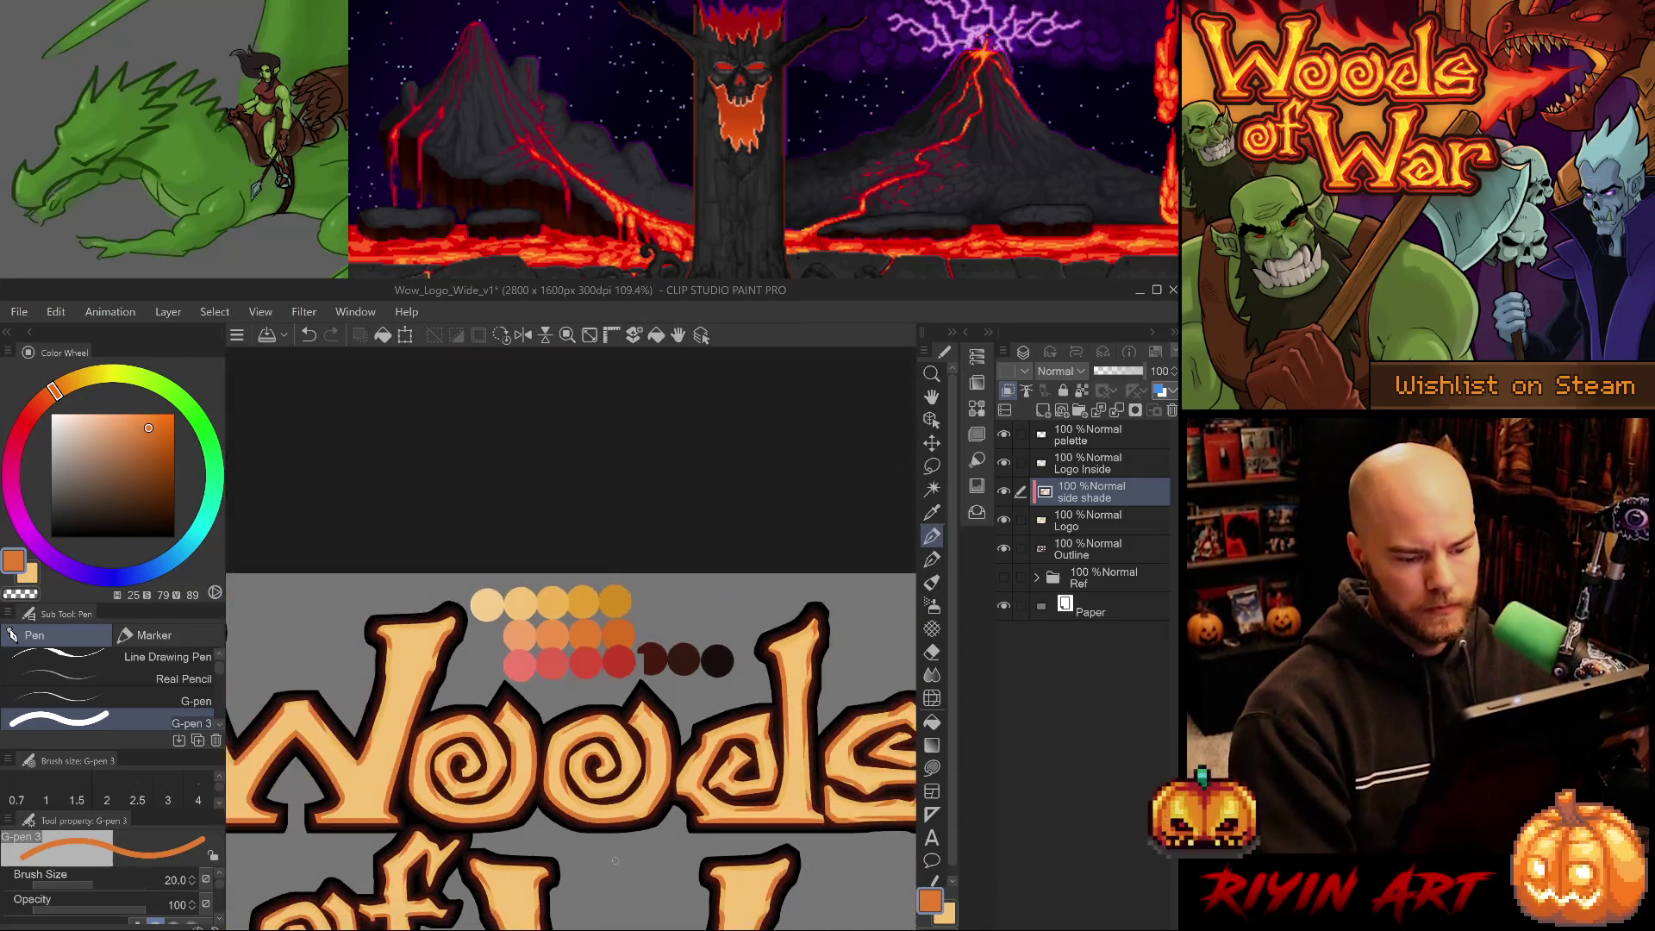
pyautogui.scroll(4, 531, 664)
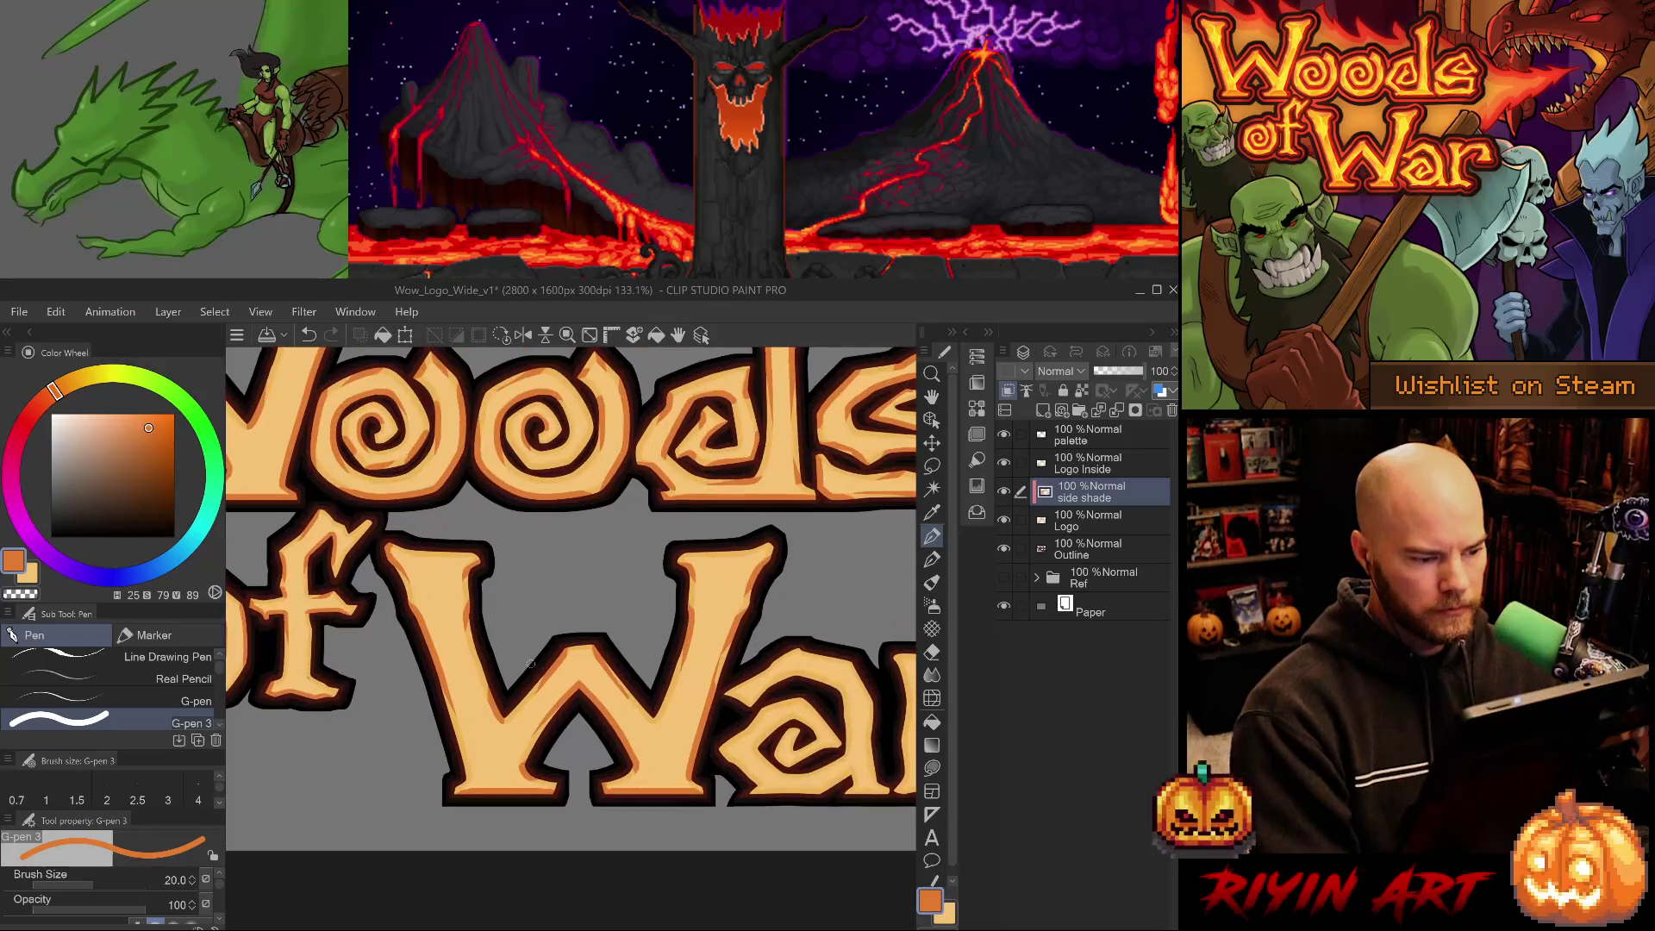
pyautogui.scroll(4, 527, 663)
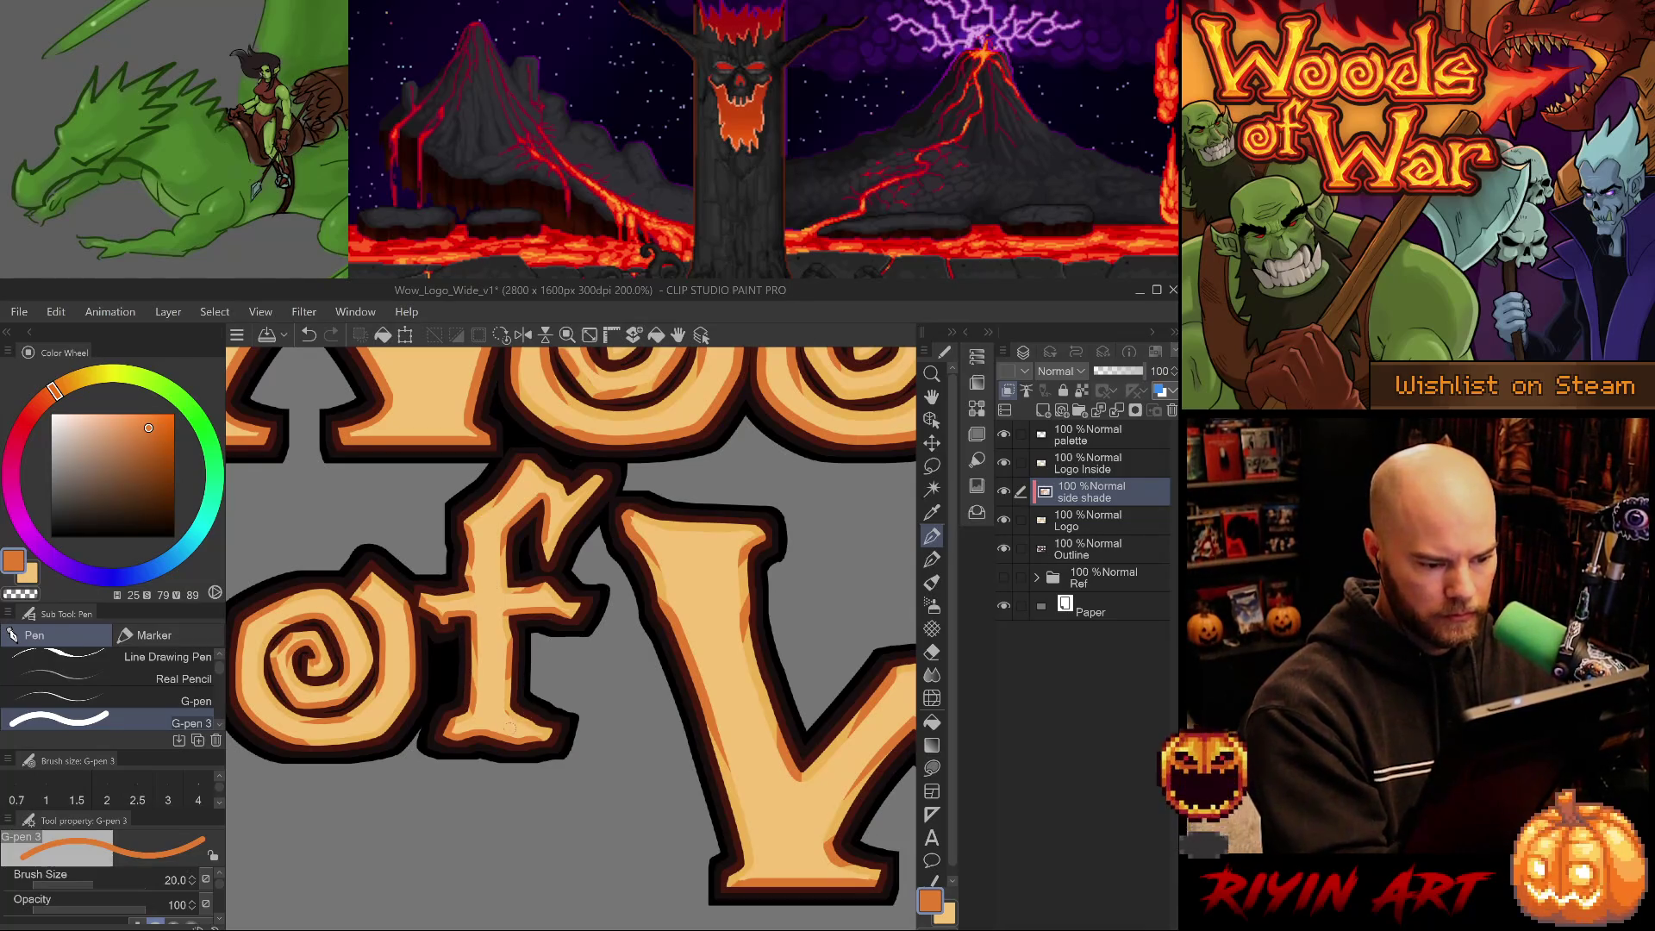
# At brush size 12, shade the bottom of the 'f' and erase the excess with the Hard eraser.
pyautogui.hotkey('ctrl', 'z')
pyautogui.press('[')
pyautogui.press('[')
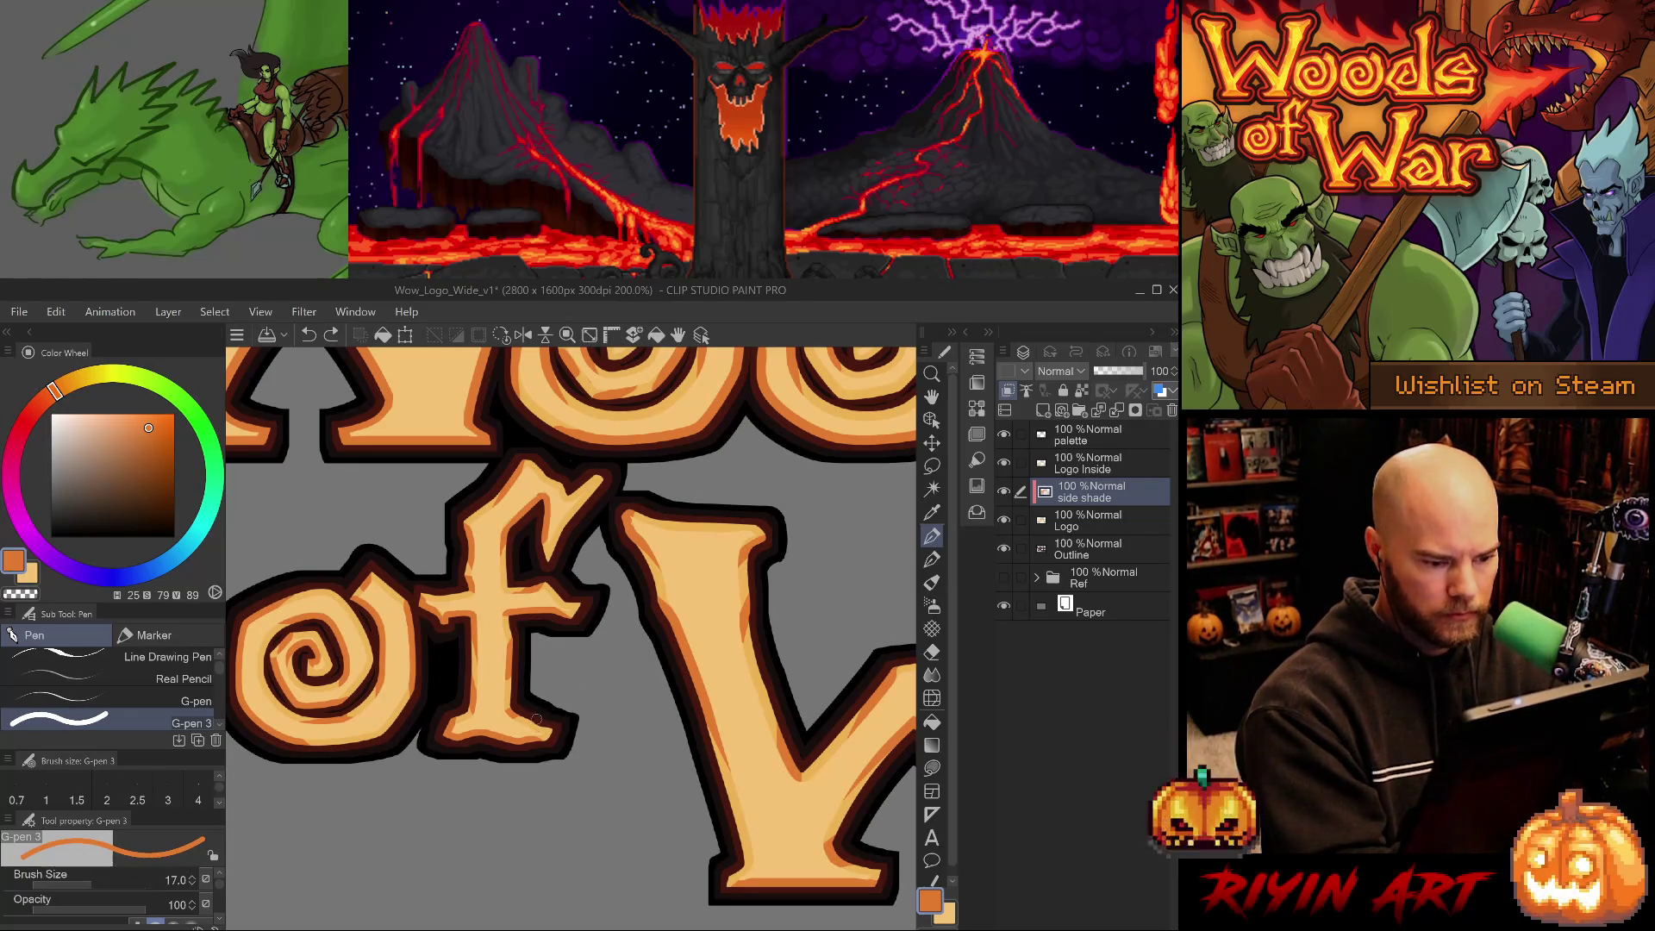
pyautogui.moveTo(530, 729); pyautogui.dragTo(552, 734)
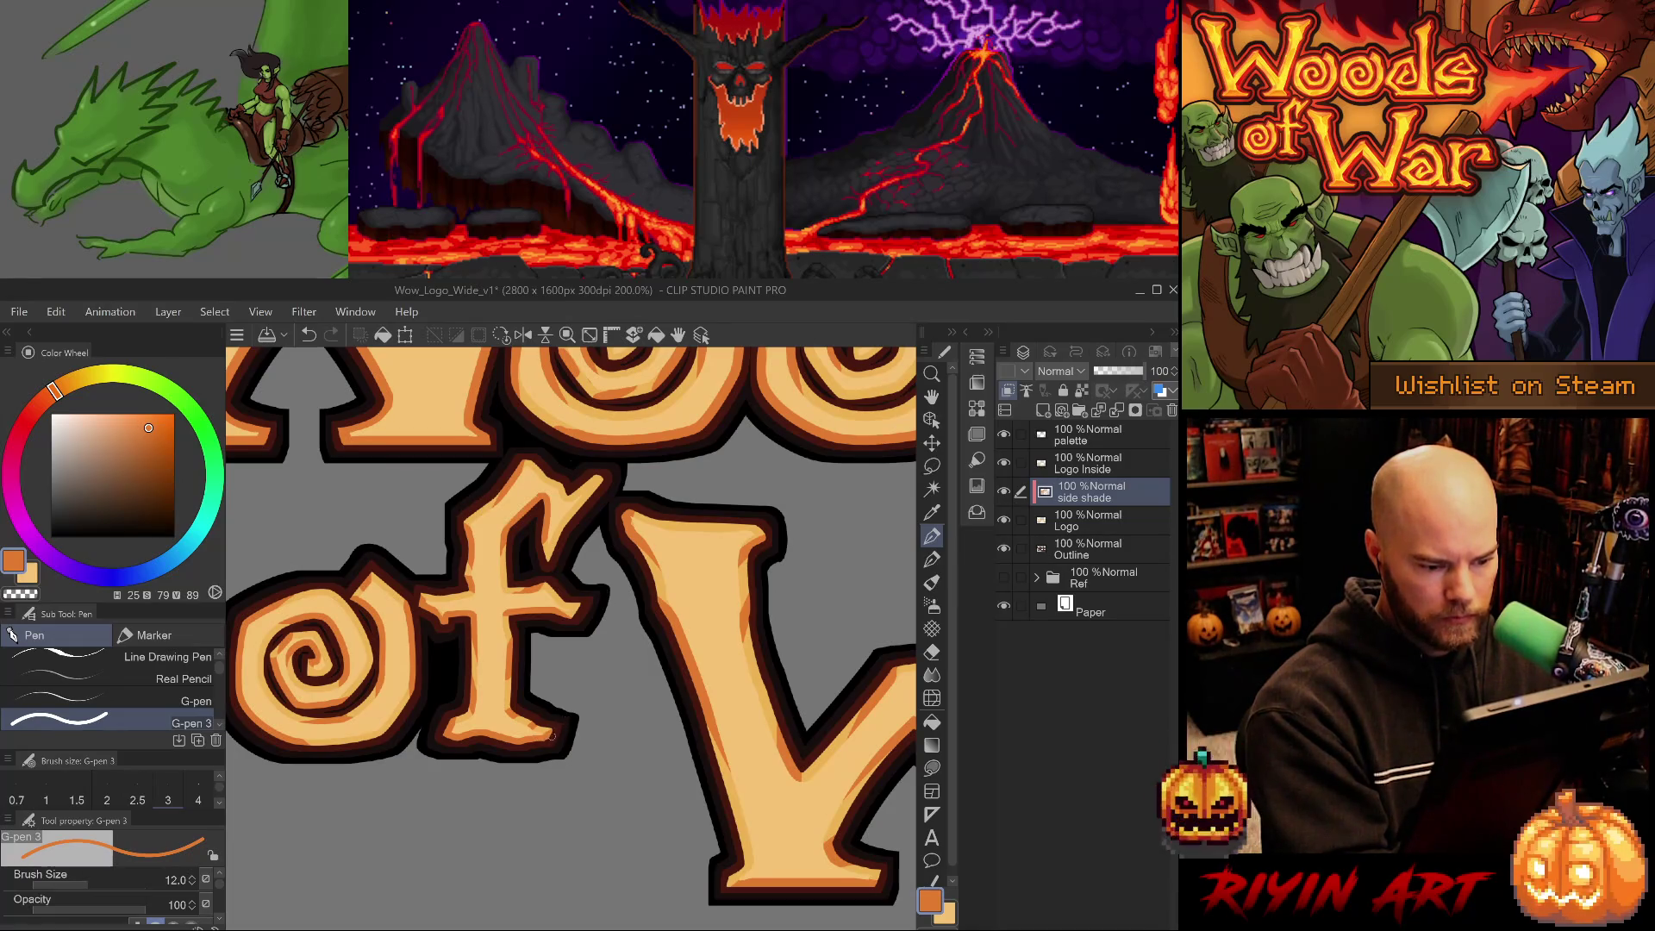
pyautogui.press('e')
pyautogui.hotkey('ctrl', 'z')
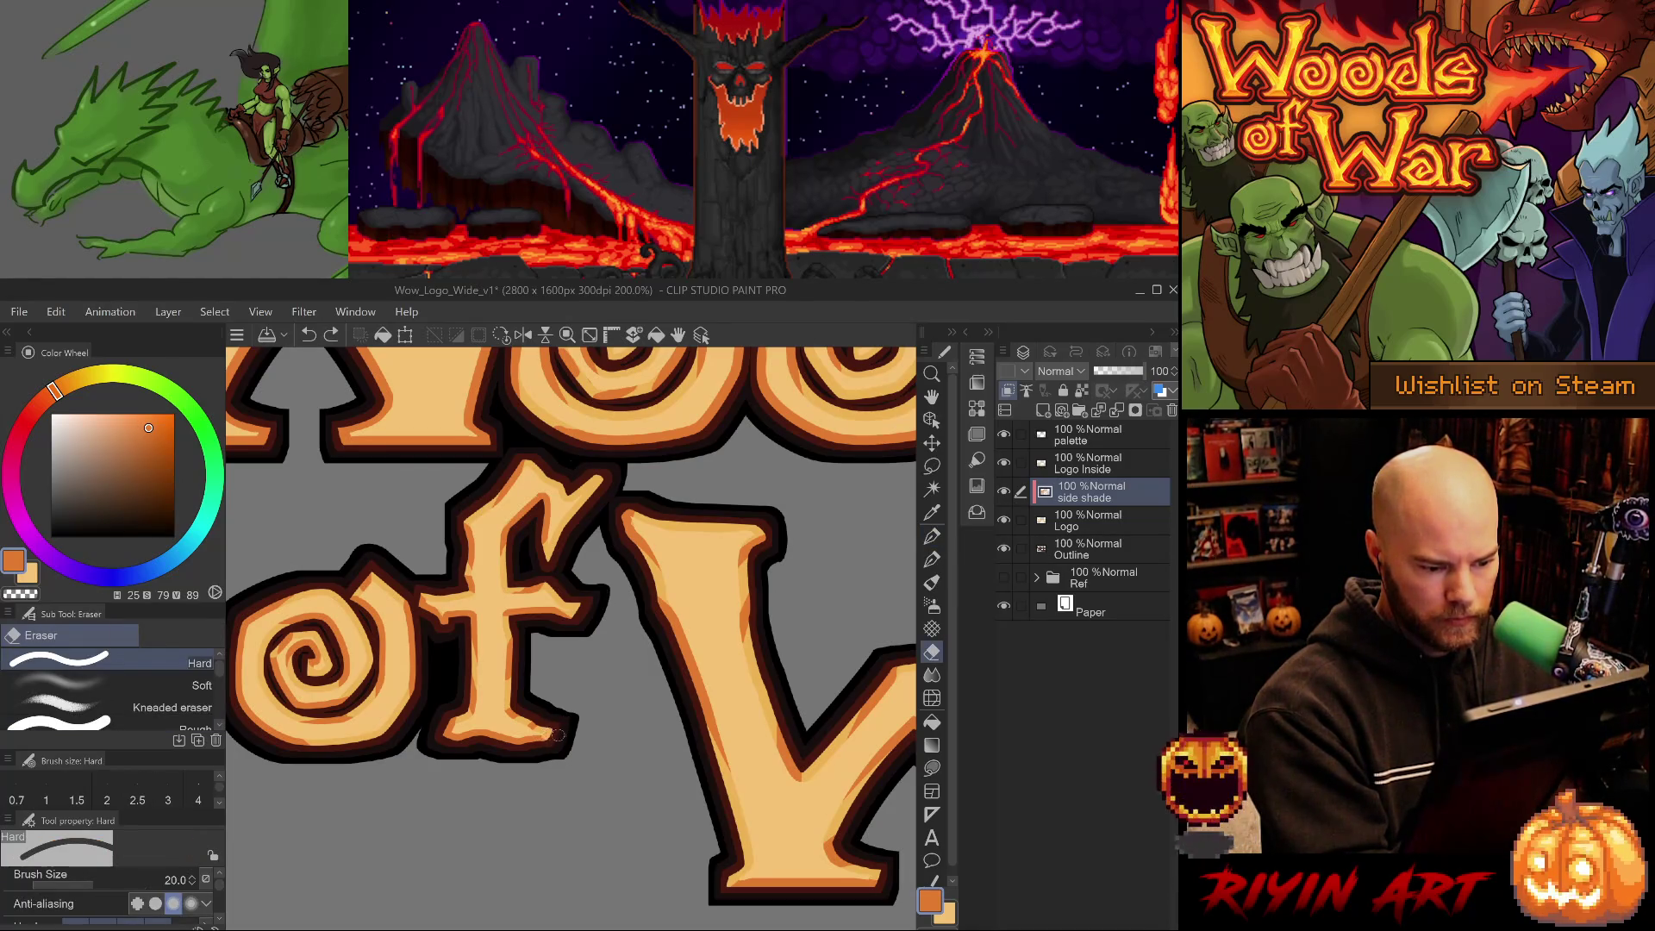
pyautogui.moveTo(556, 733); pyautogui.dragTo(560, 728)
pyautogui.press('p')
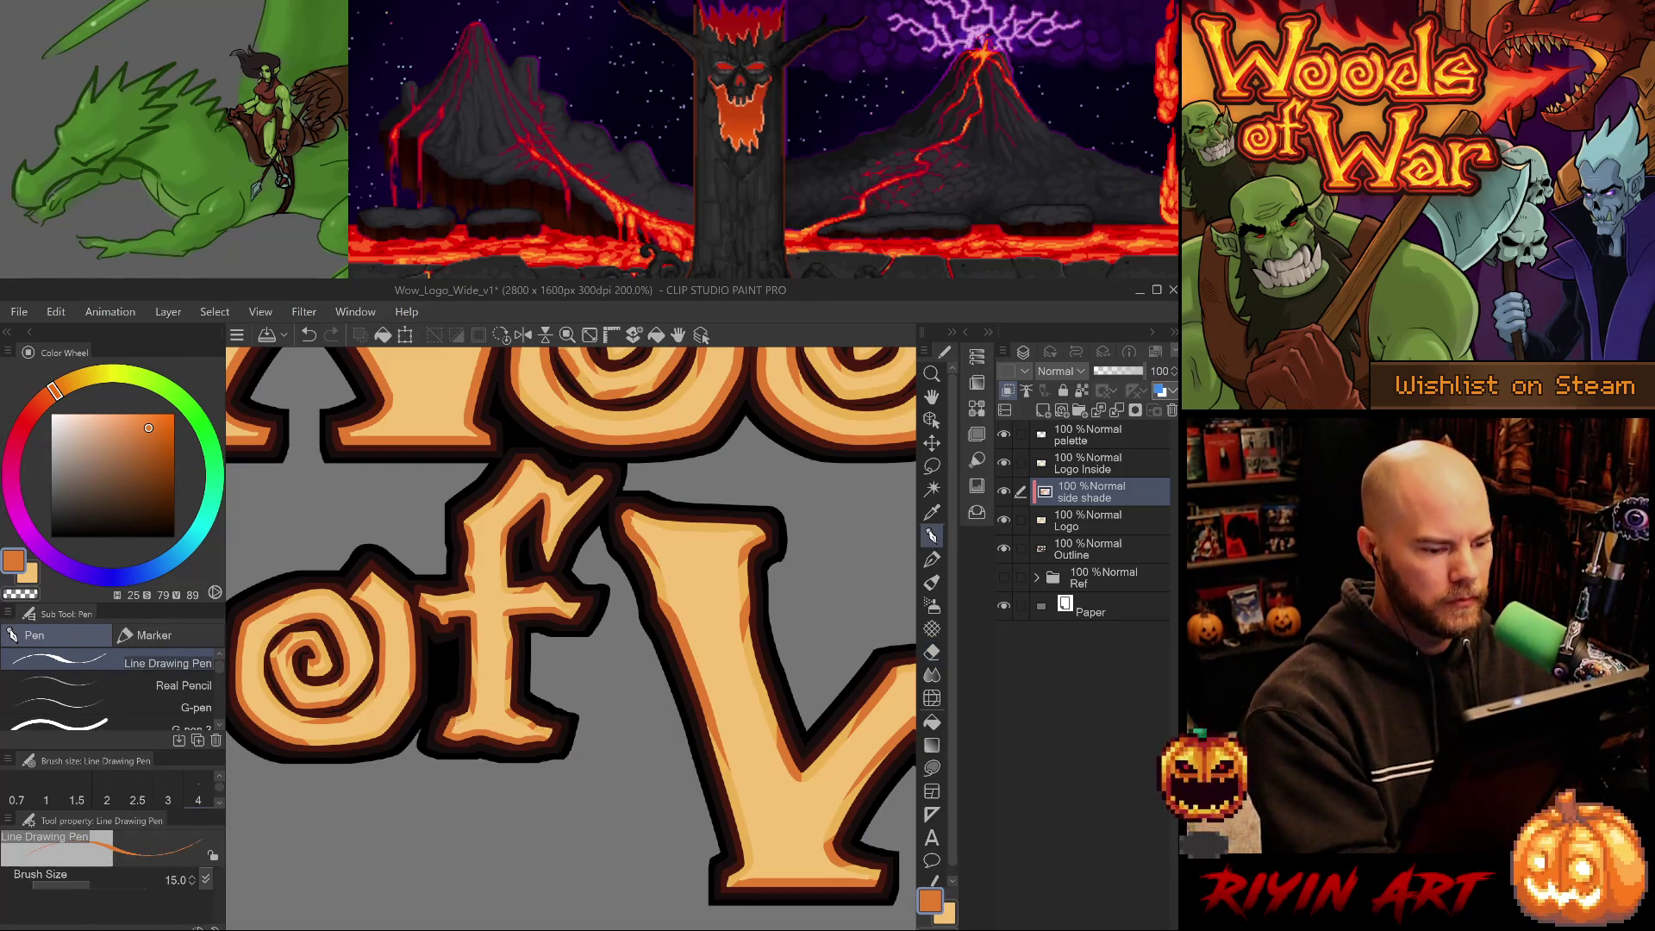
pyautogui.click(190, 727)
pyautogui.press('e')
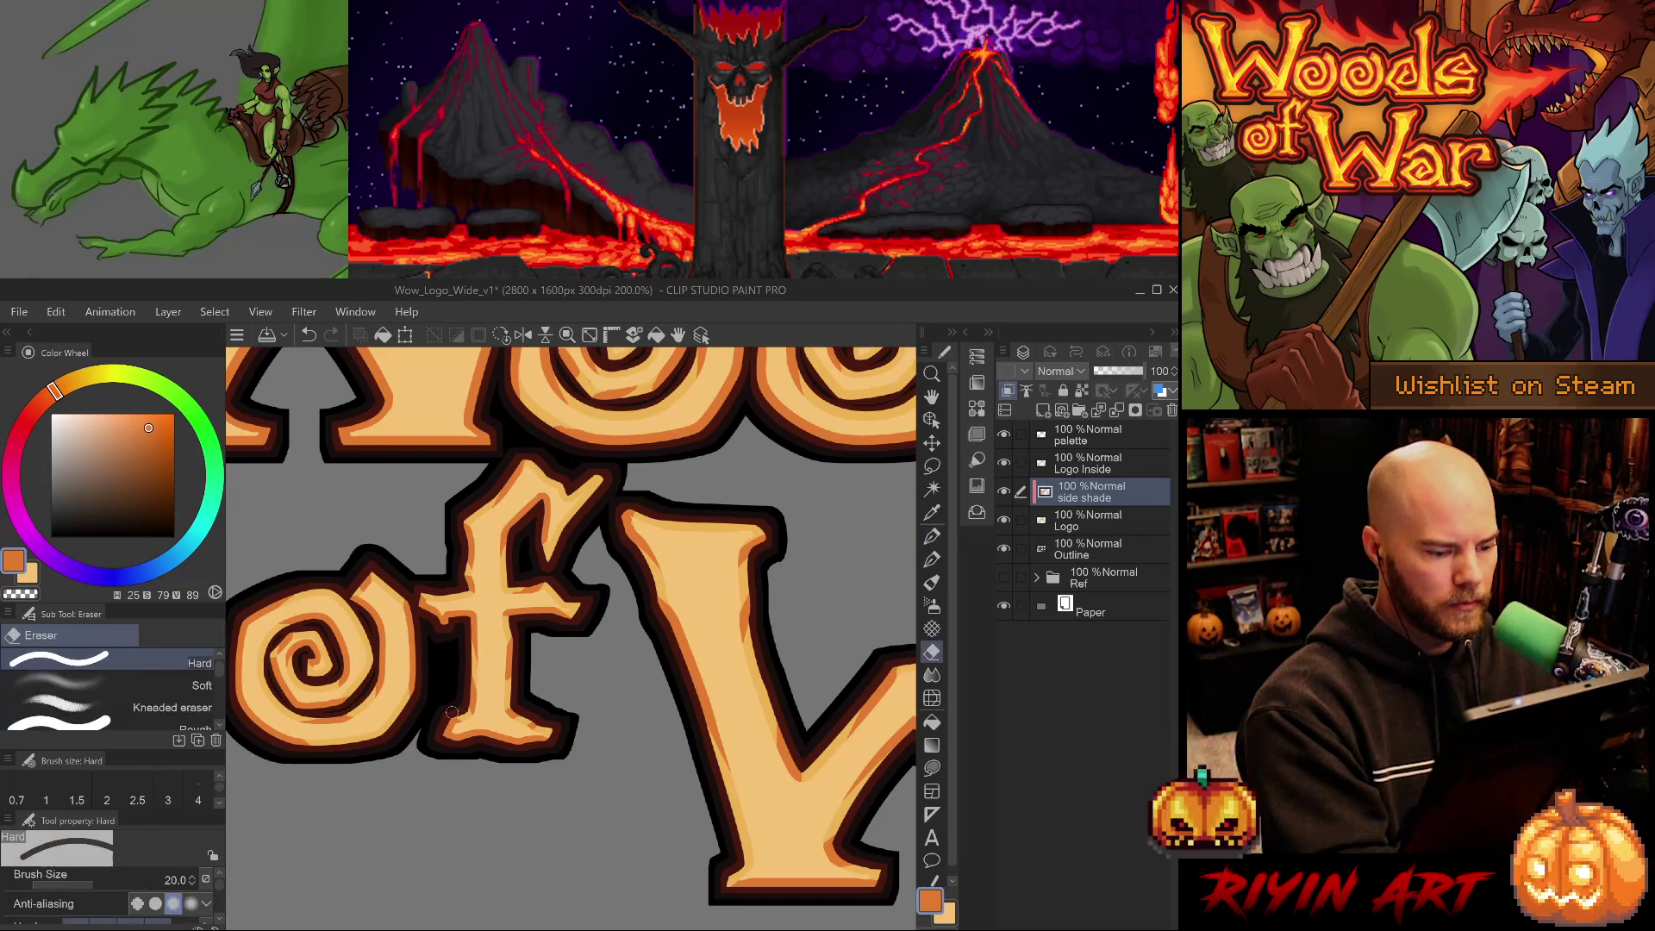
pyautogui.scroll(-5, 638, 764)
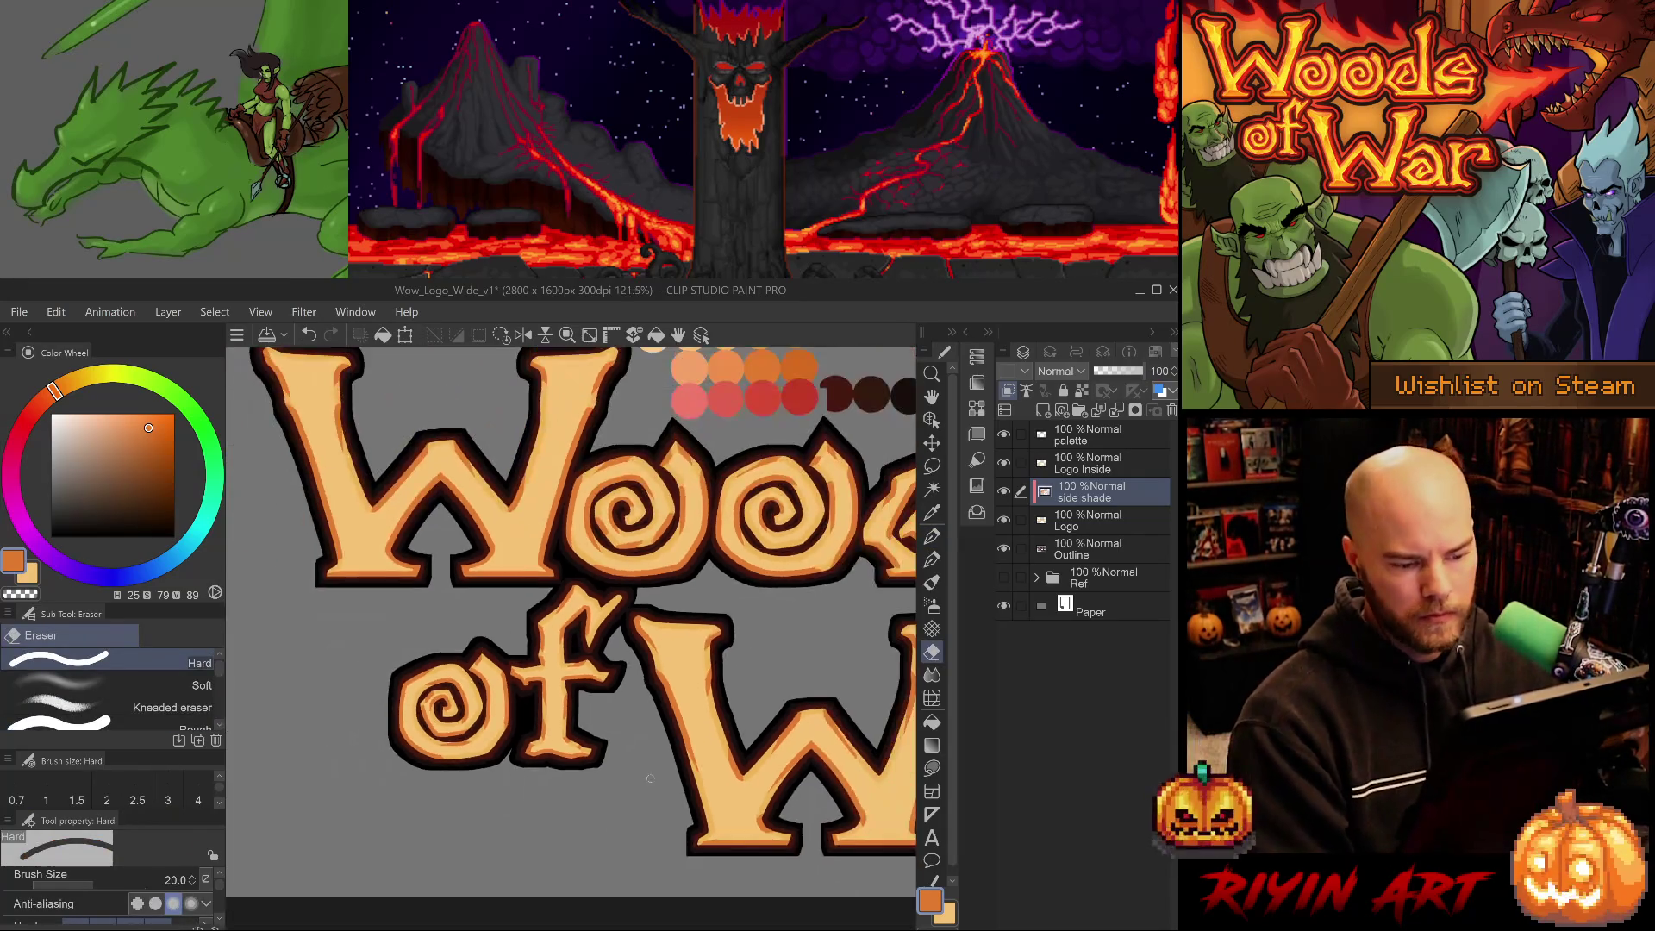
# Return the pen to size 20, dab shading, and erase stray orange from the letters.
pyautogui.scroll(3, 438, 699)
pyautogui.press('p')
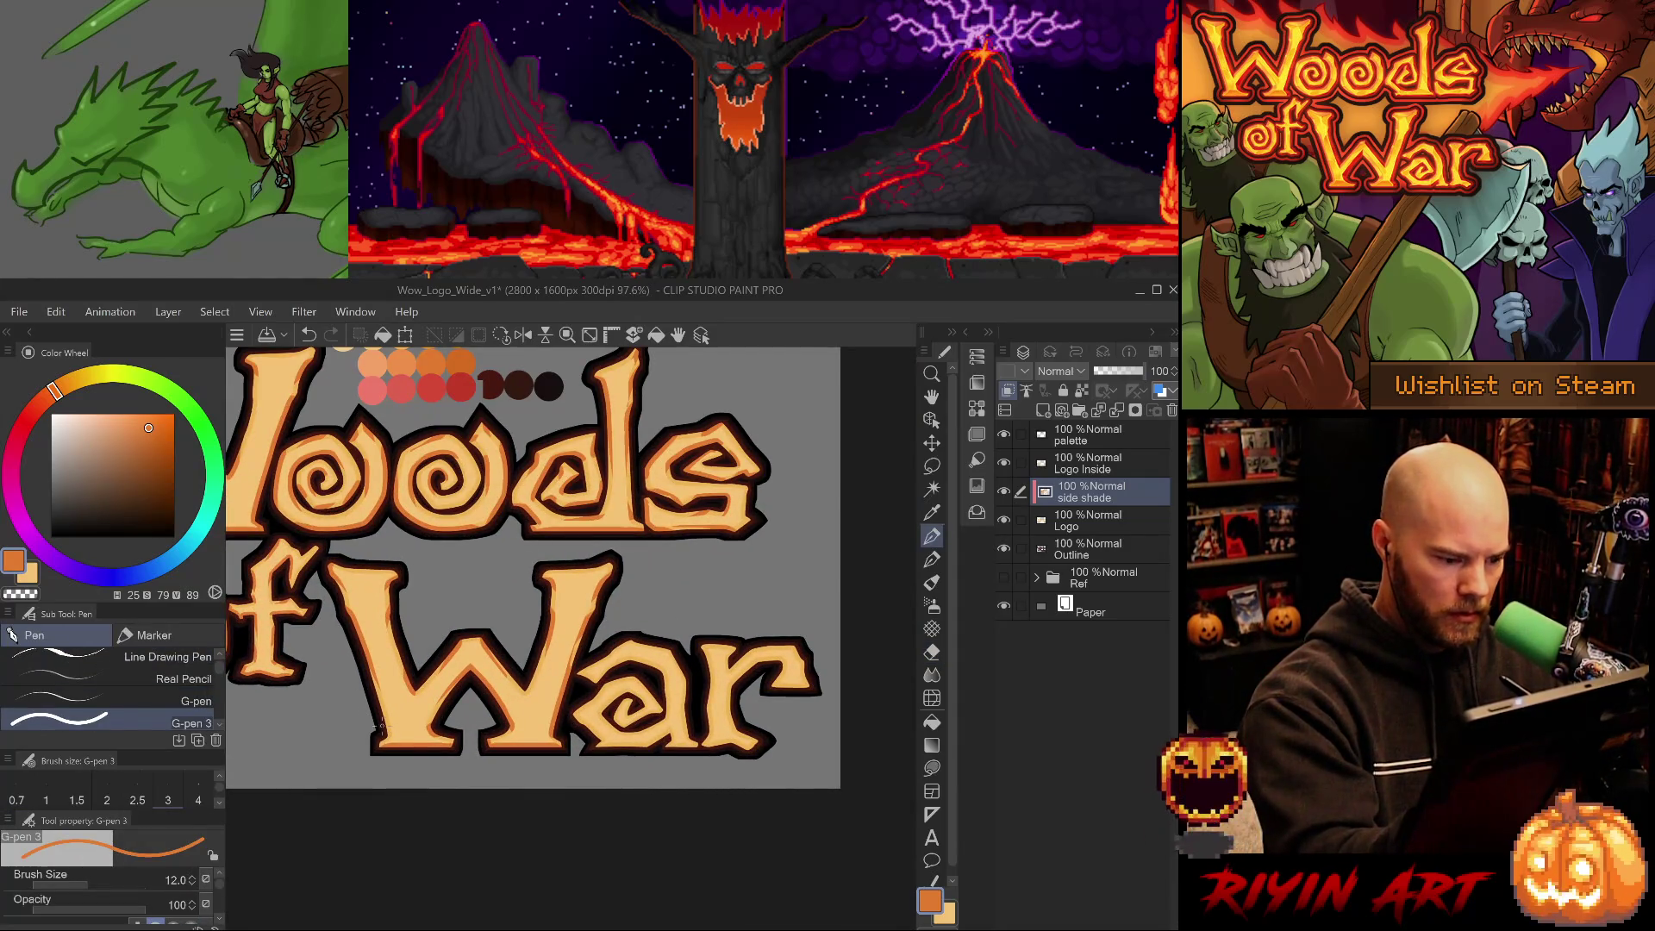
pyautogui.press(']')
pyautogui.press(']')
pyautogui.press(']')
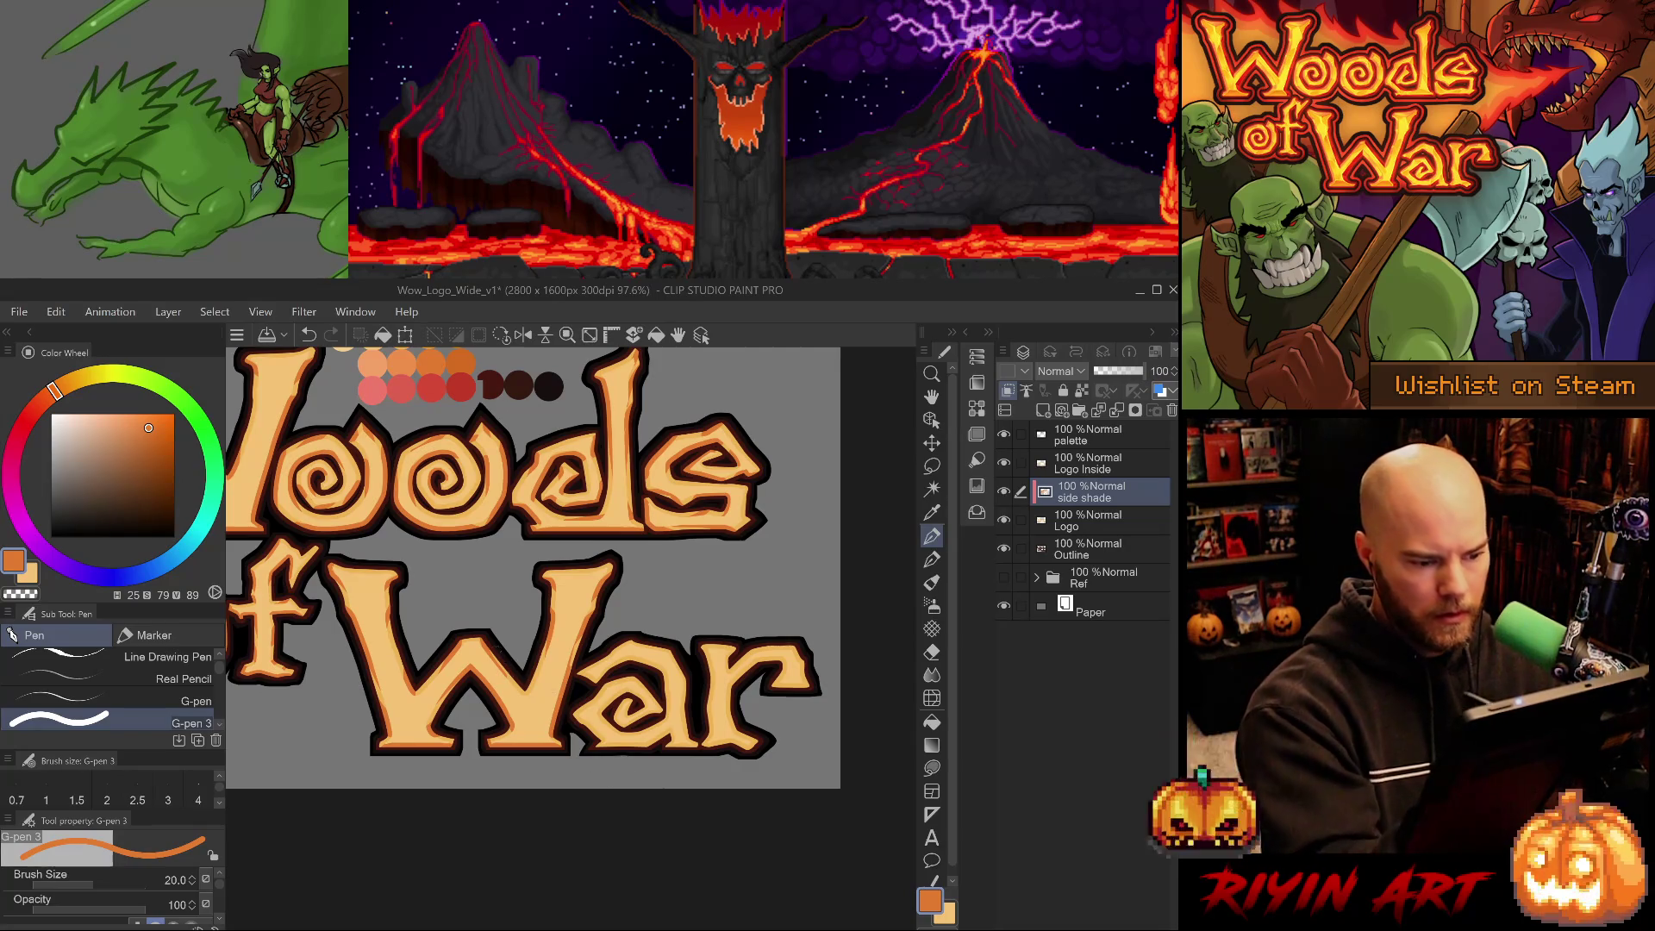
pyautogui.hotkey('ctrl', 'z')
pyautogui.click(536, 616)
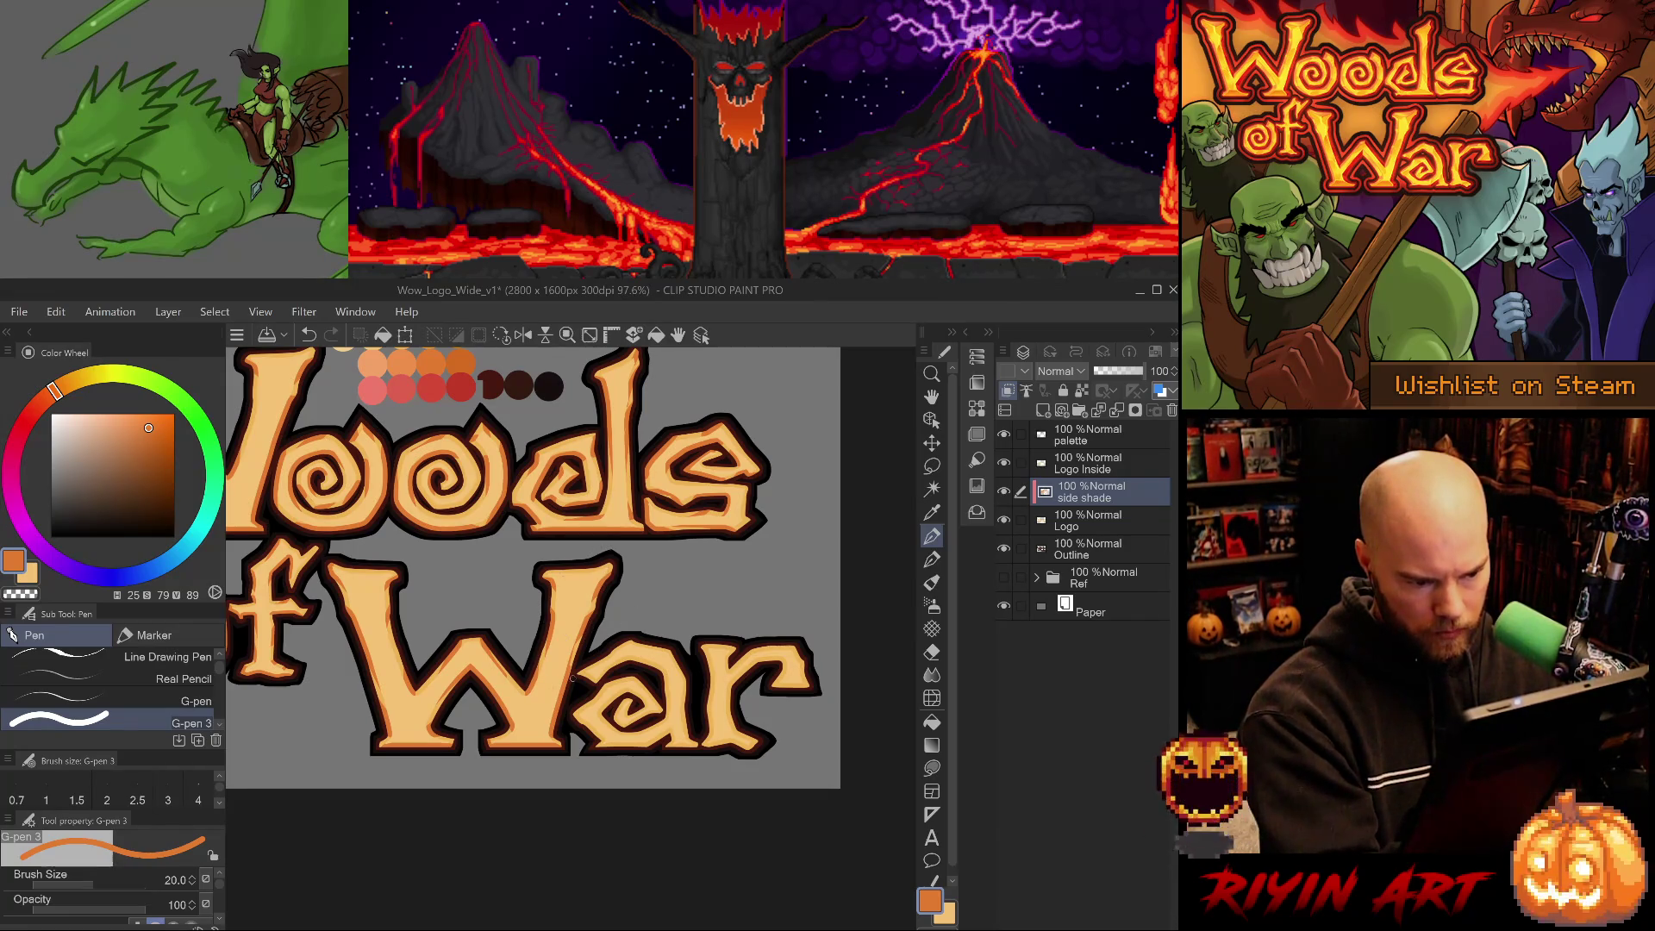
pyautogui.press('e')
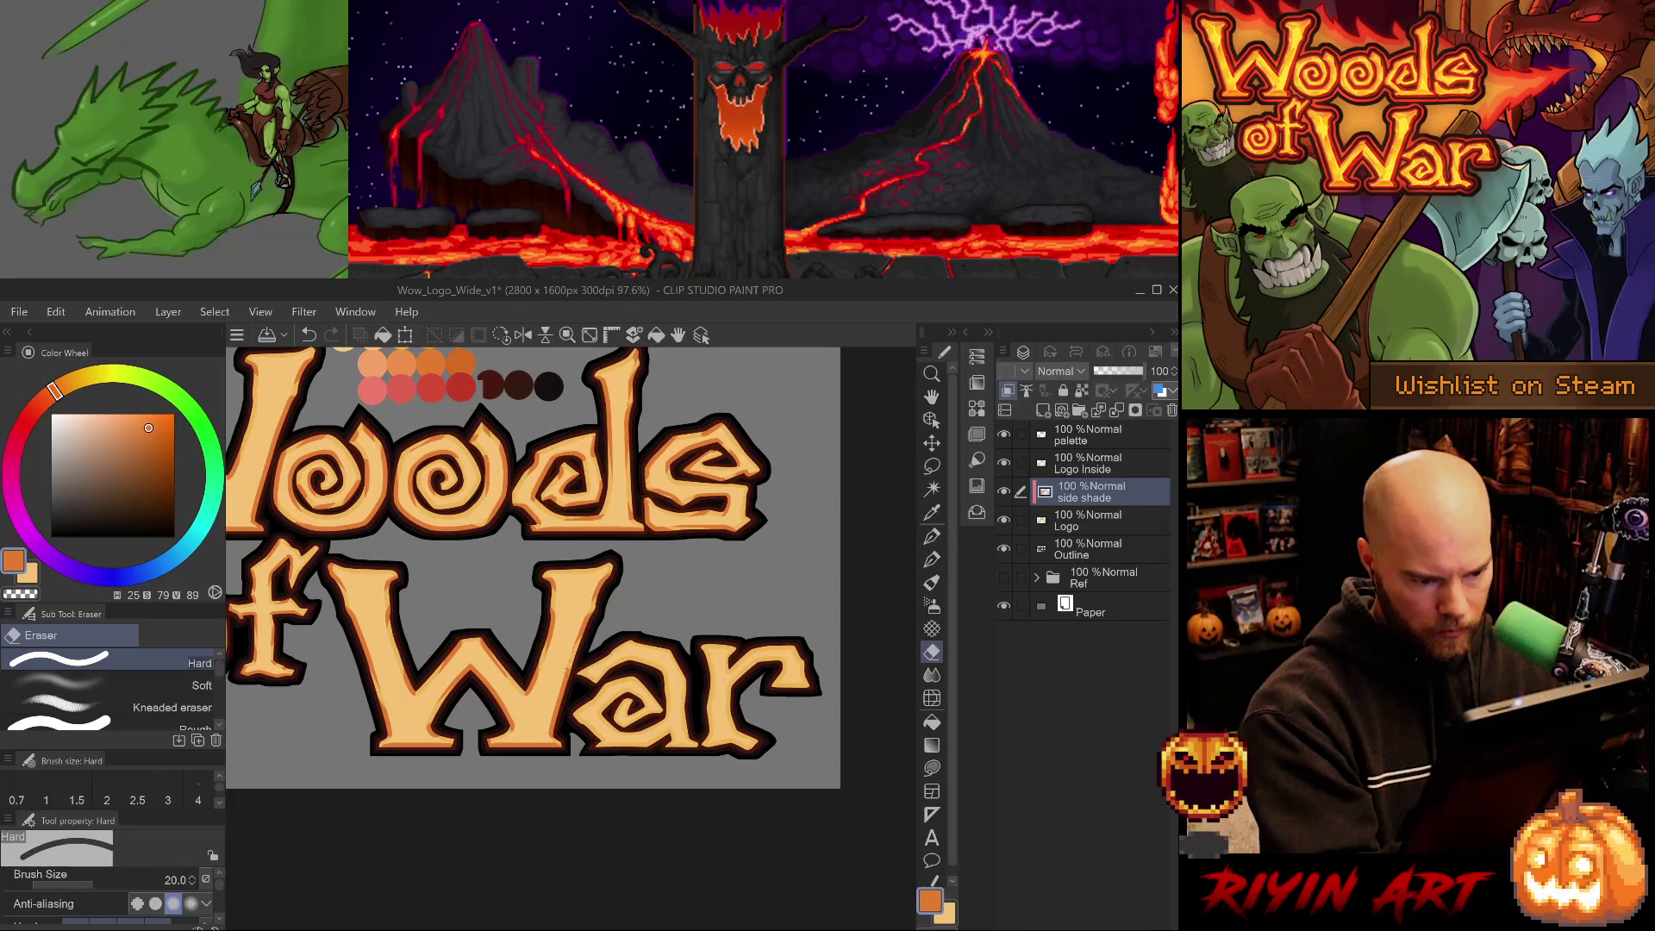
pyautogui.moveTo(691, 719); pyautogui.dragTo(601, 718)
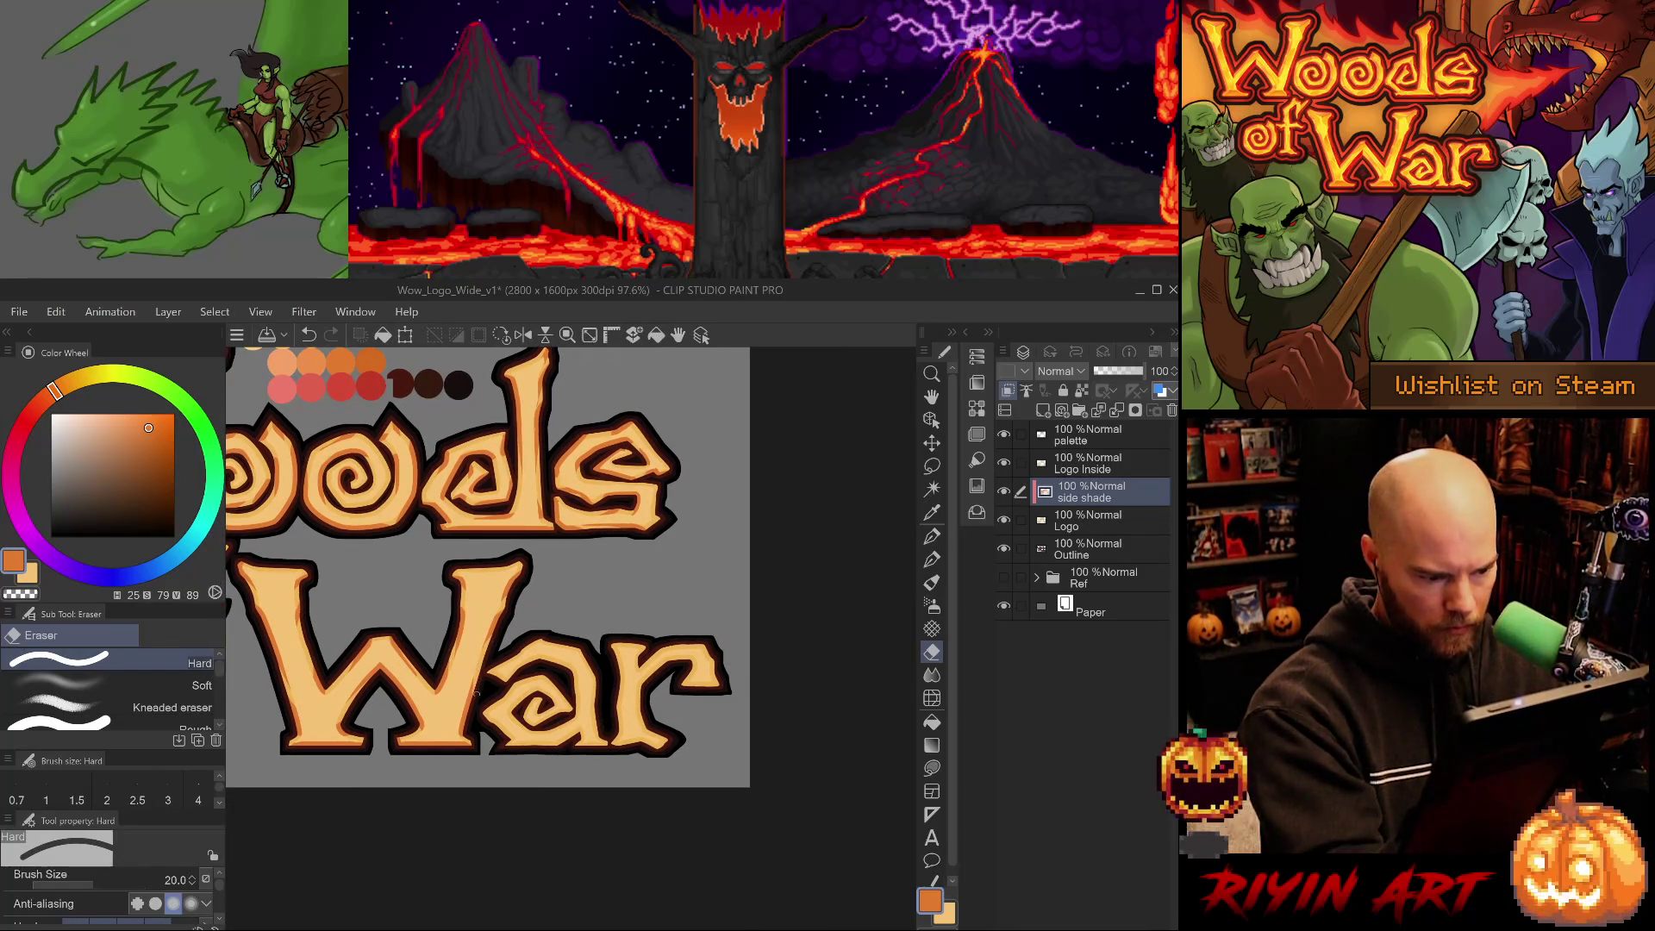
pyautogui.press('p')
pyautogui.click(86, 722)
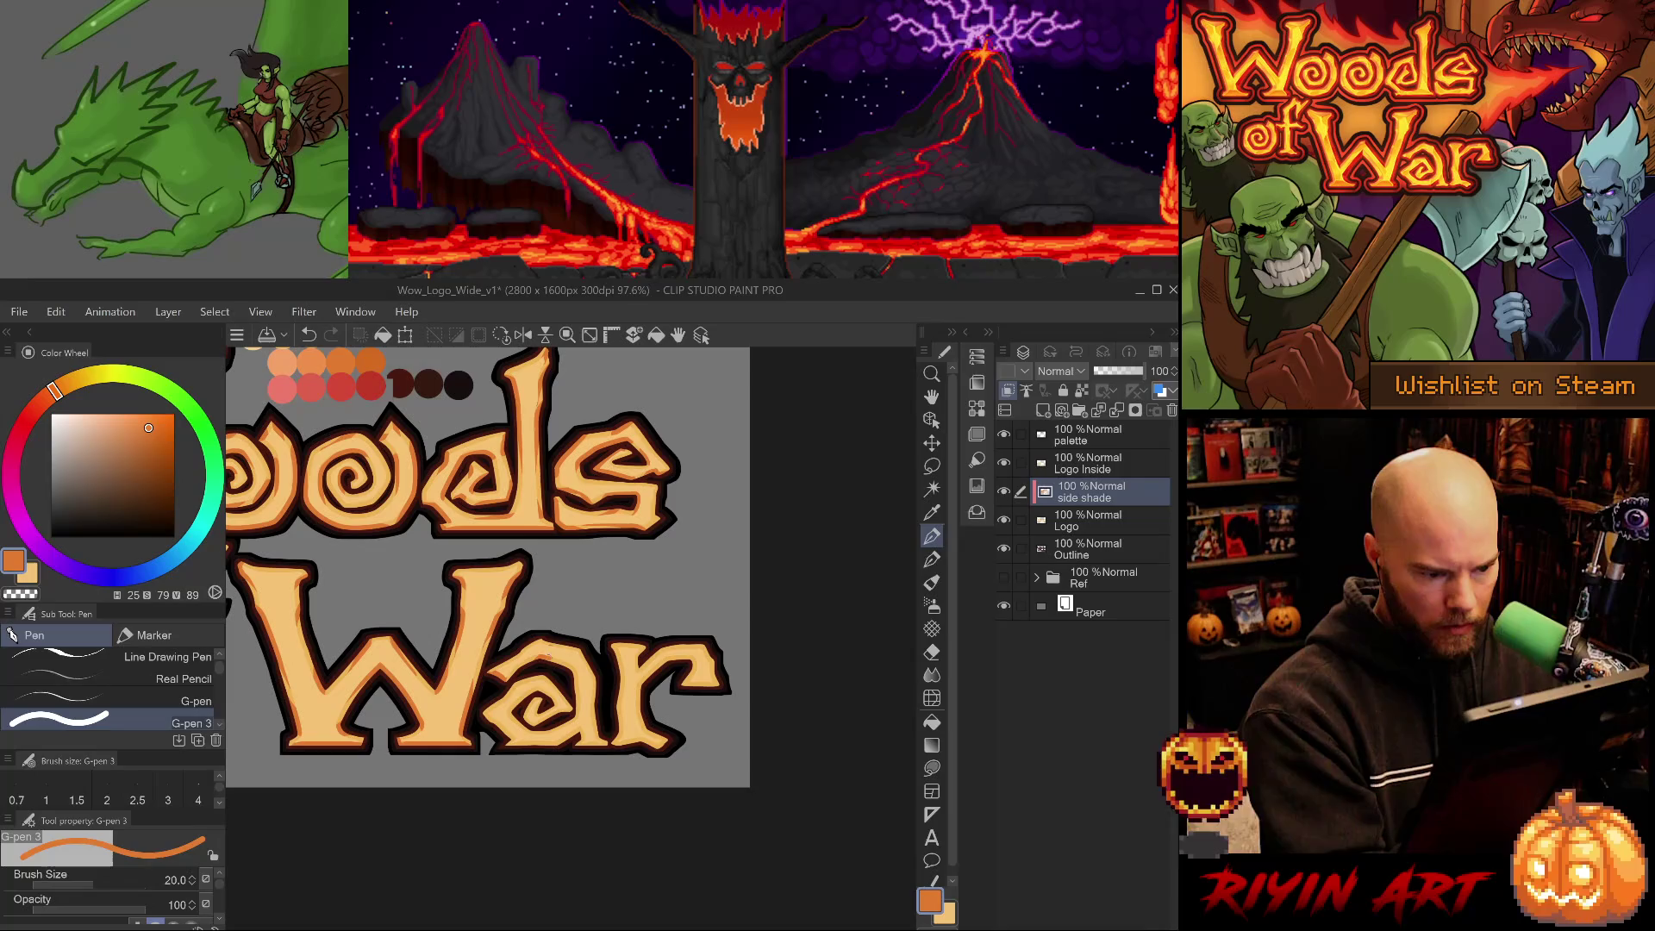
# Shade where the 'W' meets the 'a' in War, undoing and redrawing the small marks.
pyautogui.click(552, 663)
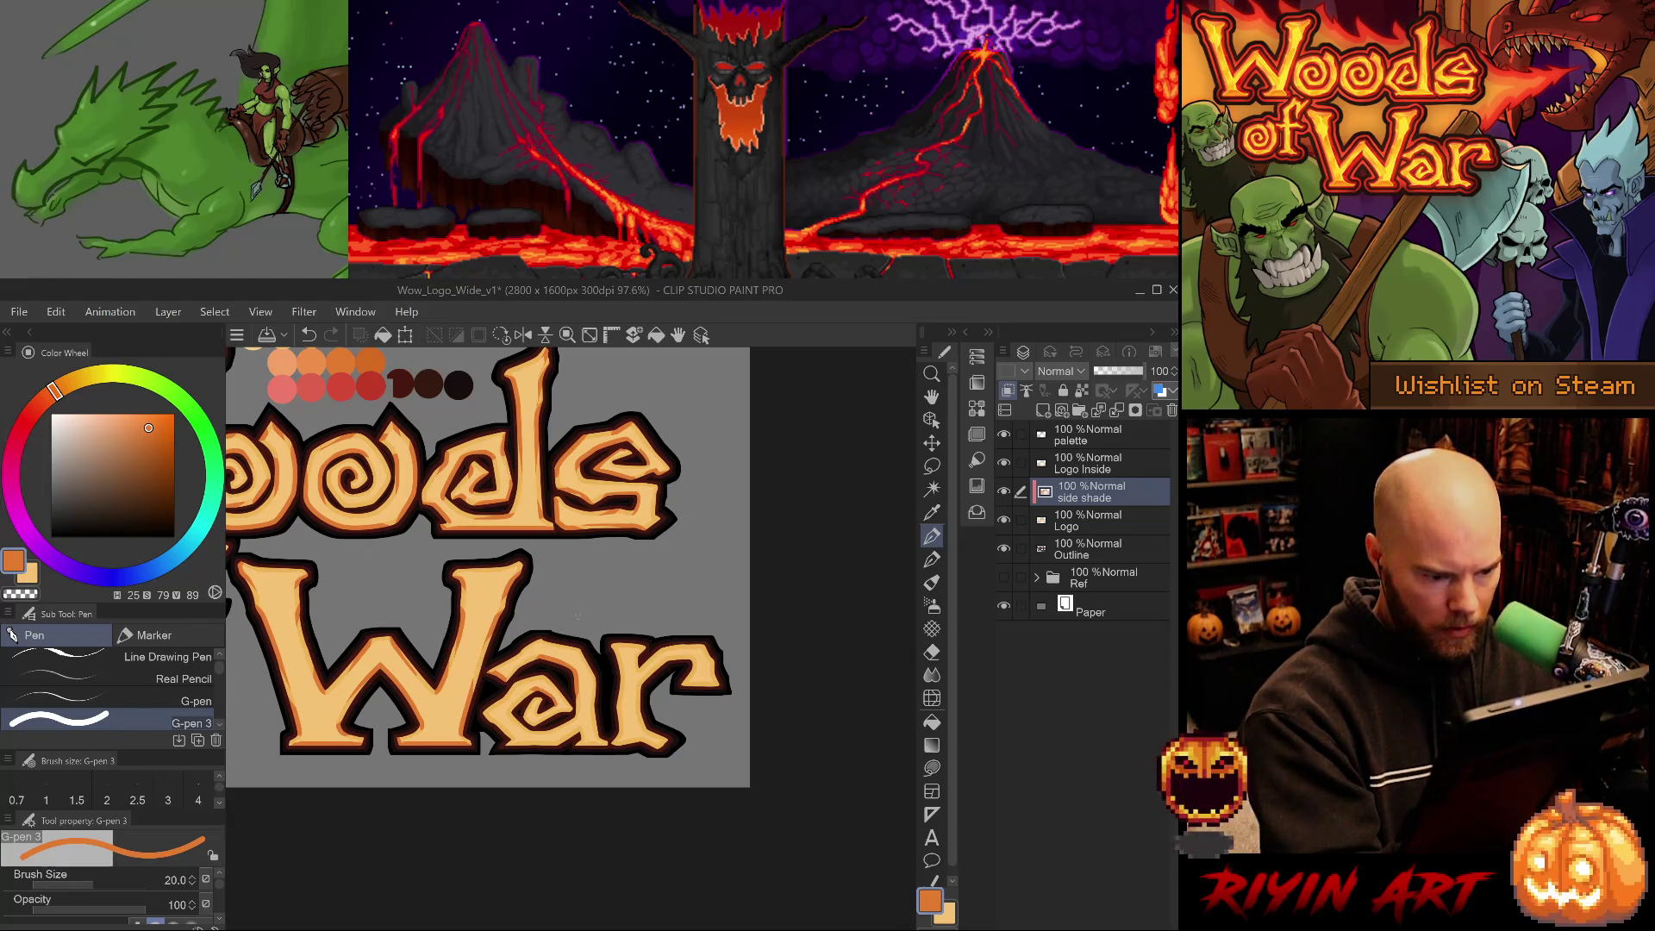
pyautogui.moveTo(483, 711); pyautogui.dragTo(510, 738)
pyautogui.hotkey('ctrl', 'z')
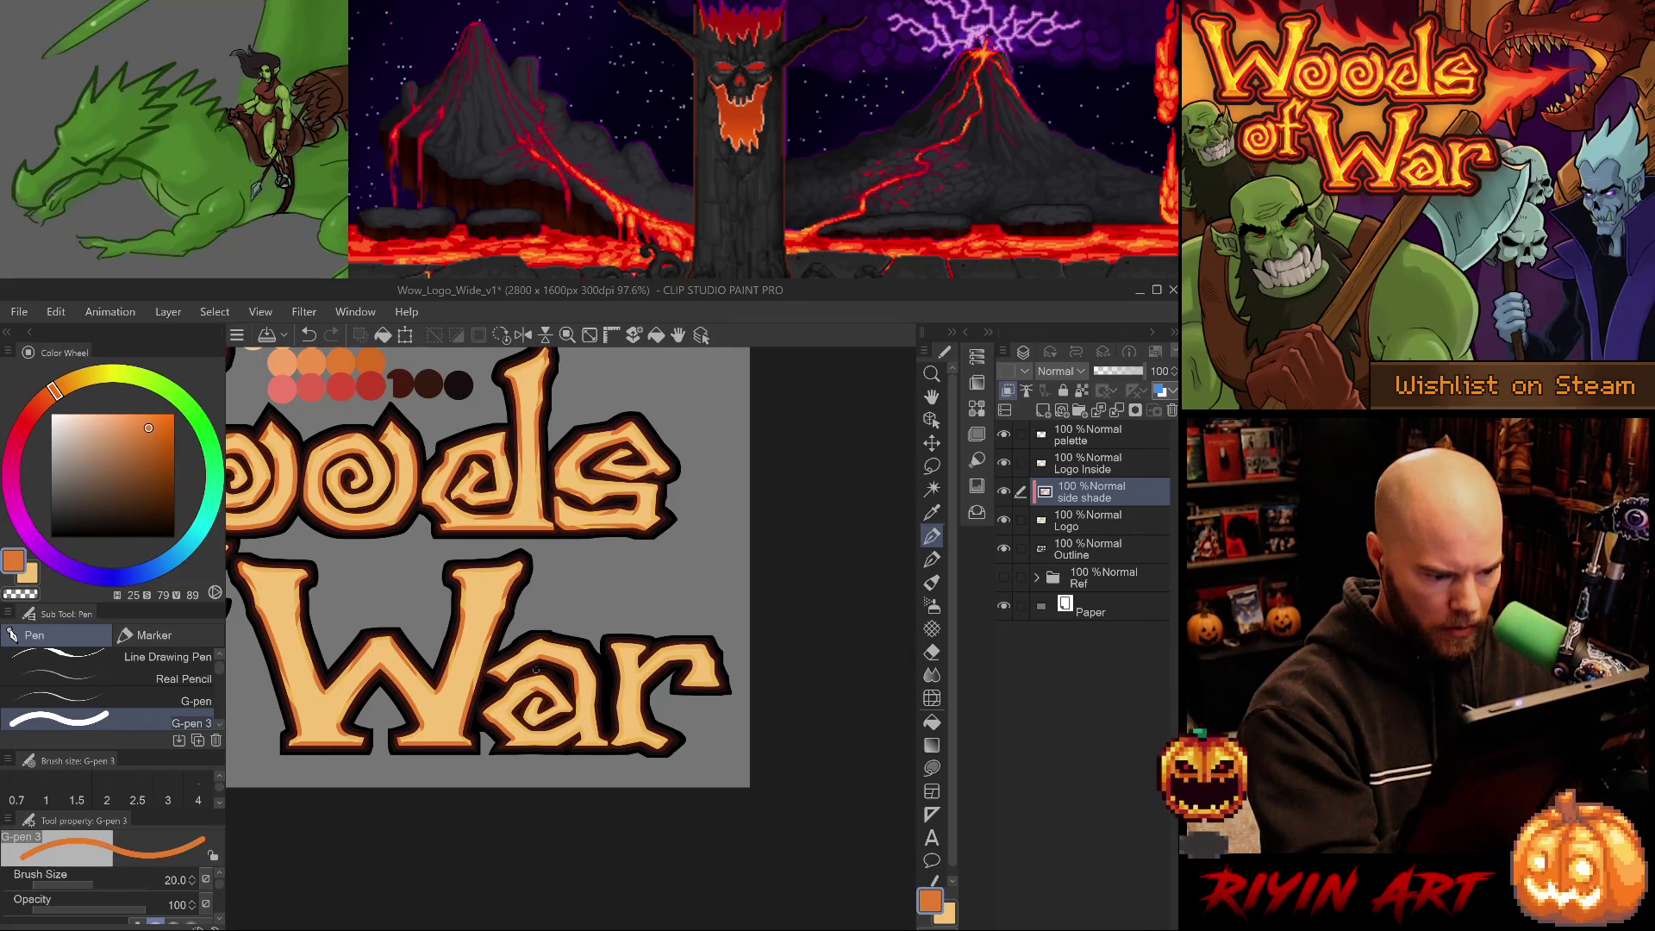
pyautogui.press('e')
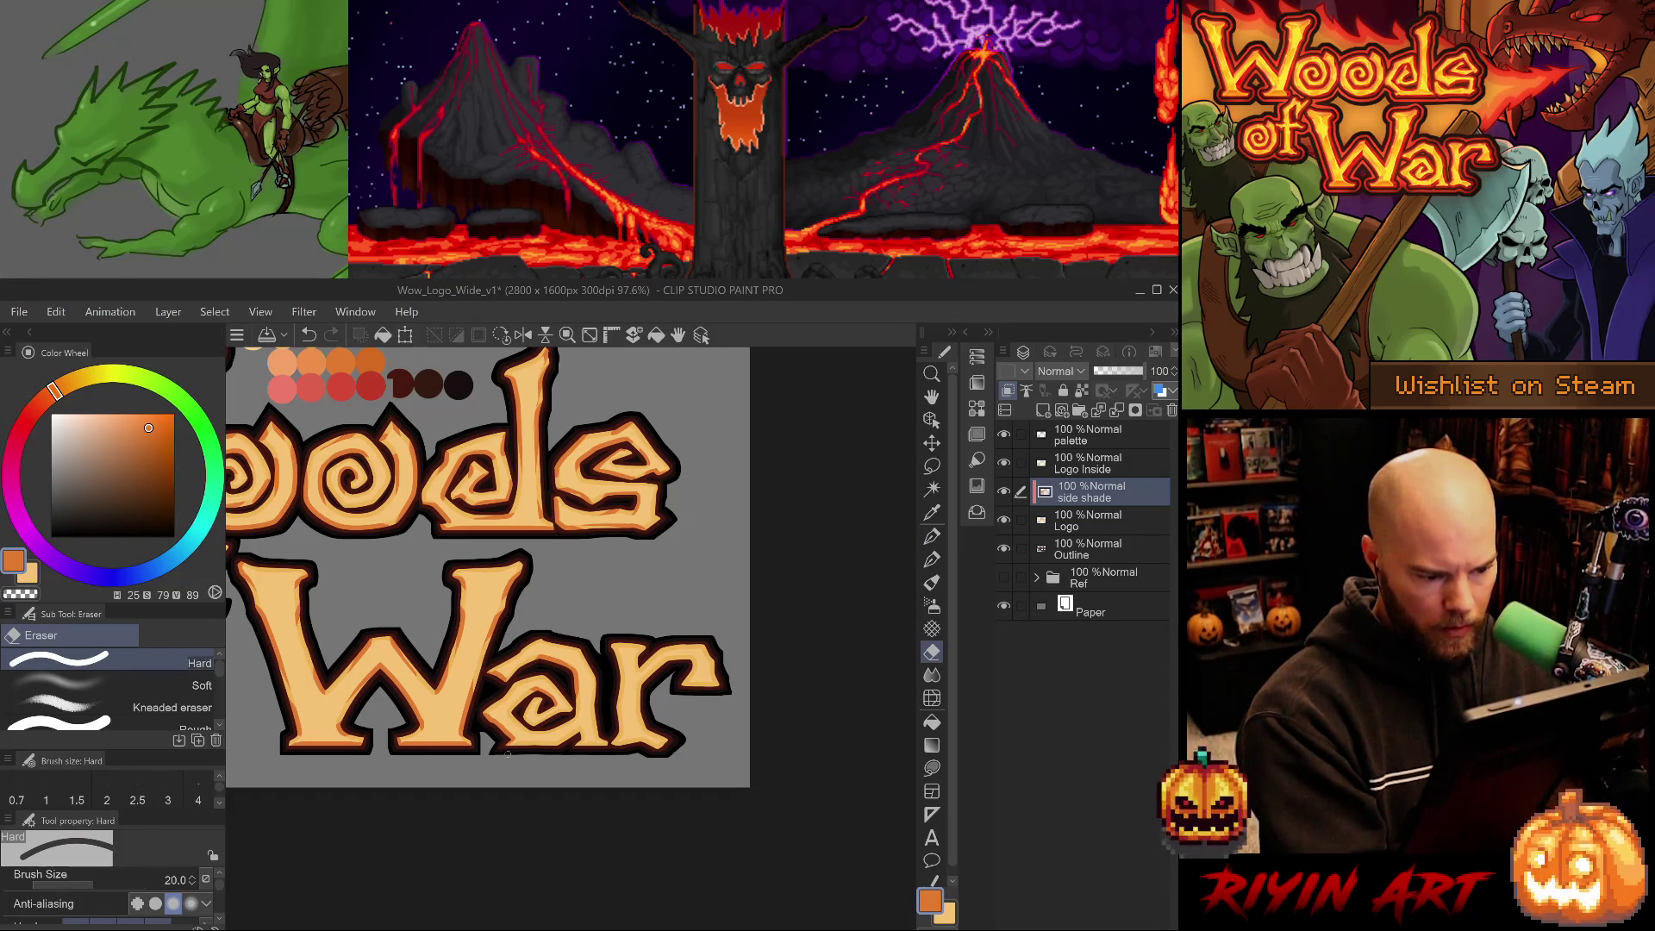
pyautogui.press('p')
pyautogui.click(103, 724)
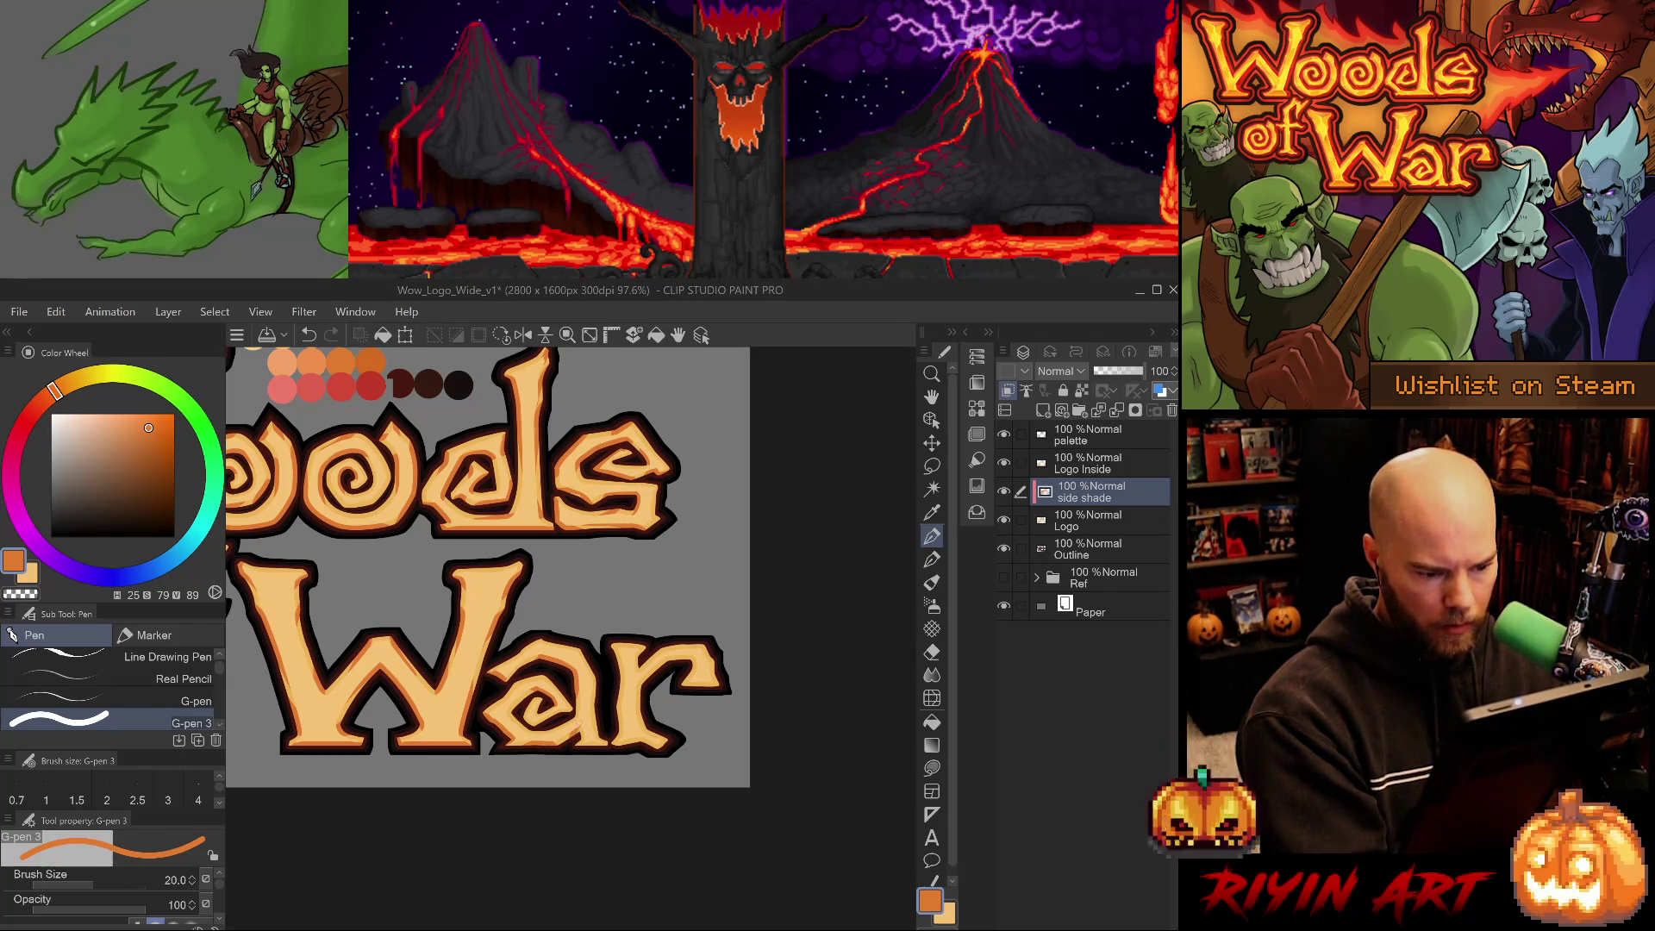
pyautogui.hotkey('ctrl', 'z')
pyautogui.moveTo(569, 729); pyautogui.dragTo(575, 736)
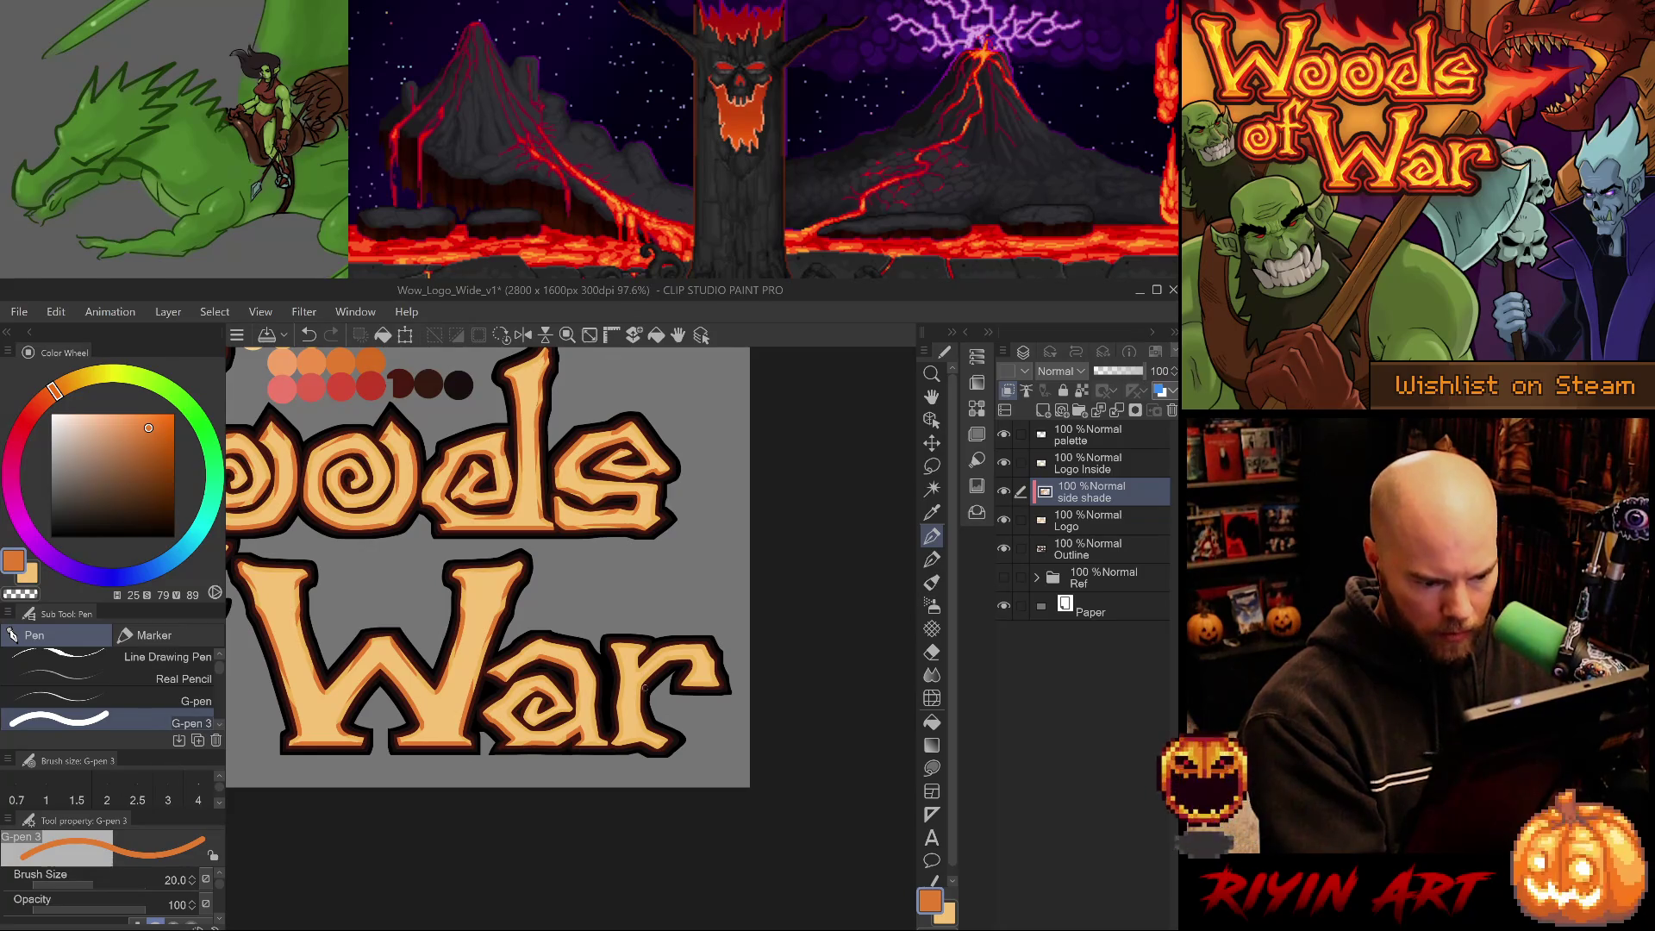
# Redraw a shading stroke on the War lettering with the 20-size pen.
pyautogui.press('e')
pyautogui.press('p')
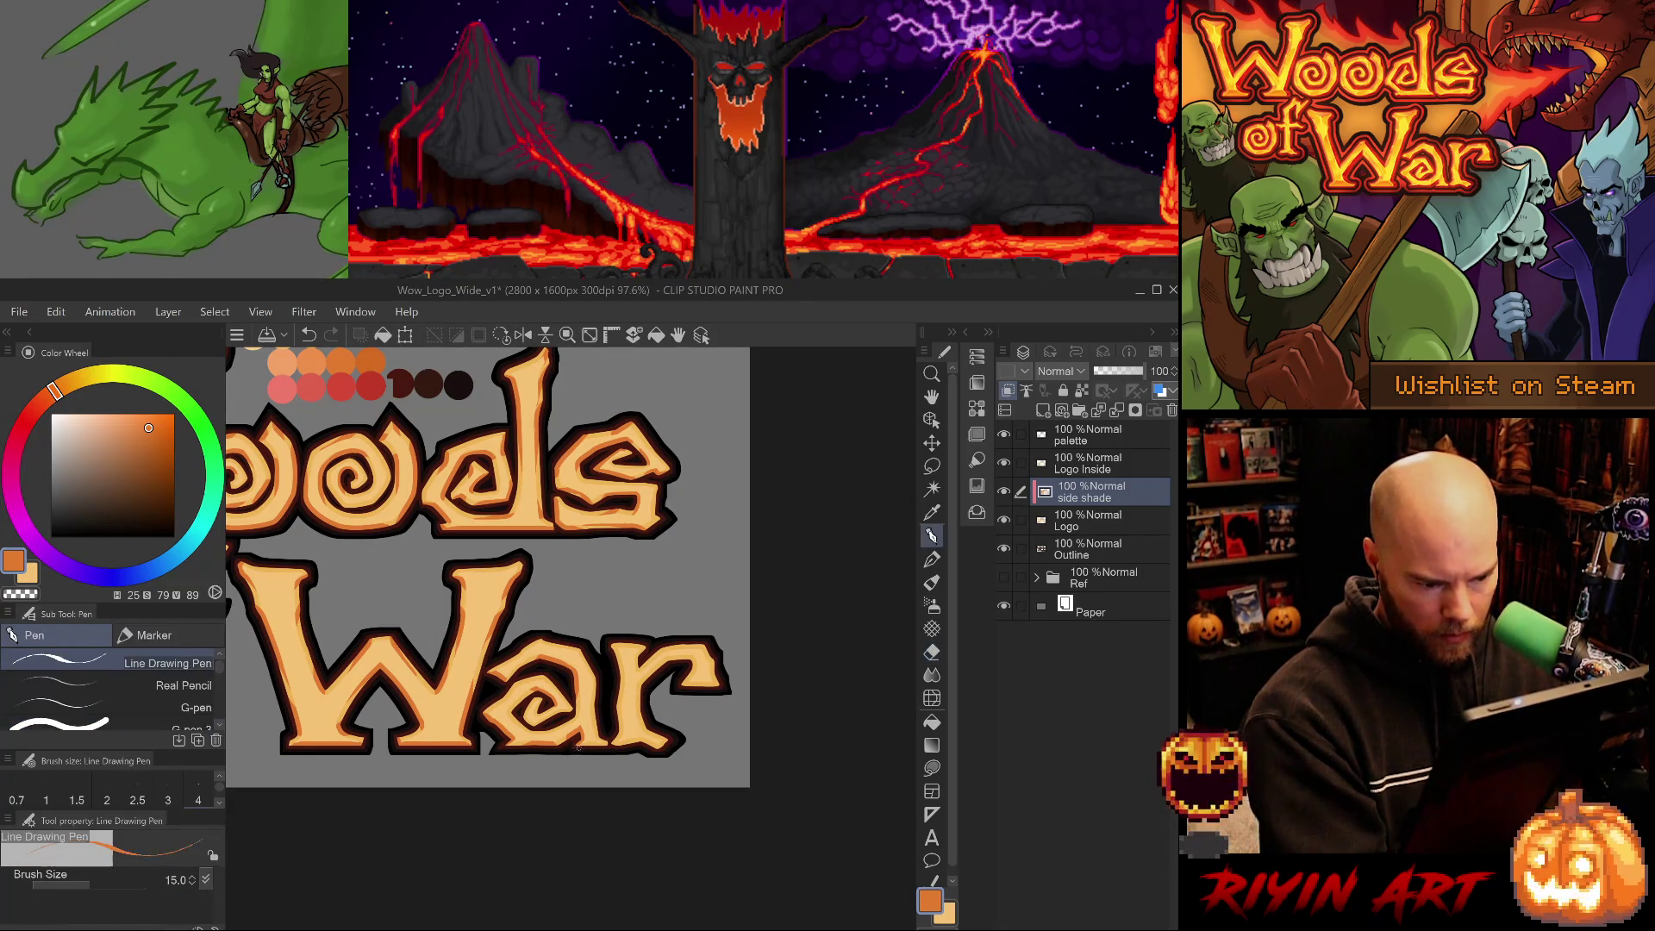
pyautogui.press('p')
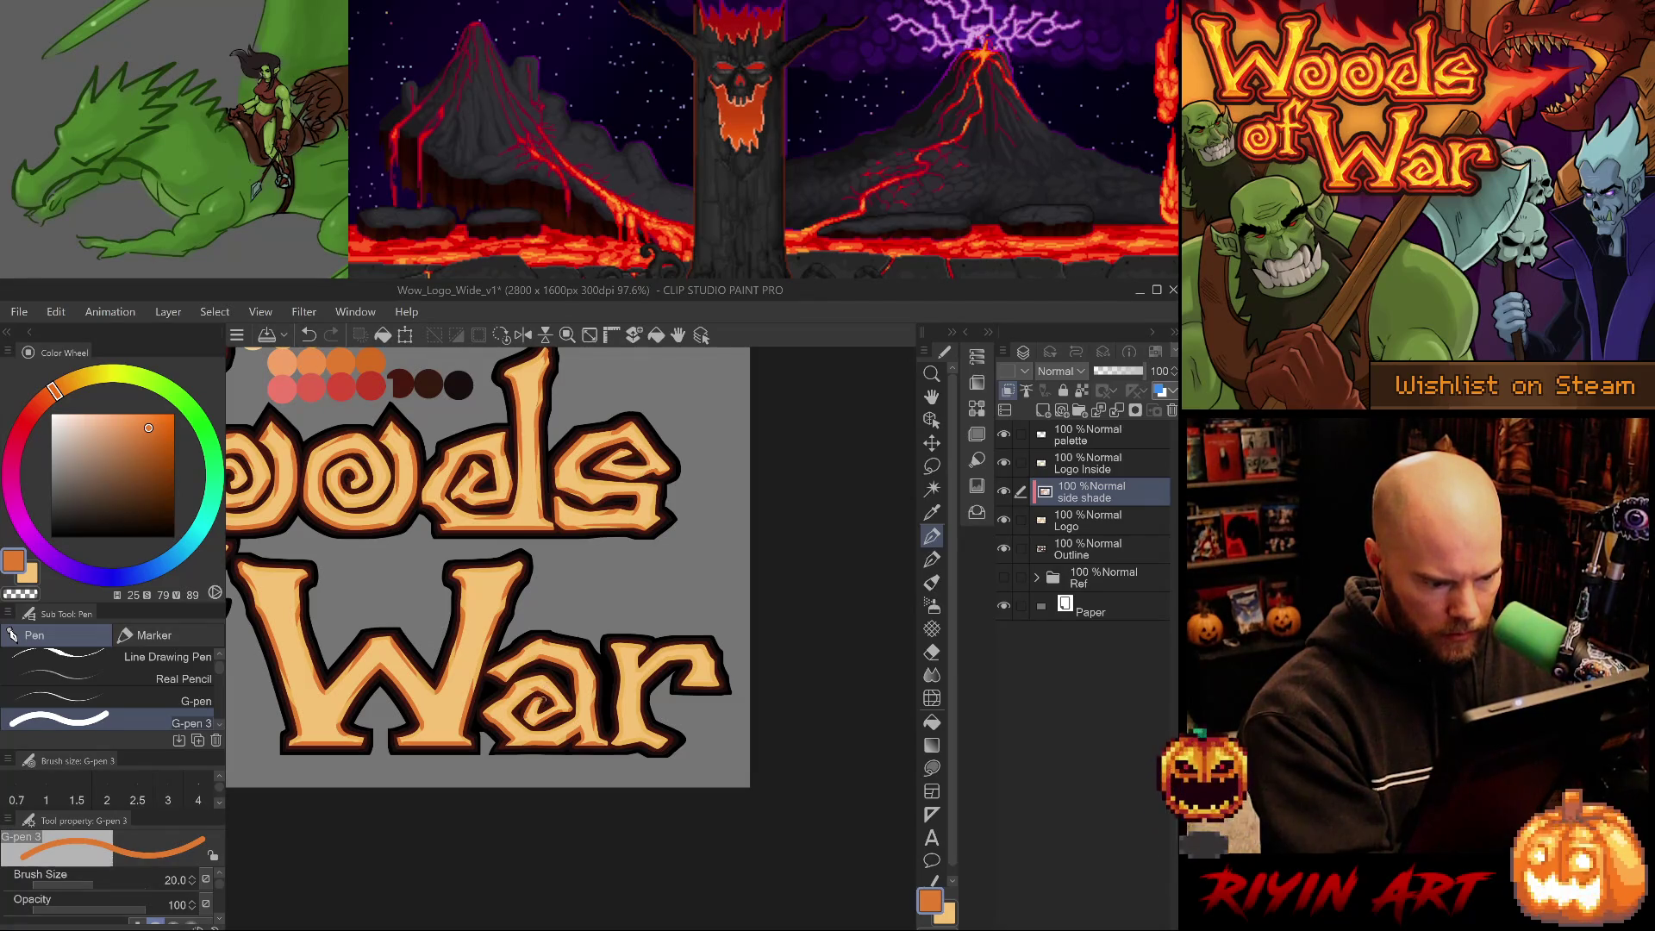
pyautogui.hotkey('ctrl', 'z')
pyautogui.moveTo(540, 696); pyautogui.dragTo(591, 645)
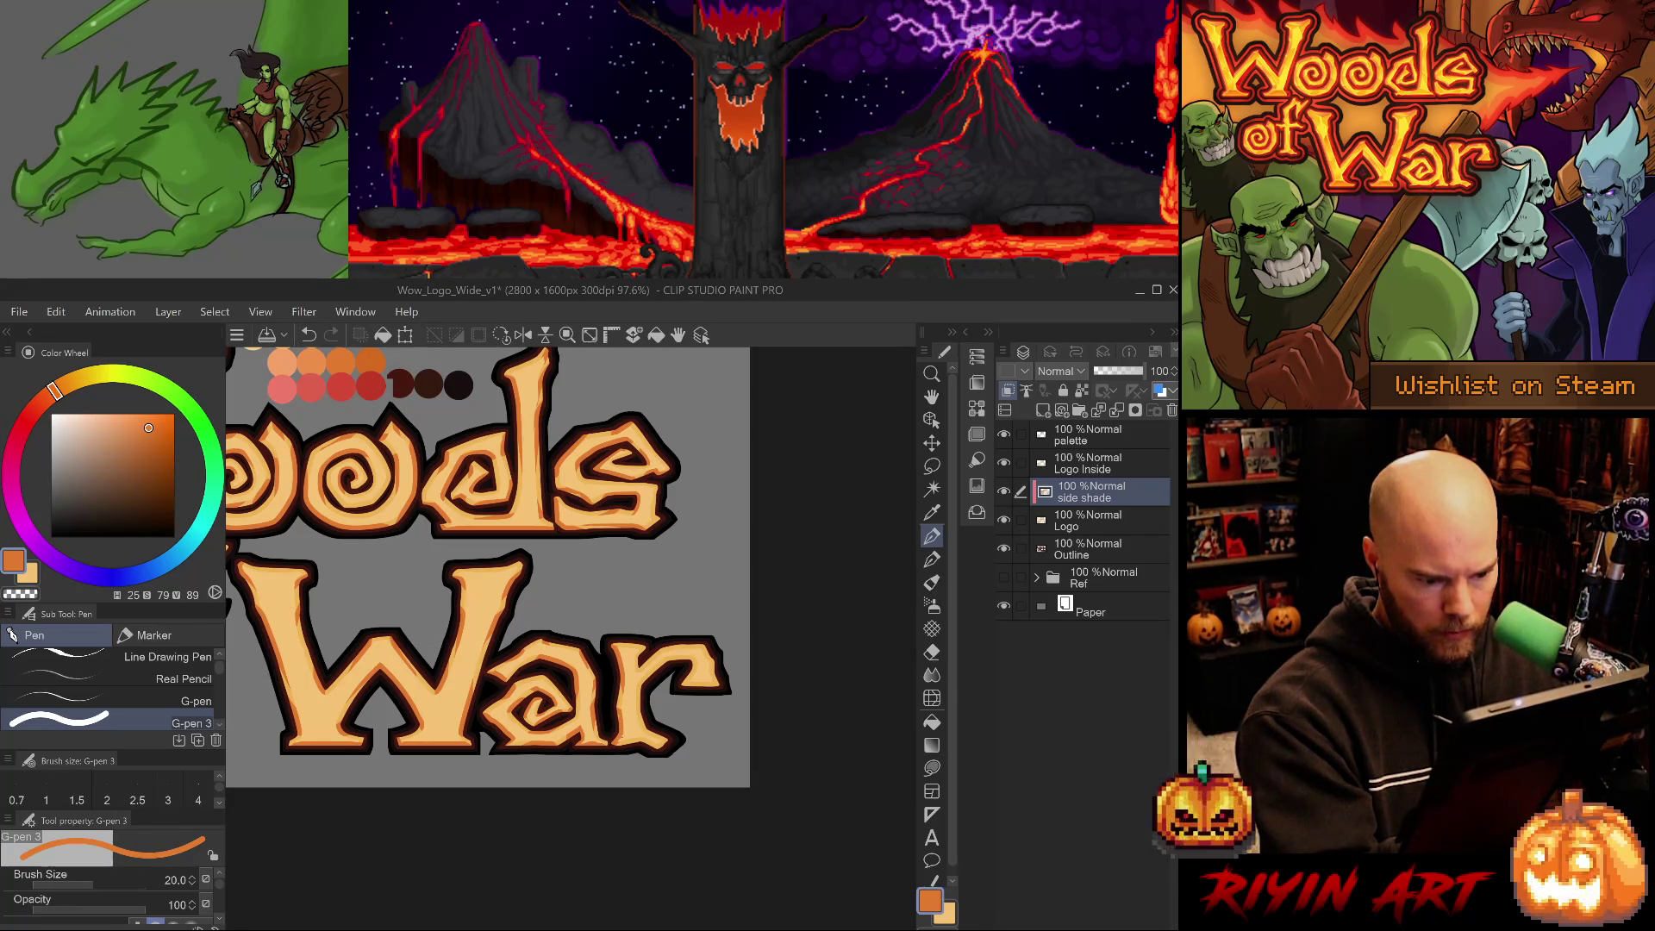
# With a size 5 G-pen, shade under the 'r', toggle to compare, then zoom out.
pyautogui.press('p')
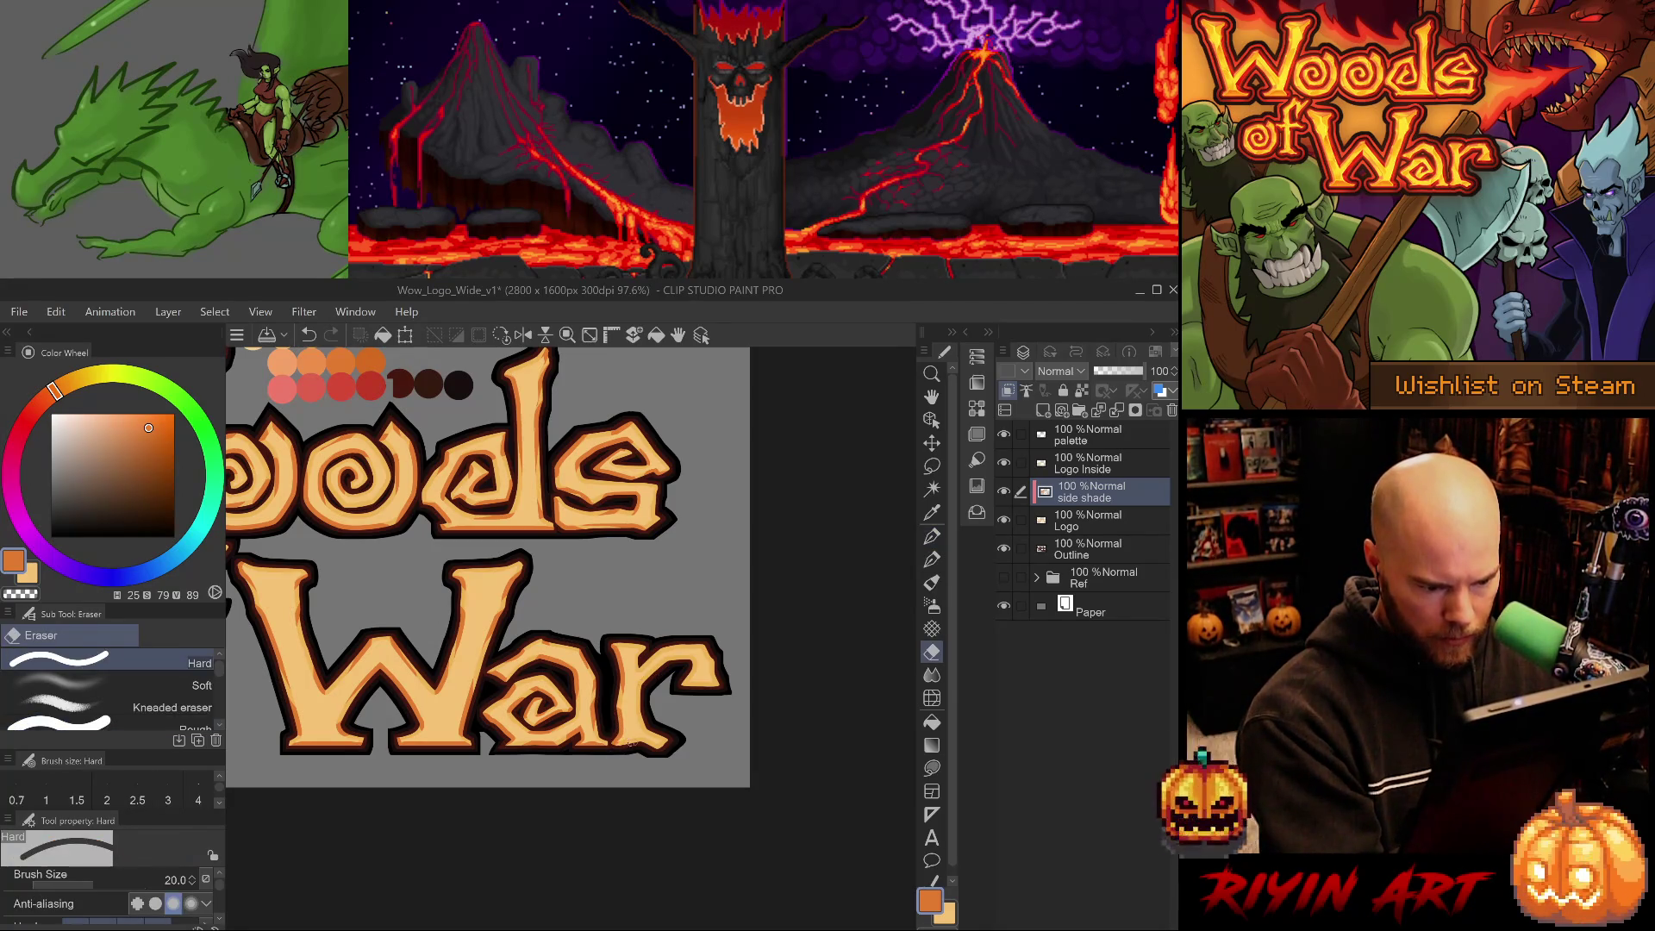
pyautogui.press('e')
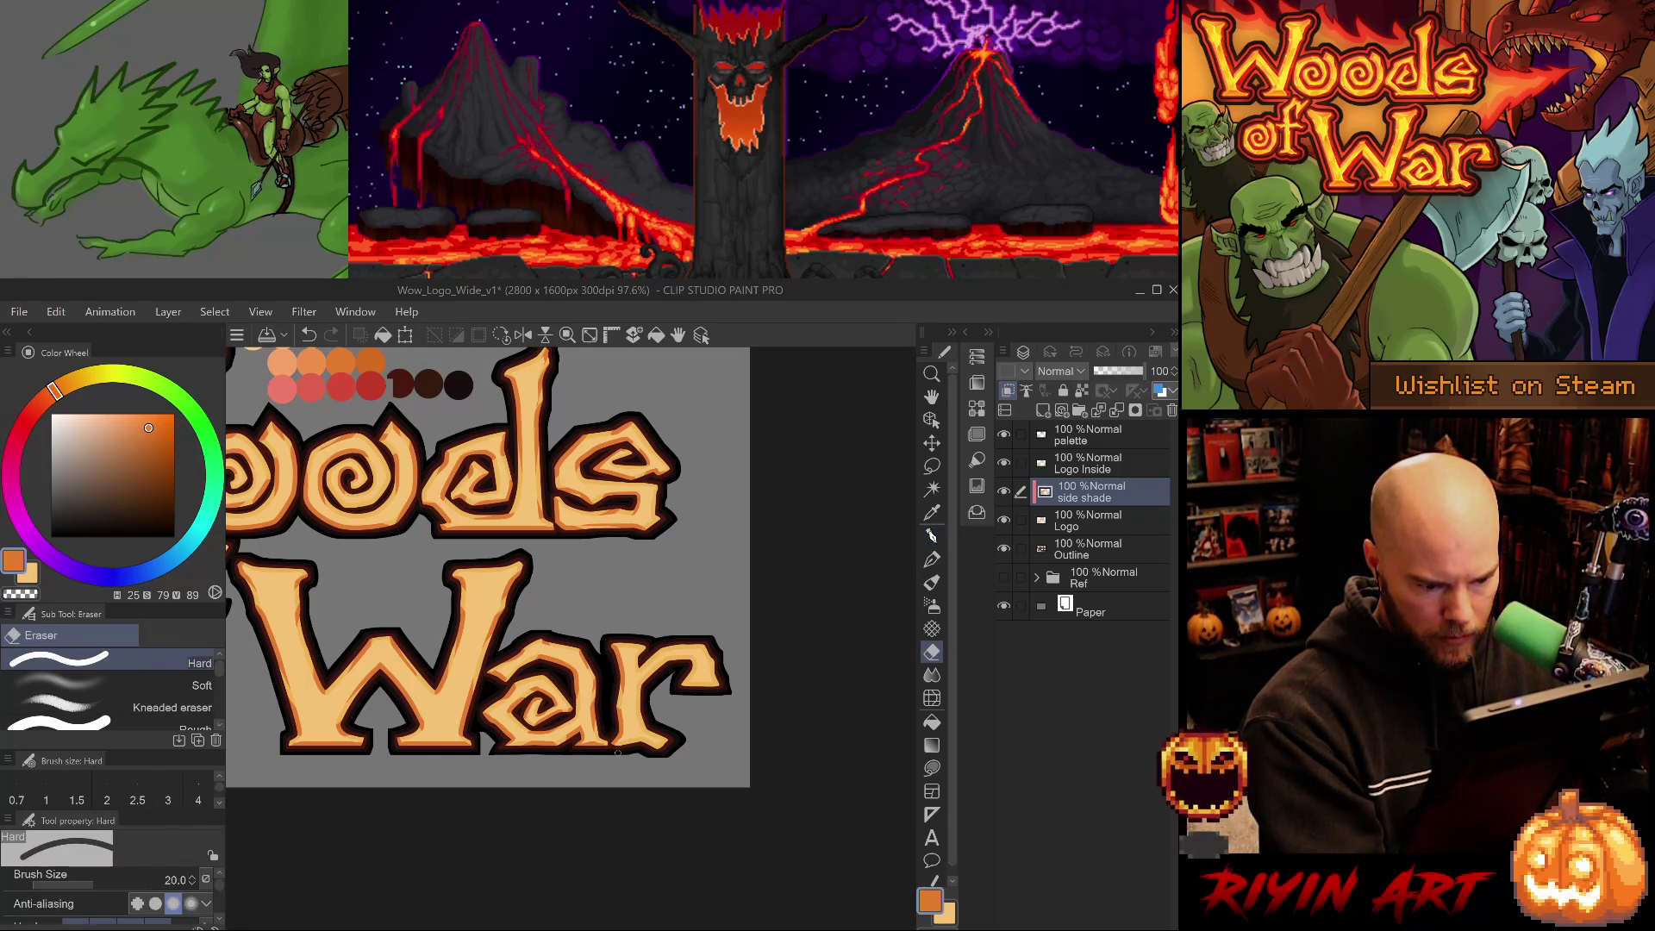
pyautogui.press('p')
pyautogui.press('p')
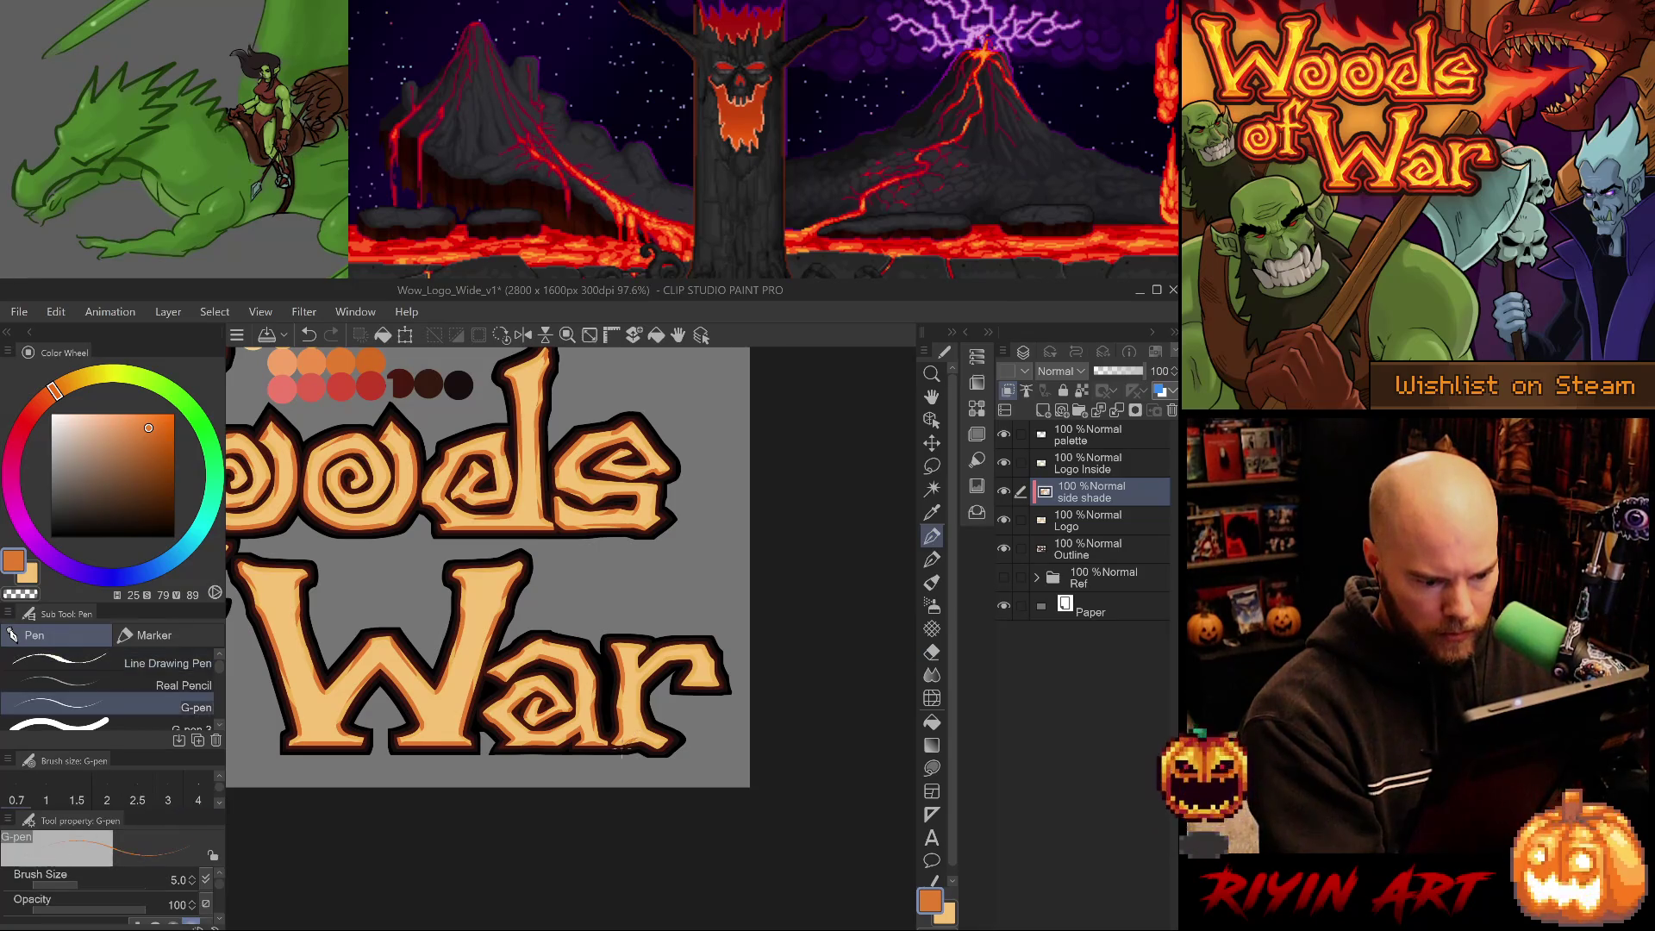
pyautogui.press('p')
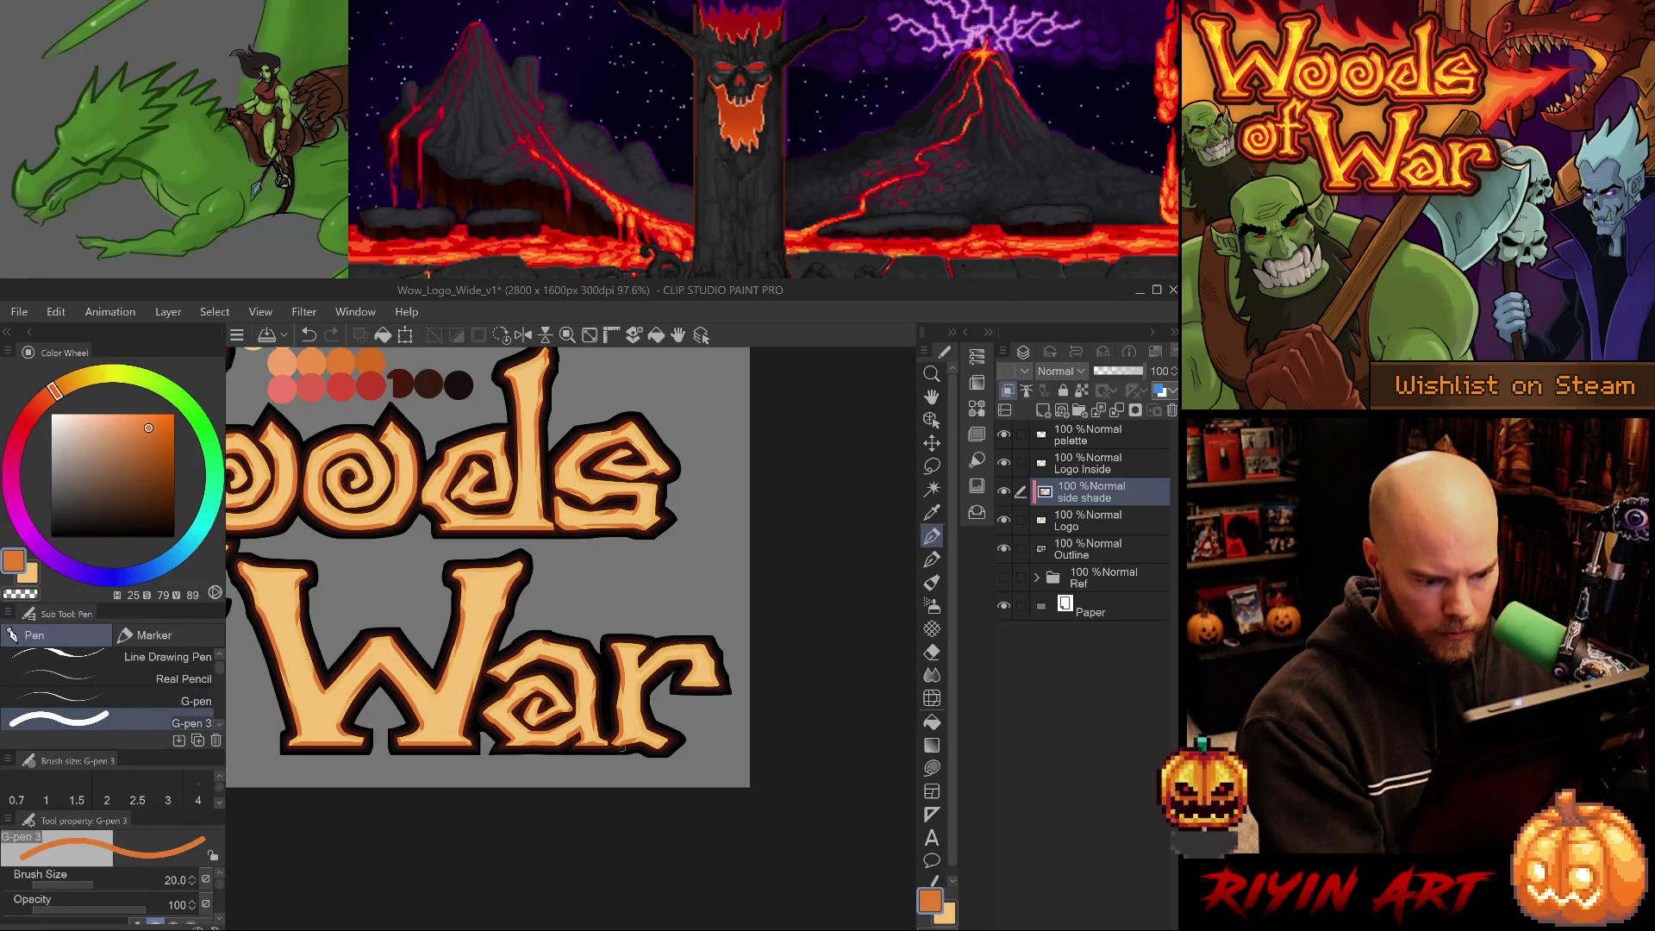
pyautogui.moveTo(647, 737); pyautogui.dragTo(627, 750)
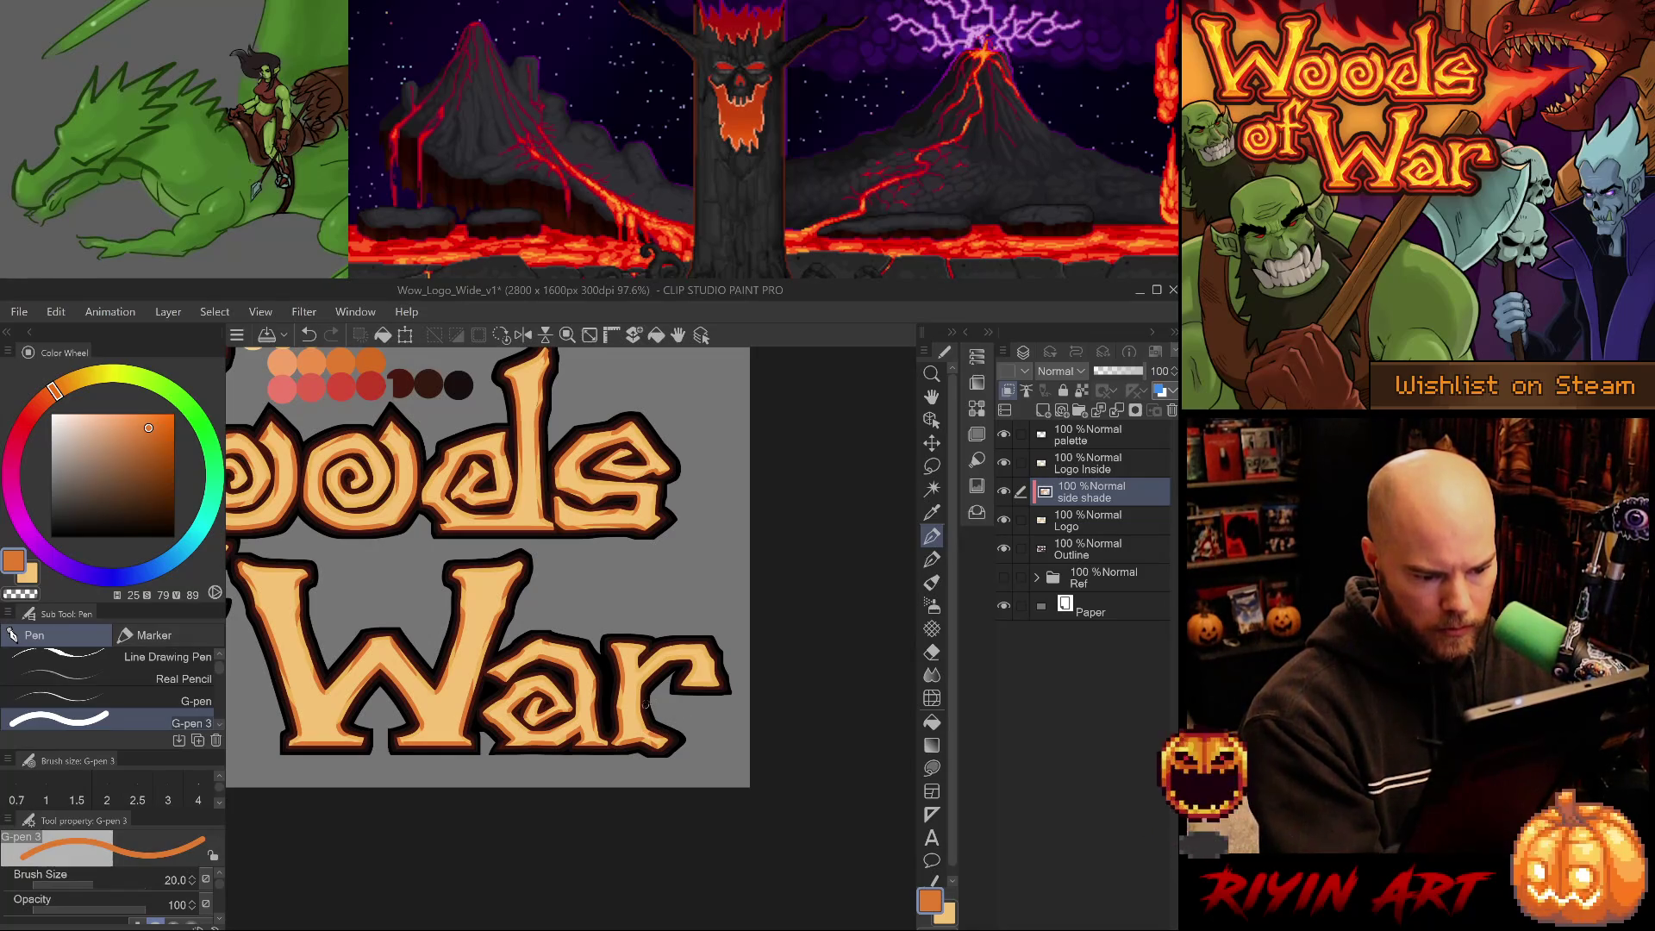
pyautogui.hotkey('ctrl', 'z')
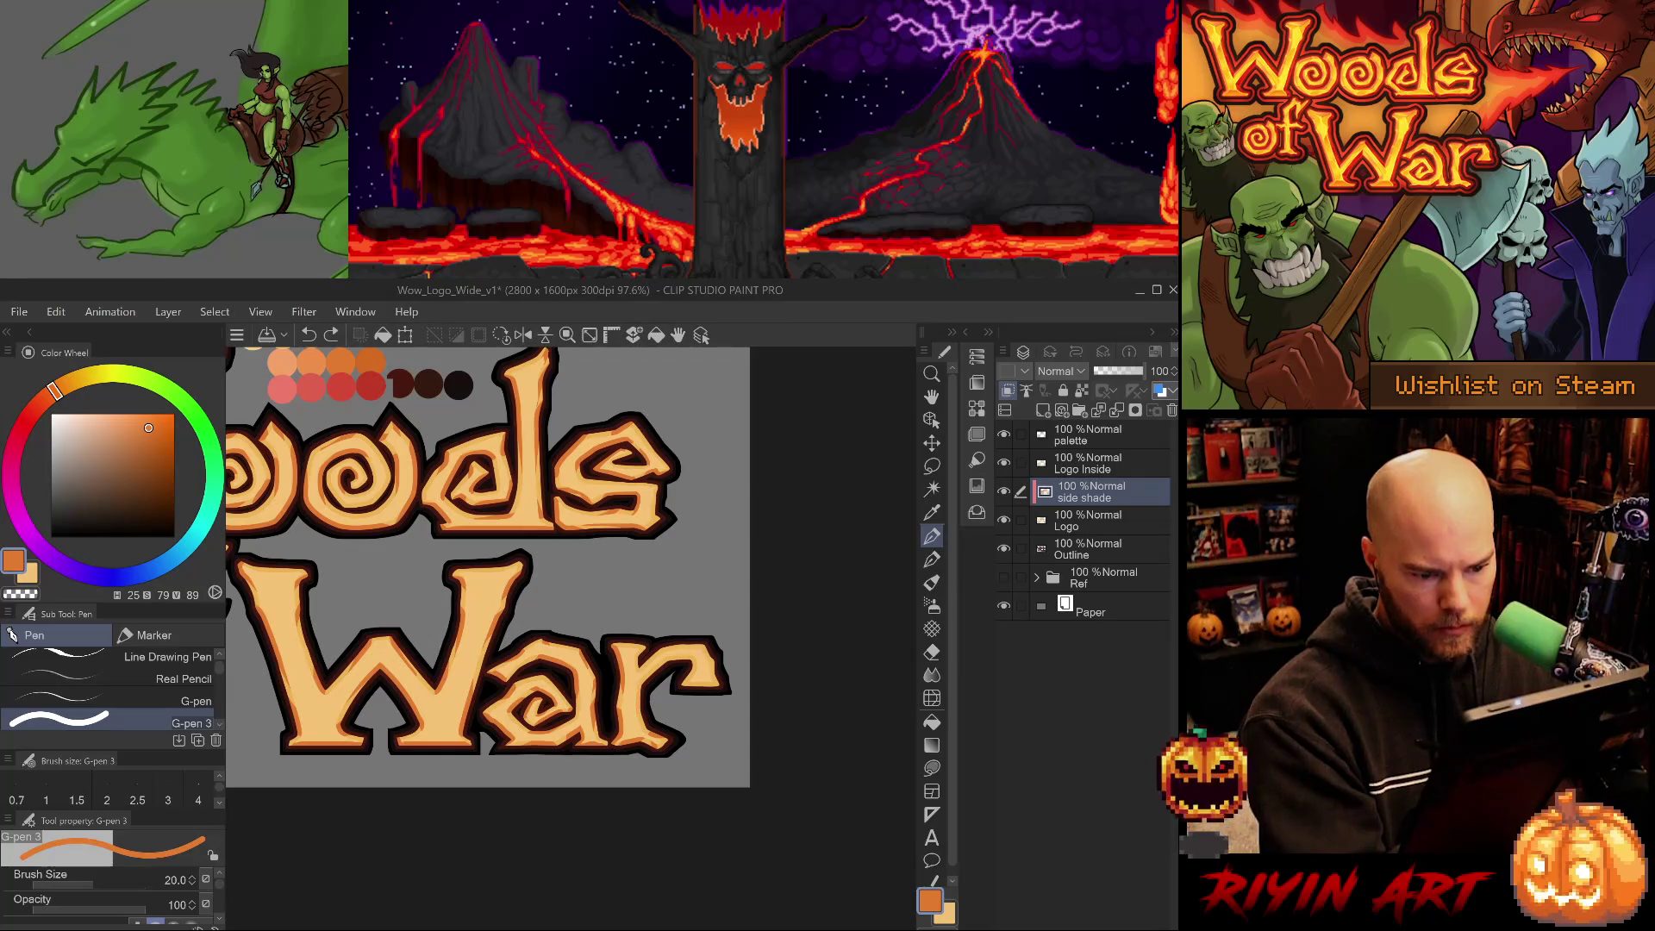
pyautogui.hotkey('ctrl', 'y')
pyautogui.hotkey('ctrl', 'z')
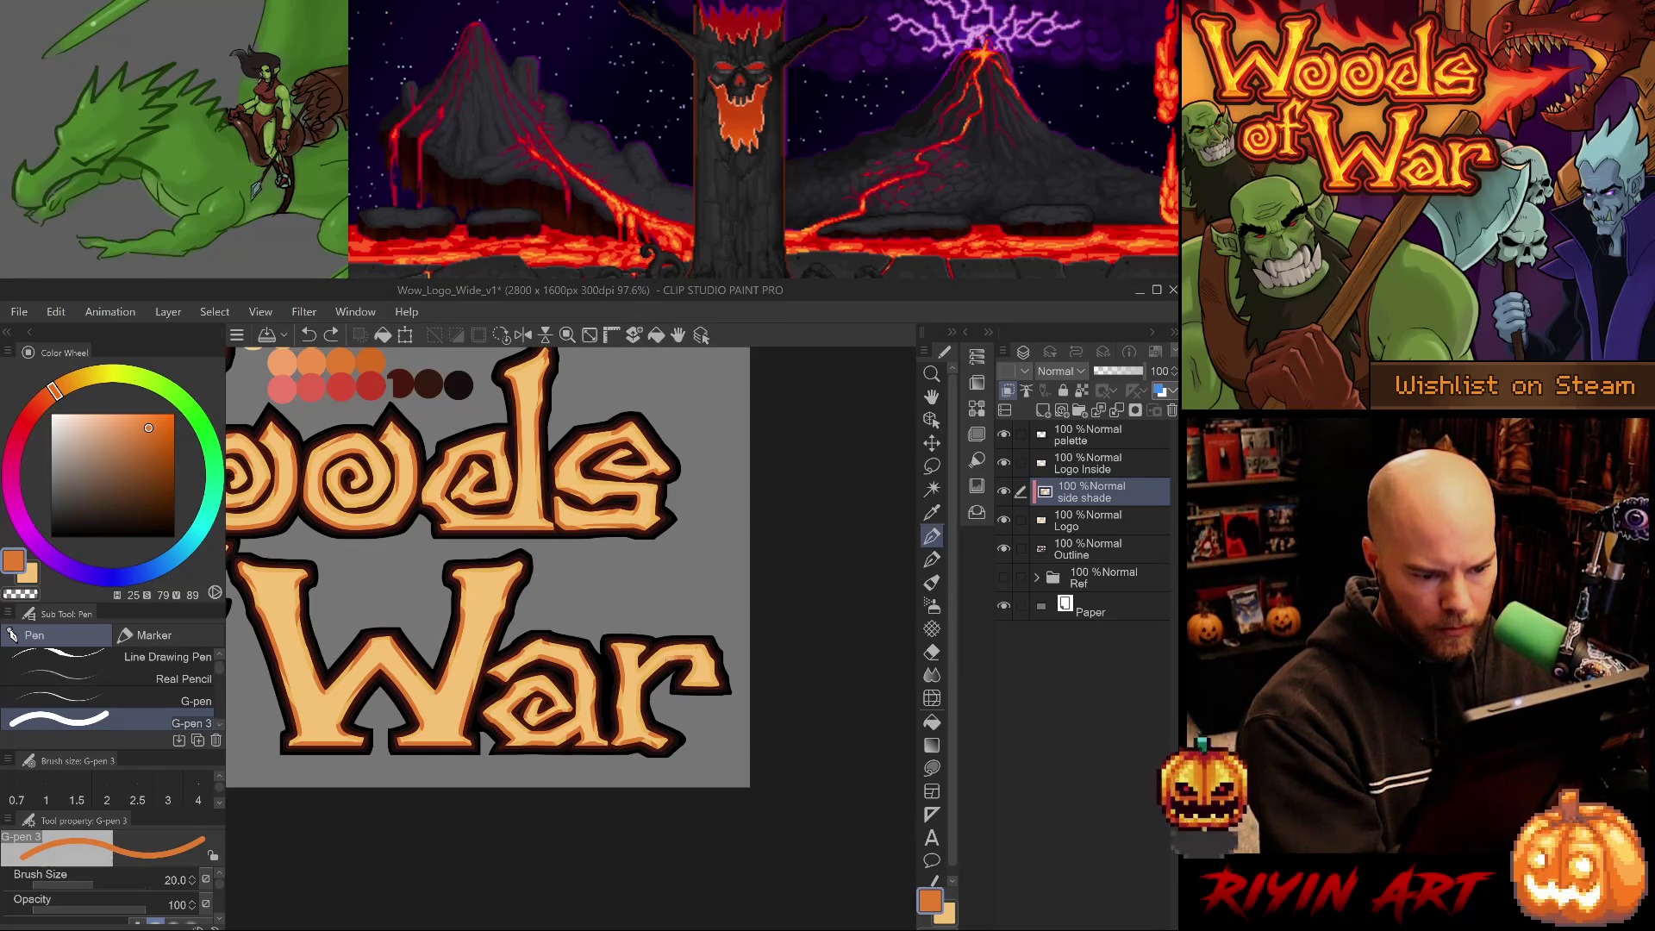
pyautogui.hotkey('ctrl', 'y')
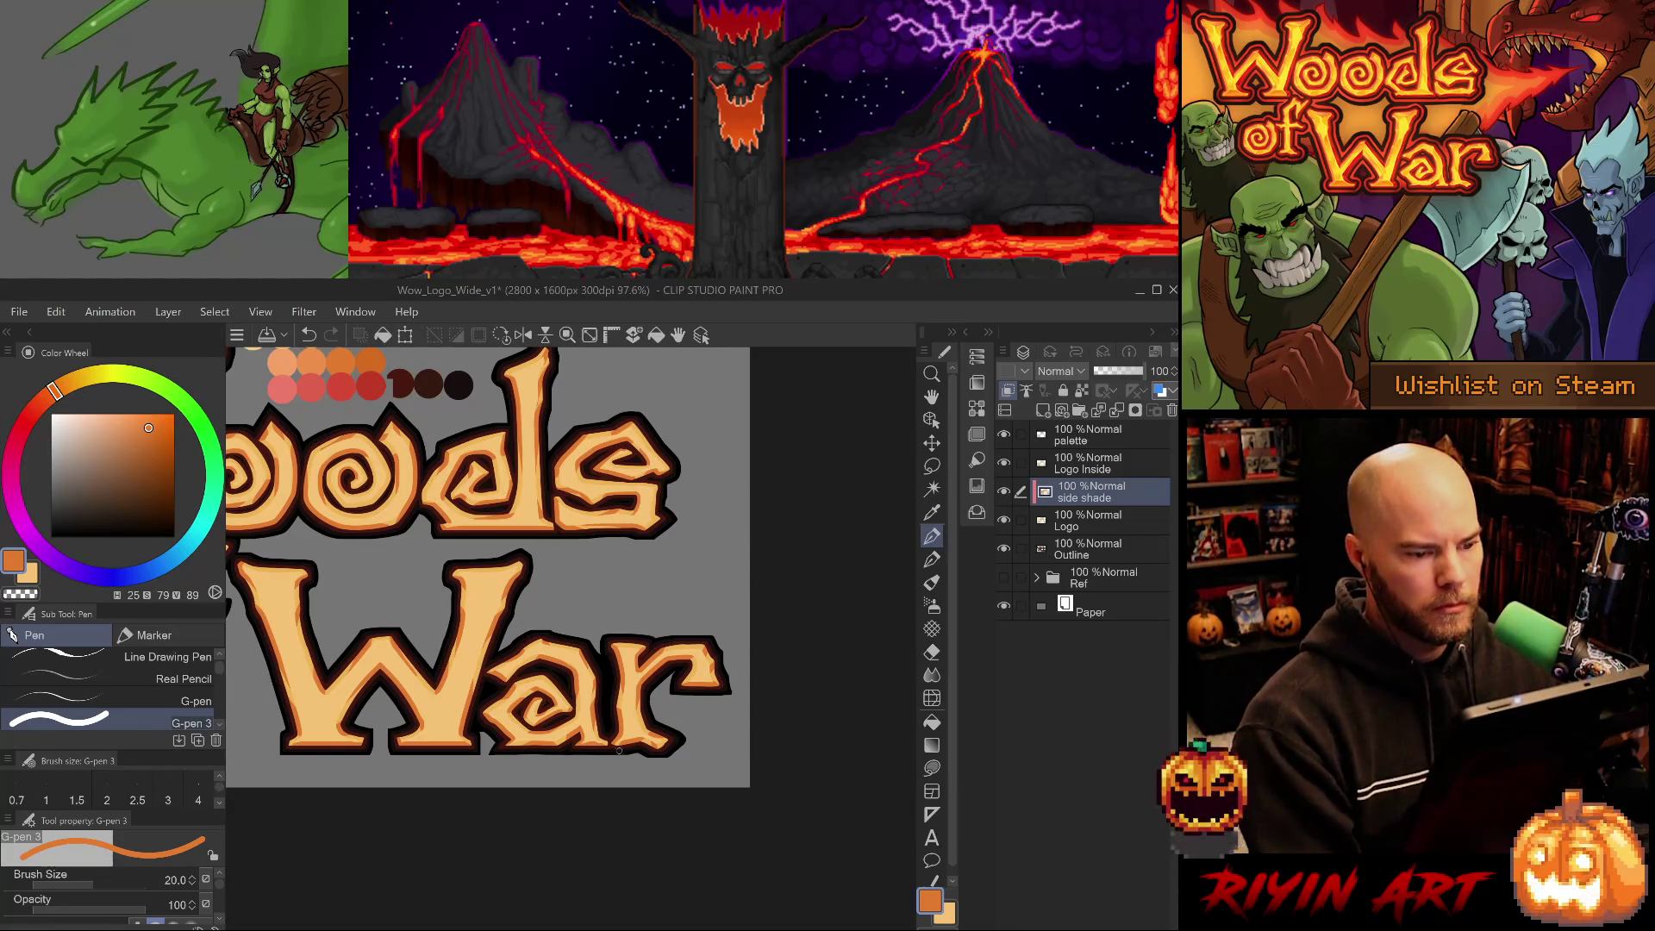
pyautogui.hotkey('ctrl', '-')
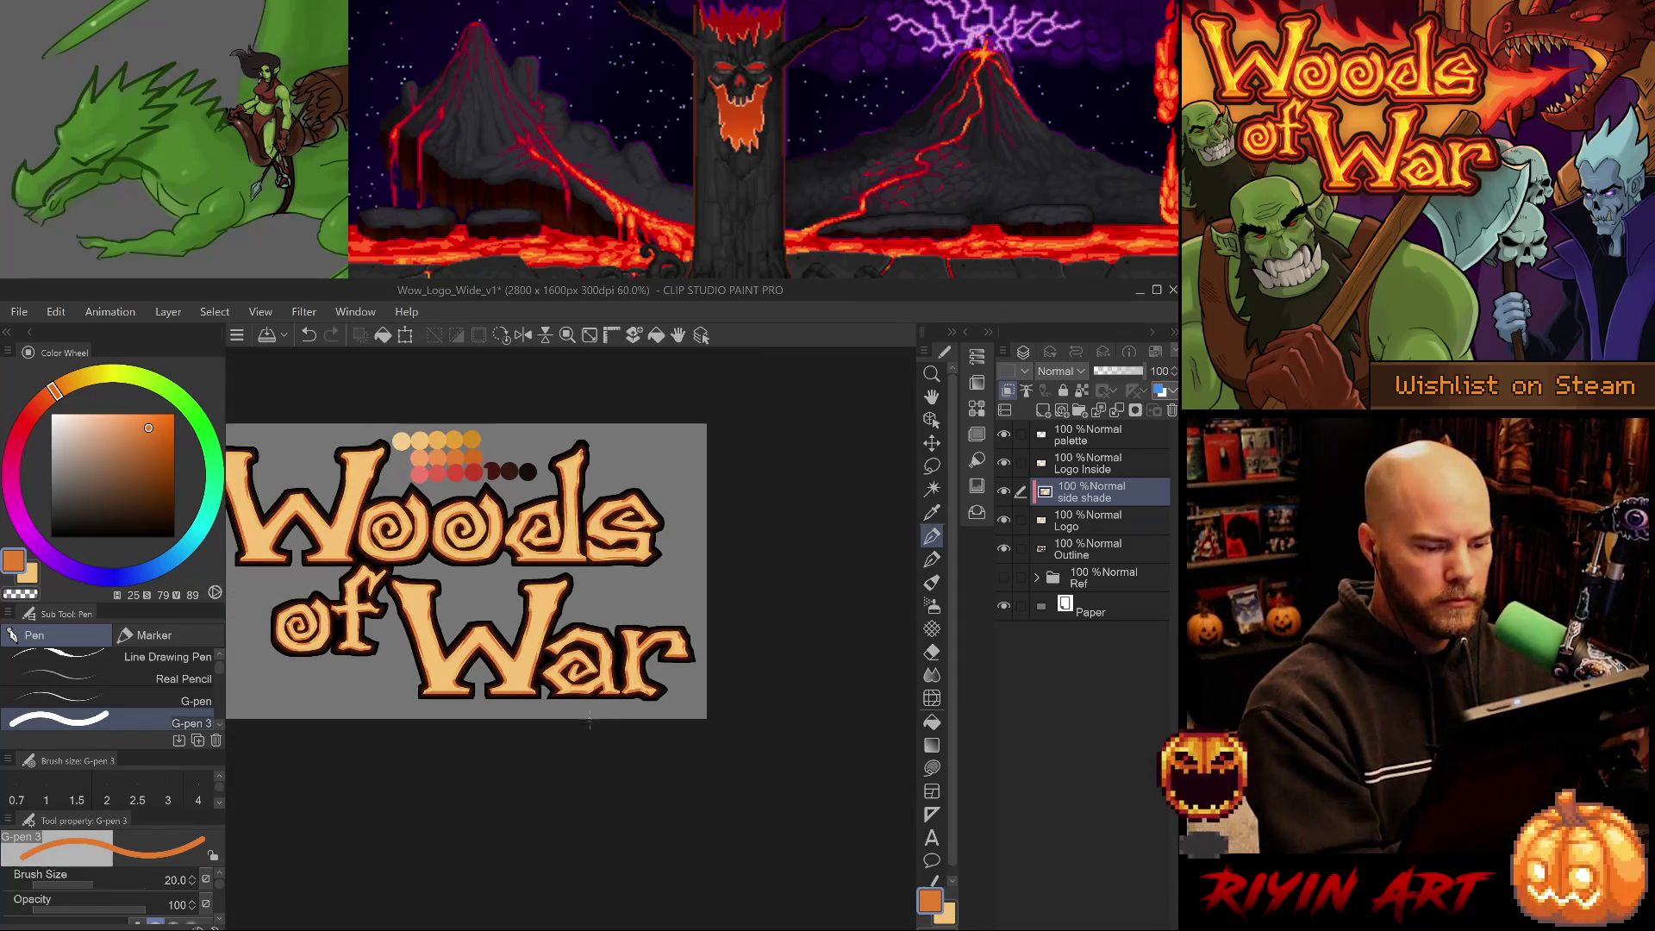
# Zoom in on the lettering and sample the orange from the palette swatches.
pyautogui.moveTo(552, 732); pyautogui.dragTo(664, 793)
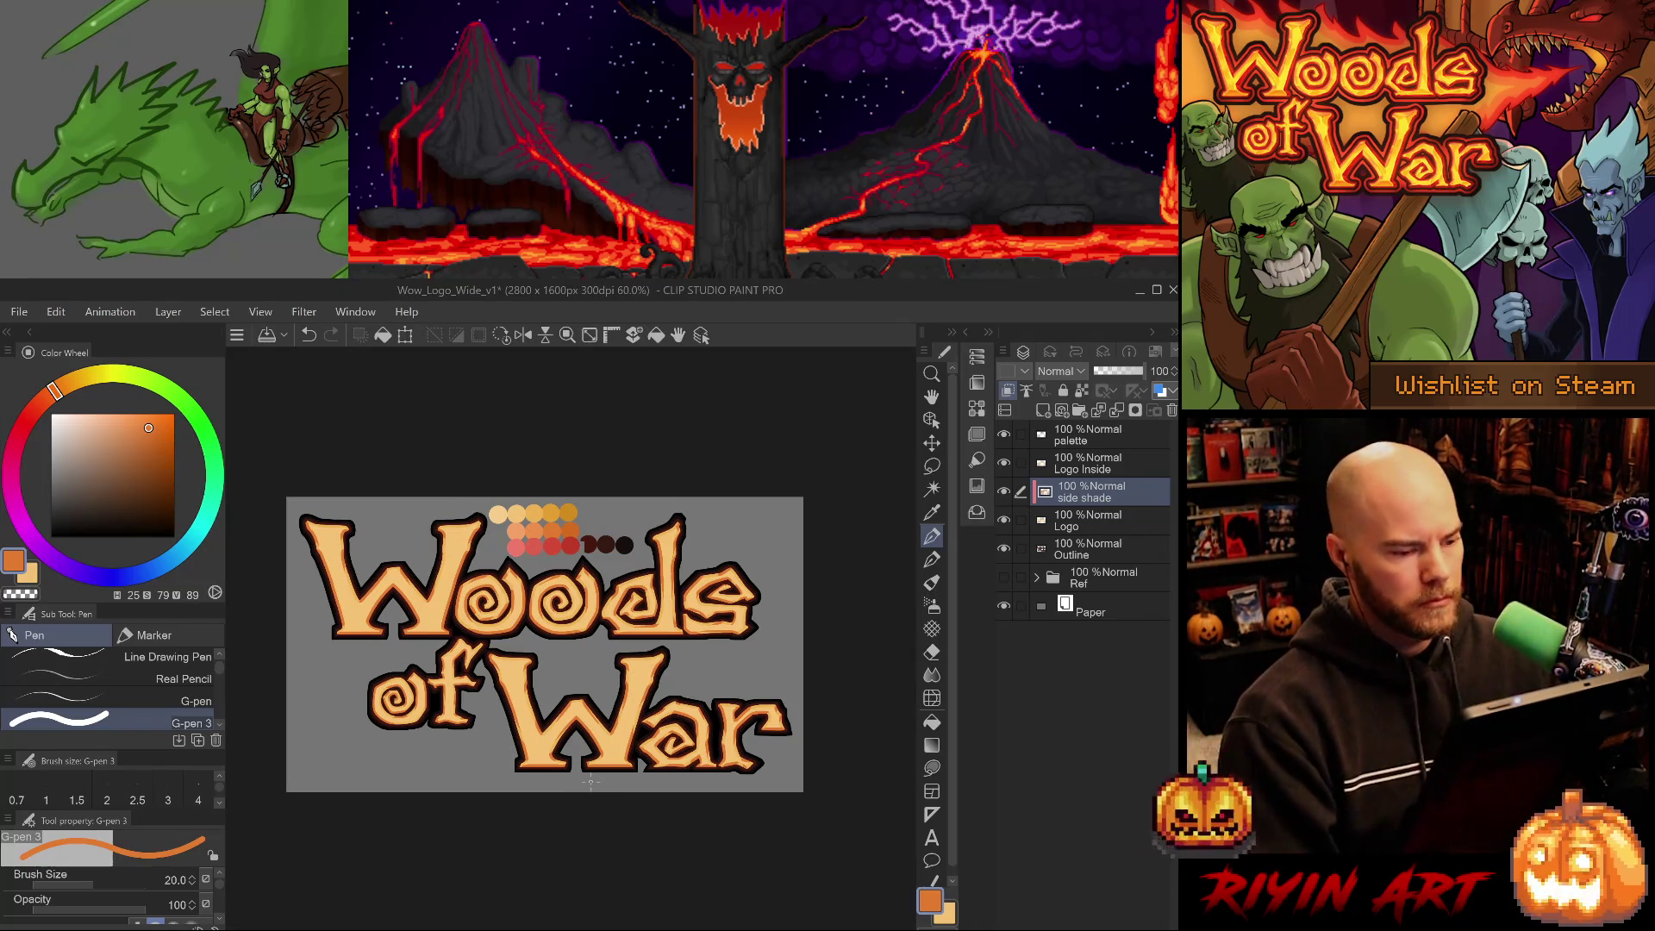
pyautogui.hotkey('ctrl', '+')
pyautogui.hotkey('ctrl', '+')
pyautogui.hotkey('ctrl', '+')
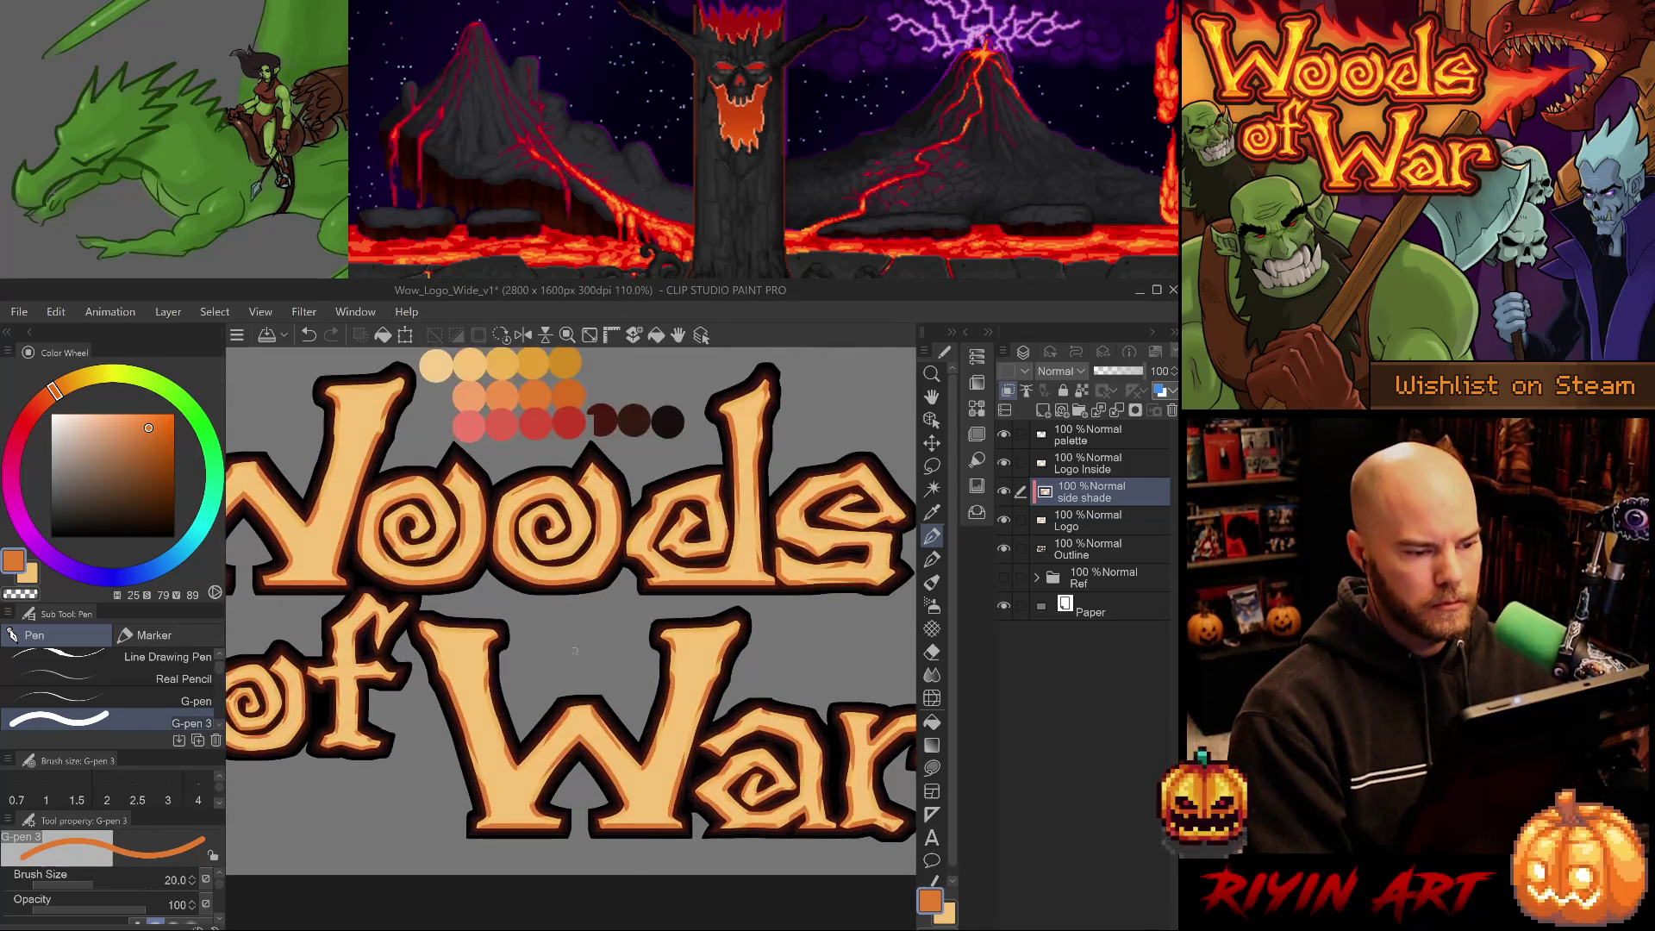
pyautogui.moveTo(575, 576); pyautogui.dragTo(619, 615)
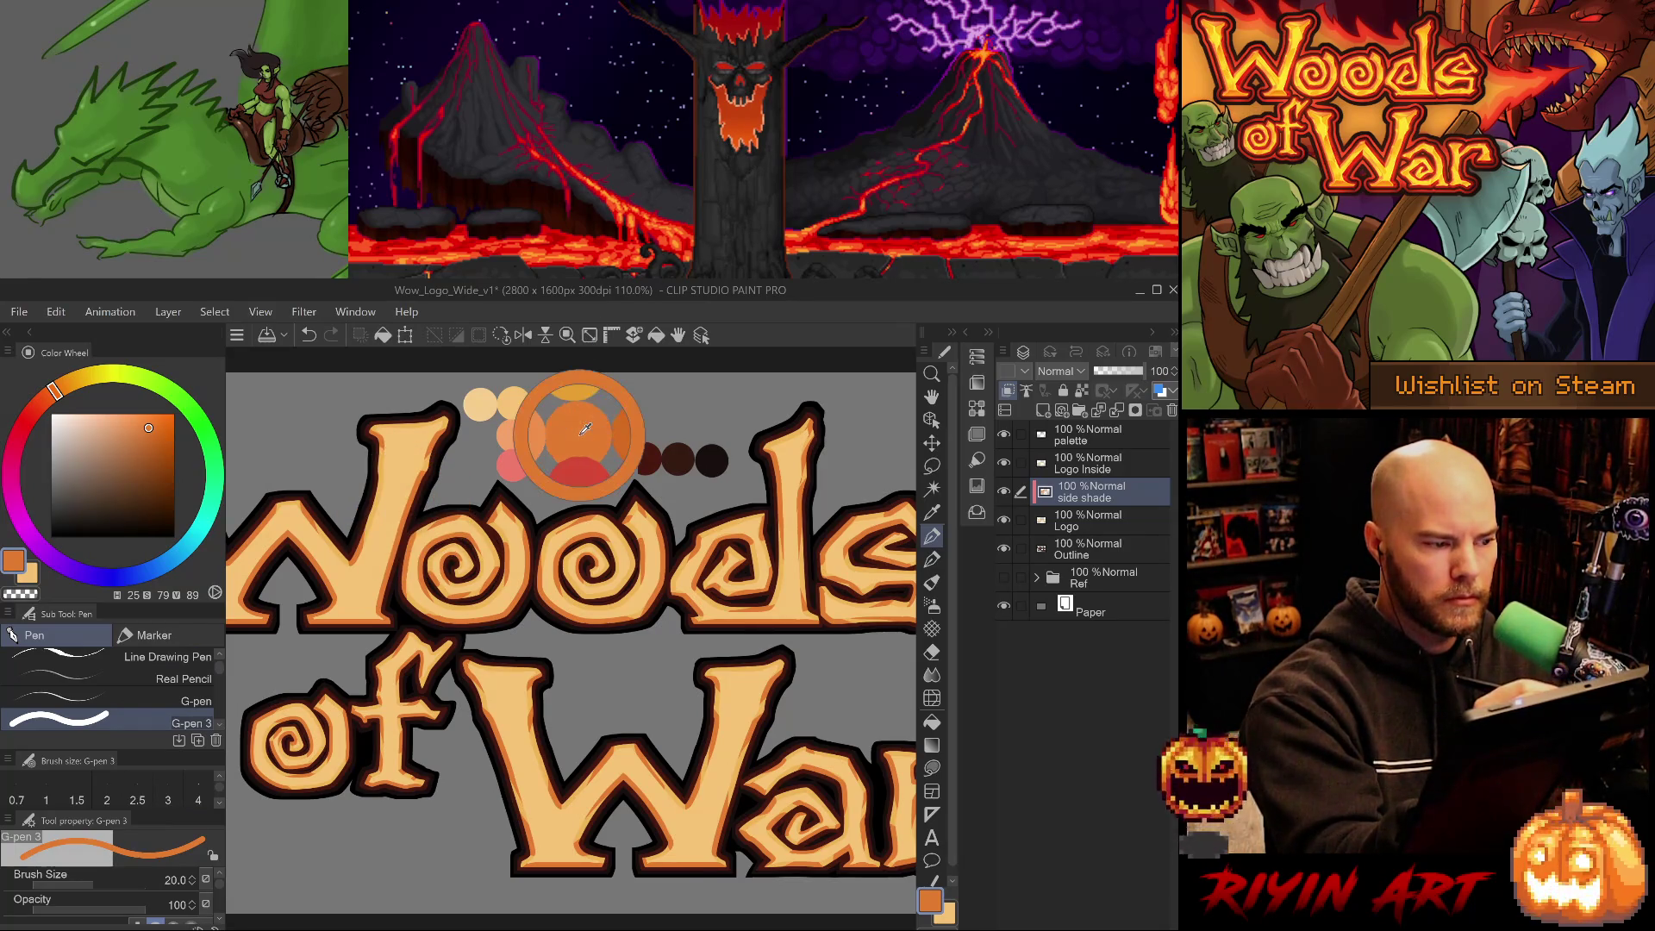
pyautogui.keyDown('alt'); pyautogui.click(618, 426); pyautogui.keyUp('alt')
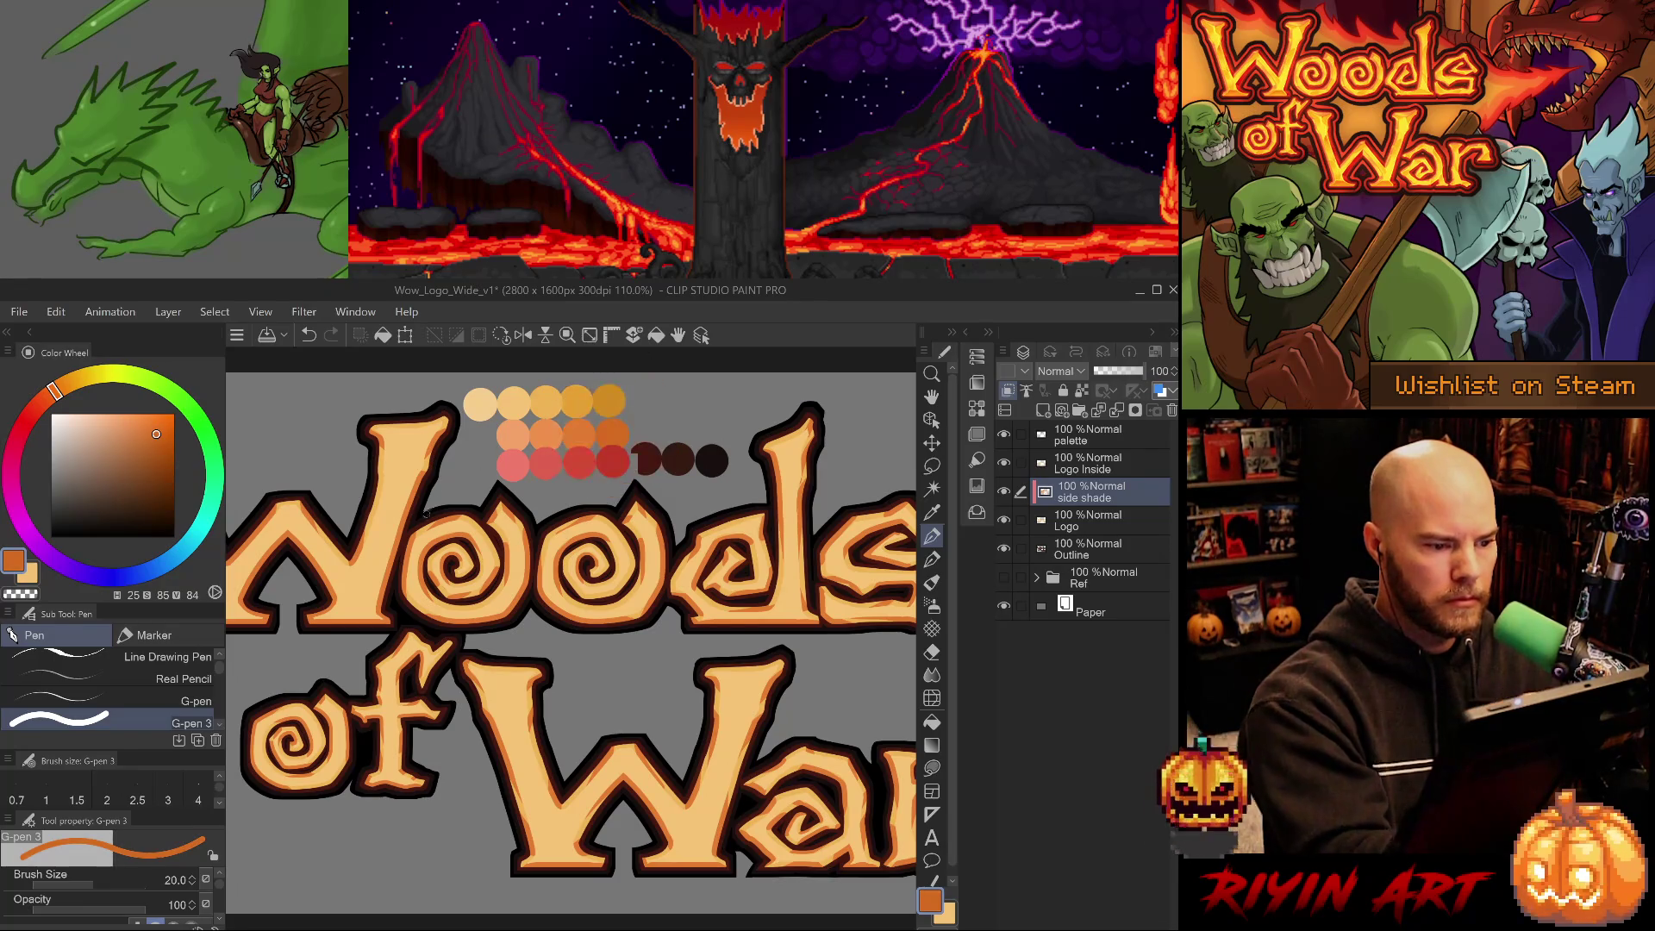
pyautogui.press('b')
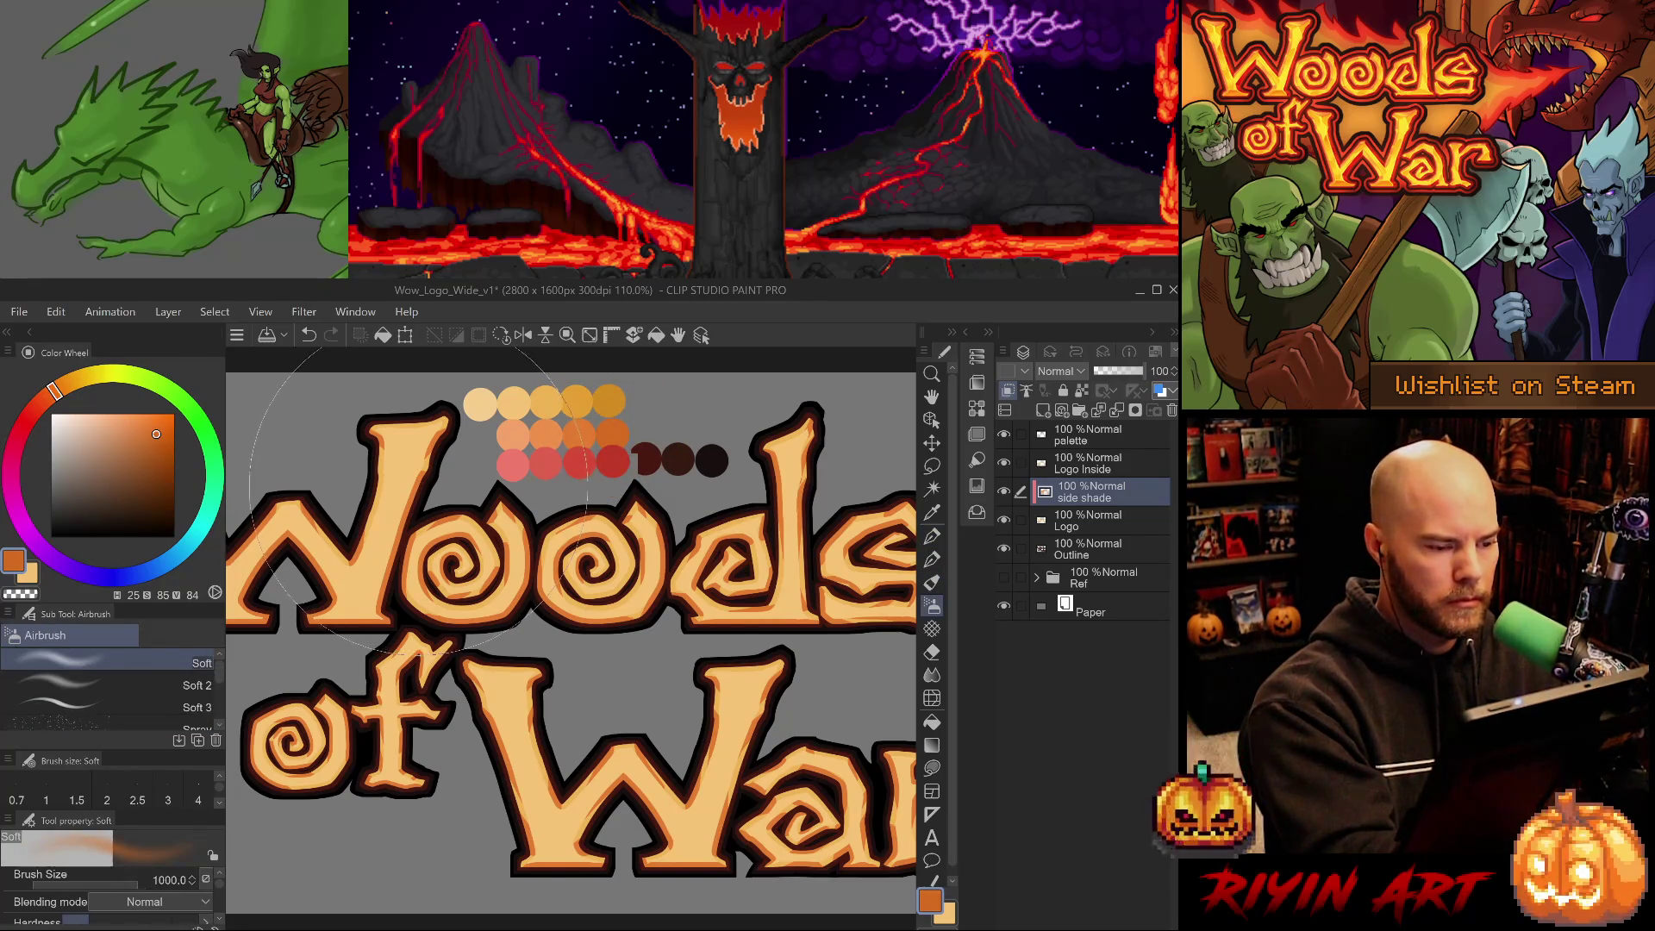
pyautogui.press('p')
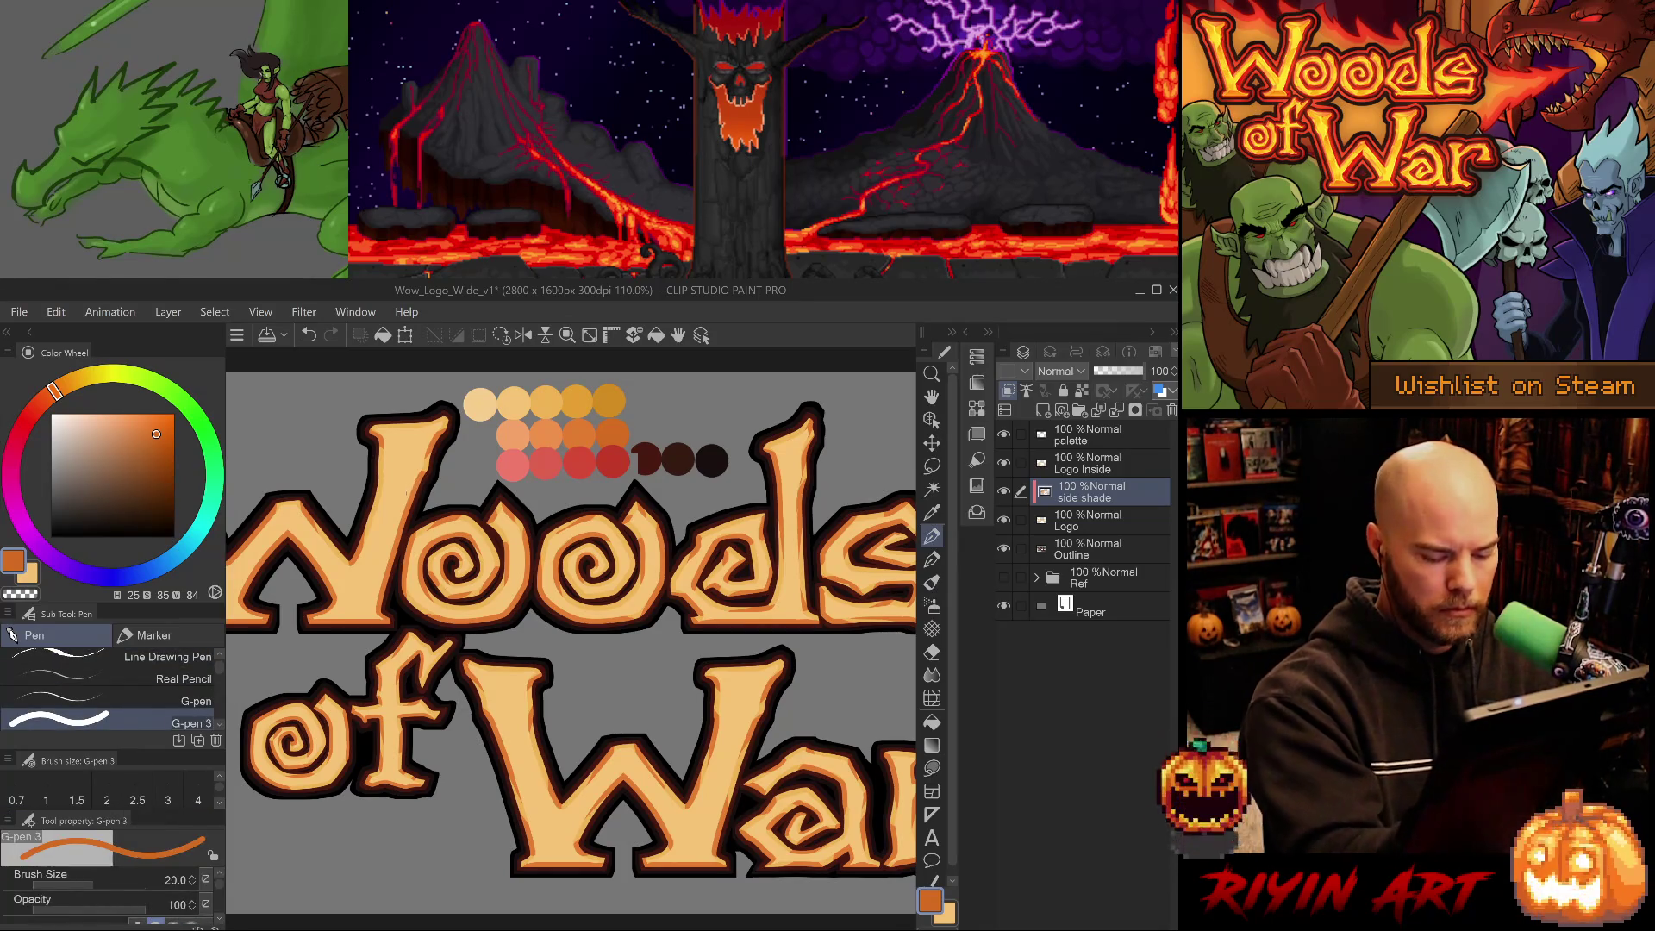
pyautogui.press(']')
pyautogui.press(']')
pyautogui.press(']')
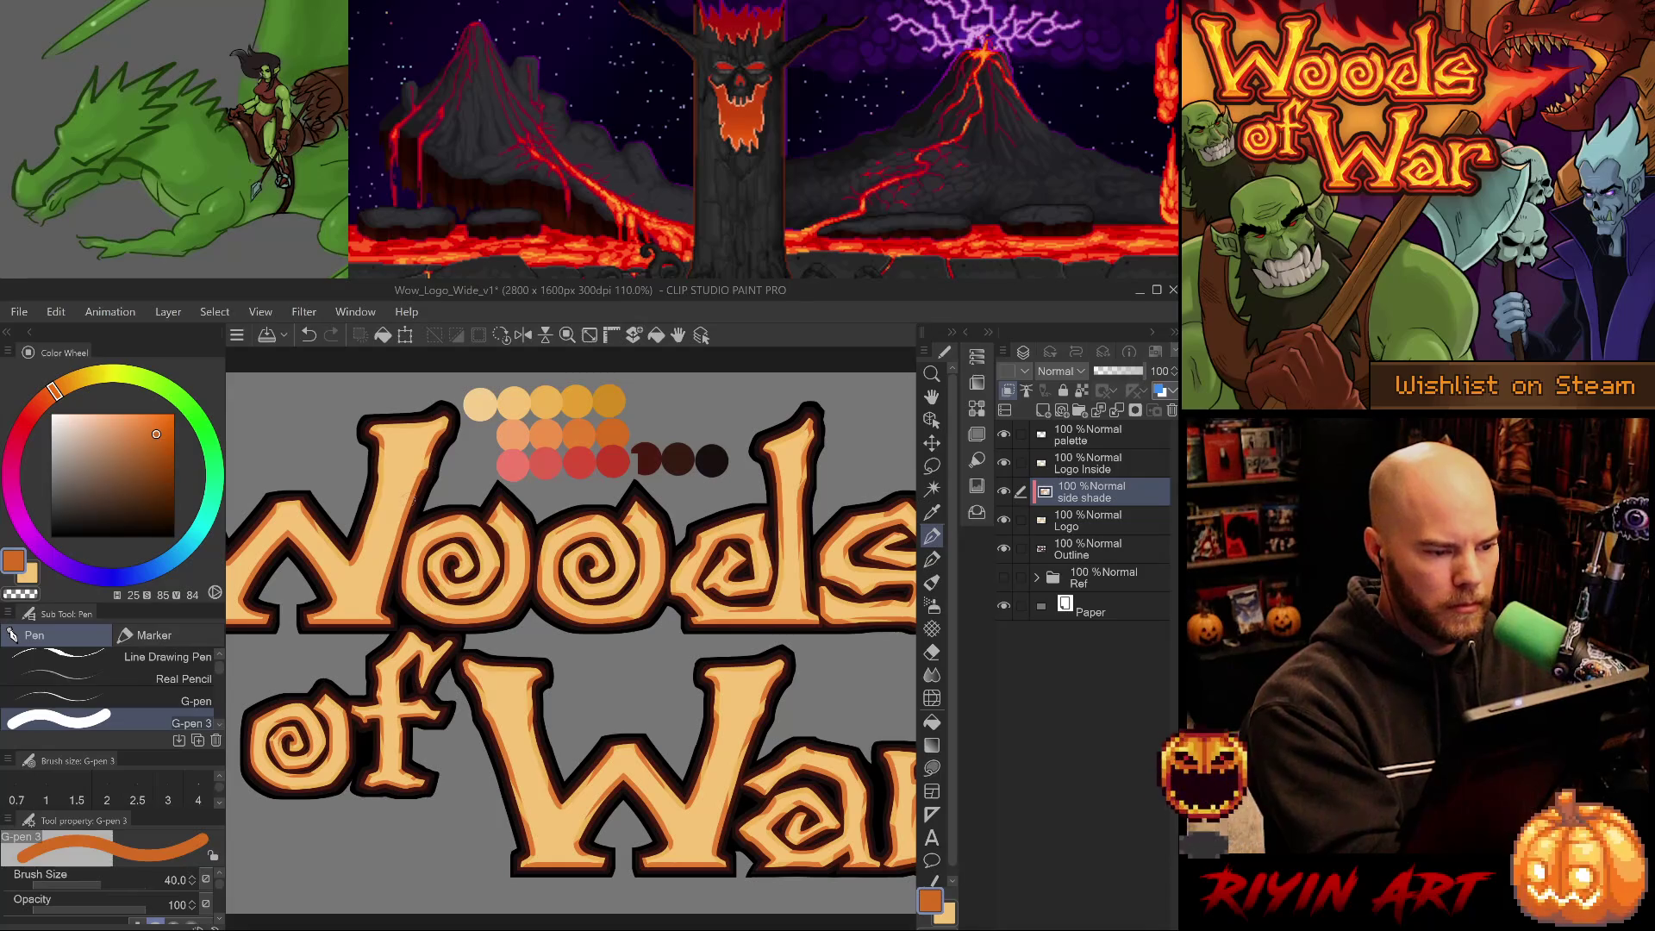
pyautogui.press('[')
pyautogui.press('[')
pyautogui.press('[')
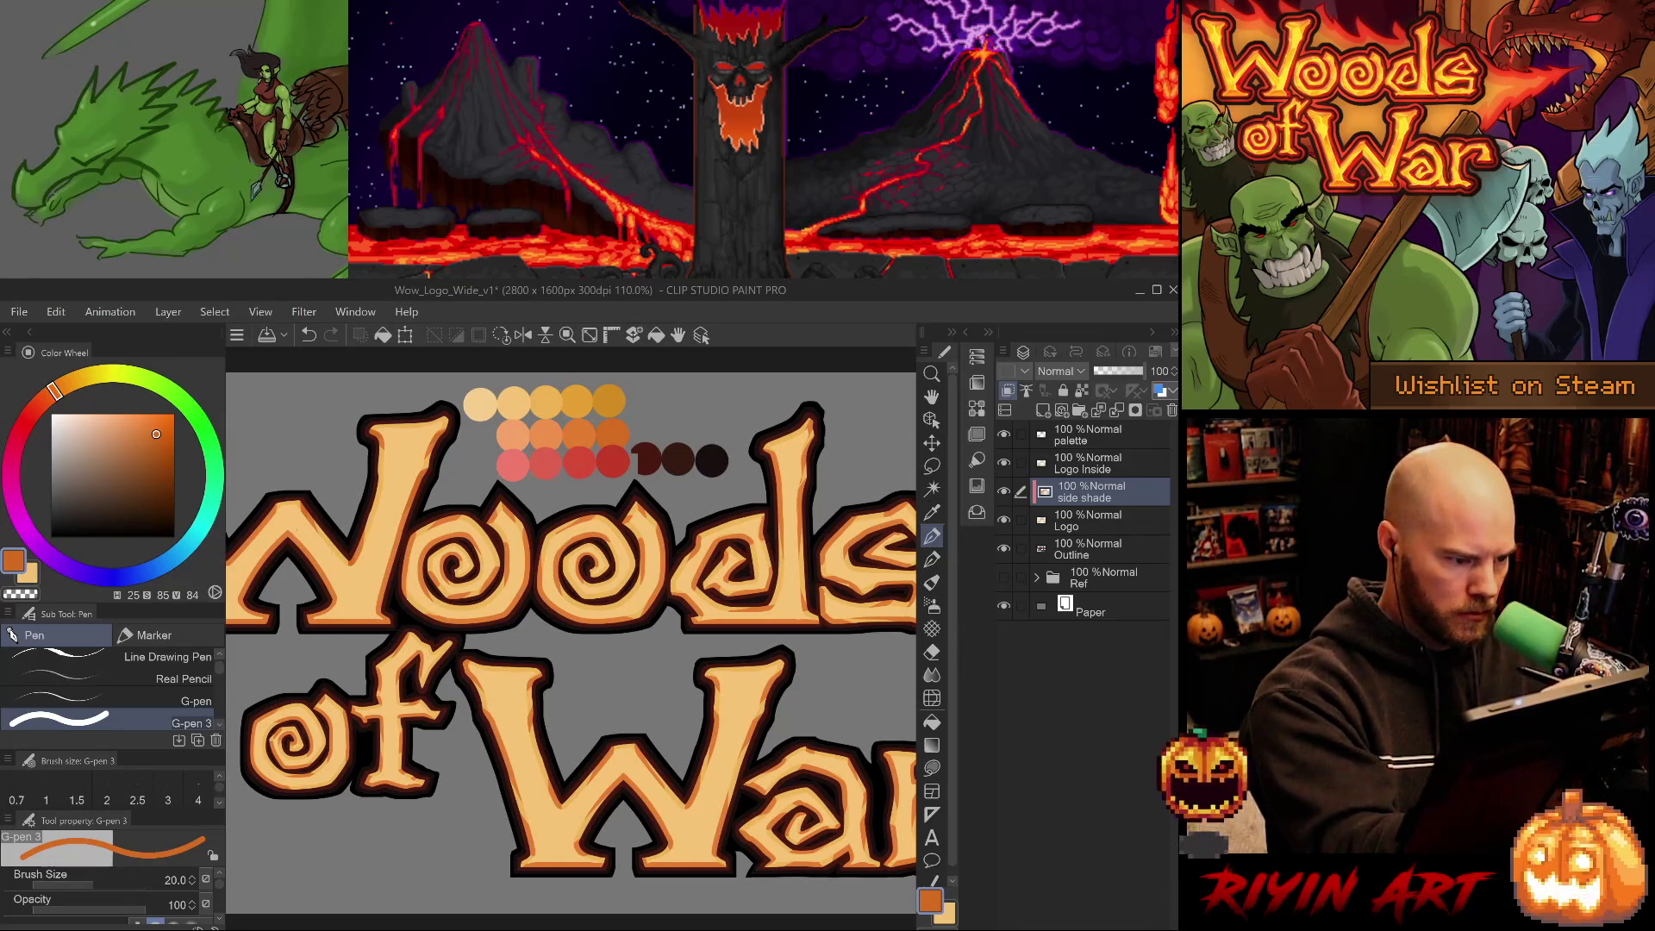
# Deepen the orange slightly in the Color Wheel square.
pyautogui.scroll(2, 314, 585)
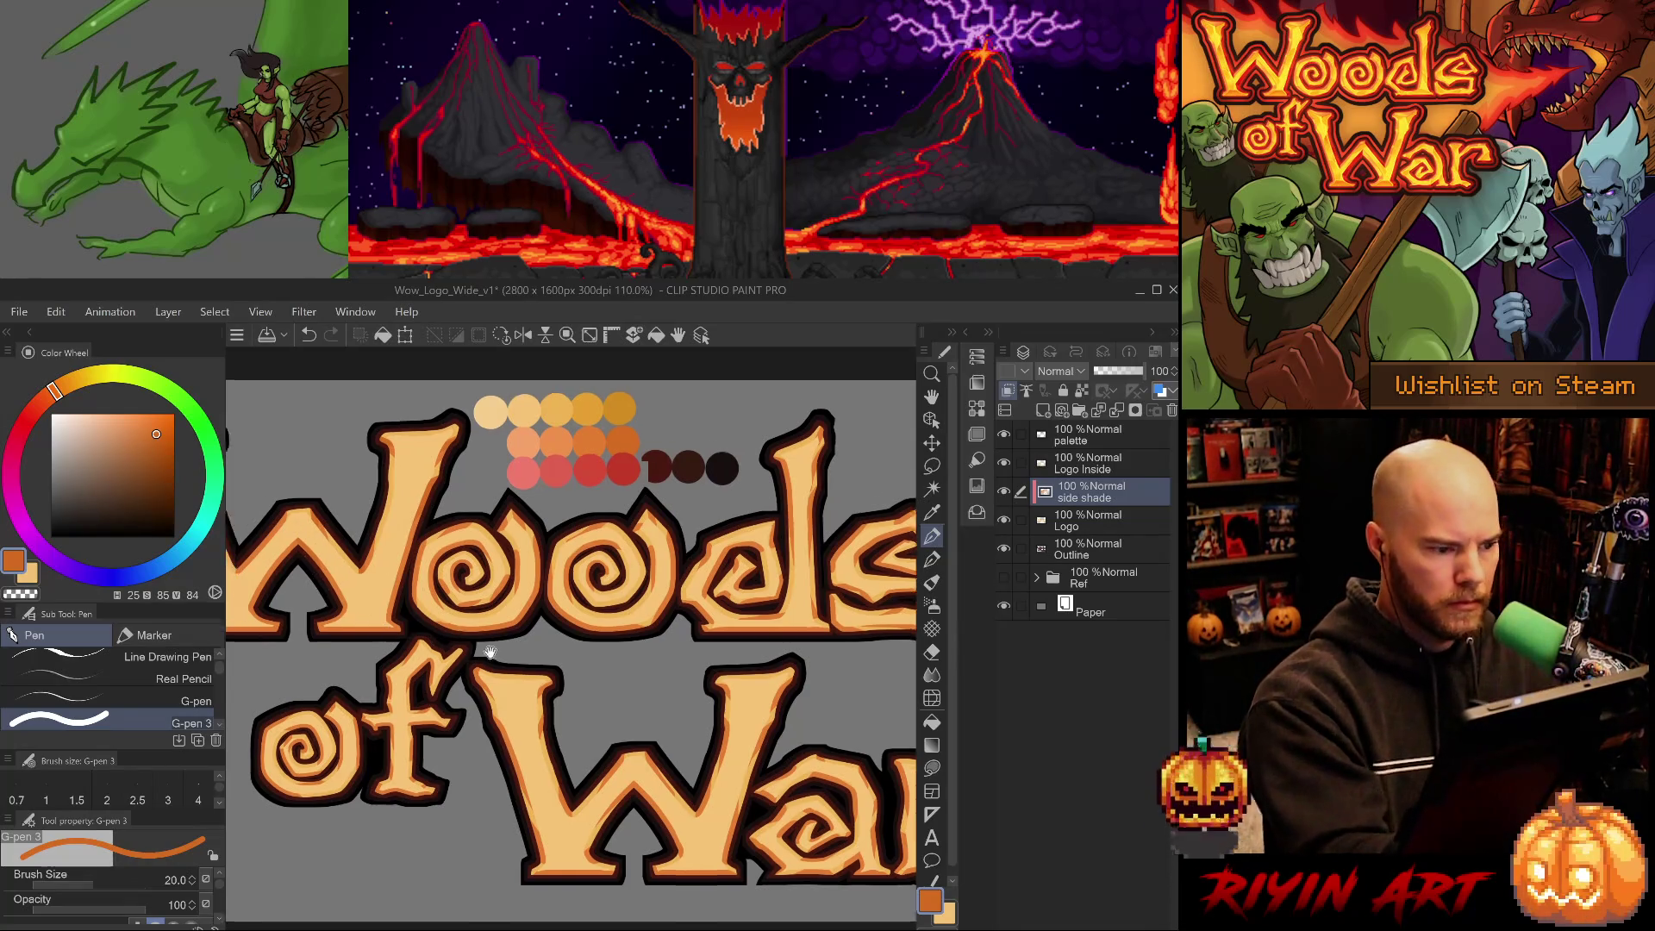
pyautogui.click(160, 436)
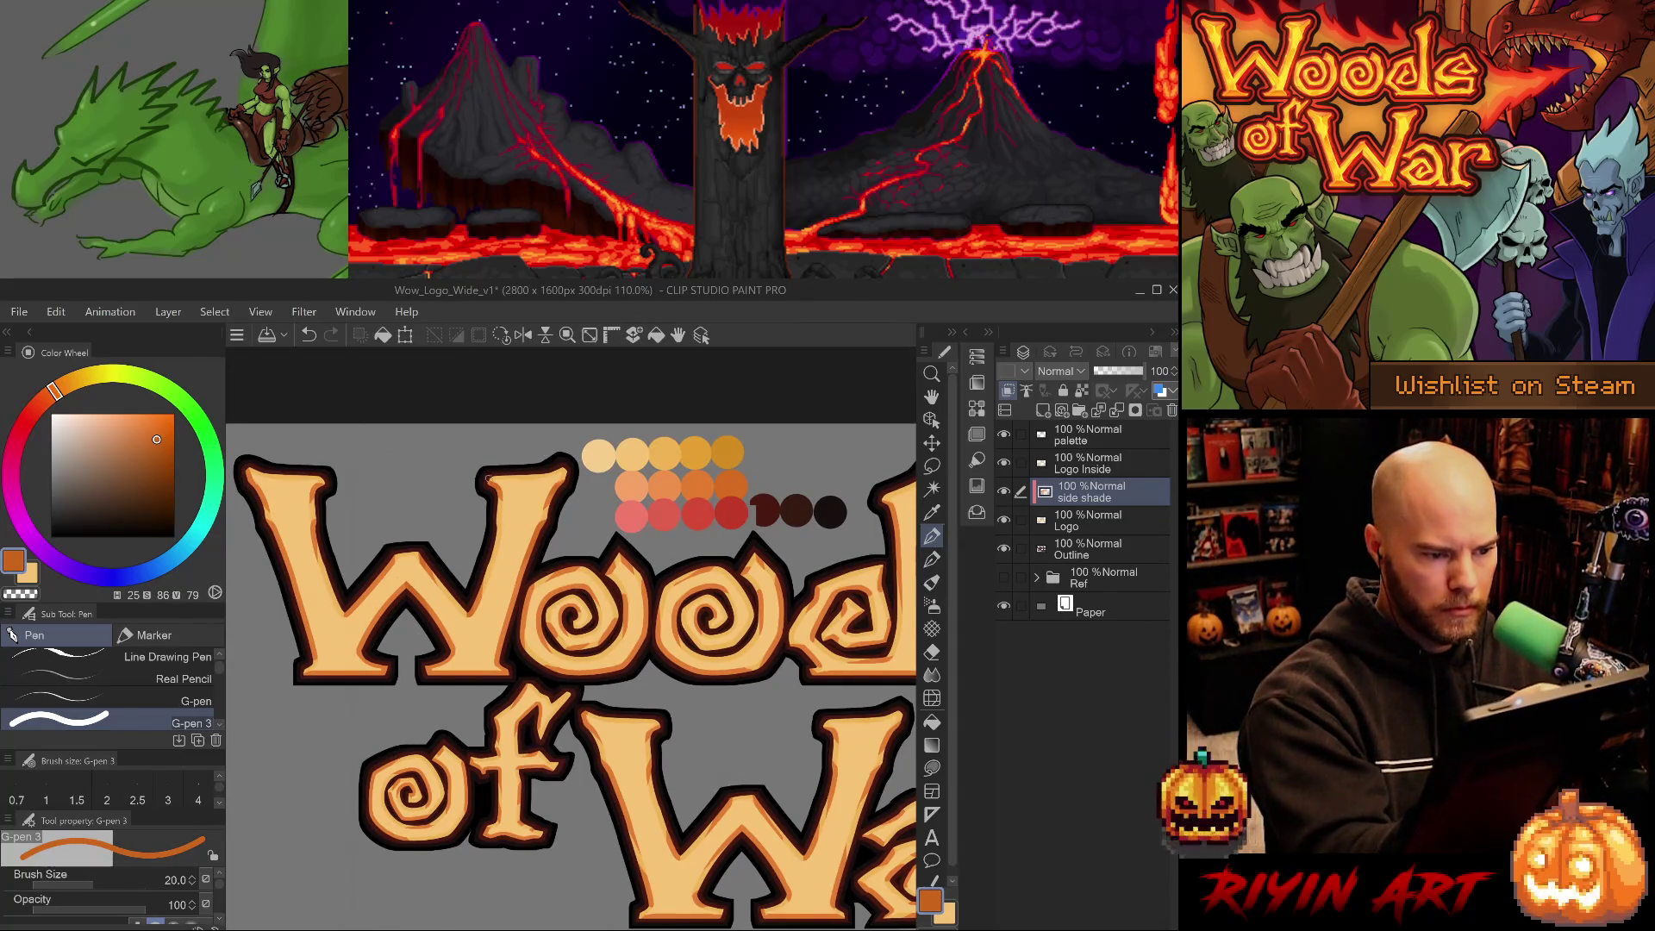
pyautogui.click(159, 435)
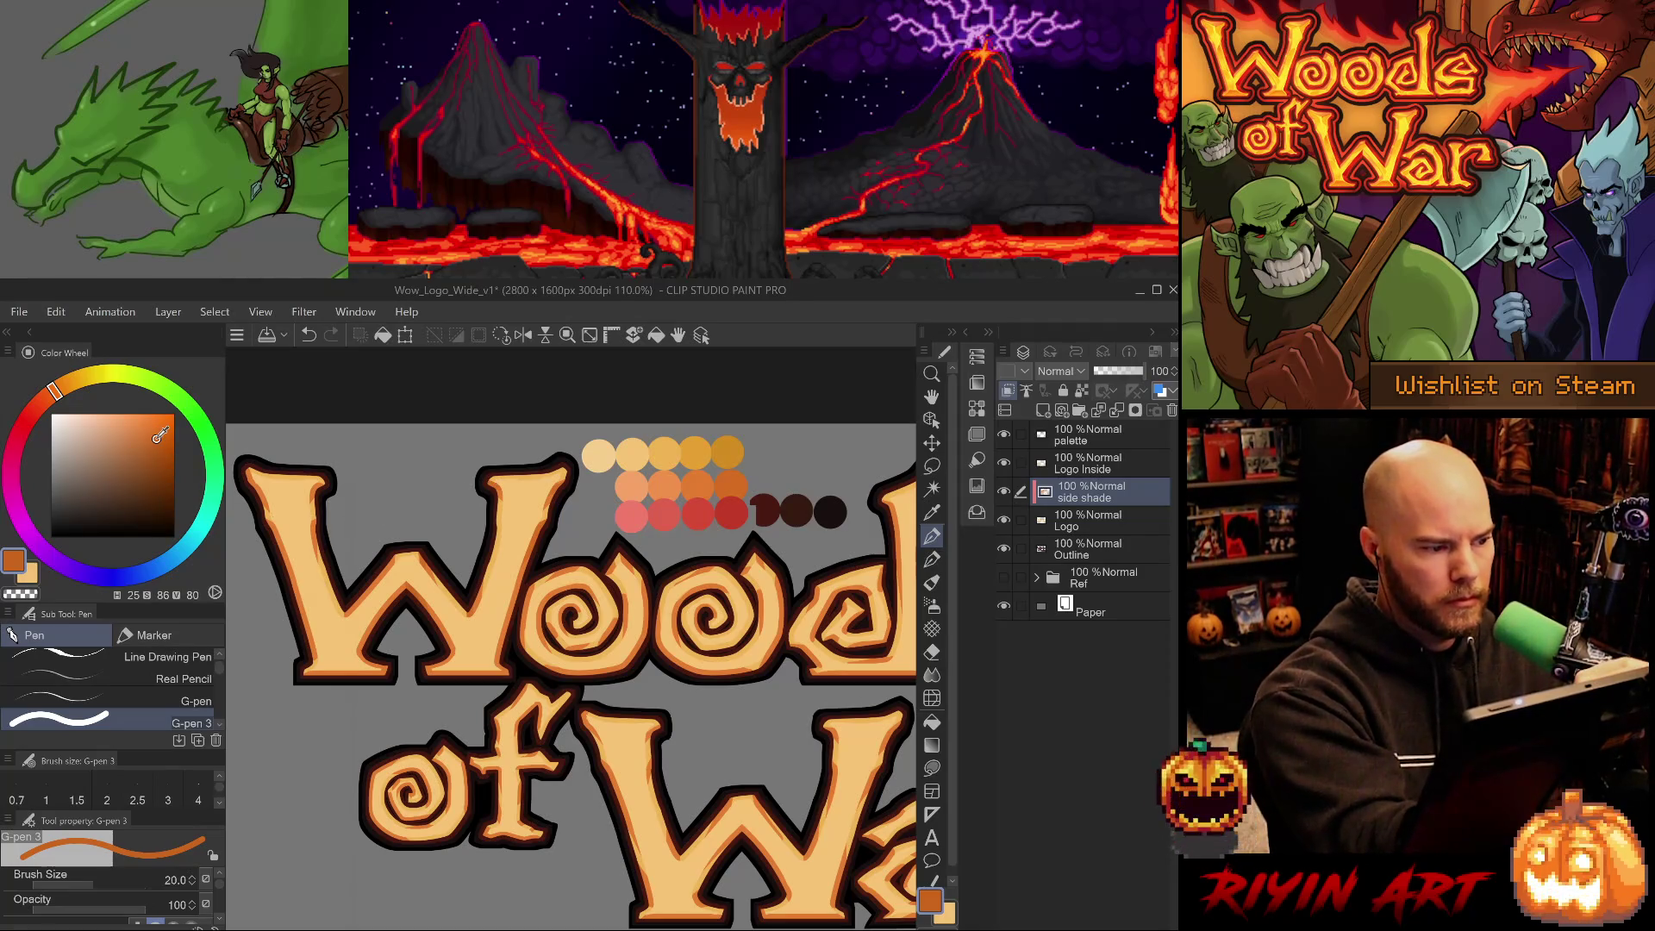
pyautogui.click(155, 441)
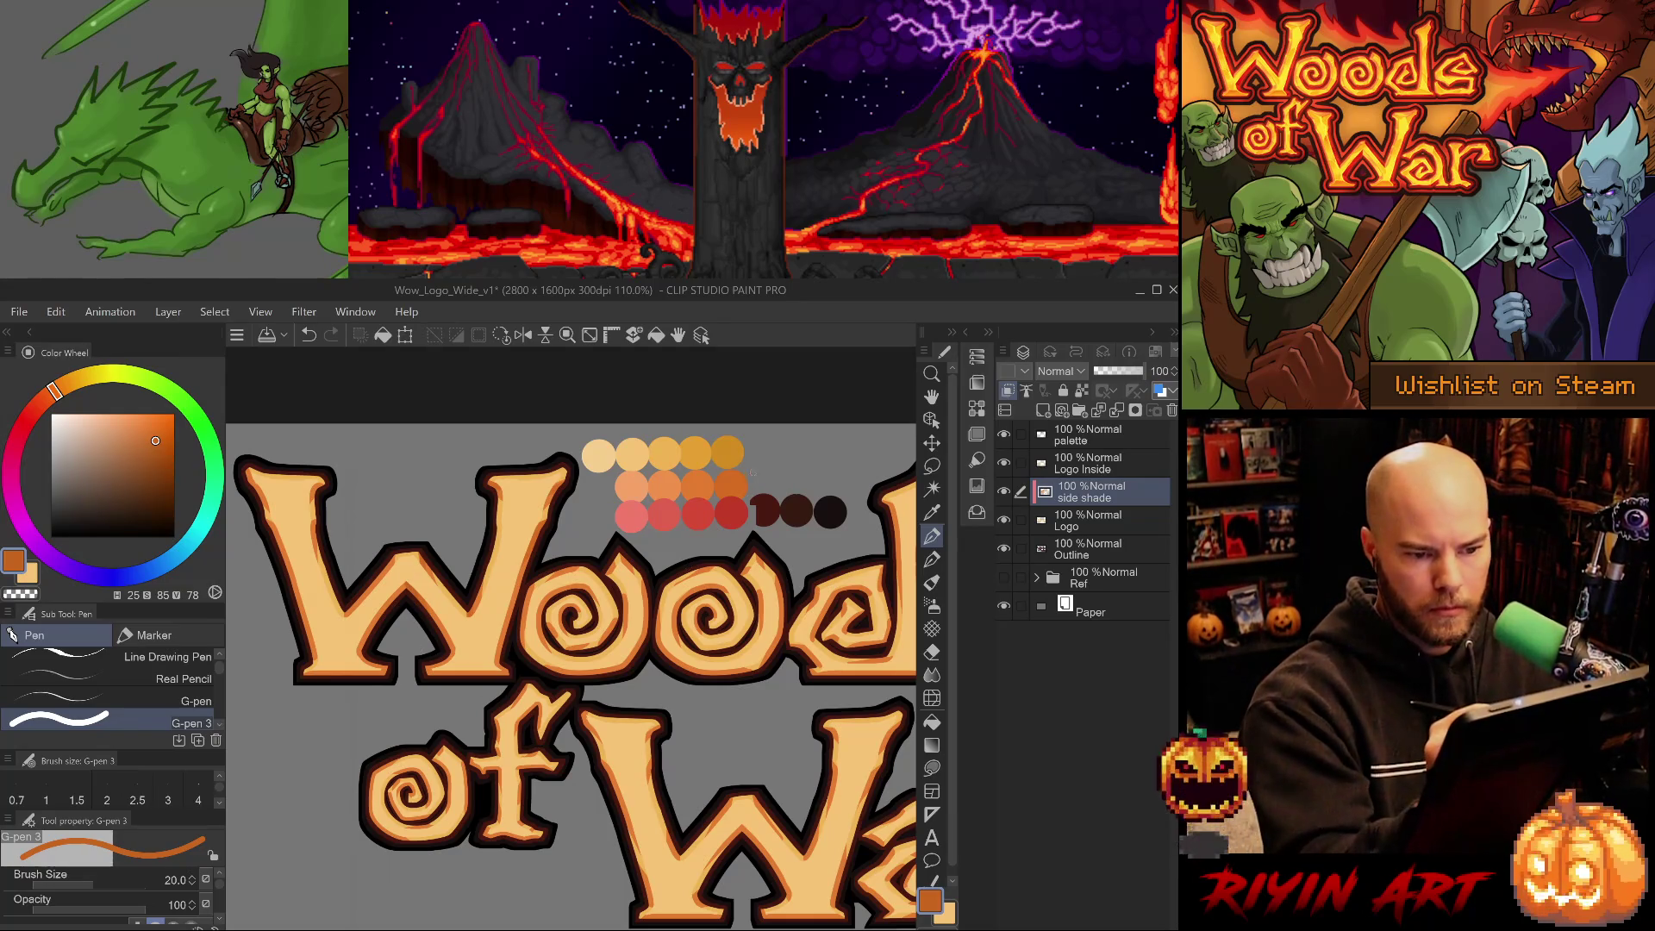
pyautogui.press('p')
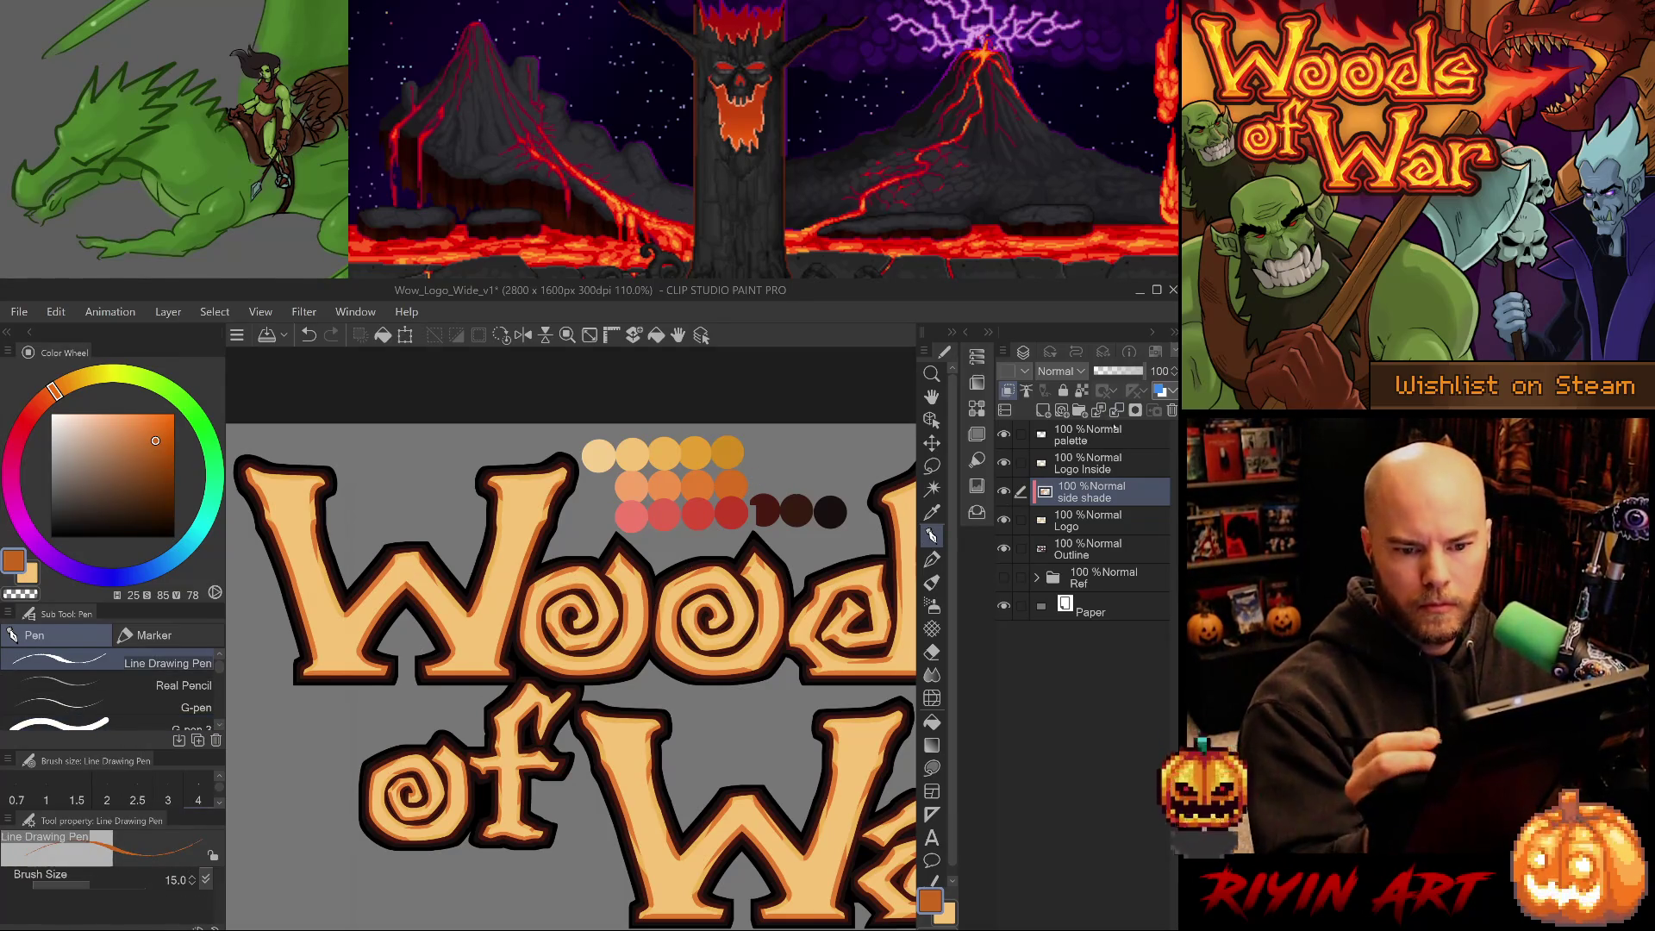
pyautogui.hotkey('ctrl', 'z')
# Dab a new deeper-orange swatch dot on the palette layer with an enlarged pen.
pyautogui.click(1116, 431)
pyautogui.press('p')
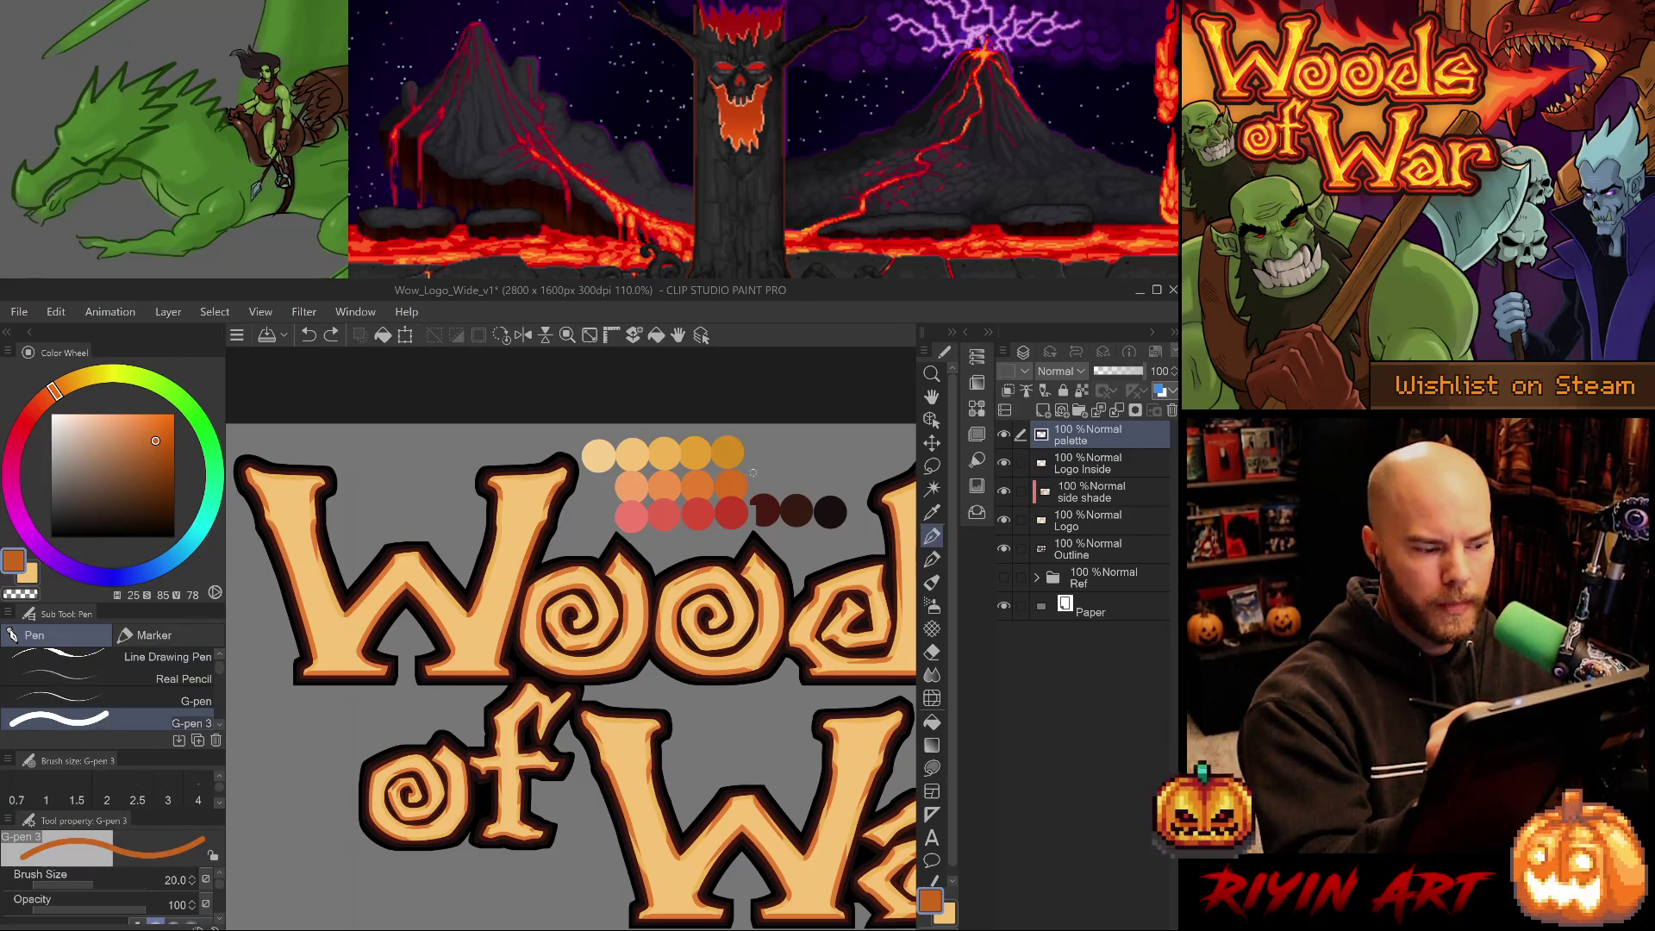
pyautogui.press(']')
pyautogui.press(']')
pyautogui.press(']')
pyautogui.click(755, 476)
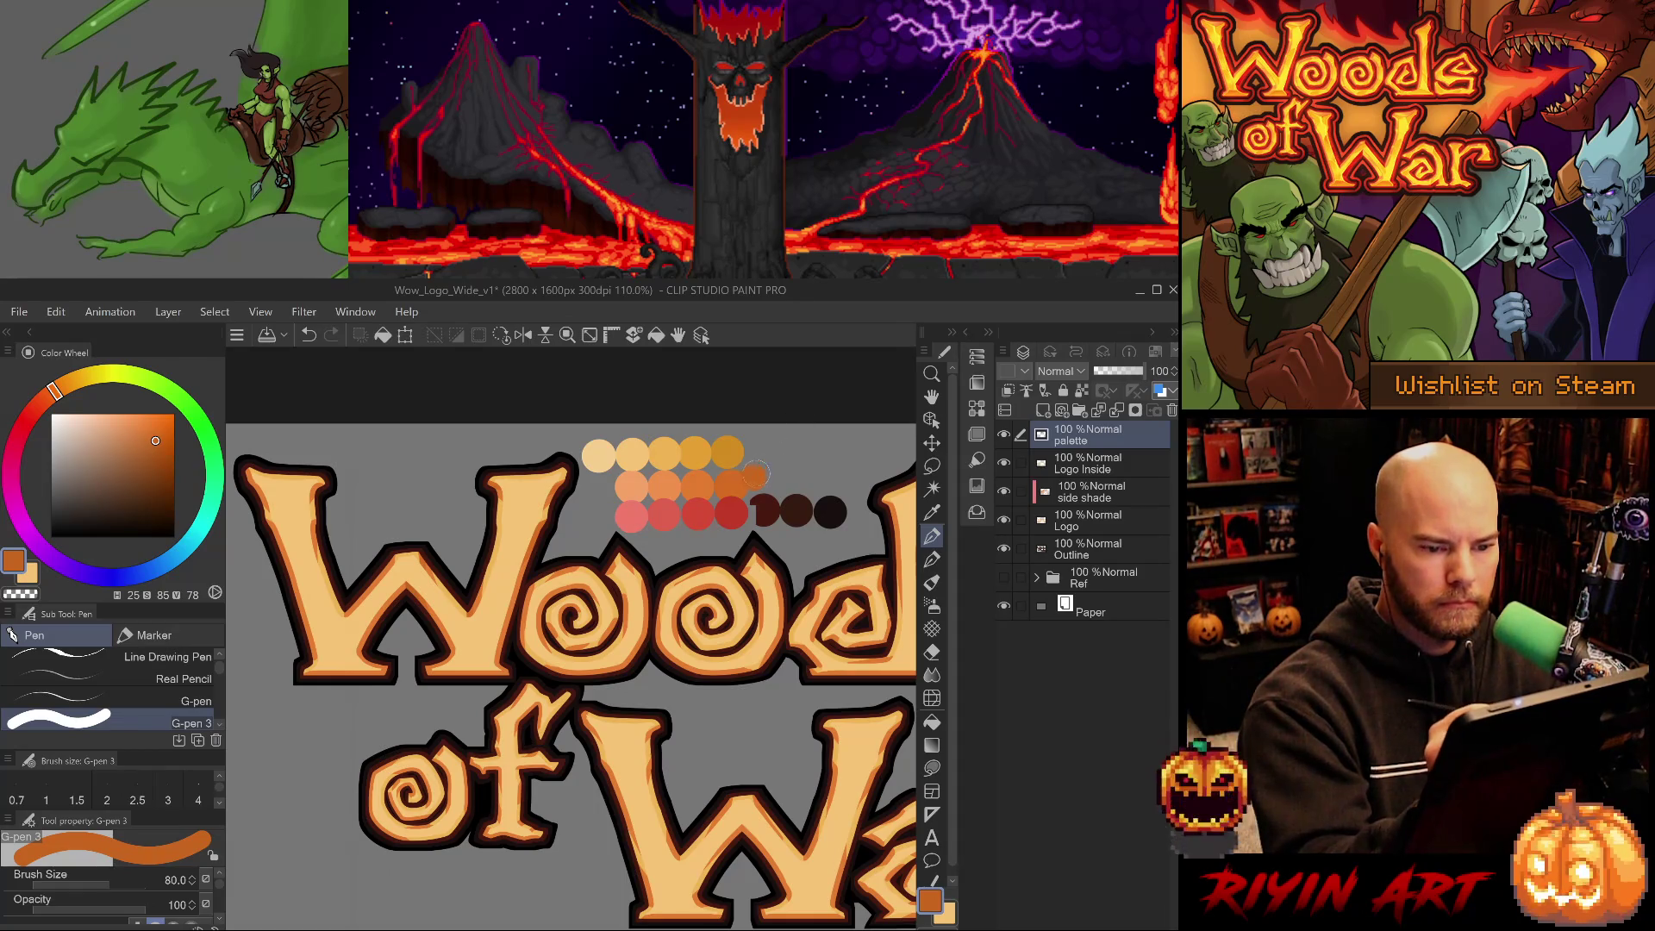
pyautogui.press('[')
pyautogui.press('[')
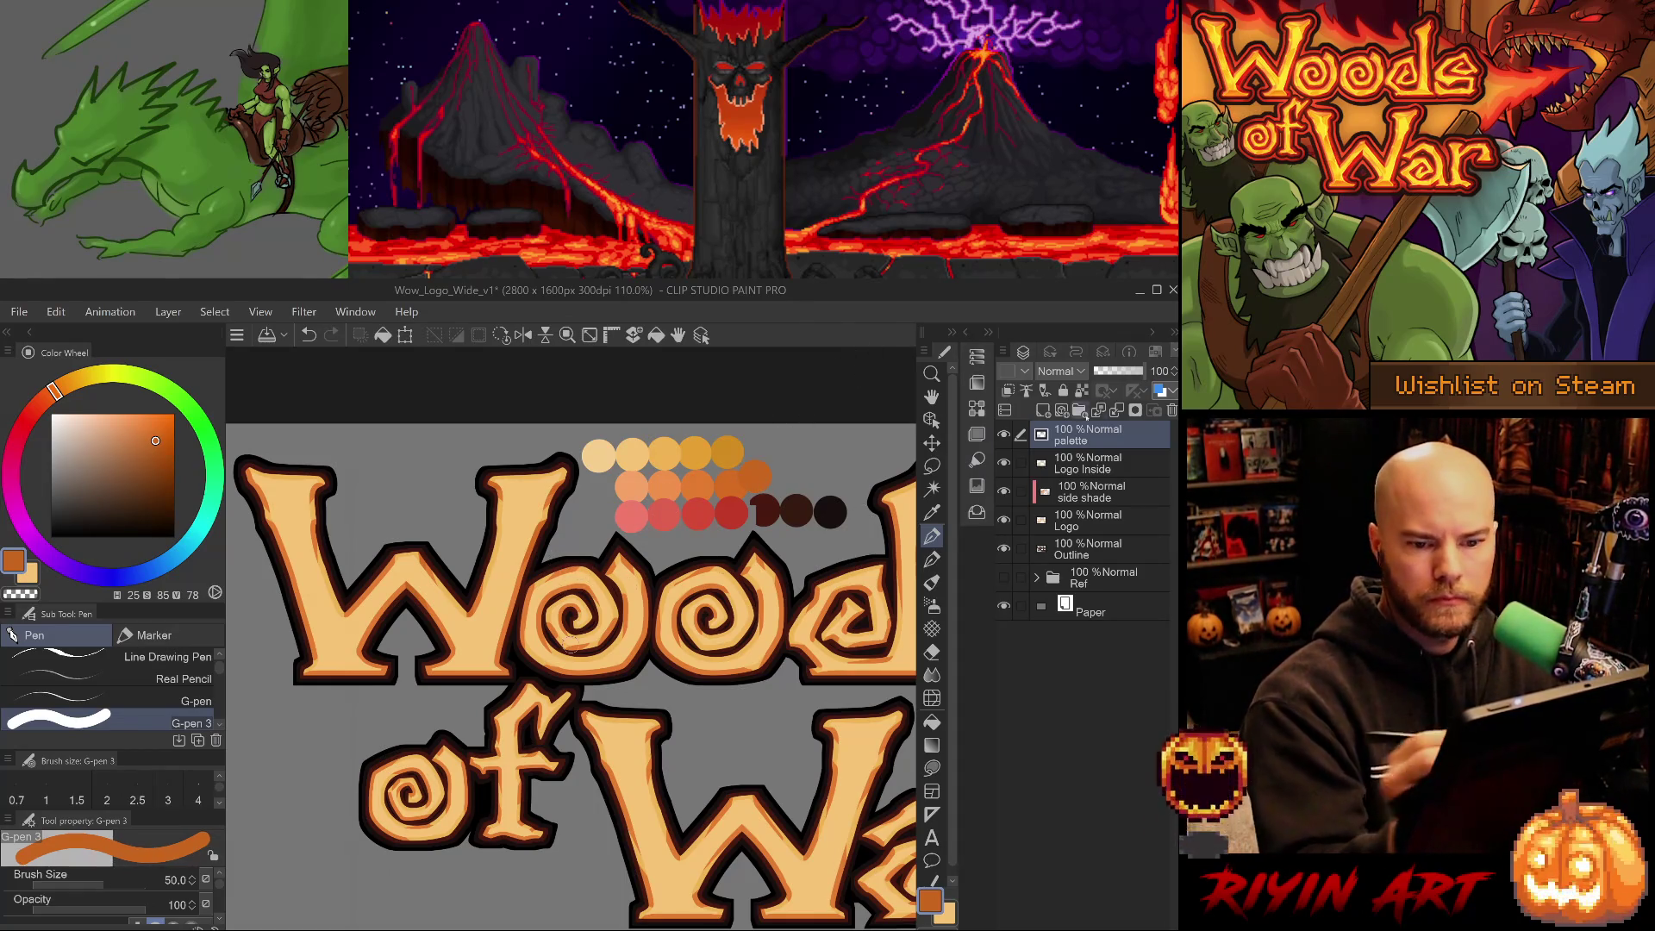
# Reselect the side shade layer and return the brush to its normal size.
pyautogui.keyDown('ctrl'); pyautogui.click(567, 645); pyautogui.keyUp('ctrl')
pyautogui.press('[')
pyautogui.press('[')
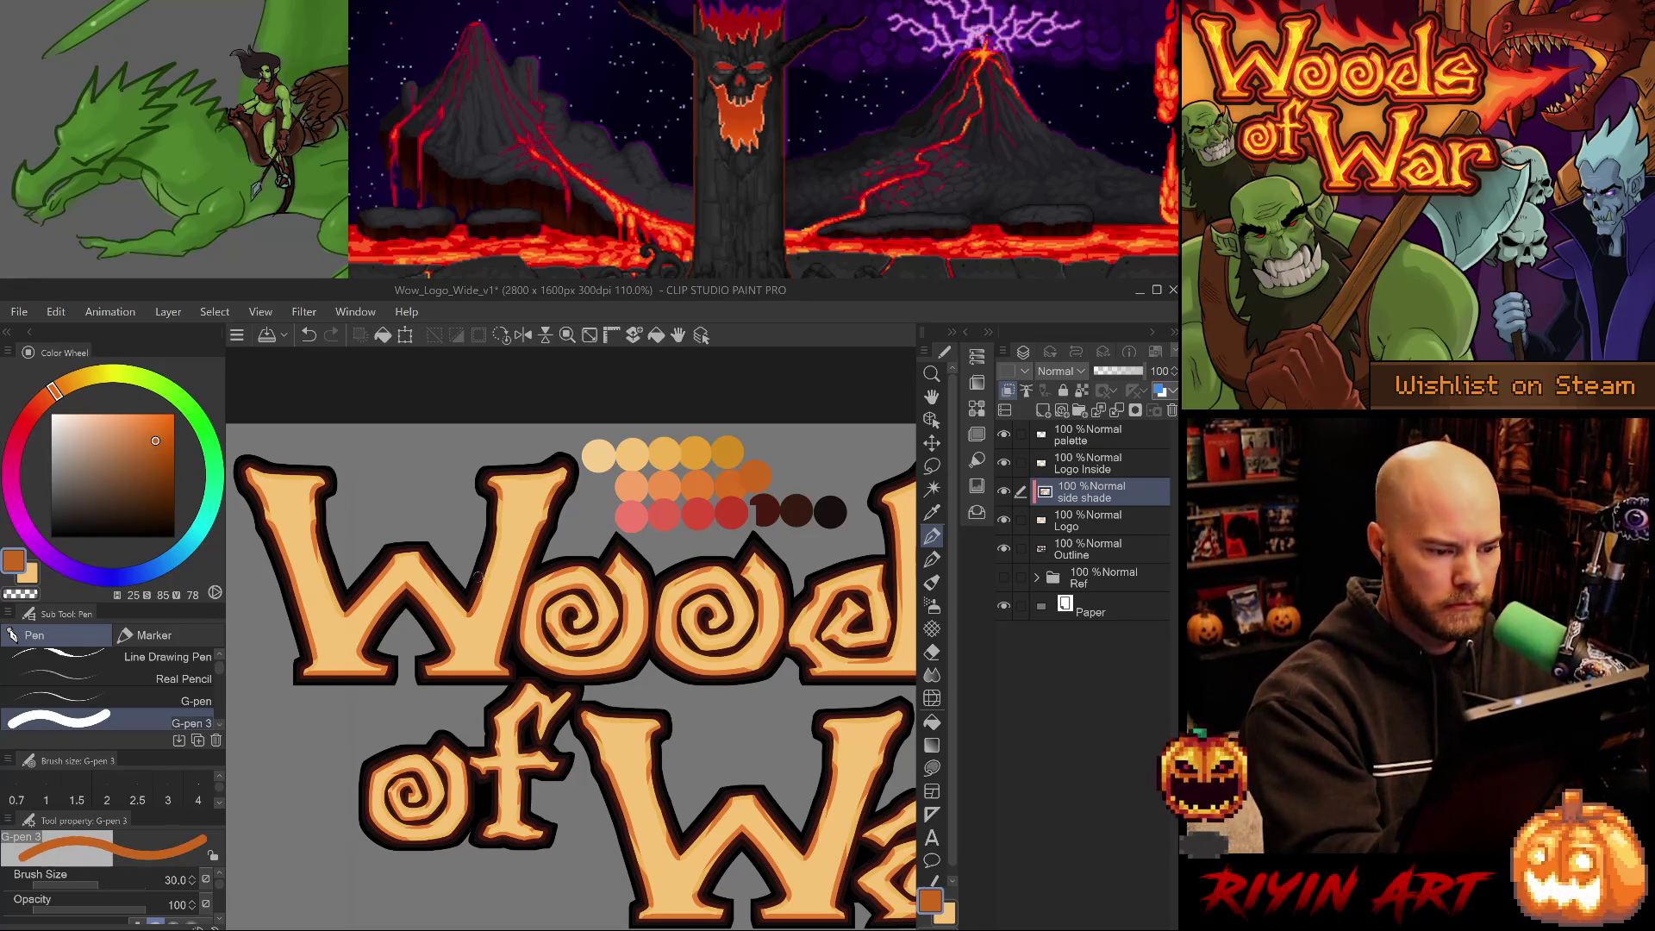
pyautogui.hotkey('ctrl', 'z')
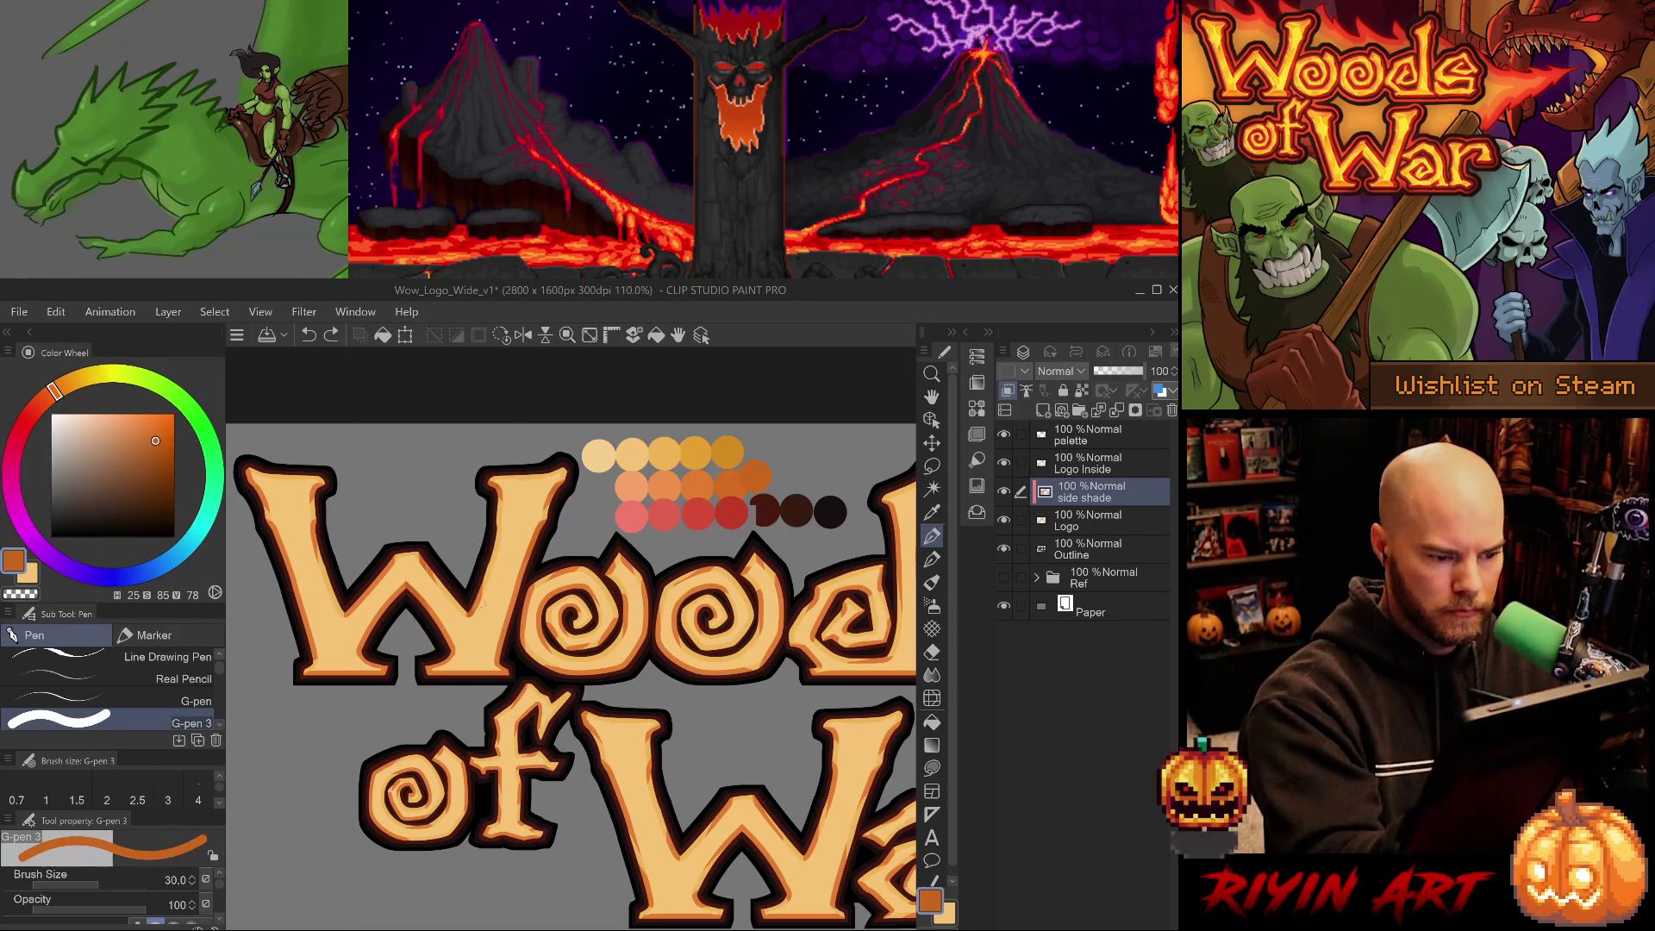
pyautogui.press('[')
pyautogui.press('[')
pyautogui.hotkey('ctrl', 'y')
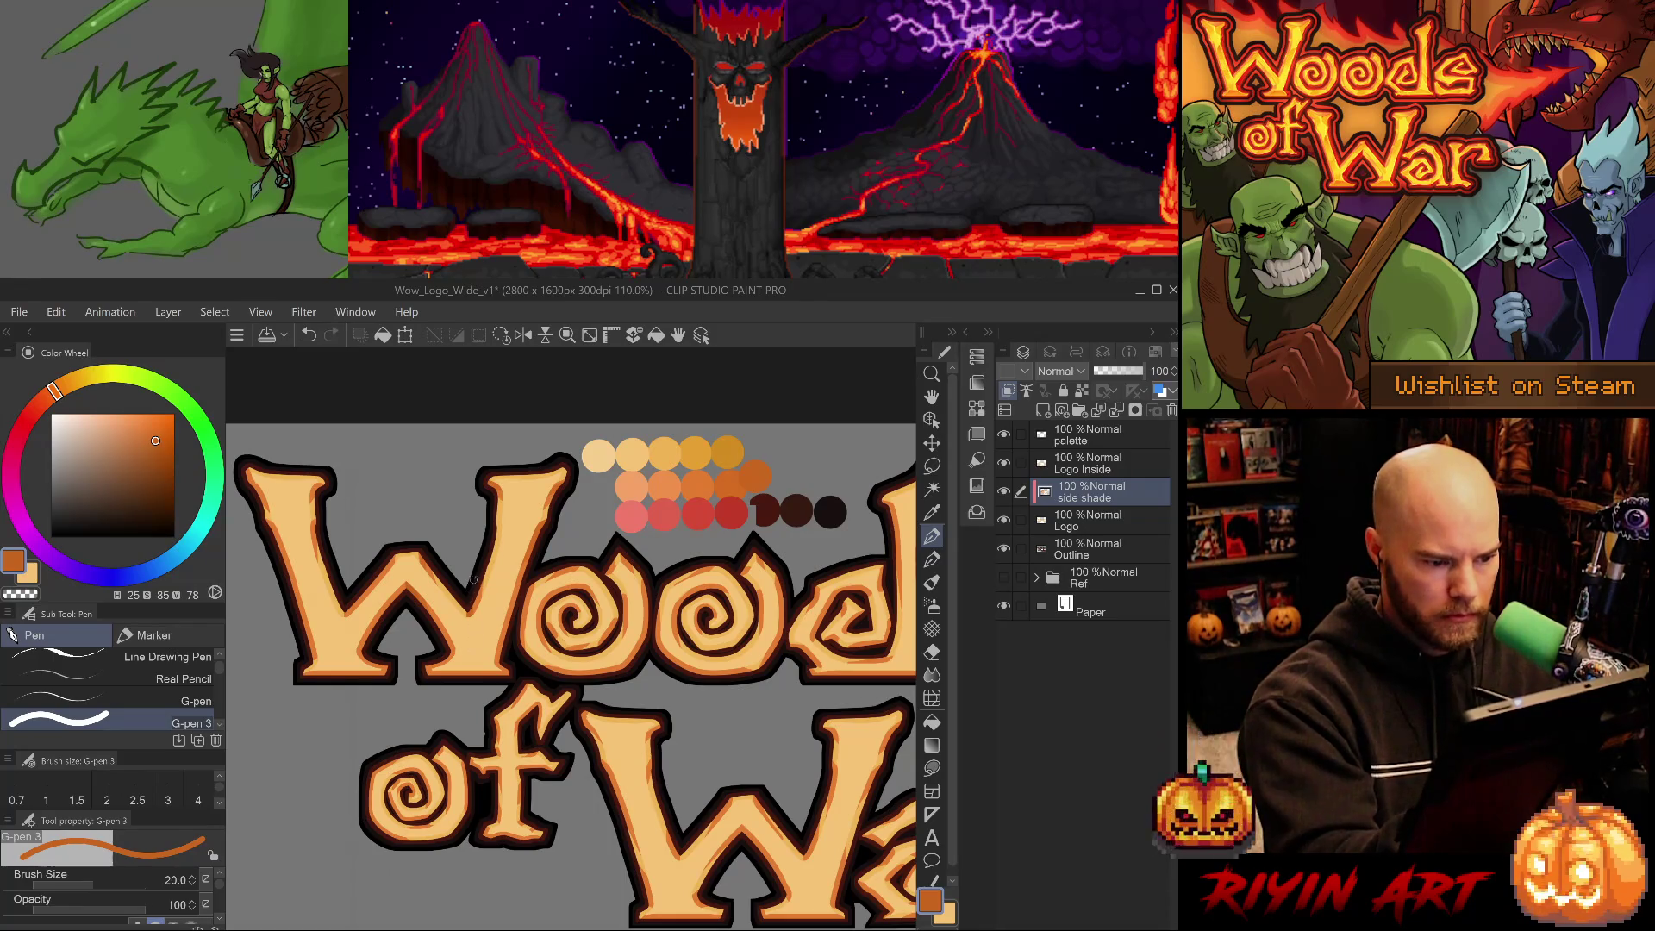
pyautogui.press('e')
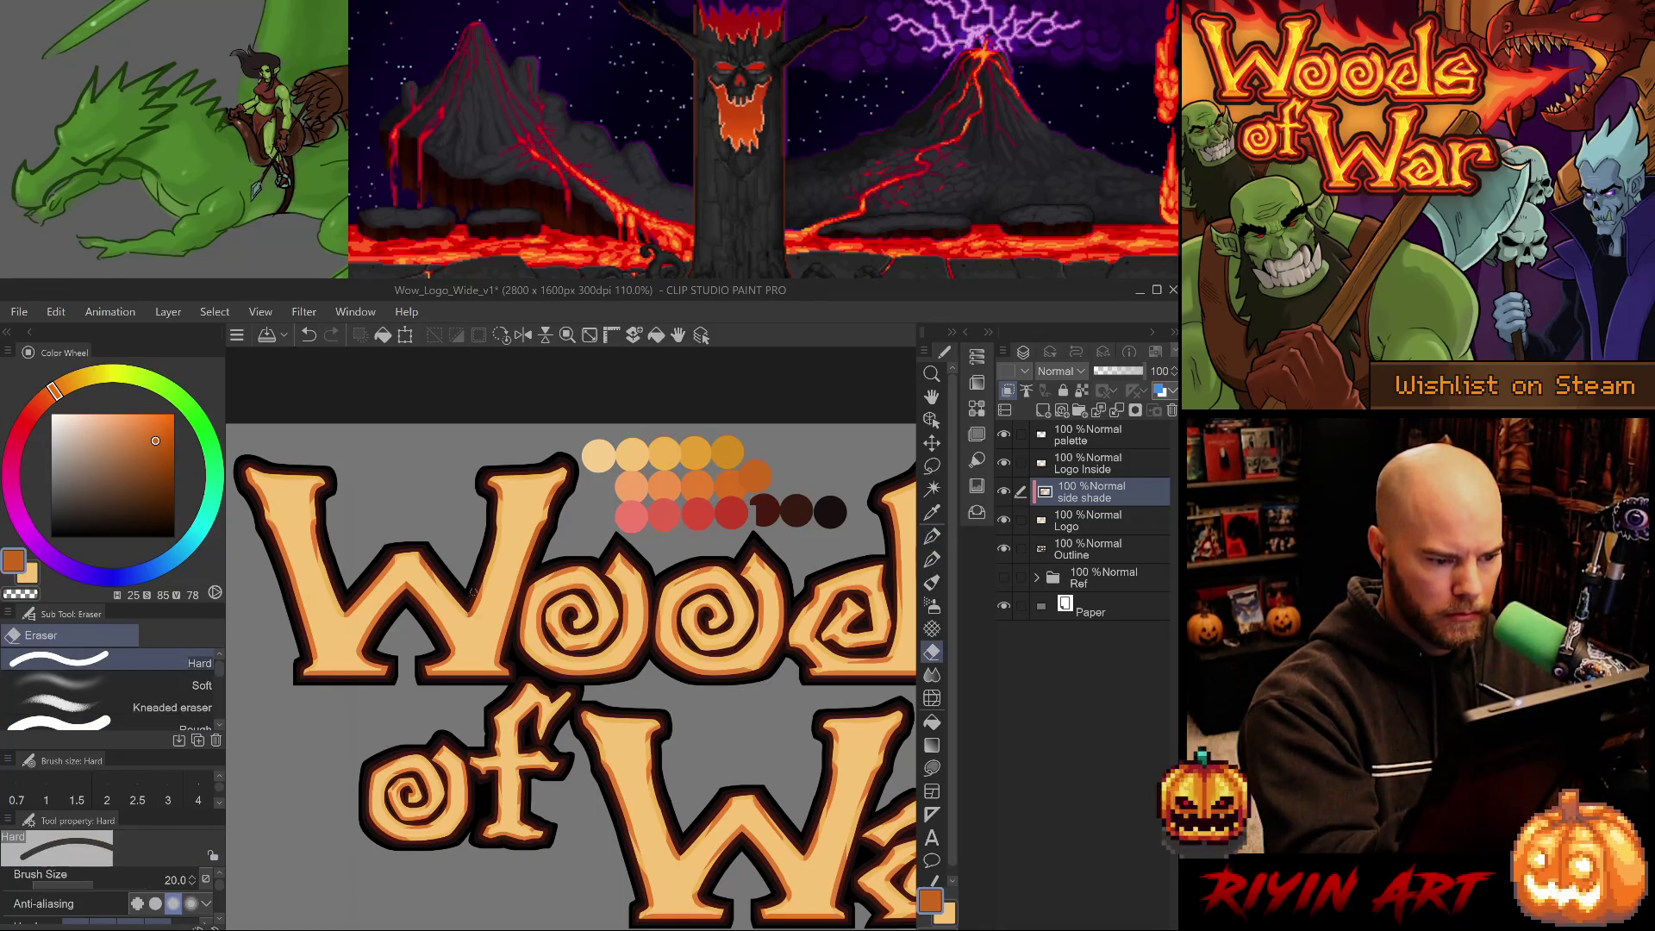
pyautogui.press('p')
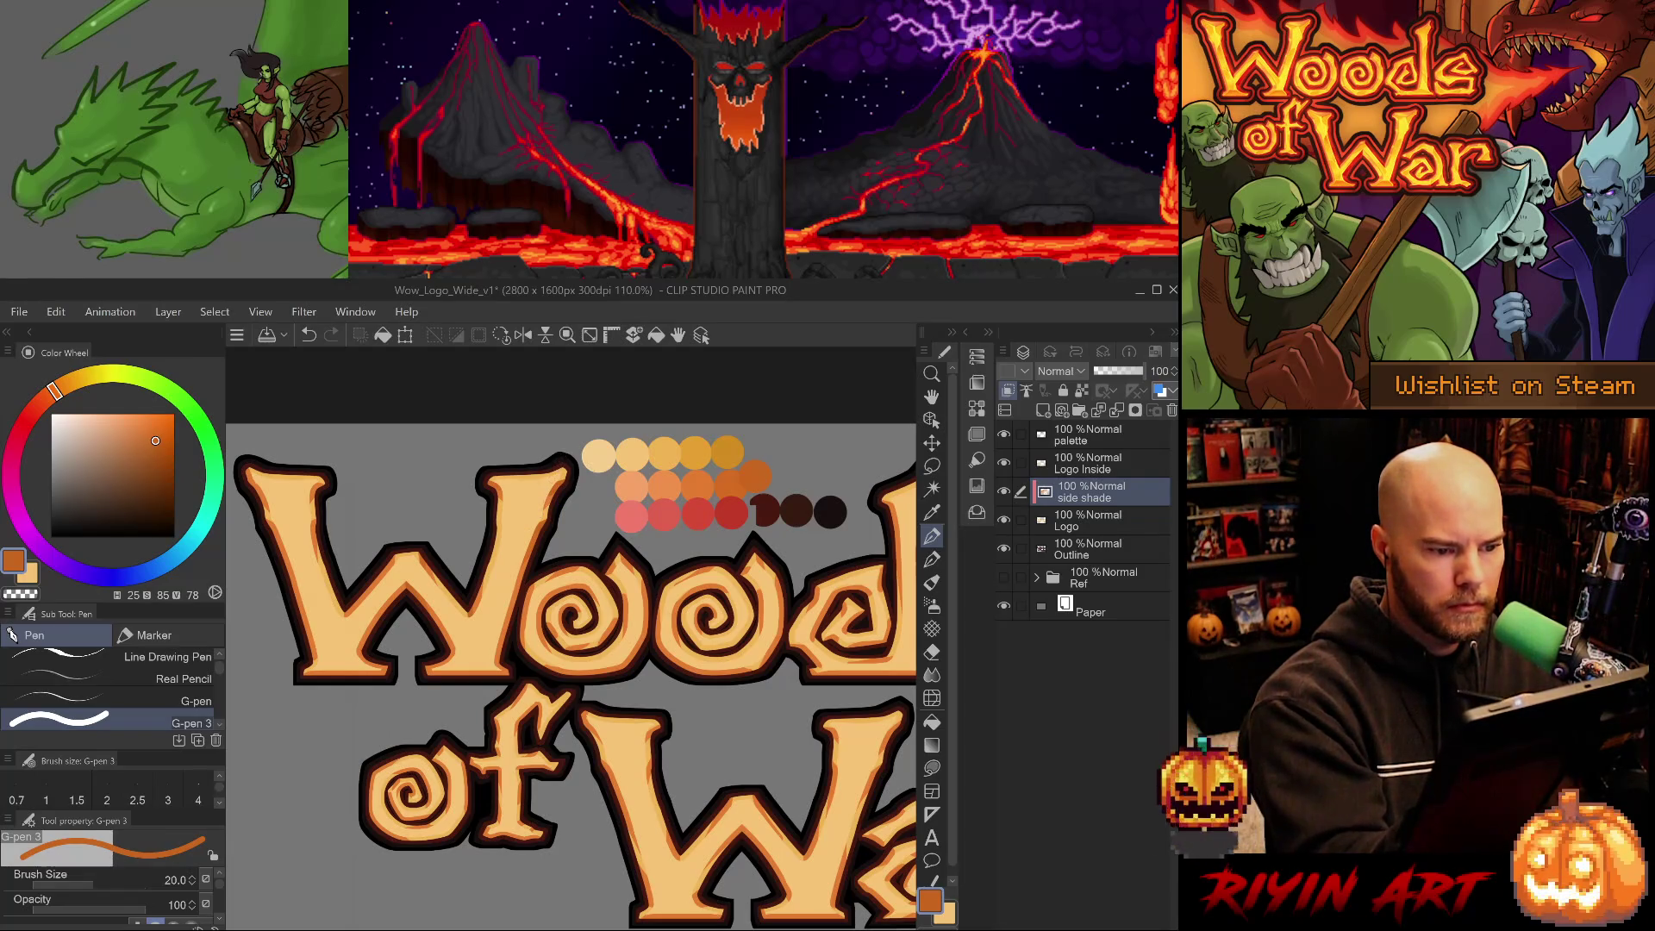
# Sample the orange swatch from the palette for the usual painting brush.
pyautogui.keyDown('alt'); pyautogui.click(705, 480); pyautogui.keyUp('alt')
pyautogui.press('.')
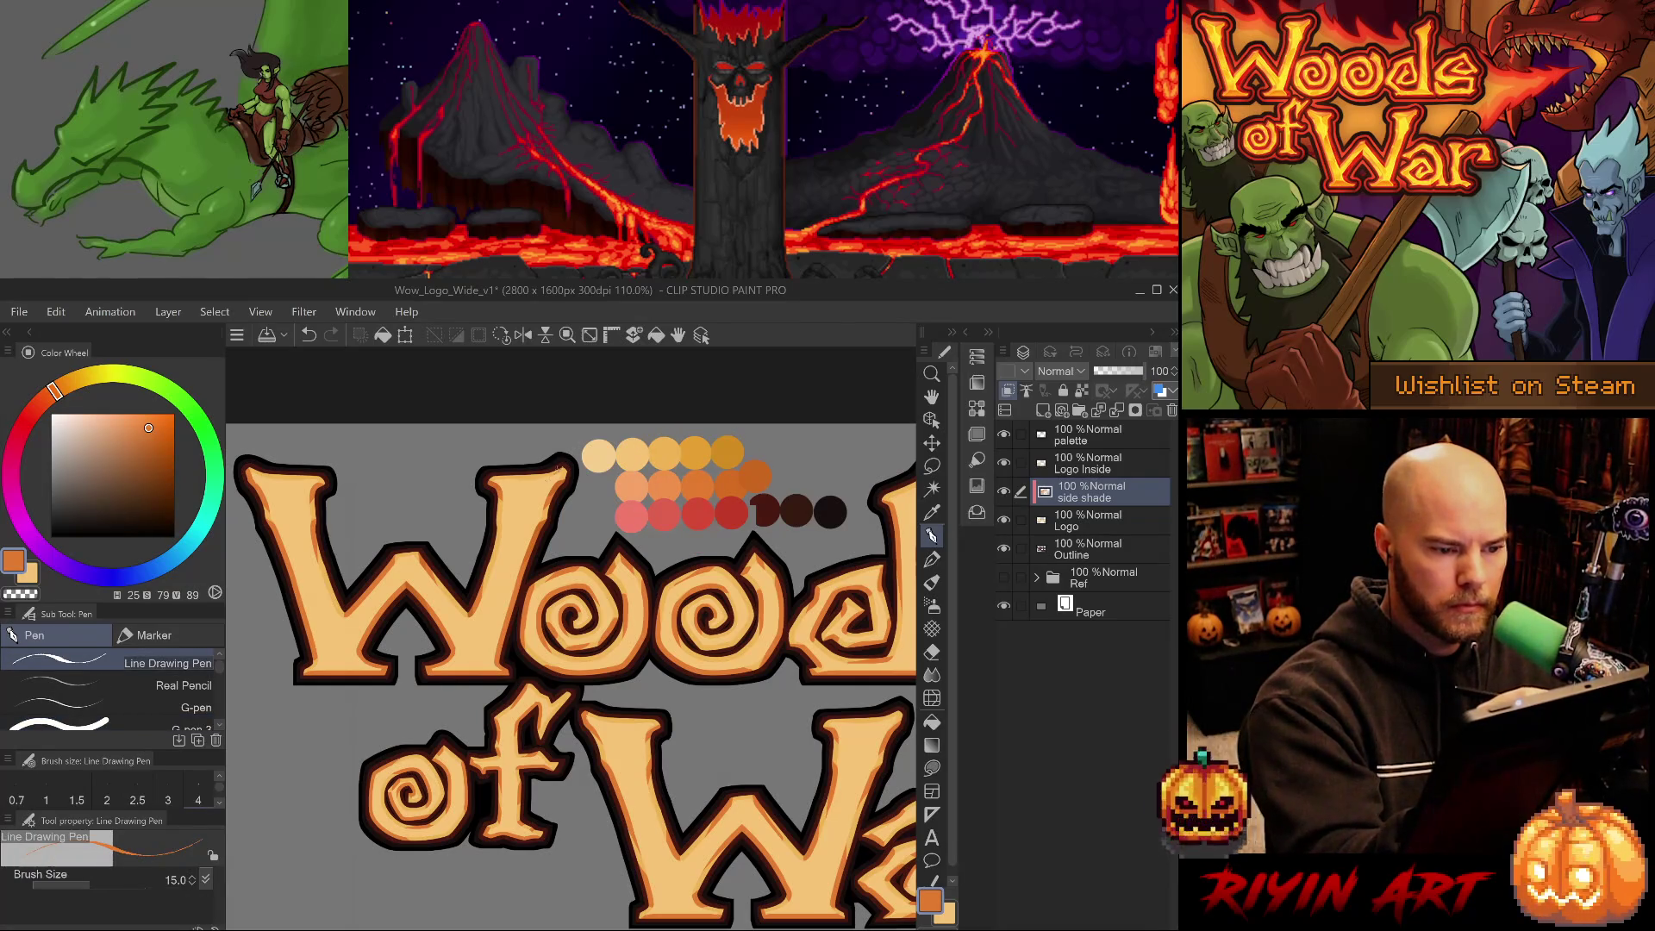
pyautogui.press(',')
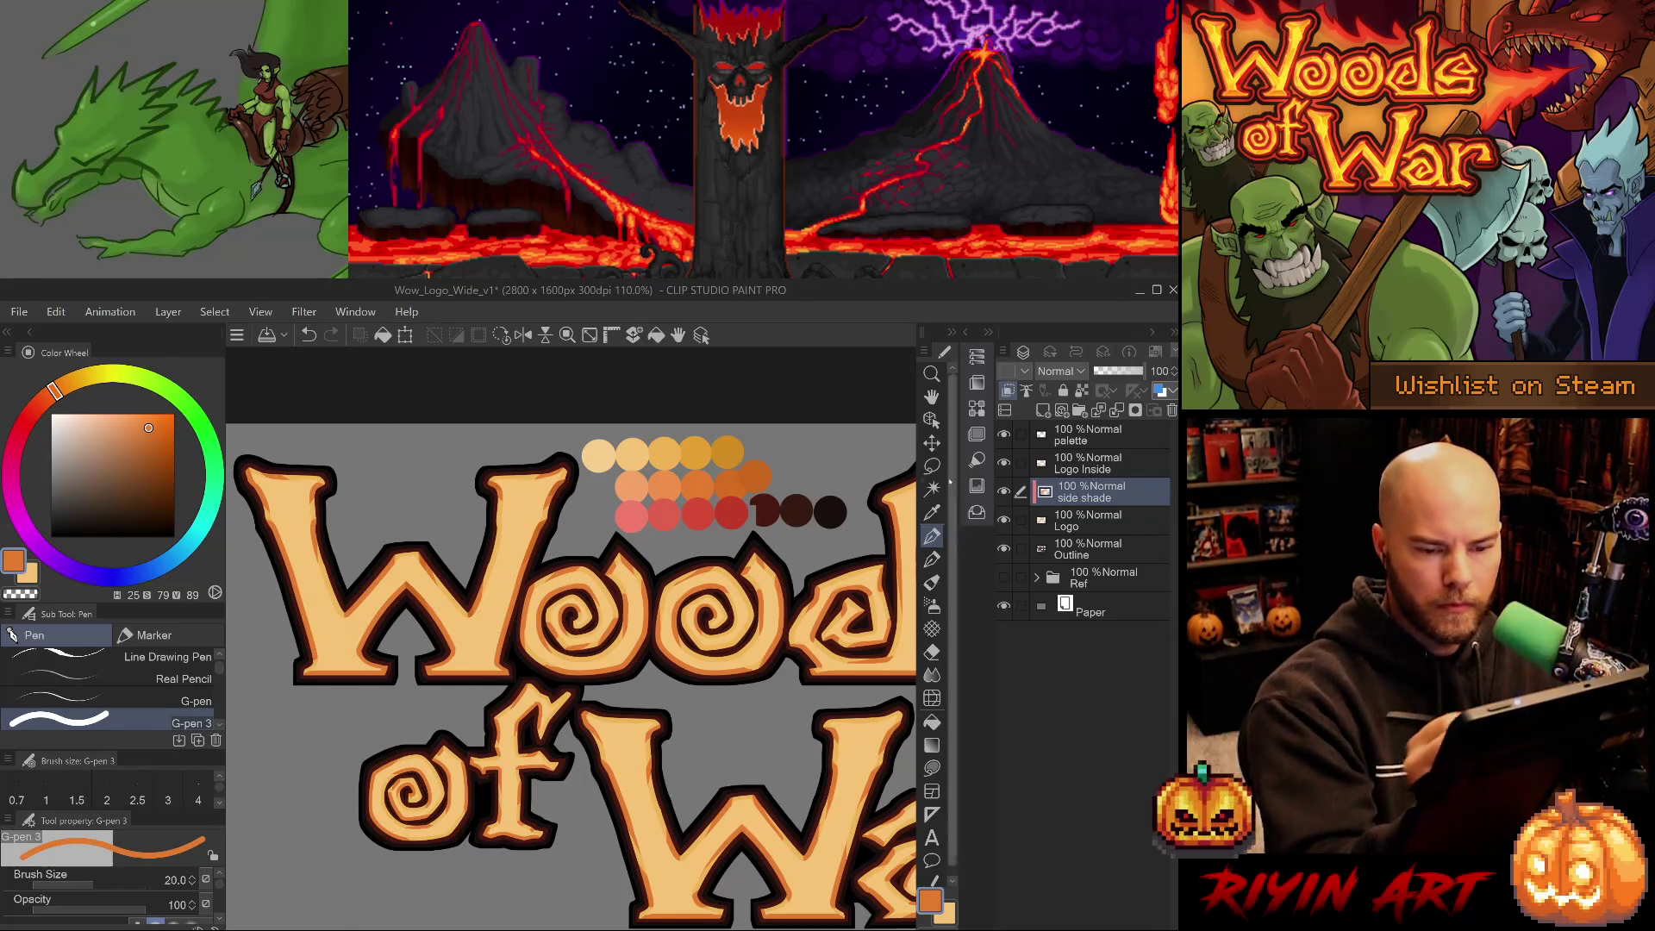
pyautogui.keyDown('alt'); pyautogui.click(758, 470); pyautogui.keyUp('alt')
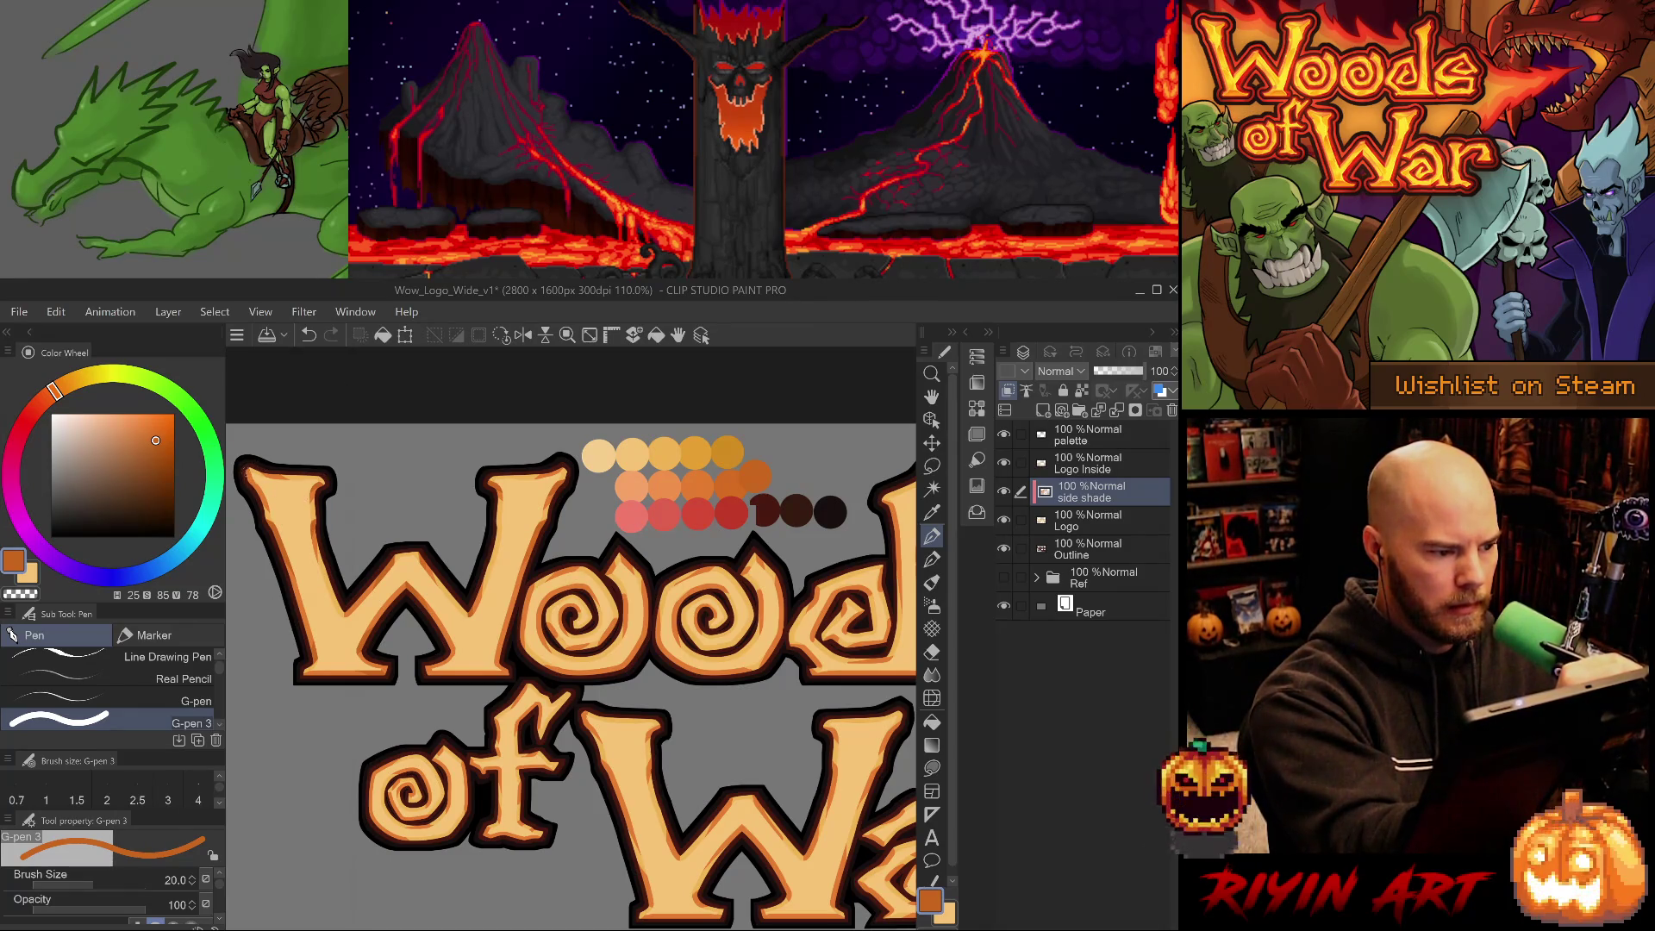
# Try orange shade strokes along the W's bottom edge, undoing the ones that miss.
pyautogui.hotkey('ctrl', 'z')
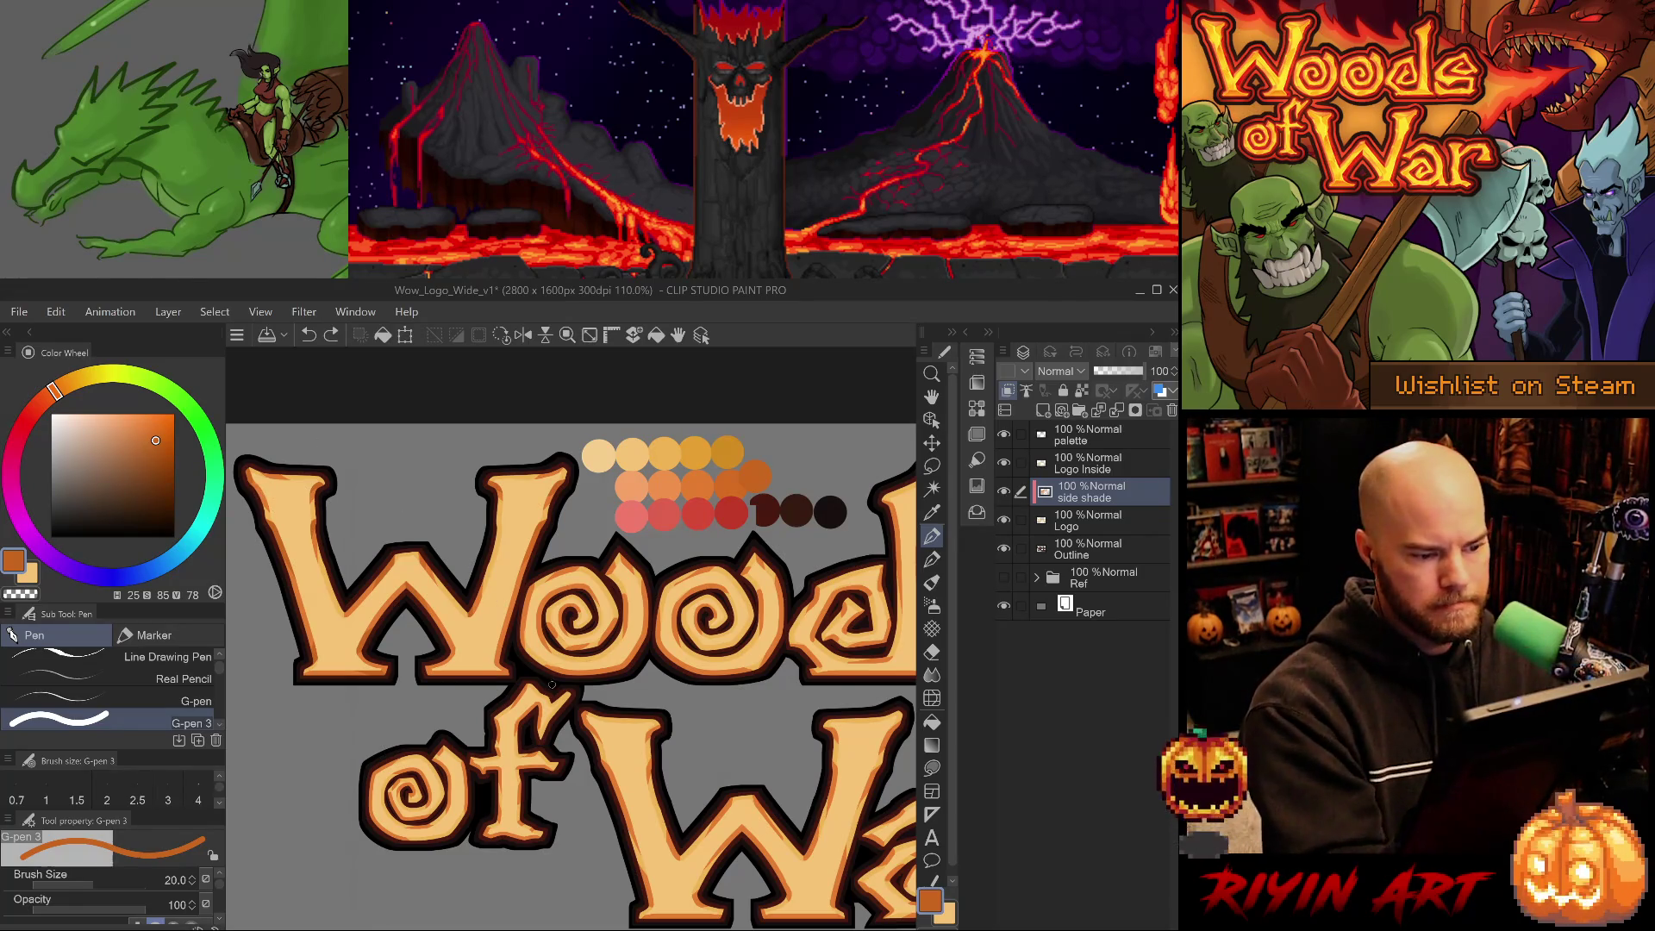
pyautogui.click(436, 672)
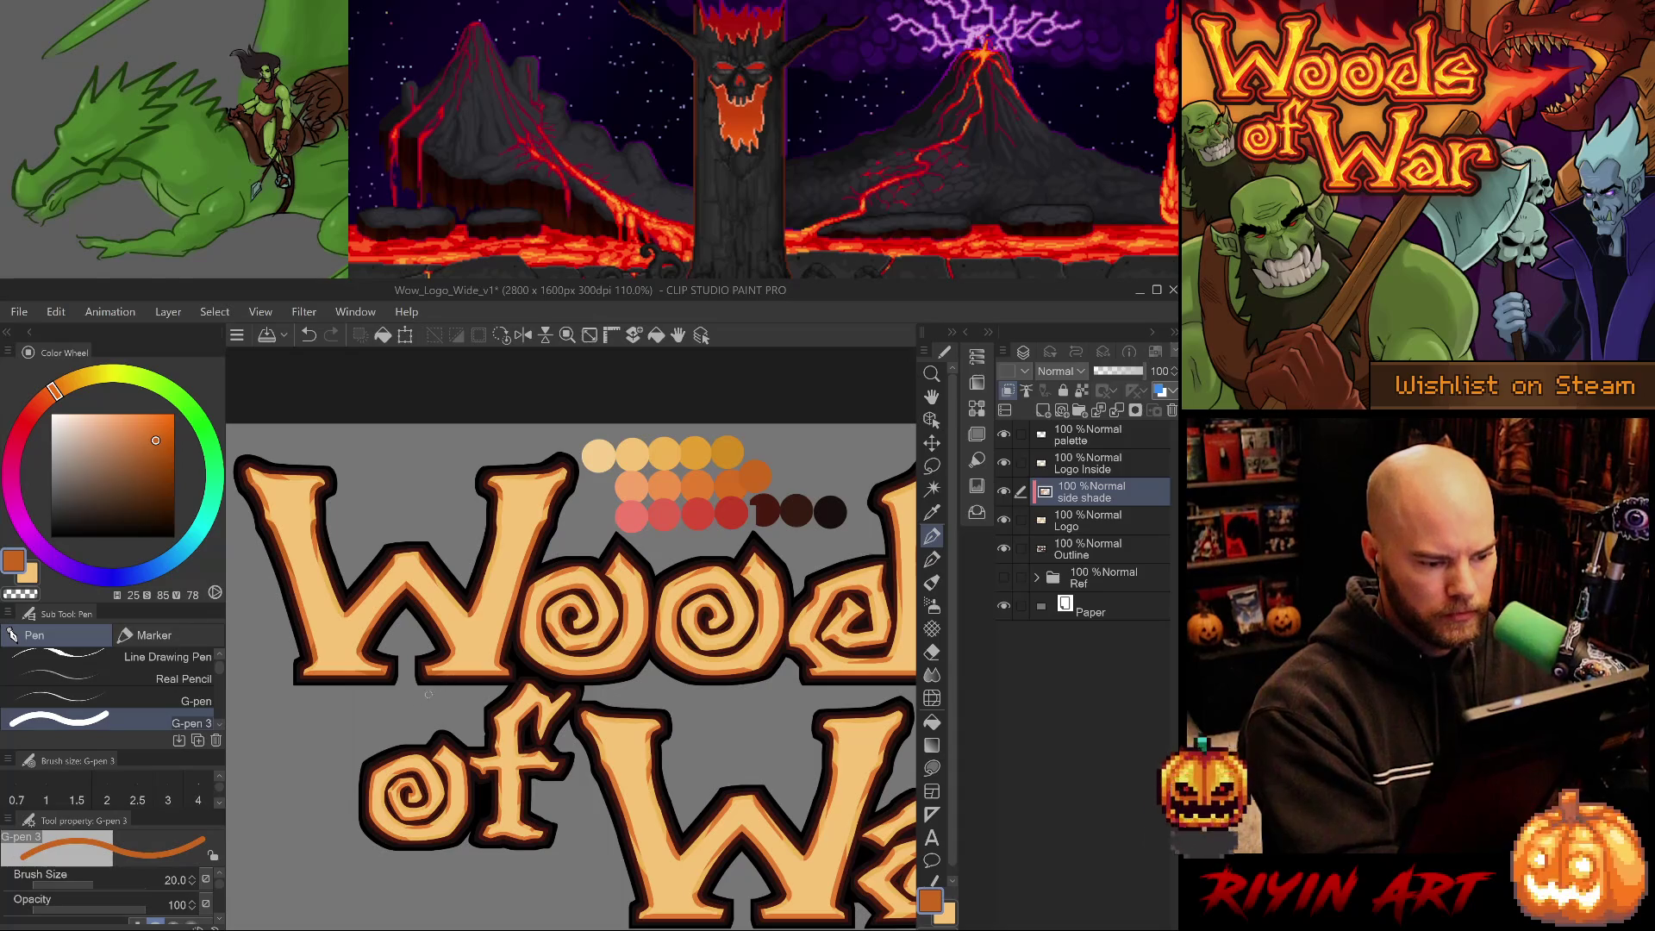
pyautogui.hotkey('ctrl', 'z')
pyautogui.moveTo(413, 694); pyautogui.dragTo(431, 662)
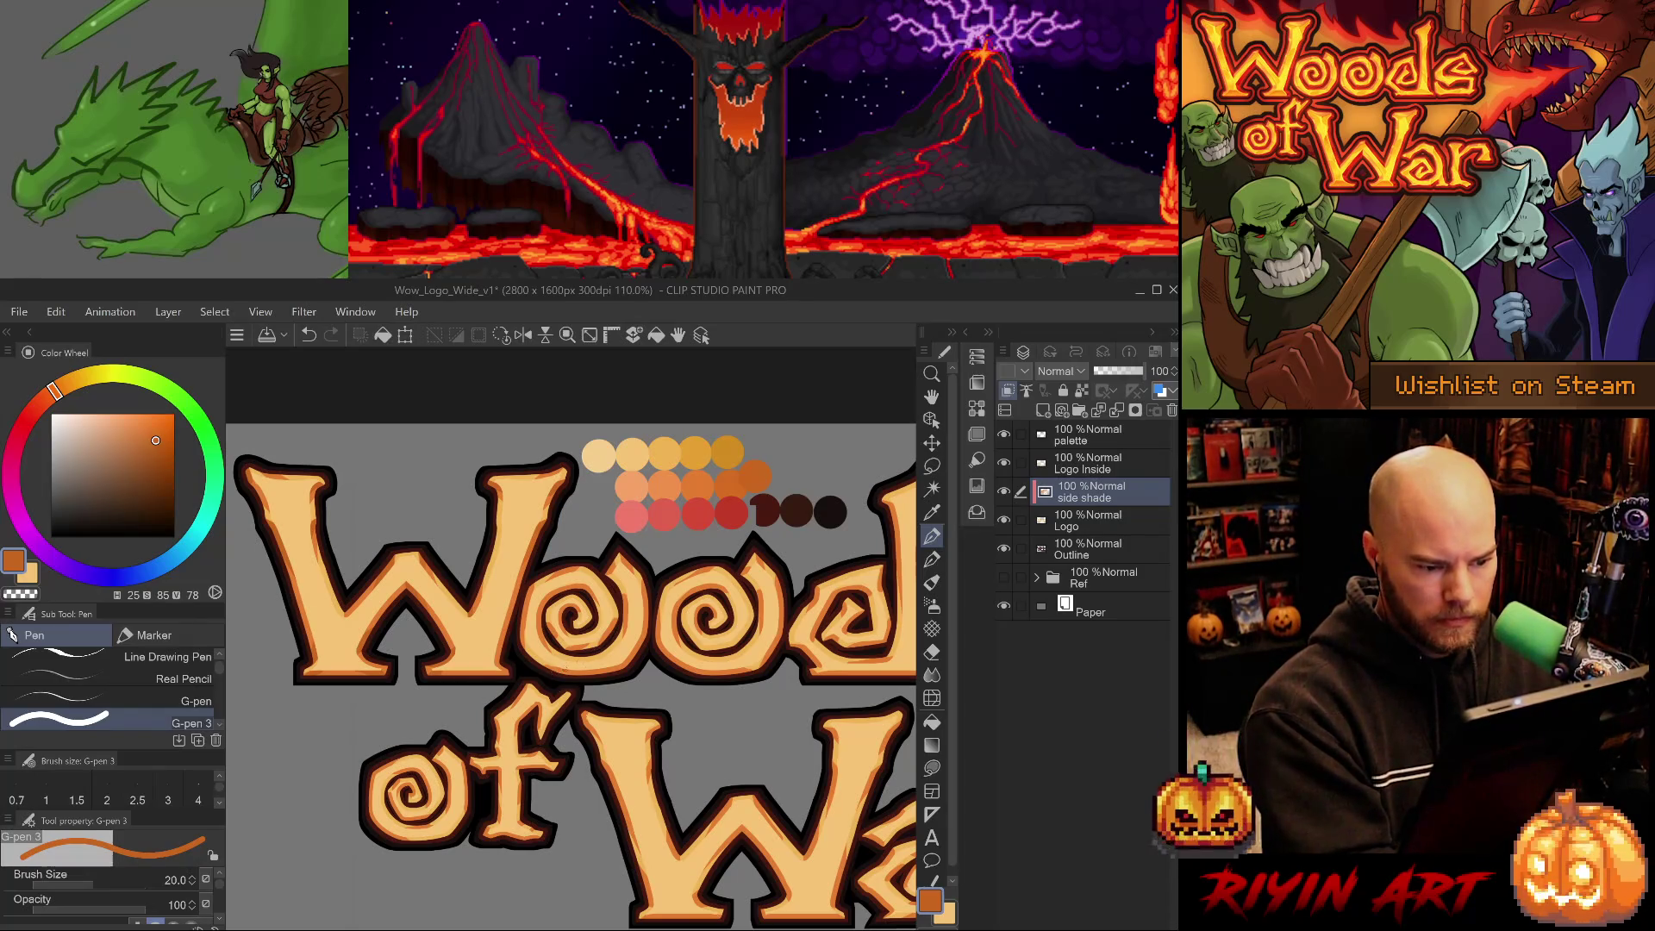
pyautogui.hotkey('ctrl', 'z')
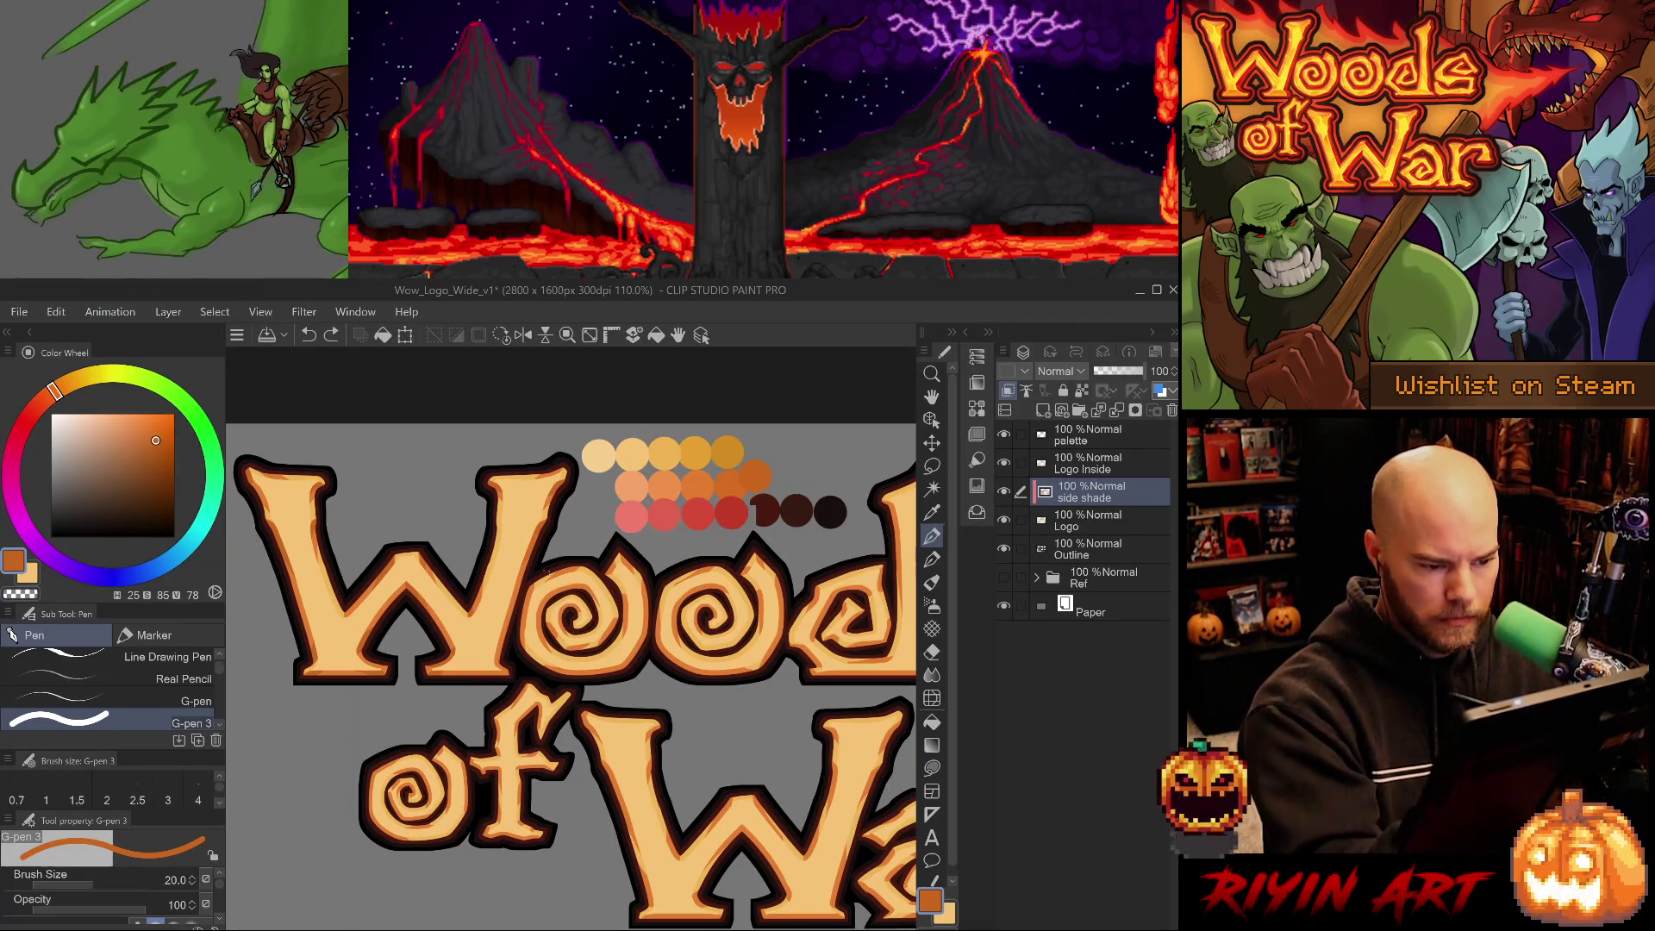
# Add a small orange shade stroke on the first o spiral.
pyautogui.moveTo(543, 621); pyautogui.dragTo(553, 628)
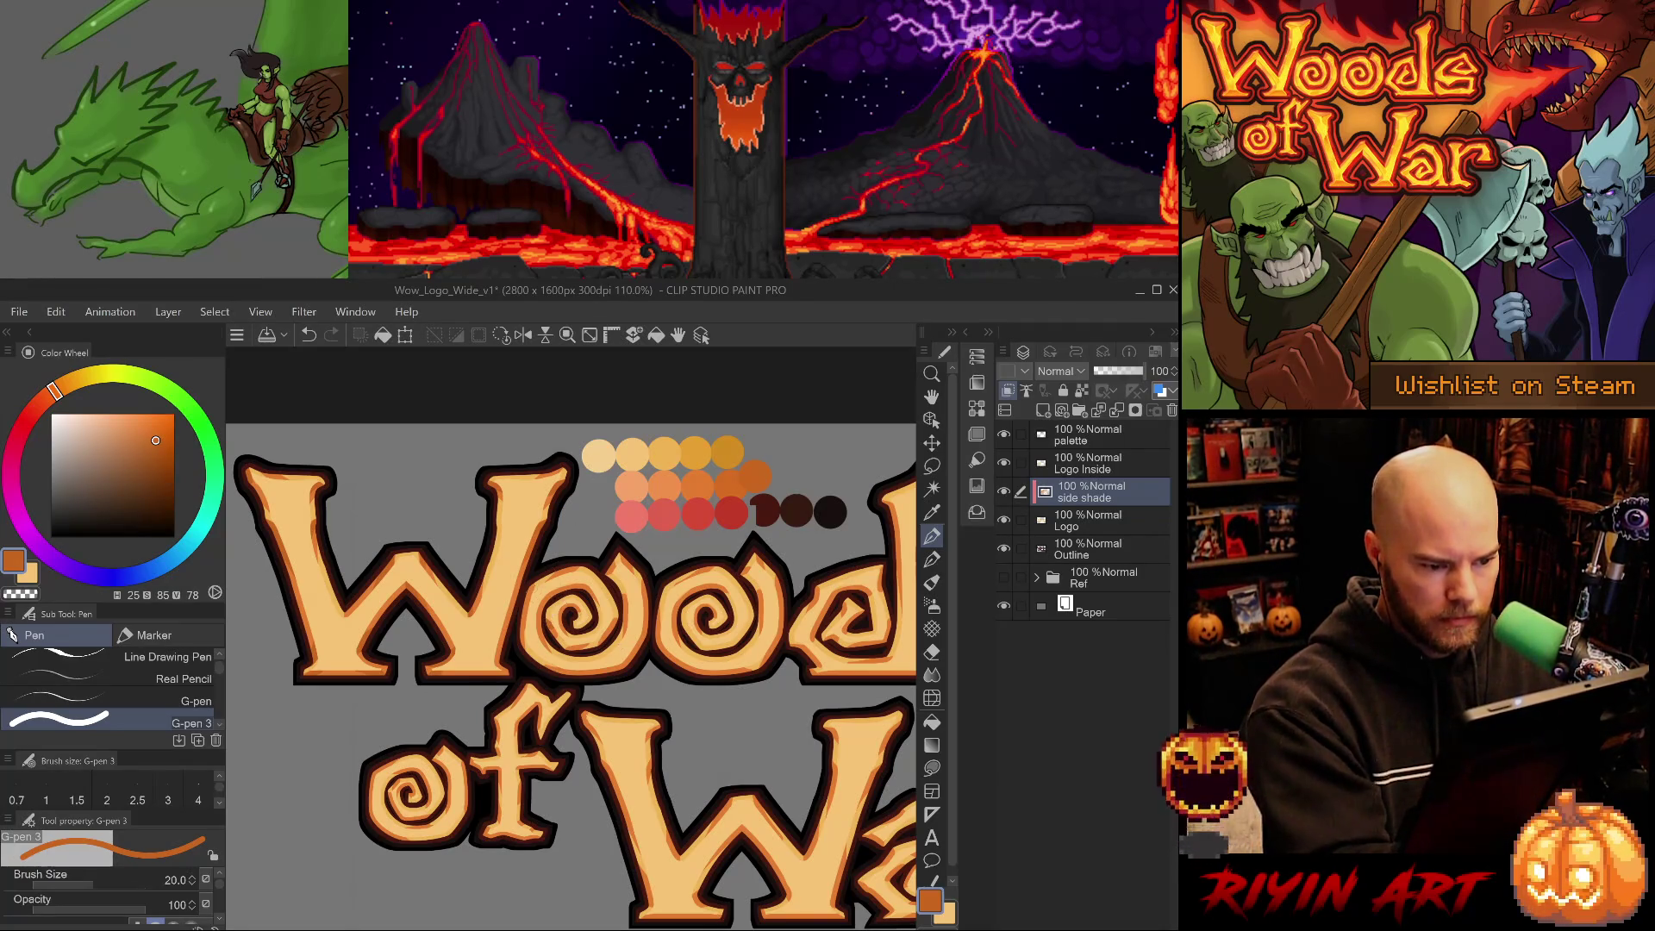
pyautogui.press('e')
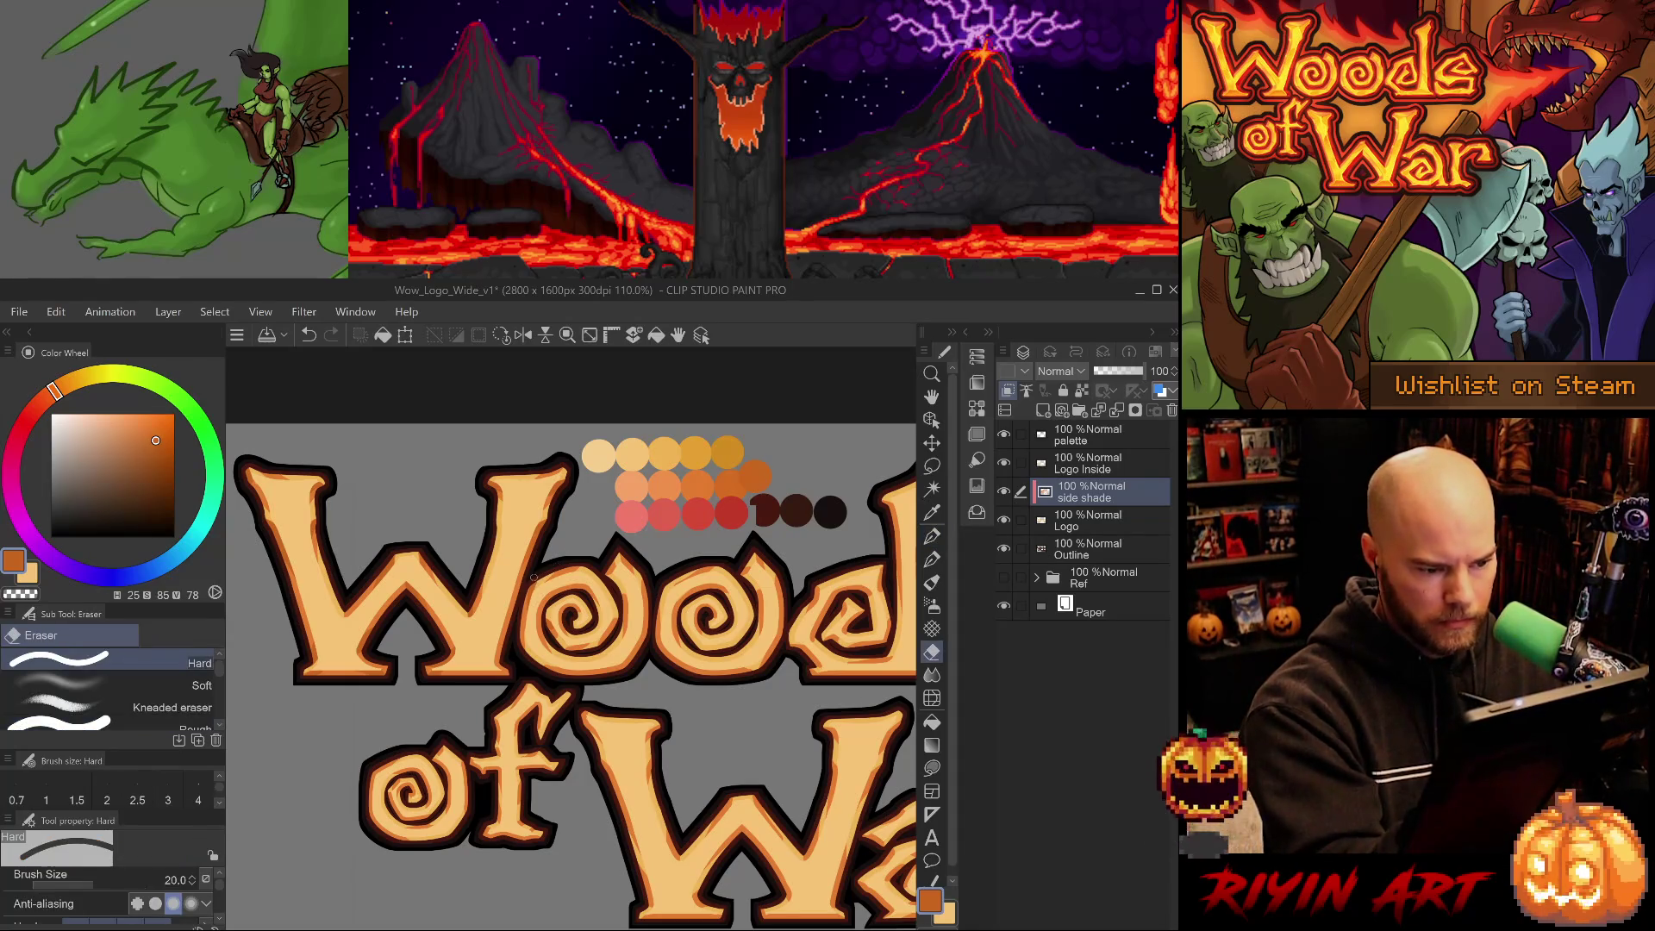
pyautogui.press('p')
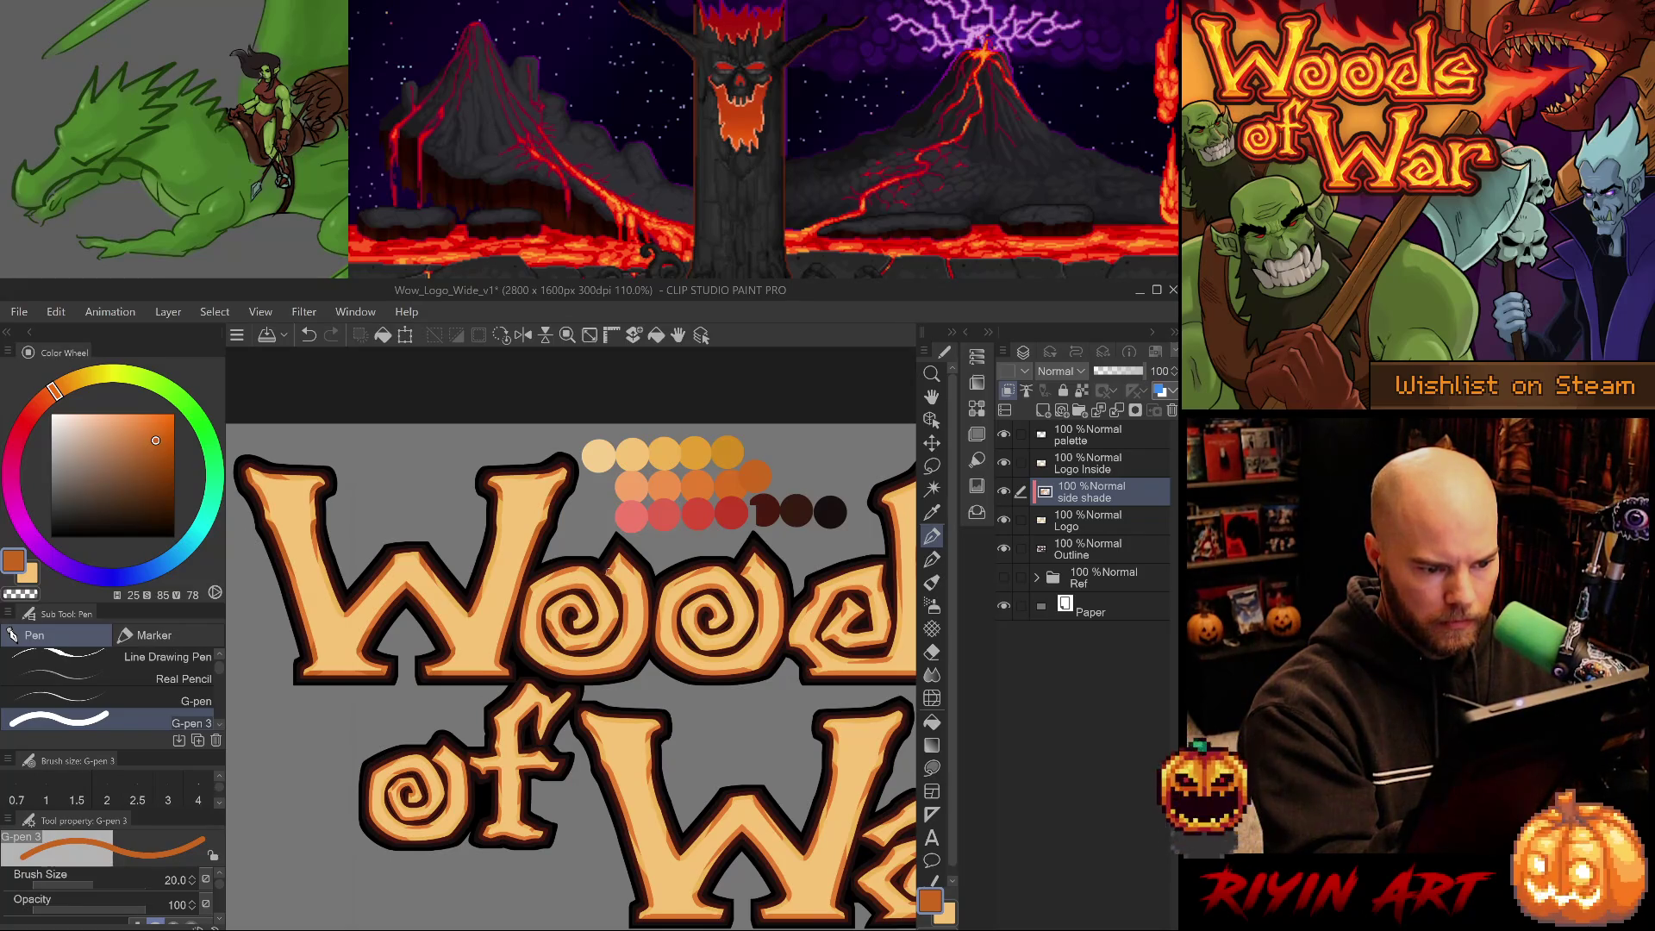
pyautogui.press('e')
pyautogui.hotkey('ctrl', 'z')
pyautogui.hotkey('ctrl', 'y')
pyautogui.press('p')
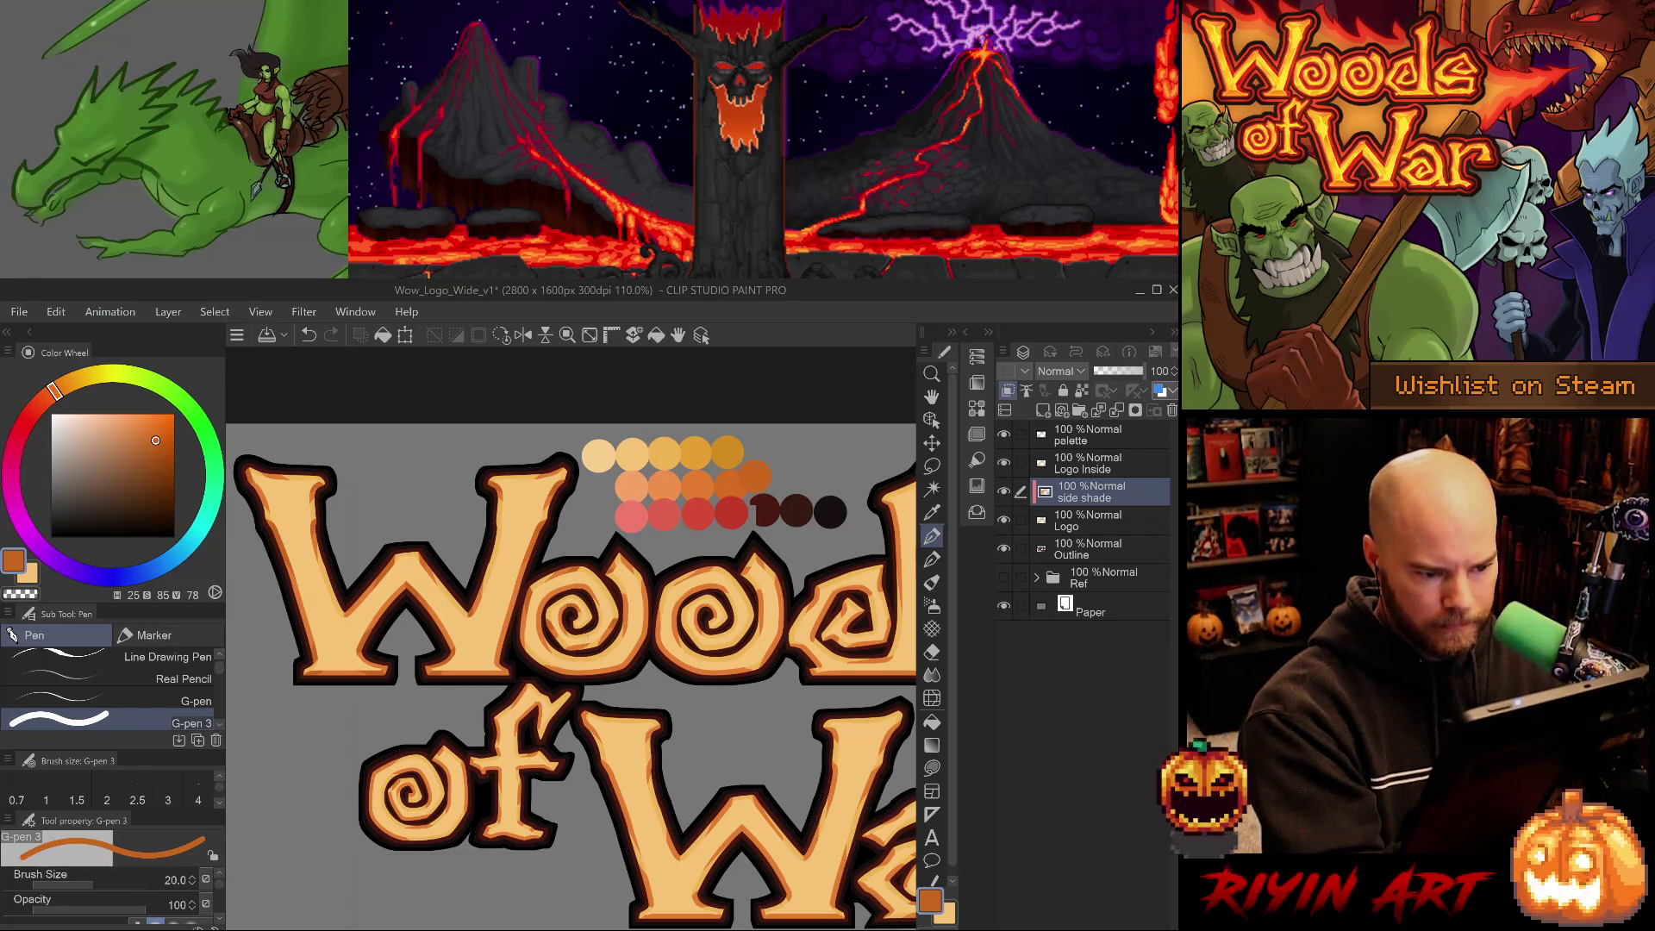
# Dab a small shade touch-up on the o spiral, keeping the final mark.
pyautogui.click(570, 649)
pyautogui.hotkey('ctrl', 'z')
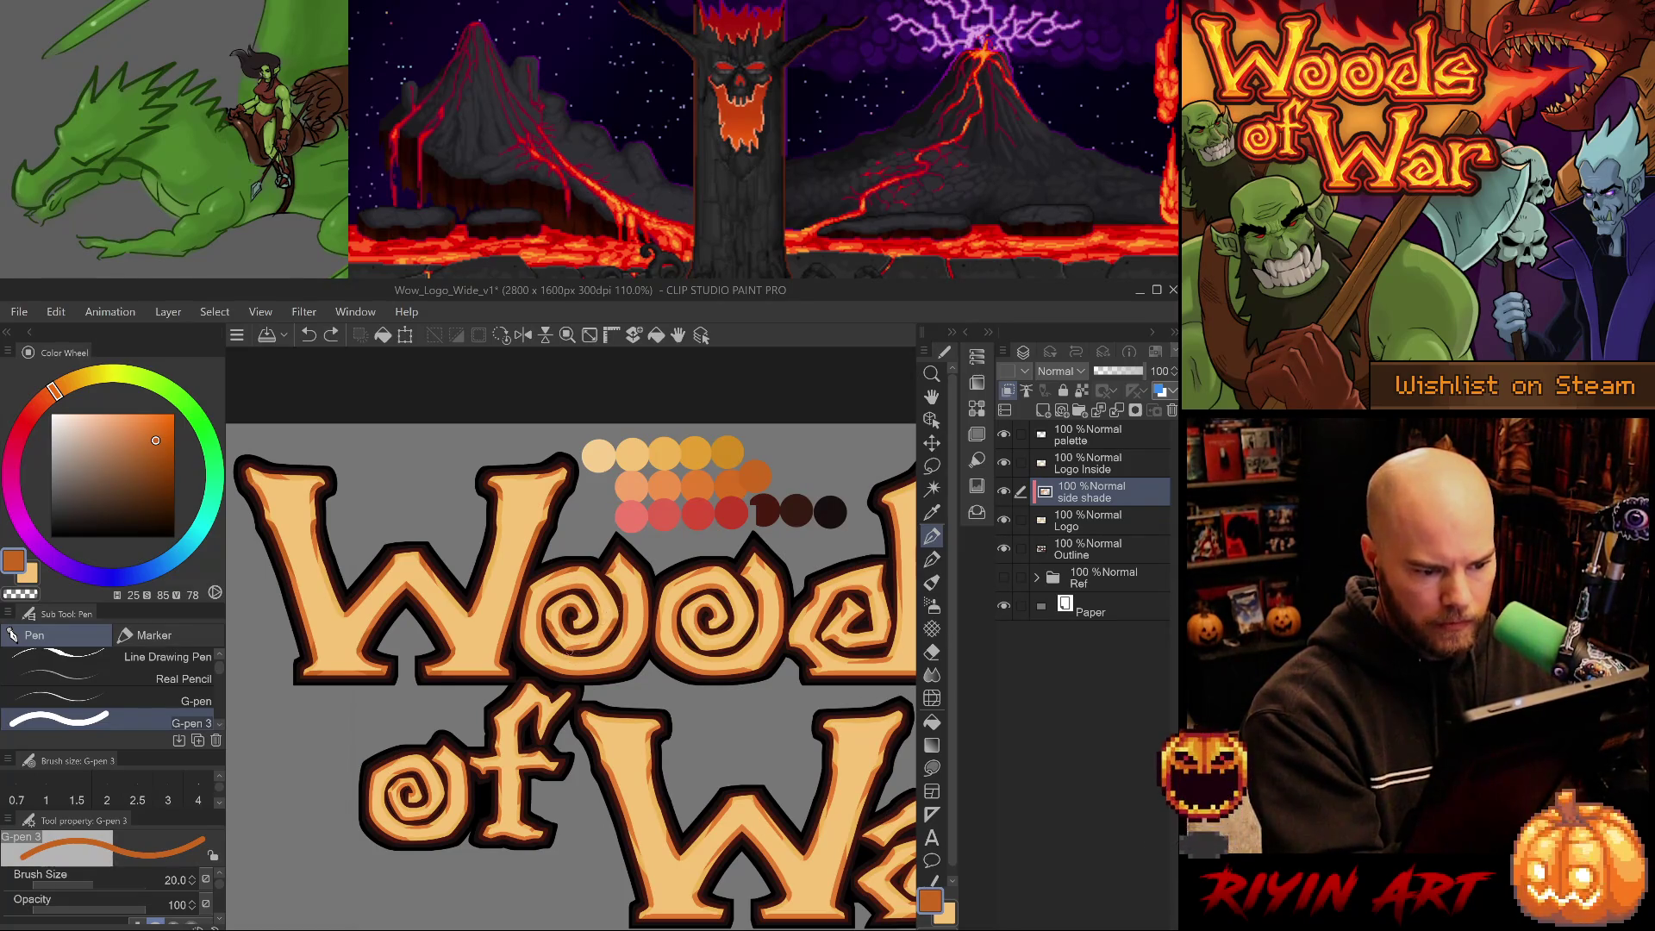
pyautogui.click(571, 649)
pyautogui.hotkey('ctrl', 'z')
pyautogui.click(570, 649)
pyautogui.press('e')
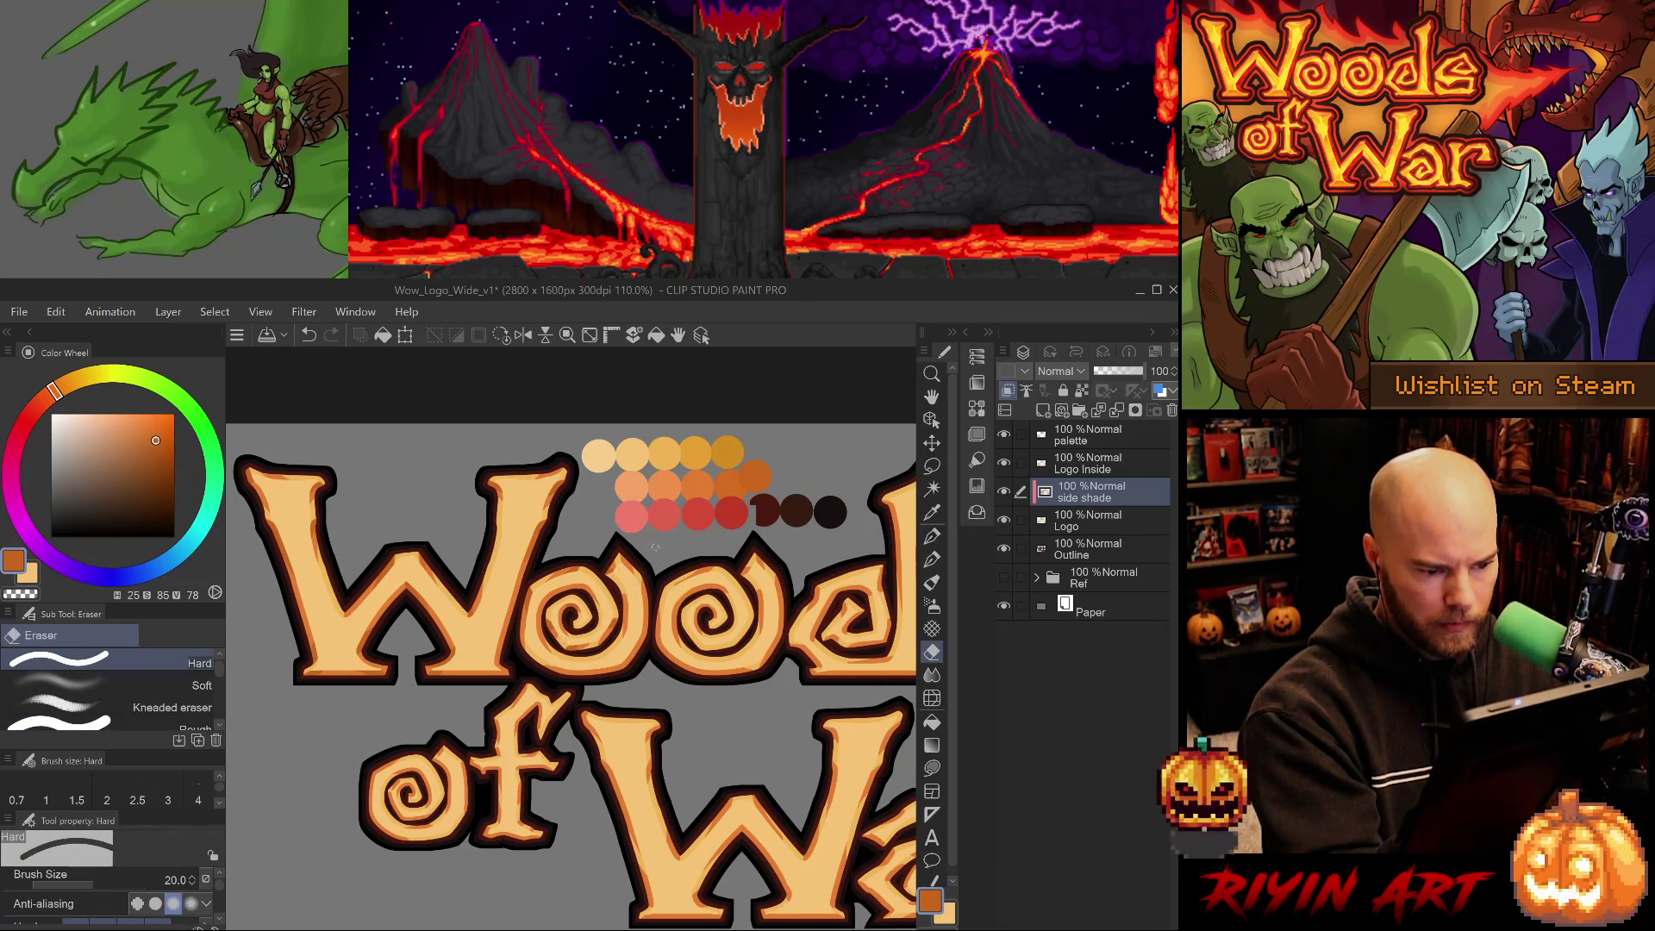
pyautogui.press('p')
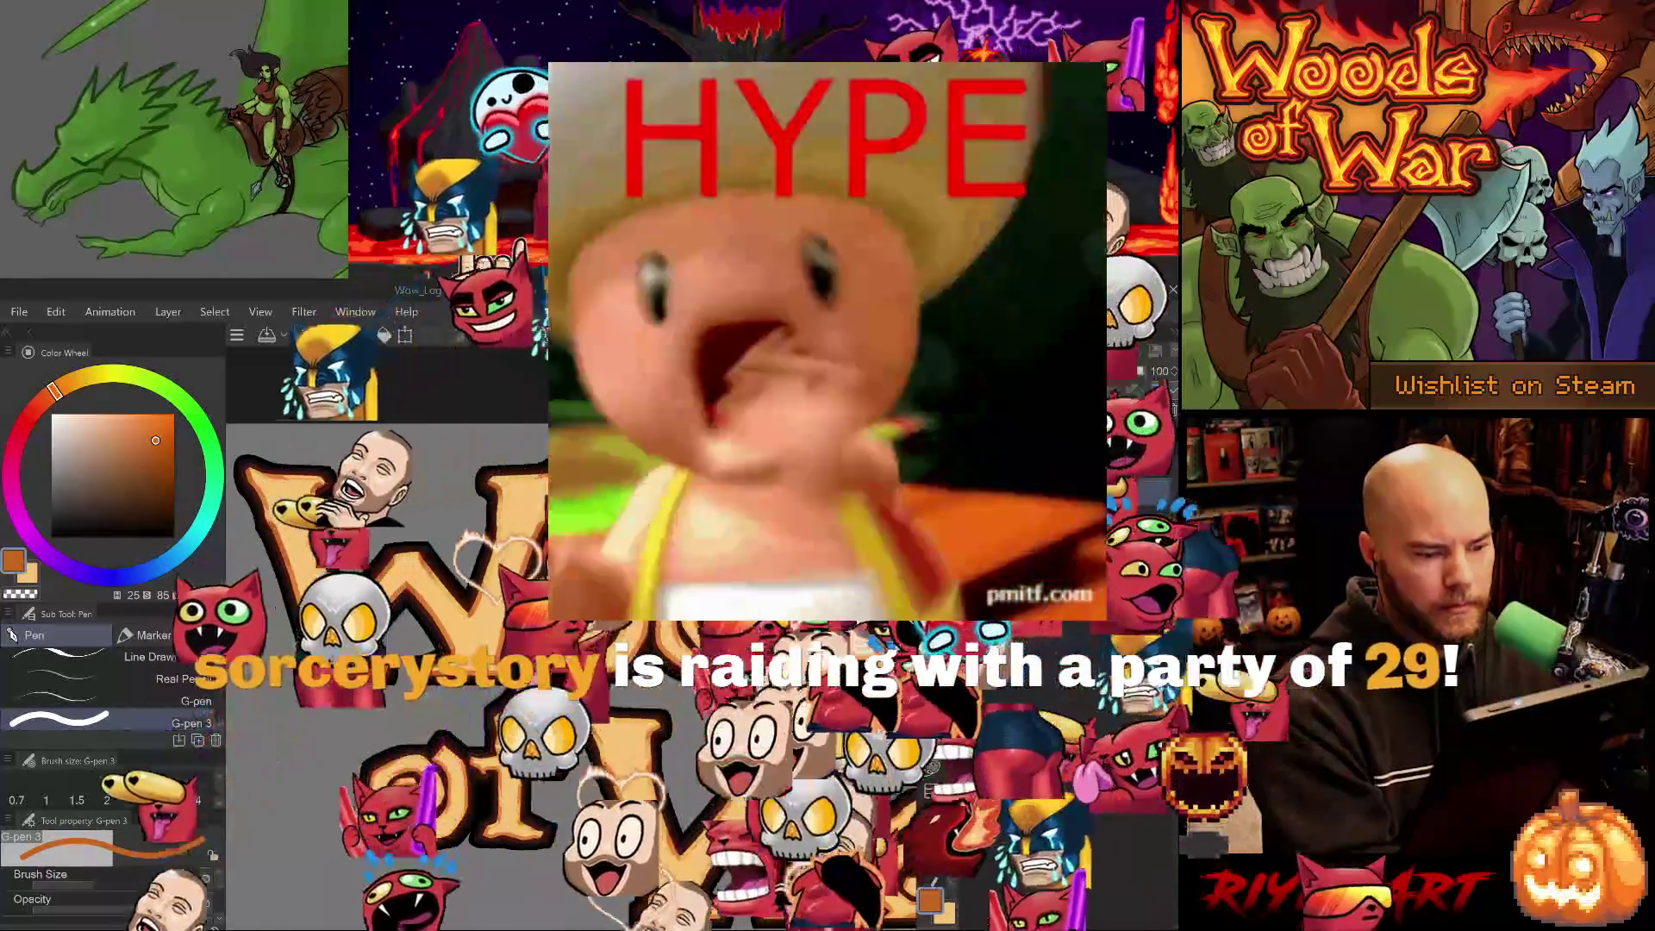
pyautogui.press('e')
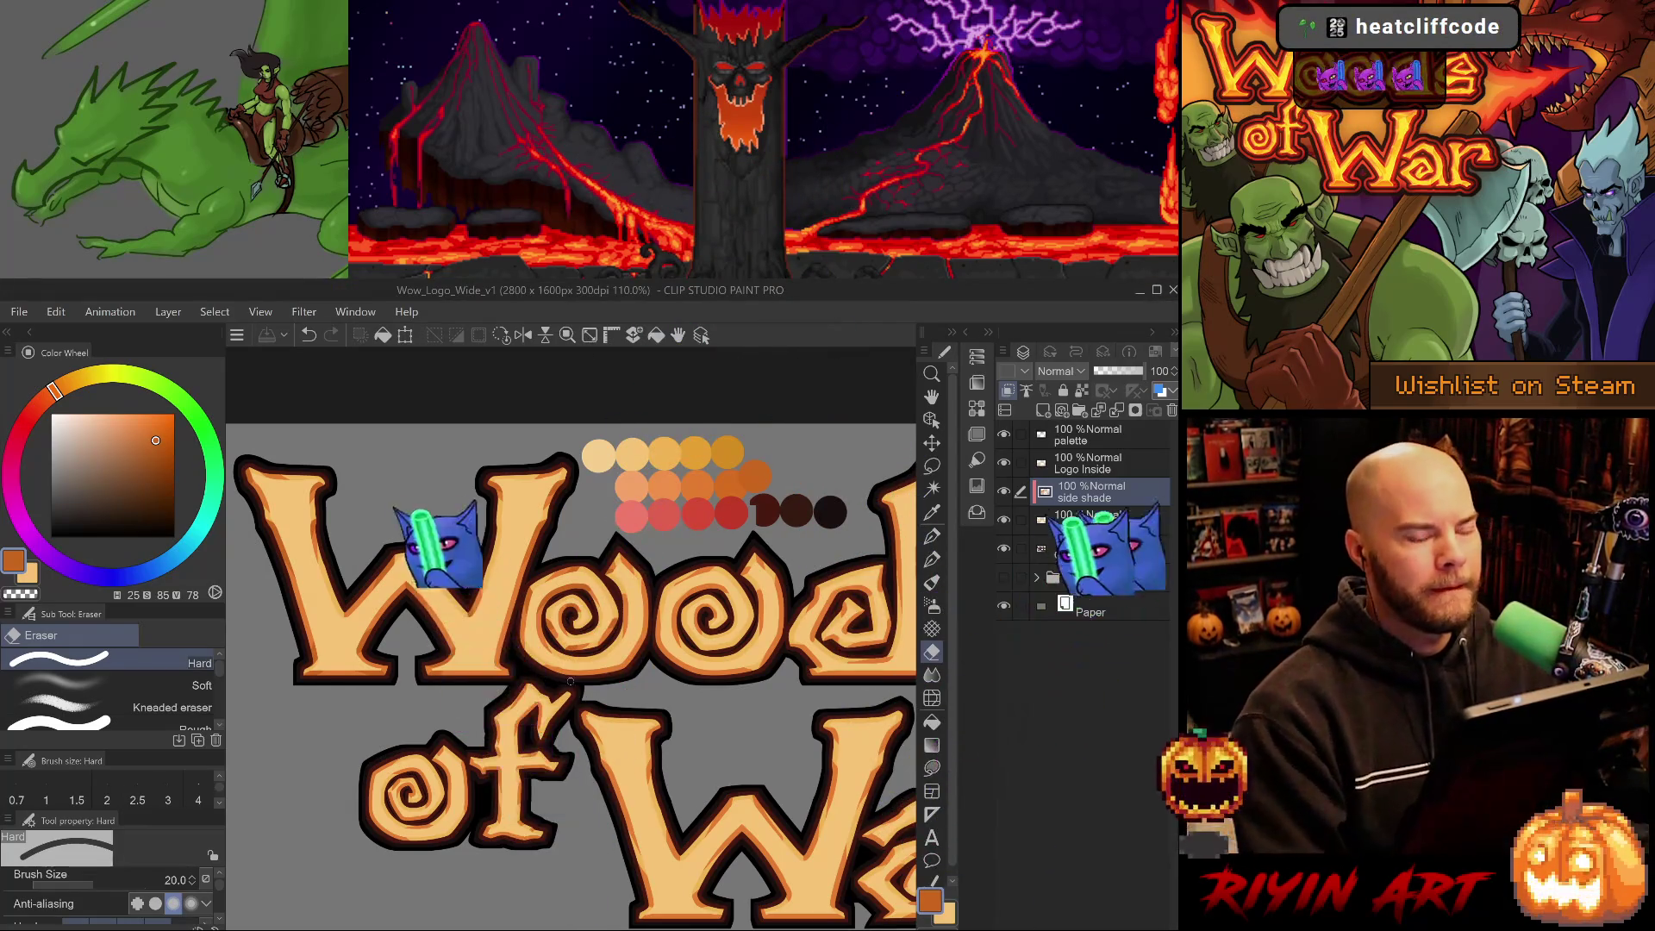
pyautogui.scroll(-3, 545, 682)
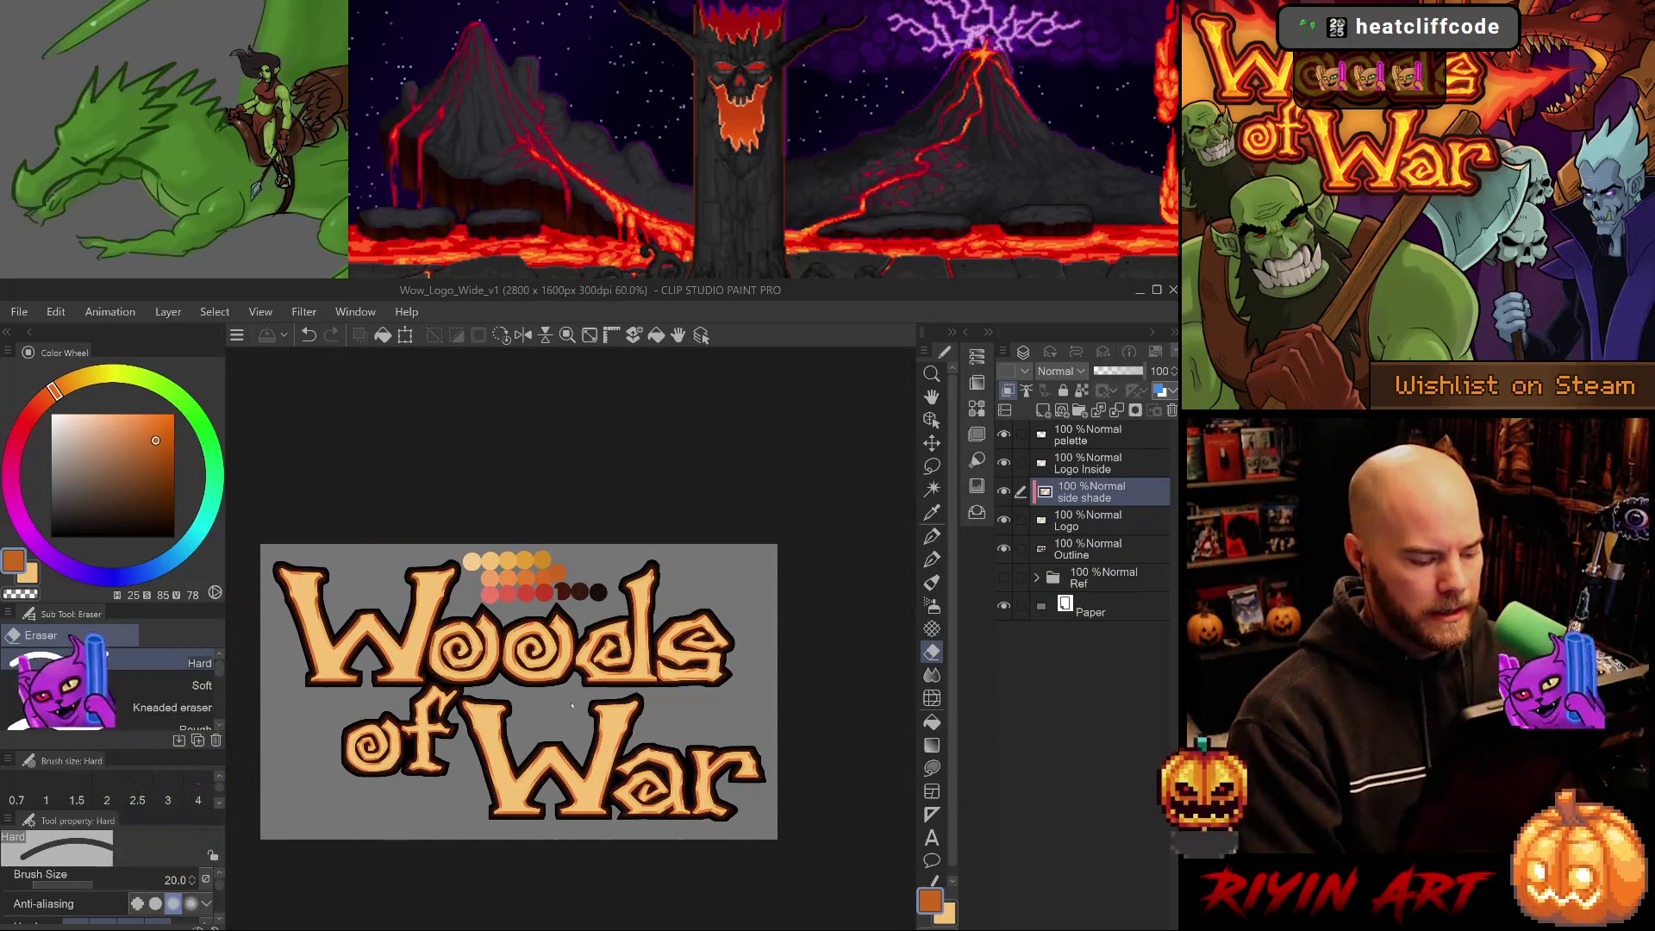
pyautogui.scroll(2, 570, 704)
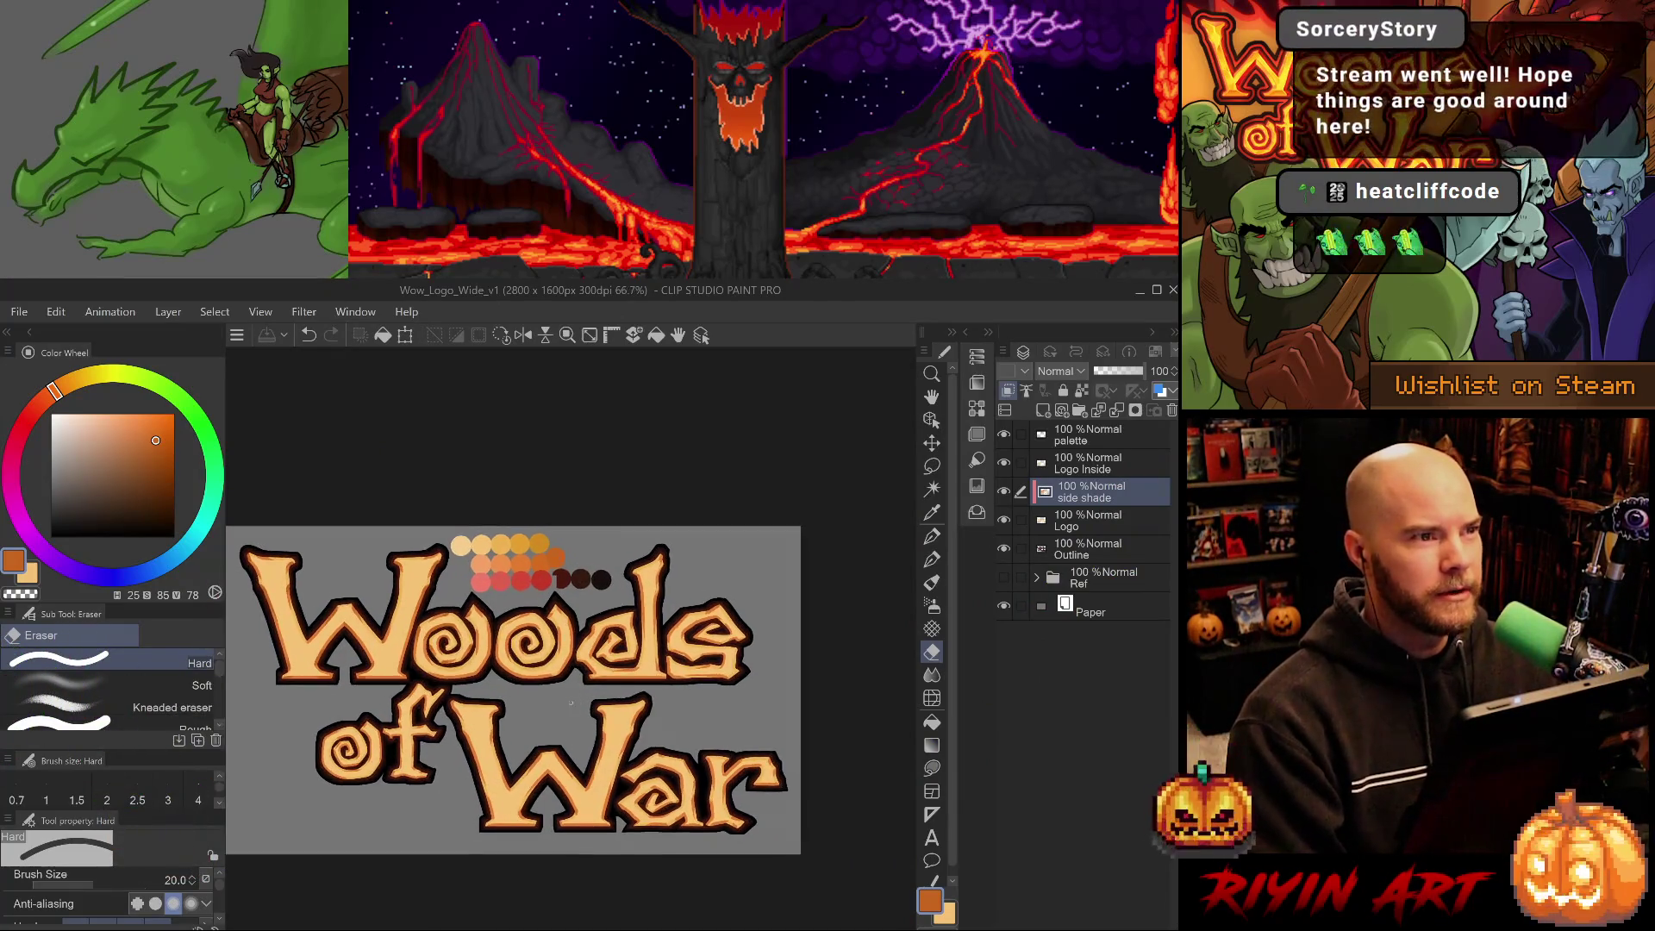
pyautogui.scroll(2, 606, 683)
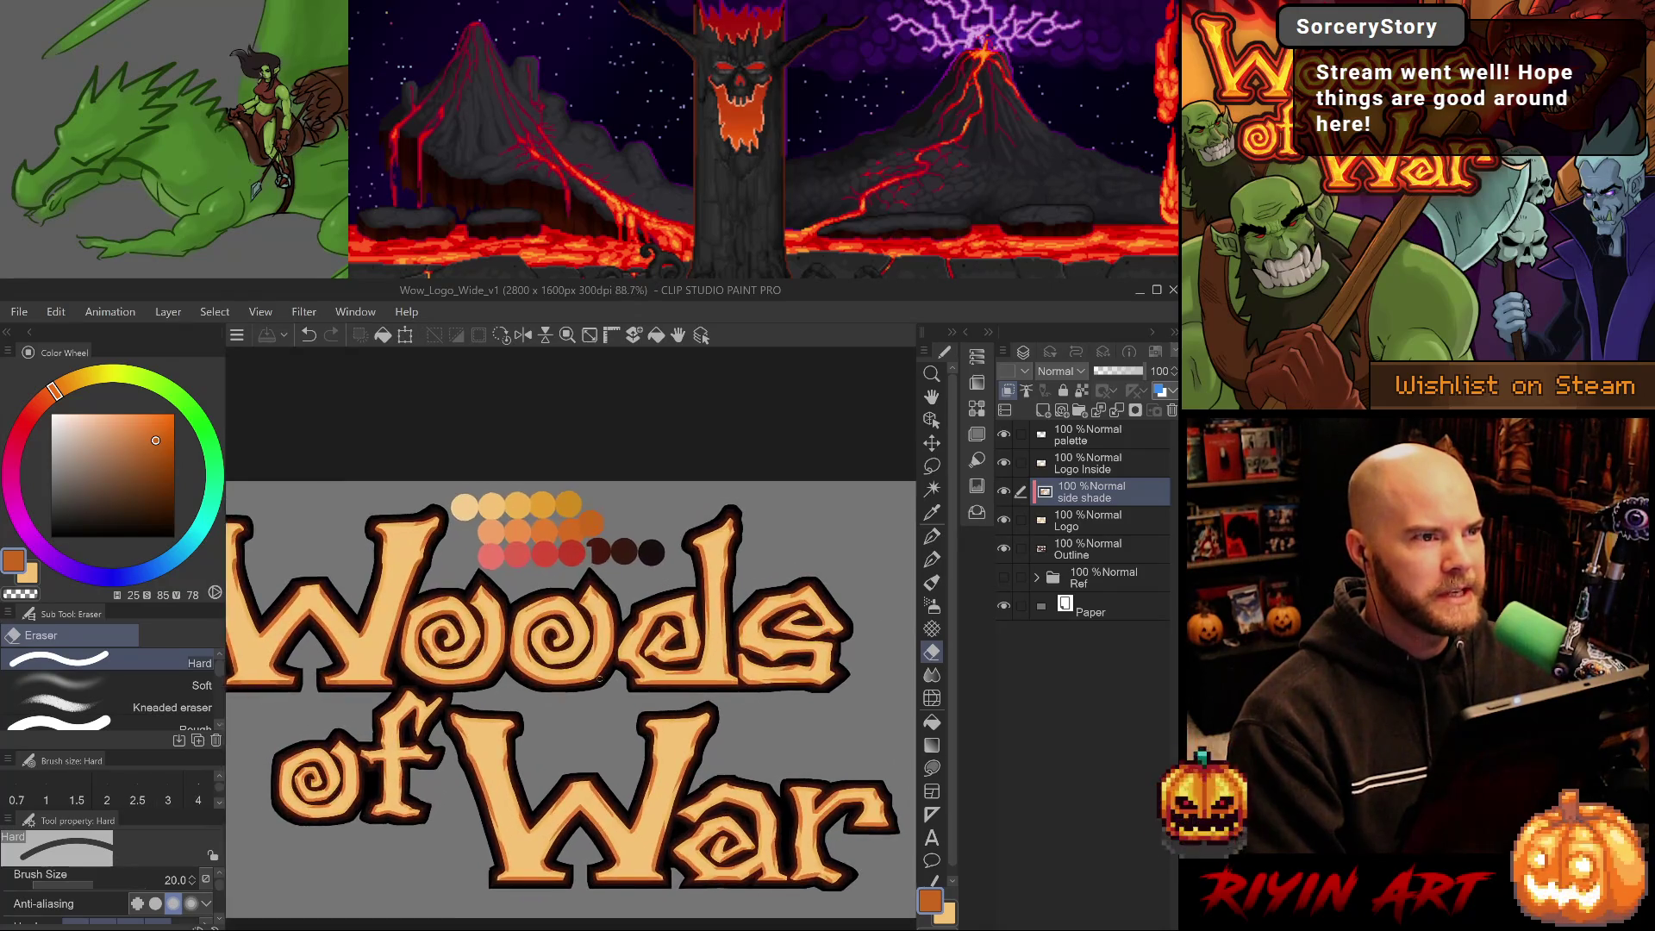
pyautogui.scroll(-1, 620, 685)
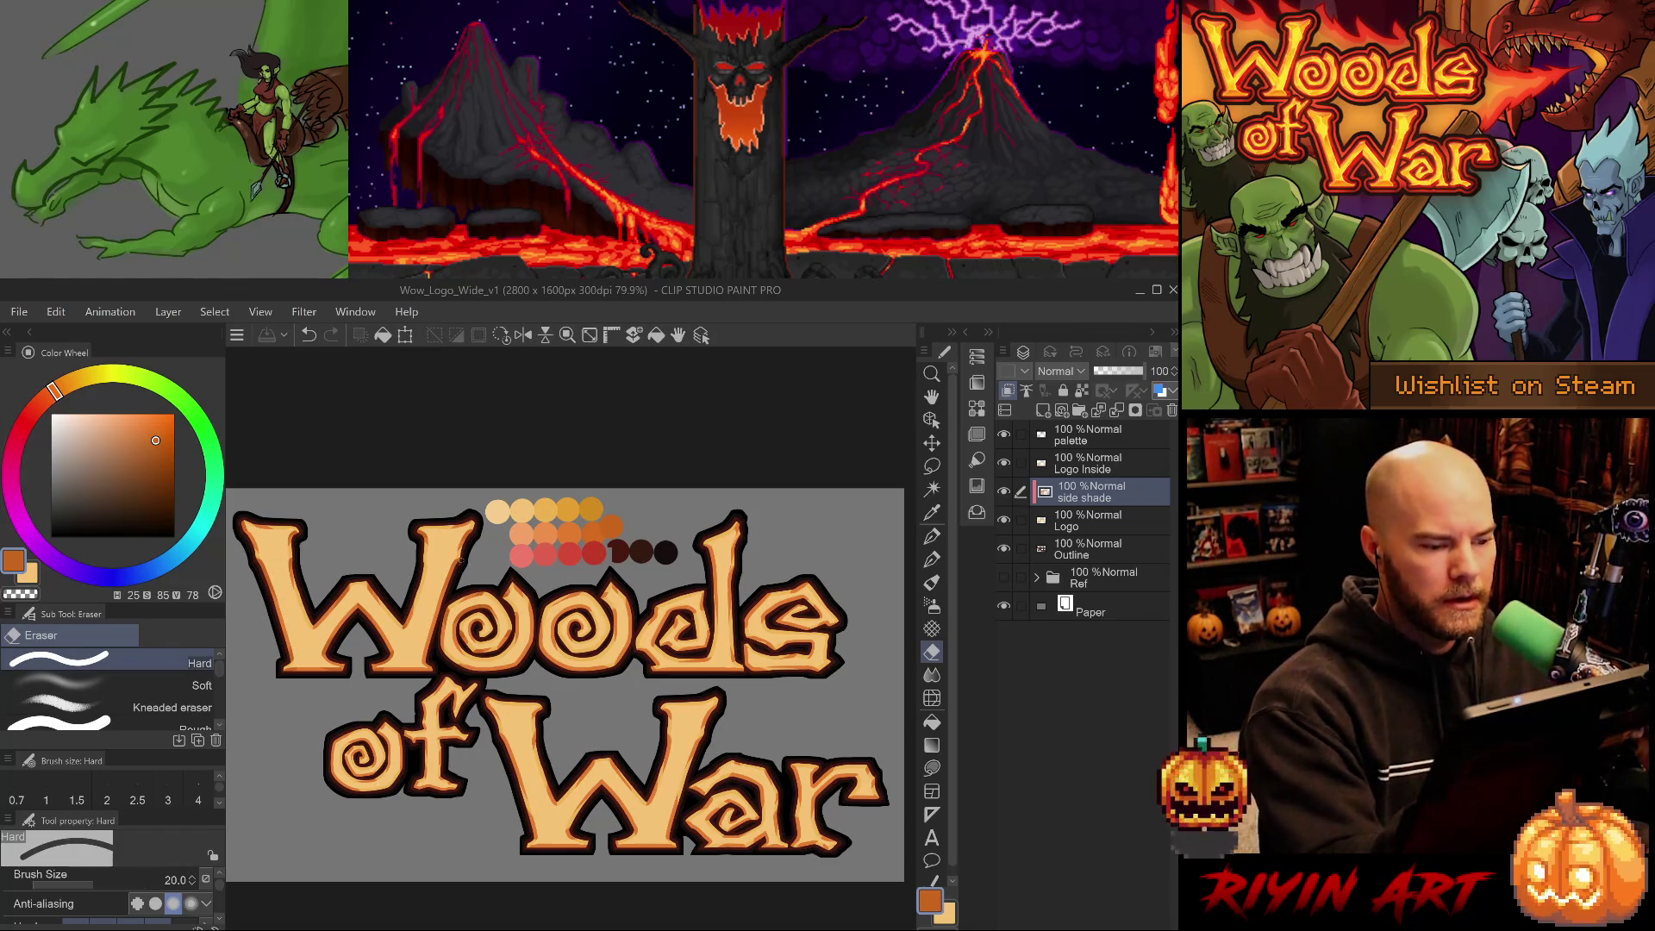
pyautogui.scroll(4, 455, 595)
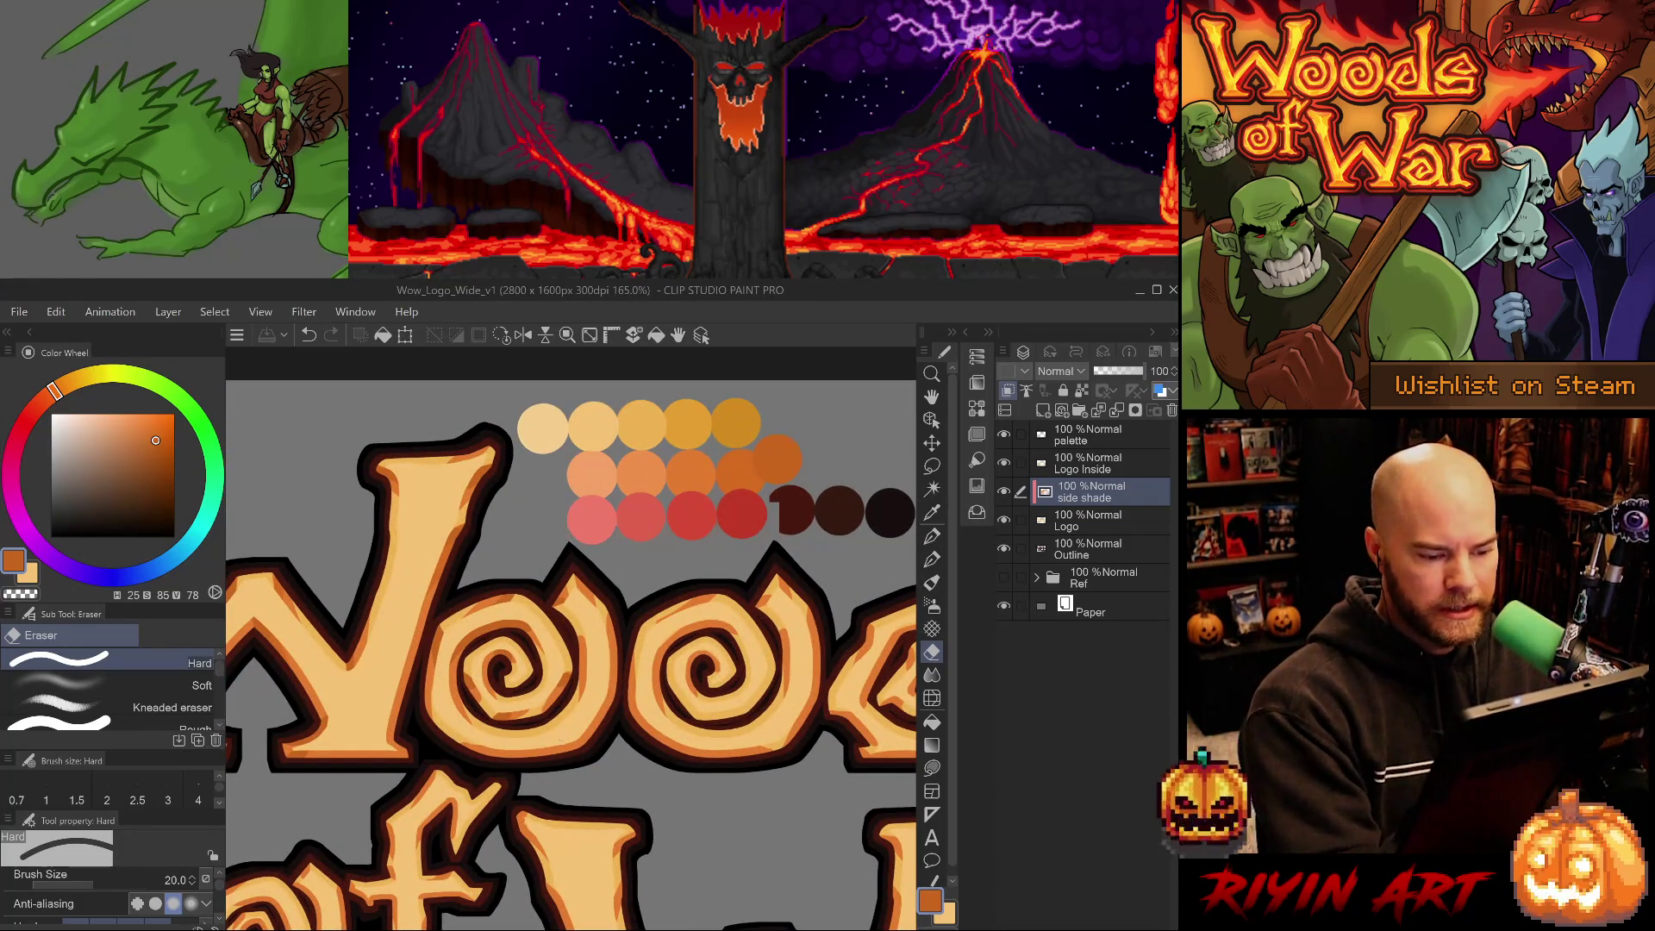
# Revert the last erase and draw a wide orange shade stroke under the first o.
pyautogui.hotkey('ctrl', 'z')
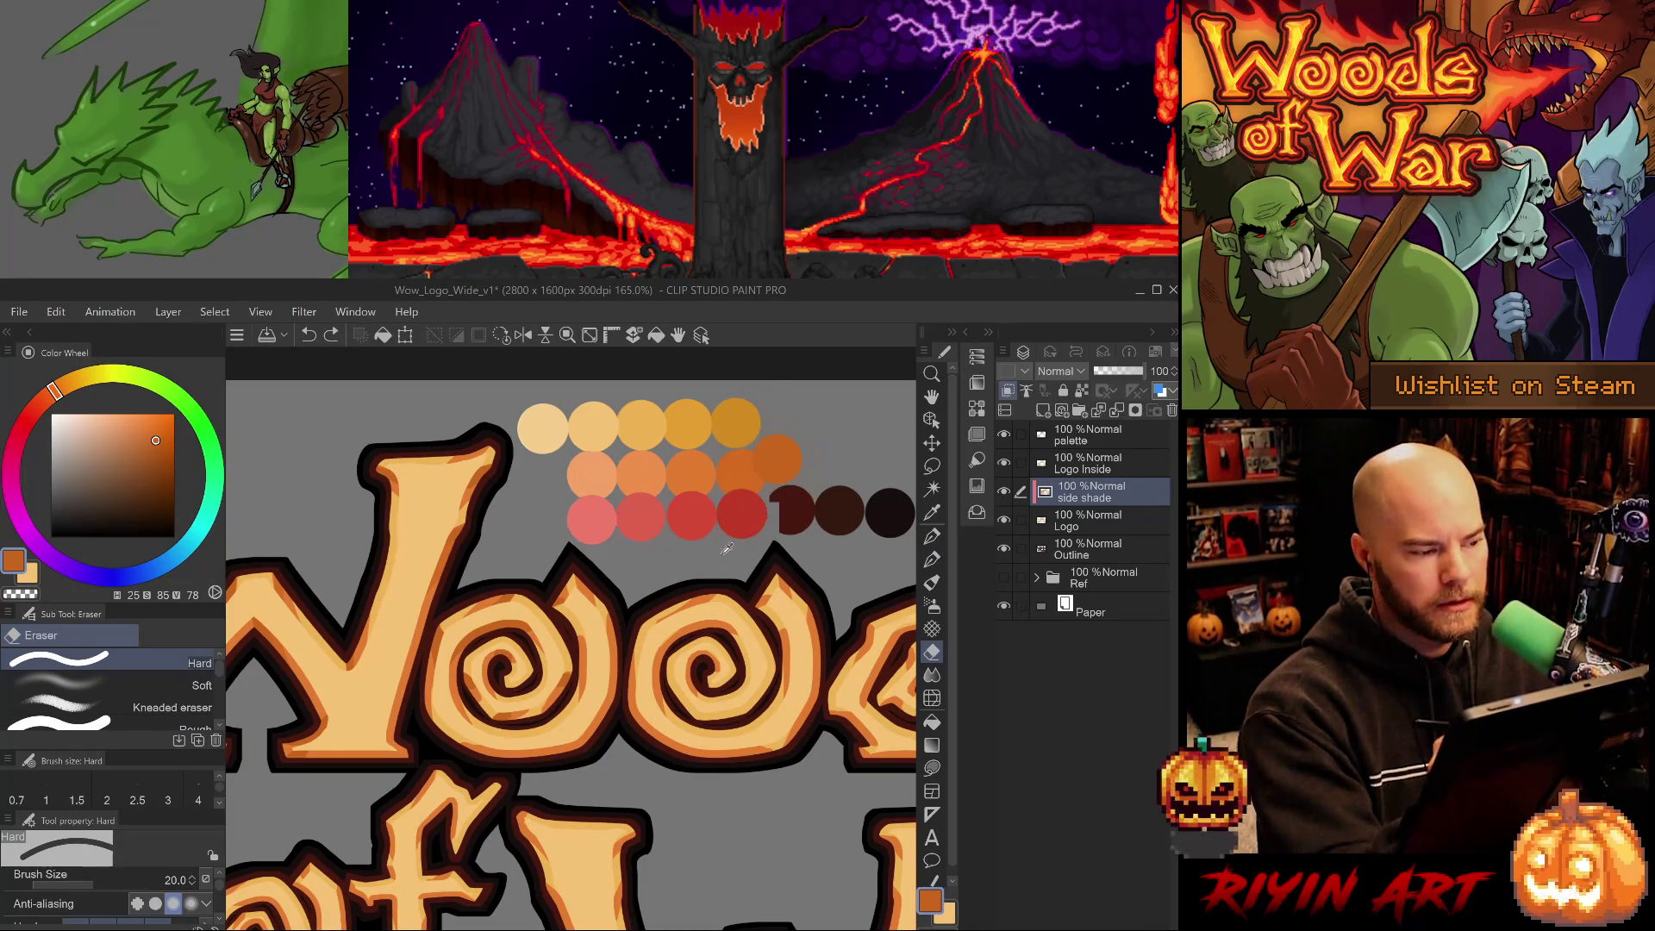
pyautogui.press('p')
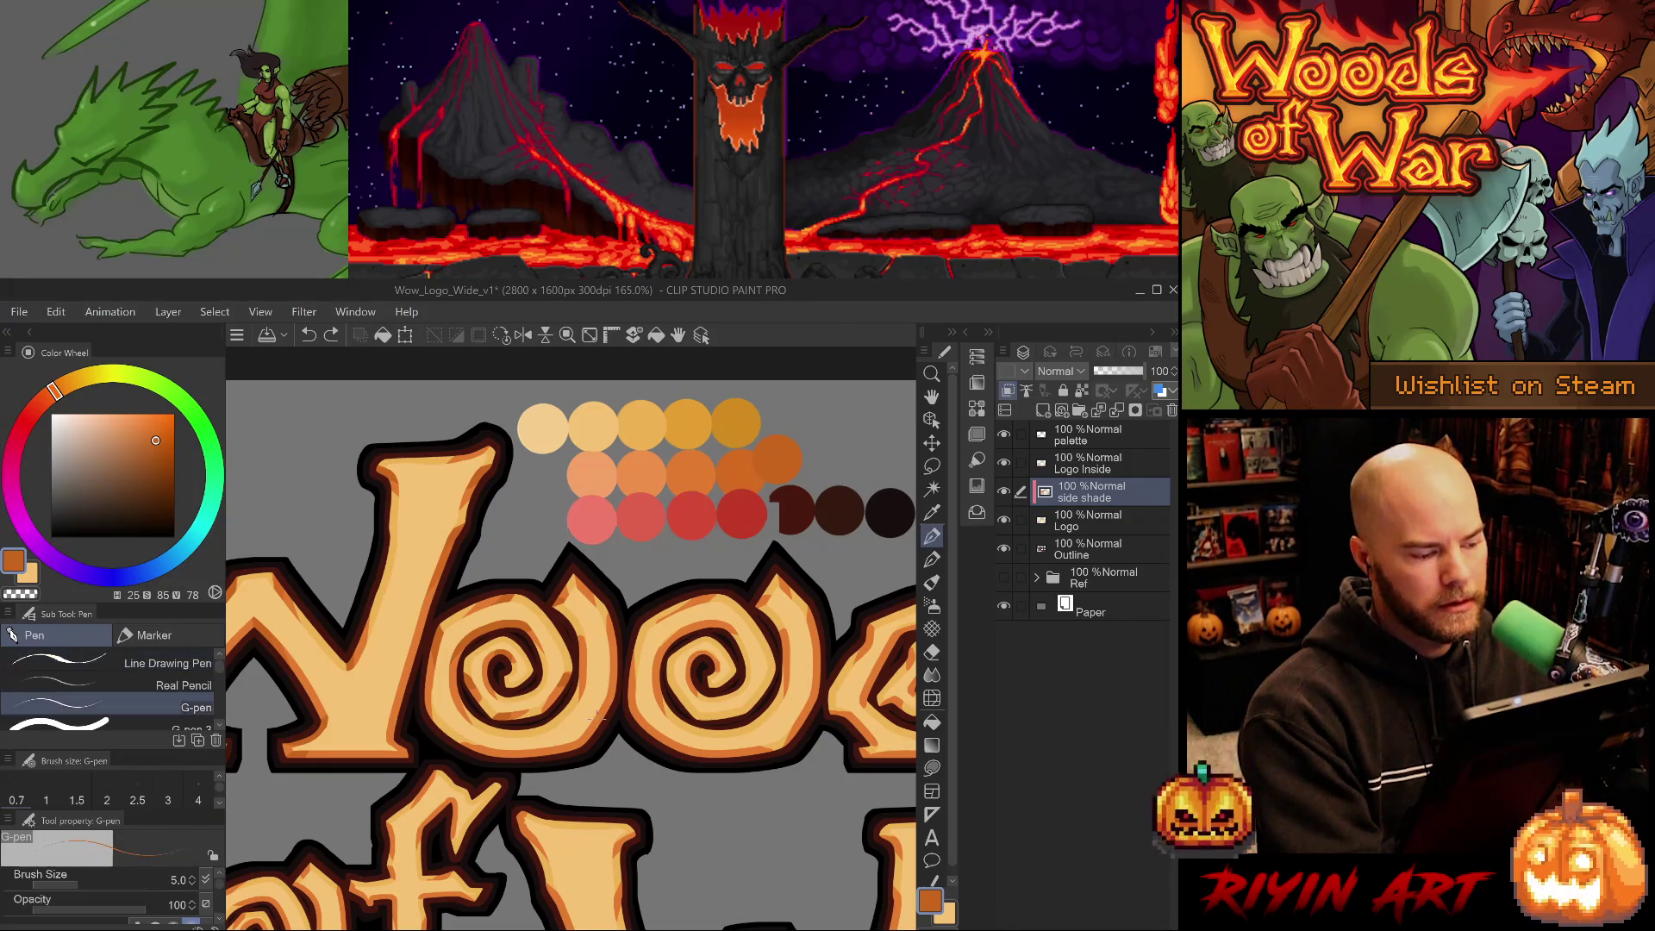
pyautogui.press('.')
pyautogui.moveTo(565, 744); pyautogui.dragTo(597, 759)
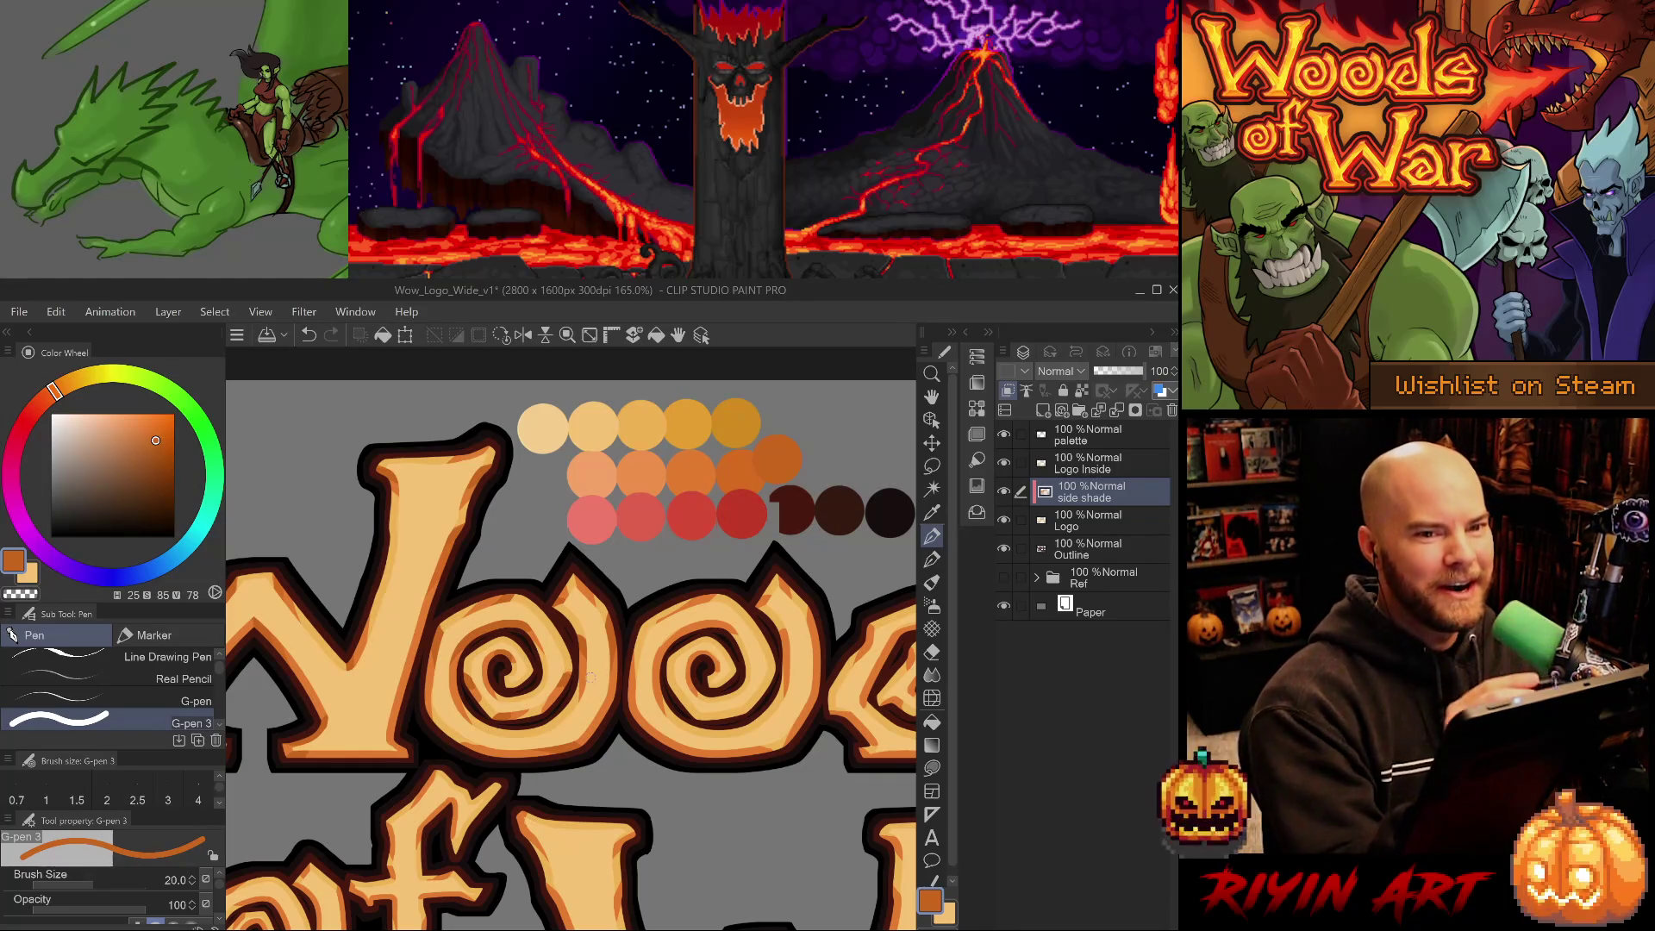
pyautogui.moveTo(604, 646); pyautogui.dragTo(526, 641)
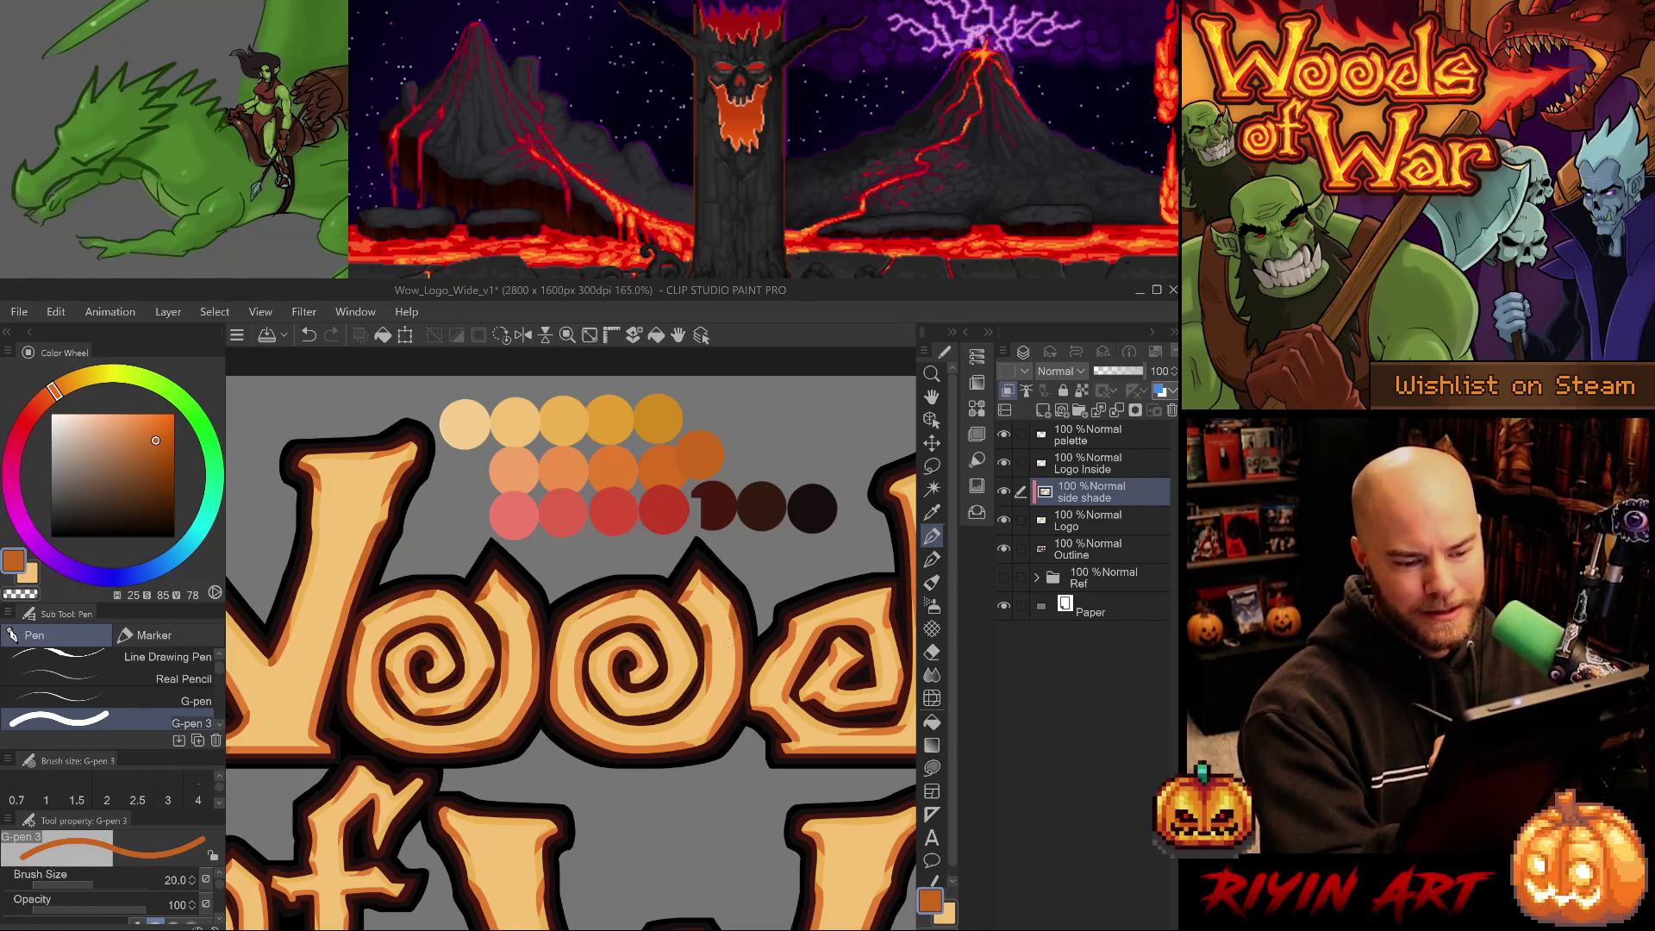
# With a thinner pen, try shading on the o spiral and second o, undoing misplaced strokes.
pyautogui.moveTo(703, 564); pyautogui.dragTo(707, 590)
pyautogui.hotkey('ctrl', 'z')
pyautogui.press('[')
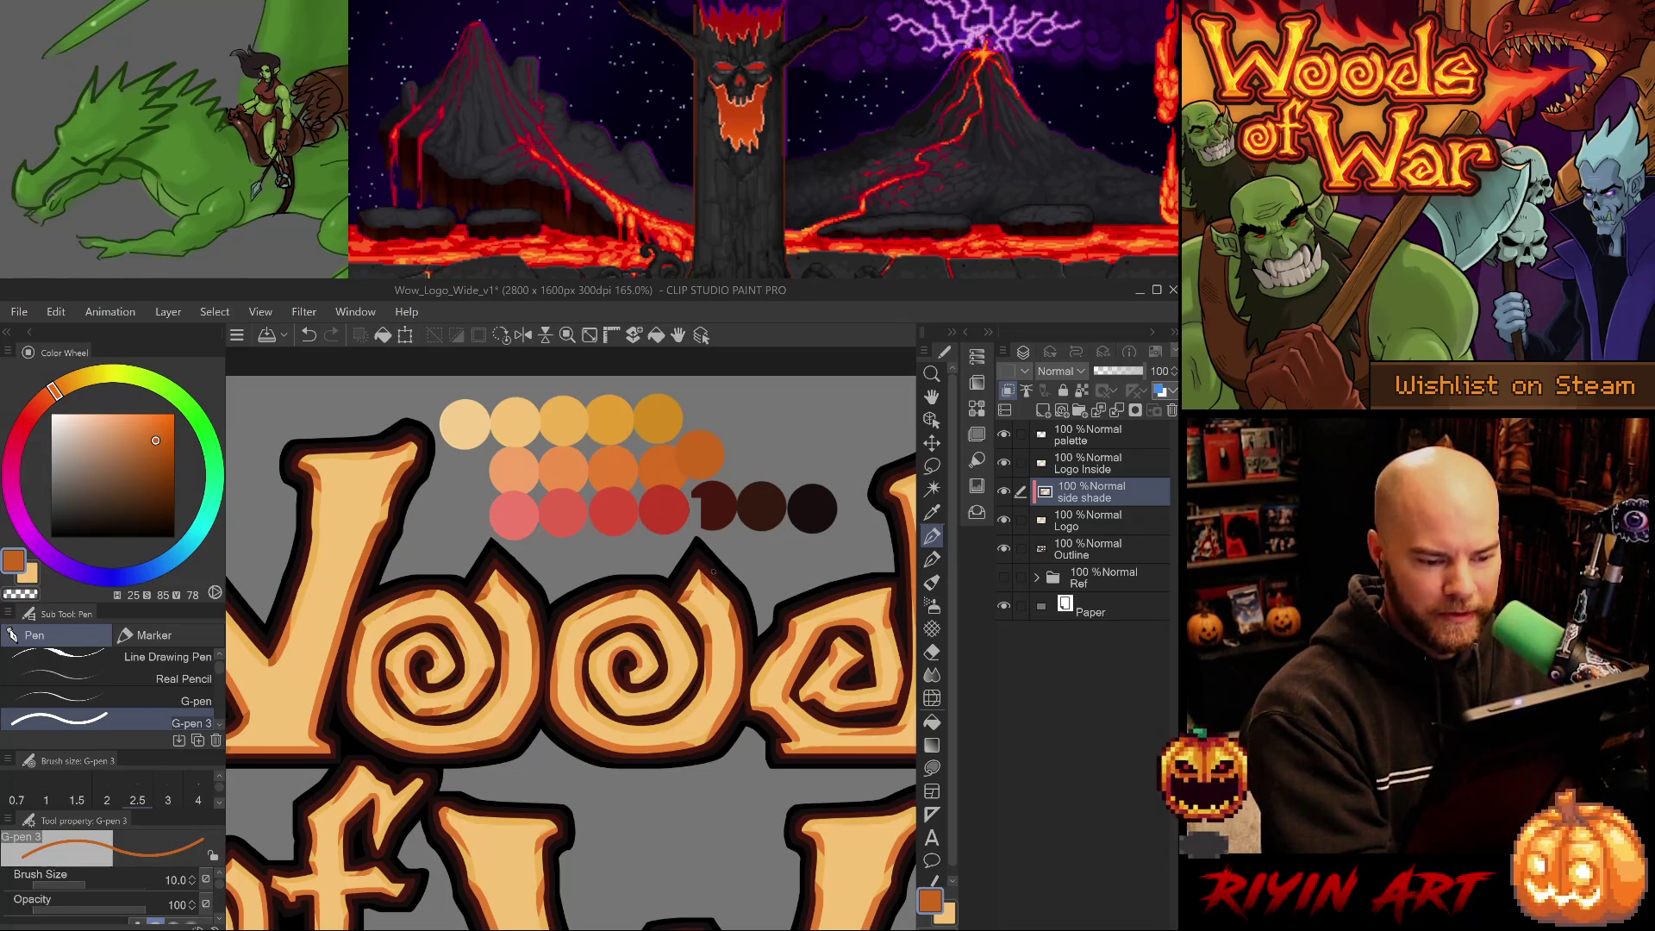
pyautogui.moveTo(578, 688)
pyautogui.mouseDown()
pyautogui.moveTo(578, 650)
pyautogui.moveTo(551, 639)
pyautogui.moveTo(554, 667)
pyautogui.mouseUp()
pyautogui.hotkey('ctrl', 'z')
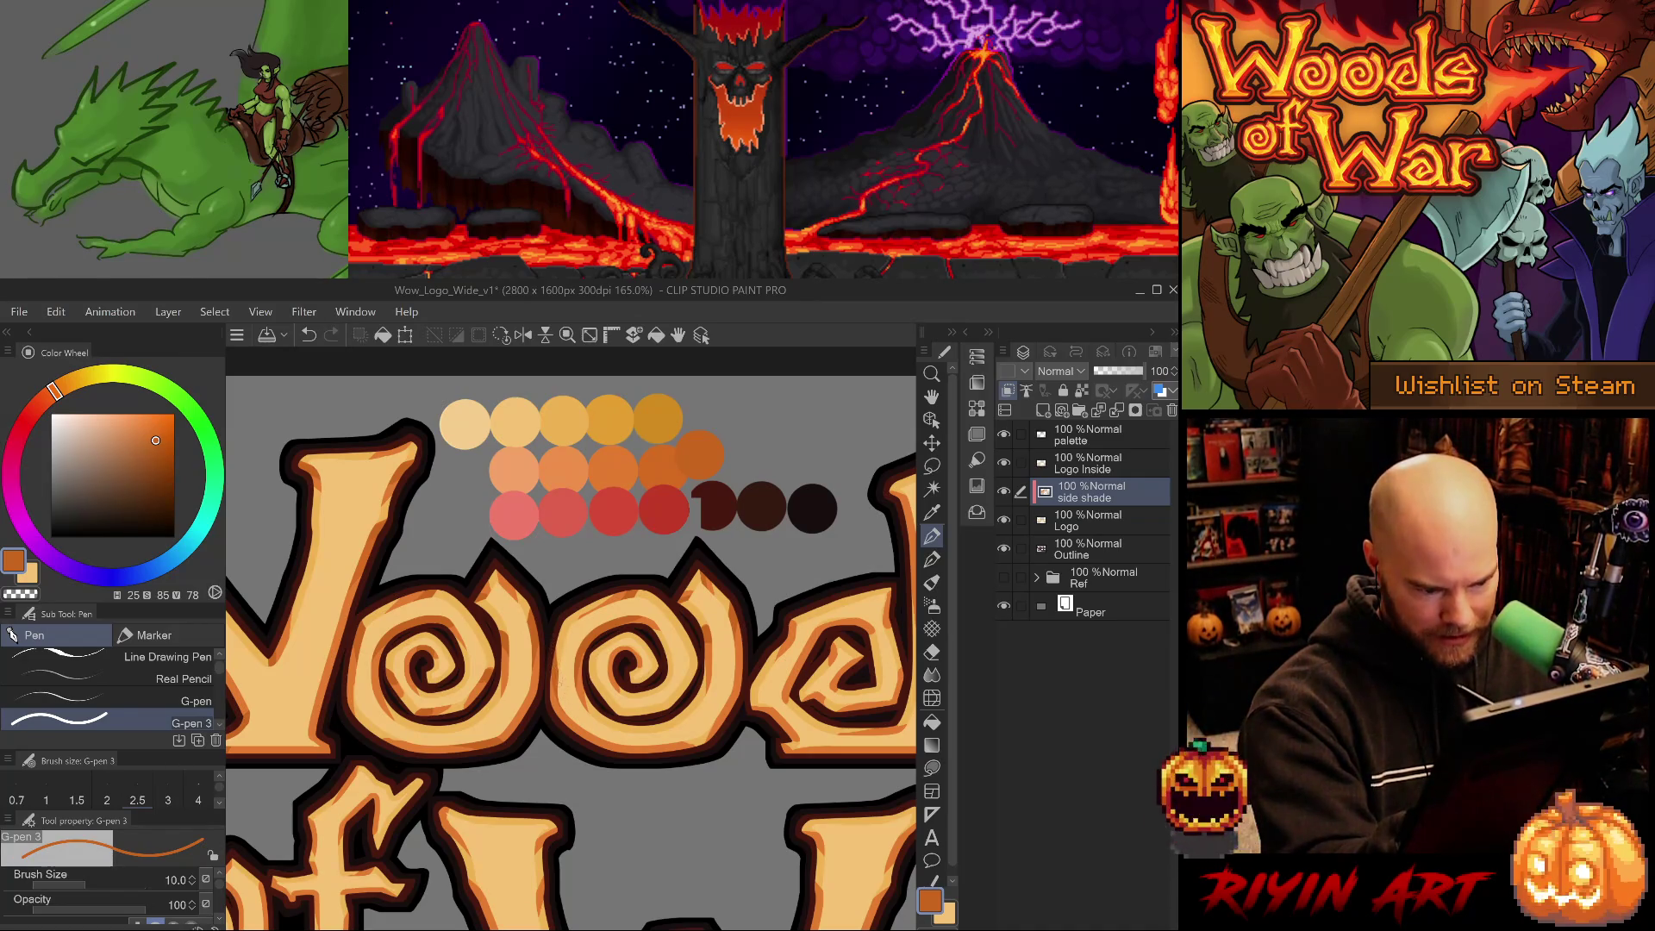
pyautogui.moveTo(698, 748); pyautogui.dragTo(664, 746)
pyautogui.hotkey('ctrl', 'z')
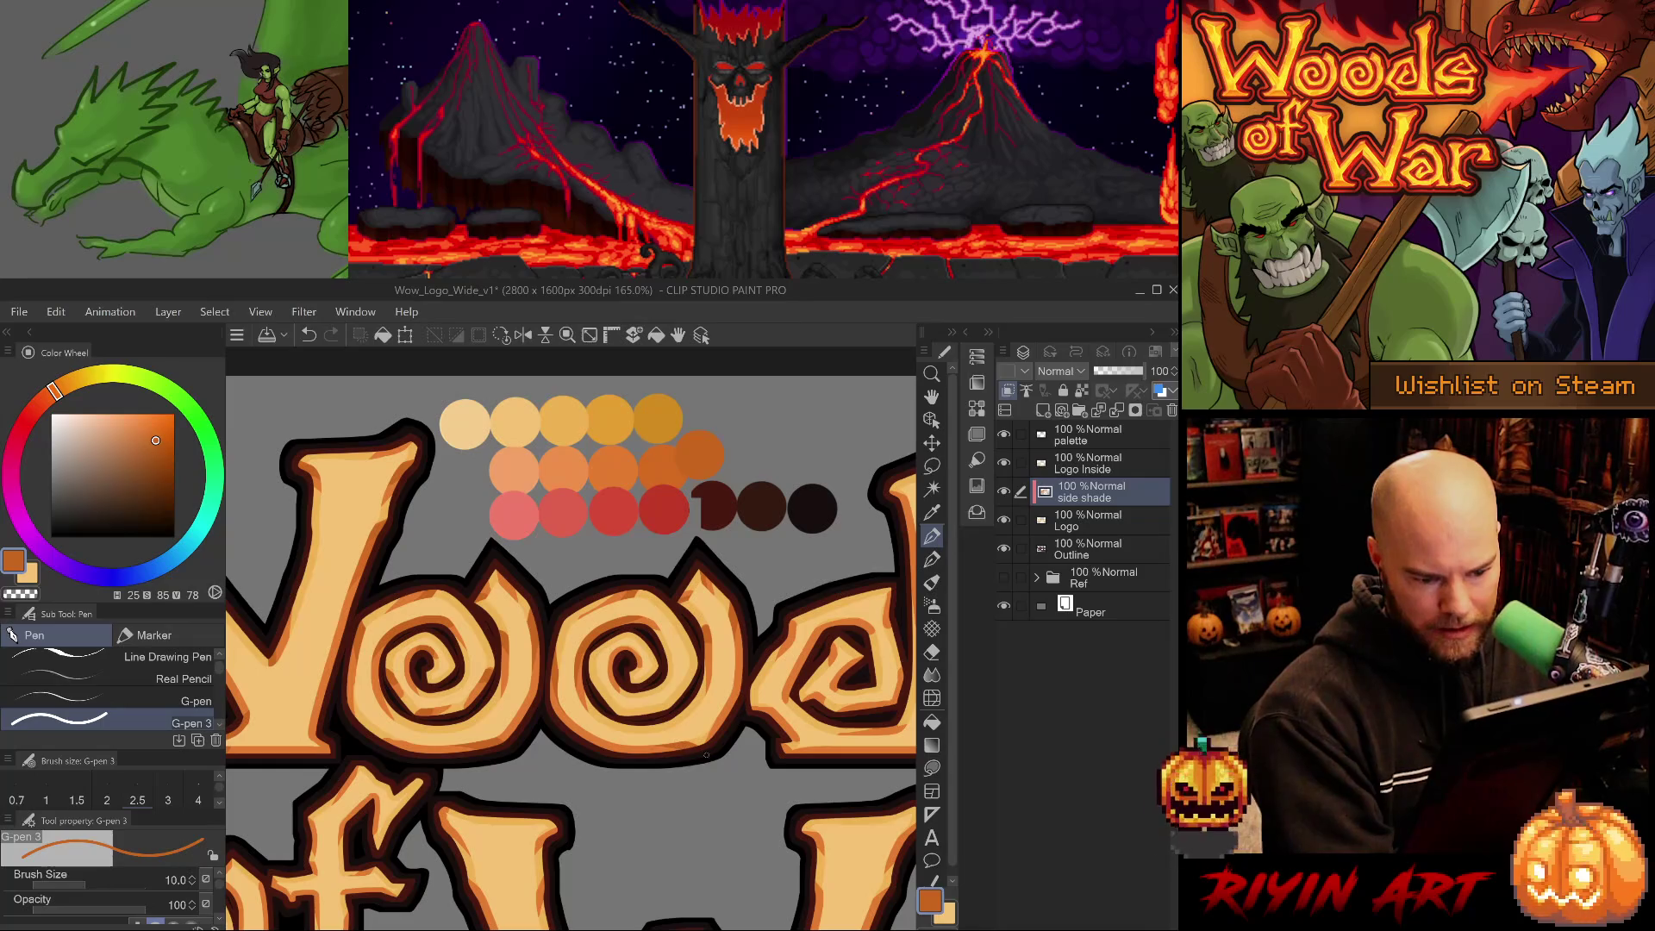
pyautogui.moveTo(720, 716)
pyautogui.mouseDown()
pyautogui.moveTo(708, 736)
pyautogui.moveTo(739, 700)
pyautogui.mouseUp()
pyautogui.hotkey('ctrl', 'z')
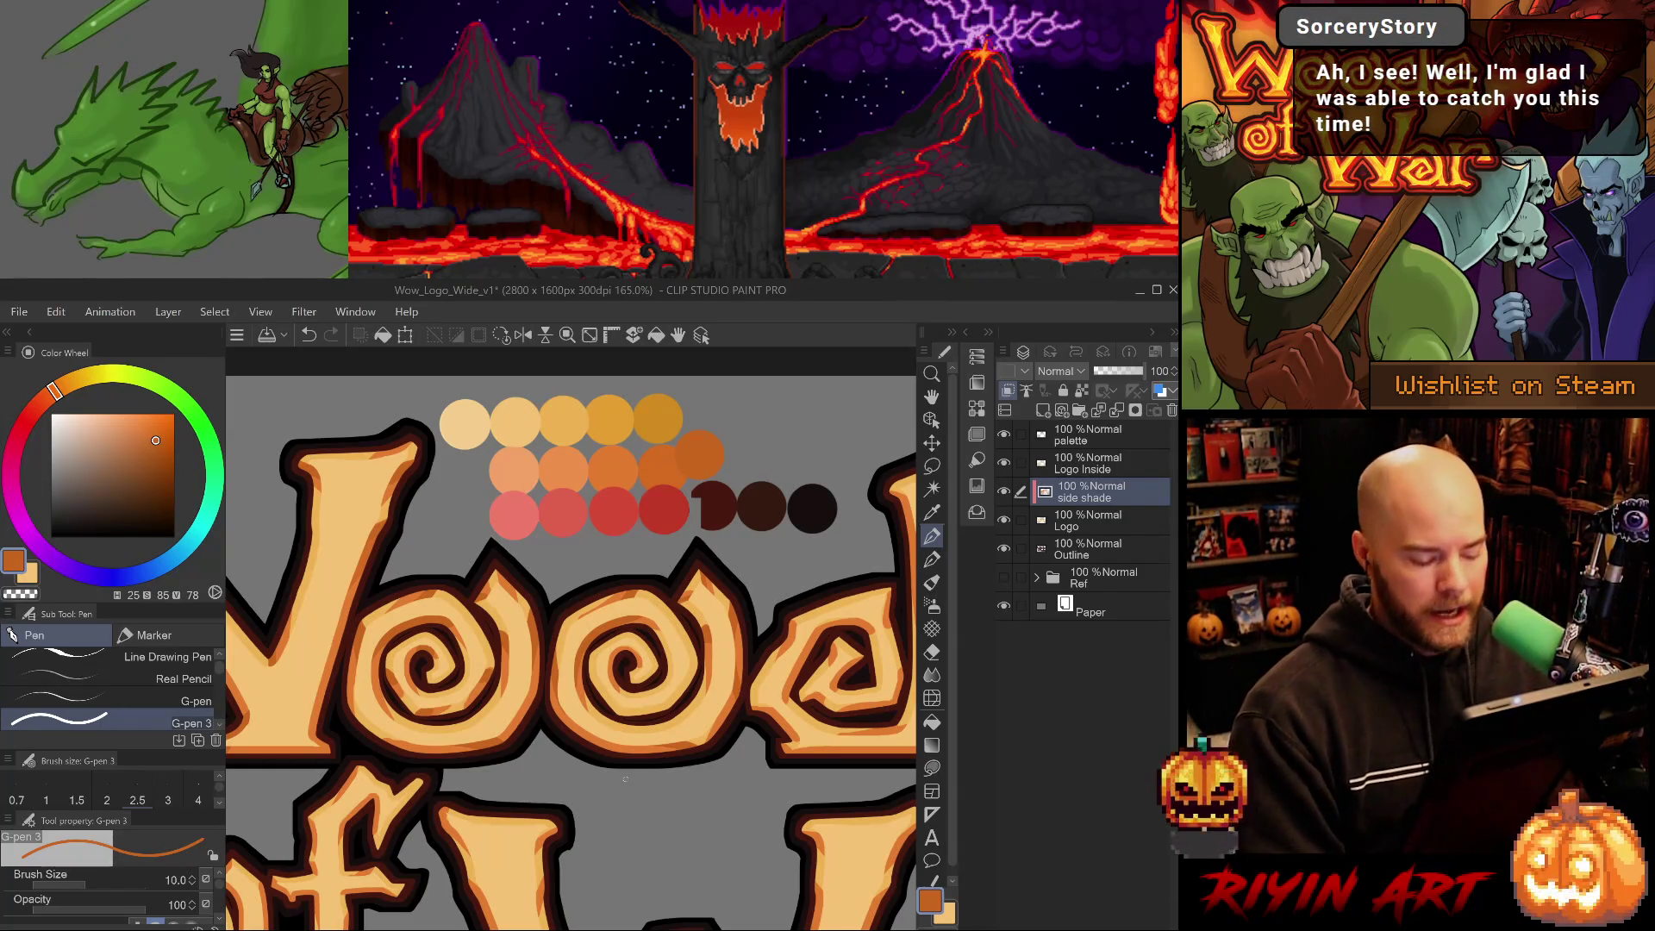
# Save the logo file, then add a dark shading stroke inside the next spiral.
pyautogui.hotkey('ctrl', 's')
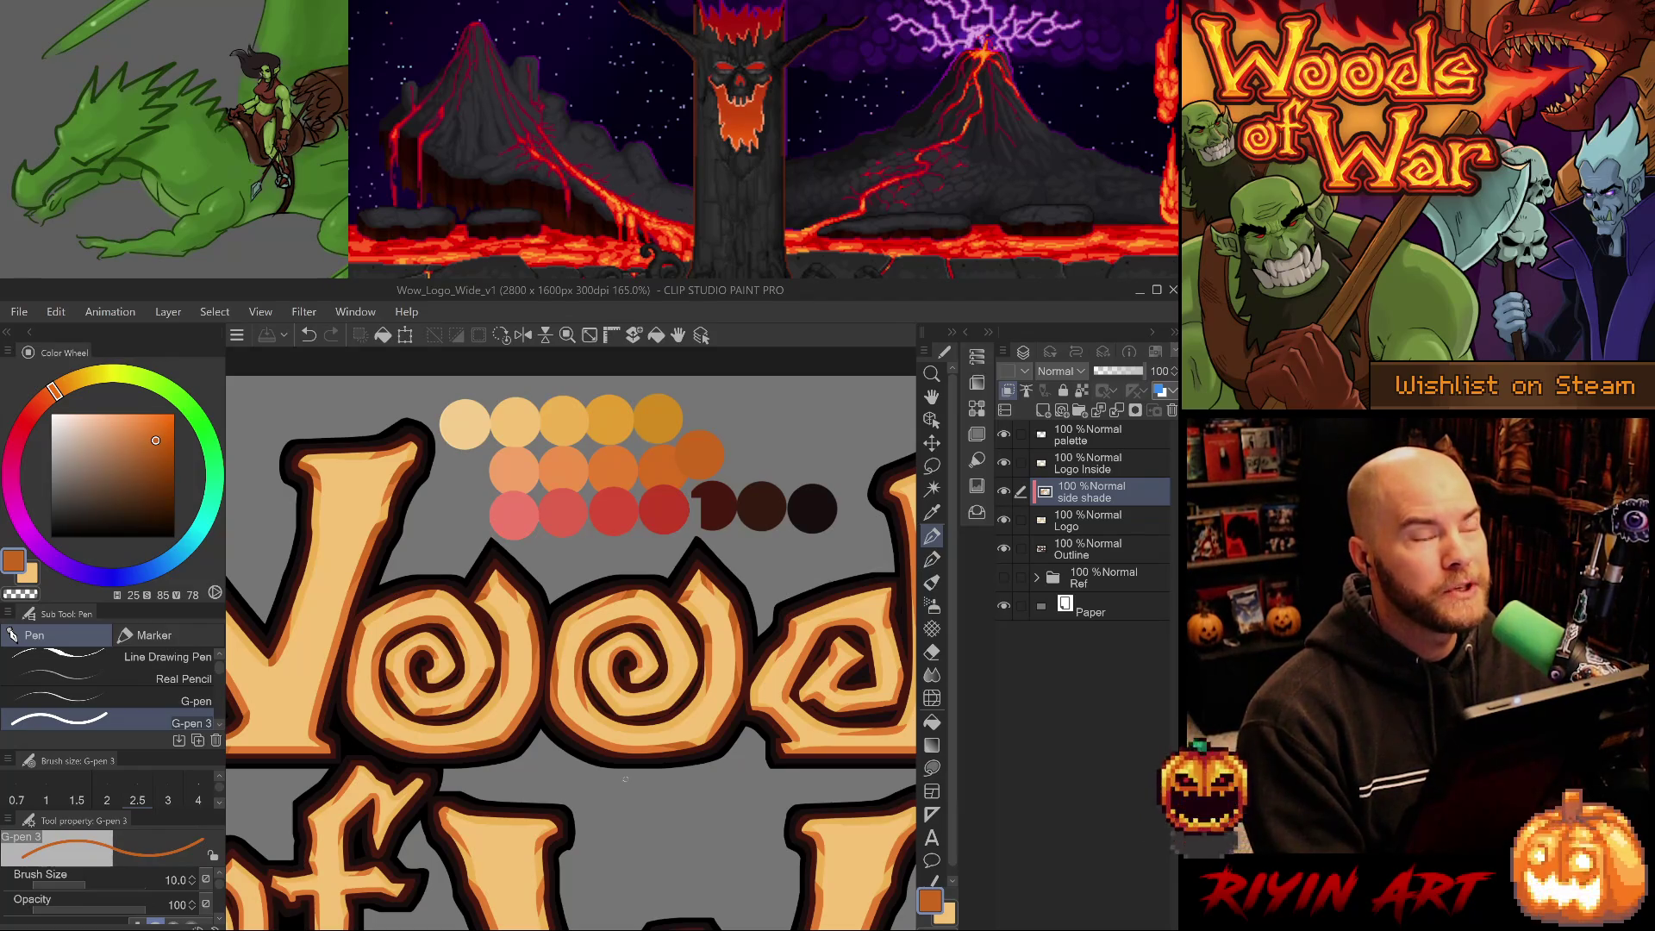
pyautogui.moveTo(803, 687); pyautogui.dragTo(669, 666)
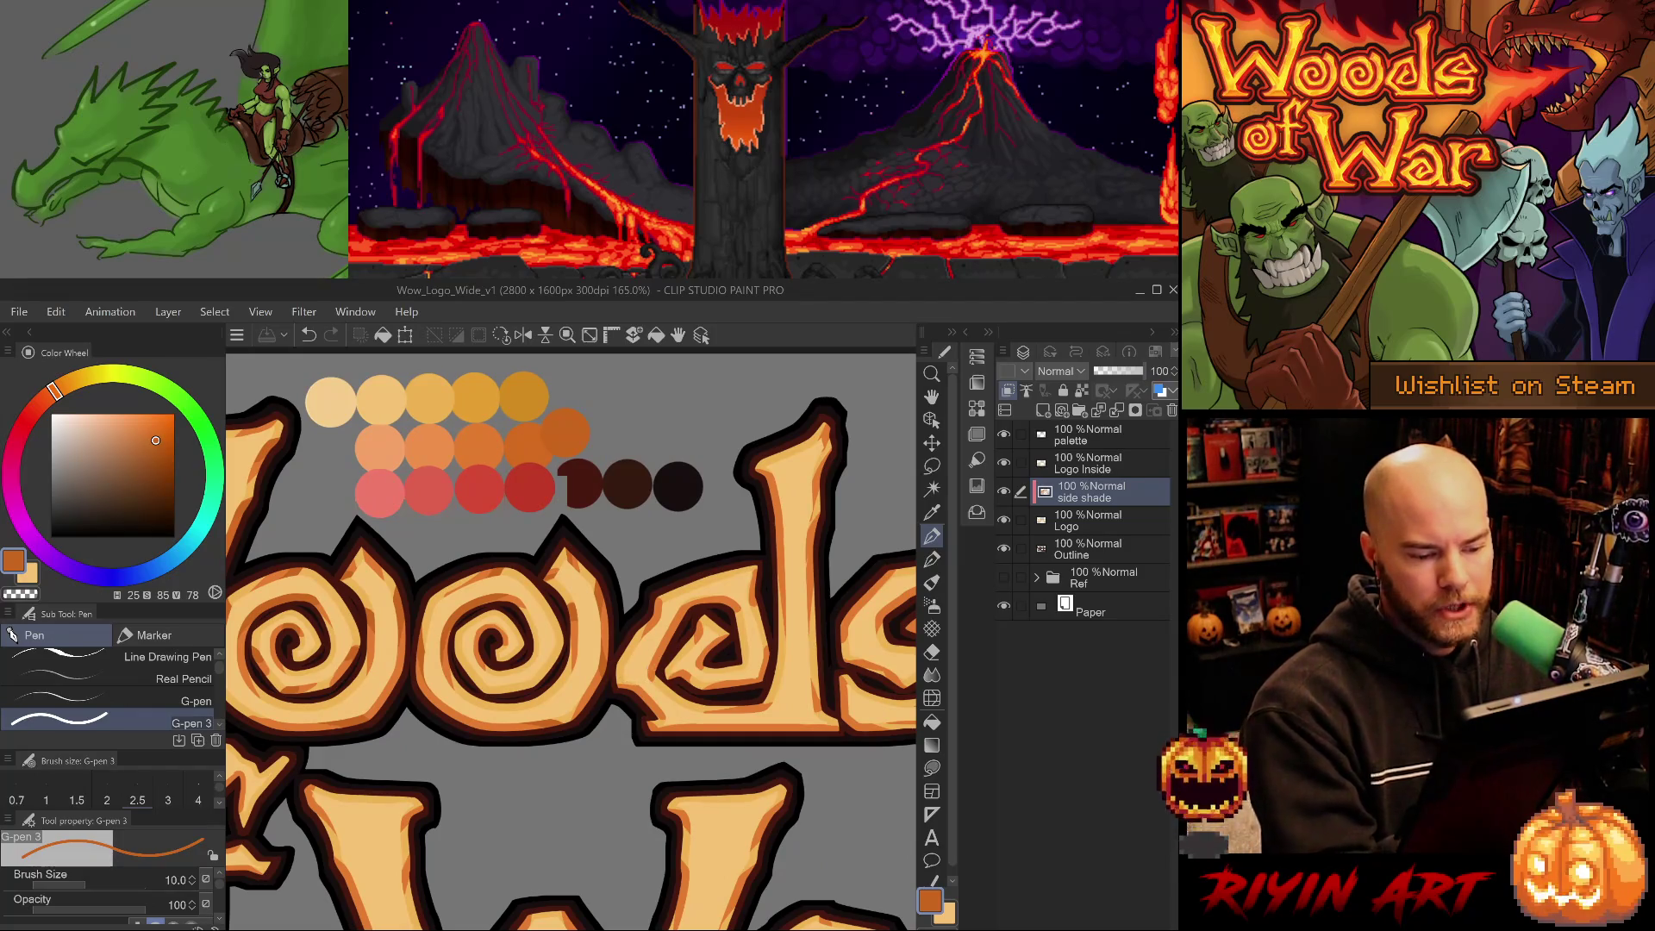
pyautogui.press('b')
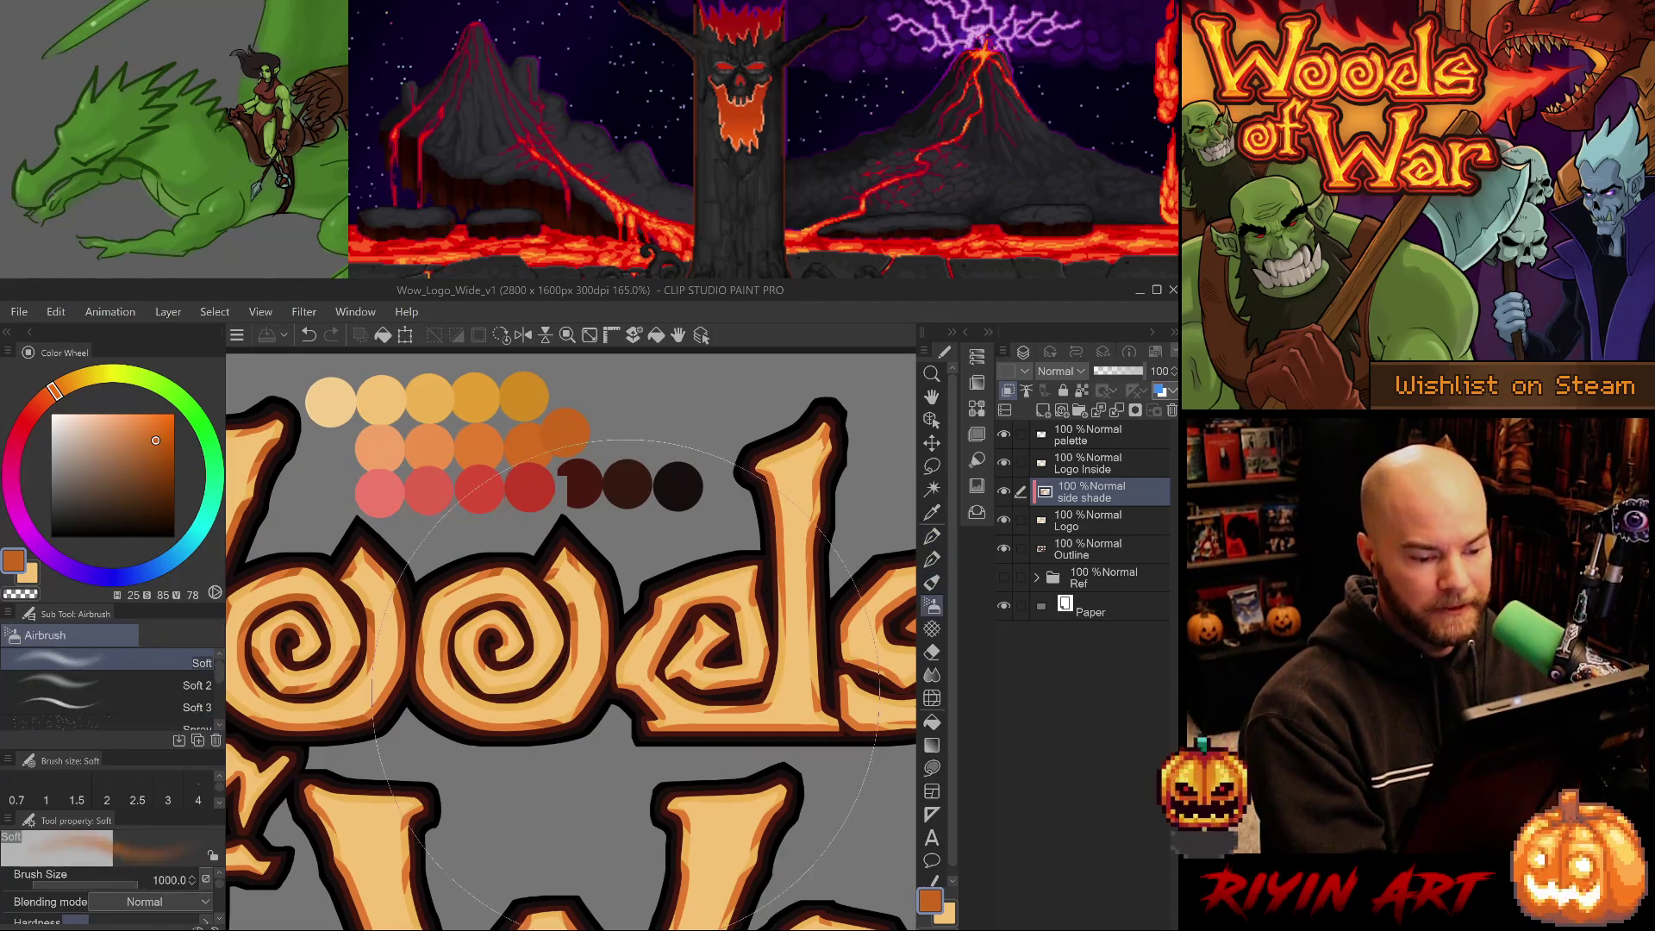
pyautogui.press('p')
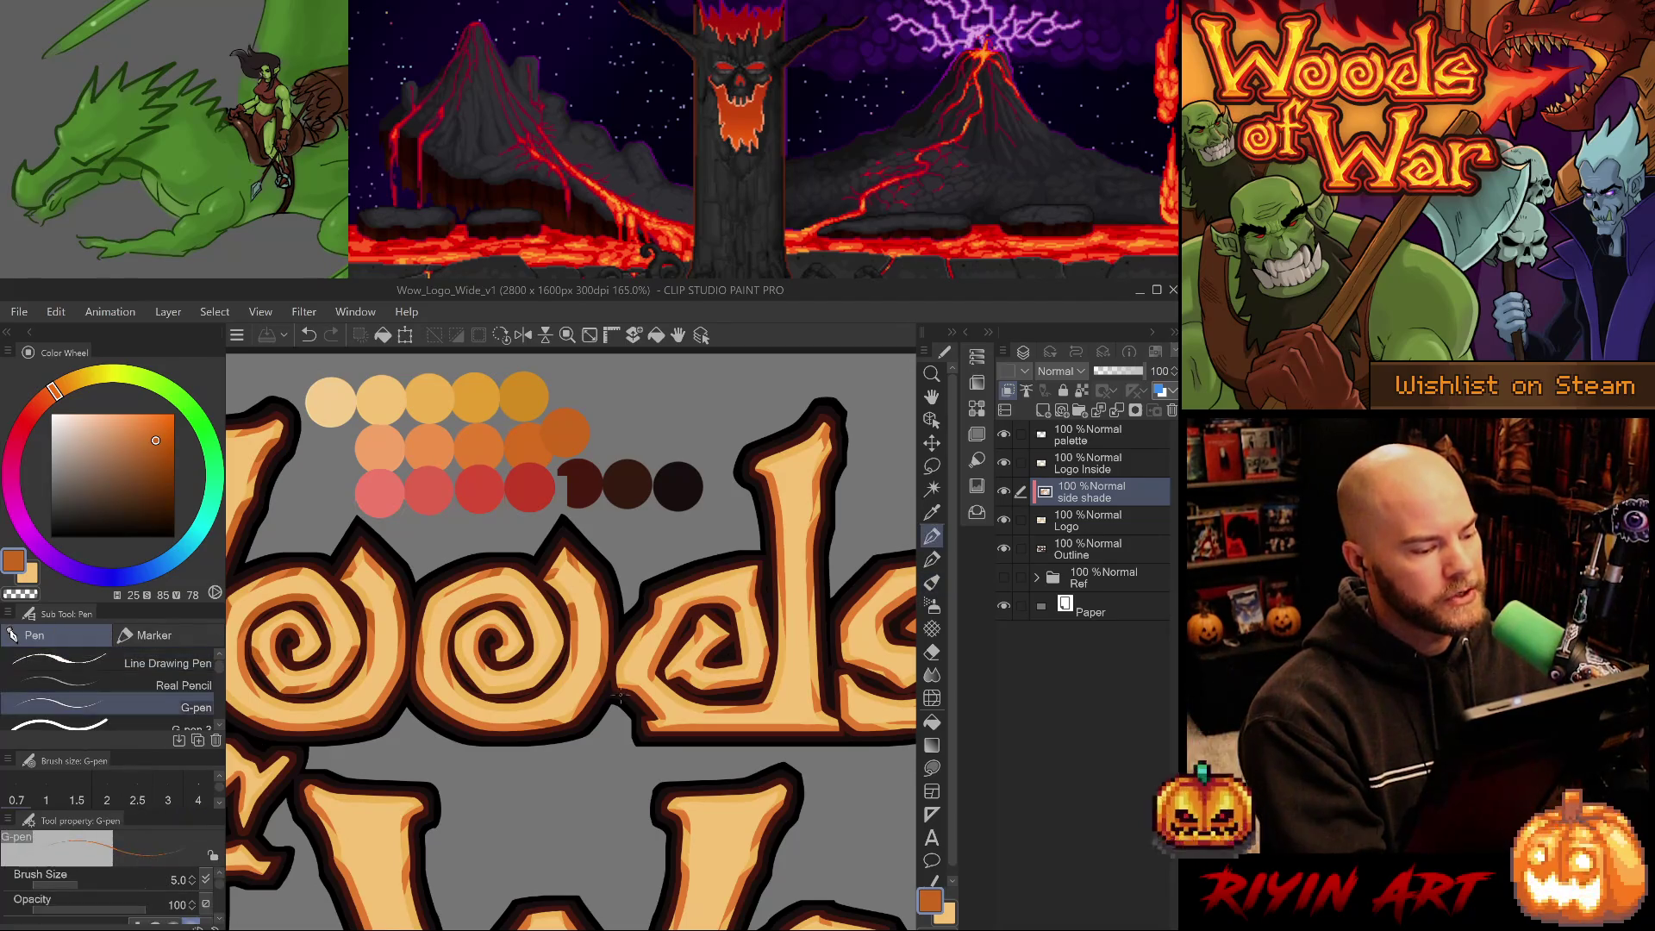
pyautogui.moveTo(620, 687); pyautogui.dragTo(641, 683)
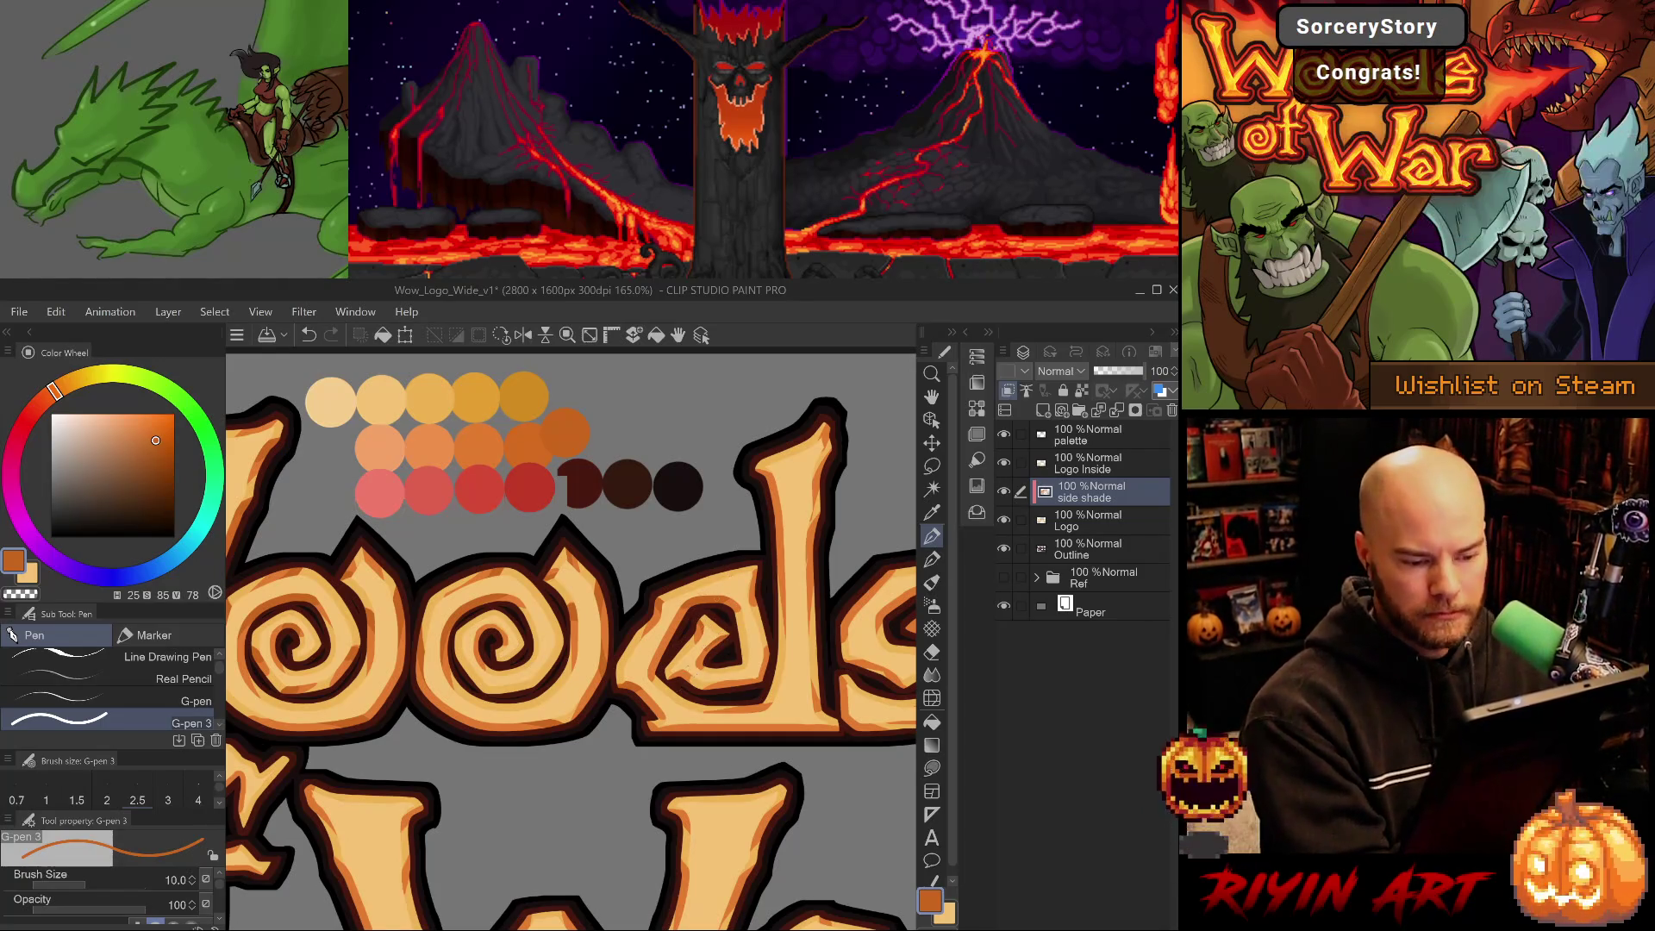
pyautogui.hotkey('ctrl', 'z')
pyautogui.hotkey('ctrl', 'y')
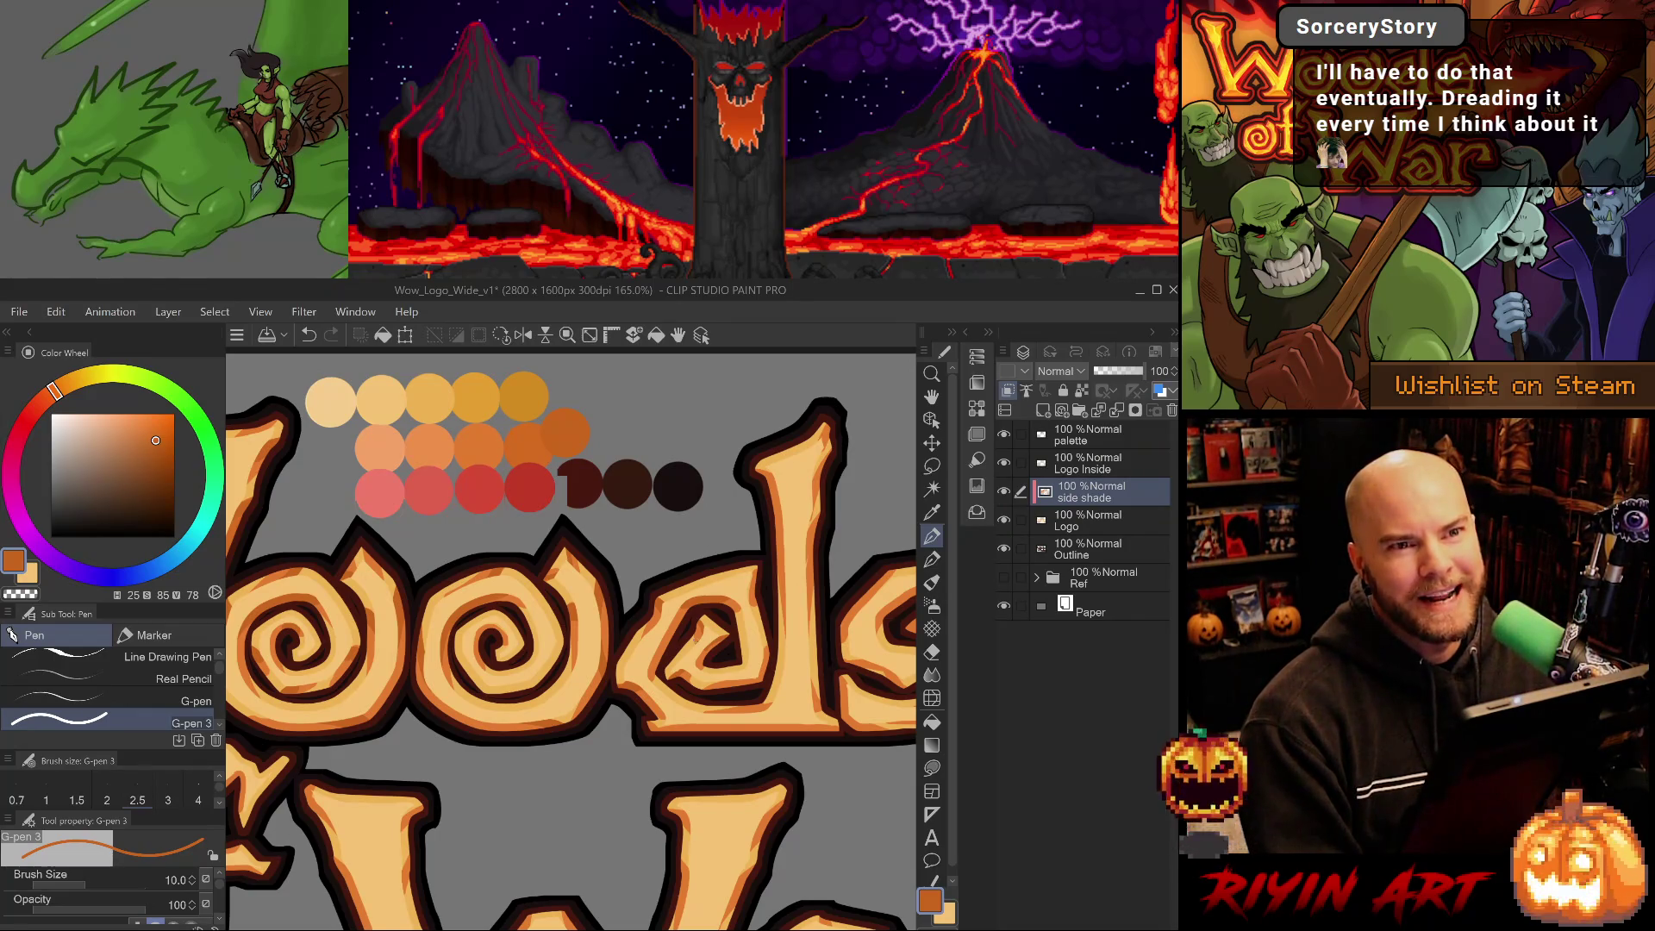
pyautogui.moveTo(628, 734); pyautogui.dragTo(501, 739)
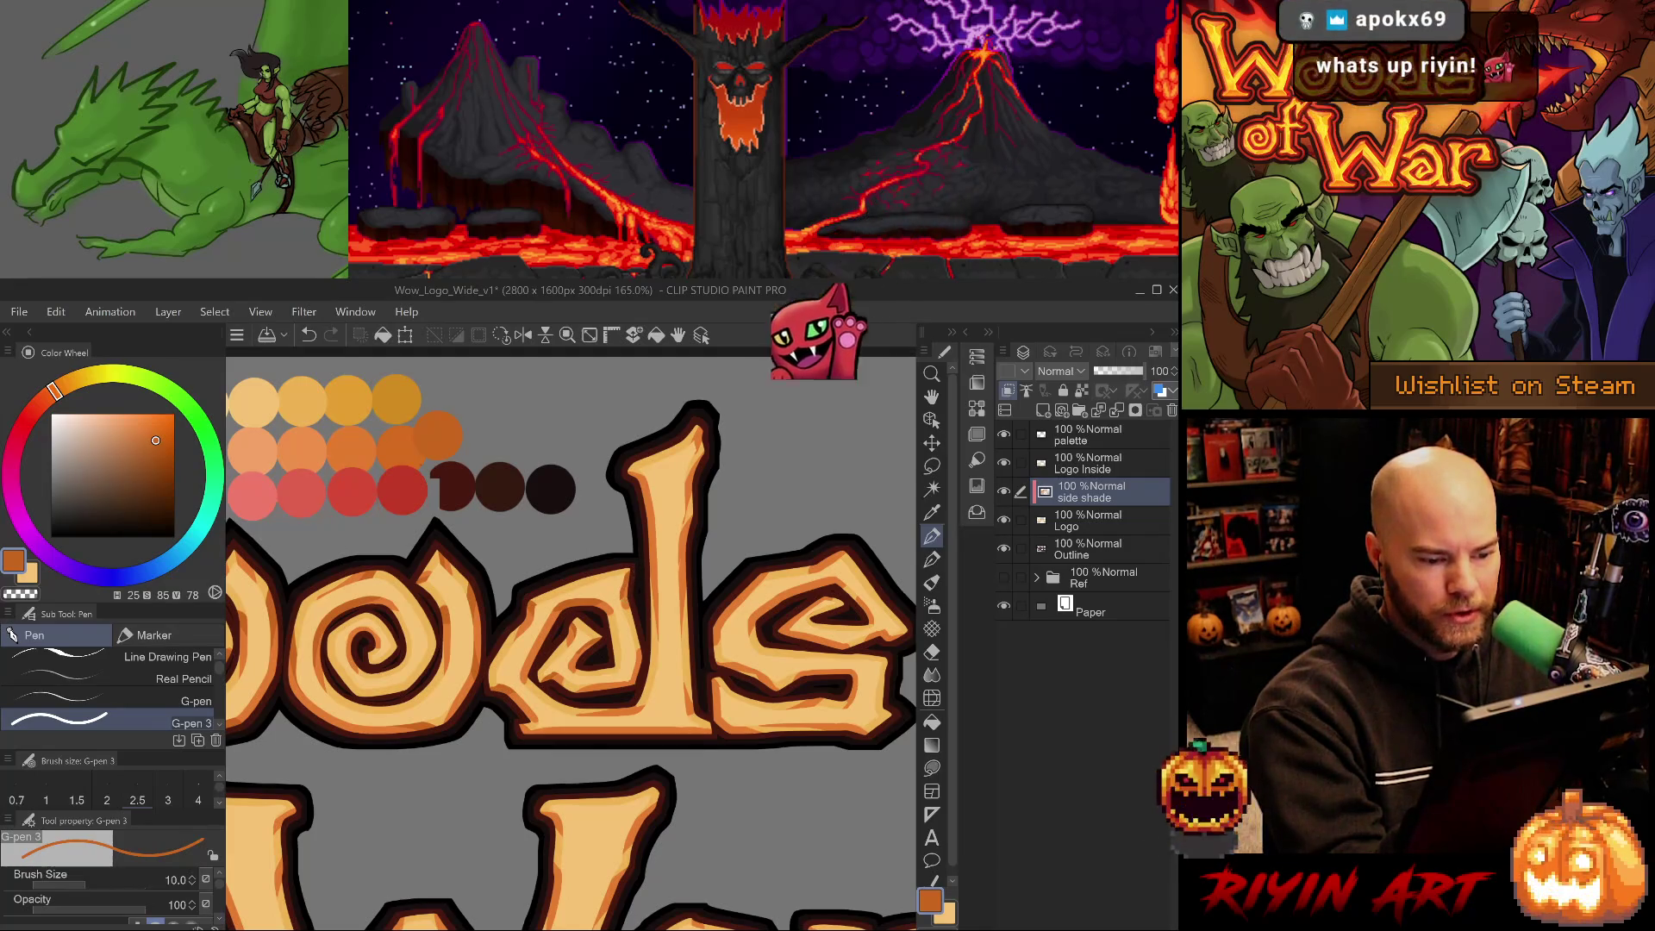
# Sample orange from the logo and shade the upper right edge of the d's stem.
pyautogui.keyDown('alt'); pyautogui.click(630, 595); pyautogui.keyUp('alt')
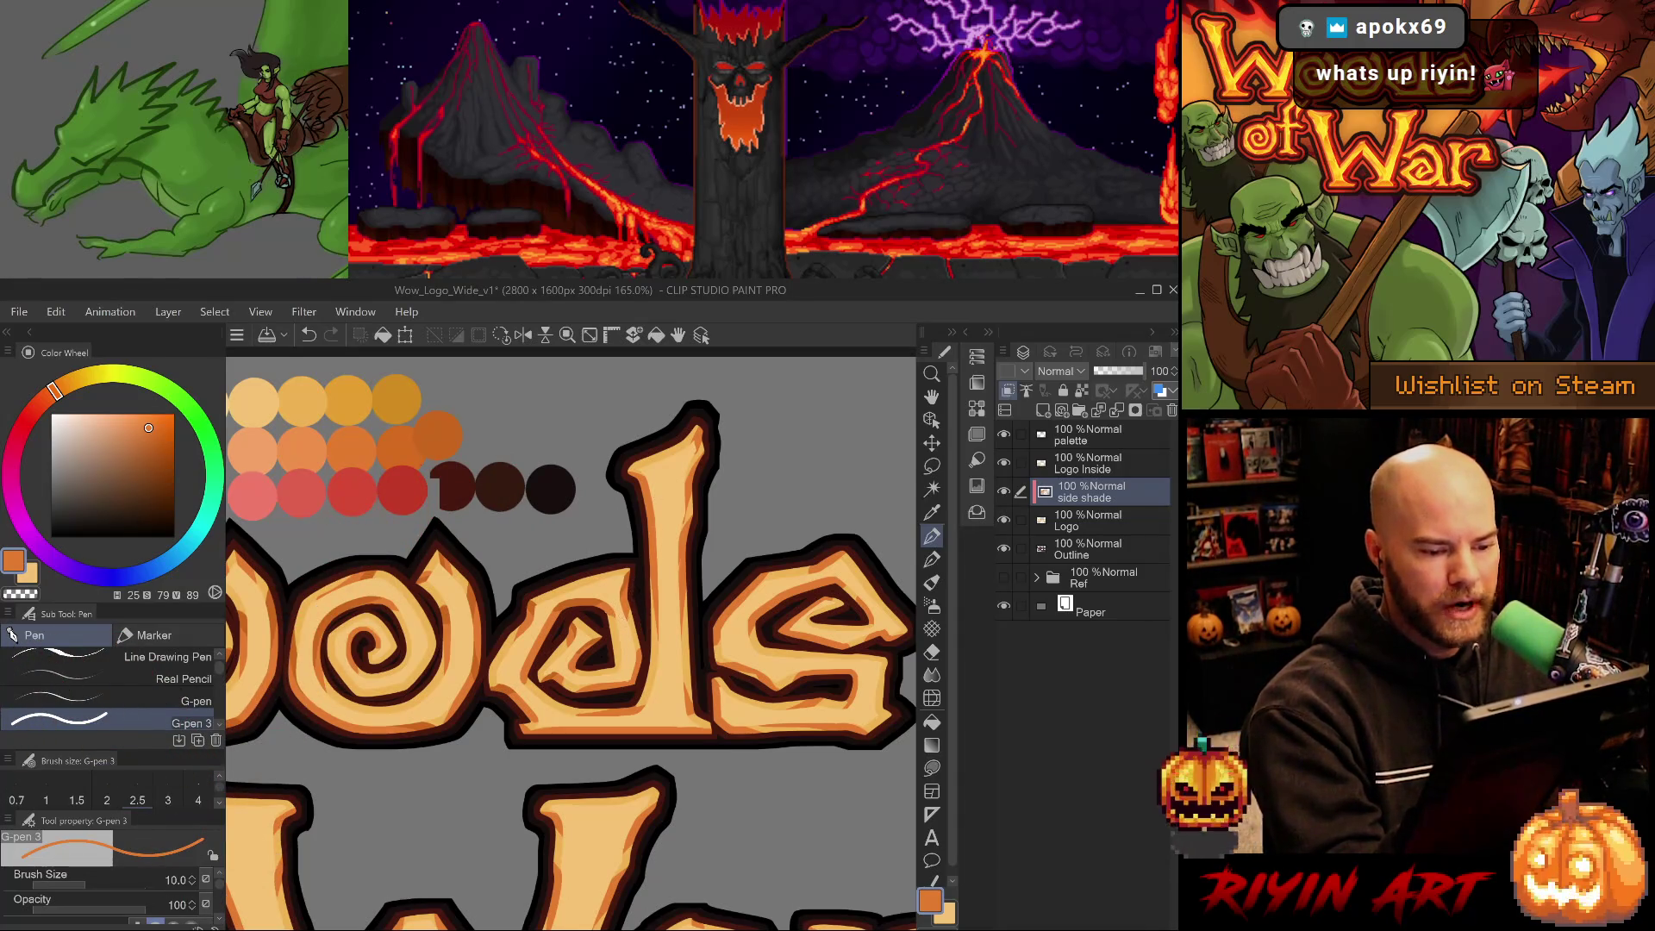
pyautogui.keyDown('alt'); pyautogui.click(632, 575); pyautogui.keyUp('alt')
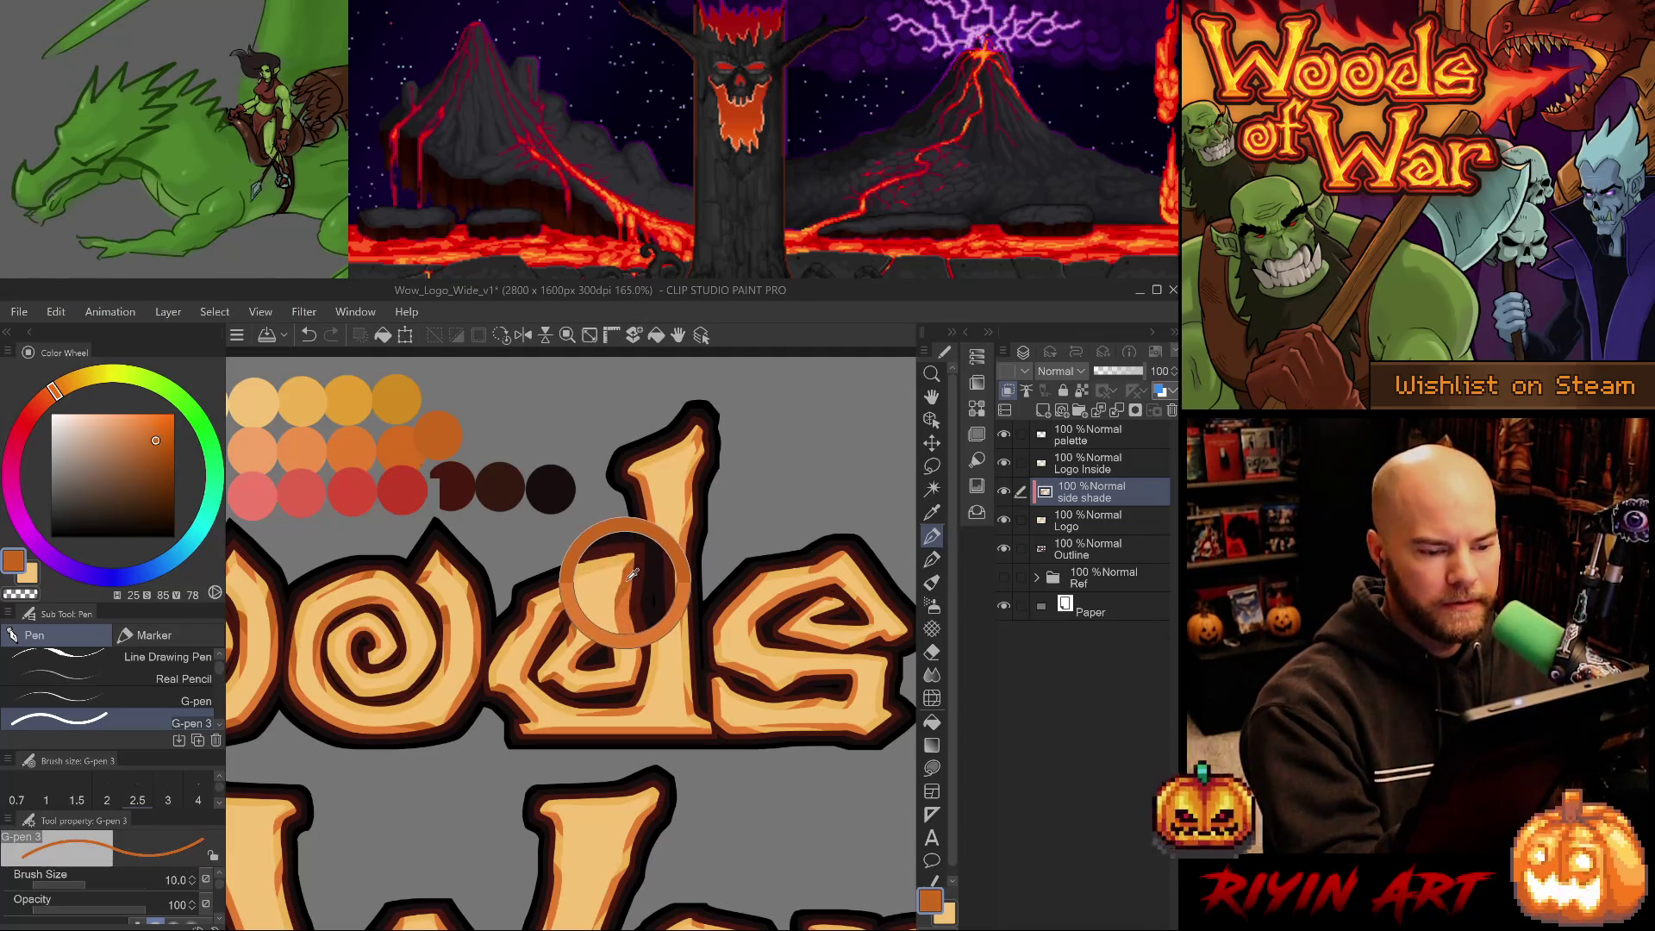
pyautogui.moveTo(689, 466); pyautogui.dragTo(694, 429)
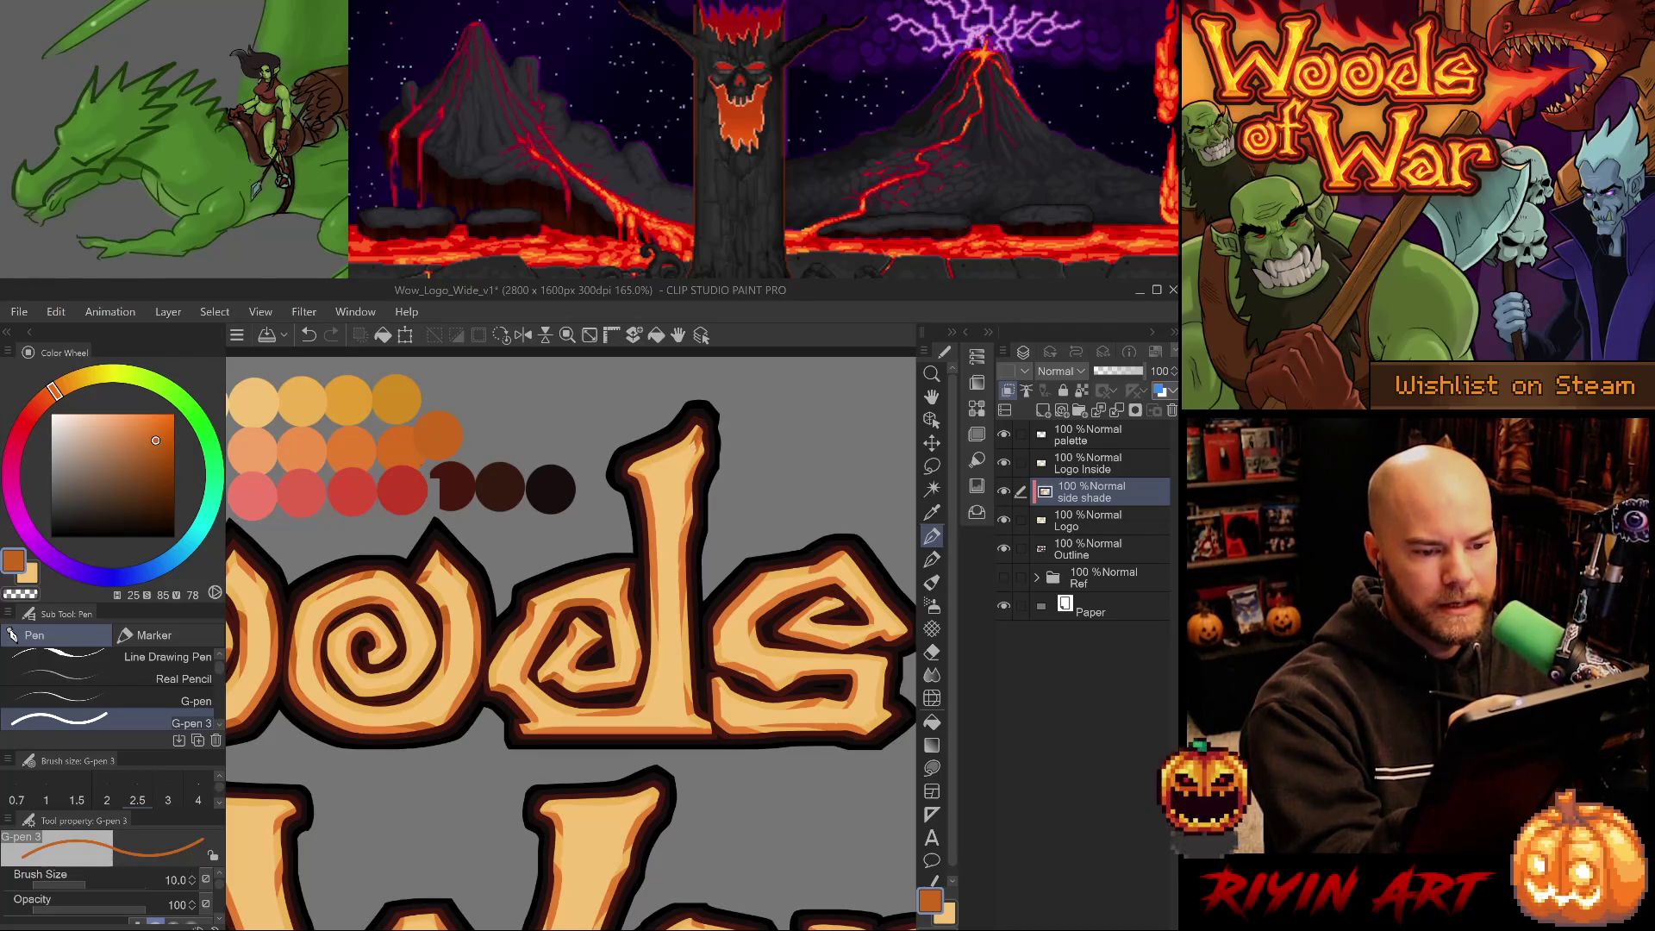
pyautogui.keyDown('alt'); pyautogui.click(691, 481); pyautogui.keyUp('alt')
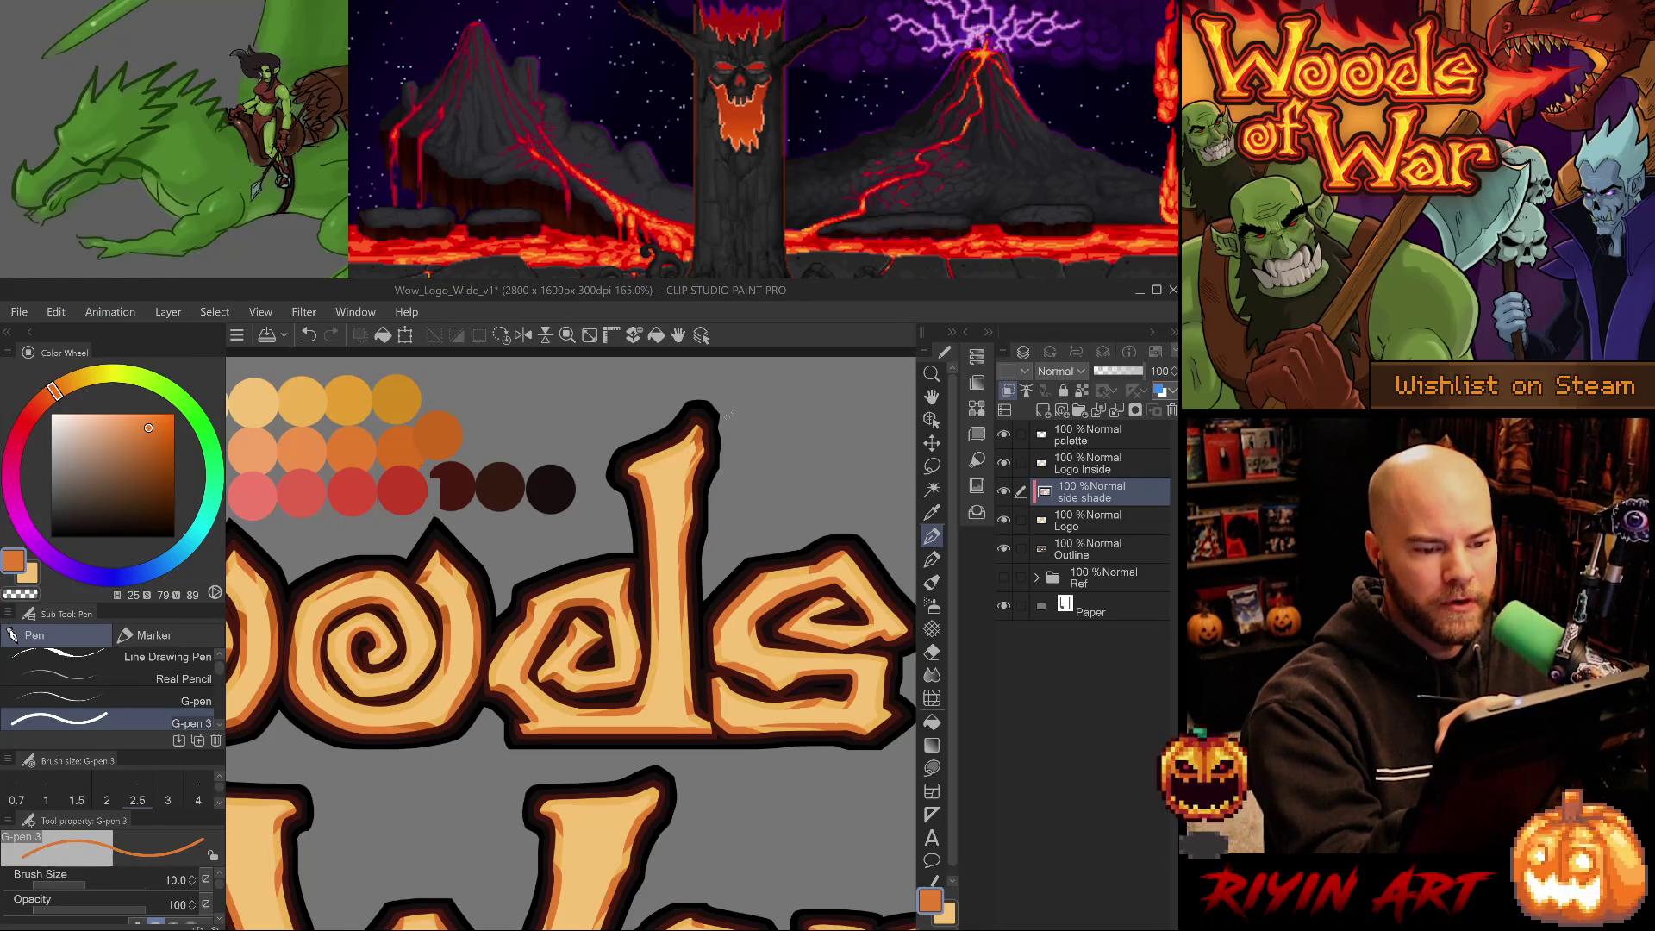
# Pick the darker orange swatch and try a shade mark atop the d's stem, then undo it.
pyautogui.press('e')
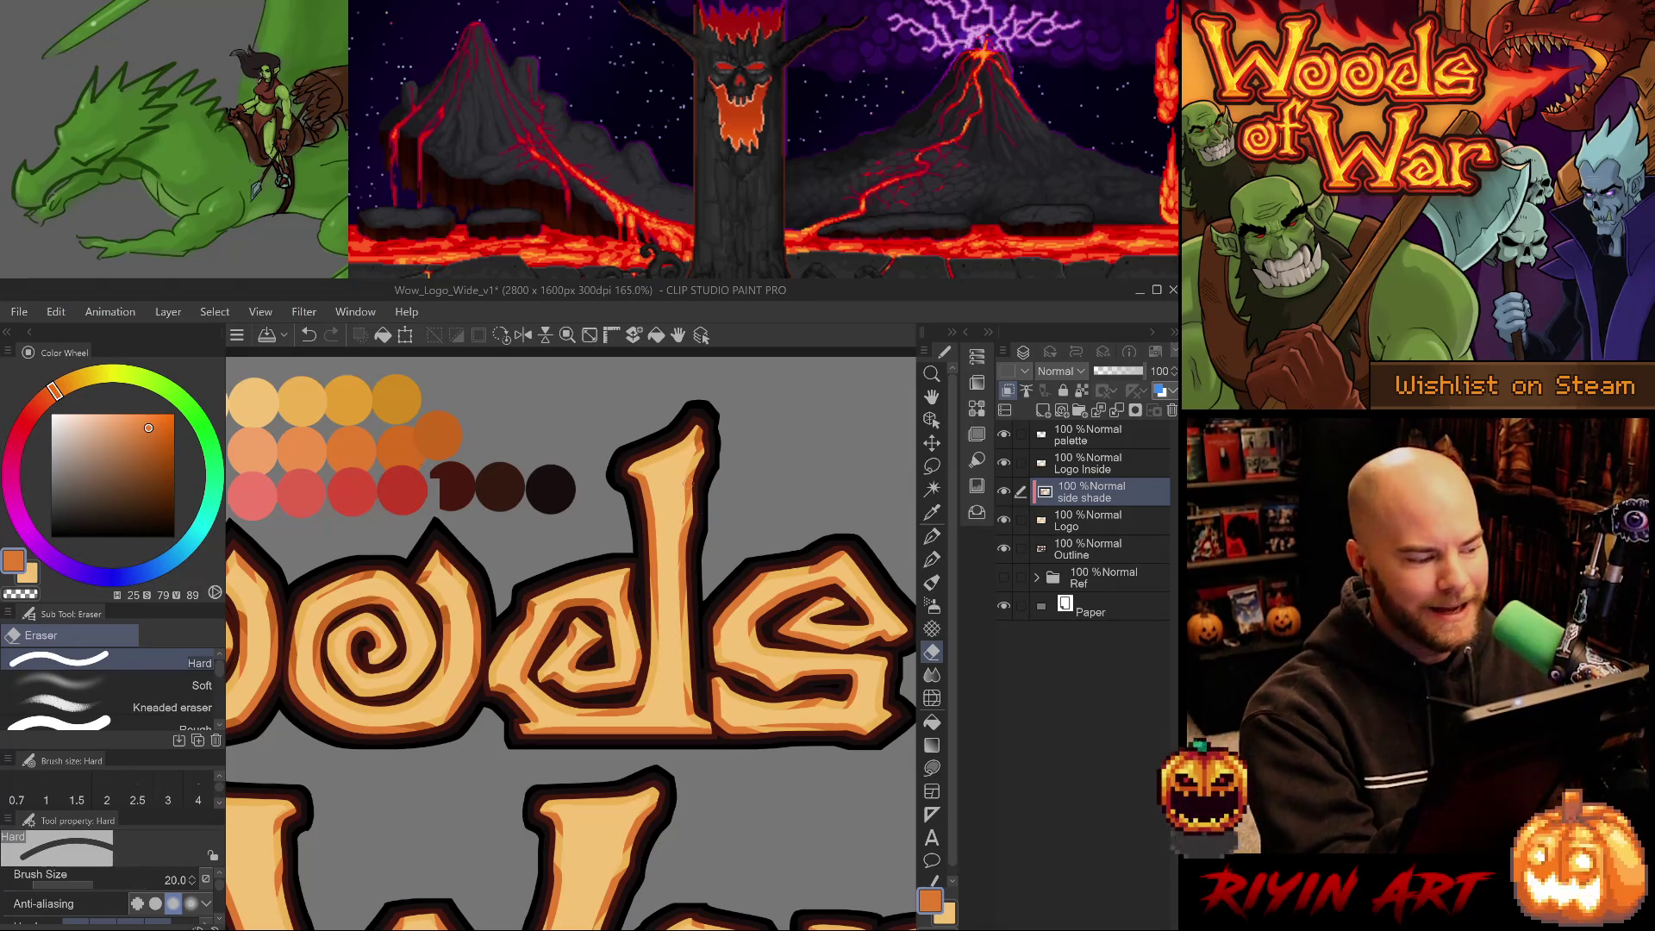
pyautogui.keyDown('alt'); pyautogui.click(440, 434); pyautogui.keyUp('alt')
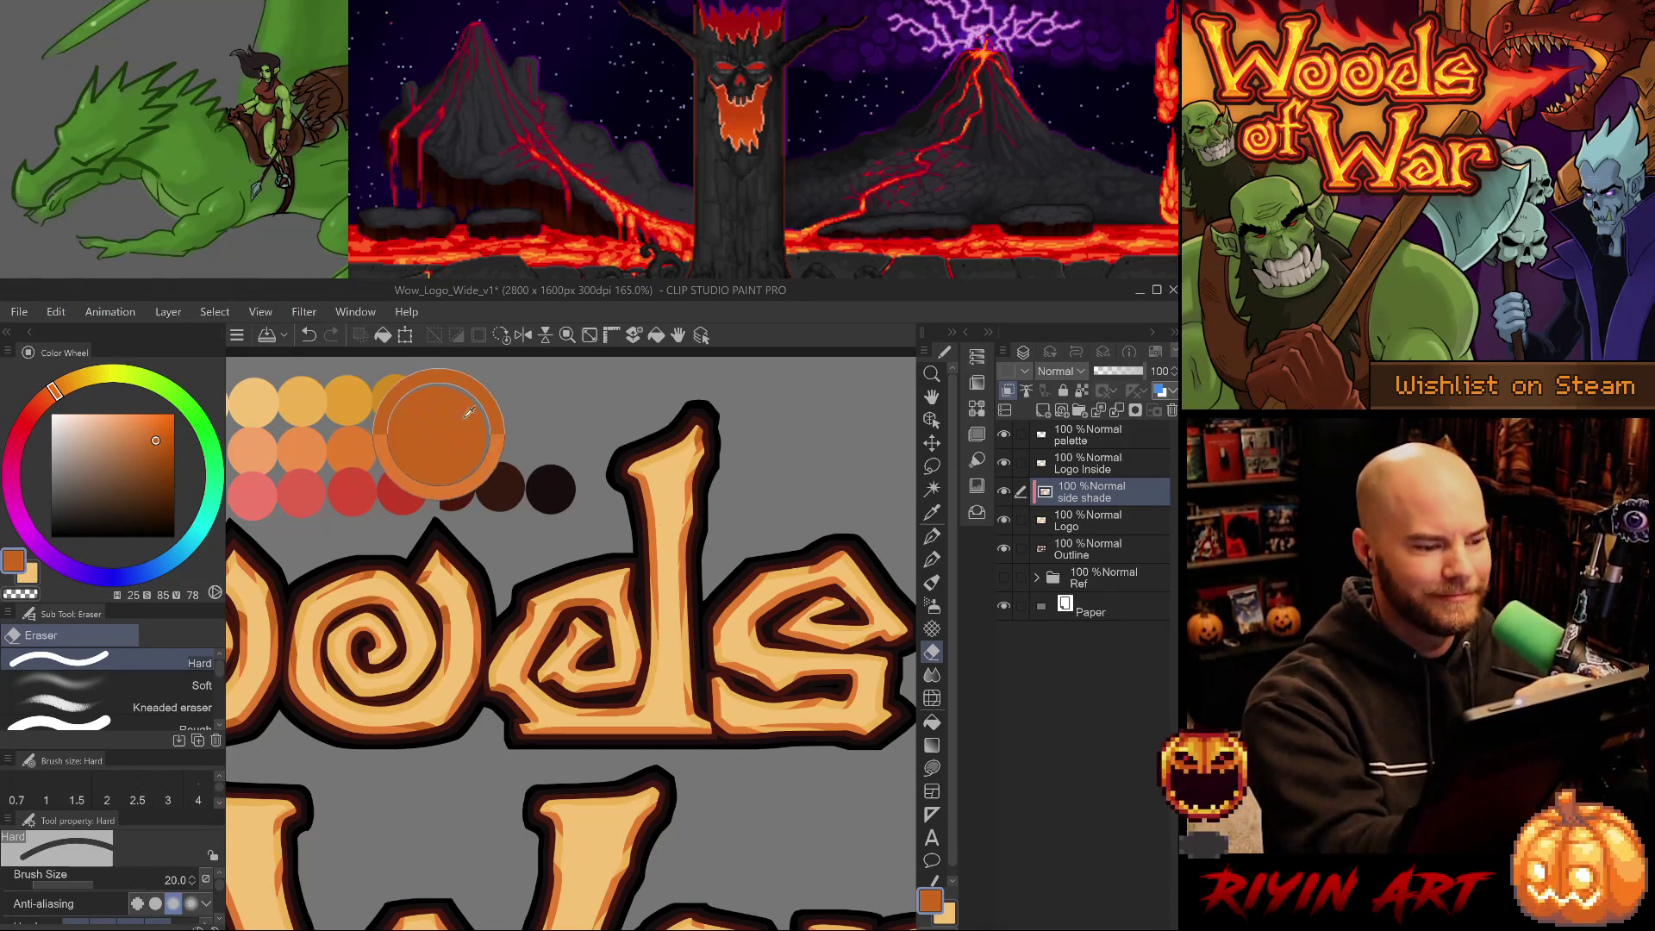
pyautogui.press('p')
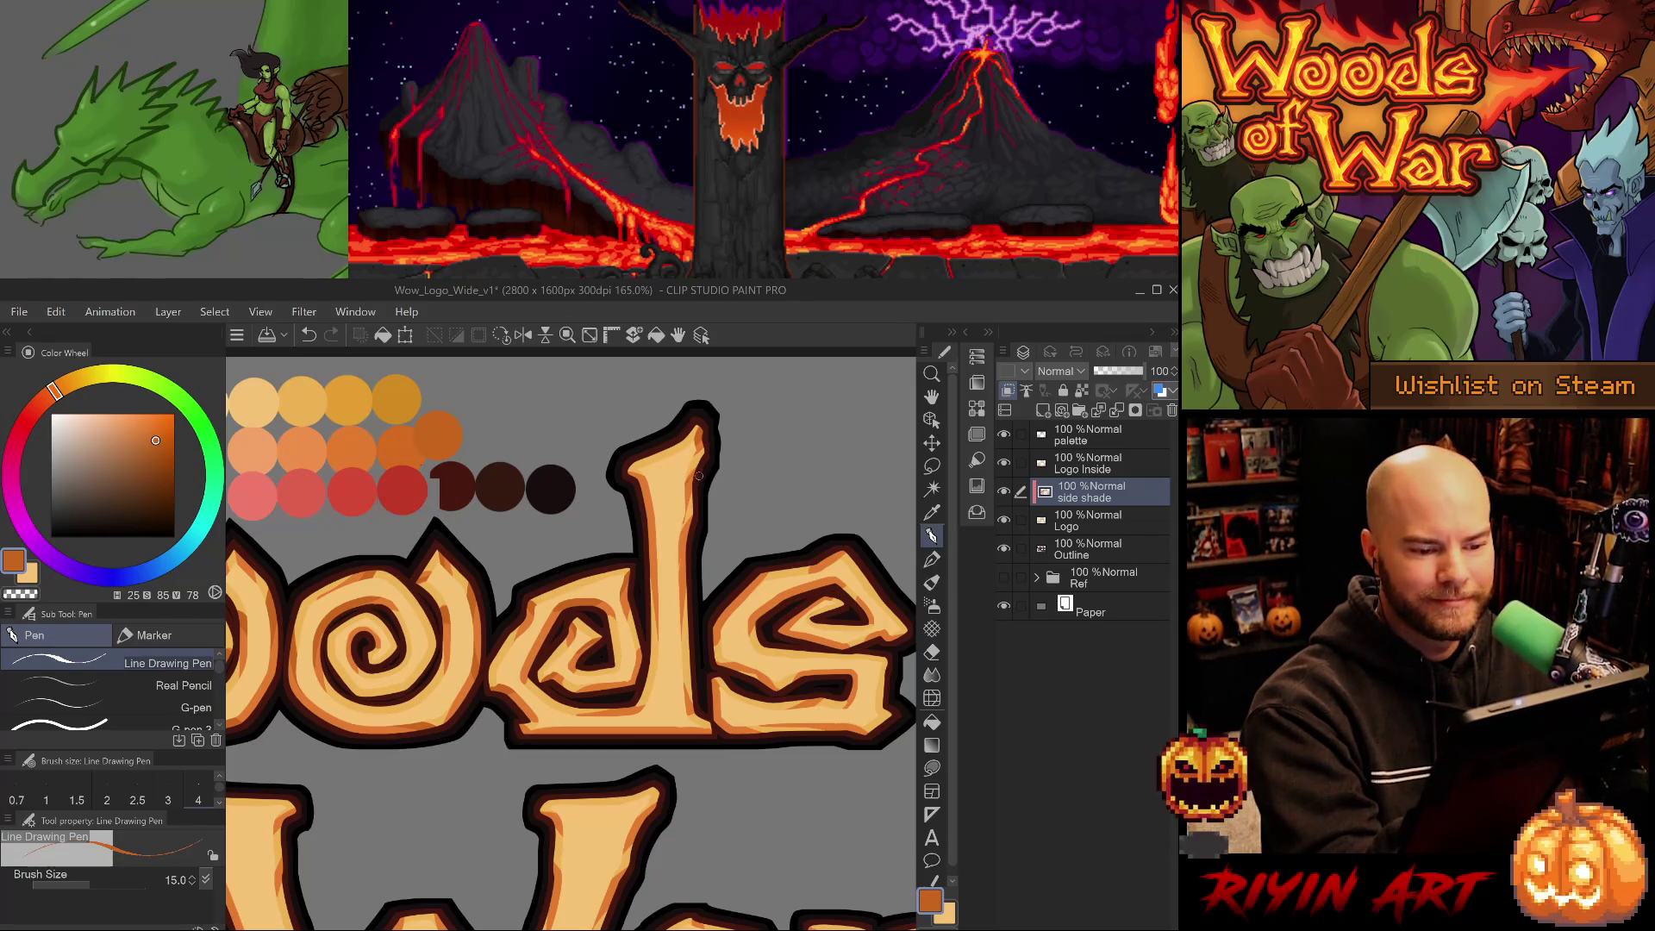
pyautogui.press('p')
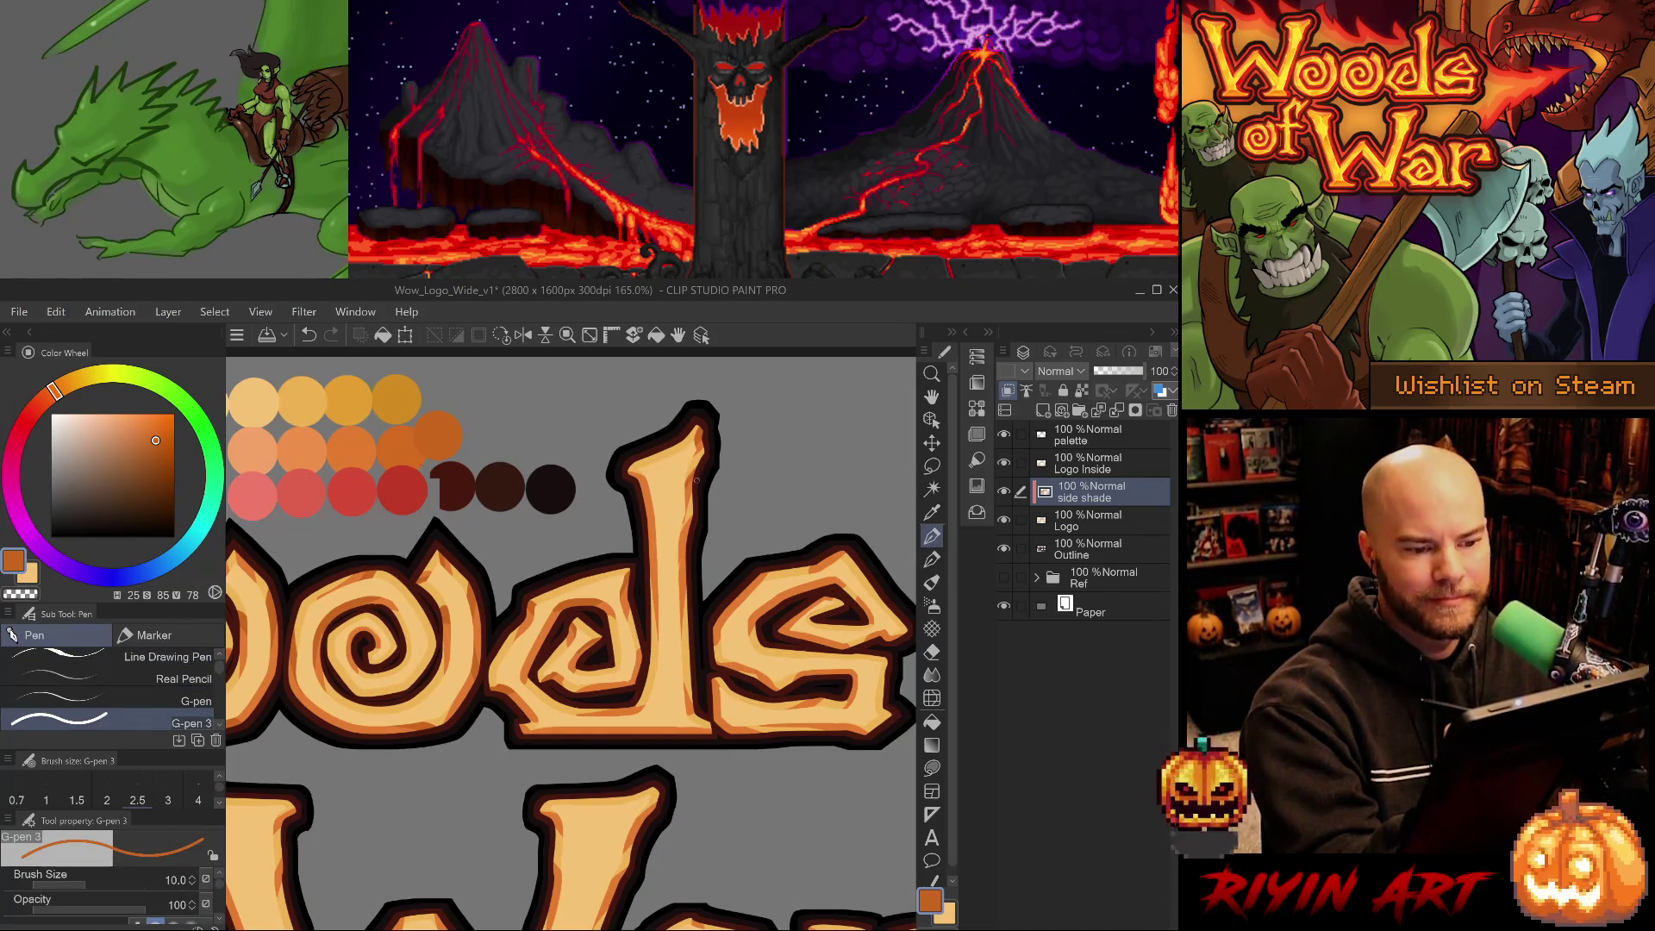
pyautogui.moveTo(707, 462); pyautogui.dragTo(686, 479)
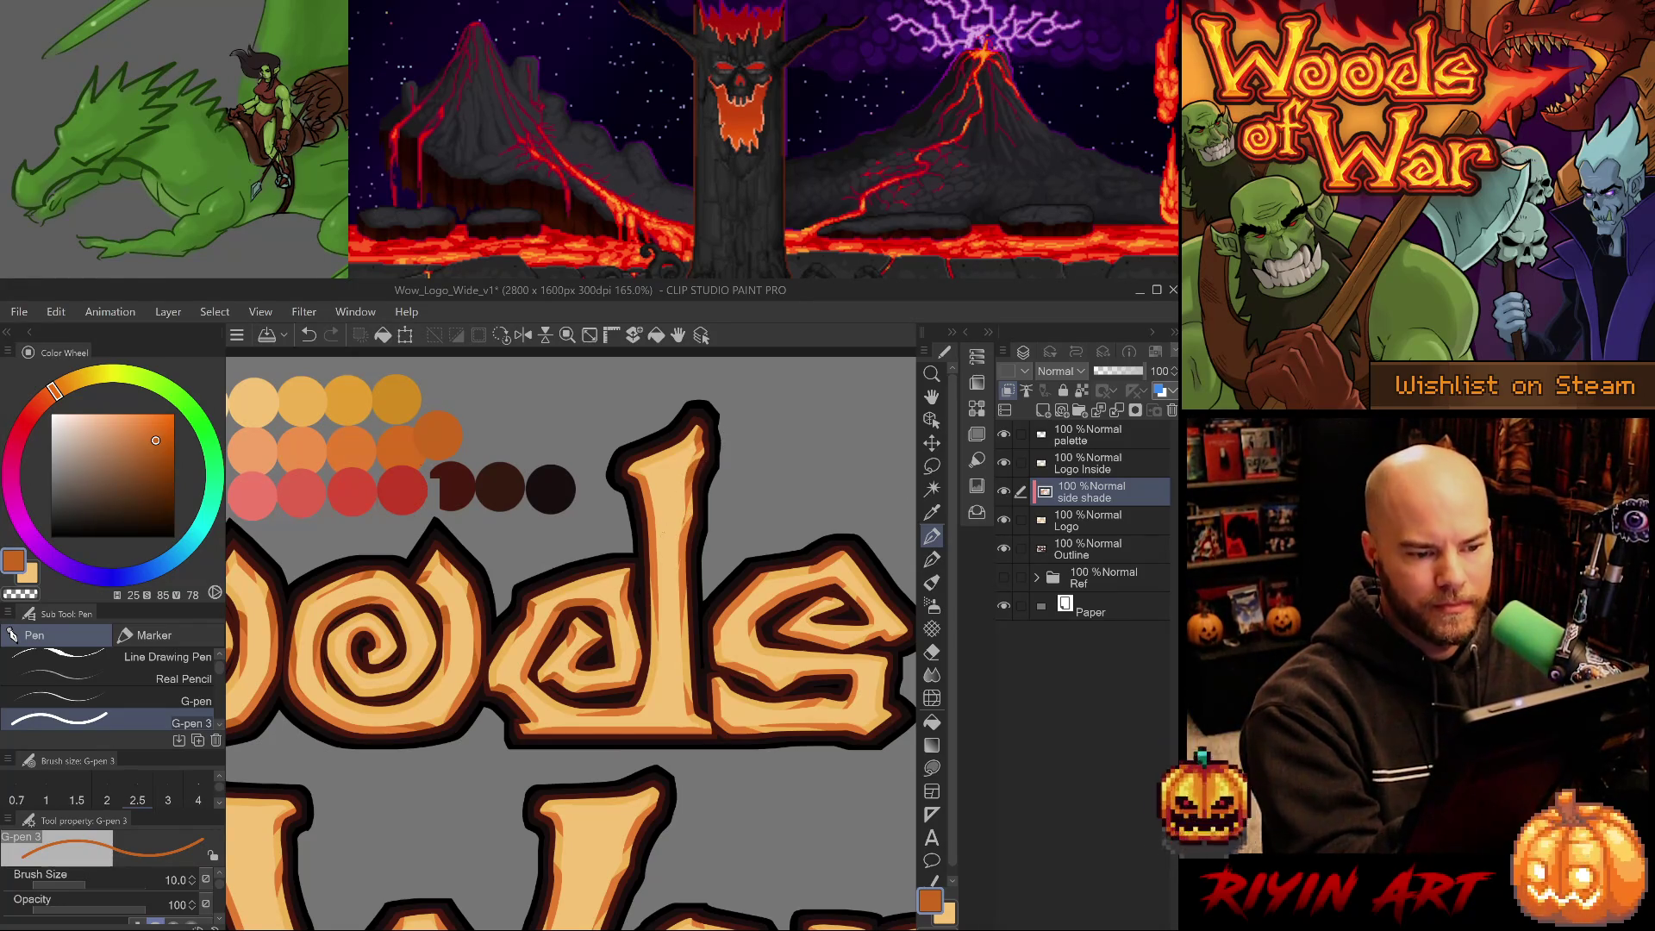
pyautogui.hotkey('ctrl', 'z')
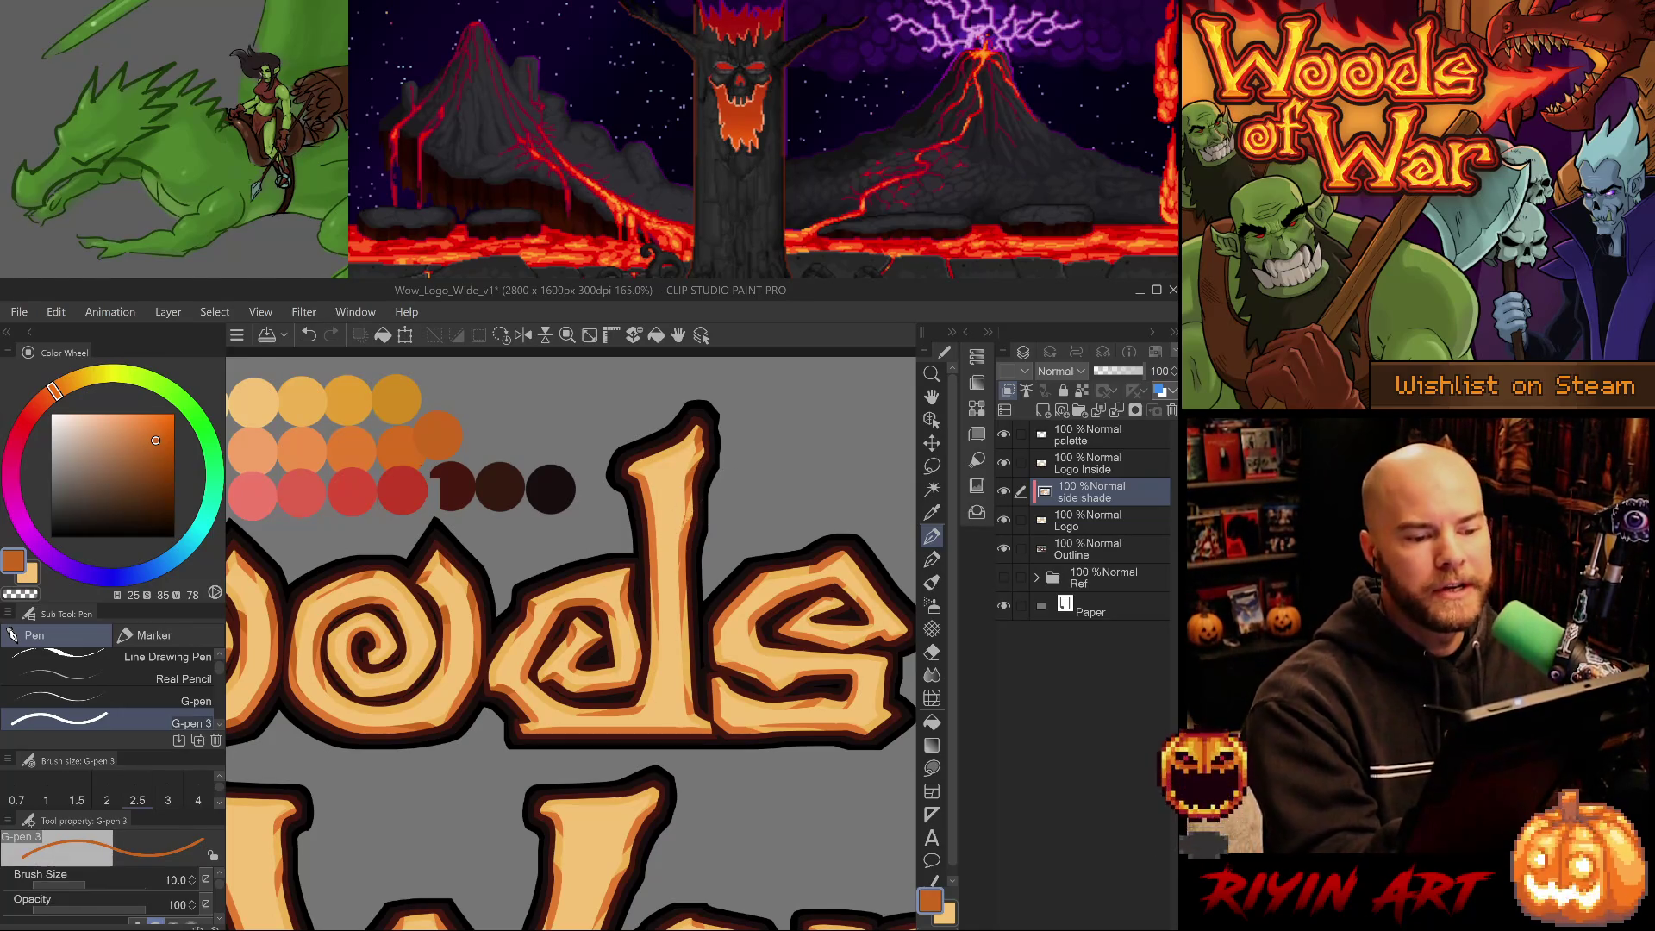
# Return to the shading pen and eyedrop the darker orange directly from the letter.
pyautogui.press('e')
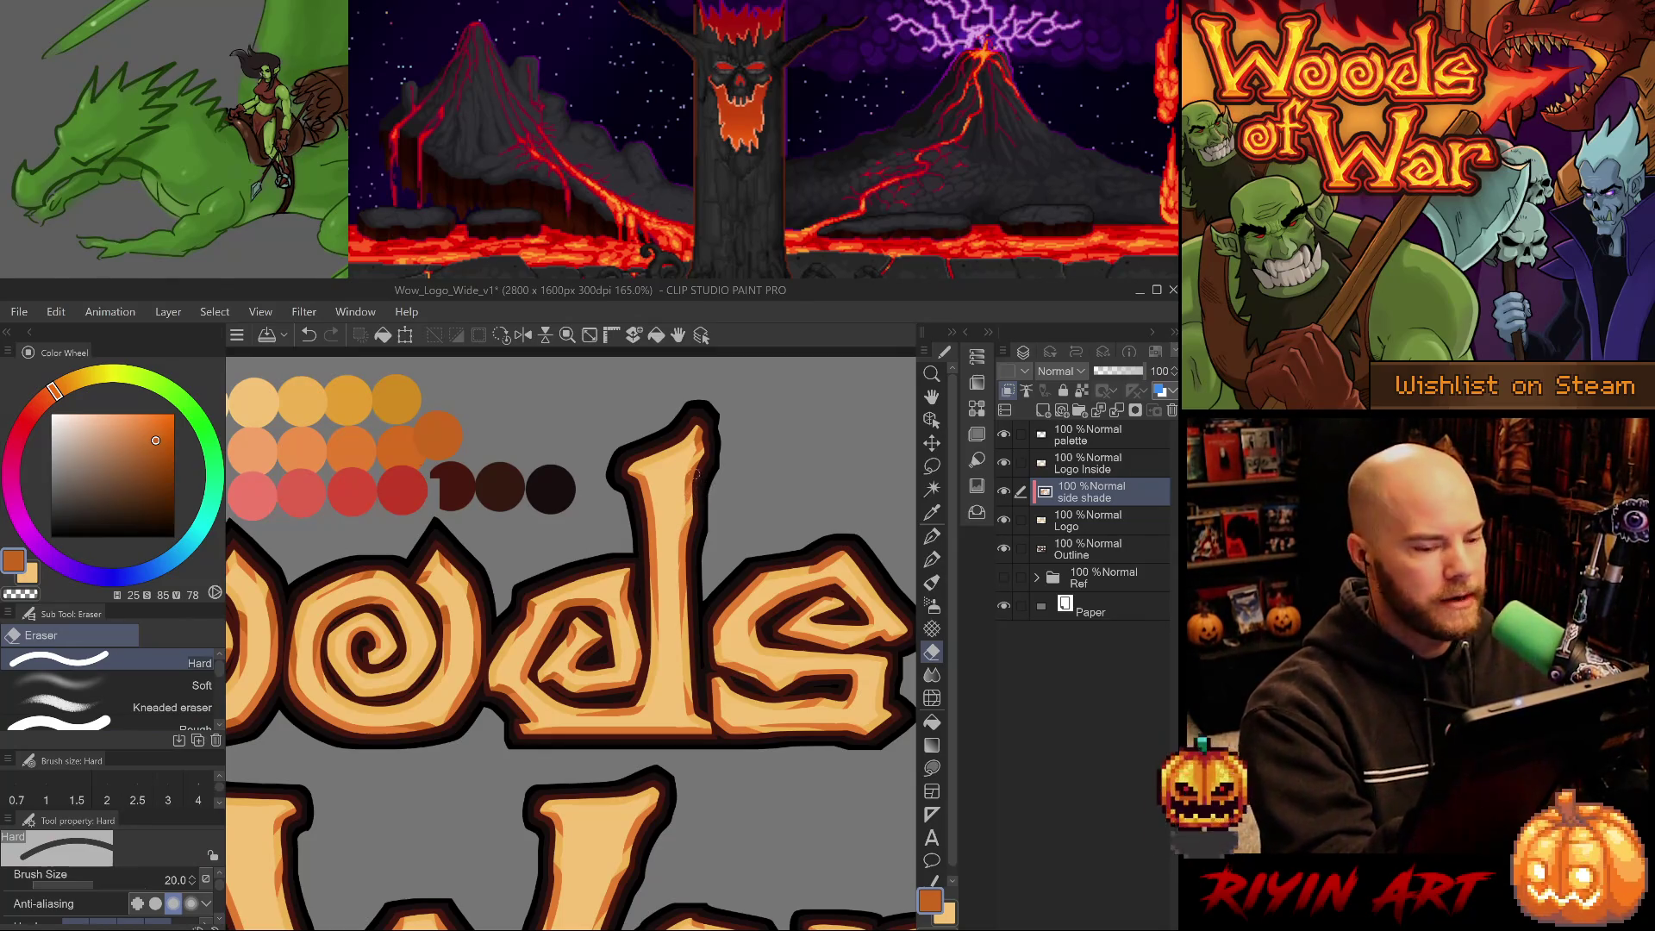
pyautogui.press('p')
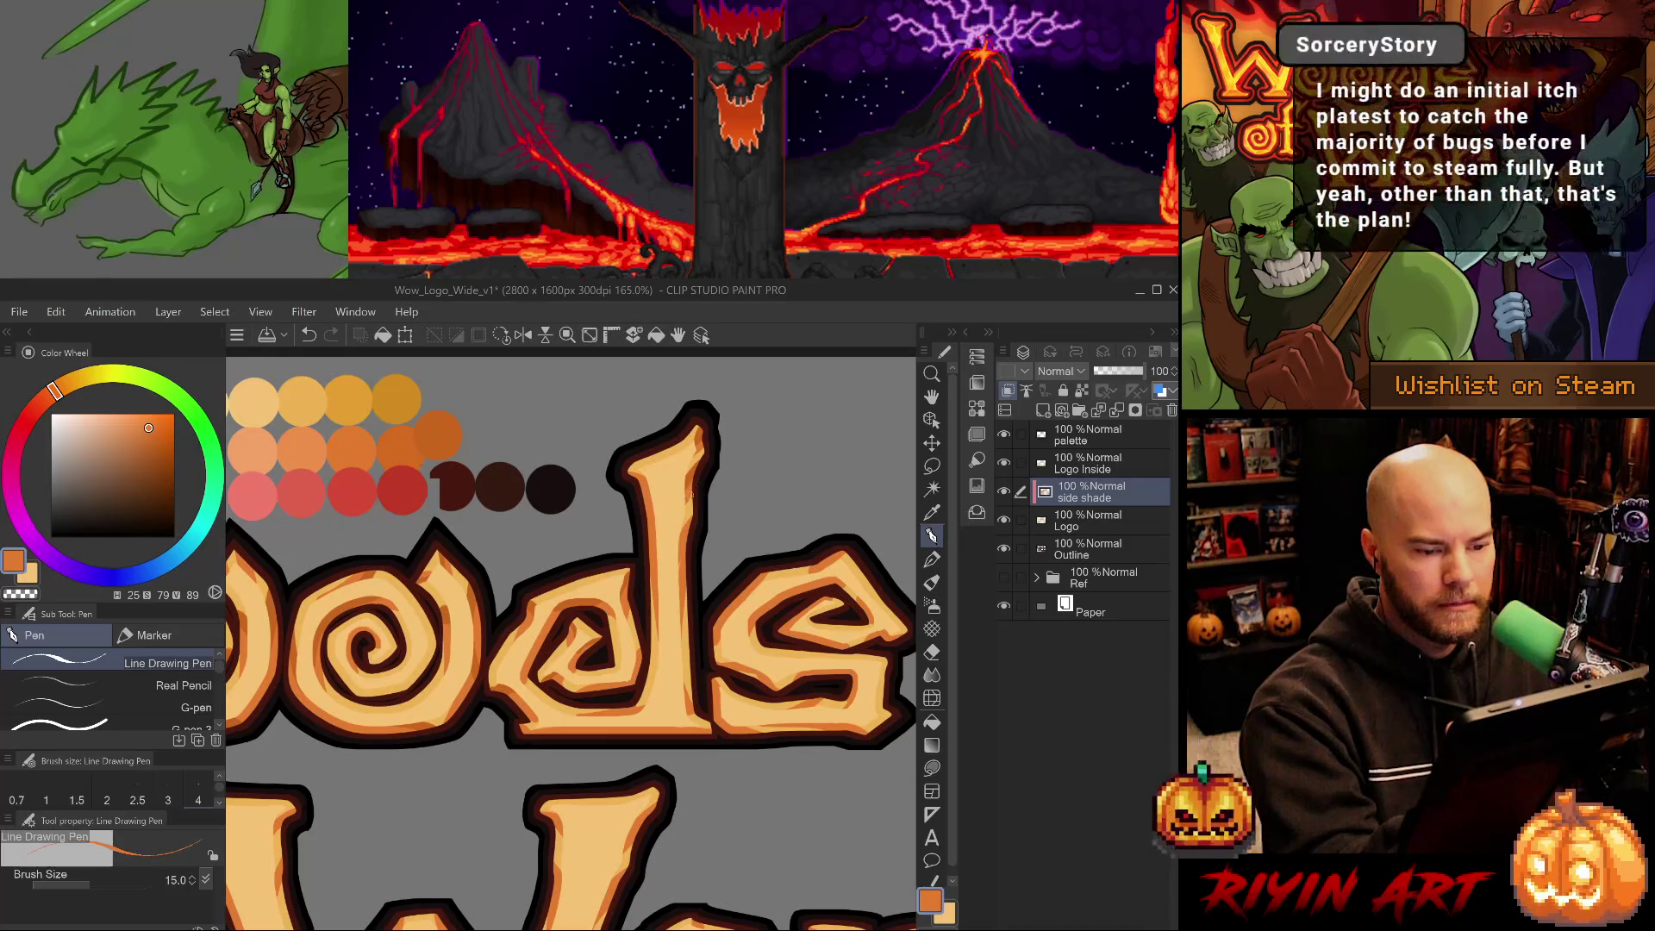
pyautogui.press('p')
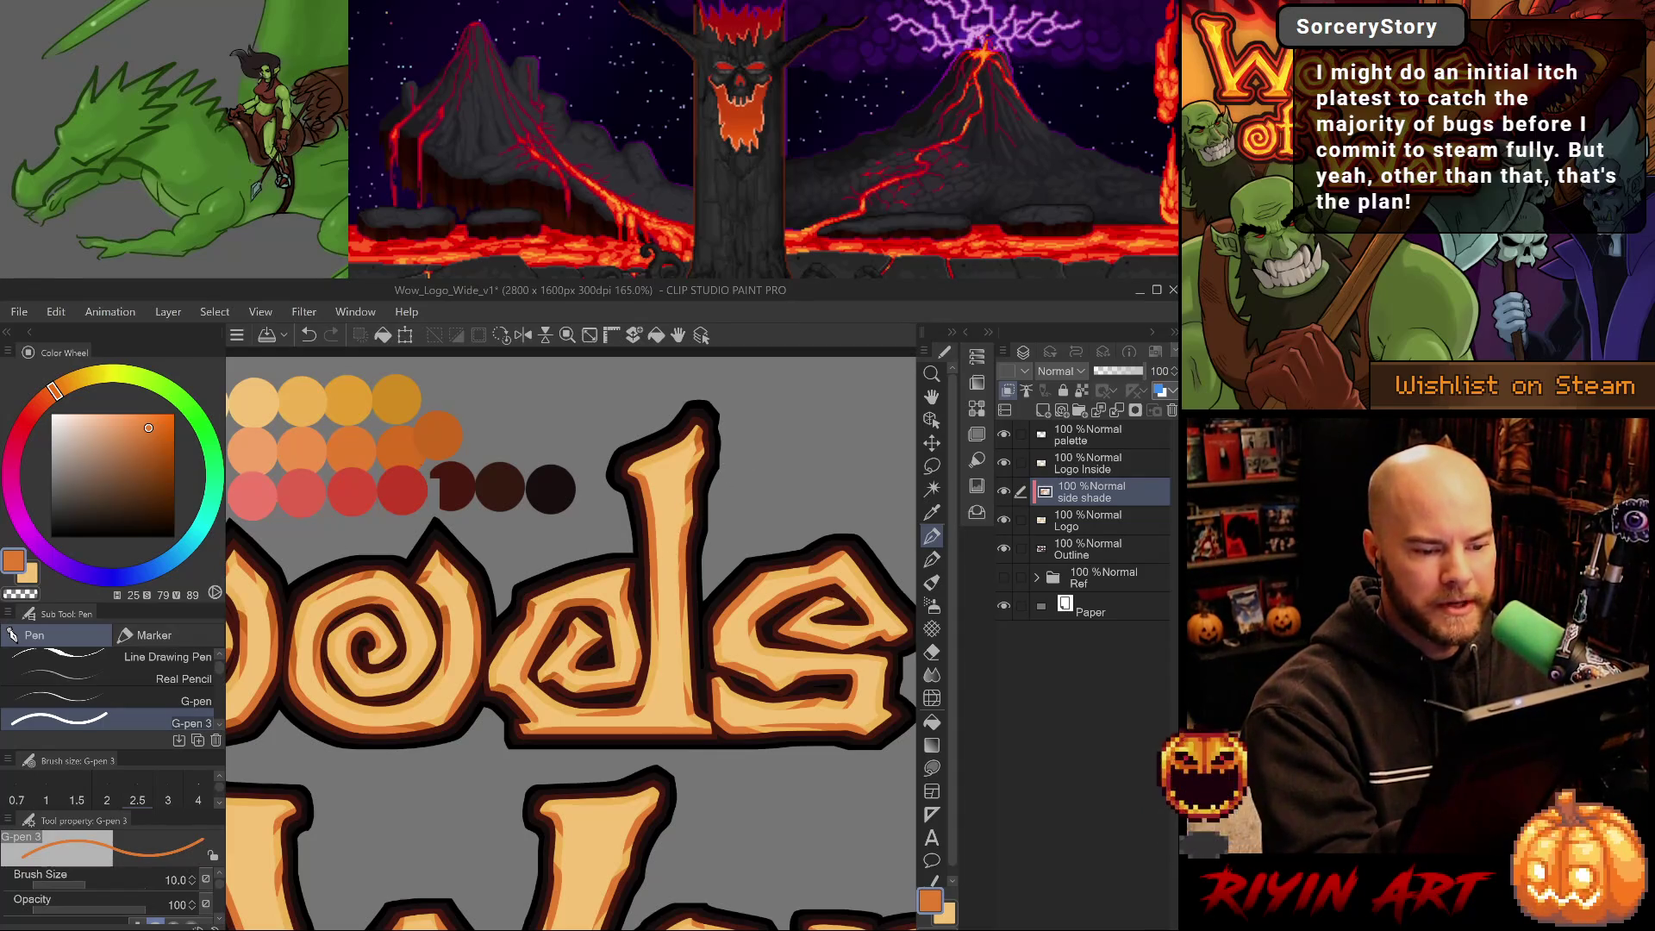
pyautogui.keyDown('alt'); pyautogui.click(694, 478); pyautogui.keyUp('alt')
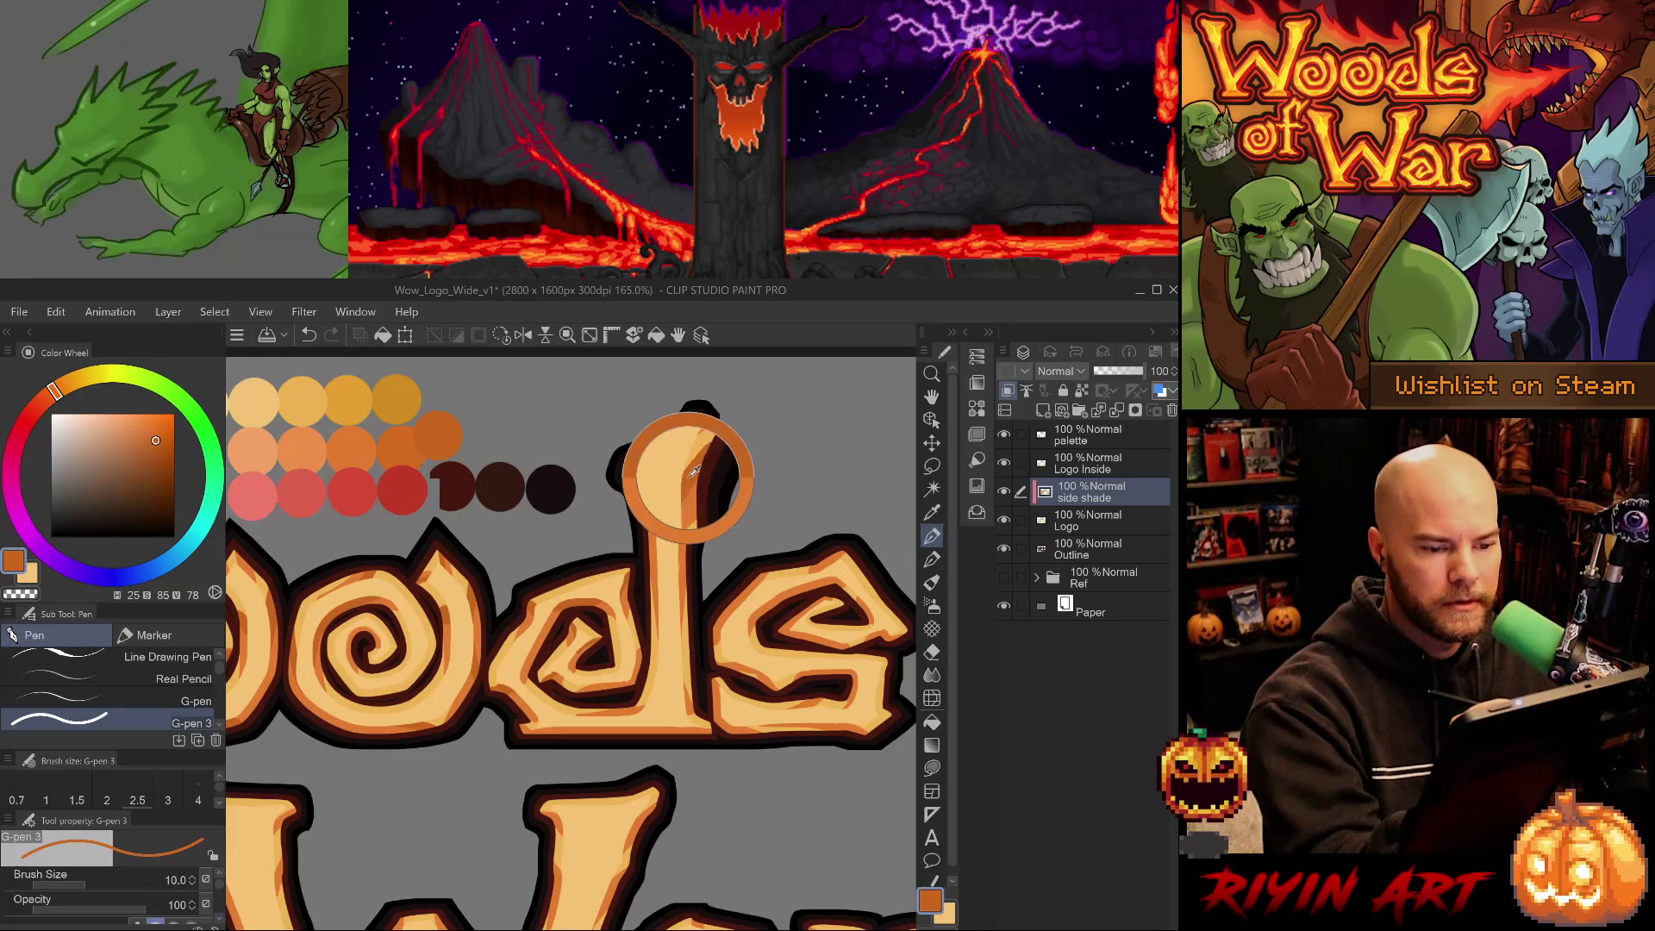
# Paint darker shading on the l, then try and undo shading marks inside the d.
pyautogui.moveTo(692, 518); pyautogui.dragTo(679, 547)
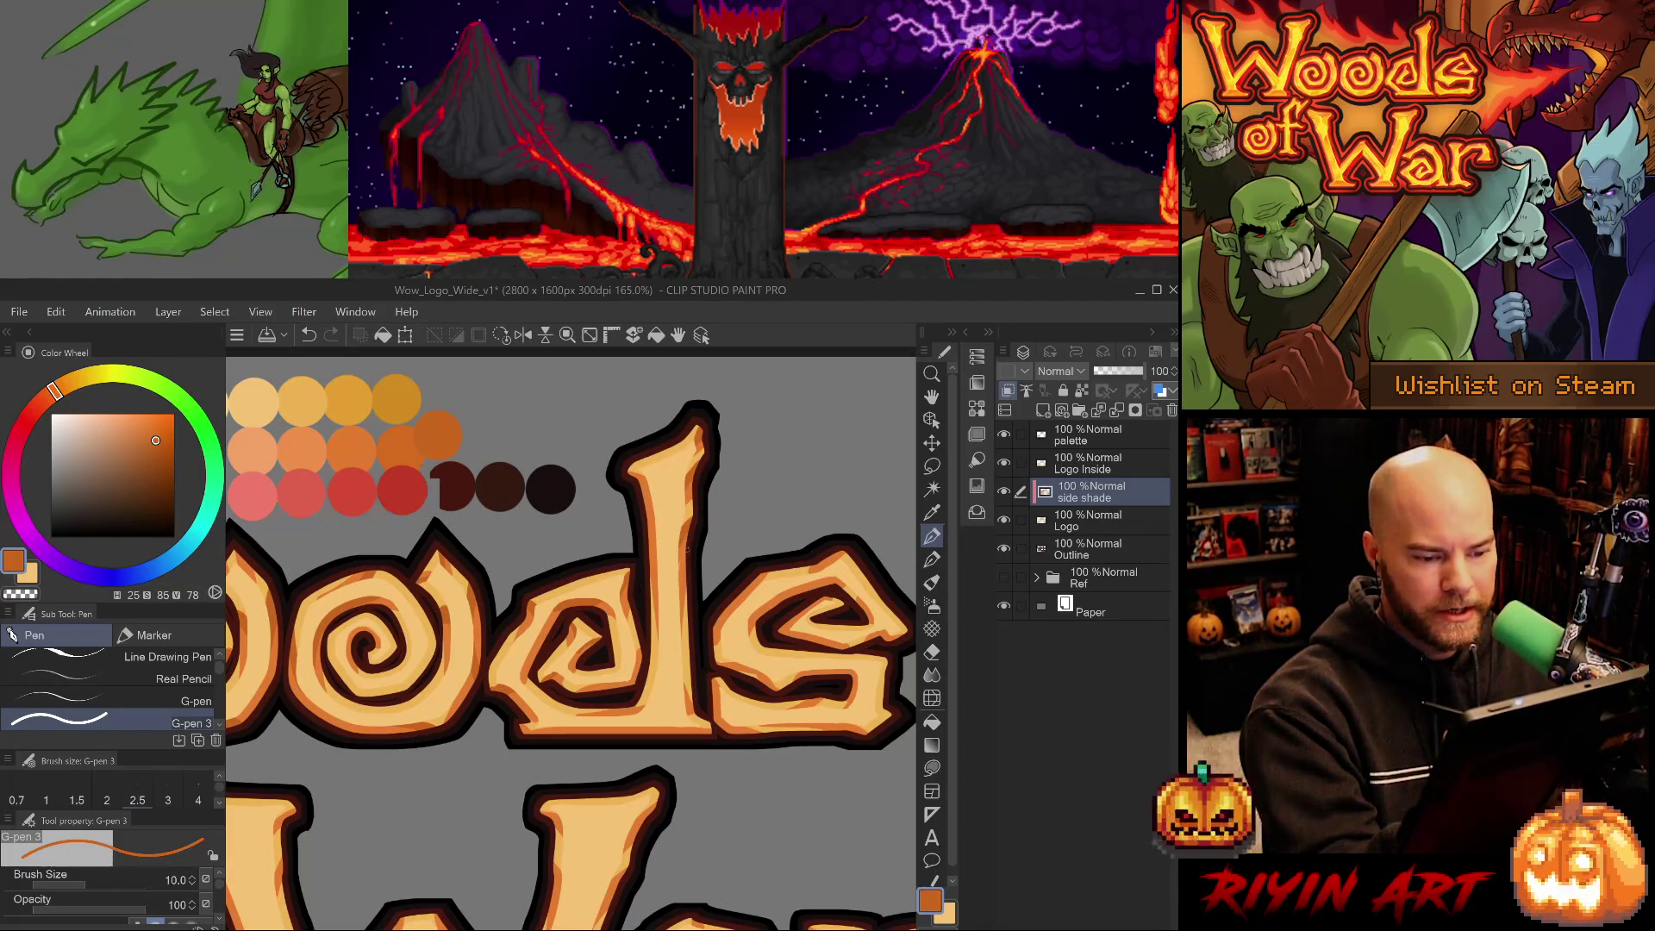
pyautogui.keyDown('alt'); pyautogui.click(687, 553); pyautogui.keyUp('alt')
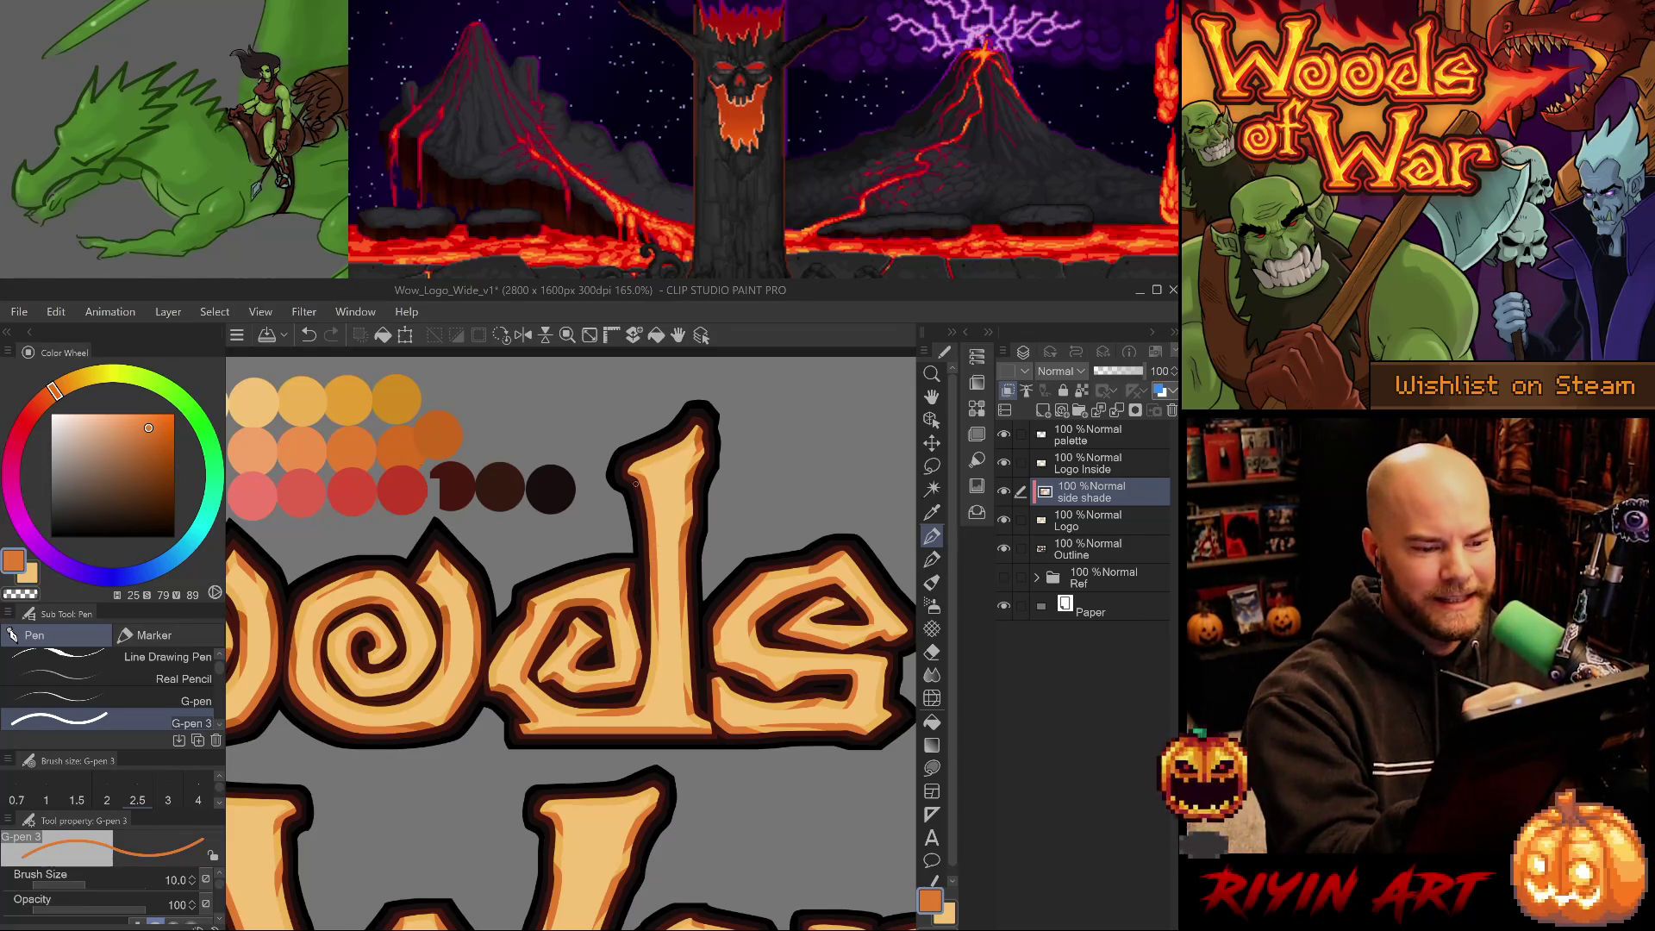
pyautogui.keyDown('alt'); pyautogui.click(690, 470); pyautogui.keyUp('alt')
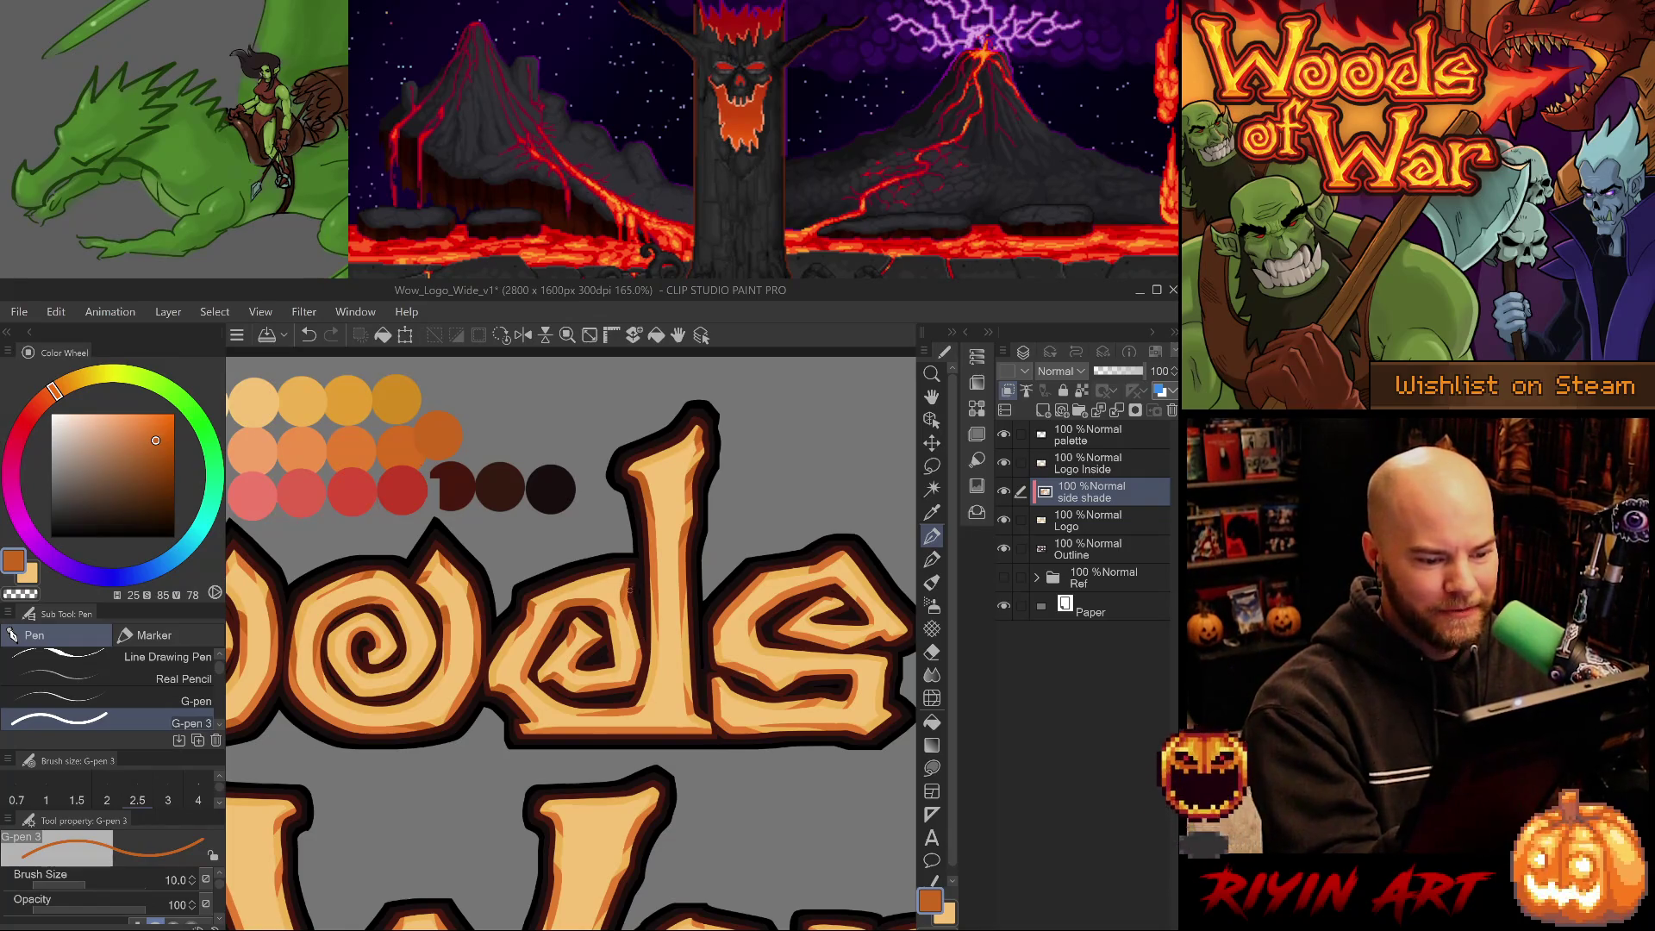
pyautogui.moveTo(637, 683); pyautogui.dragTo(604, 687)
pyautogui.hotkey('ctrl', 'z')
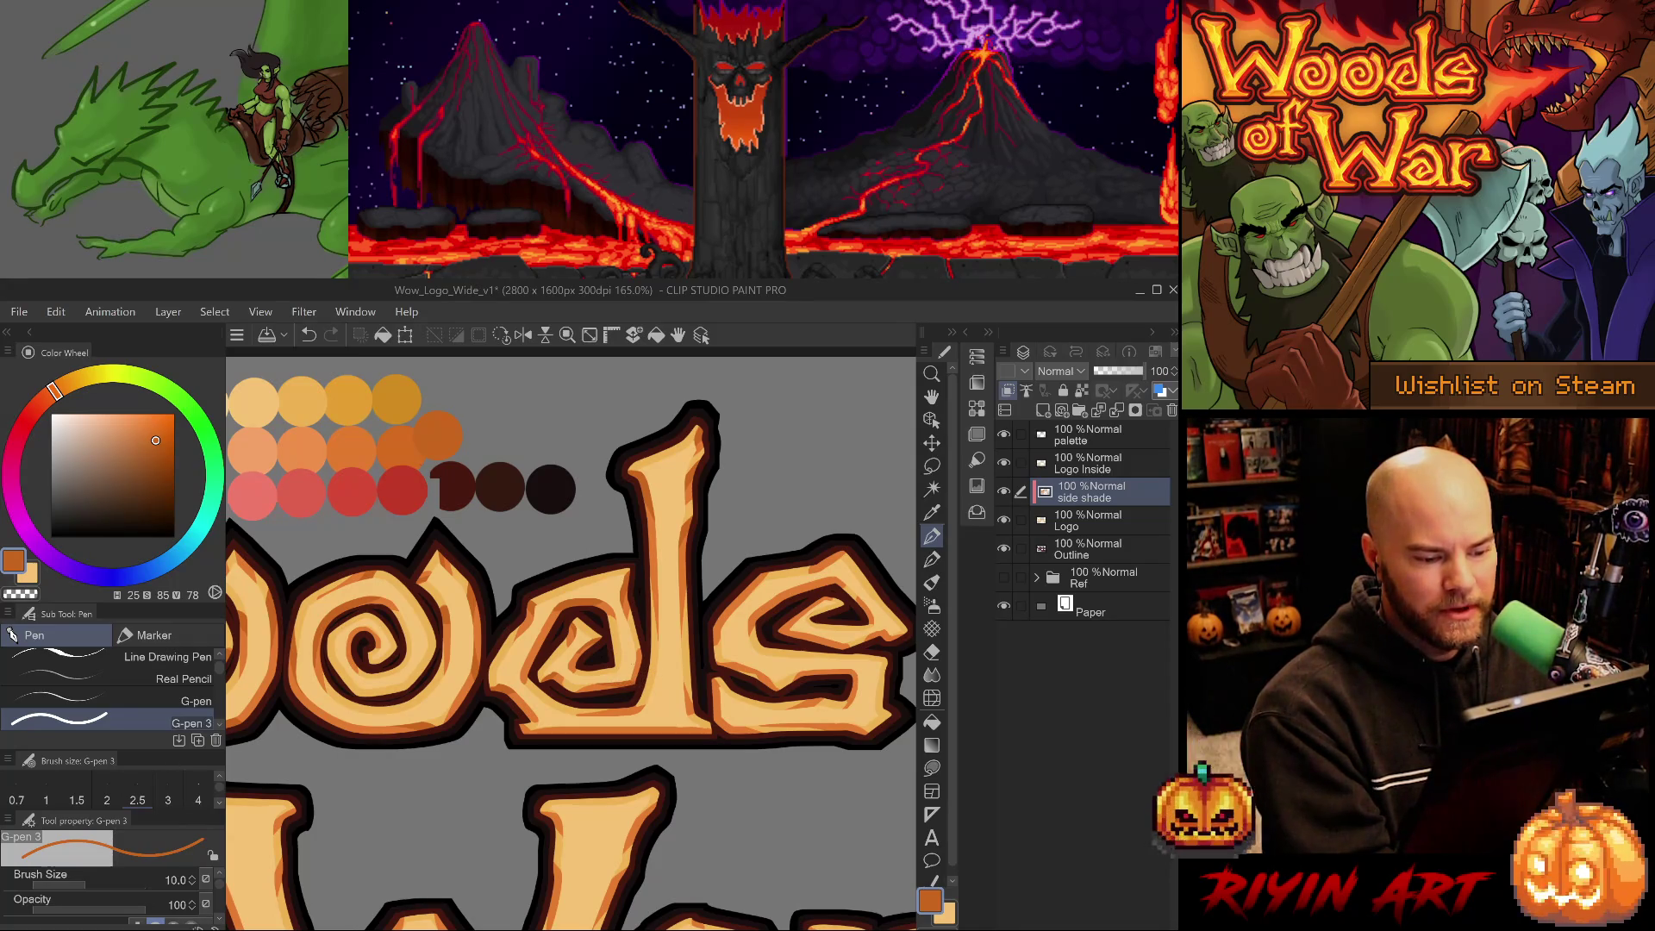
pyautogui.hotkey('ctrl', 'z')
pyautogui.moveTo(592, 652); pyautogui.dragTo(566, 636)
pyautogui.hotkey('ctrl', 'z')
pyautogui.hotkey('ctrl', 'z')
pyautogui.hotkey('ctrl', 'z')
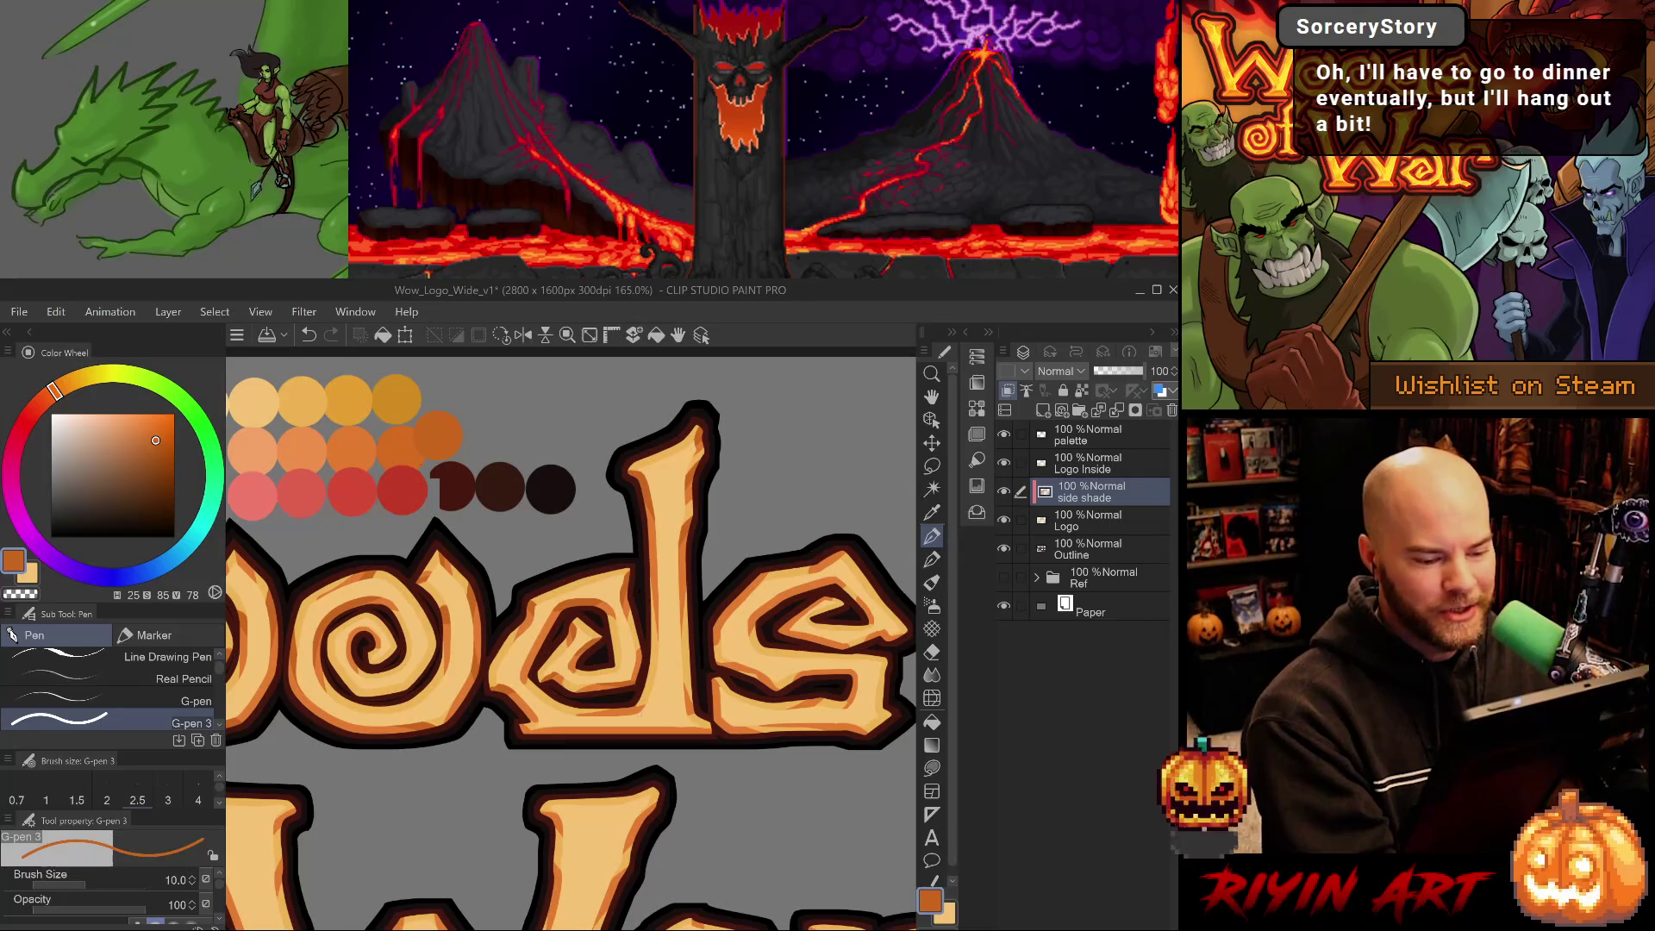
# Save the logo file and return to the G-pen for shading.
pyautogui.press('e')
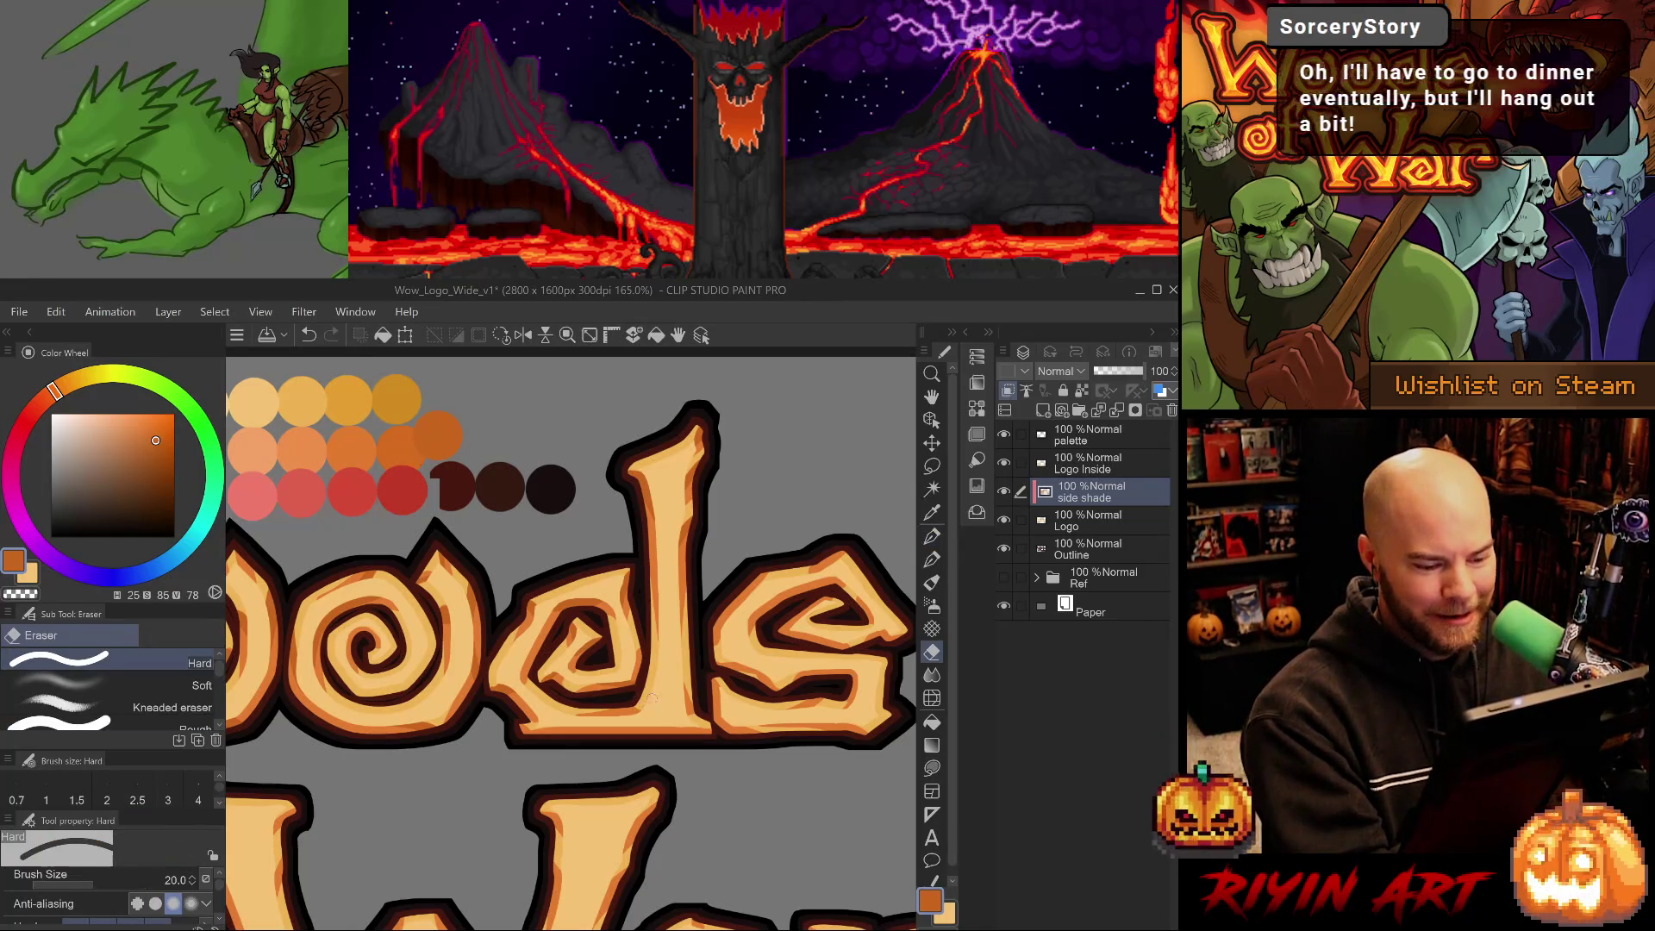
pyautogui.press('alt')
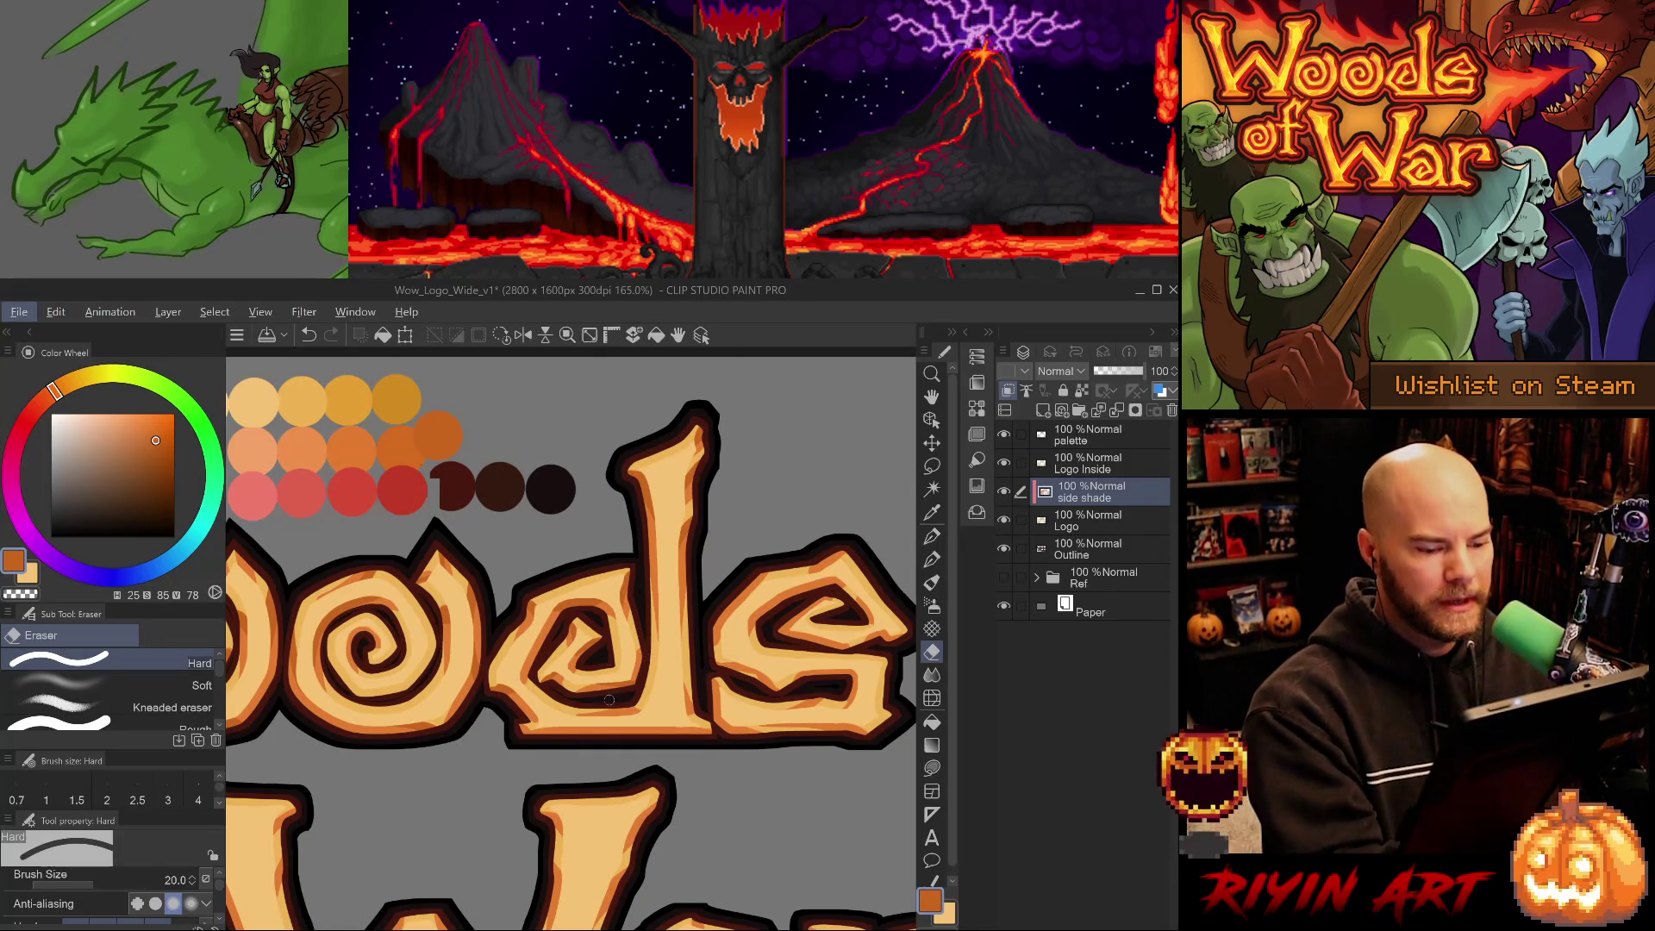
pyautogui.press('alt')
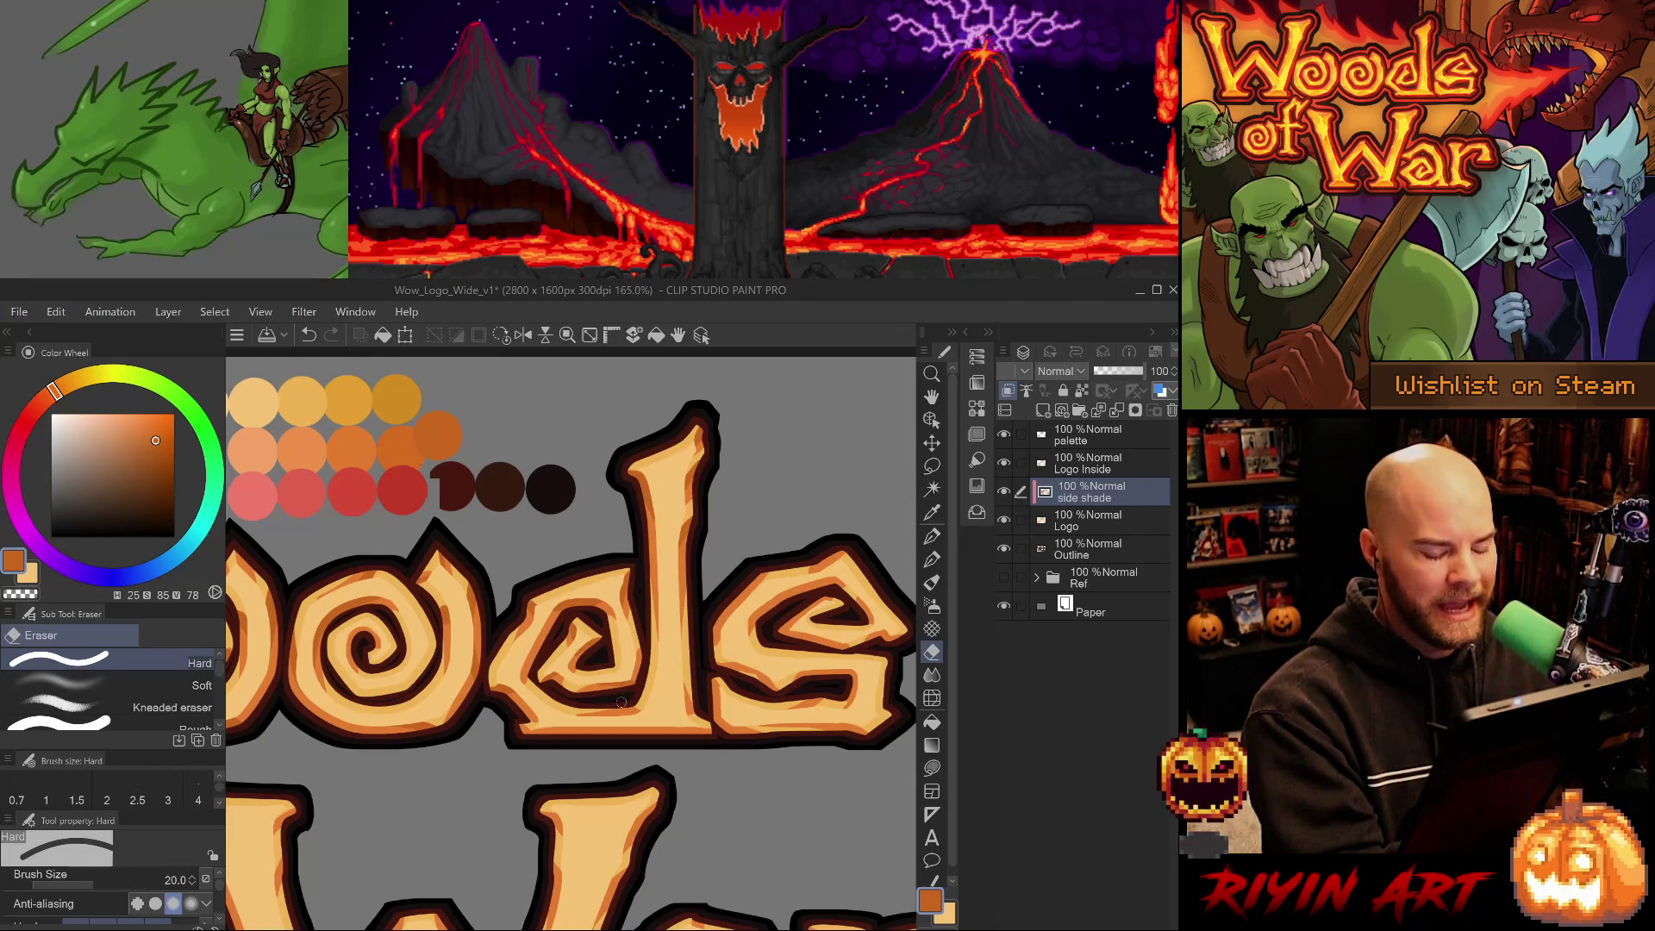
pyautogui.hotkey('ctrl', 's')
pyautogui.press('b')
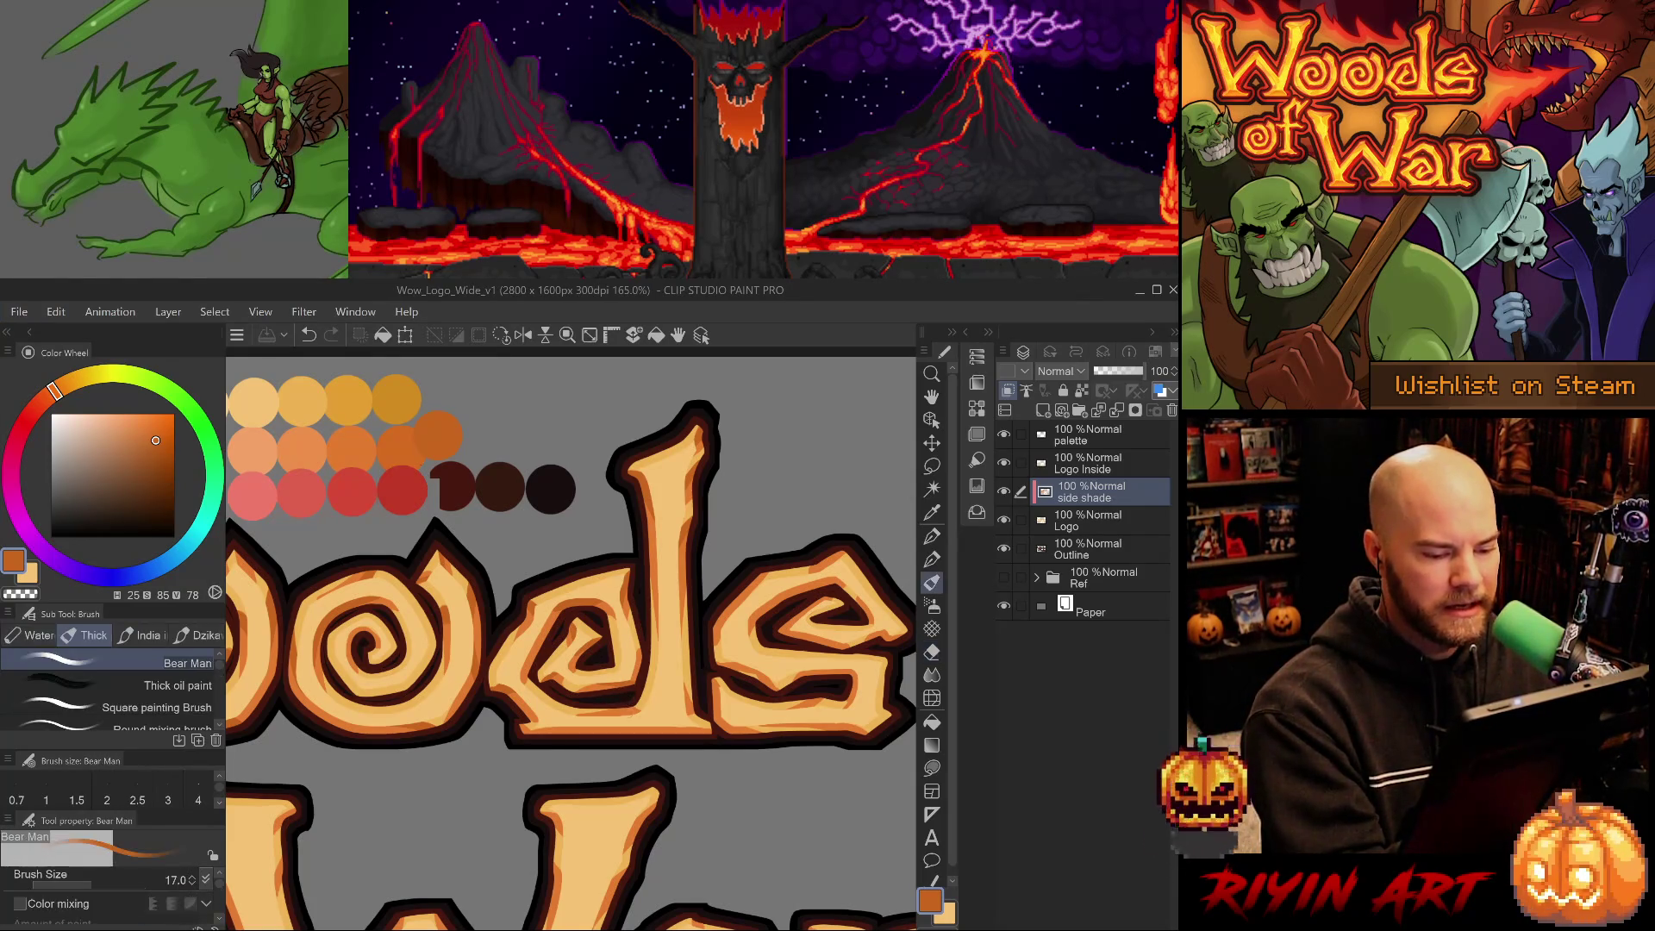
pyautogui.press('p')
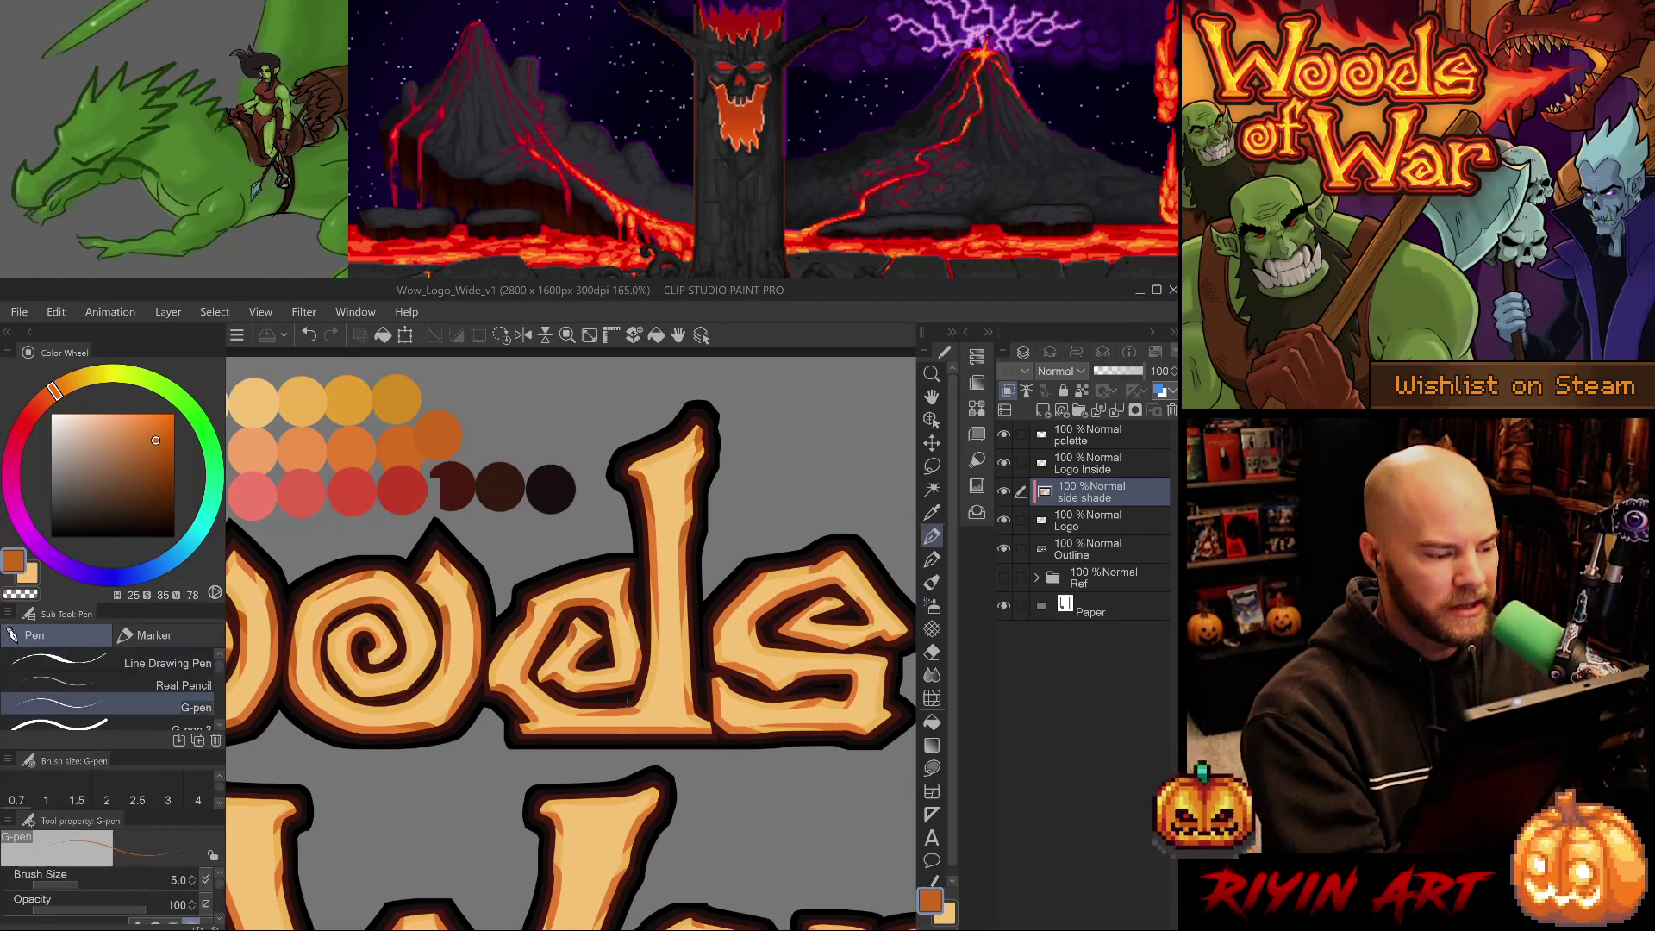
pyautogui.press('.')
pyautogui.moveTo(629, 703); pyautogui.dragTo(543, 718)
# Eyedrop the darker orange, add a small shade stroke on the lower letter edge, then reset rotation.
pyautogui.click(543, 718)
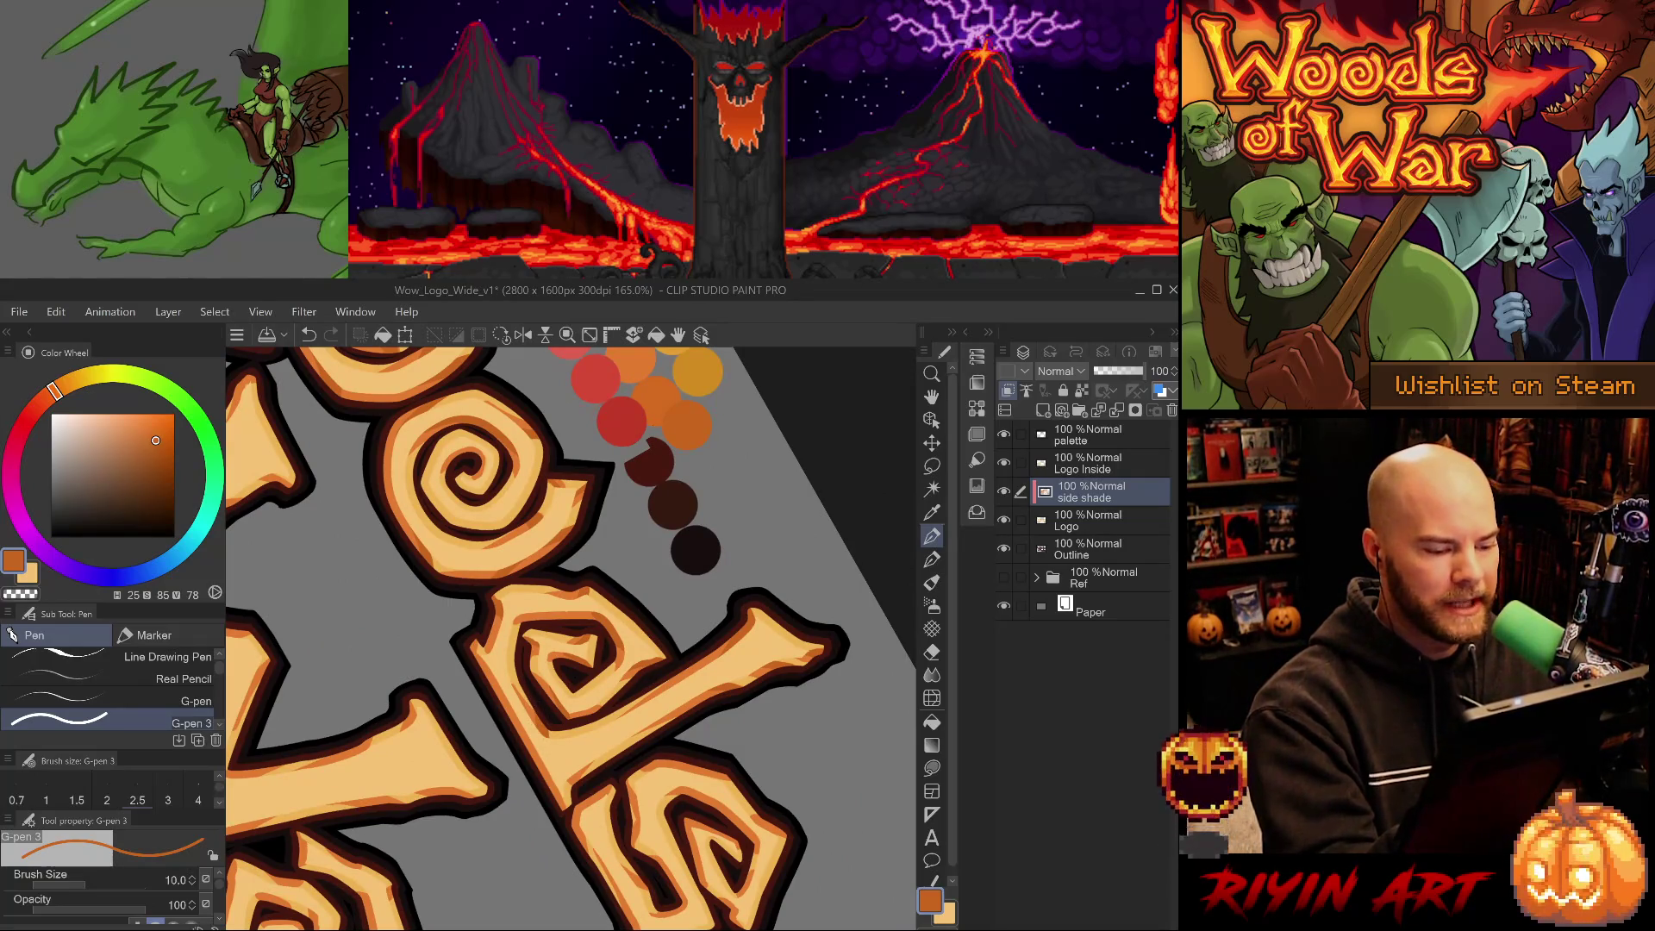
pyautogui.keyDown('alt'); pyautogui.click(538, 706); pyautogui.keyUp('alt')
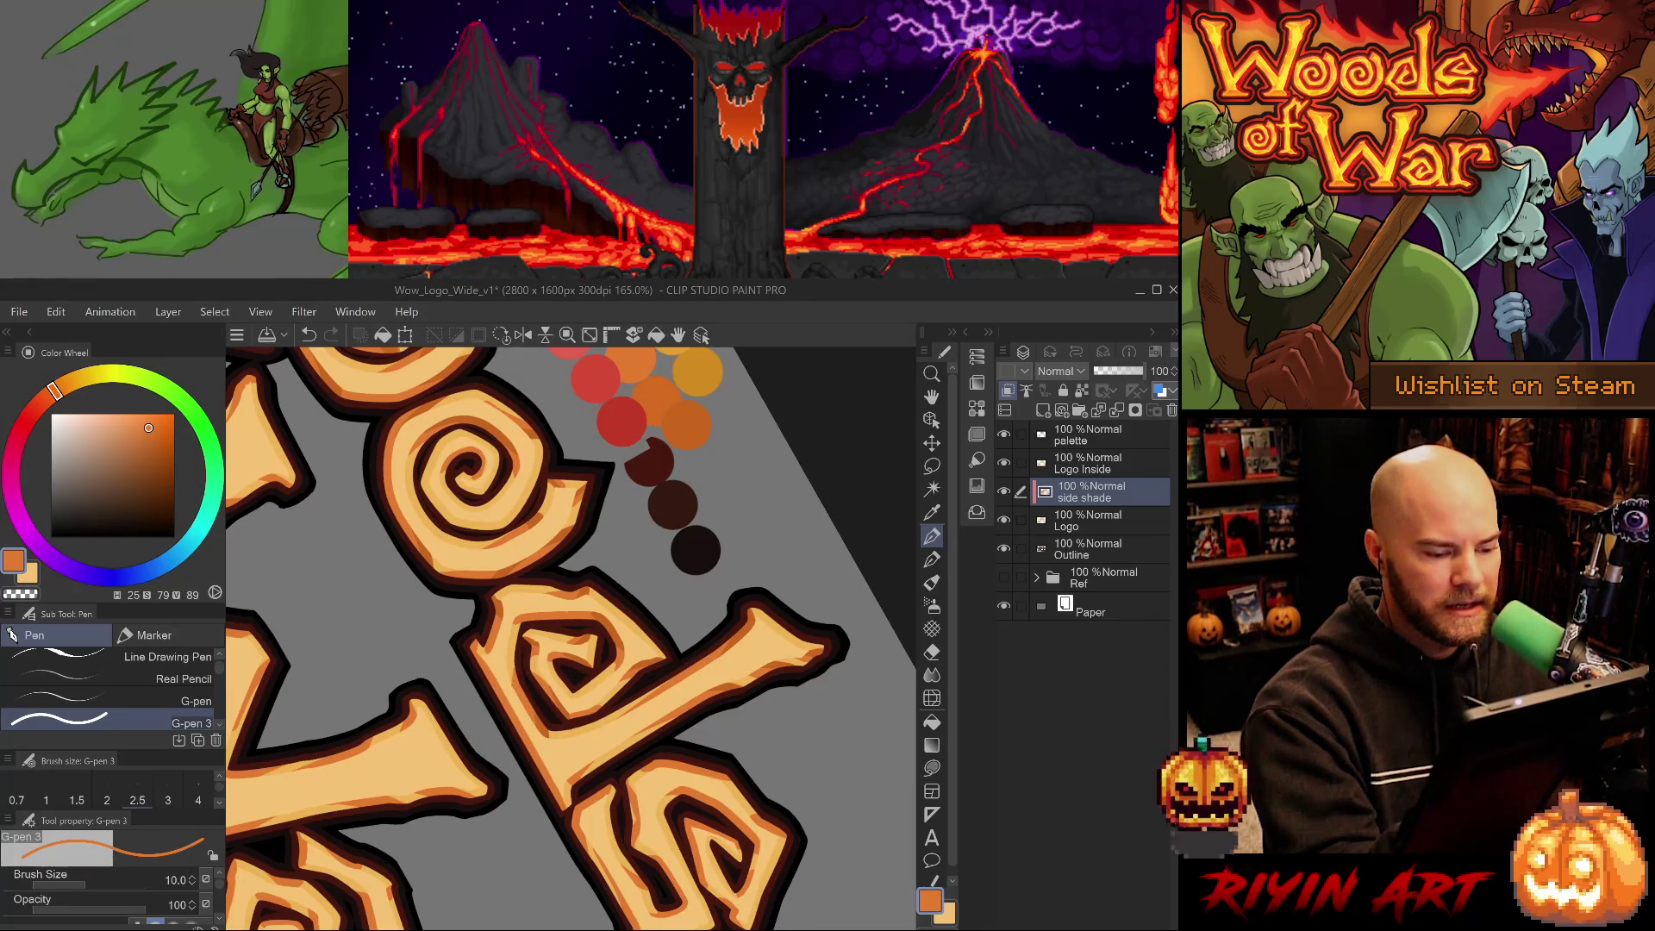
pyautogui.keyDown('alt'); pyautogui.click(541, 729); pyautogui.keyUp('alt')
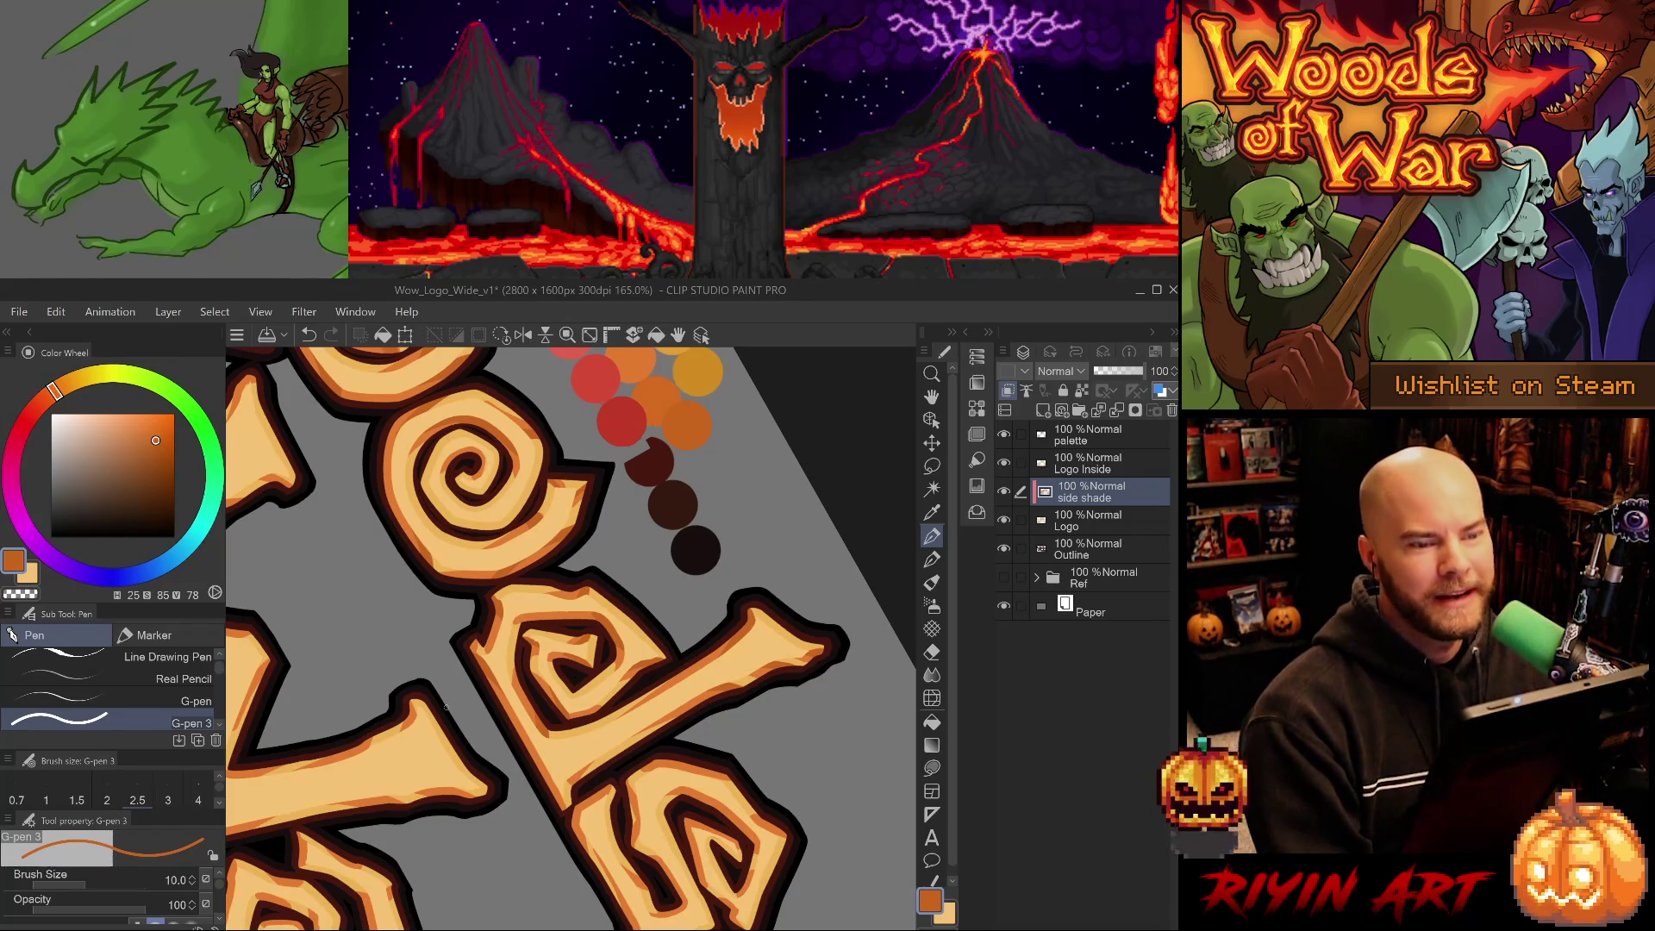
pyautogui.moveTo(545, 763); pyautogui.dragTo(556, 801)
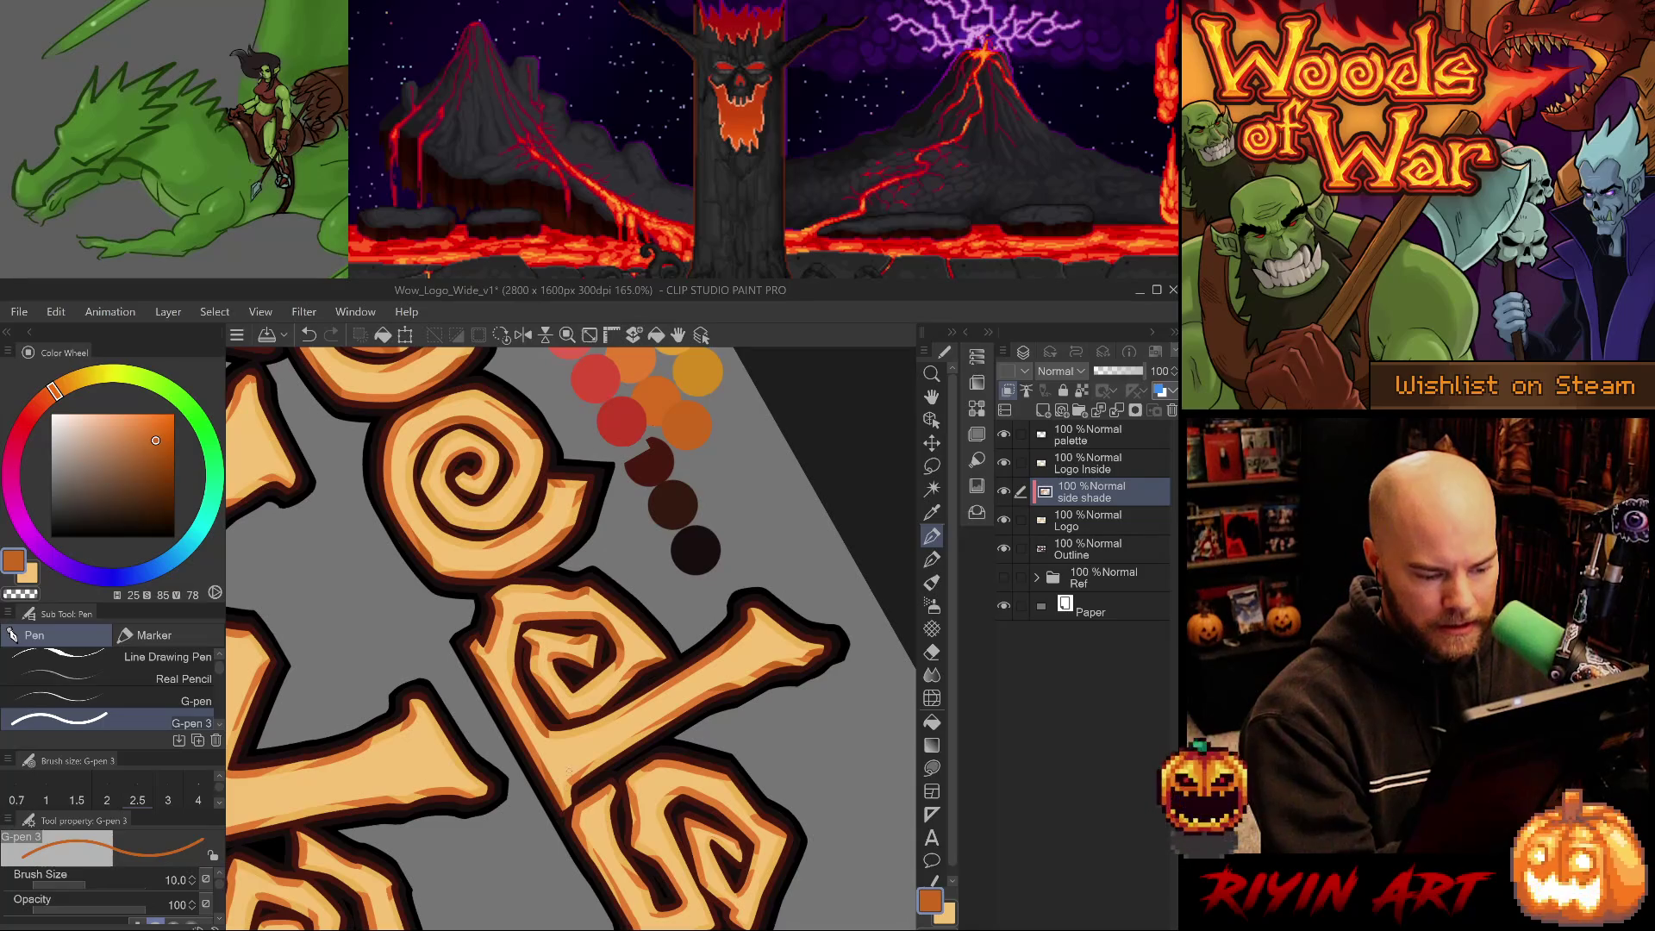
pyautogui.press('e')
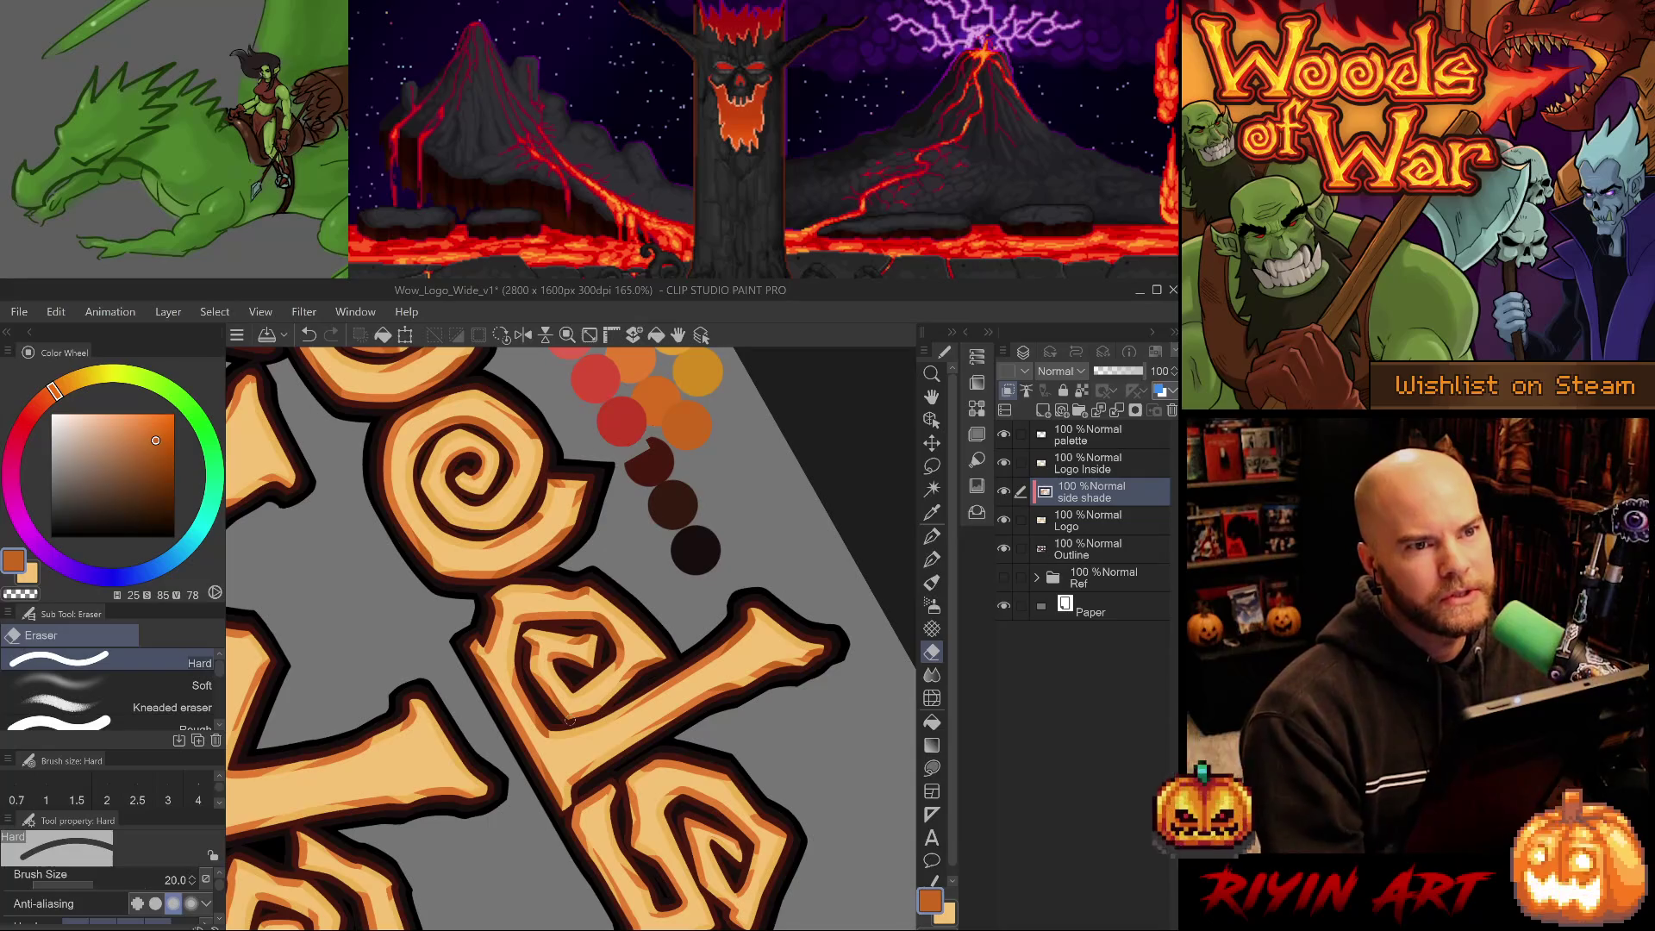
pyautogui.moveTo(569, 721); pyautogui.dragTo(515, 643)
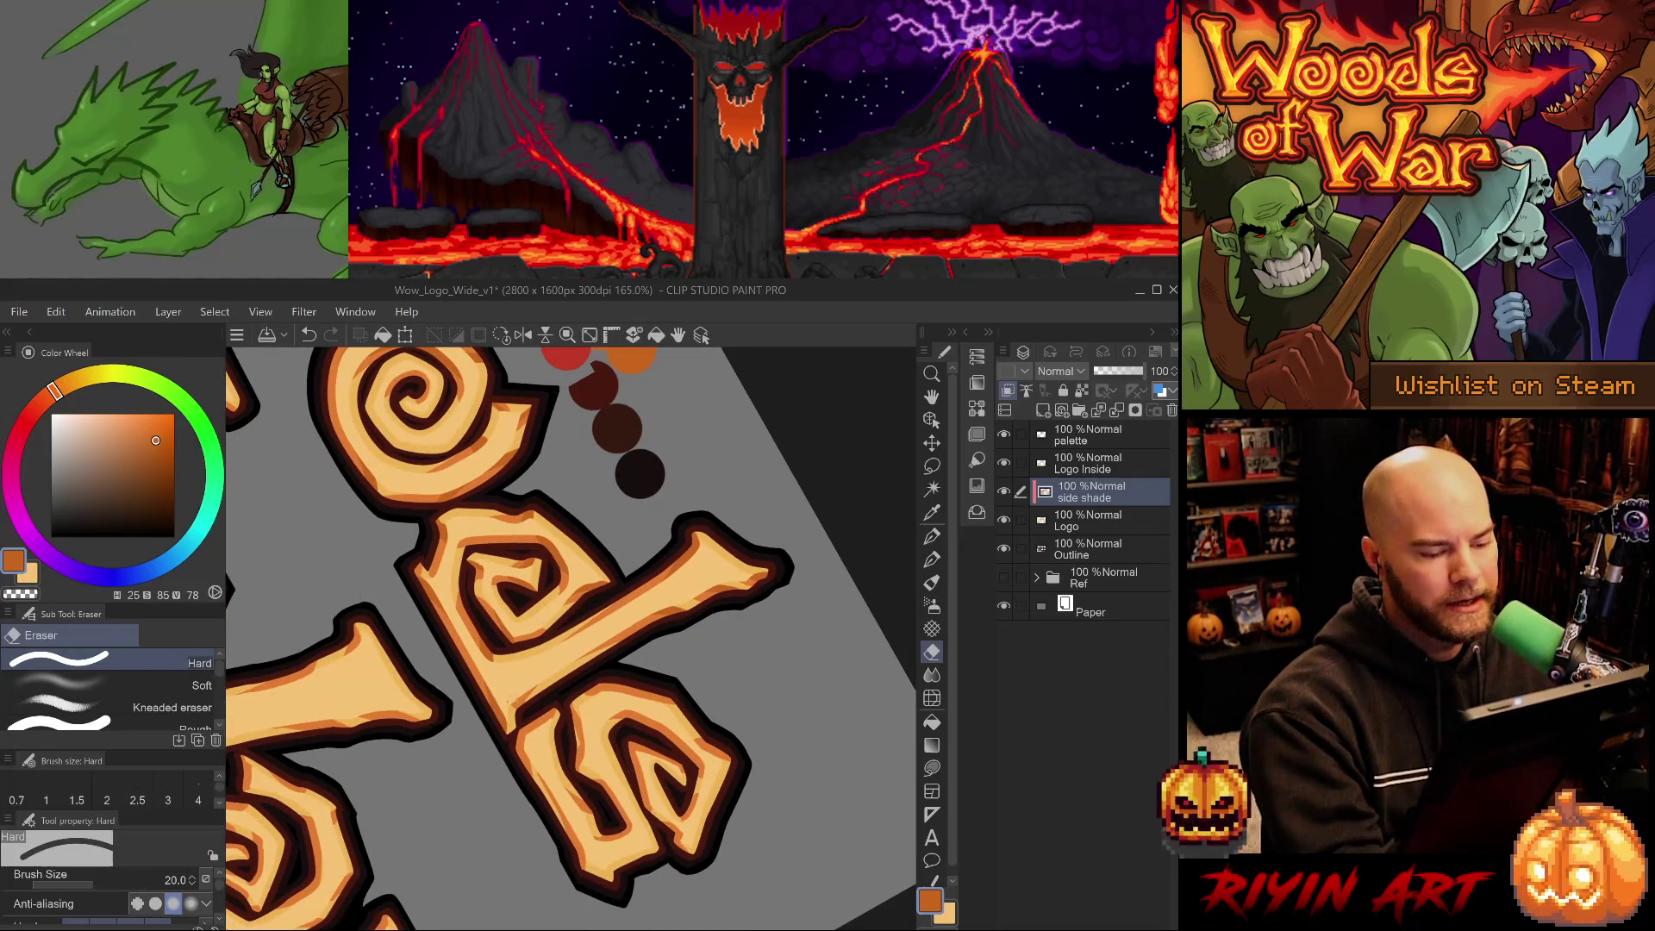
pyautogui.hotkey('ctrl', 'z')
pyautogui.press('alt')
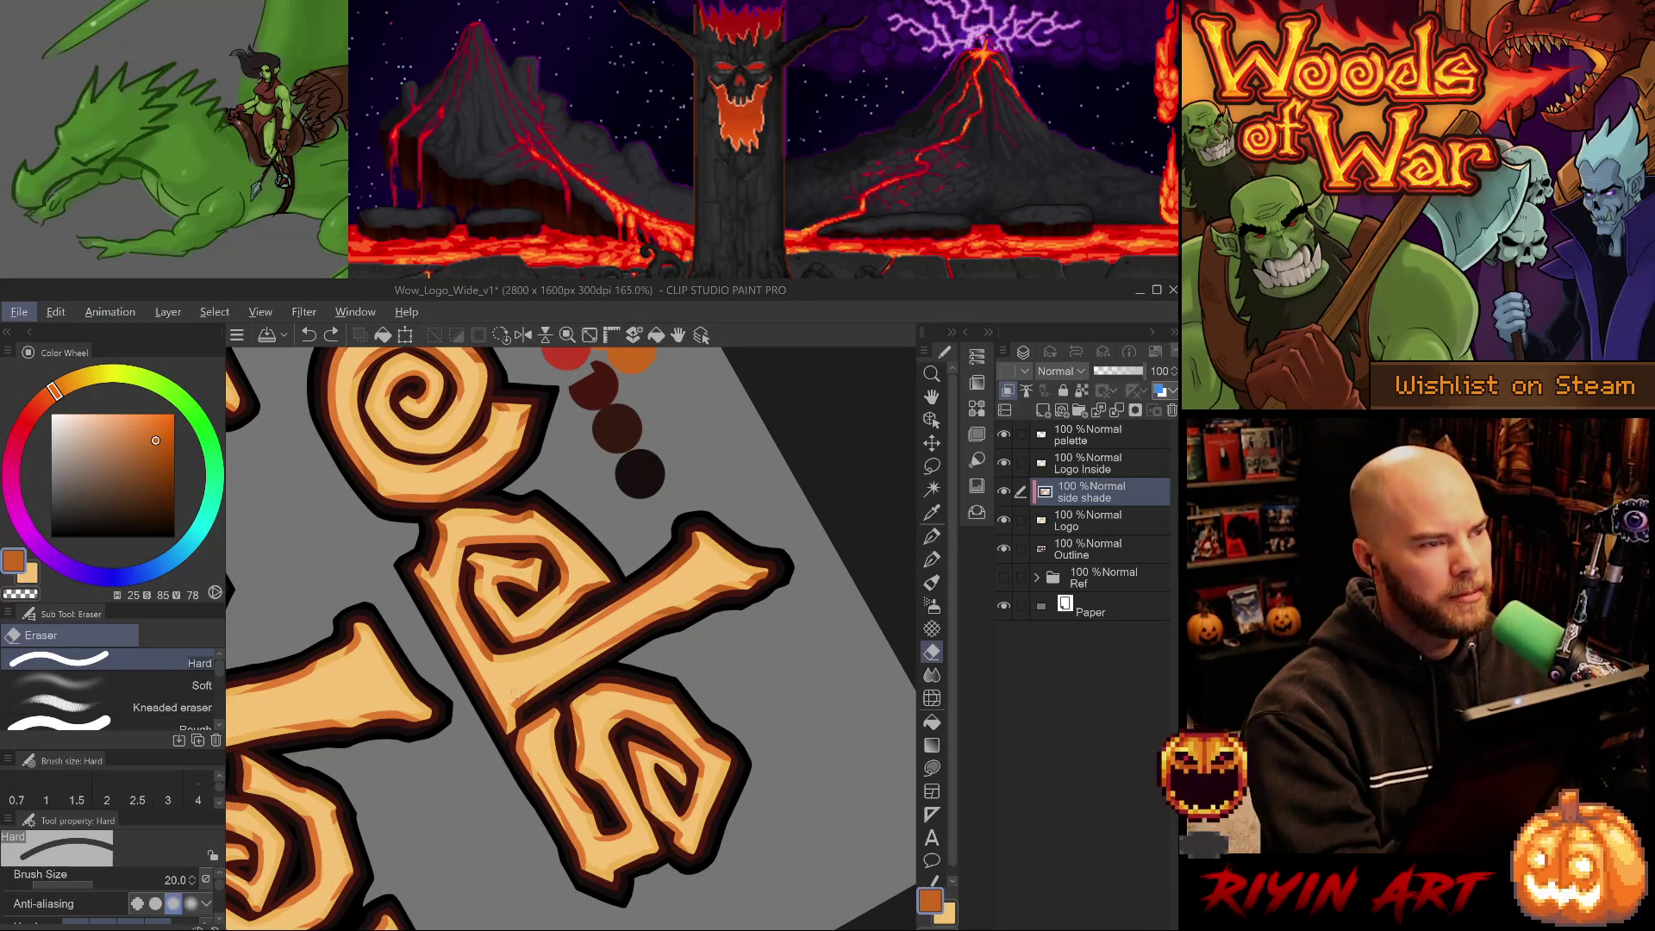
pyautogui.click(501, 334)
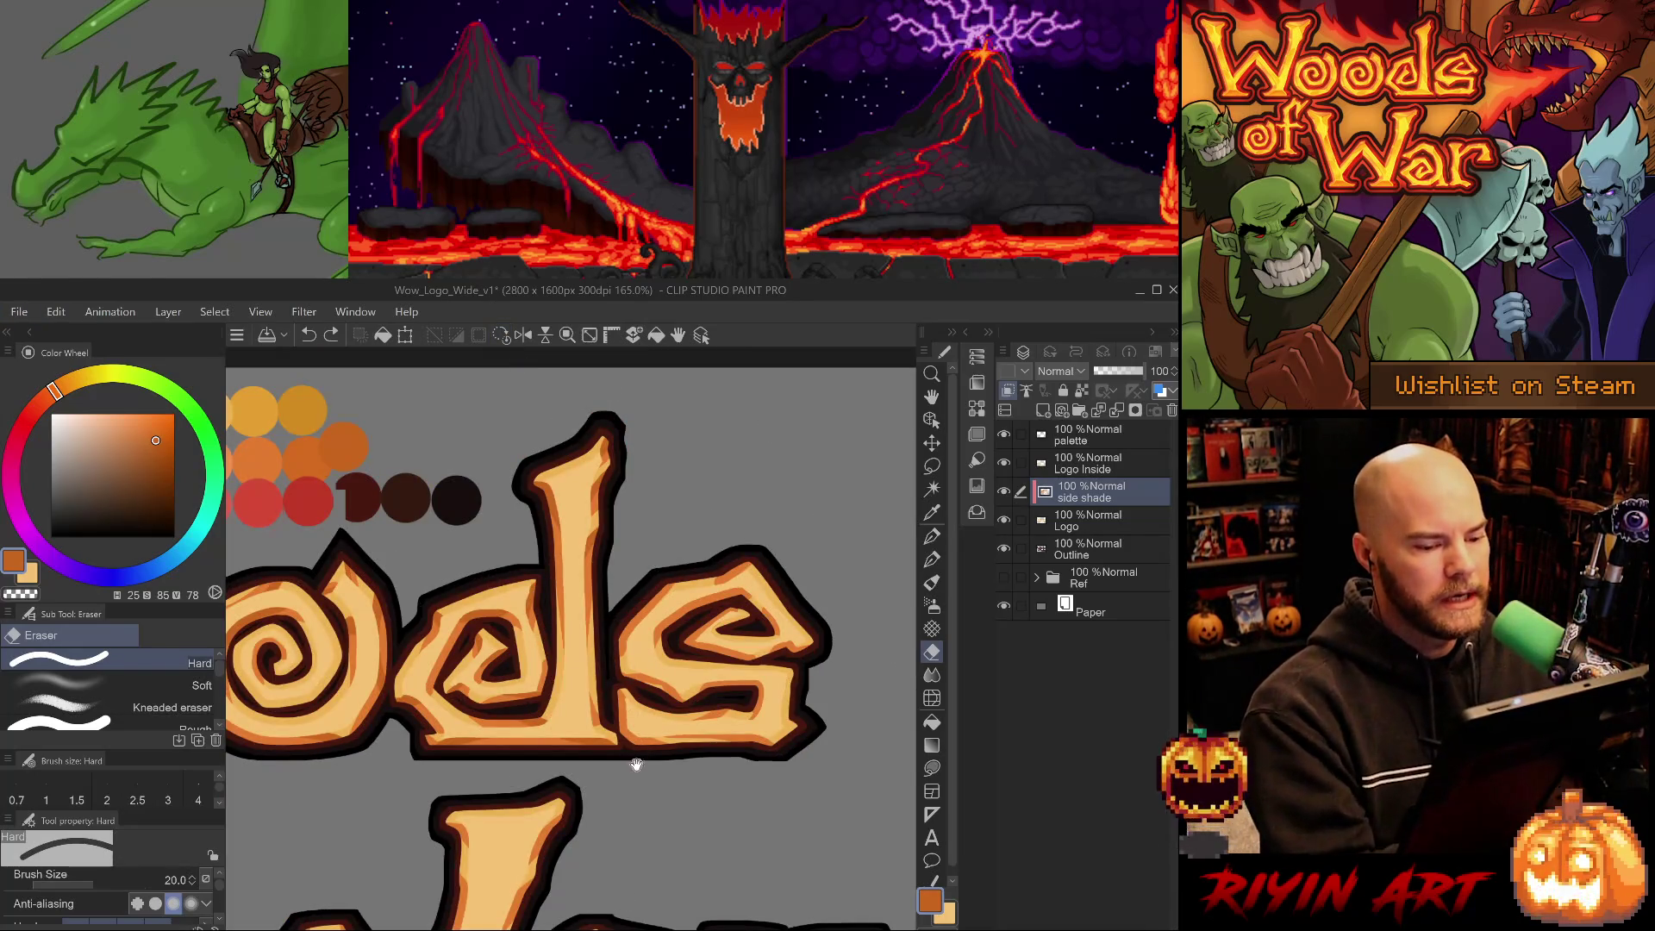
# Paint two thin dark shading strokes down the d's stem with the size-10 G-pen.
pyautogui.moveTo(638, 763); pyautogui.dragTo(556, 707)
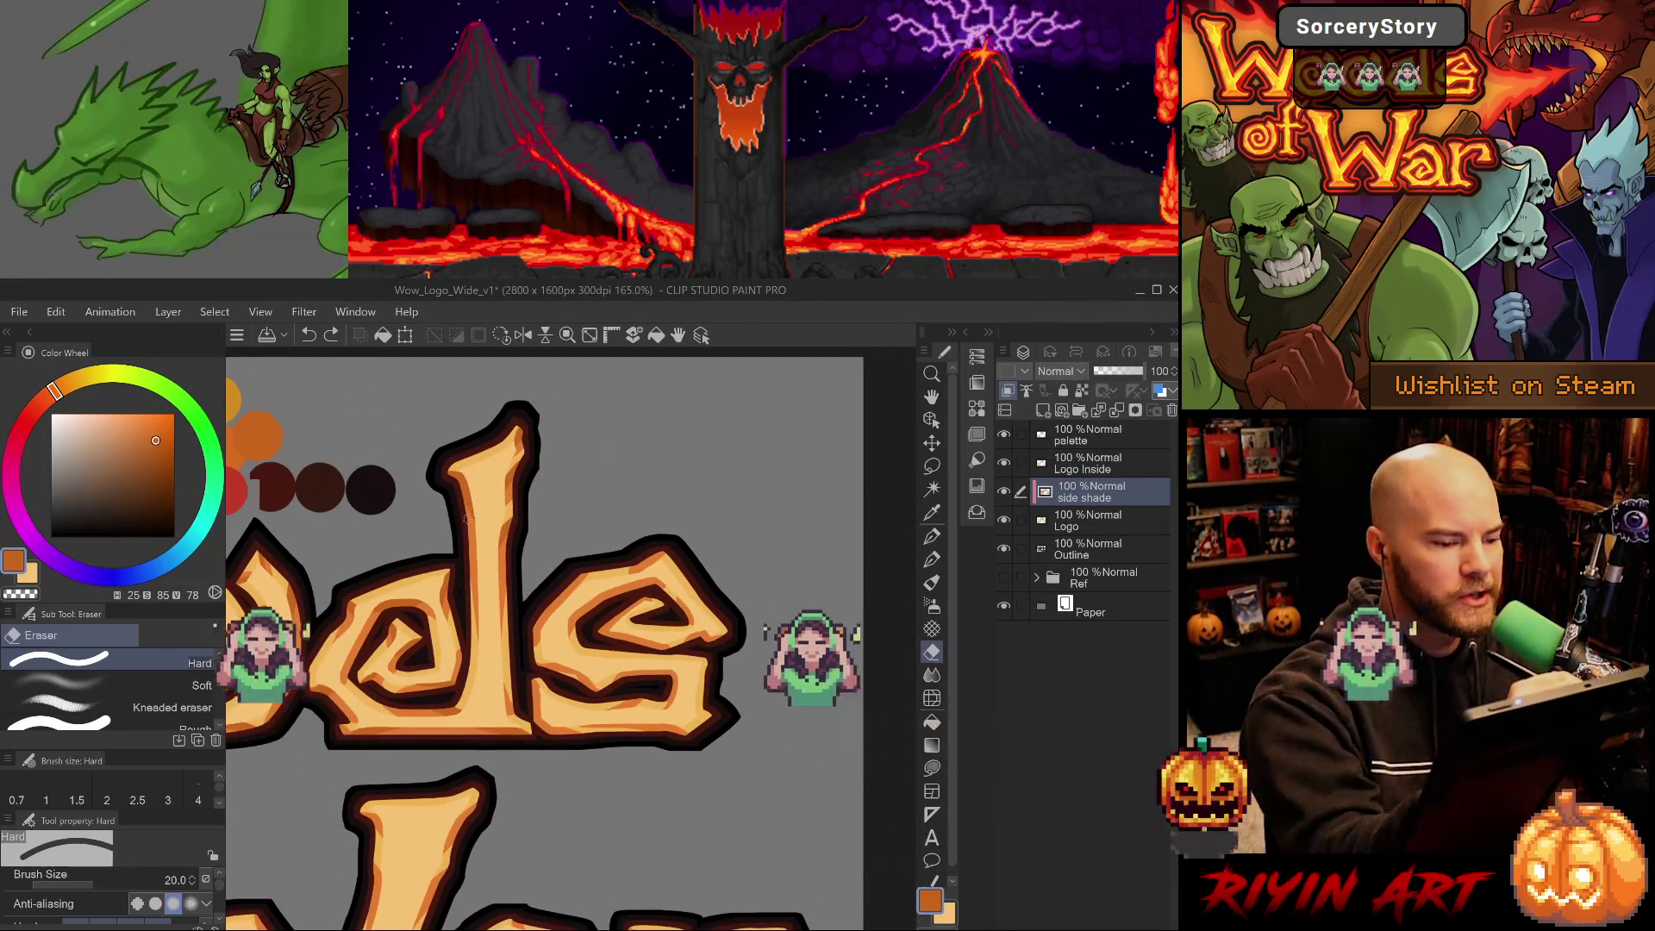
pyautogui.keyDown('alt'); pyautogui.click(474, 572); pyautogui.keyUp('alt')
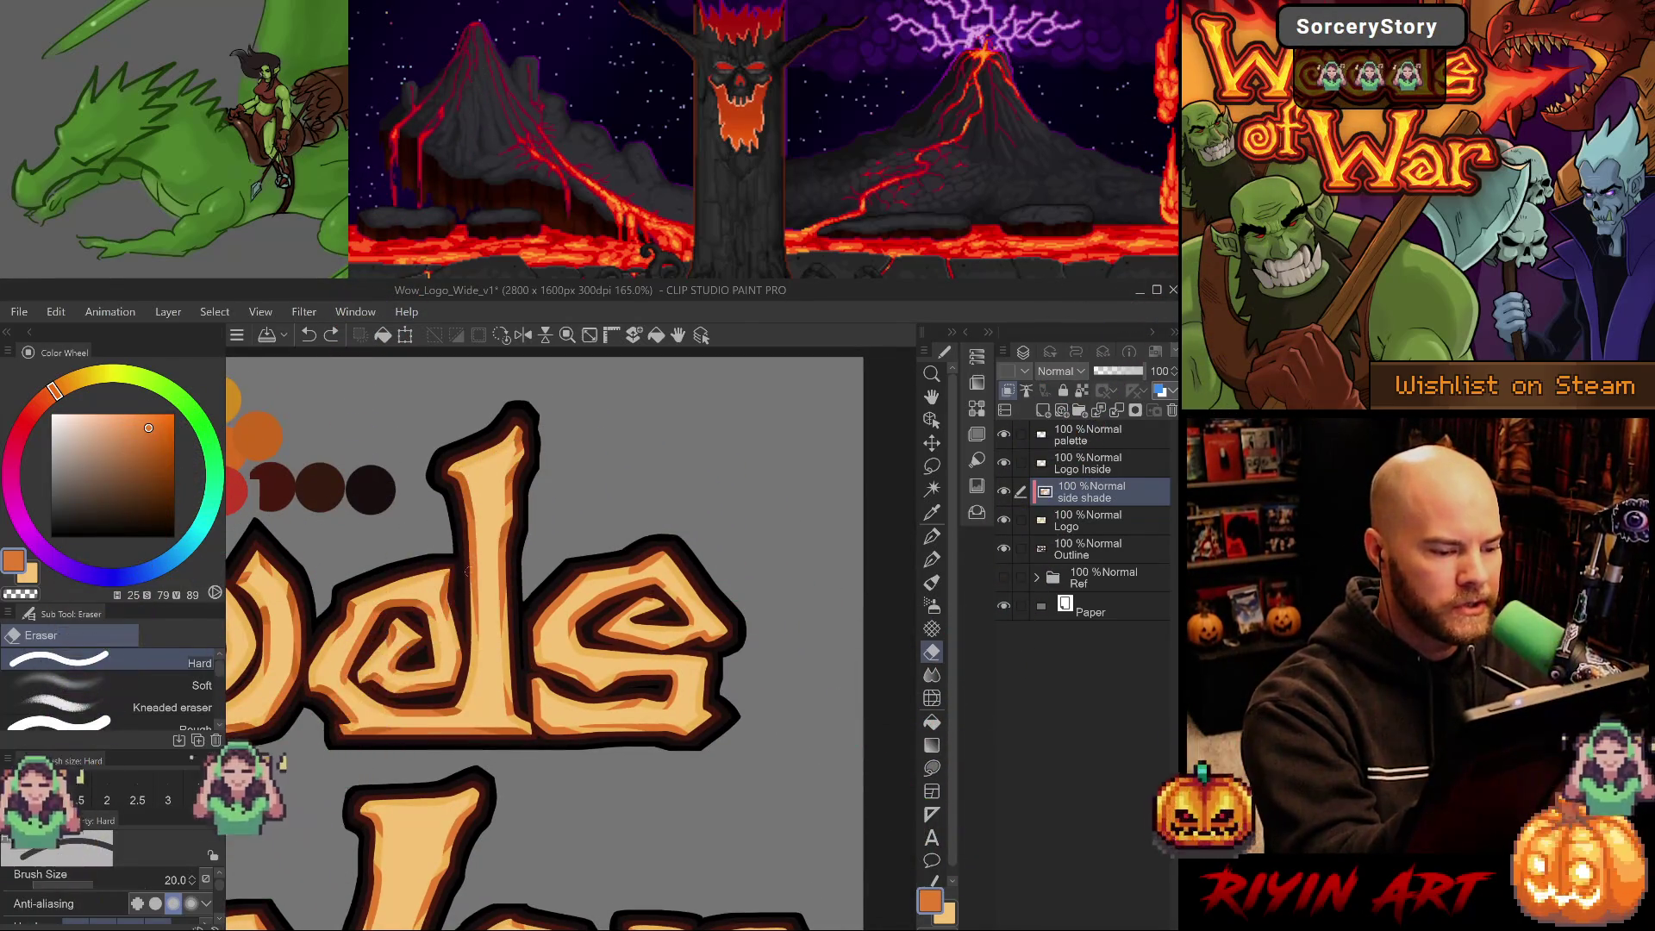
pyautogui.moveTo(518, 513); pyautogui.dragTo(427, 634)
pyautogui.hotkey('ctrl', 'z')
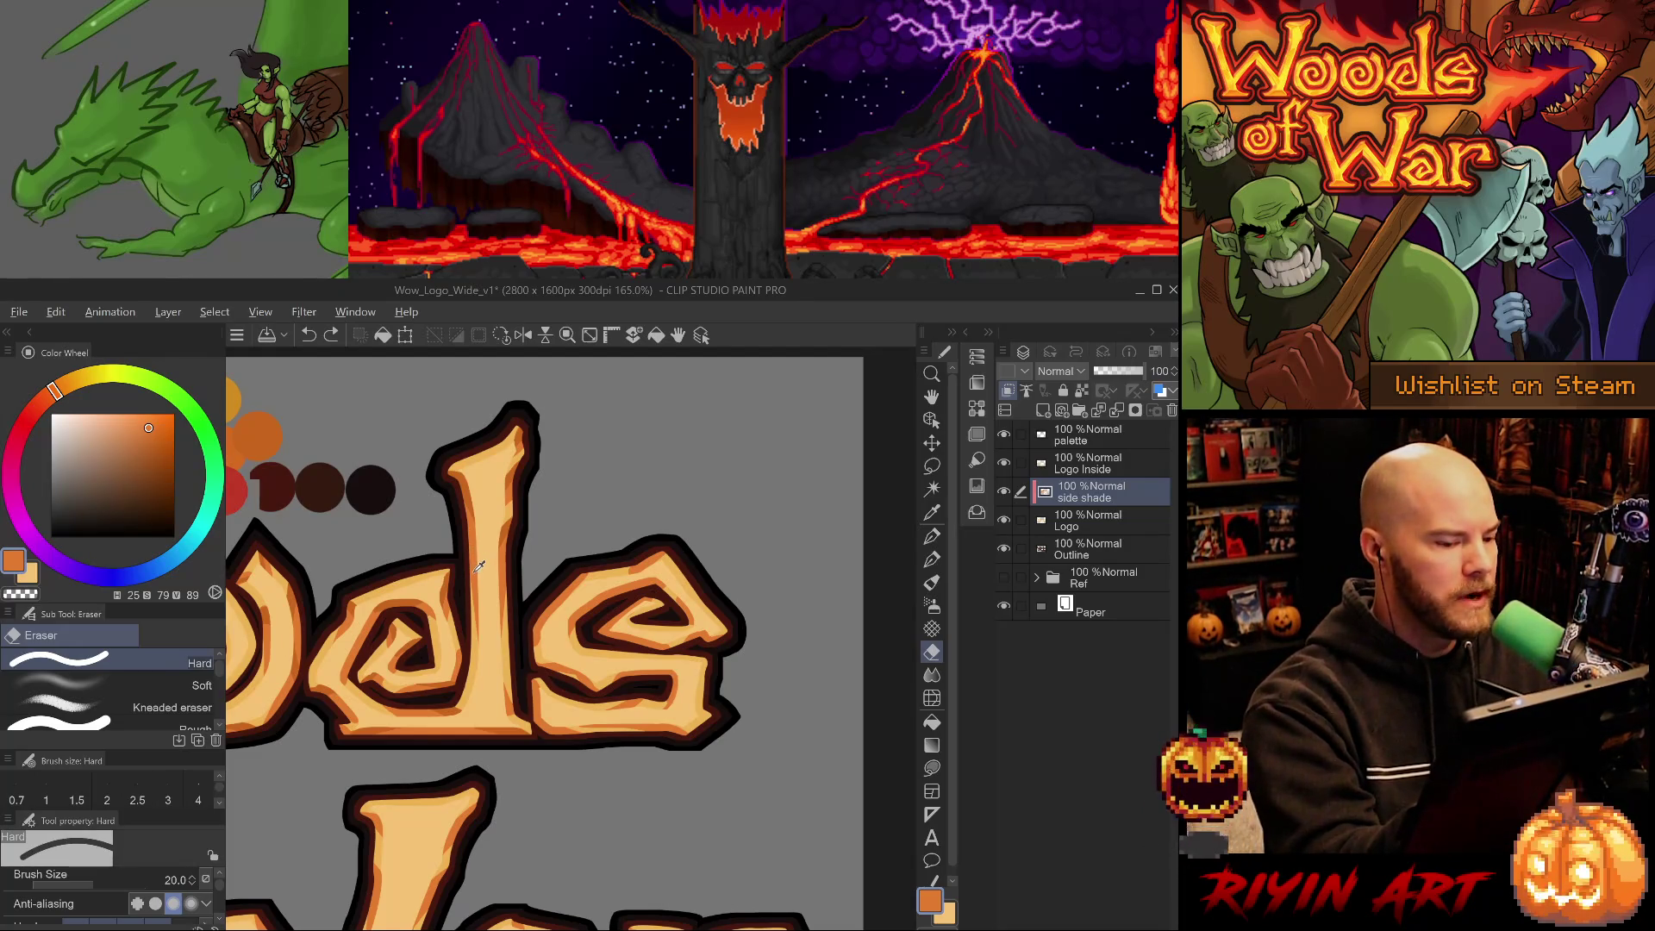
pyautogui.press('p')
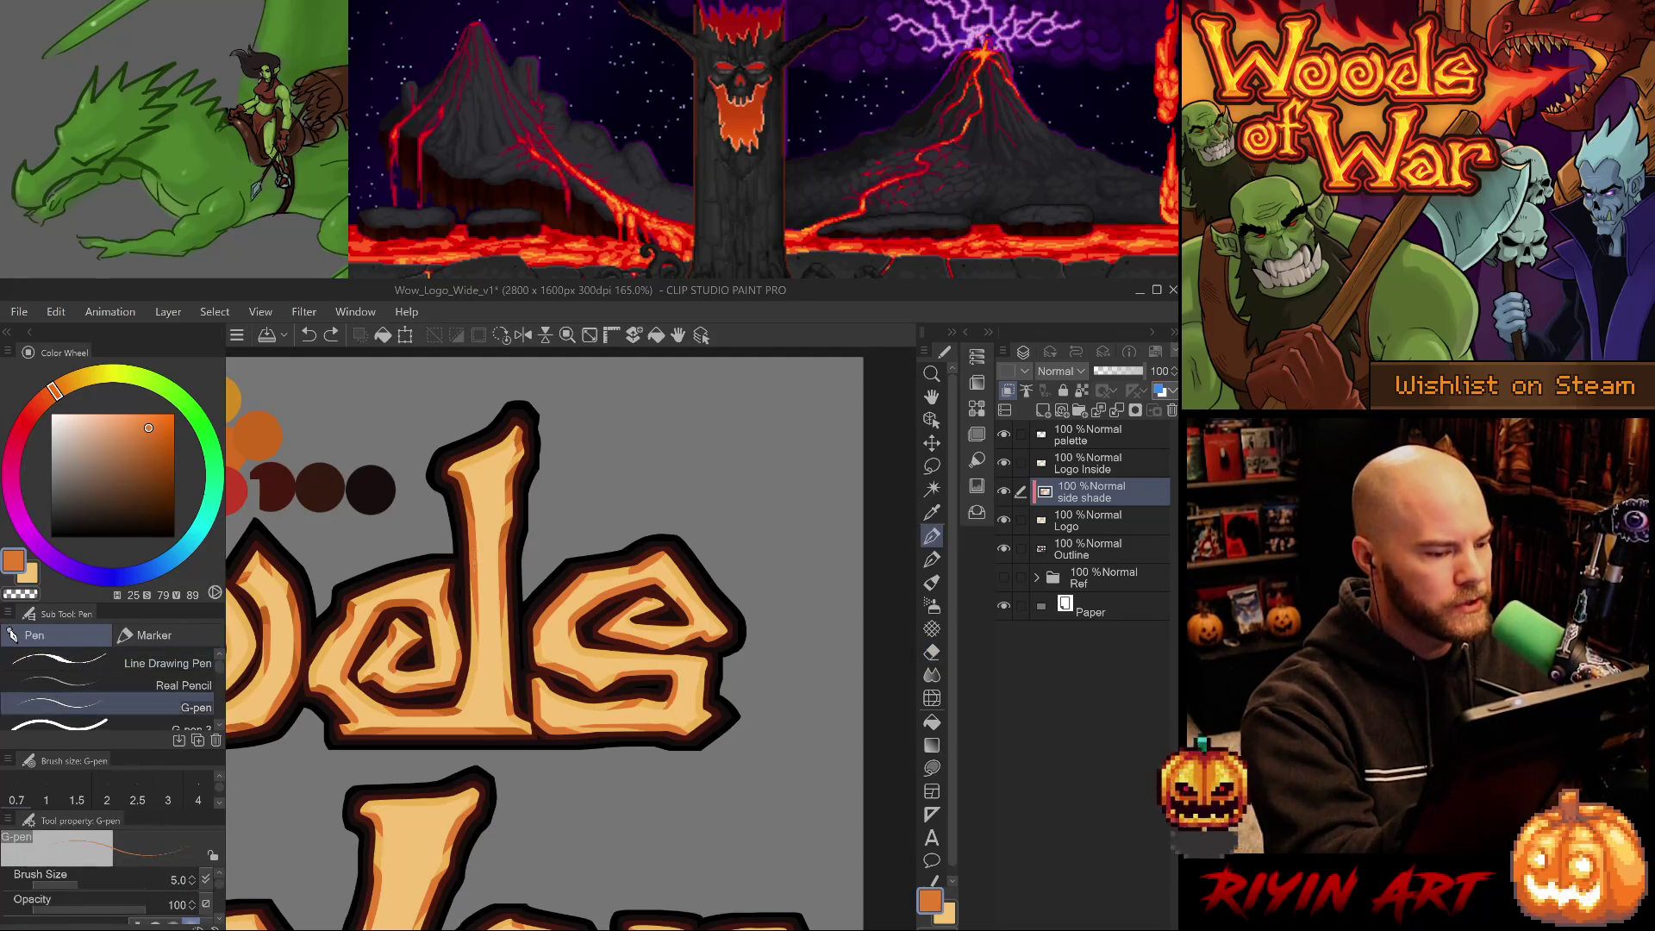
pyautogui.click(112, 722)
pyautogui.moveTo(474, 589); pyautogui.dragTo(470, 625)
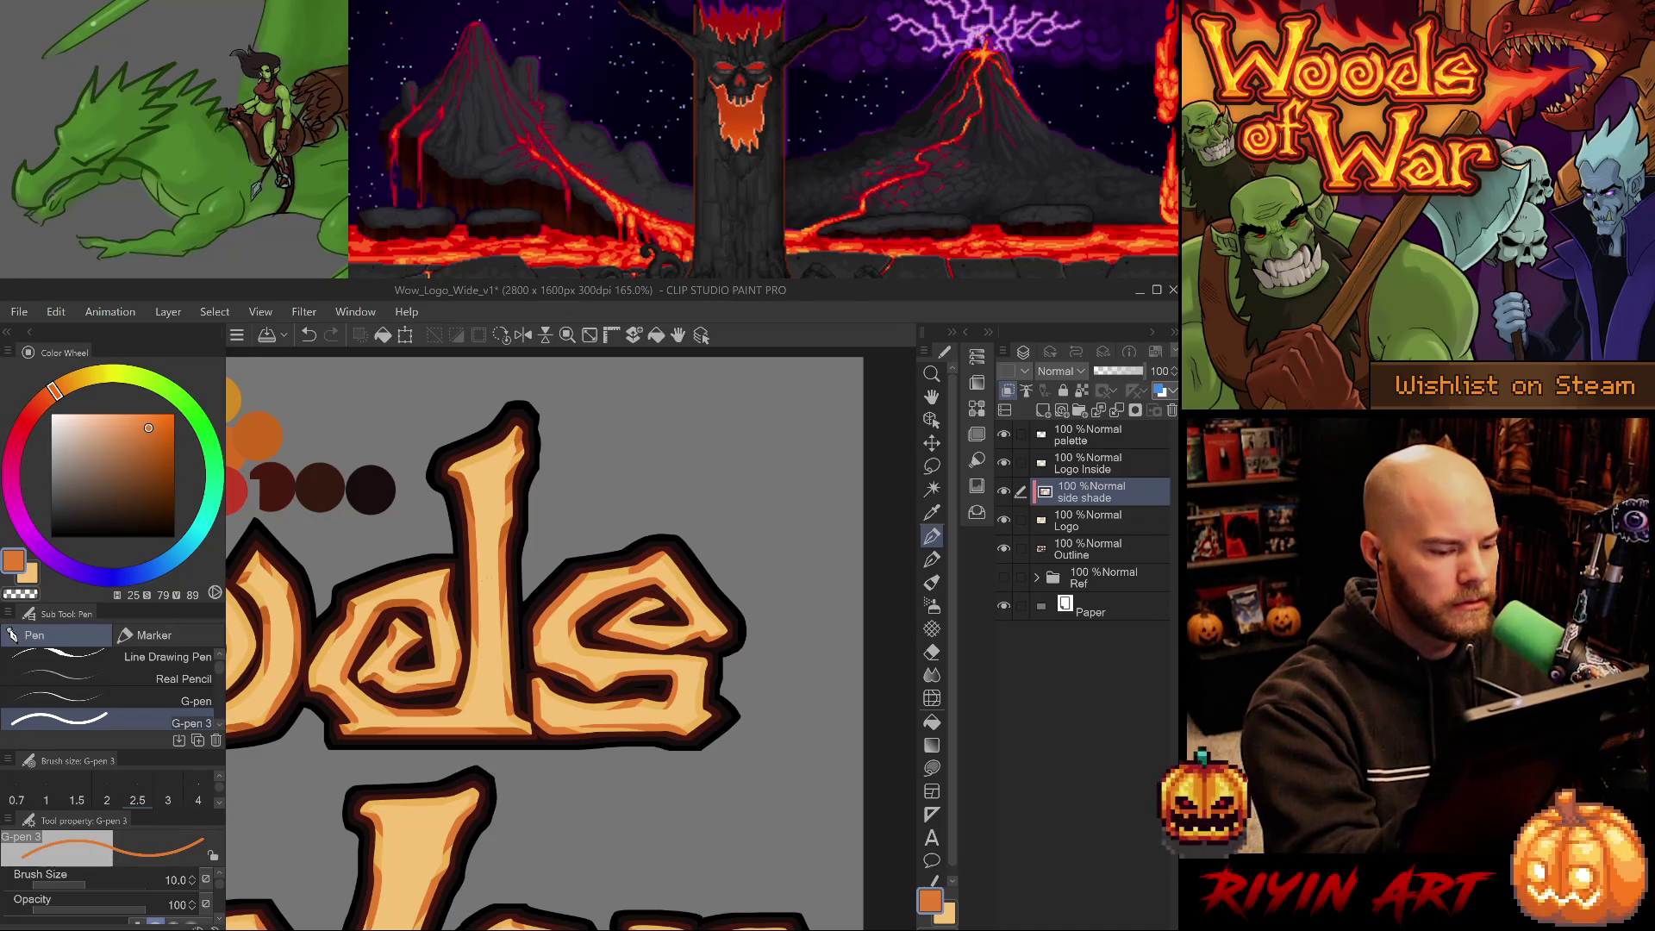
pyautogui.moveTo(506, 605); pyautogui.dragTo(505, 638)
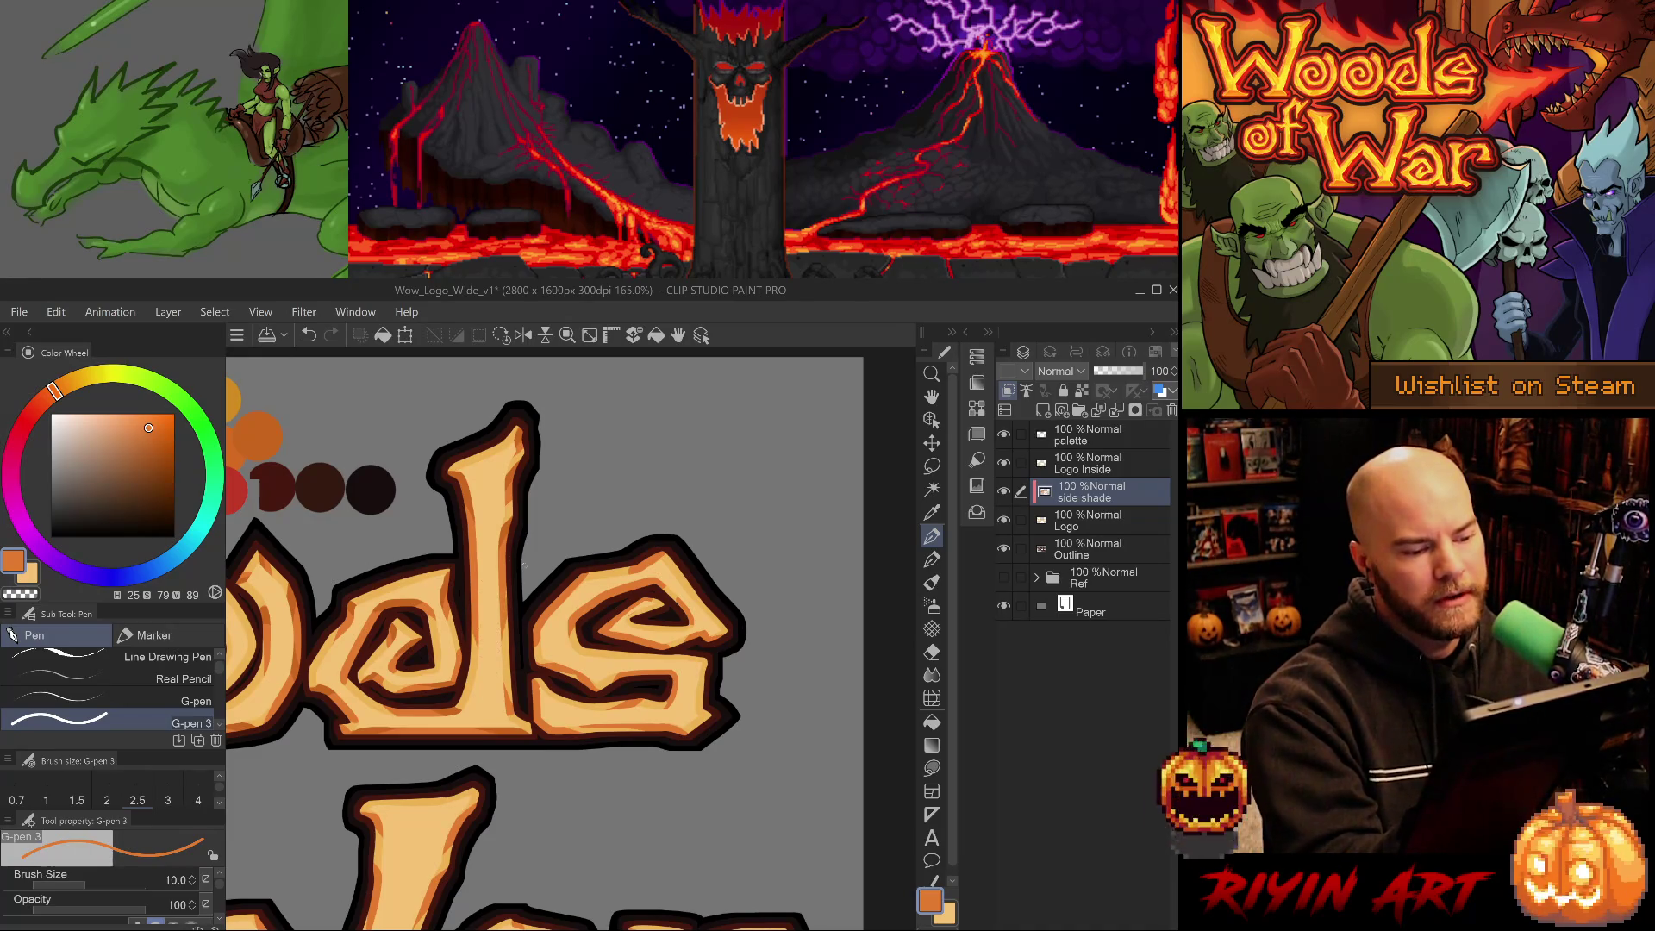
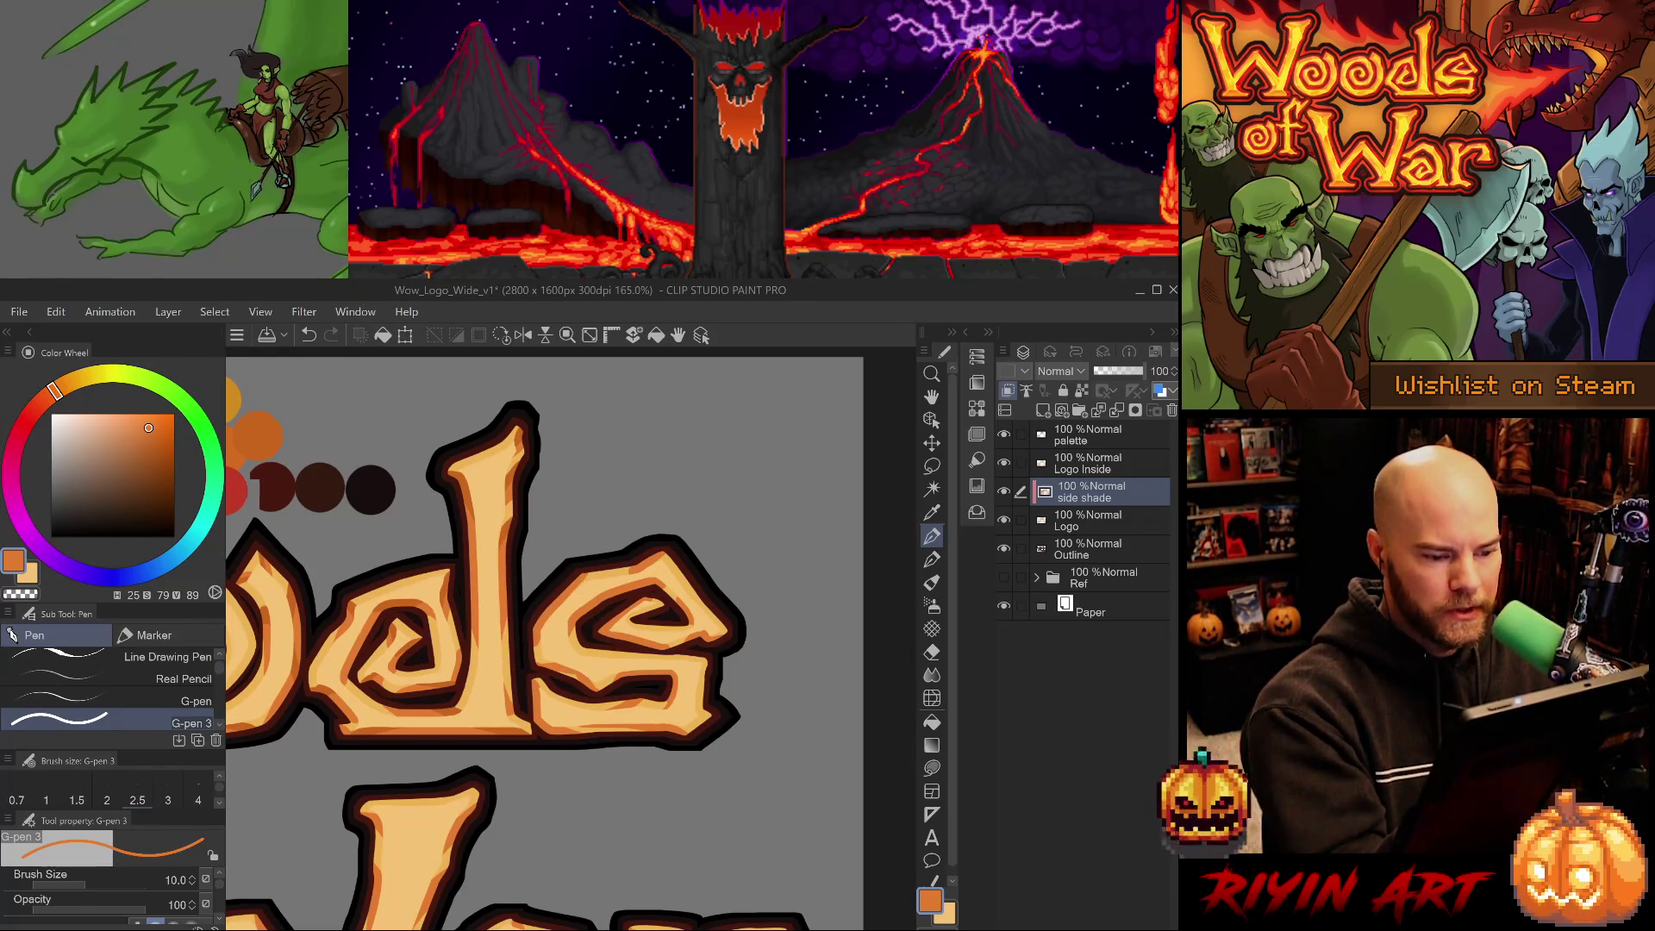
# Touch up the shading on the d, swapping between G-pen sizes and the eraser.
pyautogui.press(',')
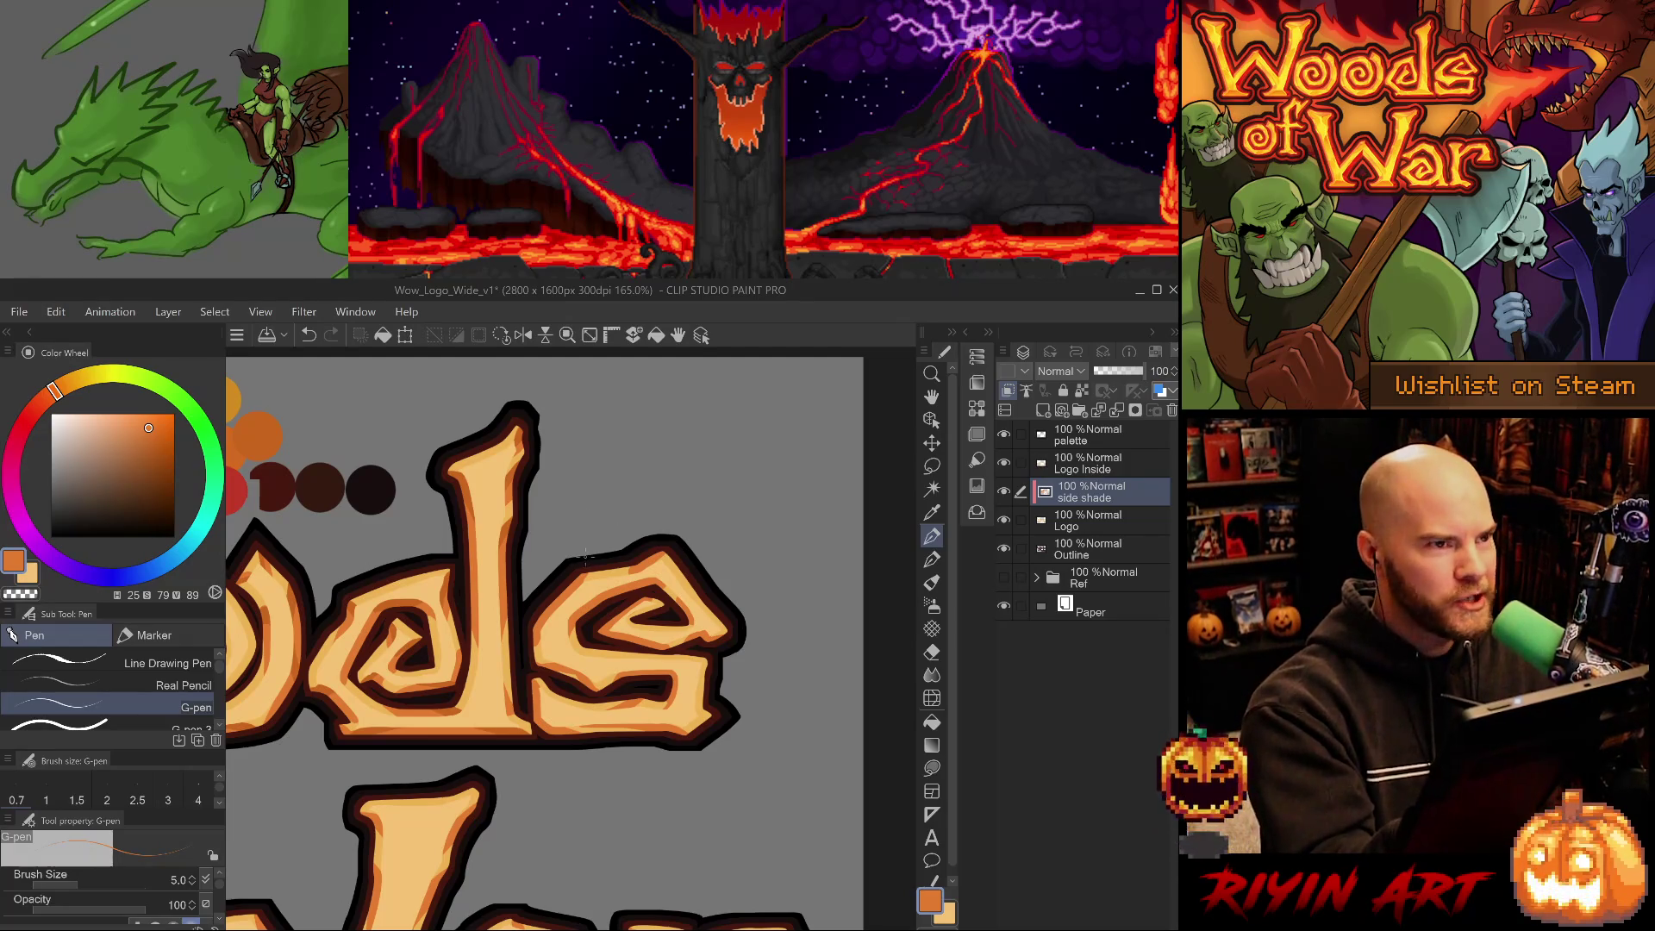
pyautogui.press('e')
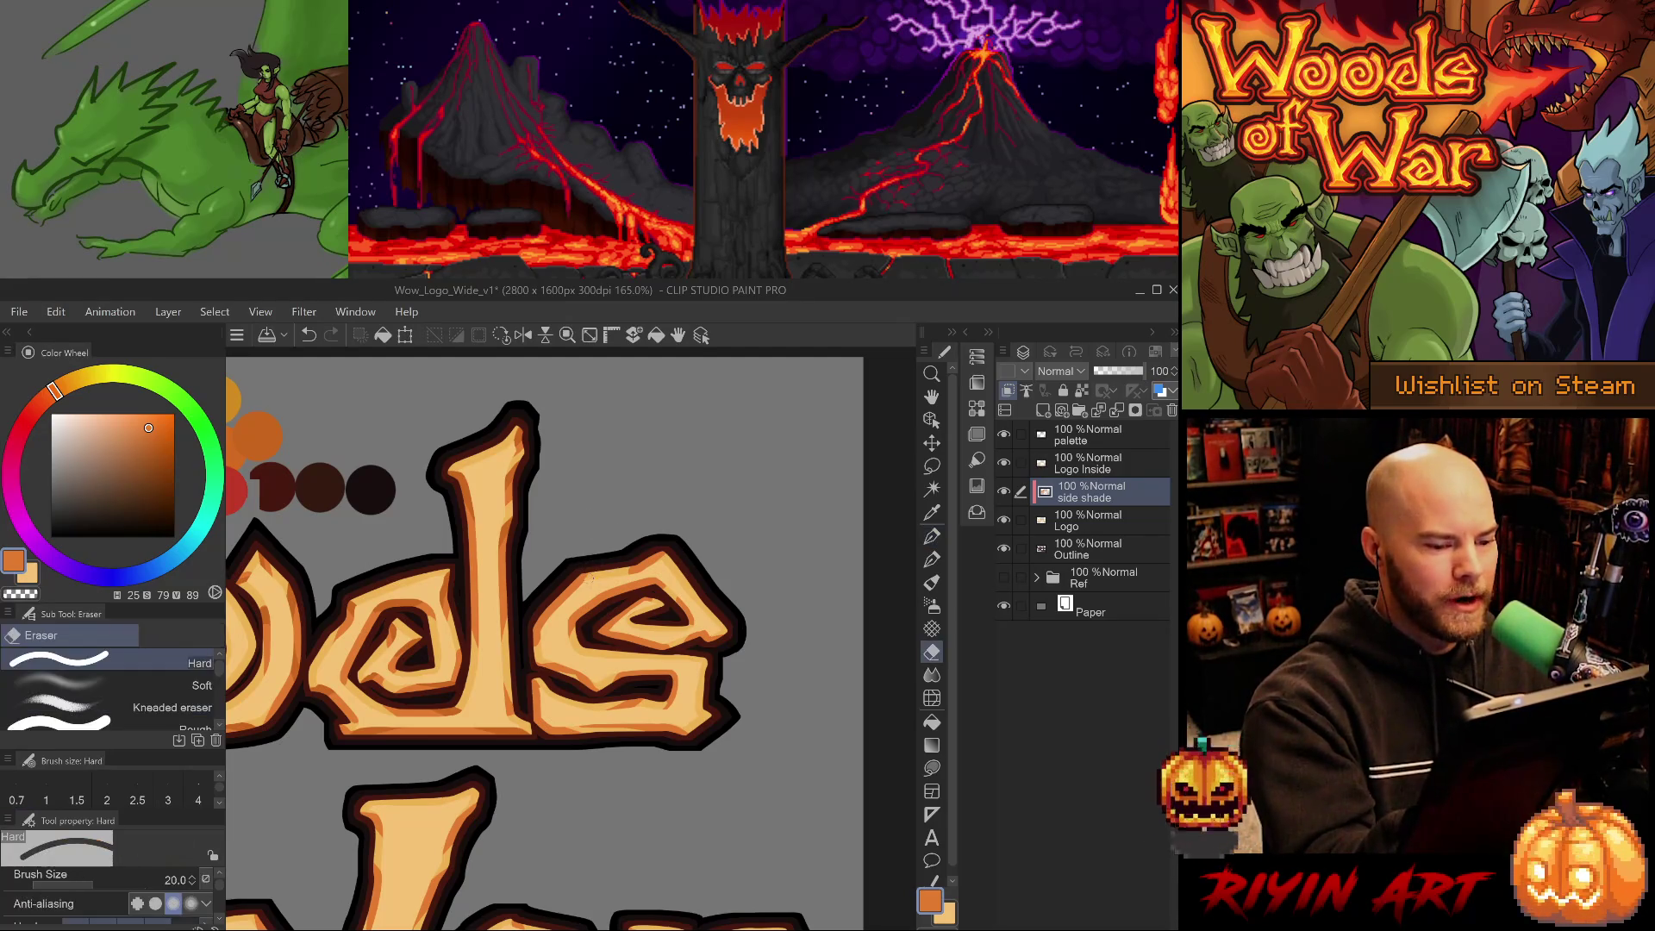
pyautogui.hotkey('ctrl', 'z')
pyautogui.hotkey('ctrl', 'y')
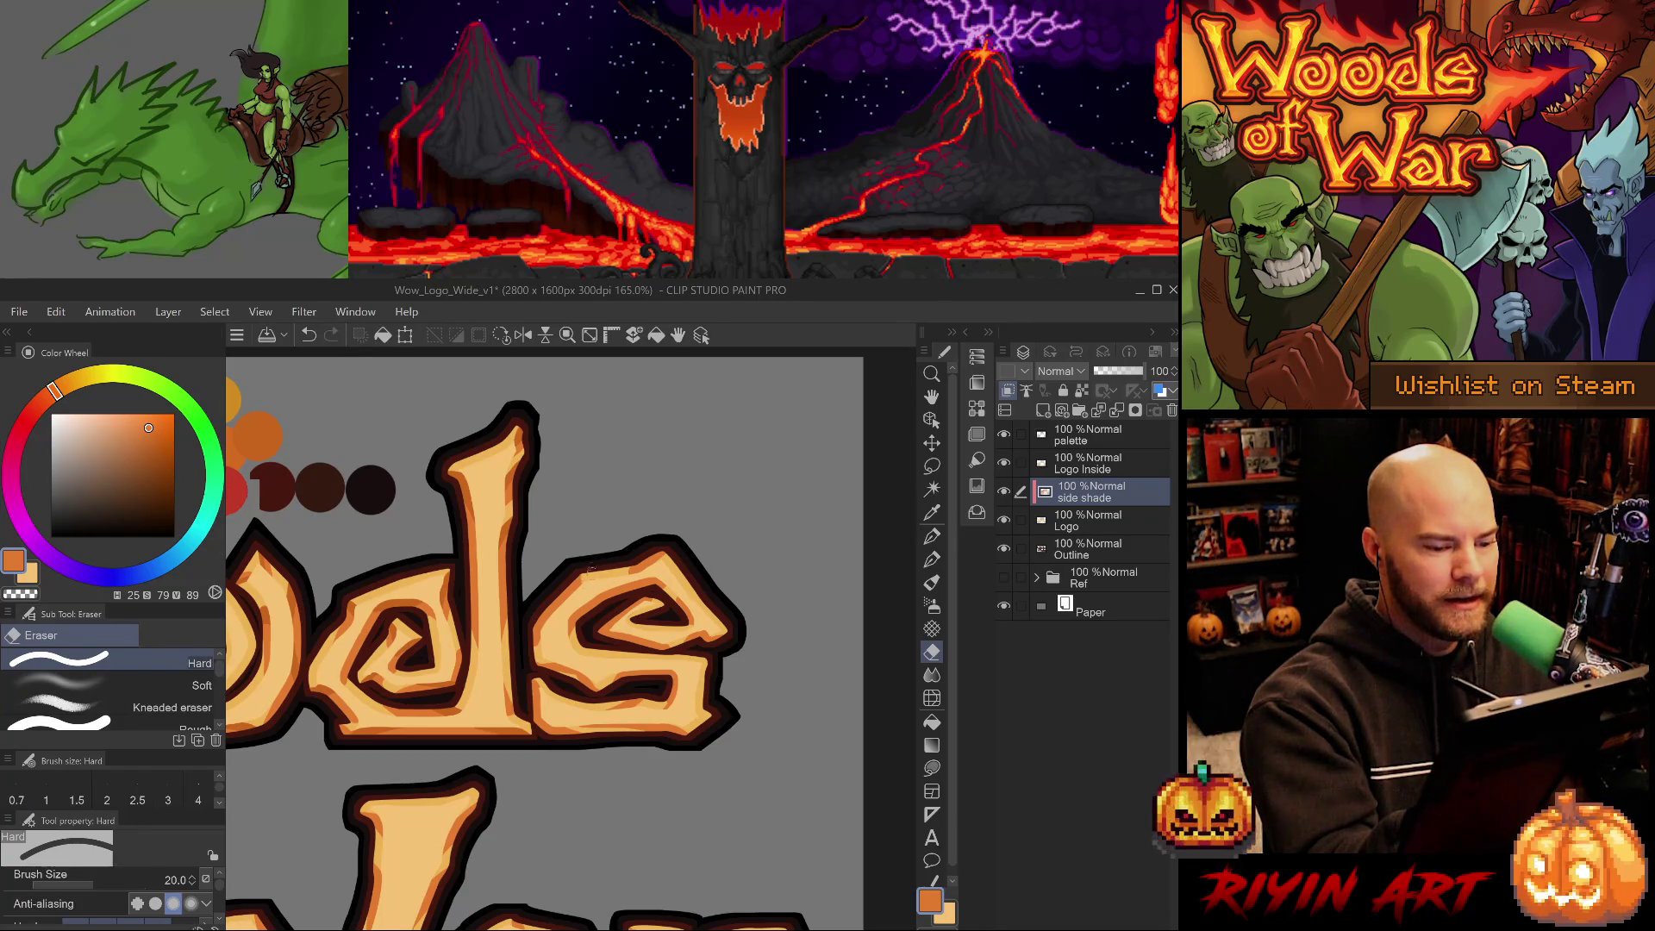
pyautogui.press('p')
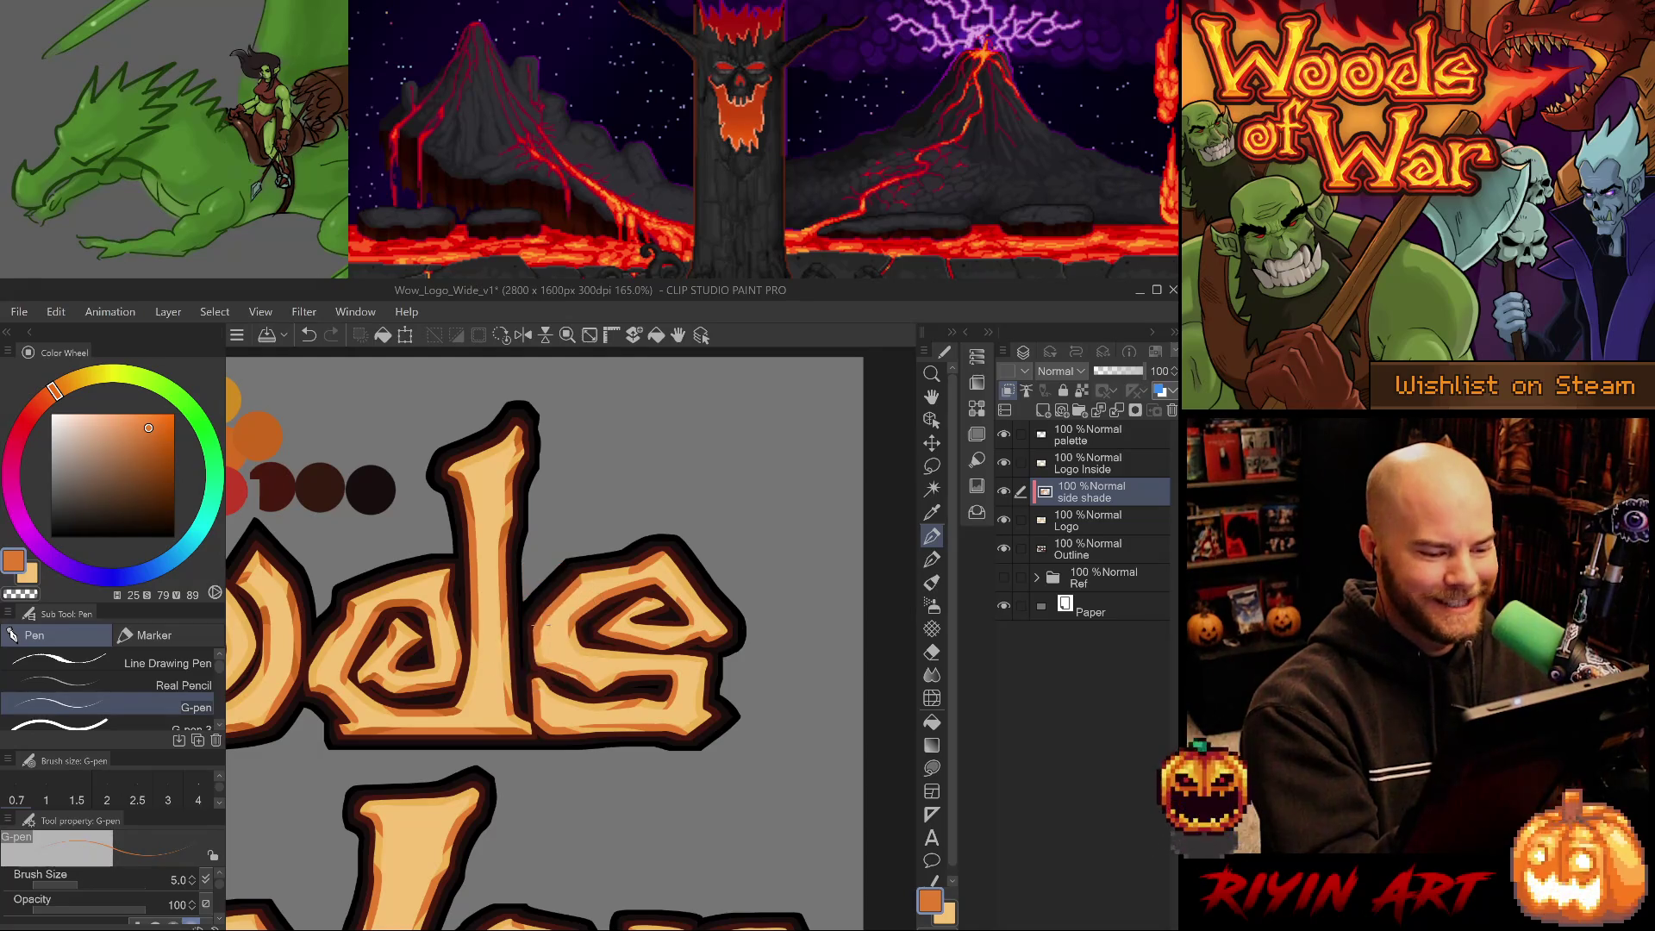
pyautogui.press(',')
pyautogui.press(',')
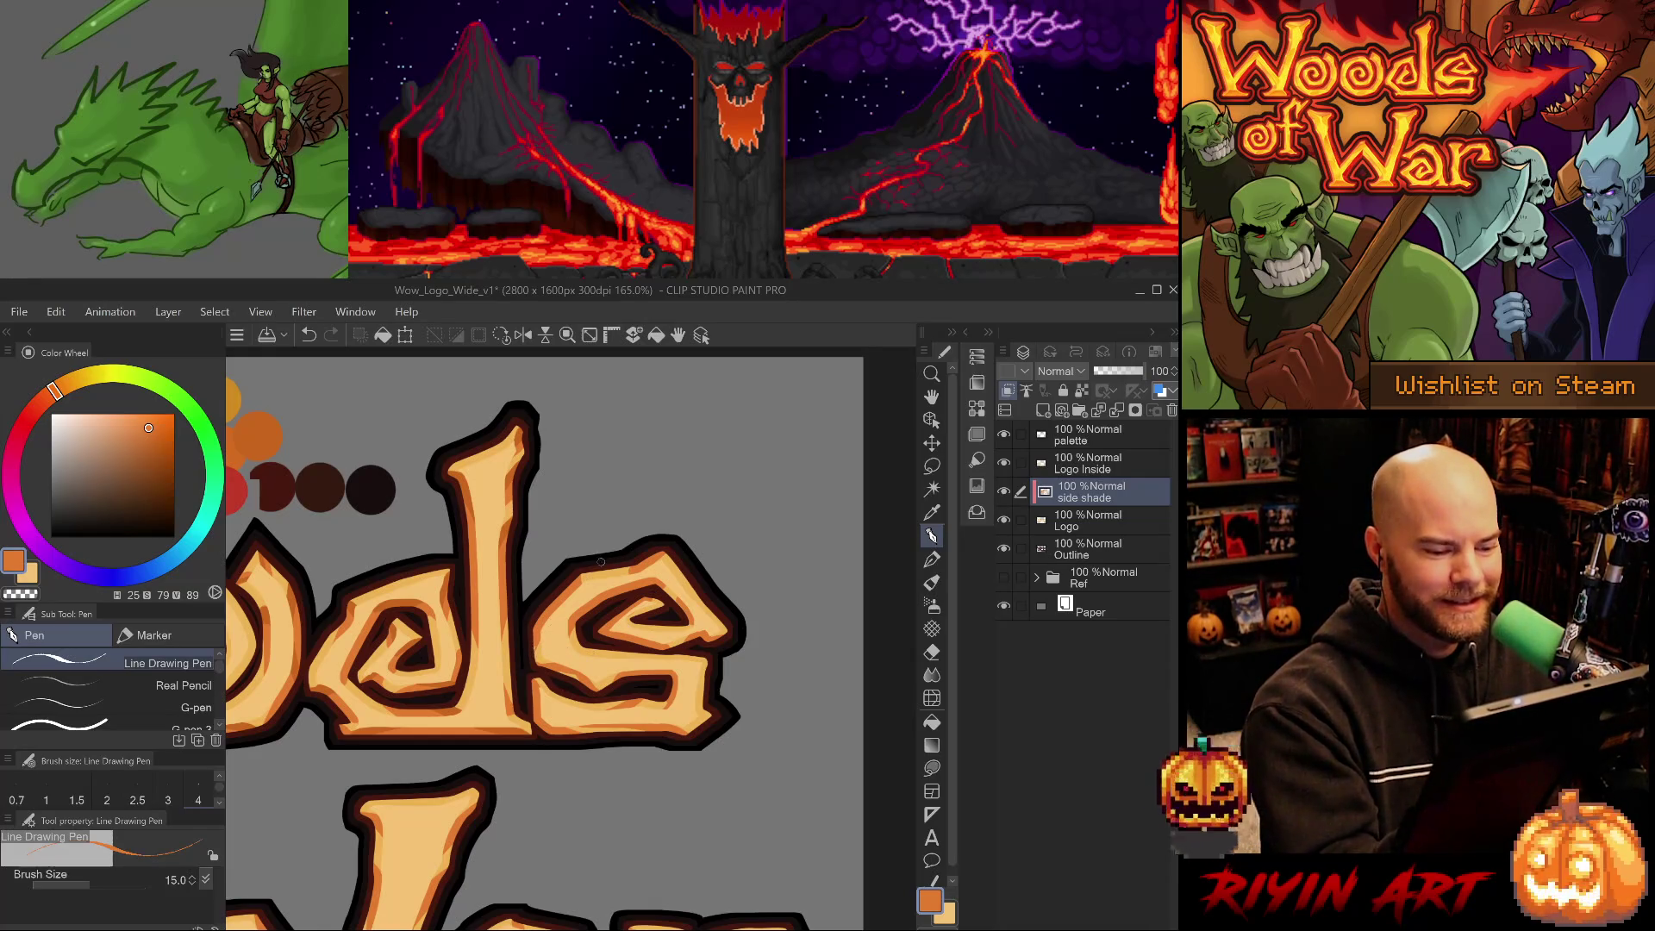
# Eyedrop the darker and lighter oranges and try a small shading stroke on the s.
pyautogui.click(196, 706)
pyautogui.keyDown('alt'); pyautogui.click(508, 522); pyautogui.keyUp('alt')
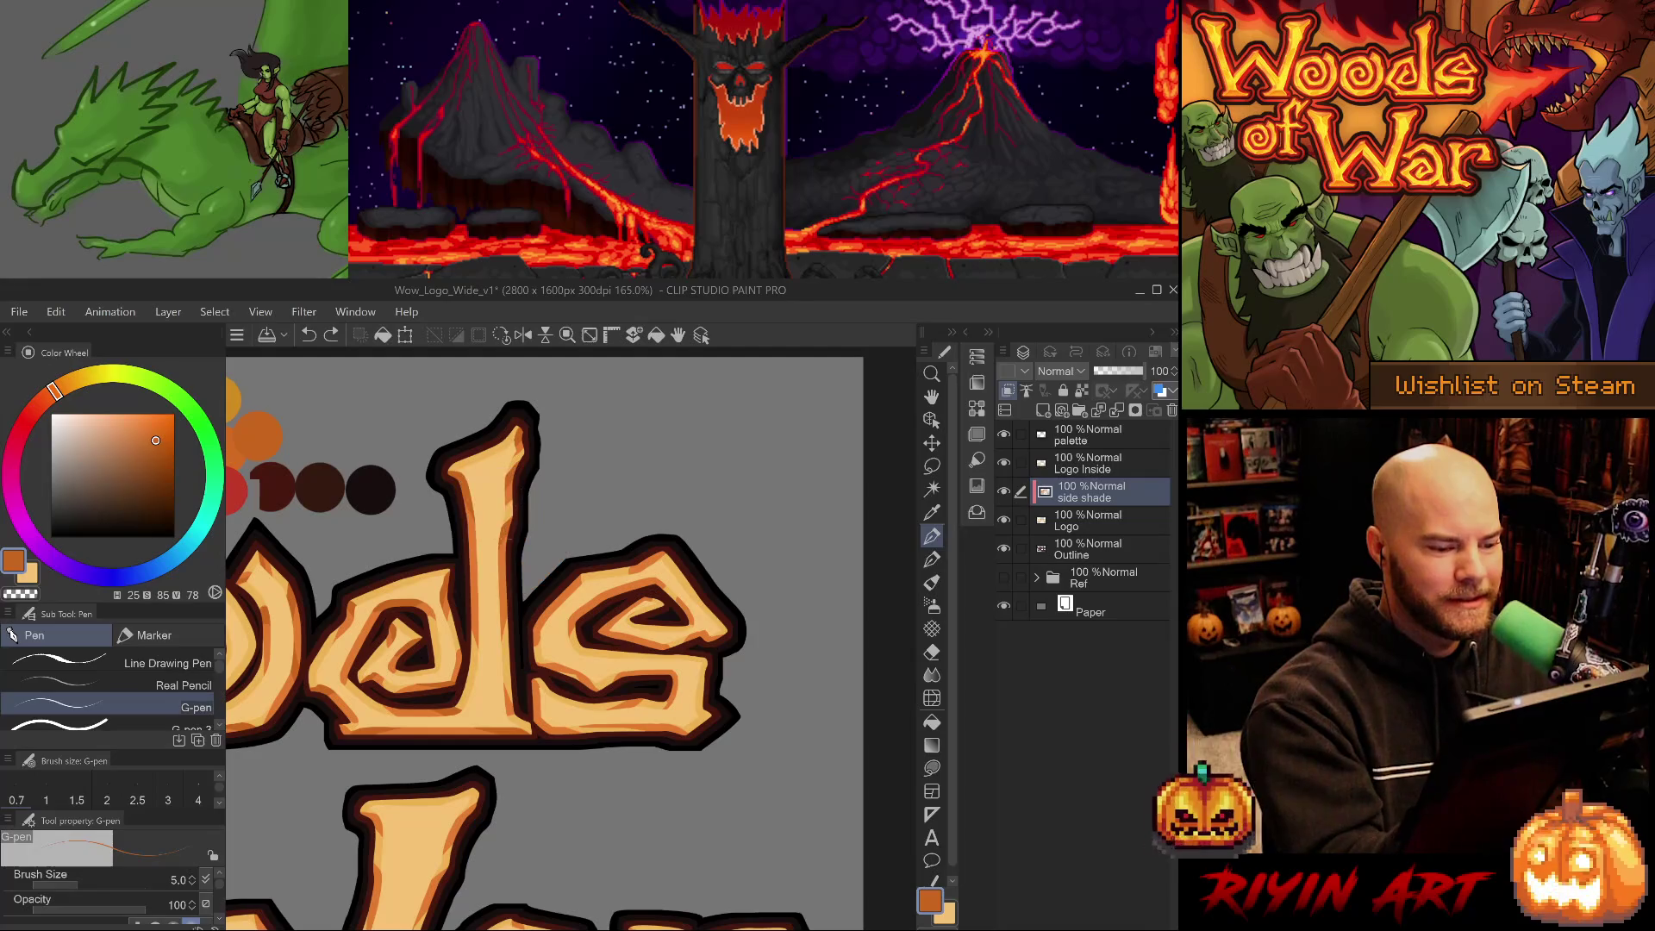
pyautogui.click(191, 727)
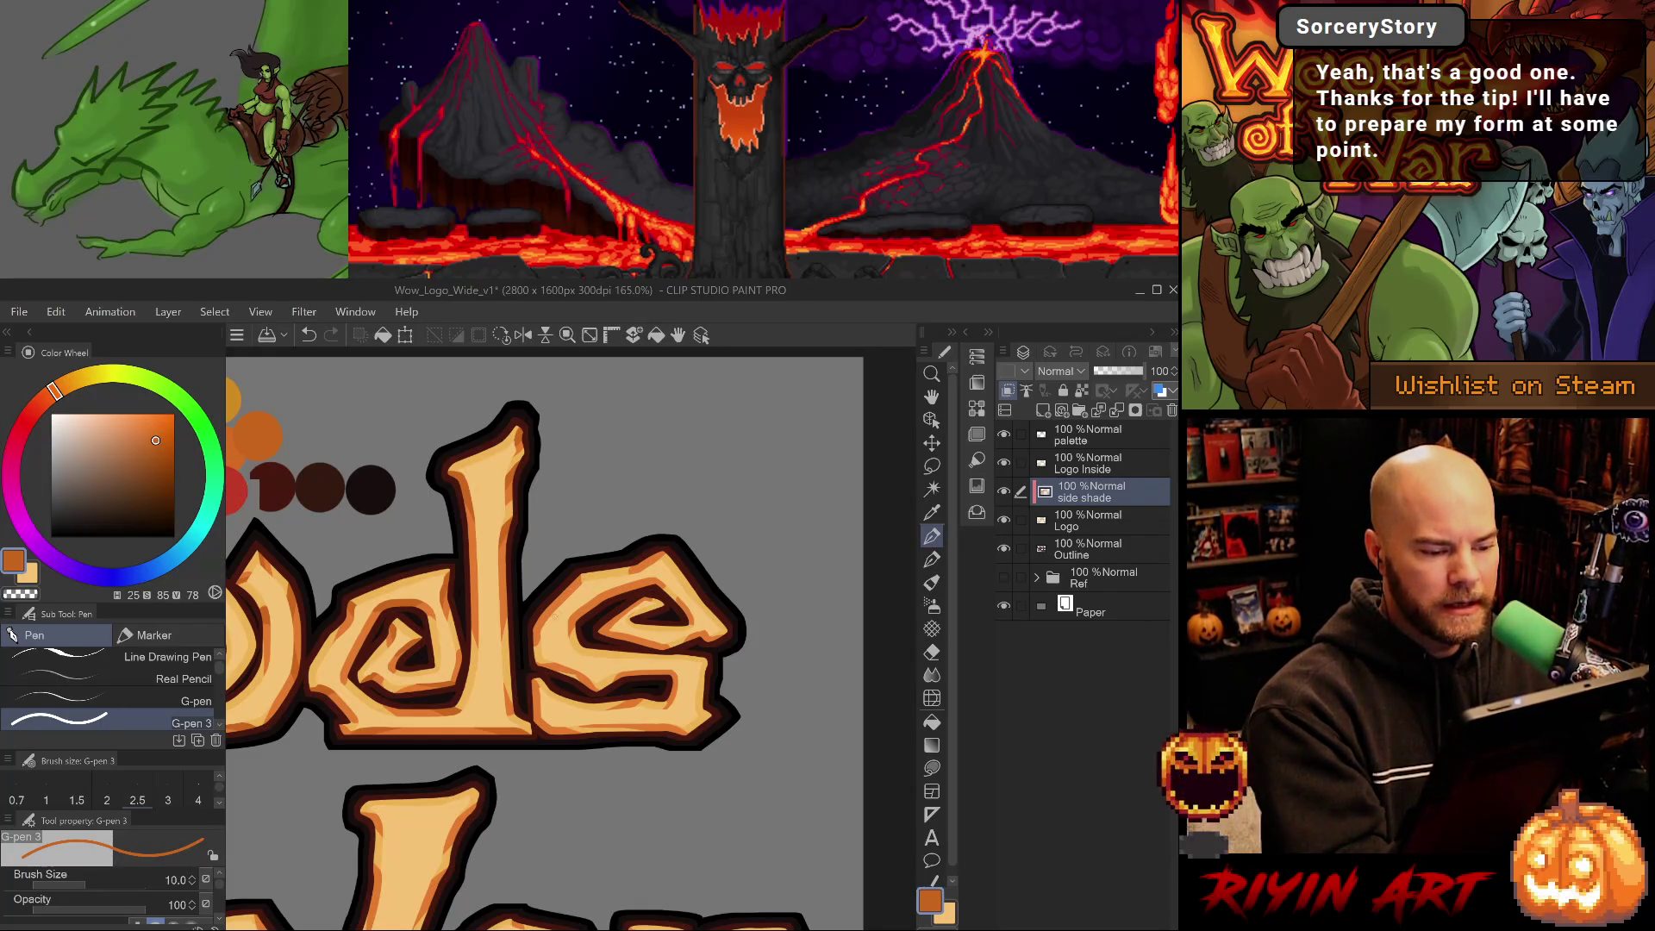
pyautogui.hotkey('ctrl', 'z')
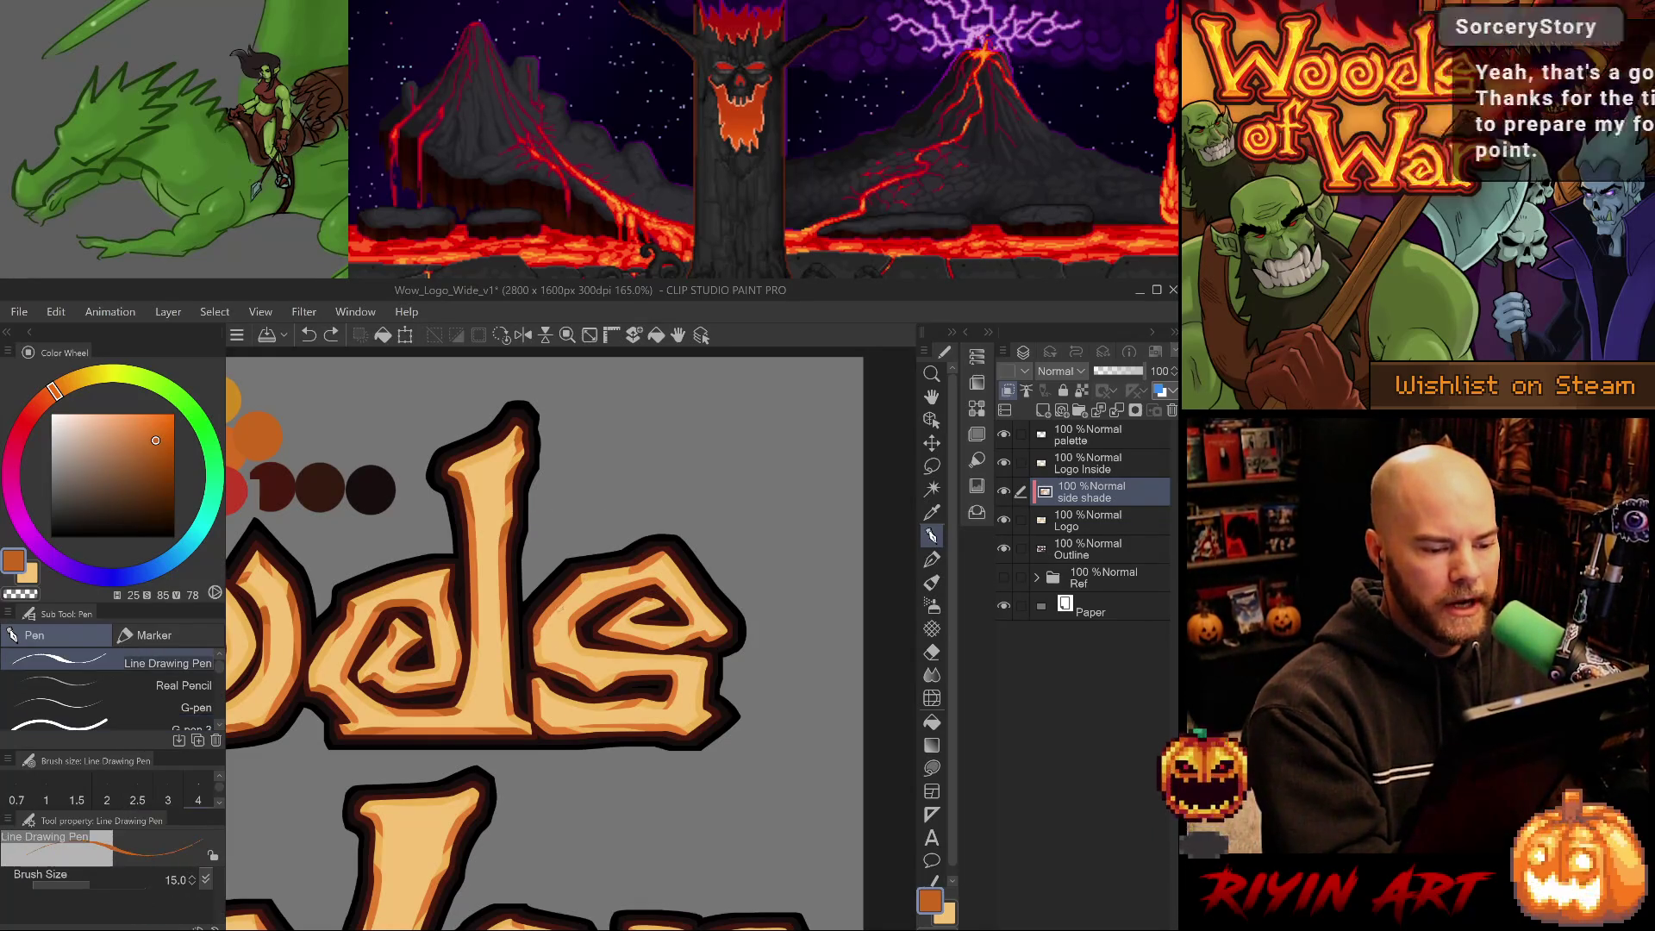
pyautogui.press(']')
pyautogui.press(']')
pyautogui.press(']')
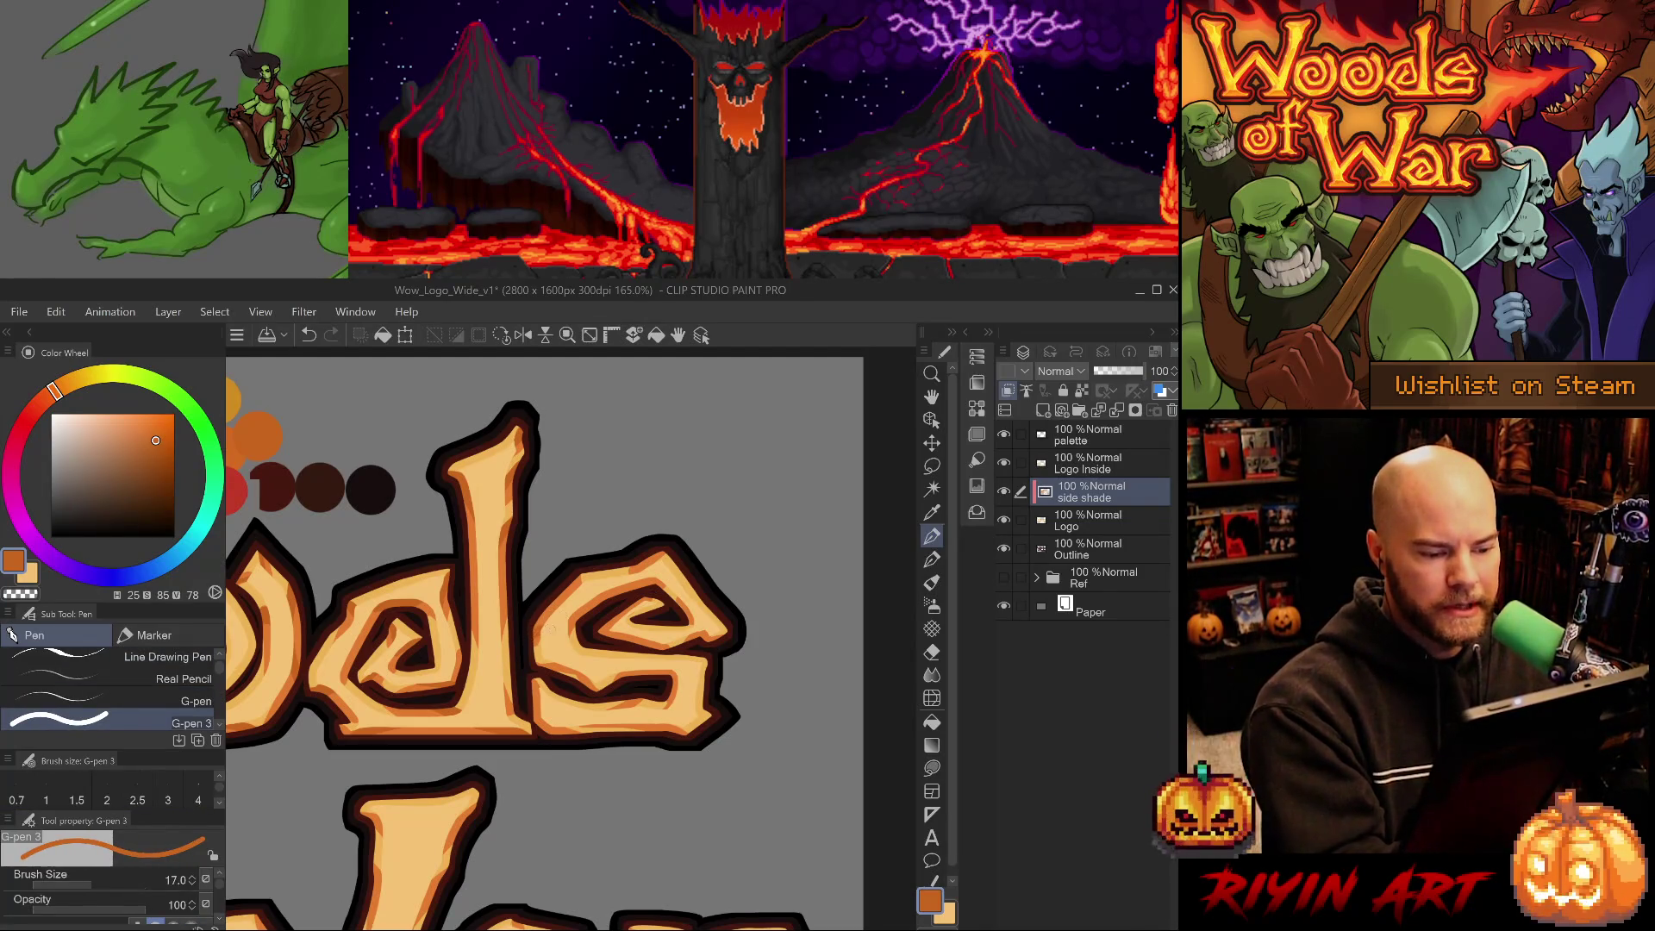
pyautogui.keyDown('alt'); pyautogui.click(552, 621); pyautogui.keyUp('alt')
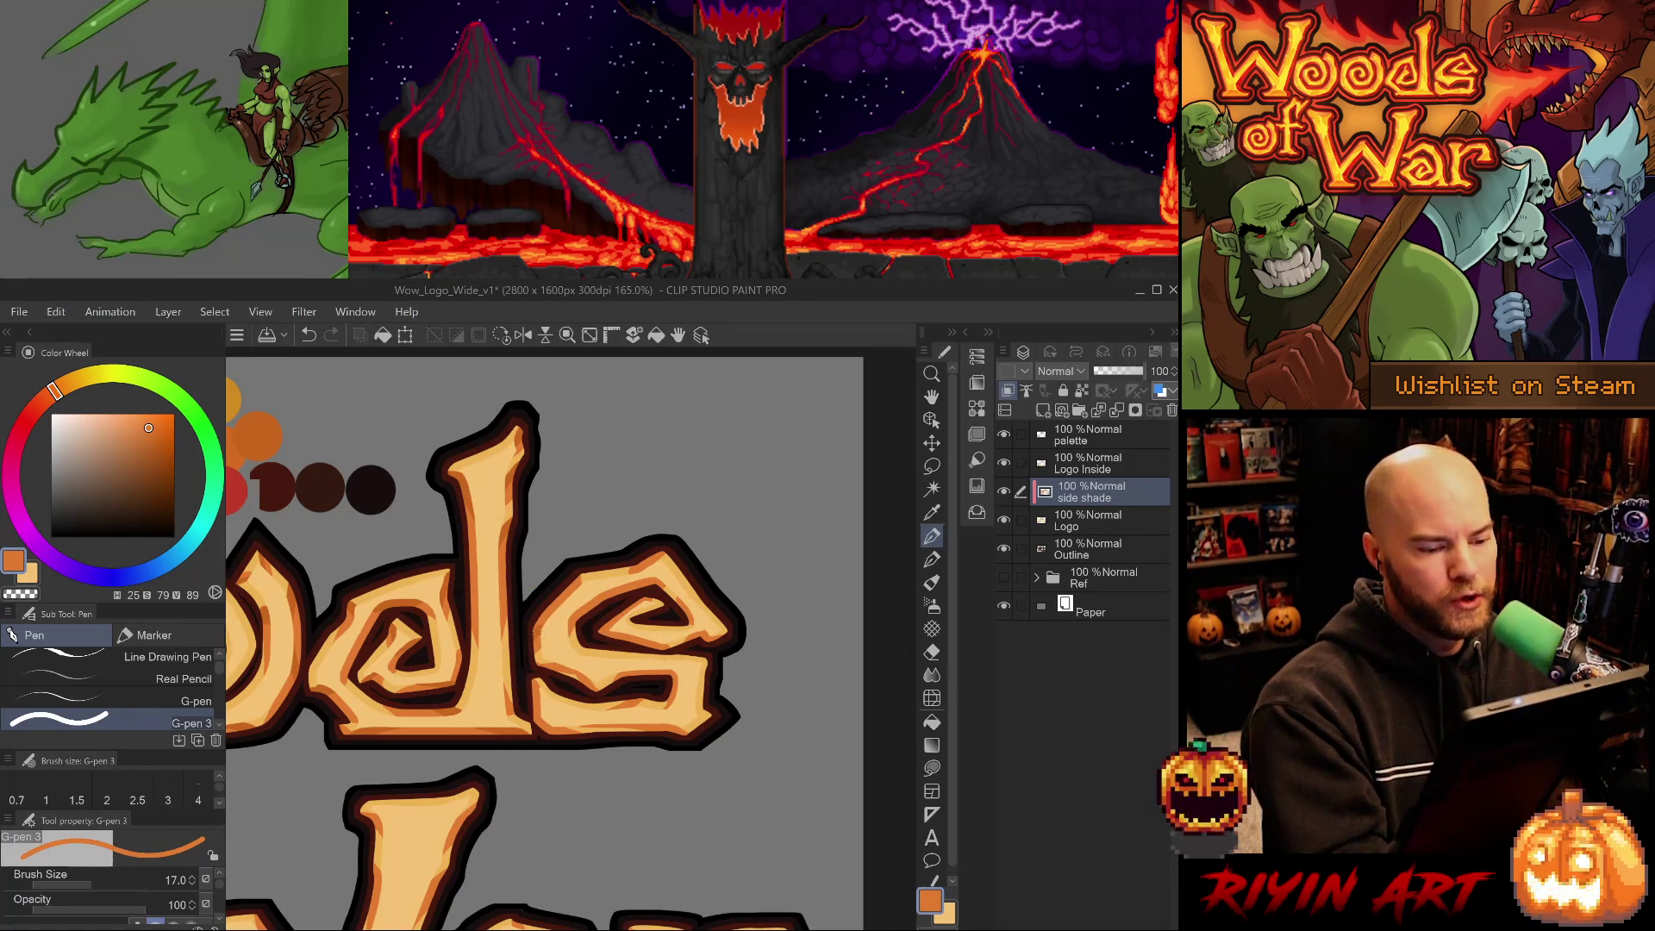
pyautogui.keyDown('alt'); pyautogui.click(538, 633); pyautogui.keyUp('alt')
pyautogui.moveTo(650, 565); pyautogui.dragTo(661, 552)
pyautogui.hotkey('ctrl', 'z')
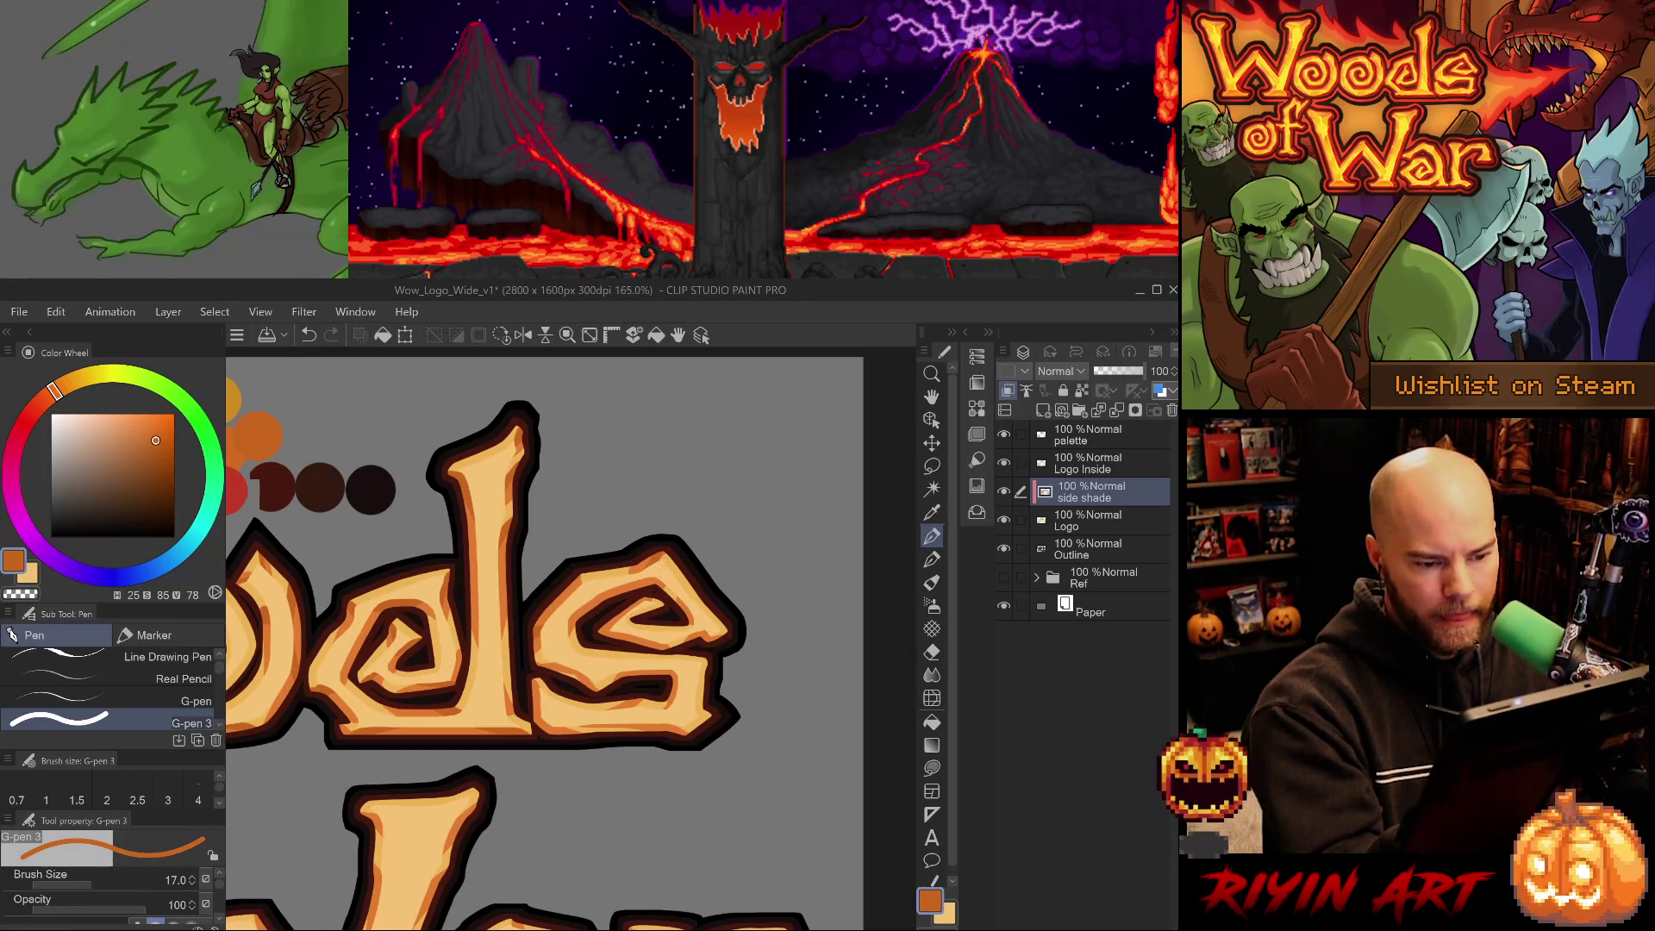
# Erase excess shading on the s, resample the oranges, and return to the thicker shading brush.
pyautogui.press('e')
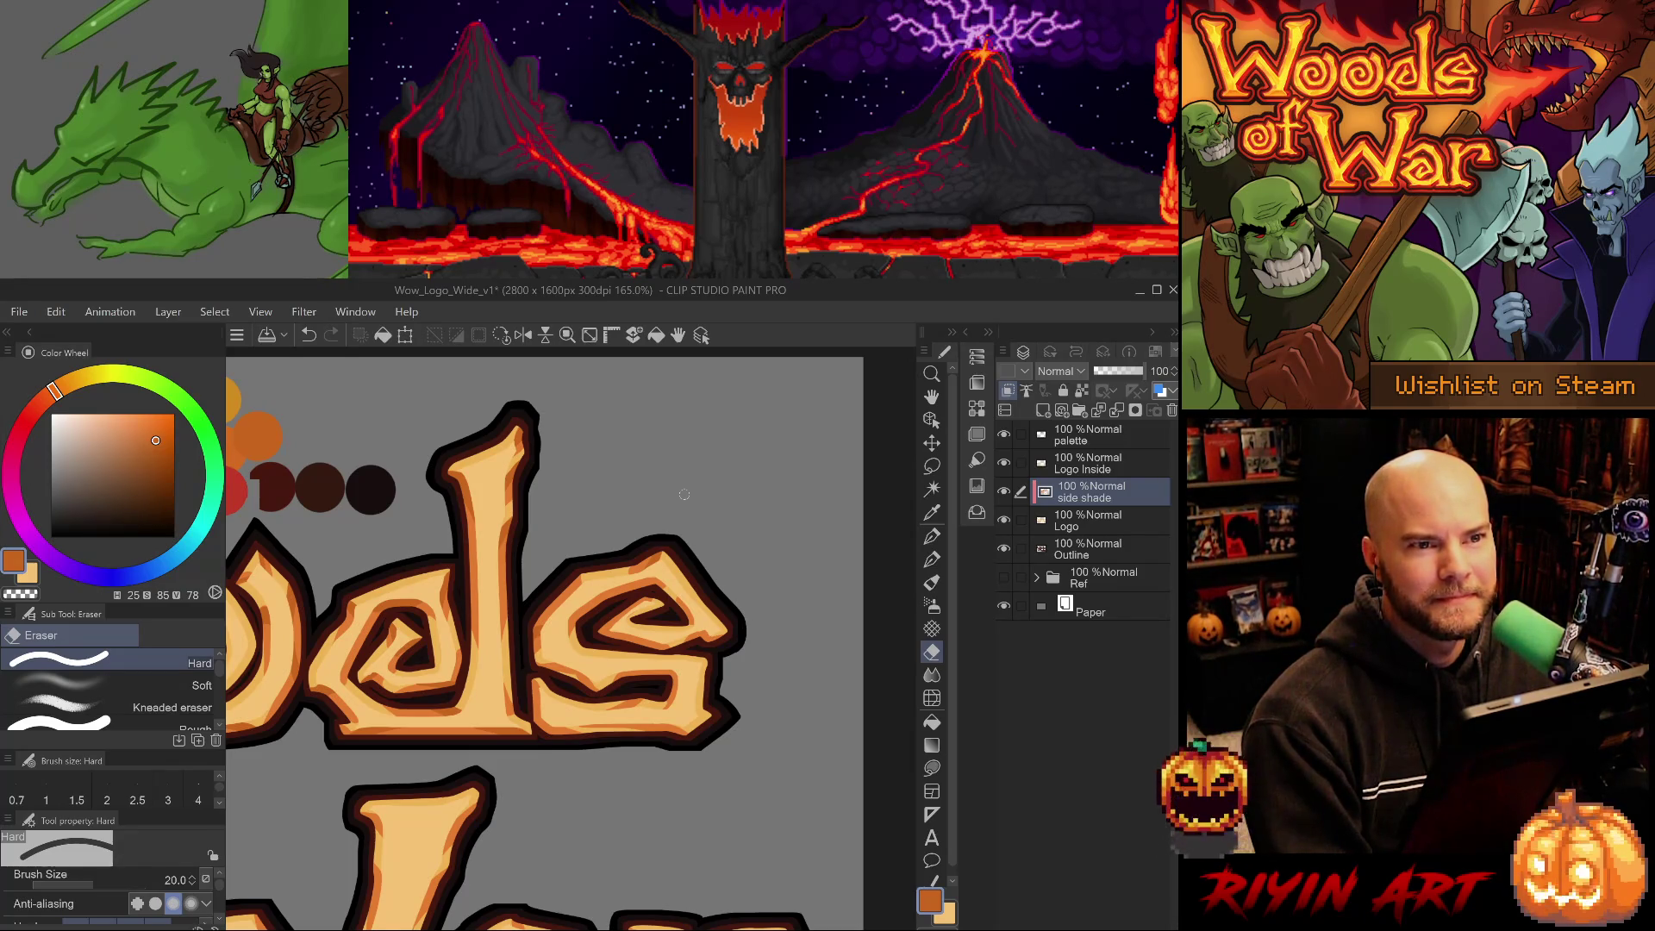
pyautogui.keyDown('alt'); pyautogui.click(642, 562); pyautogui.keyUp('alt')
pyautogui.press('p')
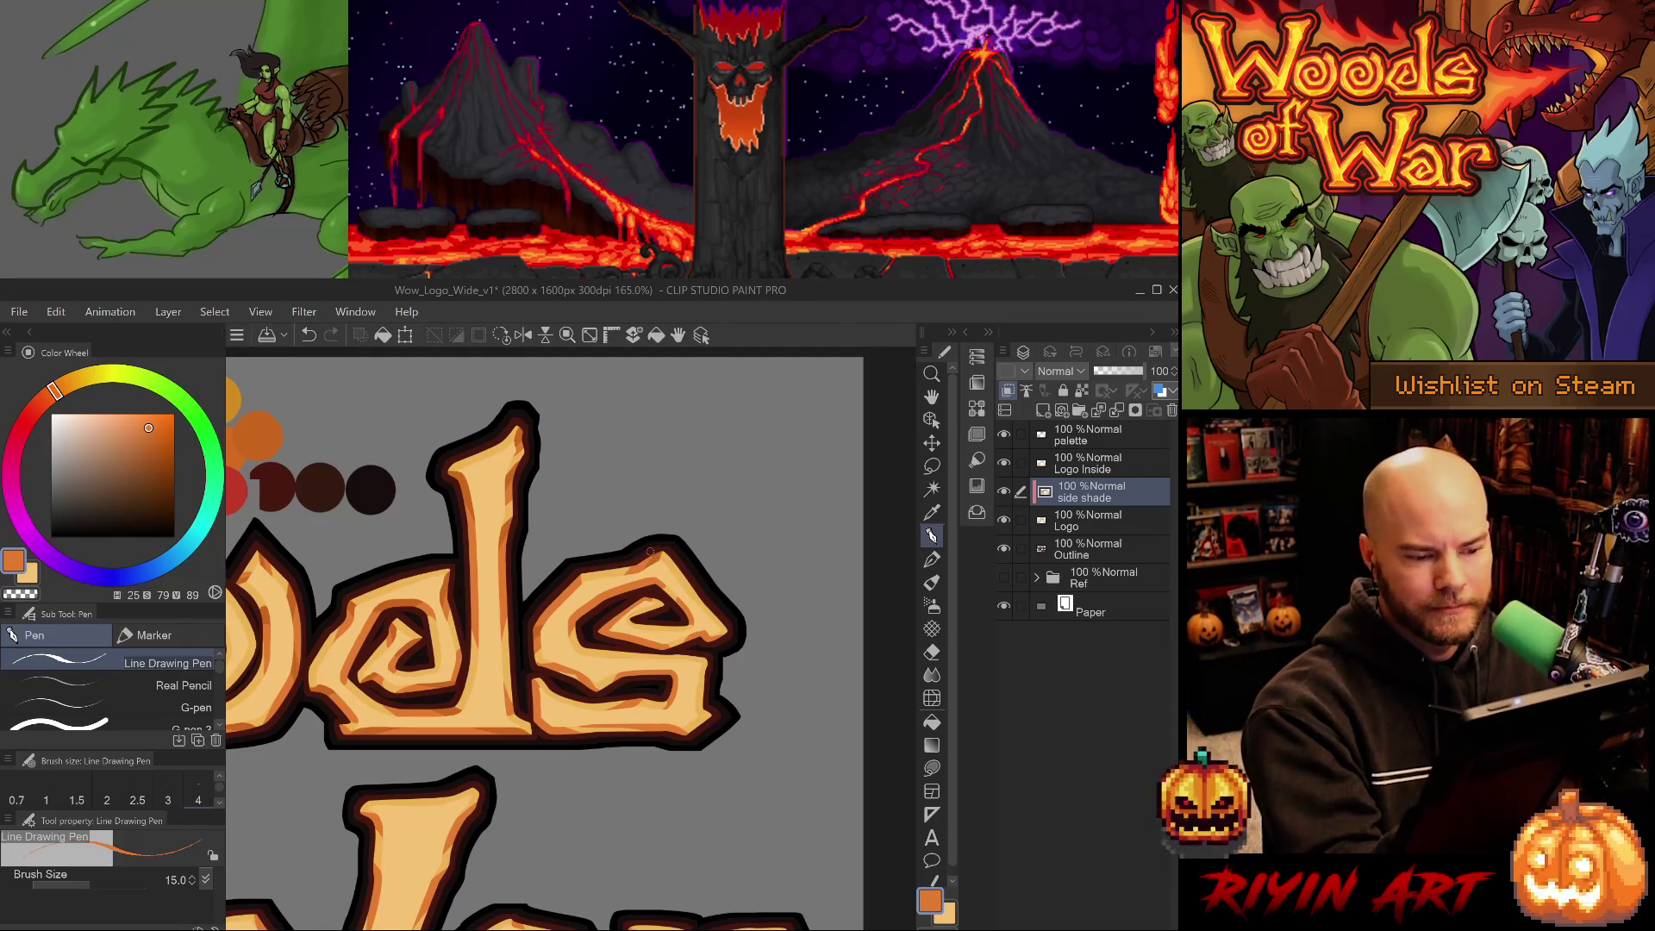
pyautogui.keyDown('alt'); pyautogui.click(665, 531); pyautogui.keyUp('alt')
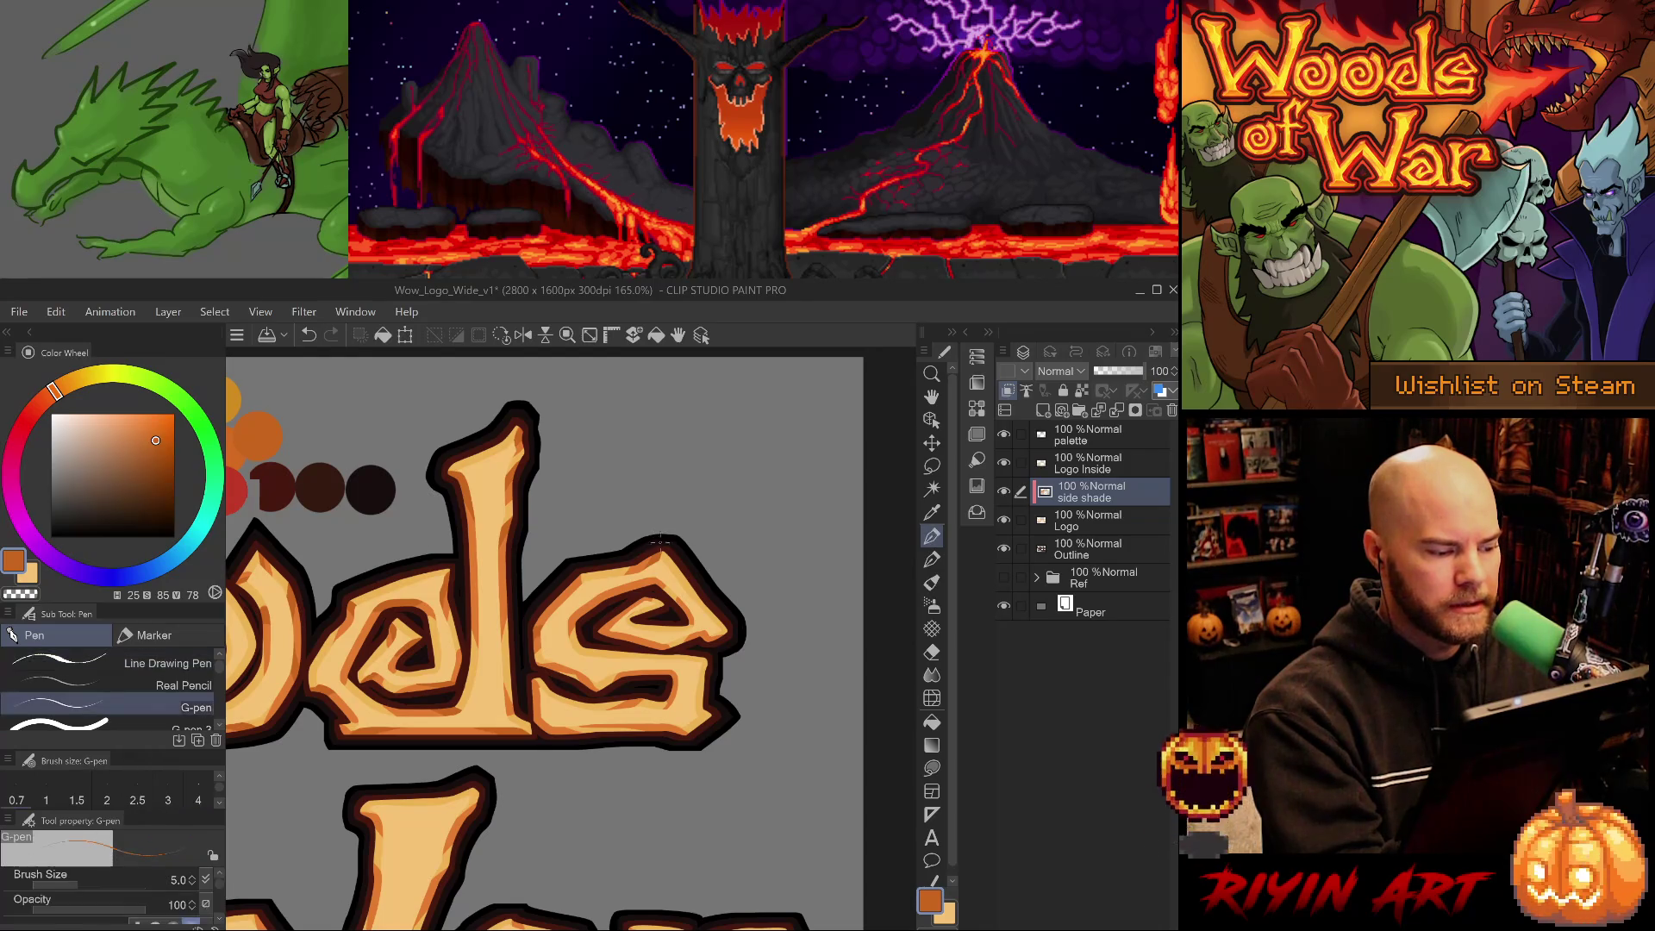
pyautogui.press('.')
pyautogui.press('.')
pyautogui.press('.')
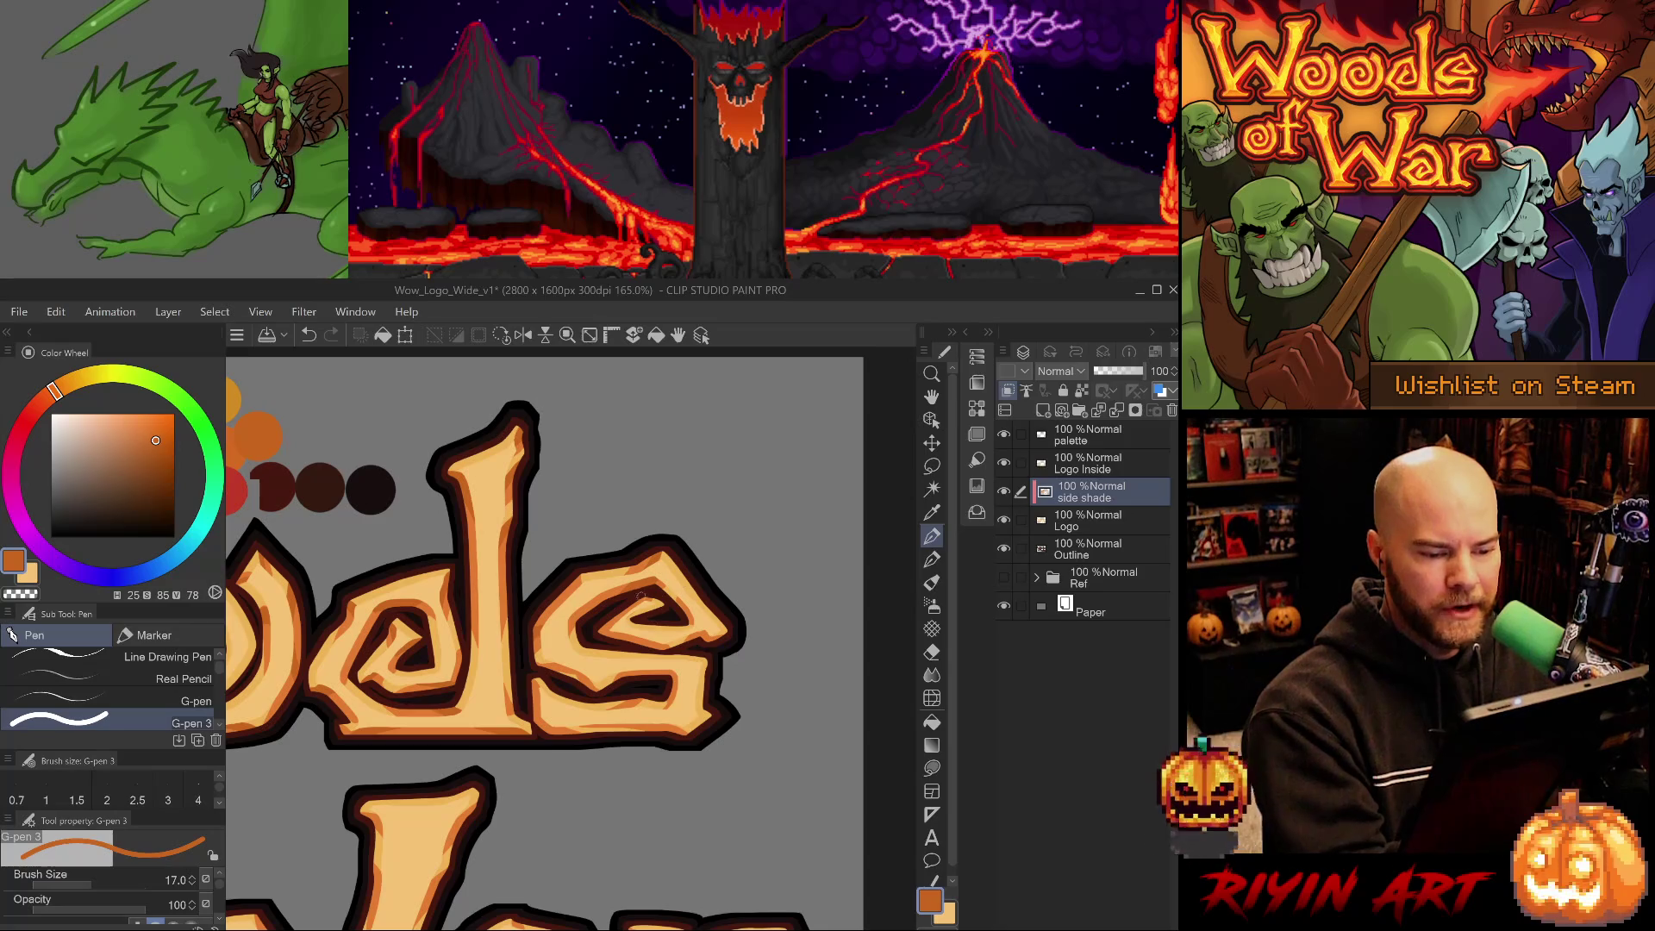
pyautogui.press('e')
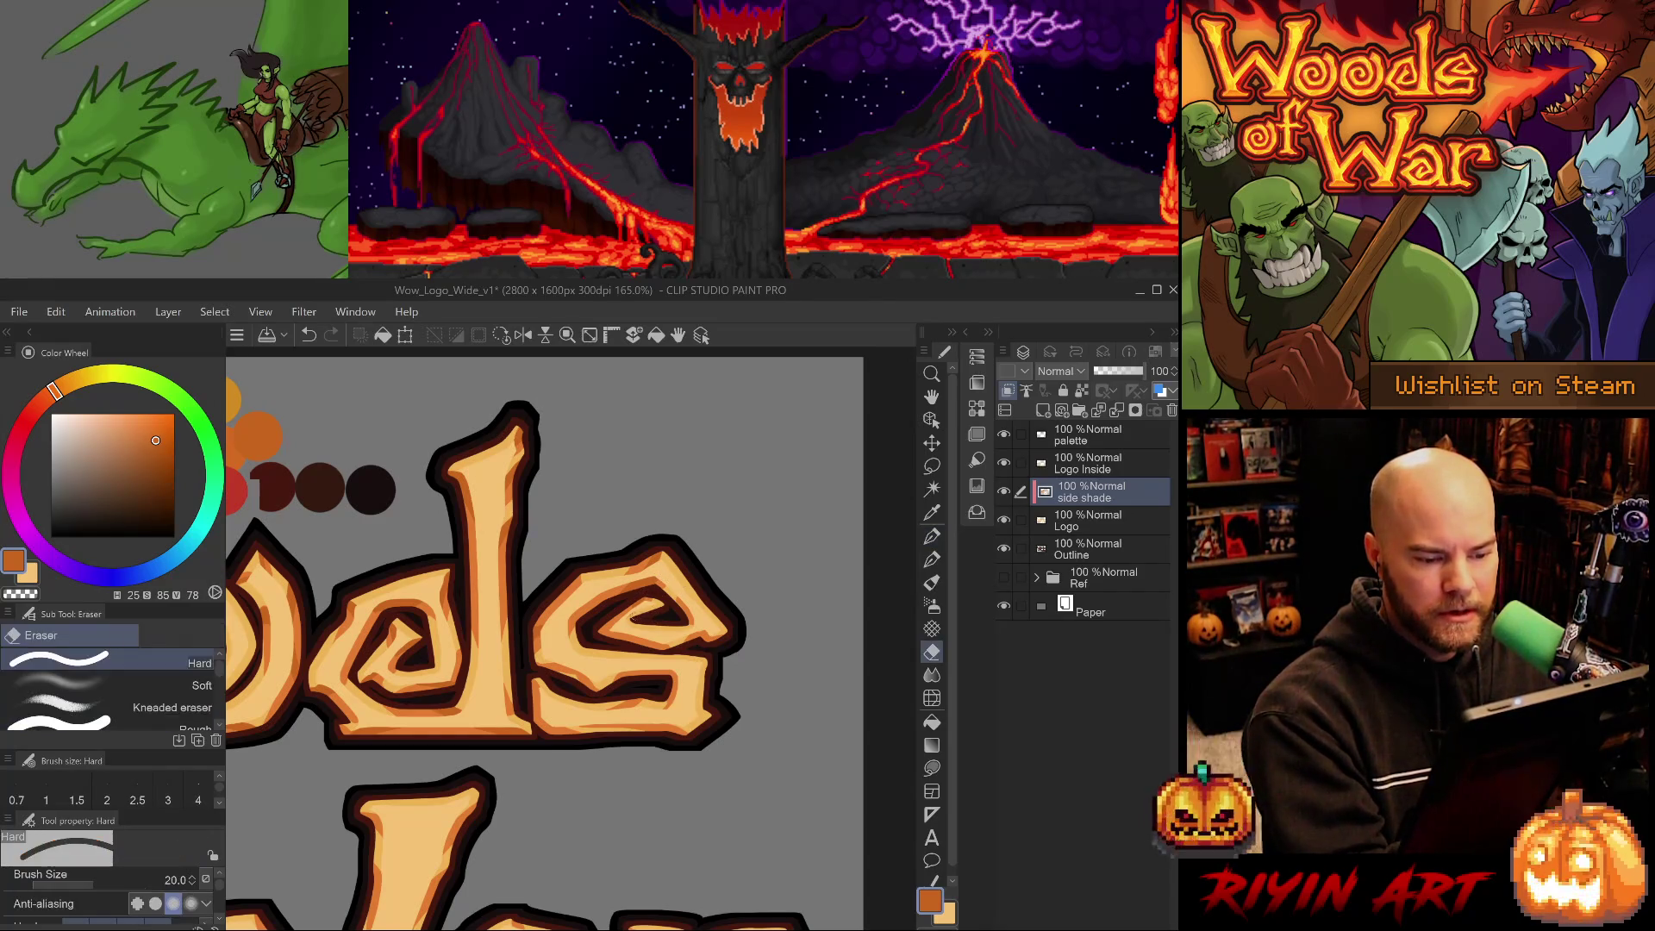
pyautogui.hotkey('ctrl', 'z')
pyautogui.press('p')
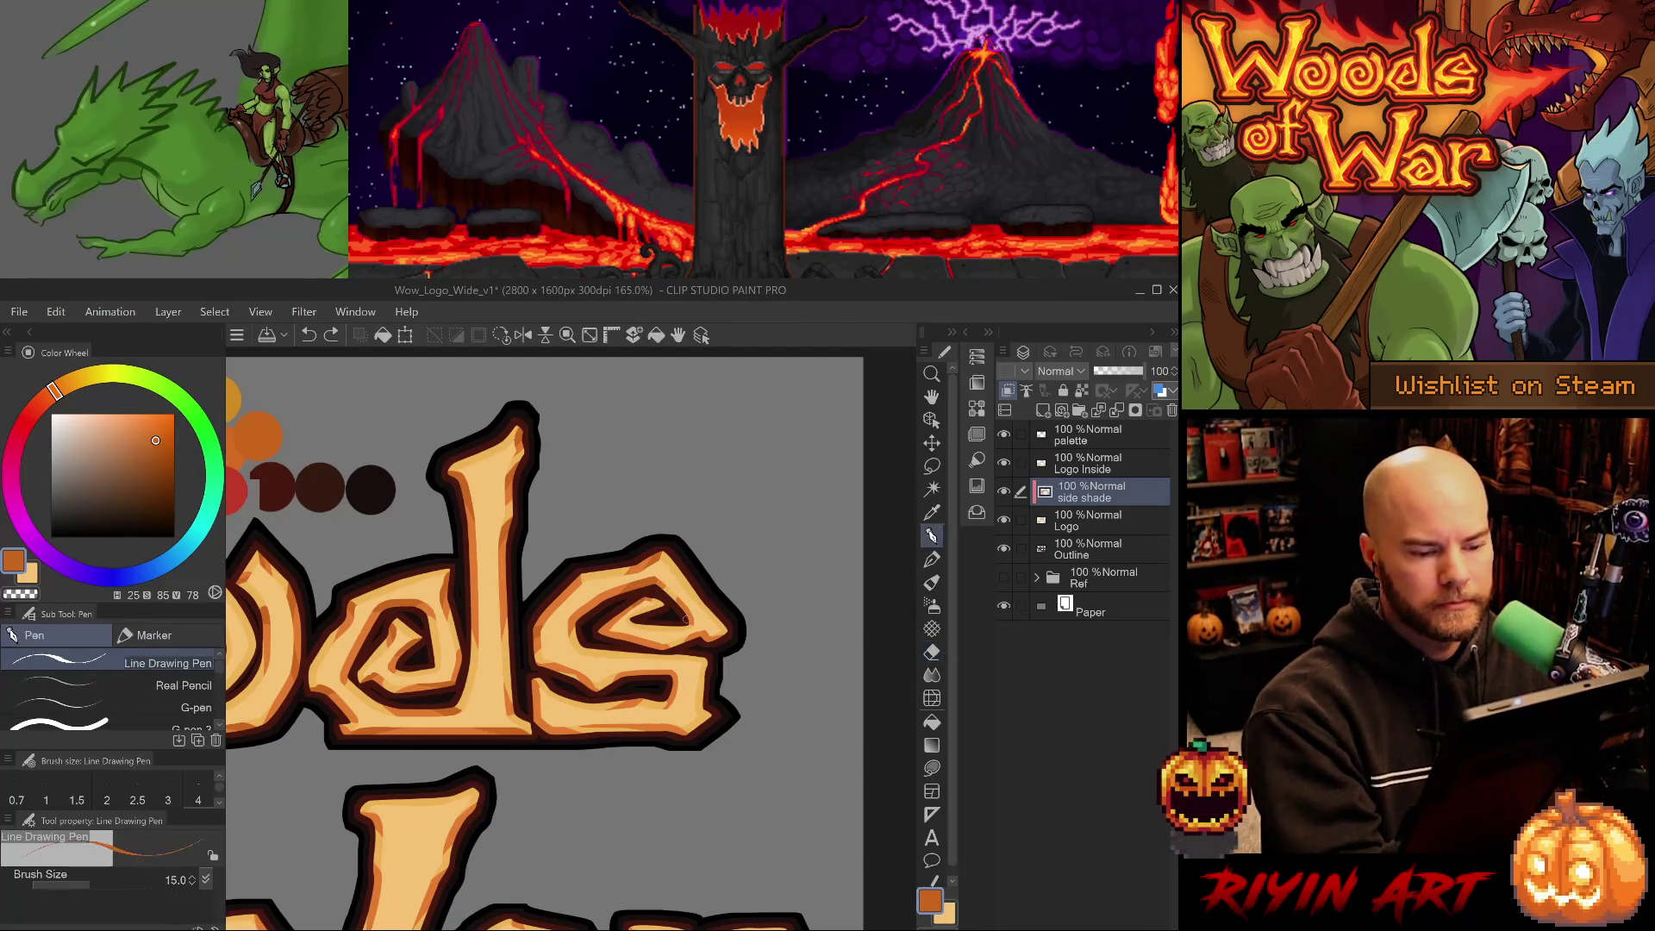
pyautogui.click(77, 721)
pyautogui.moveTo(687, 619); pyautogui.dragTo(580, 766)
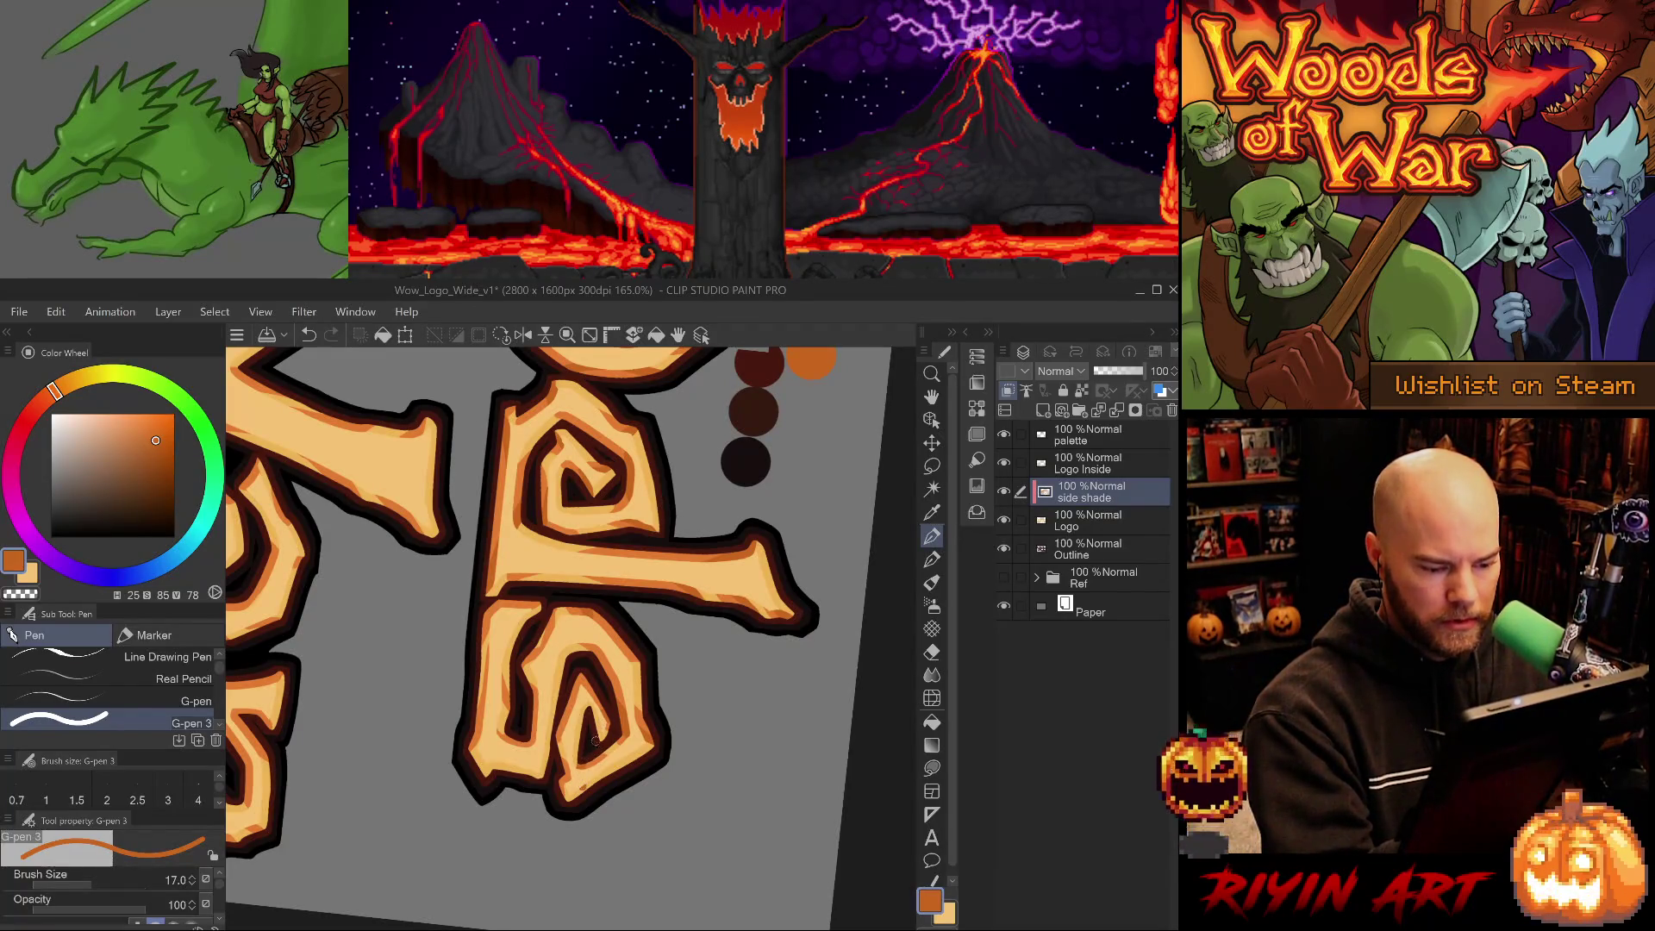
# Redraw the bottom edge of the s, comparing the small stroke with undo and redo.
pyautogui.press('e')
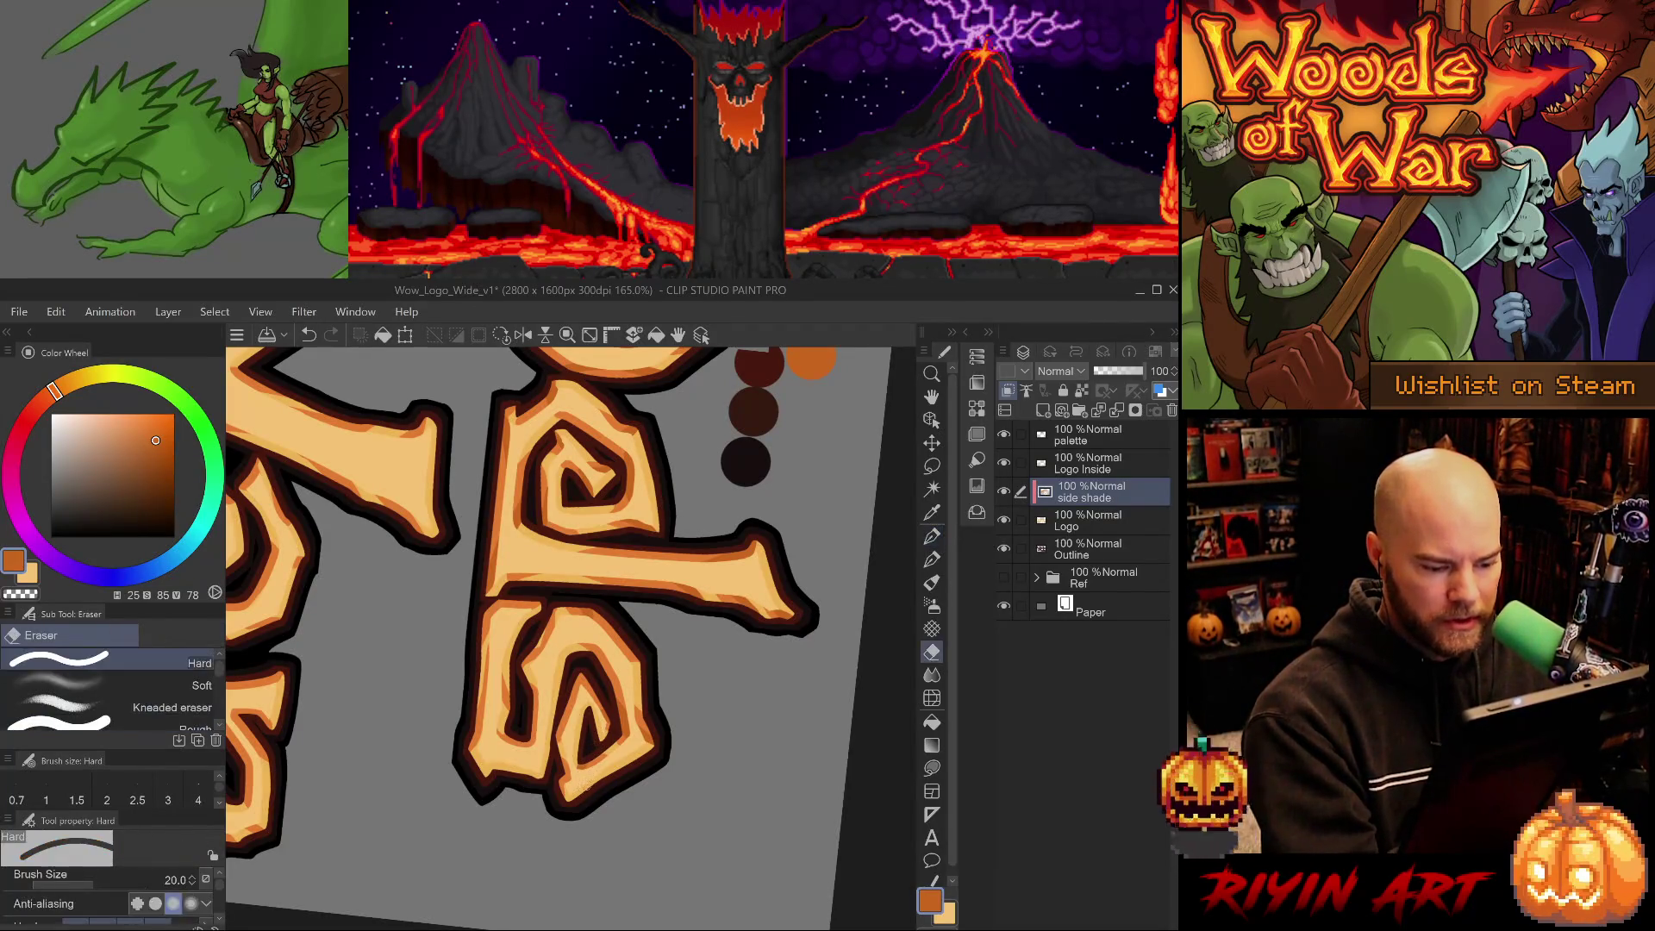
pyautogui.press('p')
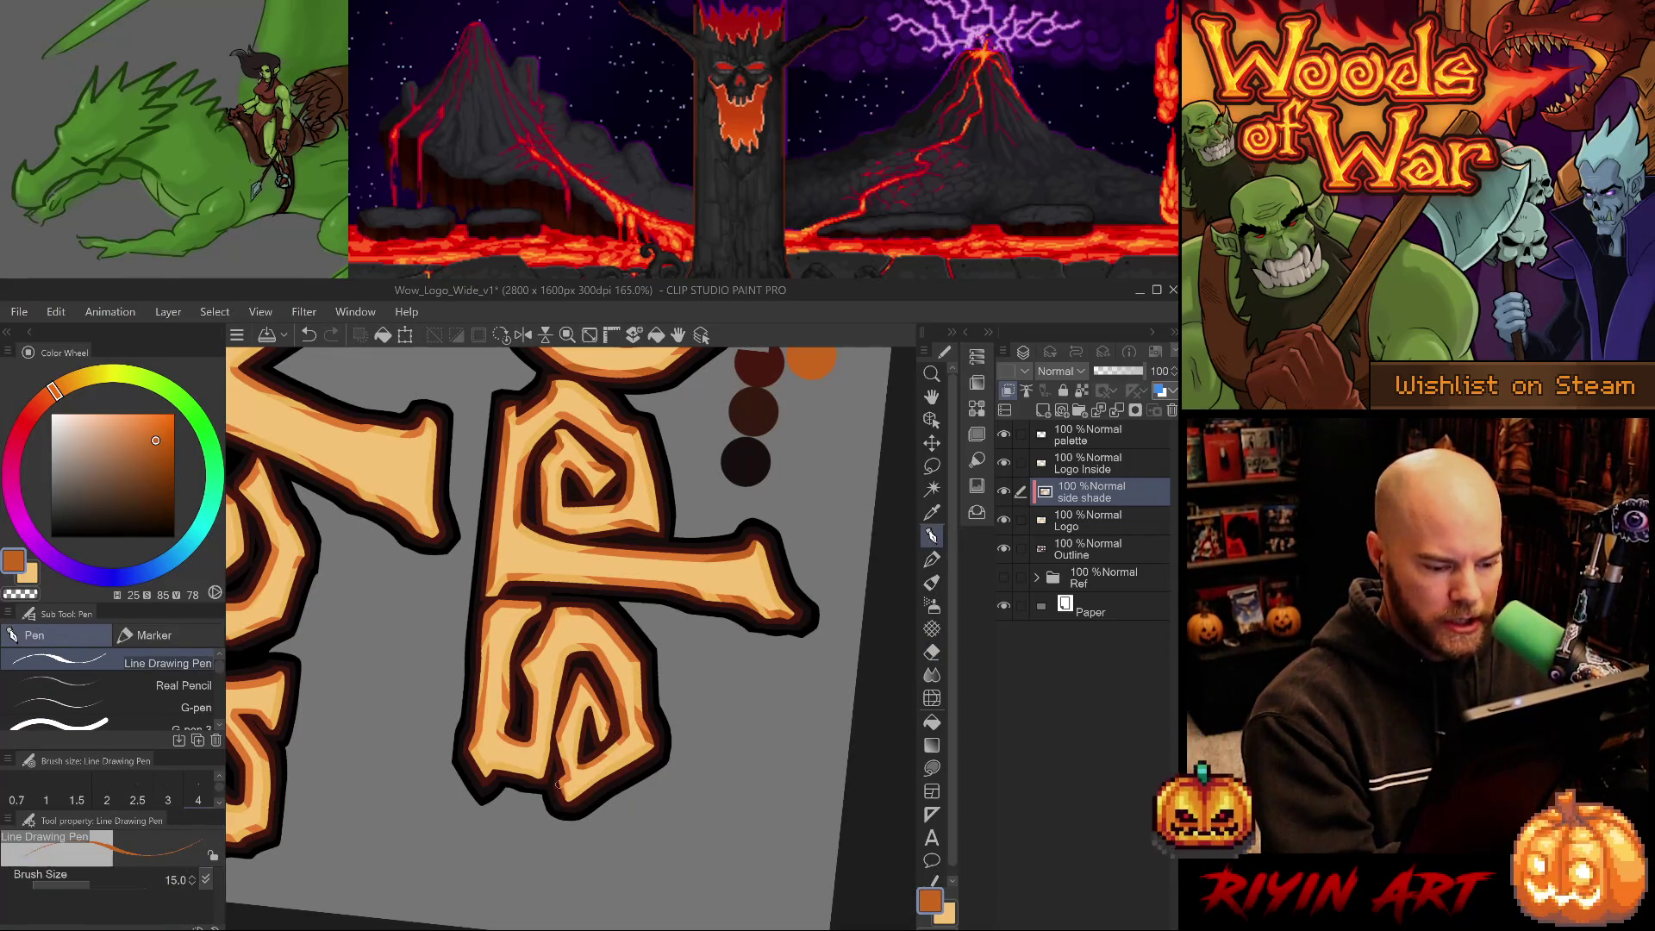
pyautogui.hotkey('ctrl', 'z')
pyautogui.moveTo(562, 807); pyautogui.dragTo(558, 811)
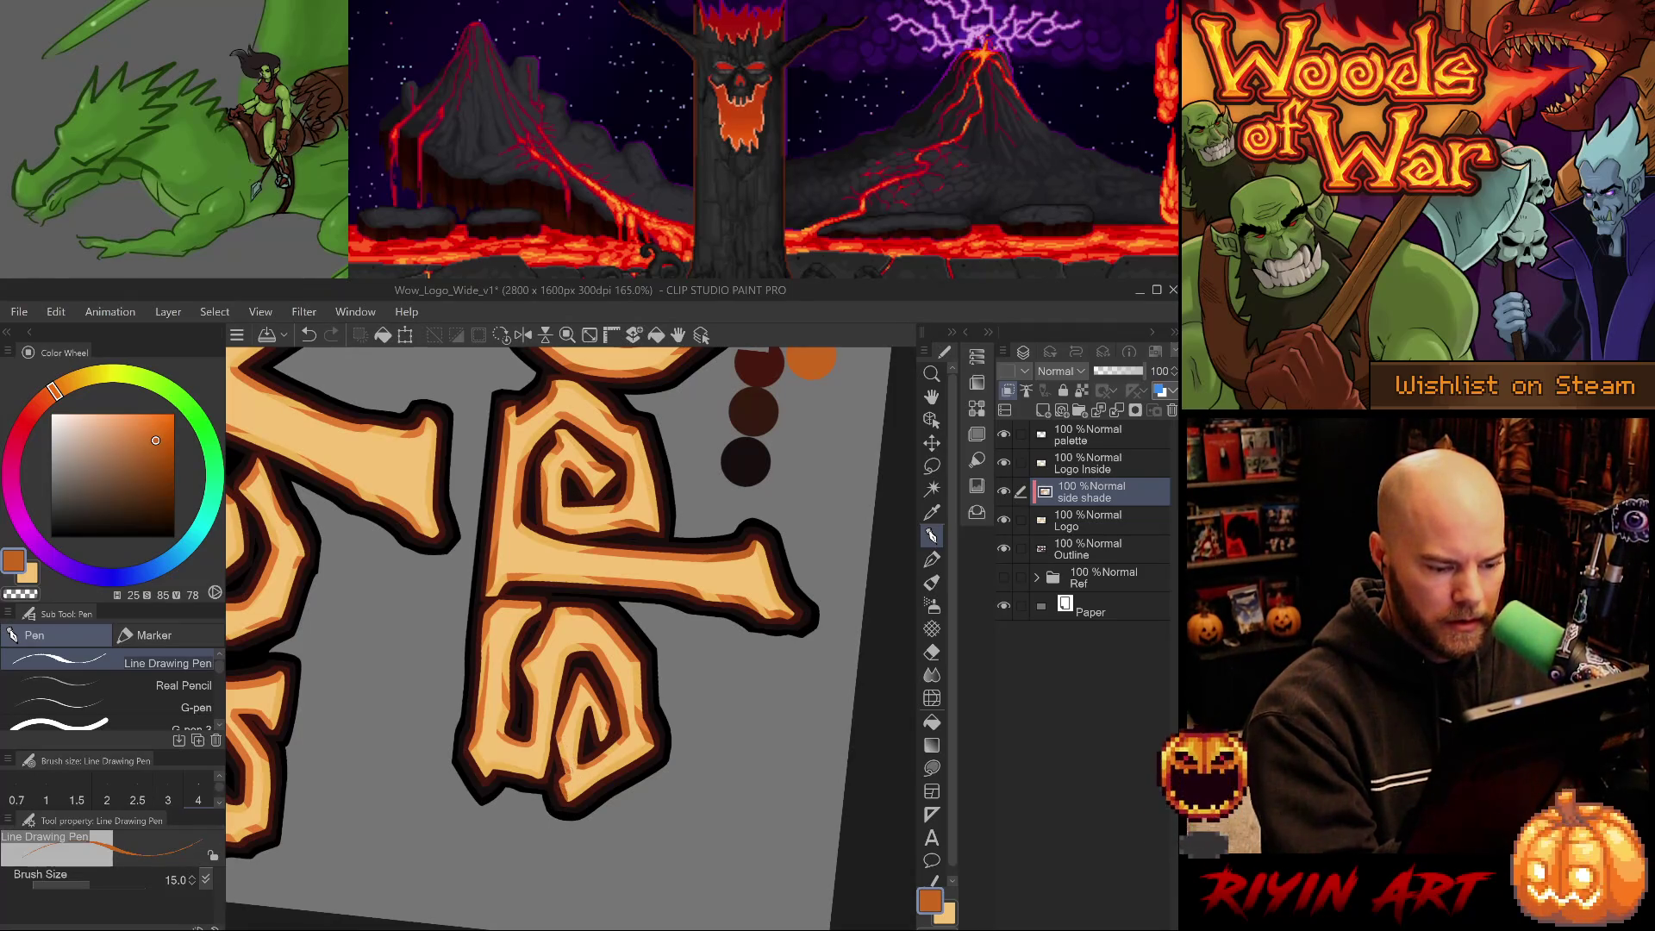
pyautogui.press('p')
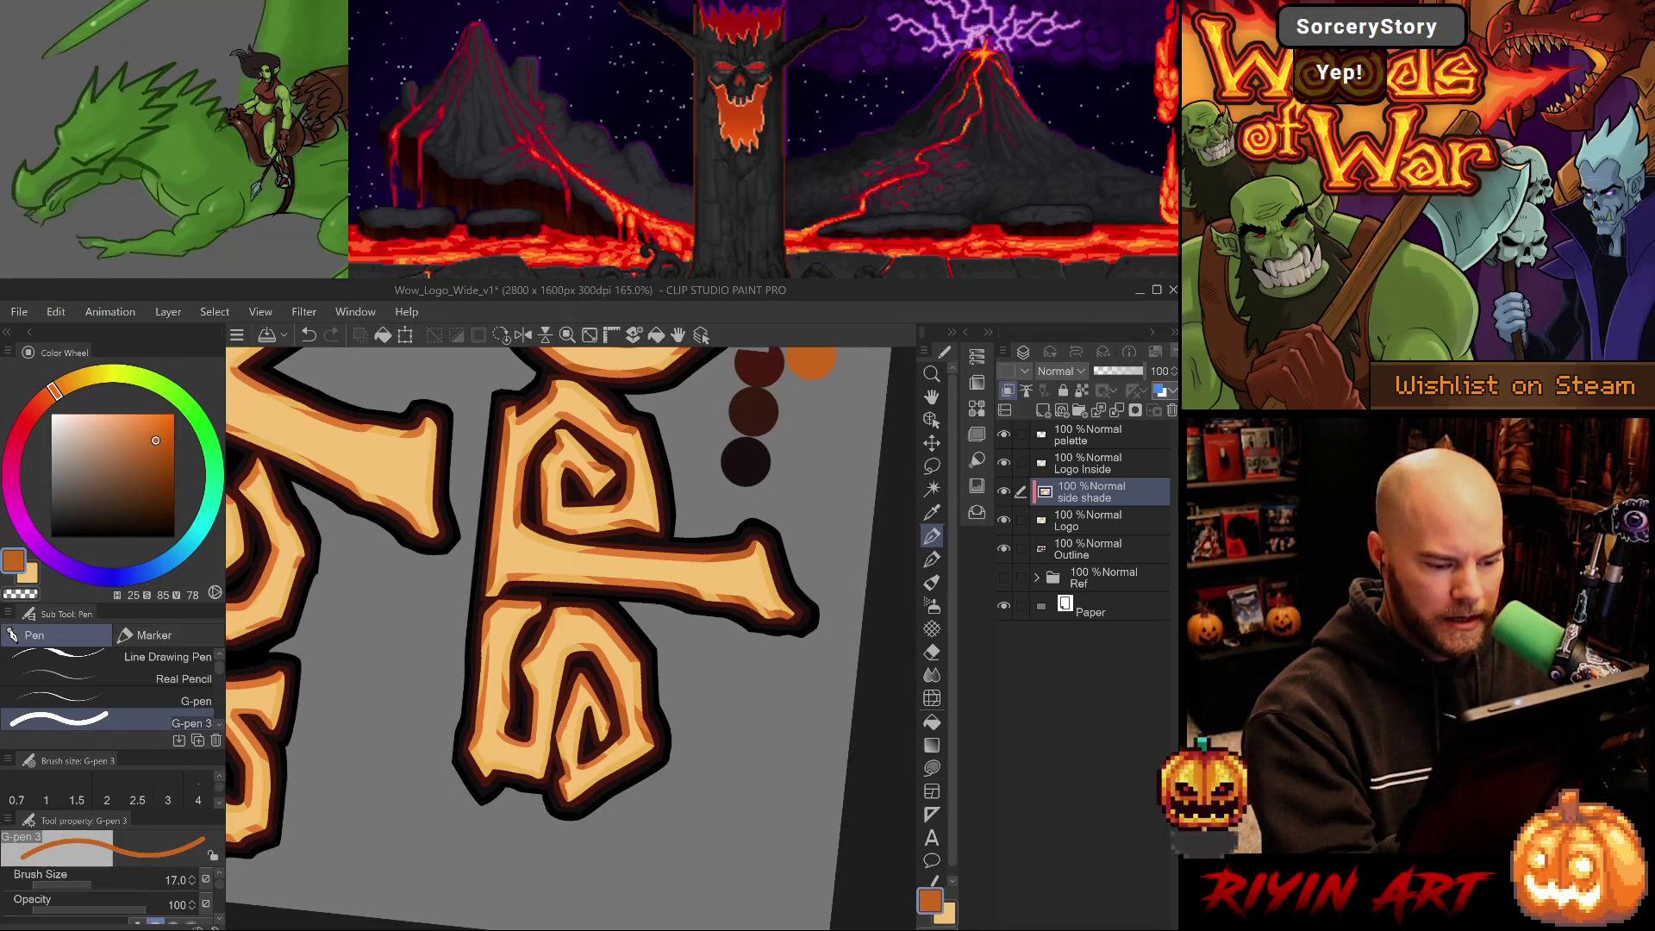
pyautogui.keyDown('alt'); pyautogui.click(561, 731); pyautogui.keyUp('alt')
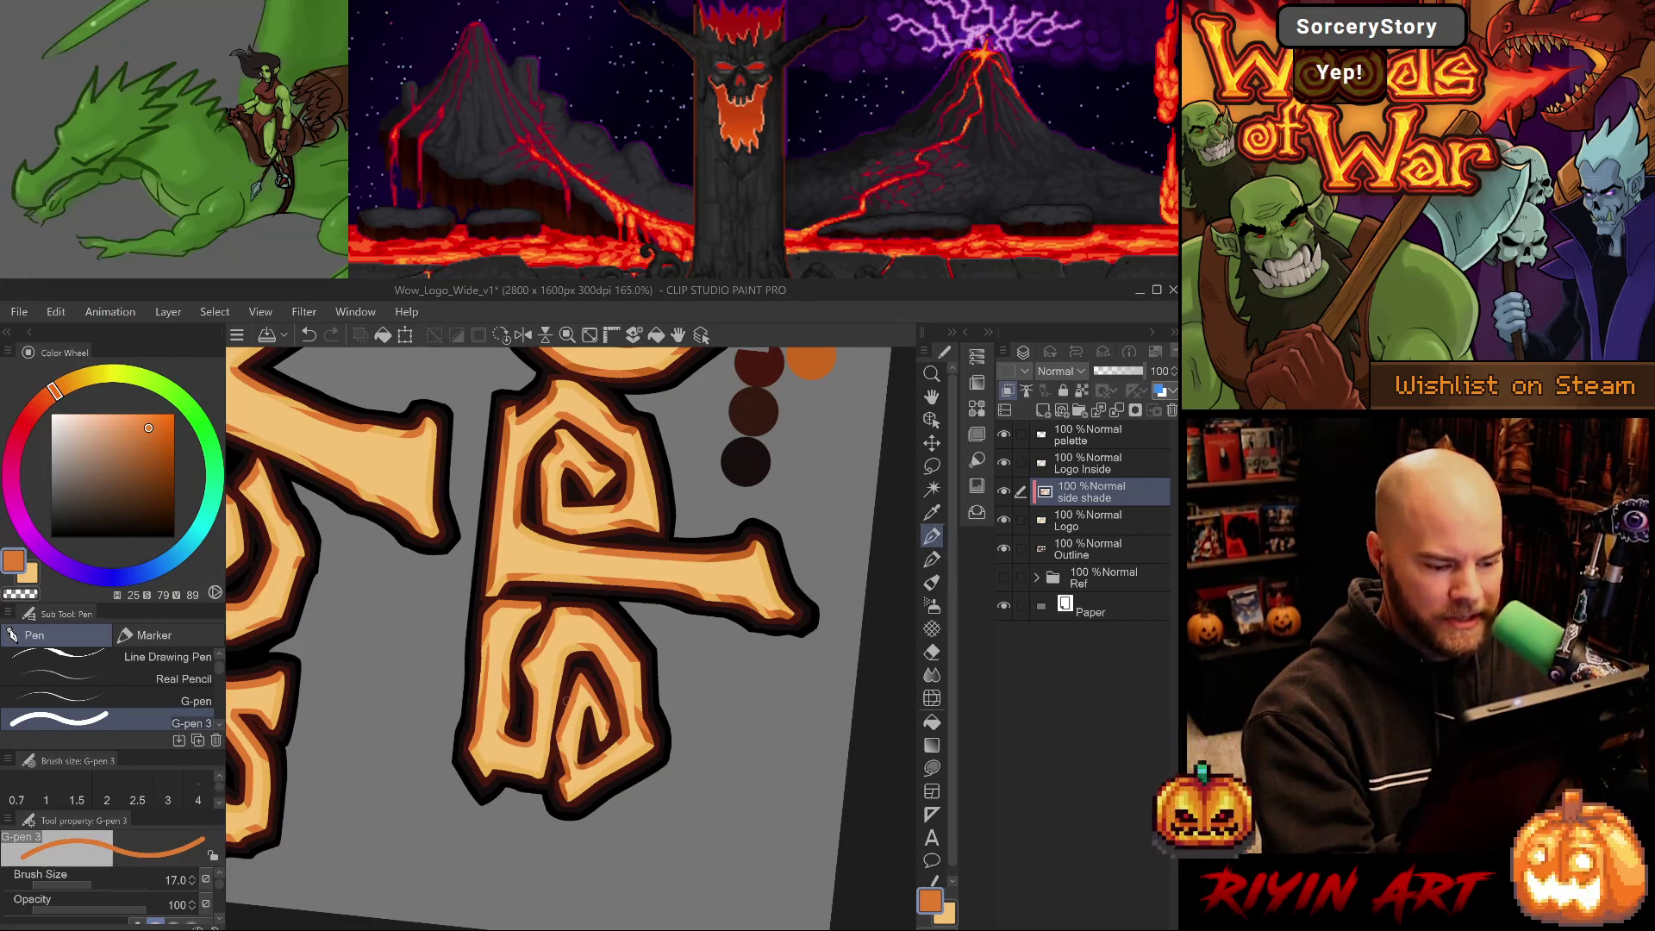
pyautogui.hotkey('ctrl', 'z')
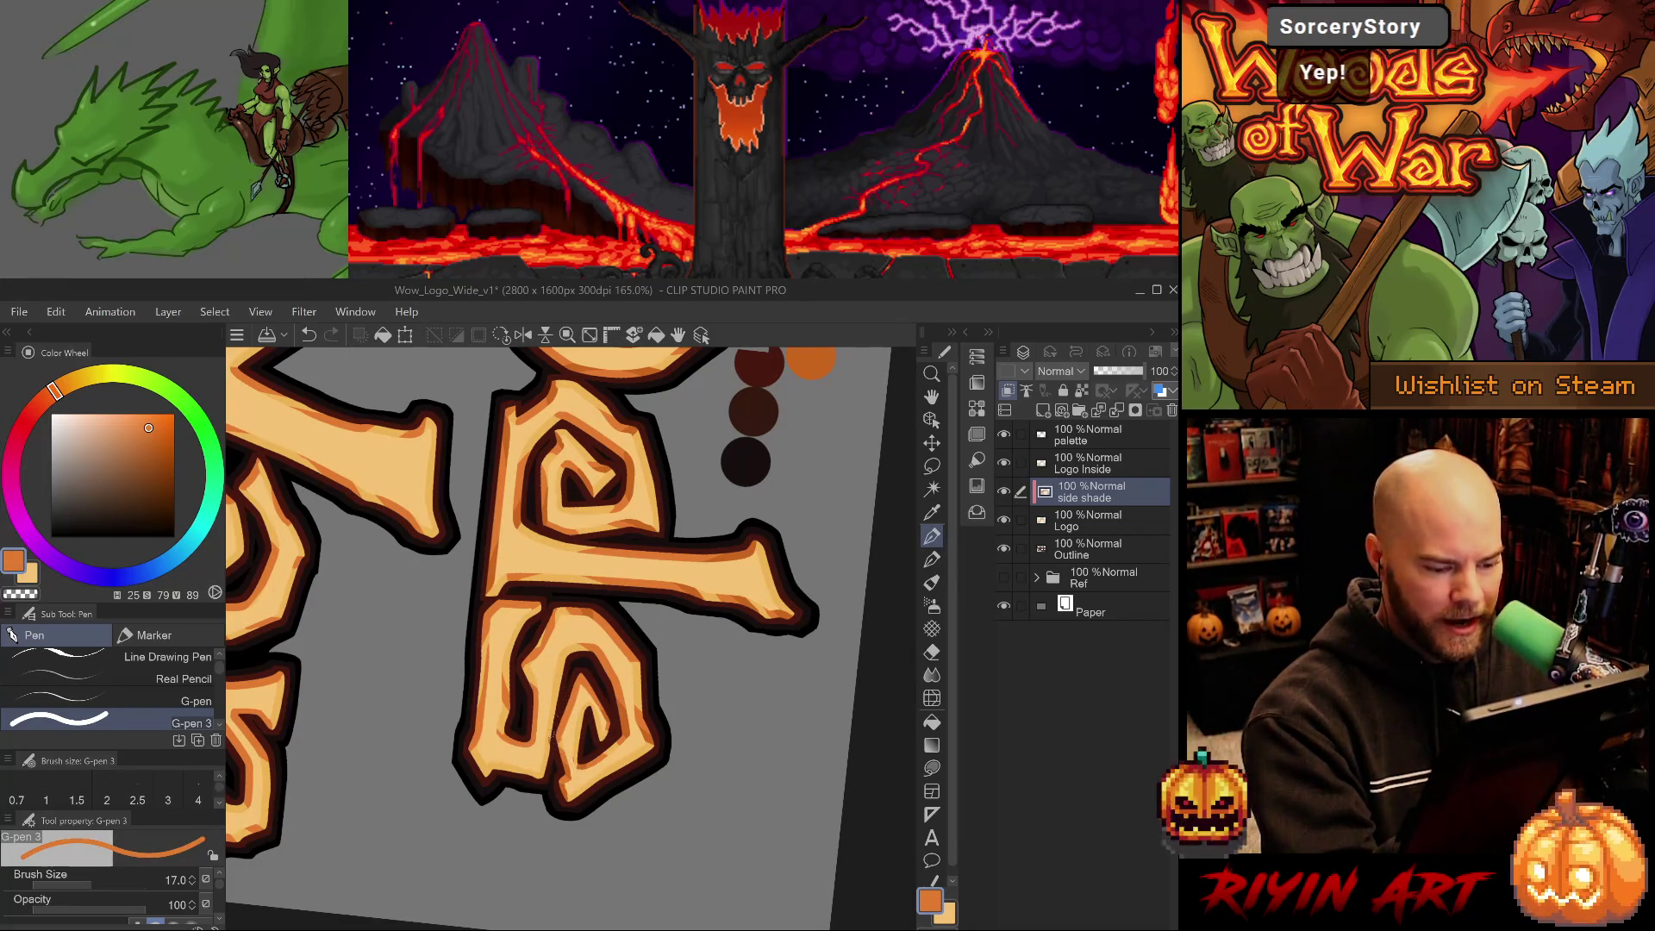
pyautogui.hotkey('ctrl', 'y')
pyautogui.hotkey('ctrl', 'z')
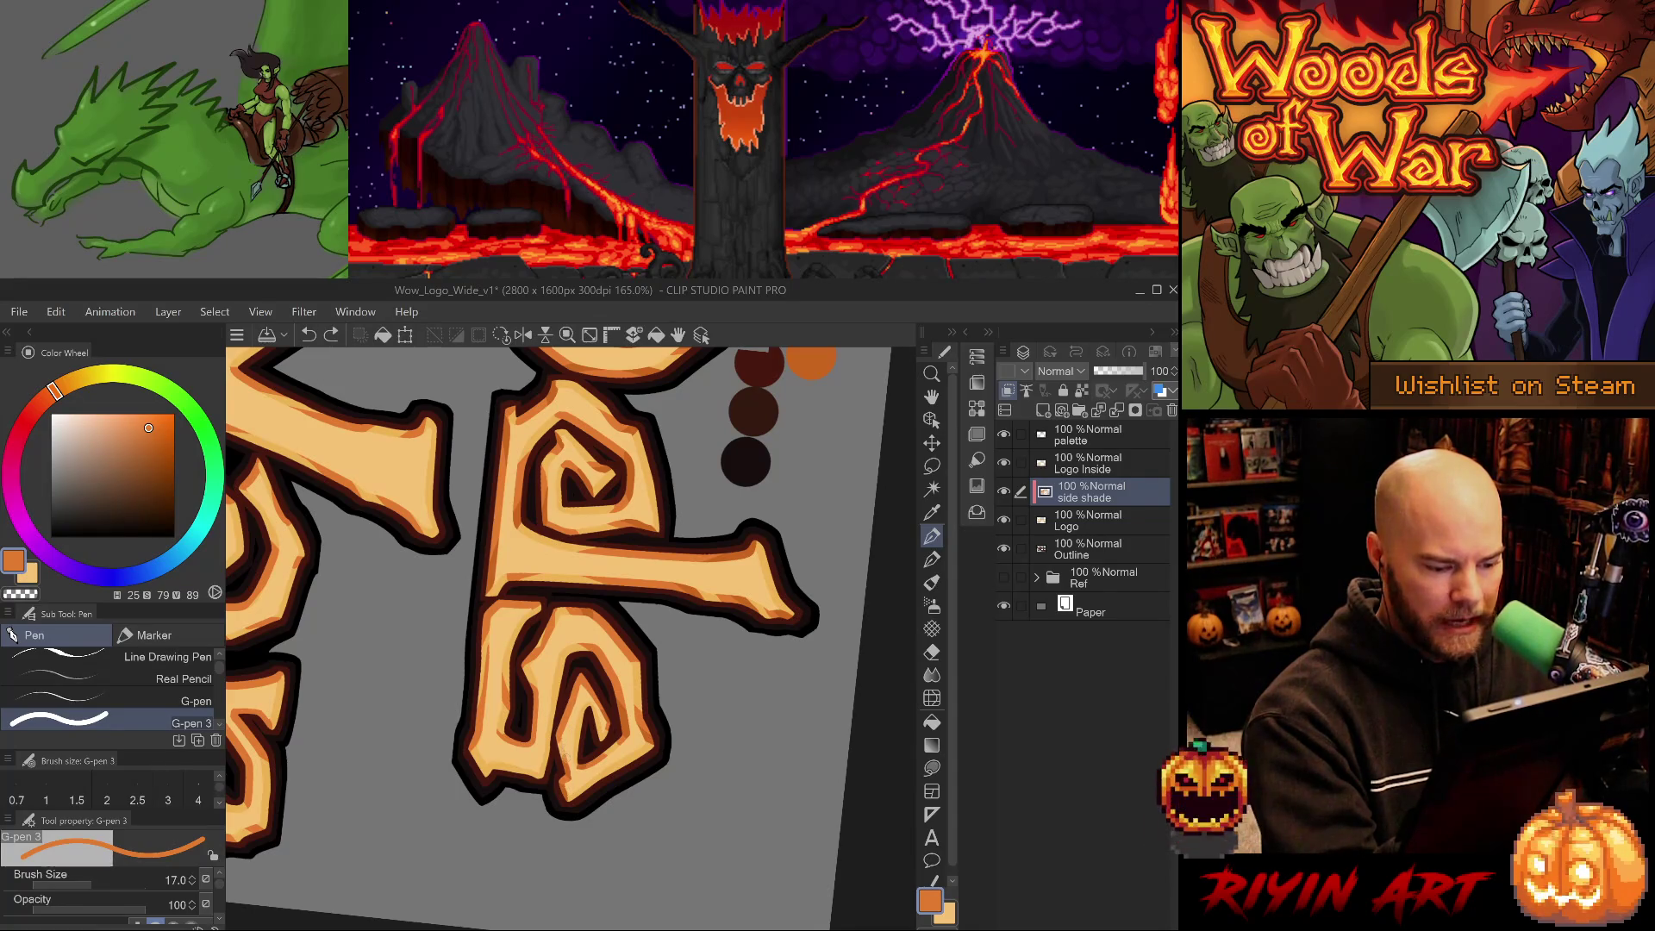
pyautogui.hotkey('ctrl', 'y')
# Add a short shading stroke along the s, tilt the canvas, and eyedrop the lighter orange.
pyautogui.press('e')
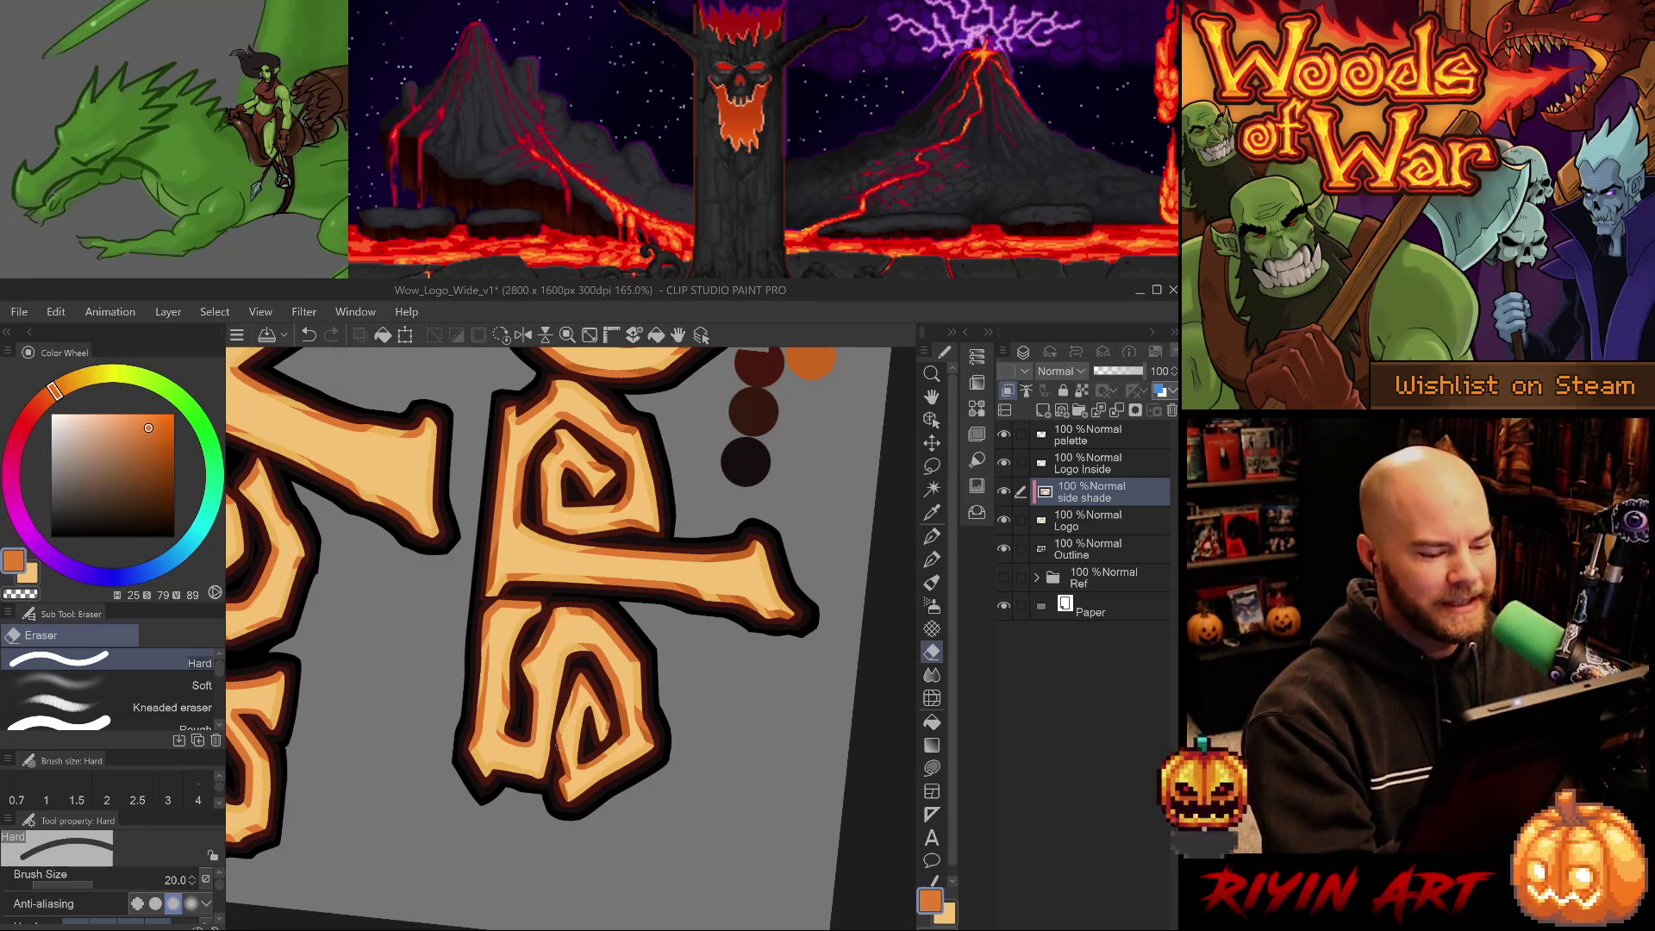
pyautogui.hotkey('ctrl', 'z')
pyautogui.press('p')
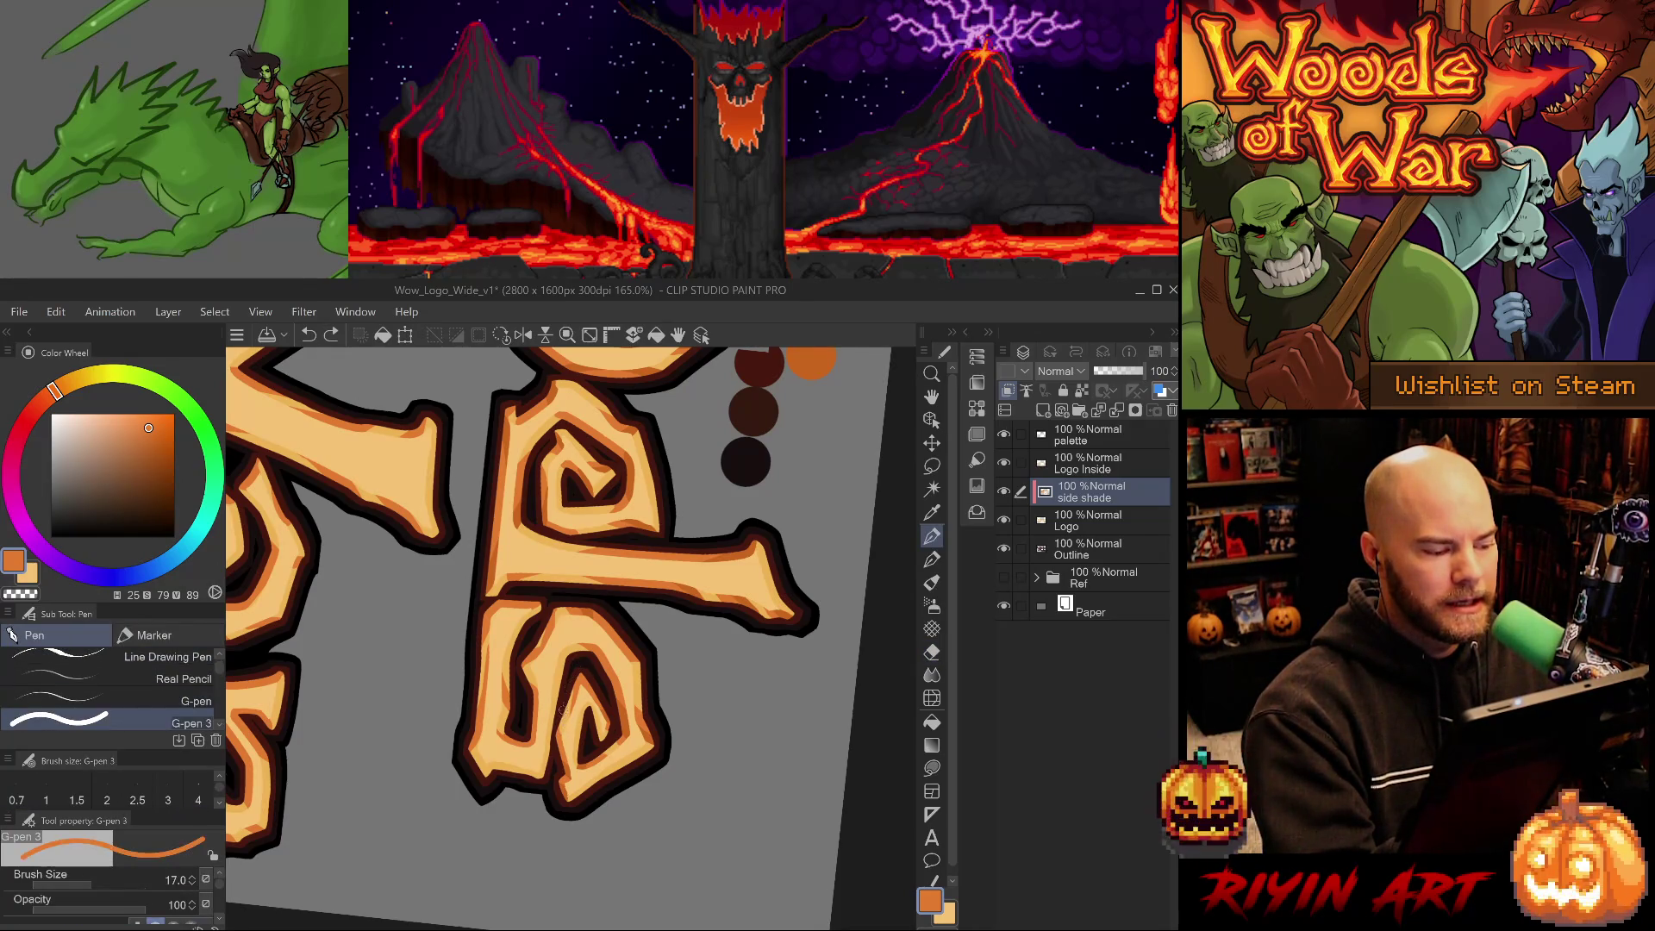
pyautogui.moveTo(560, 726); pyautogui.dragTo(569, 690)
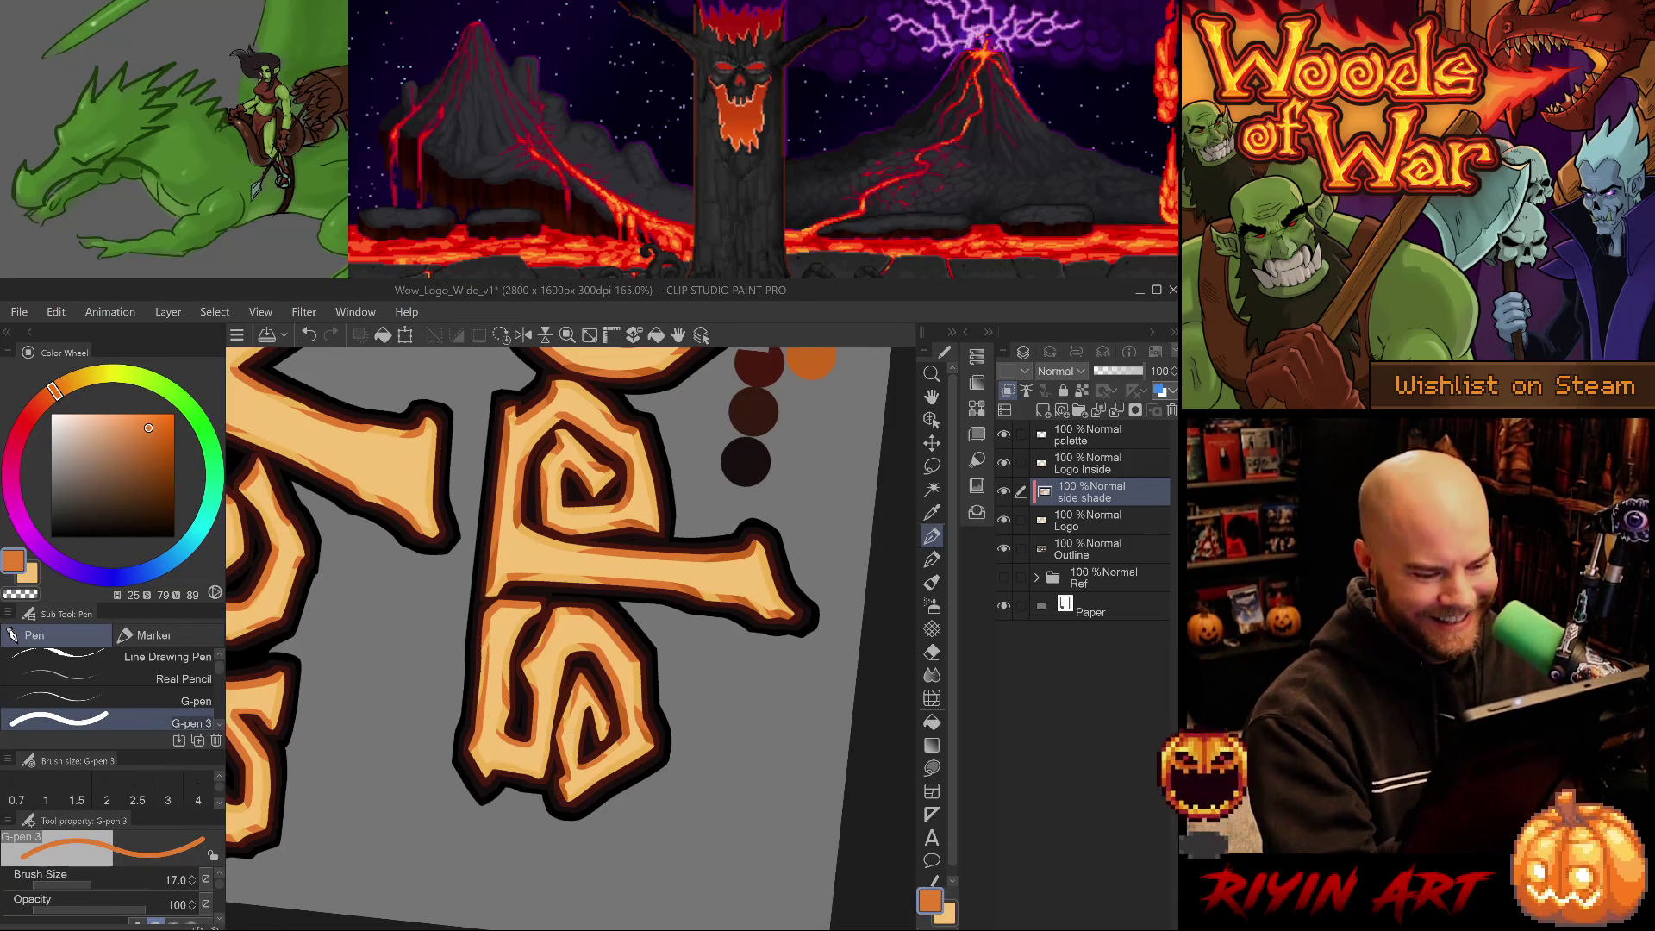
pyautogui.press('e')
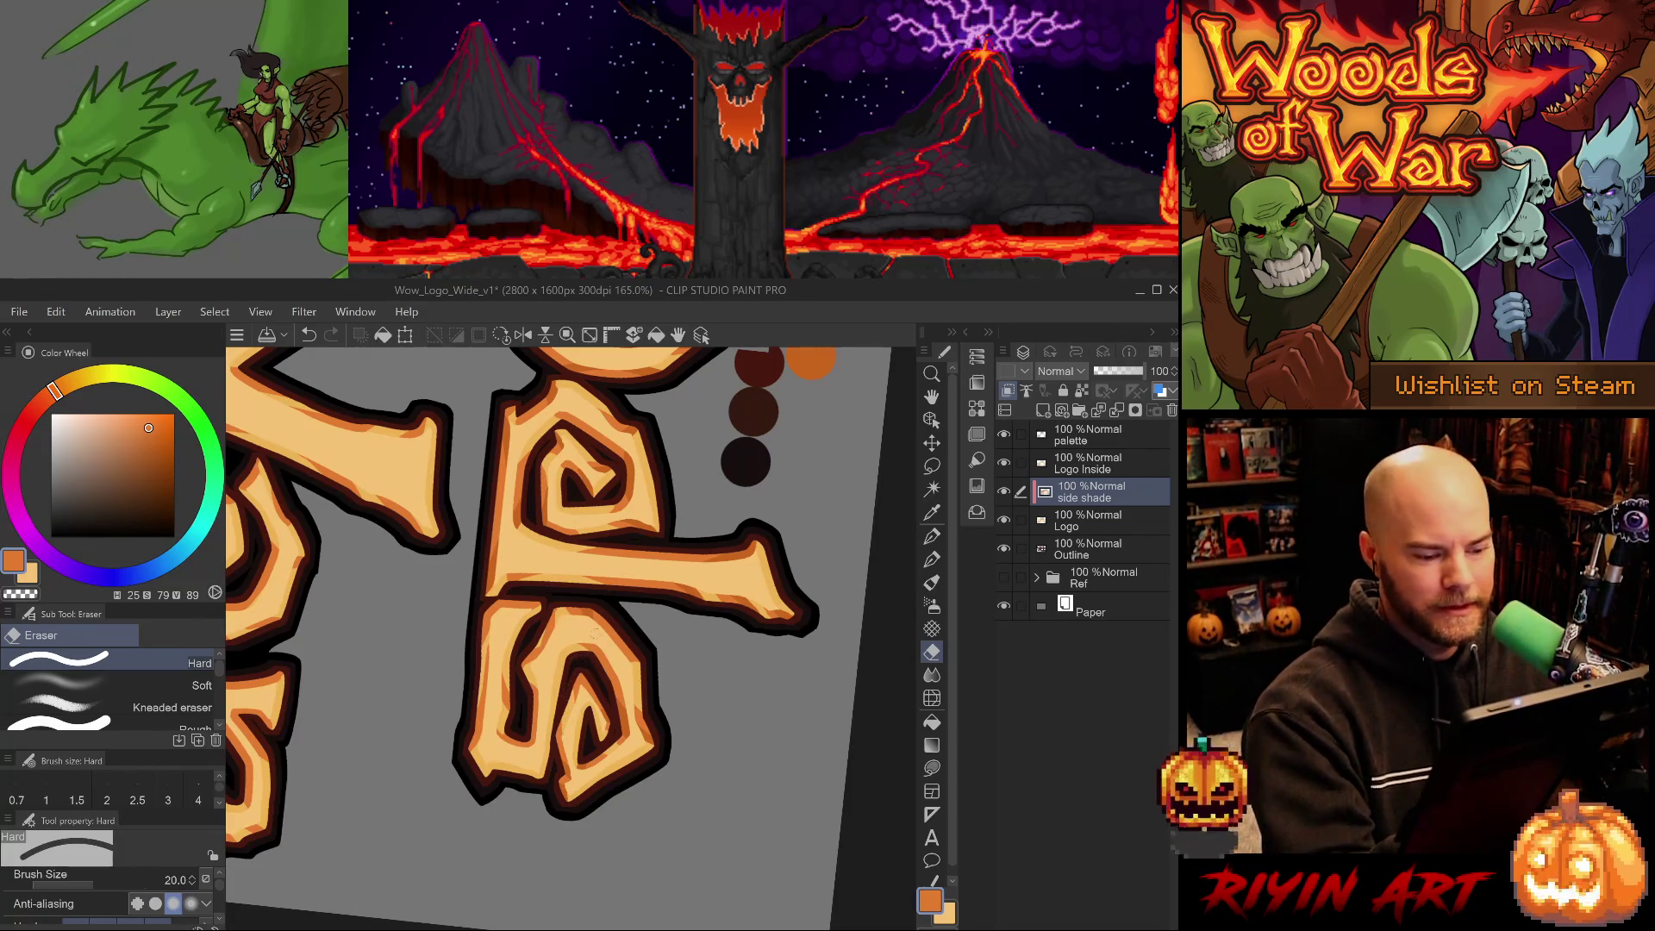
pyautogui.keyDown('alt'); pyautogui.click(569, 760); pyautogui.keyUp('alt')
pyautogui.press('p')
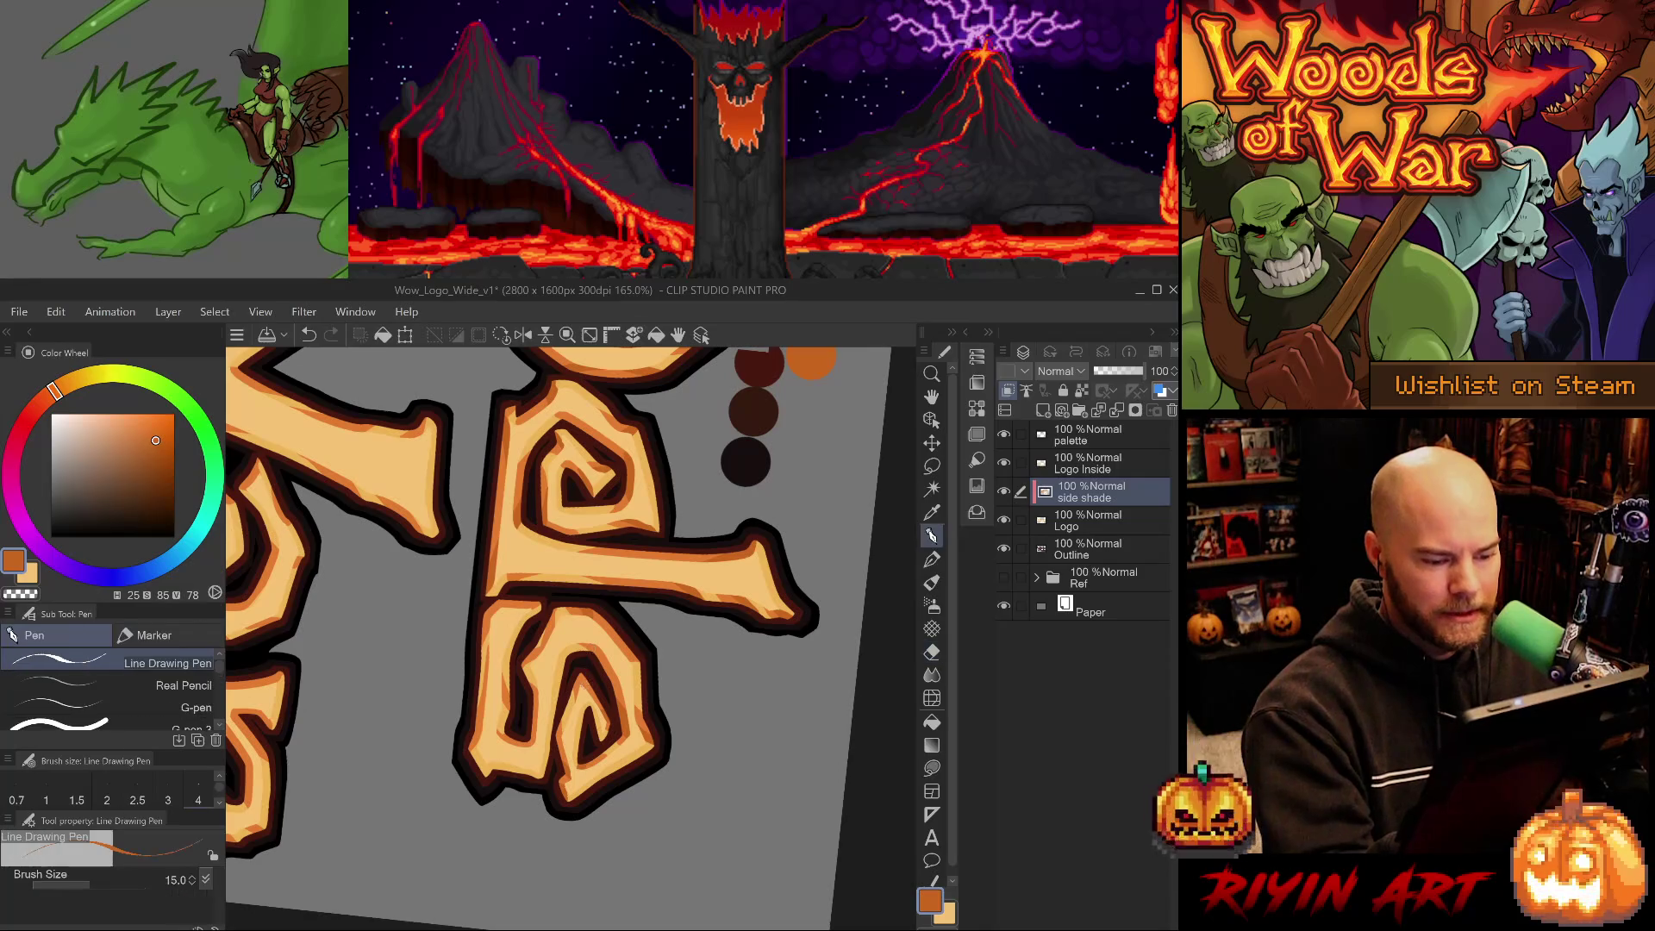
pyautogui.press('p')
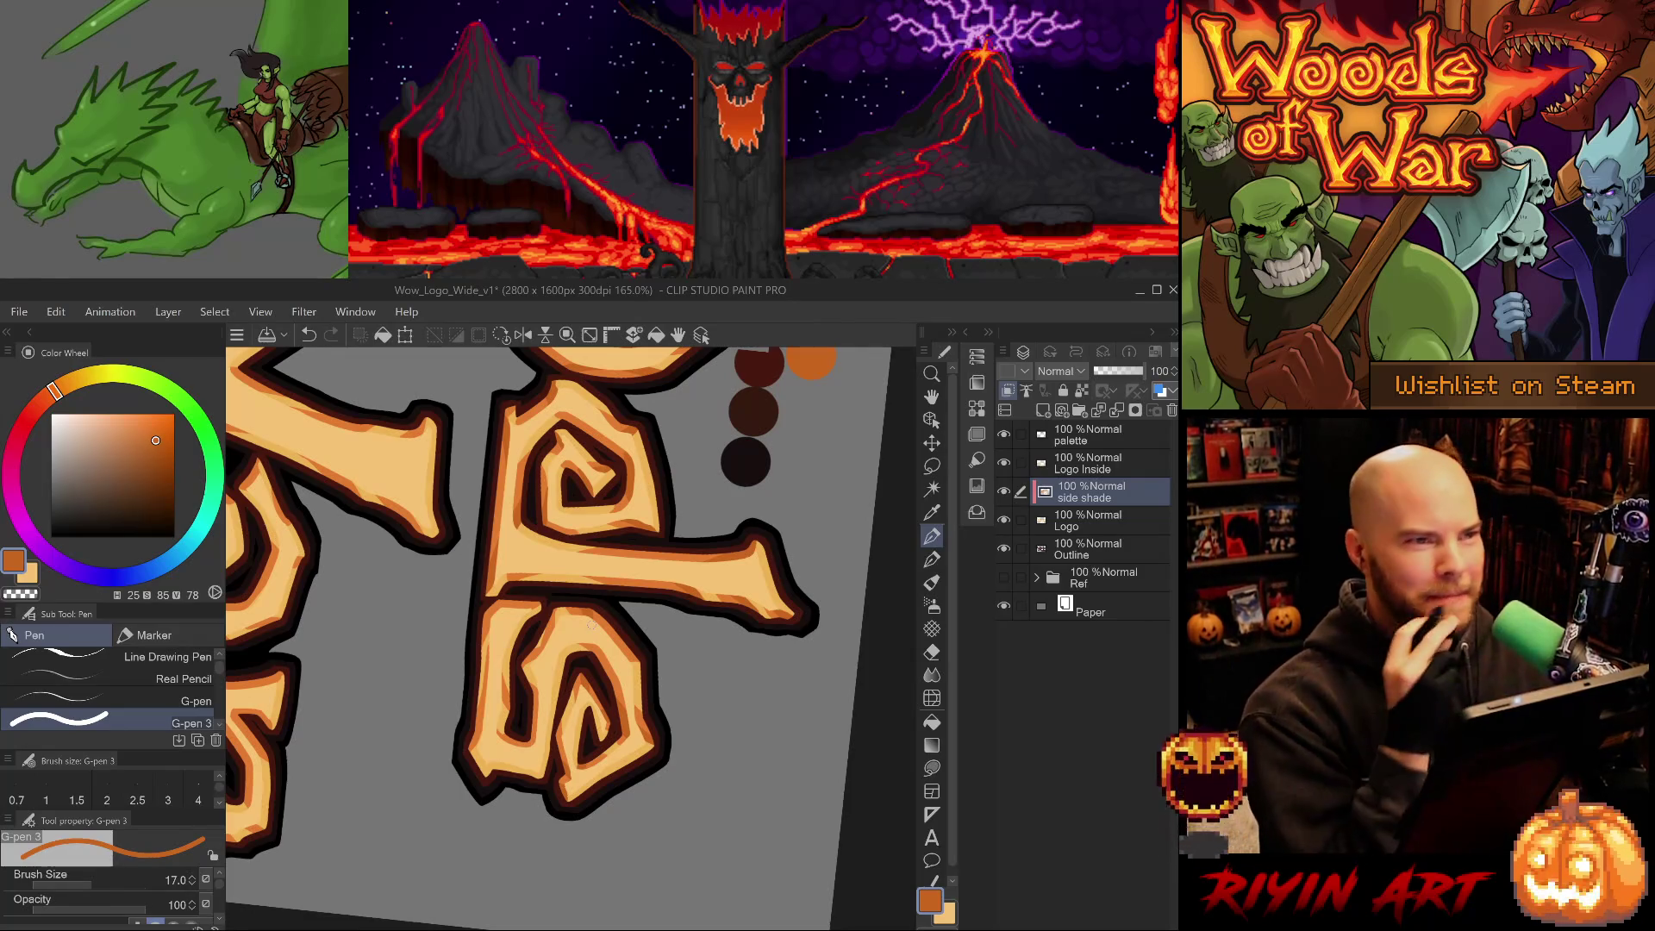
pyautogui.moveTo(590, 625); pyautogui.dragTo(705, 651)
pyautogui.keyDown('alt'); pyautogui.click(705, 657); pyautogui.keyUp('alt')
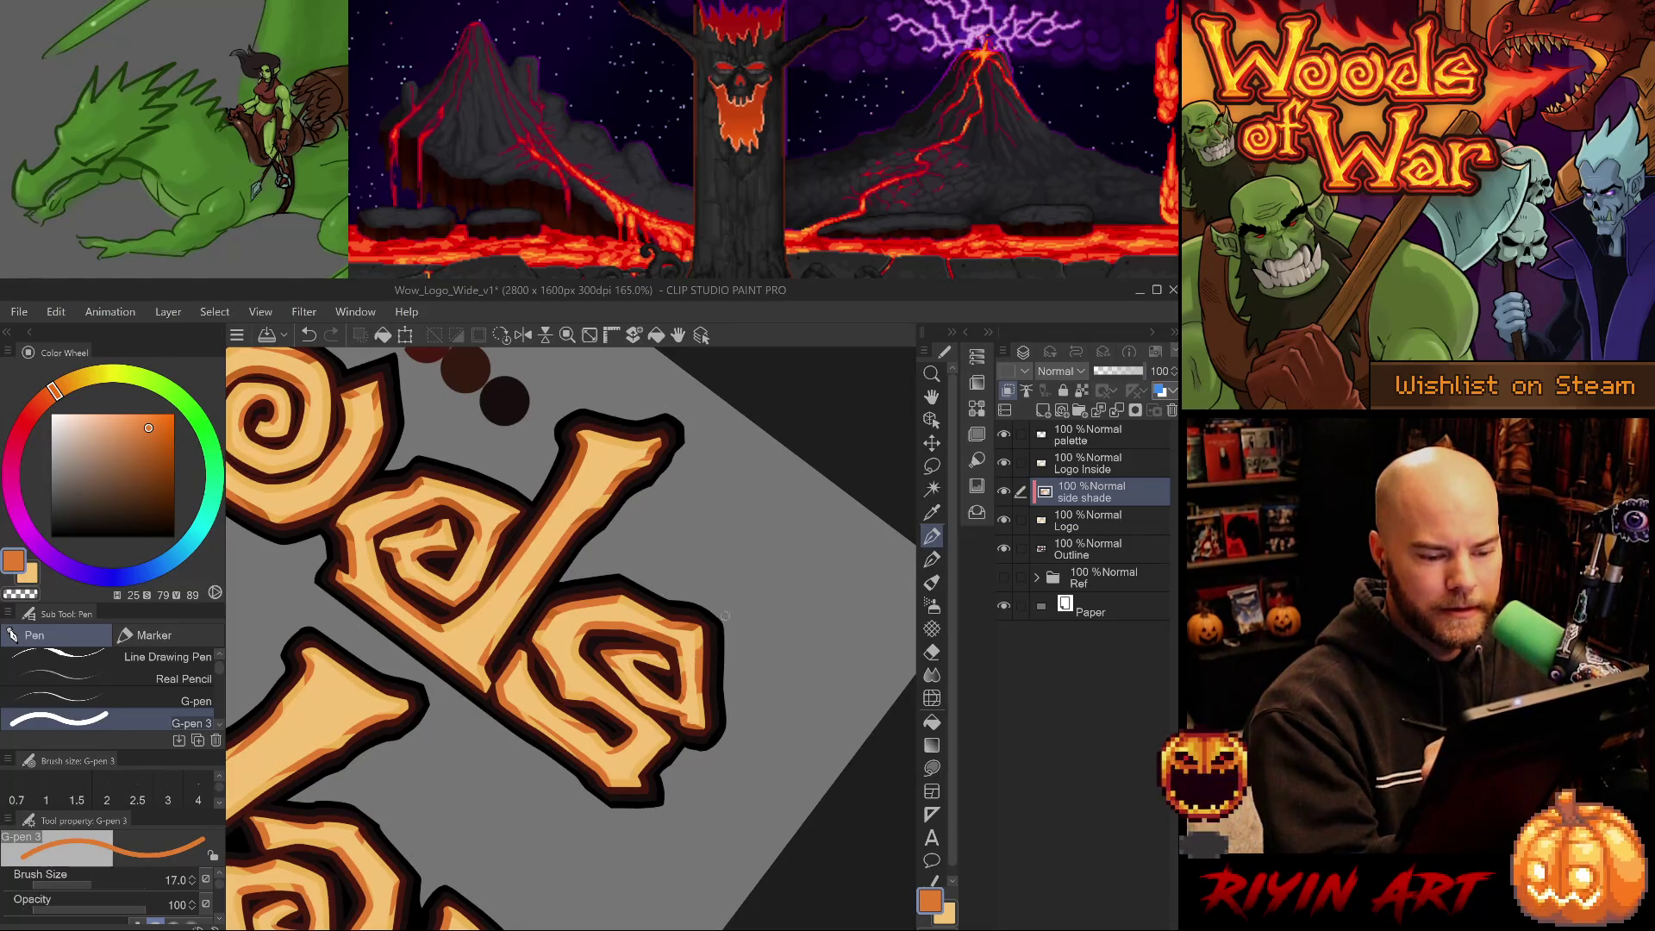
# Paint lighter orange shading inside the s of Woods, undoing a bad stroke.
pyautogui.keyDown('alt'); pyautogui.click(698, 720); pyautogui.keyUp('alt')
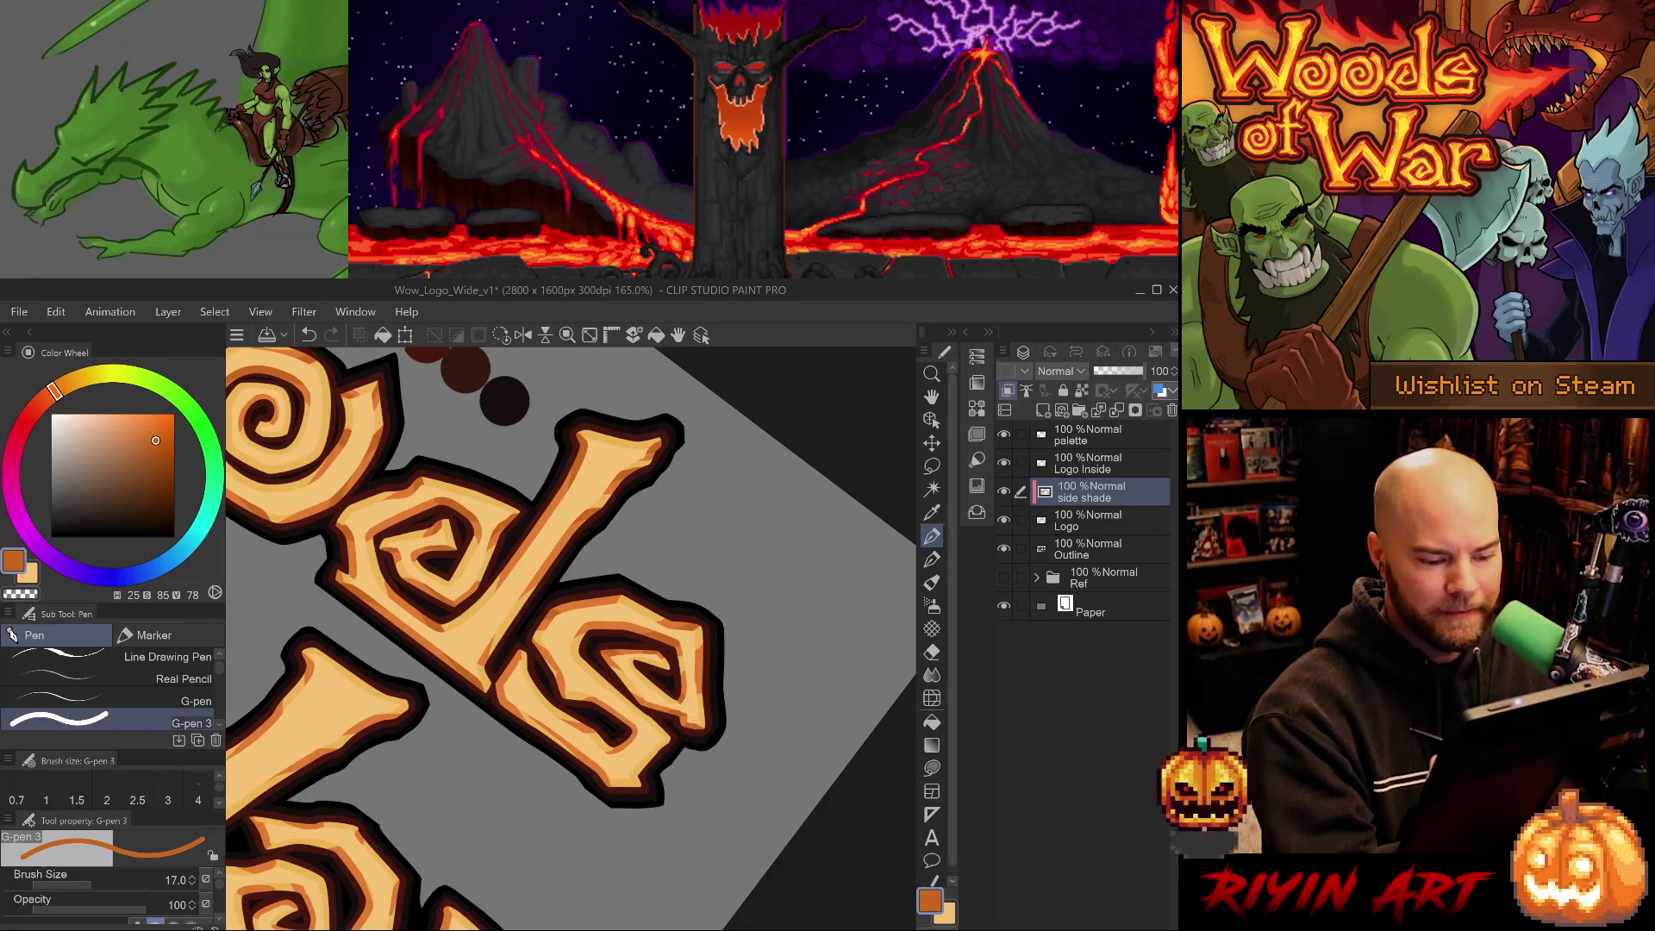
pyautogui.moveTo(694, 762); pyautogui.dragTo(627, 623)
pyautogui.hotkey('ctrl', 'z')
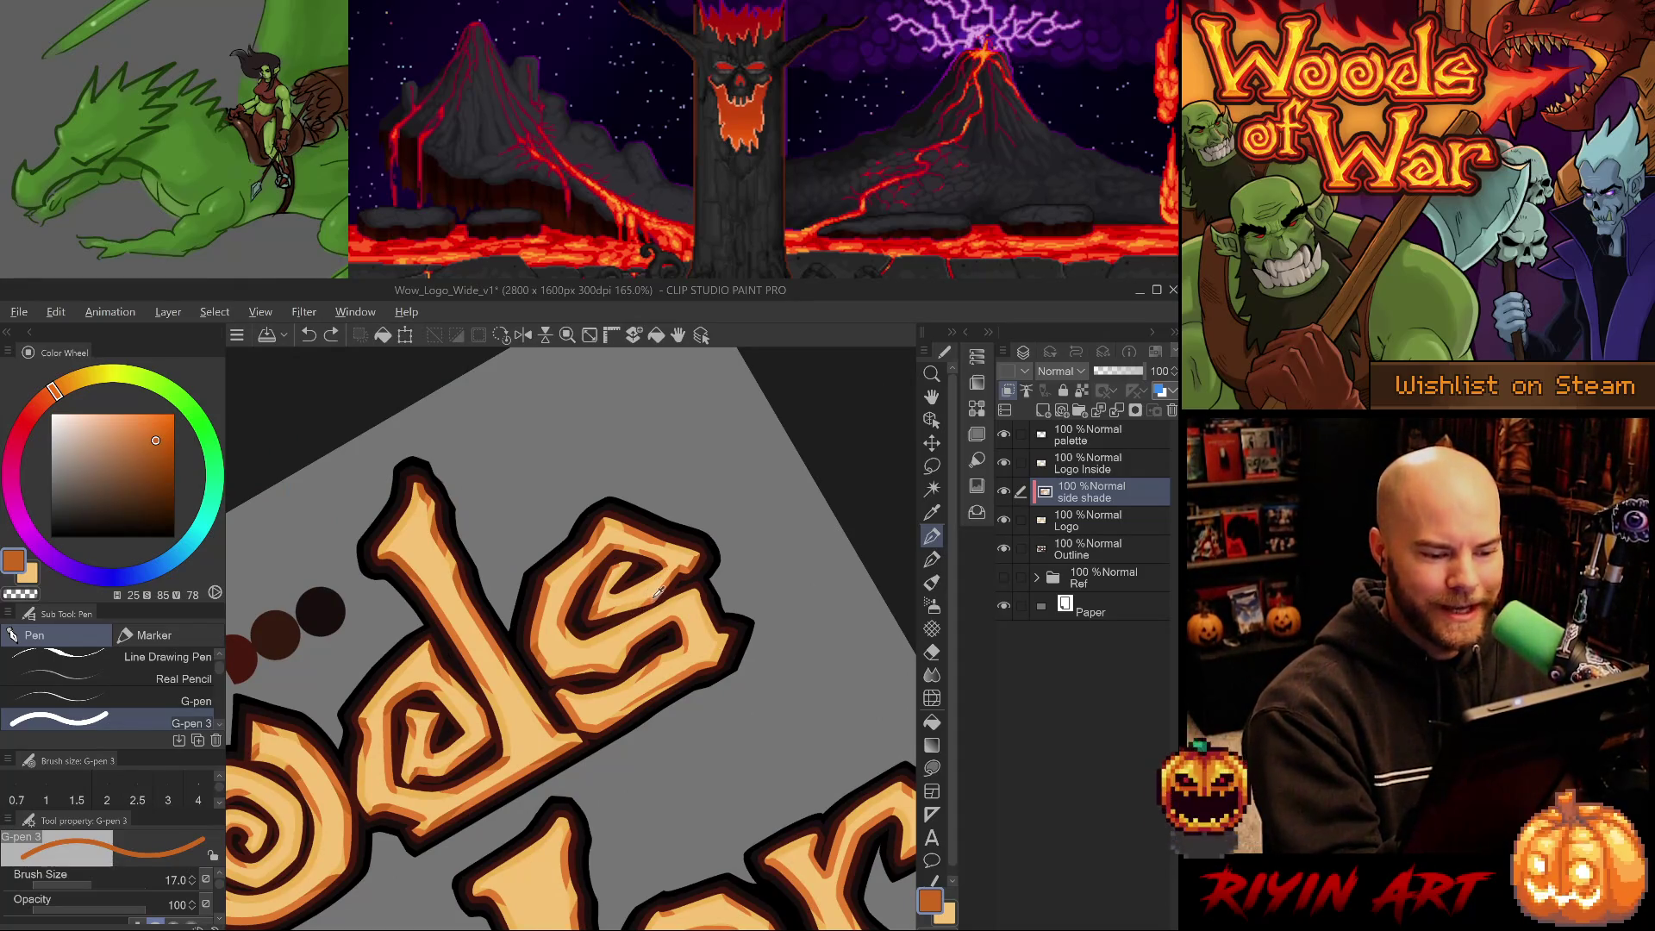
pyautogui.keyDown('alt'); pyautogui.click(654, 600); pyautogui.keyUp('alt')
pyautogui.moveTo(608, 598); pyautogui.dragTo(636, 570)
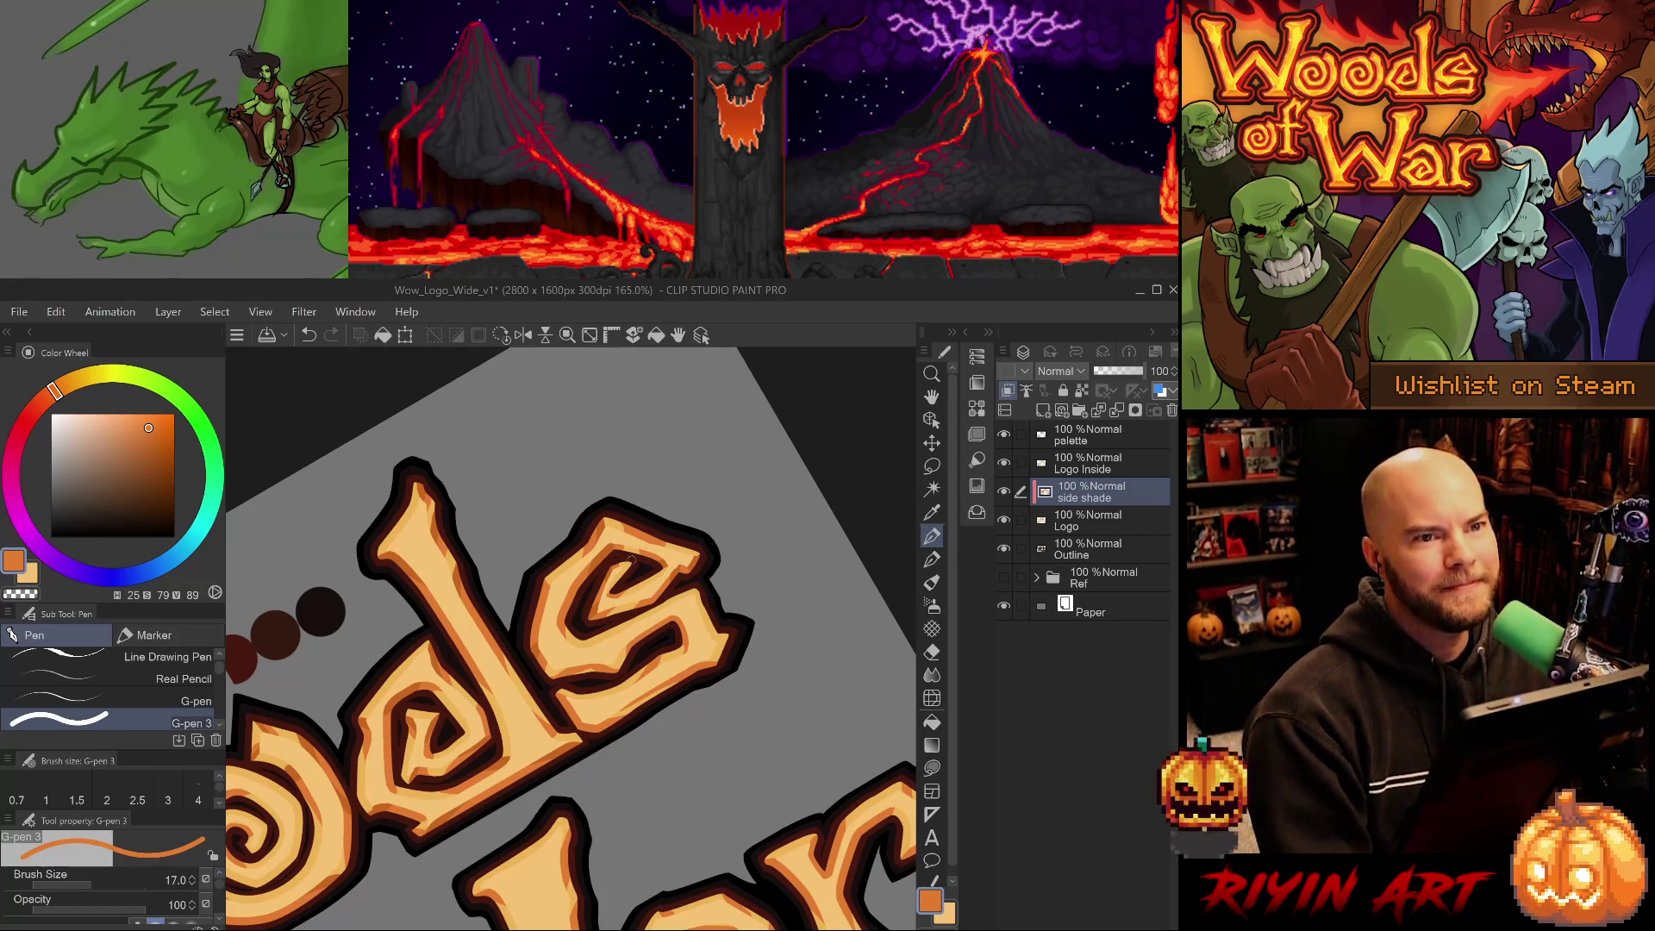
pyautogui.scroll(-2, 537, 621)
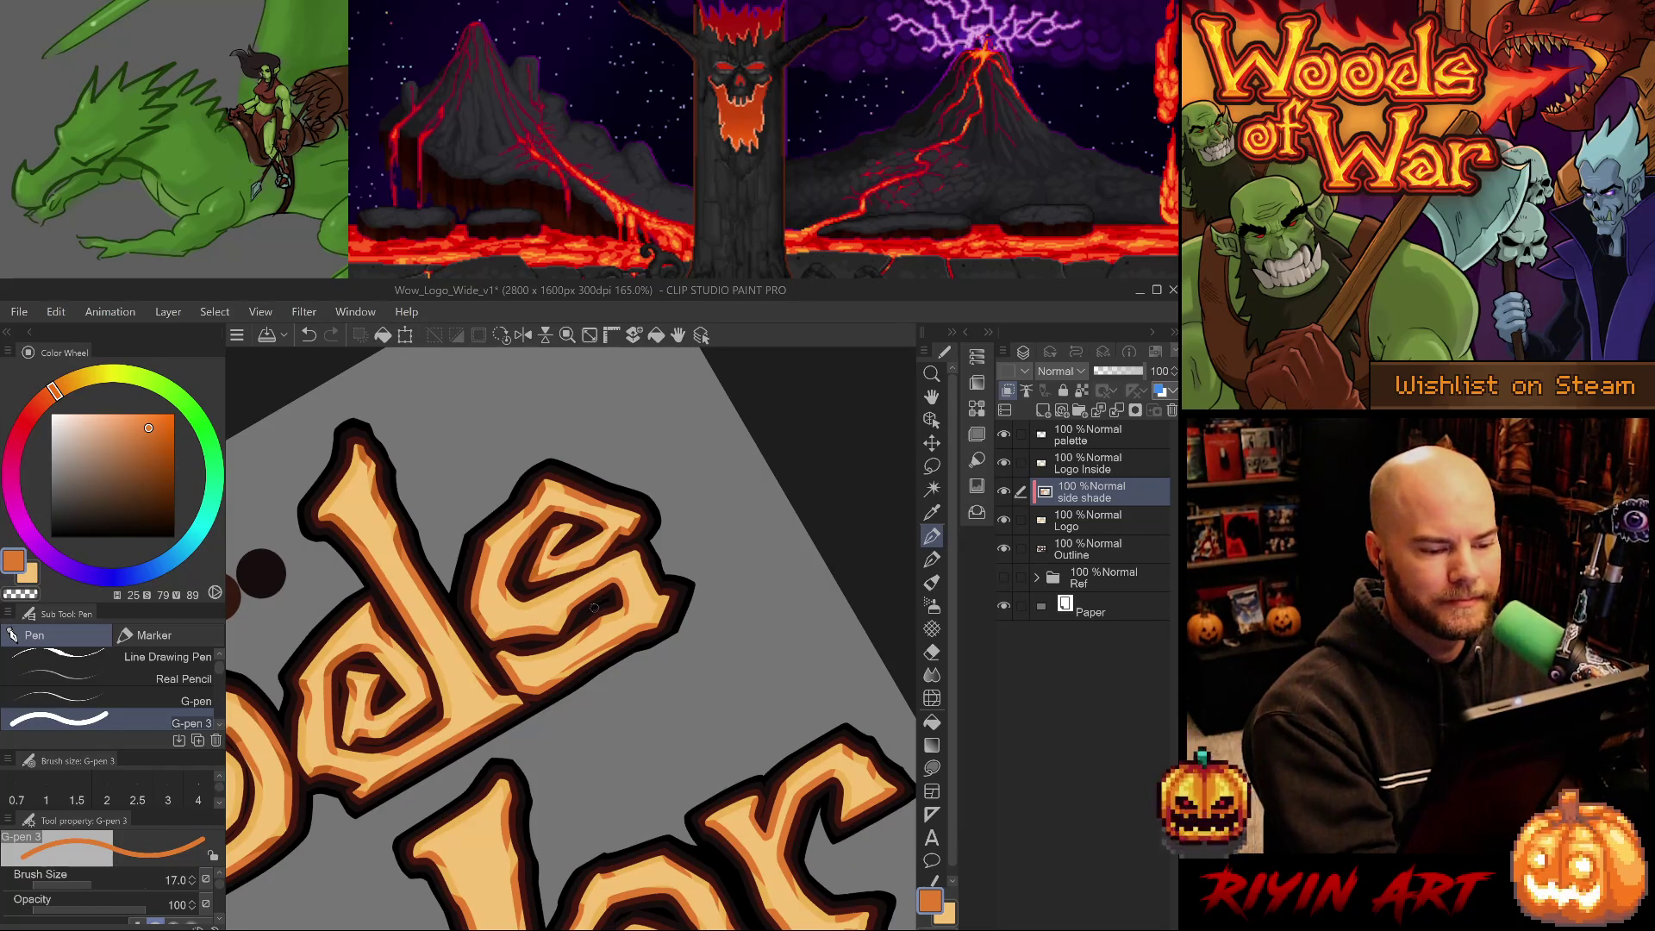
pyautogui.keyDown('alt'); pyautogui.click(535, 572); pyautogui.keyUp('alt')
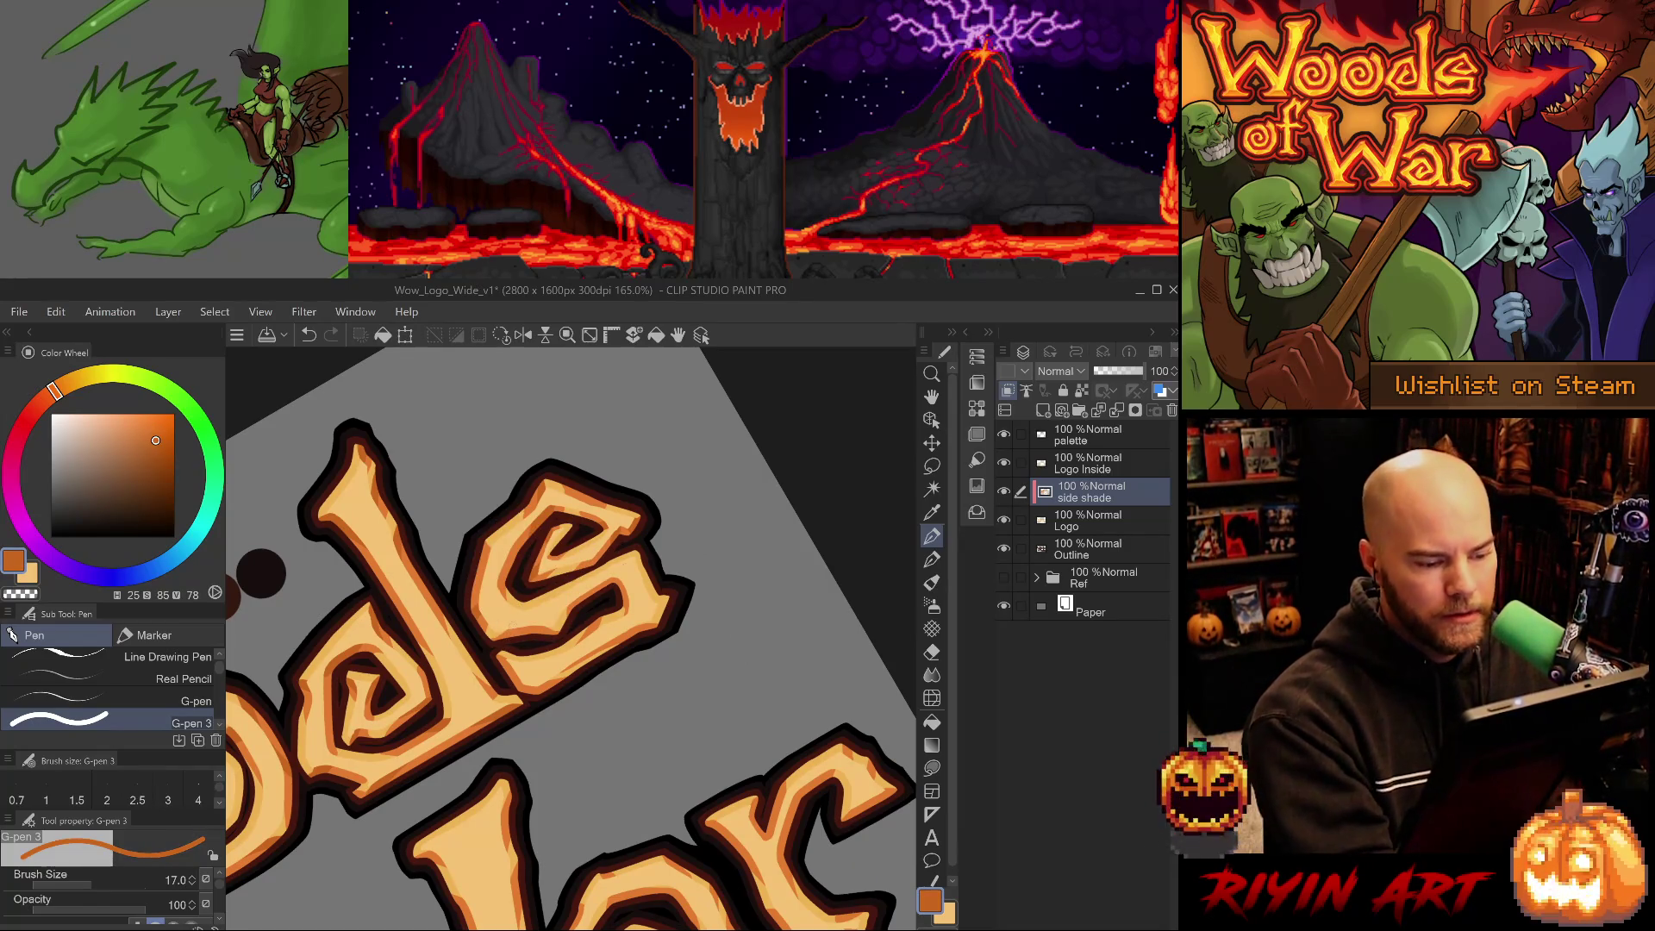
pyautogui.press('e')
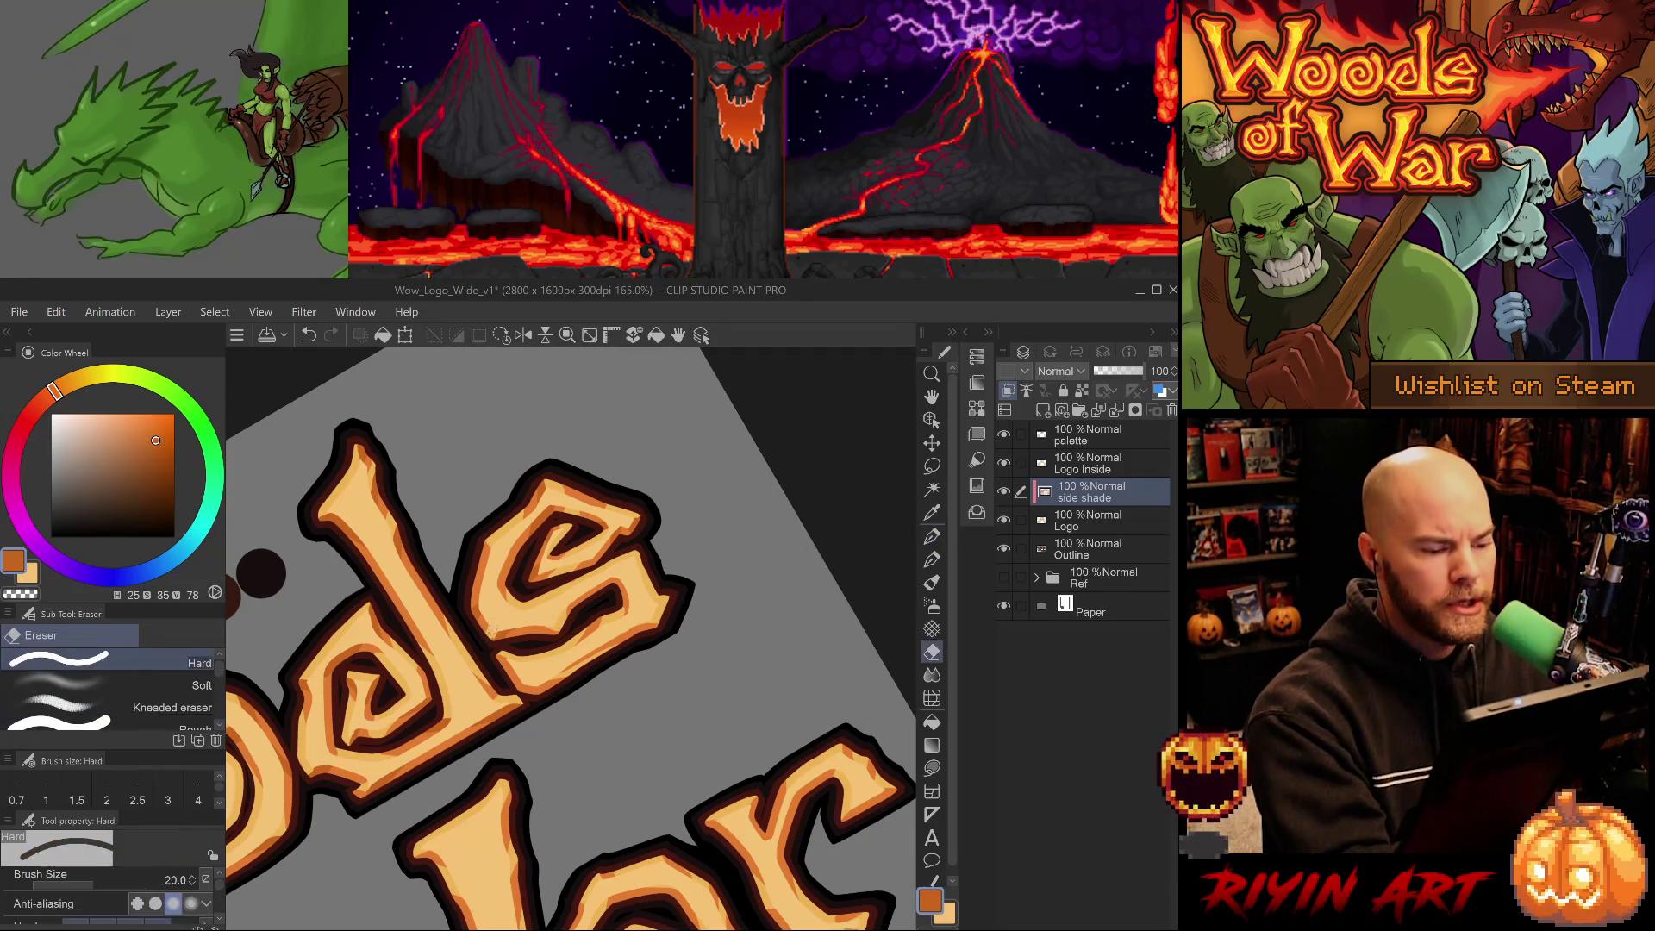
pyautogui.press('p')
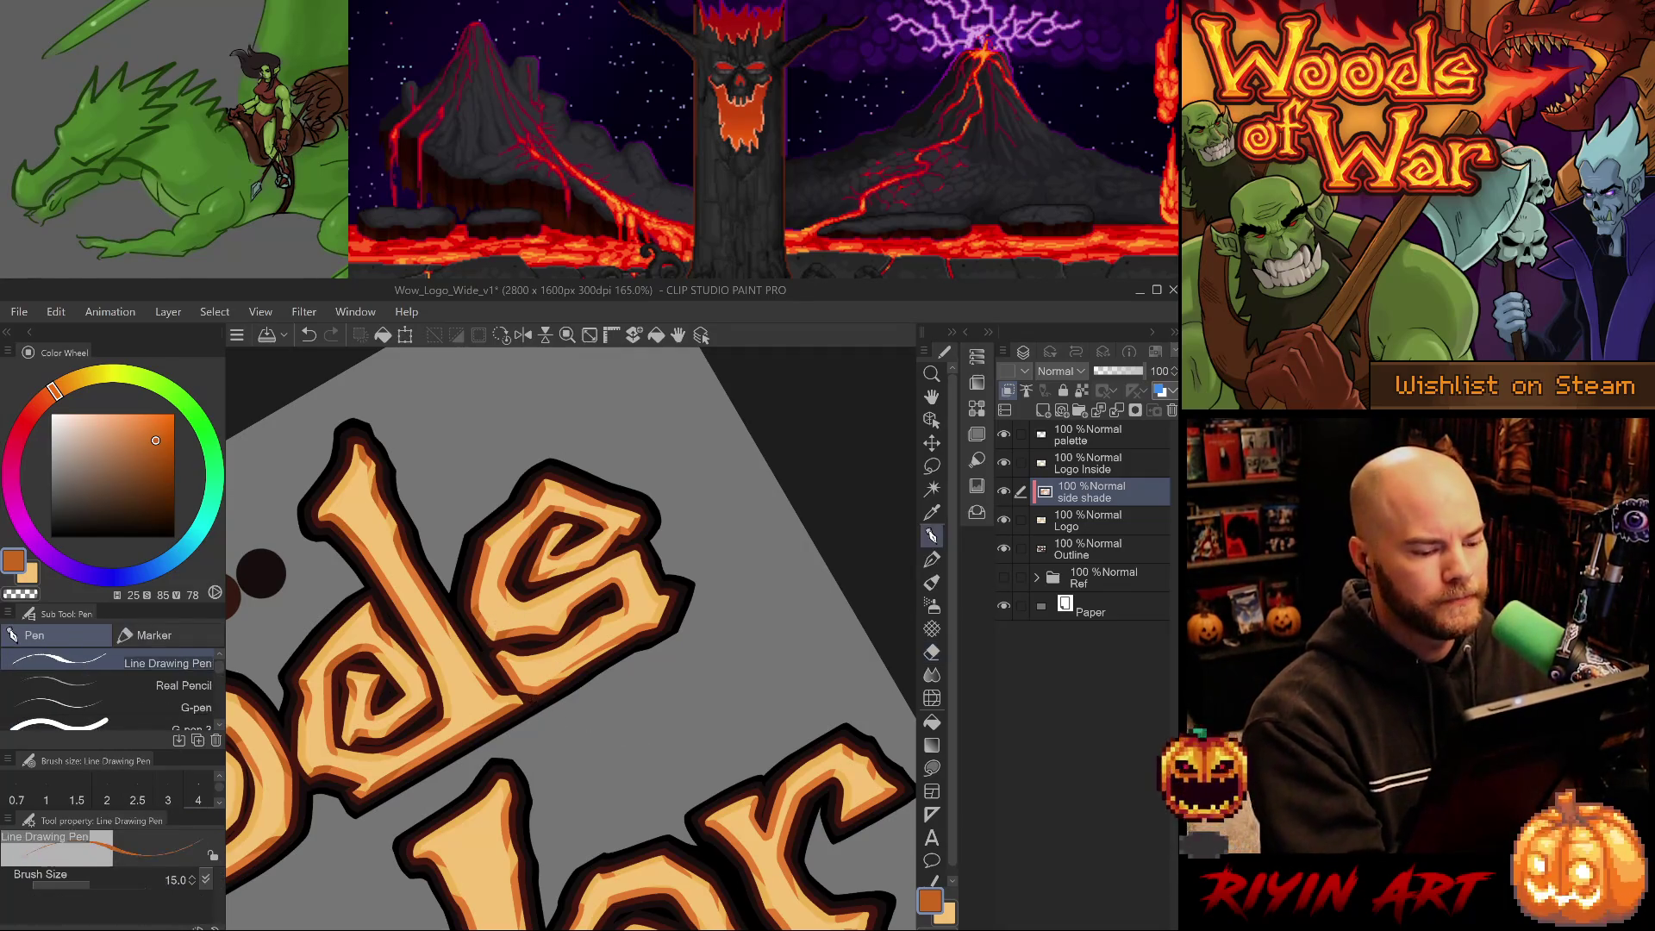
pyautogui.press('p')
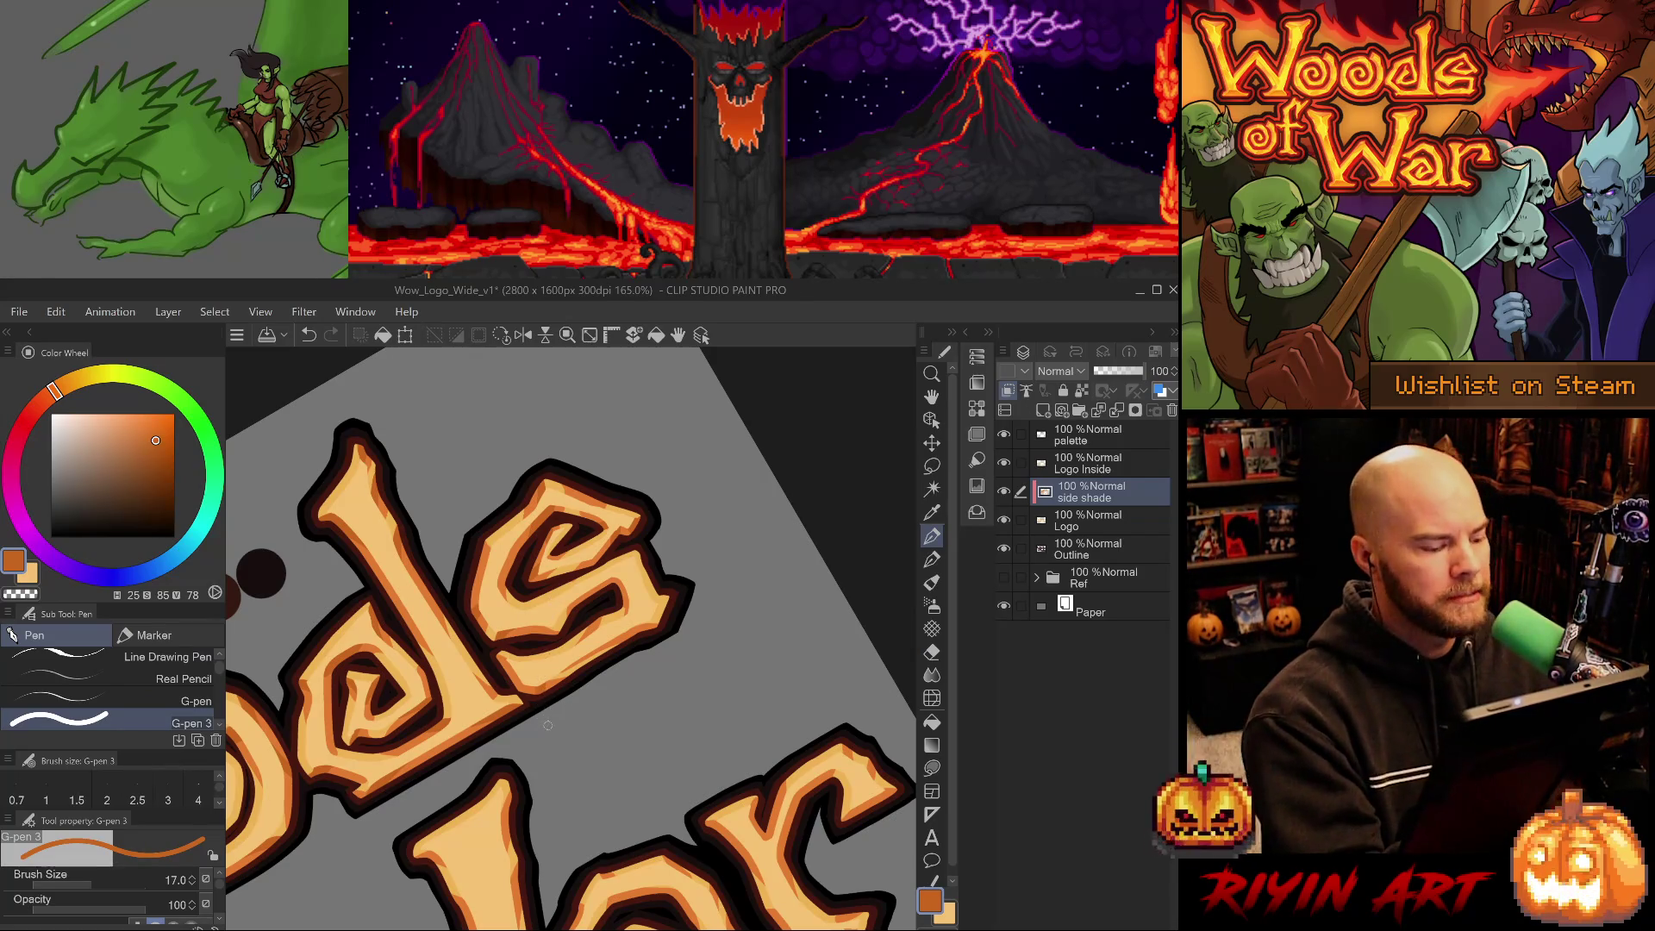
# Resample the light and dark oranges and bring War into view with the thicker shading pen.
pyautogui.keyDown('alt'); pyautogui.click(508, 565); pyautogui.keyUp('alt')
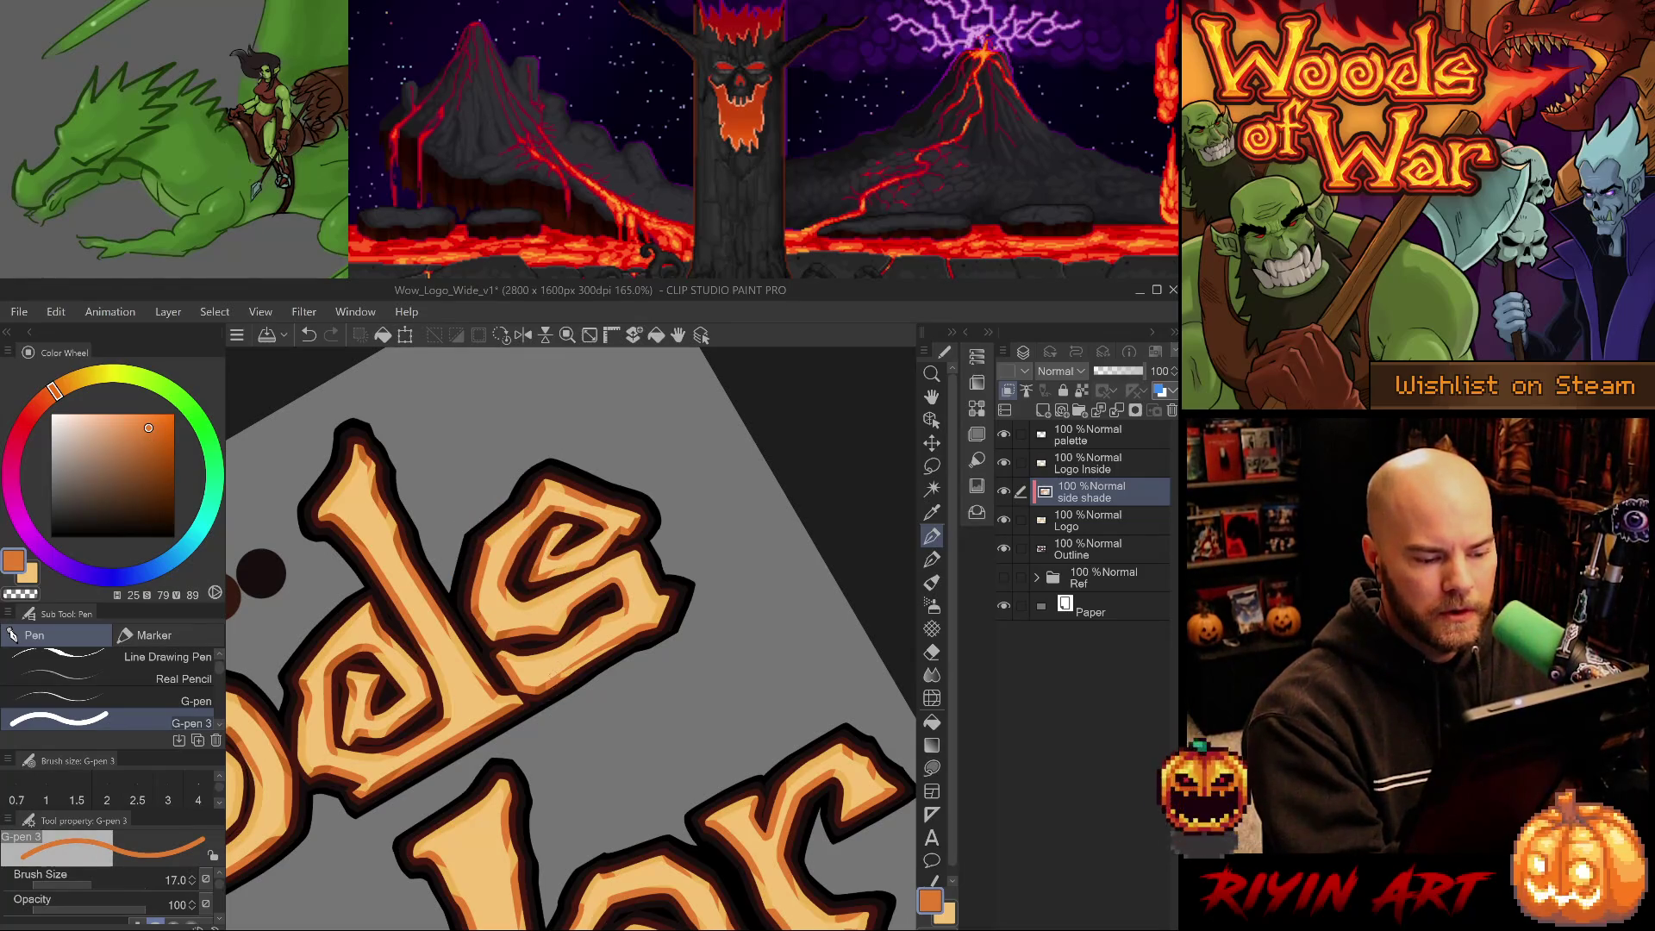
pyautogui.moveTo(604, 756); pyautogui.dragTo(576, 702)
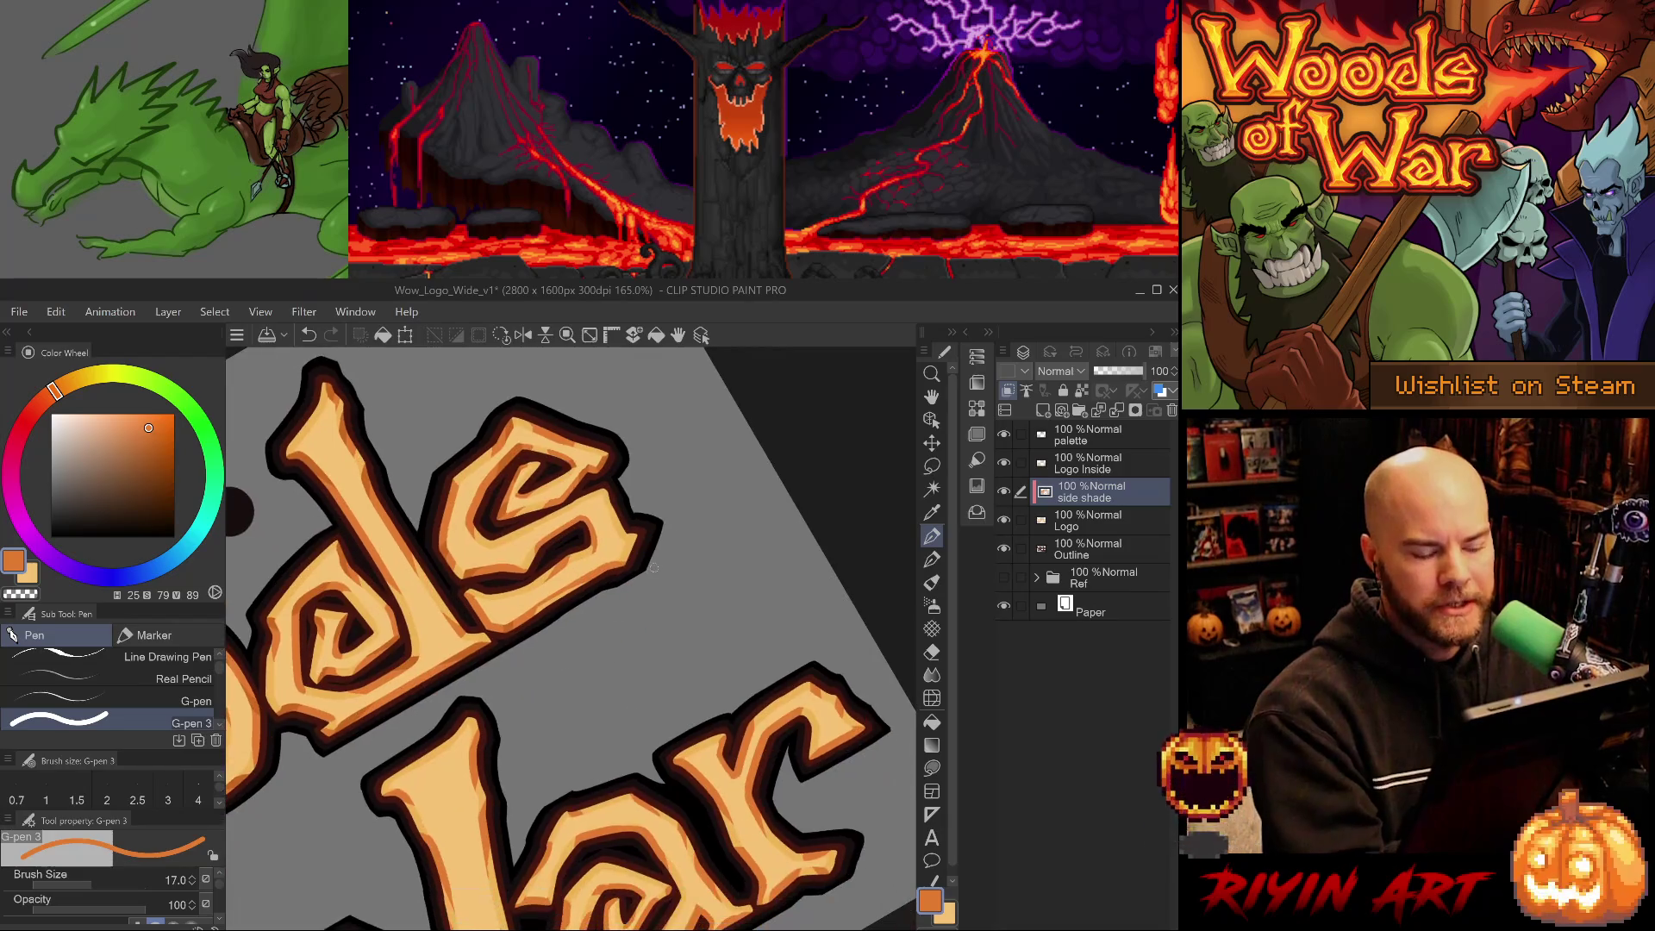
pyautogui.click(124, 657)
pyautogui.keyDown('alt'); pyautogui.click(513, 626); pyautogui.keyUp('alt')
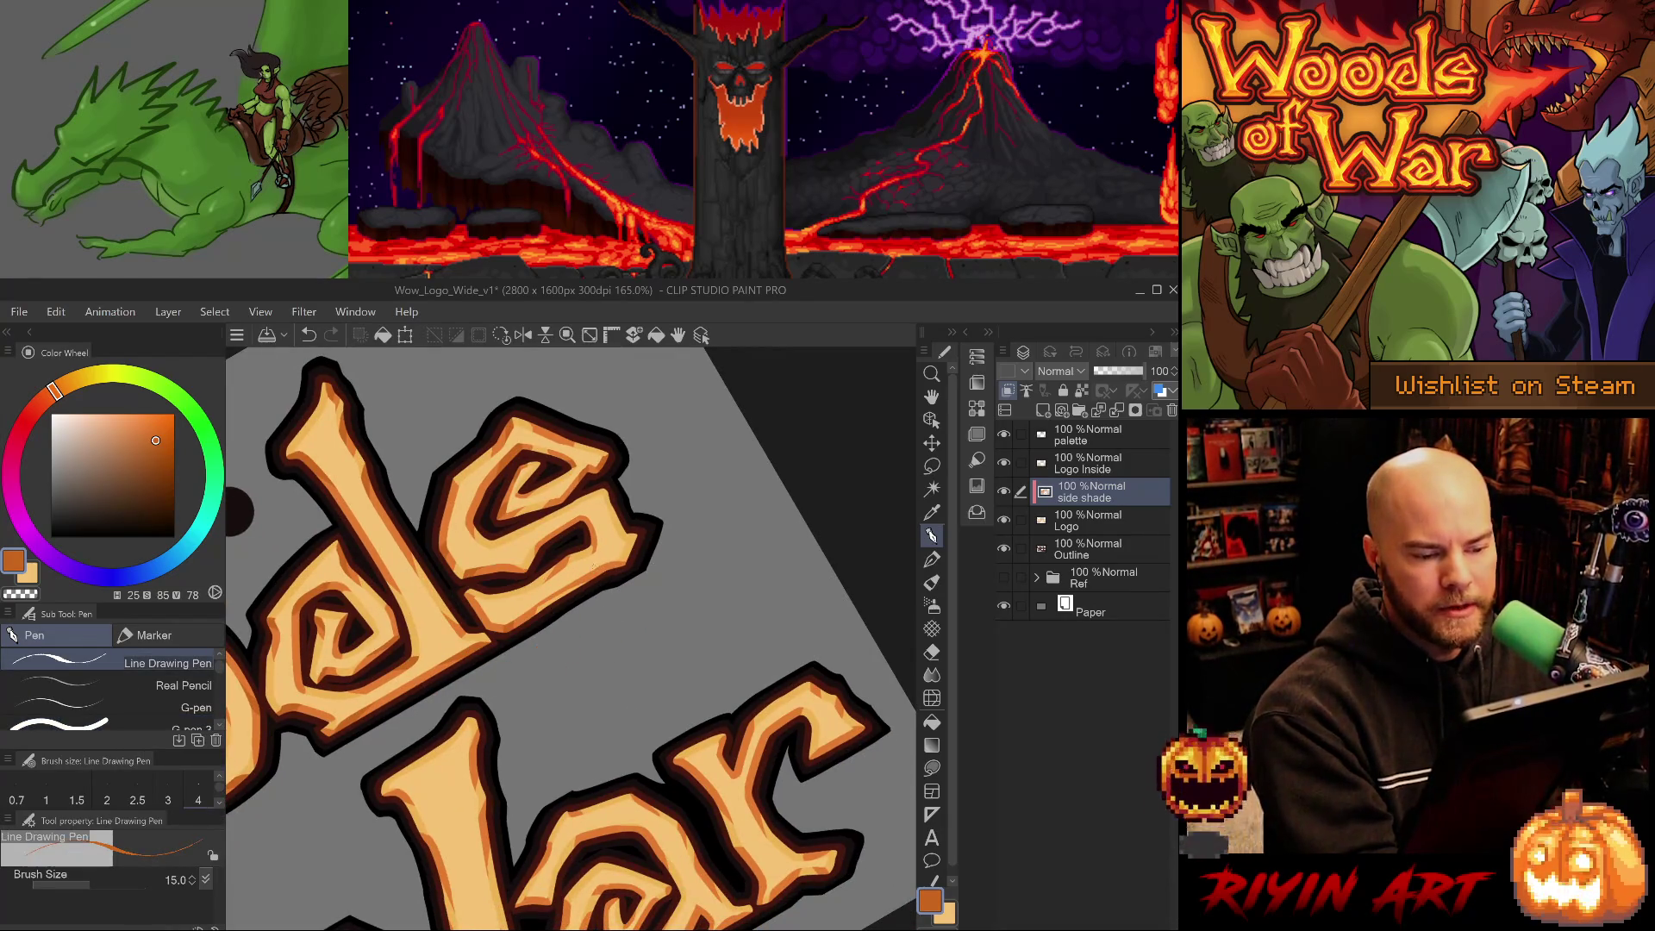
pyautogui.click(103, 724)
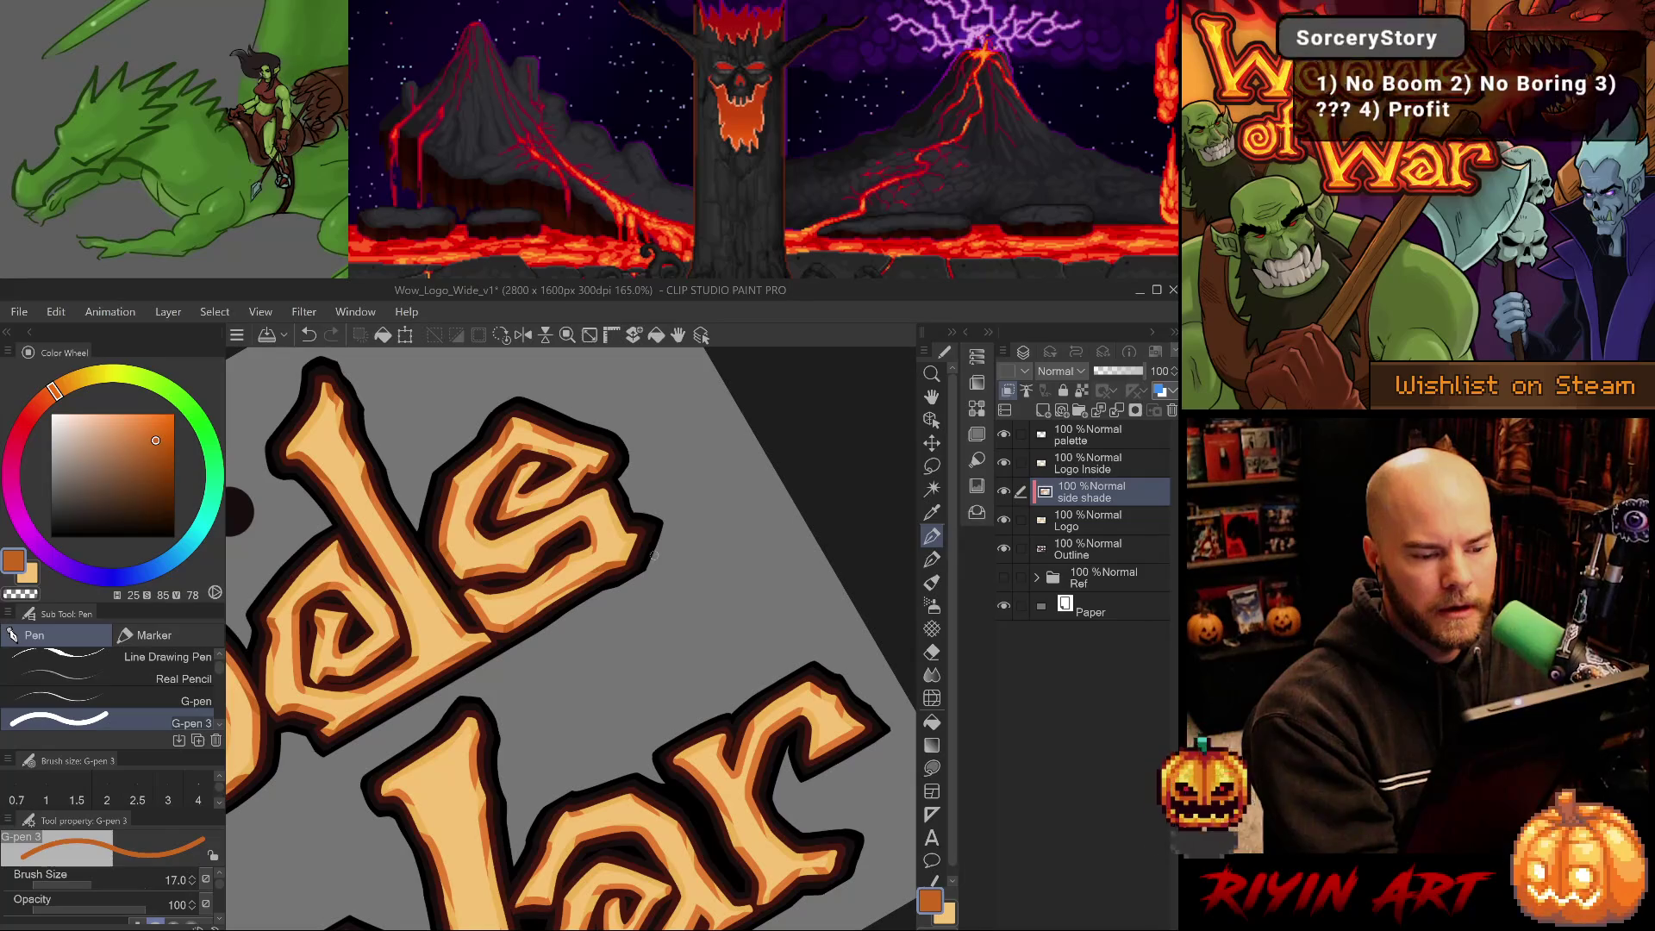
pyautogui.moveTo(707, 554)
pyautogui.mouseDown()
pyautogui.moveTo(658, 458)
pyautogui.moveTo(655, 517)
pyautogui.mouseUp()
pyautogui.moveTo(672, 827)
pyautogui.mouseDown()
pyautogui.moveTo(614, 778)
pyautogui.moveTo(630, 635)
pyautogui.mouseUp()
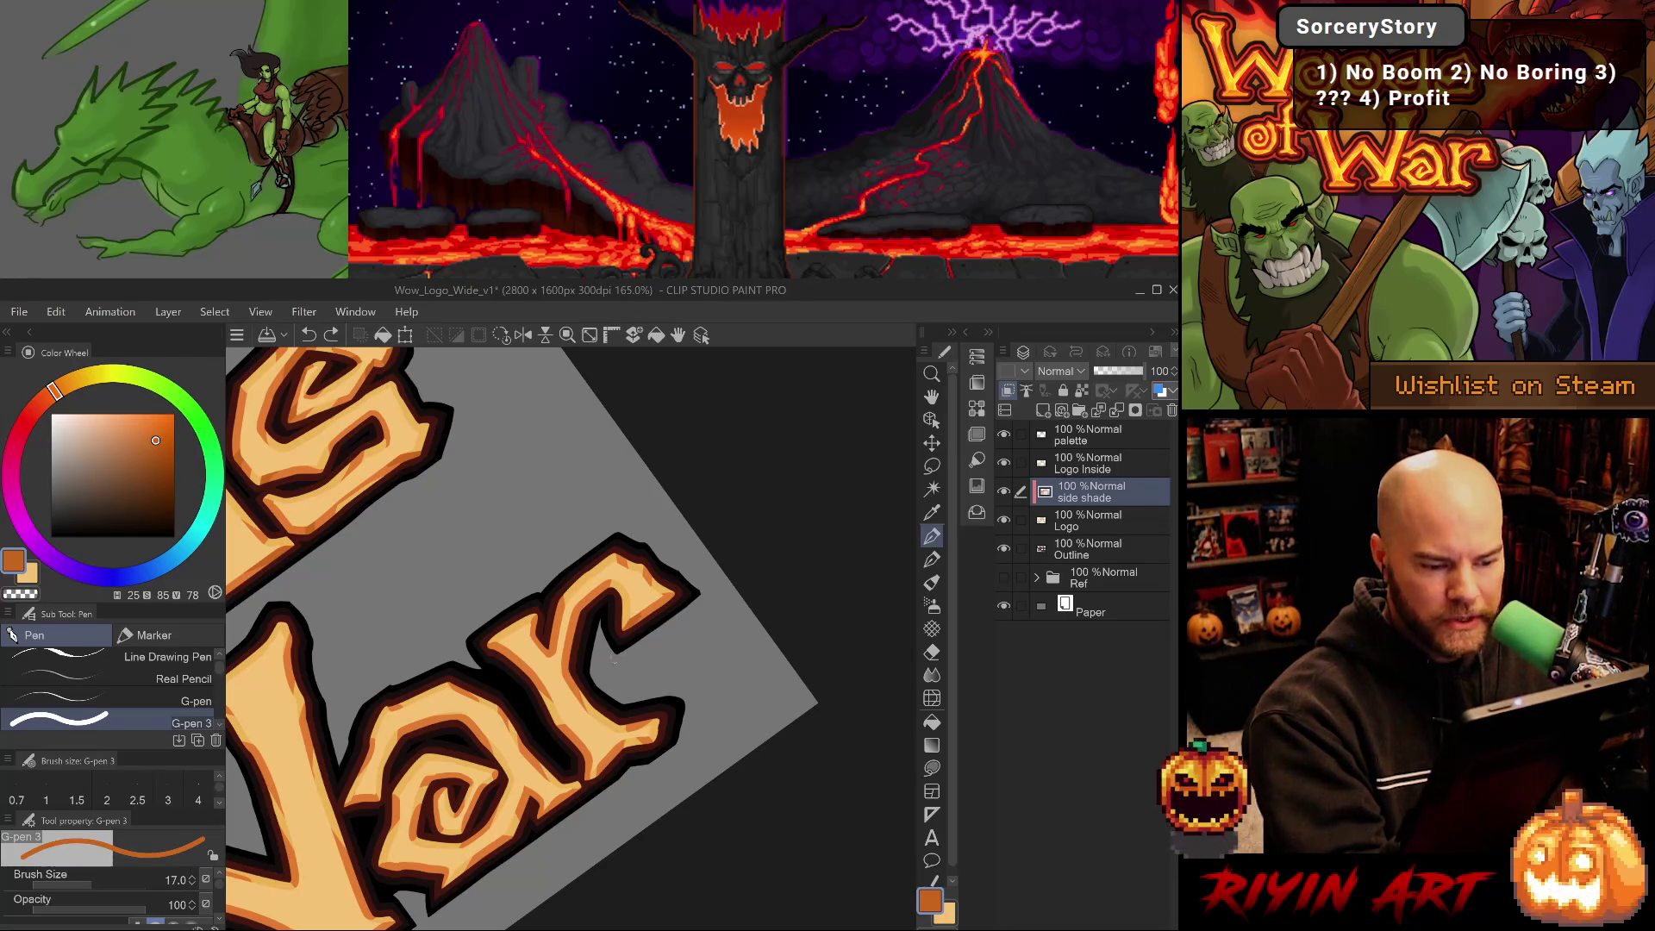
# Set the brush between sizes 10 and 17, rotate War upright, and pick the light peach.
pyautogui.press('[')
pyautogui.press('[')
pyautogui.press('[')
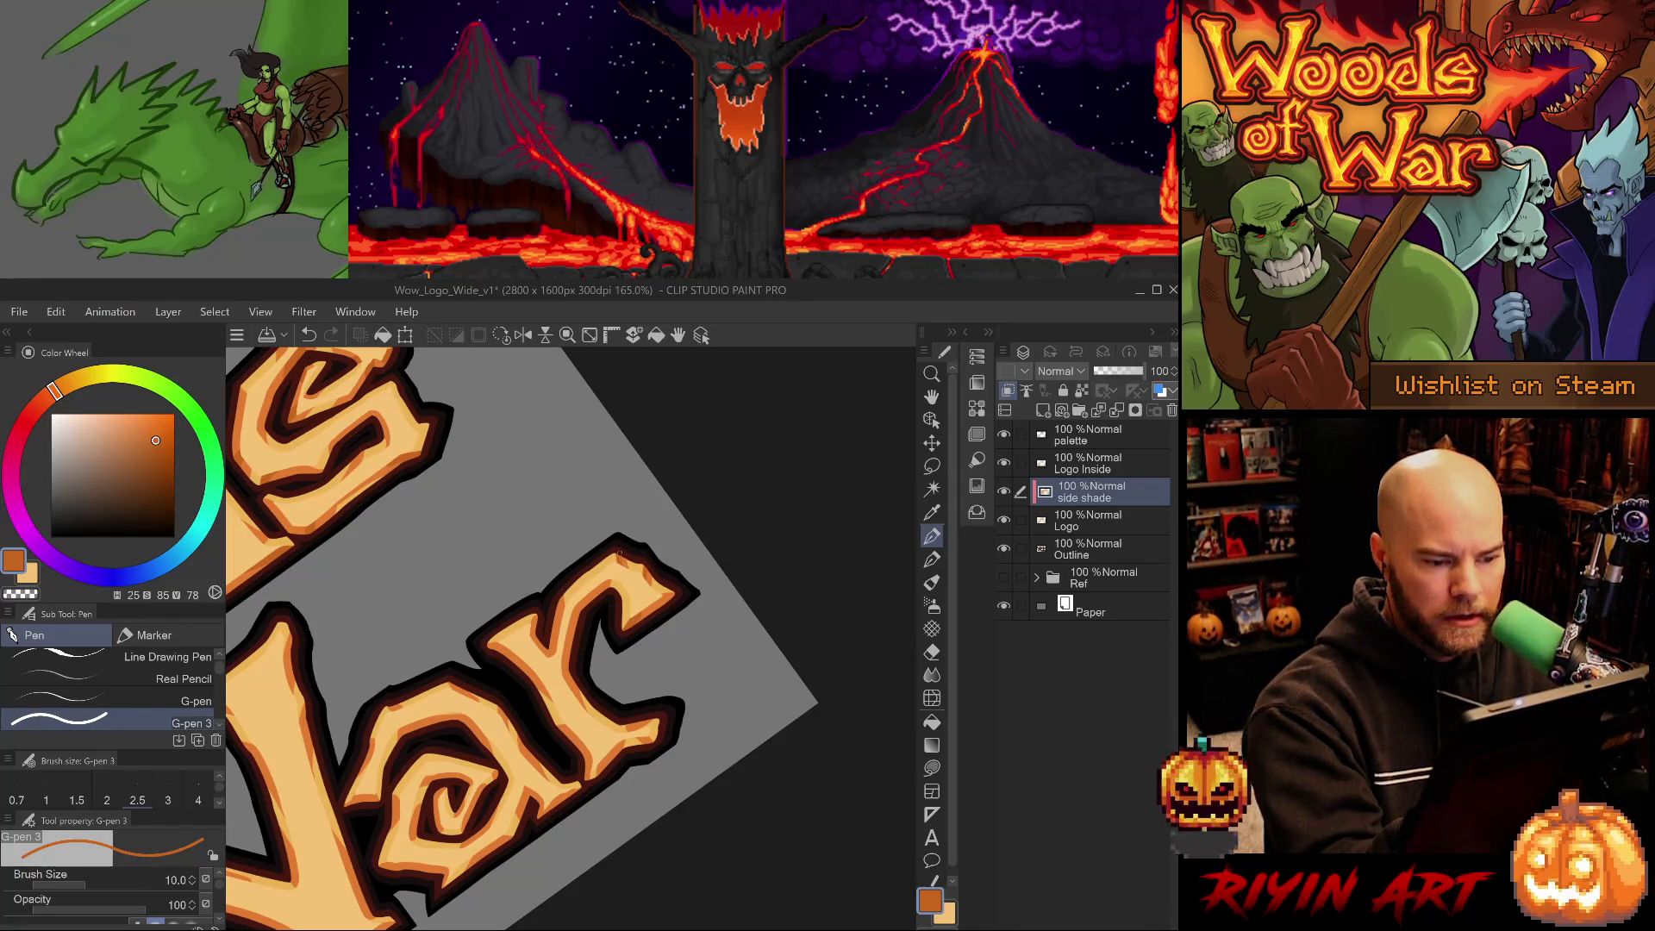
pyautogui.press(']')
pyautogui.press(']')
pyautogui.press(']')
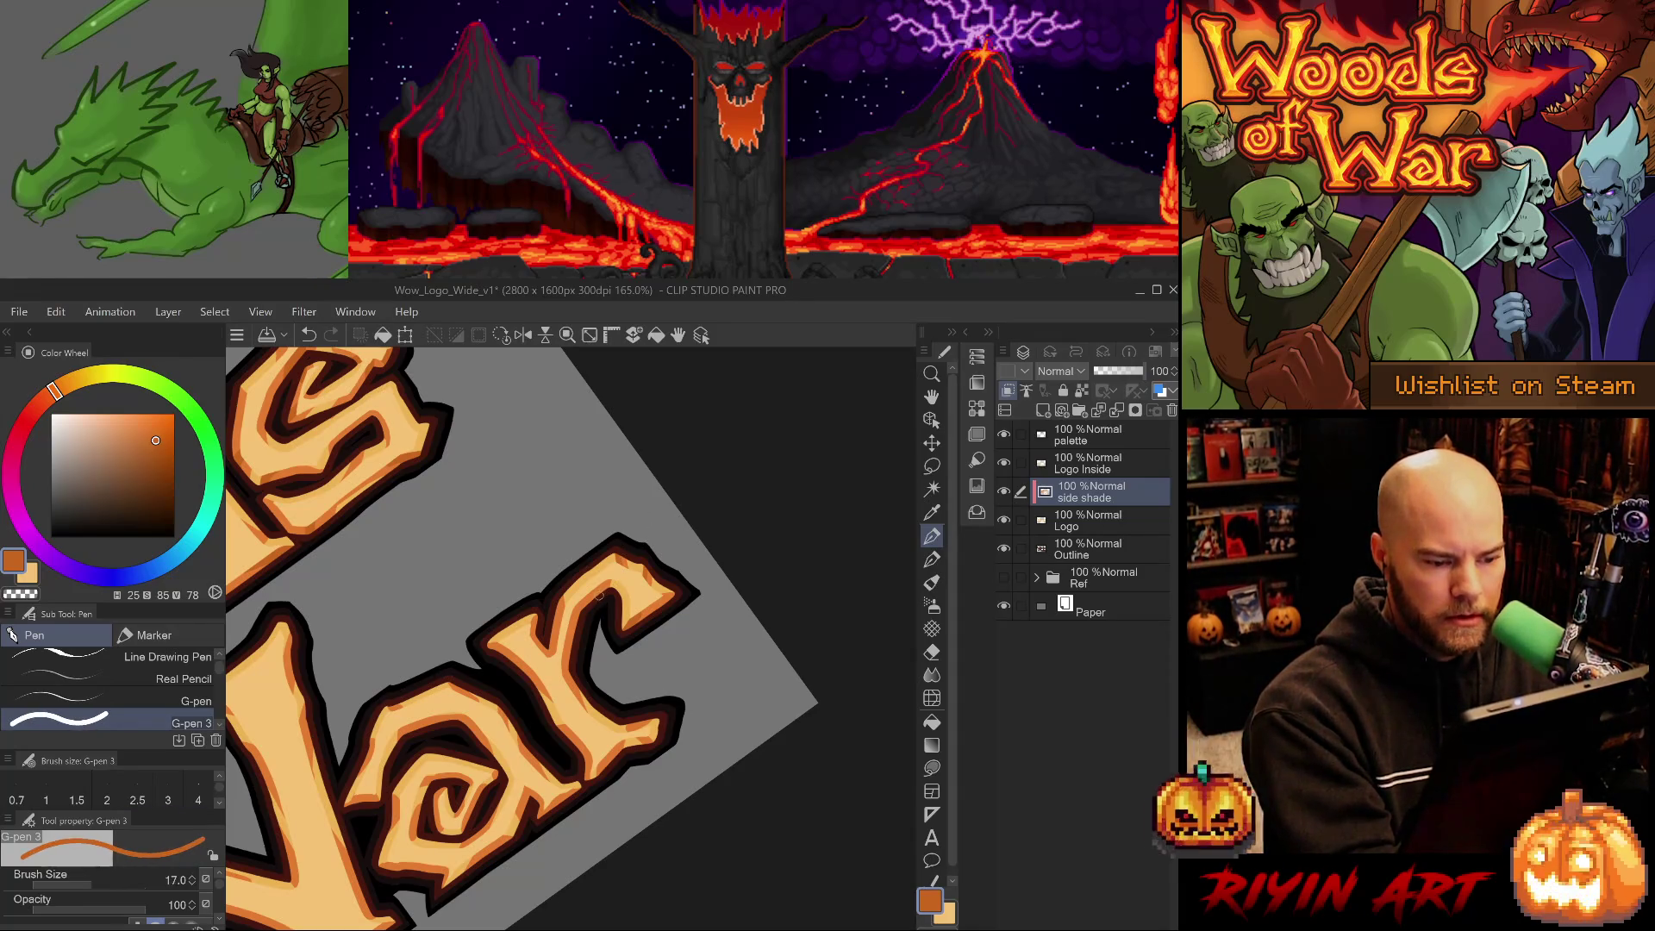
pyautogui.scroll(-1, 681, 694)
pyautogui.moveTo(681, 694); pyautogui.dragTo(658, 528)
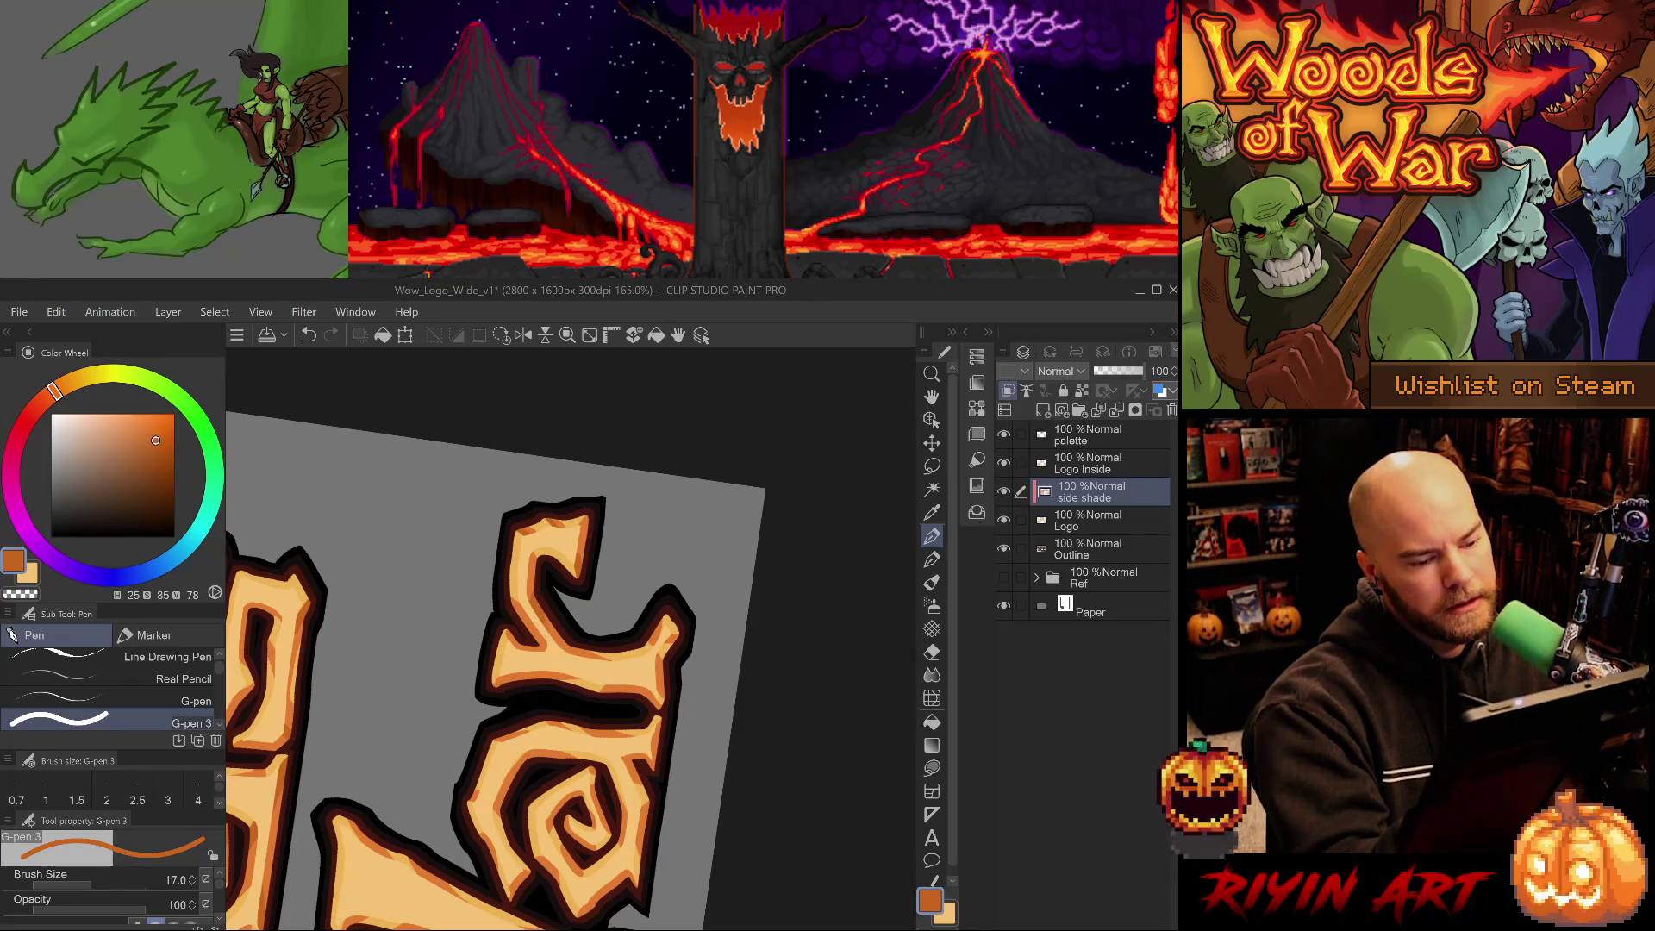
pyautogui.moveTo(551, 614)
pyautogui.mouseDown()
pyautogui.moveTo(633, 815)
pyautogui.moveTo(548, 612)
pyautogui.mouseUp()
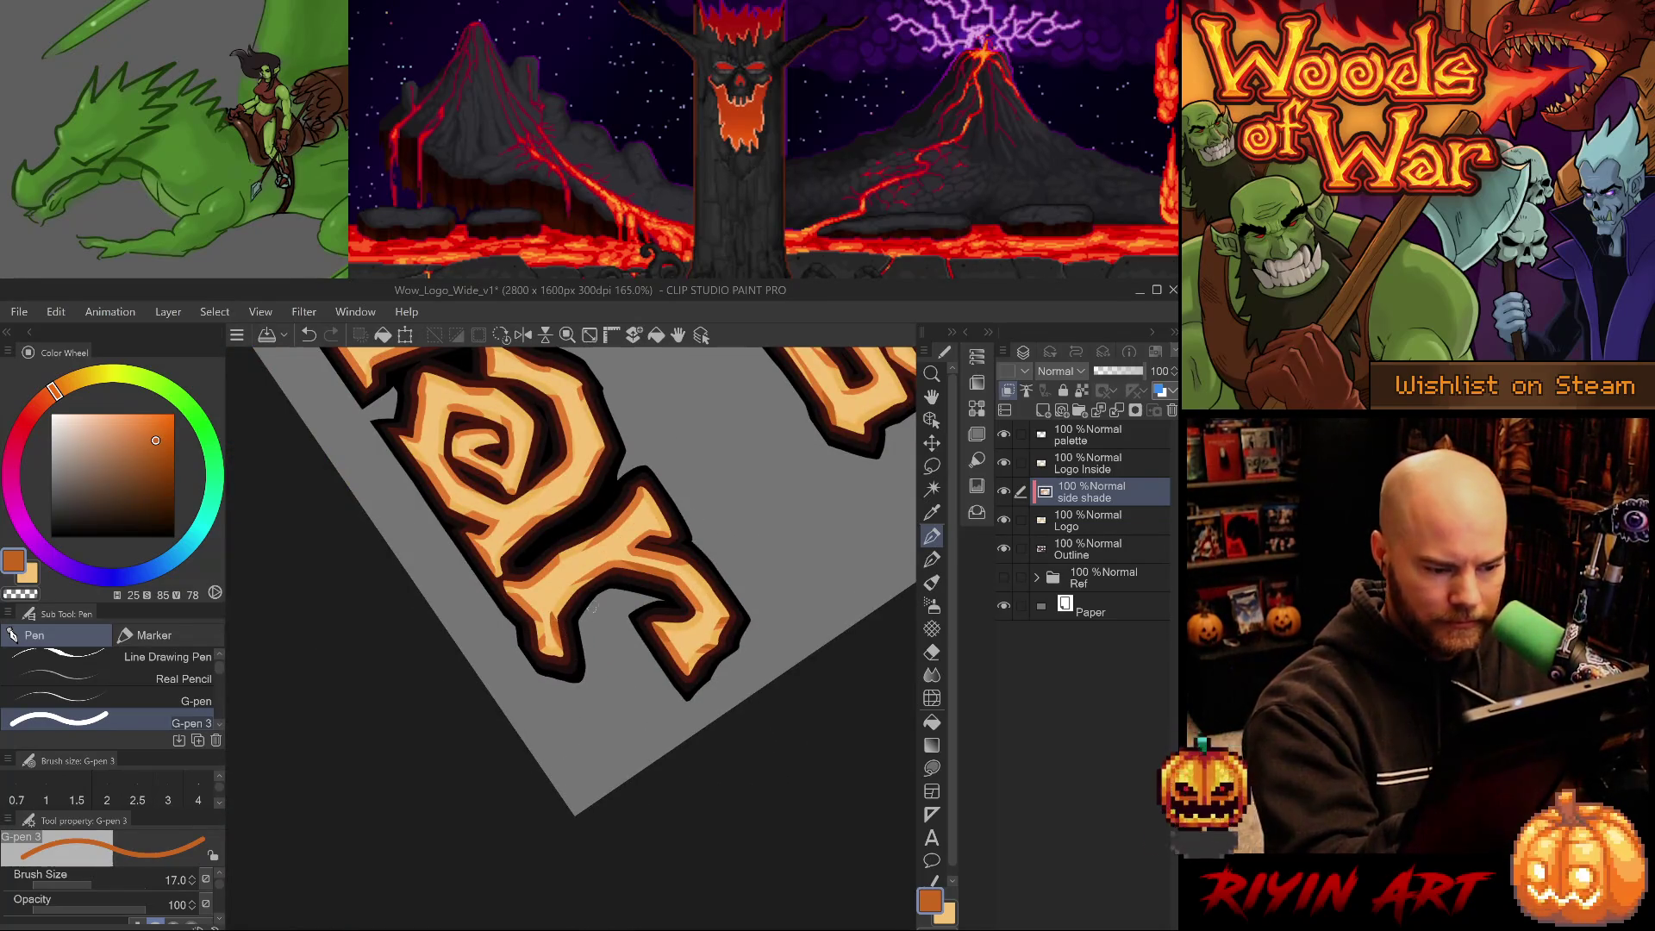
pyautogui.hotkey('ctrl', 'z')
pyautogui.keyDown('alt'); pyautogui.click(546, 612); pyautogui.keyUp('alt')
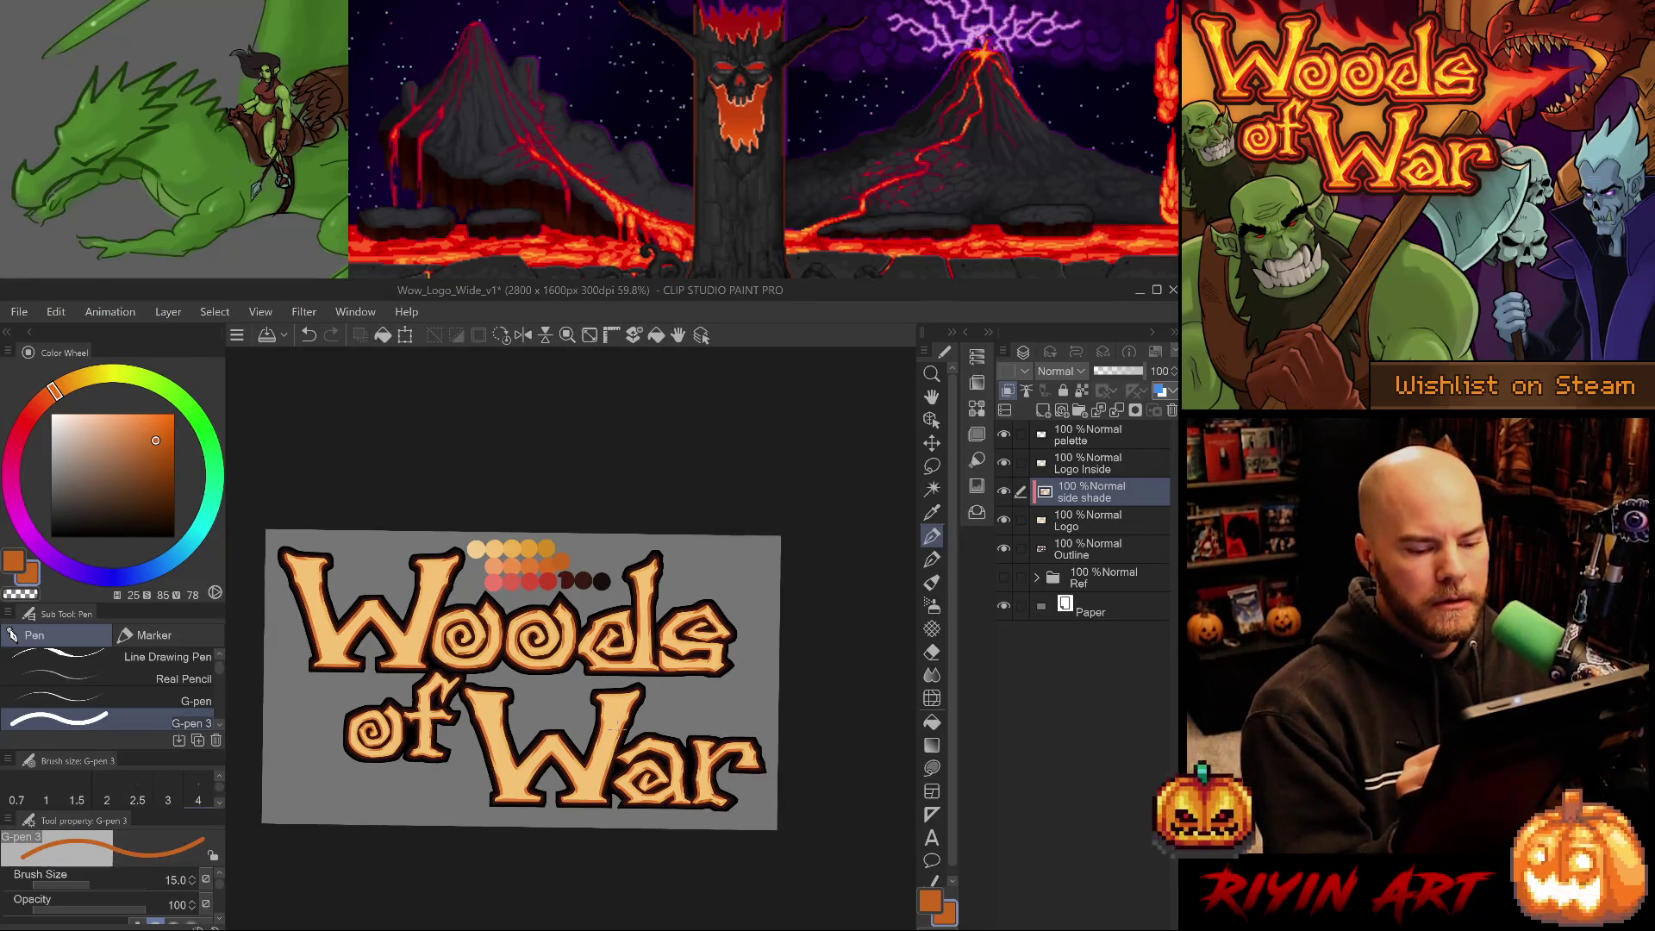
# Zoom into the r of War, eyedrop its oranges and shade its edges, then pick the Bear Man brush.
pyautogui.scroll(5, 713, 774)
pyautogui.moveTo(734, 790); pyautogui.dragTo(624, 738)
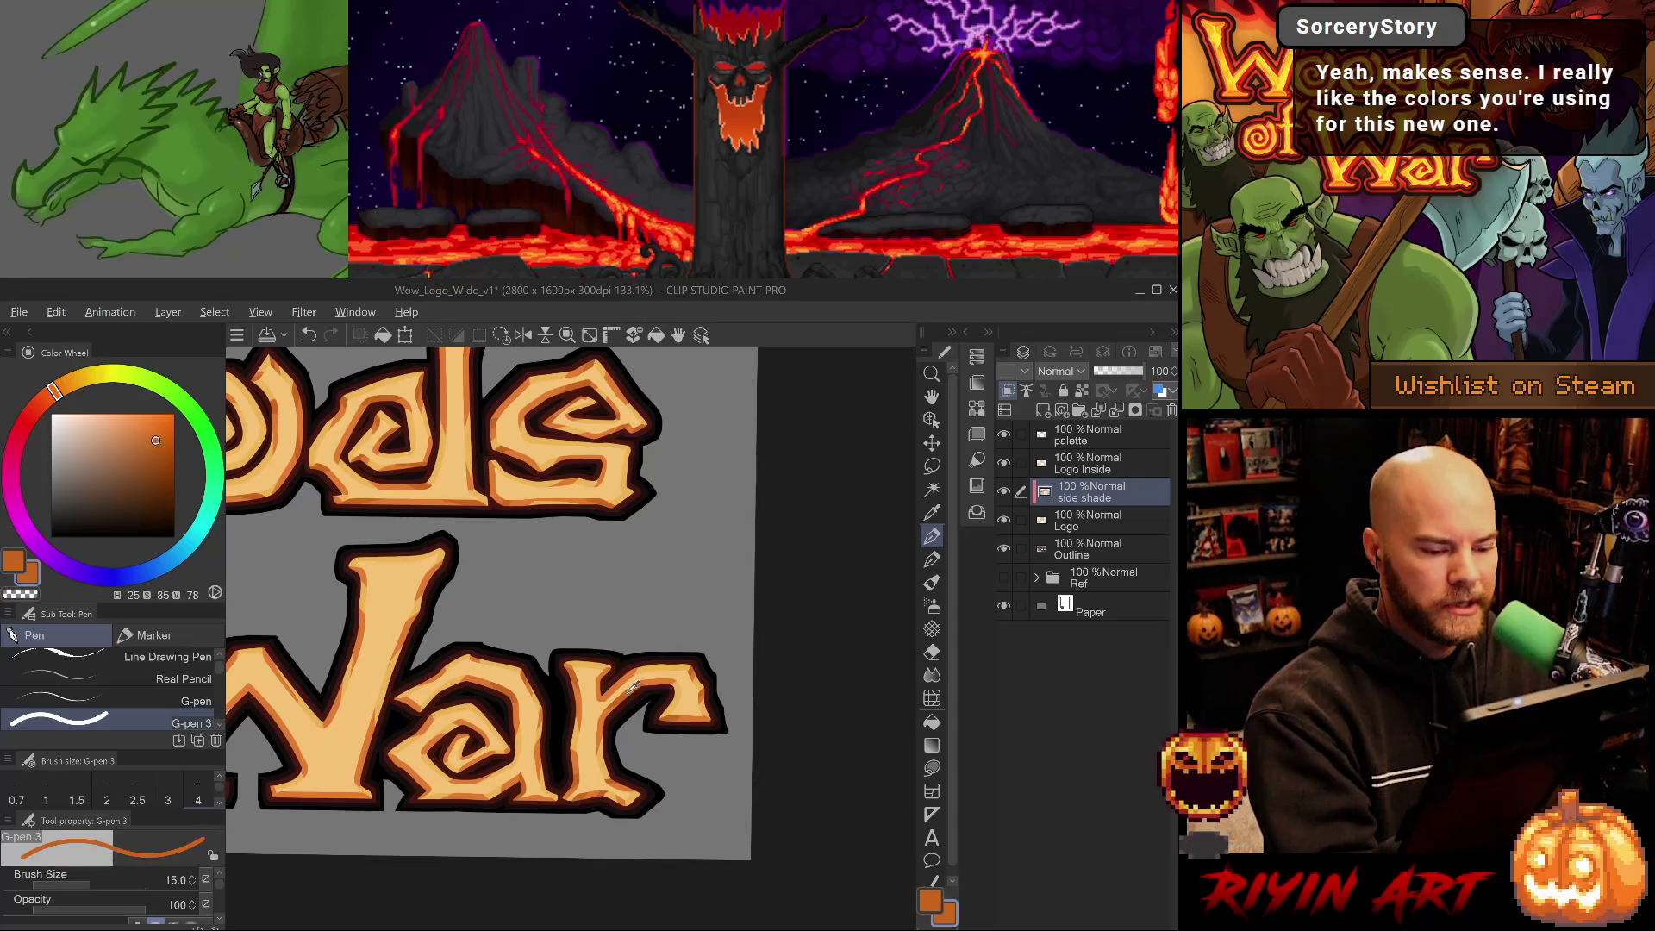
pyautogui.press(',')
pyautogui.press(',')
pyautogui.press(',')
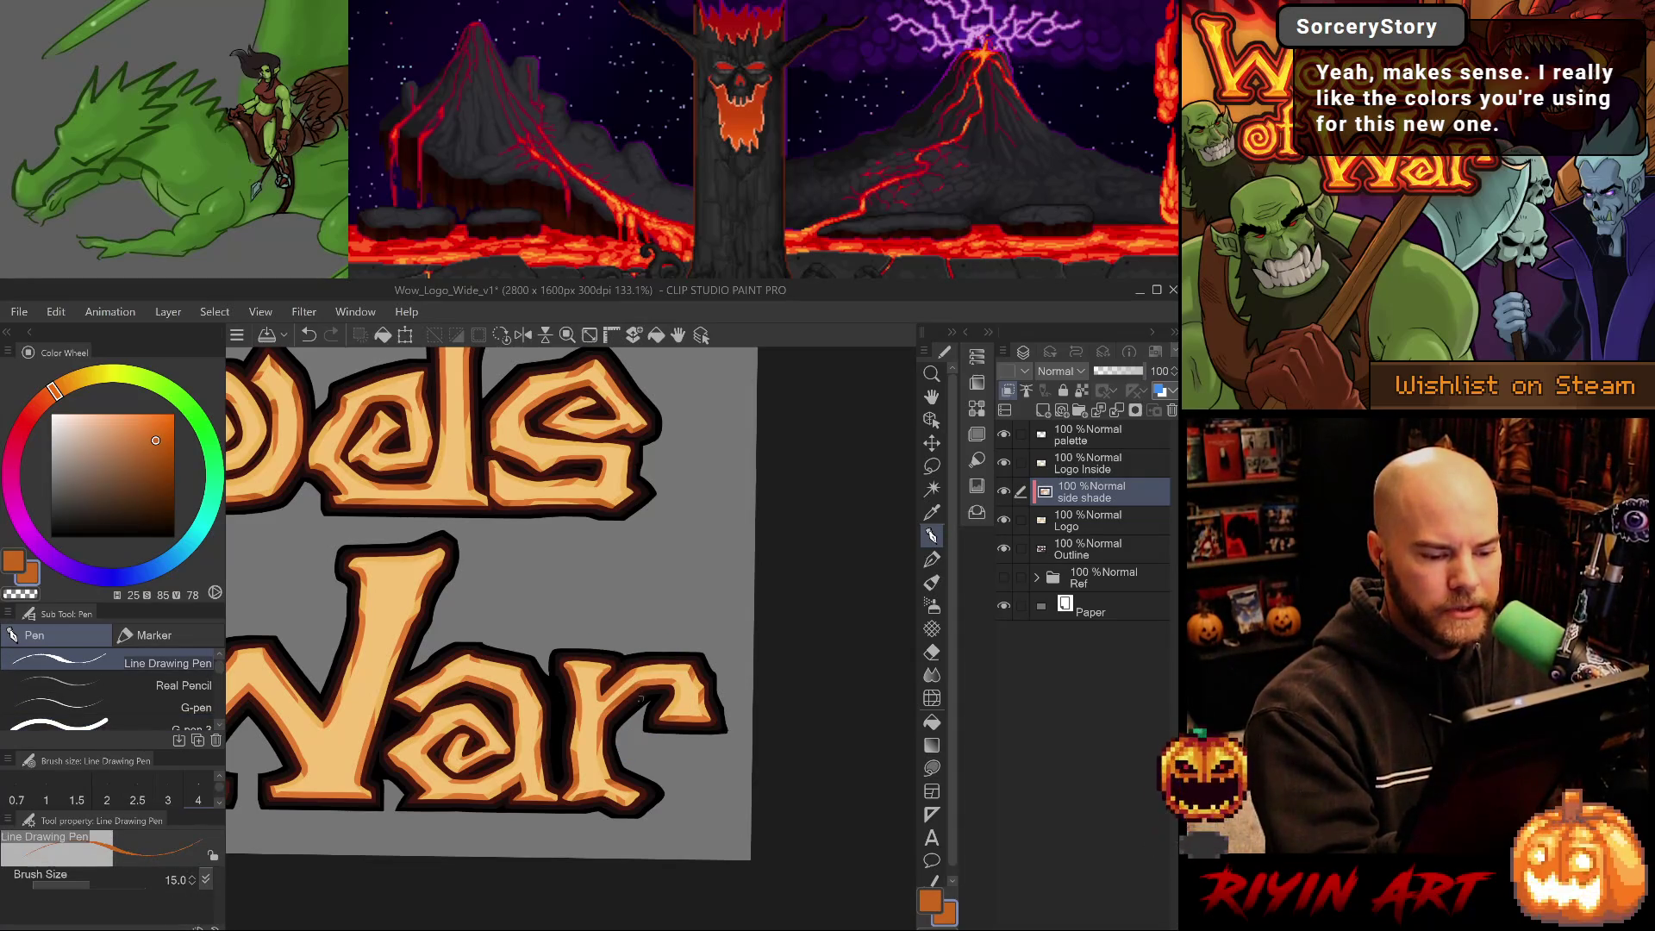
pyautogui.press('.')
pyautogui.press('.')
pyautogui.press('.')
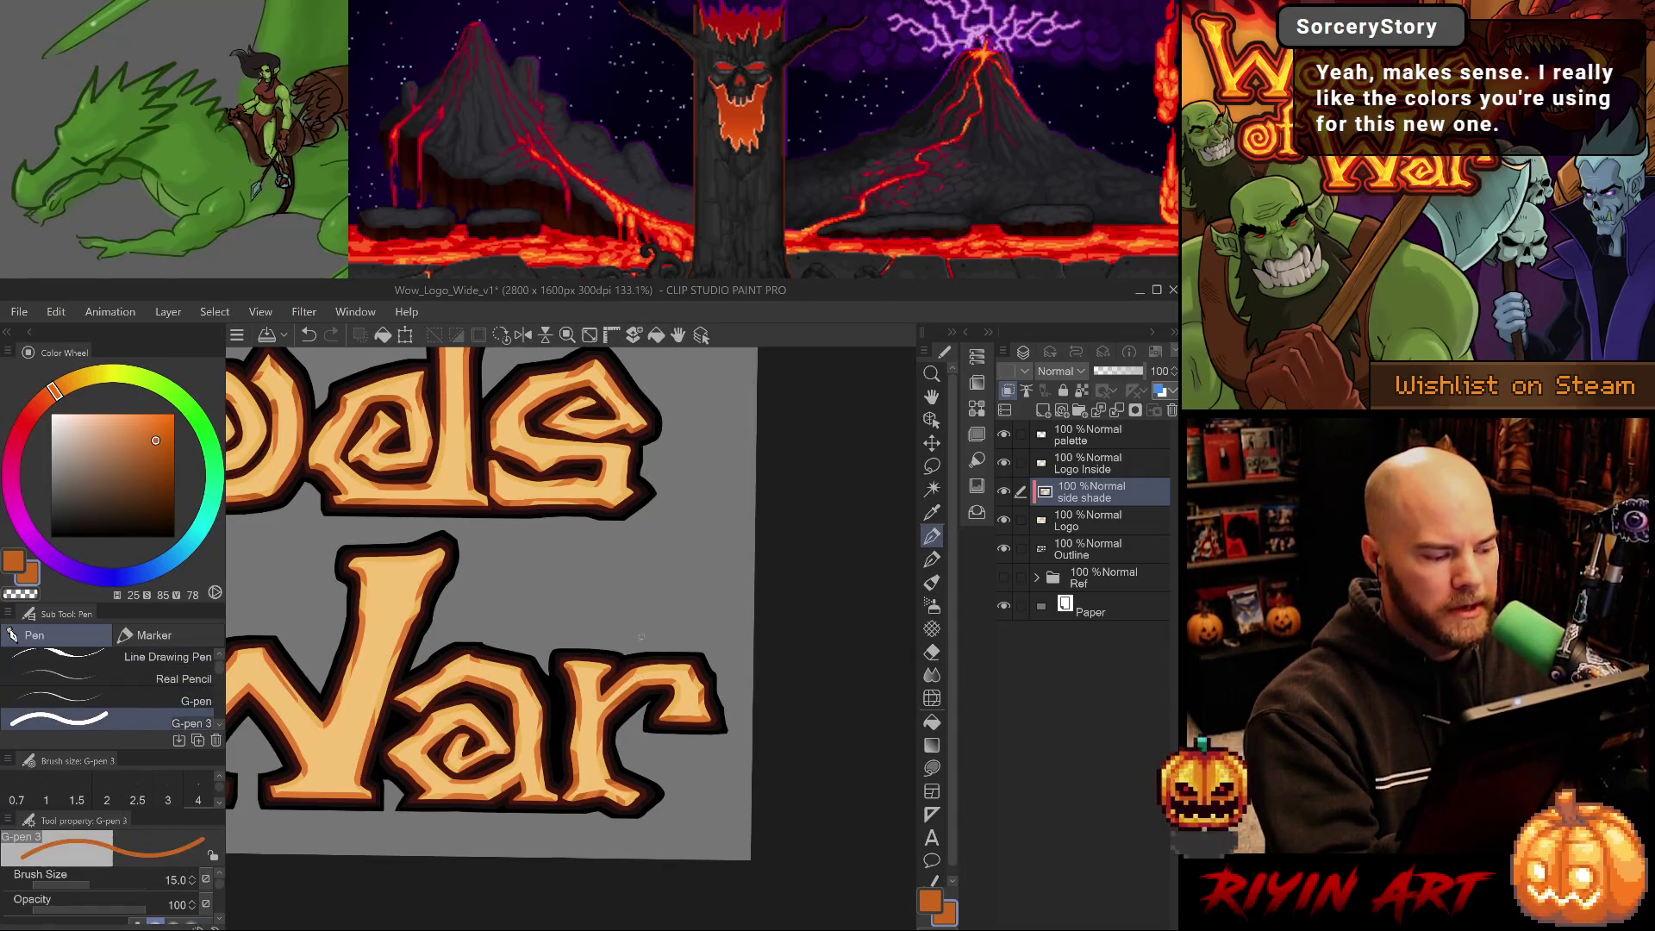
pyautogui.keyDown('alt'); pyautogui.click(650, 690); pyautogui.keyUp('alt')
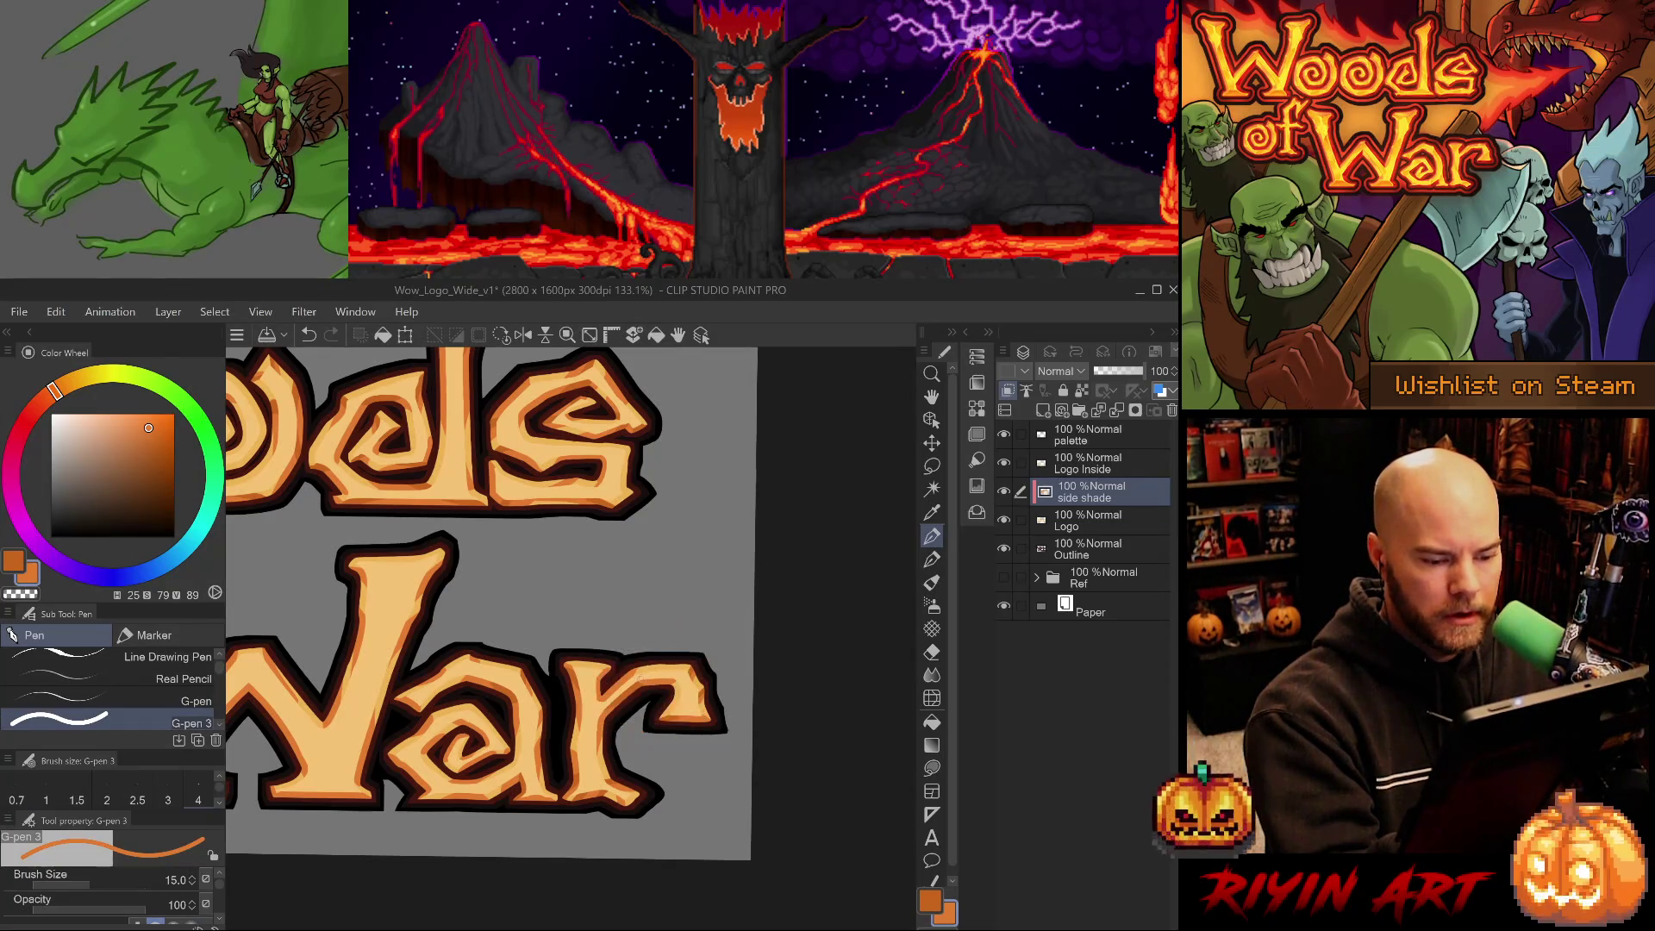
pyautogui.keyDown('alt'); pyautogui.click(636, 648); pyautogui.keyUp('alt')
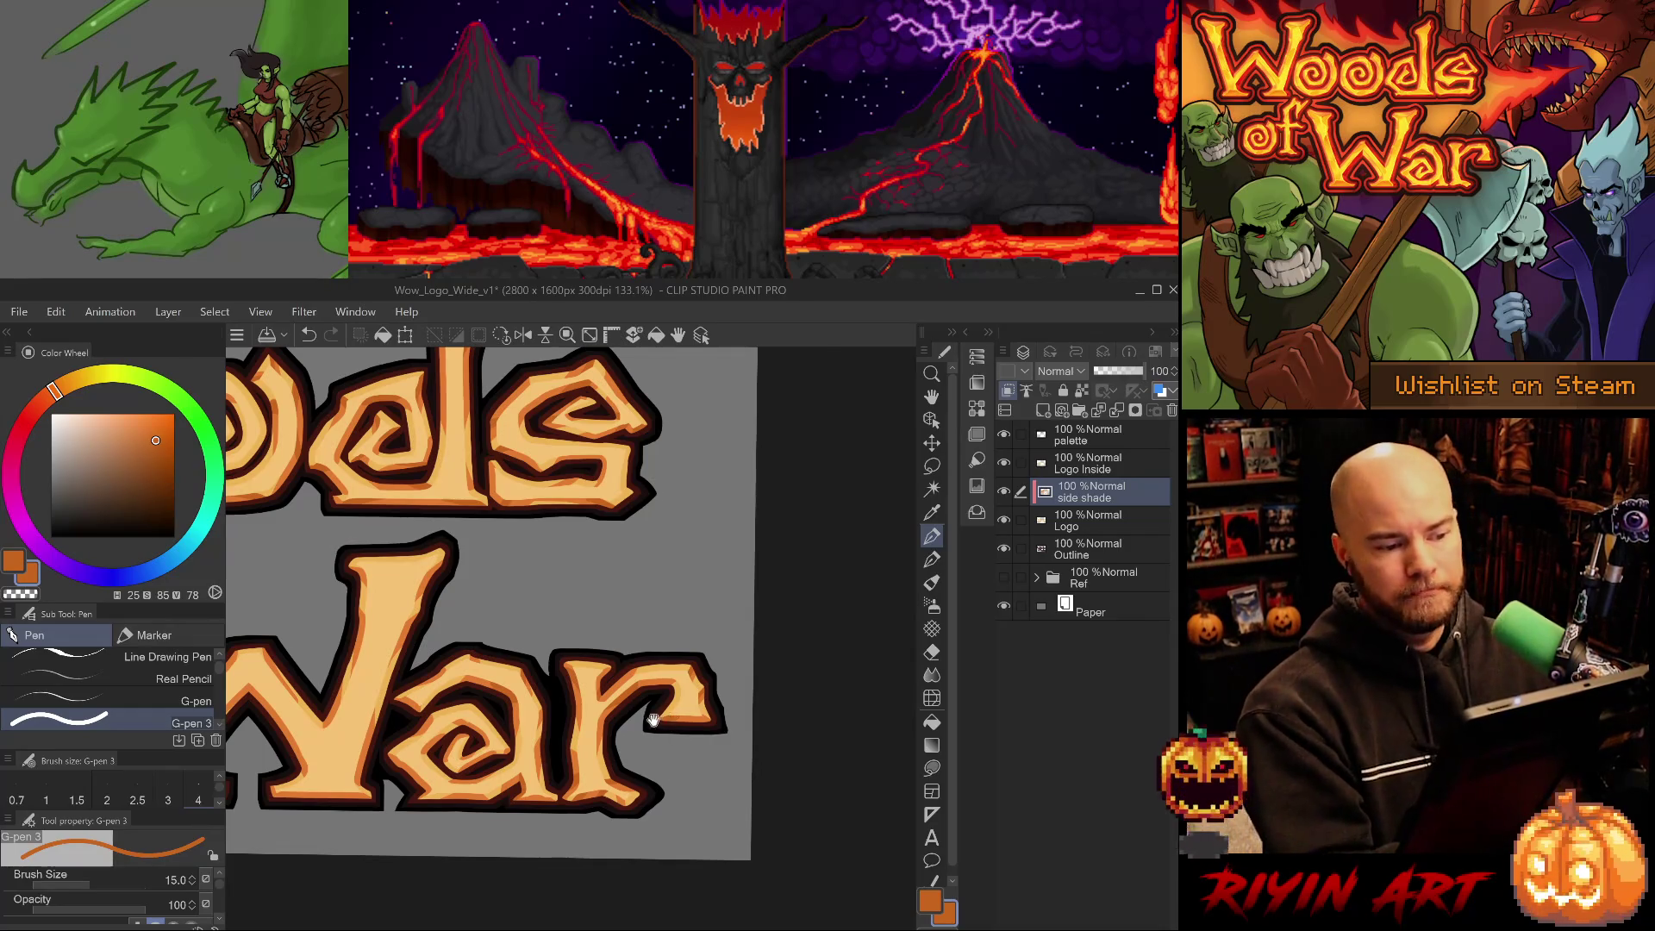
pyautogui.moveTo(652, 719); pyautogui.dragTo(725, 711)
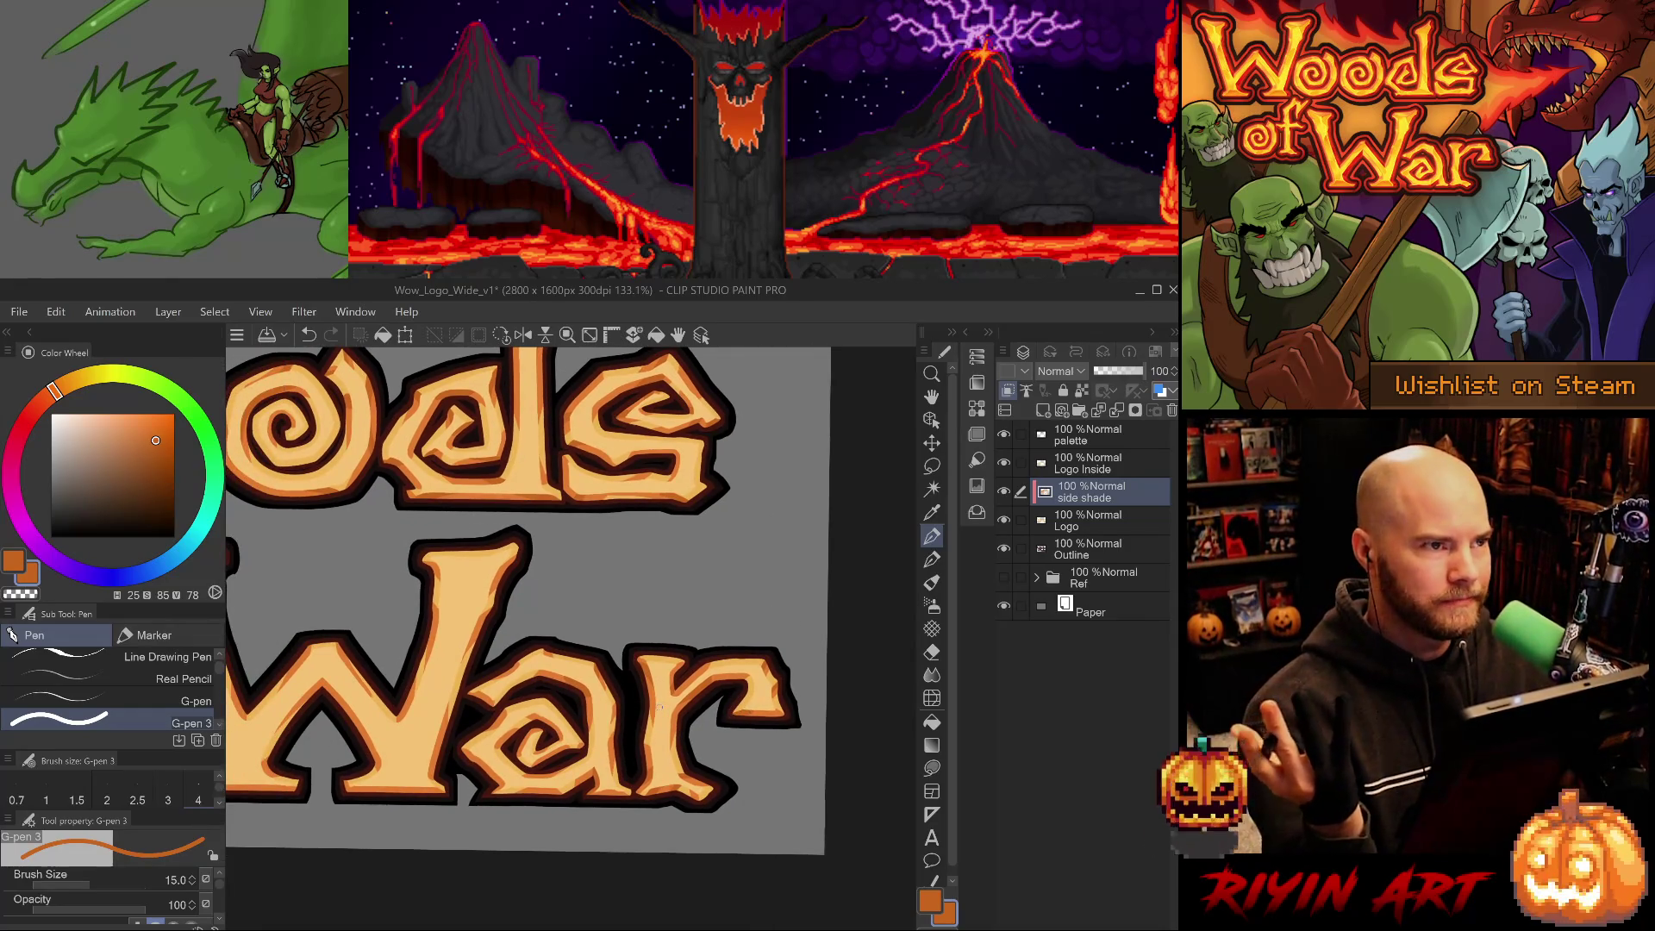
pyautogui.moveTo(661, 706); pyautogui.dragTo(738, 713)
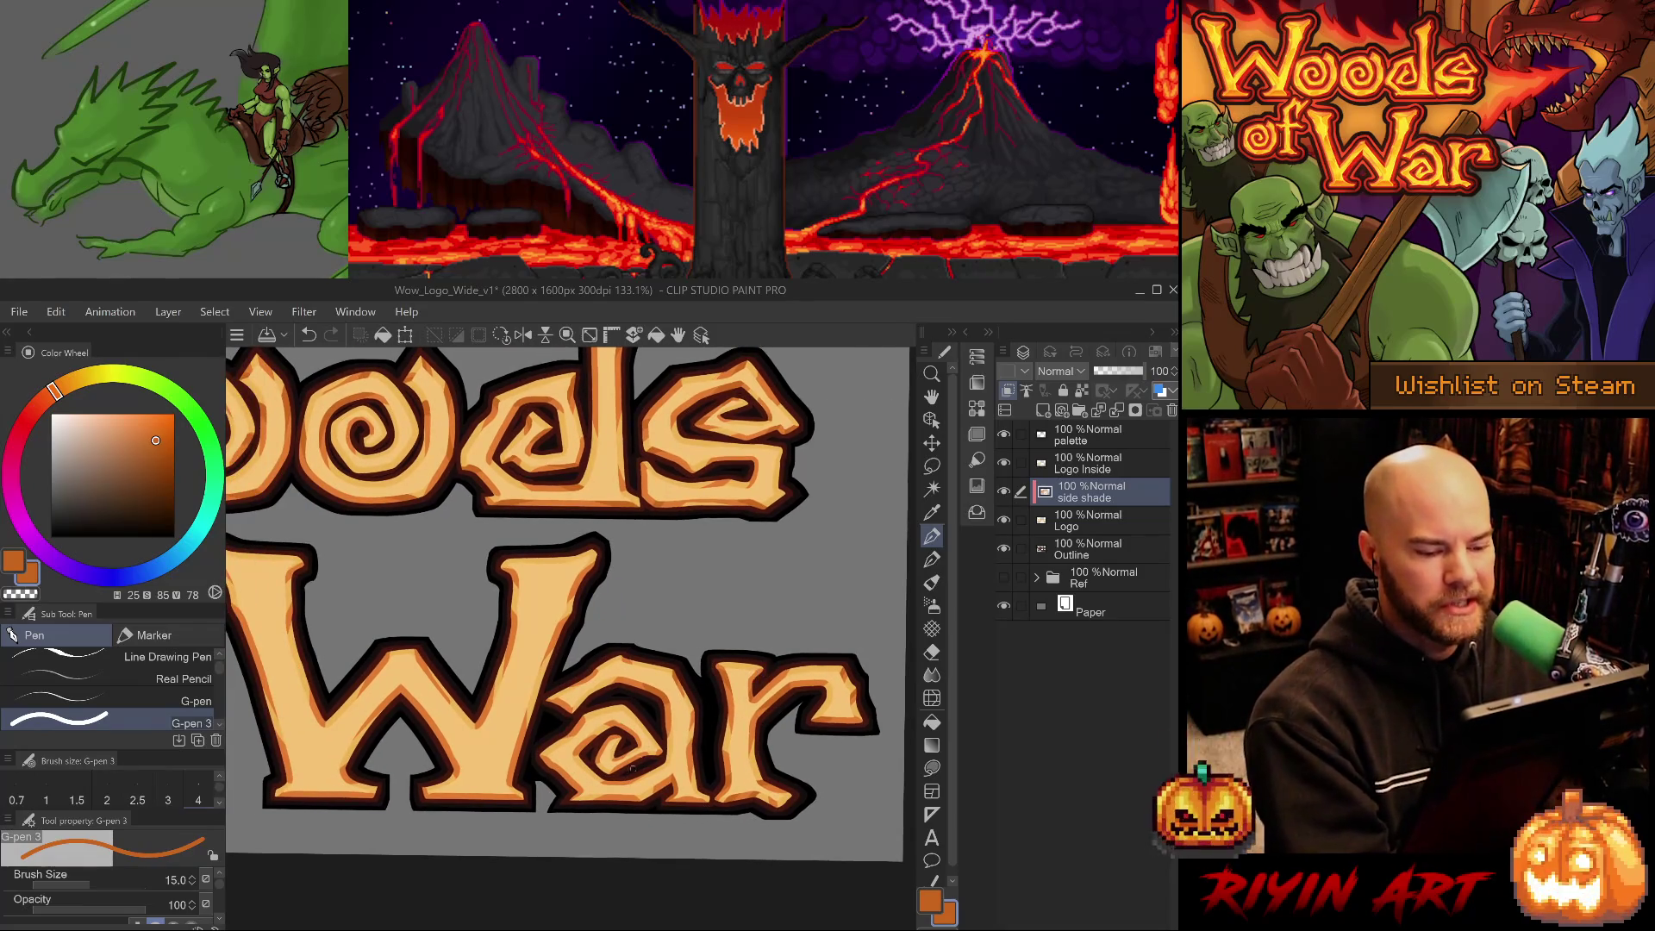
pyautogui.keyDown('alt'); pyautogui.click(619, 714); pyautogui.keyUp('alt')
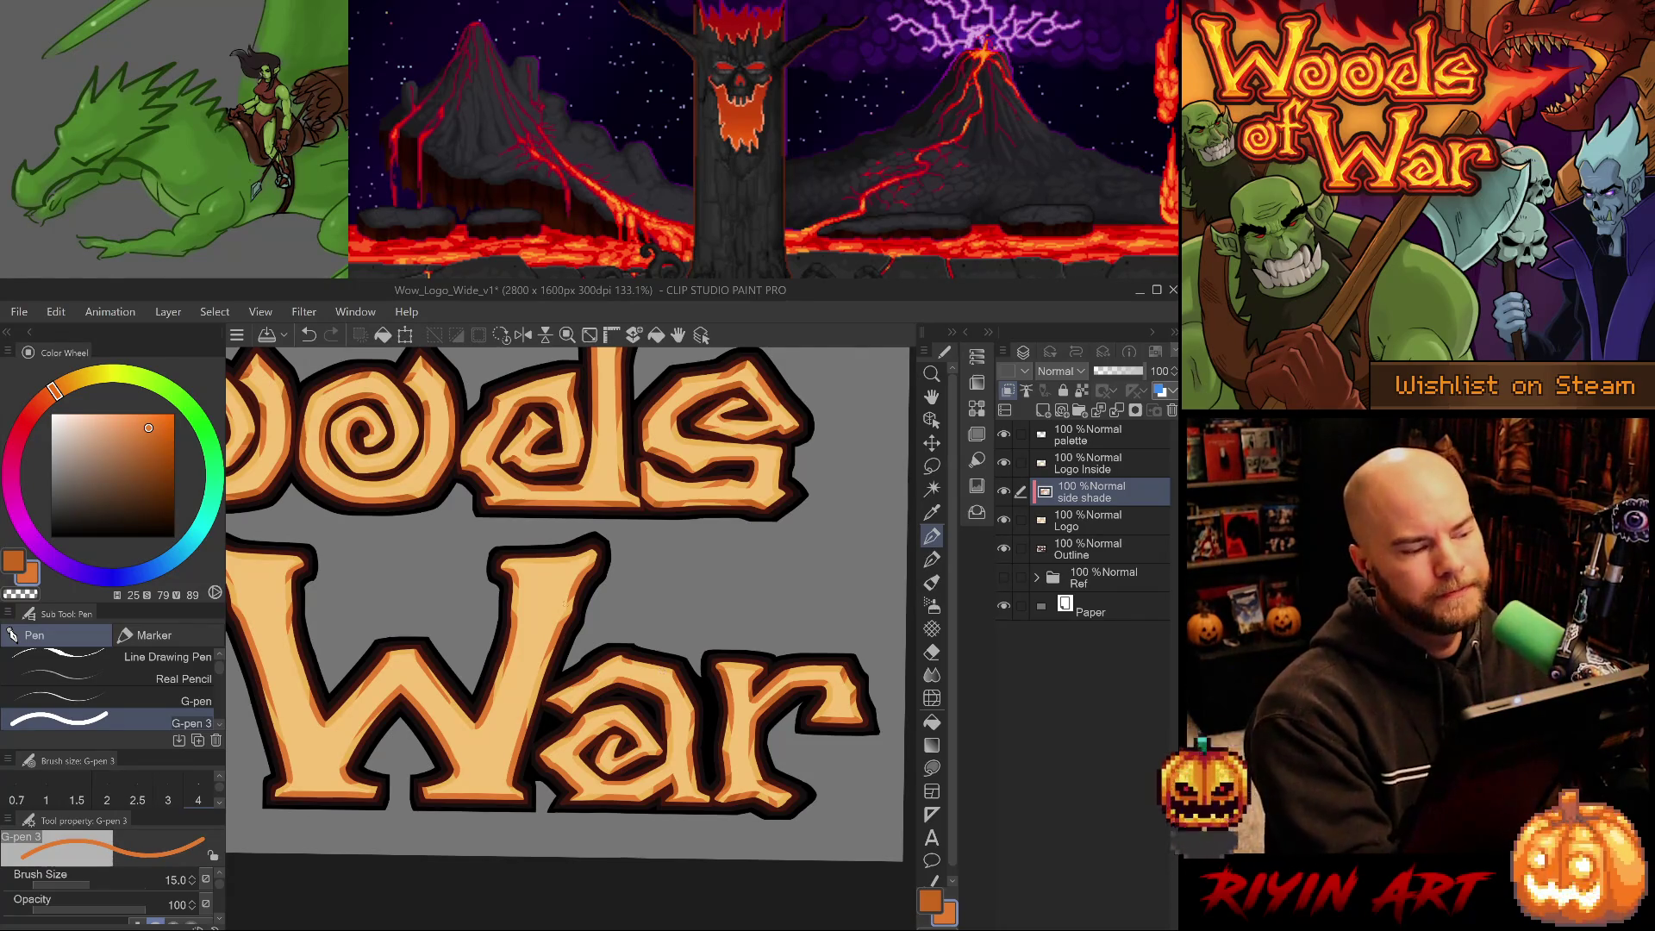
pyautogui.press('b')
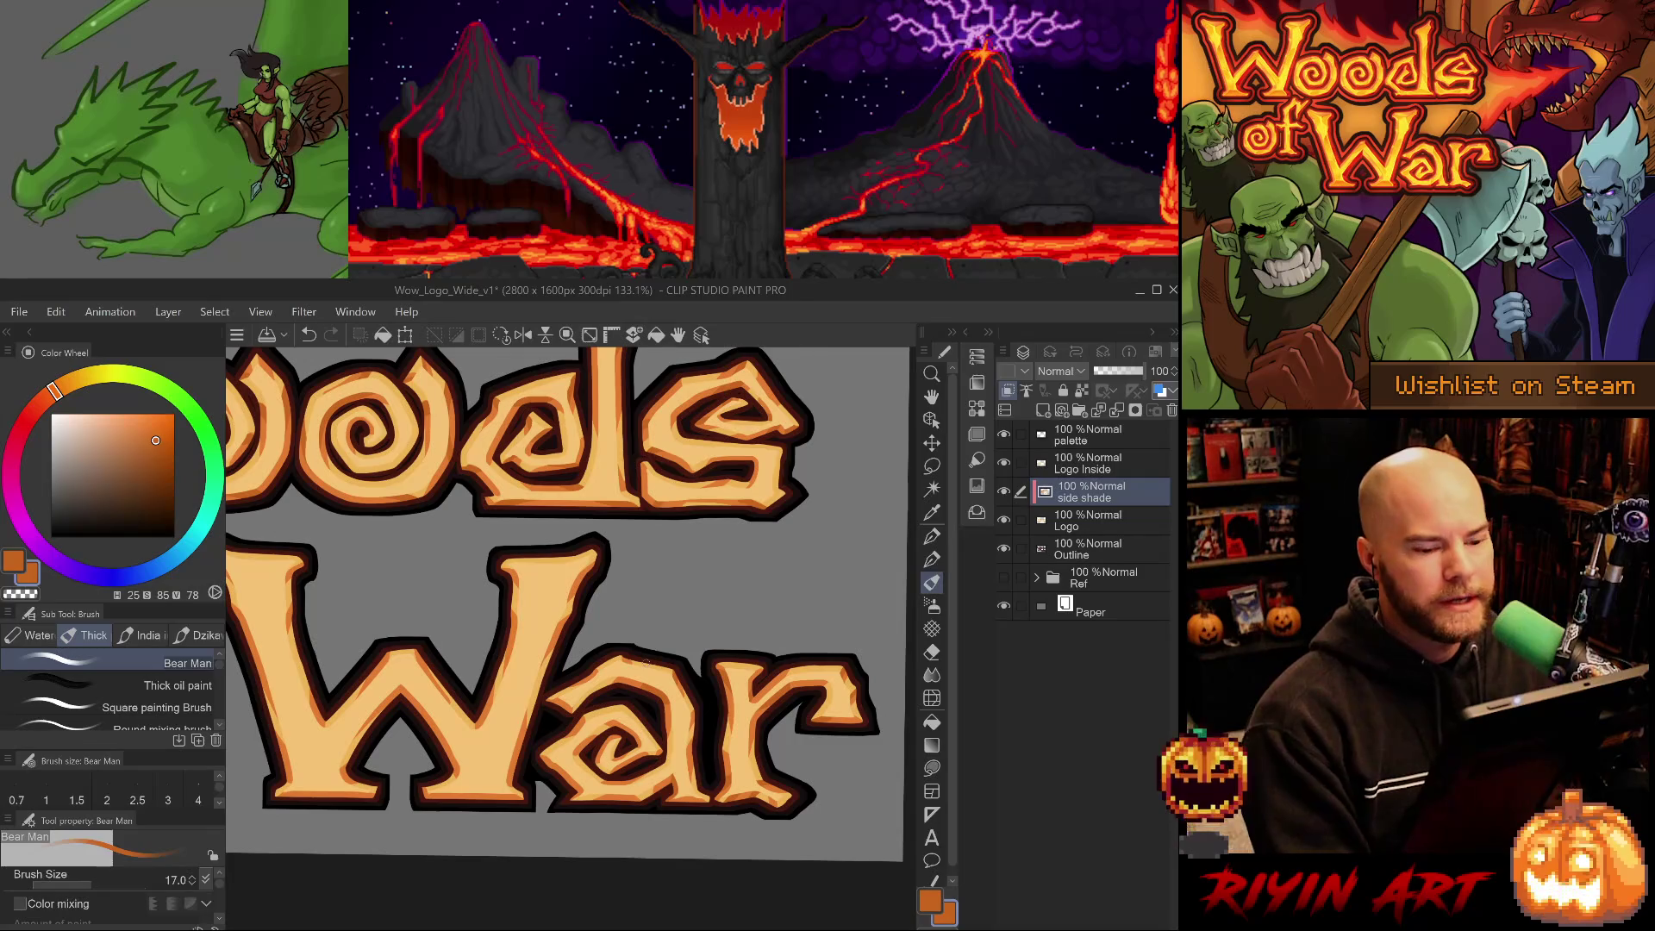
pyautogui.moveTo(620, 592)
pyautogui.mouseDown()
pyautogui.moveTo(620, 736)
pyautogui.moveTo(656, 689)
pyautogui.mouseUp()
# Drag the Ref folder above Logo Inside and briefly show the fiery reference logo.
pyautogui.scroll(-4, 623, 711)
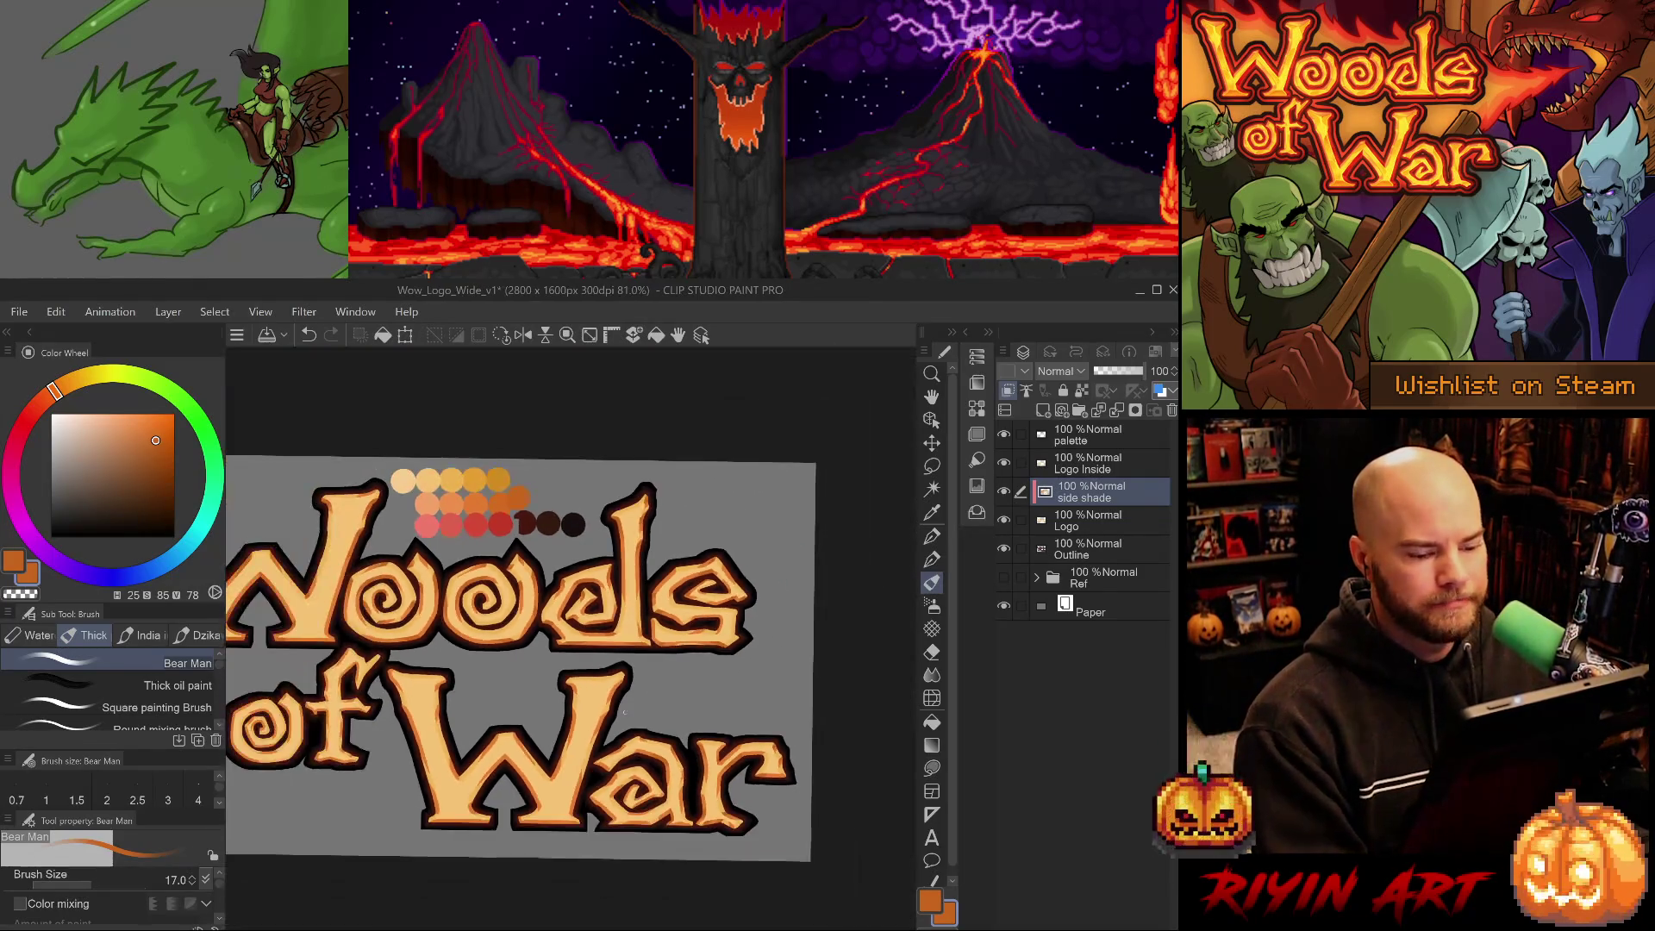
pyautogui.scroll(2, 604, 705)
pyautogui.scroll(-2, 604, 704)
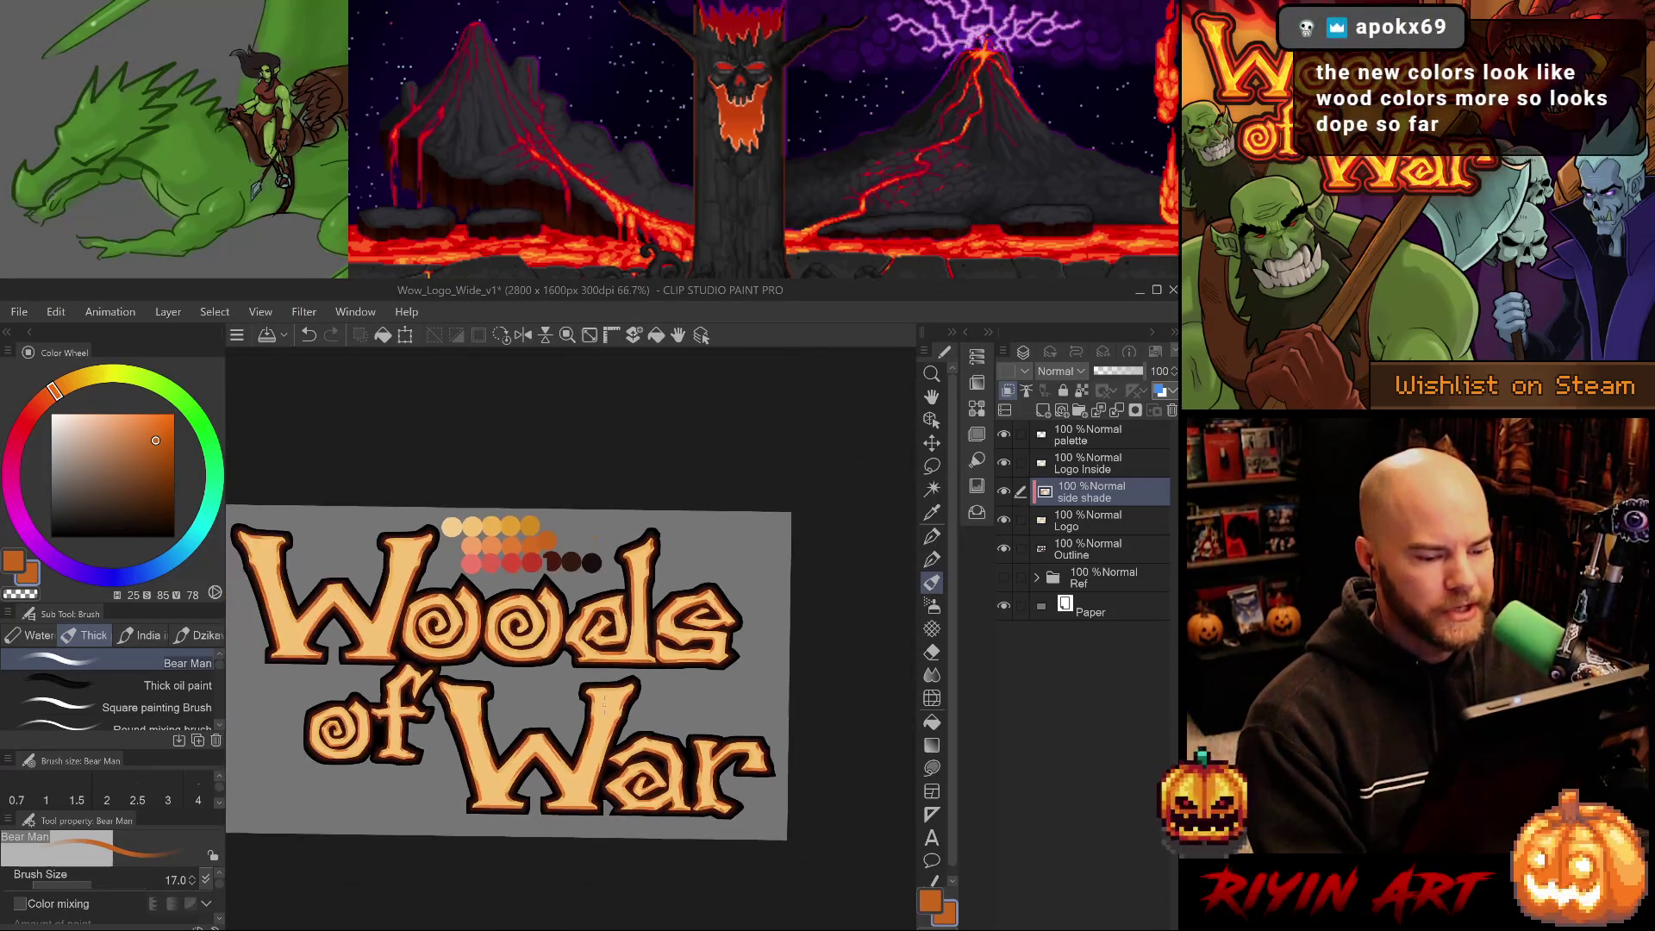
pyautogui.scroll(3, 595, 709)
pyautogui.scroll(-2, 565, 721)
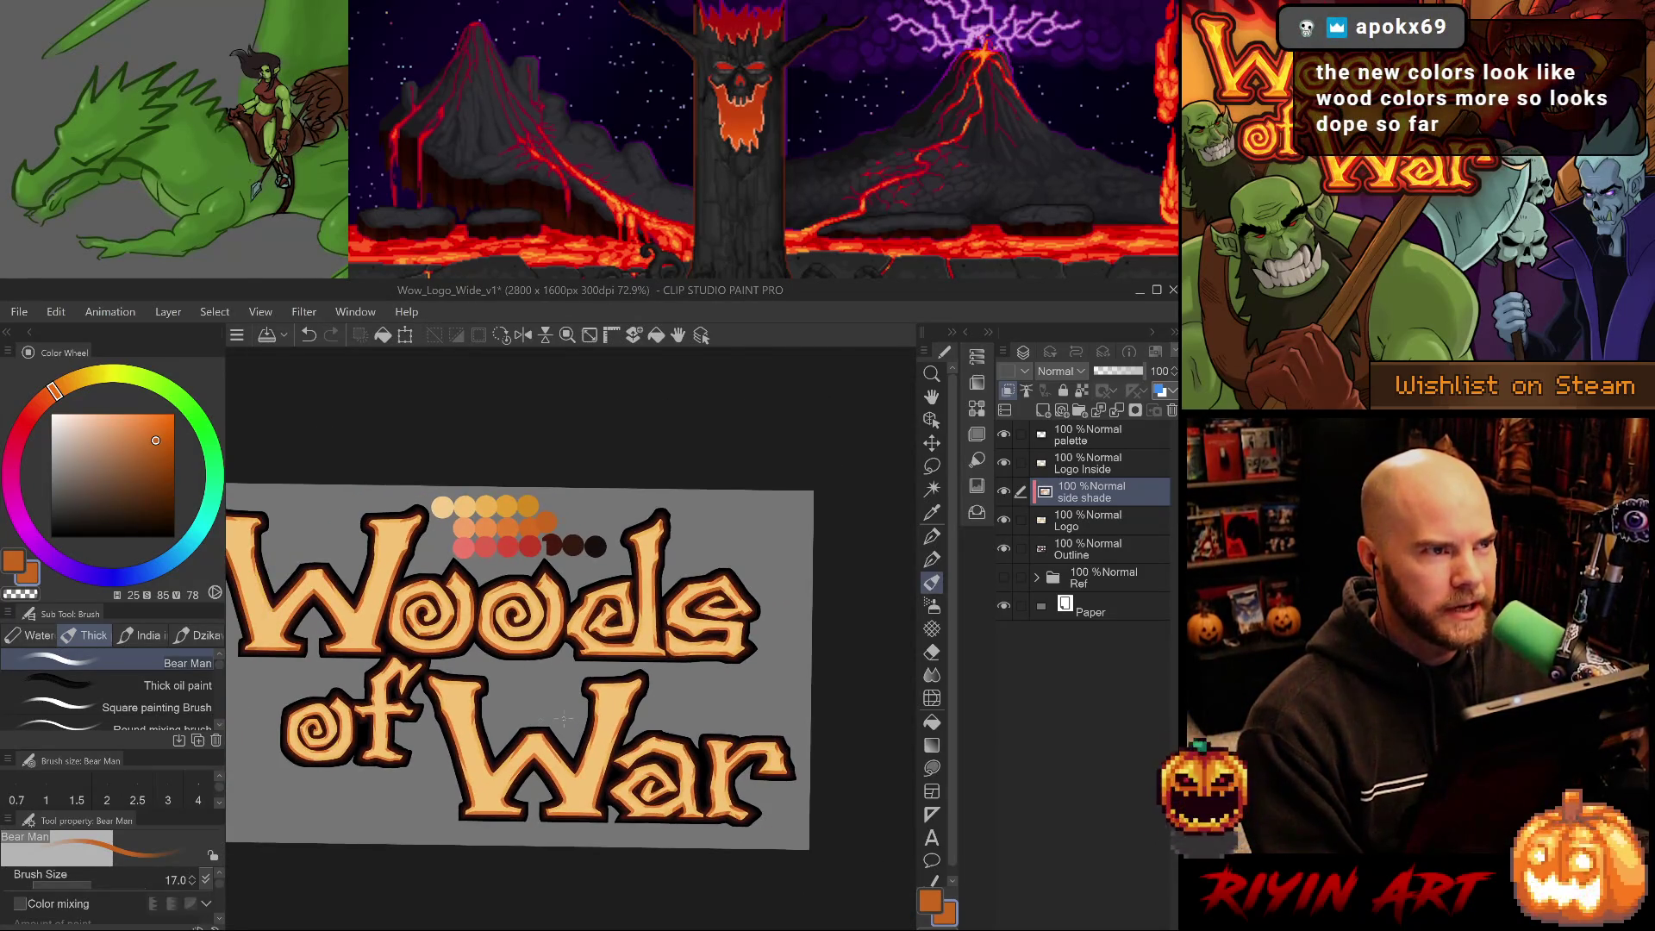
pyautogui.scroll(2, 543, 655)
pyautogui.scroll(-1, 538, 643)
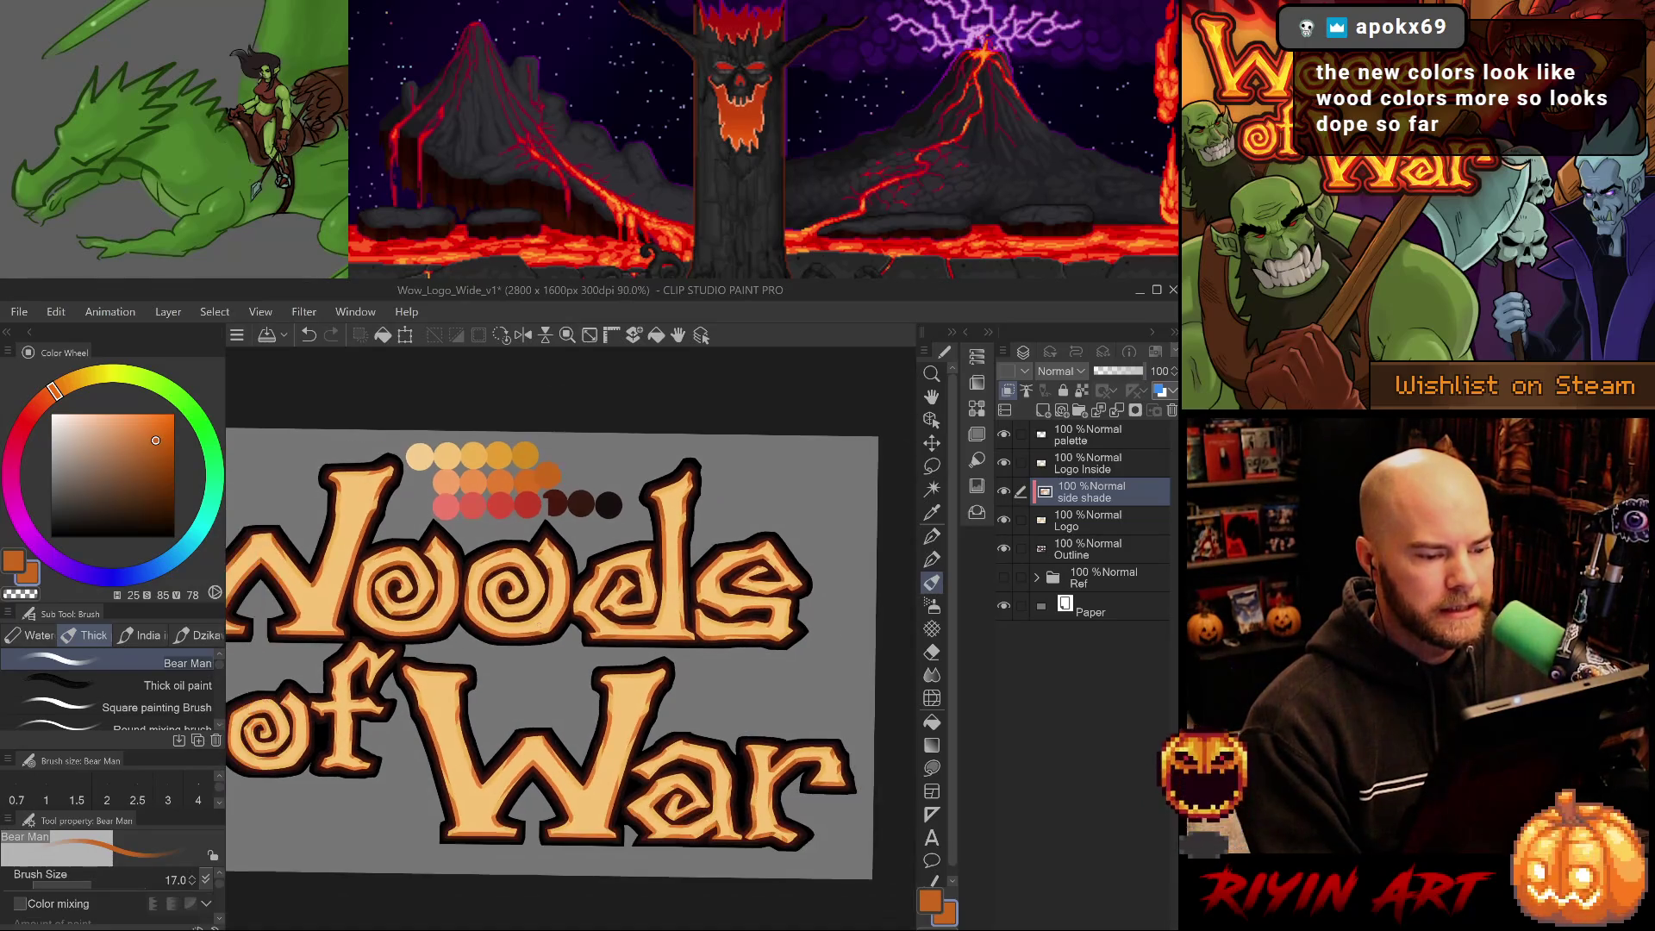
pyautogui.scroll(-1, 603, 657)
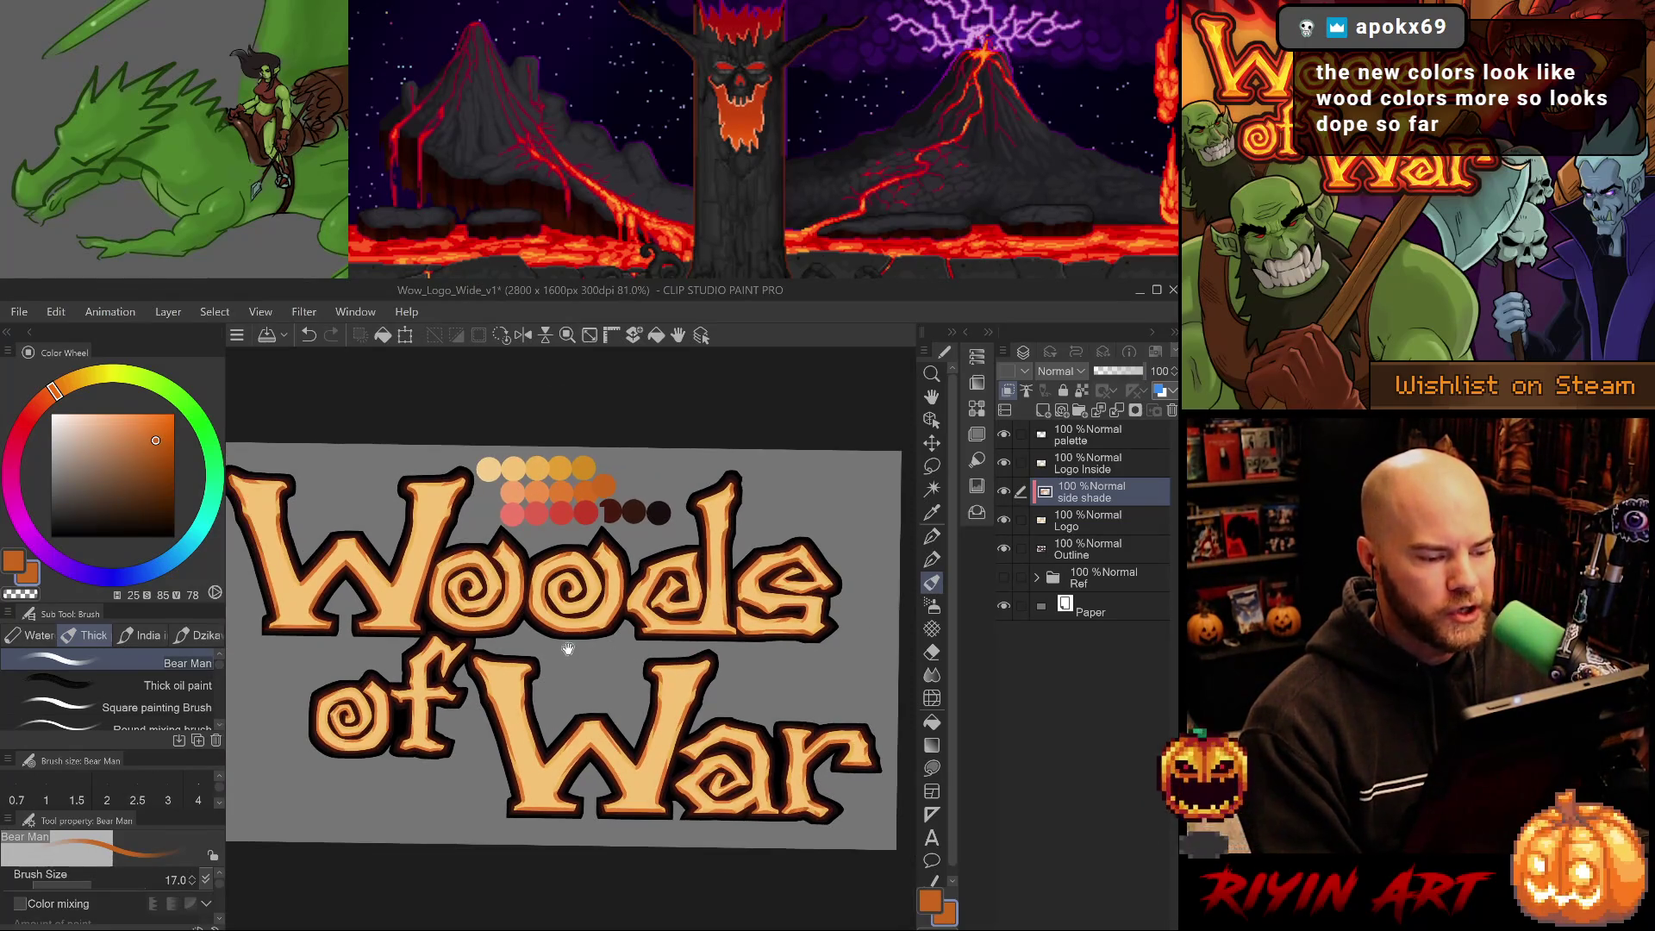
pyautogui.scroll(-1, 561, 651)
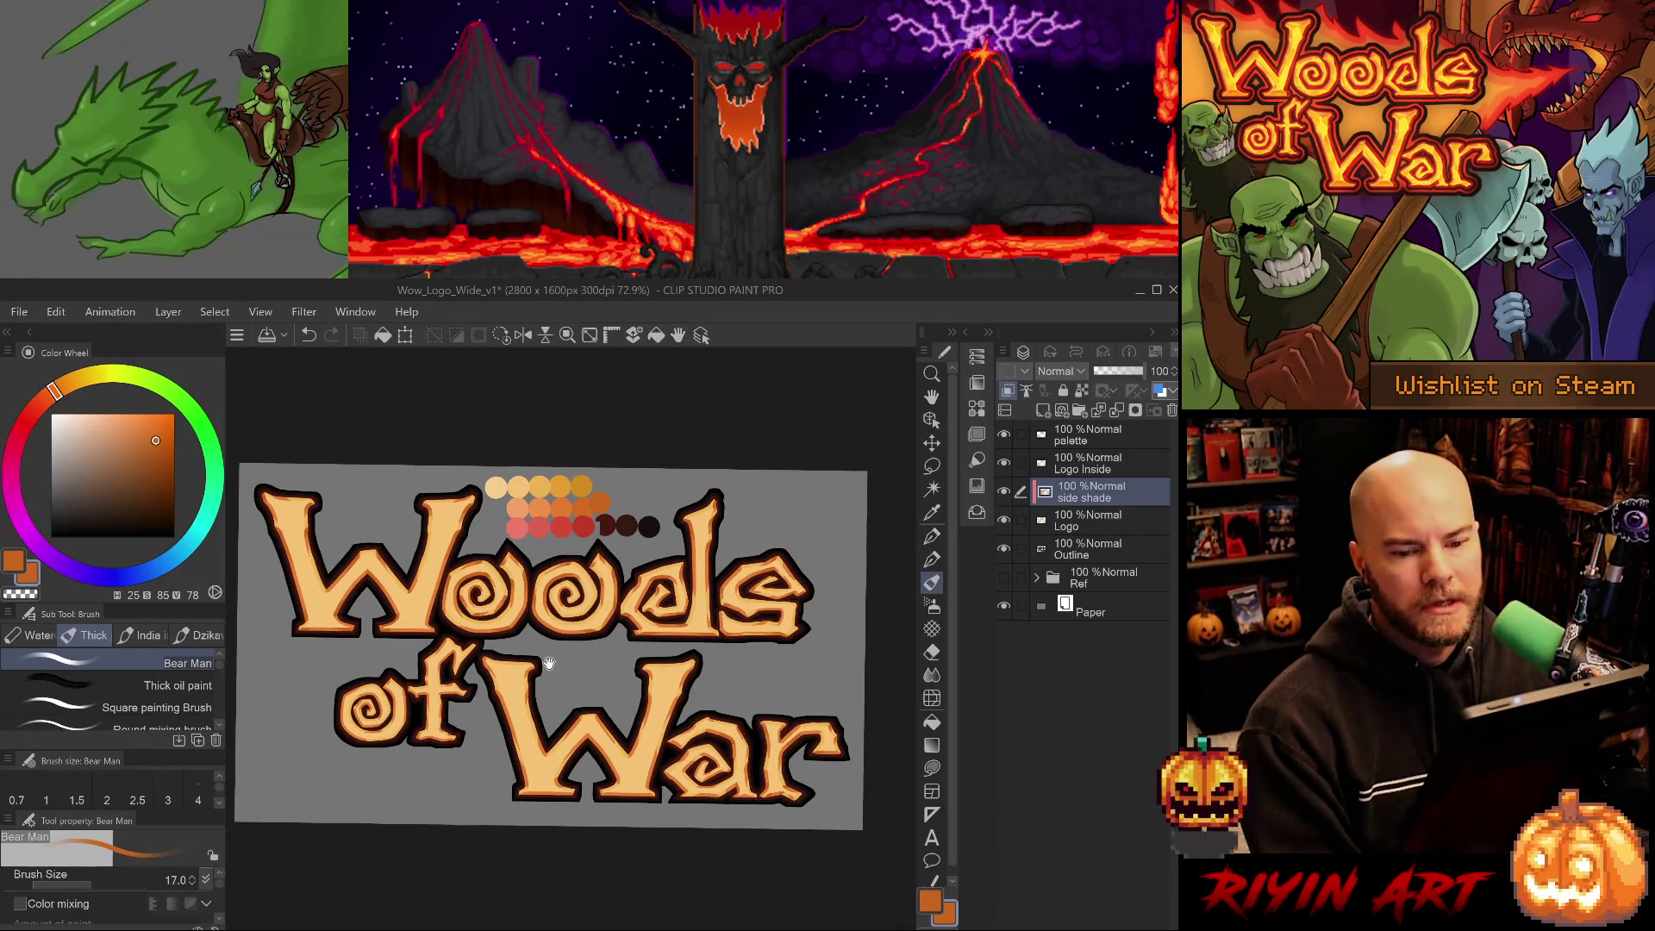
pyautogui.moveTo(1103, 577); pyautogui.dragTo(1093, 455)
pyautogui.click(1004, 463)
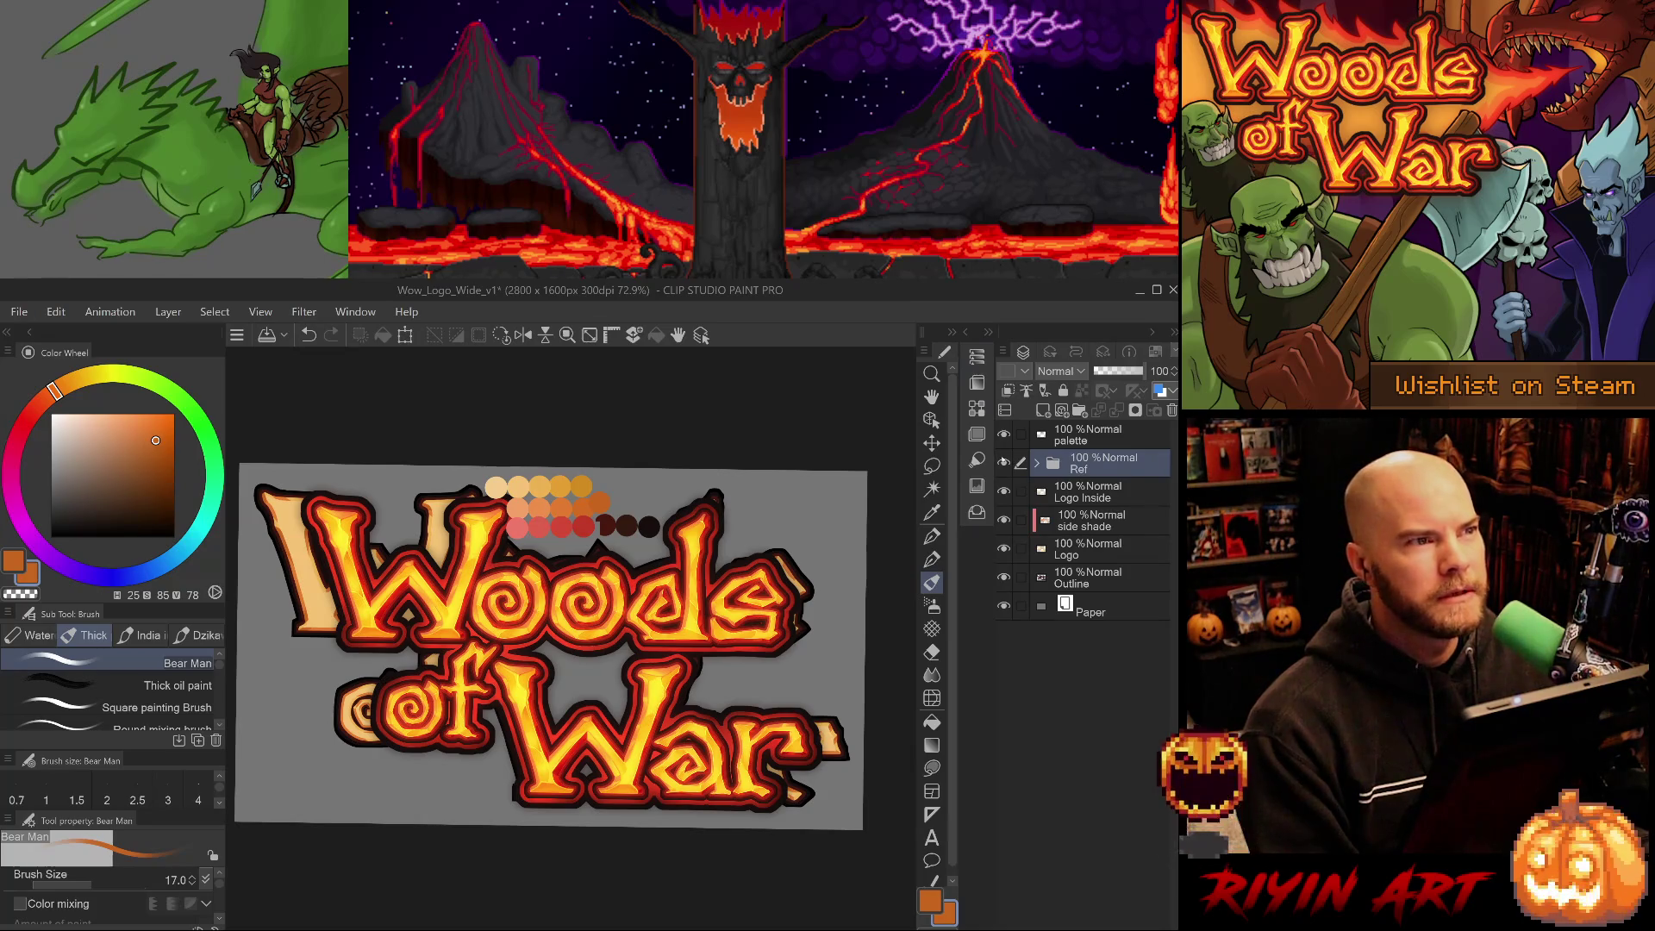
pyautogui.click(1004, 462)
# Flash the Ref folder on and off to compare the fiery reference with the flat lettering.
pyautogui.click(1005, 463)
pyautogui.click(1004, 463)
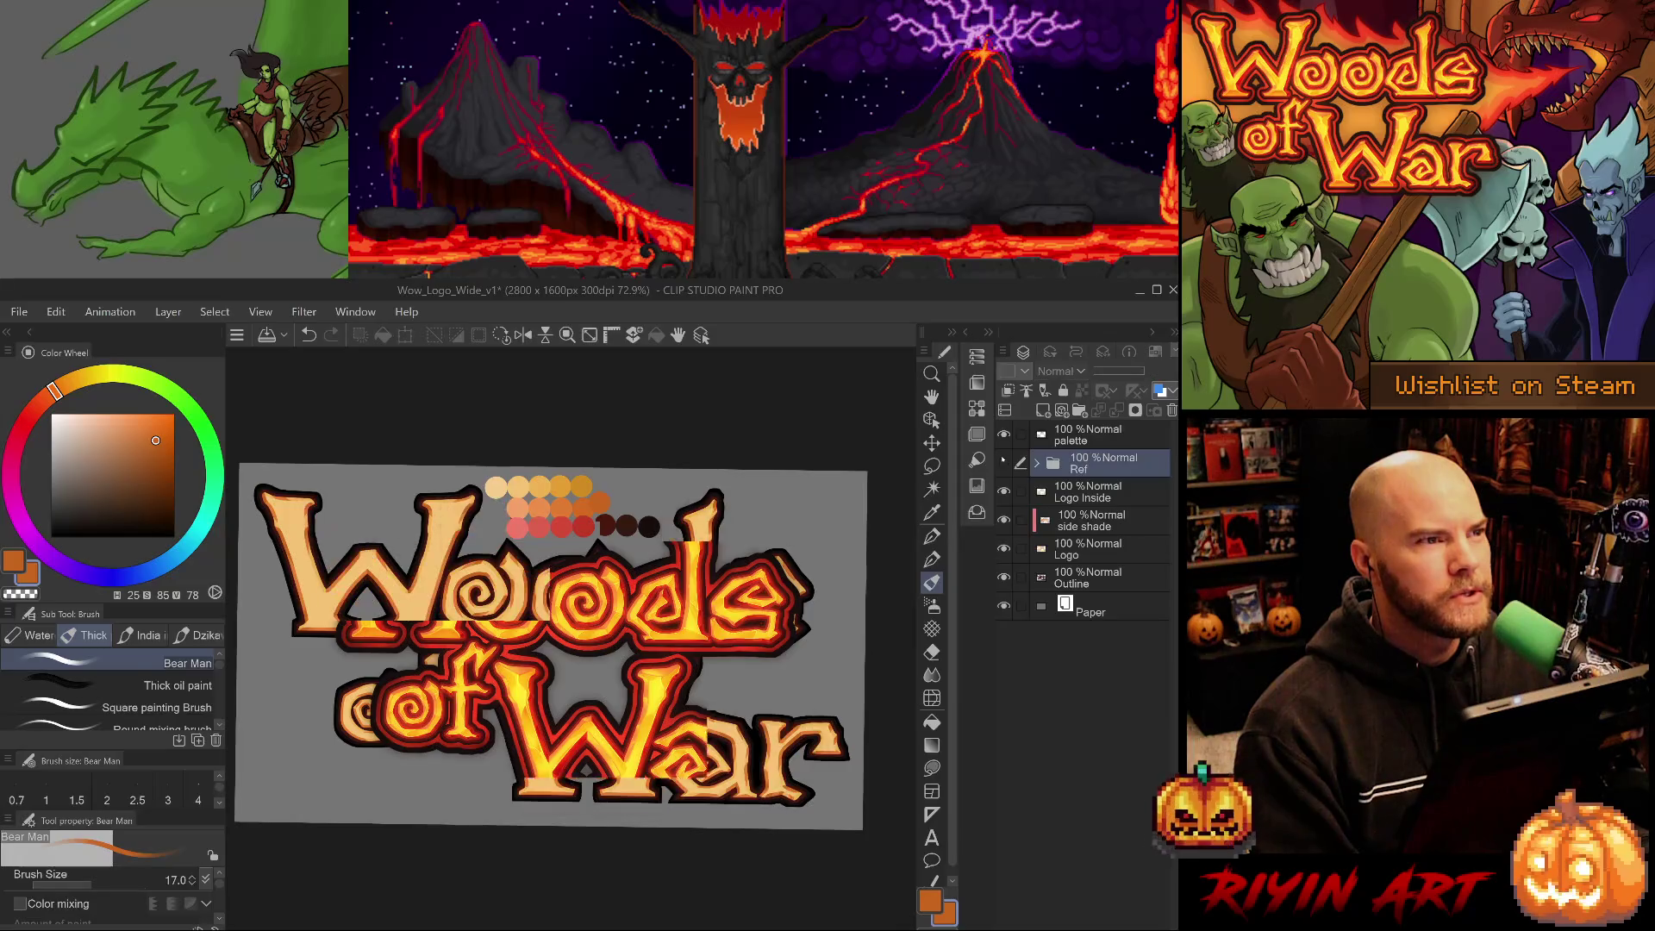
pyautogui.click(1004, 463)
pyautogui.click(1004, 463)
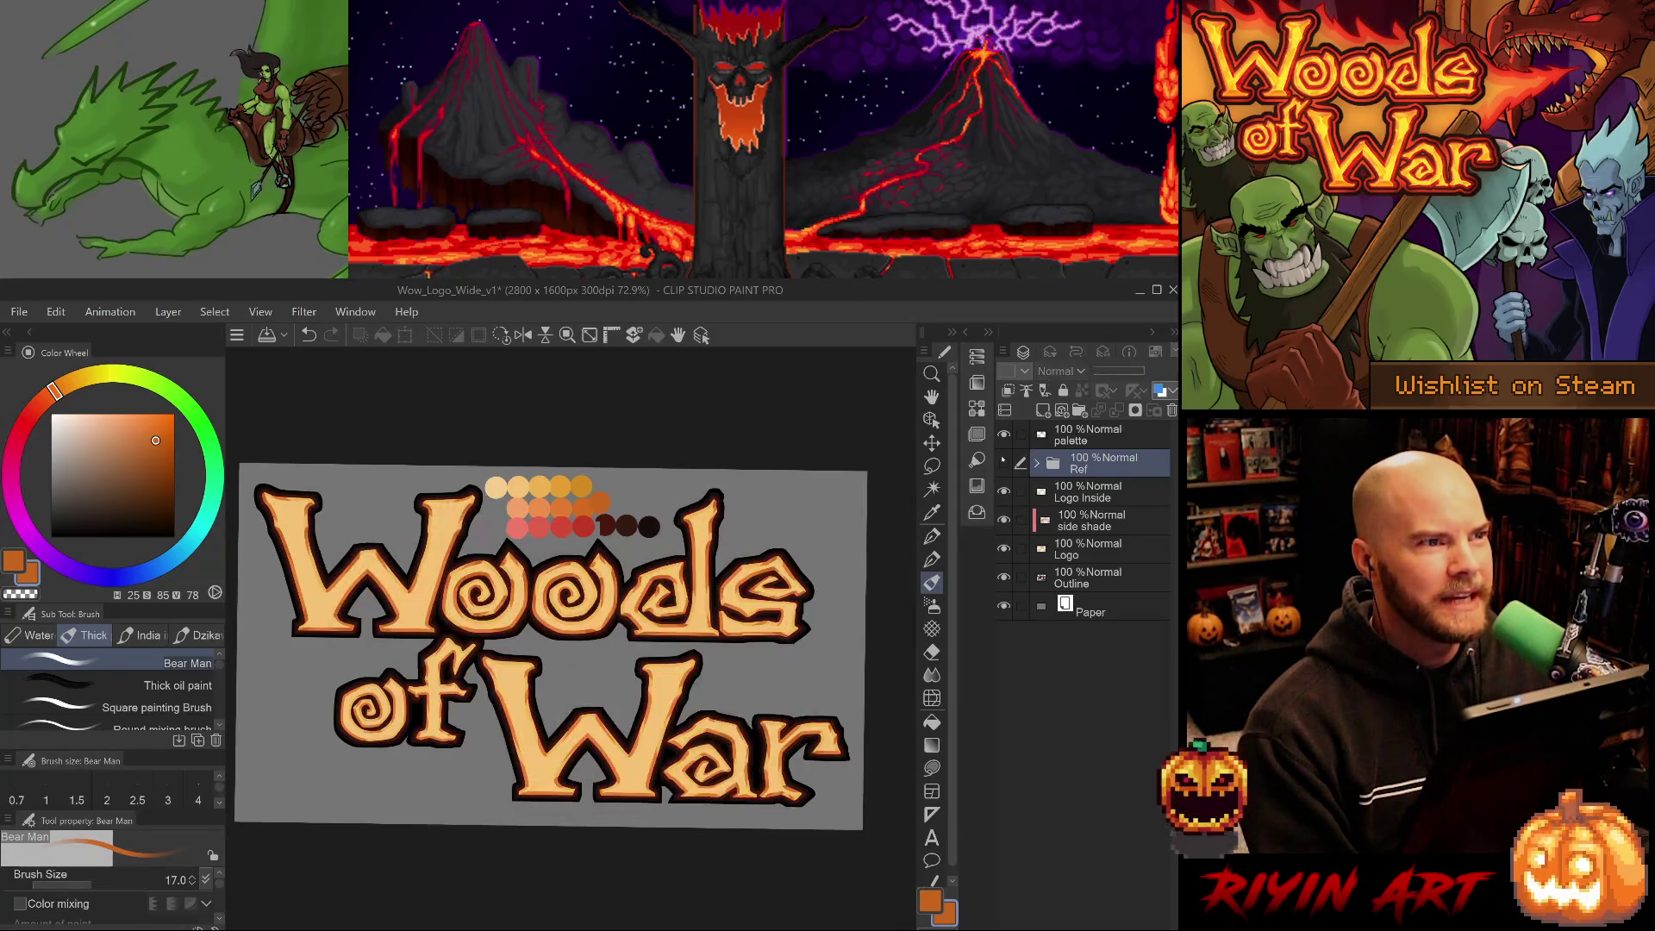
pyautogui.click(1003, 462)
pyautogui.click(1003, 462)
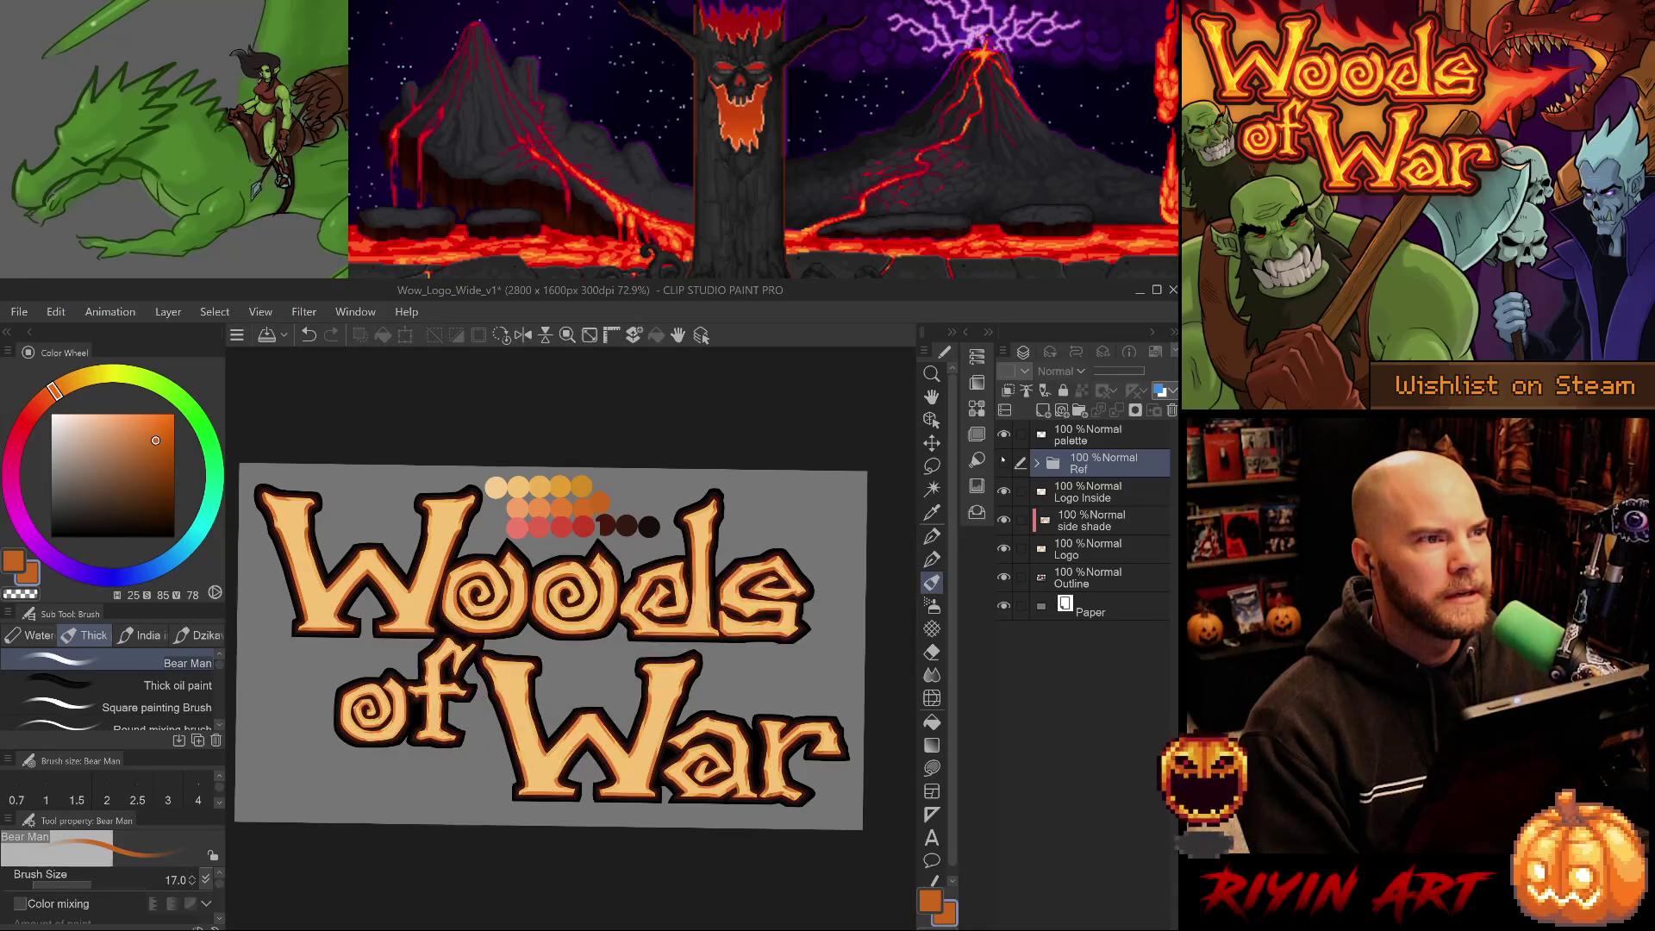
pyautogui.click(1003, 462)
pyautogui.click(1004, 462)
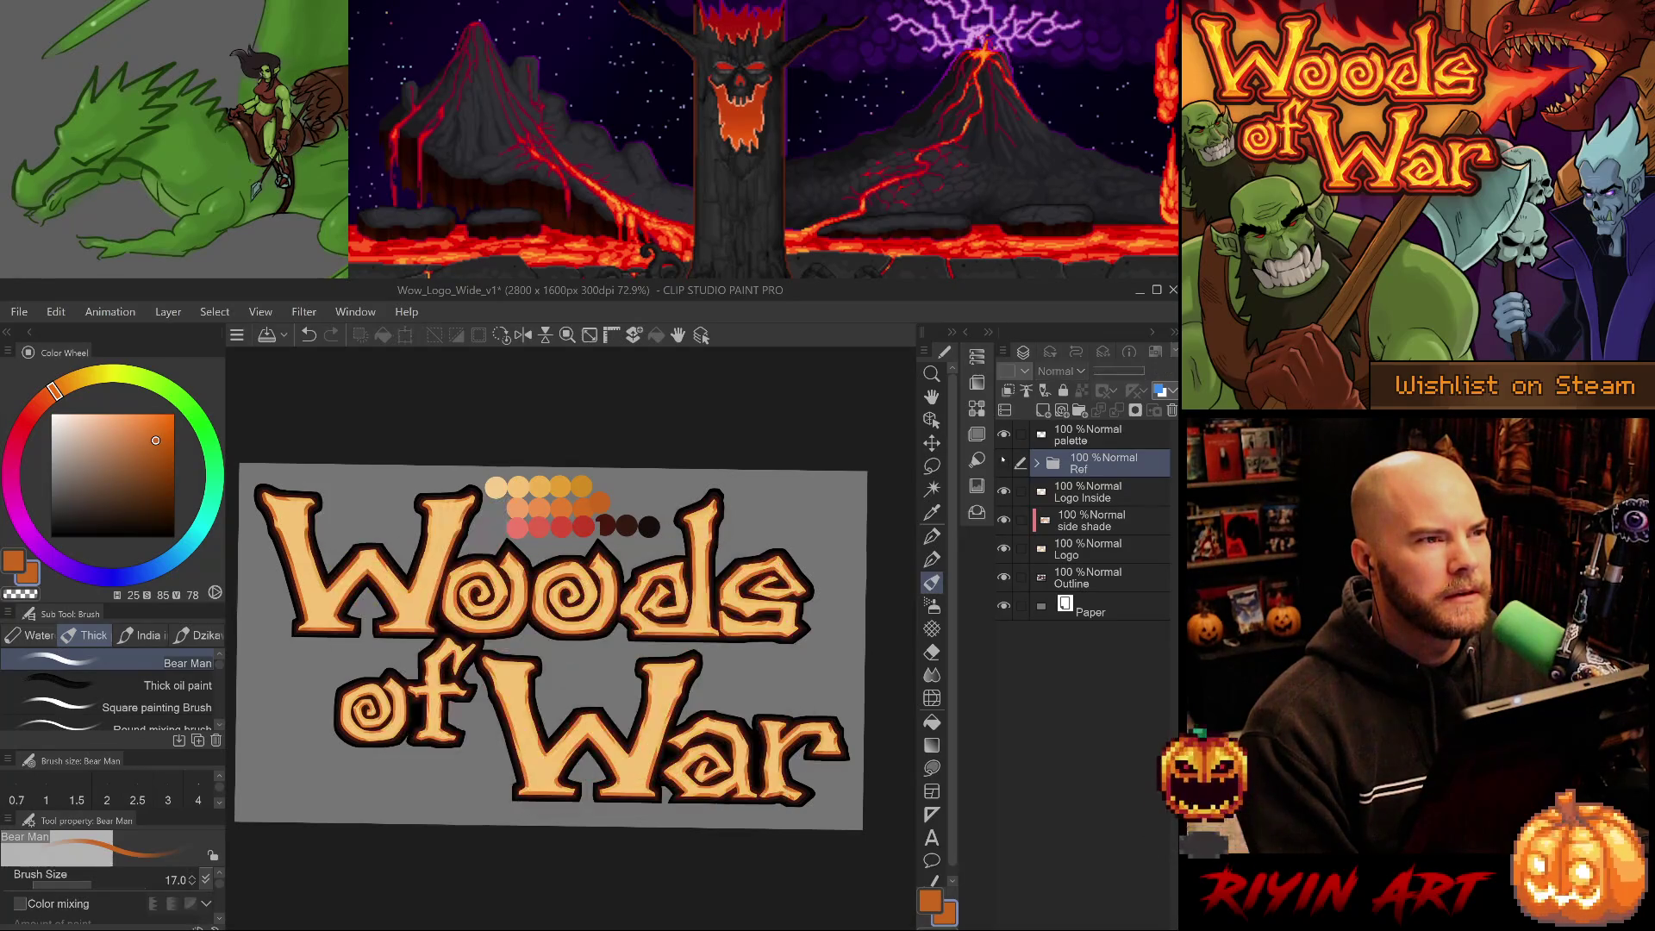
pyautogui.click(1003, 462)
pyautogui.click(1003, 462)
pyautogui.click(1003, 462)
# Finish comparing with the reference hidden, and make Logo Inside the active layer.
pyautogui.click(1004, 462)
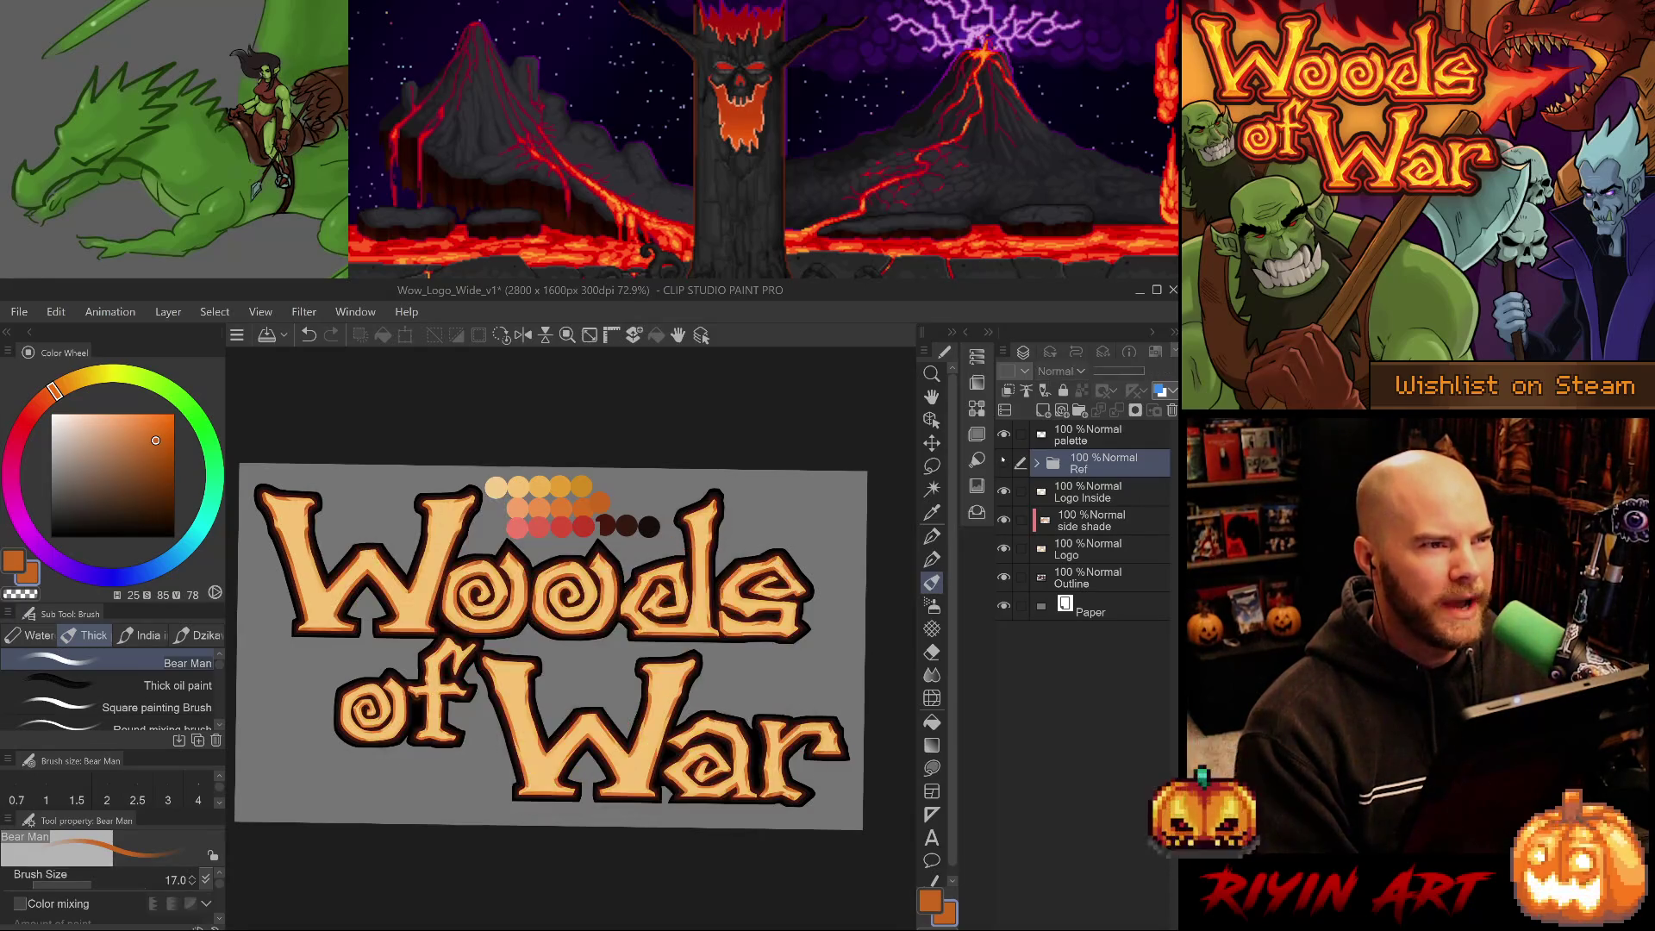
pyautogui.click(1004, 462)
pyautogui.click(1003, 462)
pyautogui.click(1003, 462)
pyautogui.click(1003, 462)
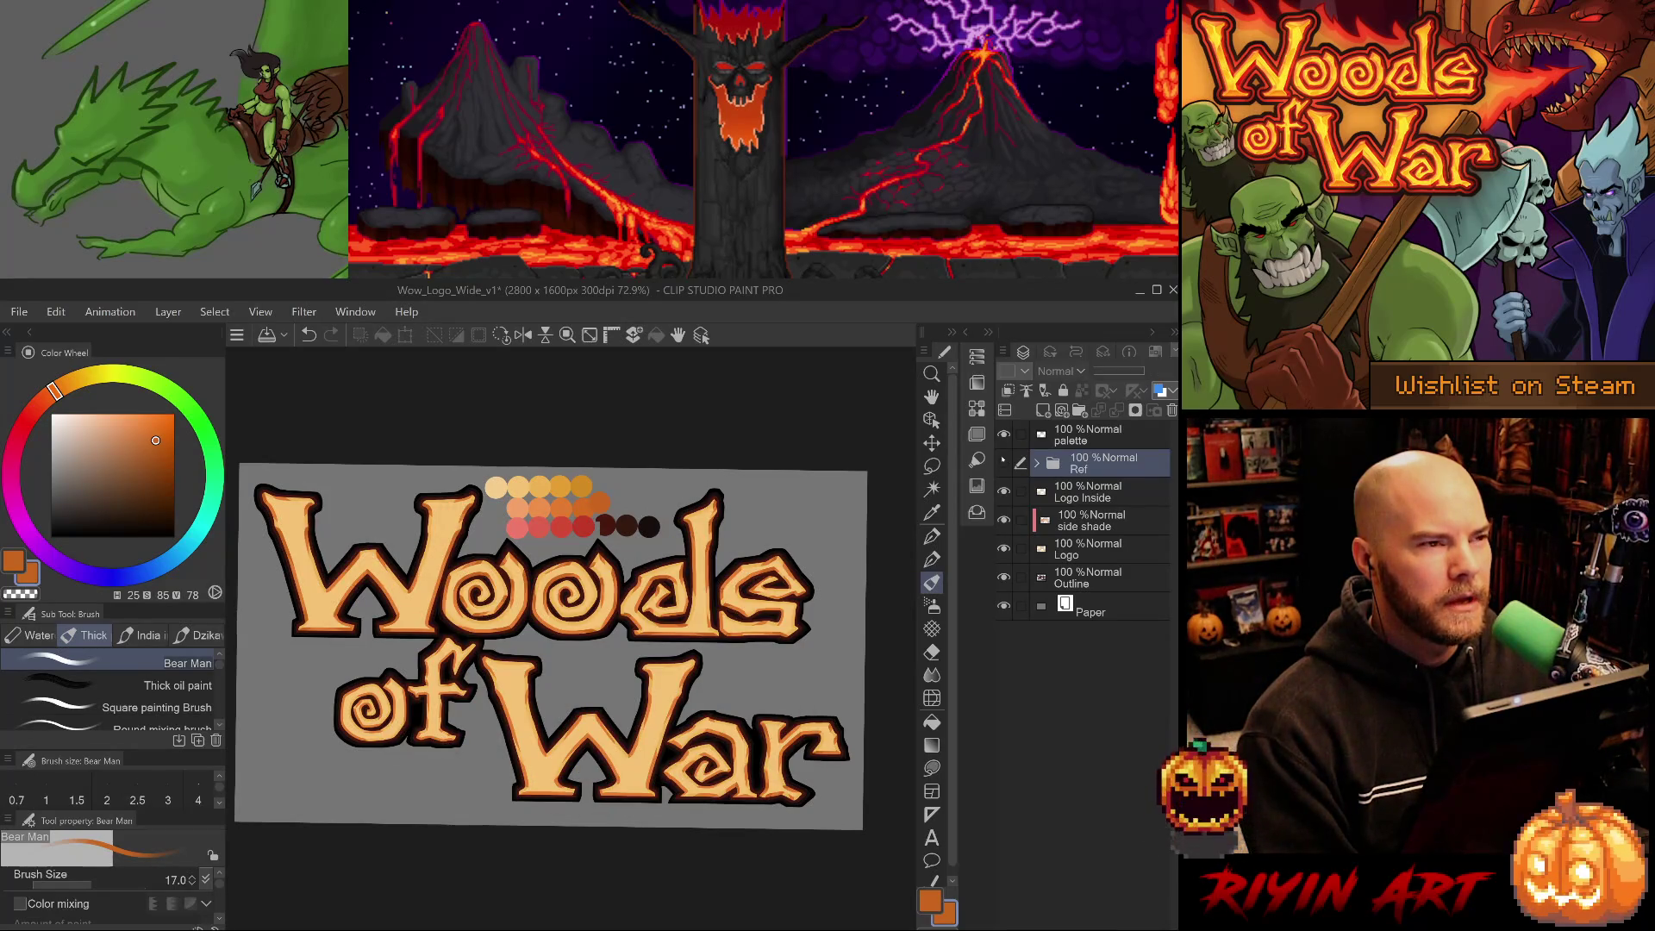
pyautogui.click(1004, 462)
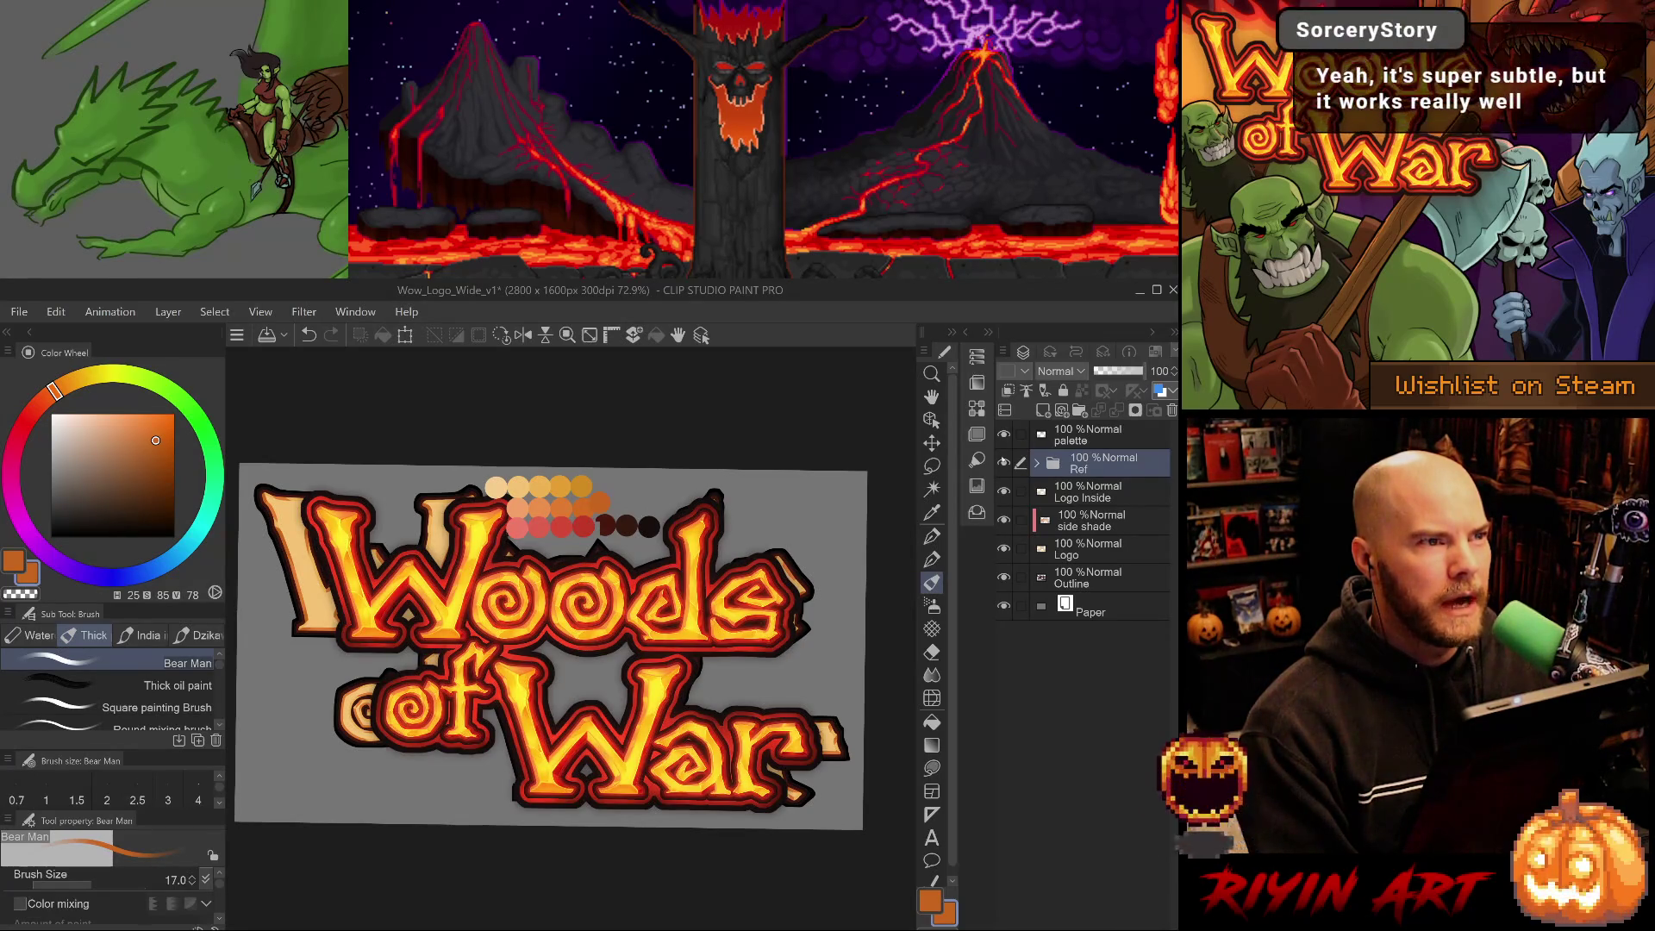
pyautogui.click(1004, 462)
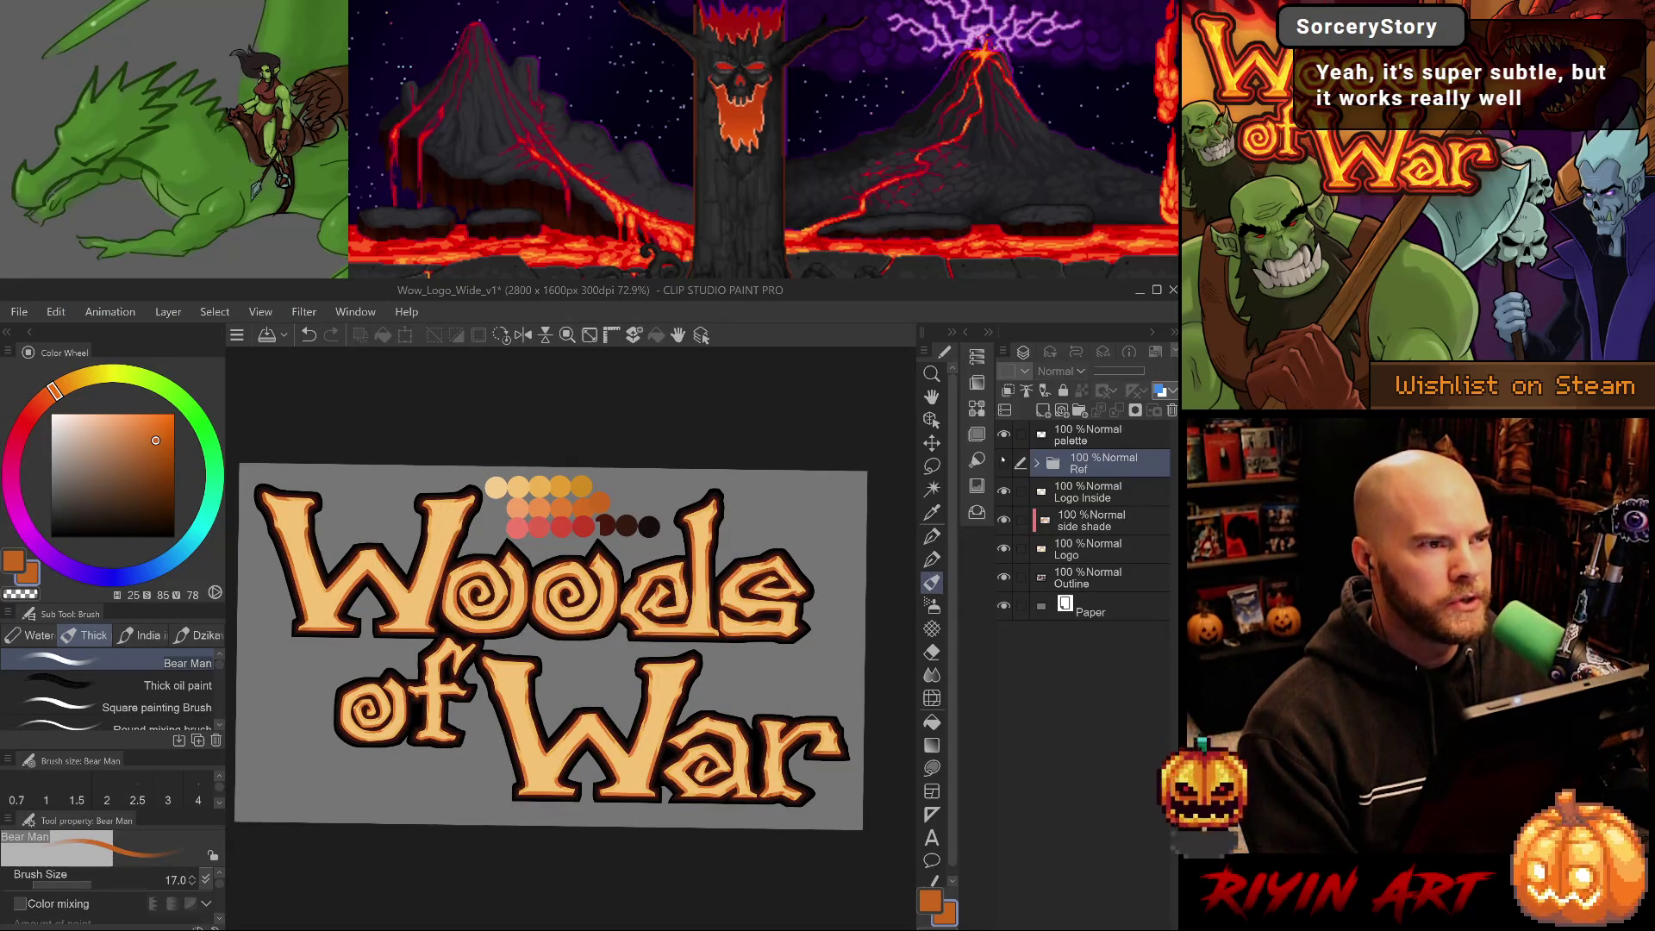
pyautogui.click(1003, 462)
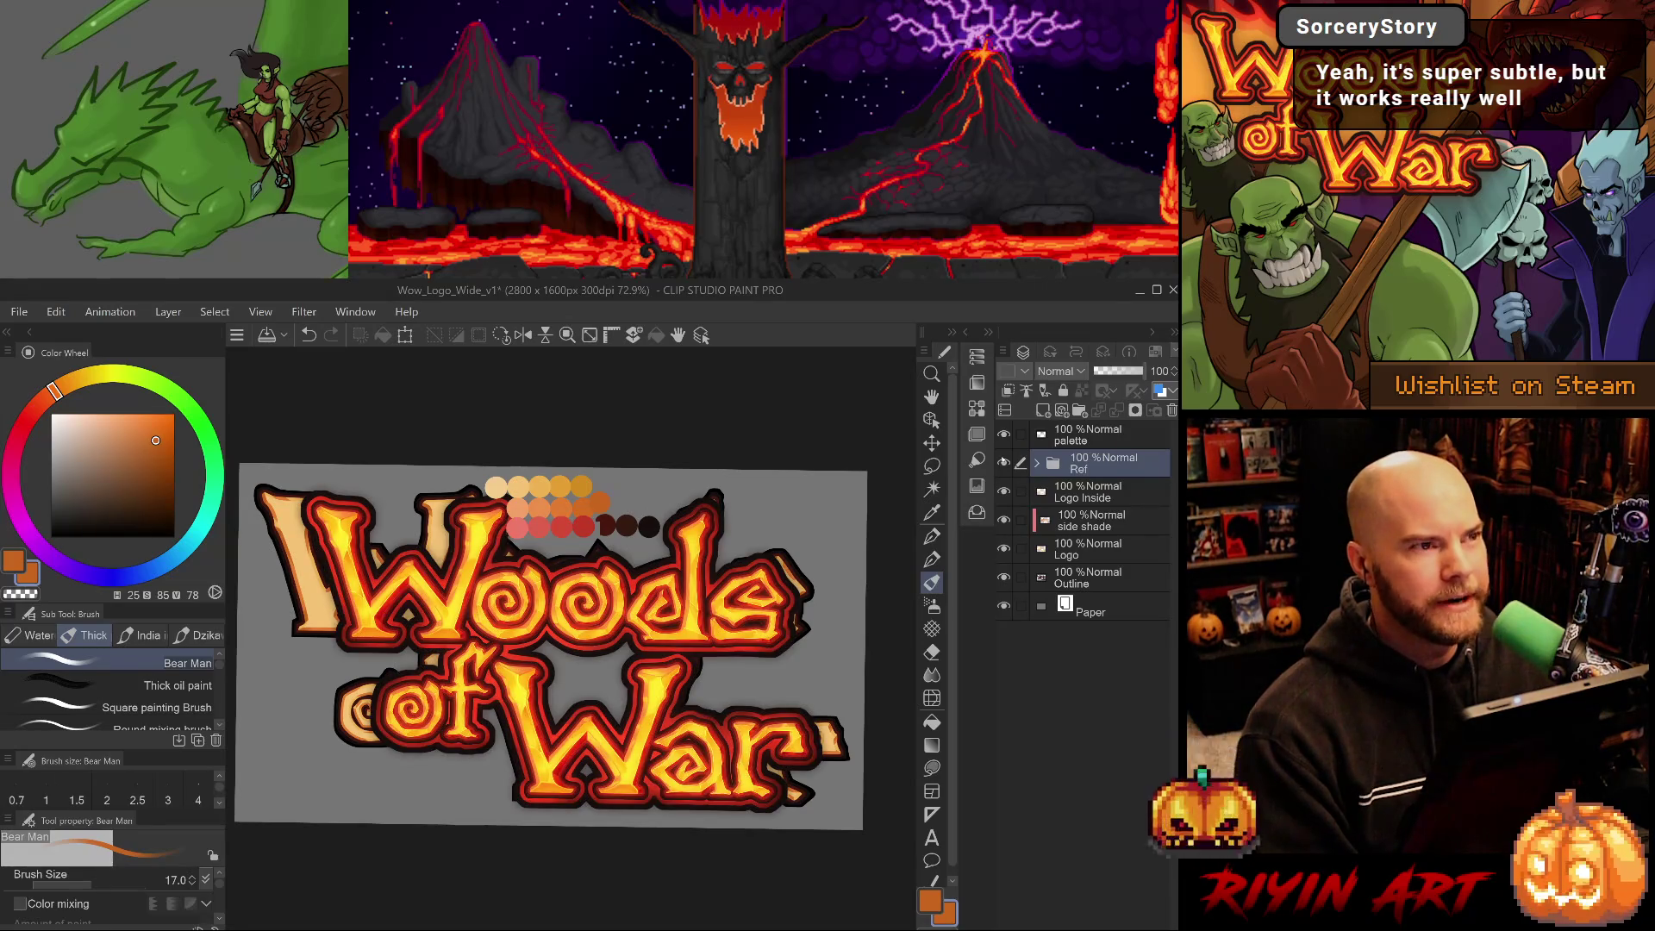
pyautogui.click(1003, 462)
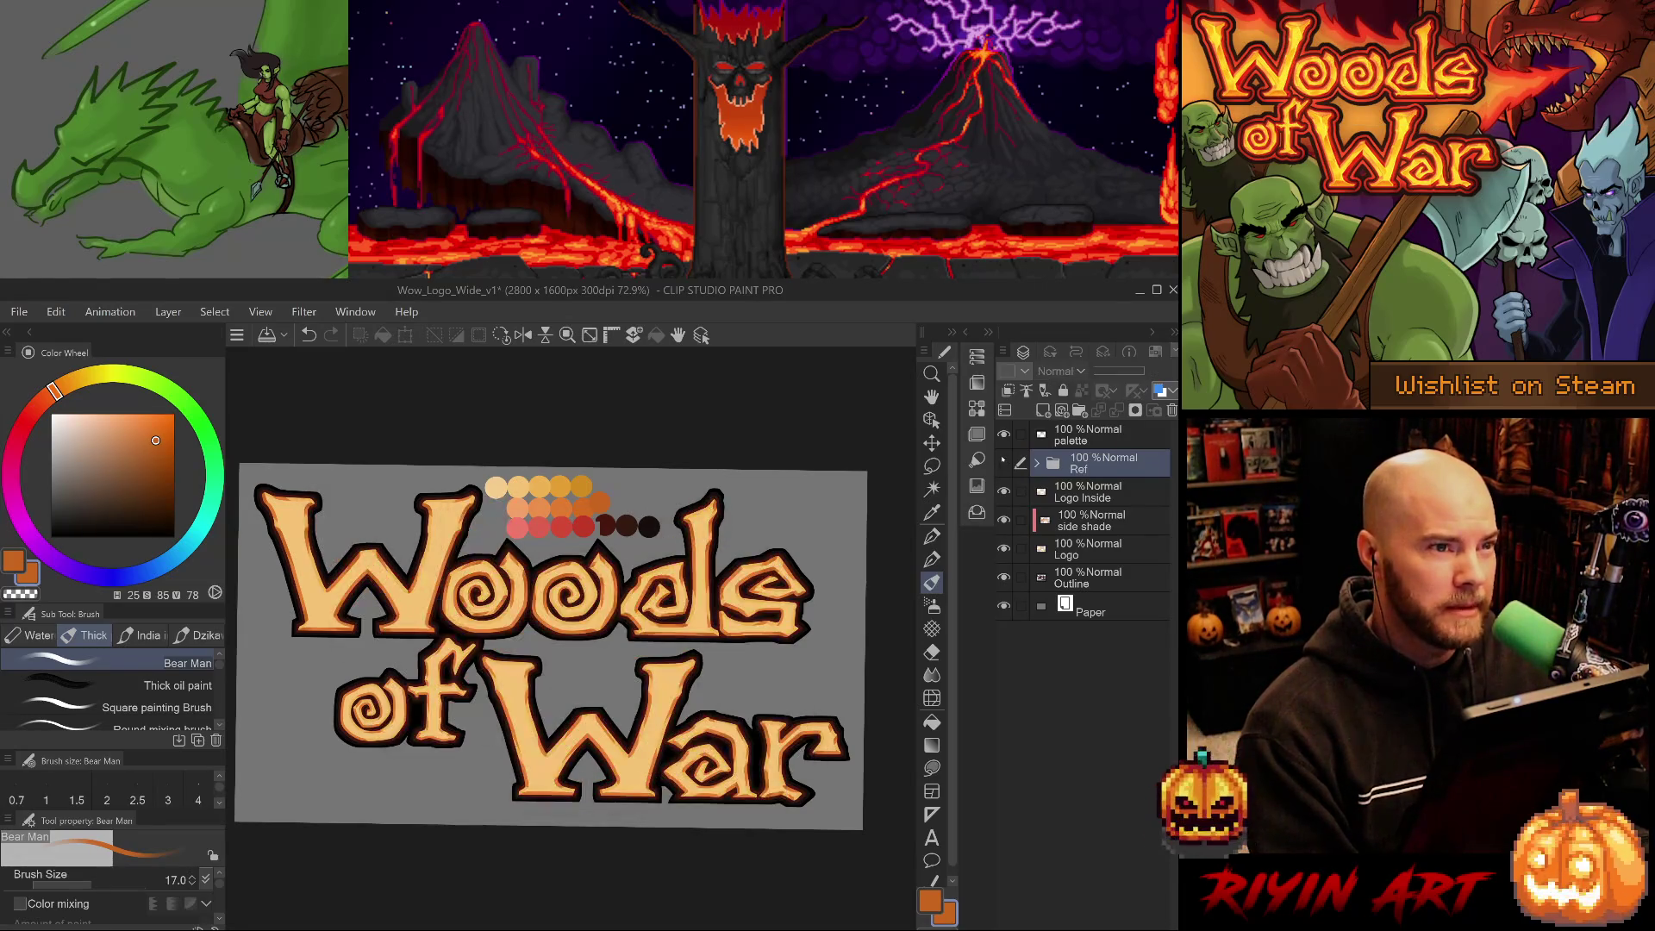
pyautogui.click(1097, 495)
pyautogui.scroll(1, 599, 622)
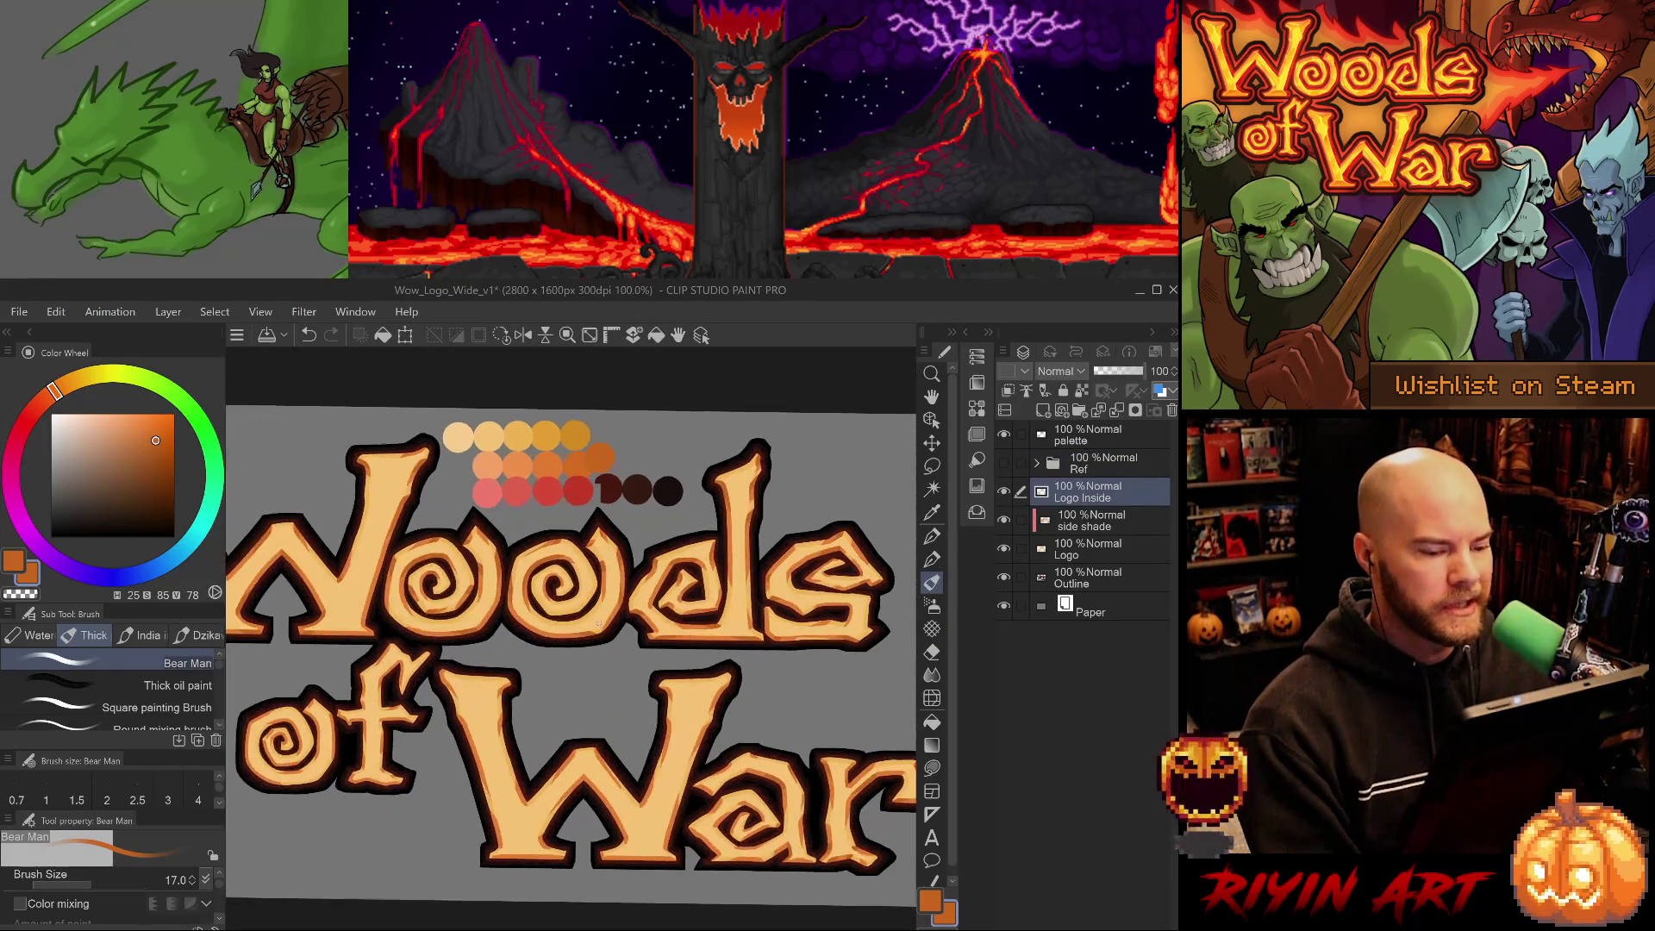
# Select the side shade layer with the G-pen 3 pen and pan along the War letter edges.
pyautogui.scroll(3, 599, 622)
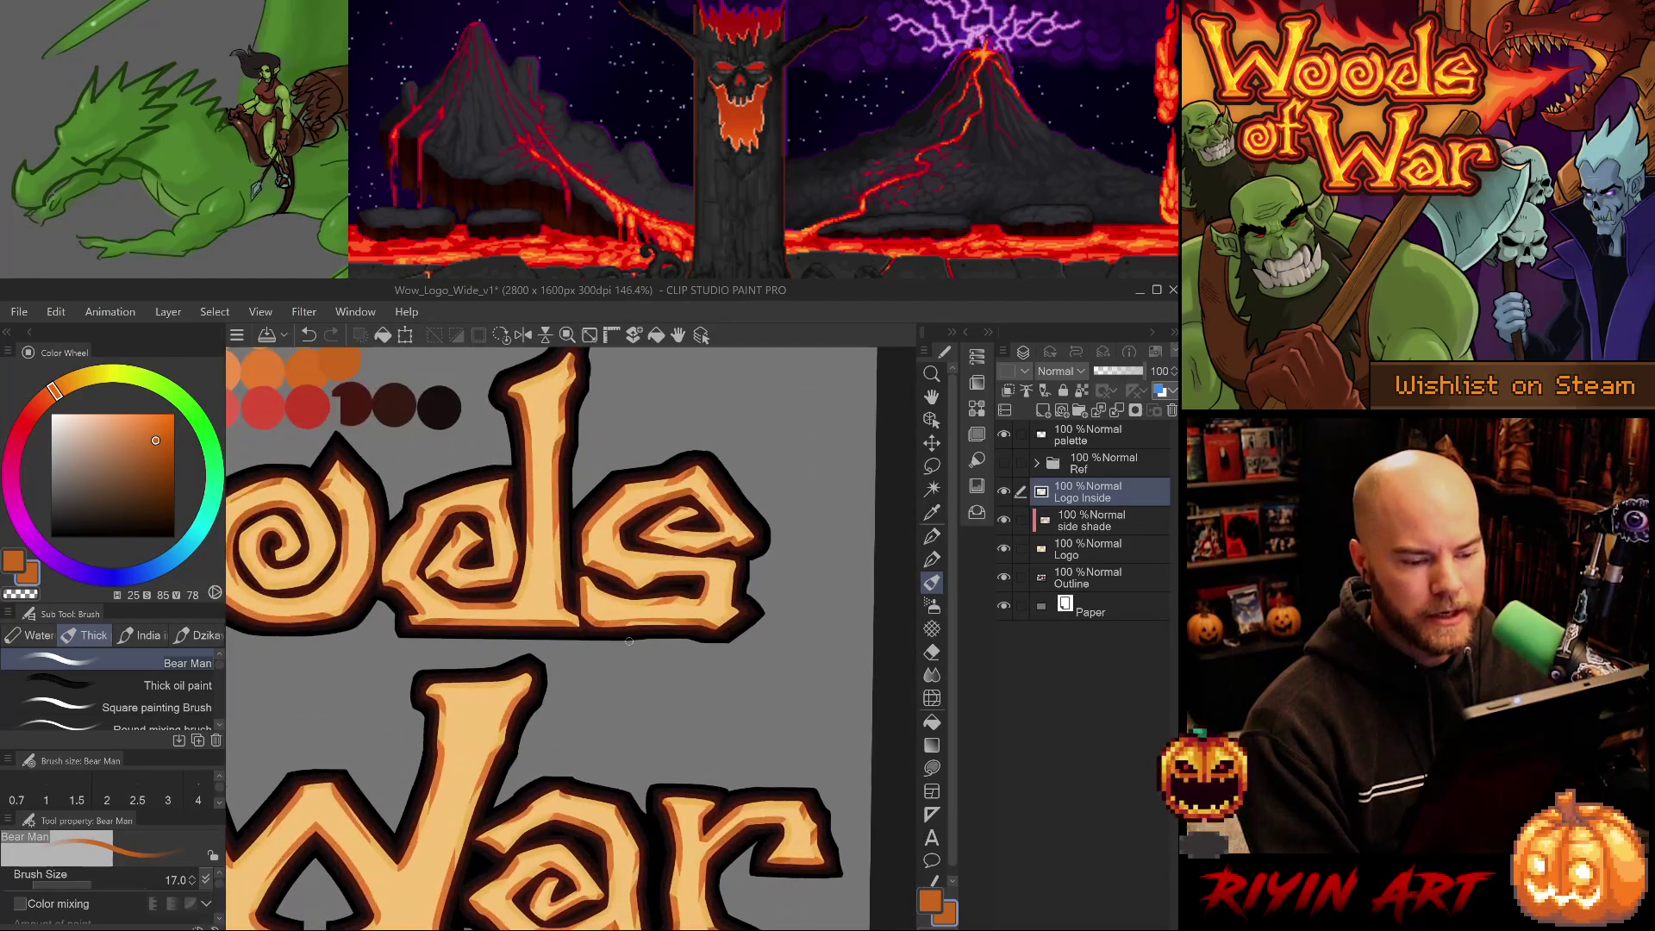
pyautogui.hotkey('alt', '[')
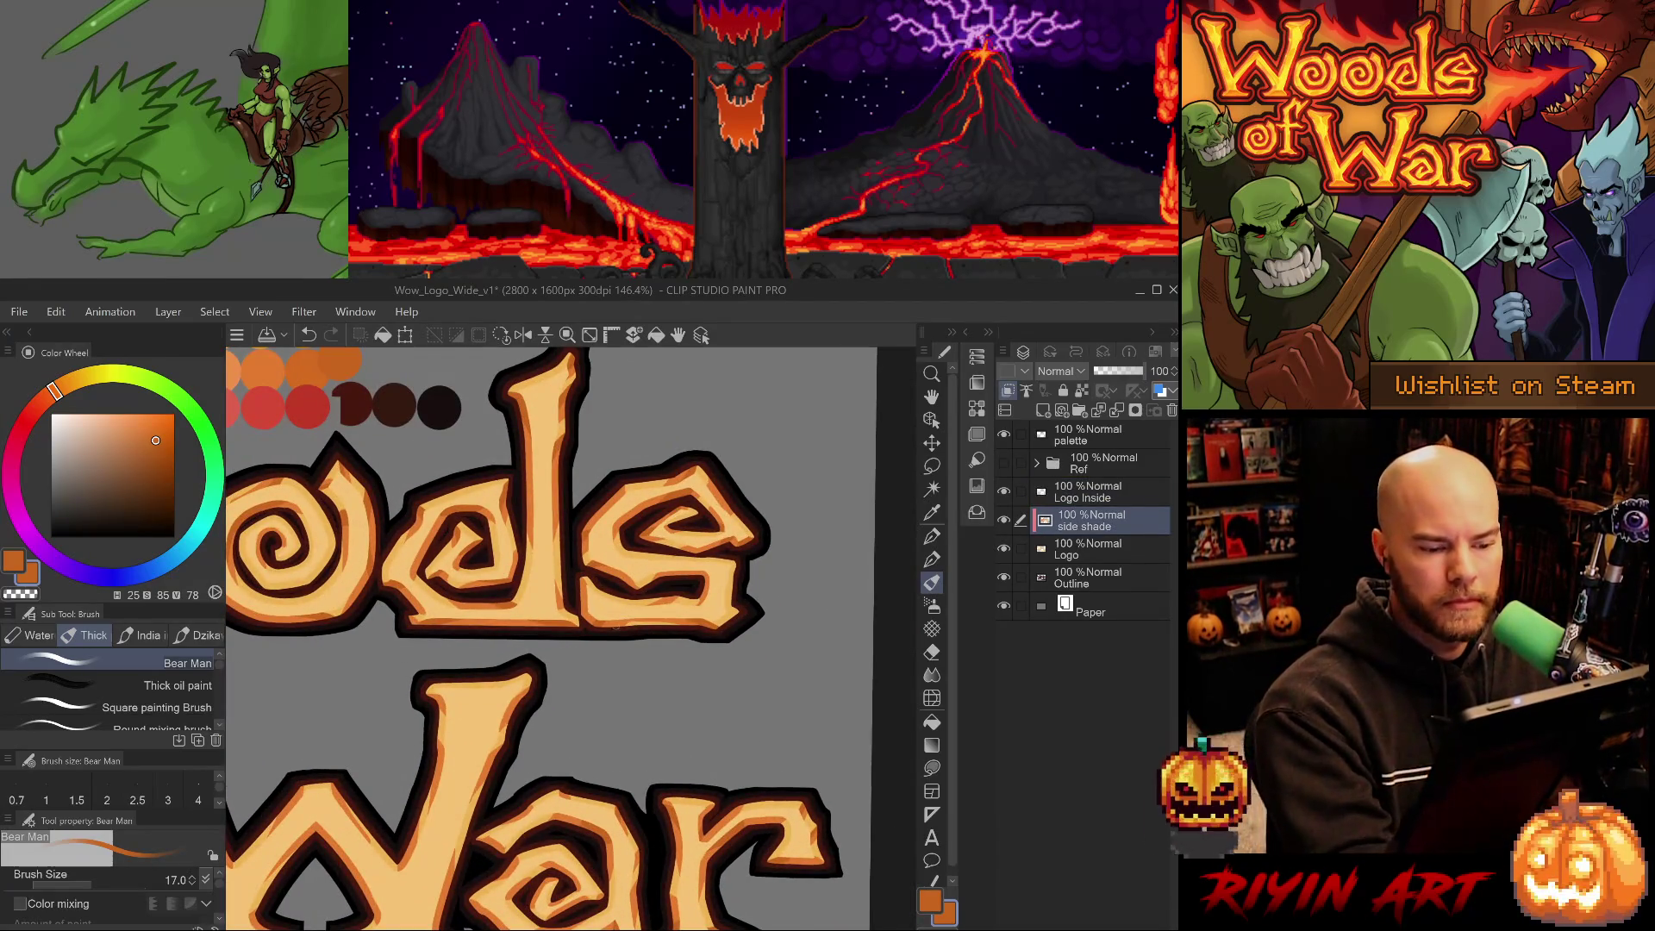
pyautogui.press('b')
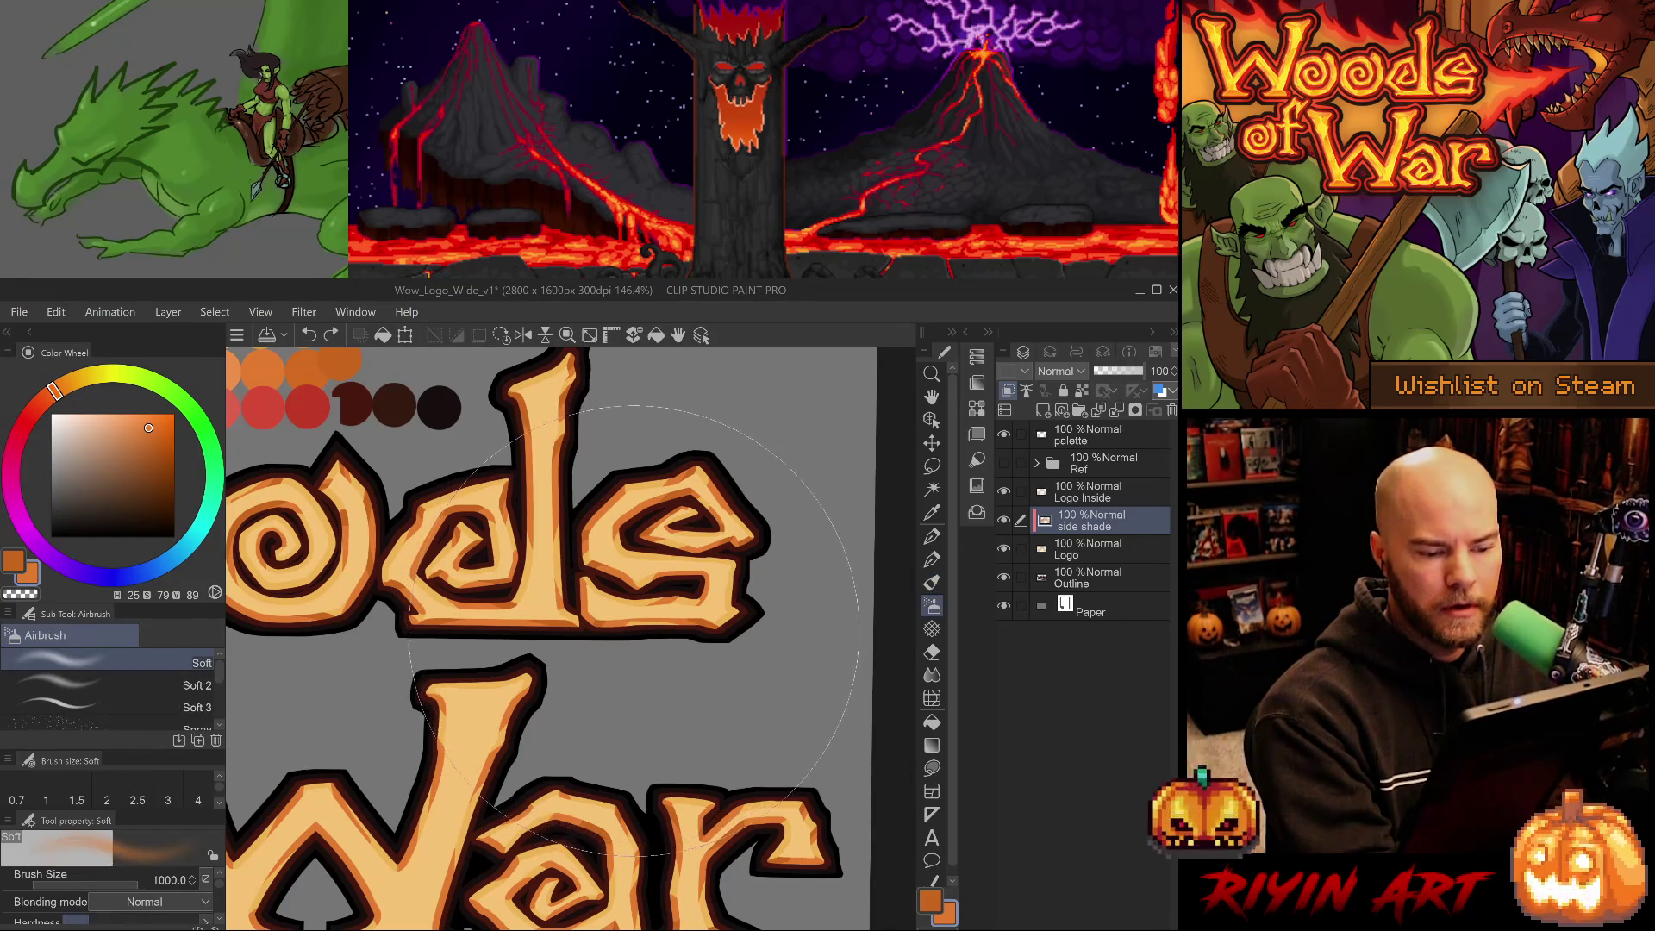
pyautogui.press('p')
pyautogui.press('p')
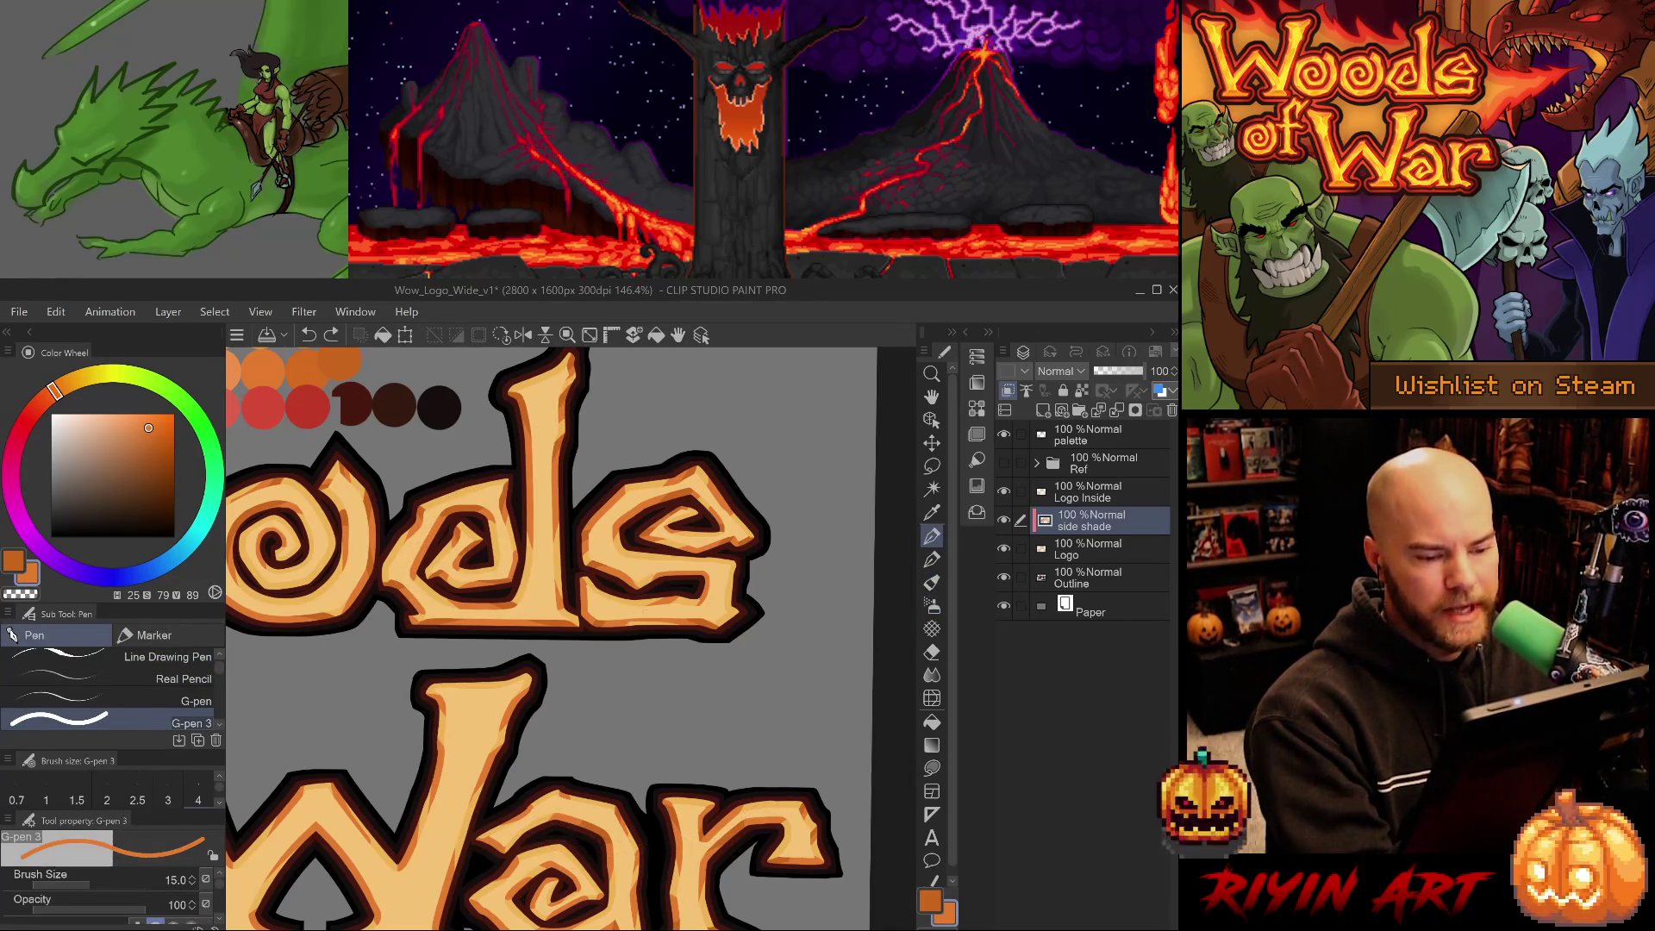
pyautogui.moveTo(651, 763); pyautogui.dragTo(775, 594)
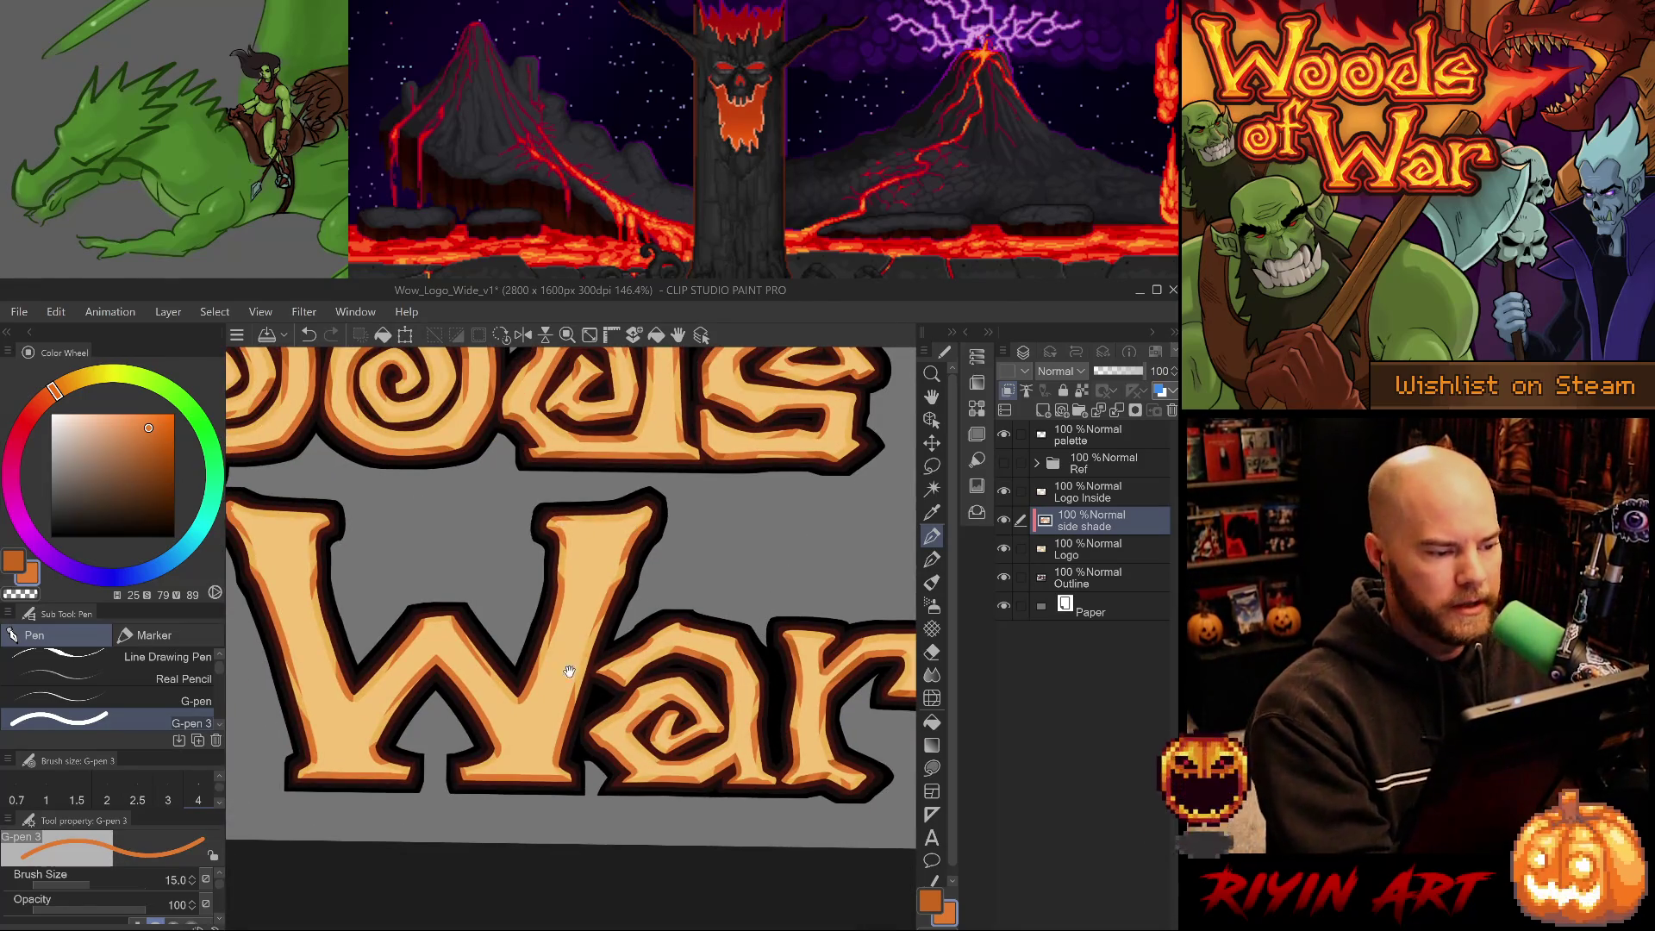
pyautogui.moveTo(400, 577); pyautogui.dragTo(499, 594)
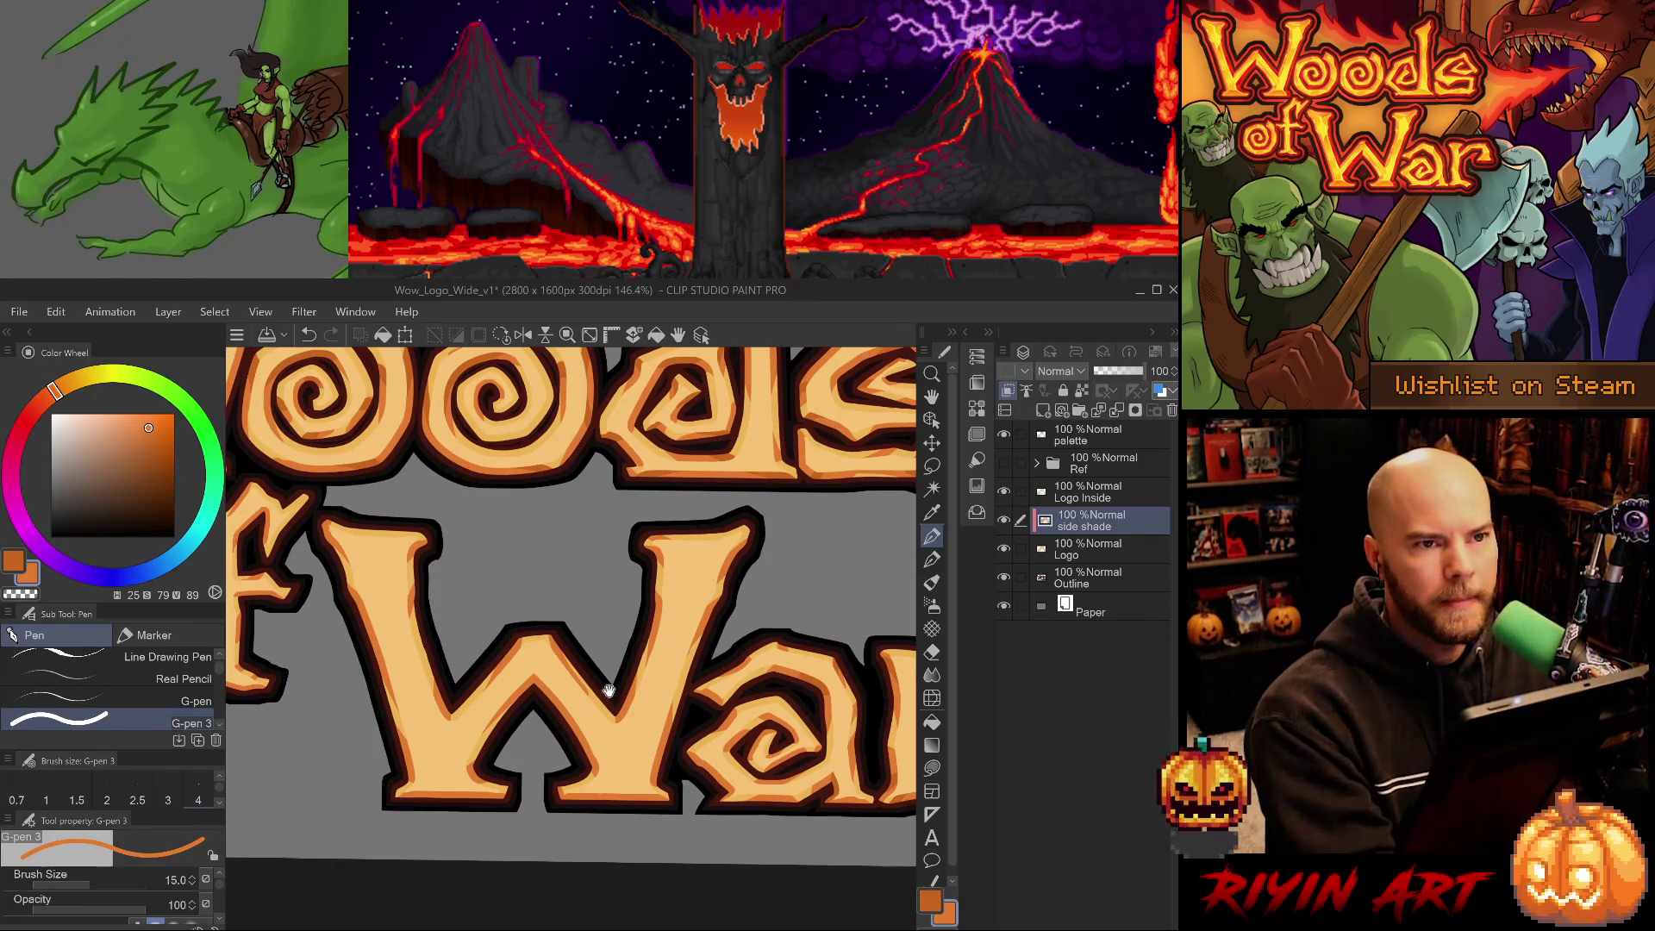
pyautogui.moveTo(607, 691); pyautogui.dragTo(564, 734)
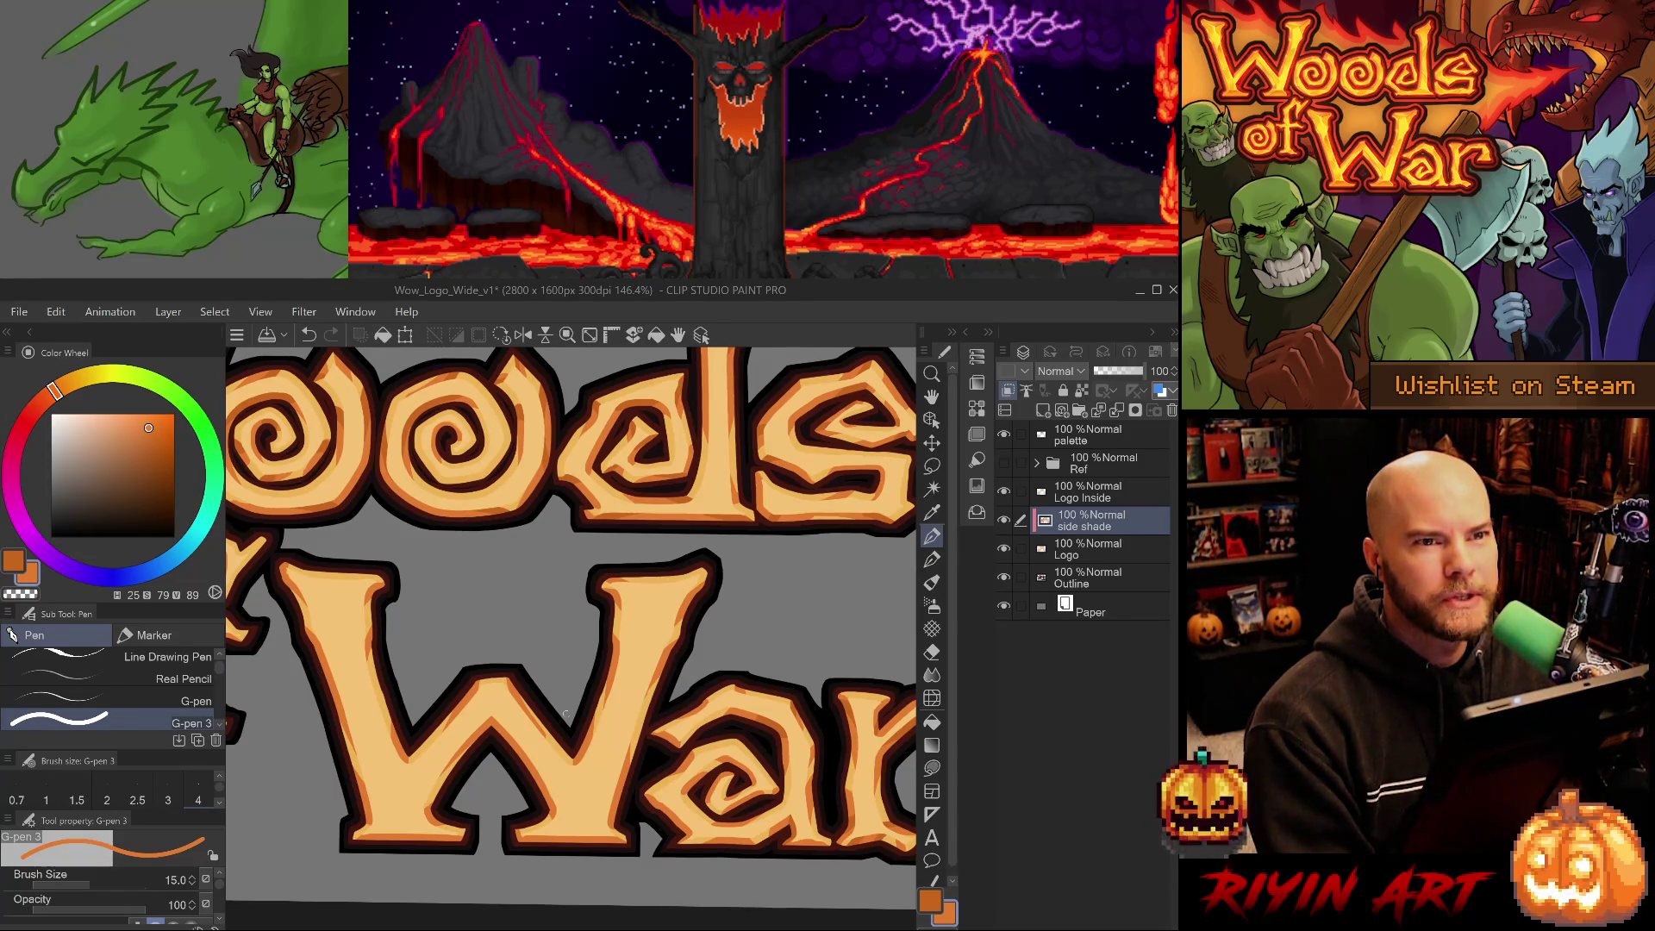
pyautogui.moveTo(566, 714); pyautogui.dragTo(527, 836)
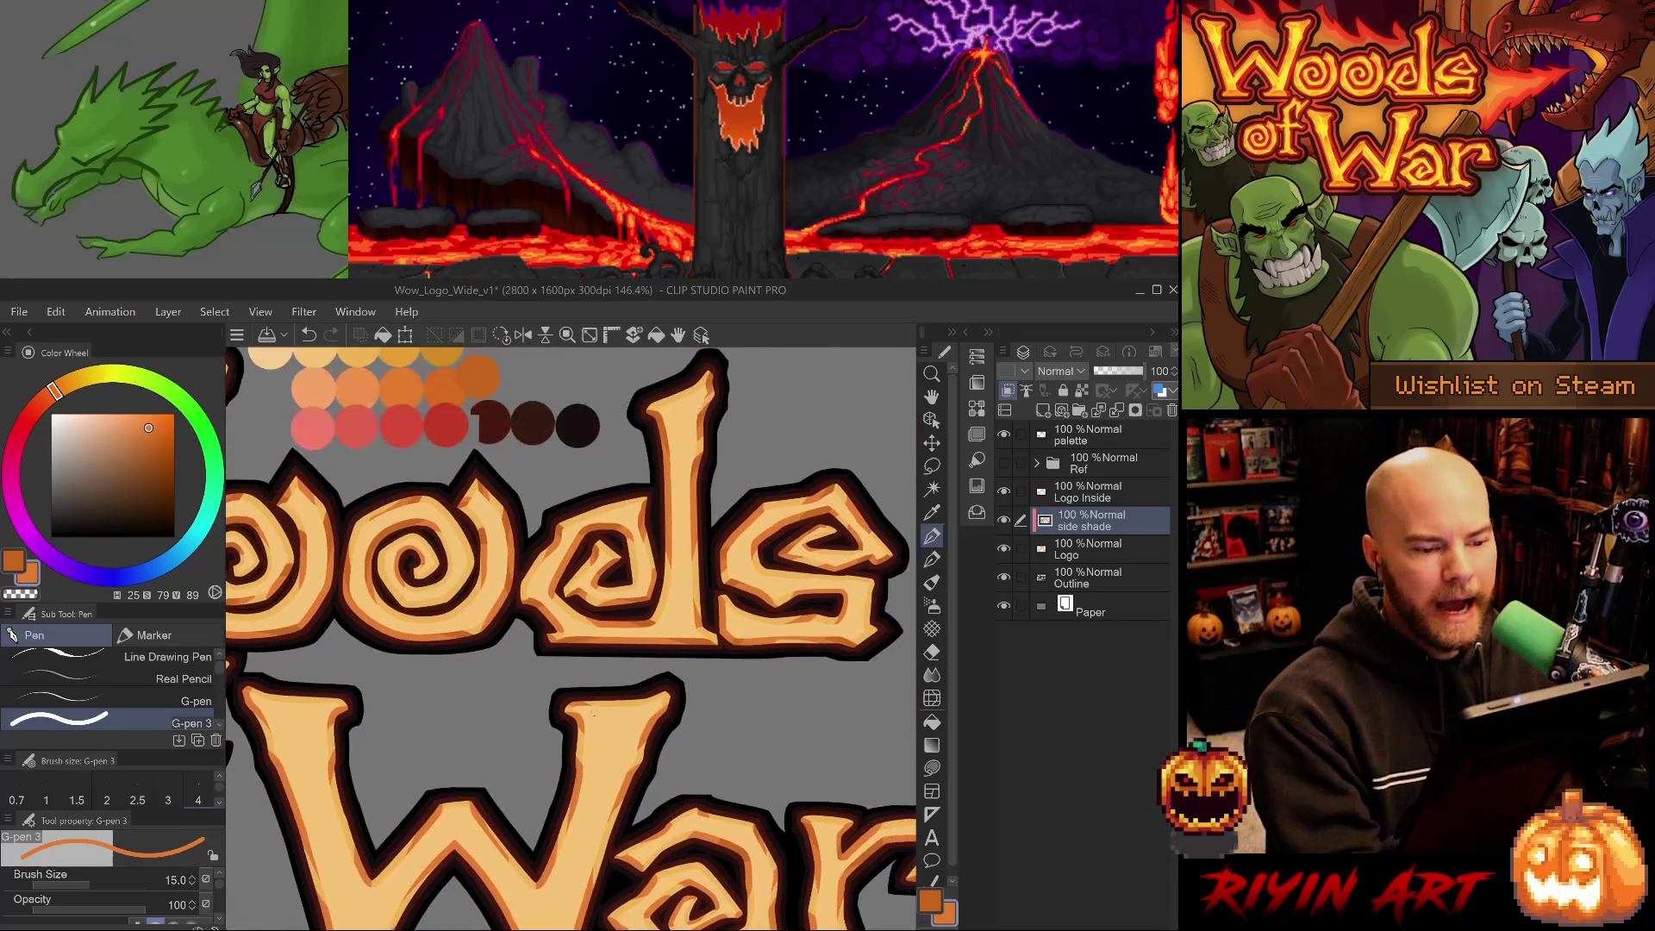
pyautogui.scroll(-3, 594, 712)
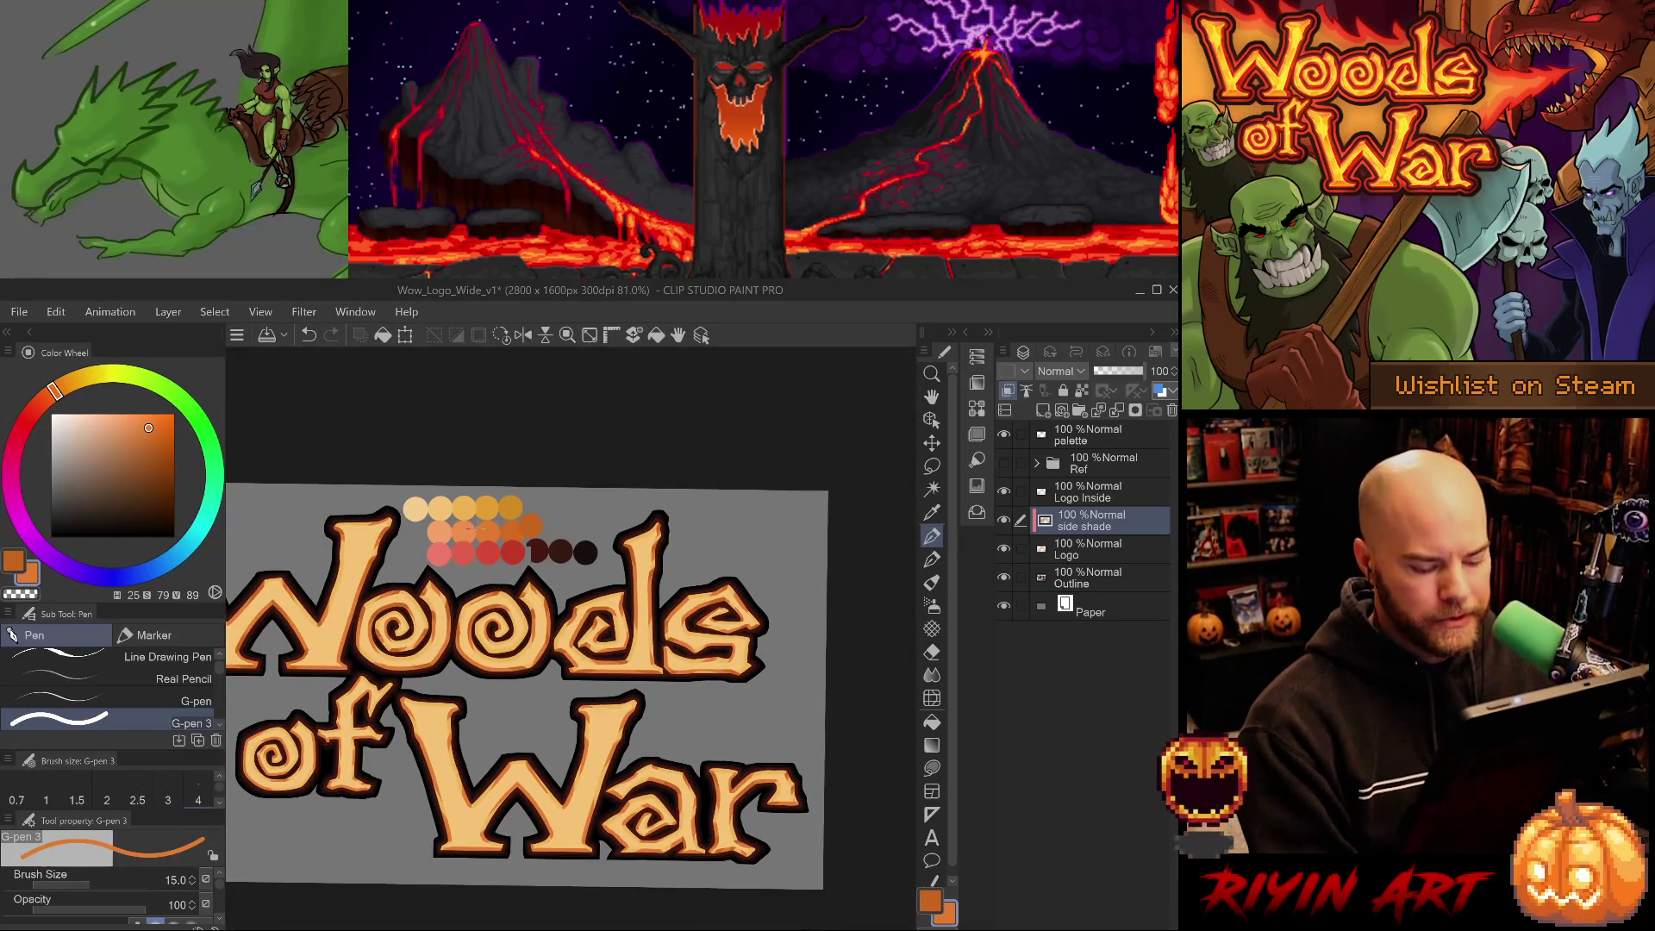
pyautogui.press('i')
pyautogui.click(493, 530)
pyautogui.click(490, 530)
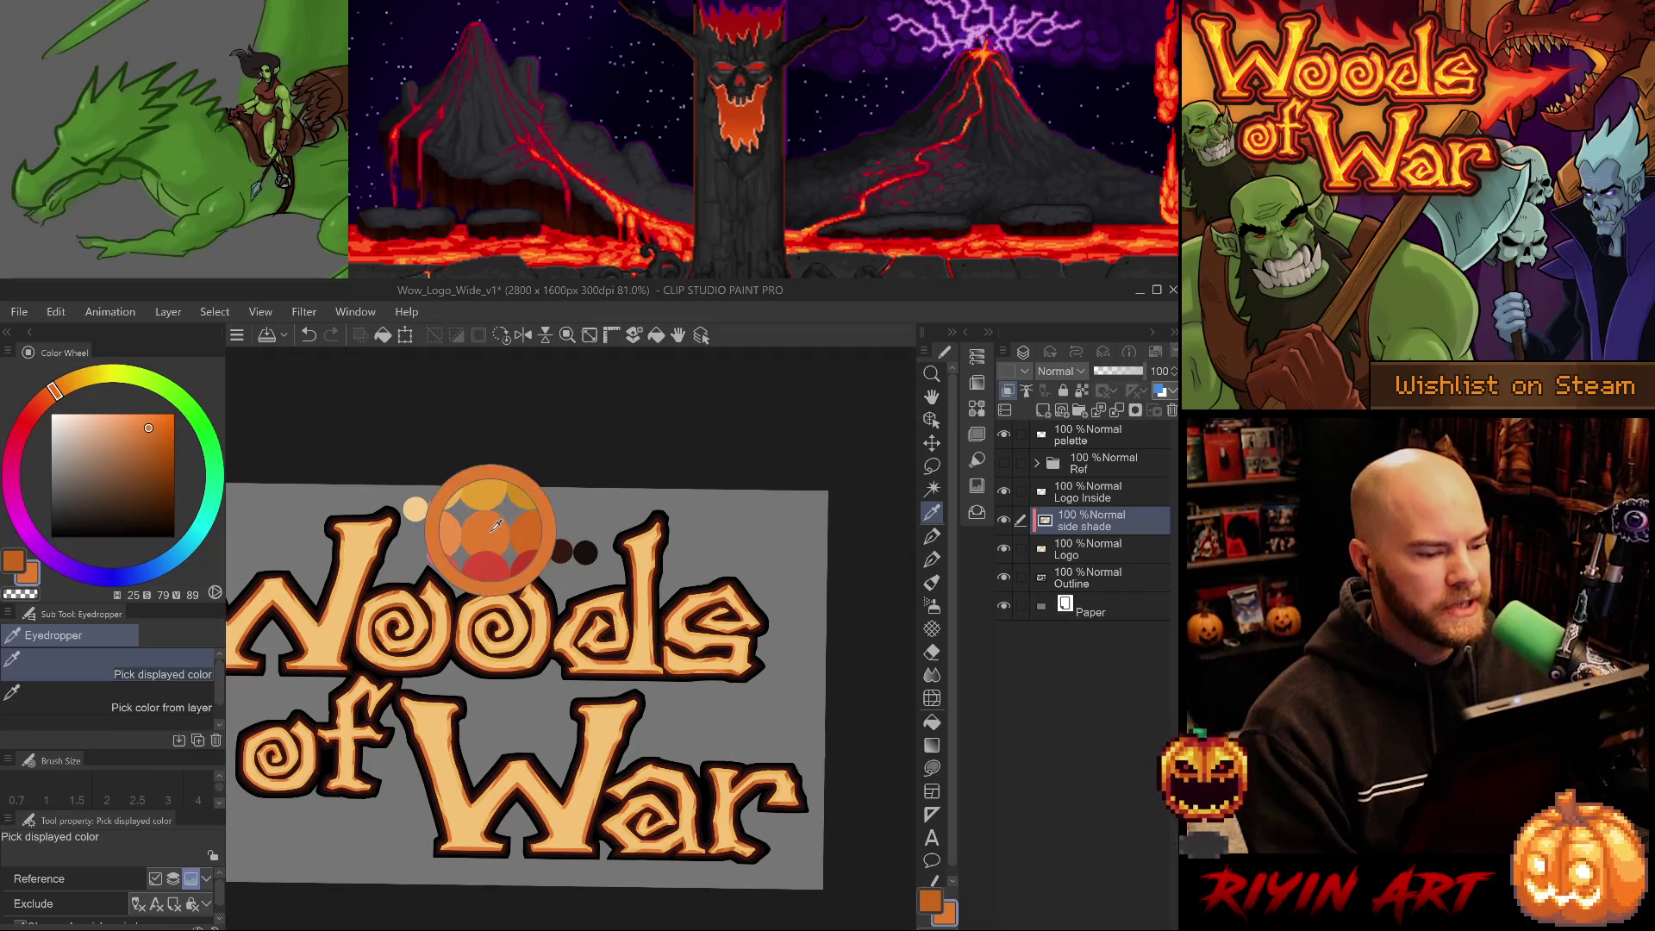
pyautogui.click(496, 549)
pyautogui.click(488, 526)
pyautogui.click(491, 548)
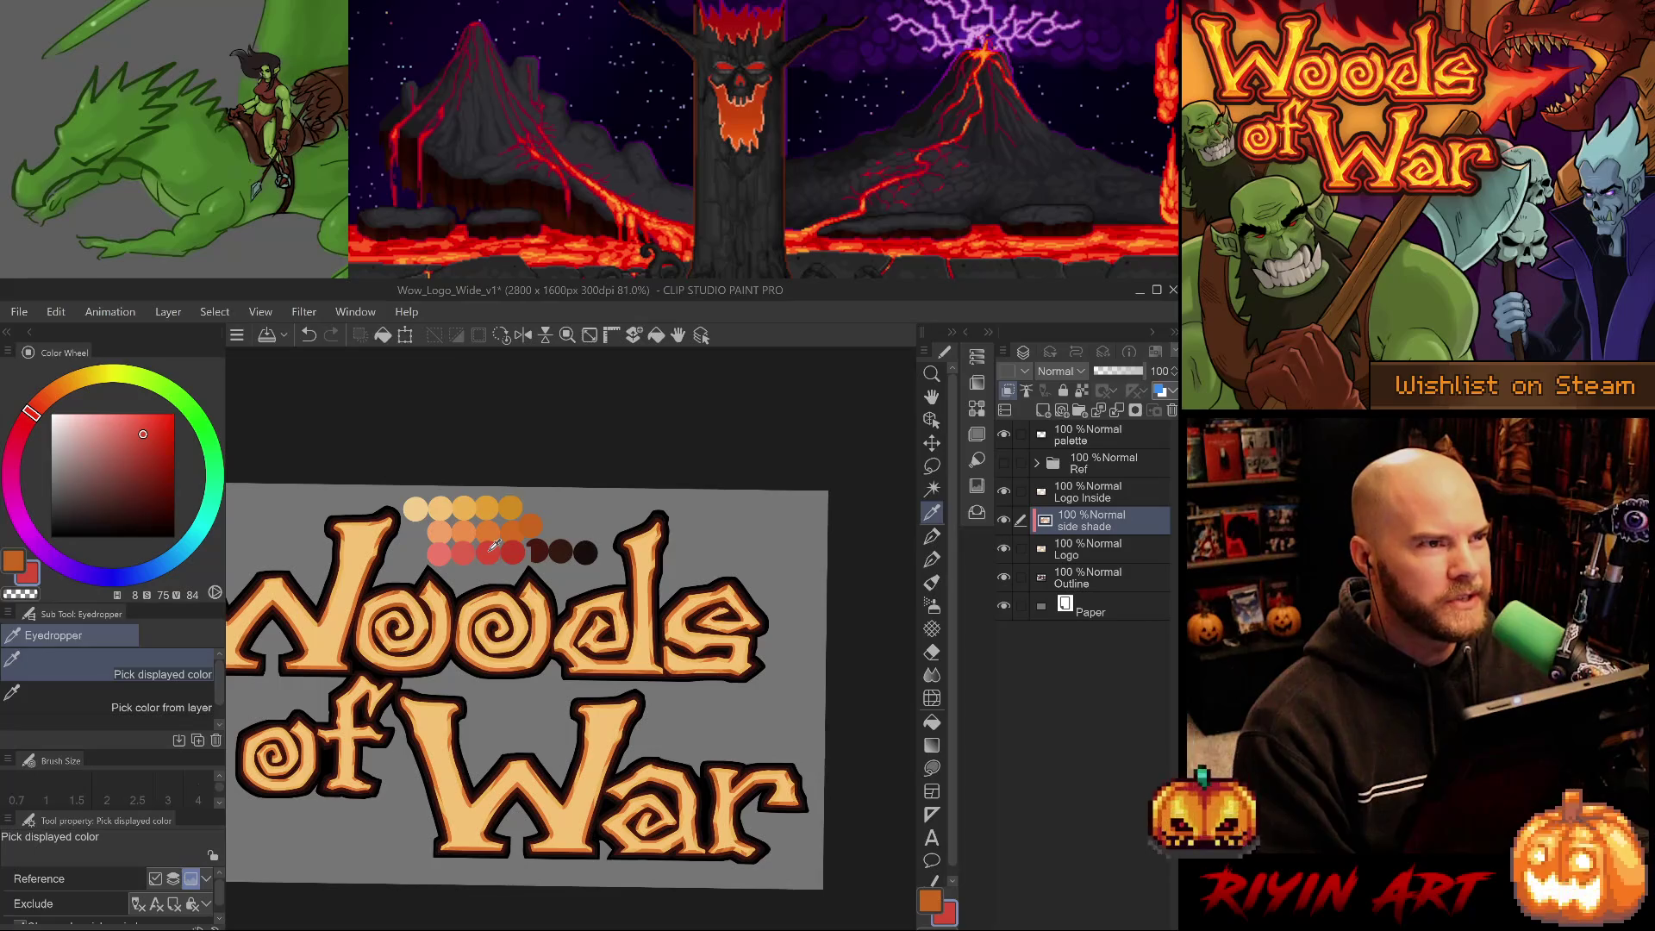
pyautogui.click(488, 528)
pyautogui.click(491, 544)
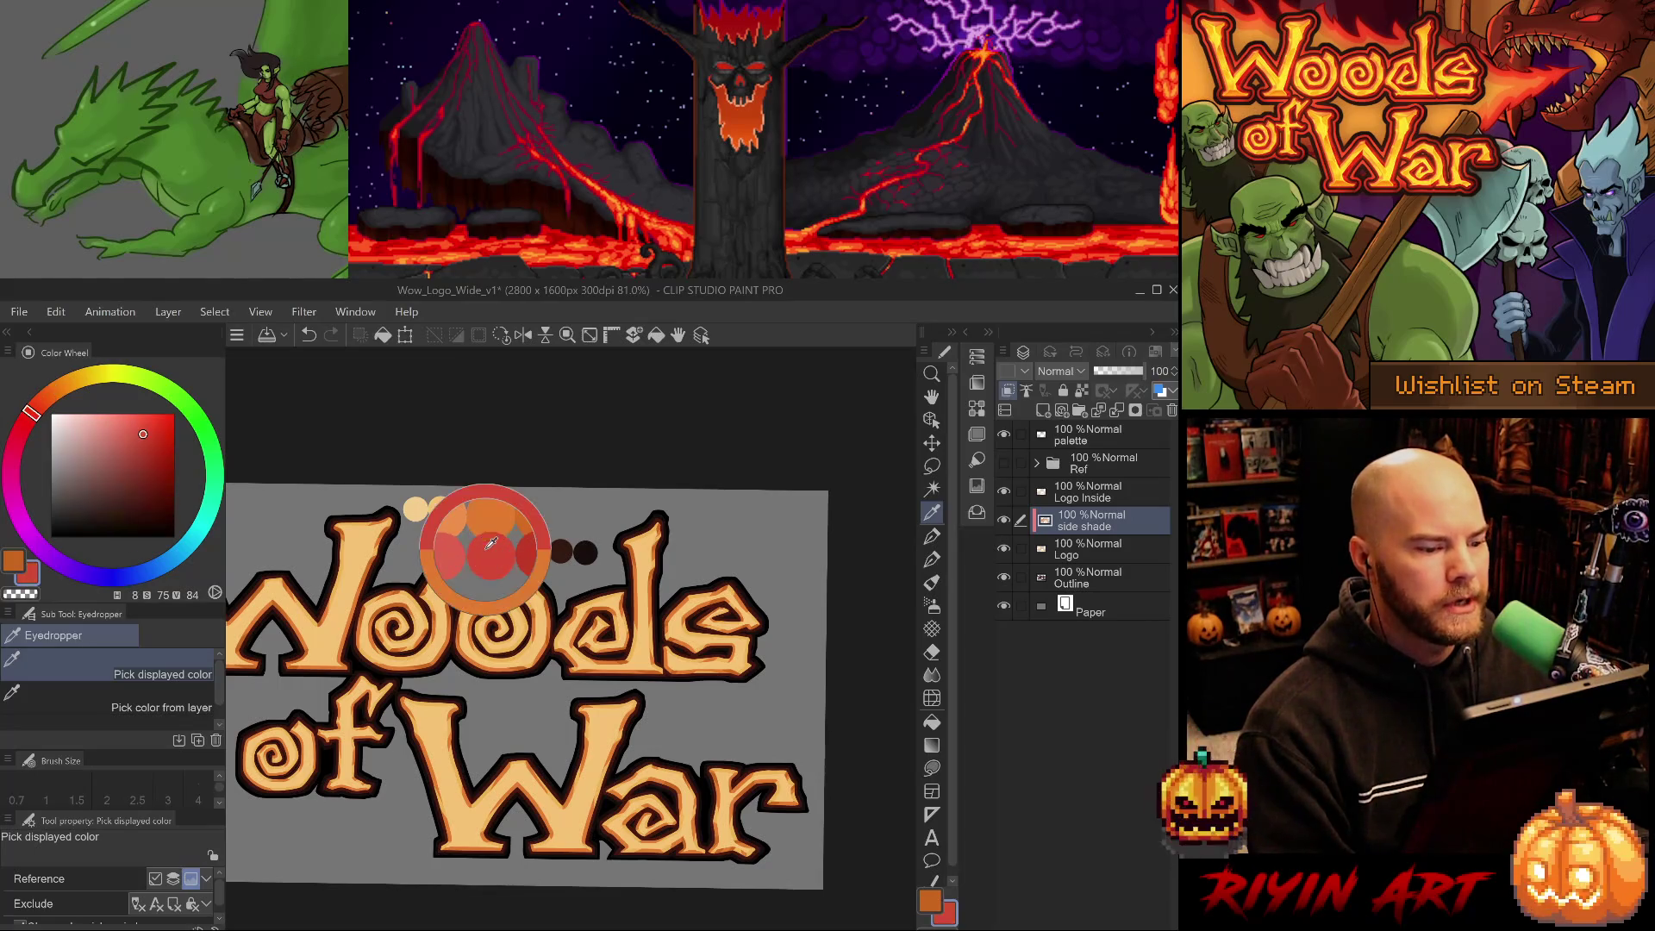
pyautogui.click(523, 547)
pyautogui.click(520, 525)
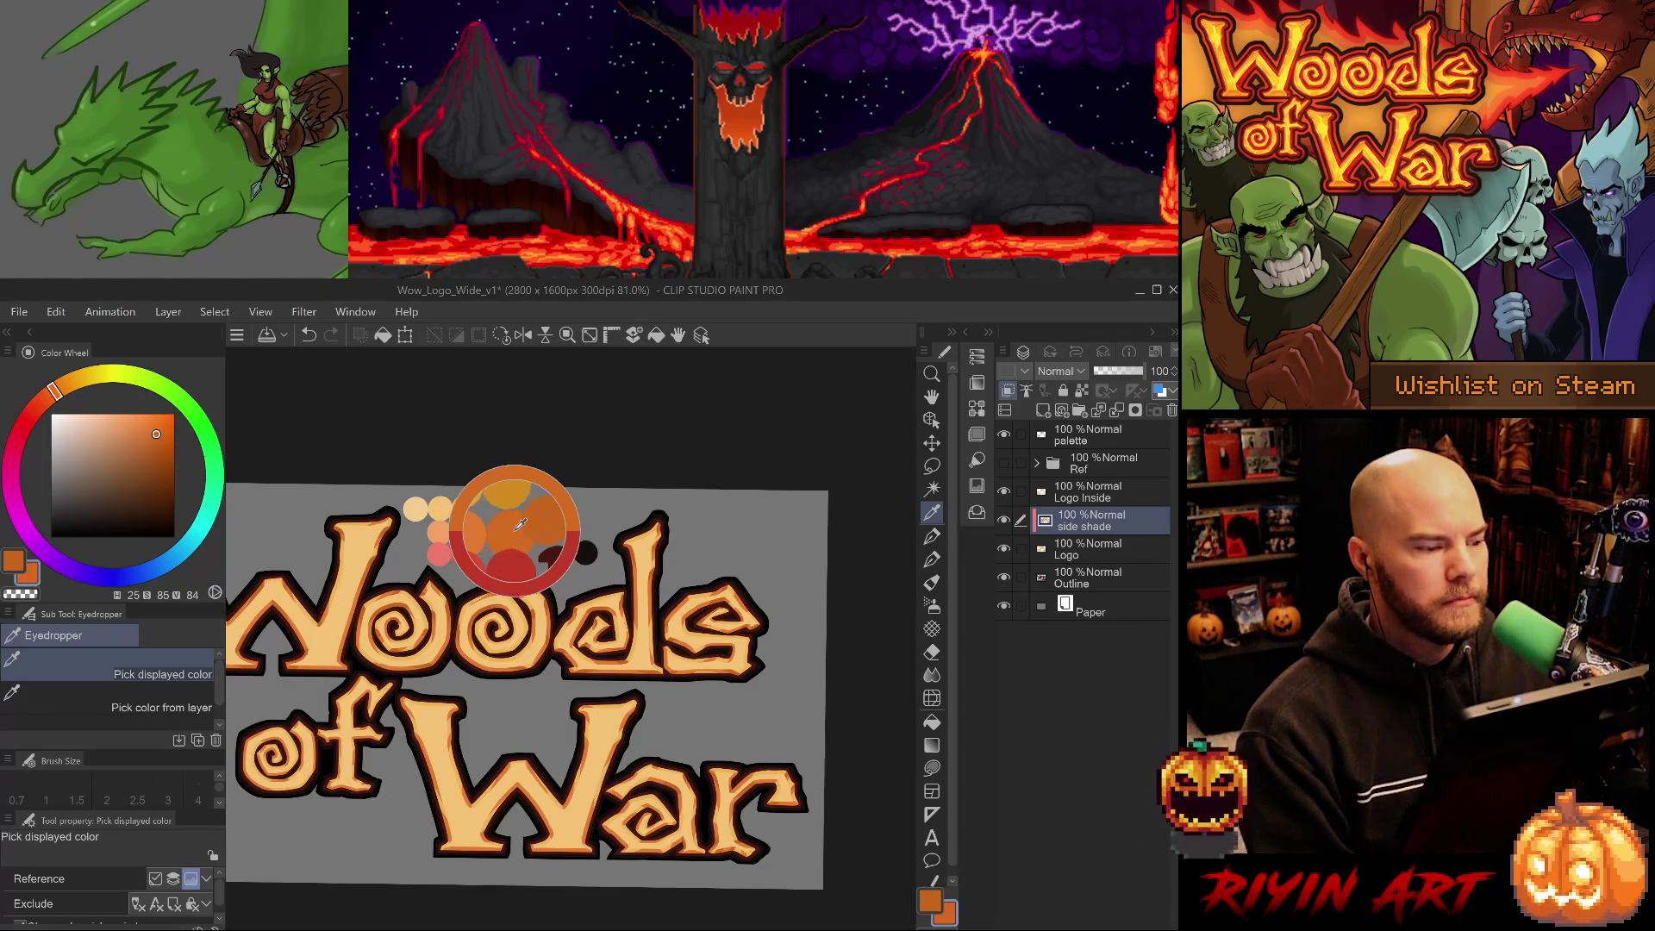
pyautogui.click(515, 511)
pyautogui.click(516, 534)
pyautogui.moveTo(501, 538); pyautogui.dragTo(486, 551)
pyautogui.click(488, 526)
pyautogui.click(486, 510)
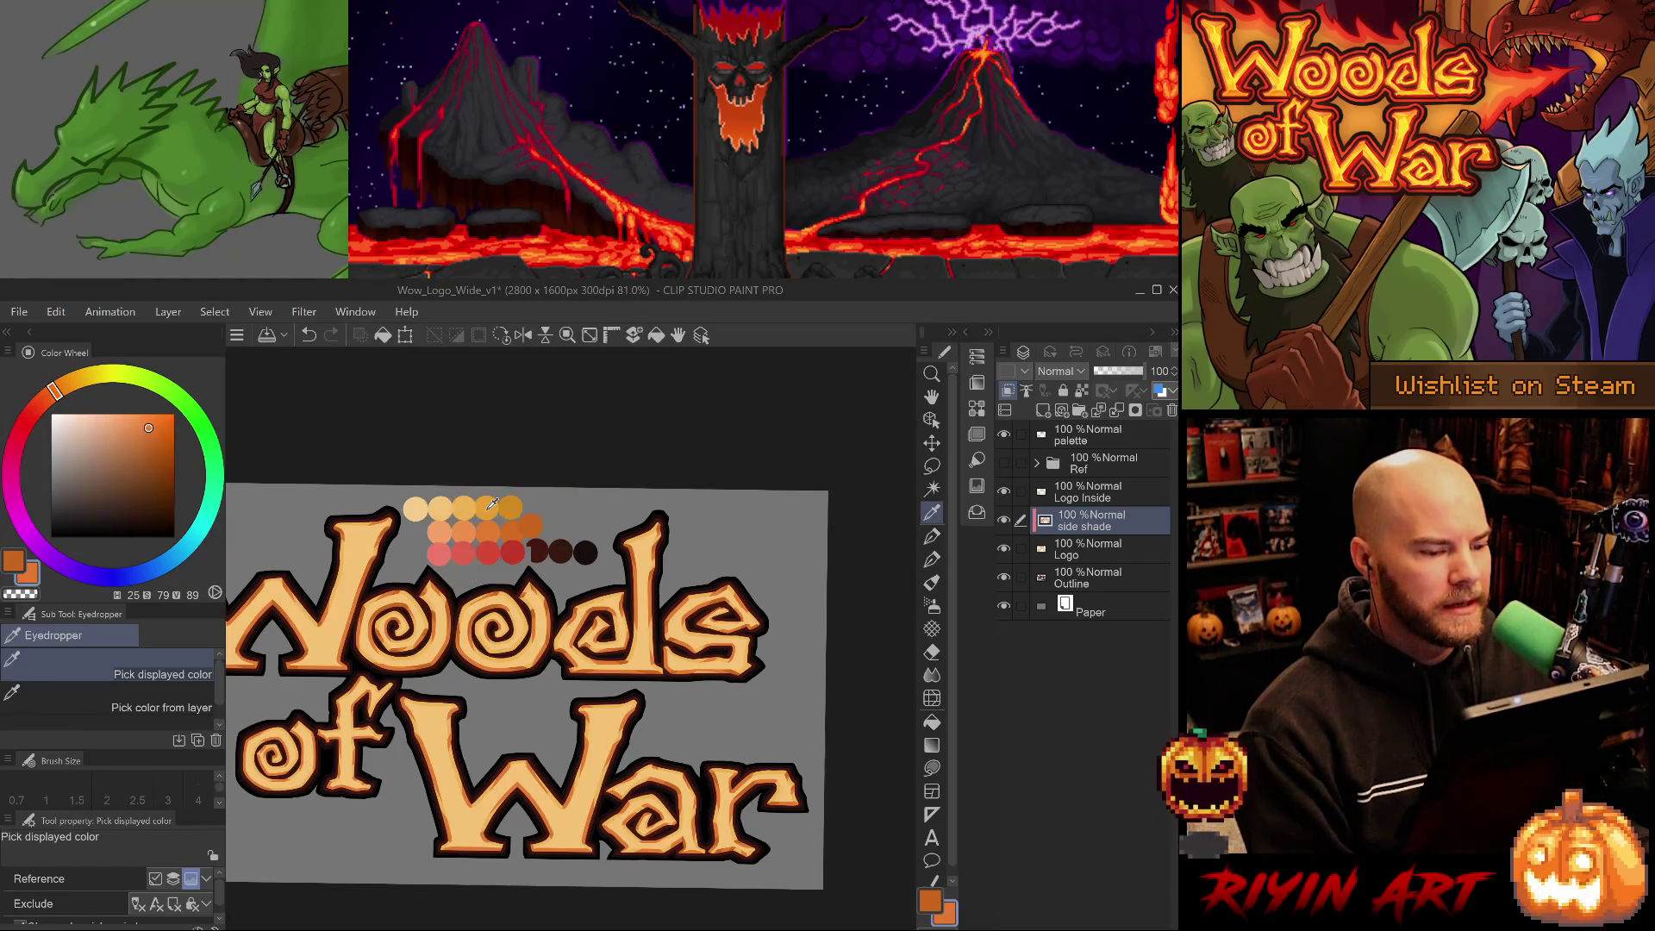
pyautogui.click(463, 510)
pyautogui.click(459, 528)
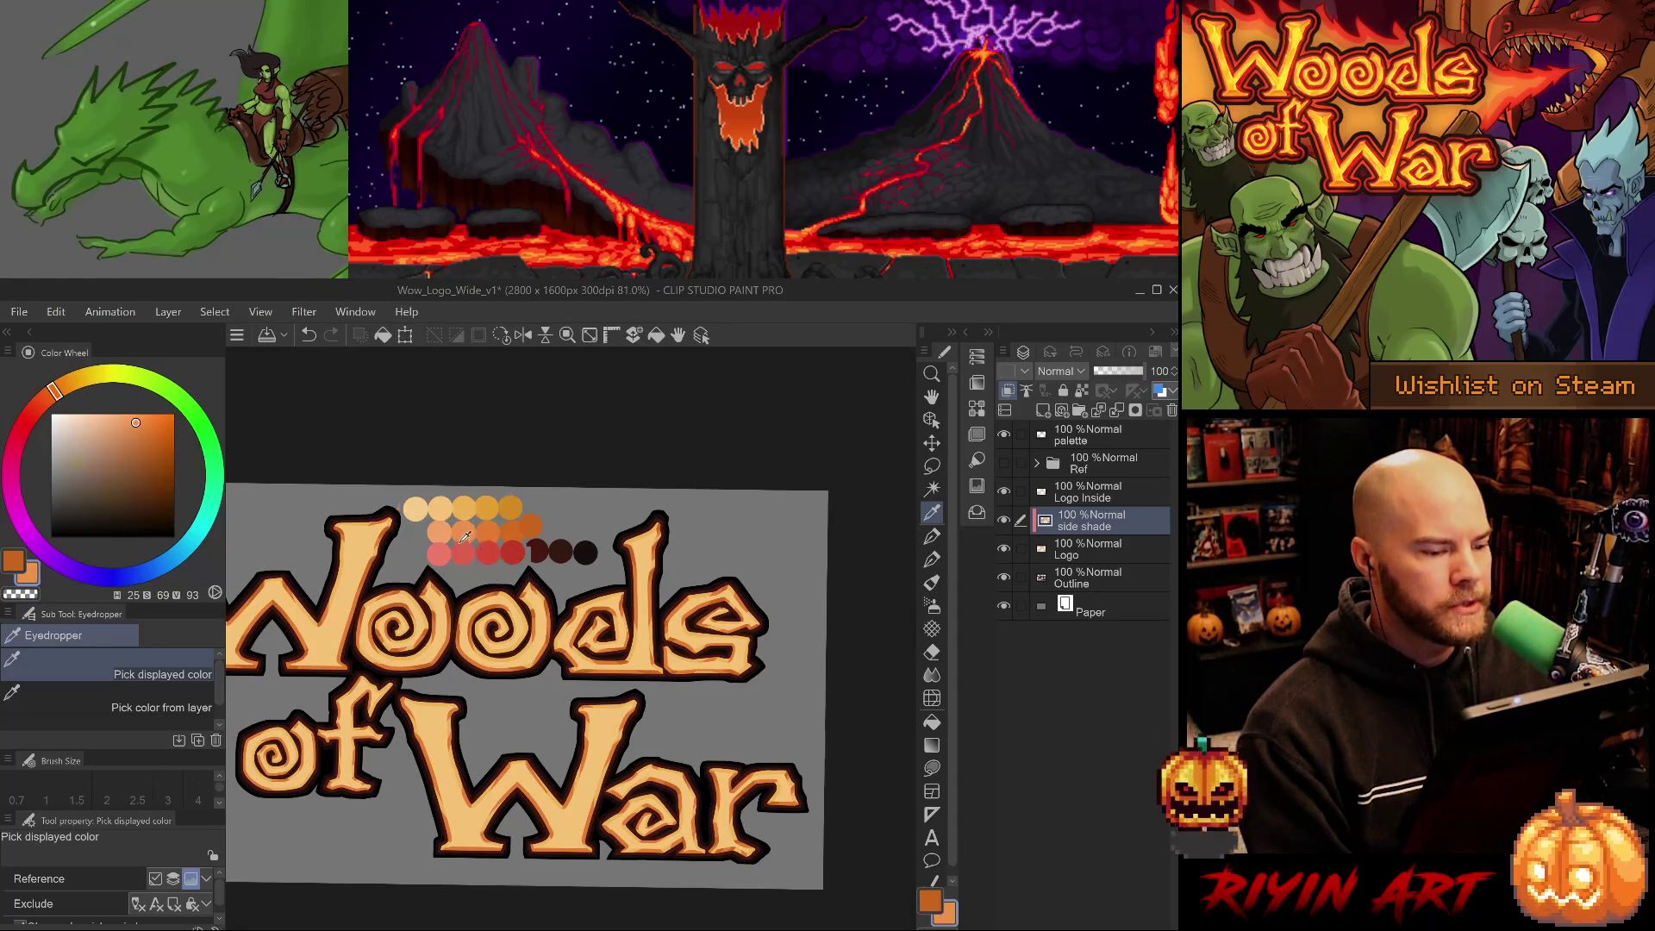
pyautogui.click(461, 554)
pyautogui.moveTo(504, 550)
pyautogui.mouseDown()
pyautogui.moveTo(417, 554)
pyautogui.moveTo(448, 496)
pyautogui.mouseUp()
pyautogui.click(445, 500)
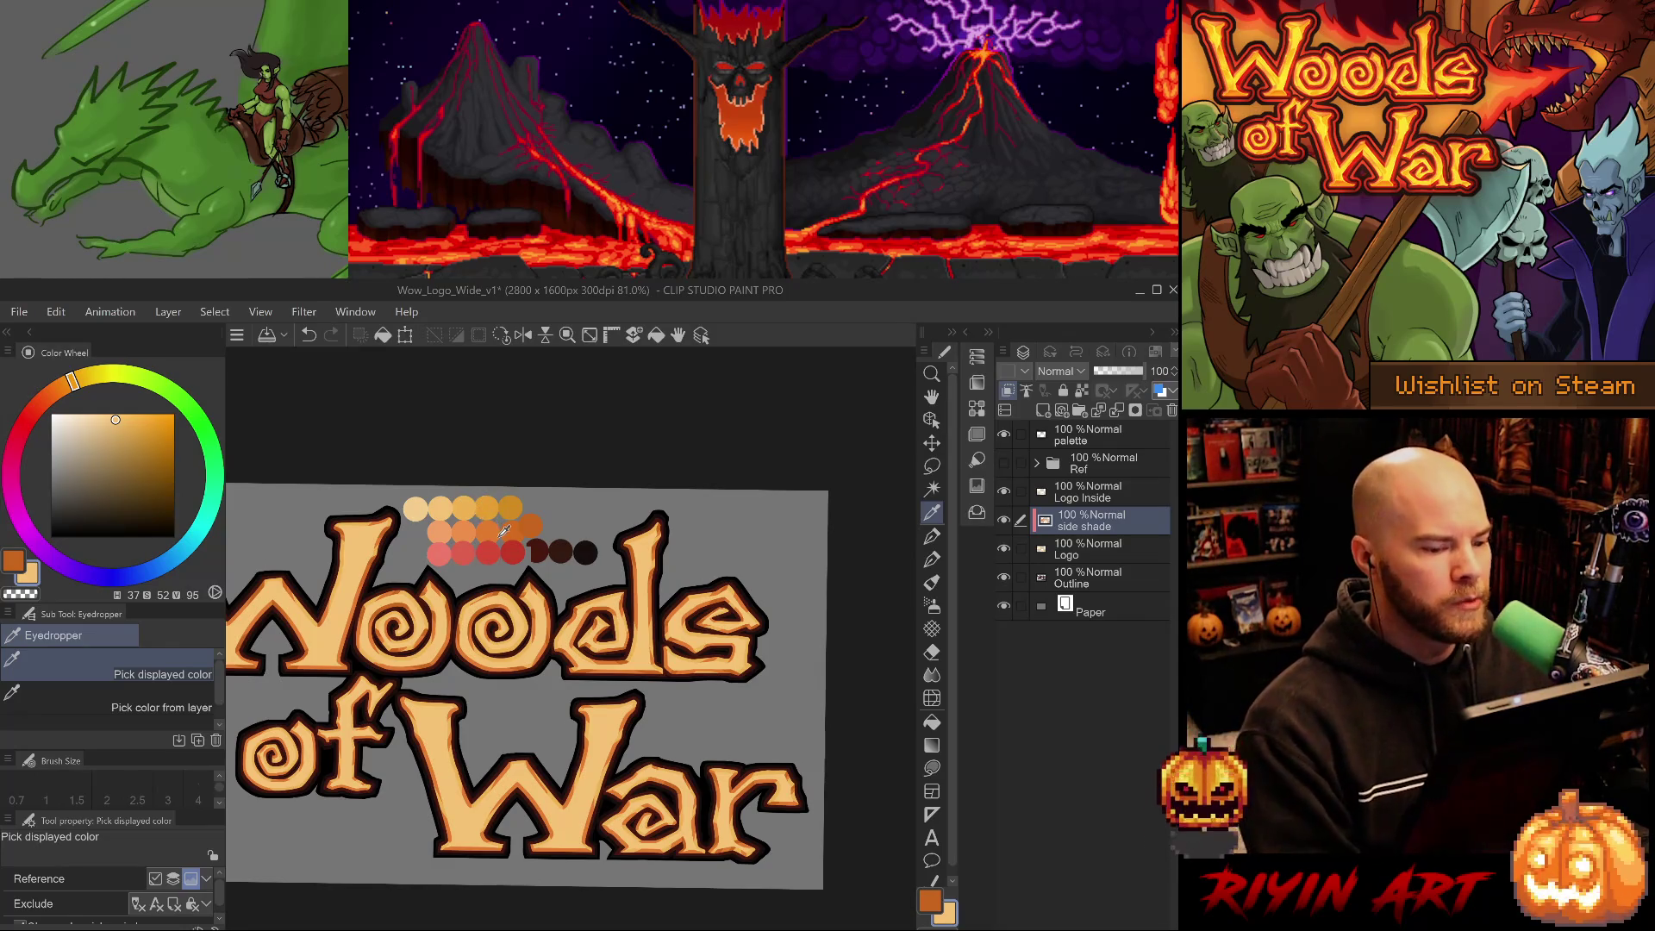
pyautogui.scroll(1, 528, 564)
pyautogui.scroll(-2, 527, 595)
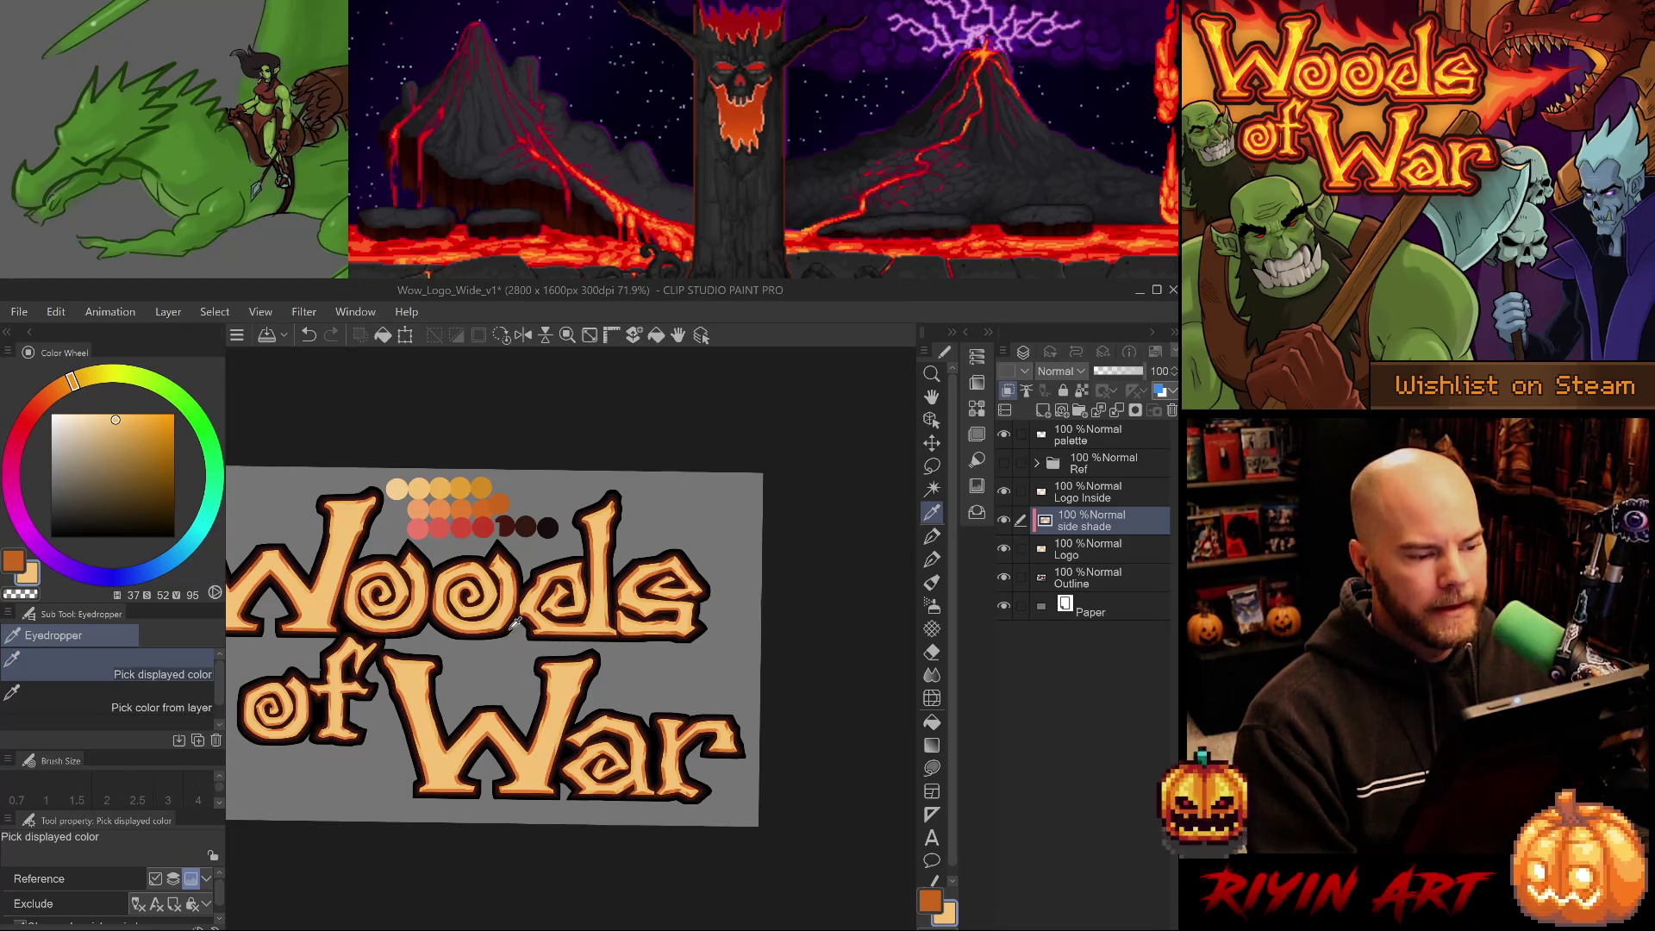
pyautogui.scroll(3, 515, 622)
pyautogui.scroll(-1, 618, 740)
pyautogui.moveTo(618, 739); pyautogui.dragTo(548, 672)
pyautogui.scroll(3, 508, 703)
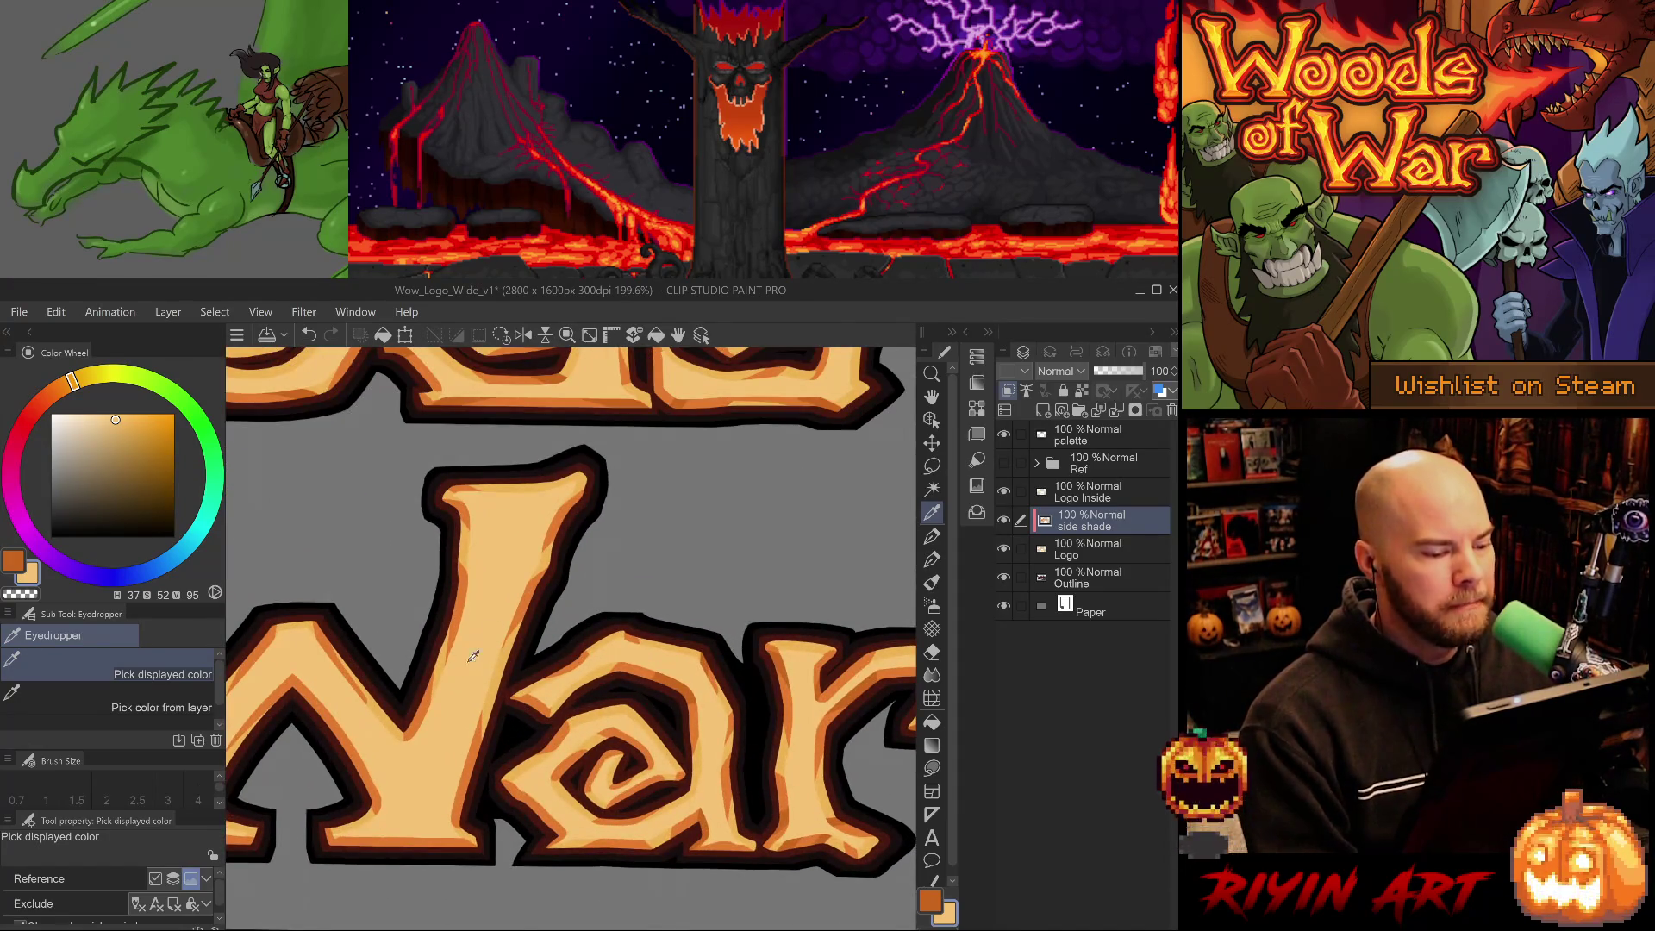
pyautogui.scroll(-3, 478, 673)
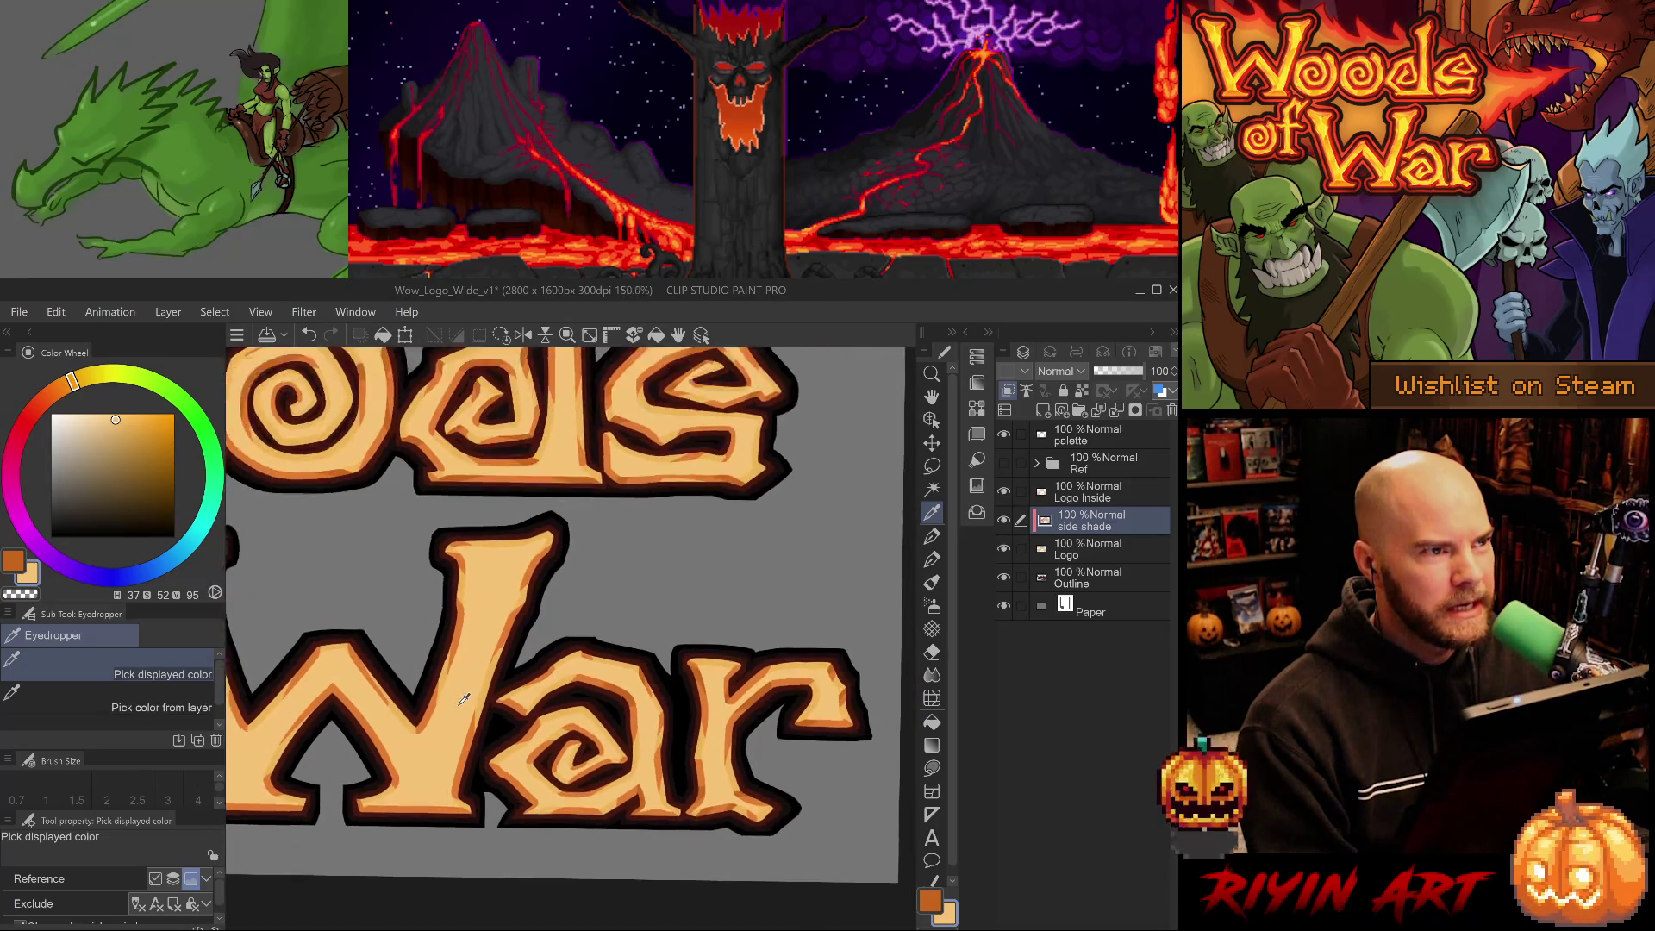
pyautogui.scroll(3, 461, 707)
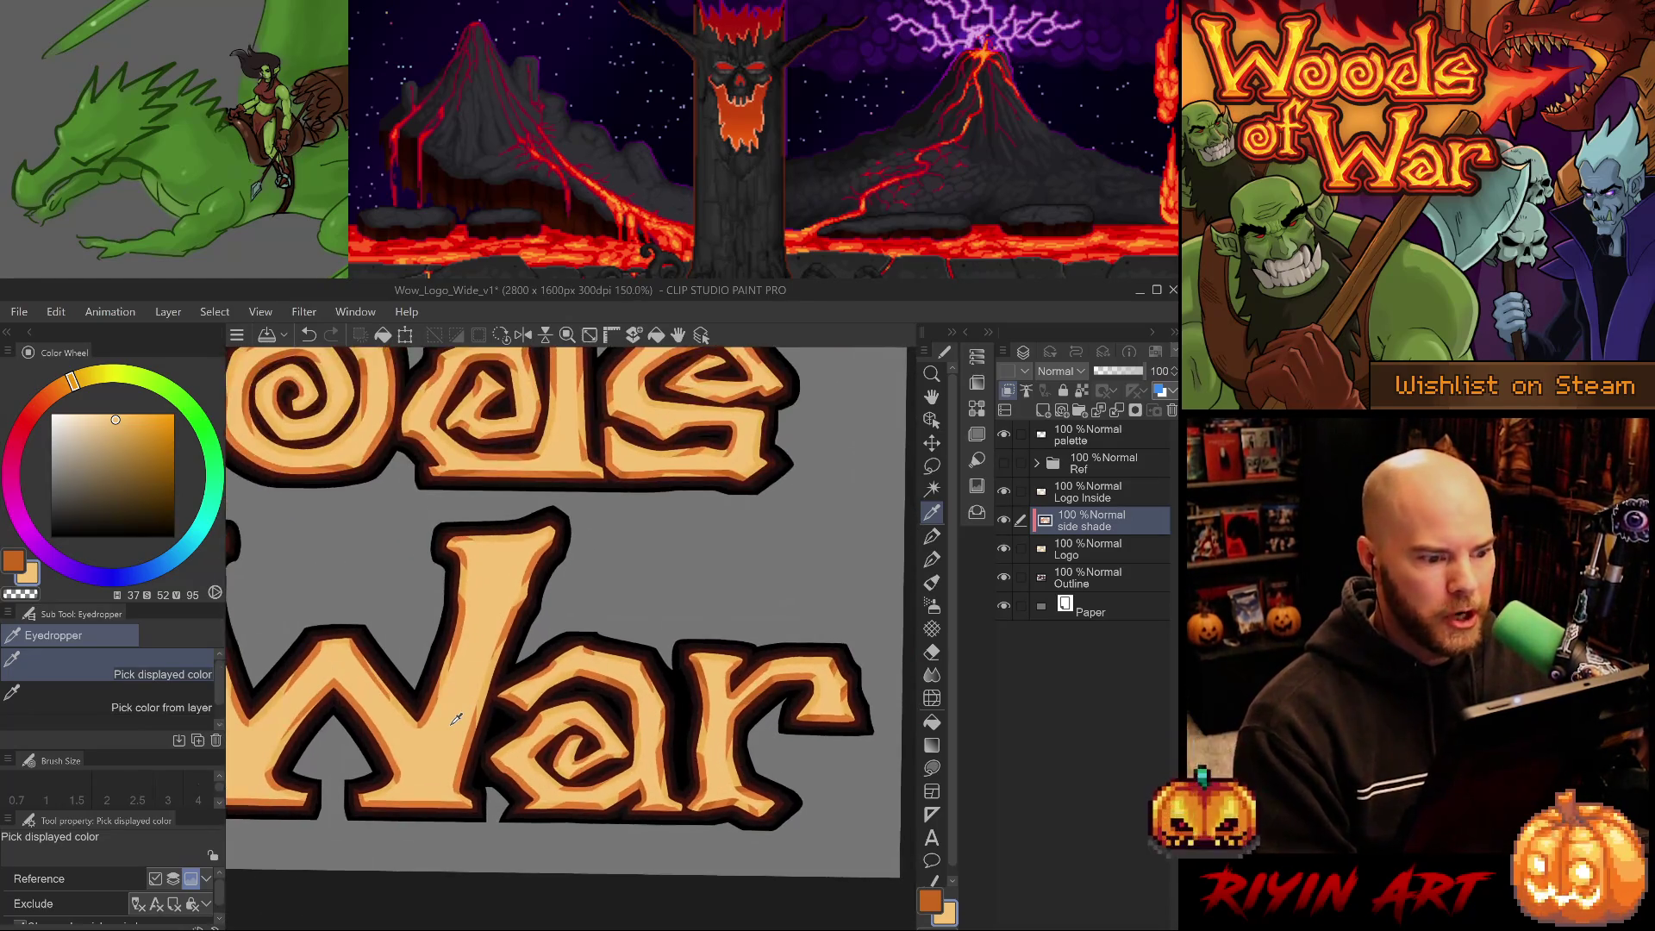
pyautogui.scroll(-3, 458, 718)
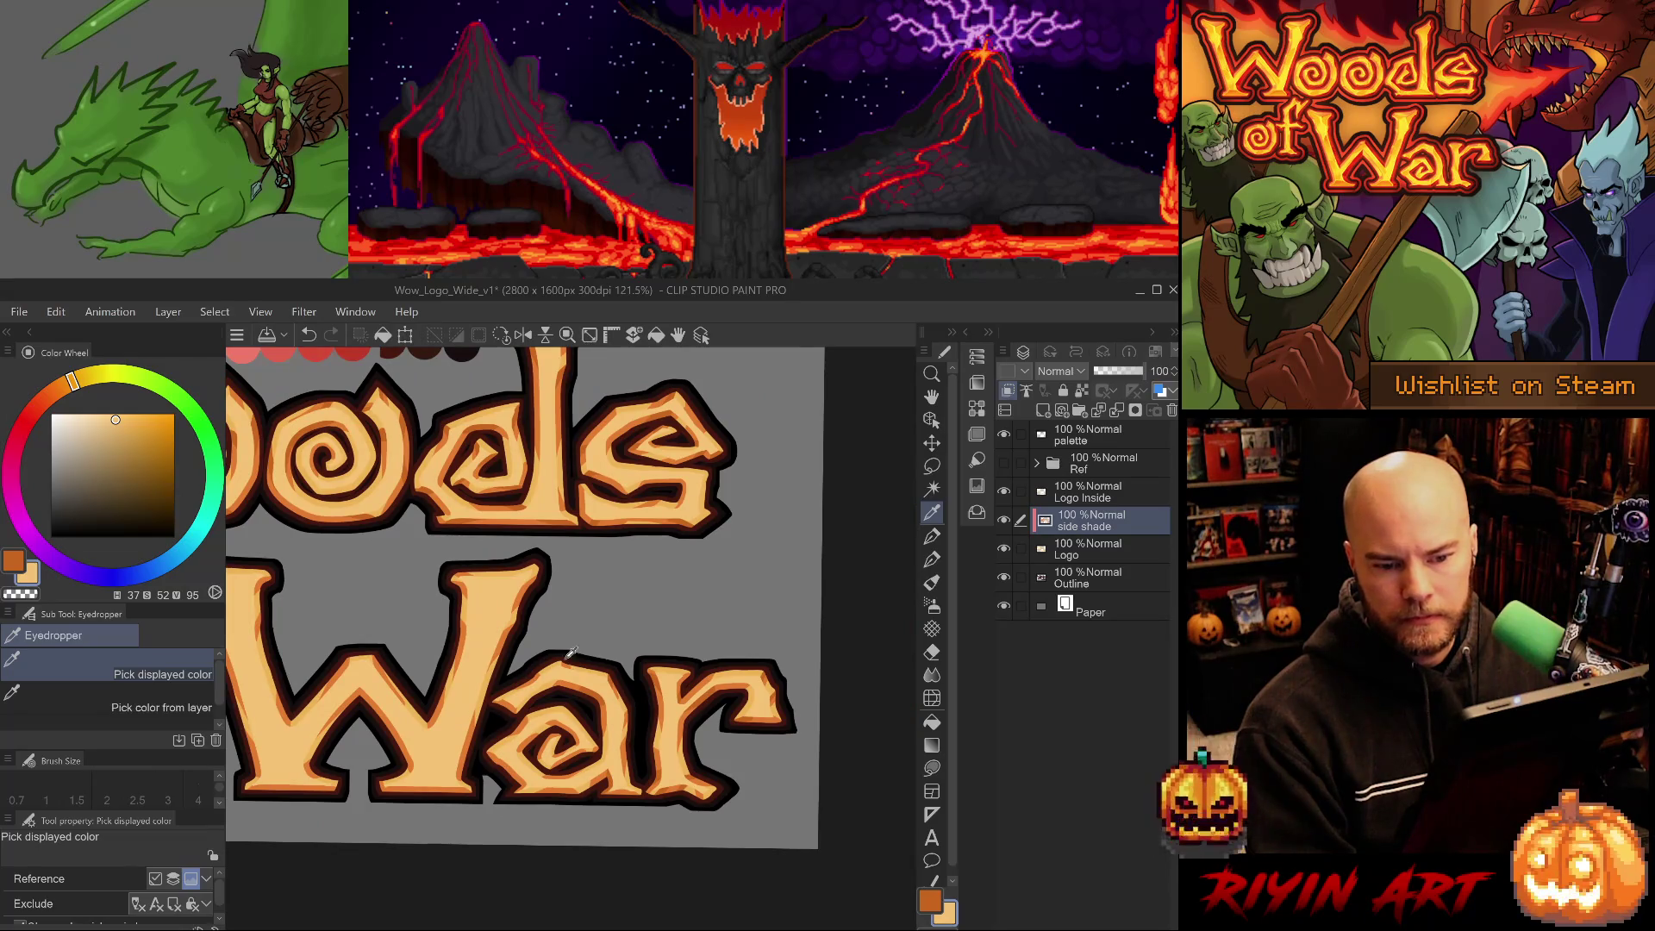
pyautogui.scroll(4, 517, 560)
# Zoom in on the fiery oo swirls of the reference logo over the lettering.
pyautogui.moveTo(518, 560)
pyautogui.mouseDown()
pyautogui.moveTo(572, 591)
pyautogui.moveTo(718, 816)
pyautogui.mouseUp()
pyautogui.scroll(4, 718, 815)
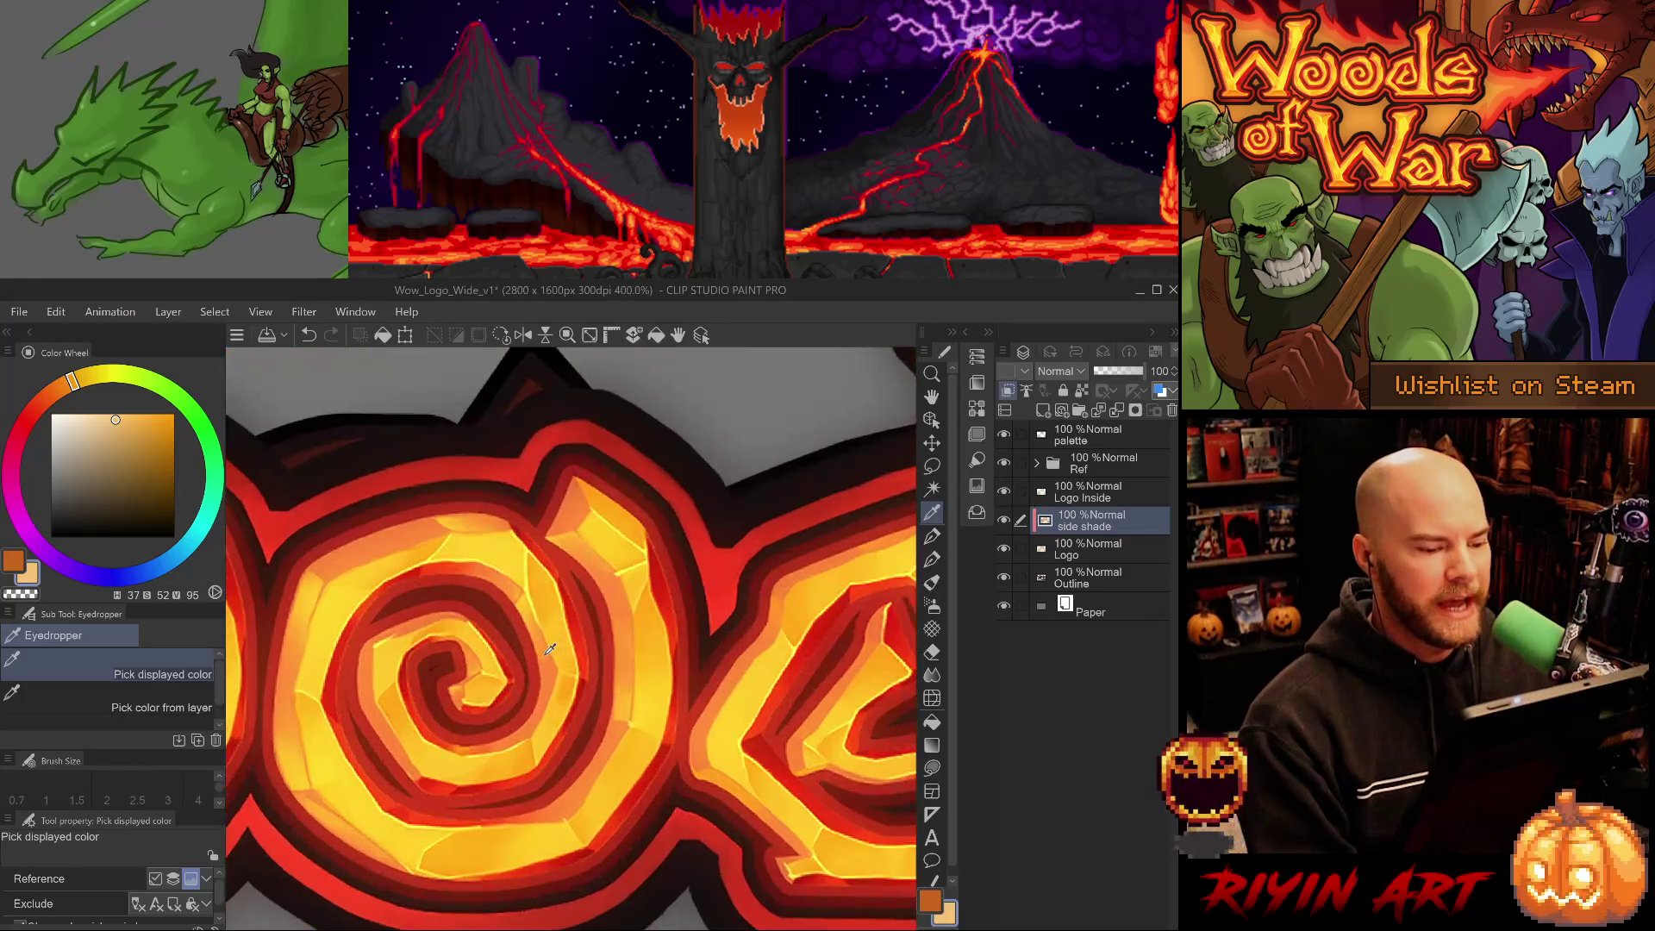
pyautogui.scroll(4, 517, 696)
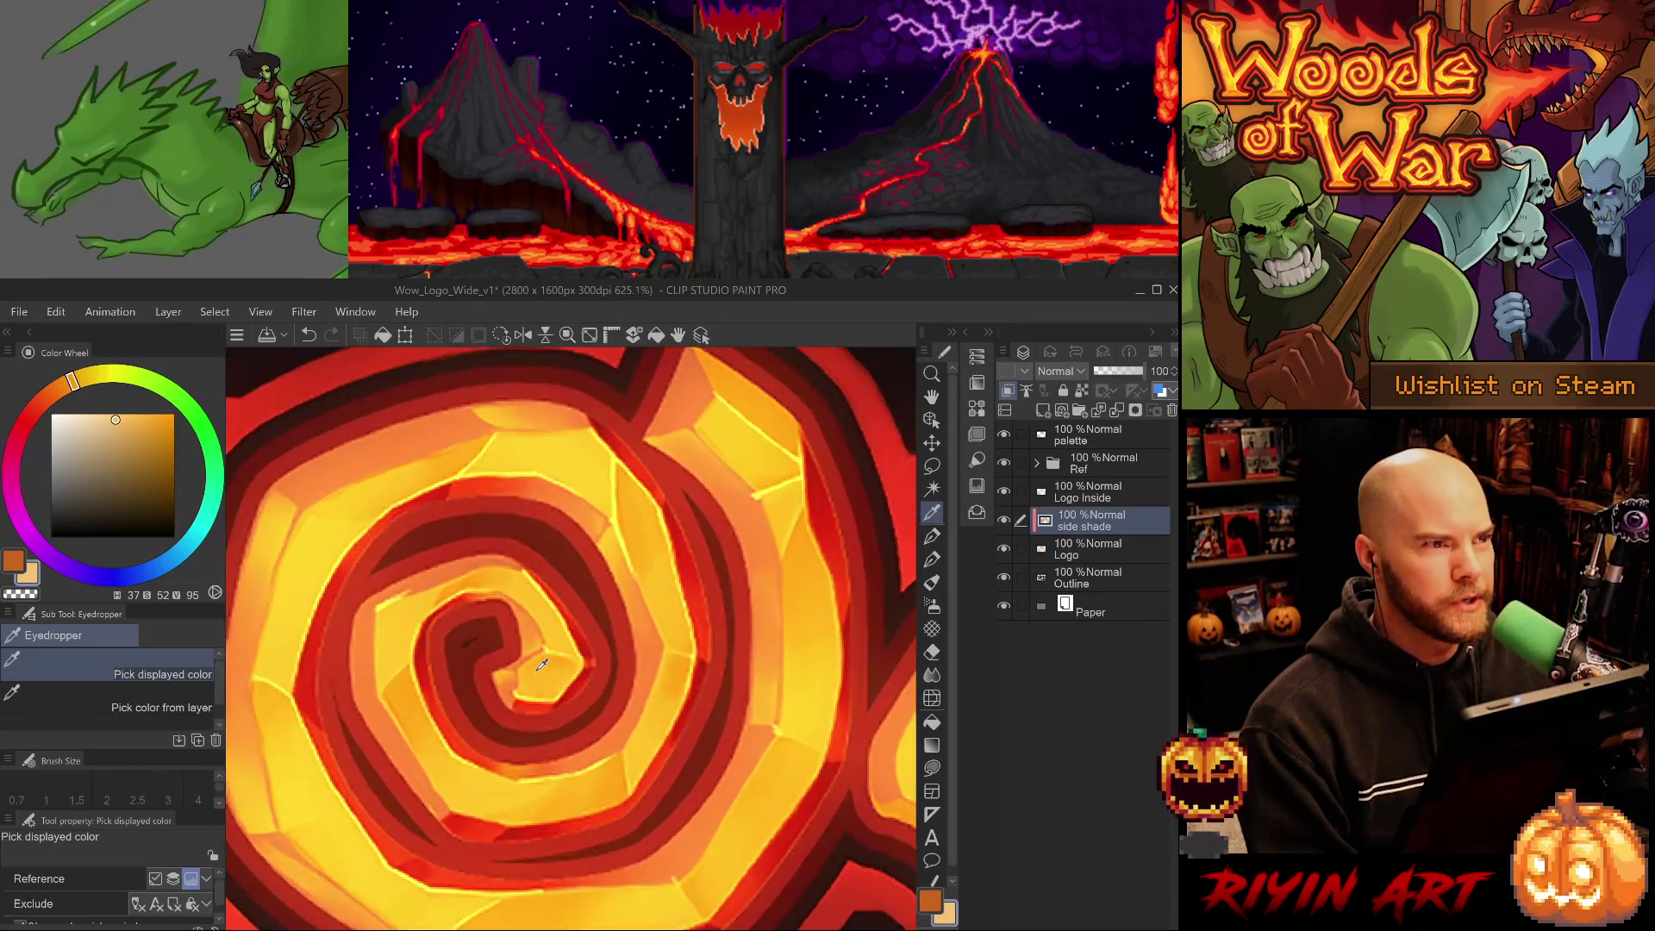
pyautogui.scroll(-3, 535, 689)
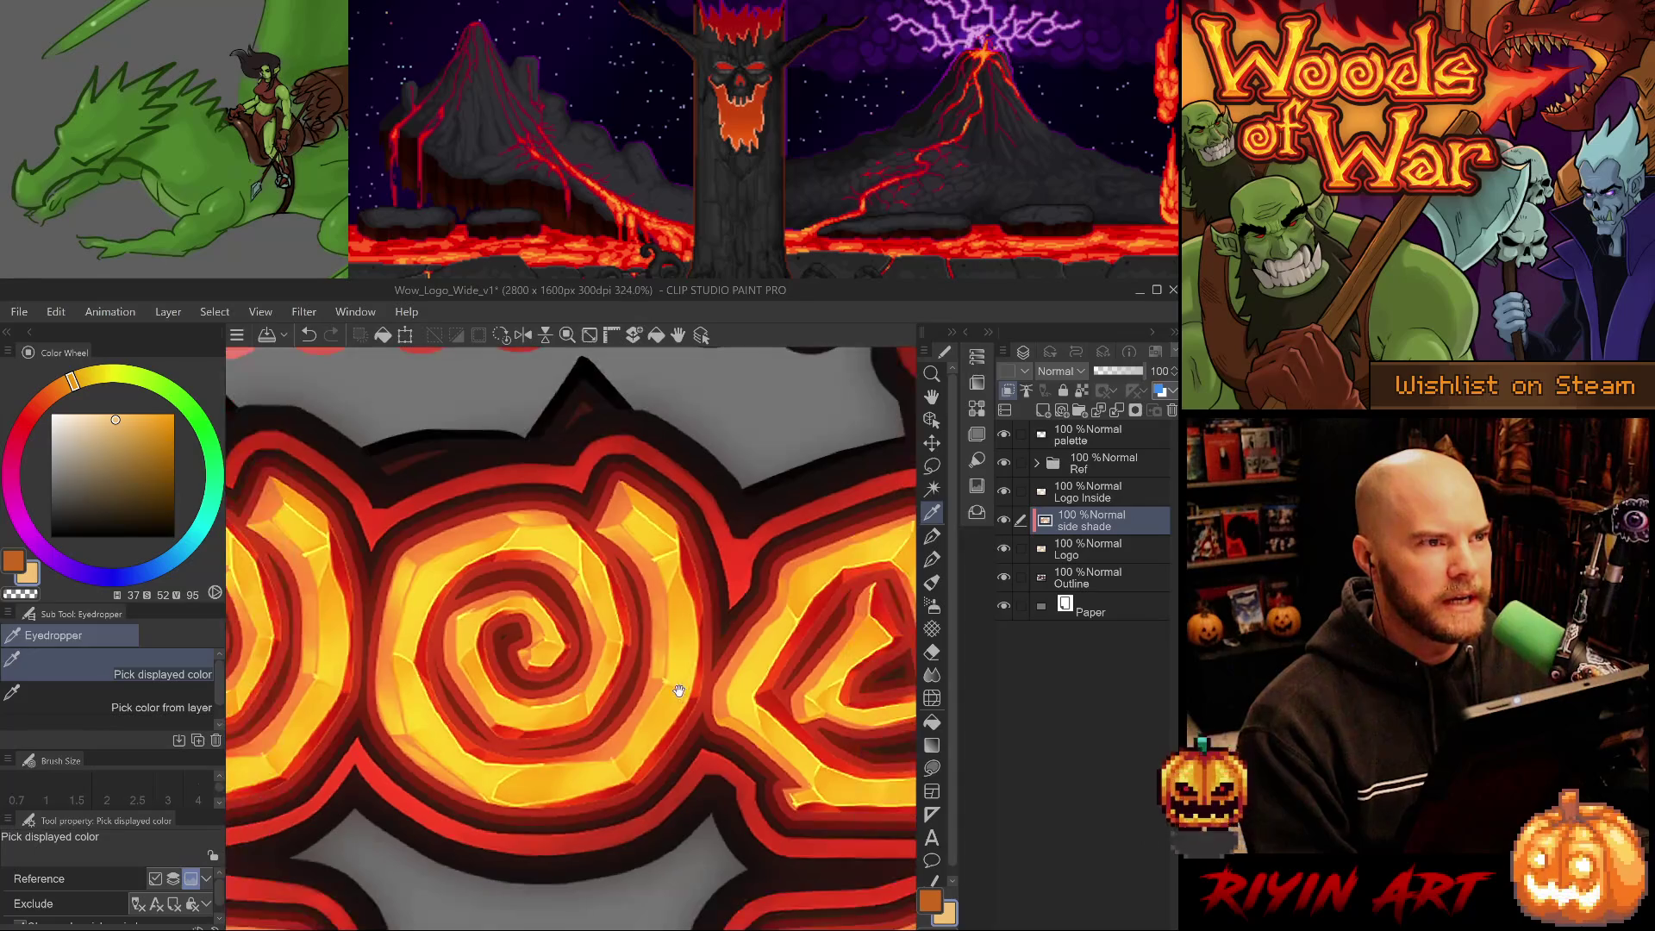
pyautogui.scroll(5, 591, 714)
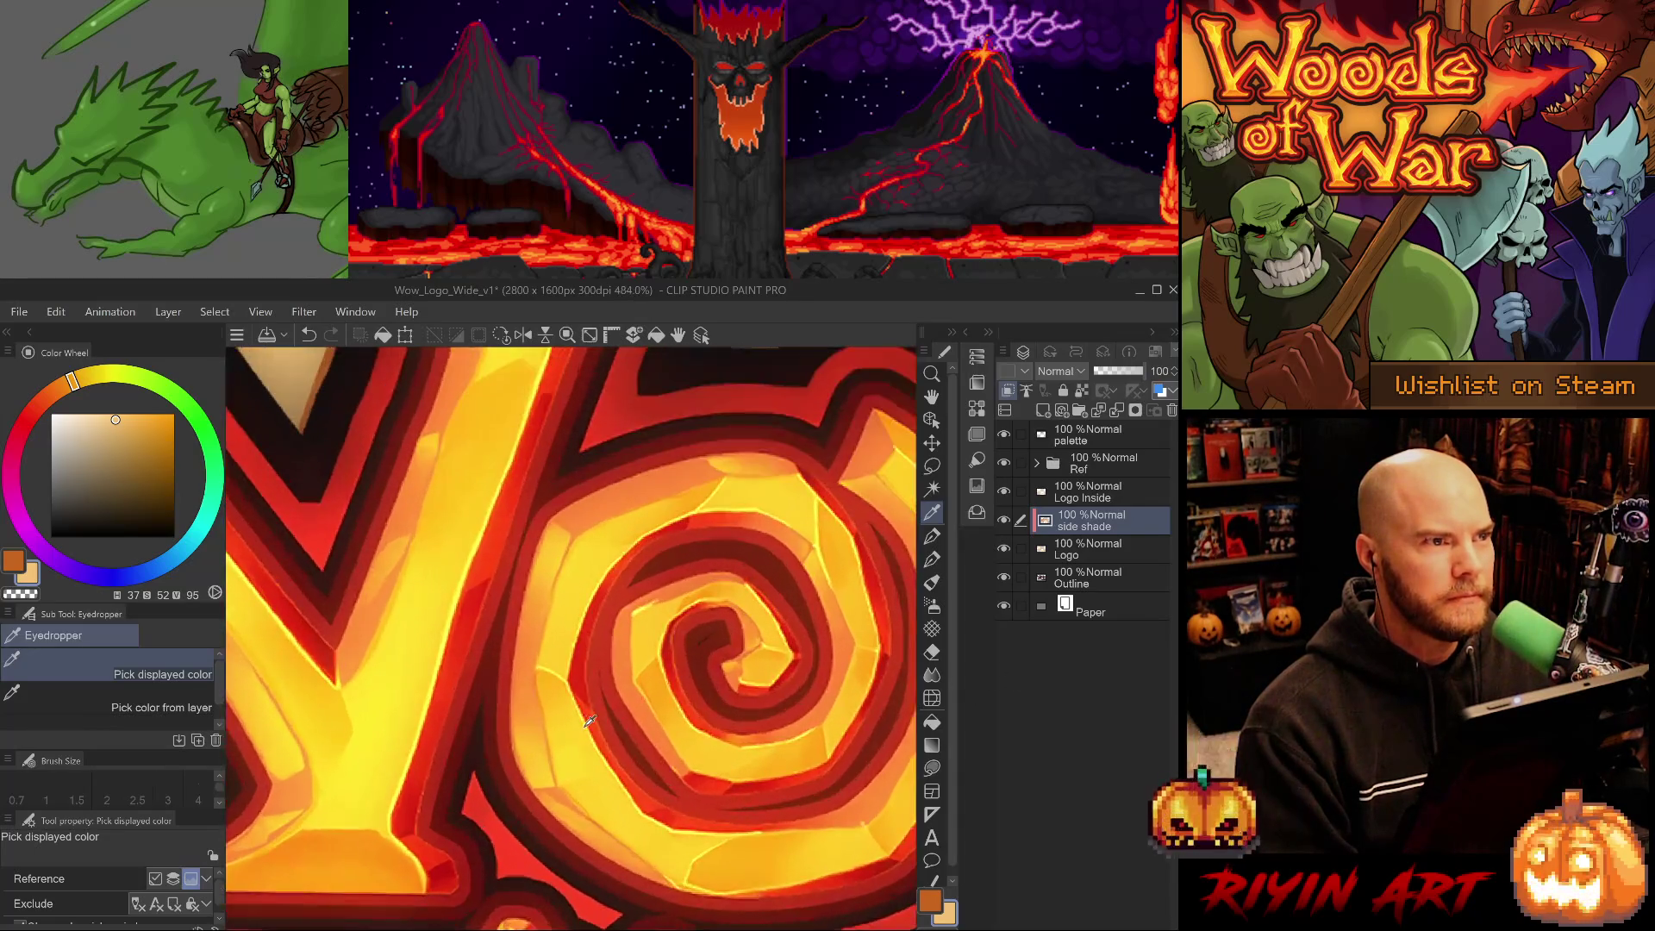
pyautogui.scroll(-1, 546, 648)
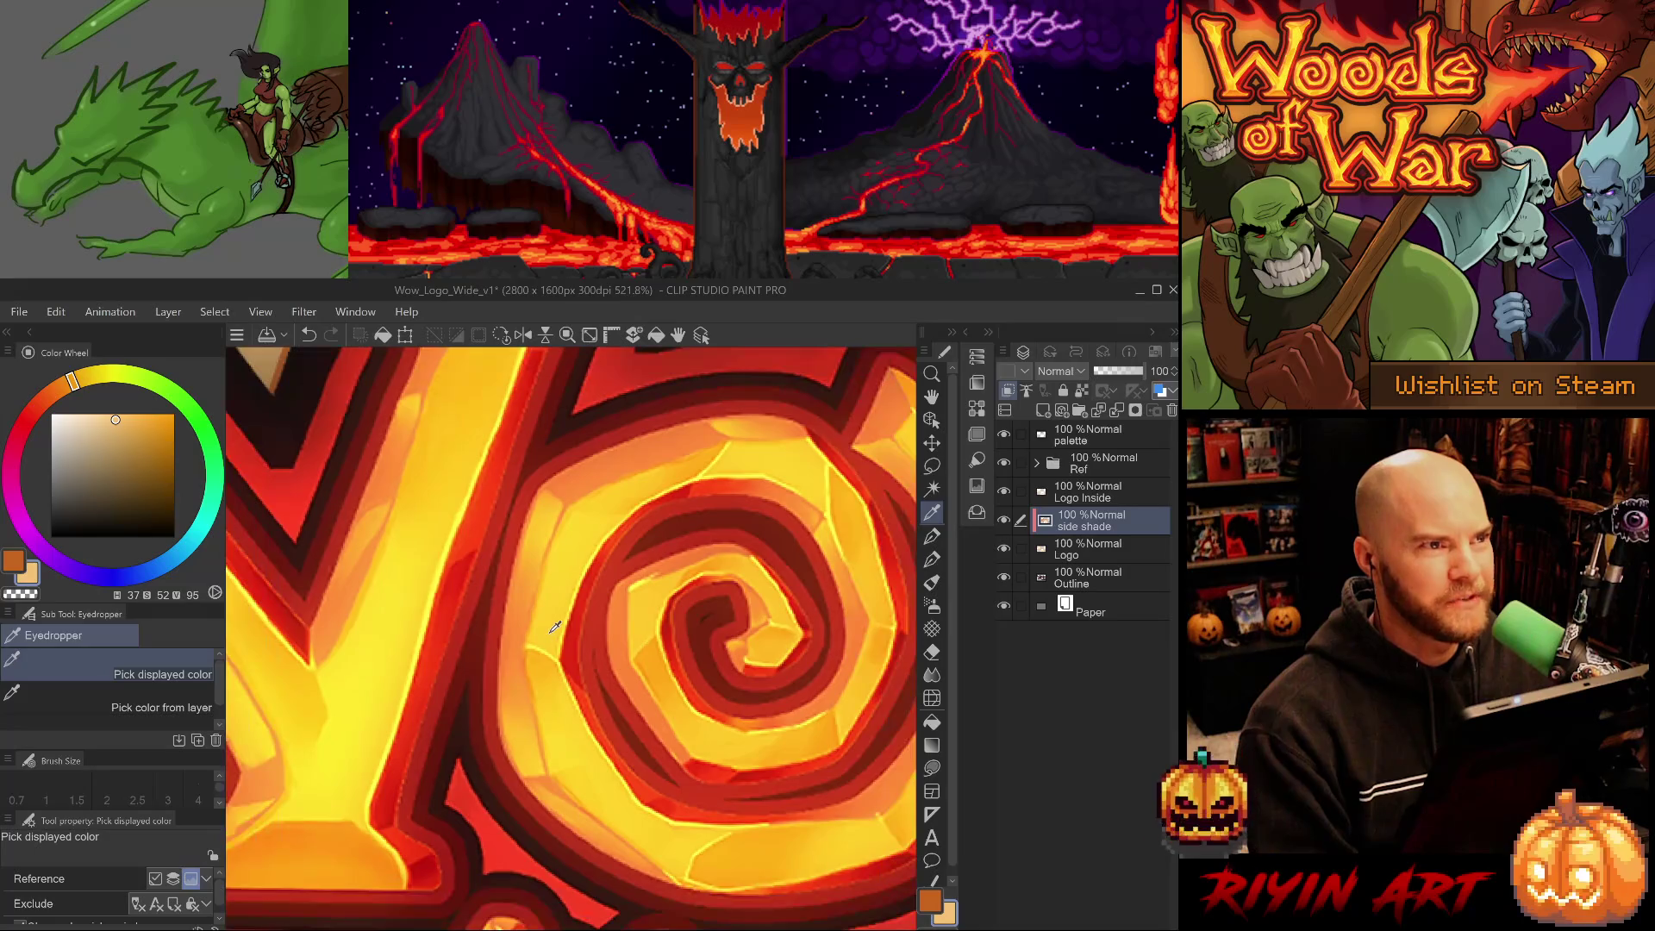
pyautogui.scroll(-2, 560, 627)
pyautogui.scroll(2, 577, 629)
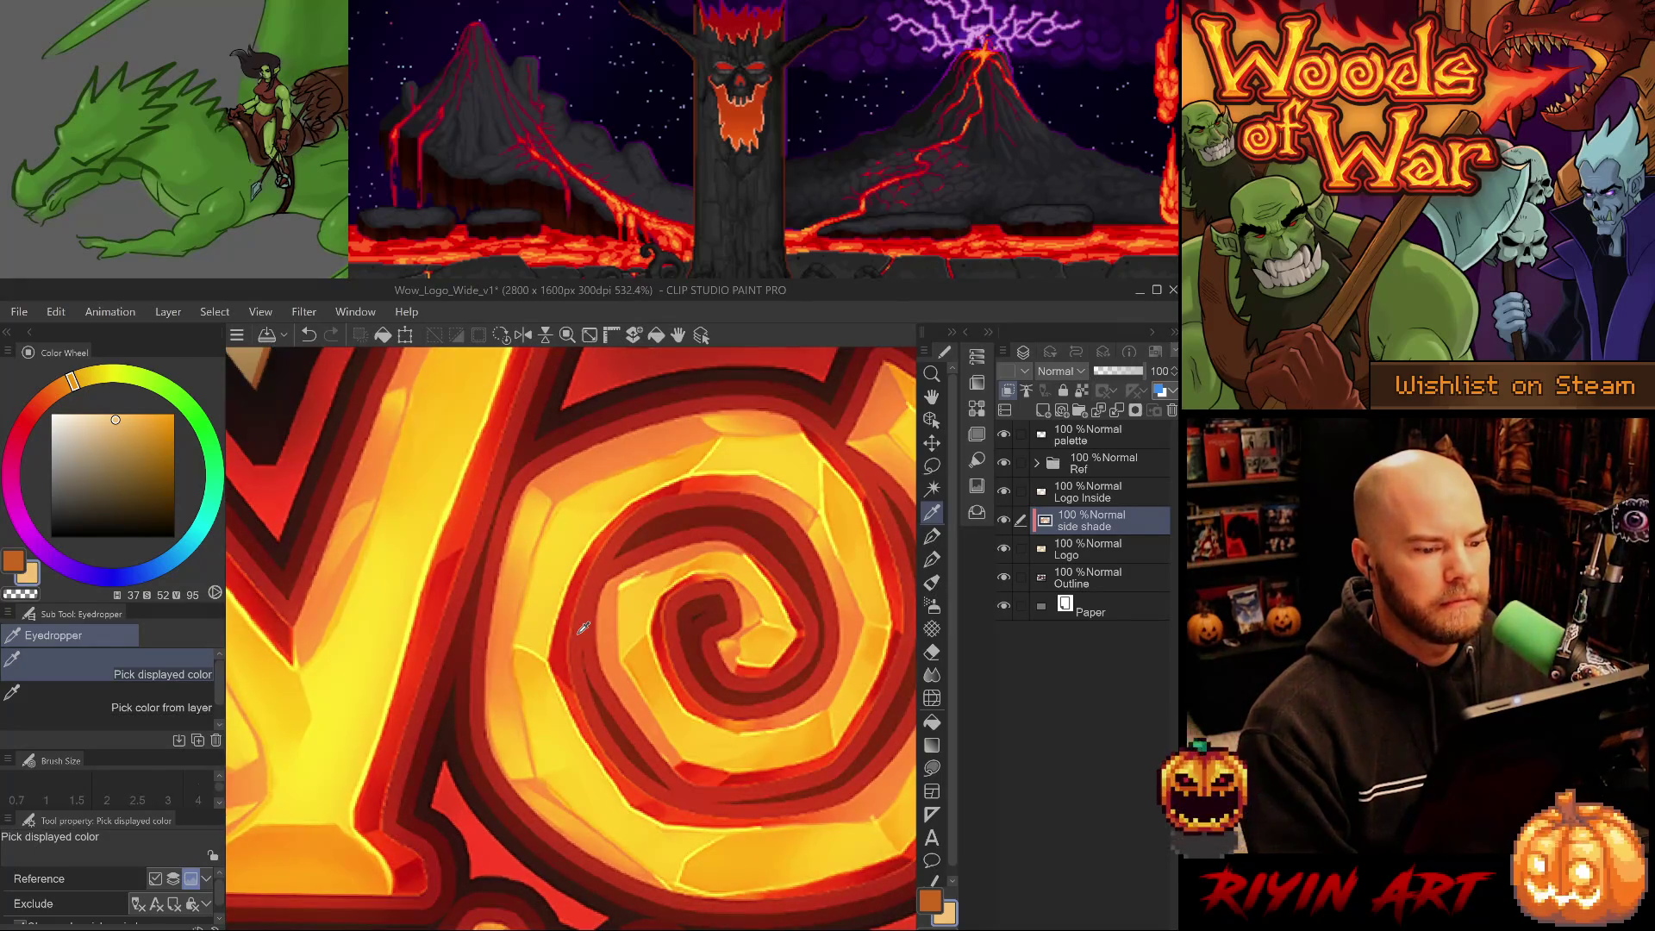
pyautogui.scroll(-1, 583, 627)
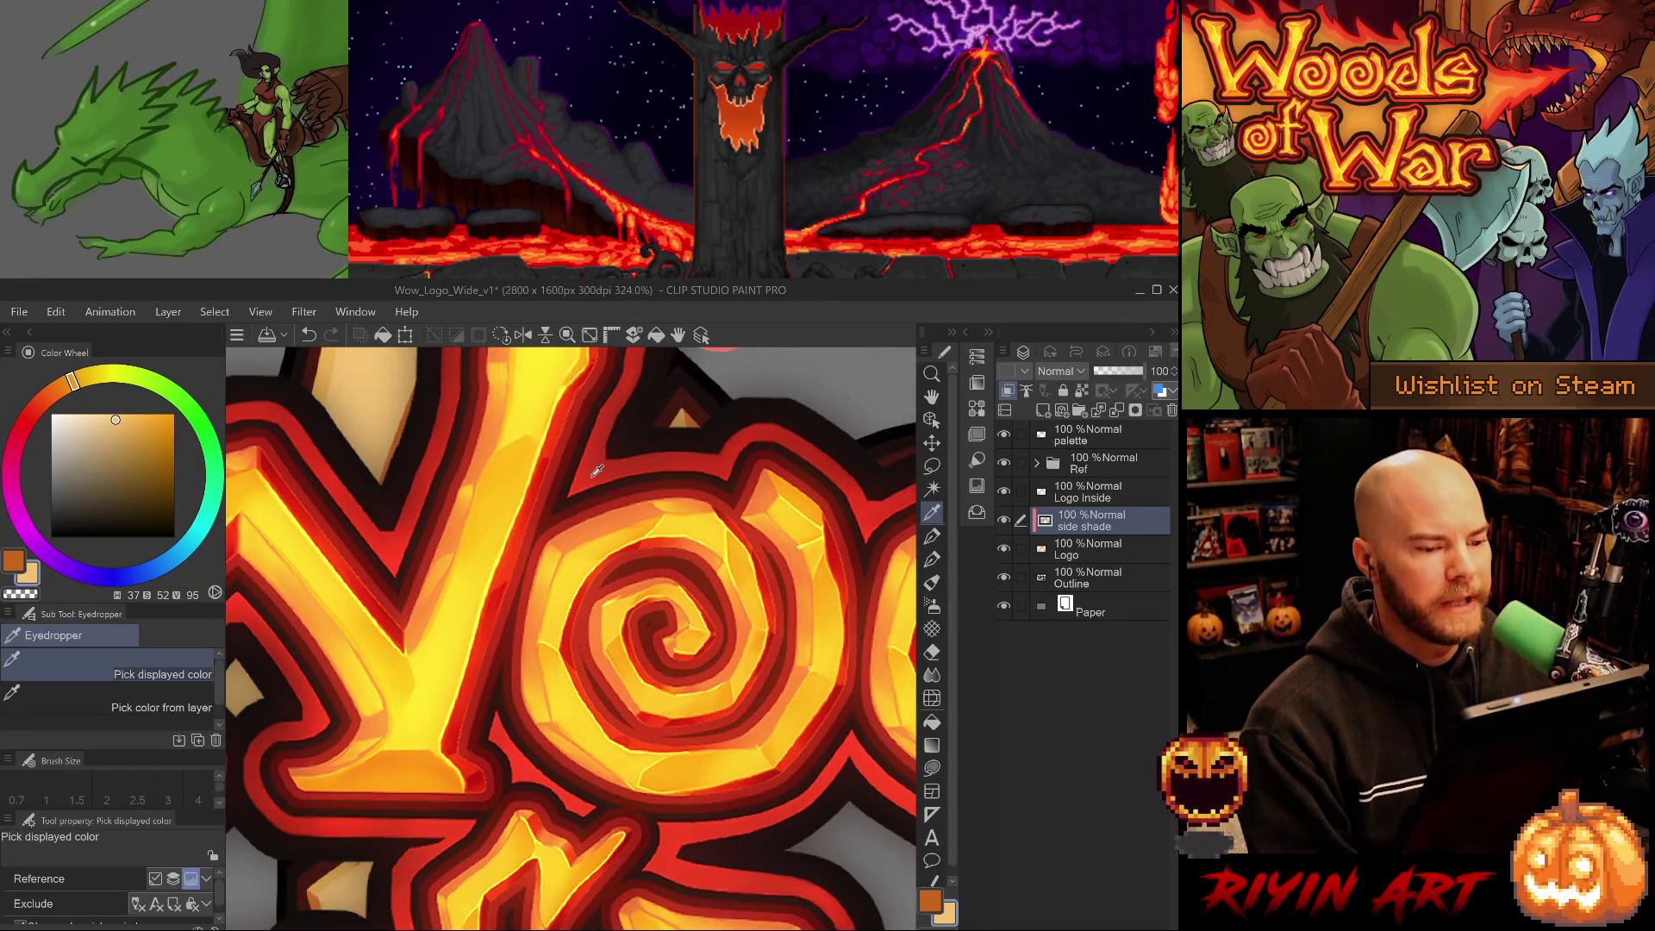
pyautogui.scroll(-6, 583, 483)
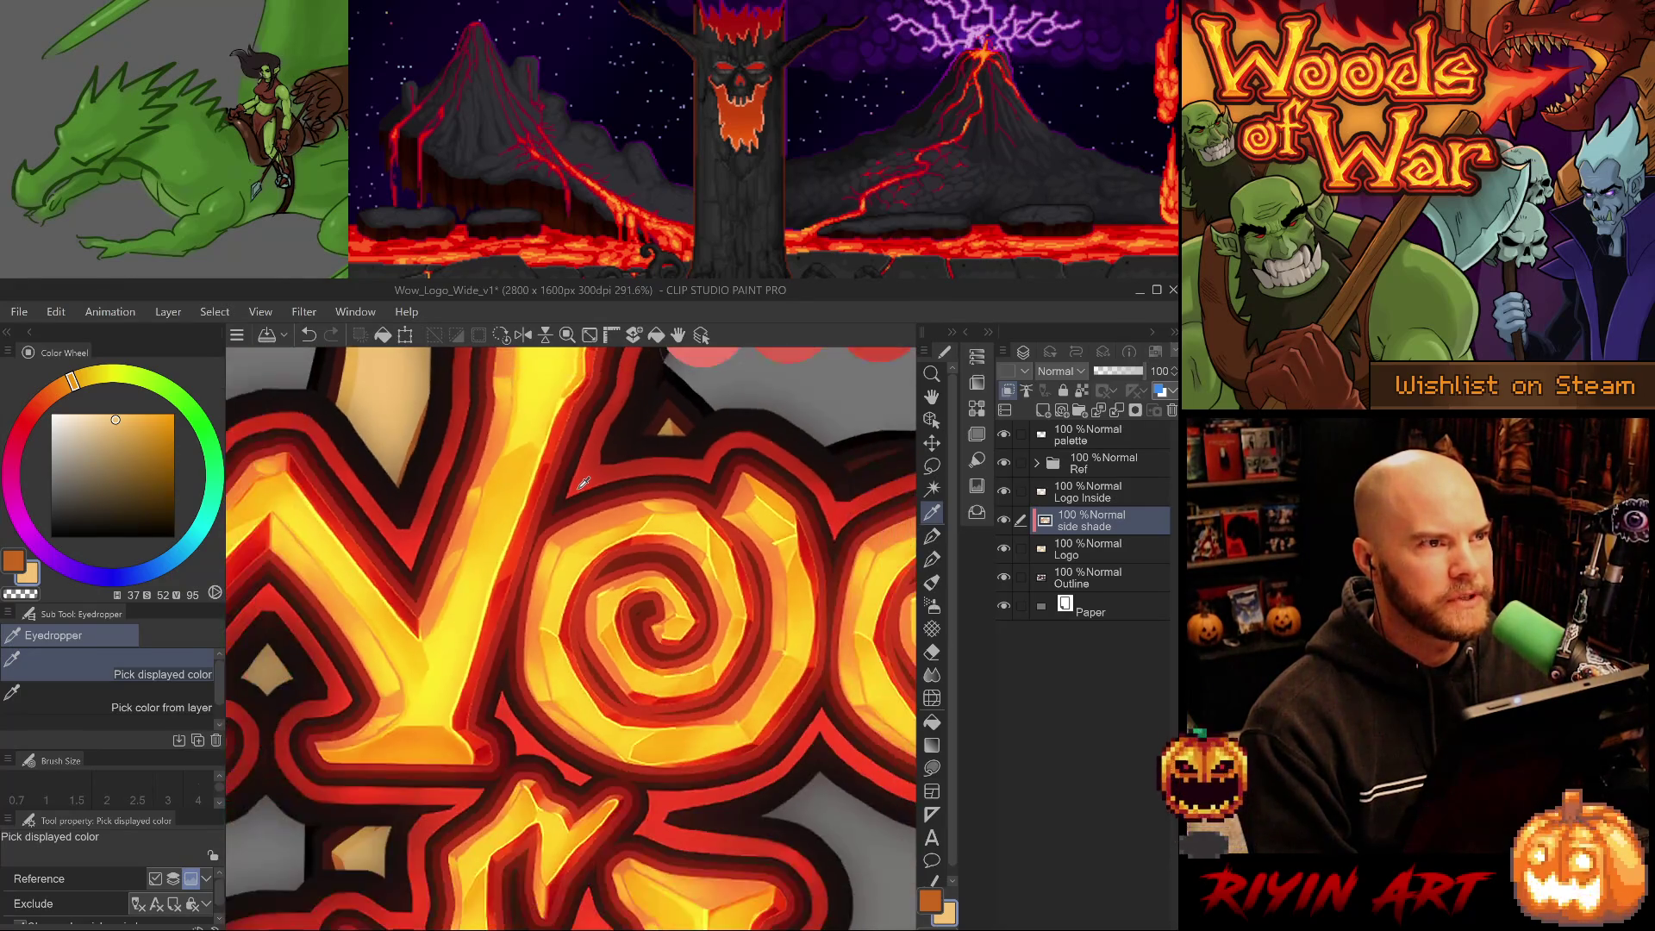
pyautogui.scroll(2, 584, 483)
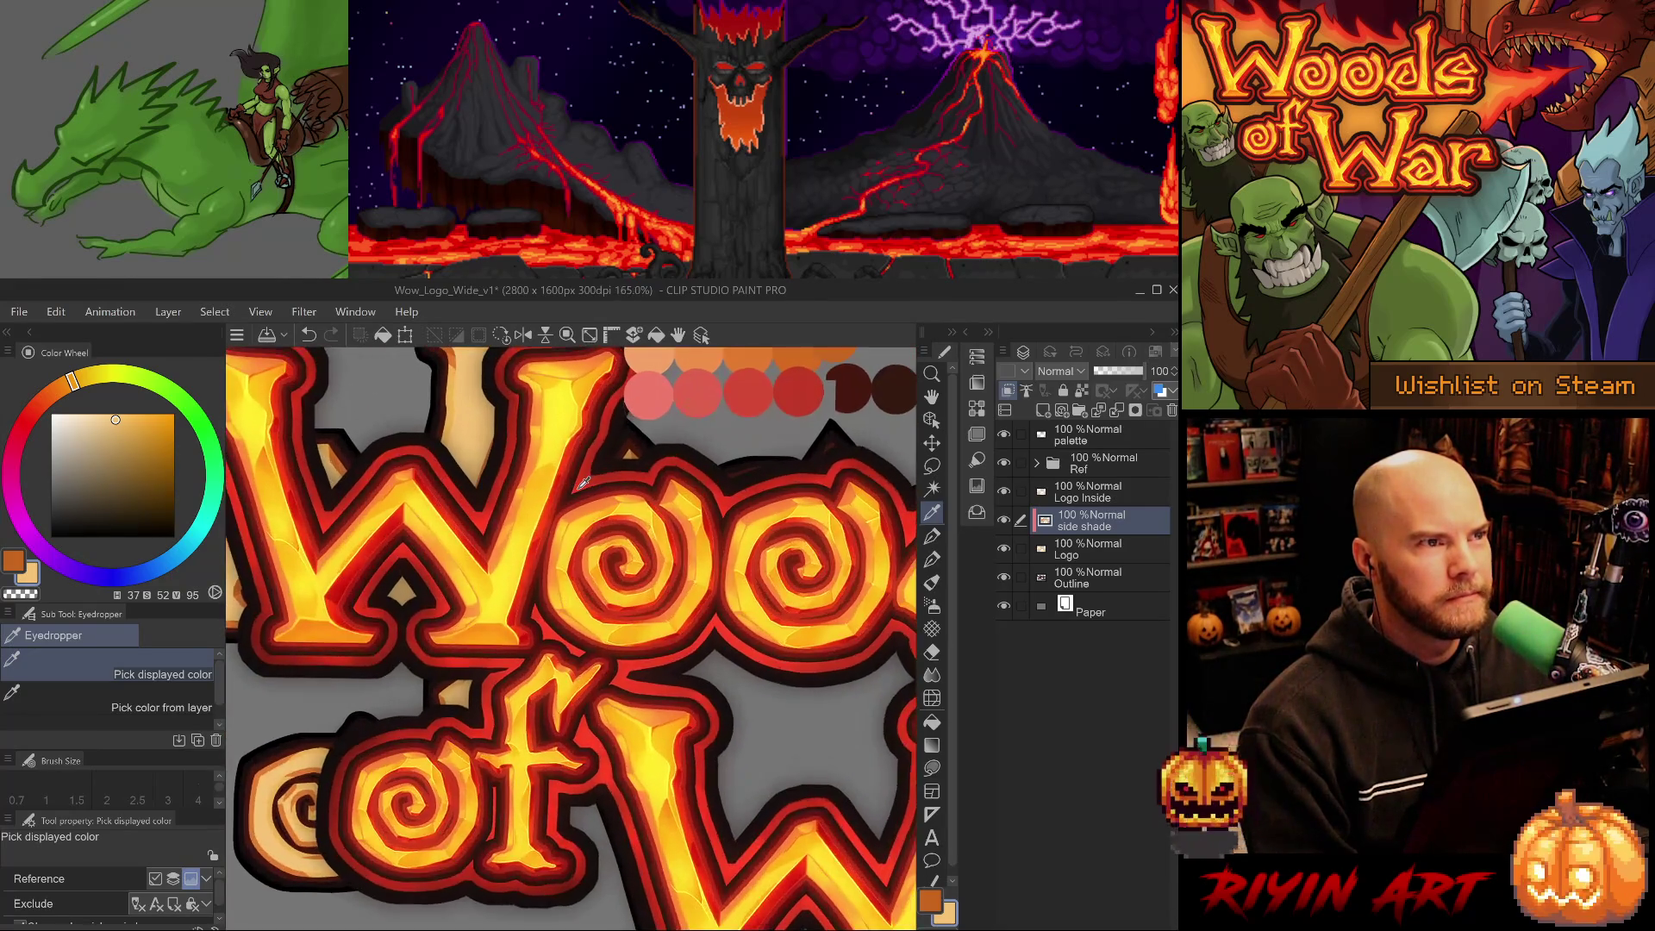
pyautogui.scroll(3, 583, 482)
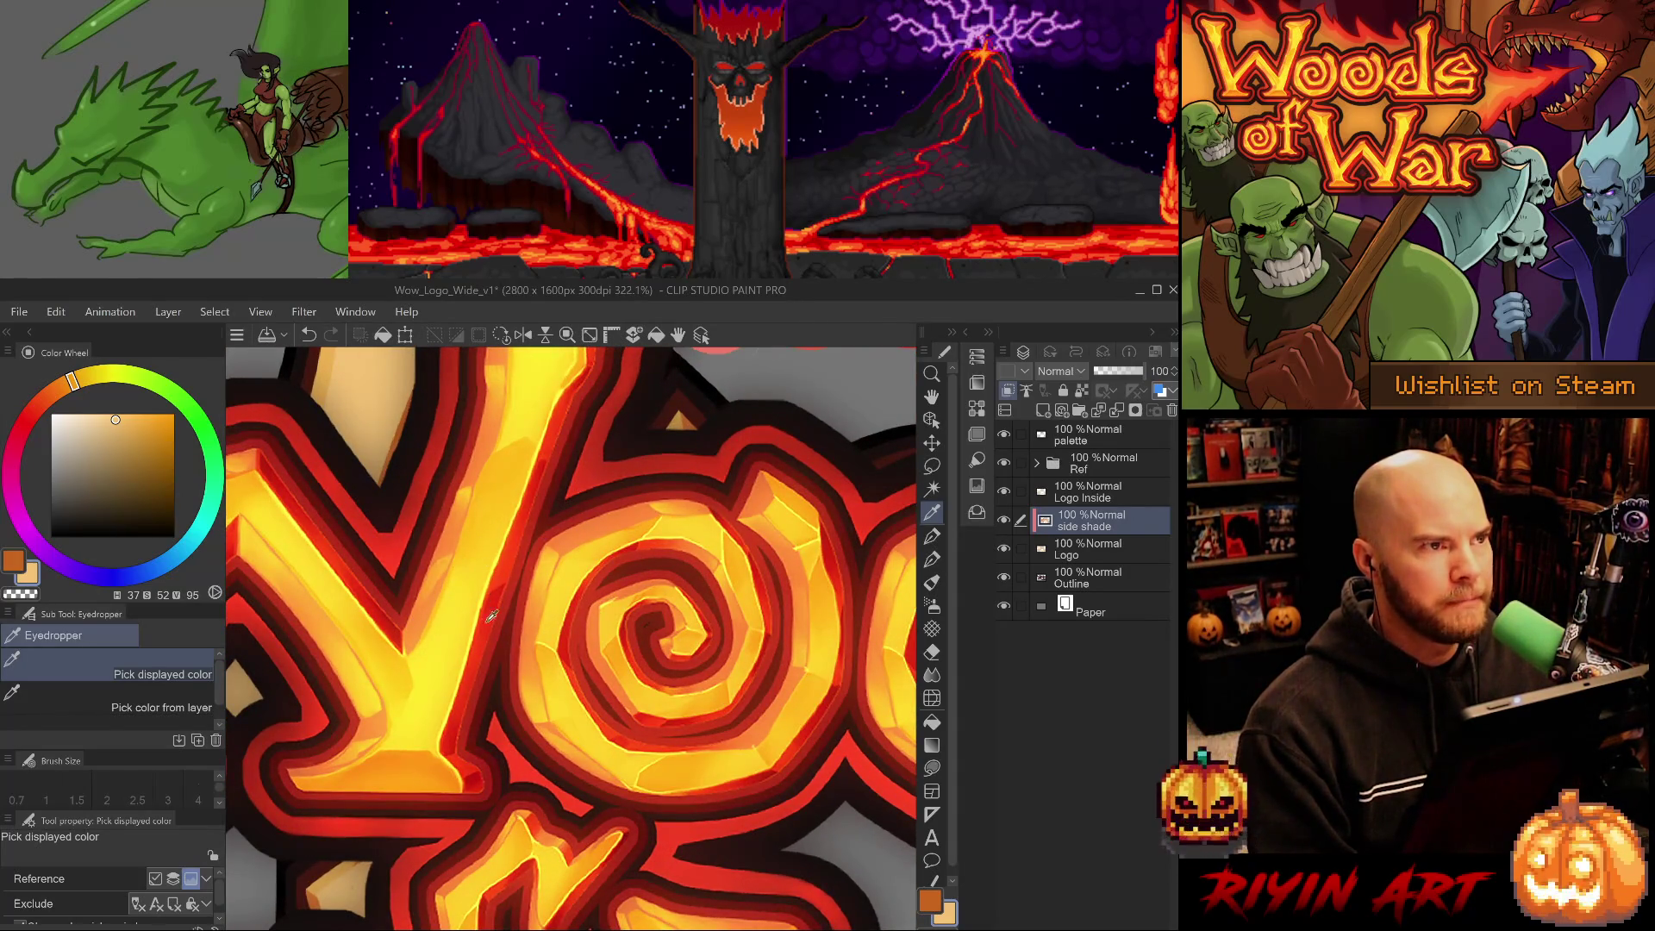
pyautogui.scroll(-2, 472, 619)
# Sample yellows and reds from the reference letters, then take the muted red palette swatch.
pyautogui.click(471, 610)
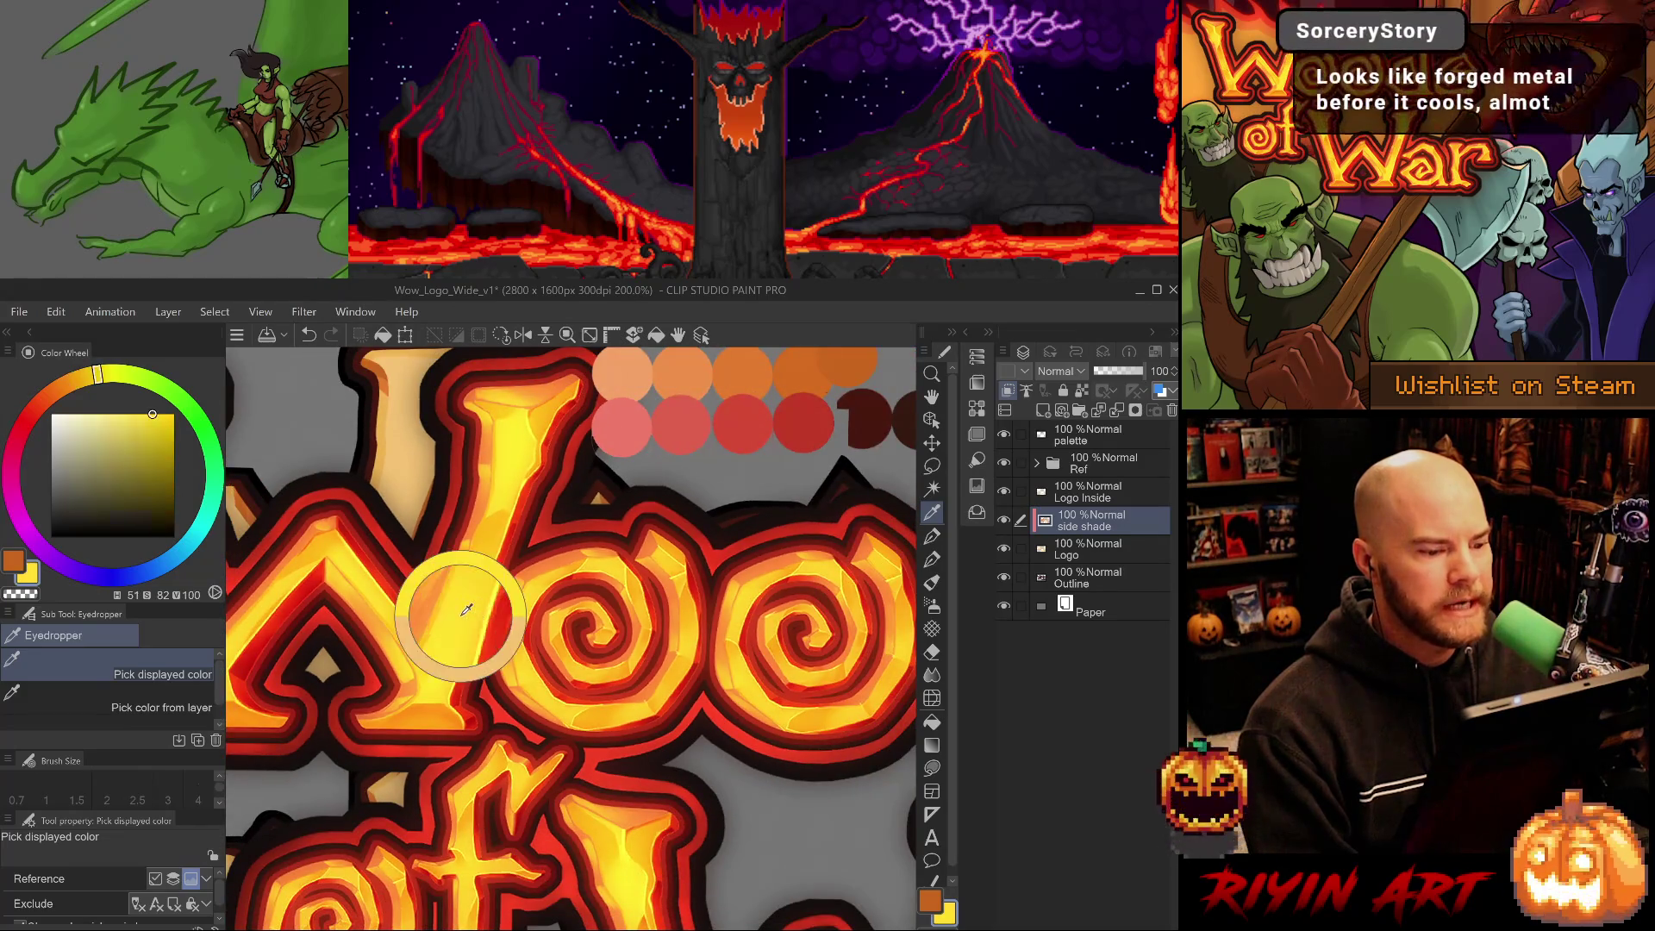
pyautogui.click(531, 587)
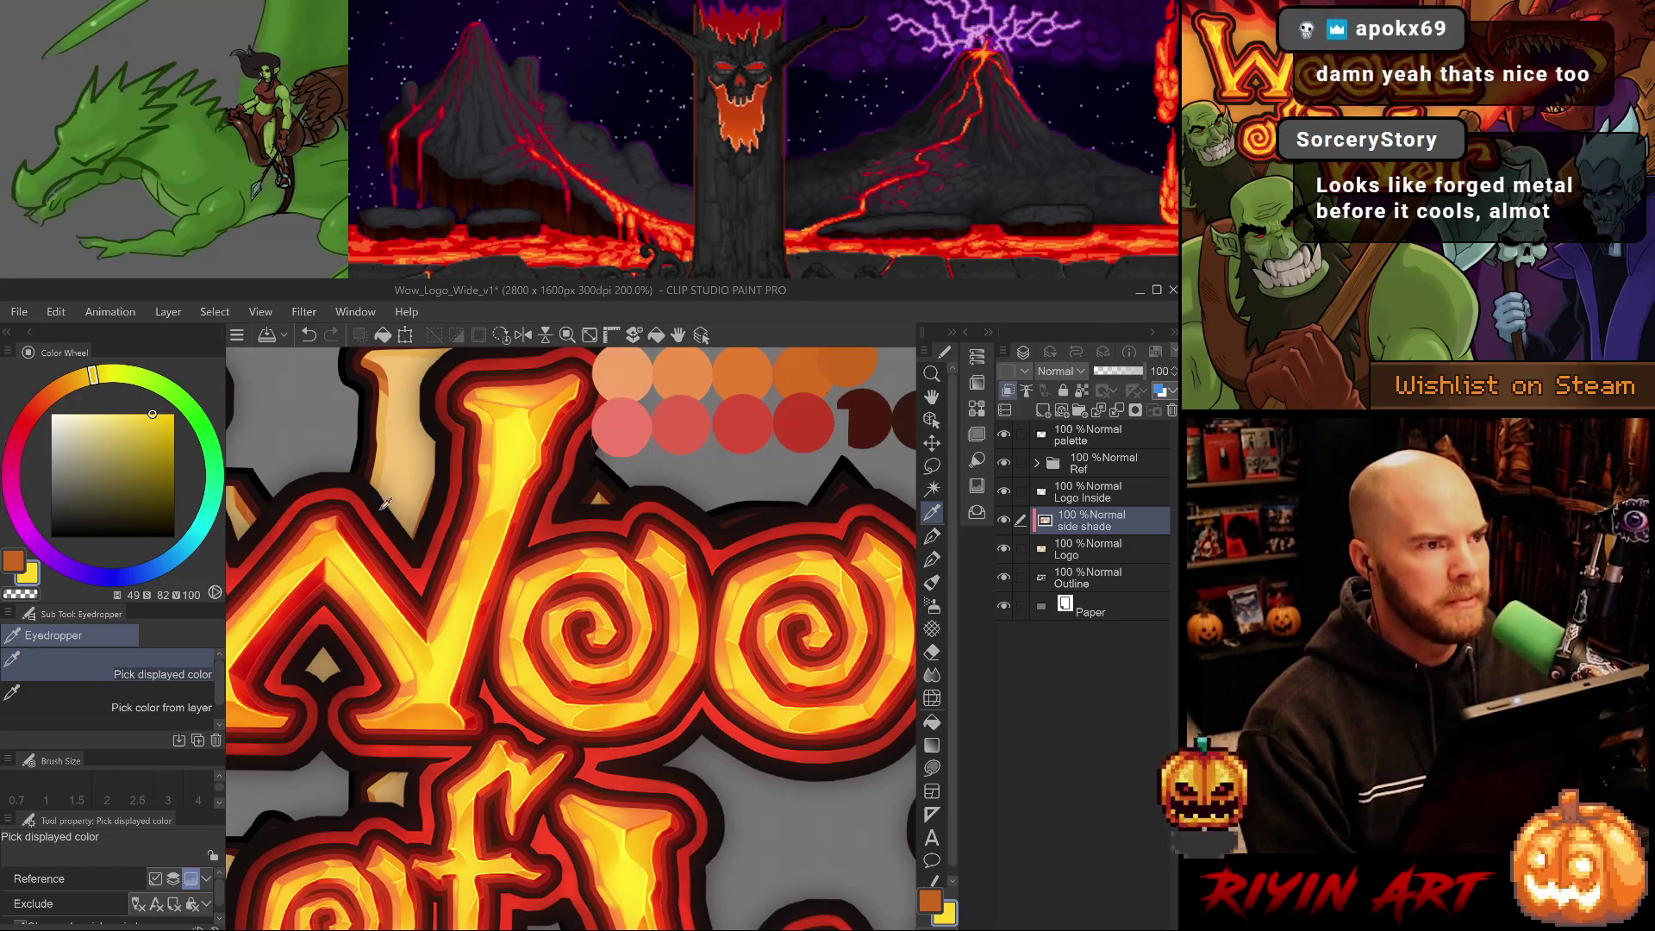
pyautogui.click(466, 675)
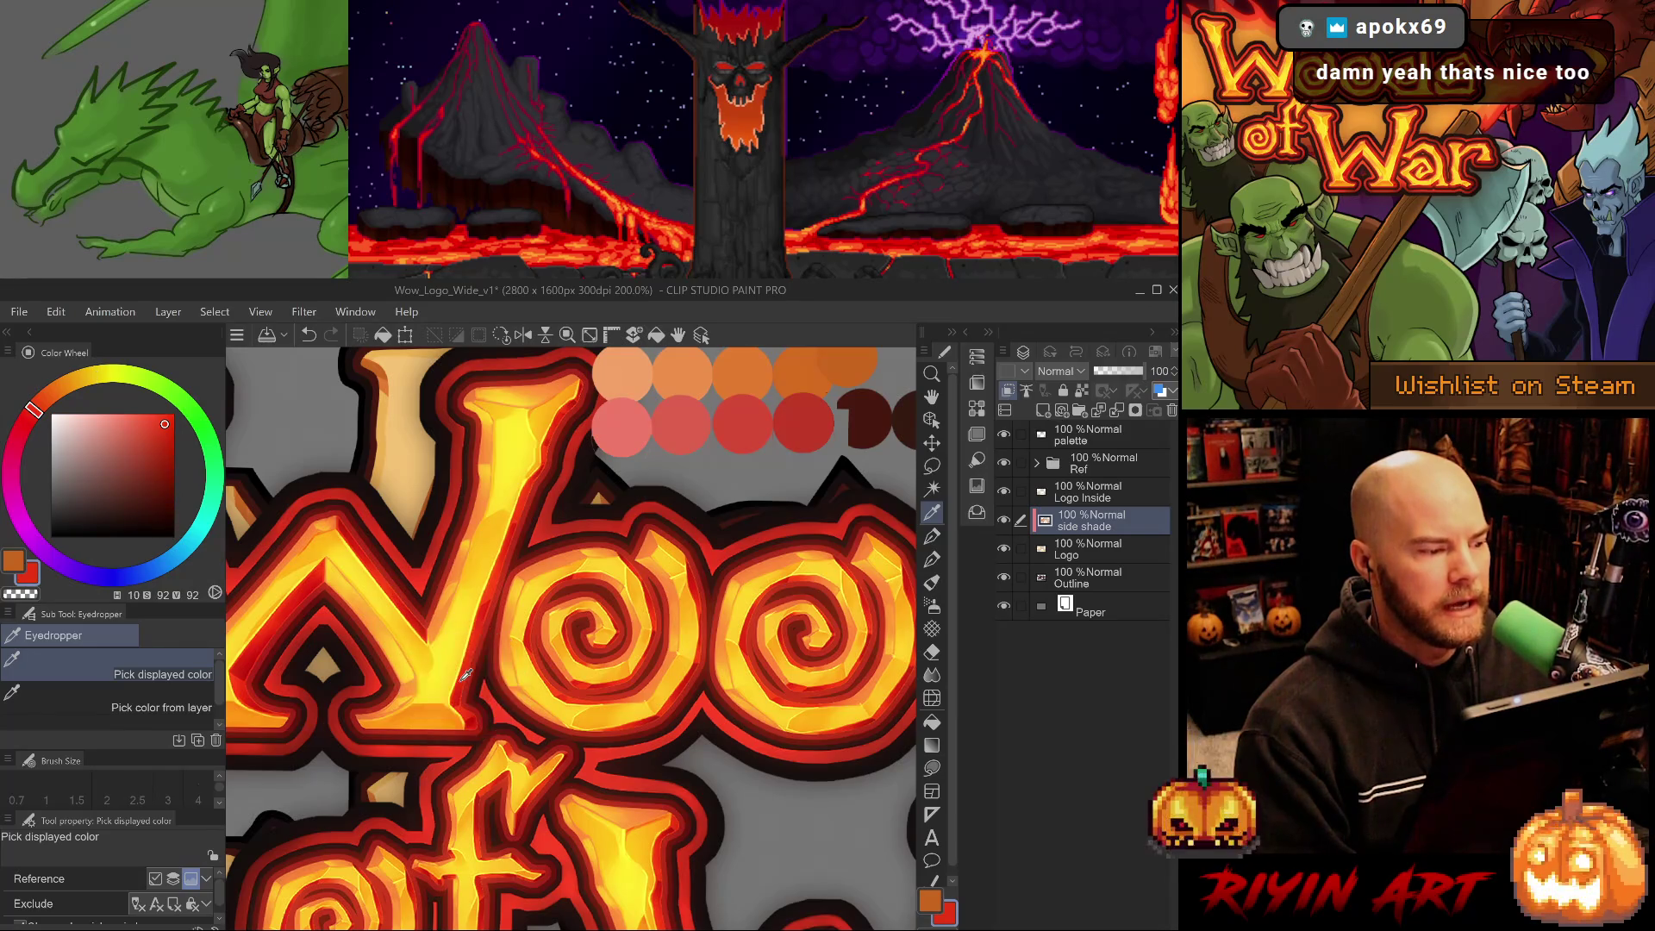
pyautogui.click(405, 685)
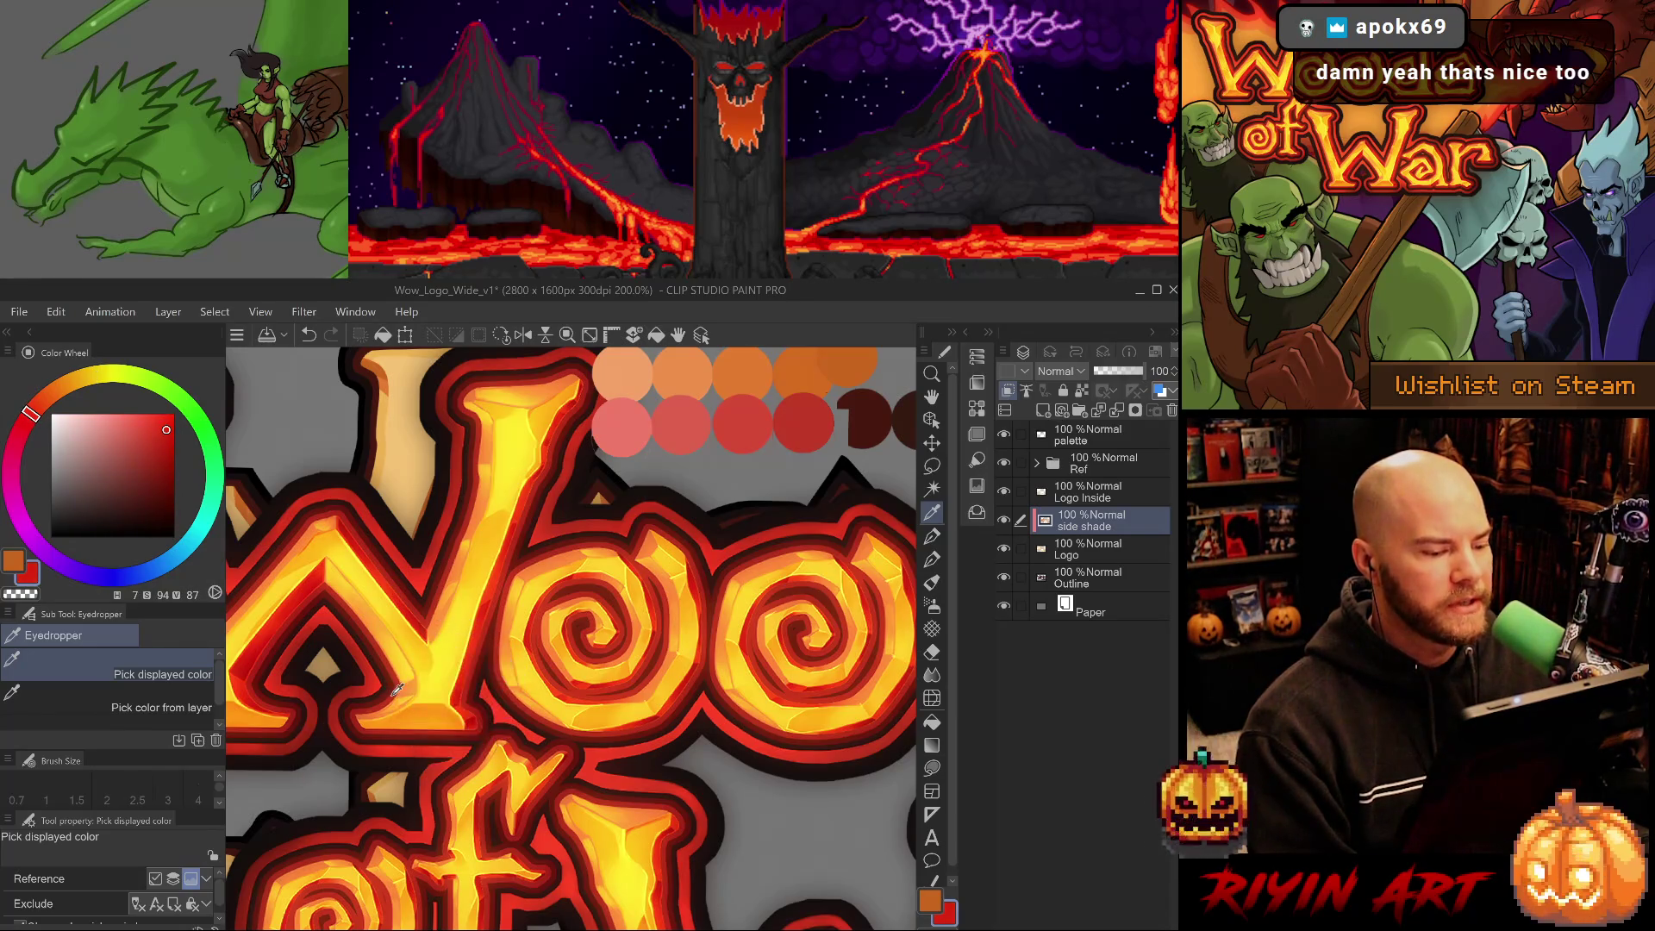
pyautogui.click(458, 700)
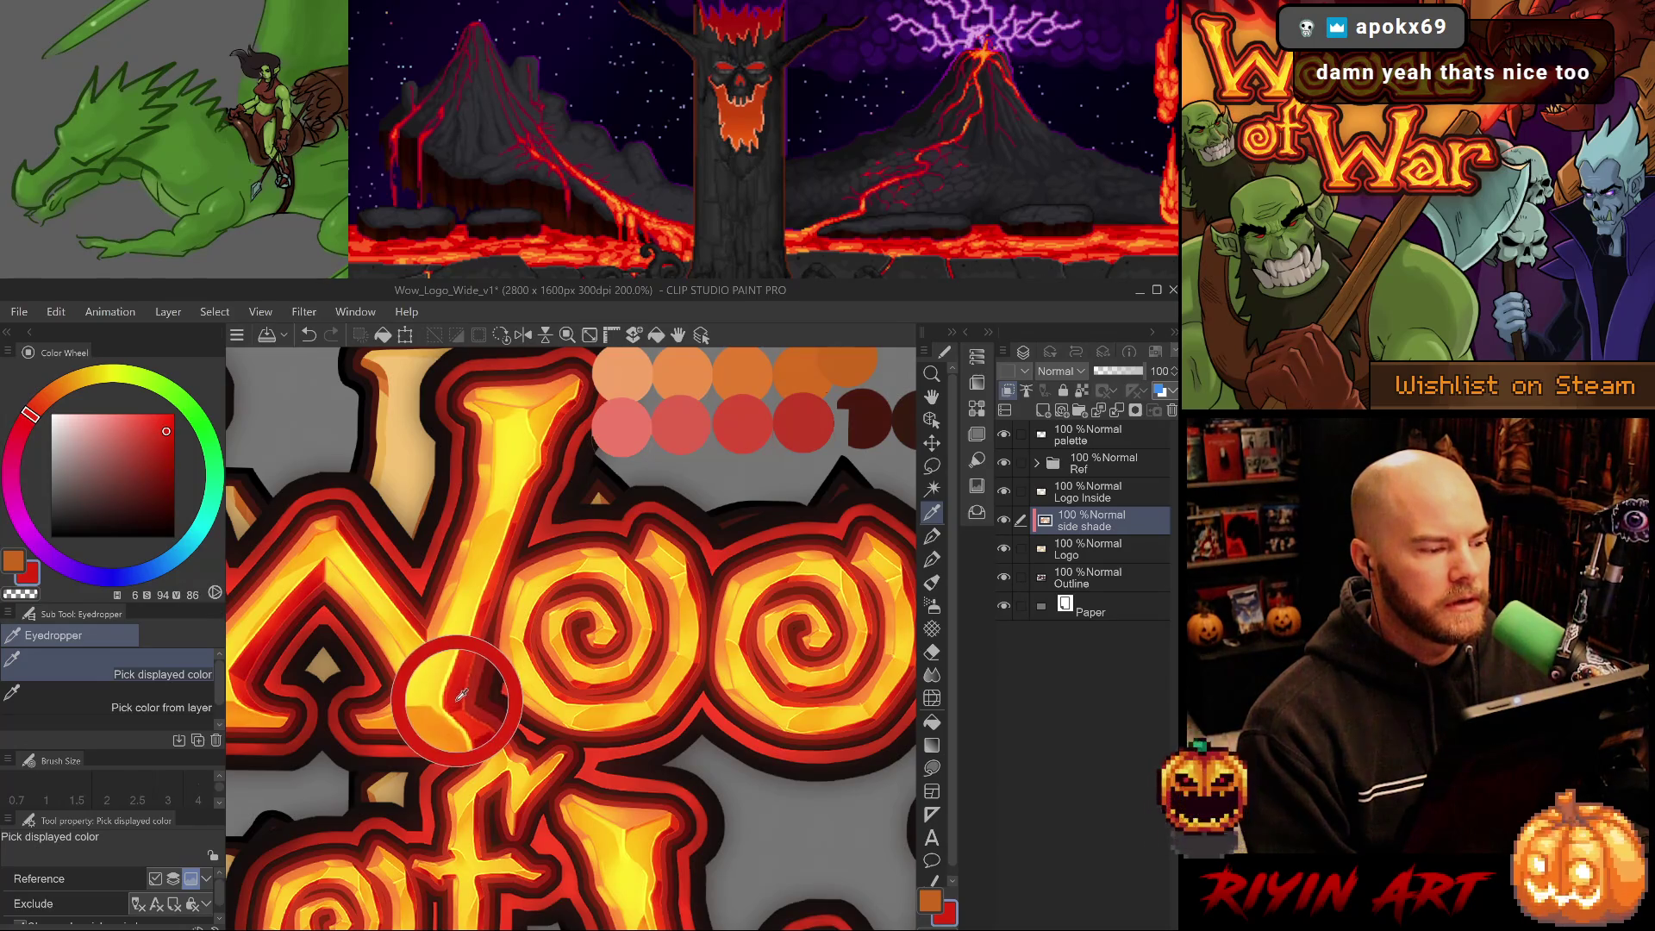
pyautogui.click(801, 416)
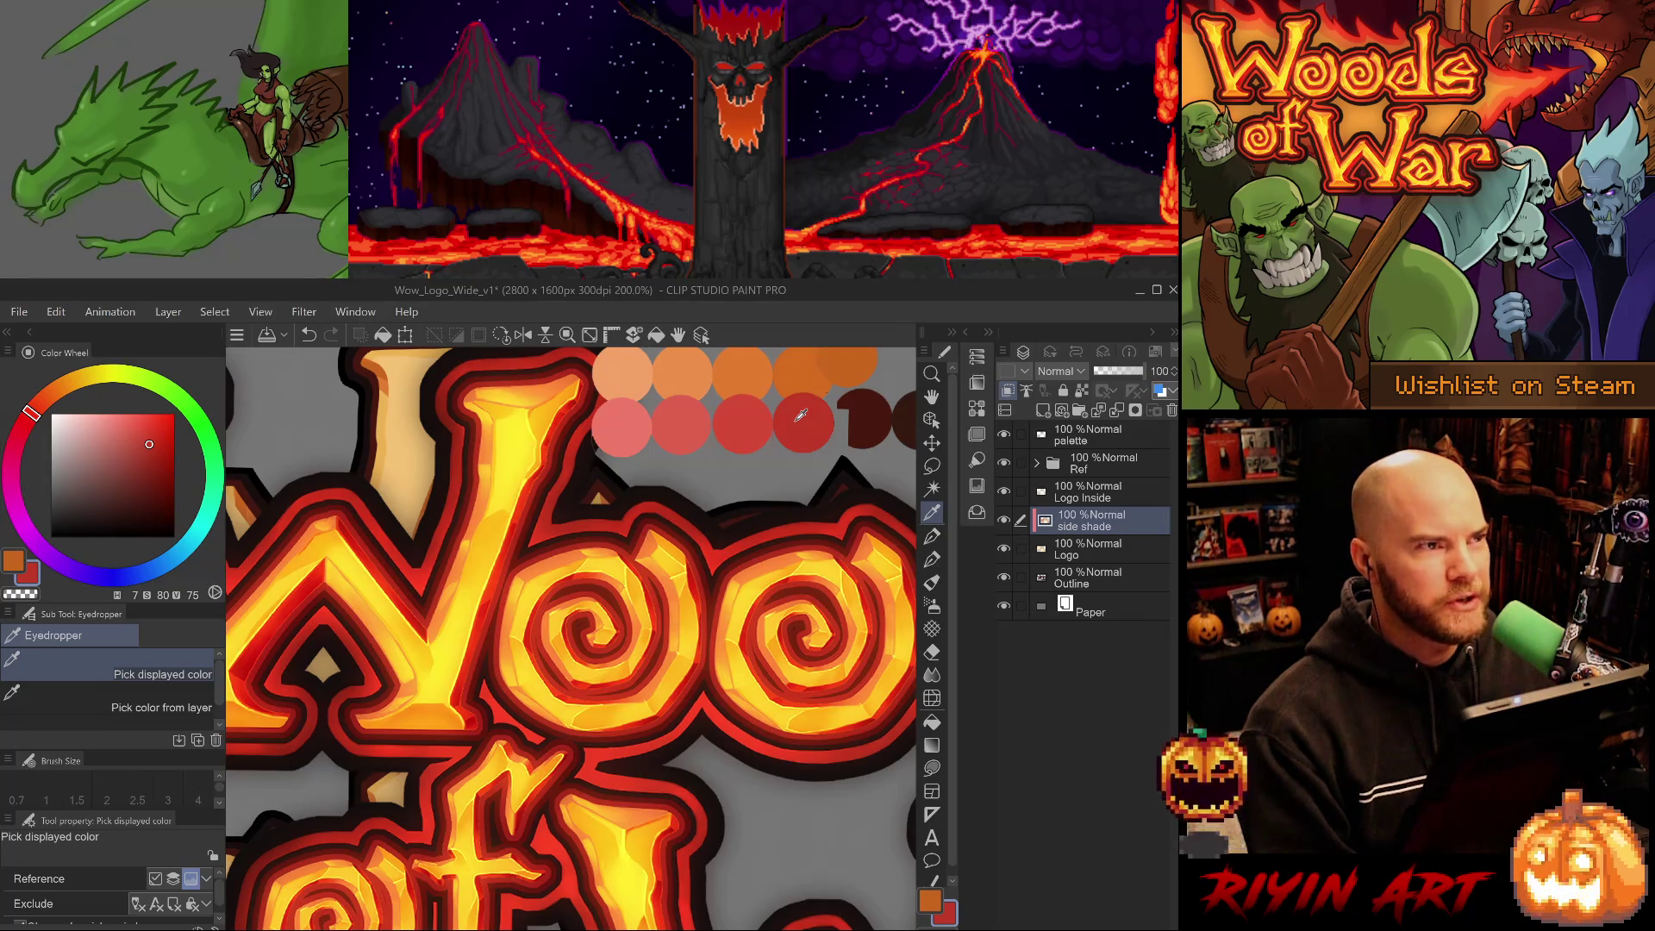
pyautogui.hotkey('ctrl', '-')
pyautogui.hotkey('ctrl', '-')
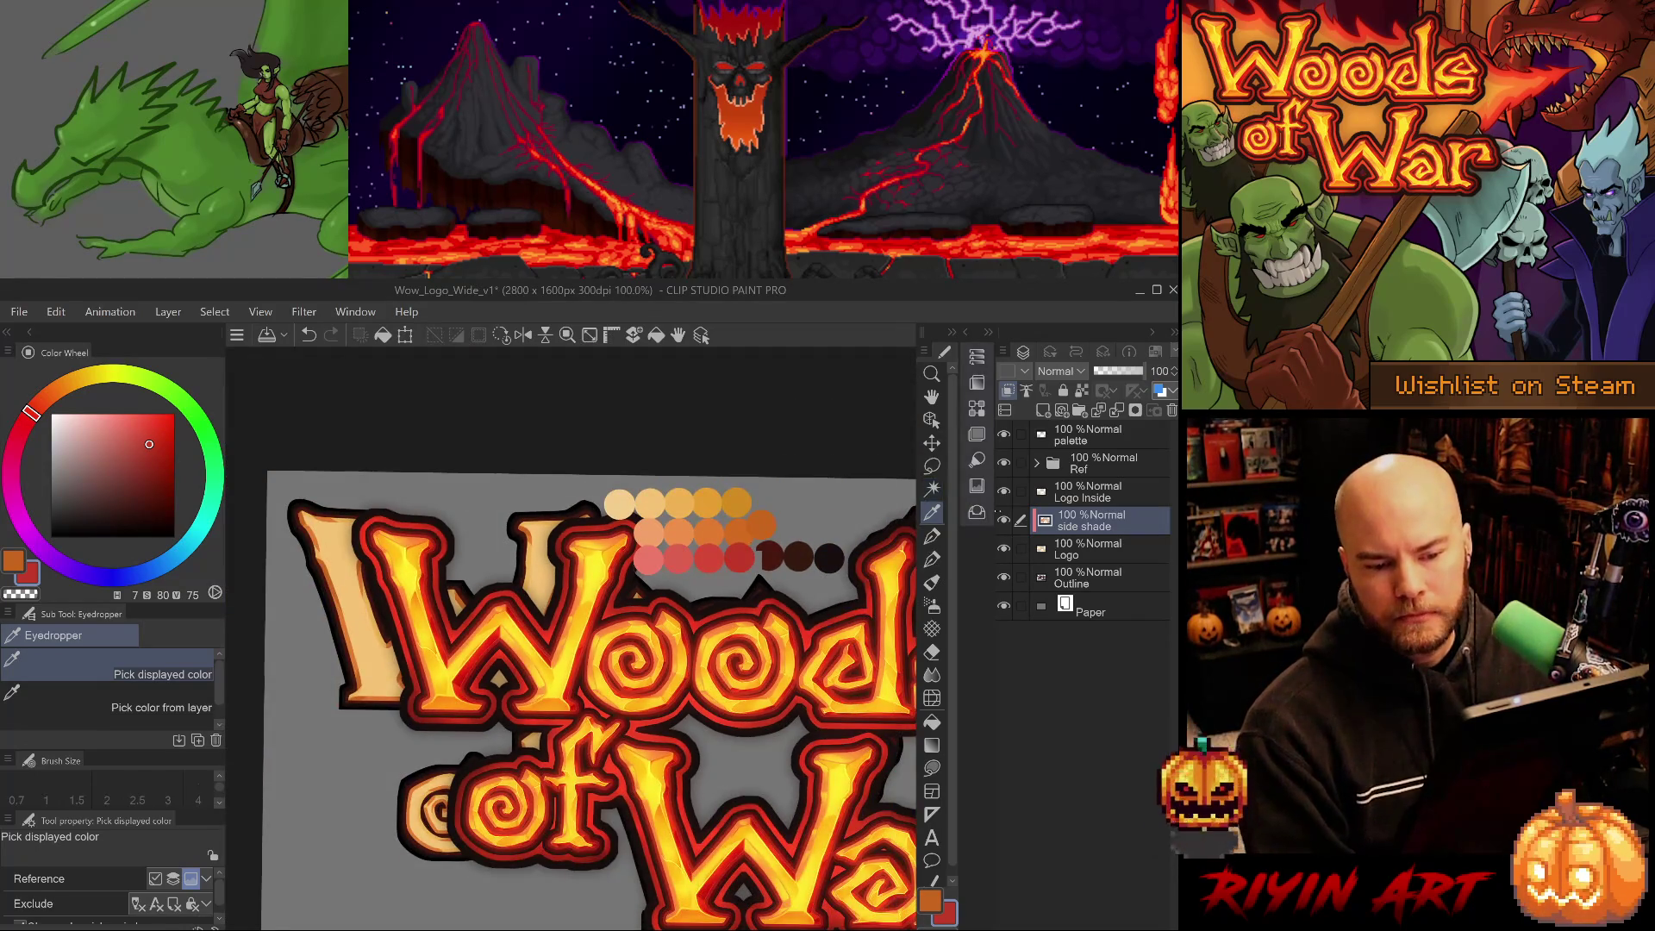
# Hide the fiery reference logo and zoom into the beige War lettering.
pyautogui.click(1004, 462)
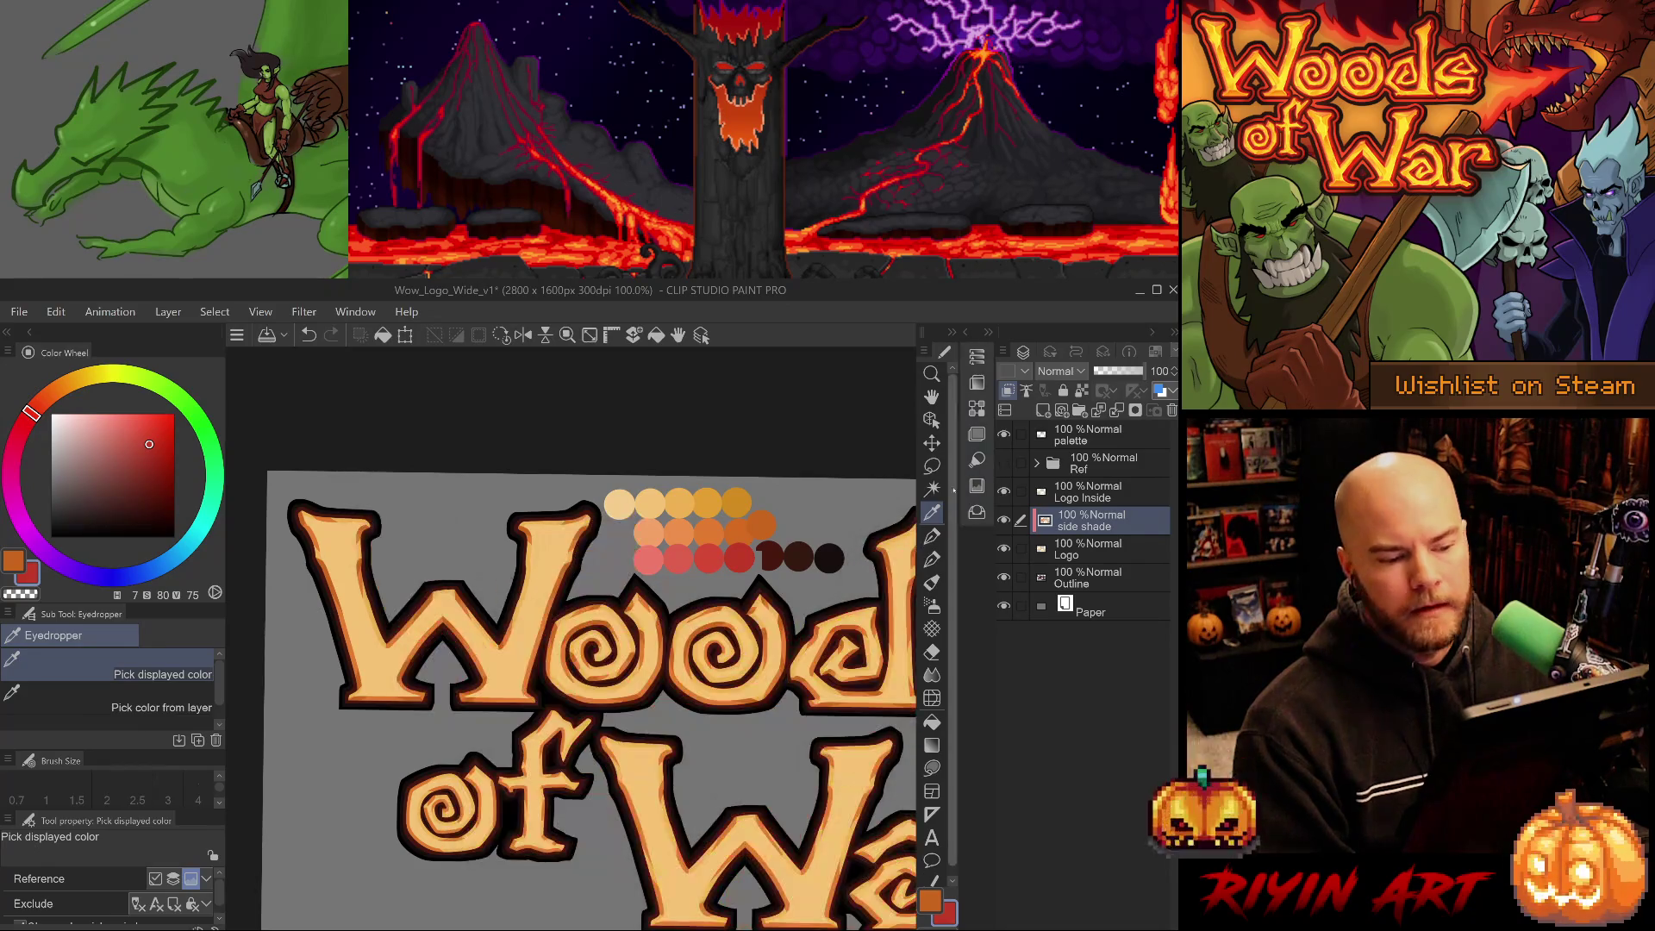
pyautogui.scroll(-3, 557, 676)
pyautogui.scroll(3, 557, 676)
pyautogui.scroll(2, 556, 675)
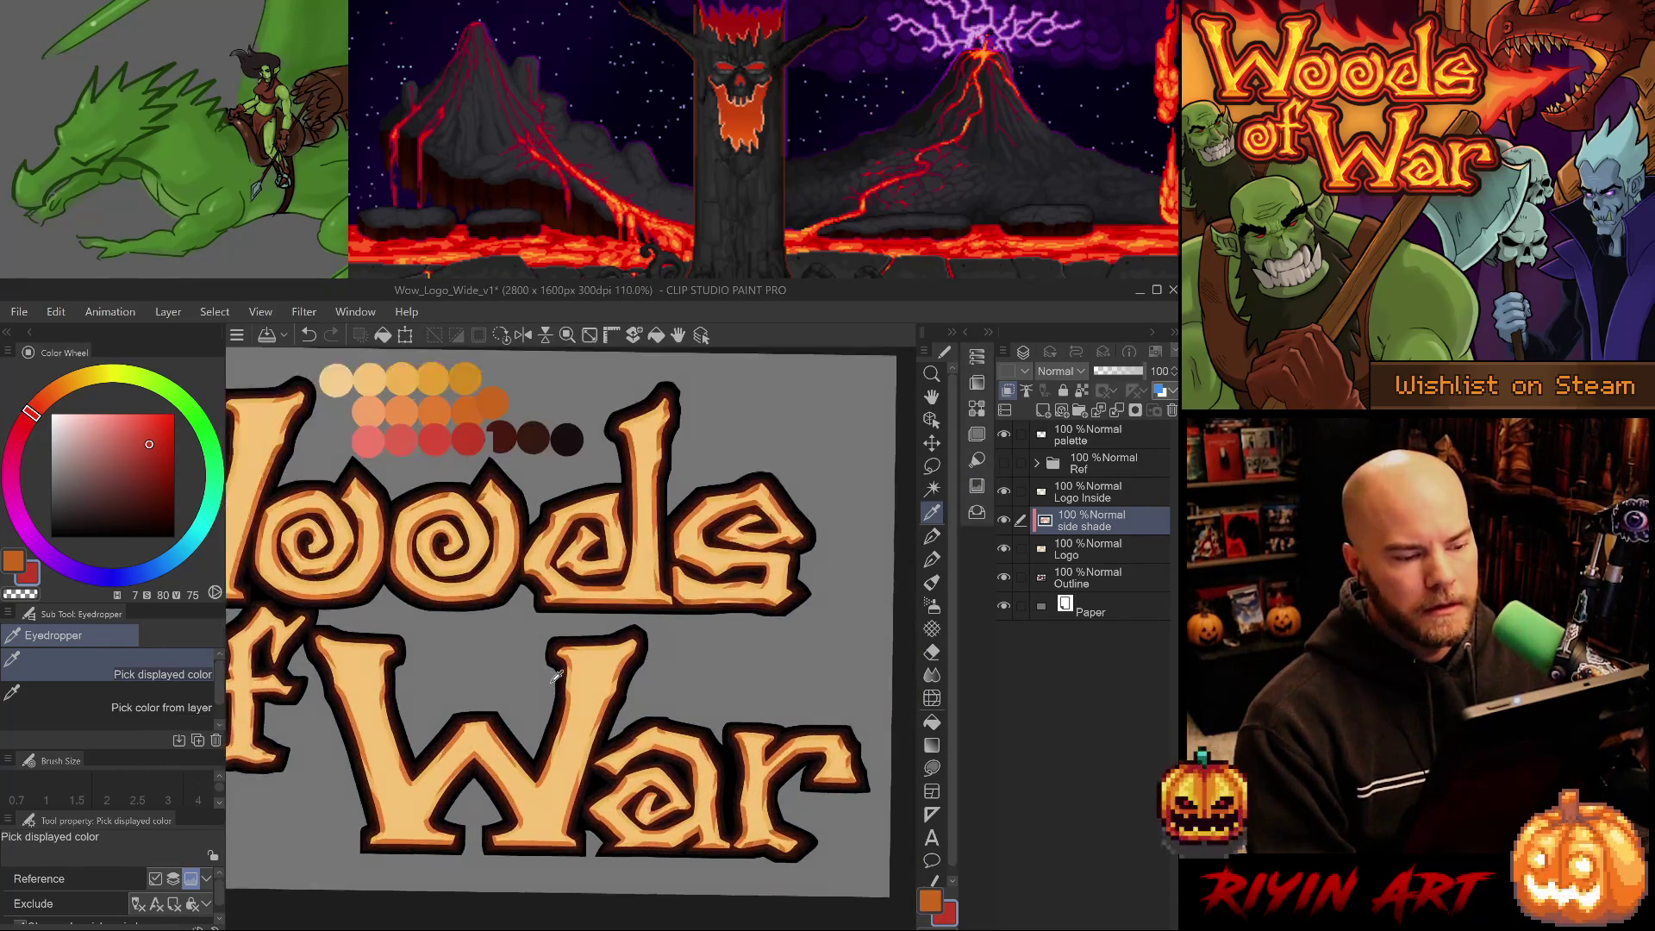
pyautogui.scroll(-1, 586, 706)
pyautogui.scroll(3, 634, 758)
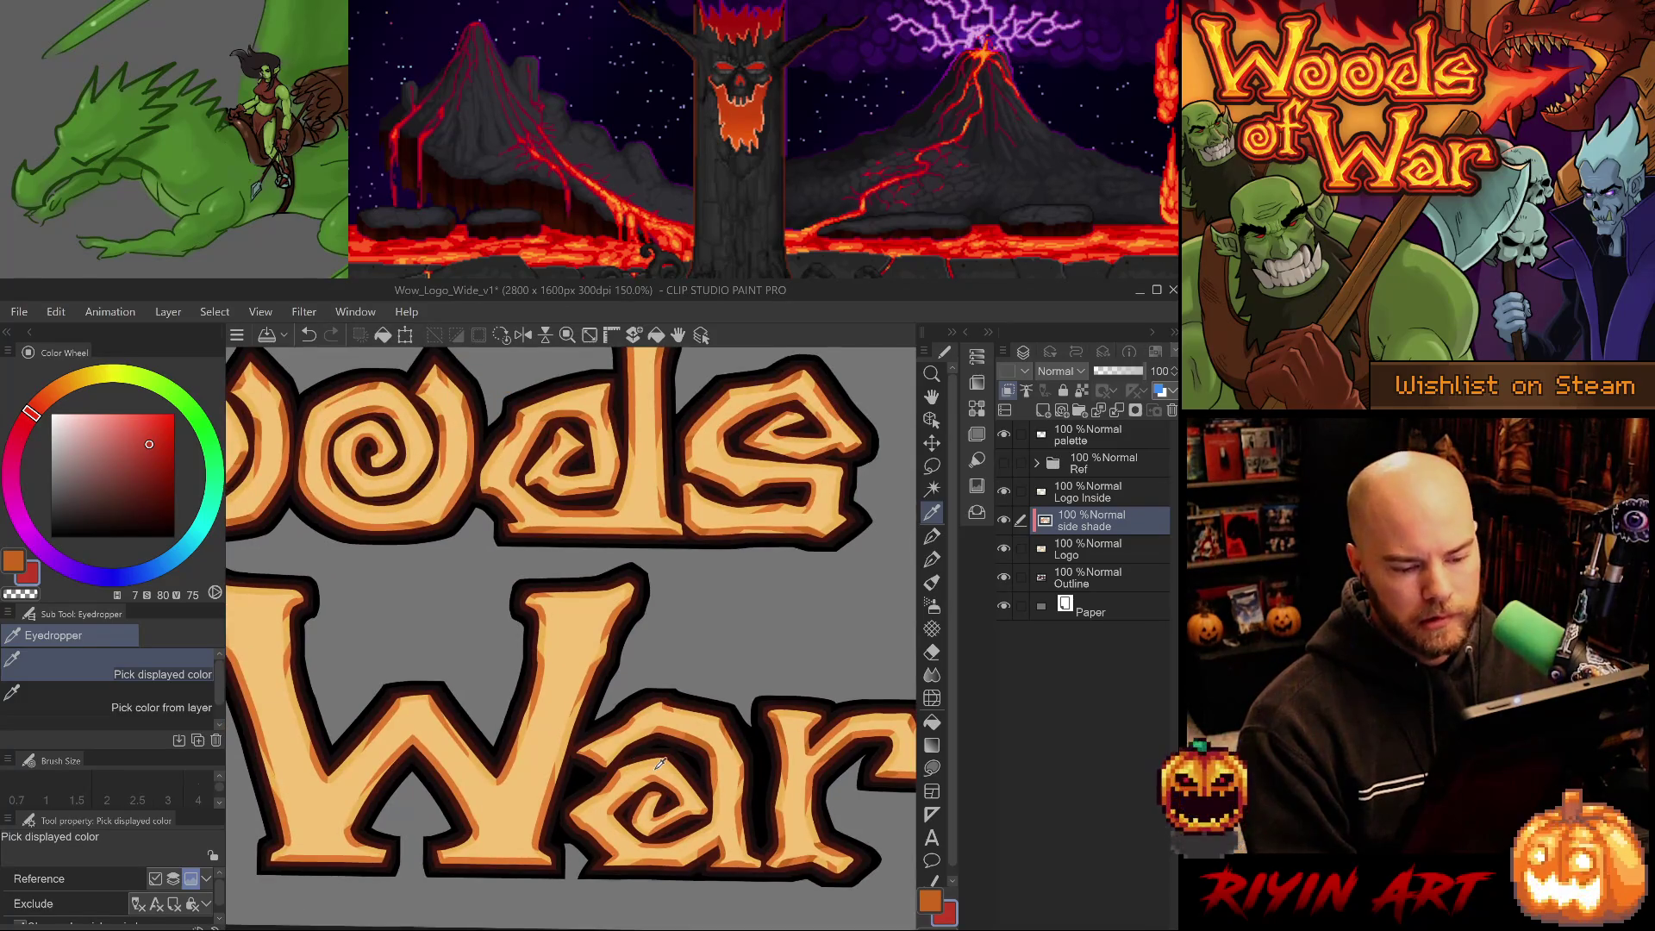
pyautogui.scroll(-1, 660, 763)
pyautogui.scroll(1, 608, 705)
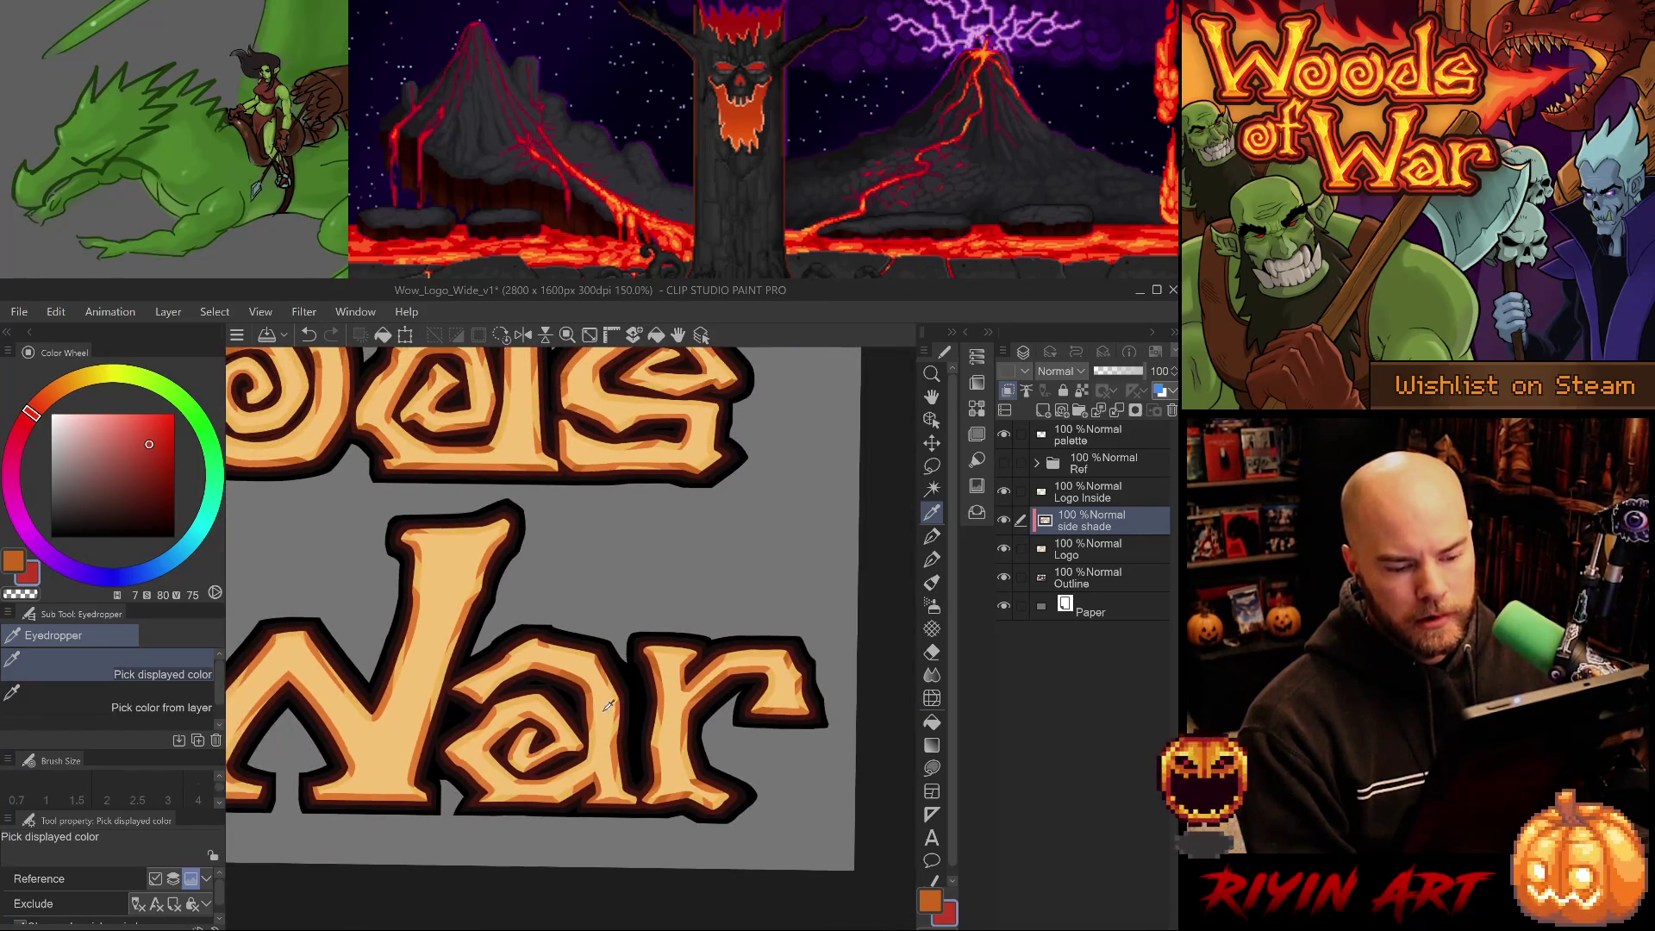
pyautogui.scroll(1, 792, 691)
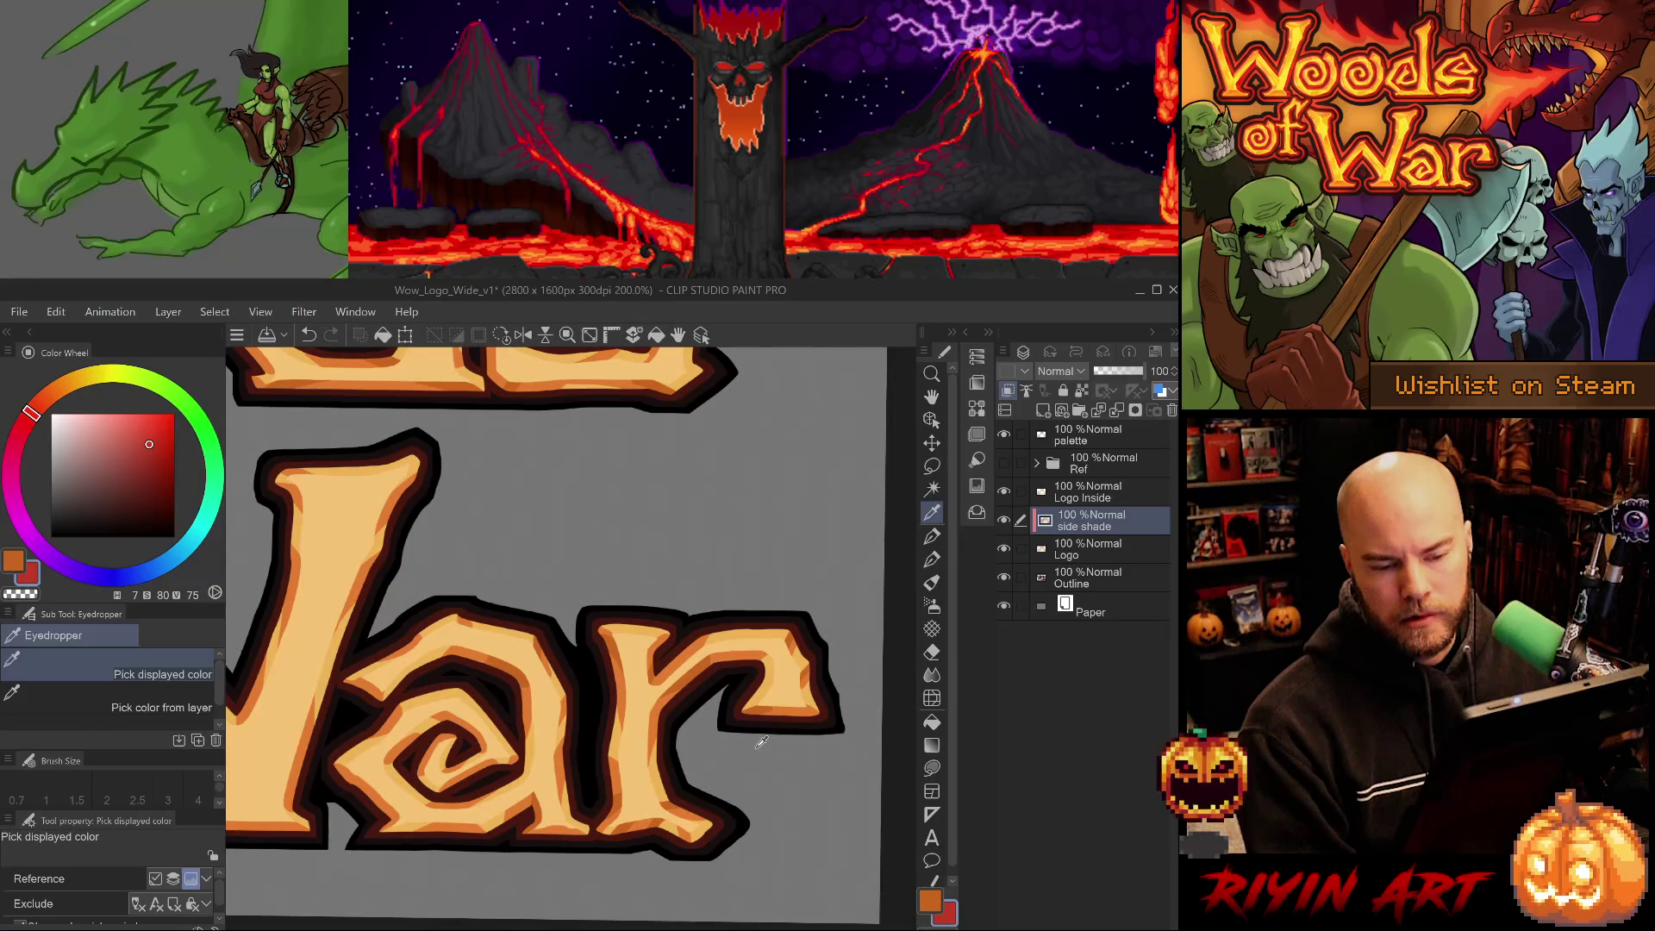
pyautogui.scroll(-2, 761, 739)
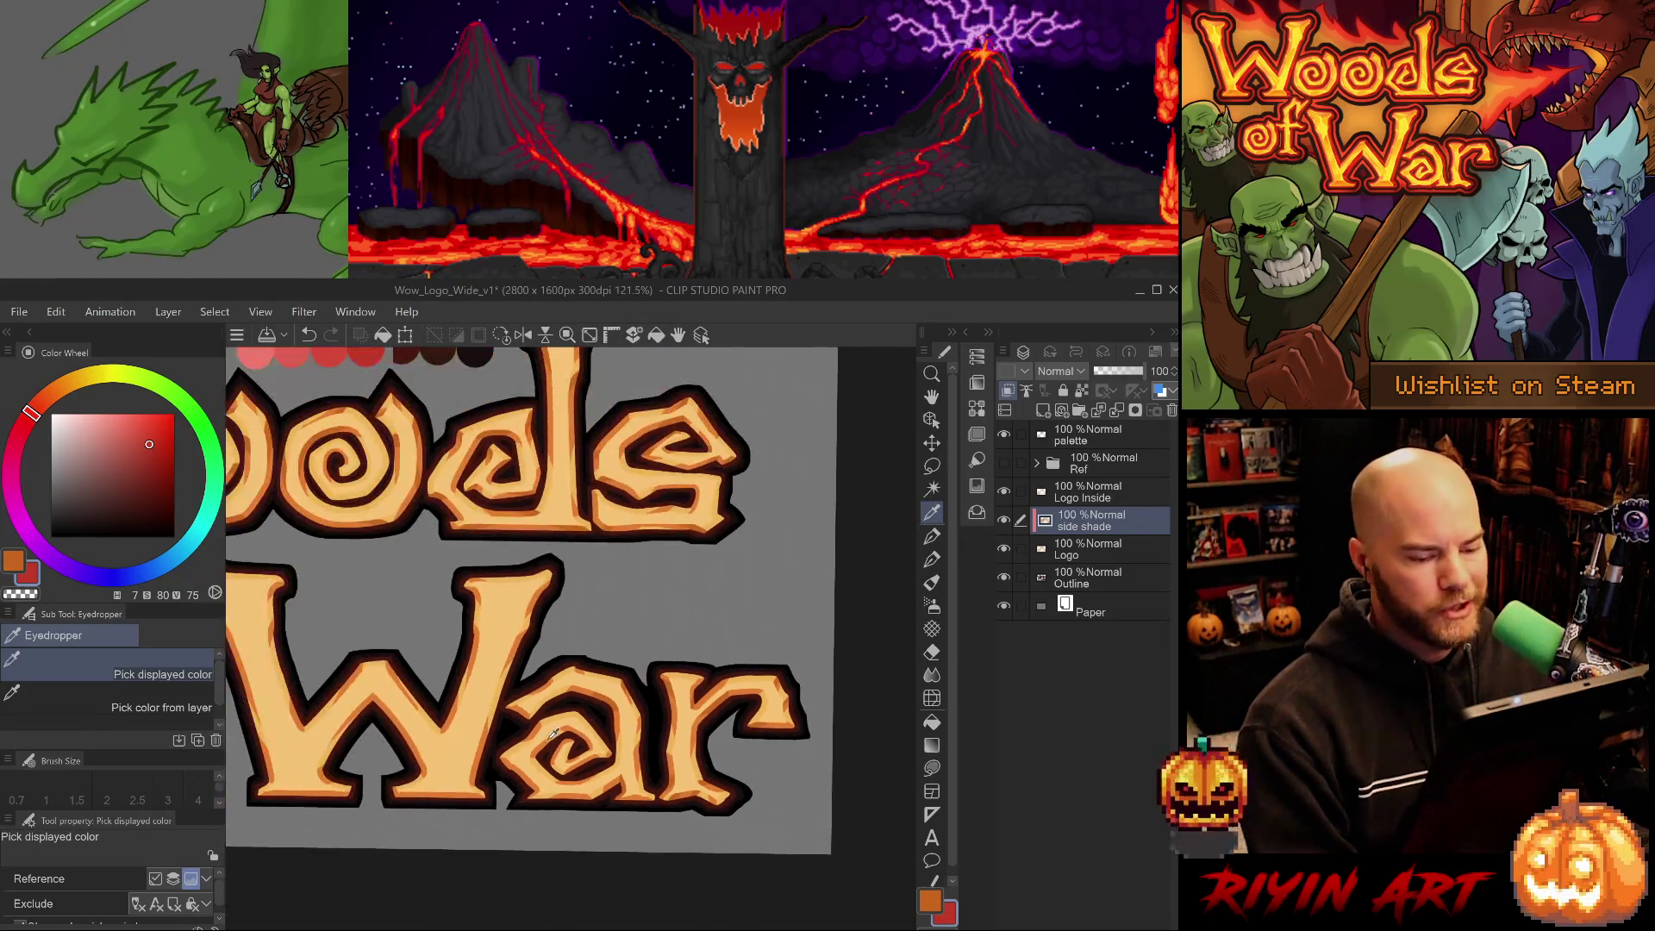
pyautogui.scroll(2, 627, 740)
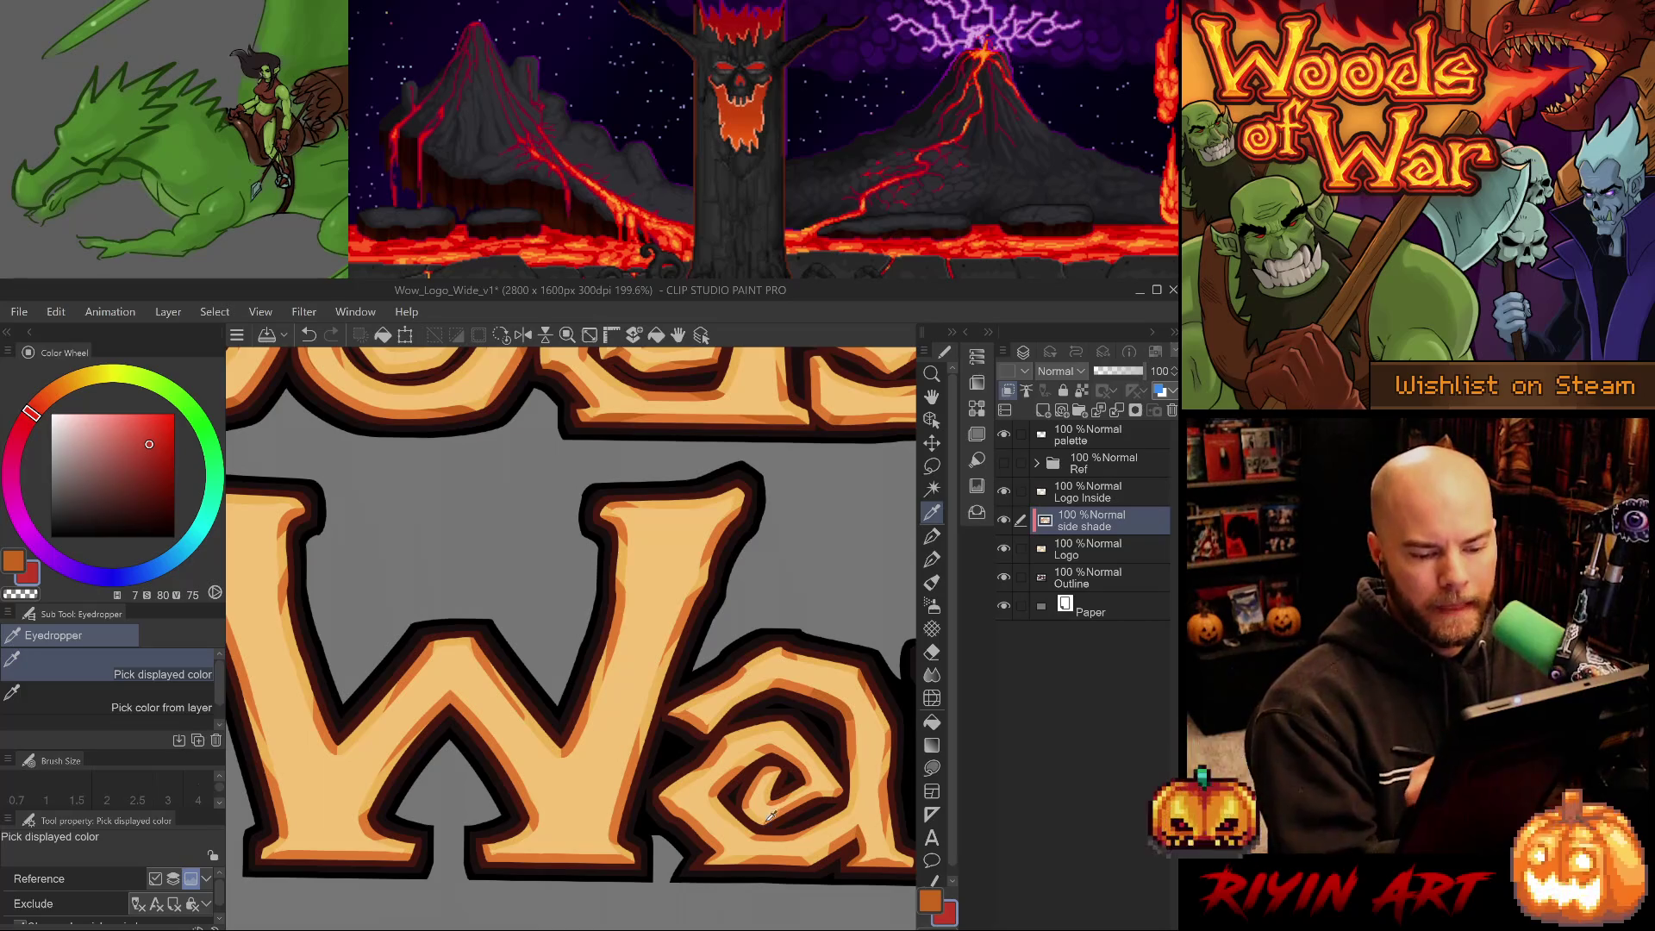
# Switch to the pen, pick the orange side-shade colour and choose the G-pen 3 brush.
pyautogui.press('p')
pyautogui.keyDown('alt'); pyautogui.click(828, 693); pyautogui.keyUp('alt')
pyautogui.click(60, 722)
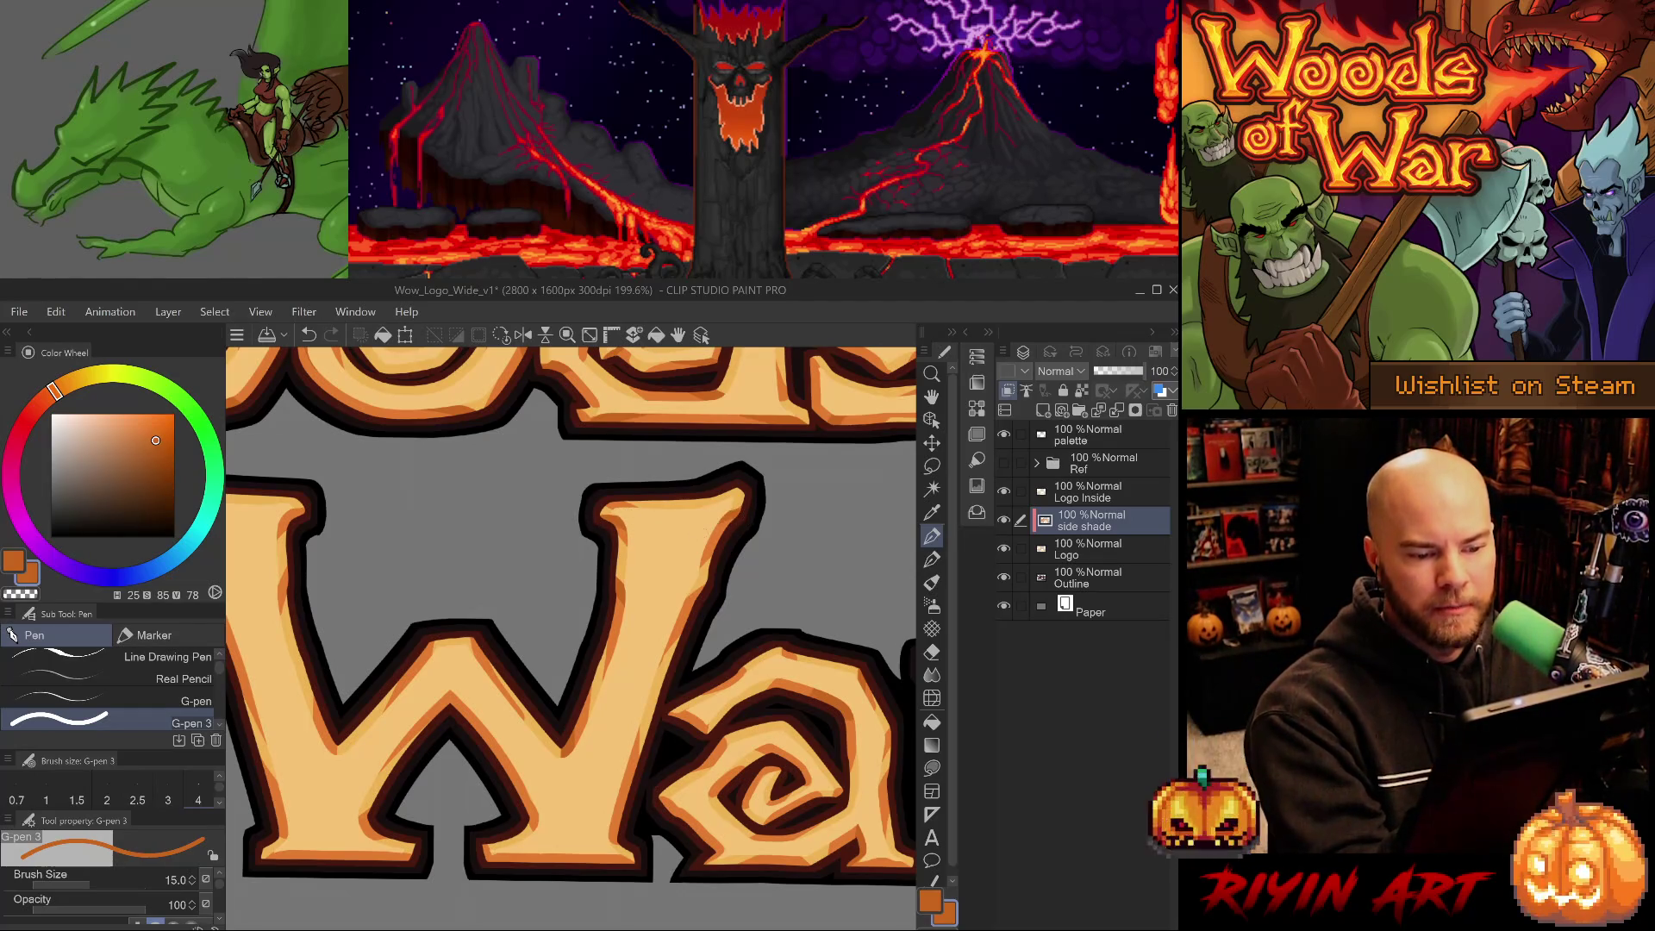
# Undo the stray stroke, erase a spot on the W's top-left edge, then use the size 15 pen.
pyautogui.press('e')
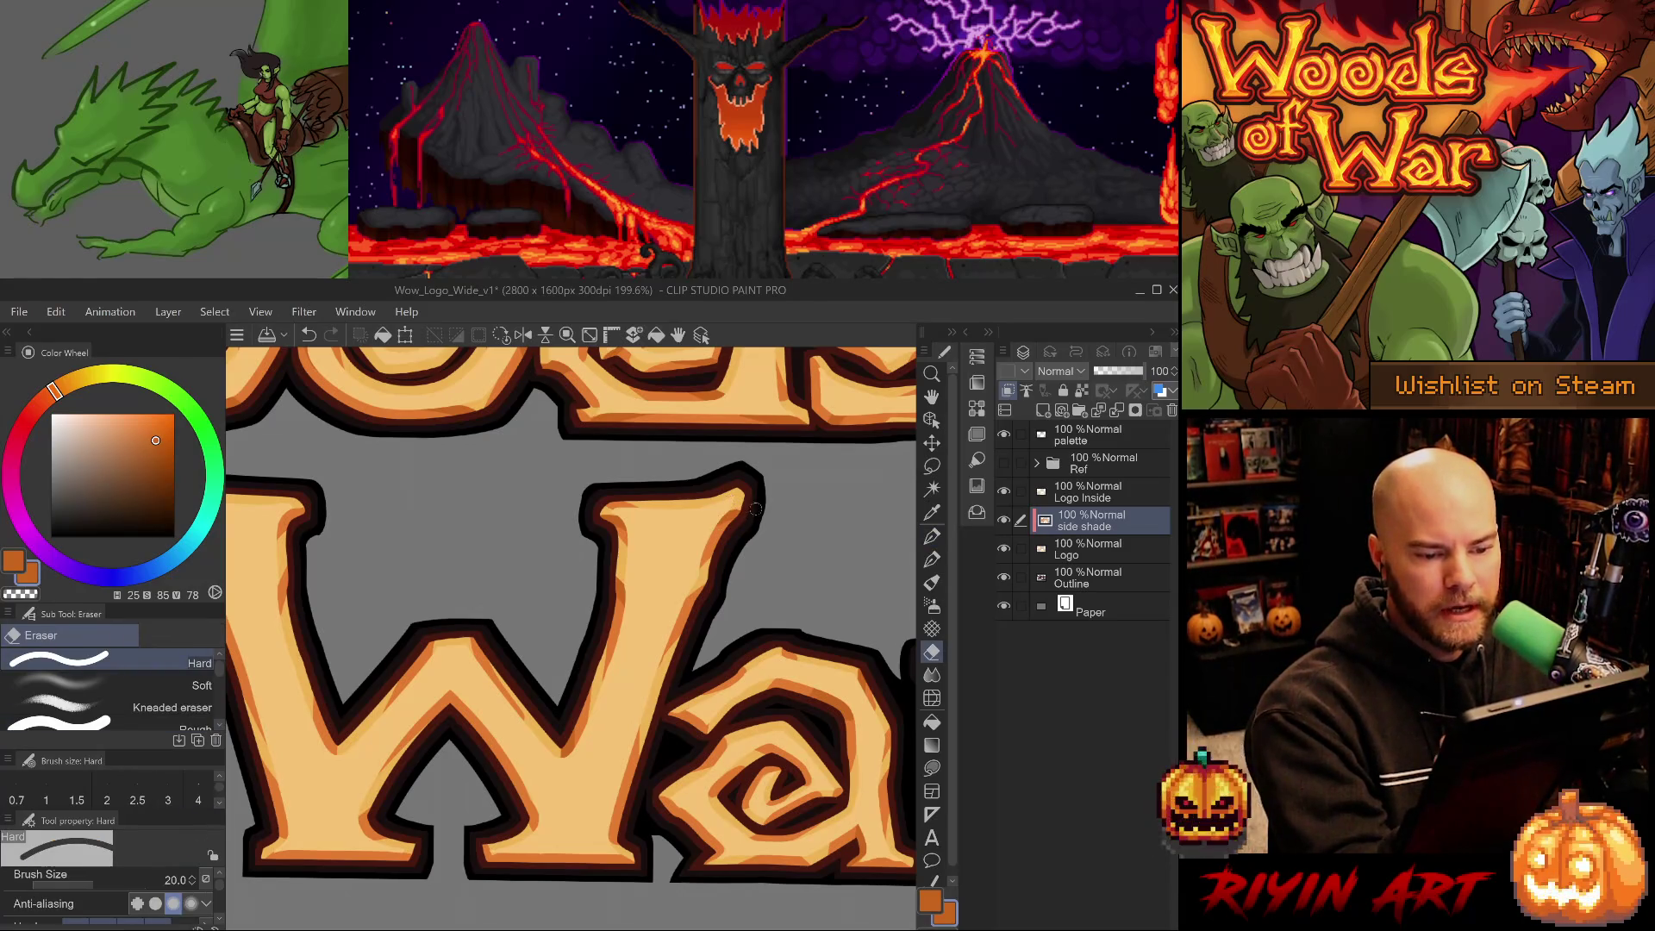
pyautogui.press('p')
pyautogui.press('e')
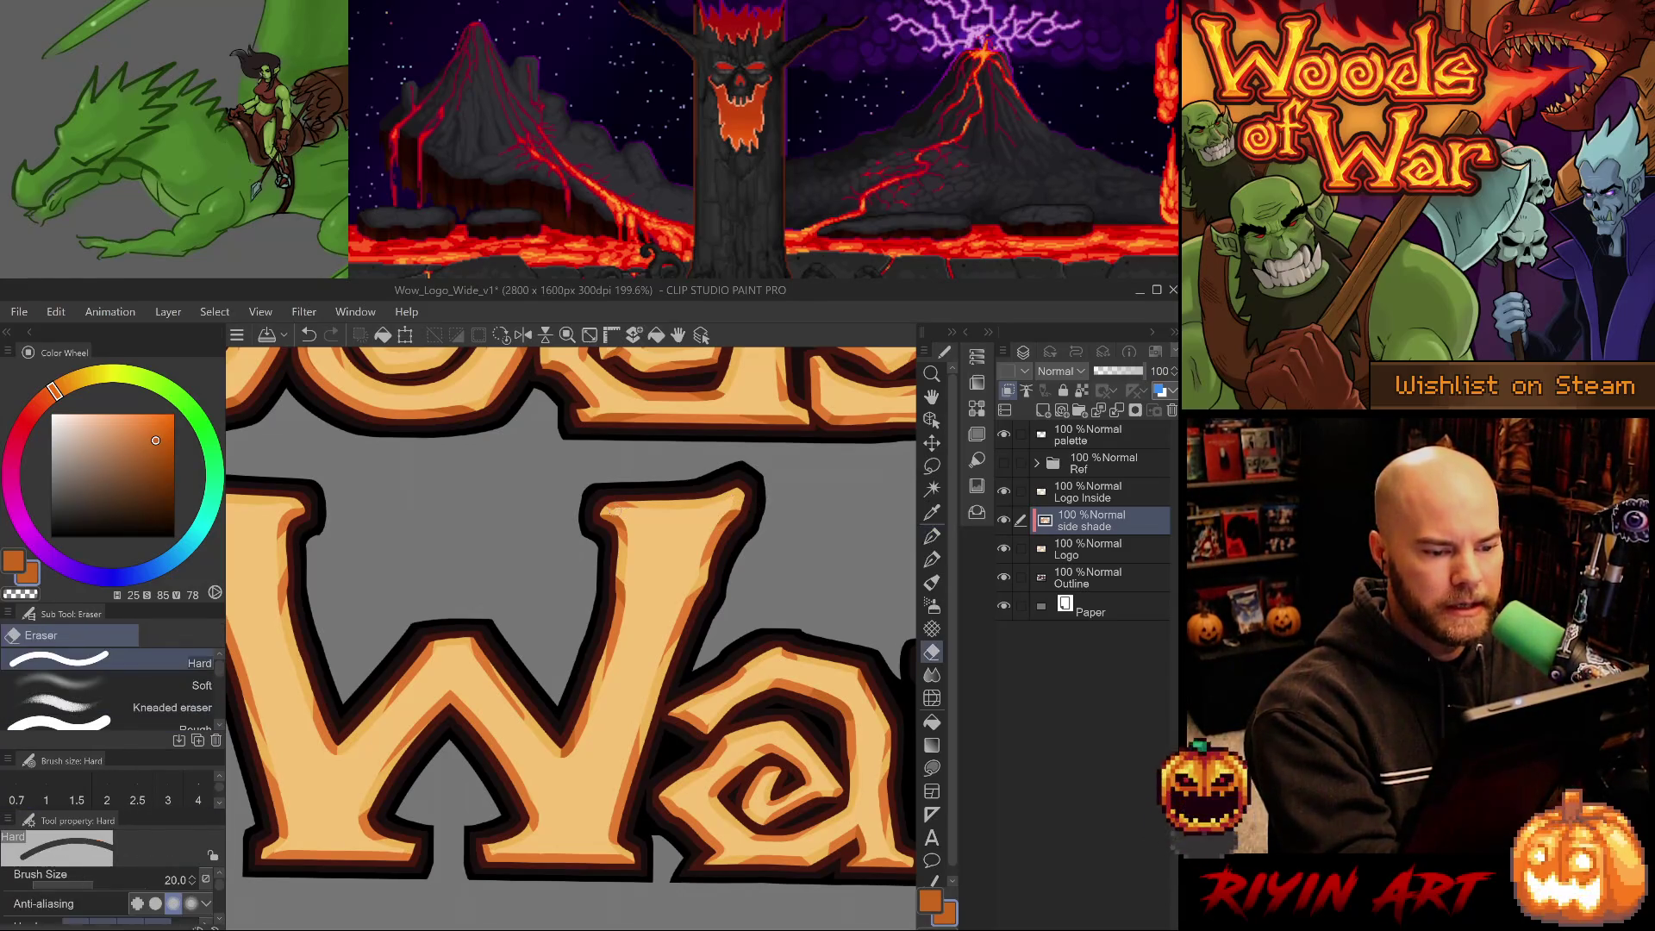
pyautogui.hotkey('ctrl', 'z')
pyautogui.click(589, 498)
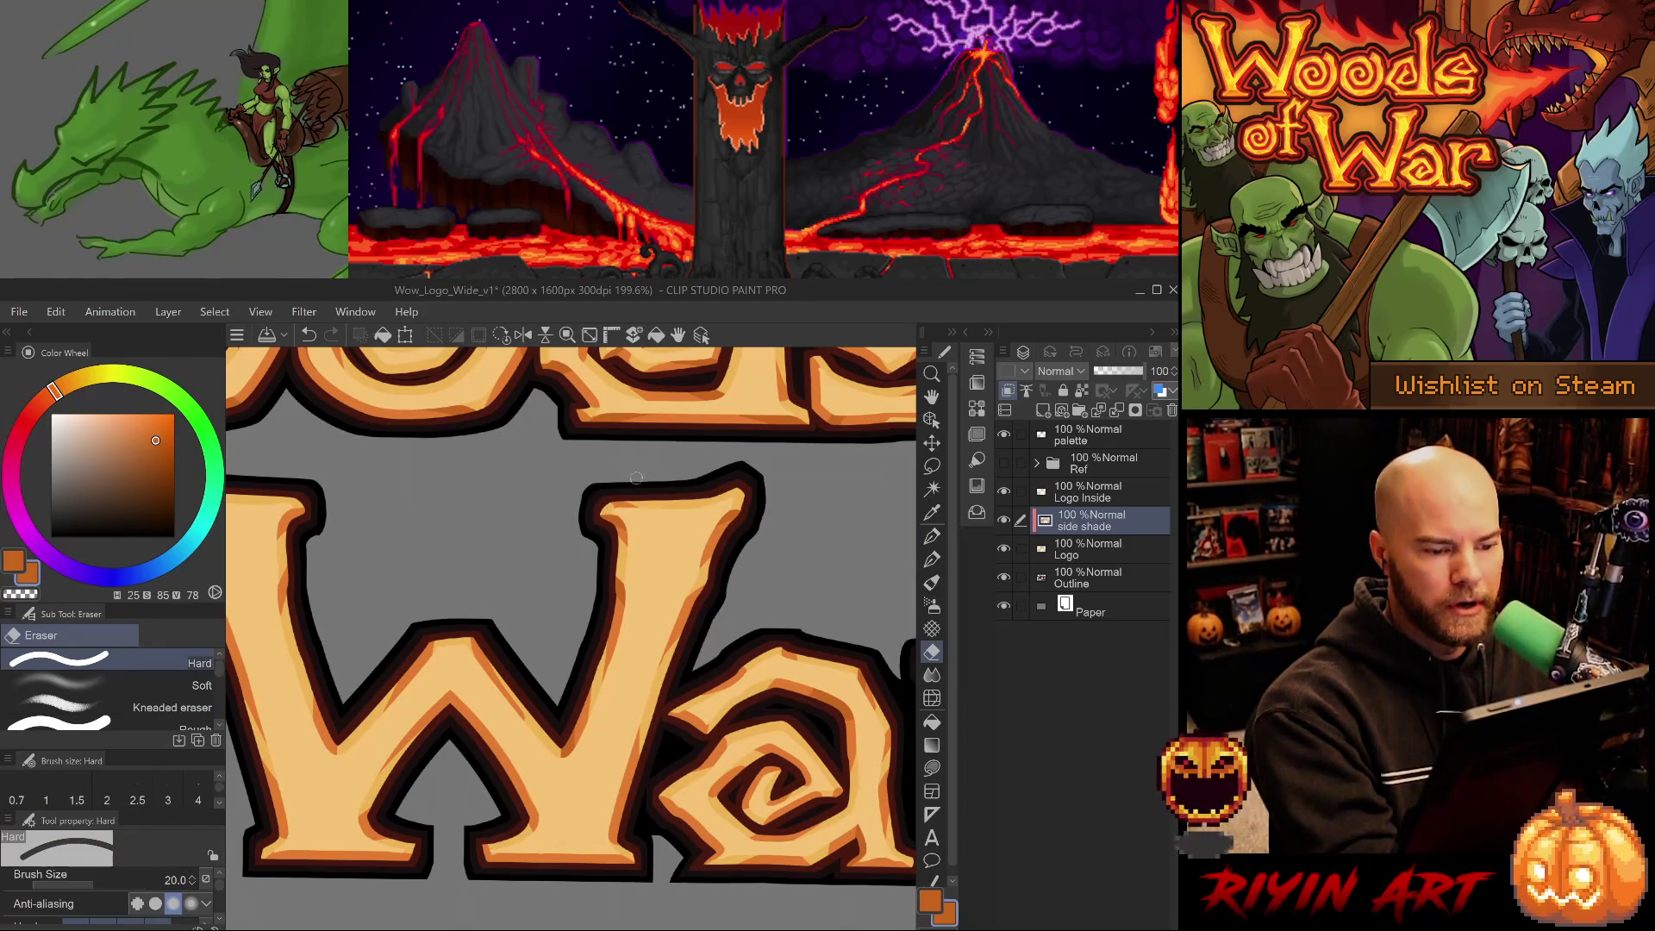
pyautogui.press('p')
pyautogui.press('.')
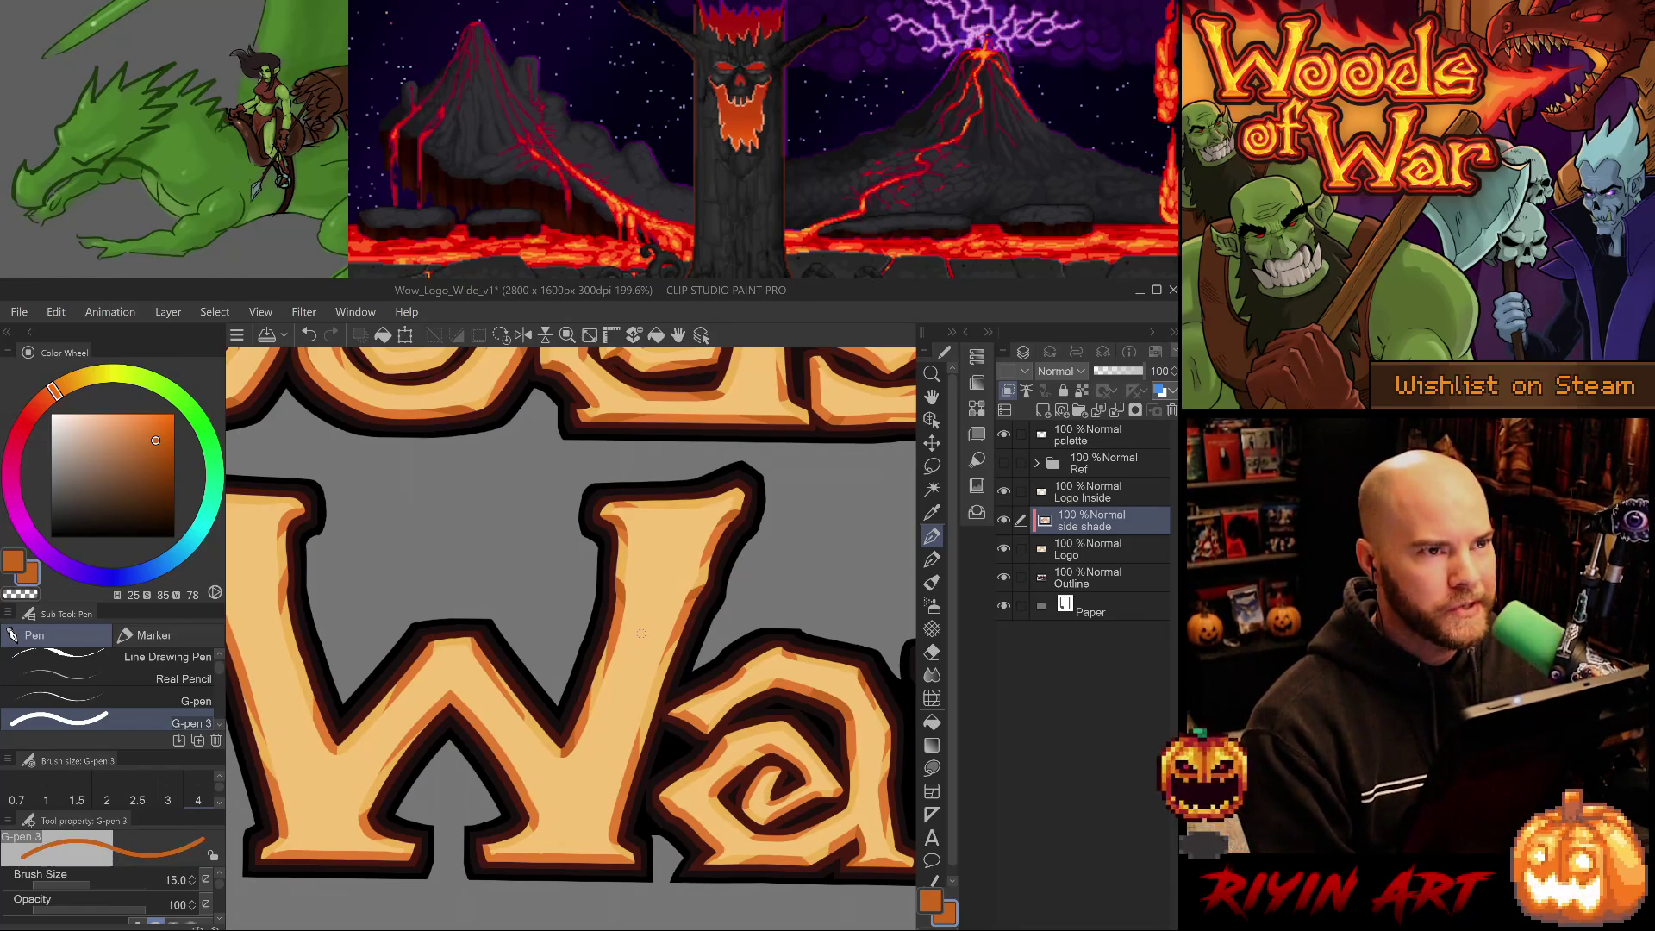
pyautogui.scroll(-5, 641, 633)
# Shade the lower-left and right side of Woods' middle o with lighter and darker orange.
pyautogui.scroll(2, 644, 631)
pyautogui.scroll(-2, 643, 631)
pyautogui.scroll(4, 643, 632)
pyautogui.moveTo(567, 574); pyautogui.dragTo(567, 625)
pyautogui.scroll(2, 568, 626)
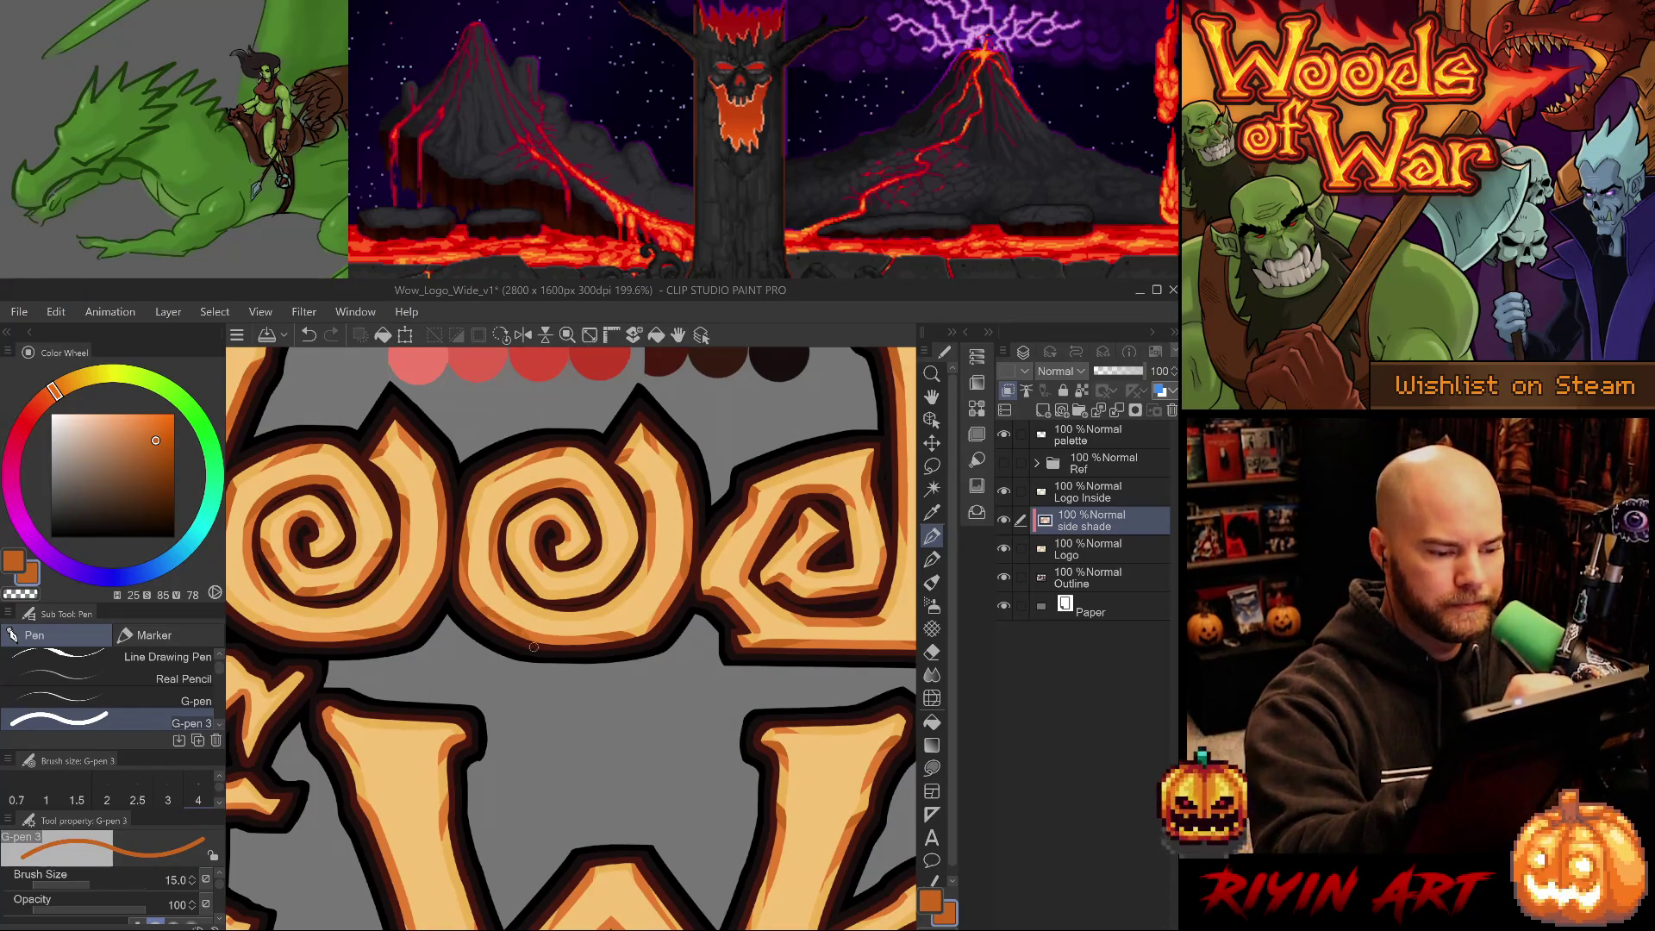
pyautogui.moveTo(476, 597); pyautogui.dragTo(521, 655)
pyautogui.keyDown('alt'); pyautogui.click(470, 595); pyautogui.keyUp('alt')
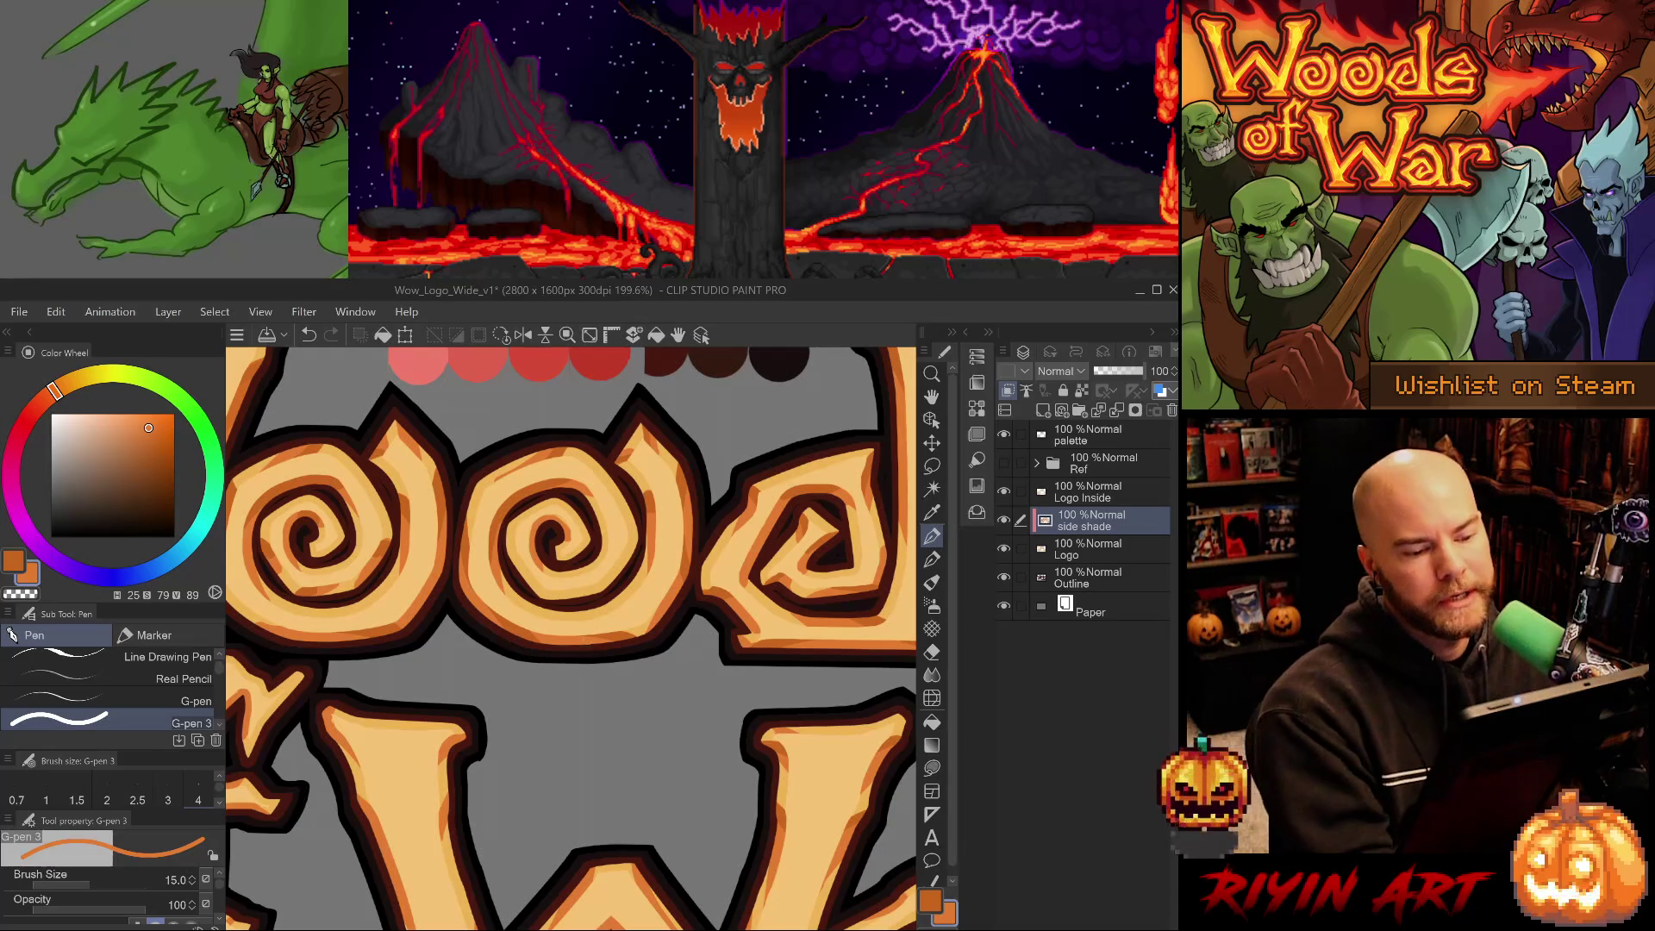
pyautogui.moveTo(642, 545); pyautogui.dragTo(638, 584)
pyautogui.keyDown('alt'); pyautogui.click(655, 510); pyautogui.keyUp('alt')
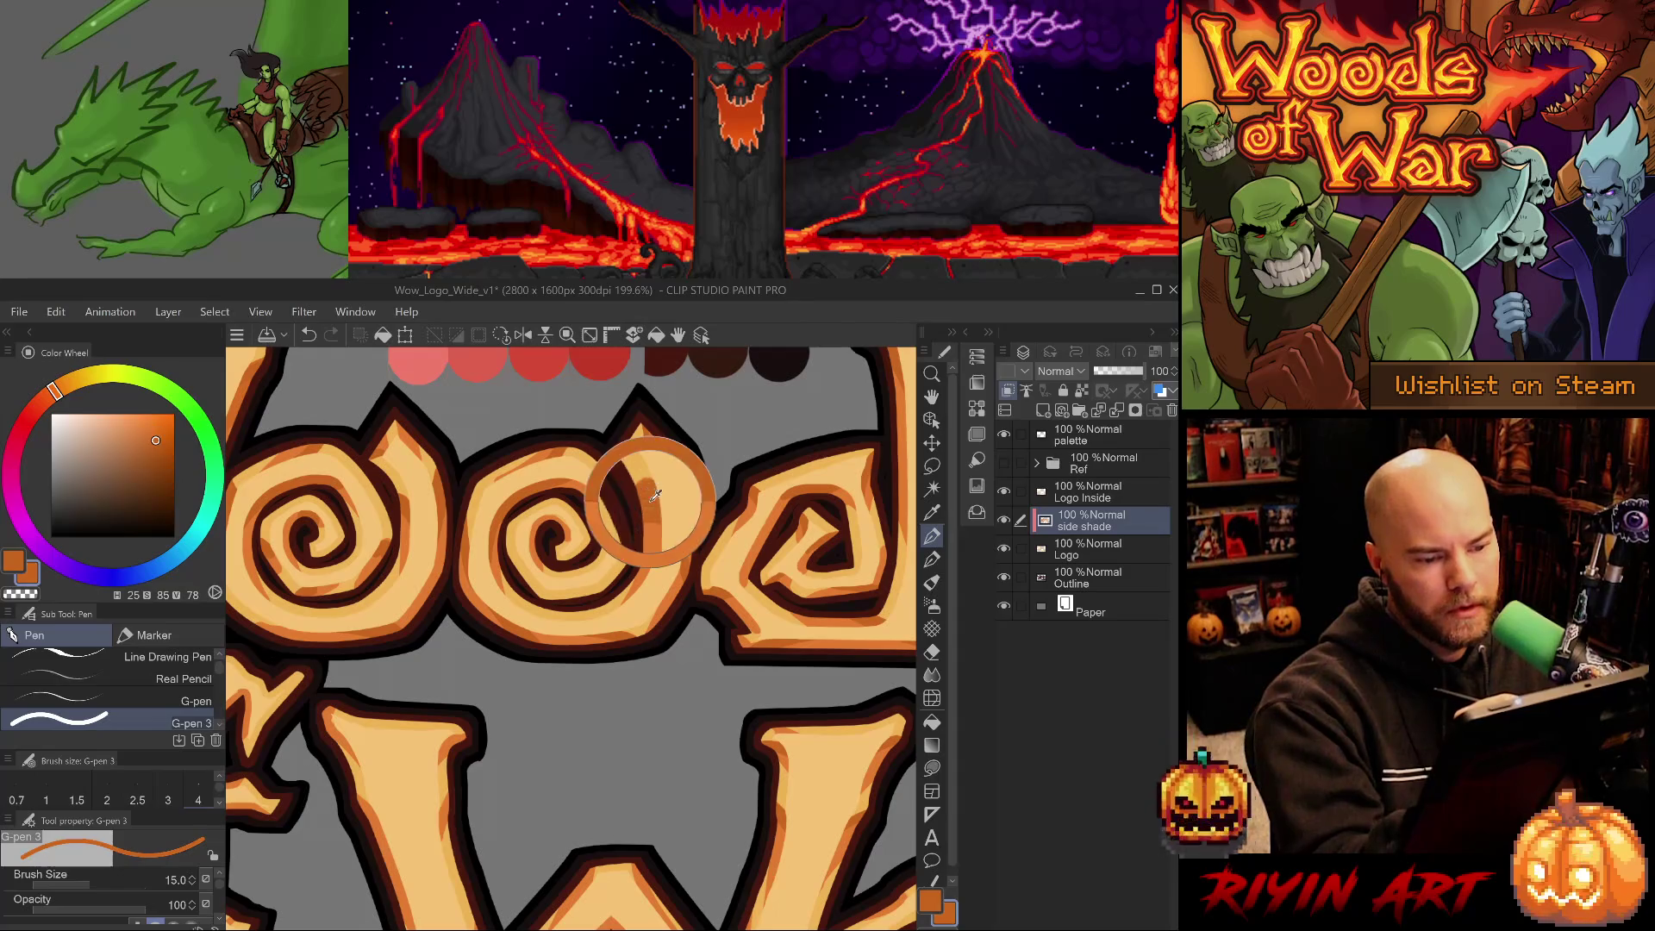
pyautogui.moveTo(637, 530); pyautogui.dragTo(596, 589)
# Undo and redraw the middle o's right-side shading, resampling the lighter and darker oranges.
pyautogui.hotkey('ctrl', 'z')
pyautogui.keyDown('alt'); pyautogui.click(647, 561); pyautogui.keyUp('alt')
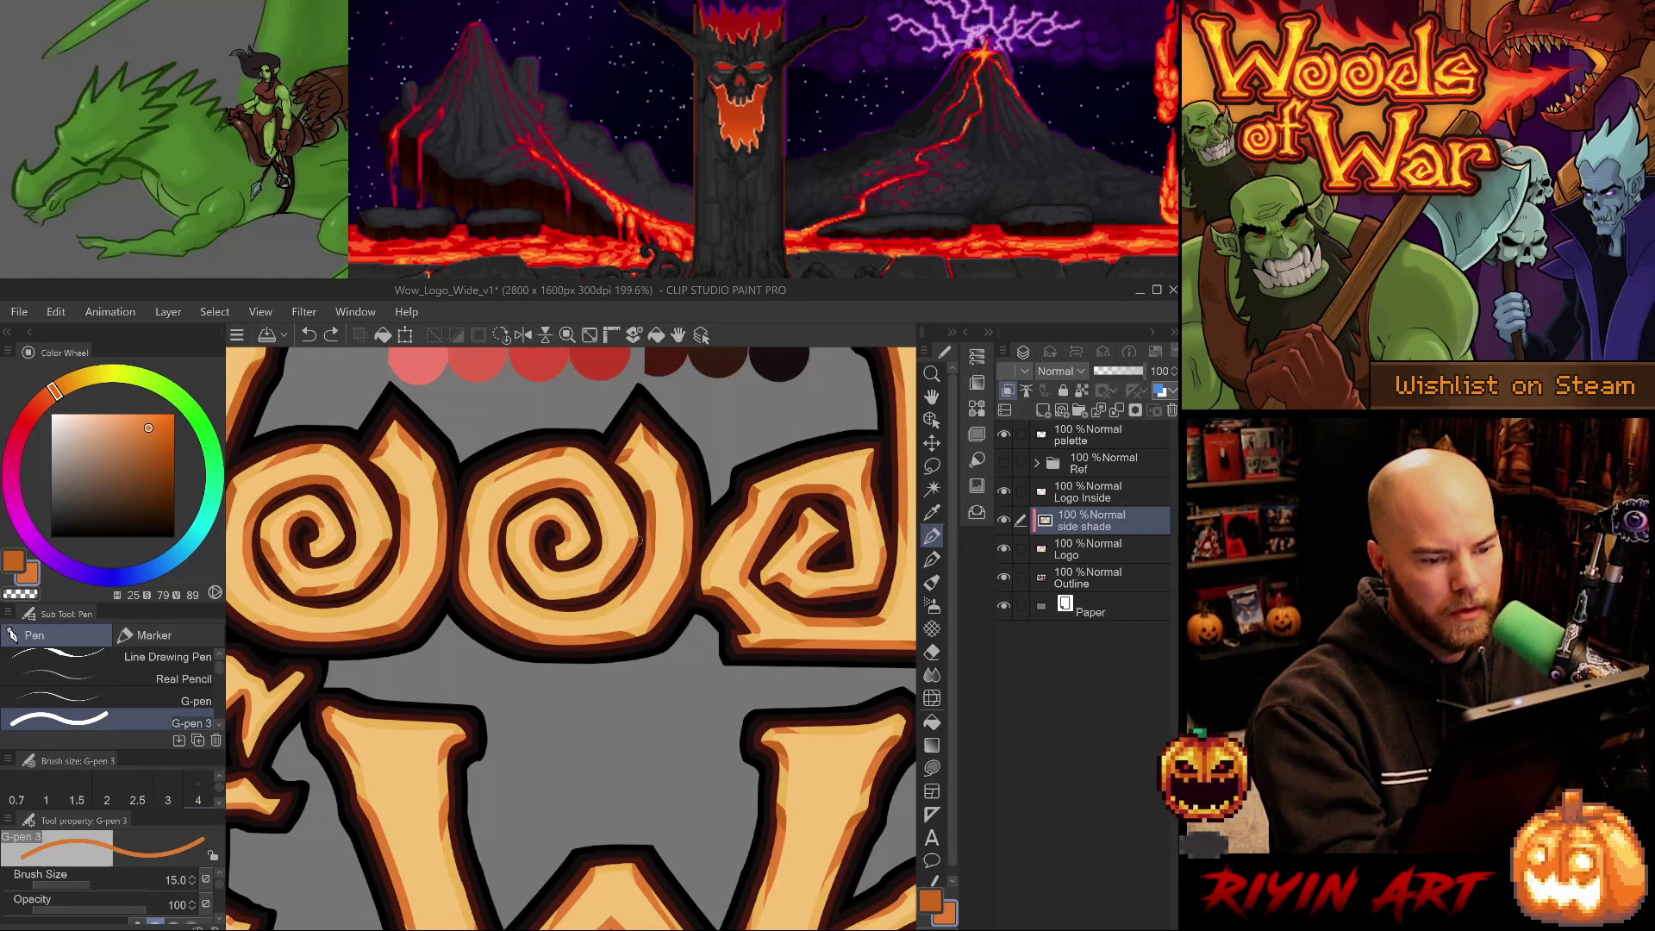
pyautogui.hotkey('ctrl', 'z')
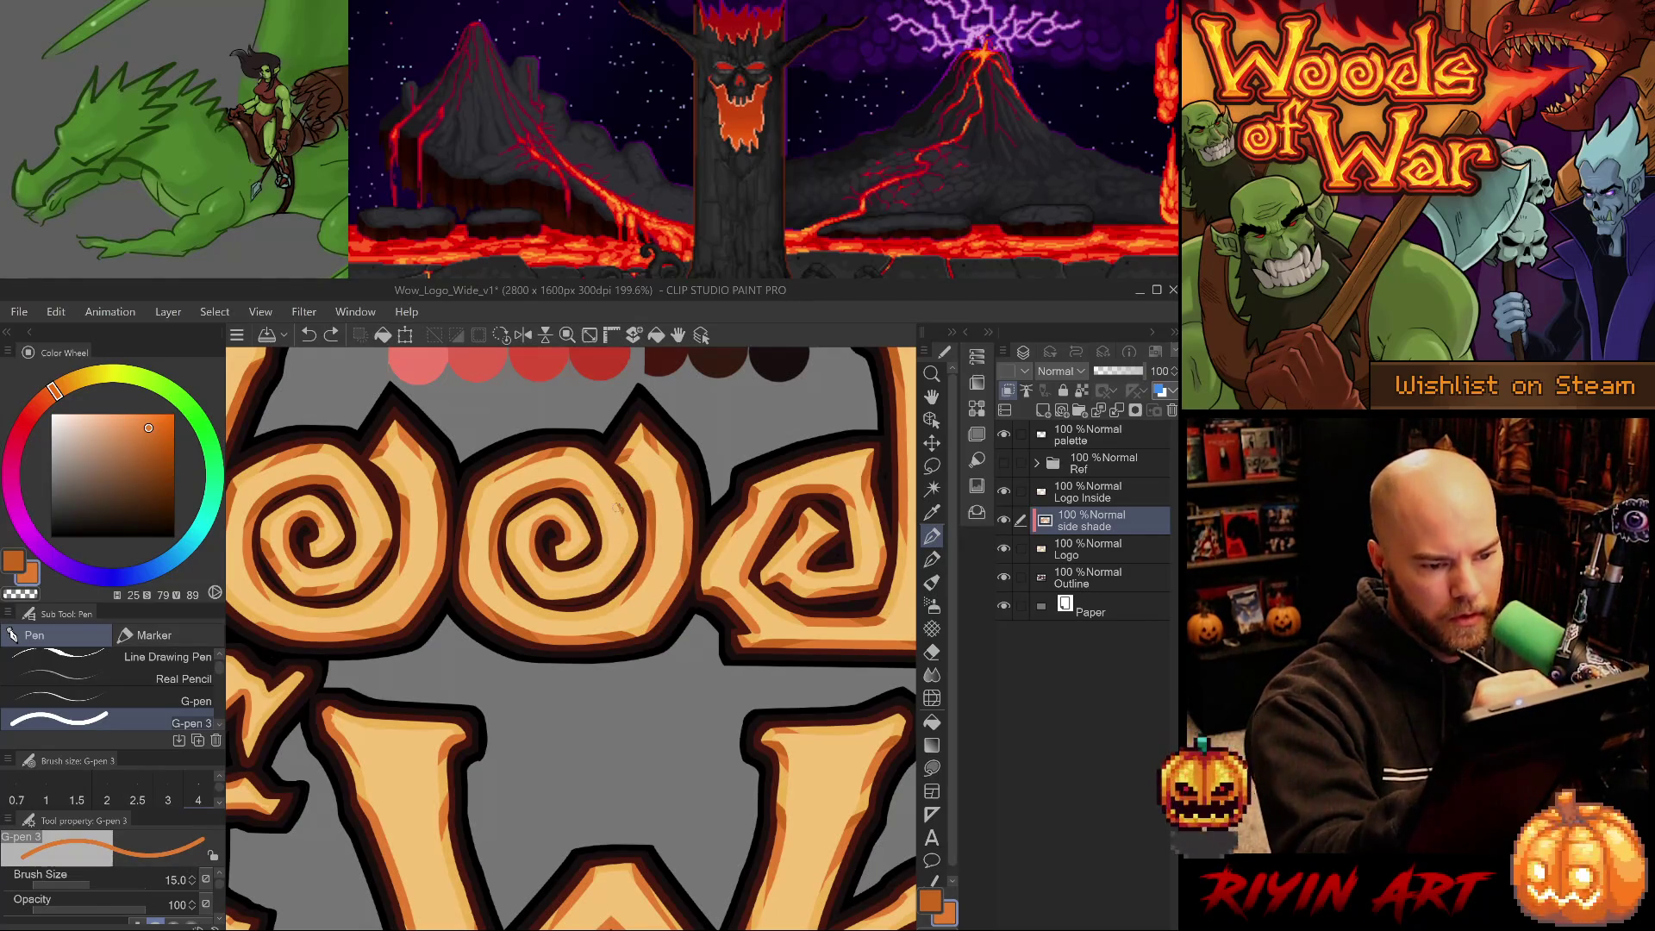
pyautogui.moveTo(634, 480); pyautogui.dragTo(615, 523)
pyautogui.keyDown('alt'); pyautogui.click(624, 514); pyautogui.keyUp('alt')
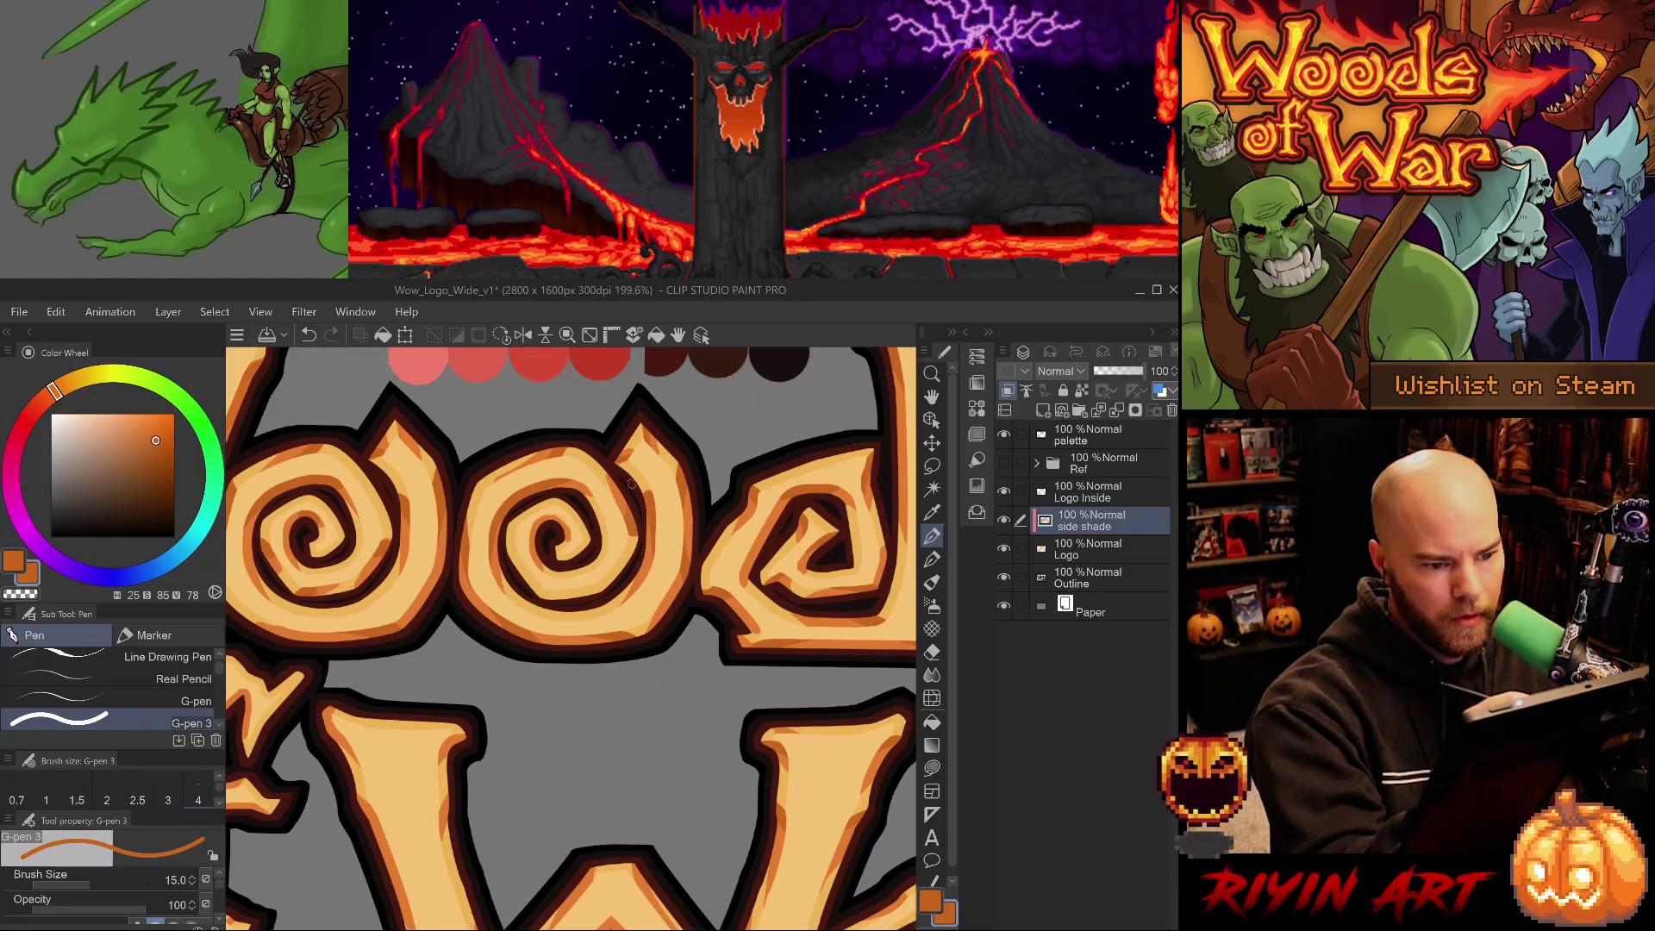
pyautogui.keyDown('alt'); pyautogui.click(646, 553); pyautogui.keyUp('alt')
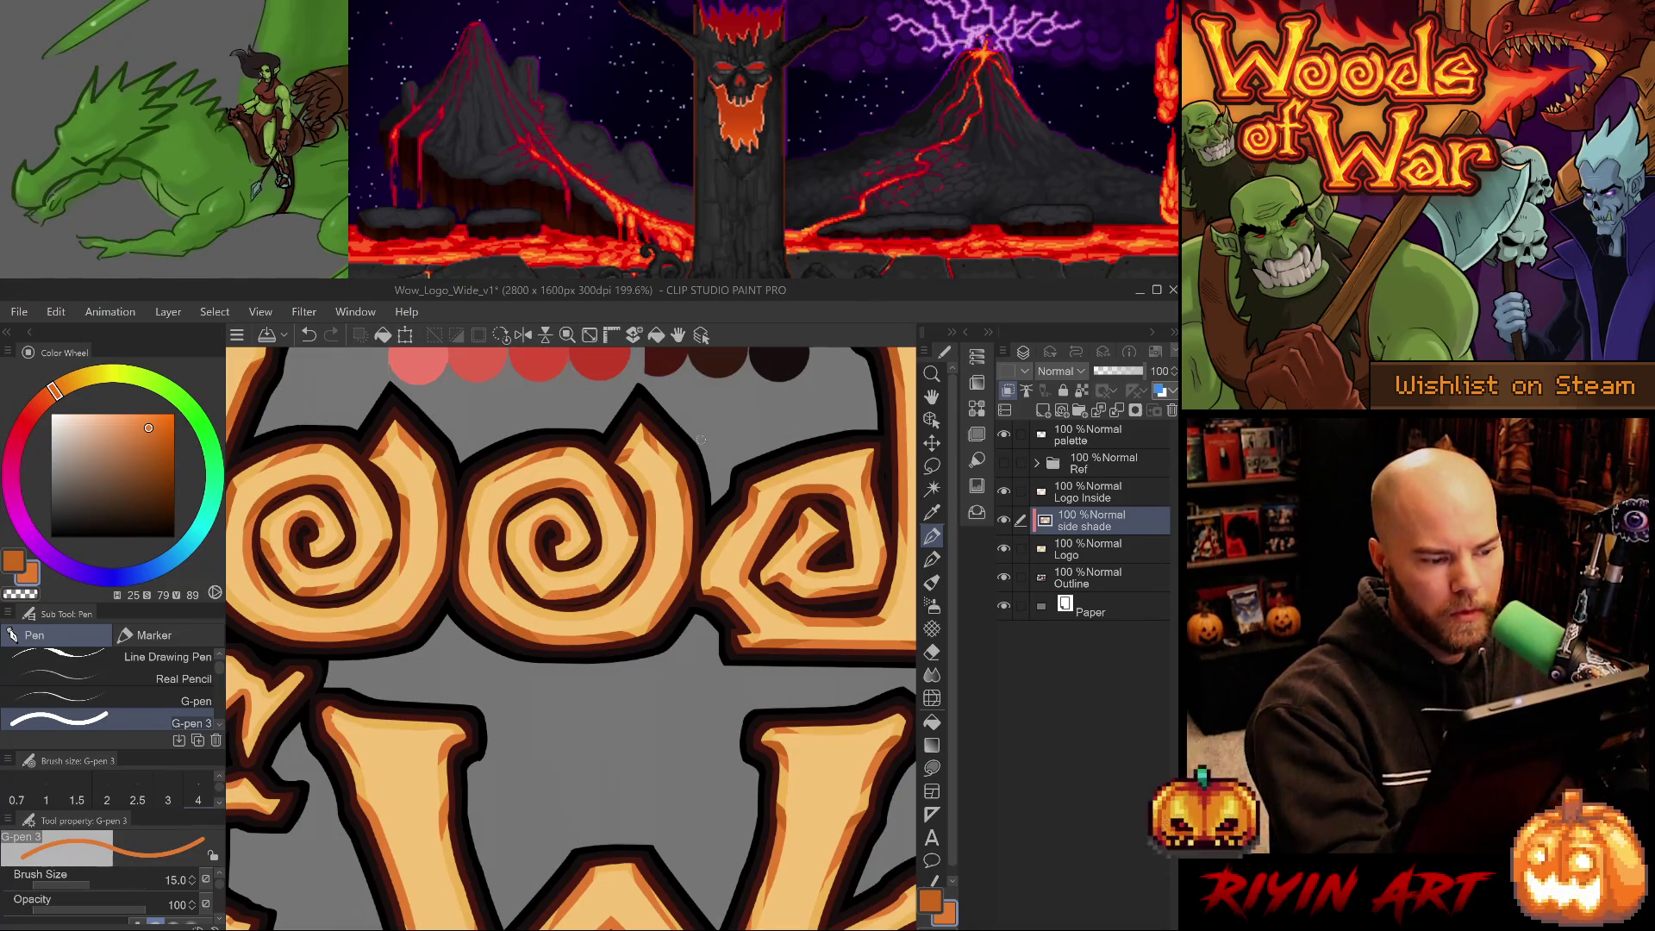
pyautogui.keyDown('alt'); pyautogui.click(680, 483); pyautogui.keyUp('alt')
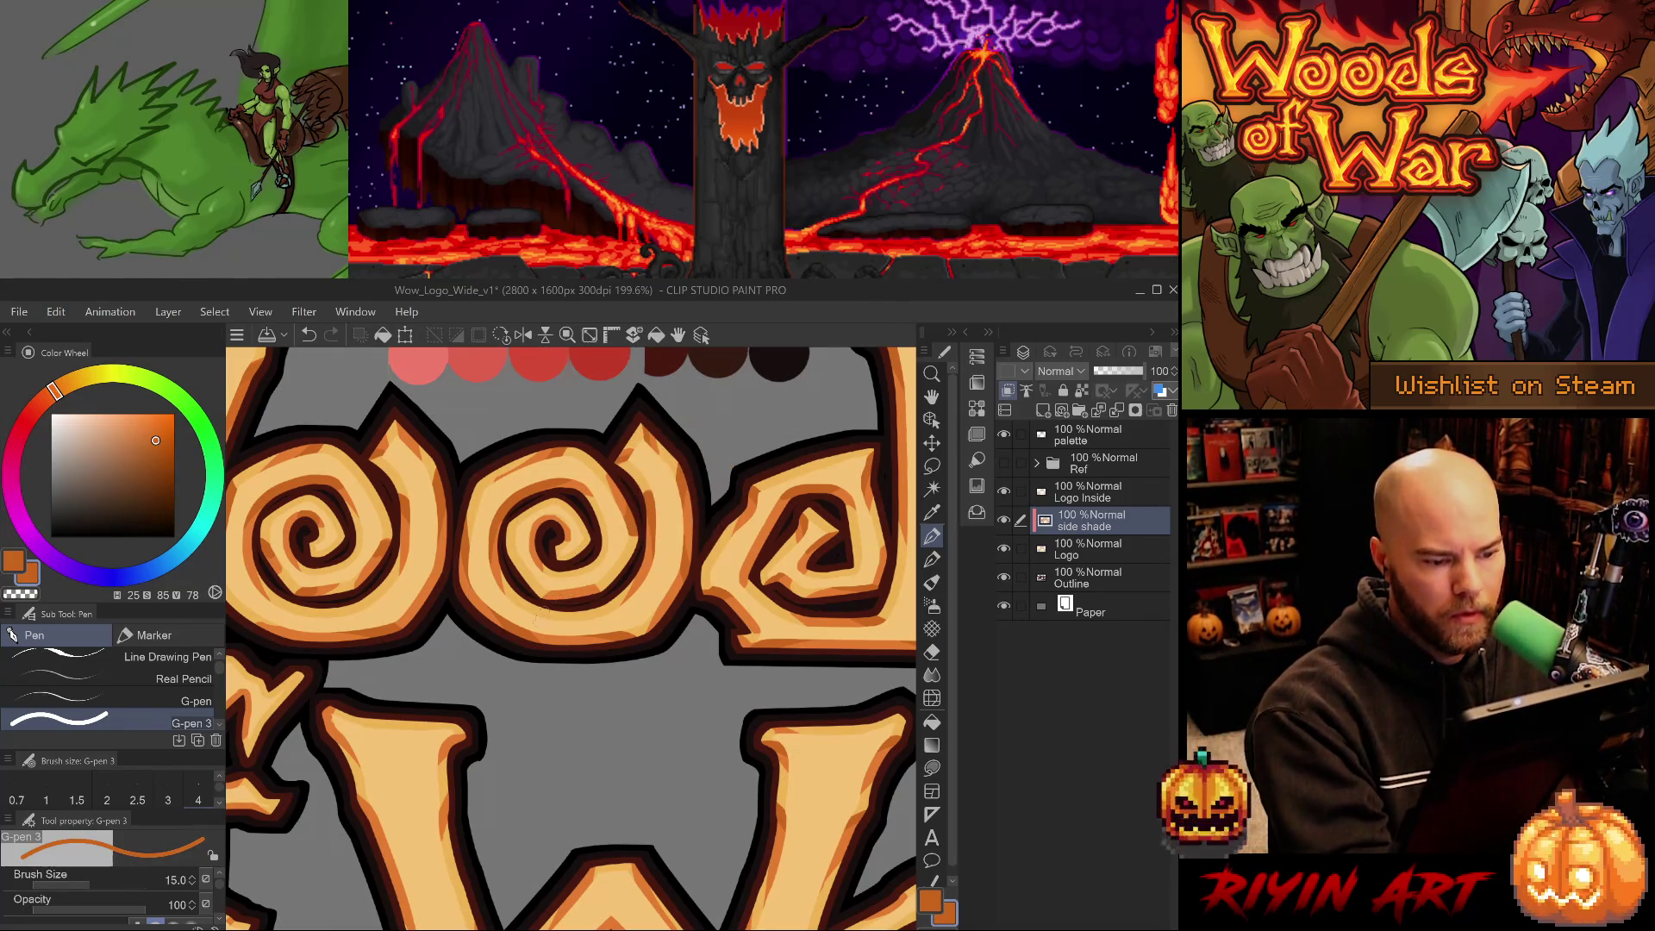
pyautogui.hotkey('ctrl', 'z')
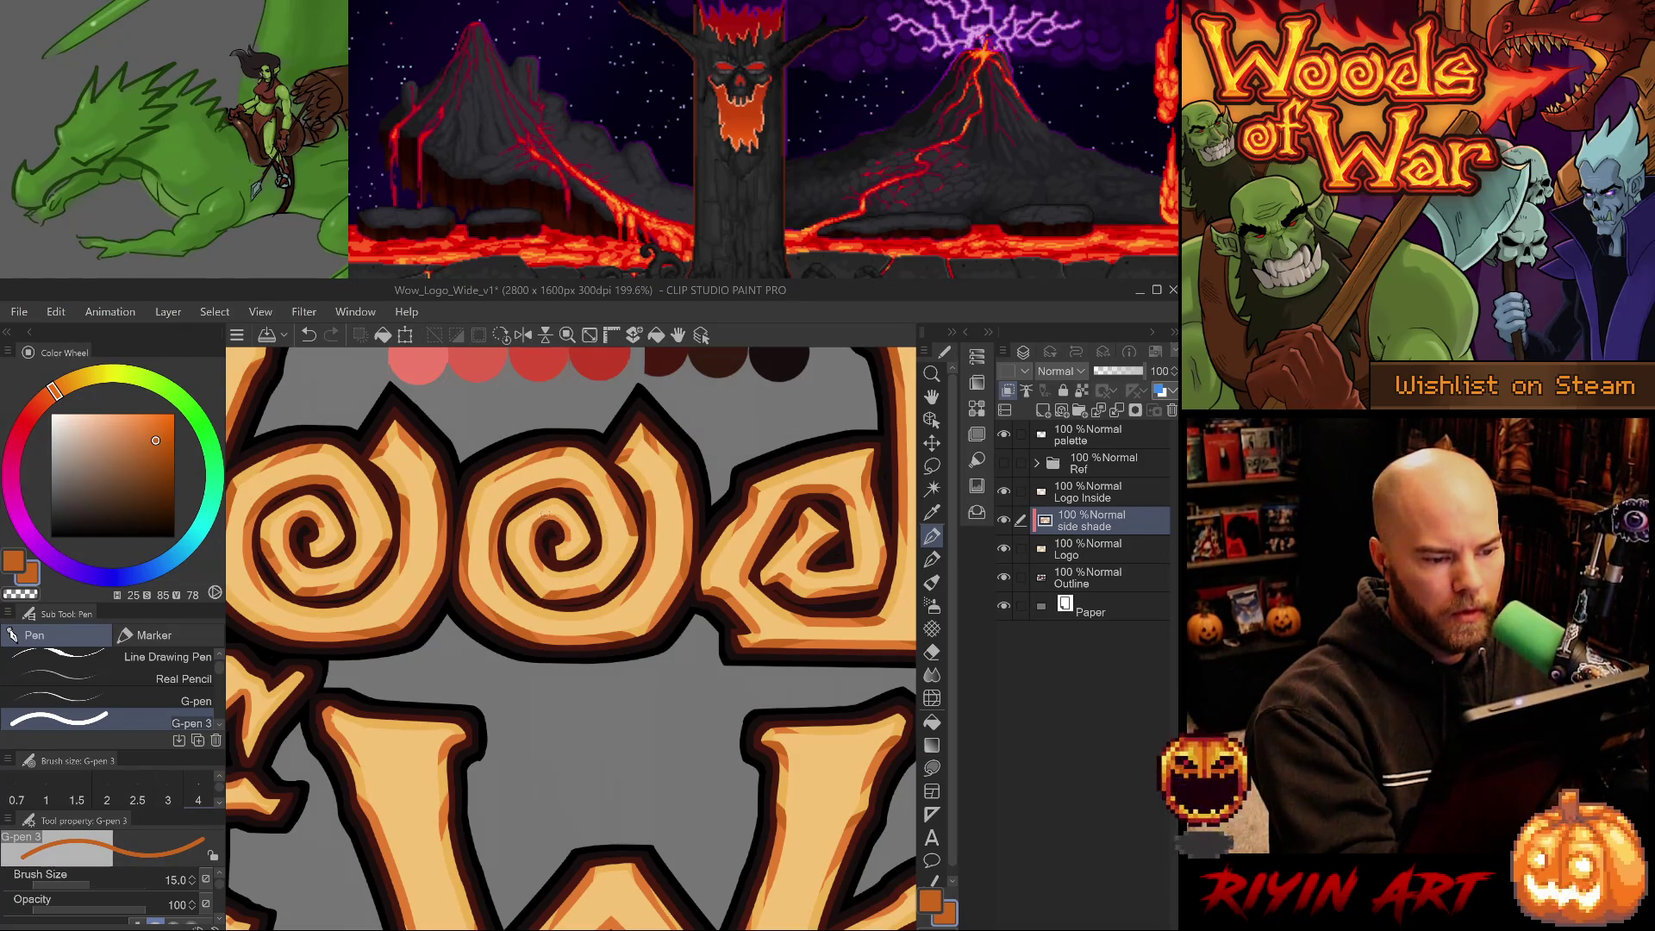
pyautogui.keyDown('alt'); pyautogui.click(564, 528); pyautogui.keyUp('alt')
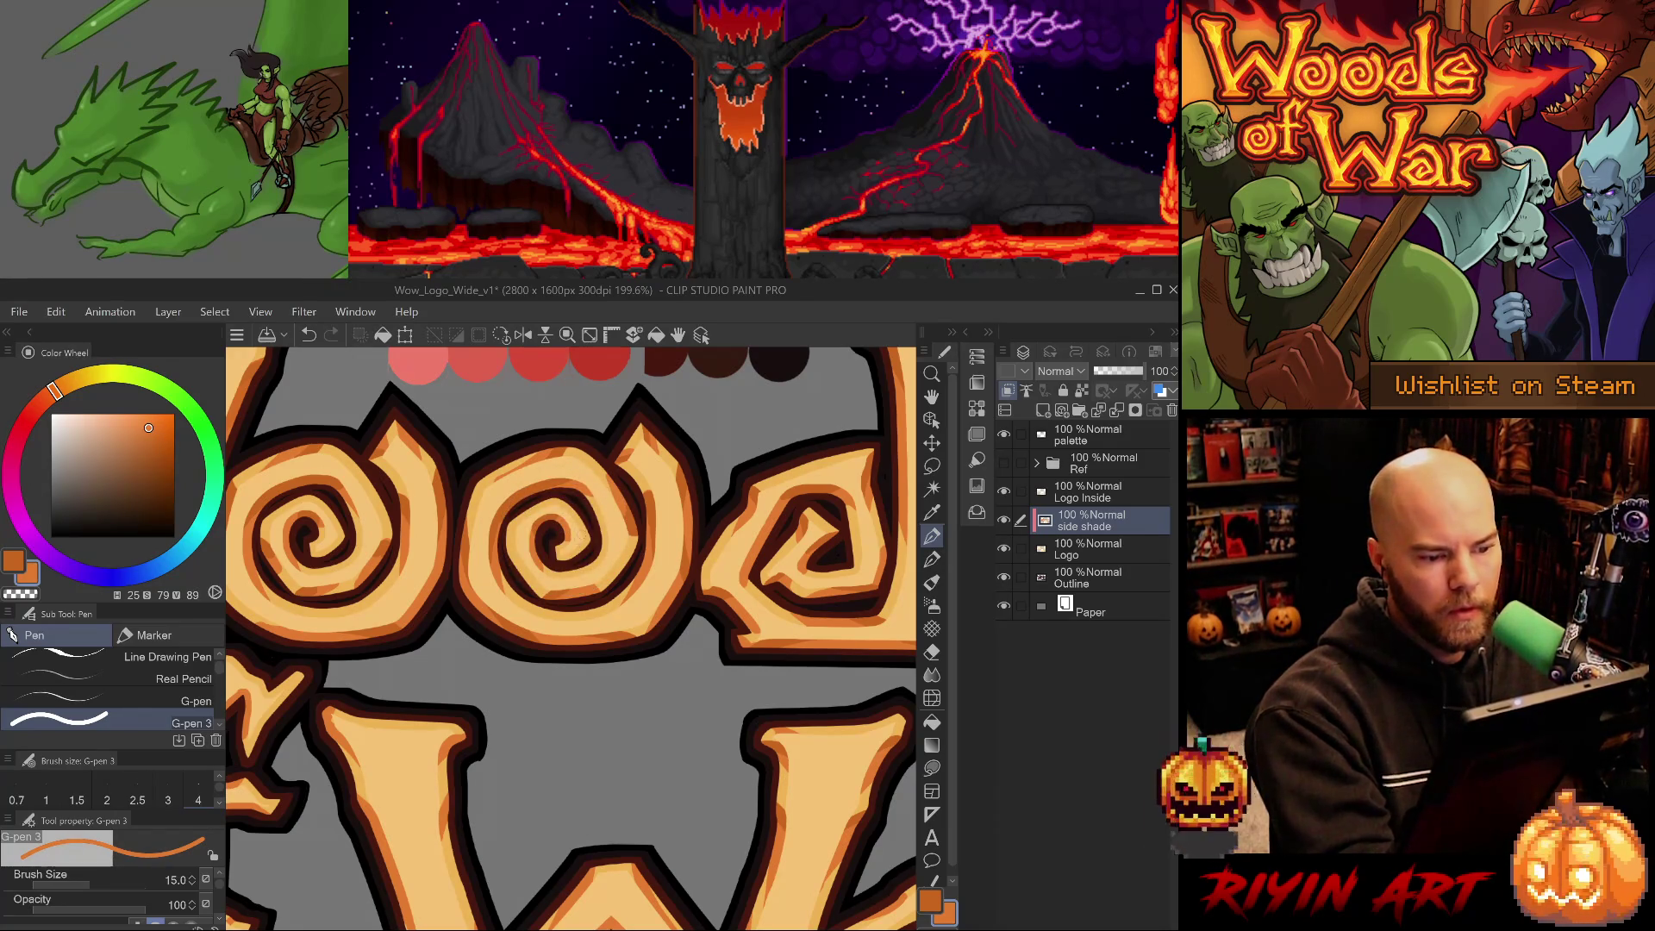
pyautogui.press('e')
pyautogui.keyDown('alt'); pyautogui.click(567, 529); pyautogui.keyUp('alt')
pyautogui.press('p')
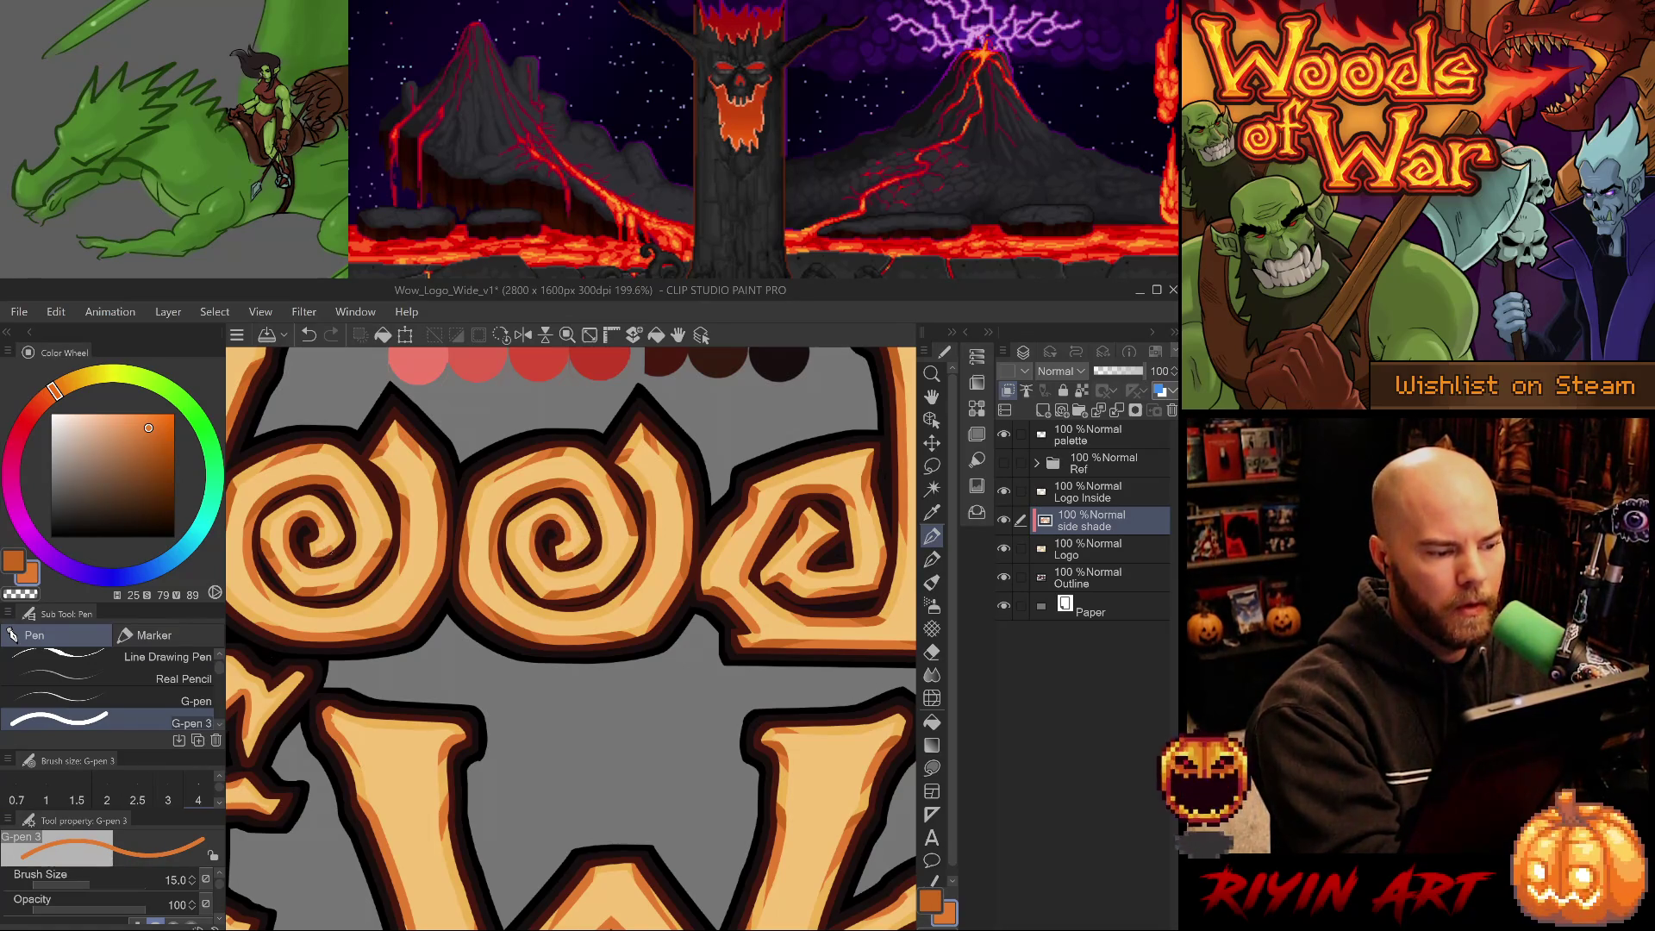
pyautogui.scroll(-4, 628, 723)
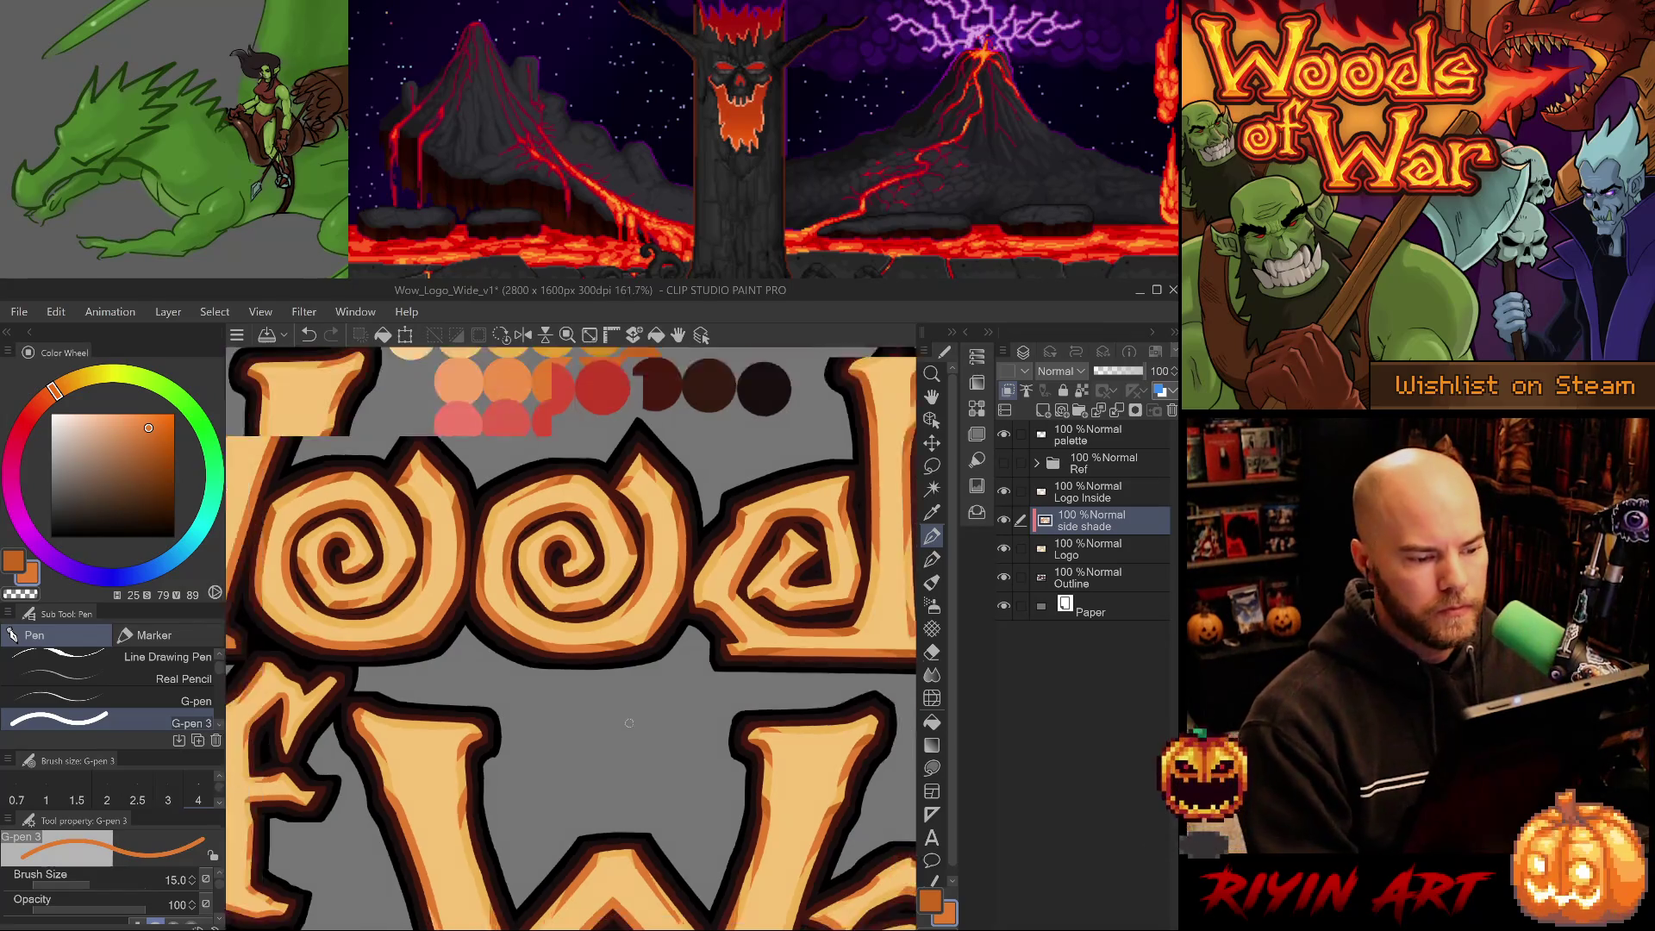
# Sample the darker orange and shade inside the swirl of War's a.
pyautogui.scroll(3, 628, 722)
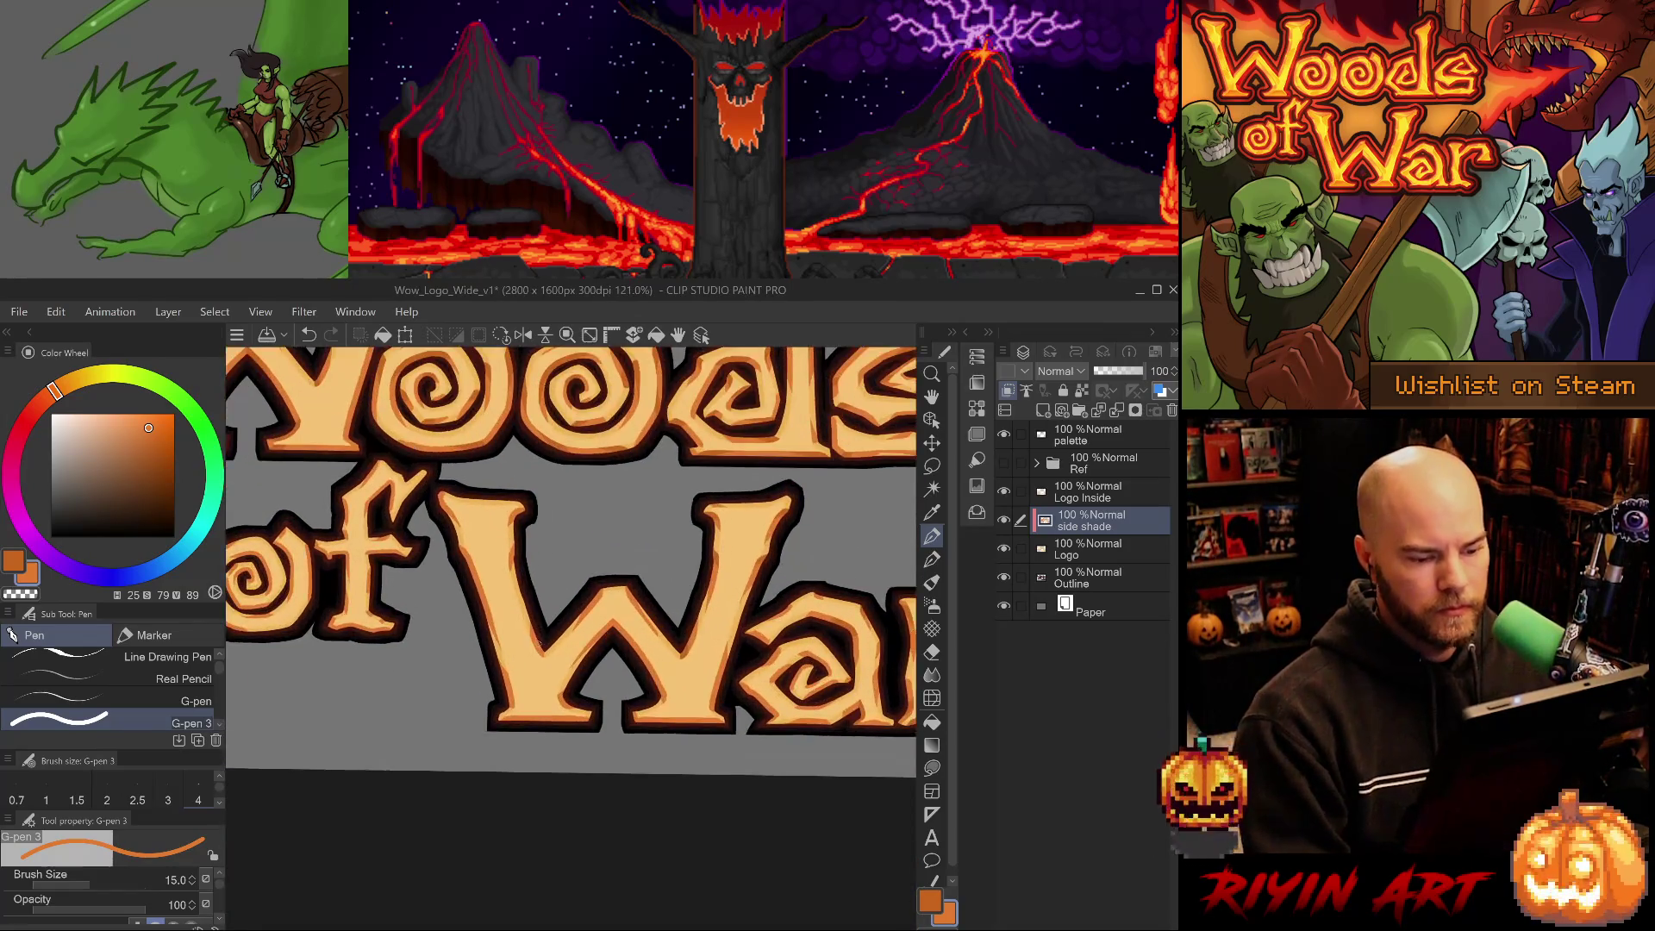
pyautogui.scroll(-2, 710, 697)
pyautogui.scroll(1, 711, 696)
pyautogui.scroll(4, 710, 696)
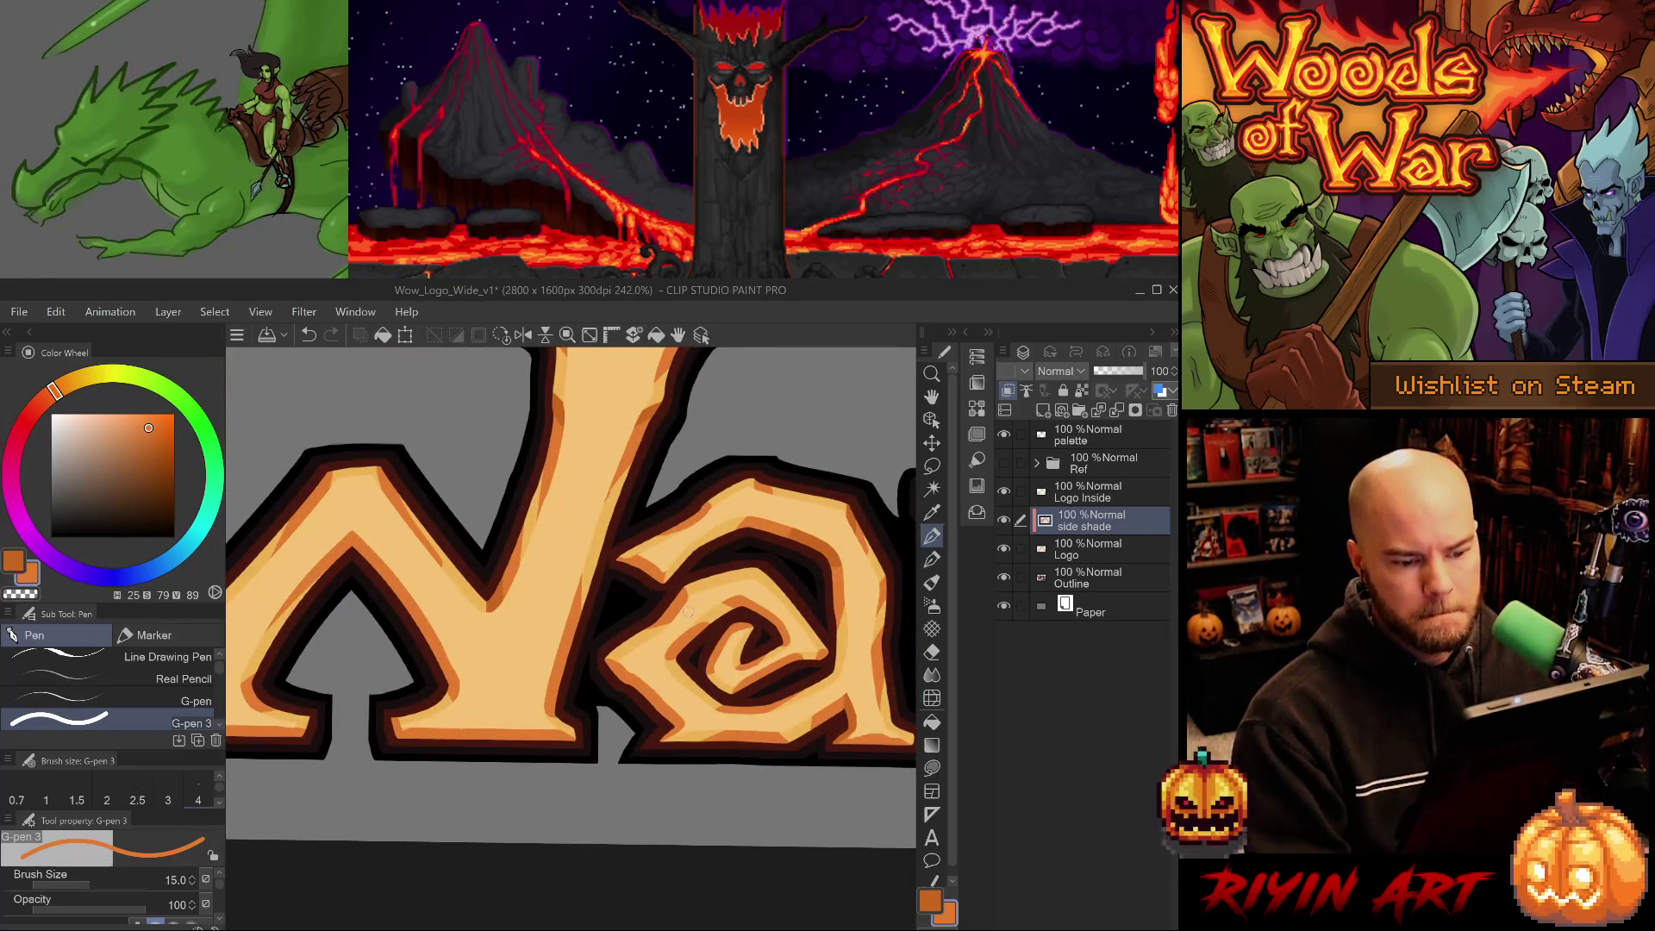
pyautogui.moveTo(603, 707); pyautogui.dragTo(452, 733)
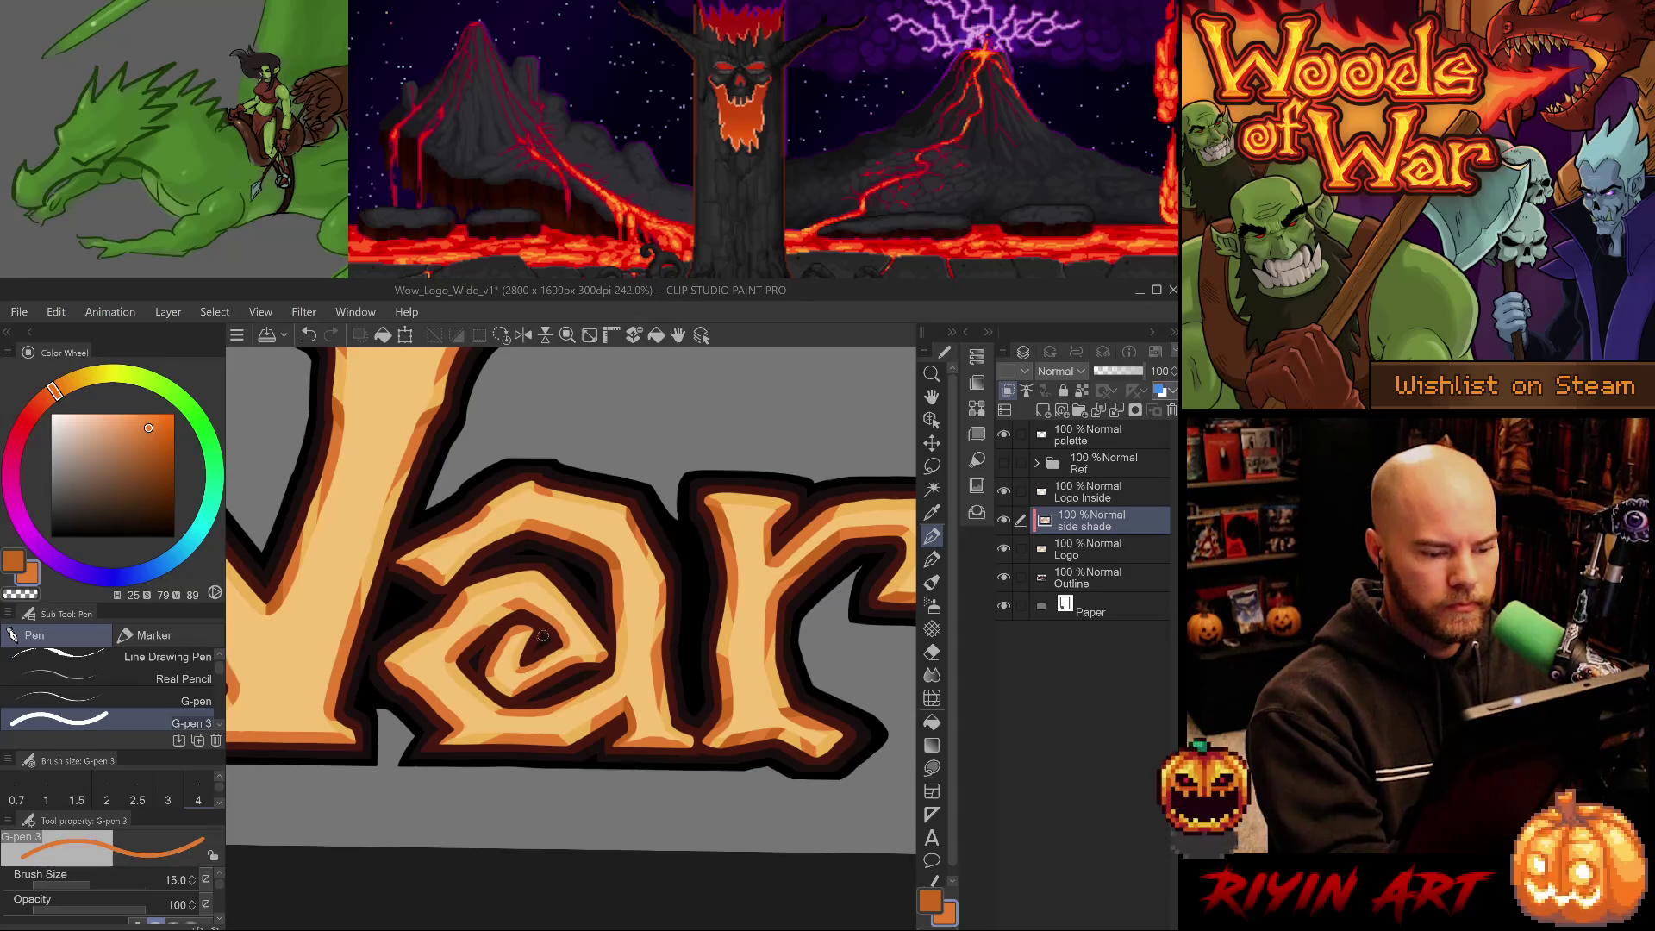
pyautogui.moveTo(556, 593)
pyautogui.mouseDown()
pyautogui.moveTo(603, 676)
pyautogui.moveTo(617, 655)
pyautogui.mouseUp()
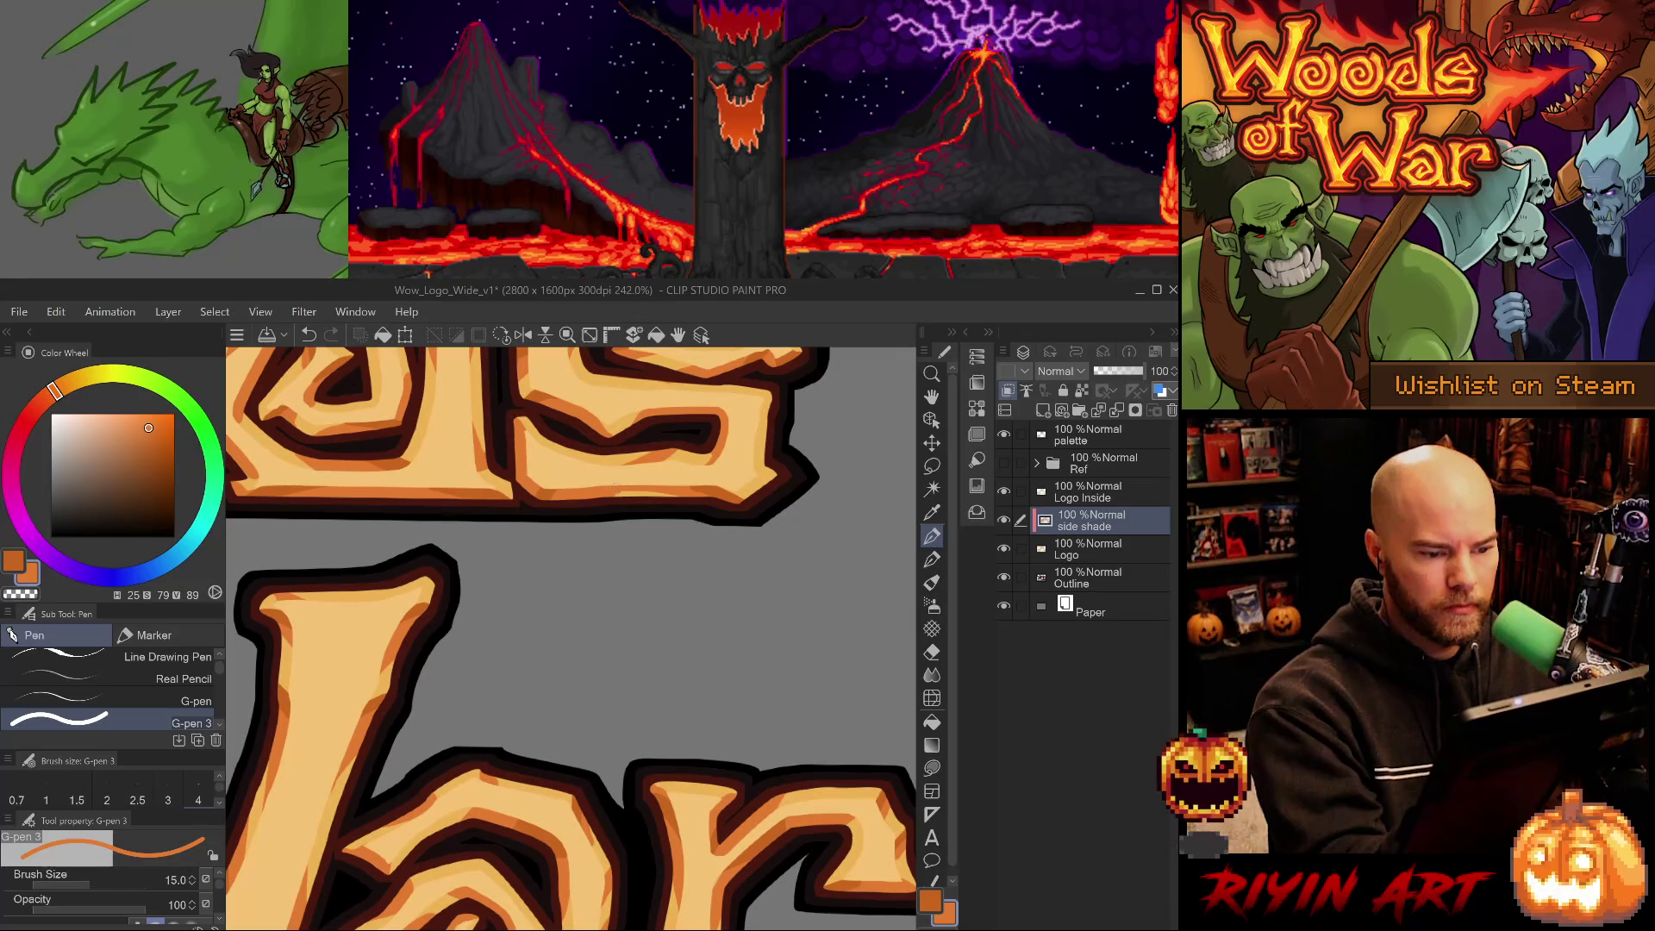
pyautogui.keyDown('alt'); pyautogui.click(561, 489); pyautogui.keyUp('alt')
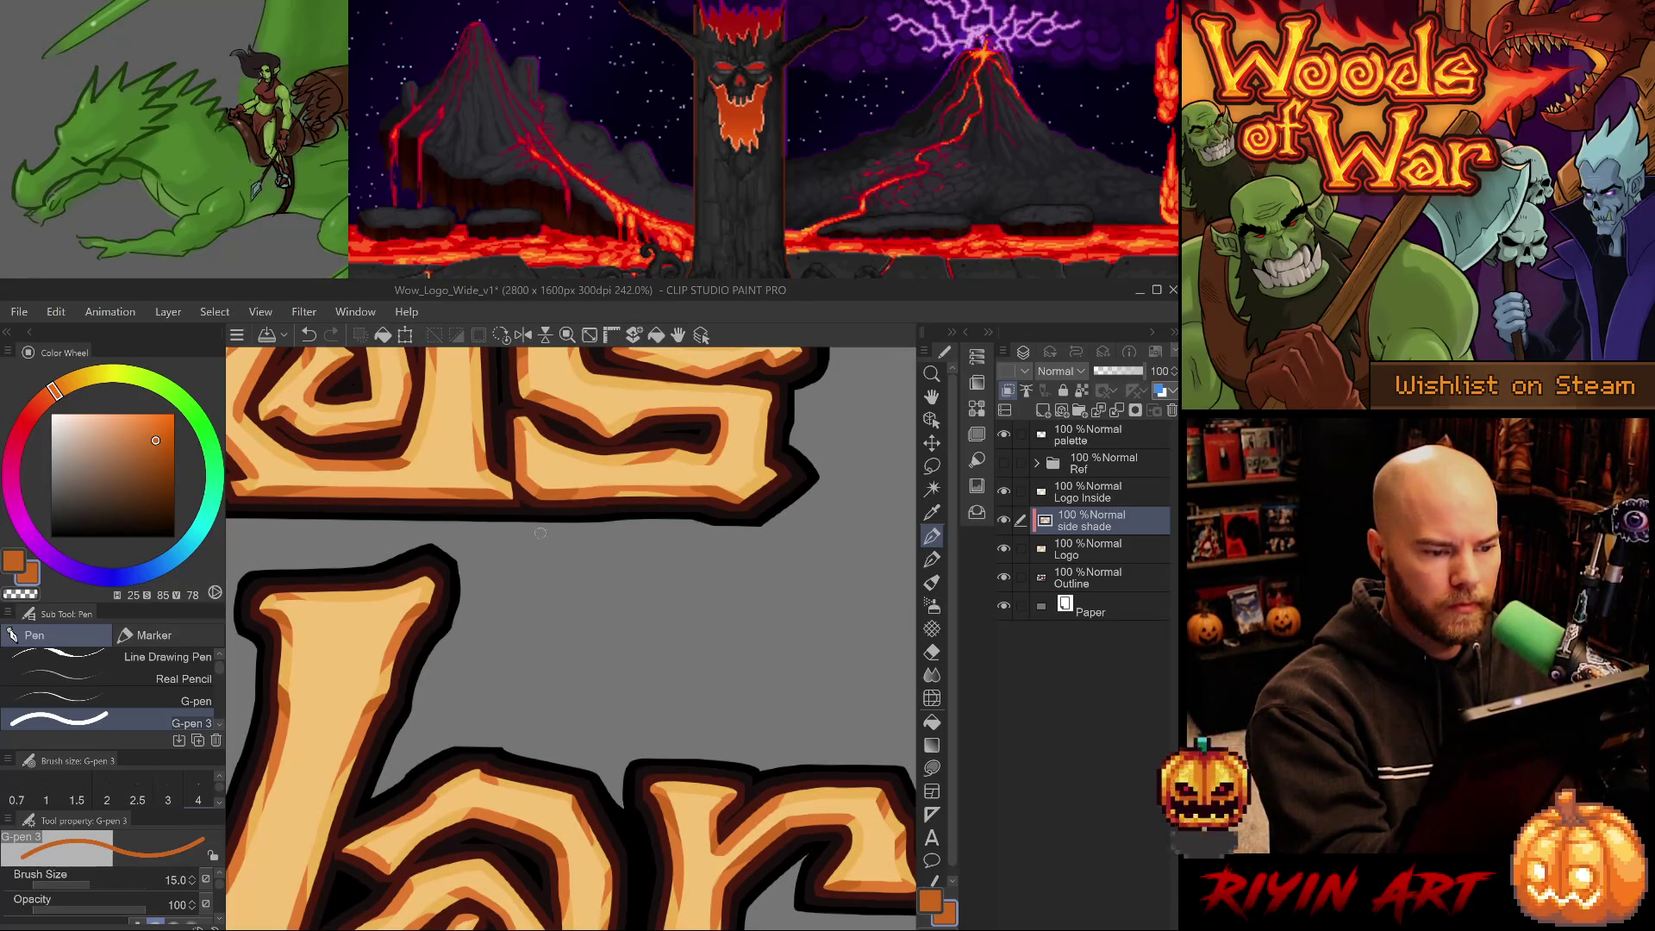
pyautogui.moveTo(541, 528); pyautogui.dragTo(718, 551)
pyautogui.moveTo(605, 728); pyautogui.dragTo(622, 713)
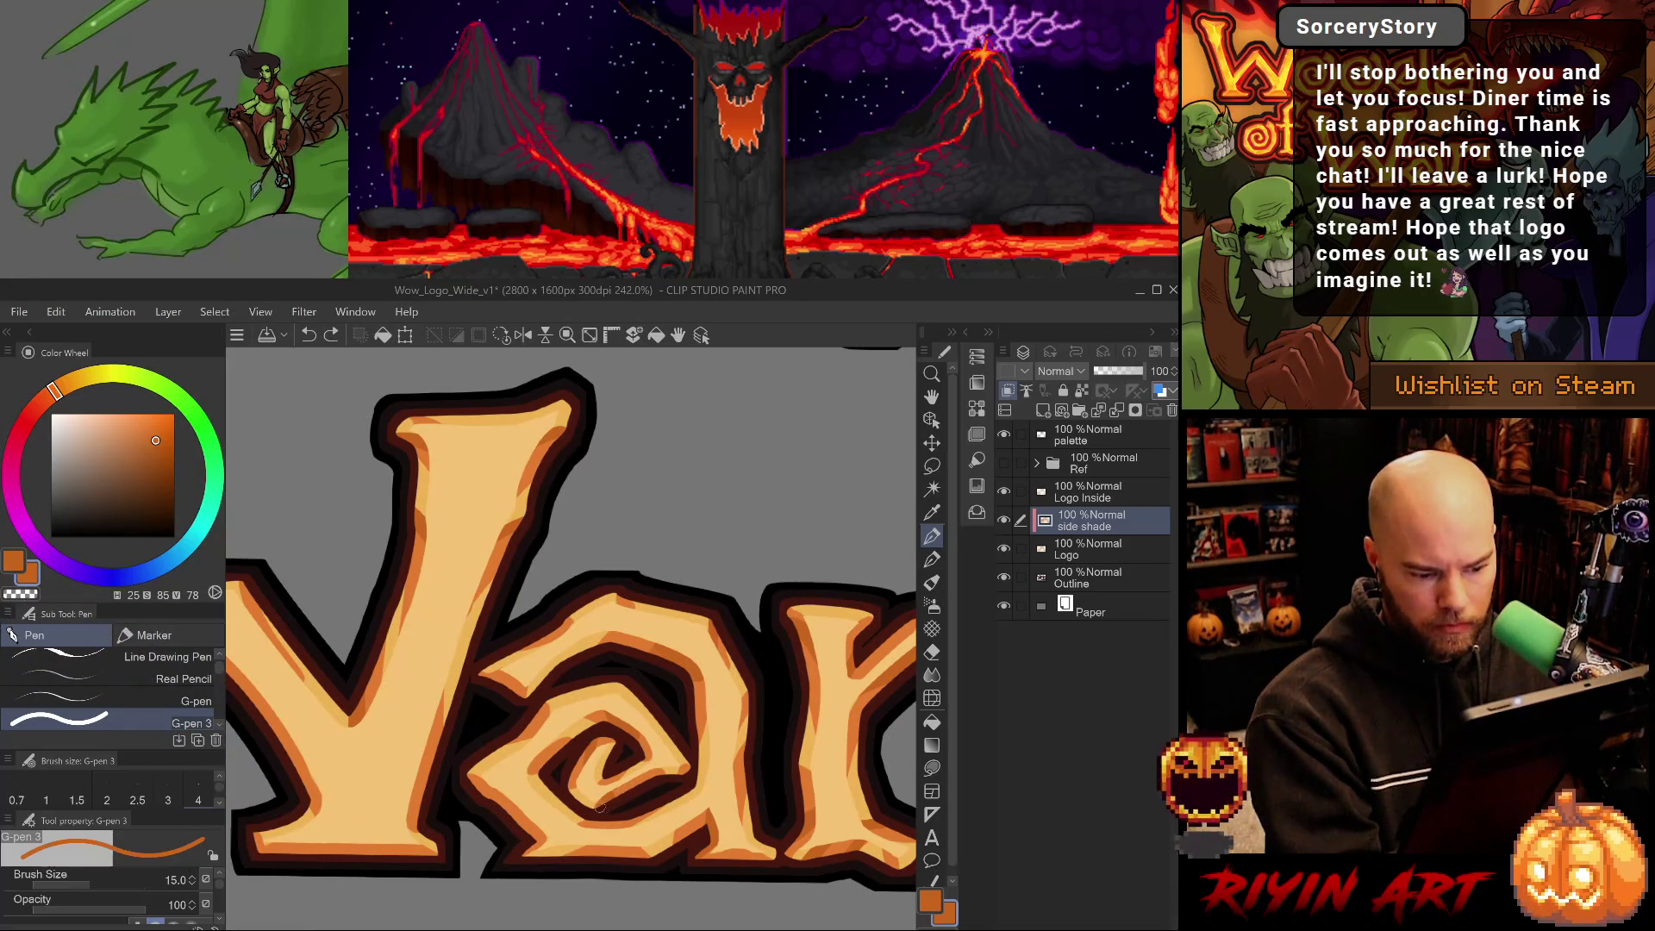
# Undo and redraw short shading strokes on the a where it meets the W.
pyautogui.moveTo(566, 755); pyautogui.dragTo(643, 677)
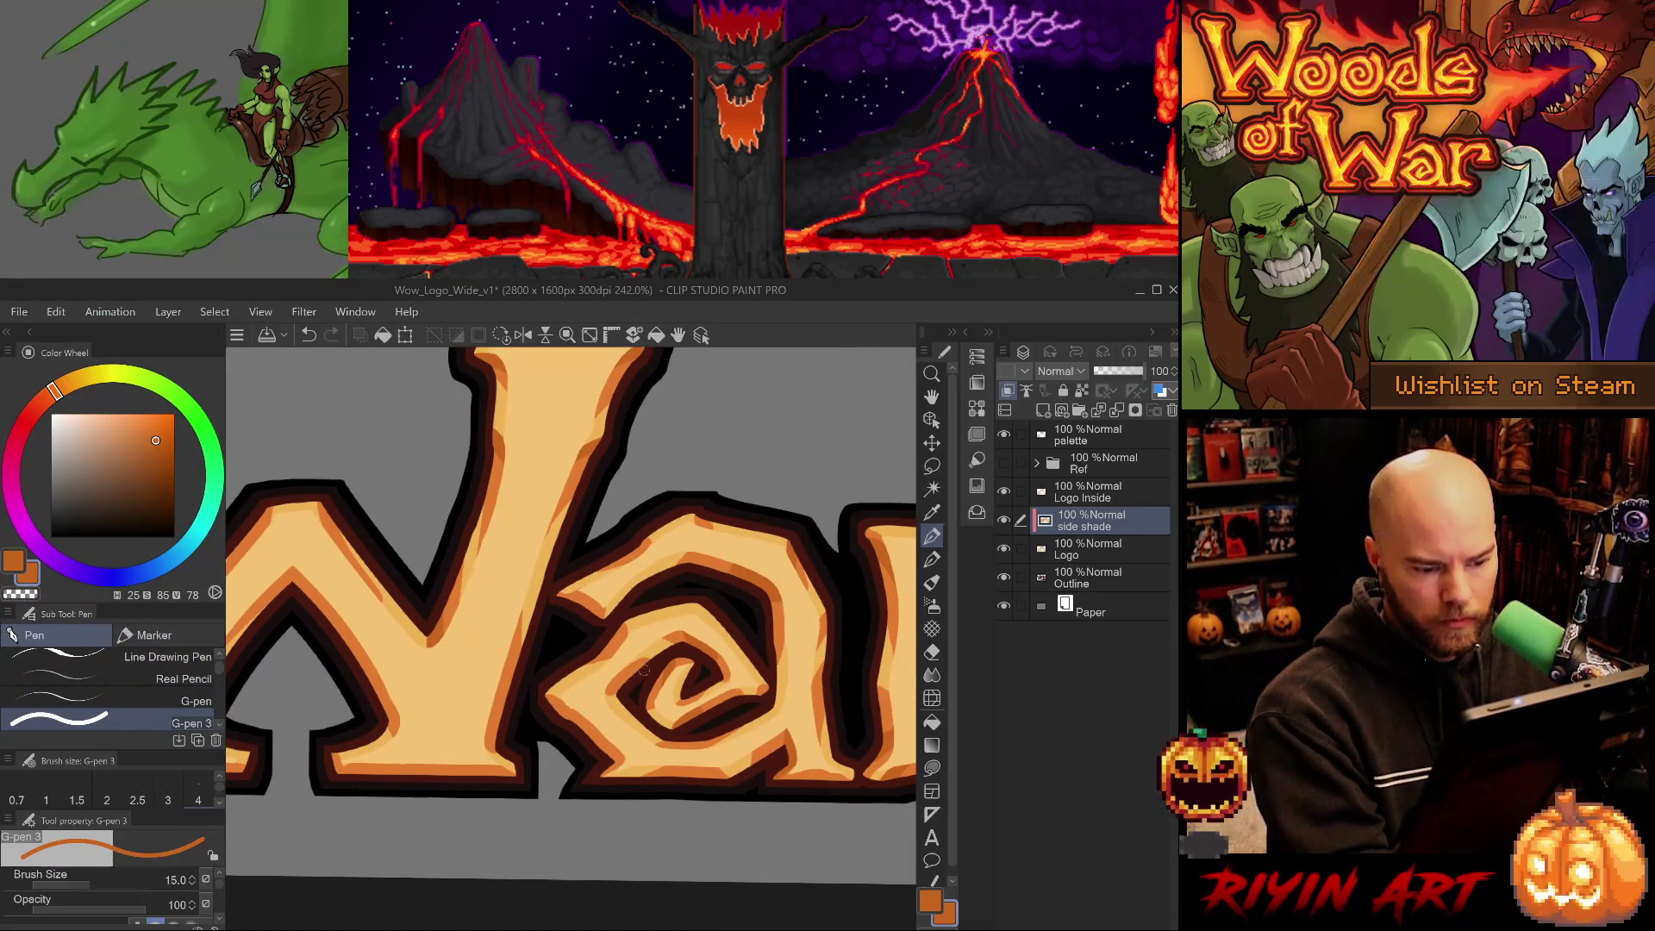
pyautogui.hotkey('ctrl', 'z')
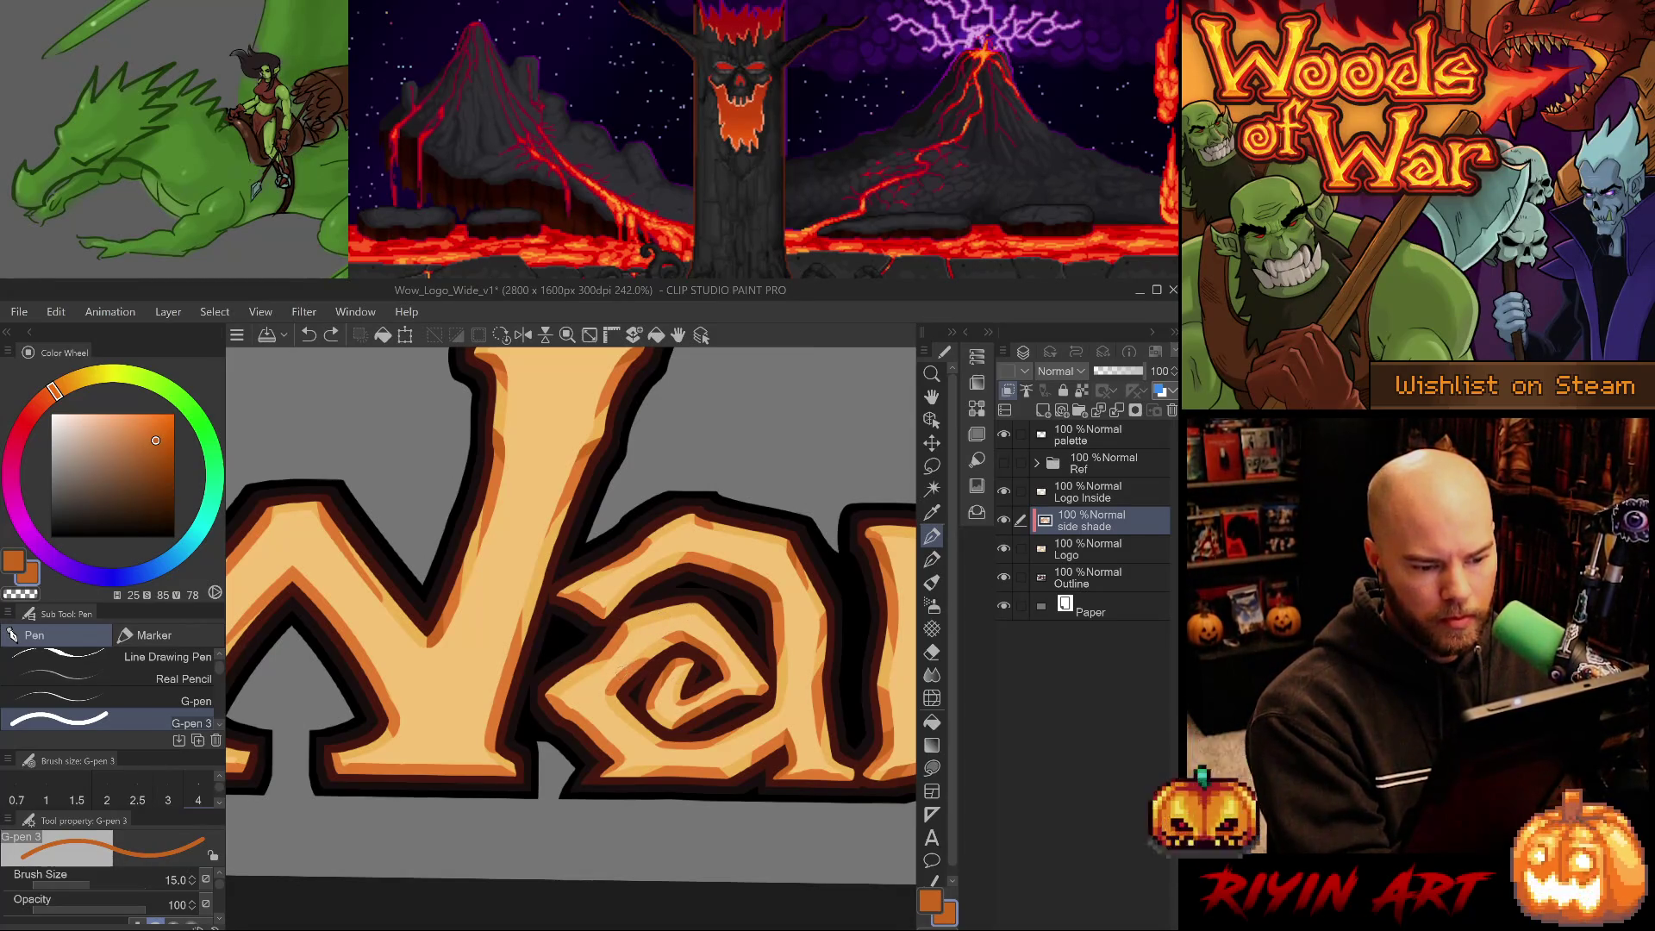
pyautogui.moveTo(652, 659); pyautogui.dragTo(621, 672)
pyautogui.hotkey('ctrl', 'z')
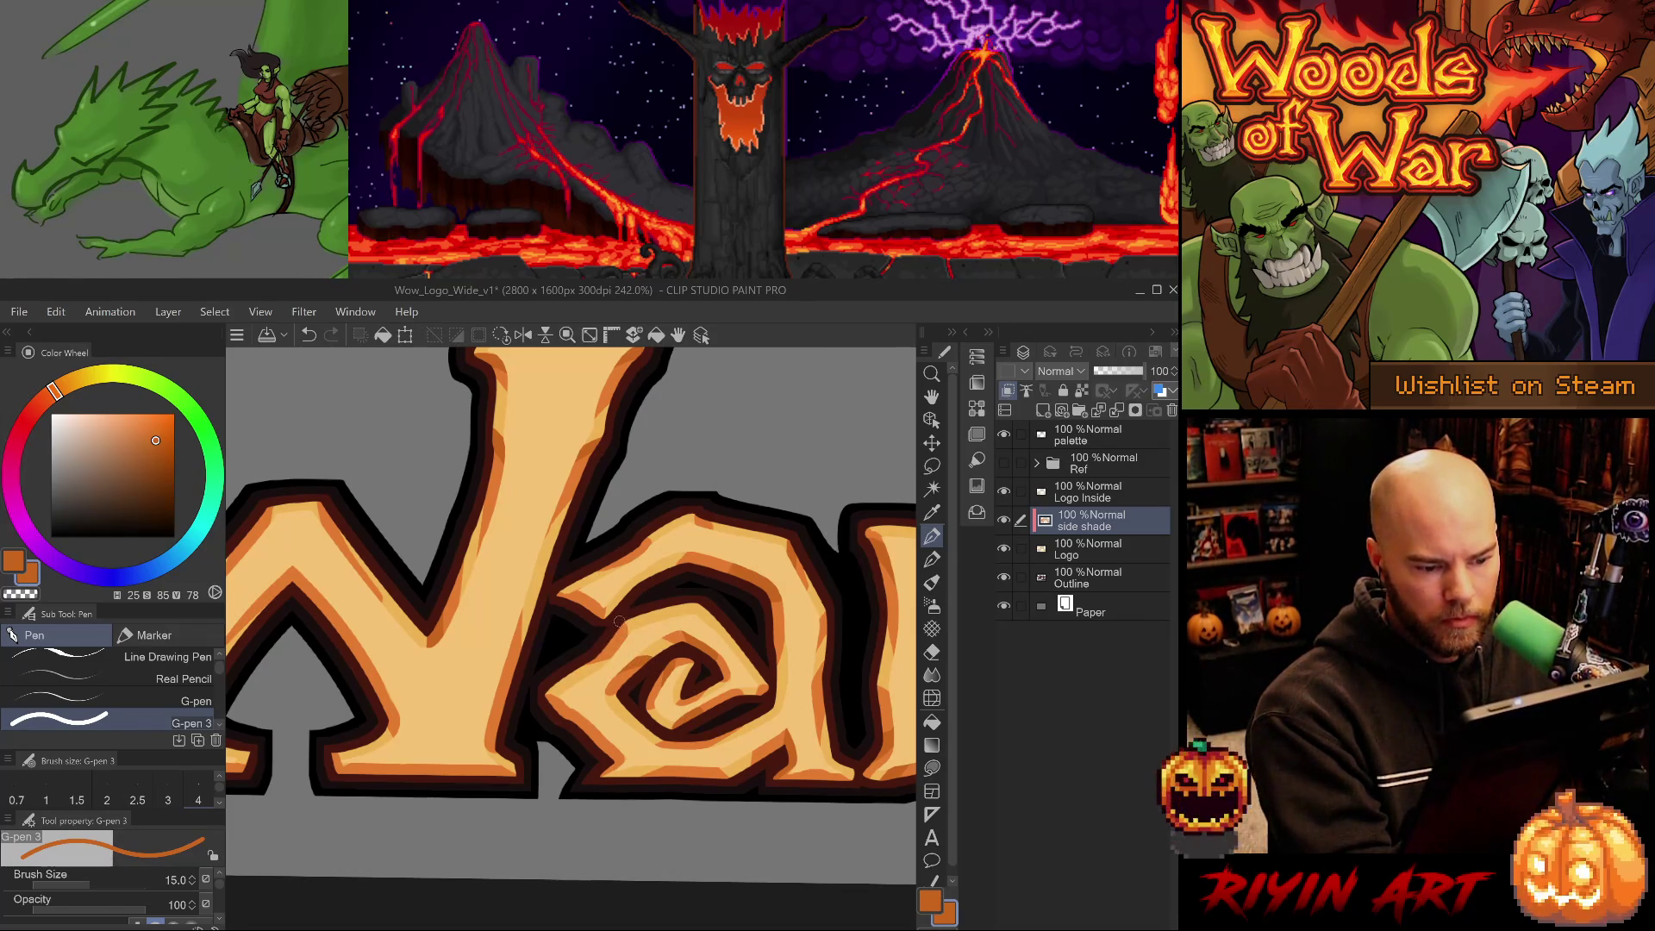
pyautogui.hotkey('ctrl', 'z')
pyautogui.moveTo(569, 601); pyautogui.dragTo(555, 593)
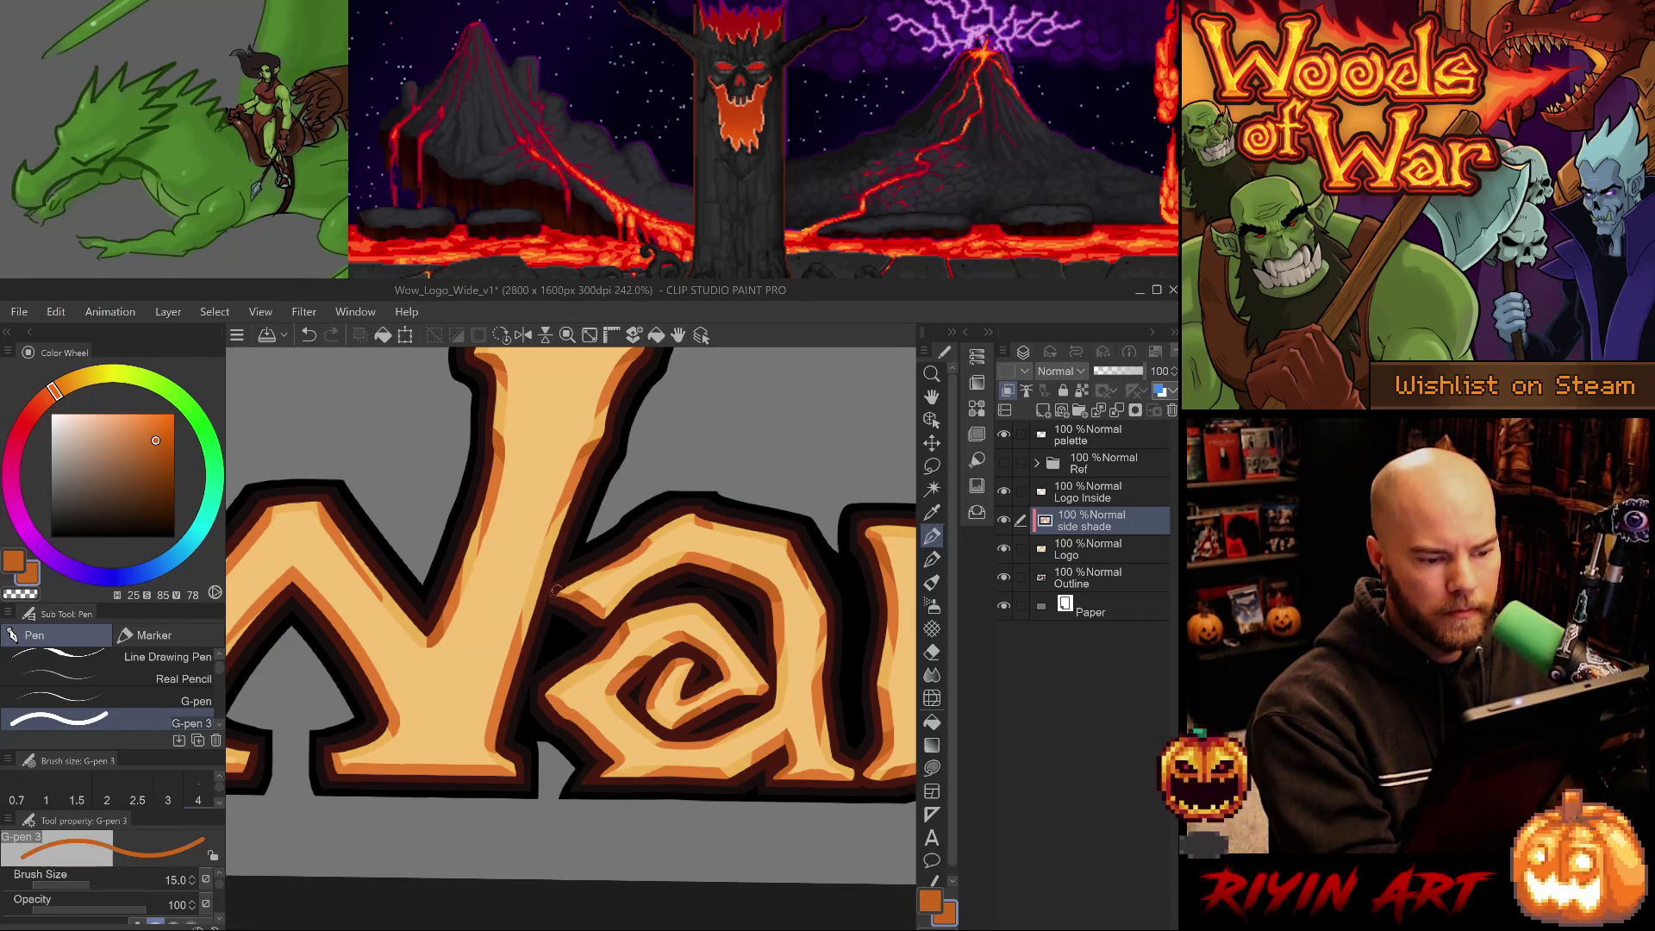
pyautogui.scroll(-2, 600, 583)
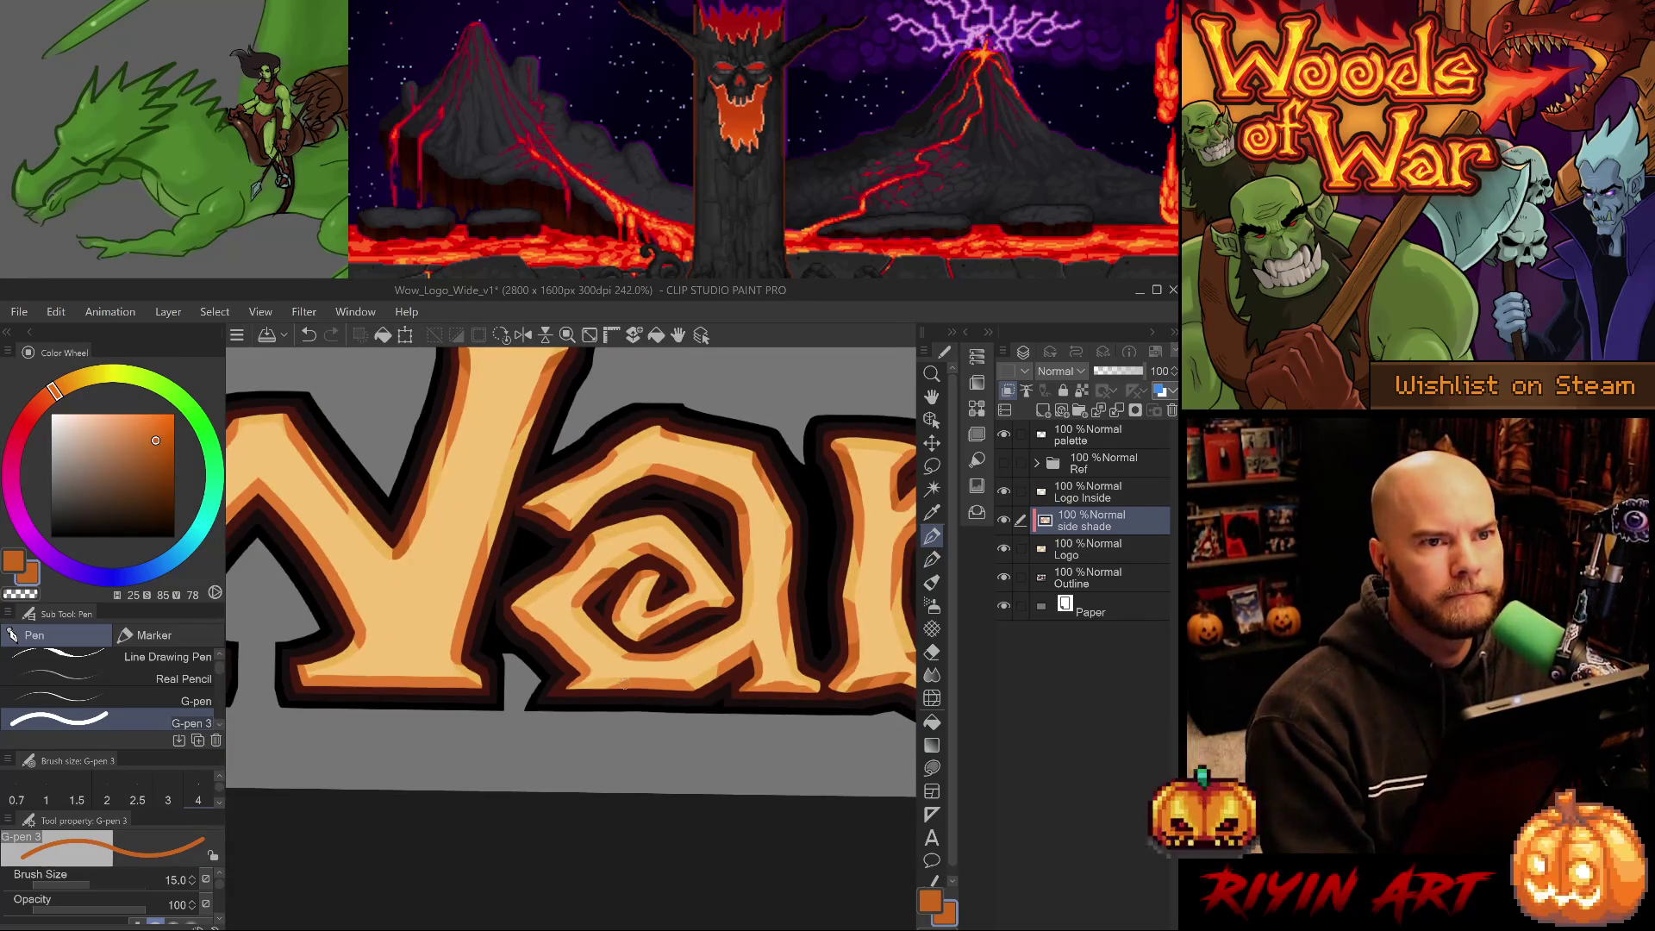
# Save the file, then add shading strokes between the W and a, resampling light and dark oranges.
pyautogui.hotkey('ctrl', 's')
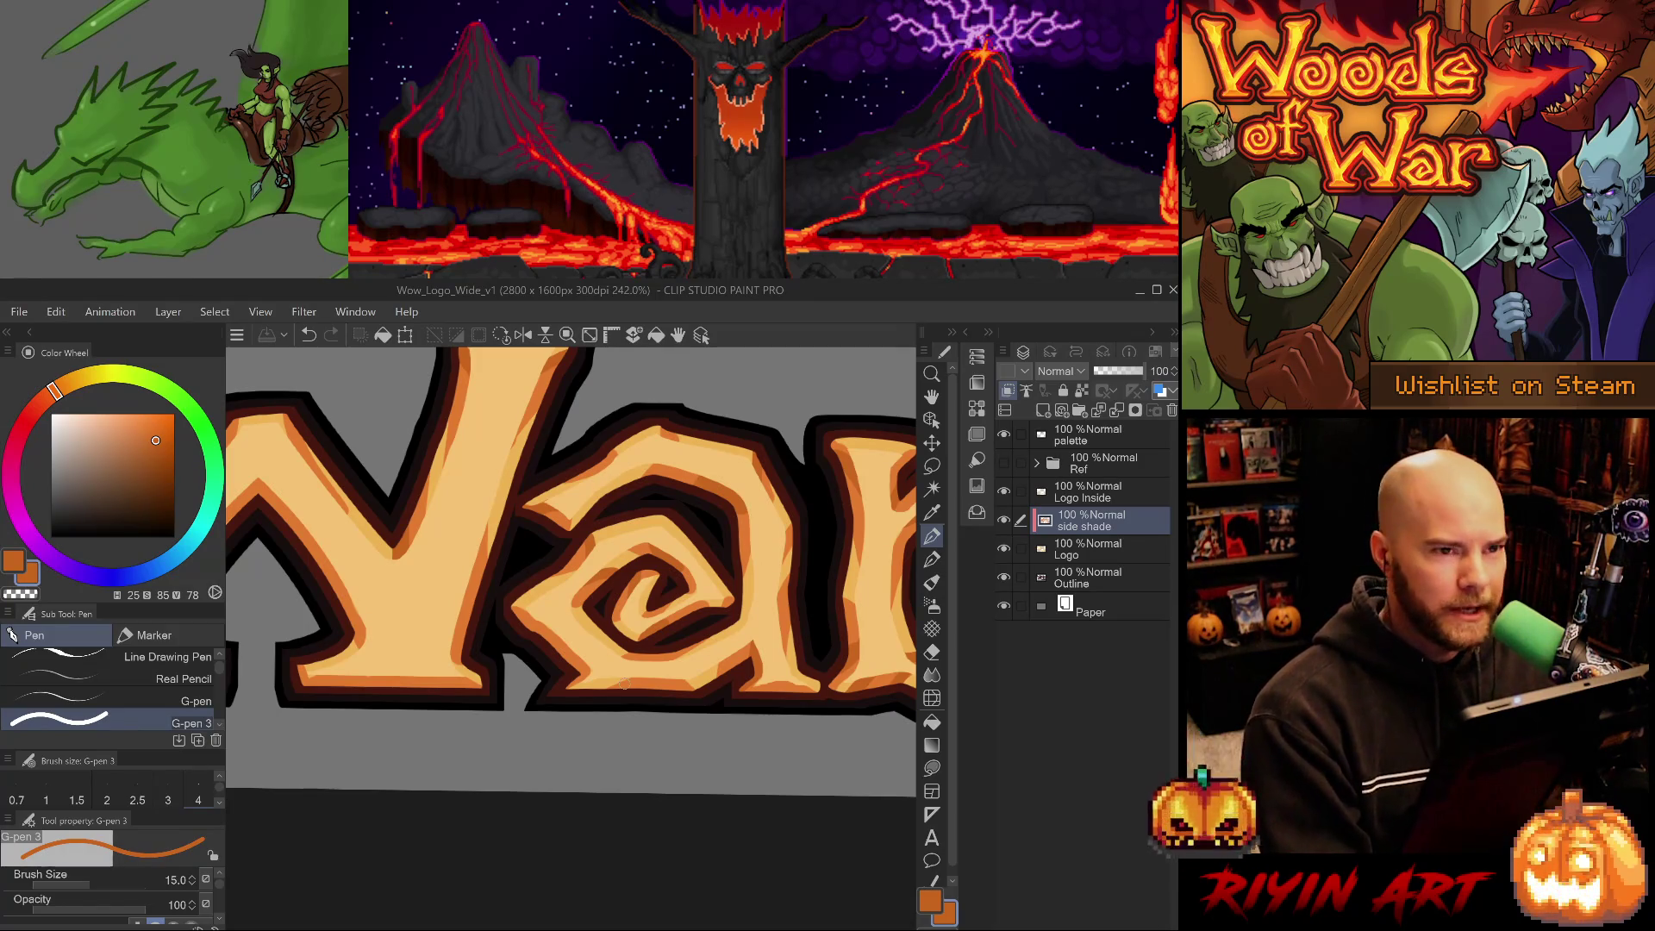
pyautogui.moveTo(522, 517); pyautogui.dragTo(517, 616)
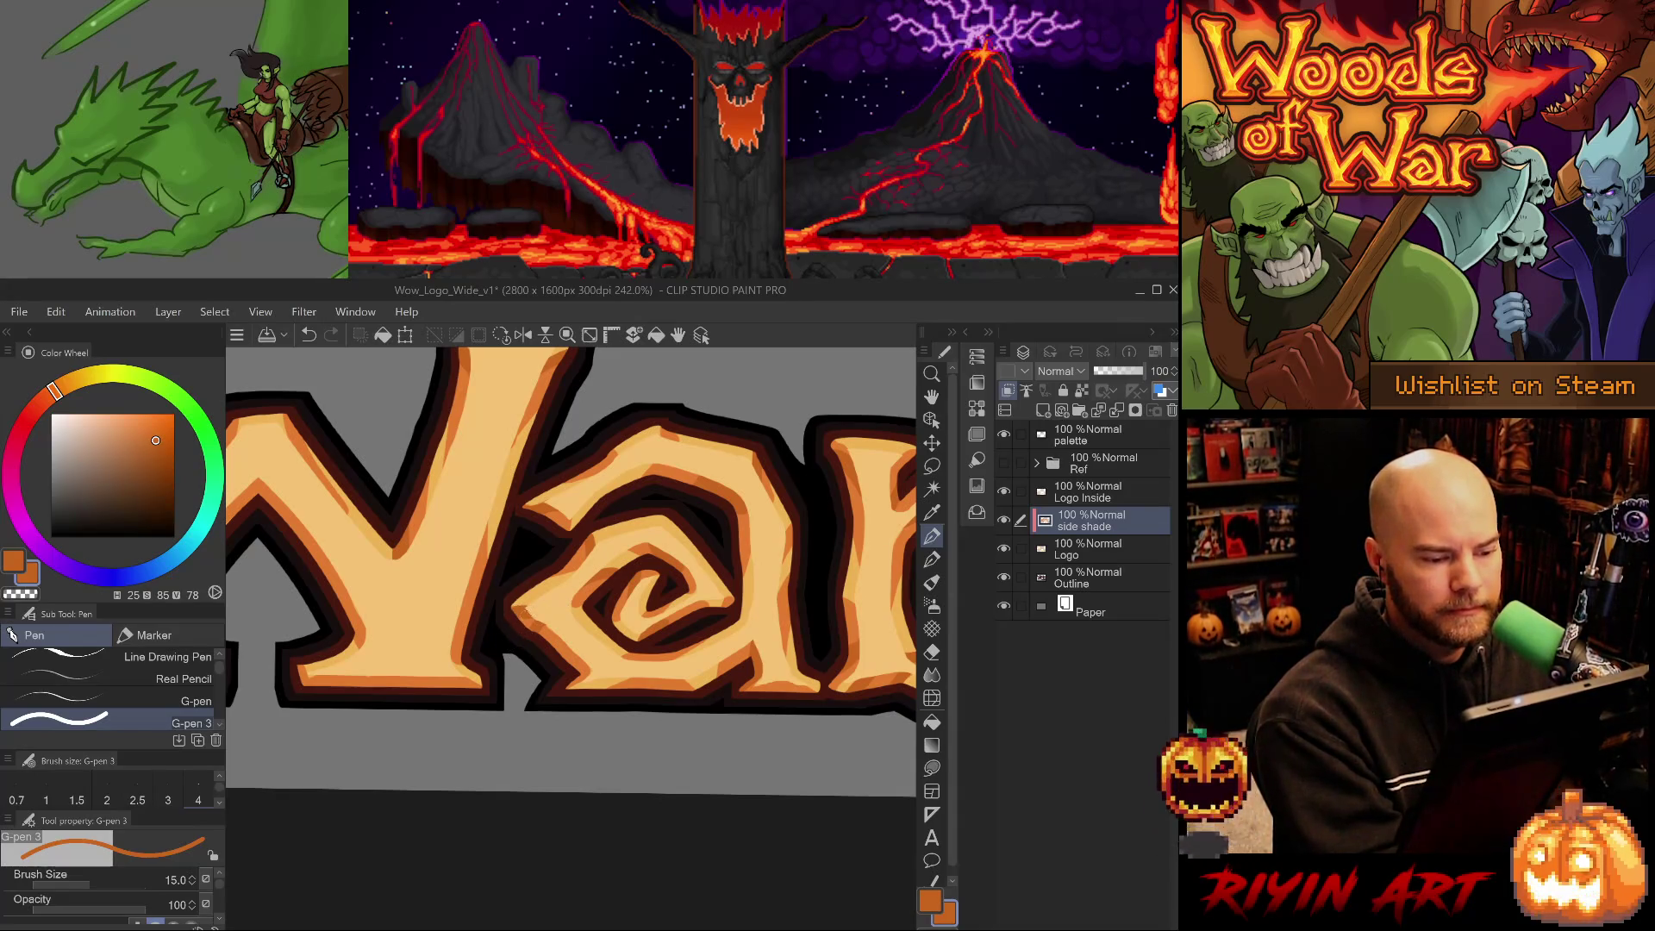
pyautogui.moveTo(498, 623); pyautogui.dragTo(528, 631)
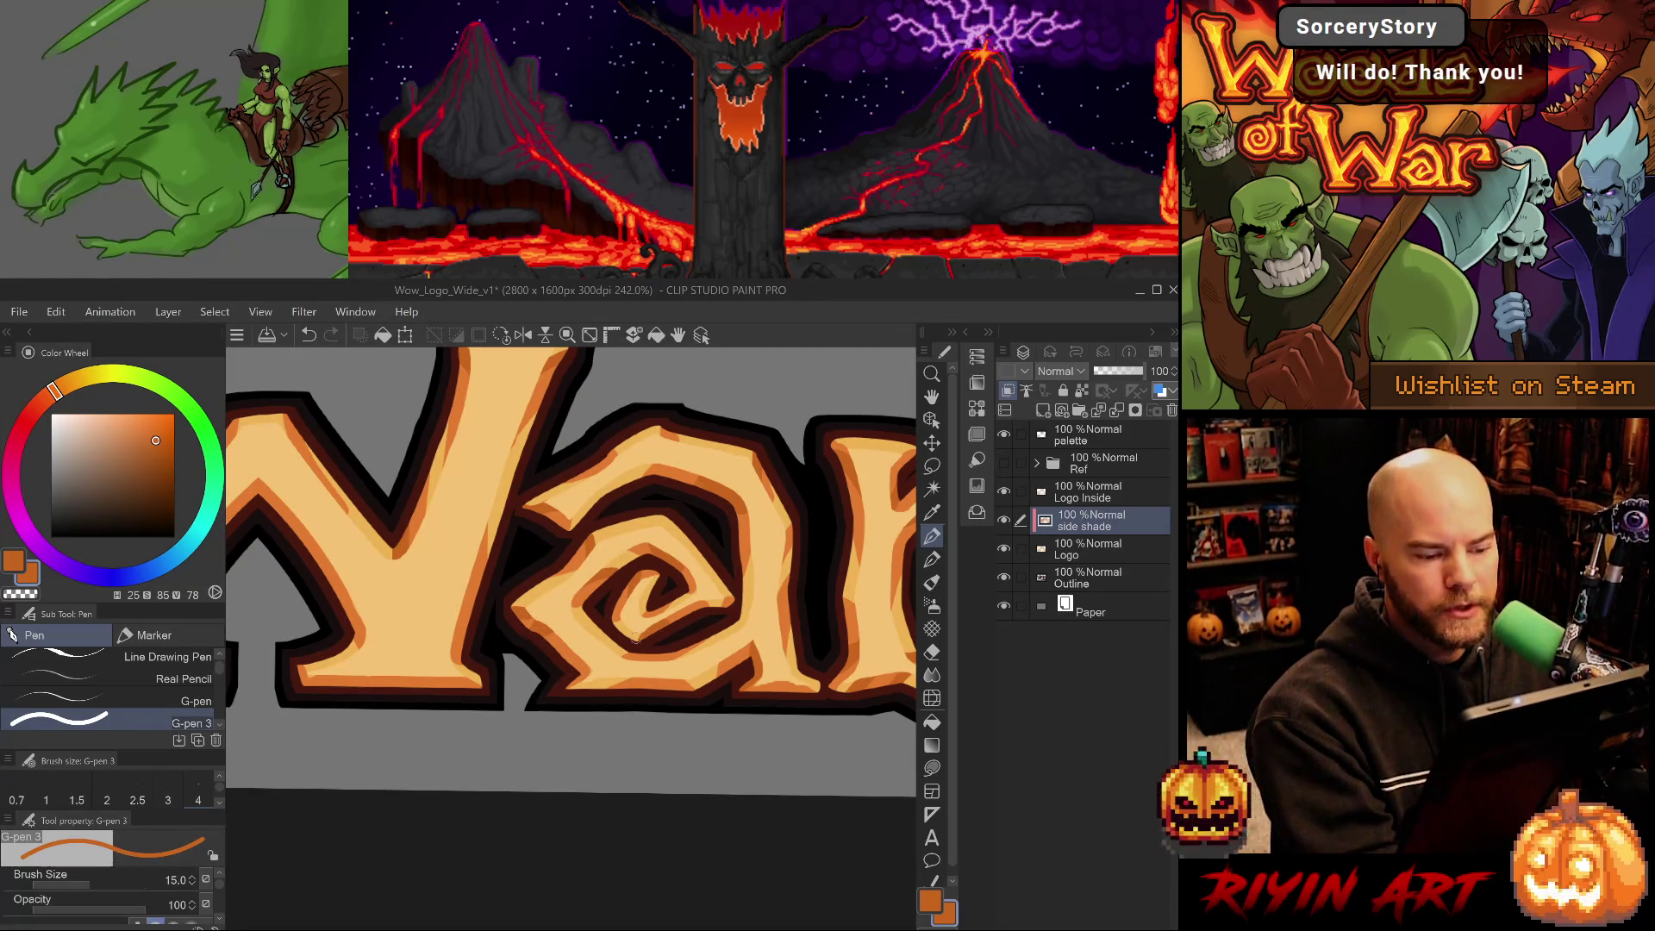
pyautogui.moveTo(634, 702); pyautogui.dragTo(556, 690)
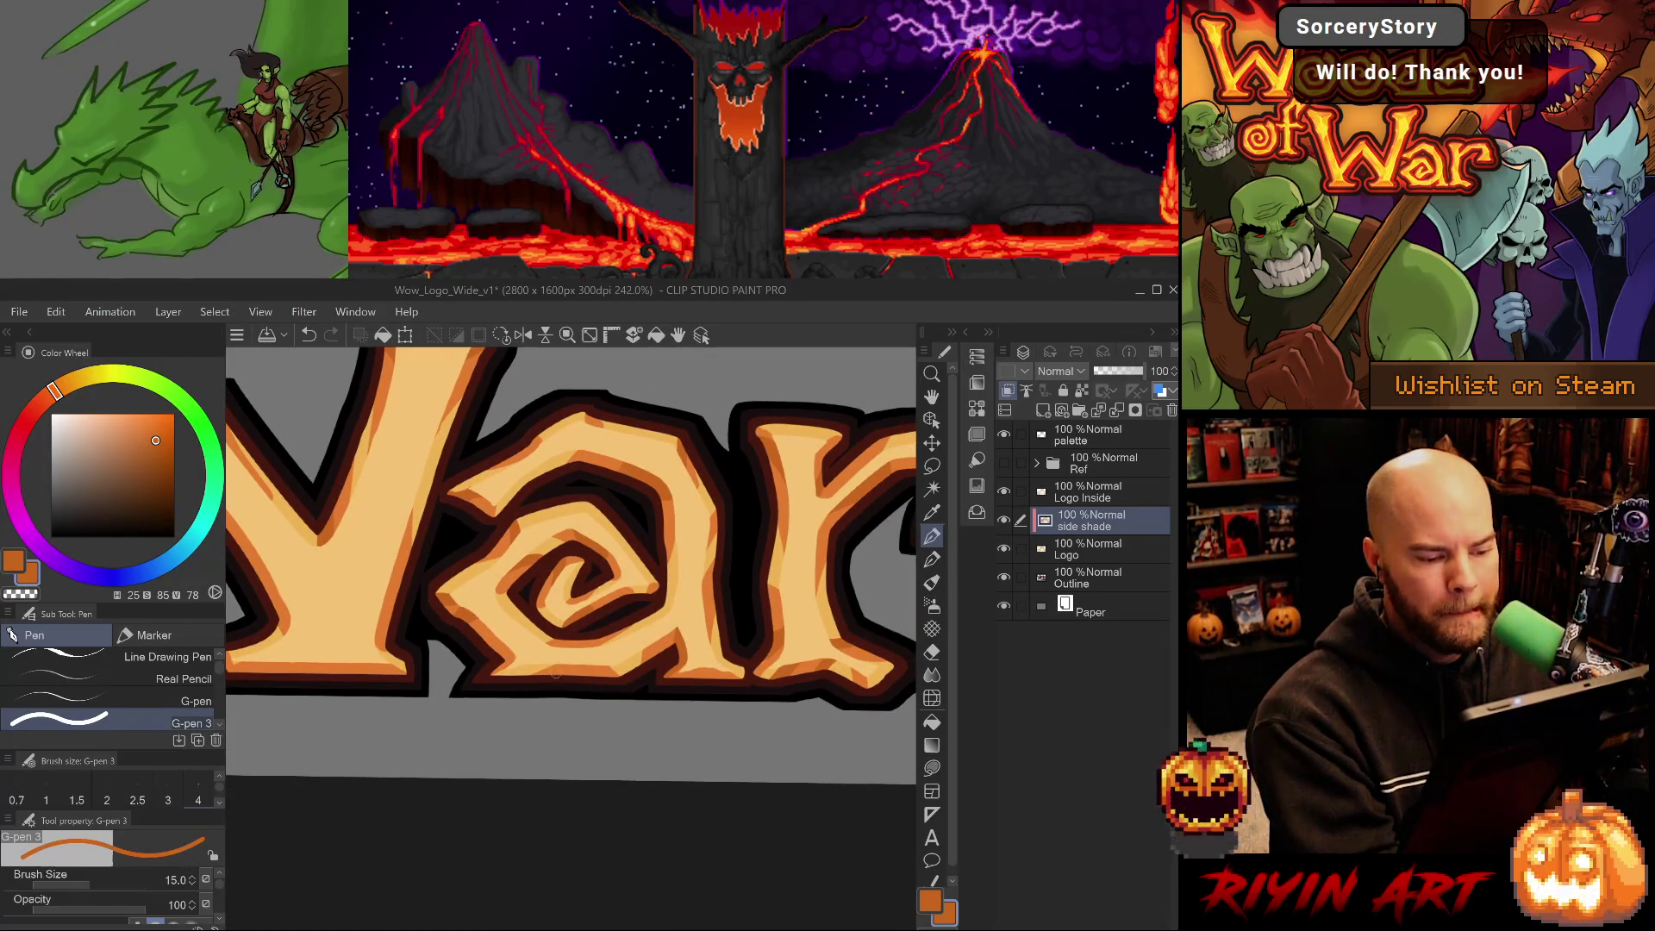
pyautogui.keyDown('alt'); pyautogui.click(527, 660); pyautogui.keyUp('alt')
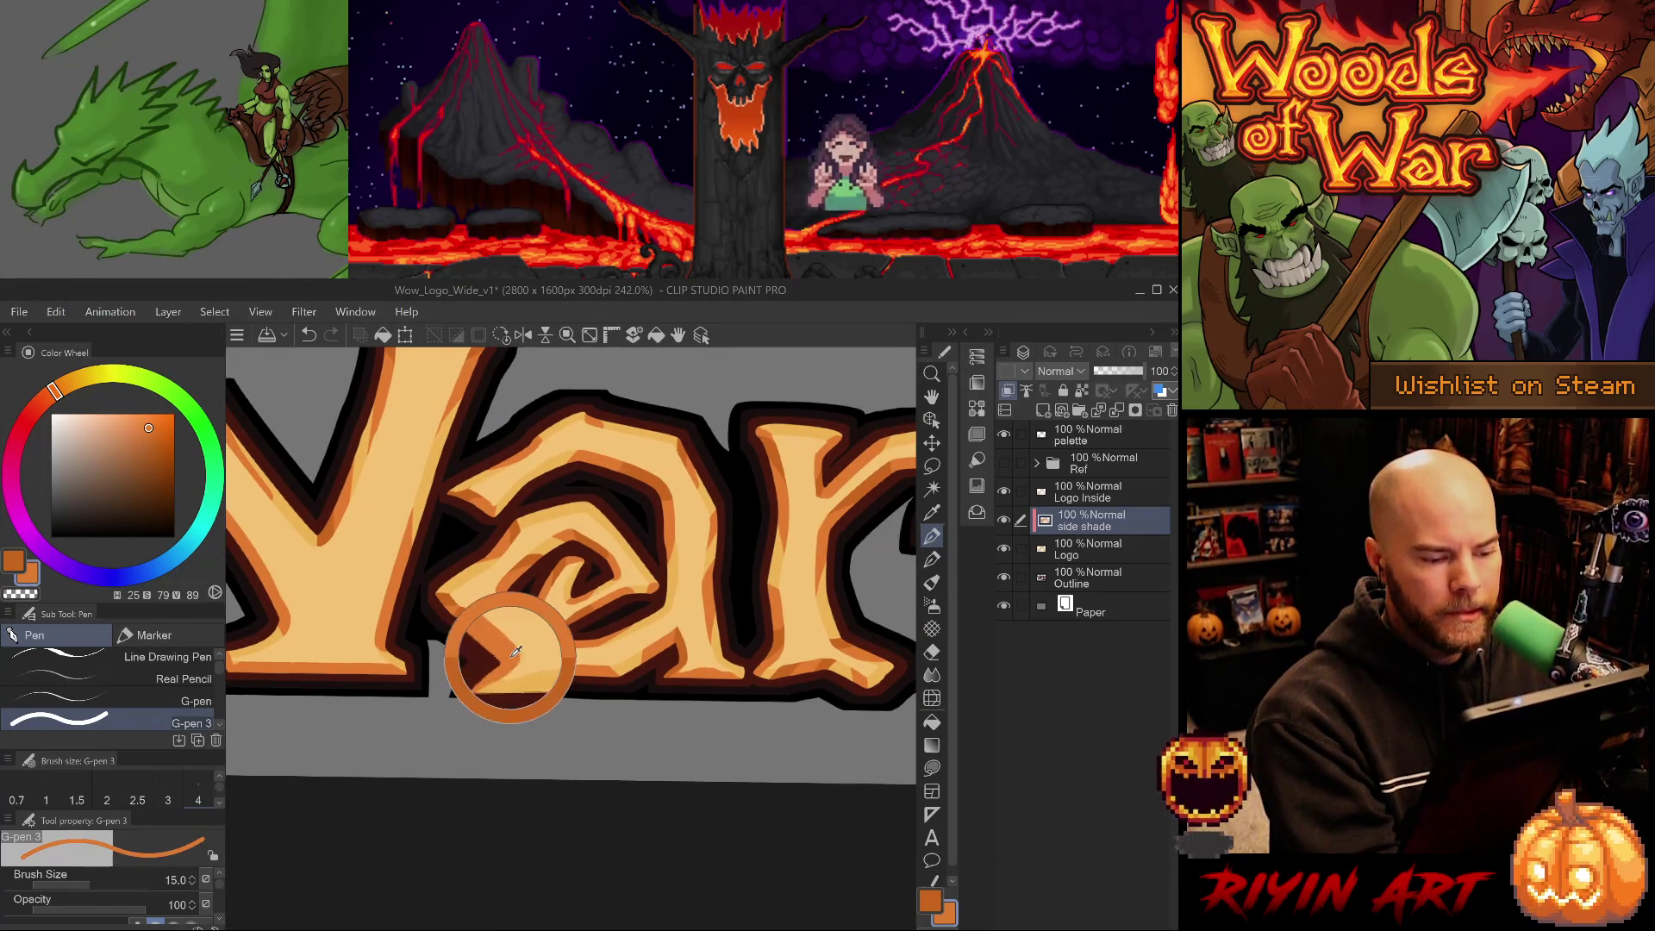
pyautogui.keyDown('alt'); pyautogui.click(513, 653); pyautogui.keyUp('alt')
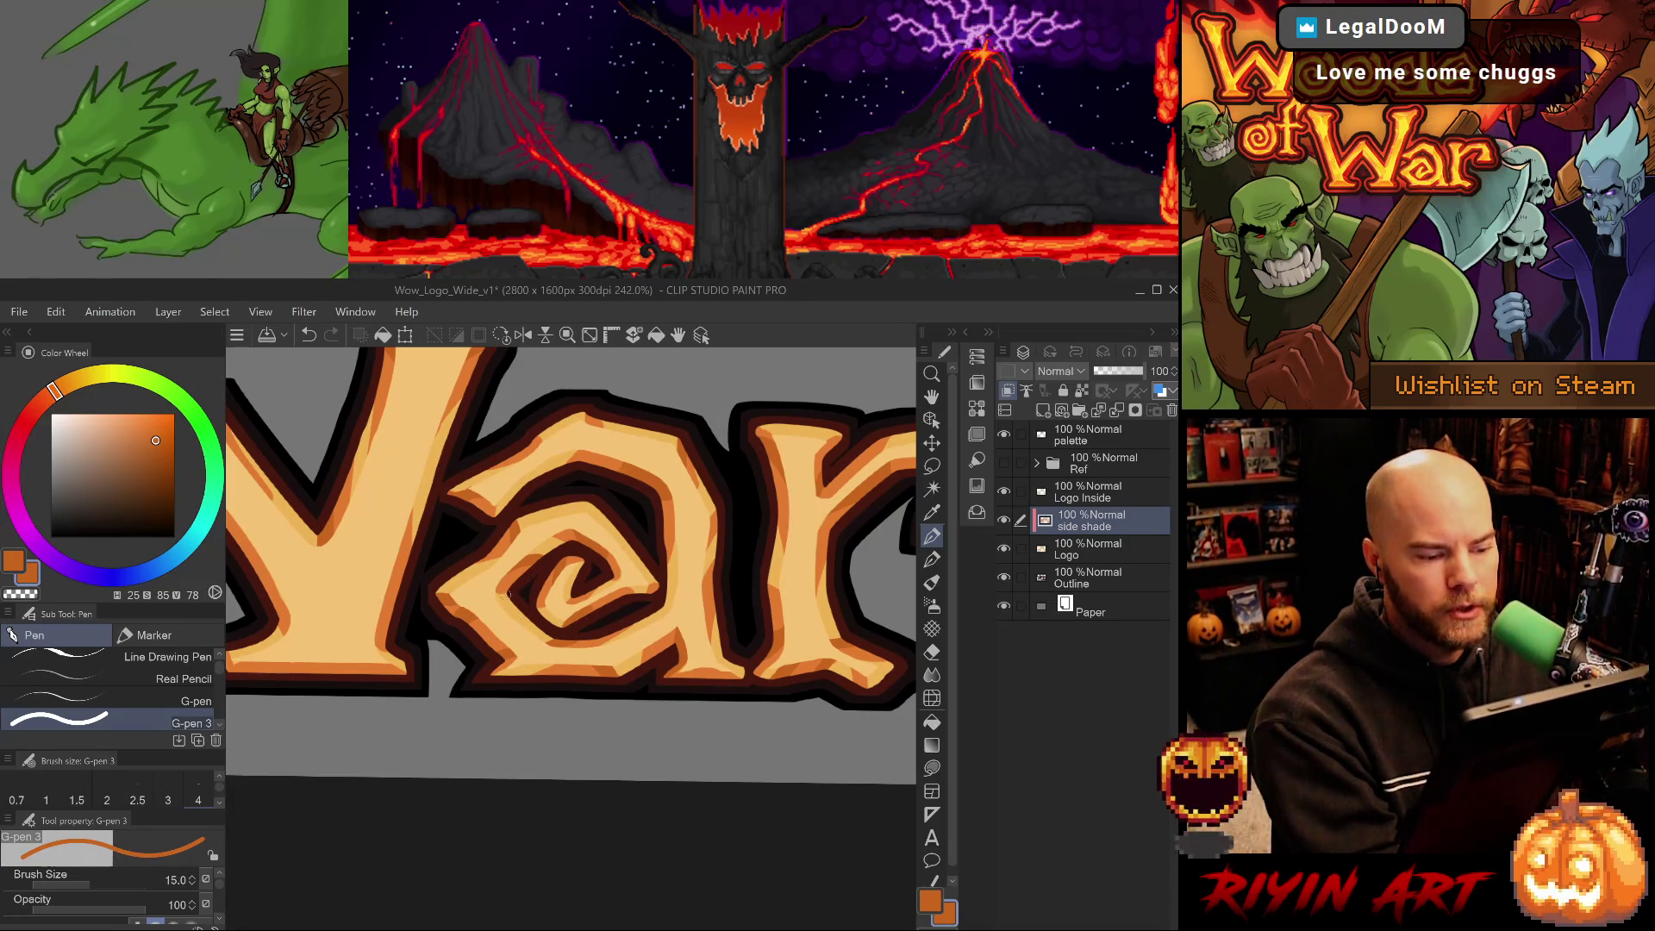
pyautogui.keyDown('alt'); pyautogui.click(517, 587); pyautogui.keyUp('alt')
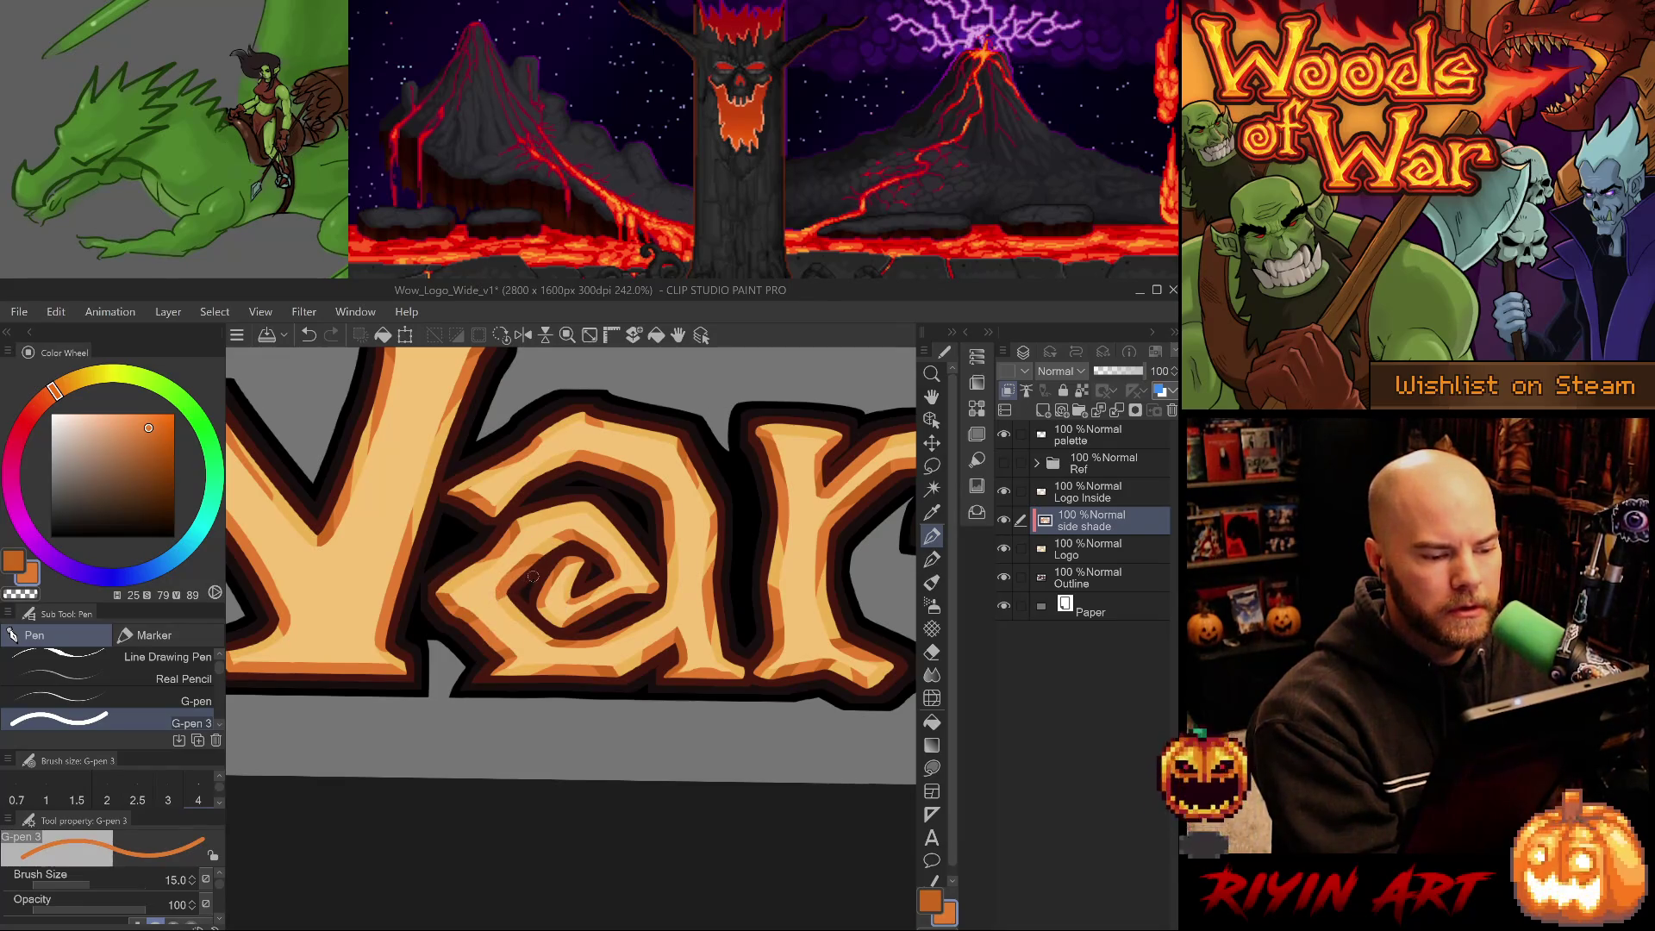
# Erase and redraw the a's shading, switching the pen between size 5 and size 15.
pyautogui.press('e')
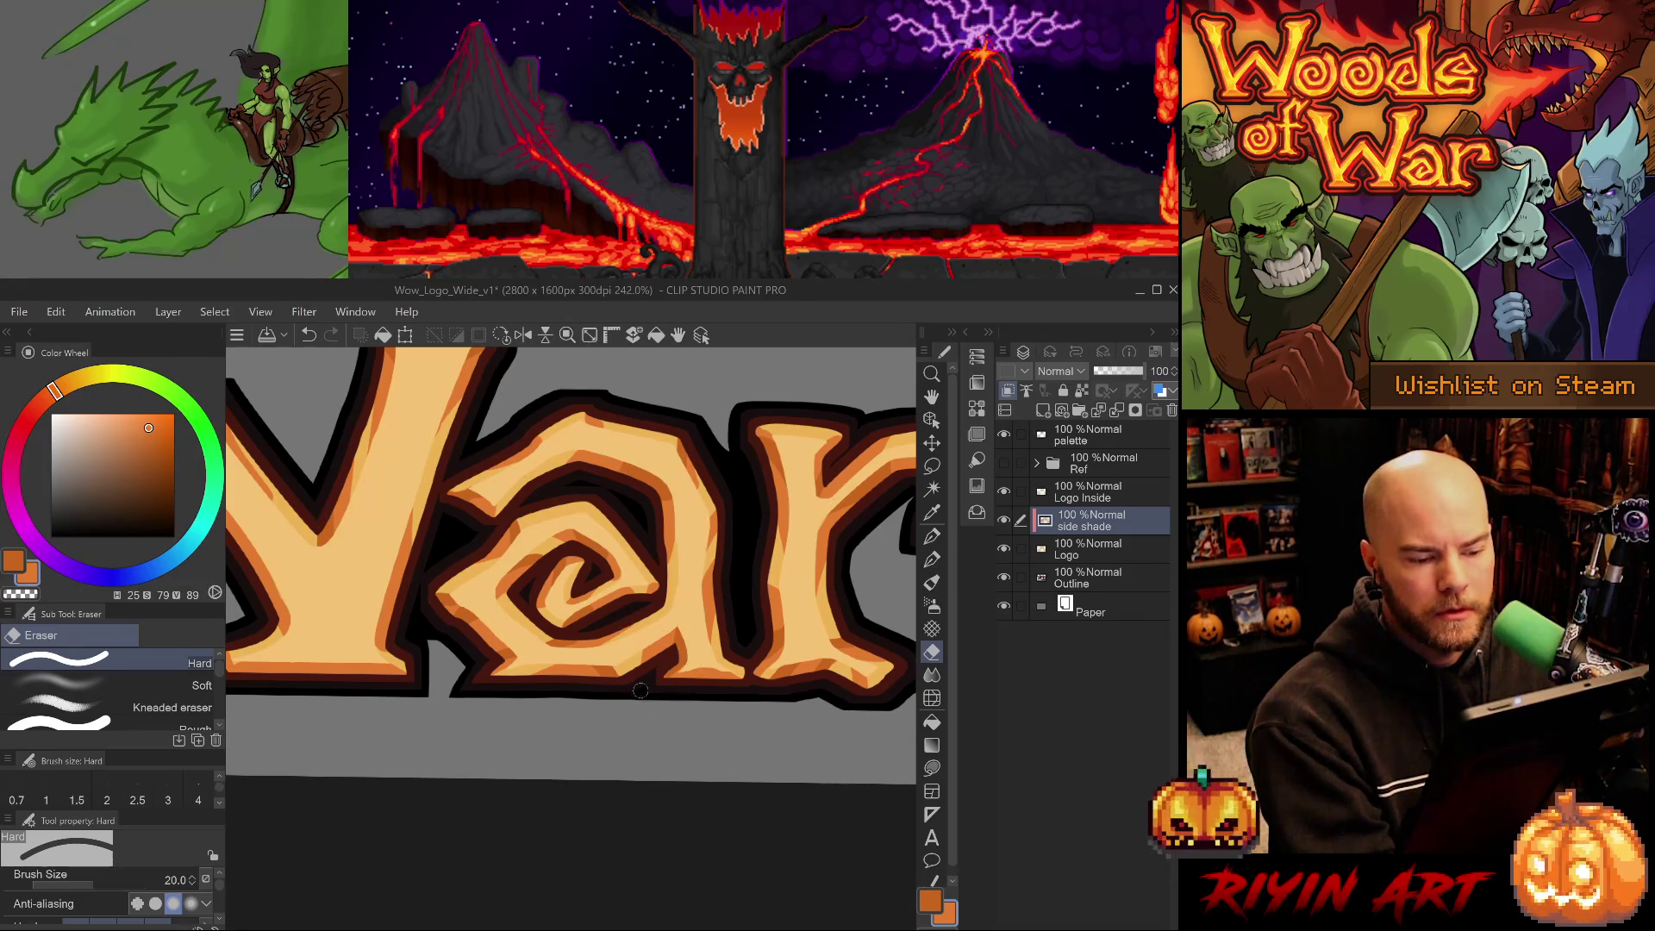
pyautogui.keyDown('alt'); pyautogui.click(583, 636); pyautogui.keyUp('alt')
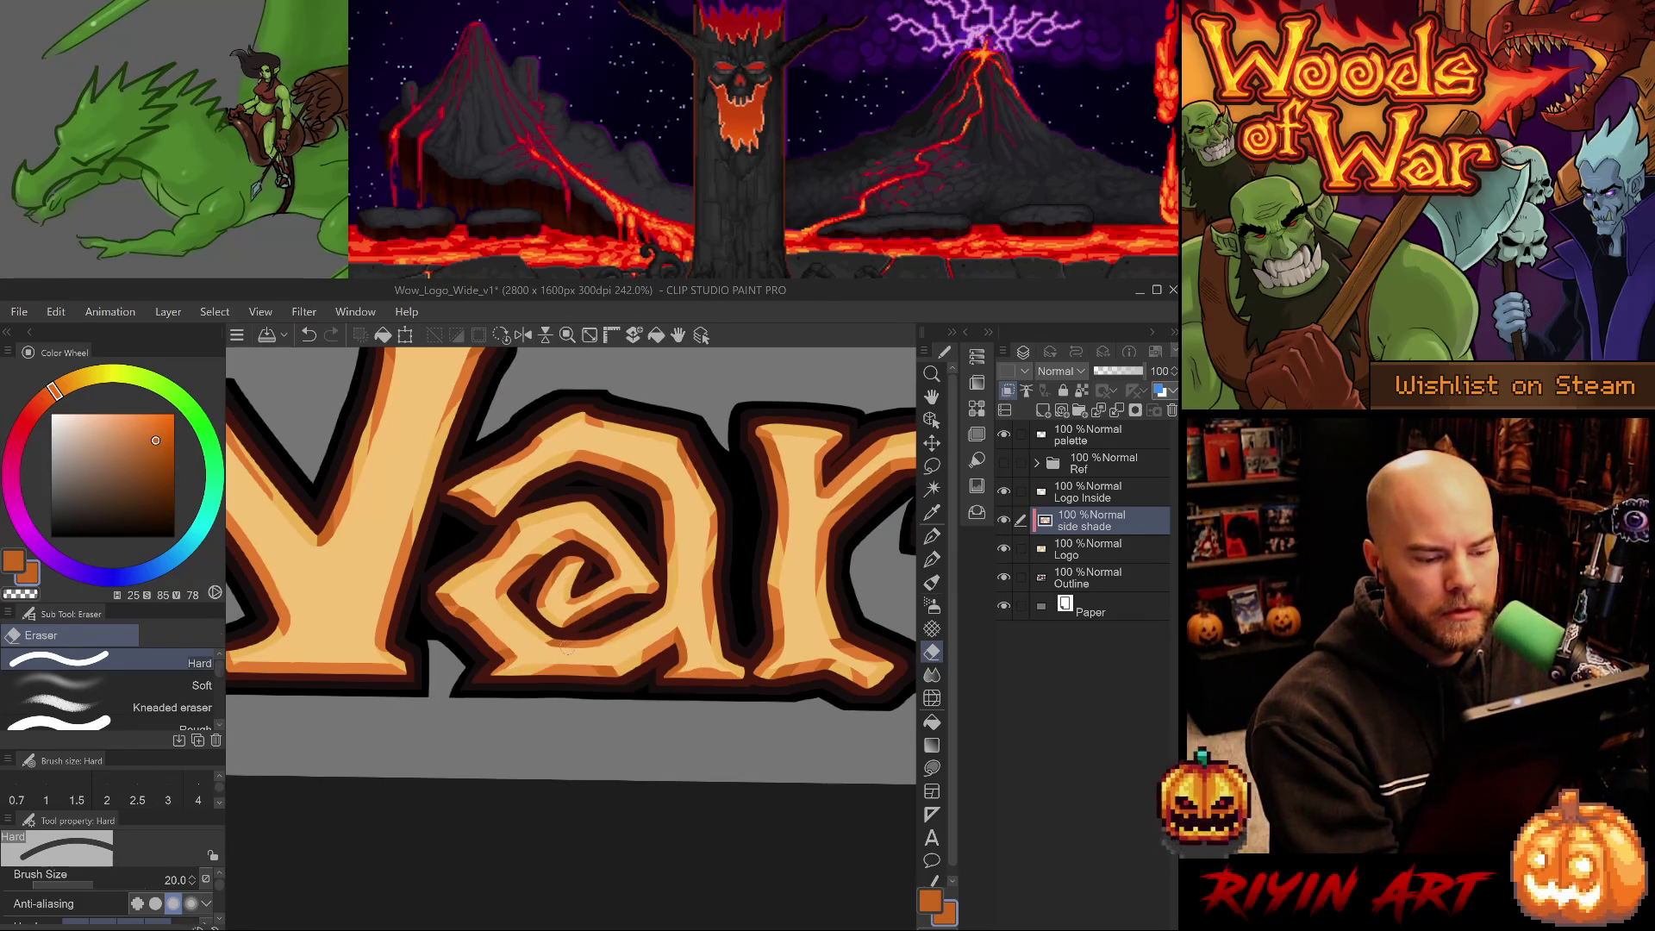
pyautogui.press('p')
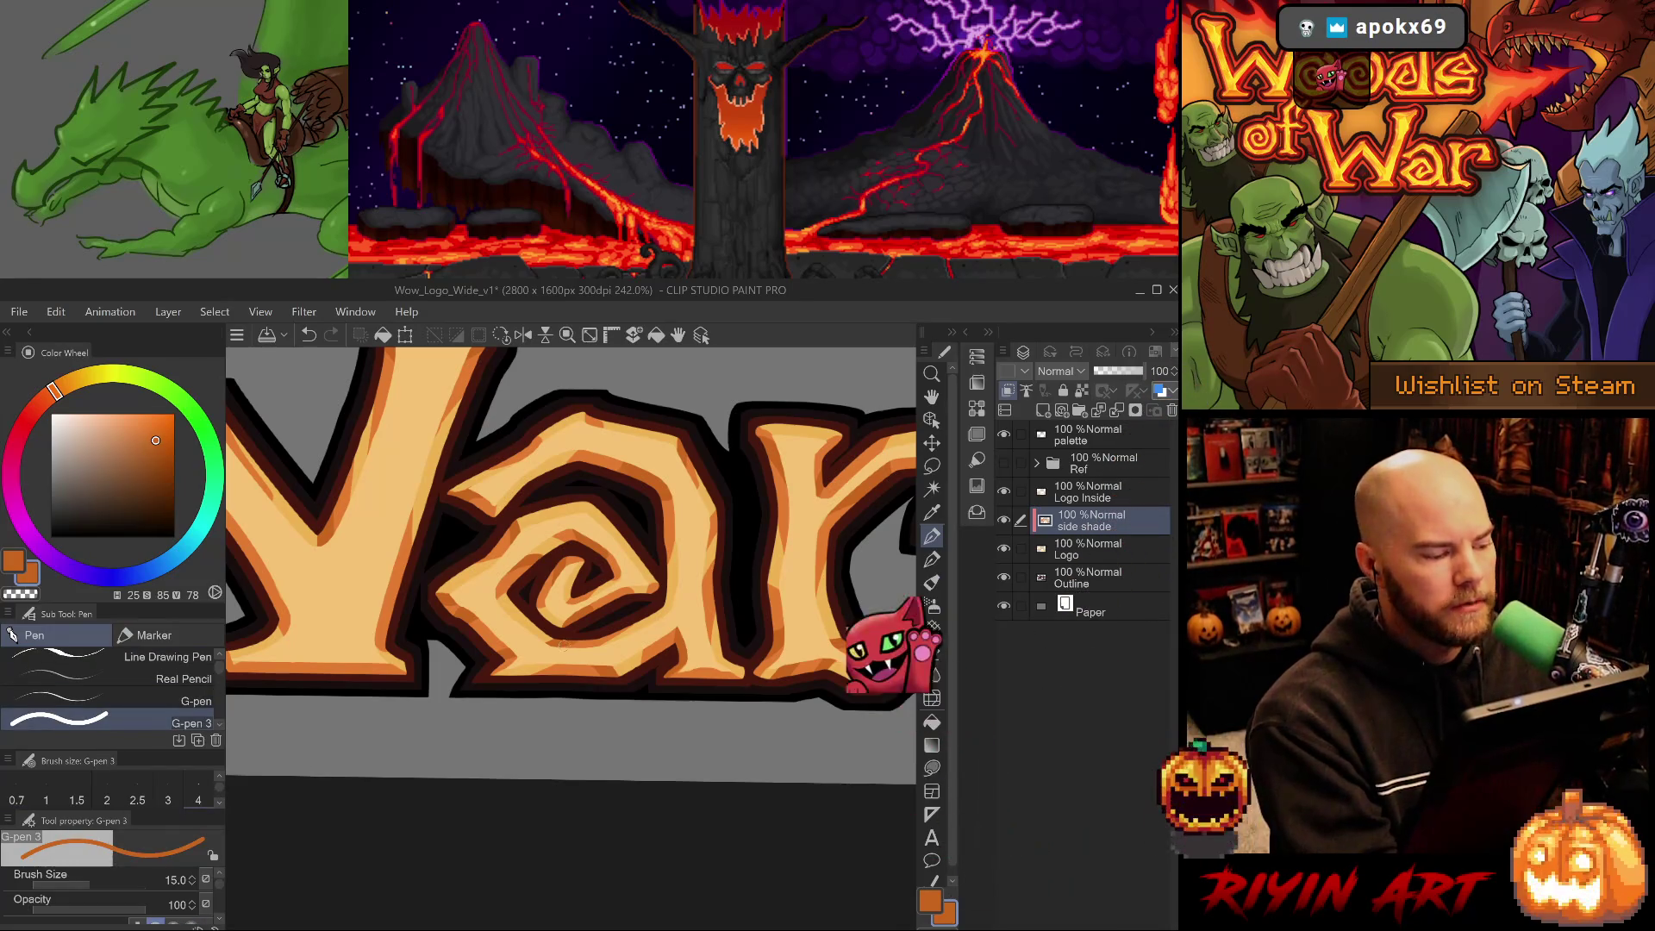
pyautogui.hotkey('ctrl', 'z')
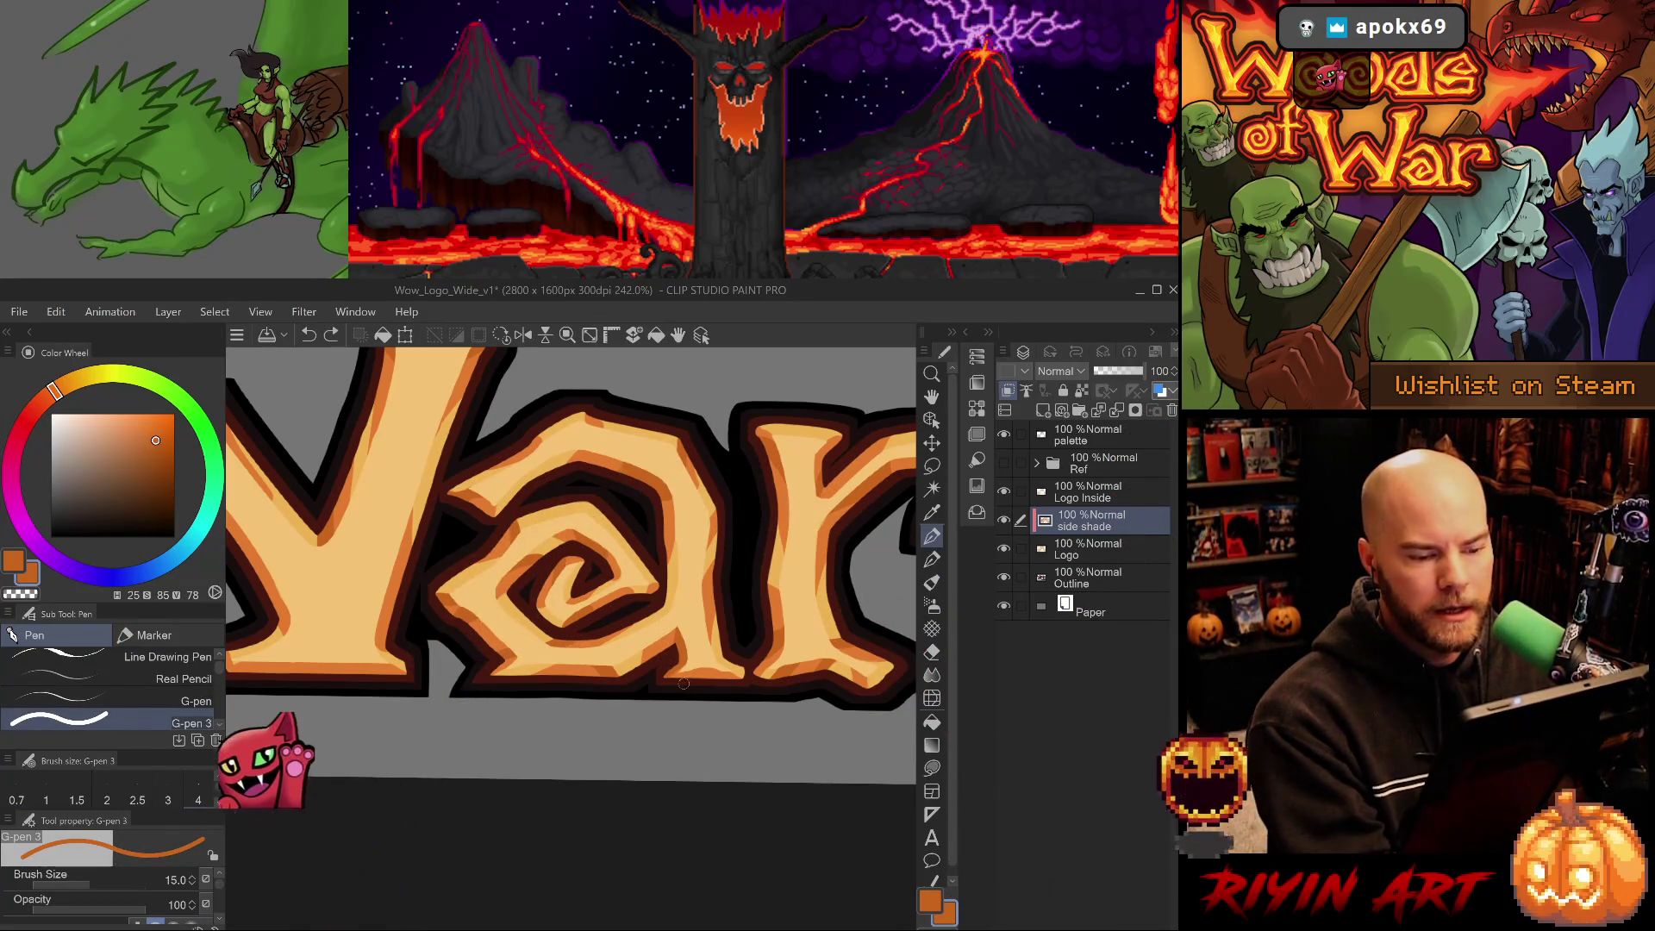
pyautogui.press('alt')
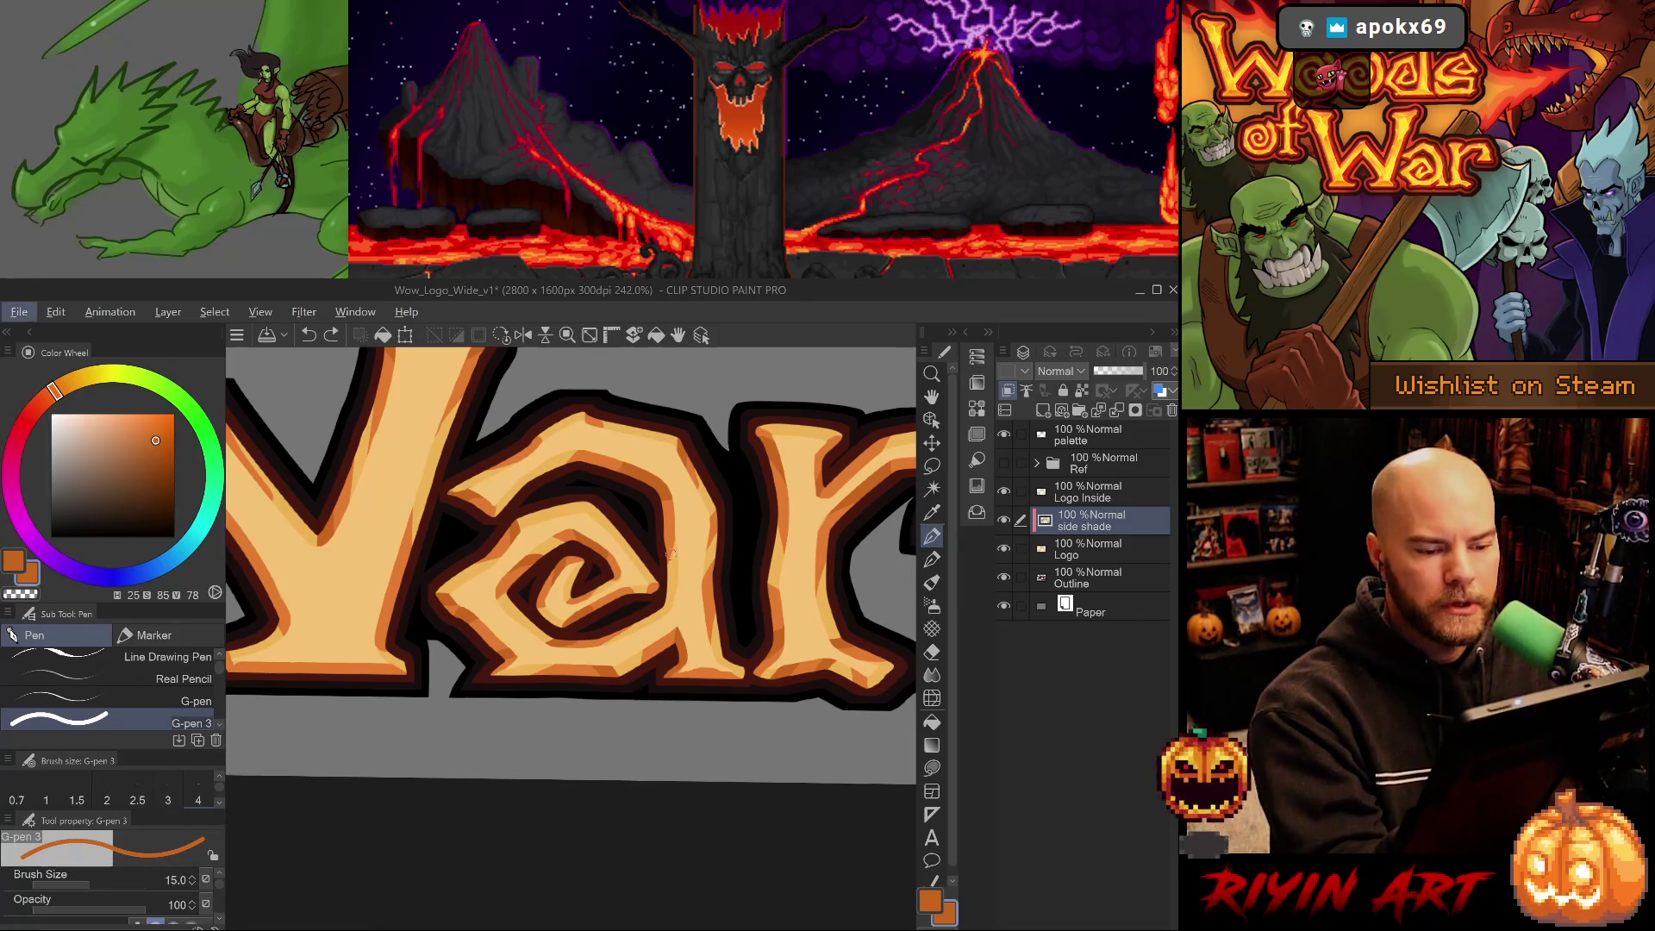
pyautogui.press('alt')
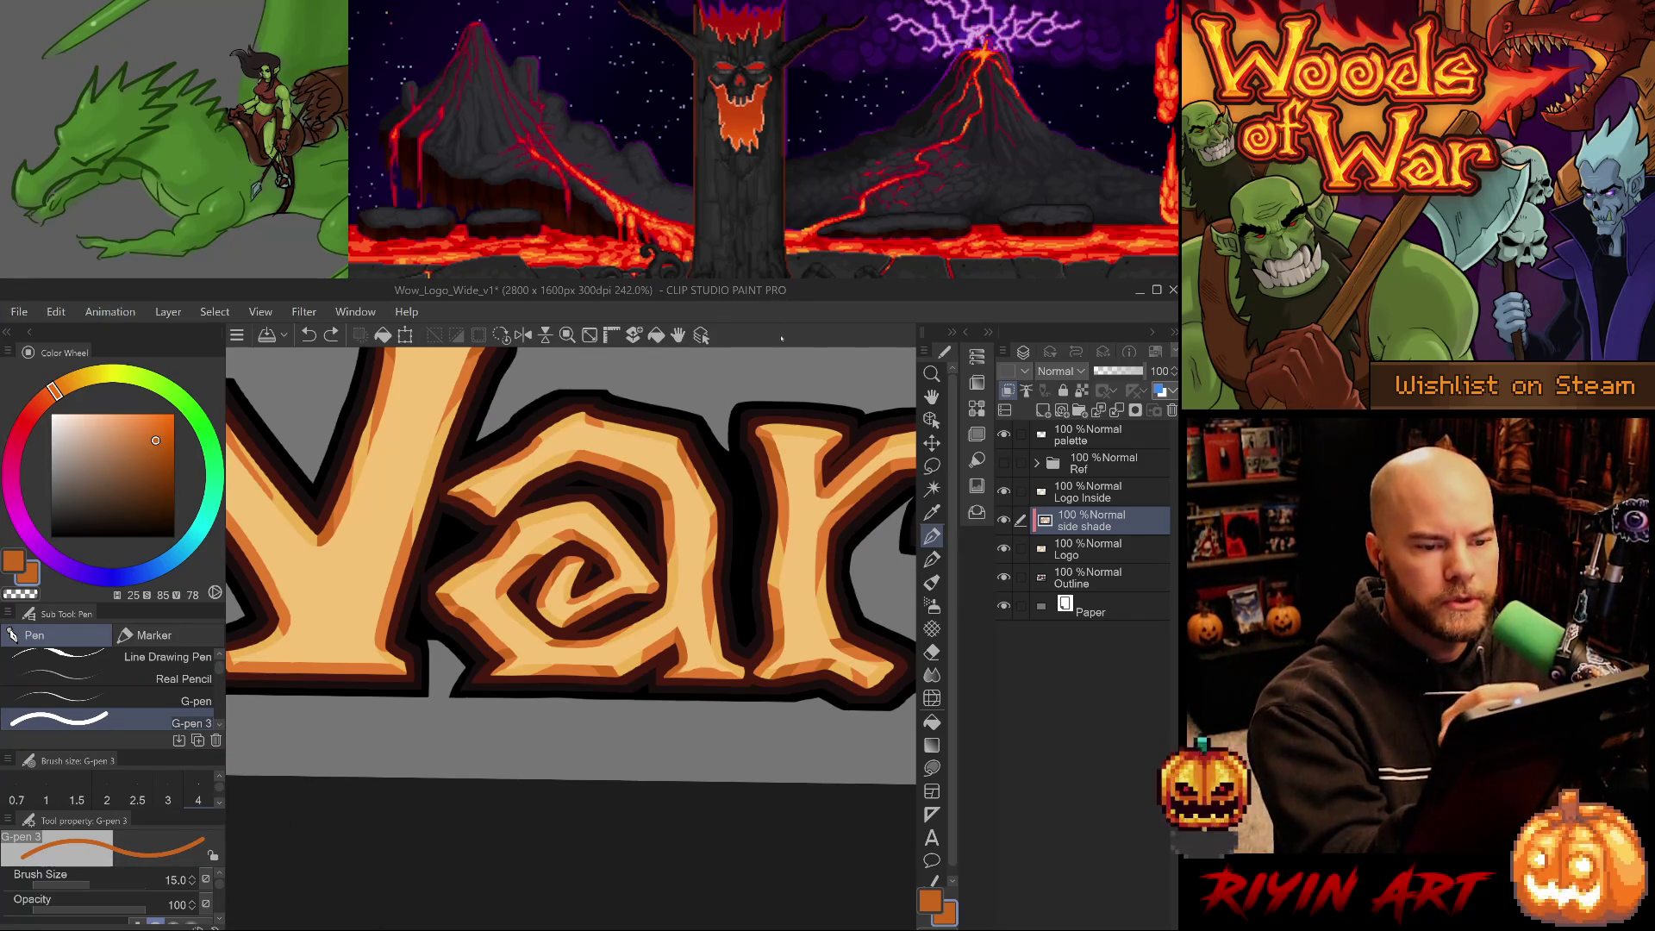
pyautogui.press(',')
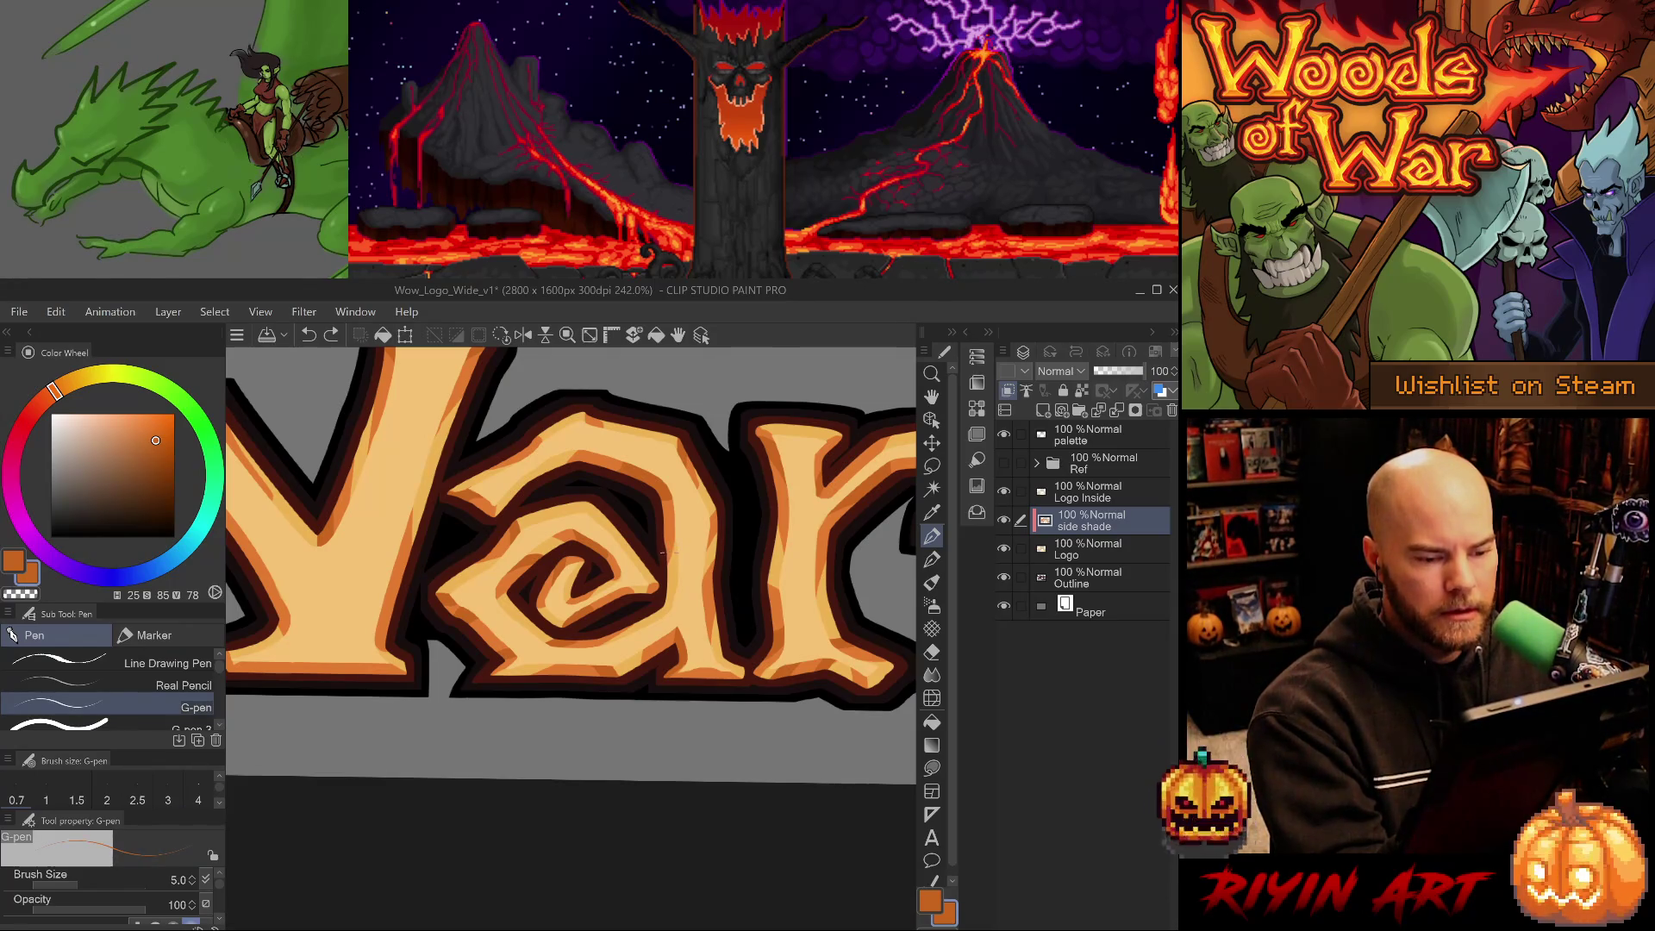
pyautogui.press('e')
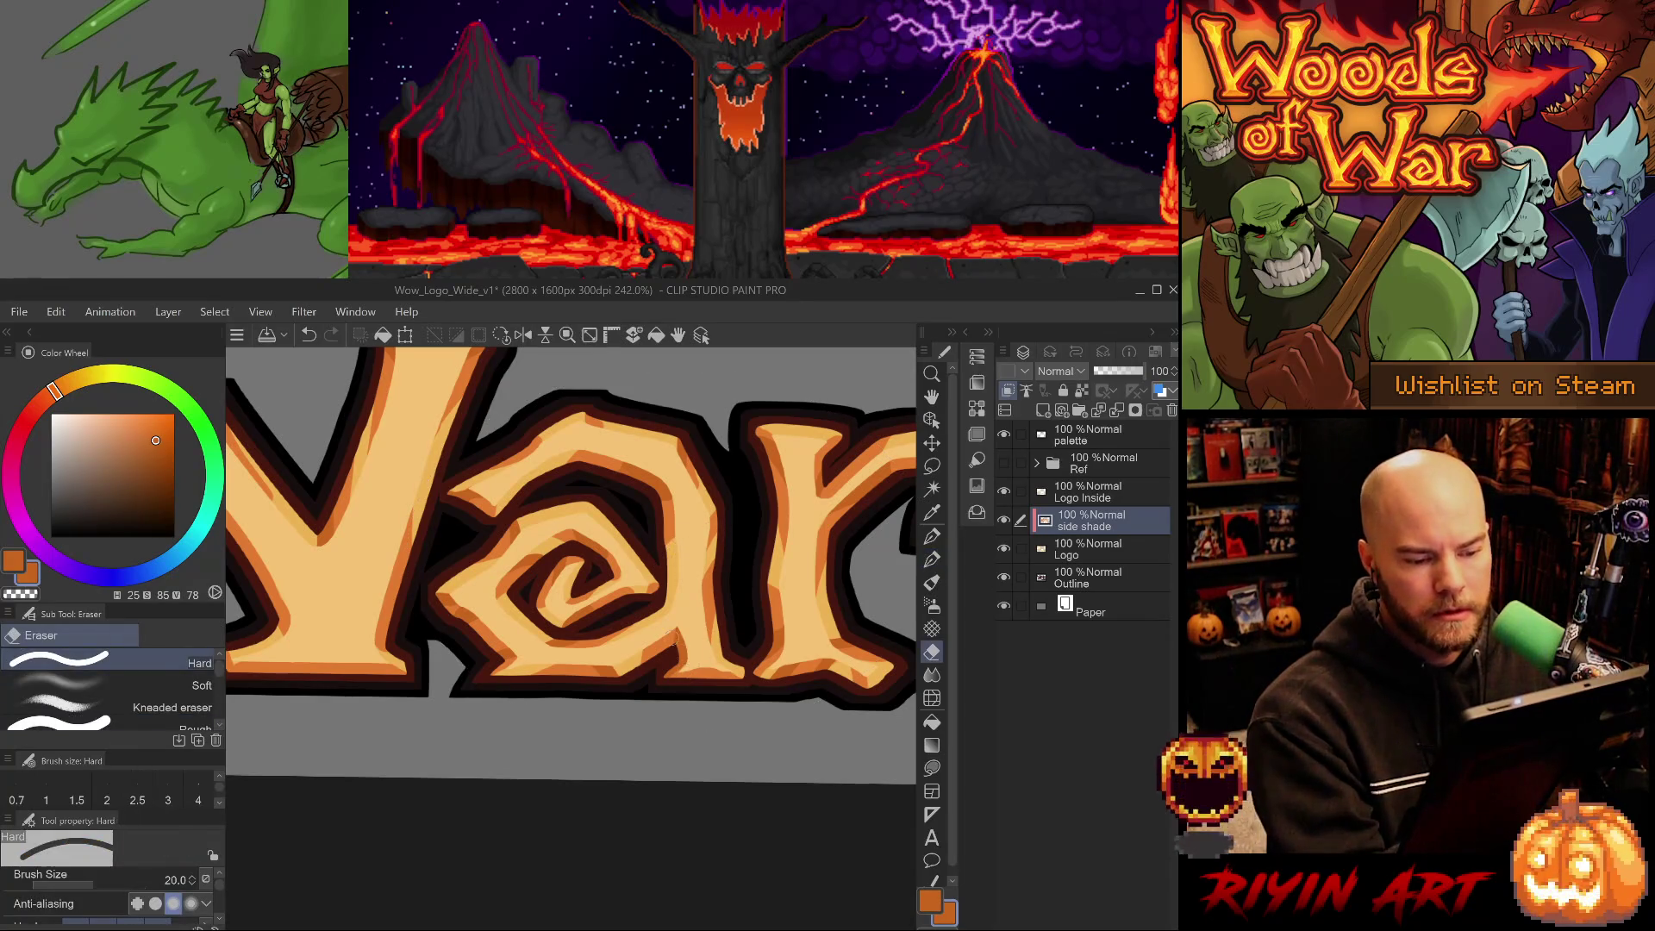
pyautogui.press('p')
pyautogui.press('alt')
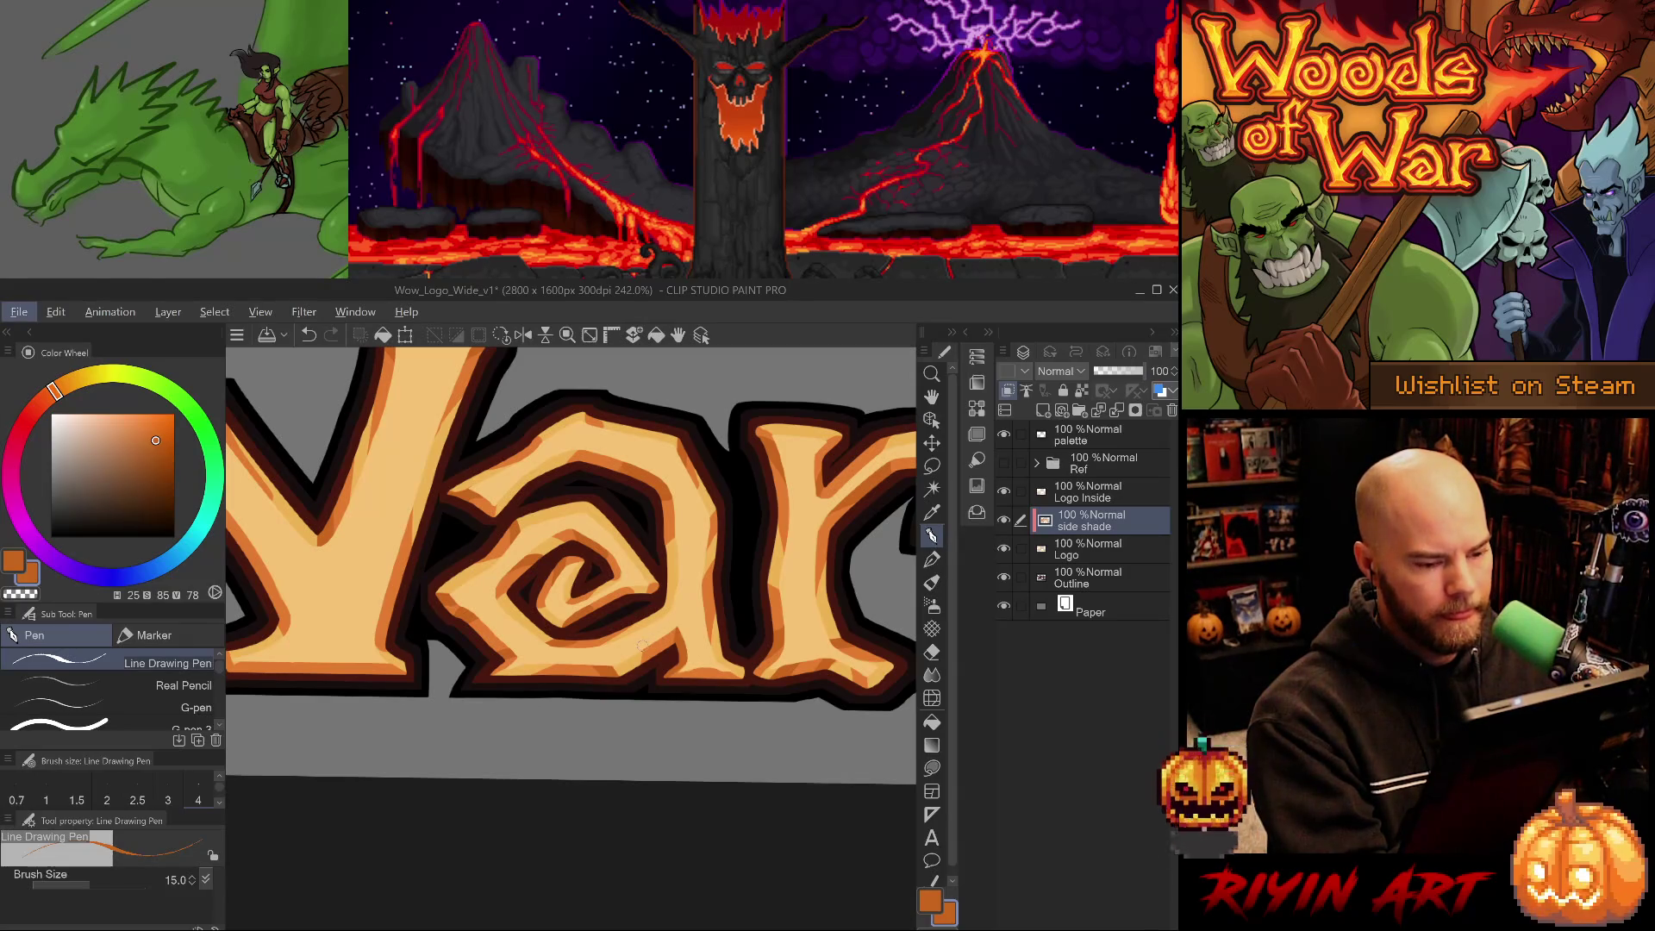
pyautogui.press('.')
pyautogui.press('.')
pyautogui.press('.')
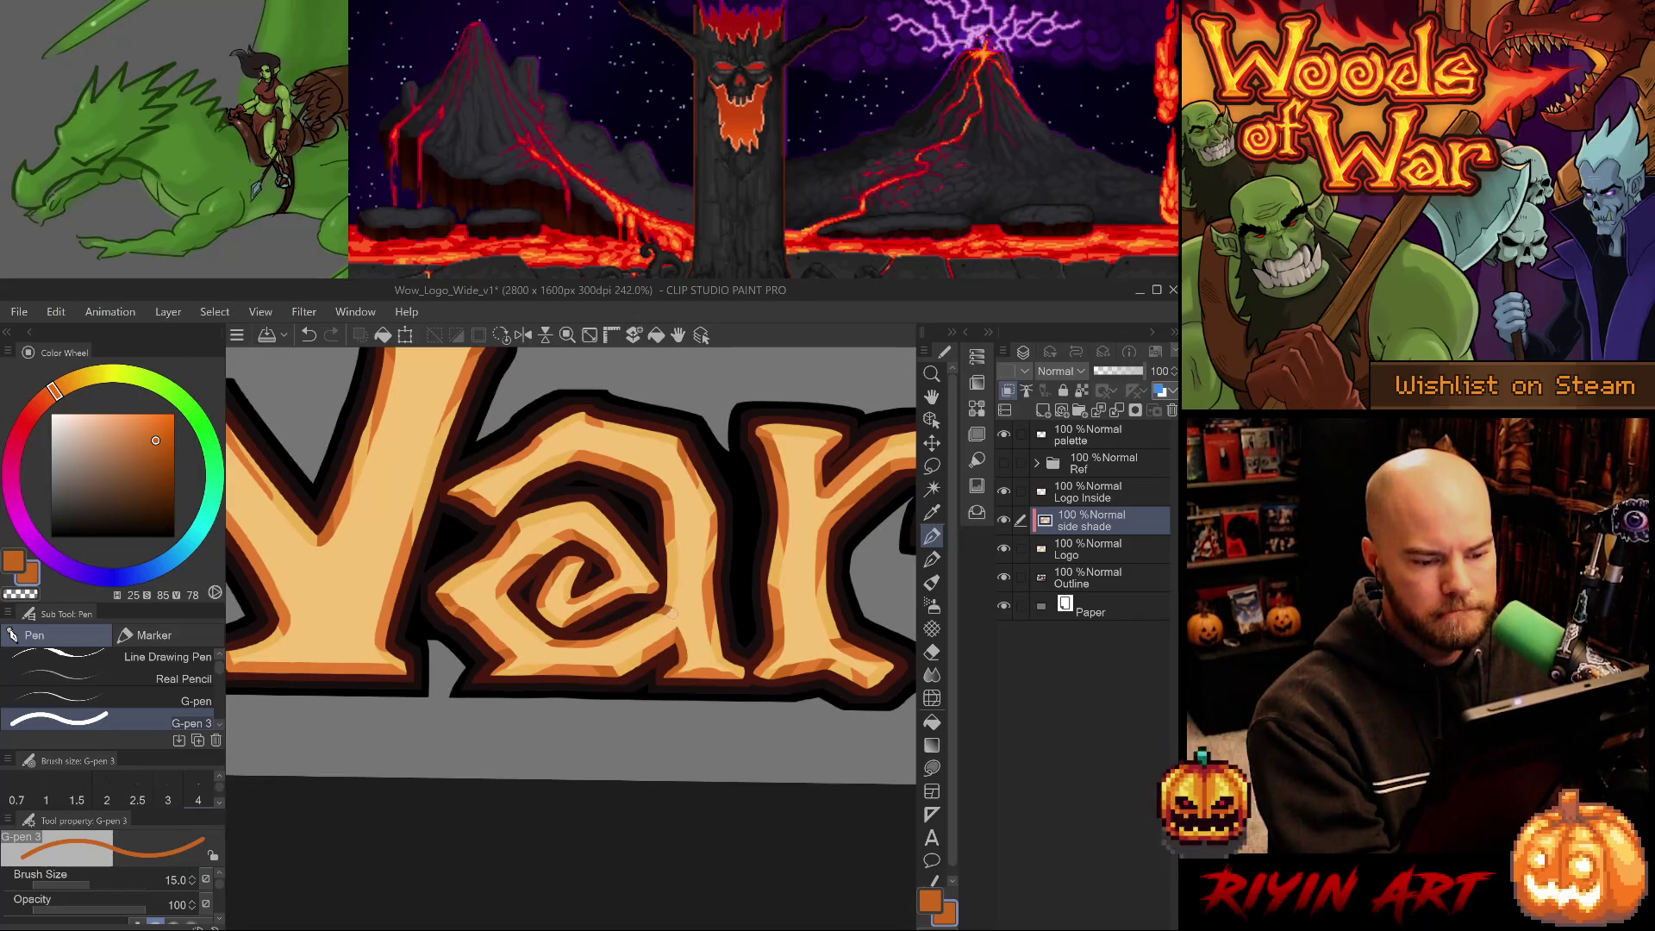
# Add a small lighter-orange touch to the lettering and save the logo file.
pyautogui.keyDown('alt'); pyautogui.click(676, 582); pyautogui.keyUp('alt')
pyautogui.hotkey('ctrl', 'z')
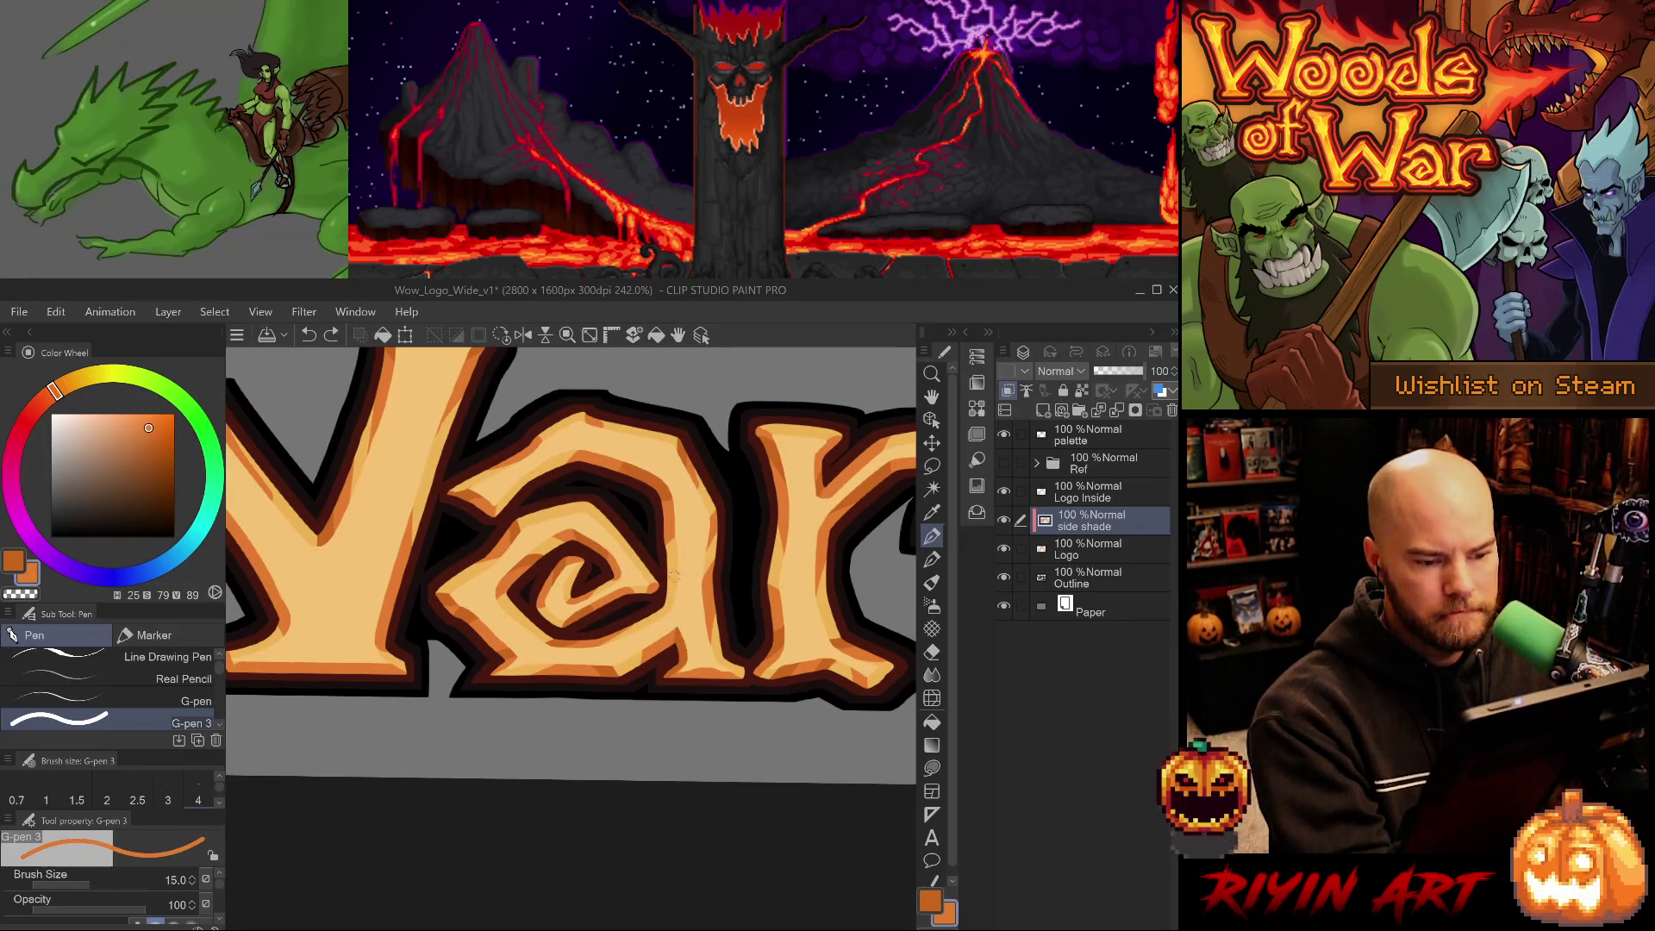
pyautogui.click(657, 625)
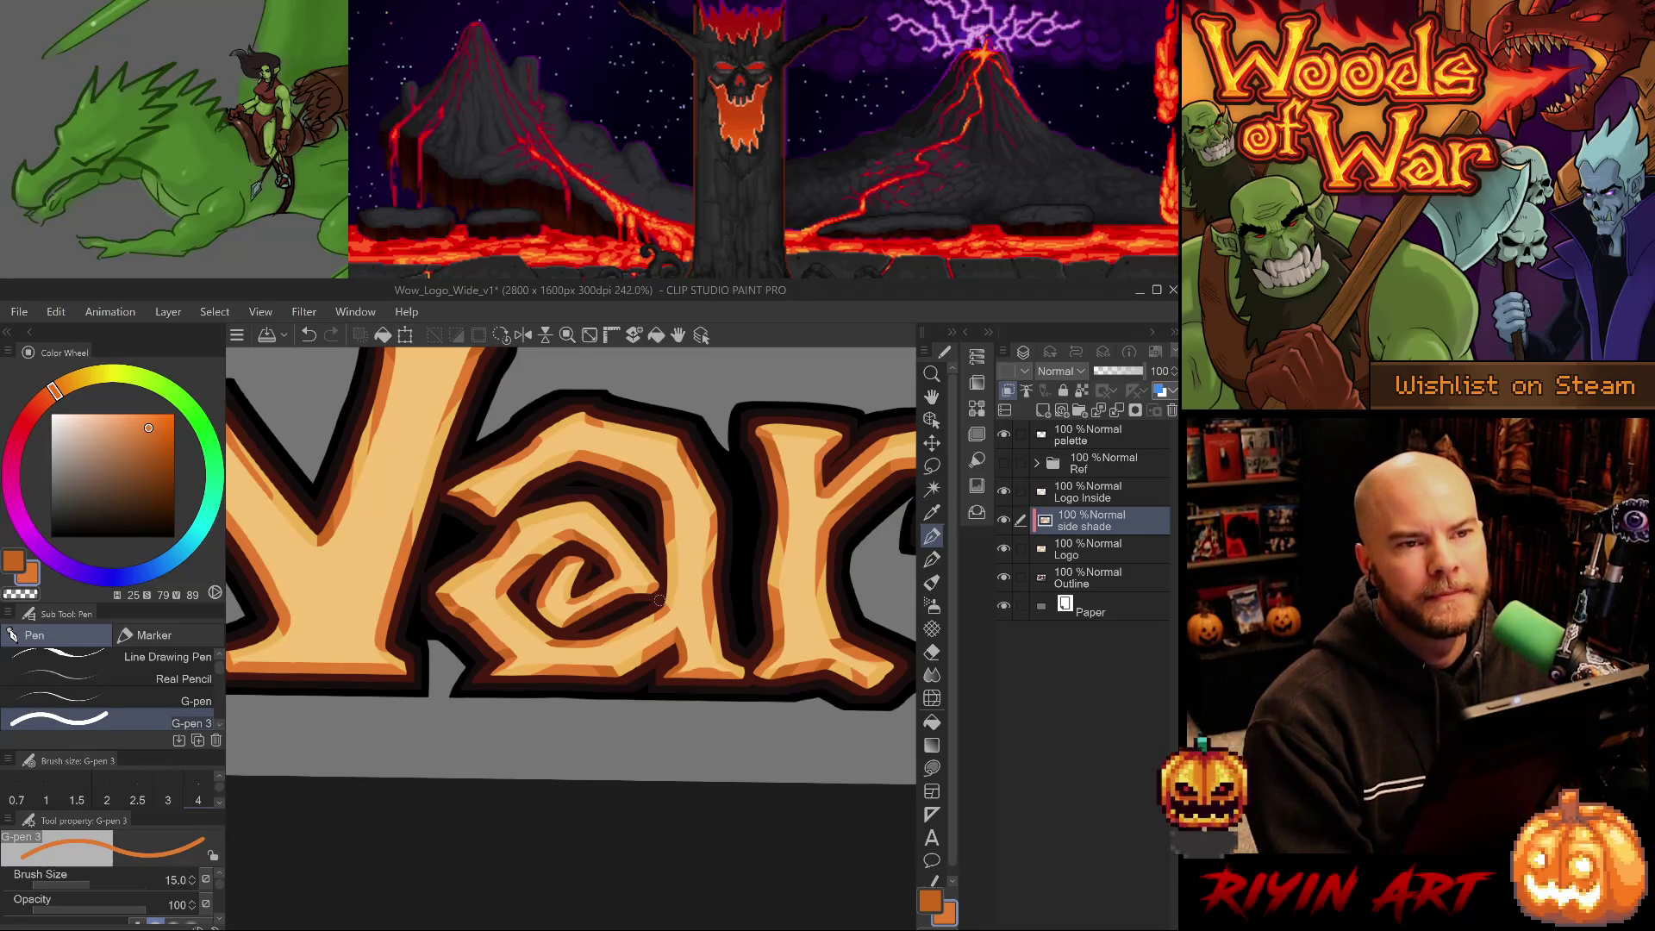
pyautogui.hotkey('ctrl', 's')
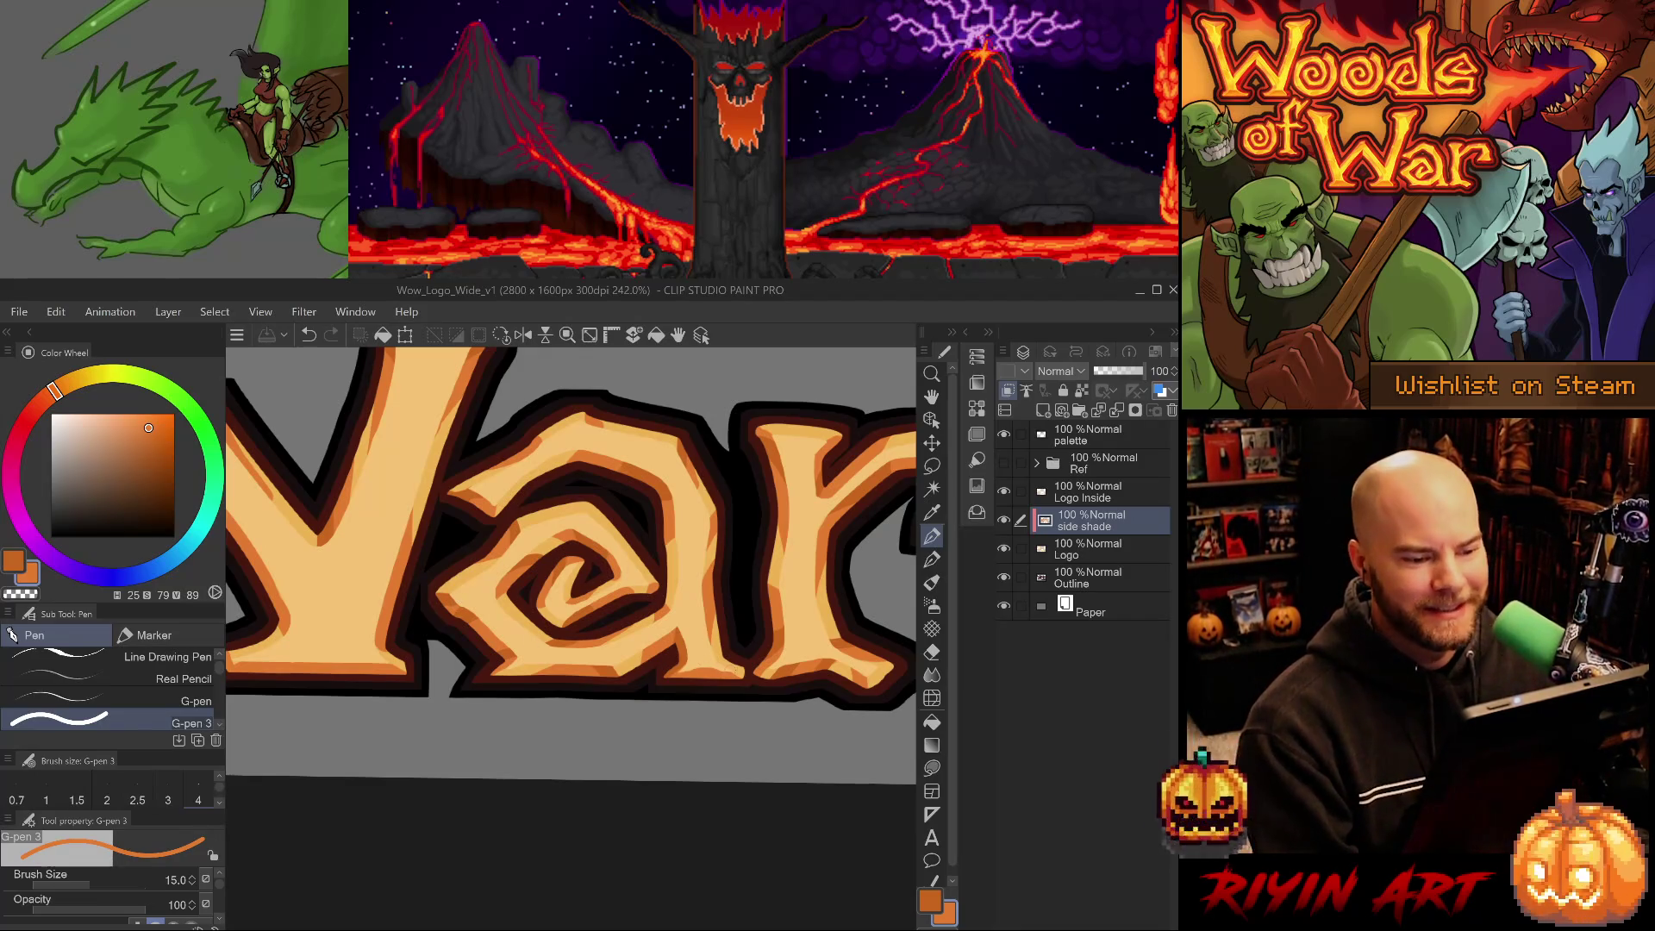
pyautogui.scroll(1, 657, 678)
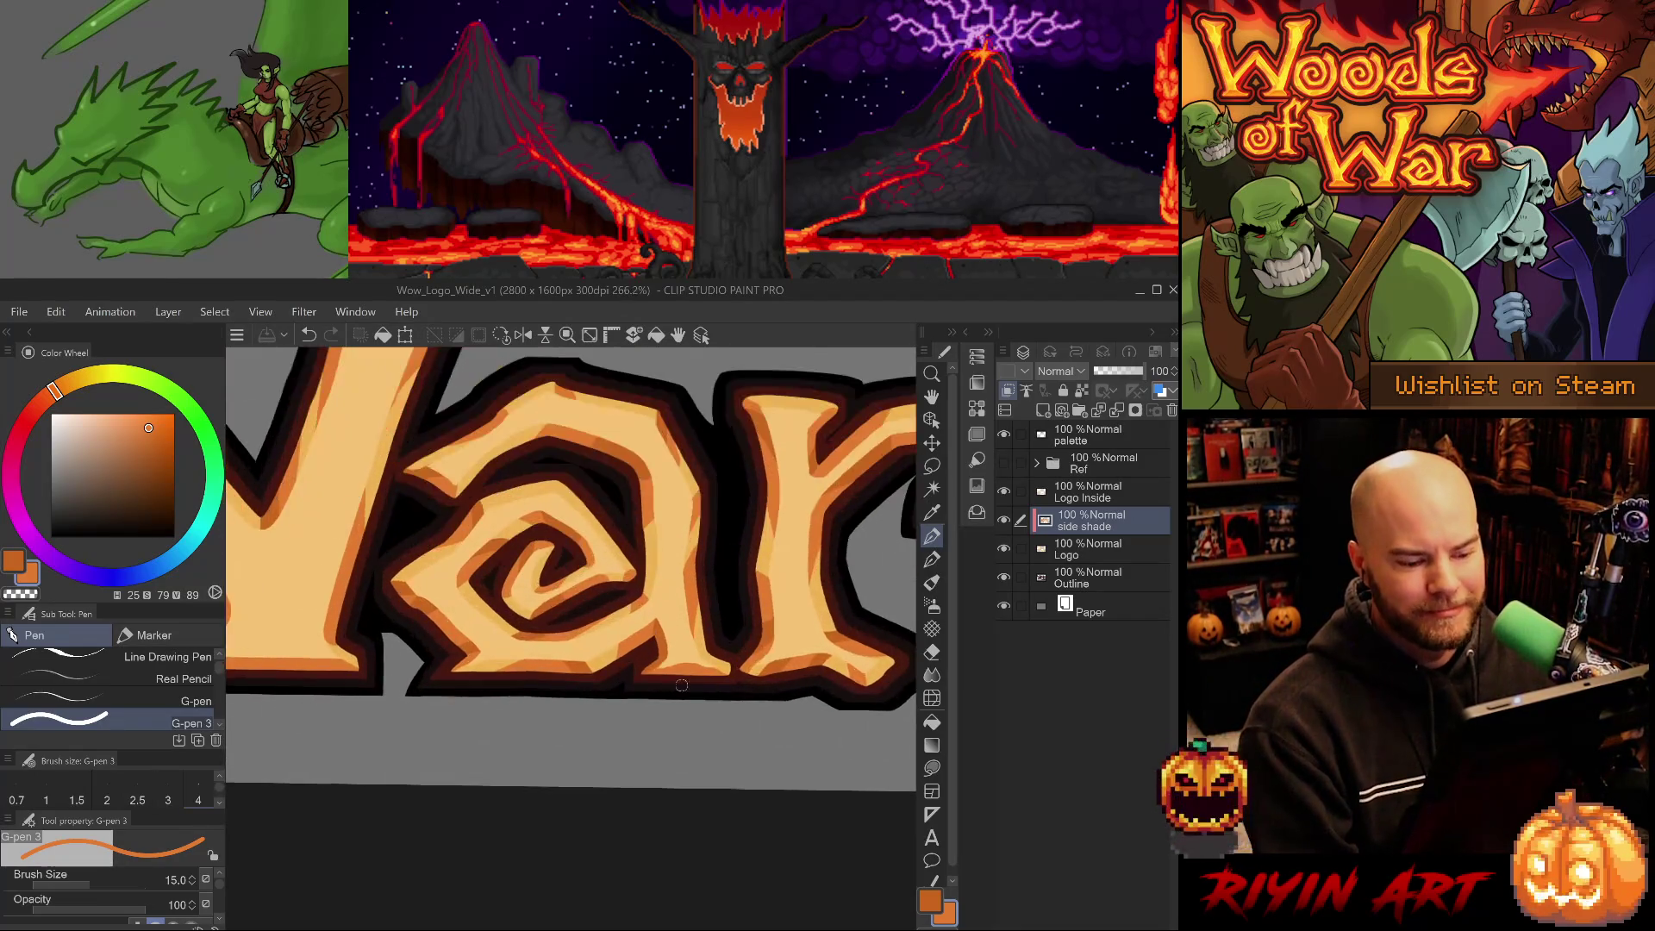
# Sample the darker orange on the W and a, undo a stray dab, and return to the size 15 pen.
pyautogui.scroll(-4, 681, 686)
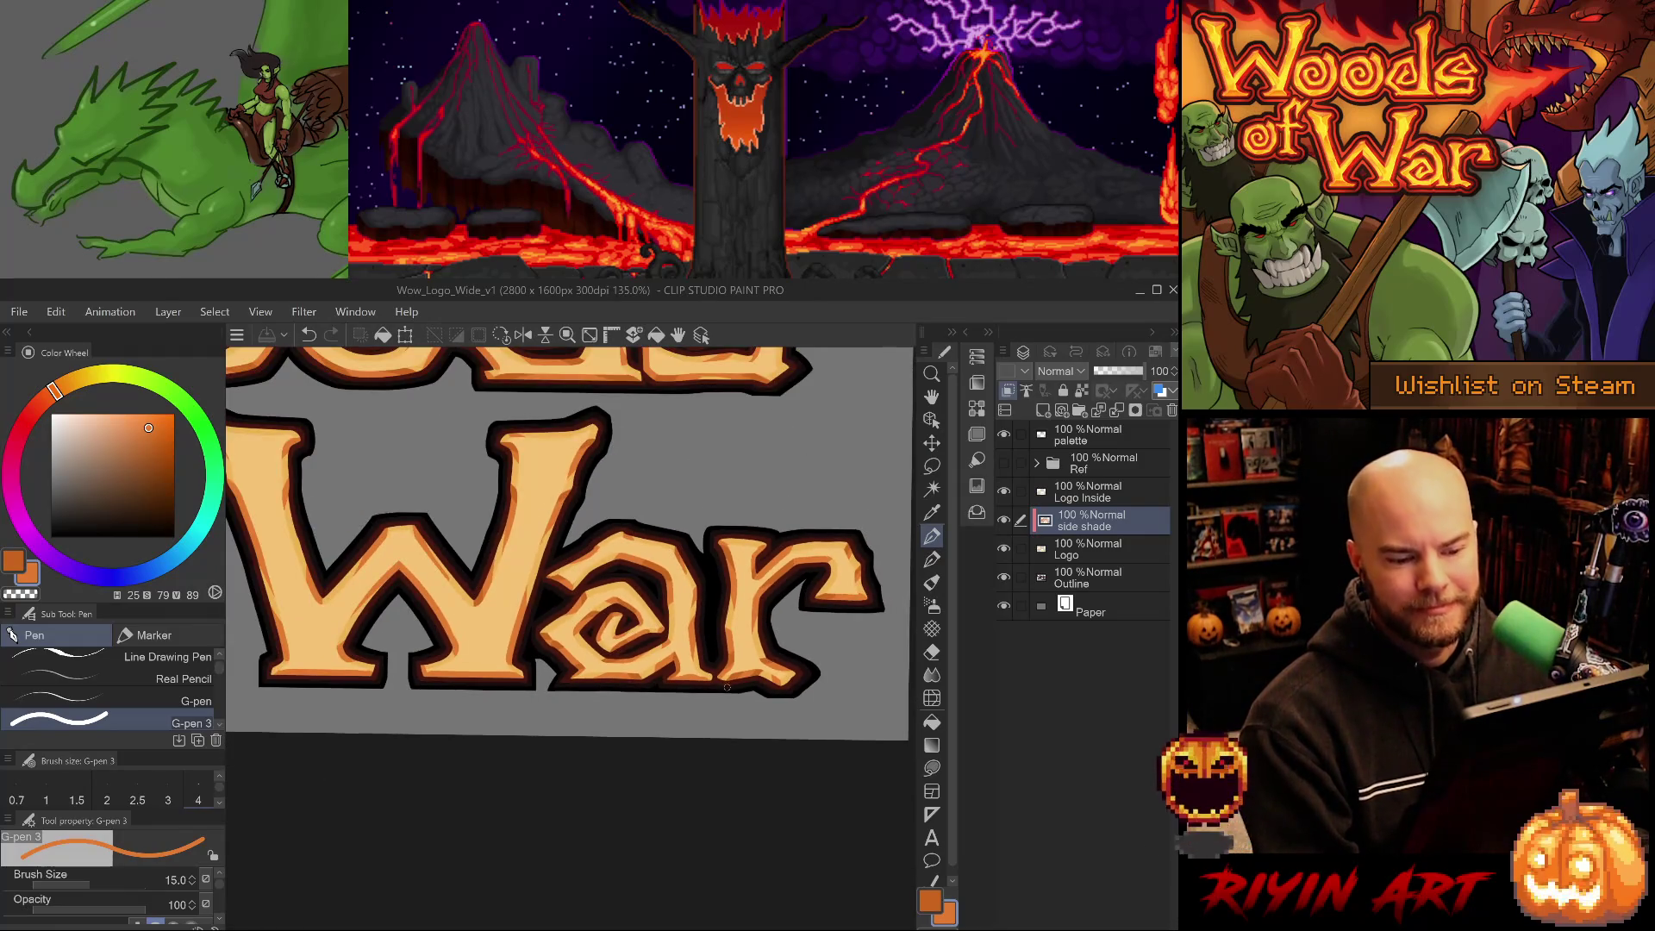
pyautogui.scroll(3, 727, 687)
pyautogui.scroll(-2, 732, 689)
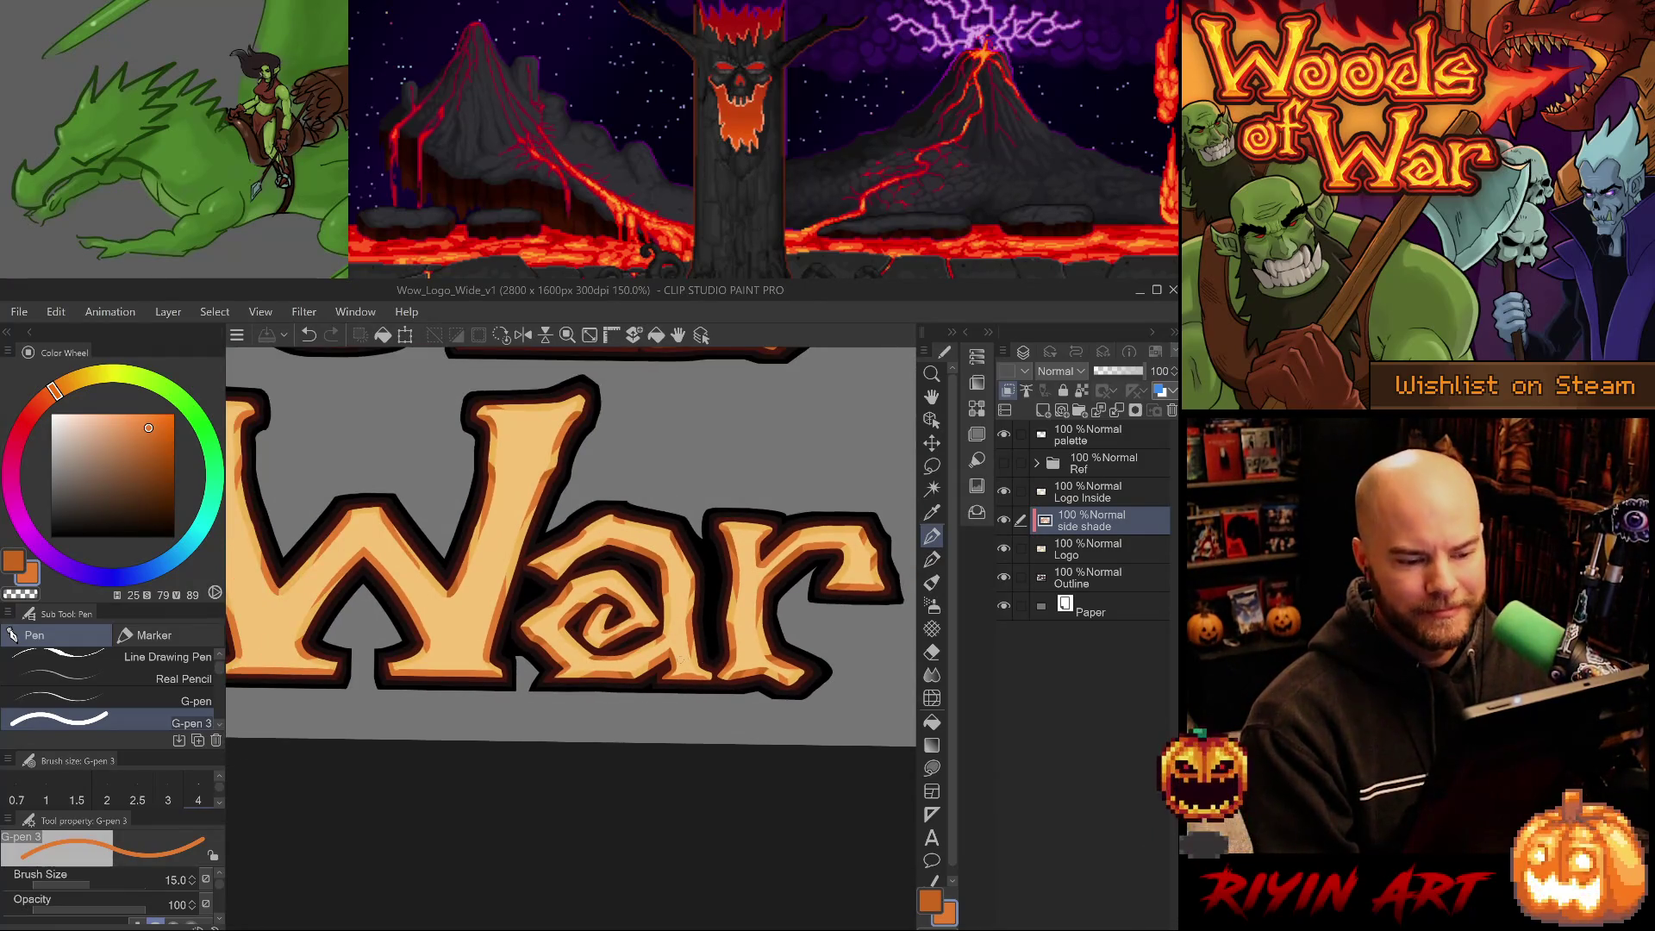
pyautogui.scroll(1, 530, 657)
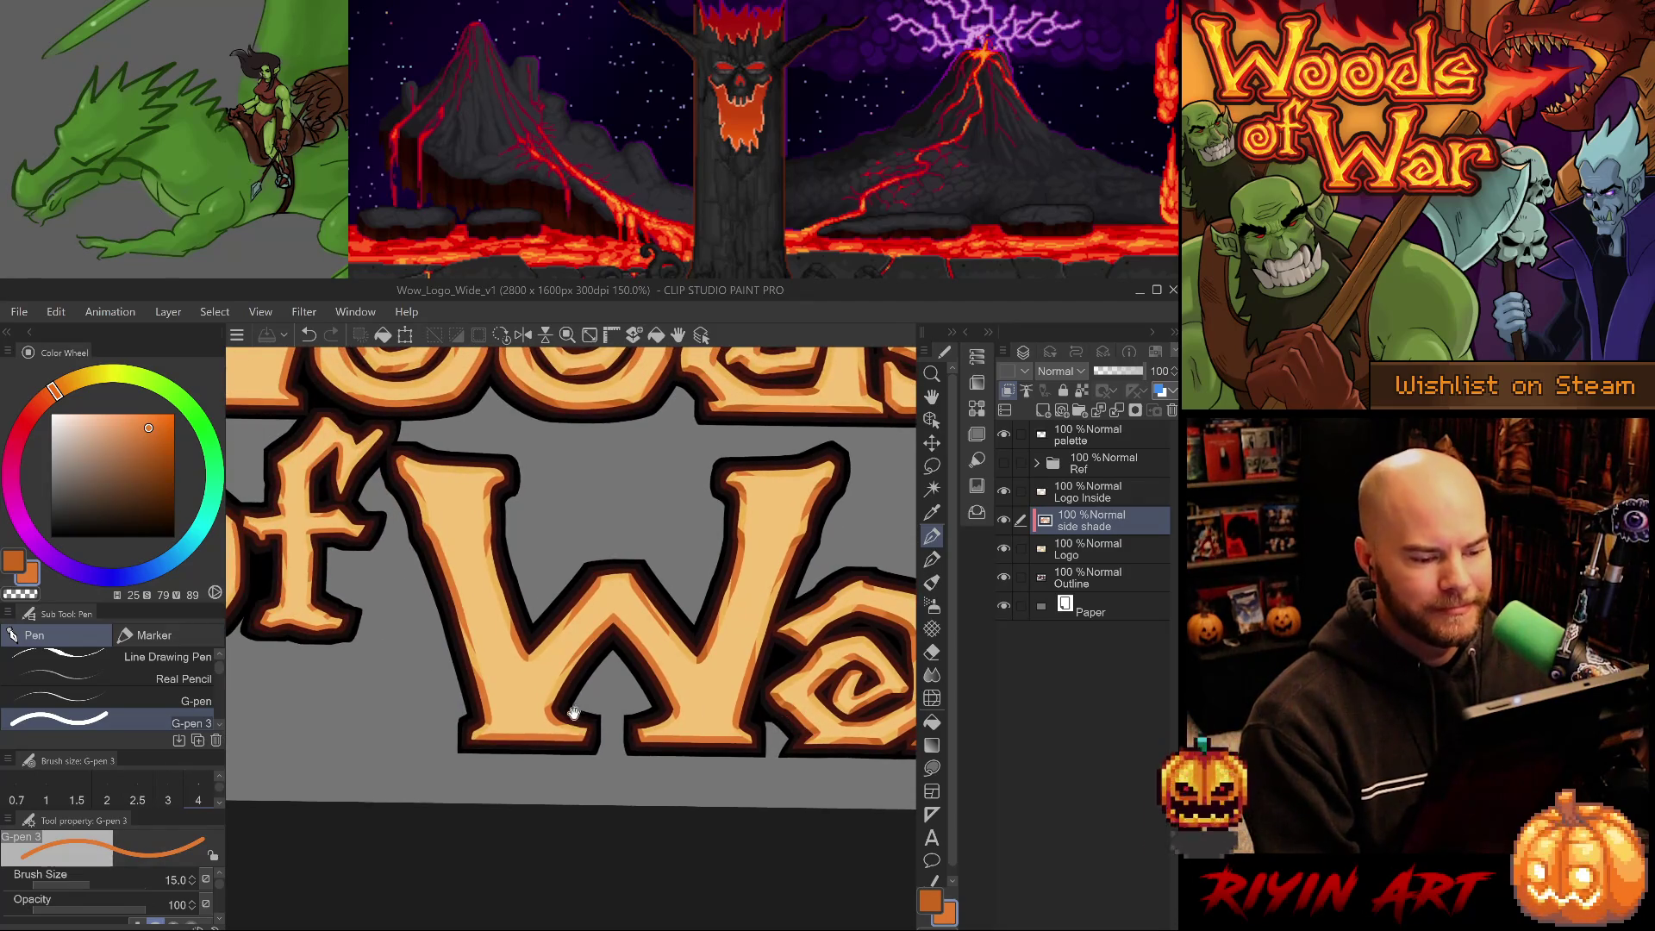
pyautogui.scroll(1, 569, 690)
pyautogui.moveTo(621, 702); pyautogui.dragTo(508, 697)
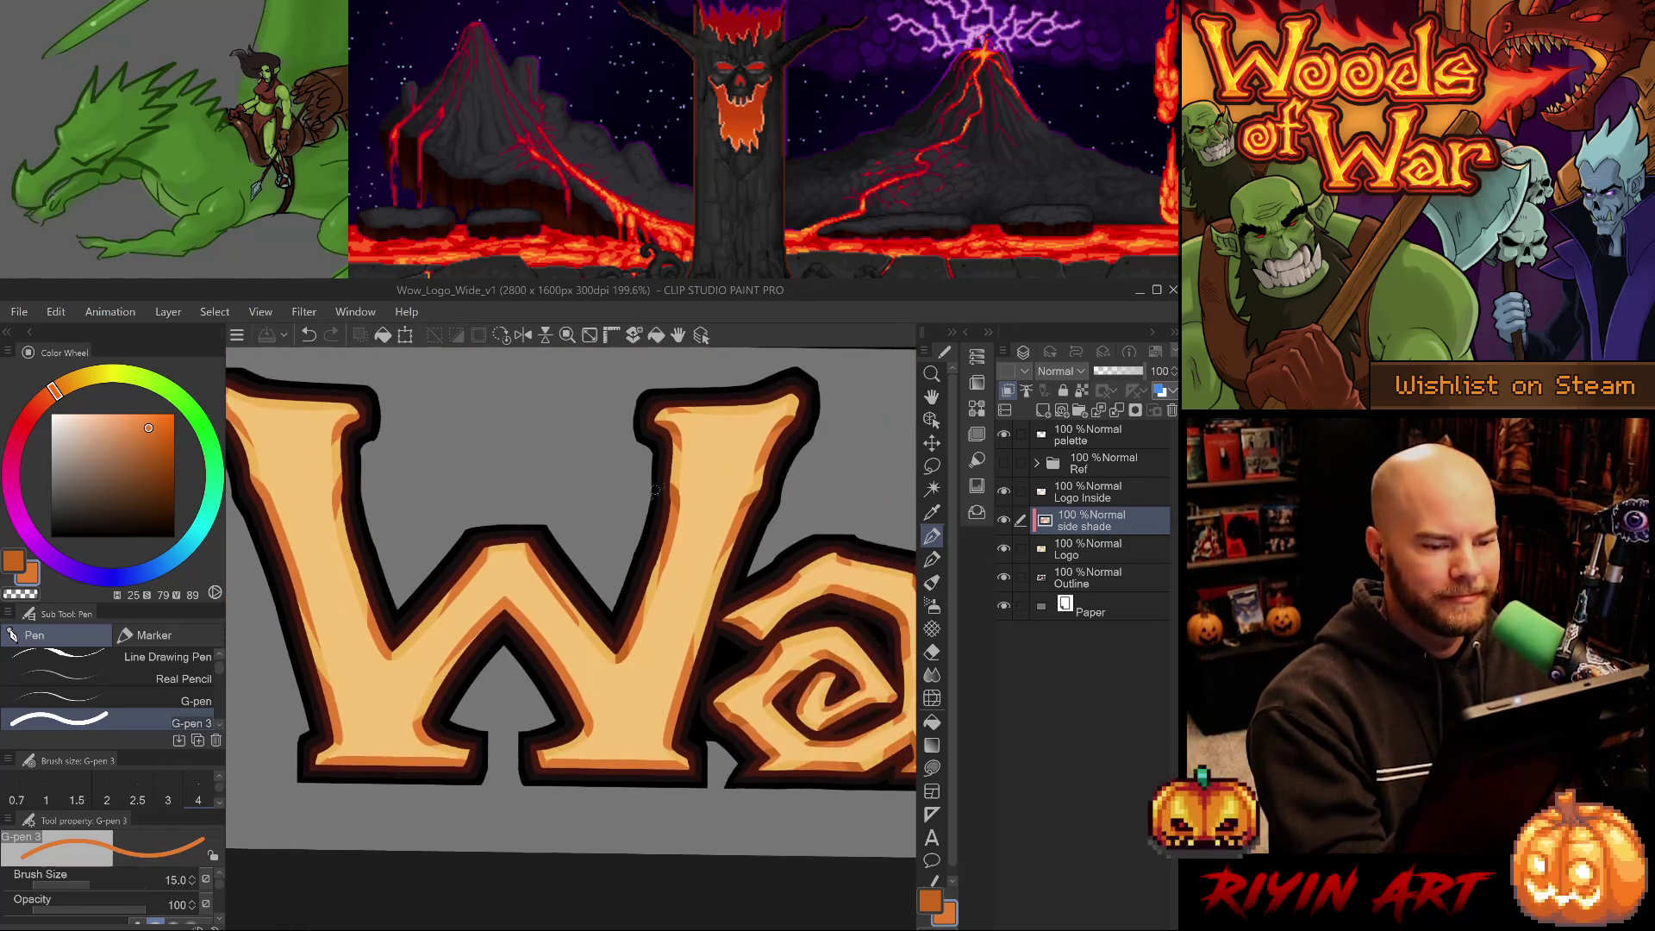
pyautogui.keyDown('alt'); pyautogui.click(675, 494); pyautogui.keyUp('alt')
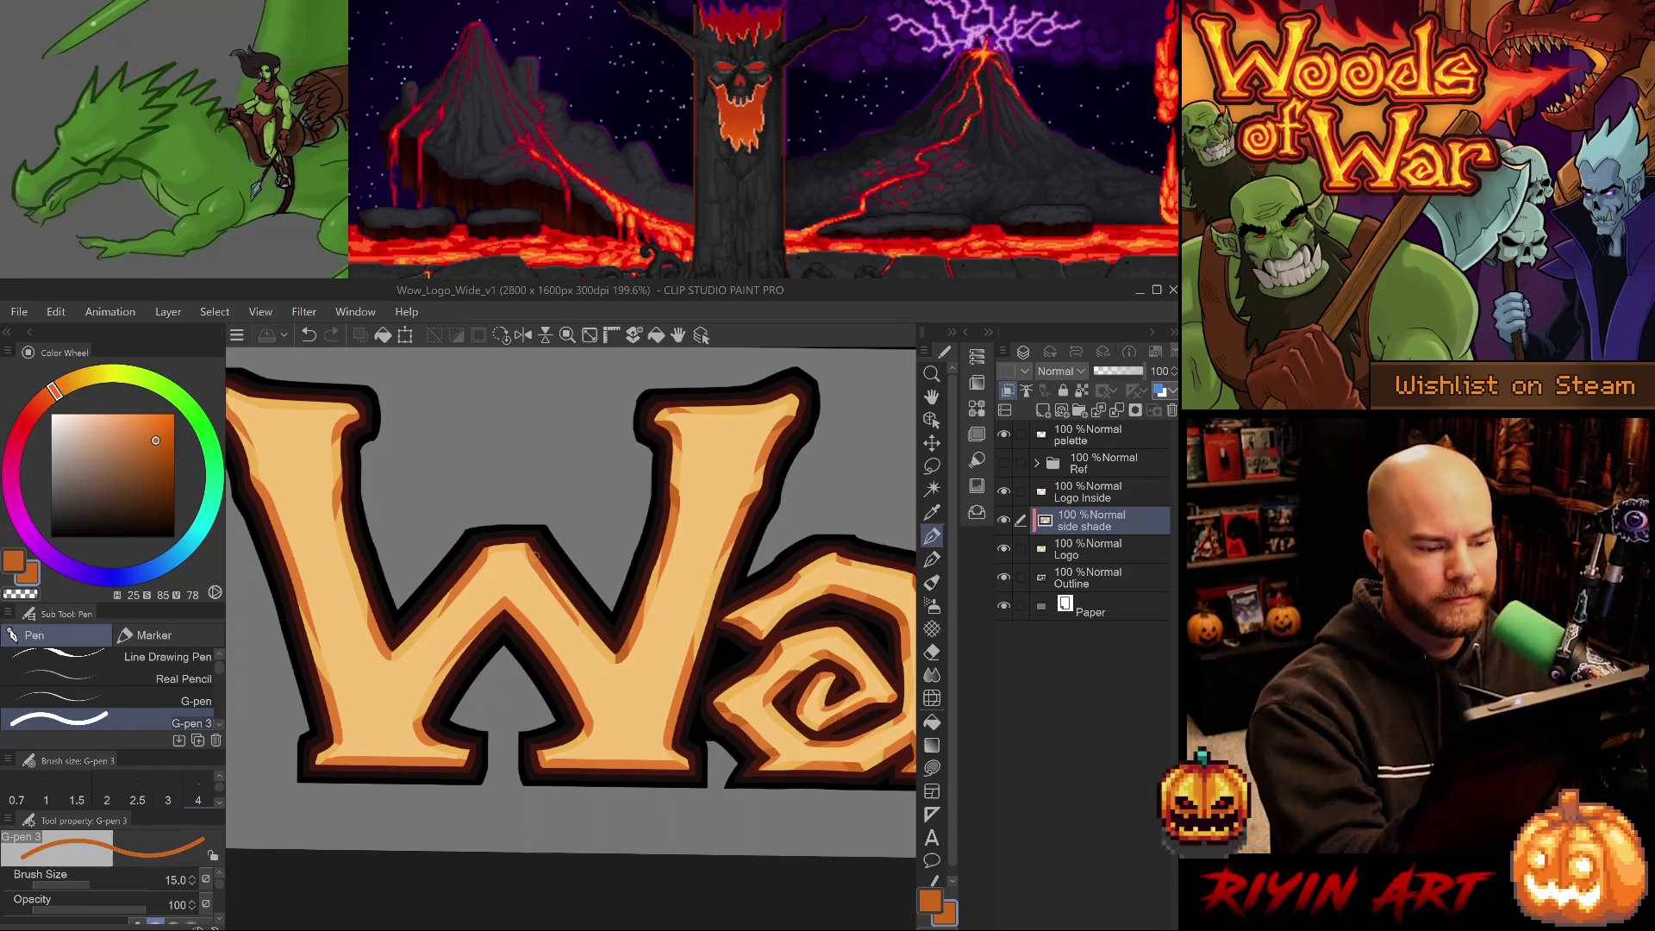
pyautogui.click(532, 545)
pyautogui.hotkey('ctrl', 'z')
pyautogui.press('e')
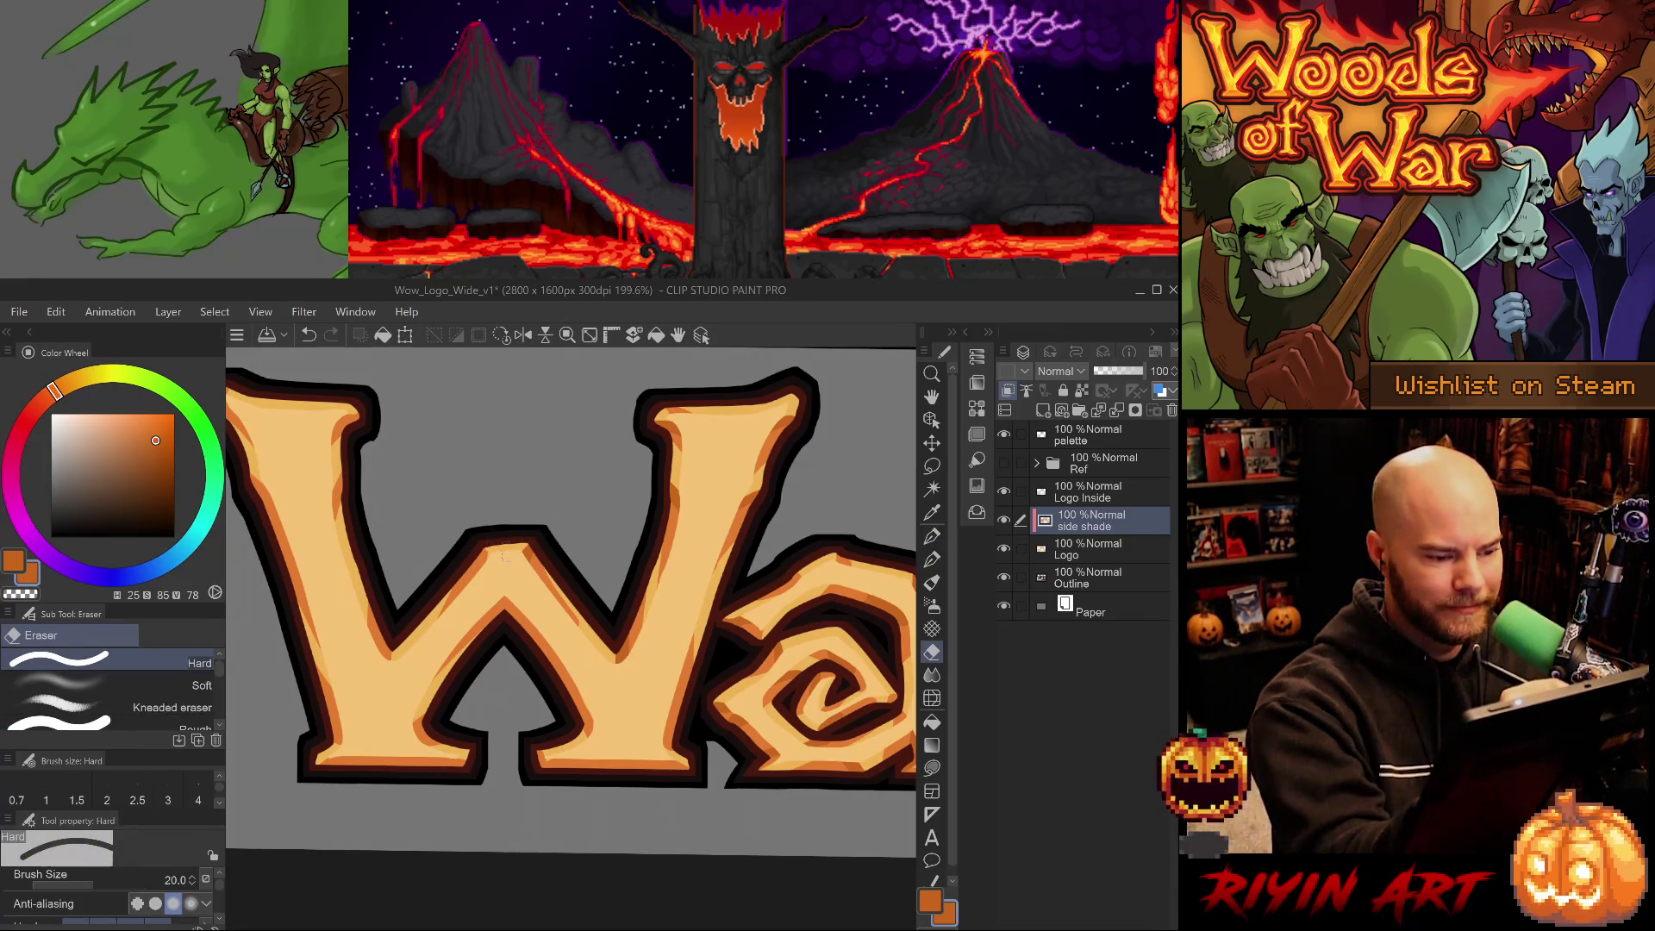
pyautogui.press('p')
pyautogui.press('.')
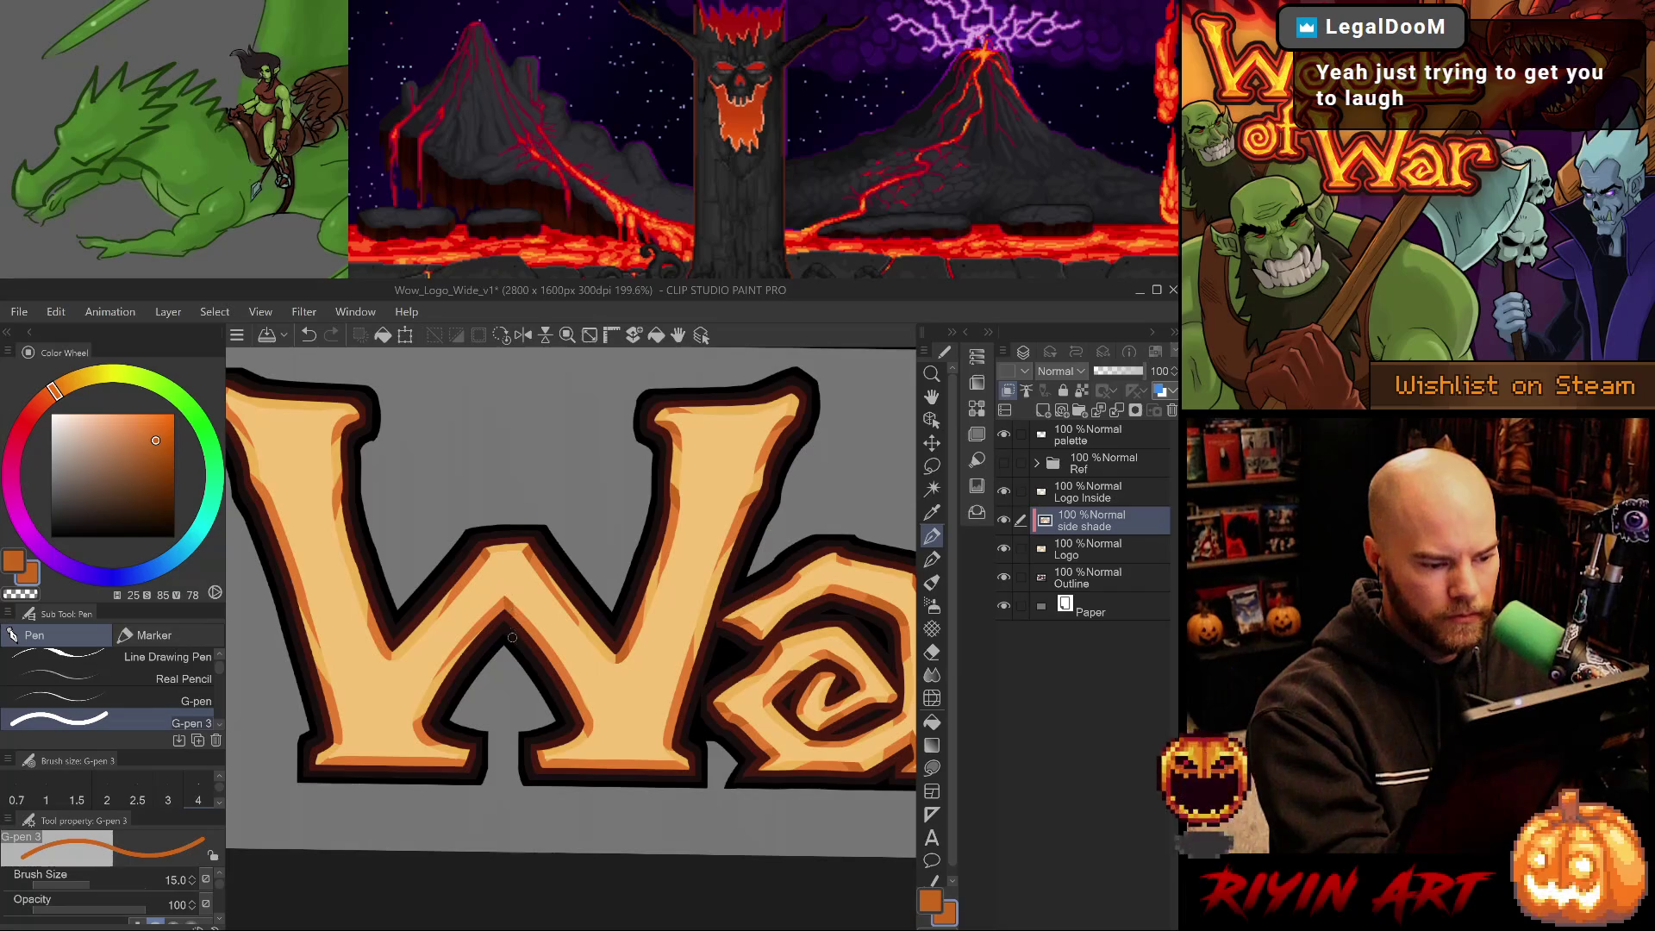
# Shade the W's lower-right and upper-right edges with orange, undoing stray strokes.
pyautogui.moveTo(559, 727); pyautogui.dragTo(572, 658)
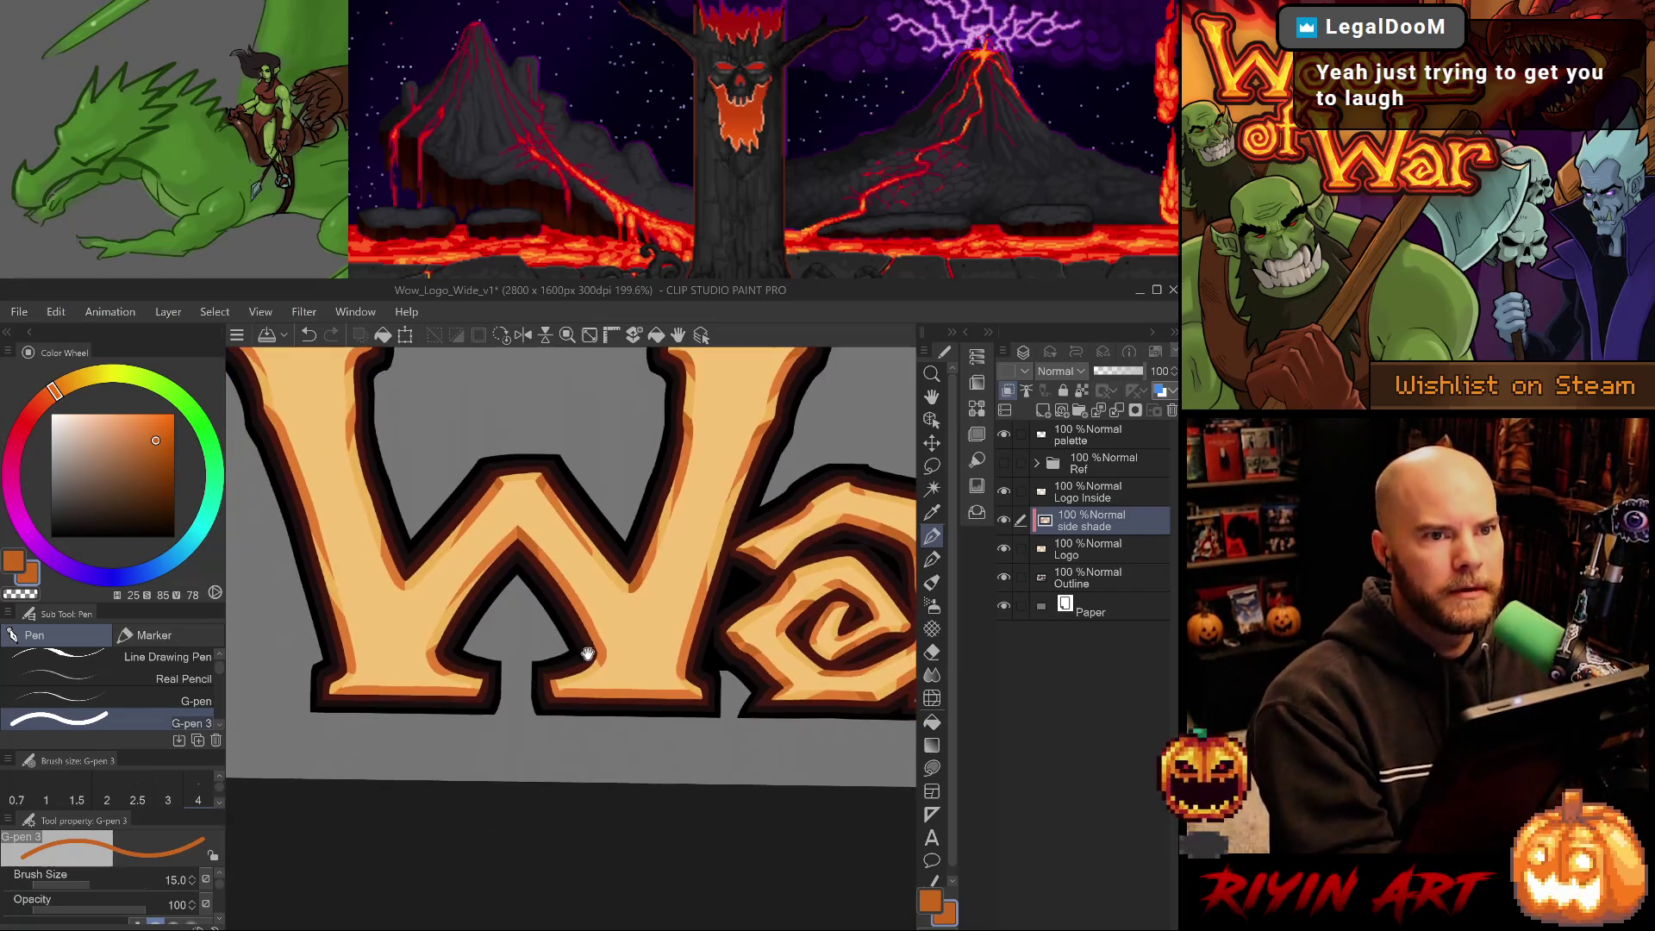
pyautogui.moveTo(621, 714); pyautogui.dragTo(517, 759)
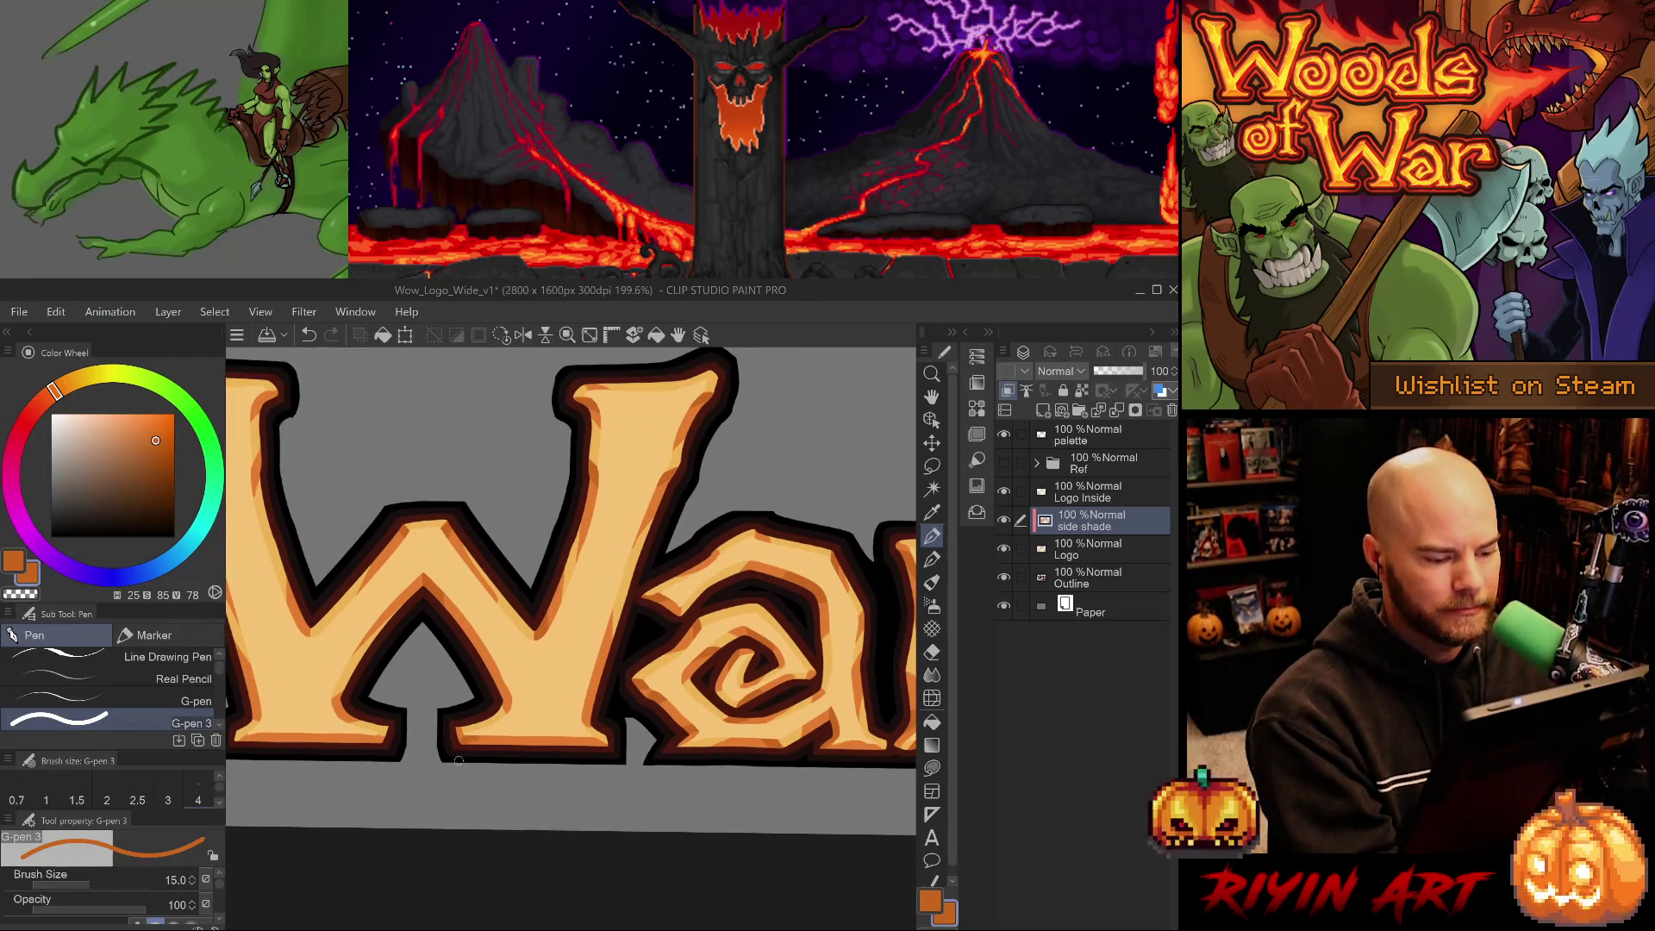
pyautogui.hotkey('ctrl', 'z')
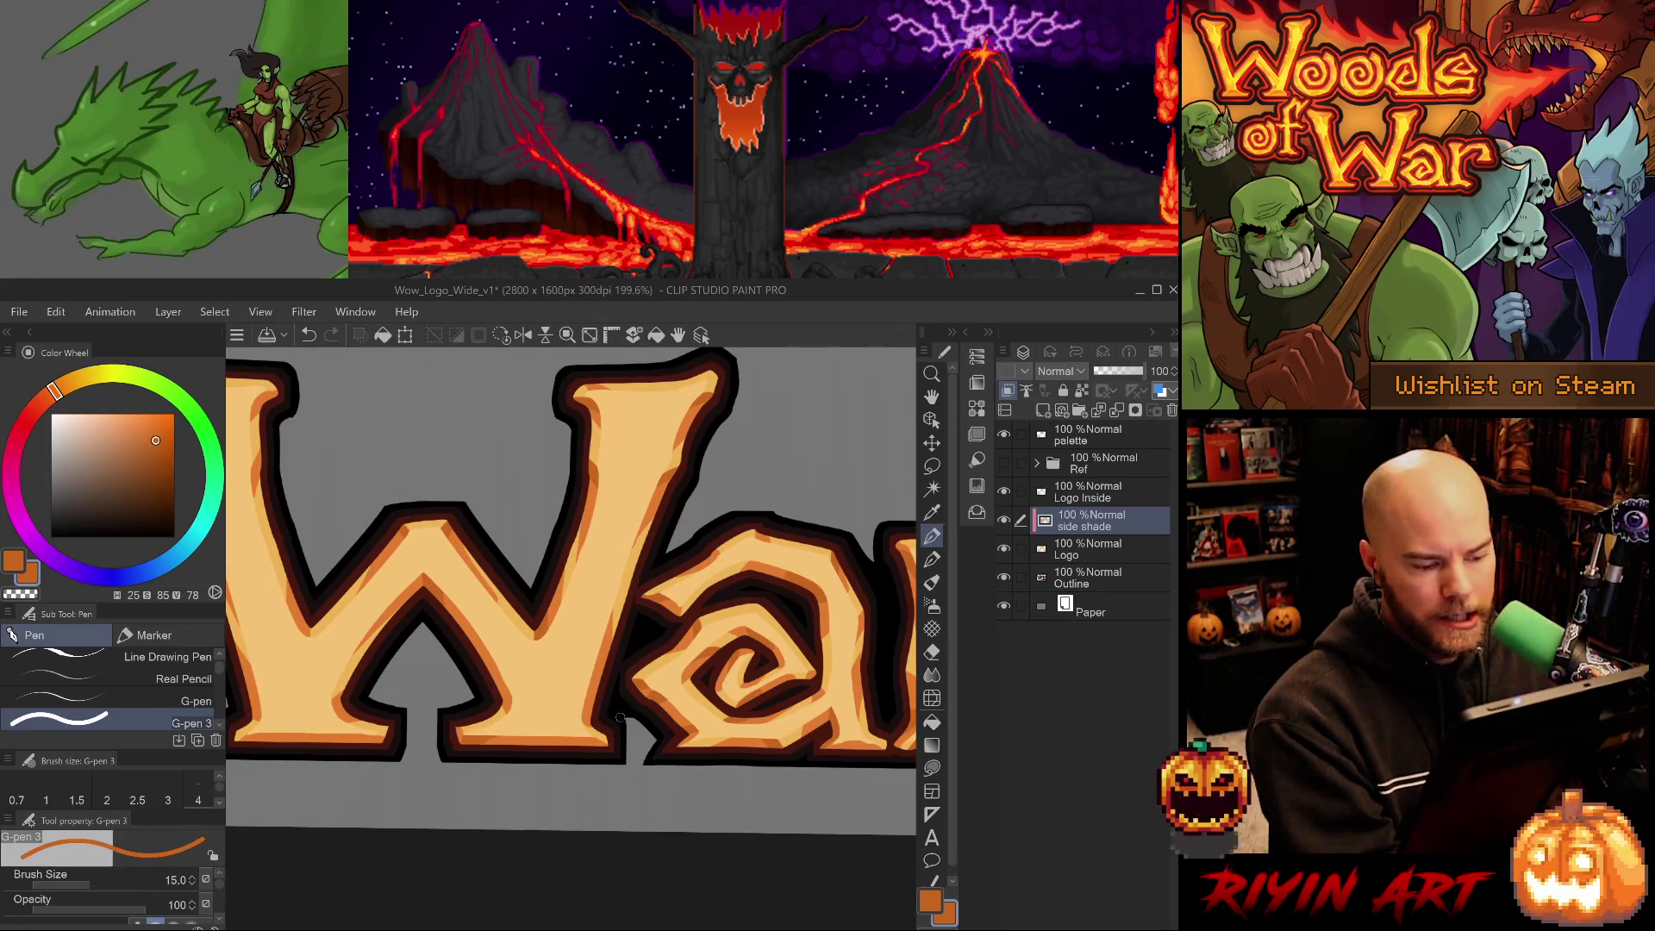
pyautogui.moveTo(595, 647); pyautogui.dragTo(600, 691)
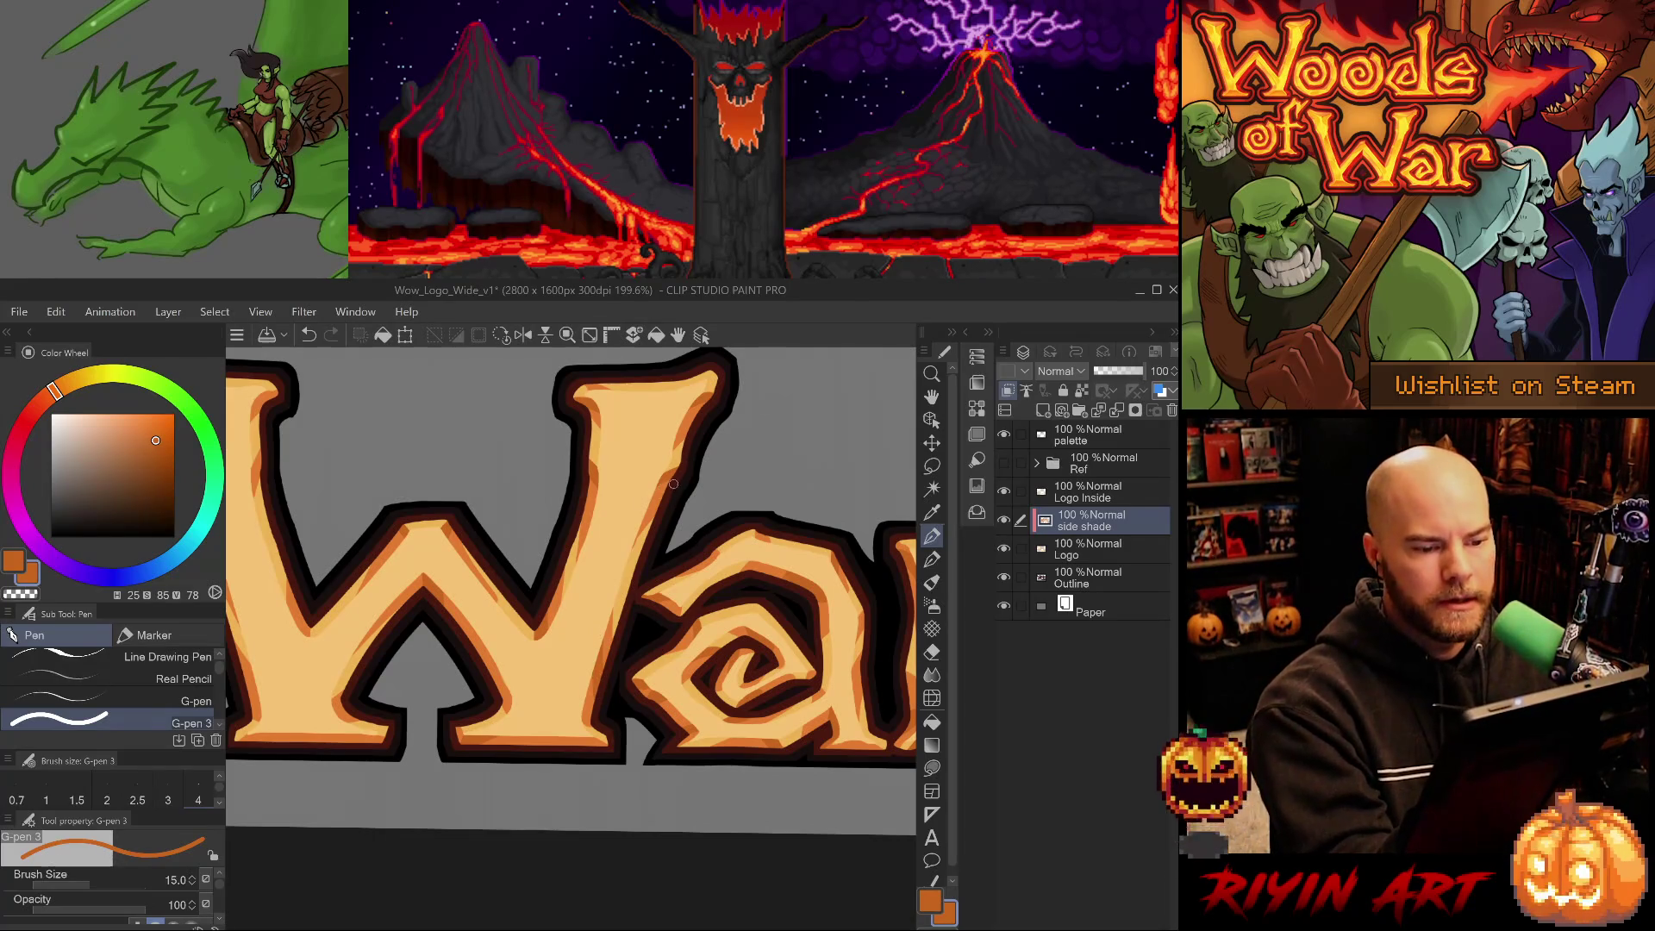
pyautogui.moveTo(712, 402); pyautogui.dragTo(680, 433)
pyautogui.hotkey('ctrl', 'z')
pyautogui.keyDown('alt'); pyautogui.click(716, 376); pyautogui.keyUp('alt')
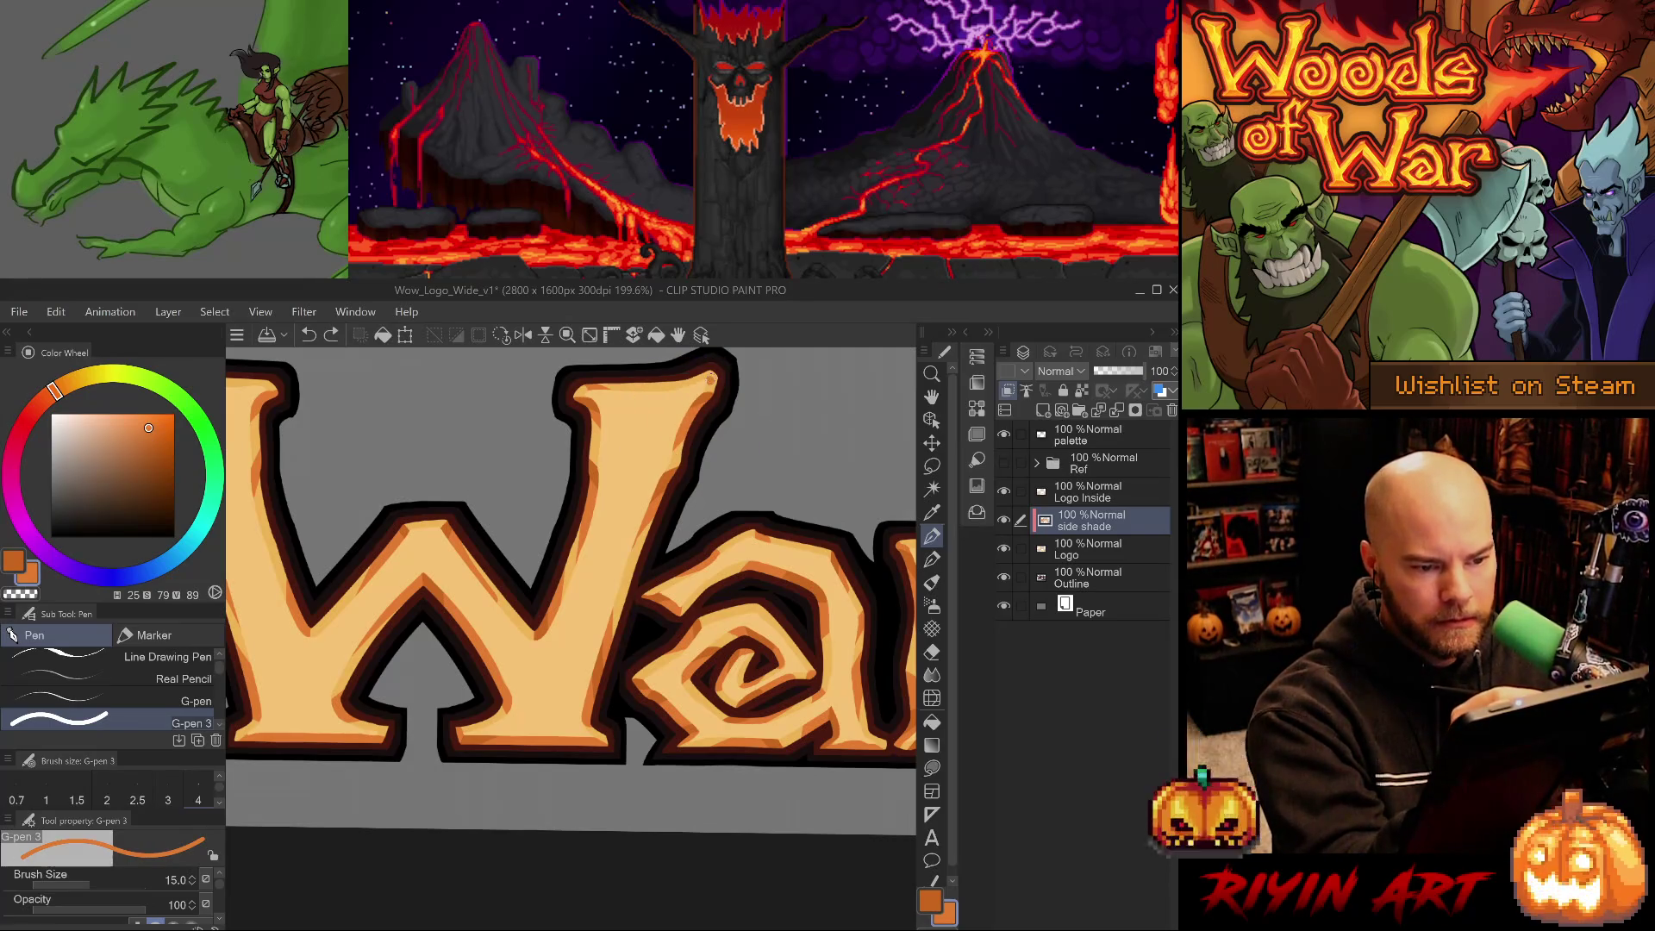
pyautogui.hotkey('ctrl', 'z')
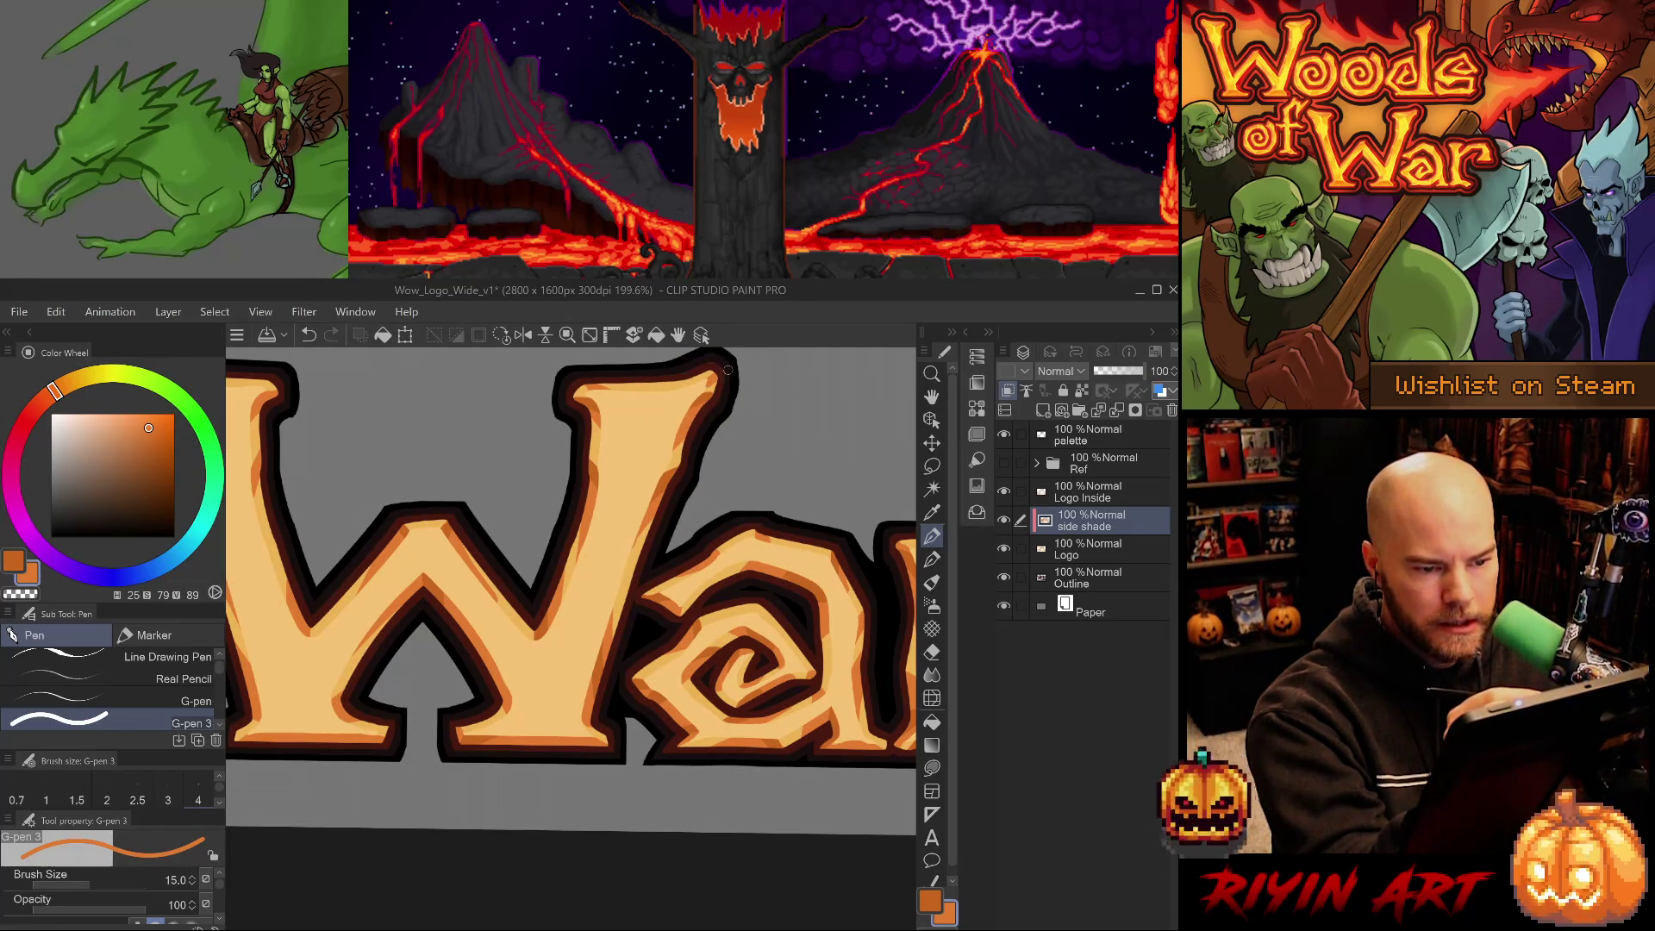
pyautogui.moveTo(706, 385); pyautogui.dragTo(731, 369)
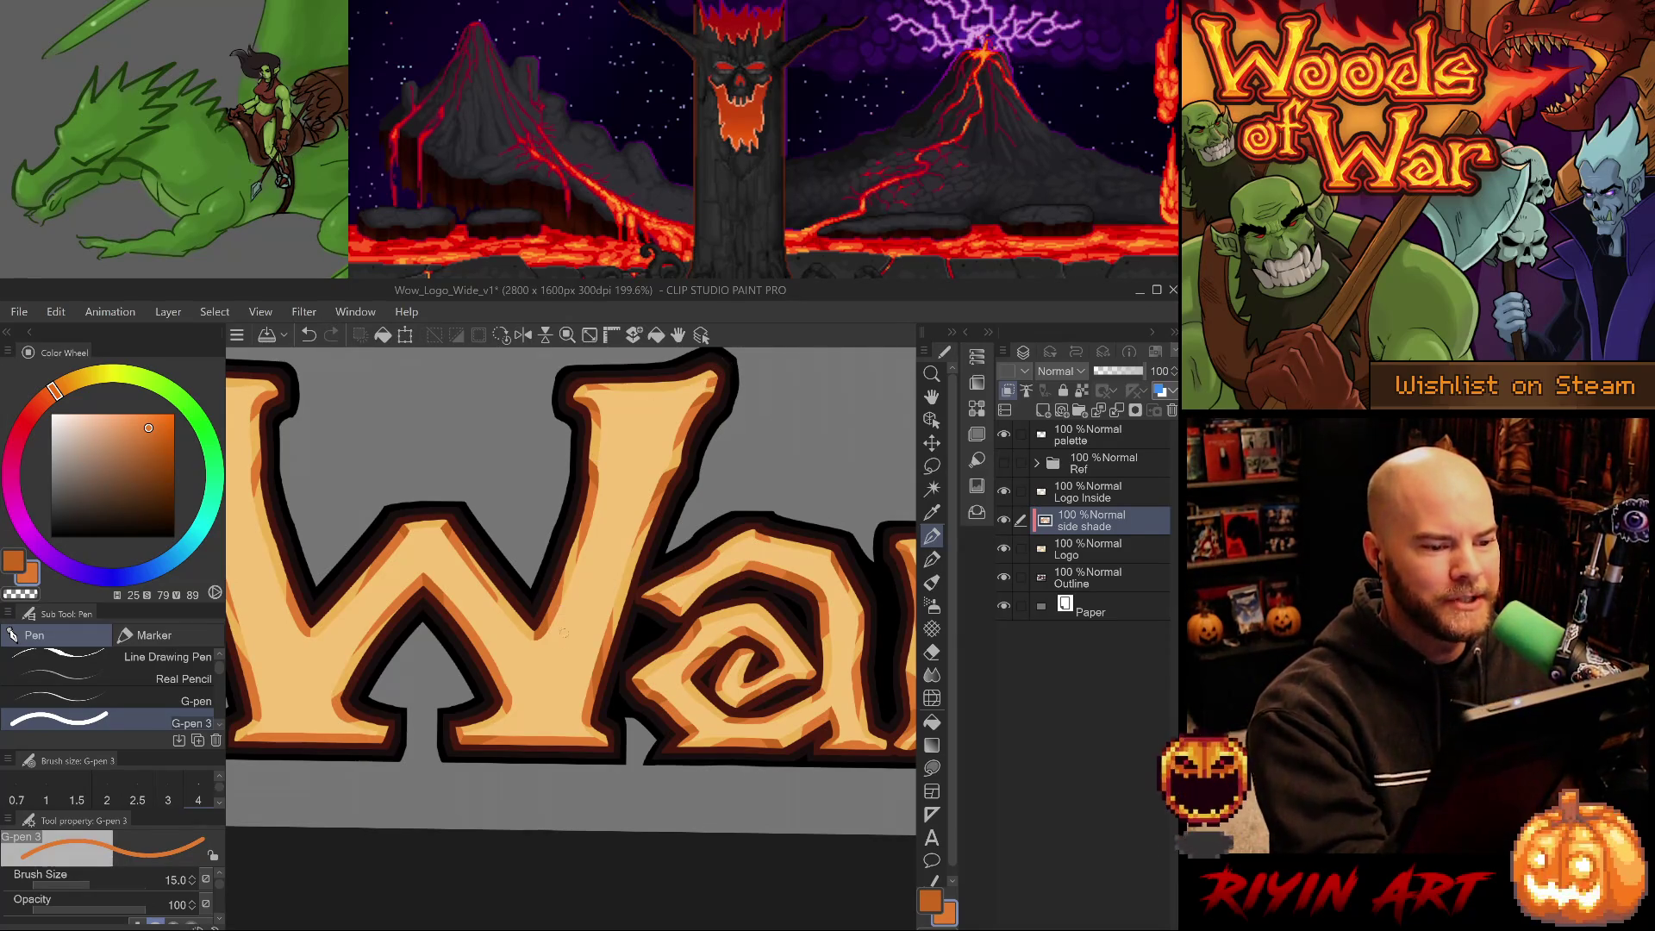
pyautogui.keyDown('alt'); pyautogui.click(587, 407); pyautogui.keyUp('alt')
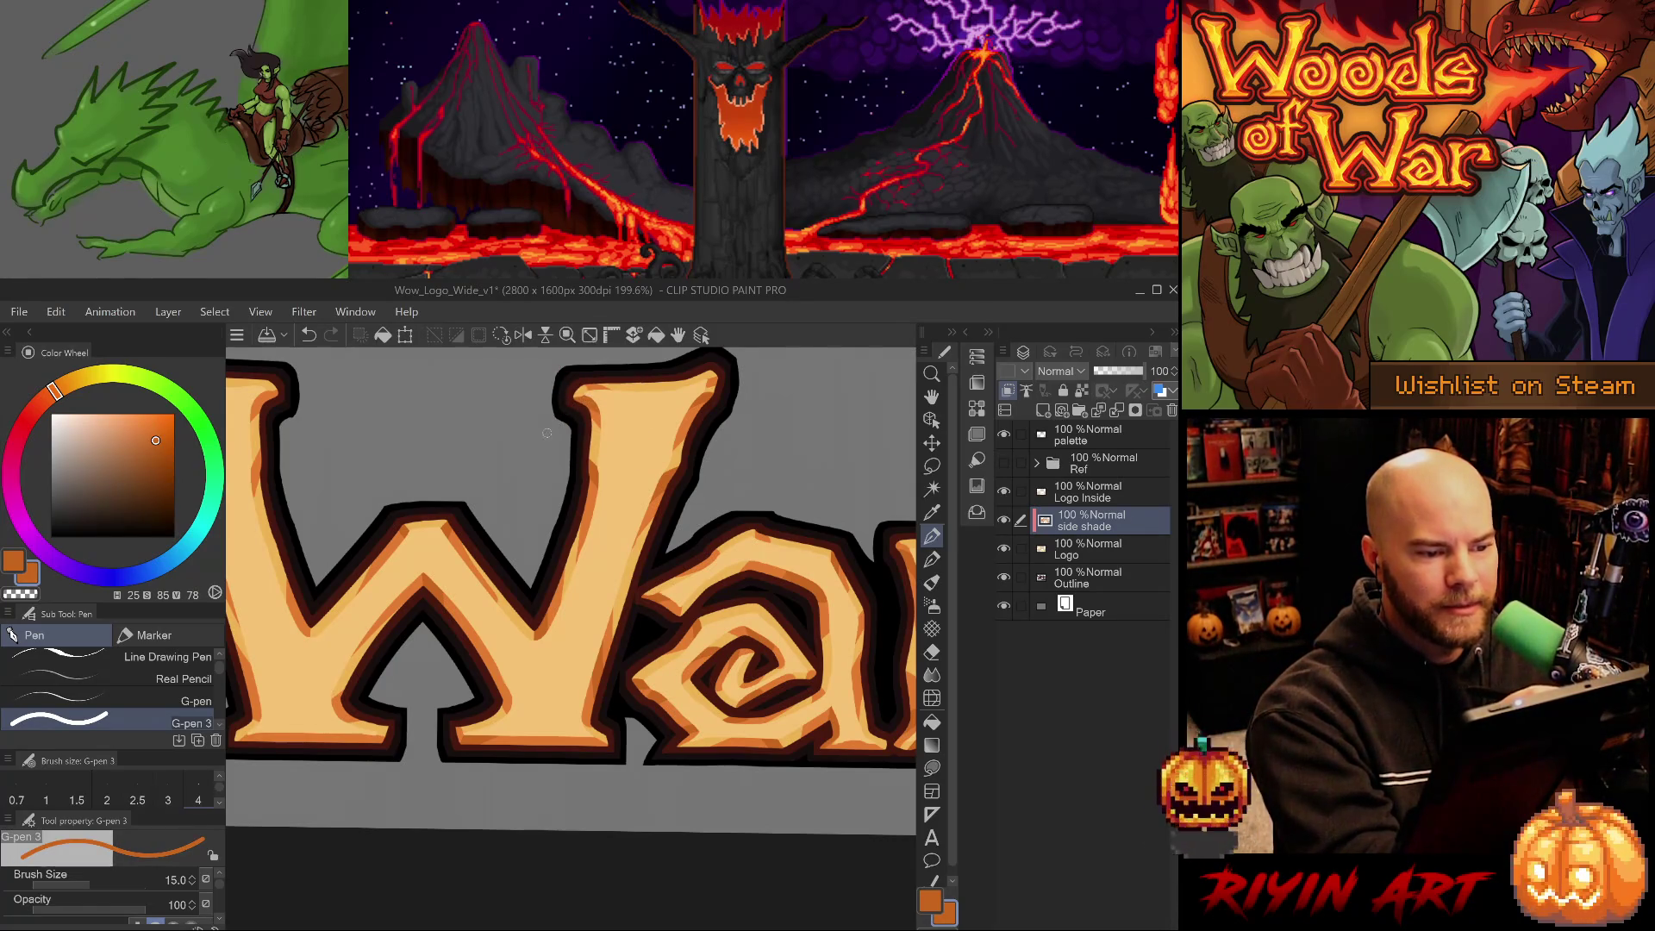
pyautogui.moveTo(654, 692); pyautogui.dragTo(632, 519)
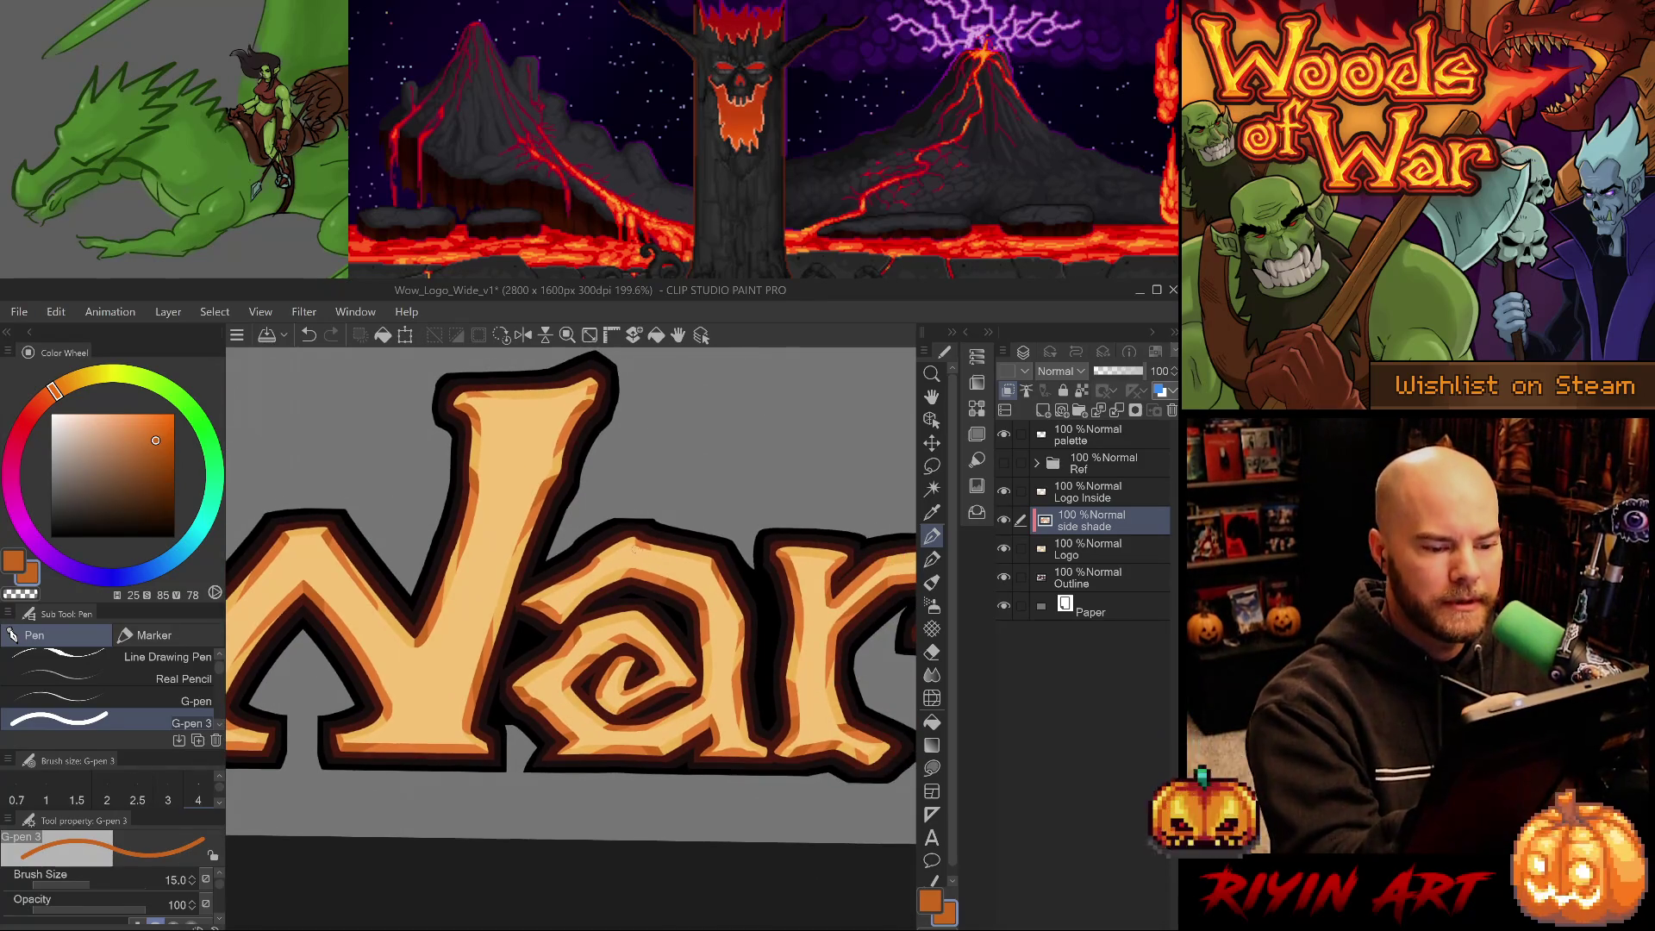
# Touch up the a's swirl shading with eraser and lighter orange, undoing strays, then pan to the W.
pyautogui.press('e')
pyautogui.moveTo(585, 724); pyautogui.dragTo(741, 601)
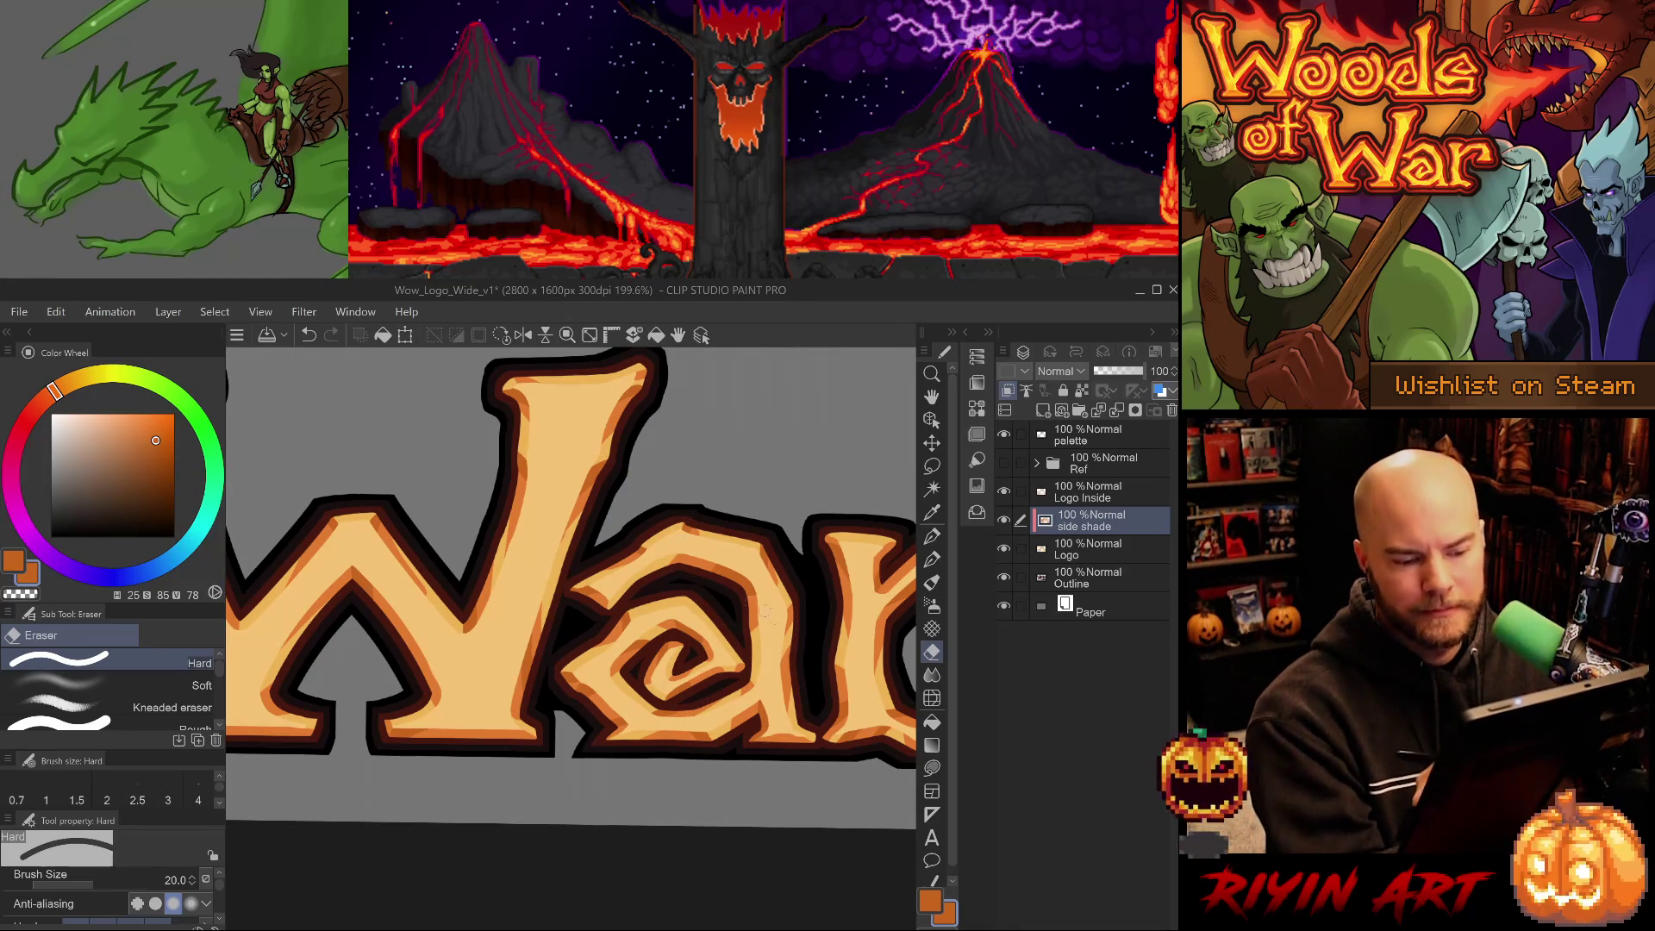
pyautogui.keyDown('alt'); pyautogui.click(685, 622); pyautogui.keyUp('alt')
pyautogui.keyDown('alt'); pyautogui.click(663, 623); pyautogui.keyUp('alt')
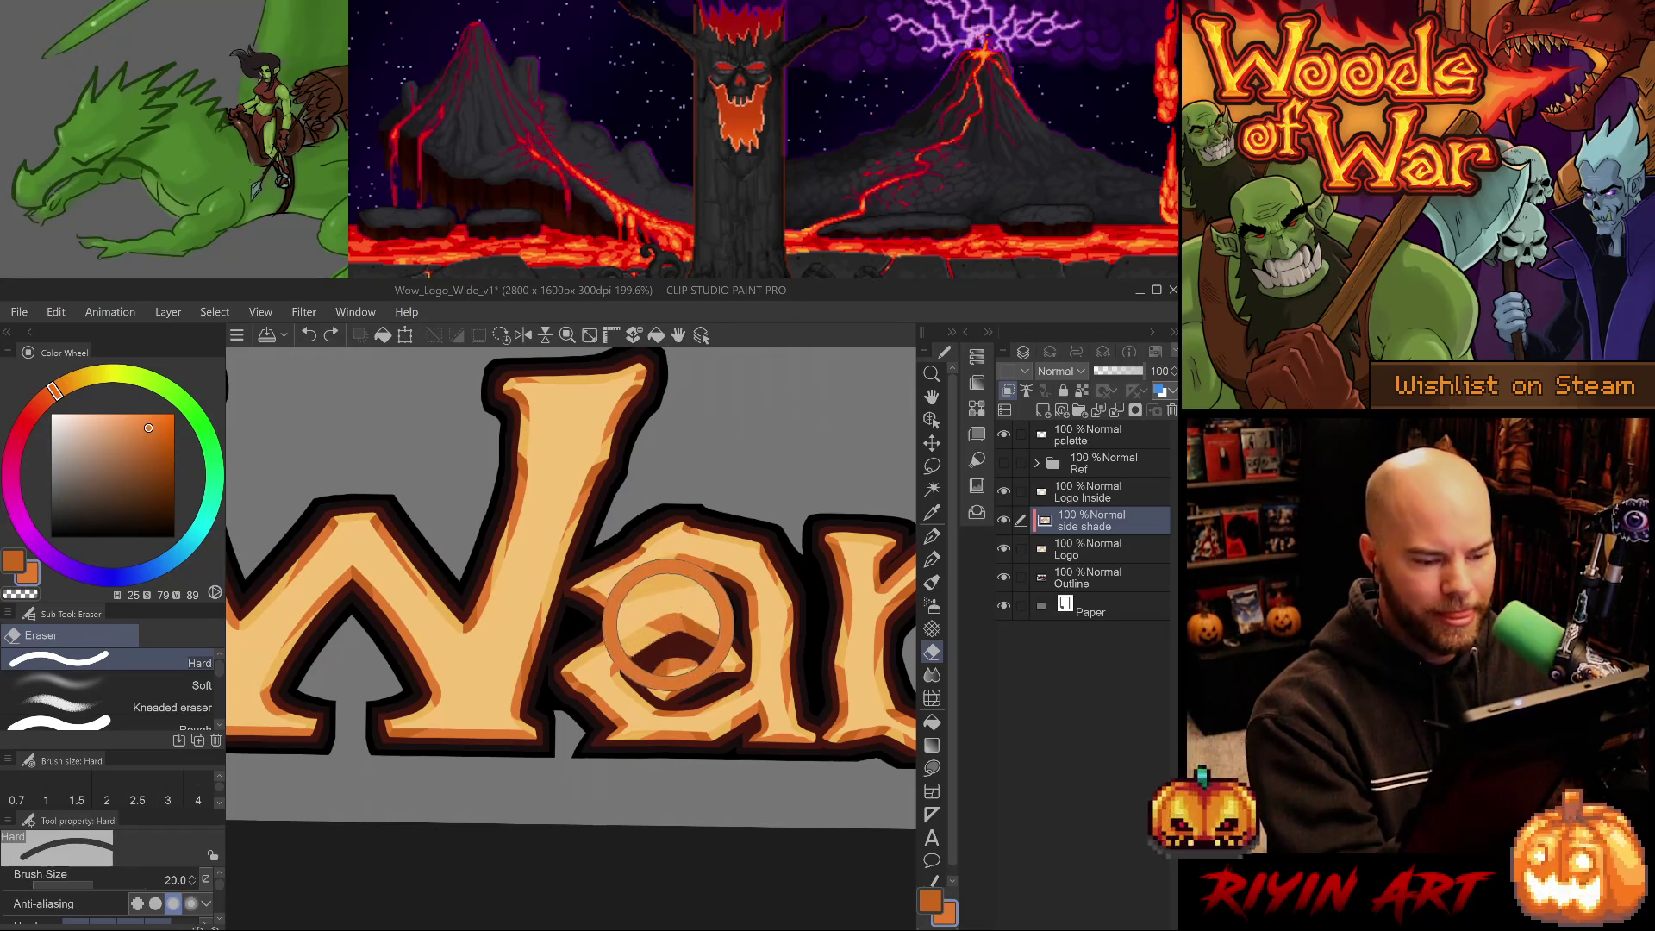
pyautogui.press('p')
pyautogui.hotkey('ctrl', 'z')
pyautogui.press('.')
pyautogui.moveTo(694, 740); pyautogui.dragTo(671, 662)
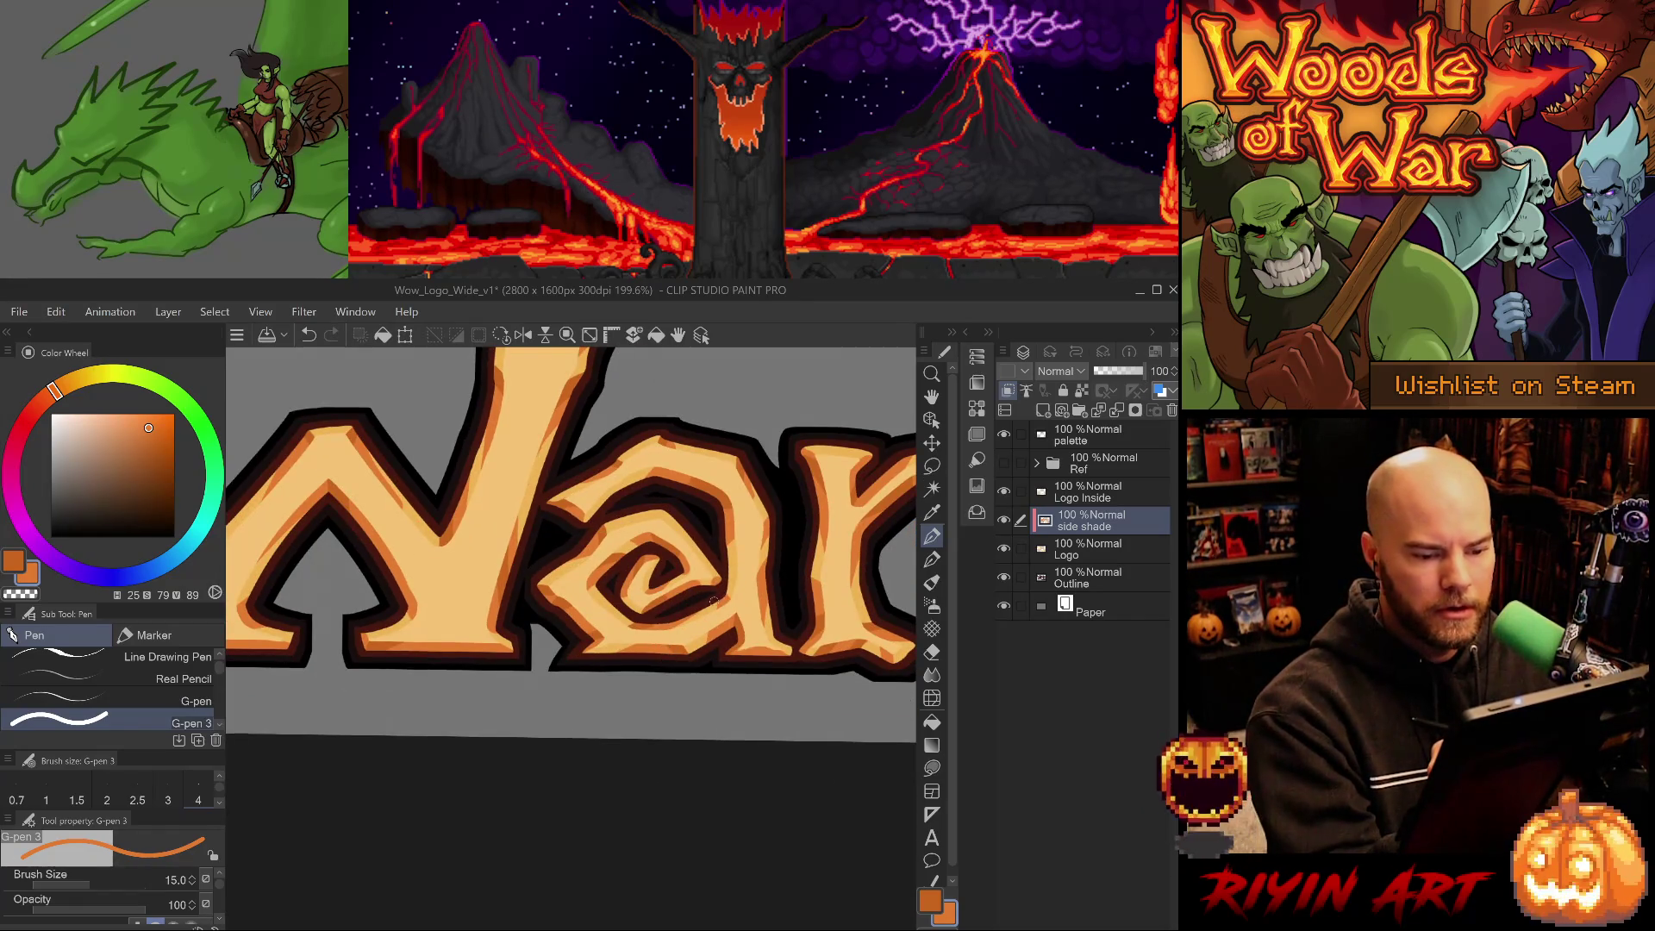
pyautogui.press('e')
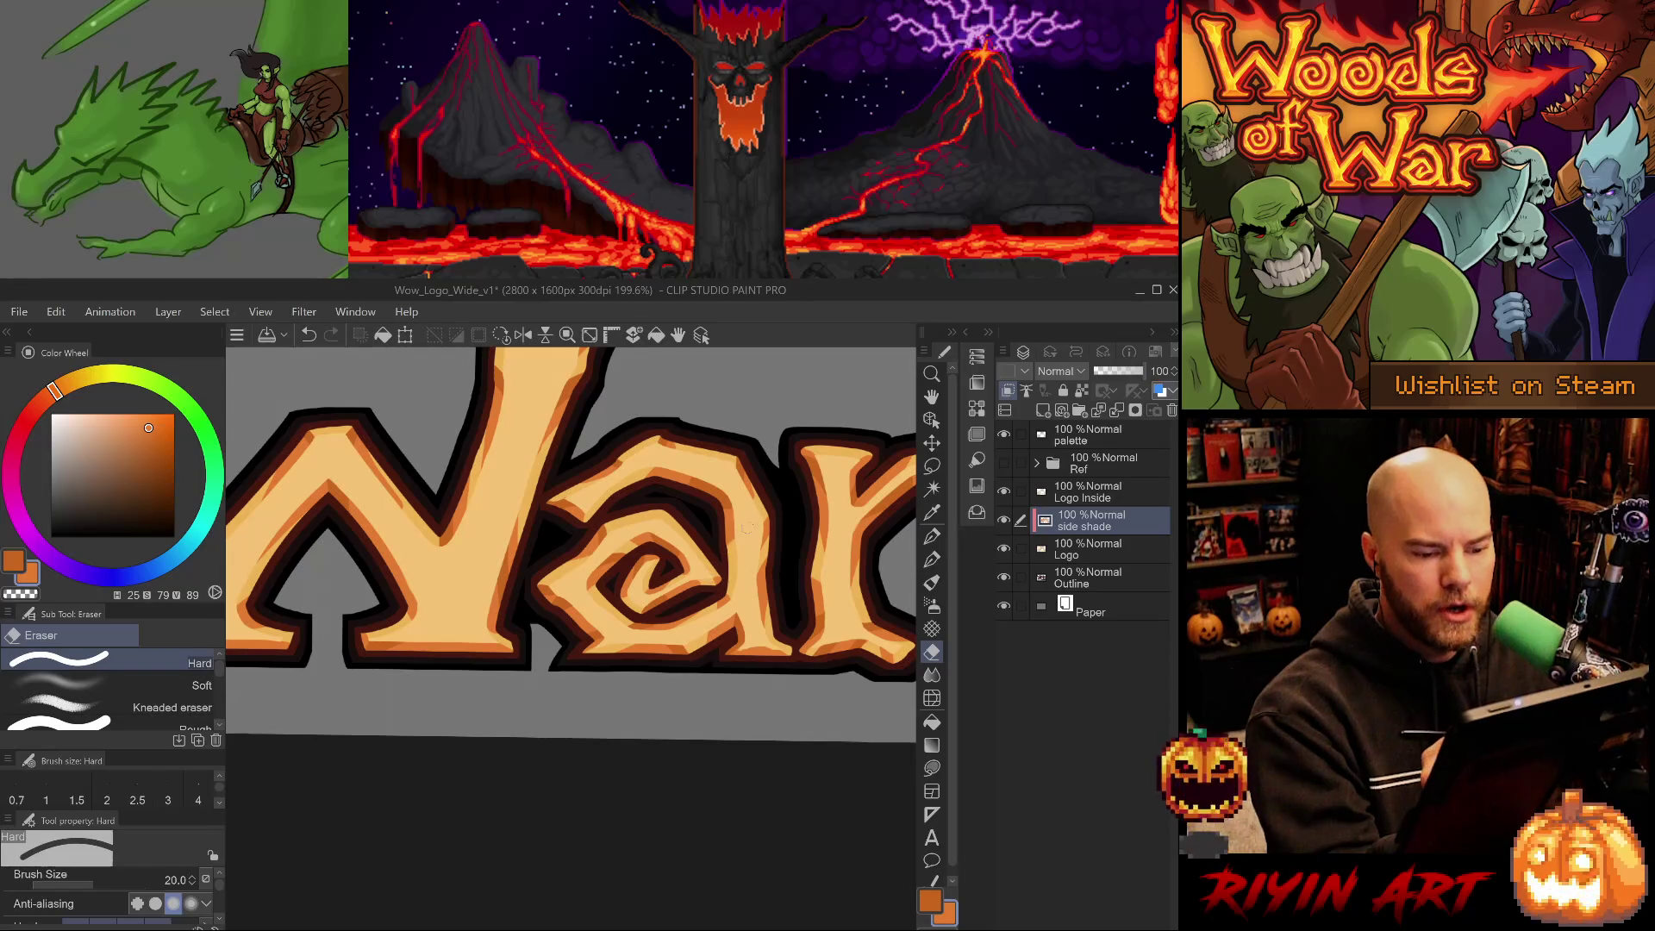
pyautogui.moveTo(284, 681)
pyautogui.mouseDown()
pyautogui.moveTo(586, 689)
pyautogui.moveTo(629, 750)
pyautogui.moveTo(616, 801)
pyautogui.mouseUp()
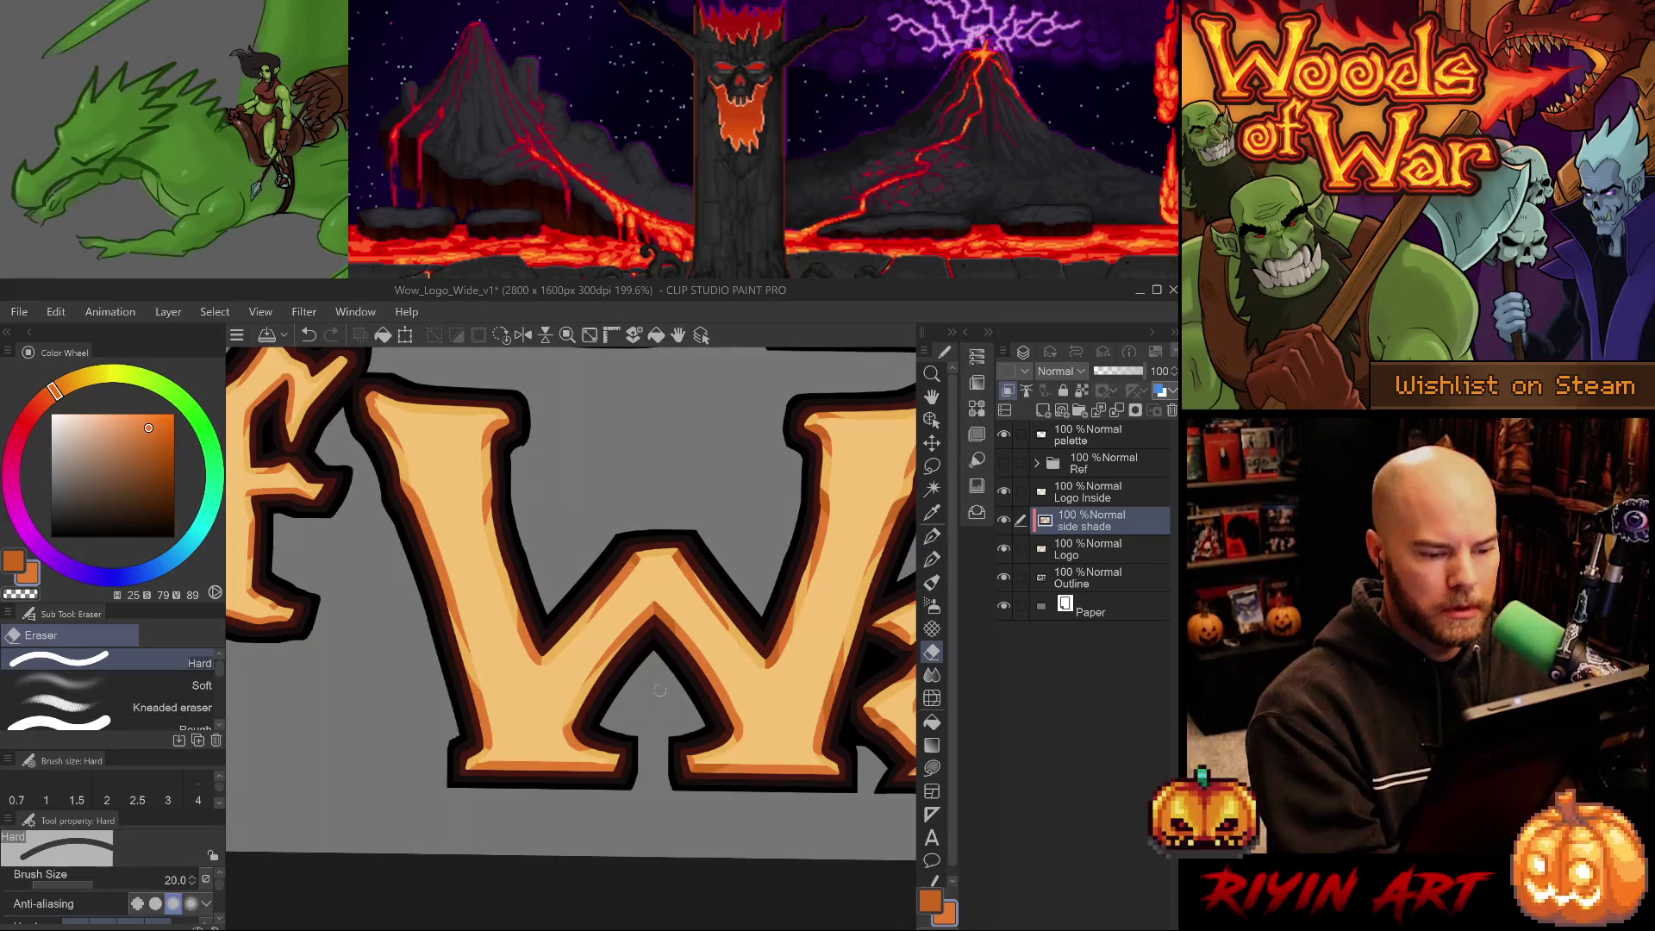
# Shade the W's top inner corner in darker orange with the broader pen, undoing trial strokes.
pyautogui.keyDown('alt'); pyautogui.click(689, 543); pyautogui.keyUp('alt')
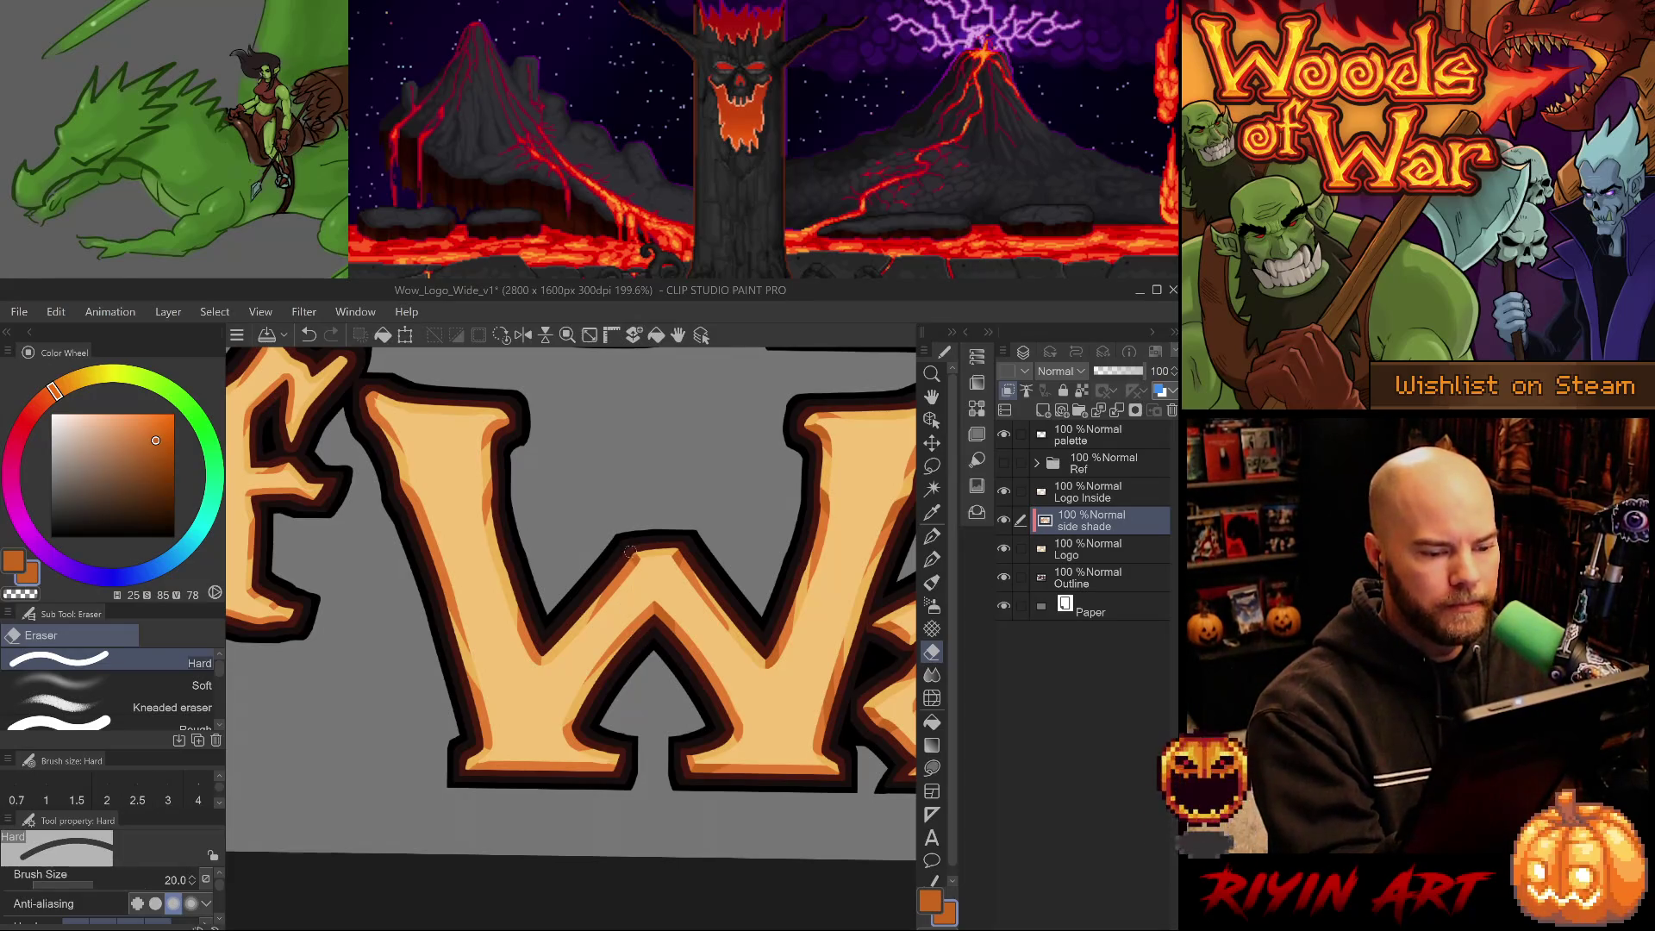
pyautogui.hotkey('ctrl', 'z')
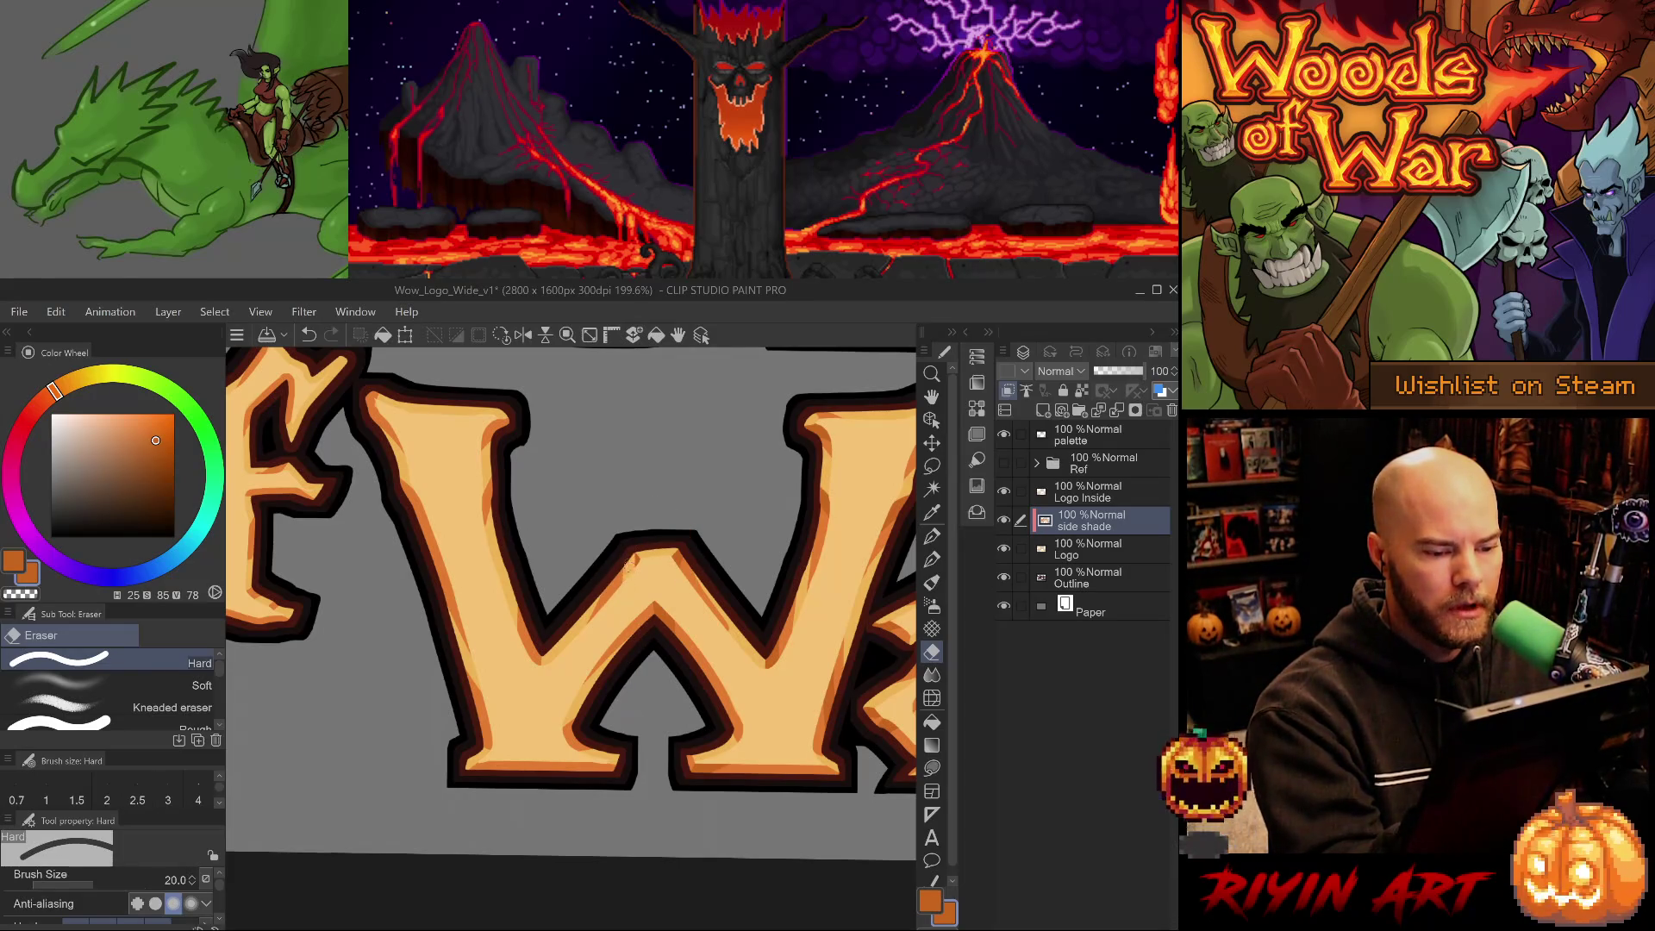
pyautogui.press('p')
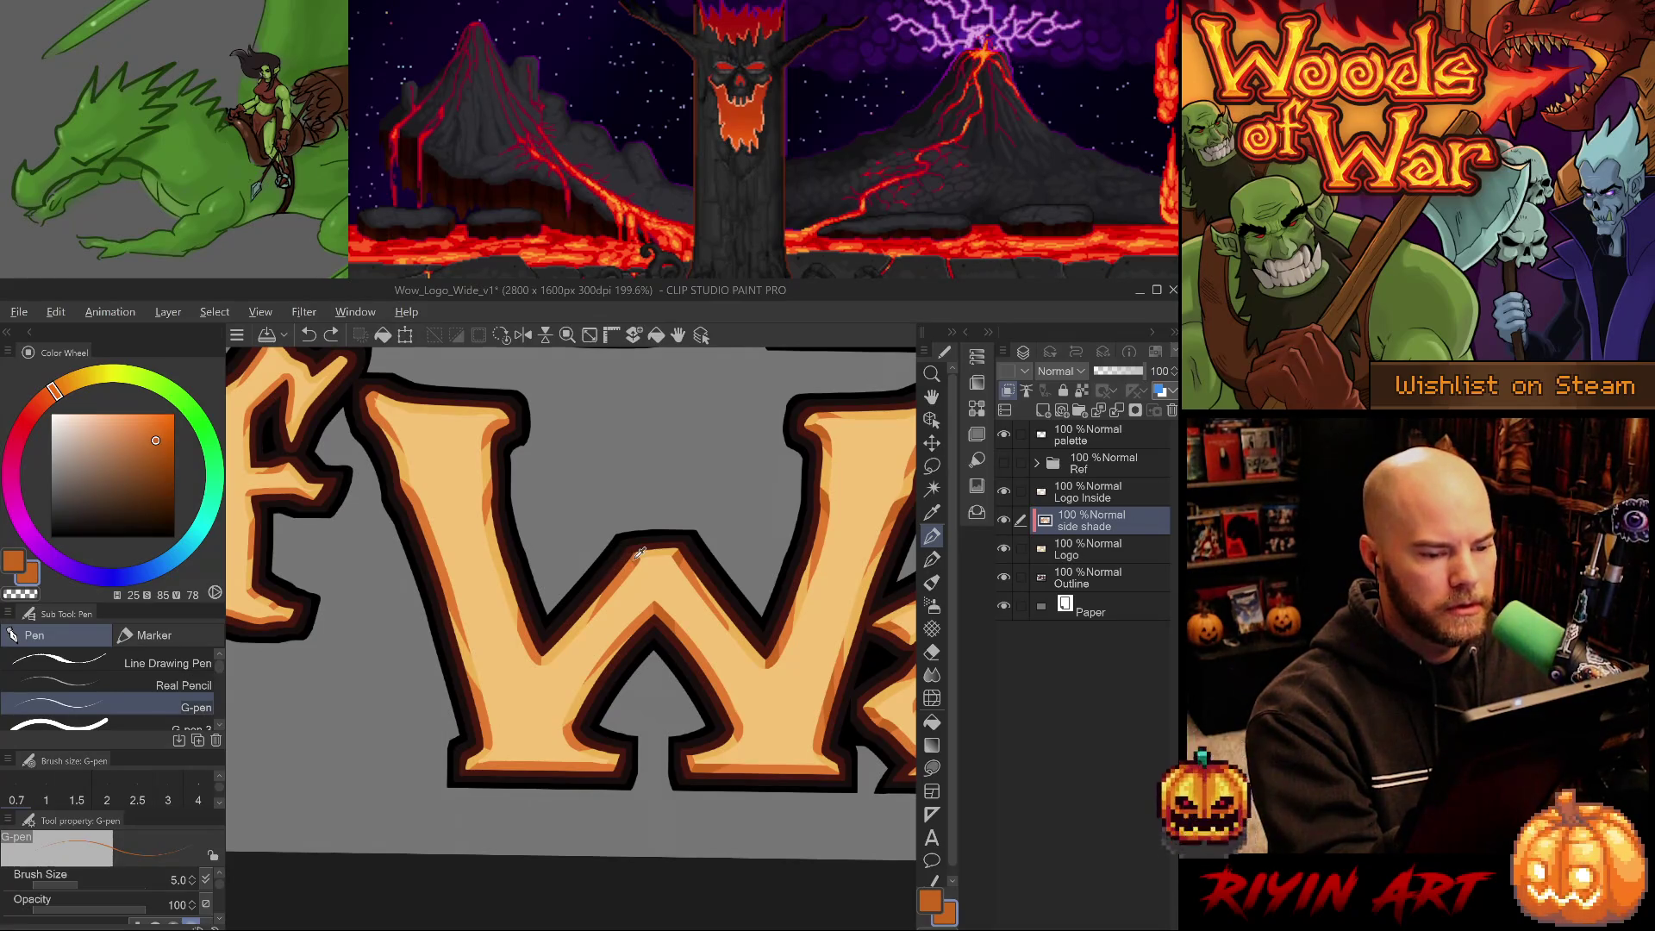
pyautogui.moveTo(629, 554); pyautogui.dragTo(634, 562)
pyautogui.hotkey('ctrl', 'z')
pyautogui.click(103, 726)
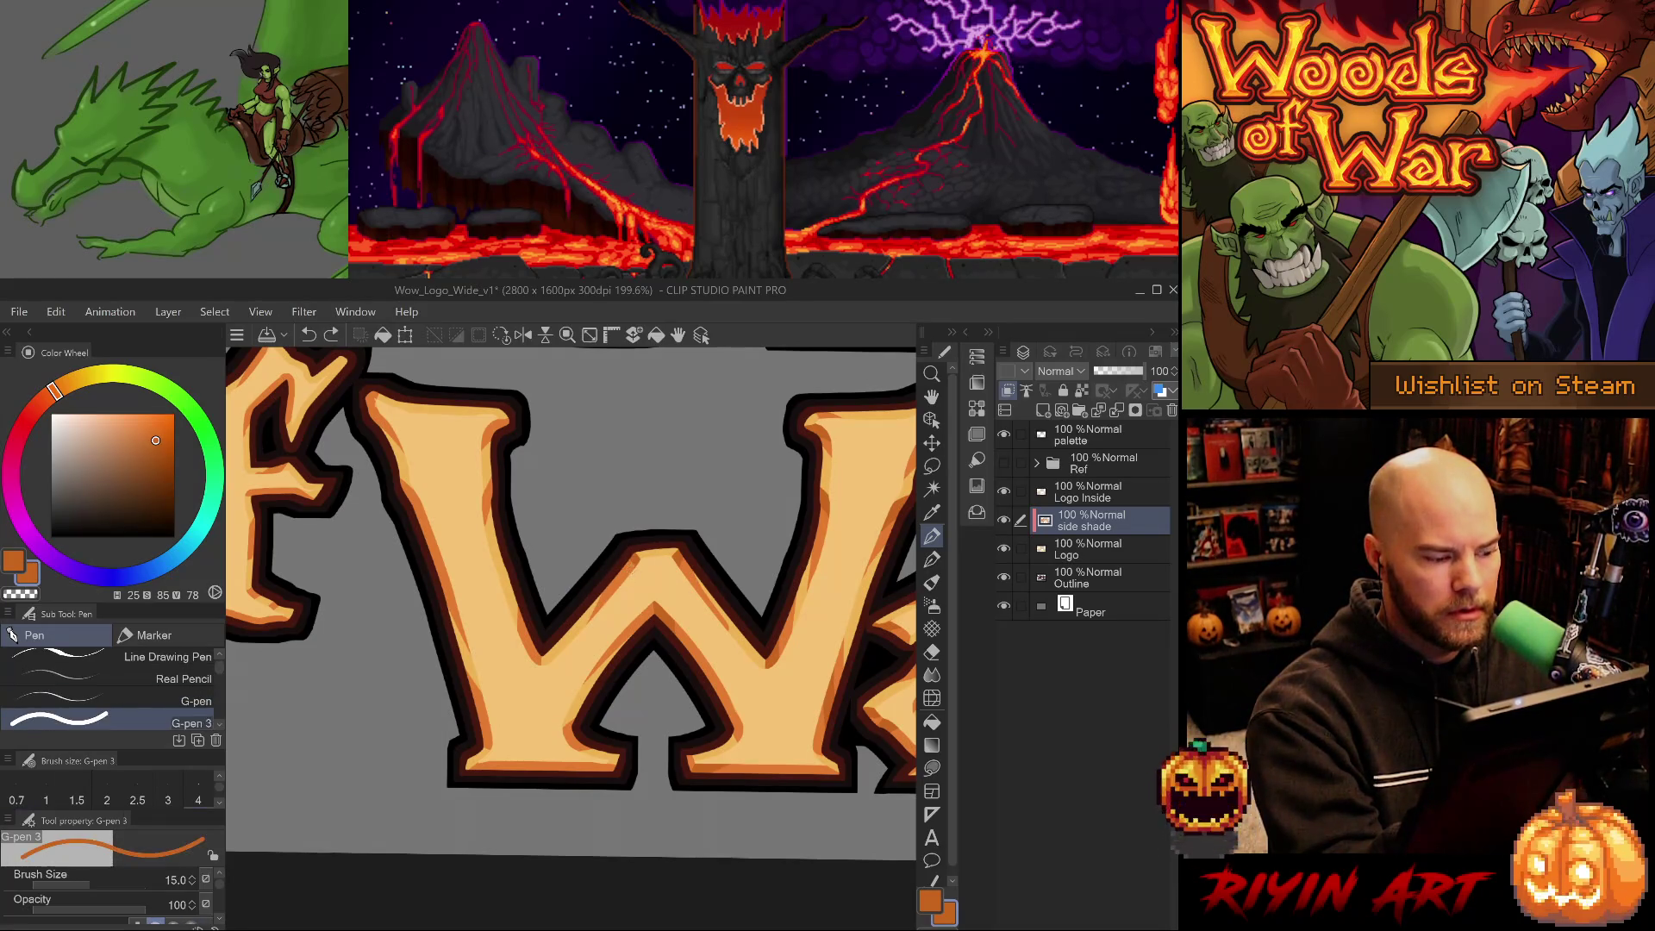
pyautogui.click(632, 584)
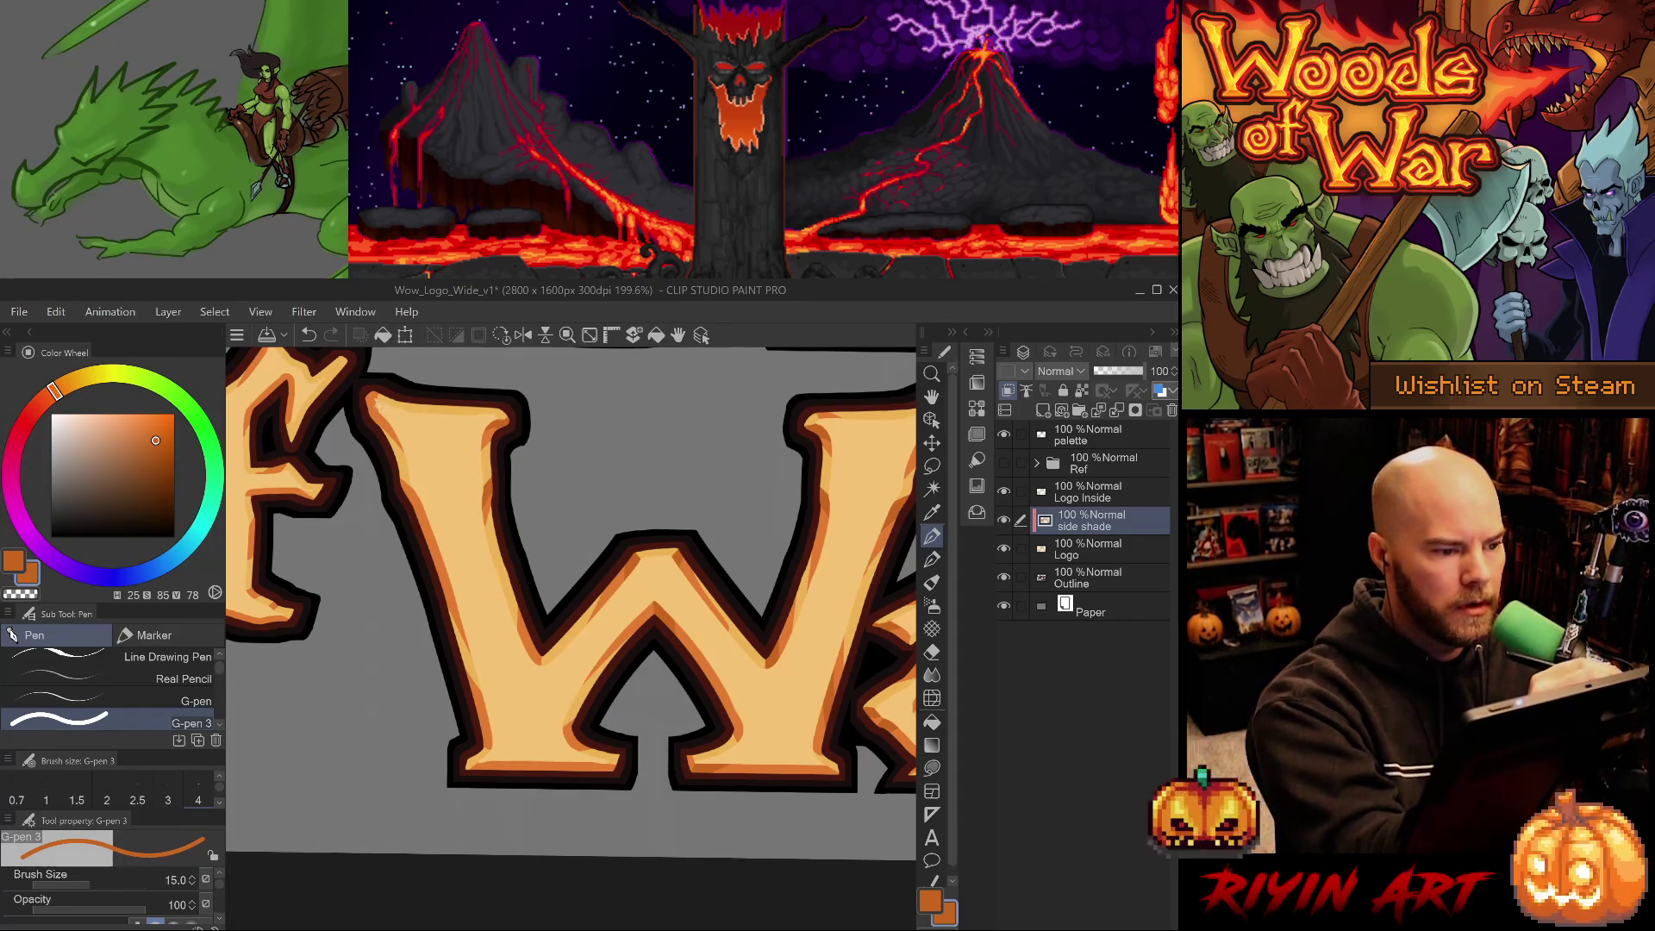
# Move the view up over the W and return to the broader shading pen.
pyautogui.press(',')
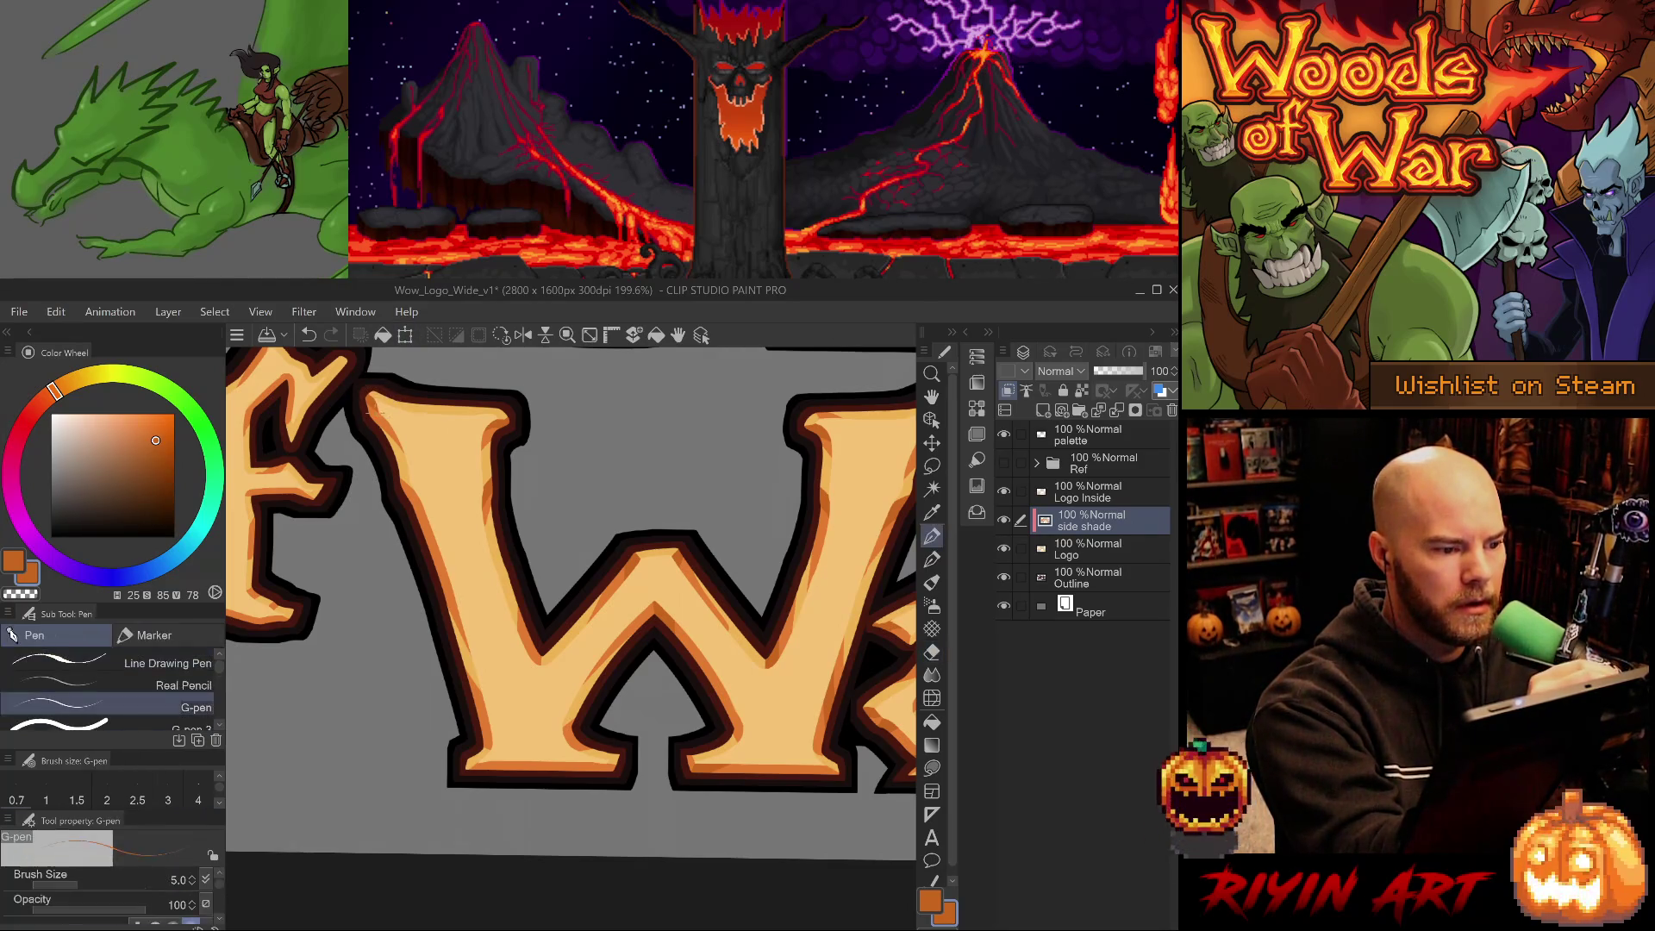
pyautogui.press('.')
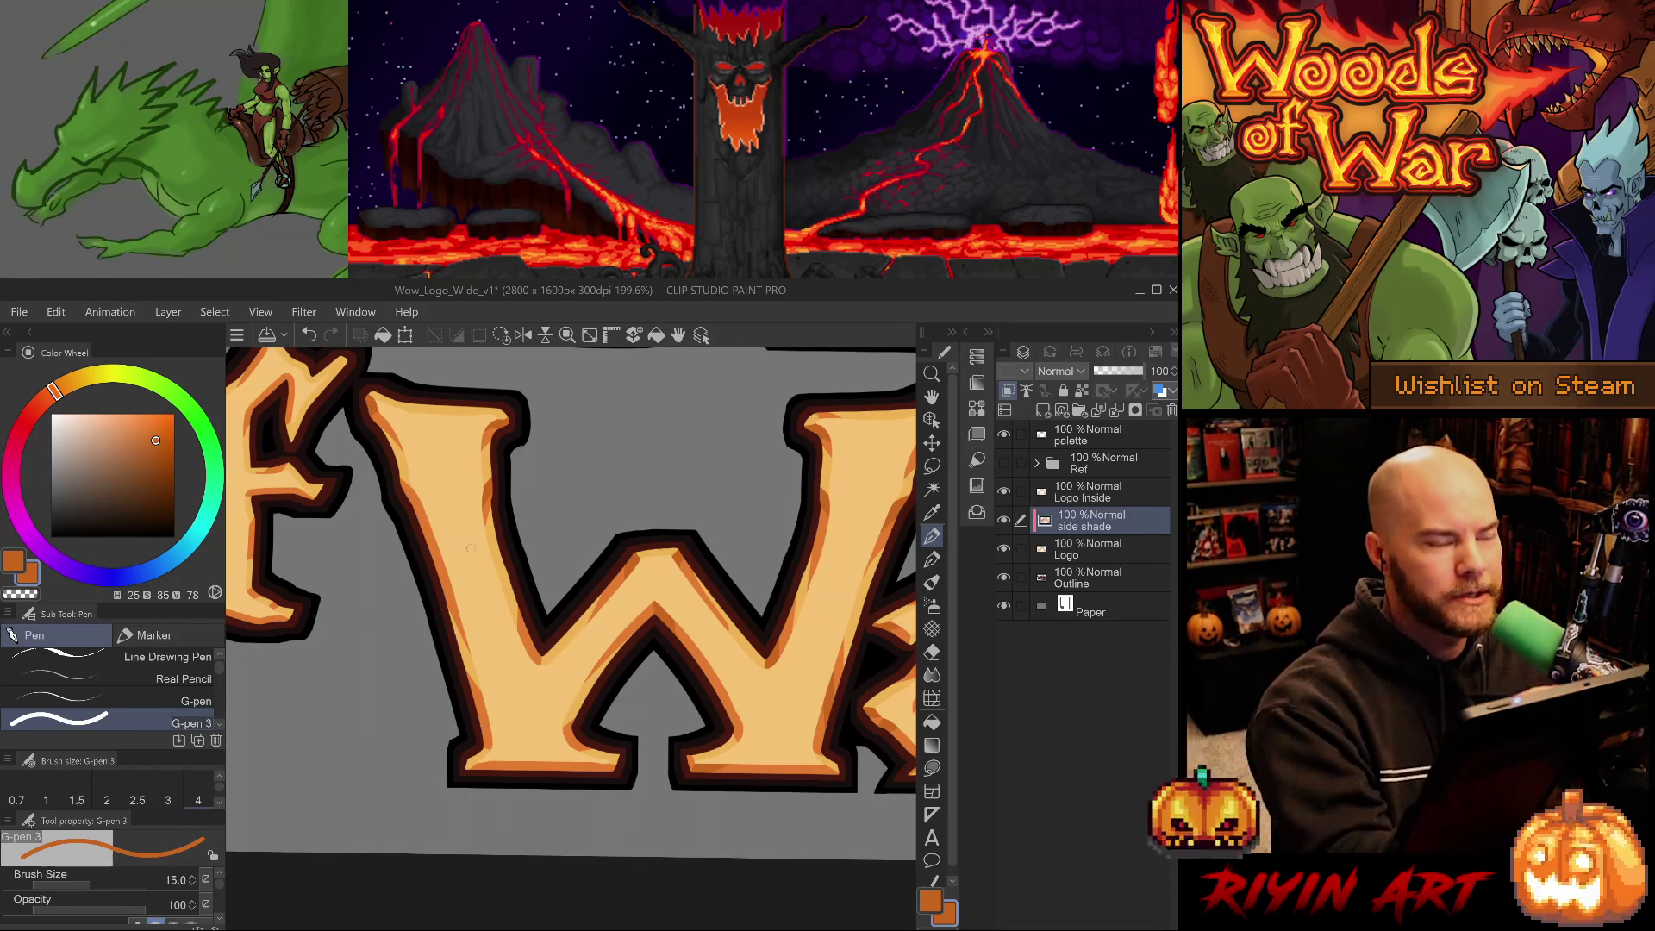
pyautogui.moveTo(479, 593); pyautogui.dragTo(486, 526)
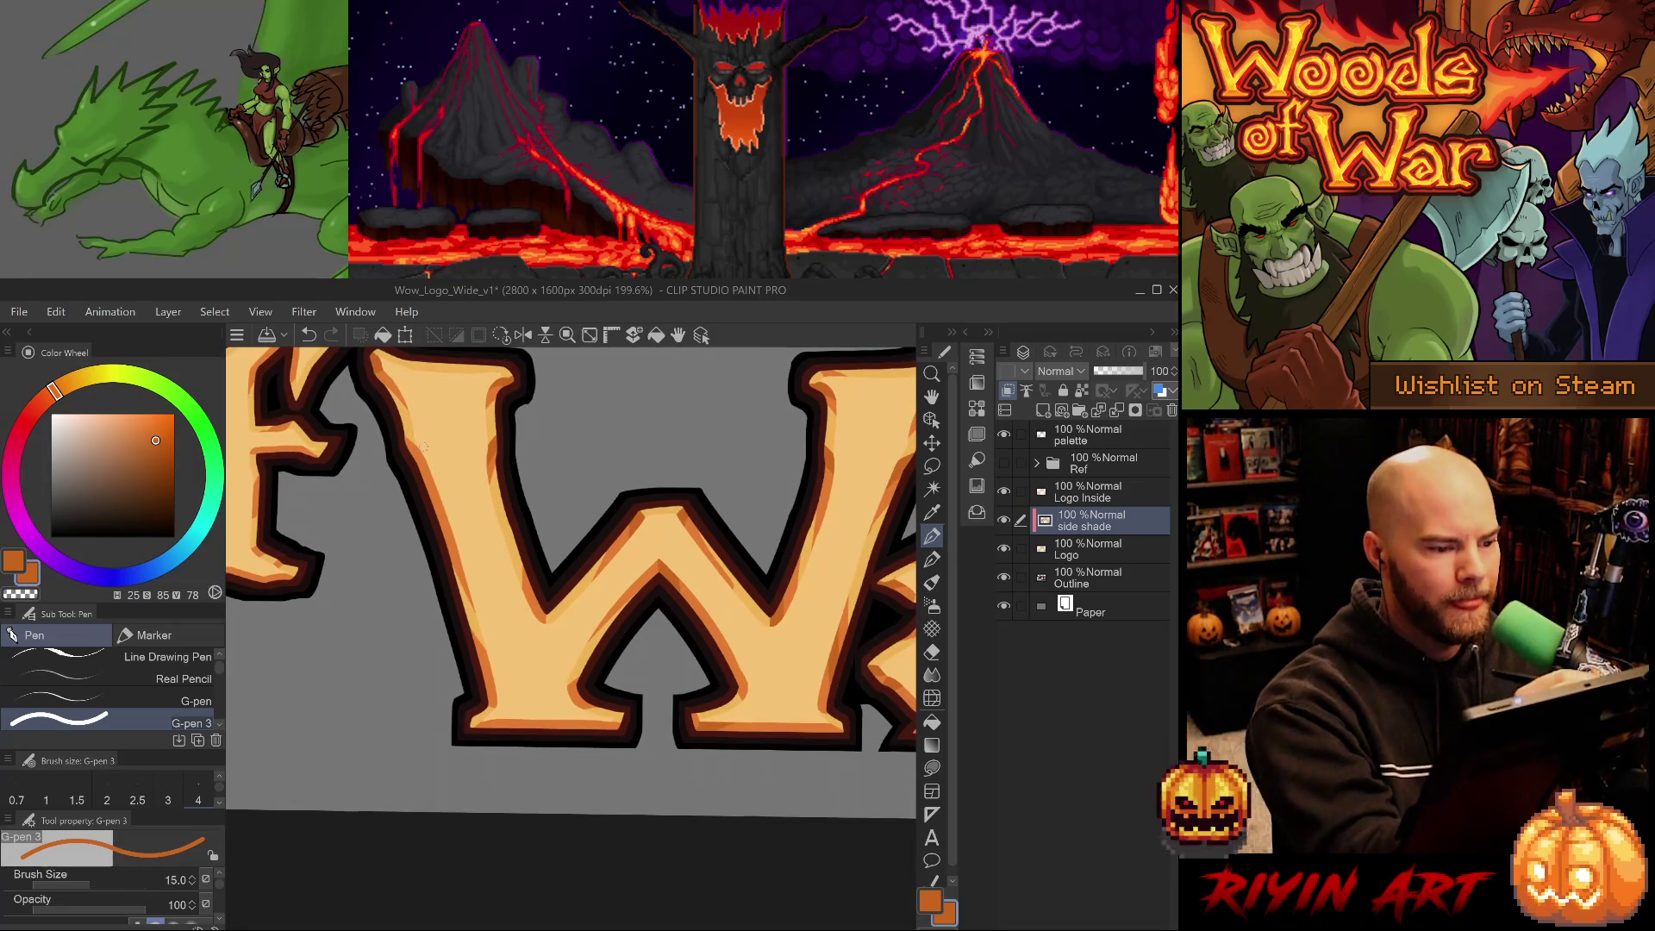
pyautogui.press('e')
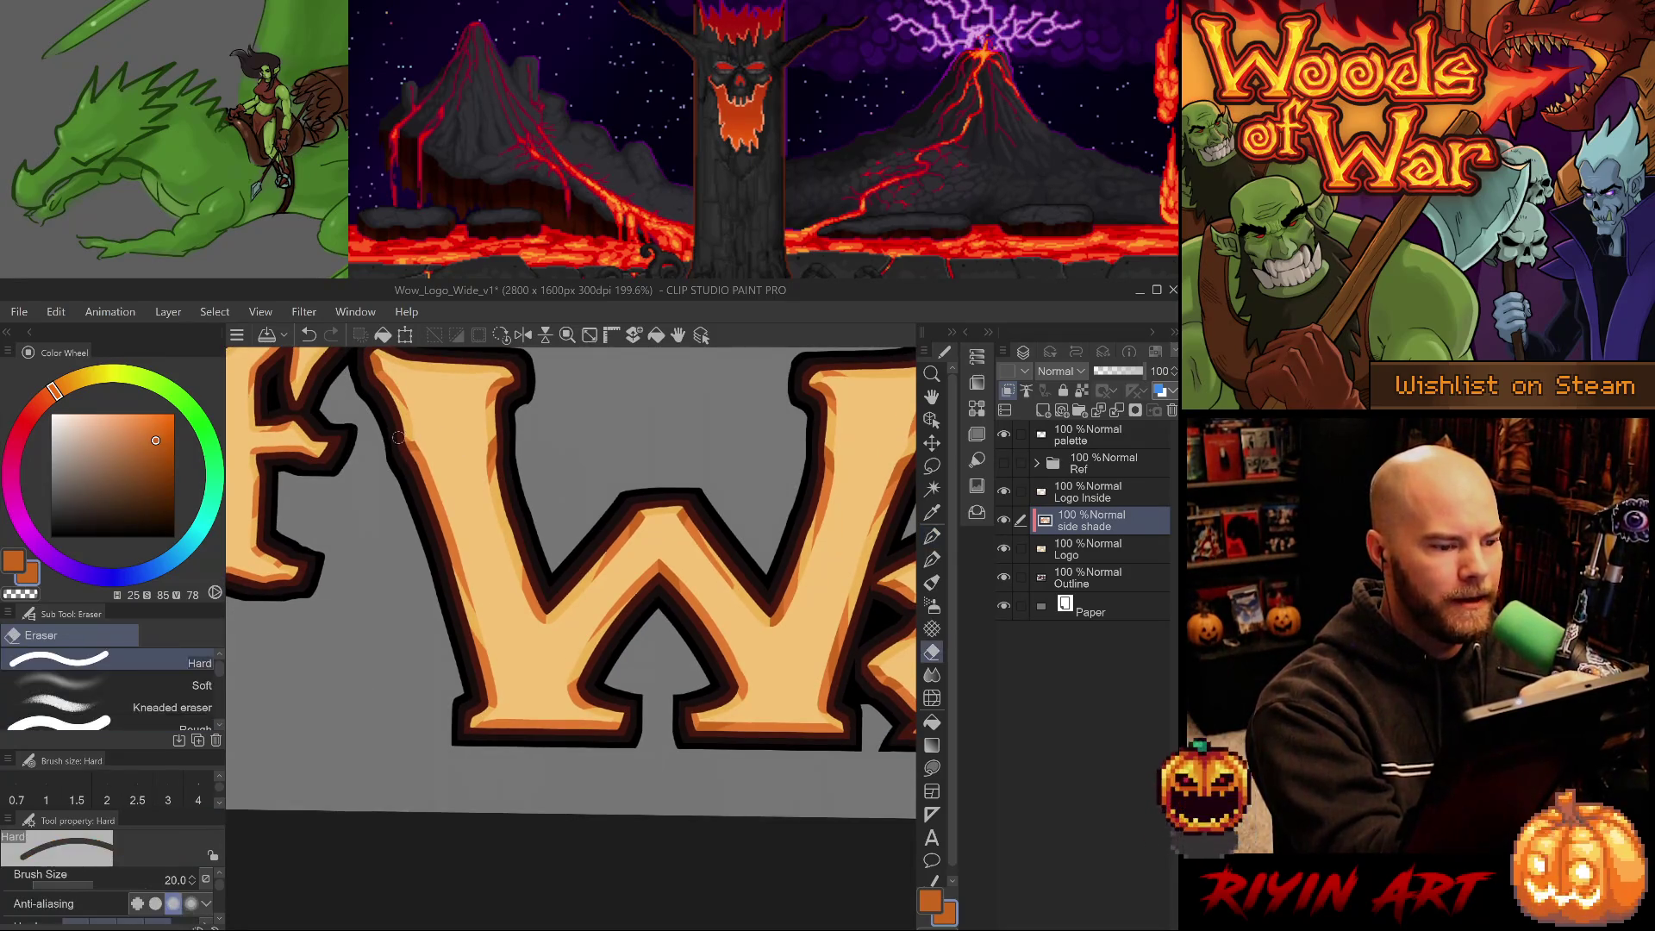
pyautogui.press('p')
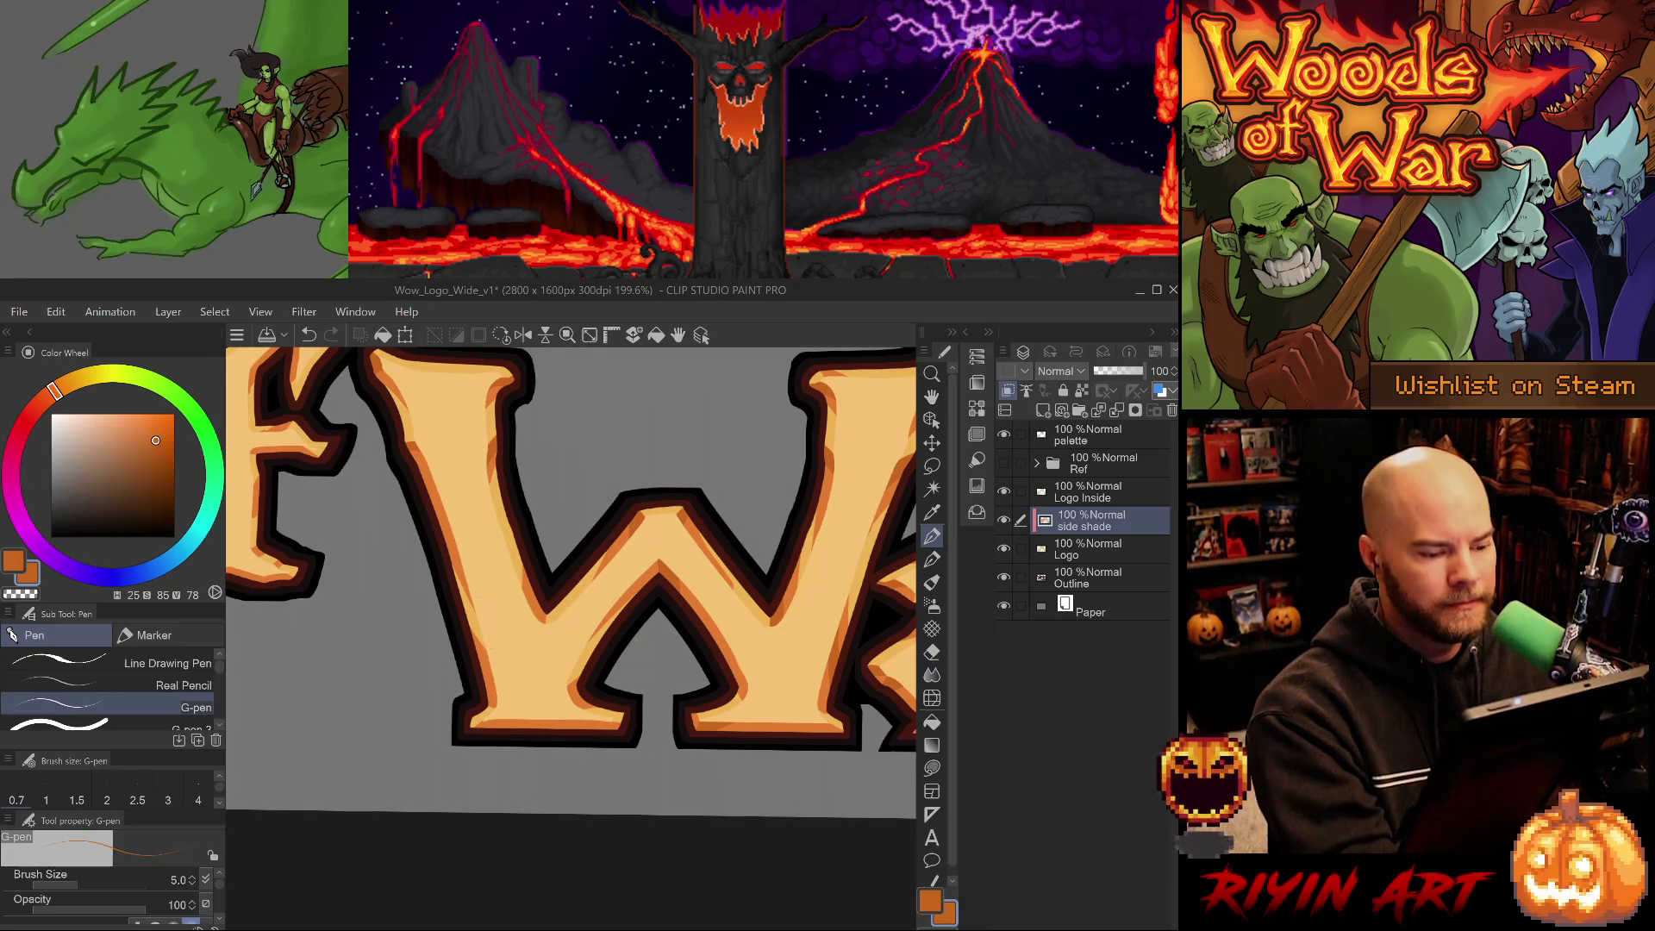
pyautogui.press('.')
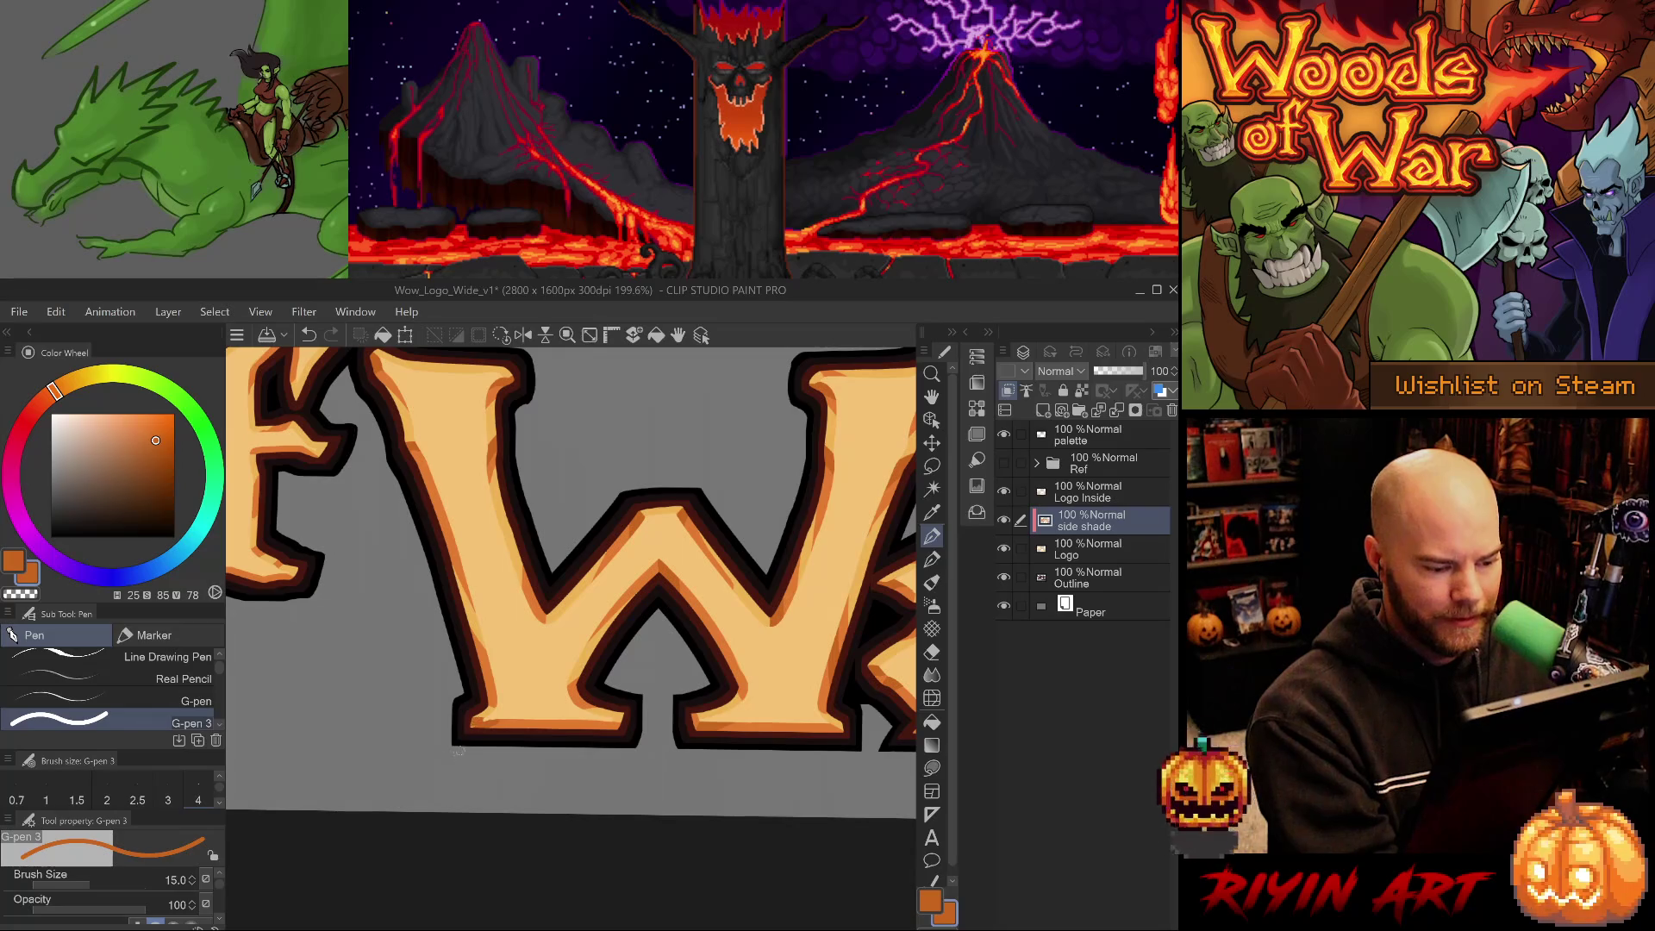
# Compare the W's bottom-left corner mark with and without it, keeping the mark.
pyautogui.hotkey('ctrl', 'z')
pyautogui.hotkey('ctrl', 'y')
pyautogui.hotkey('ctrl', 'z')
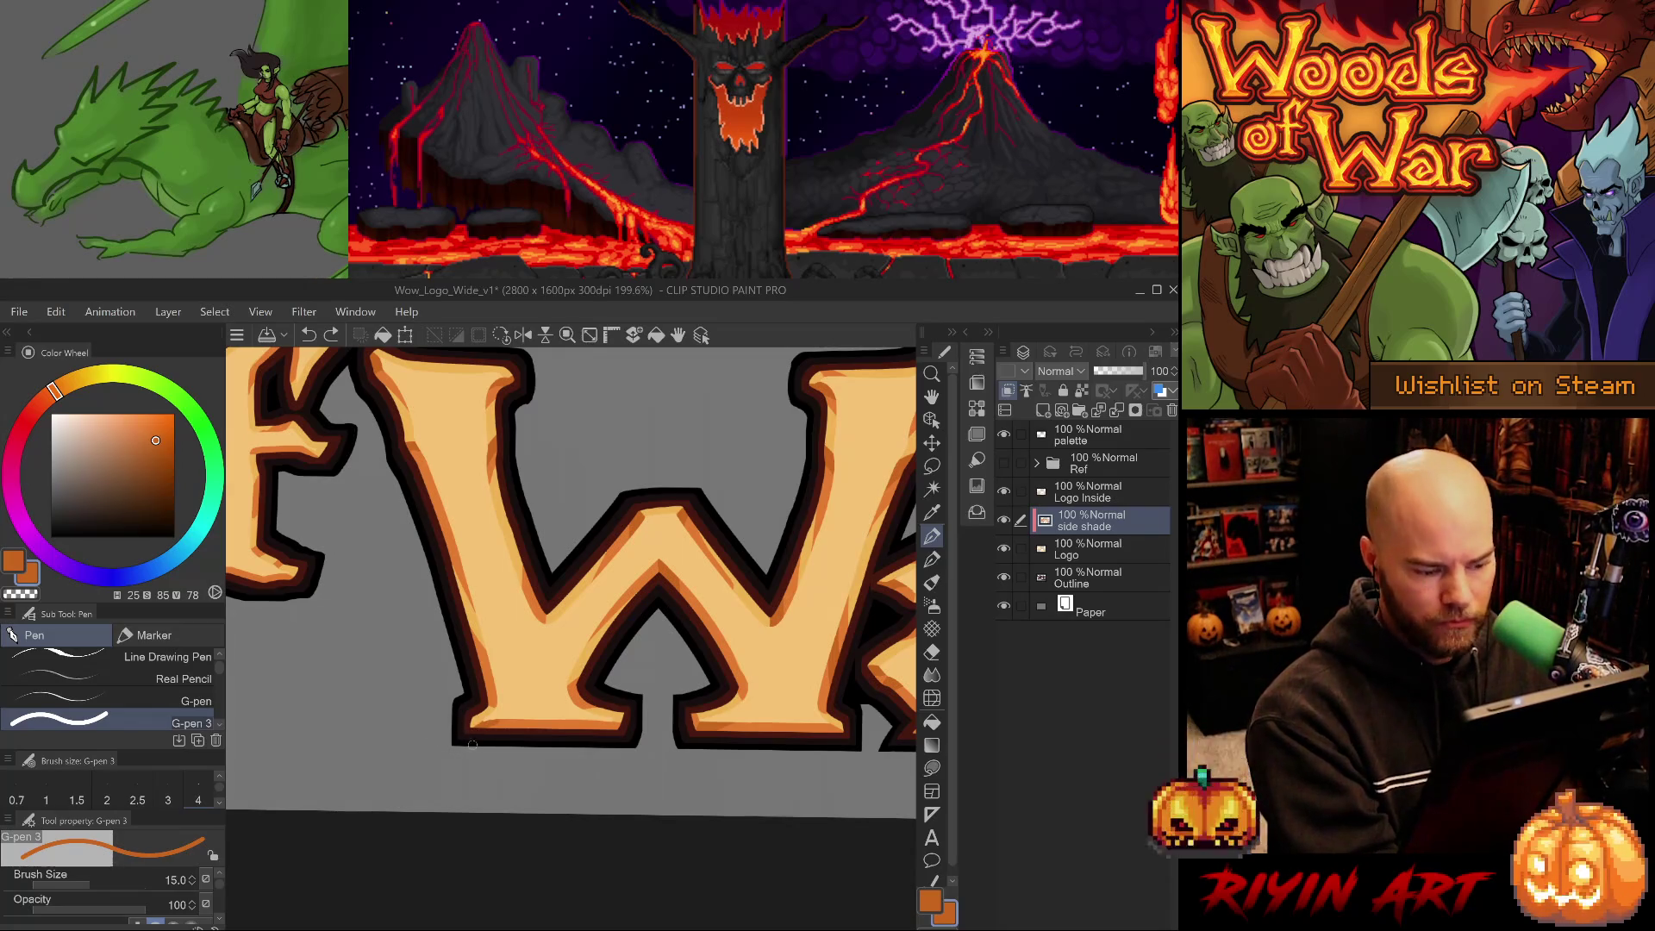
pyautogui.hotkey('ctrl', 'y')
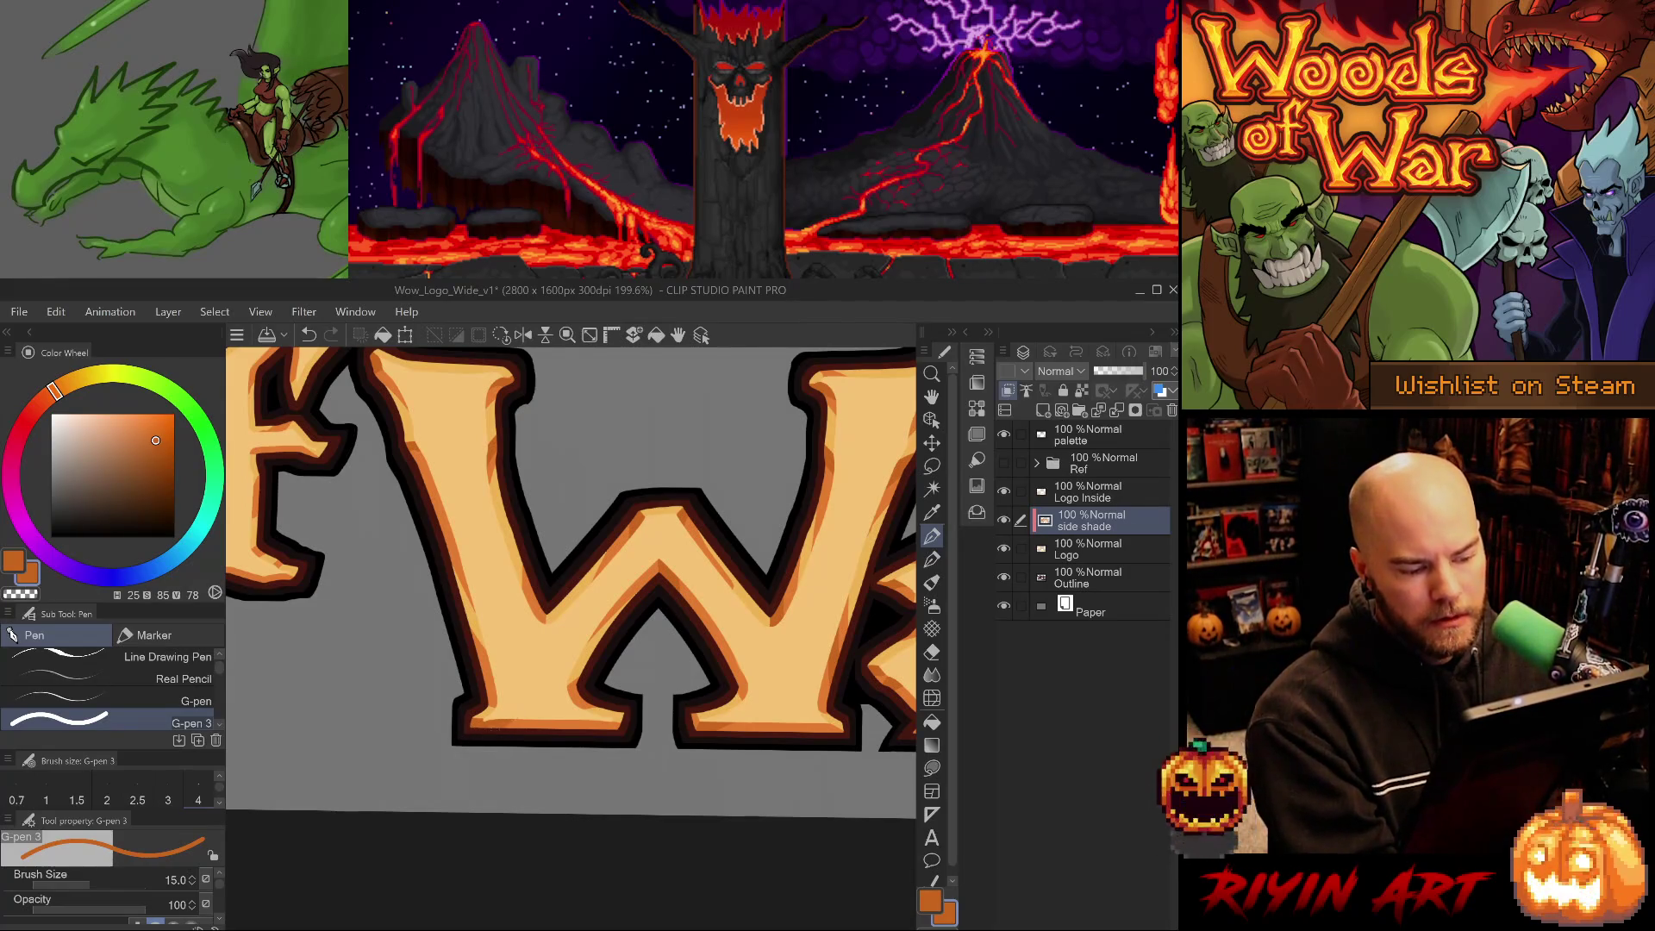
pyautogui.press('e')
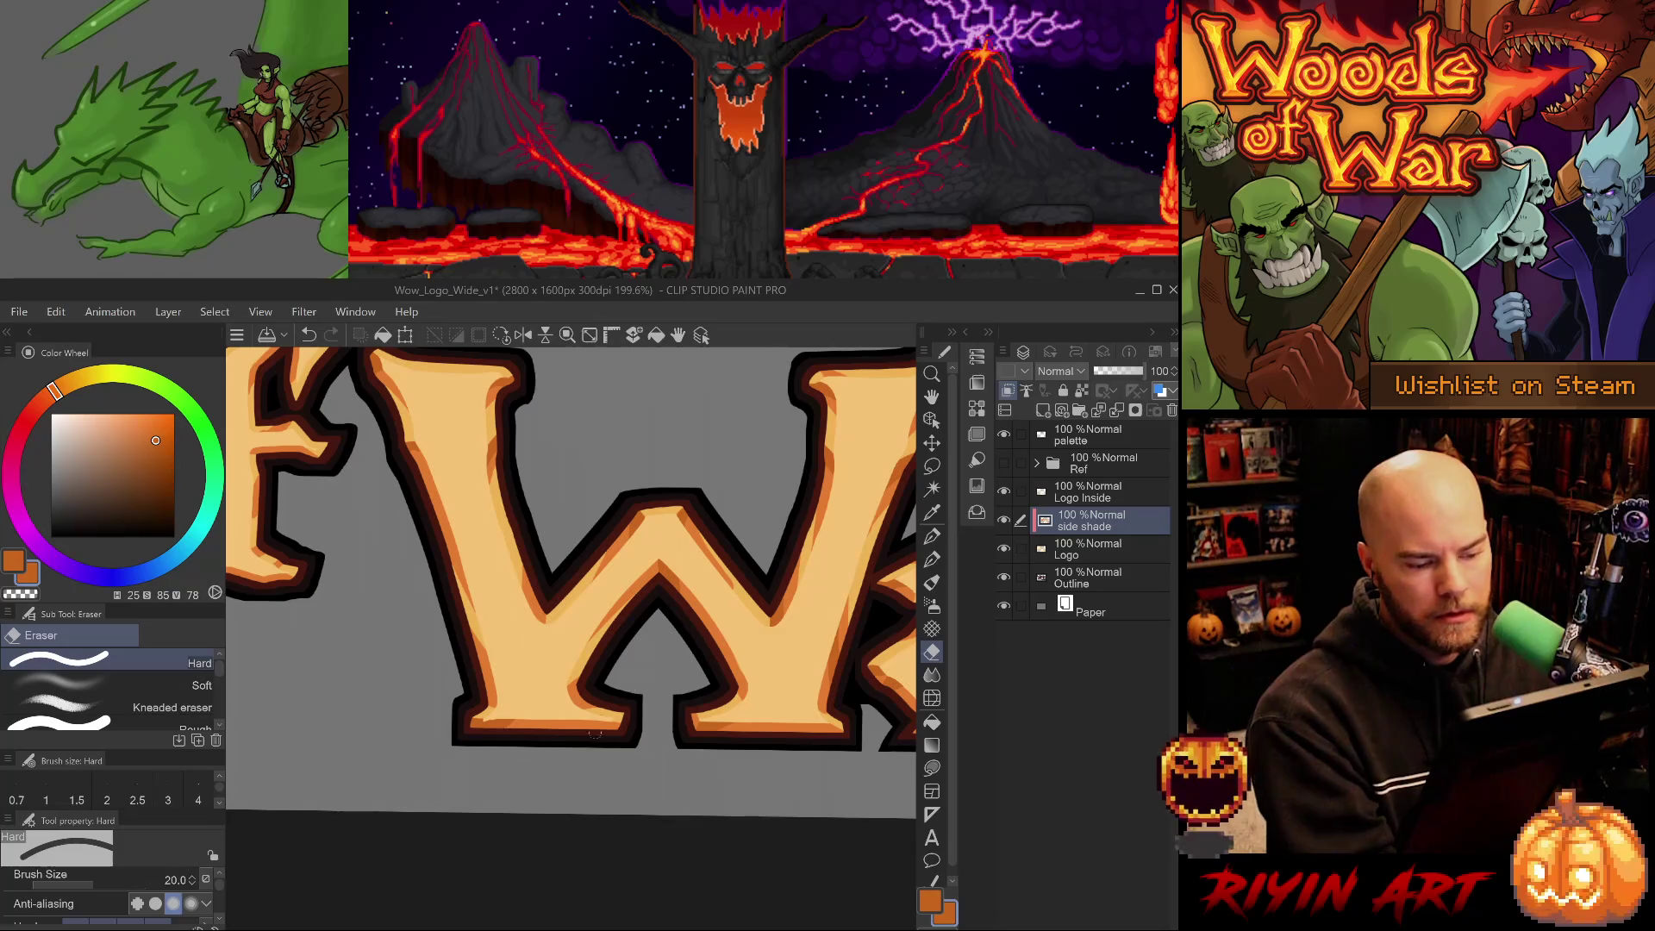
# Re-sample the lighter and darker orange from the shading, then bring the f and W into view.
pyautogui.keyDown('alt'); pyautogui.click(522, 724); pyautogui.keyUp('alt')
pyautogui.press('p')
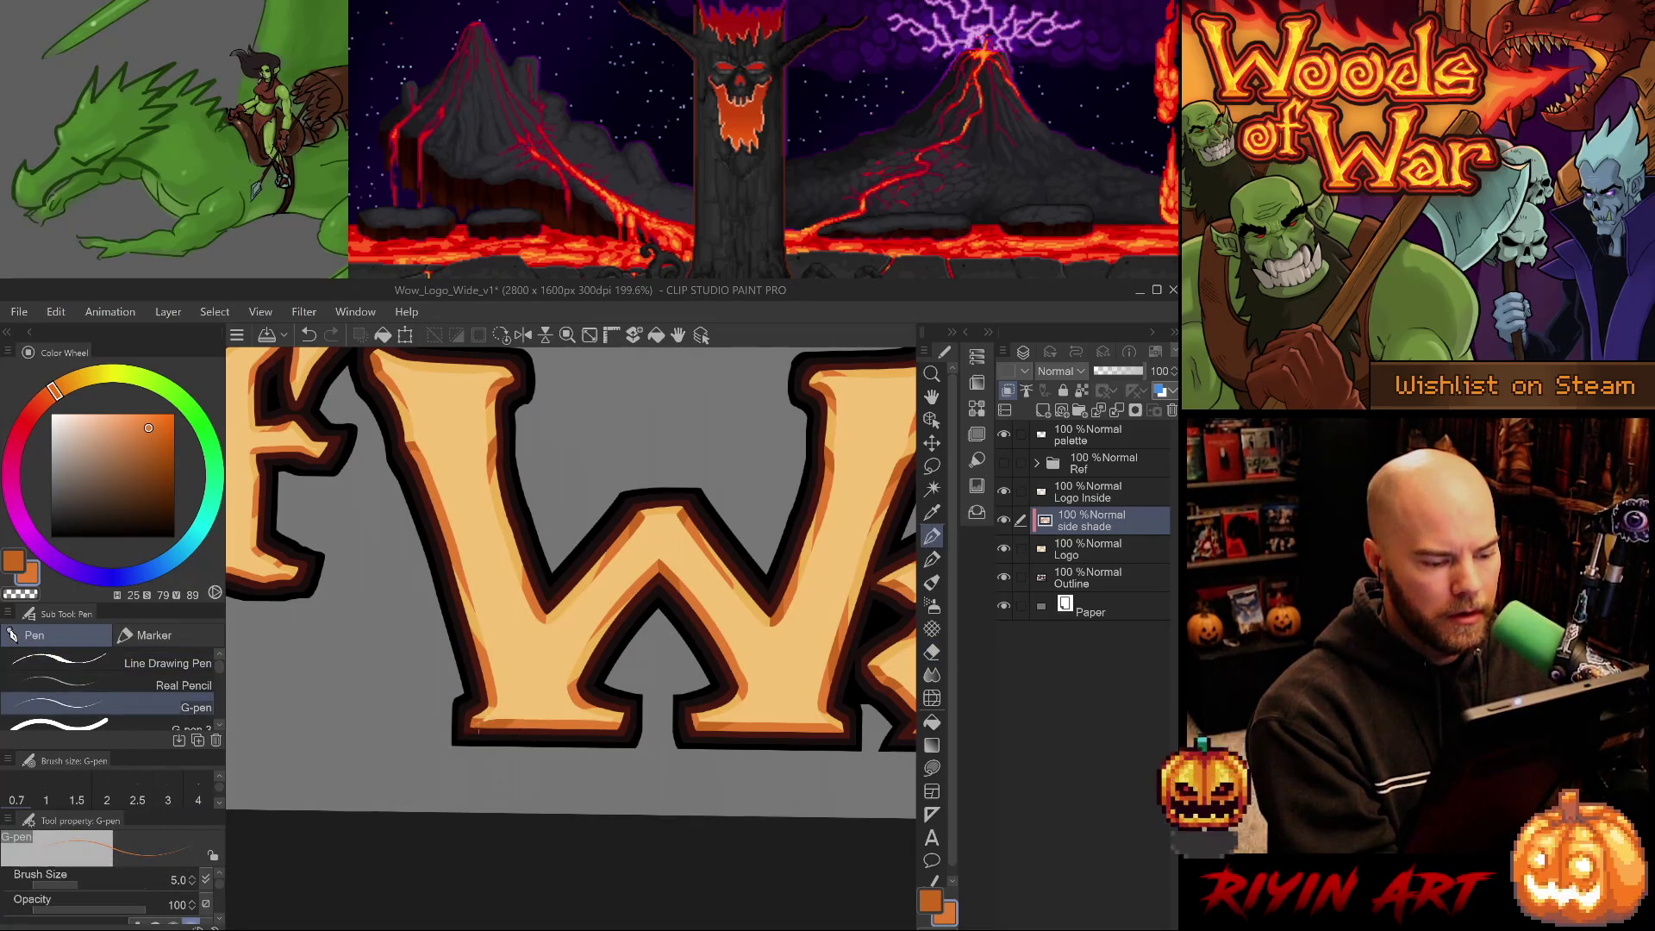
pyautogui.keyDown('alt'); pyautogui.click(501, 722); pyautogui.keyUp('alt')
pyautogui.press('p')
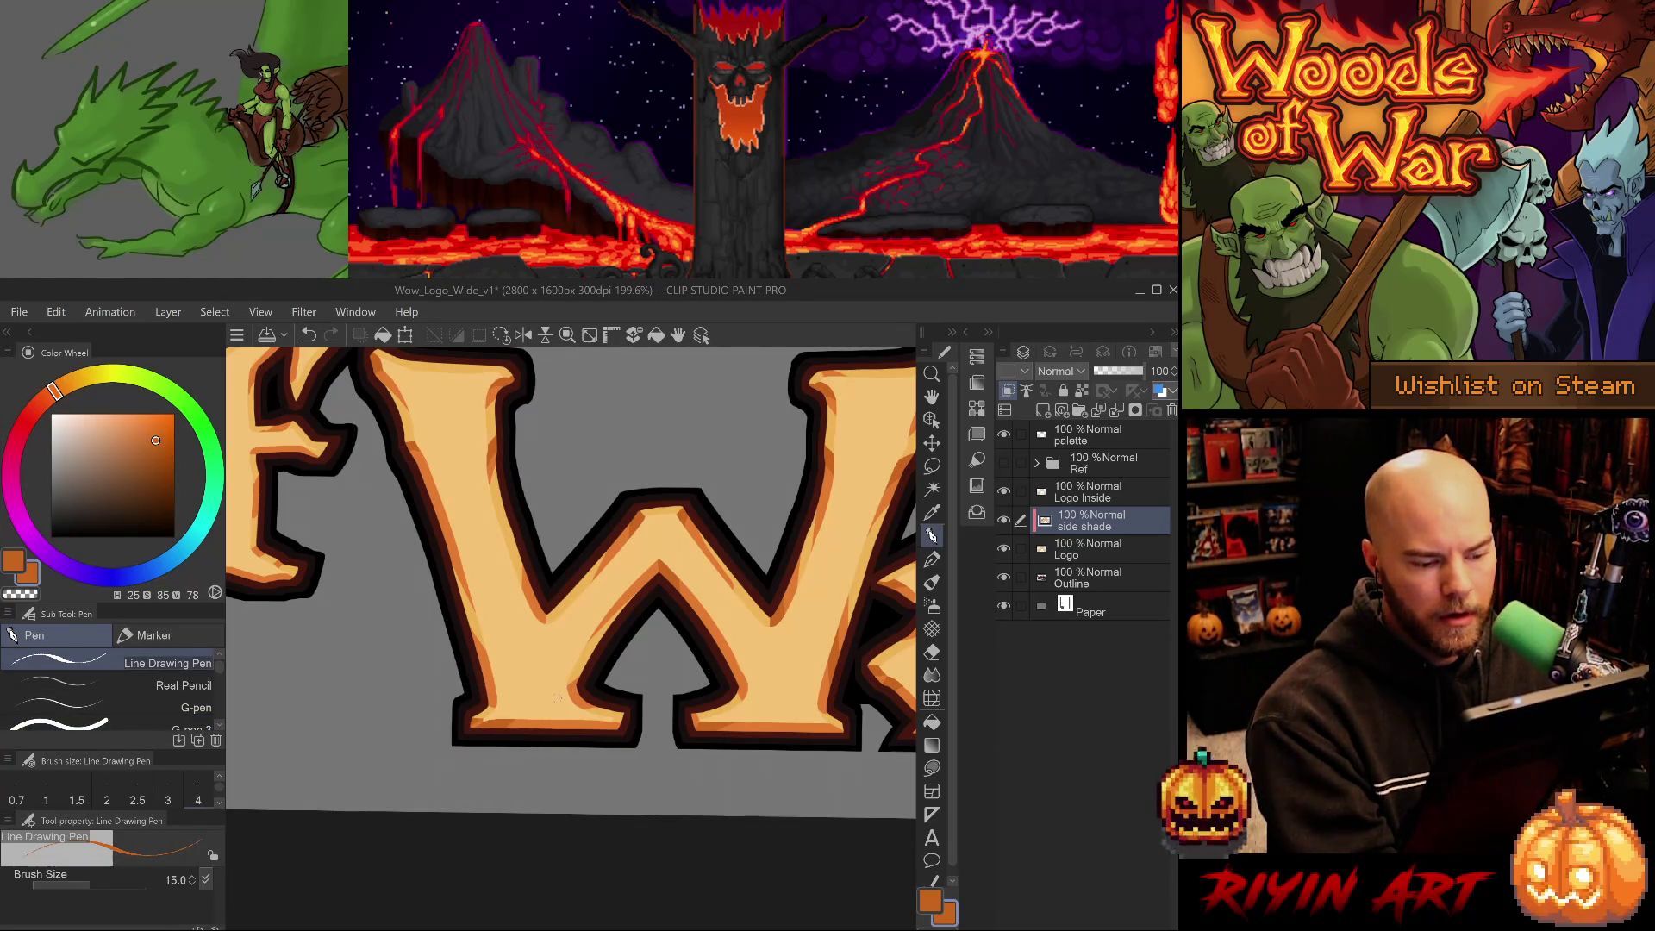
pyautogui.press('p')
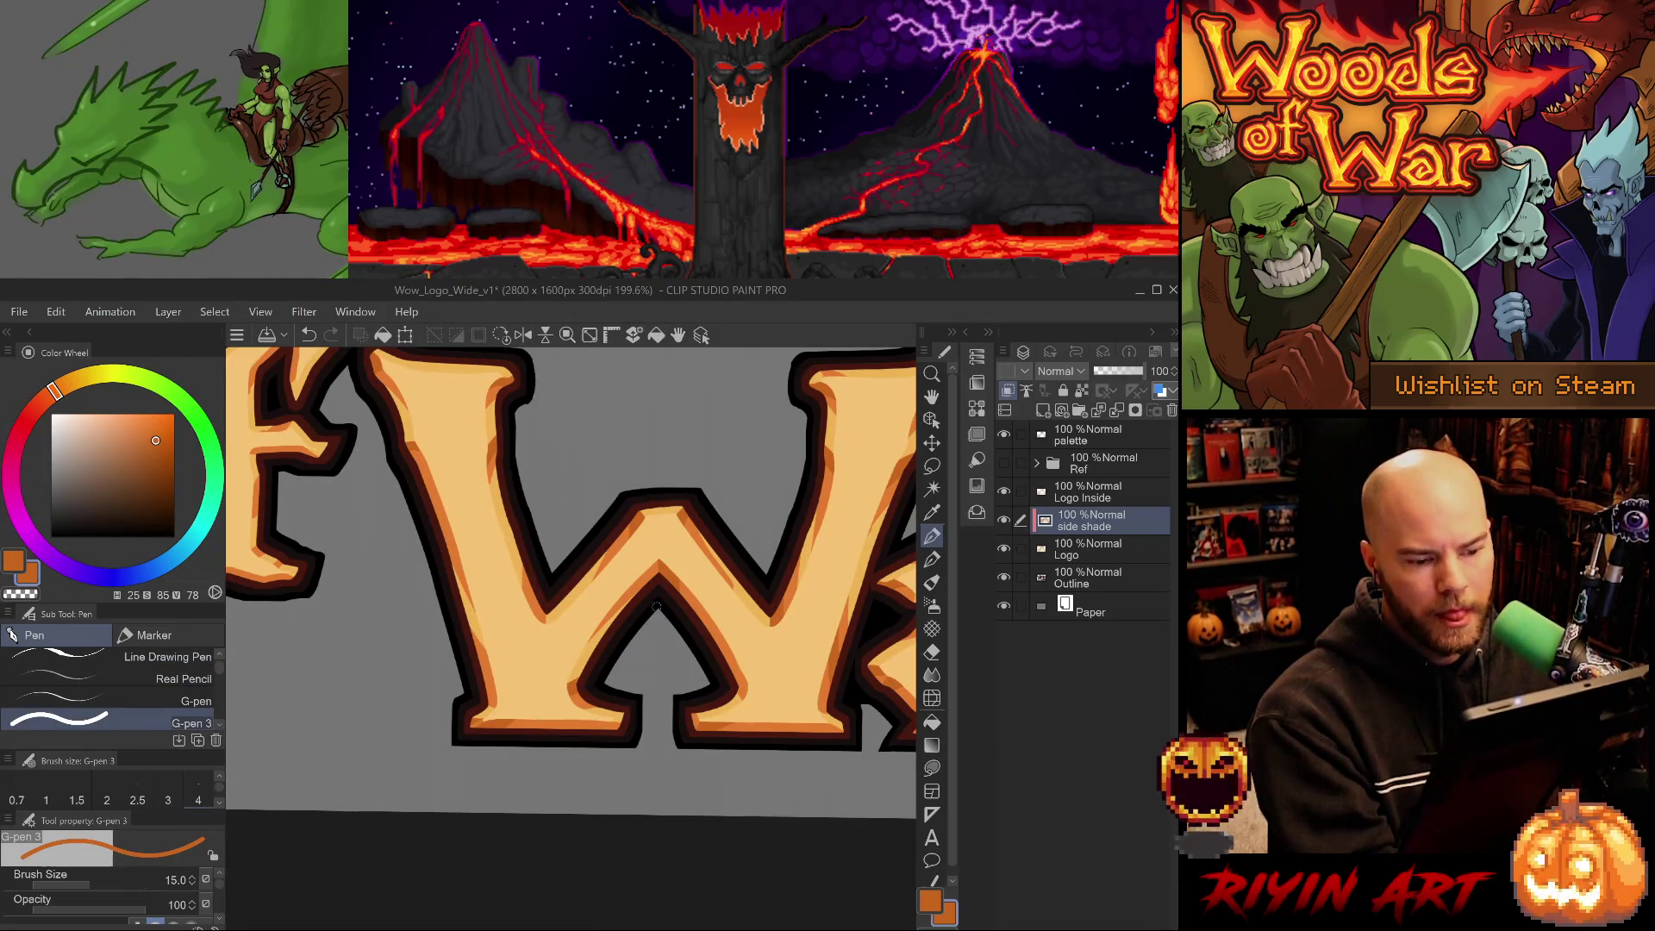
pyautogui.keyDown('alt'); pyautogui.click(569, 639); pyautogui.keyUp('alt')
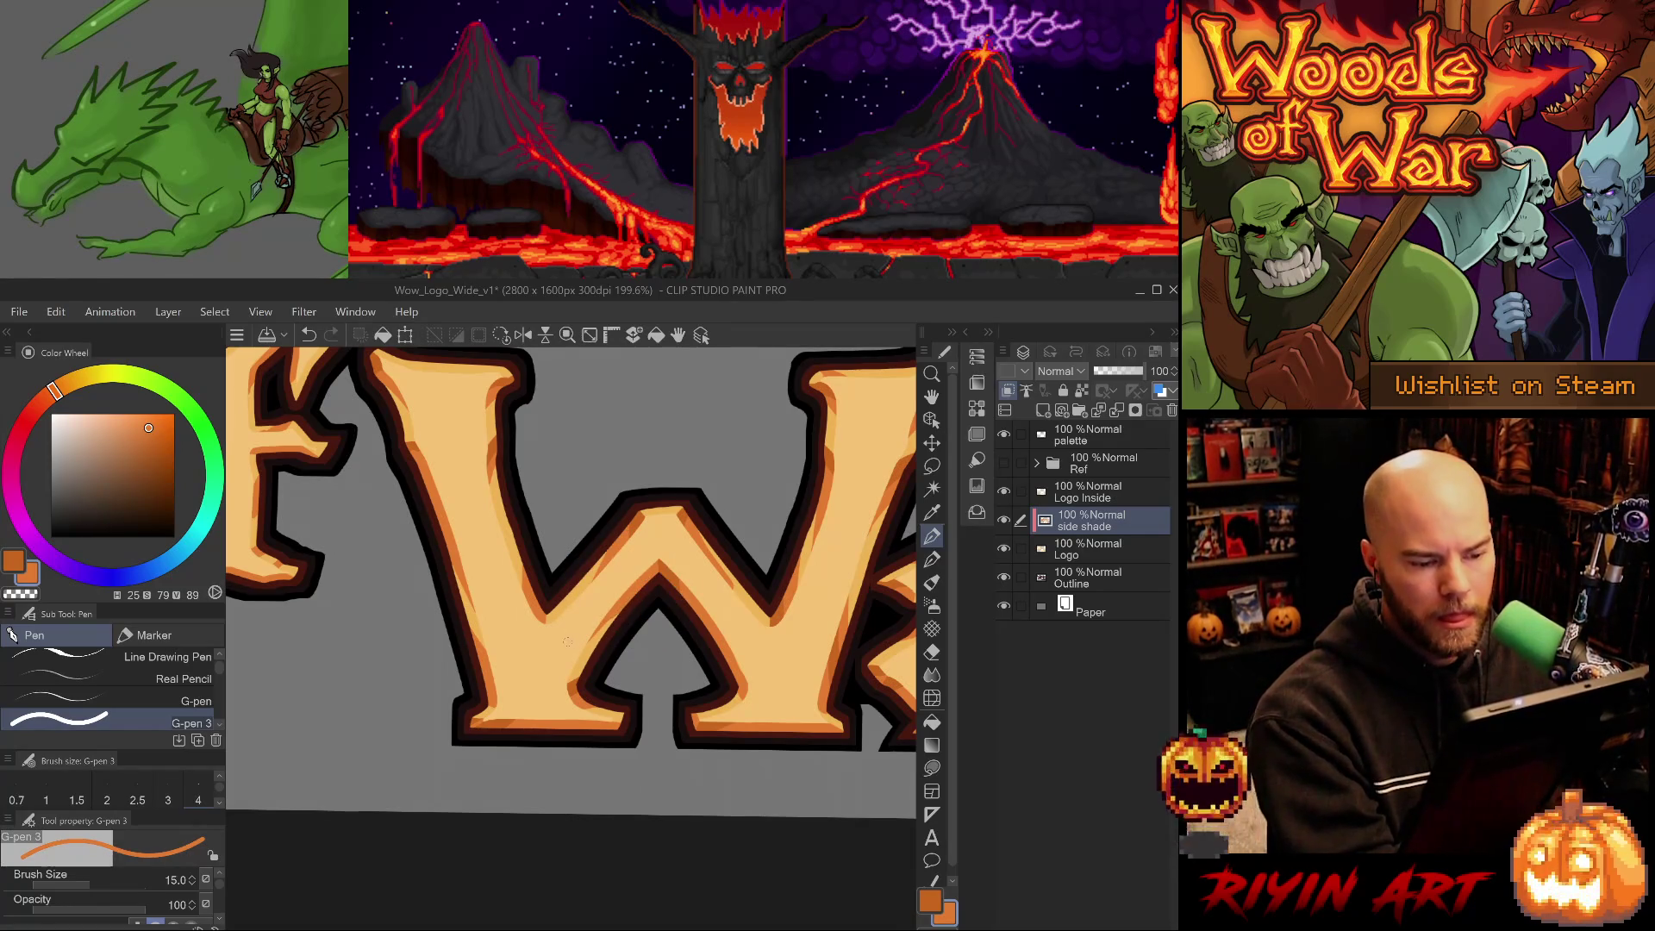
pyautogui.keyDown('alt'); pyautogui.click(645, 538); pyautogui.keyUp('alt')
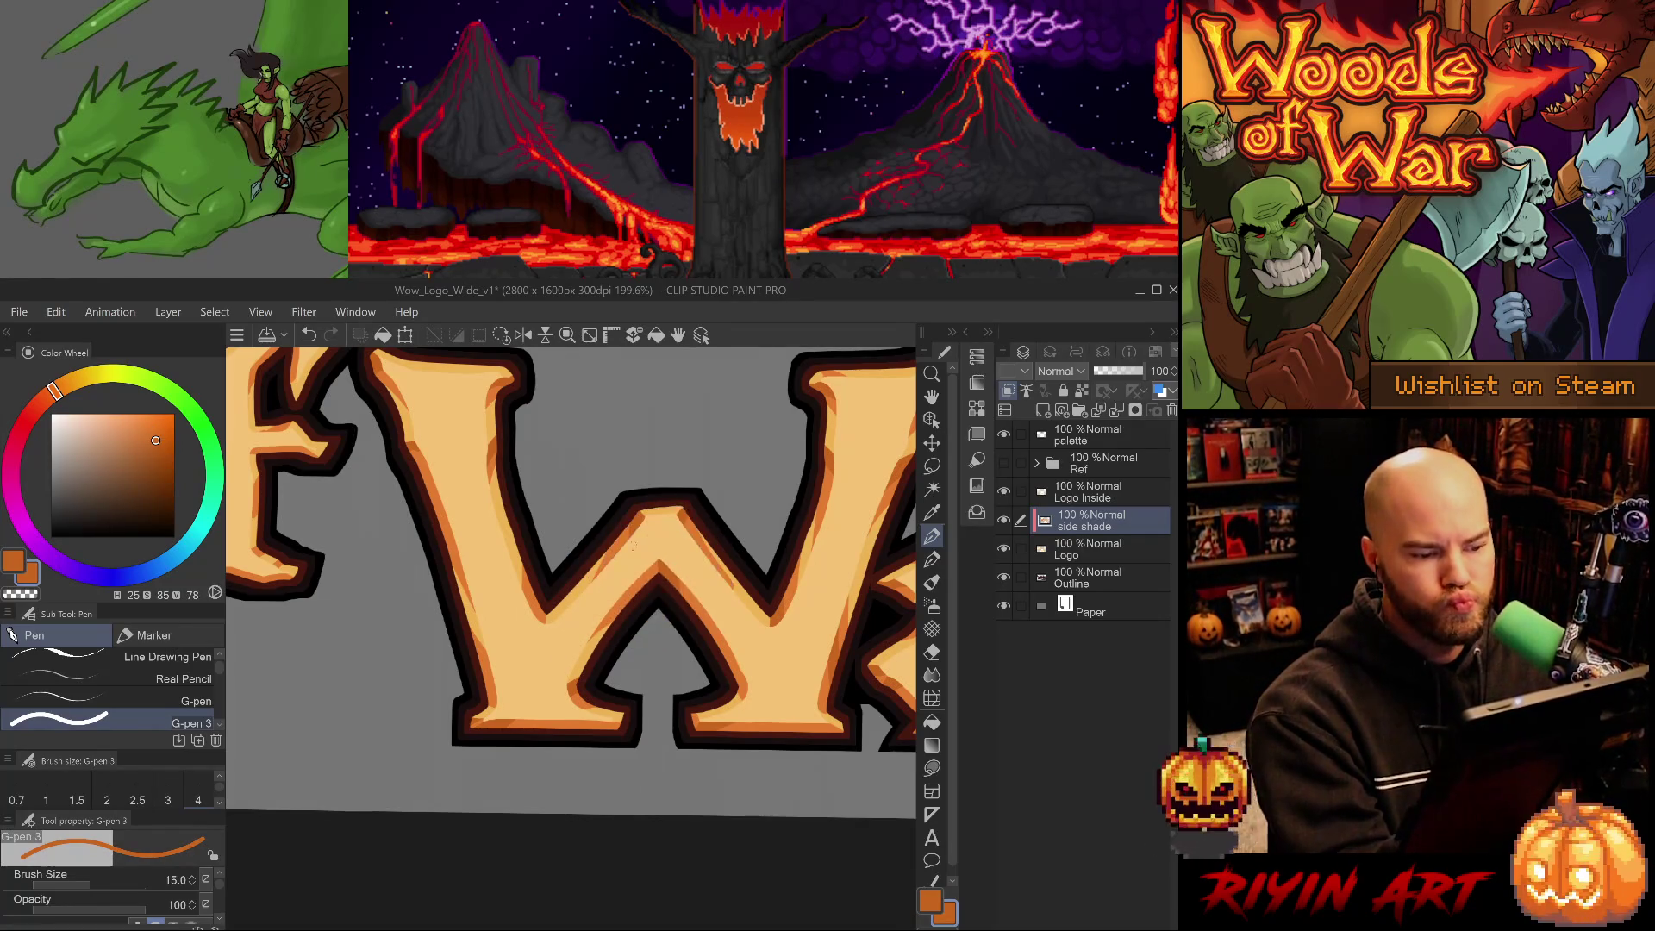
pyautogui.moveTo(549, 569)
pyautogui.mouseDown()
pyautogui.moveTo(609, 635)
pyautogui.moveTo(709, 667)
pyautogui.mouseUp()
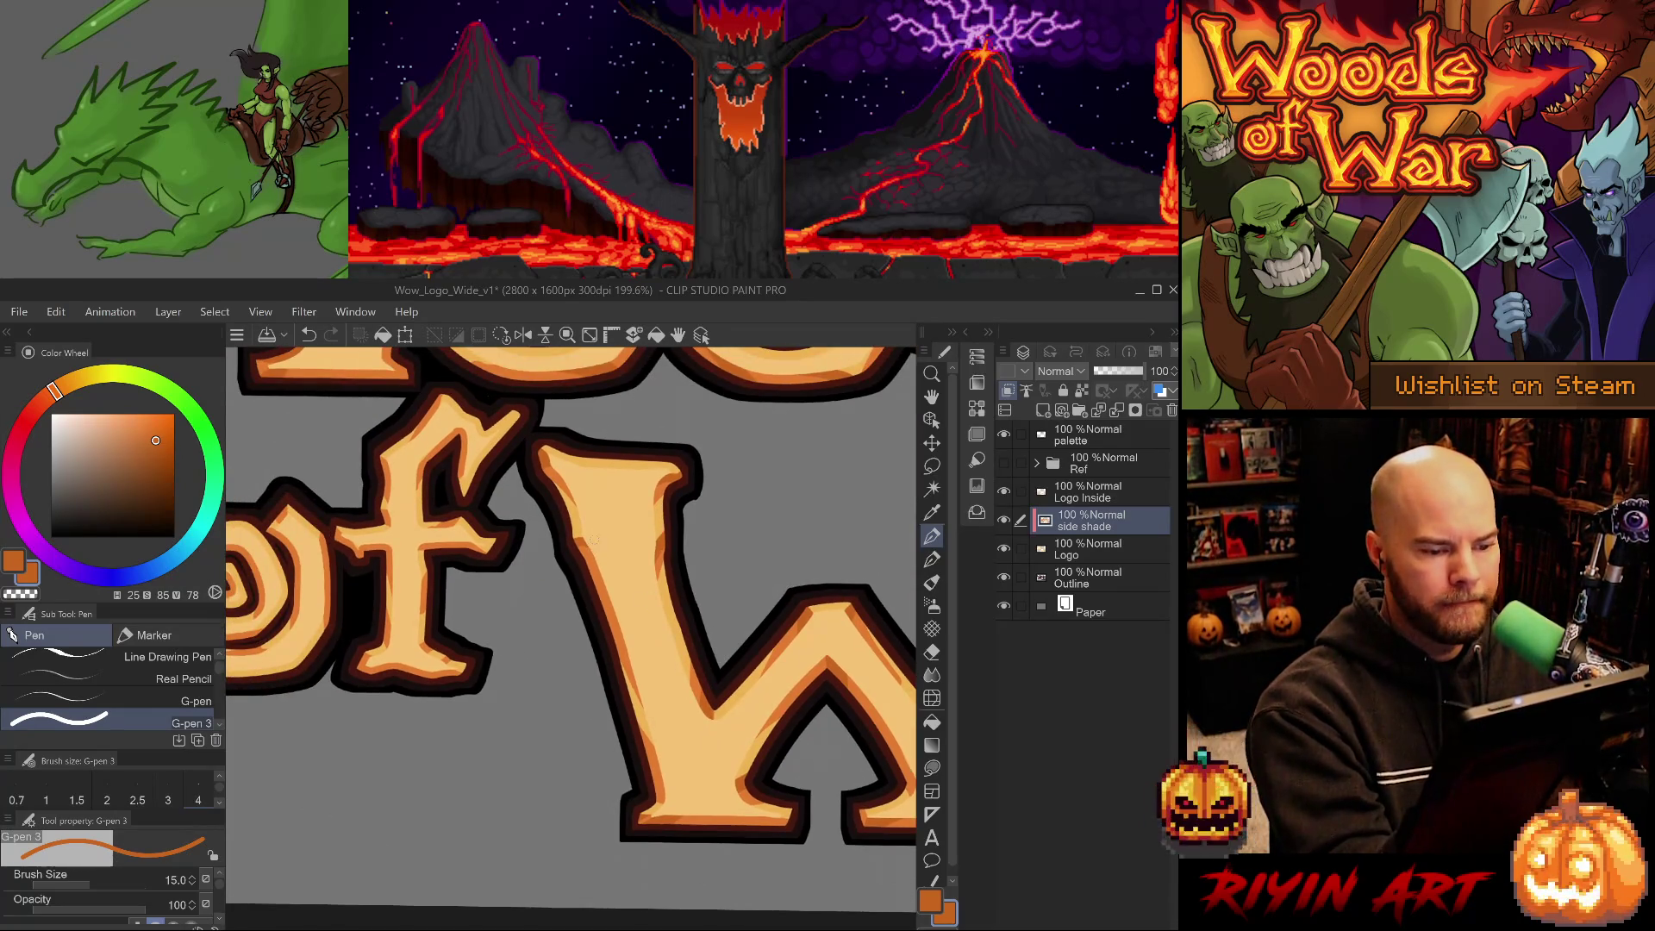
# Try a short shade stroke on the f and sample its lighter orange, undoing the stroke.
pyautogui.moveTo(592, 647); pyautogui.dragTo(695, 680)
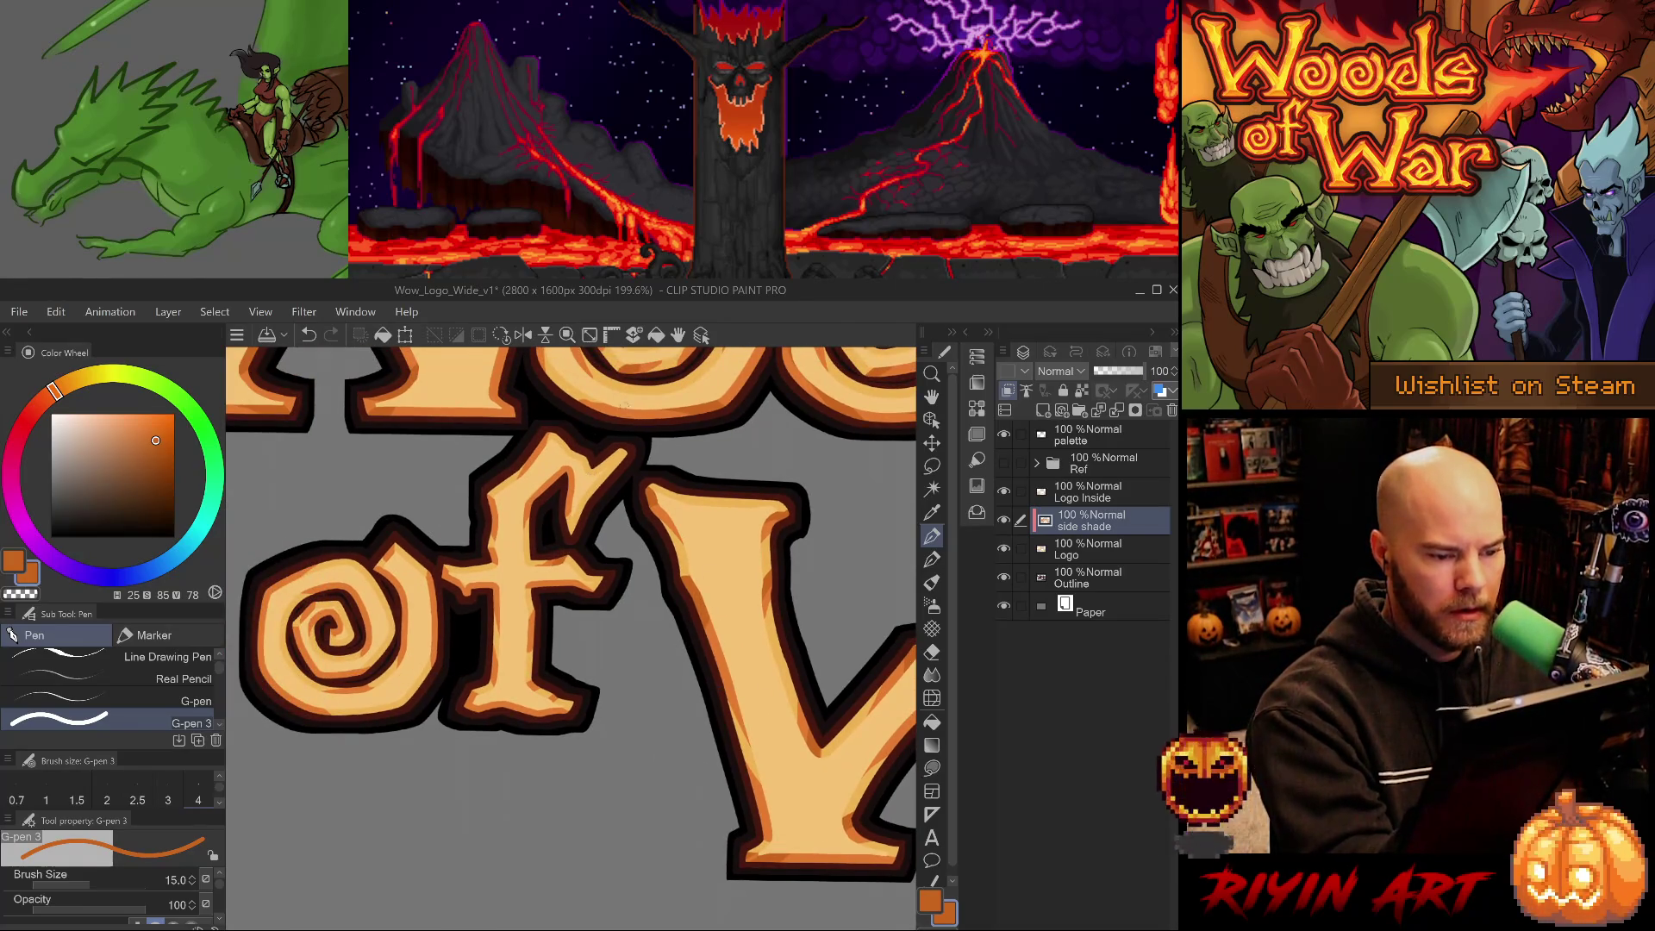
pyautogui.moveTo(569, 471); pyautogui.dragTo(565, 508)
pyautogui.hotkey('ctrl', 'z')
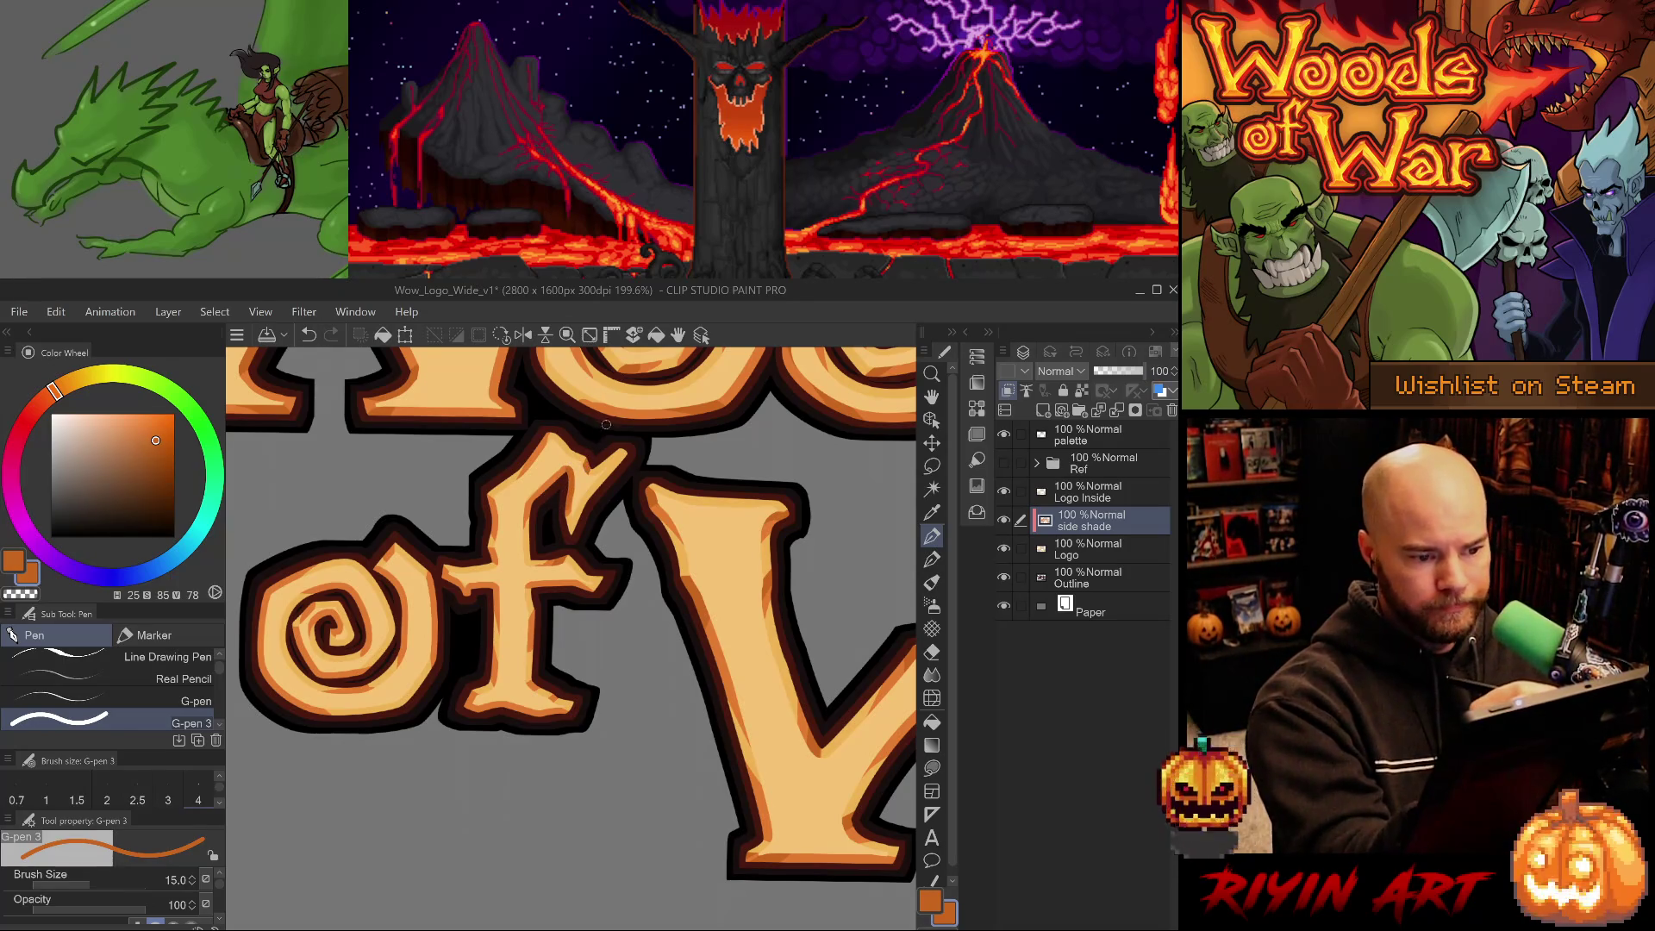
pyautogui.press('alt')
pyautogui.keyDown('alt'); pyautogui.click(572, 505); pyautogui.keyUp('alt')
pyautogui.hotkey('ctrl', 'z')
# Add a dark shade stroke along the f and pick the darker orange.
pyautogui.moveTo(570, 514); pyautogui.dragTo(568, 536)
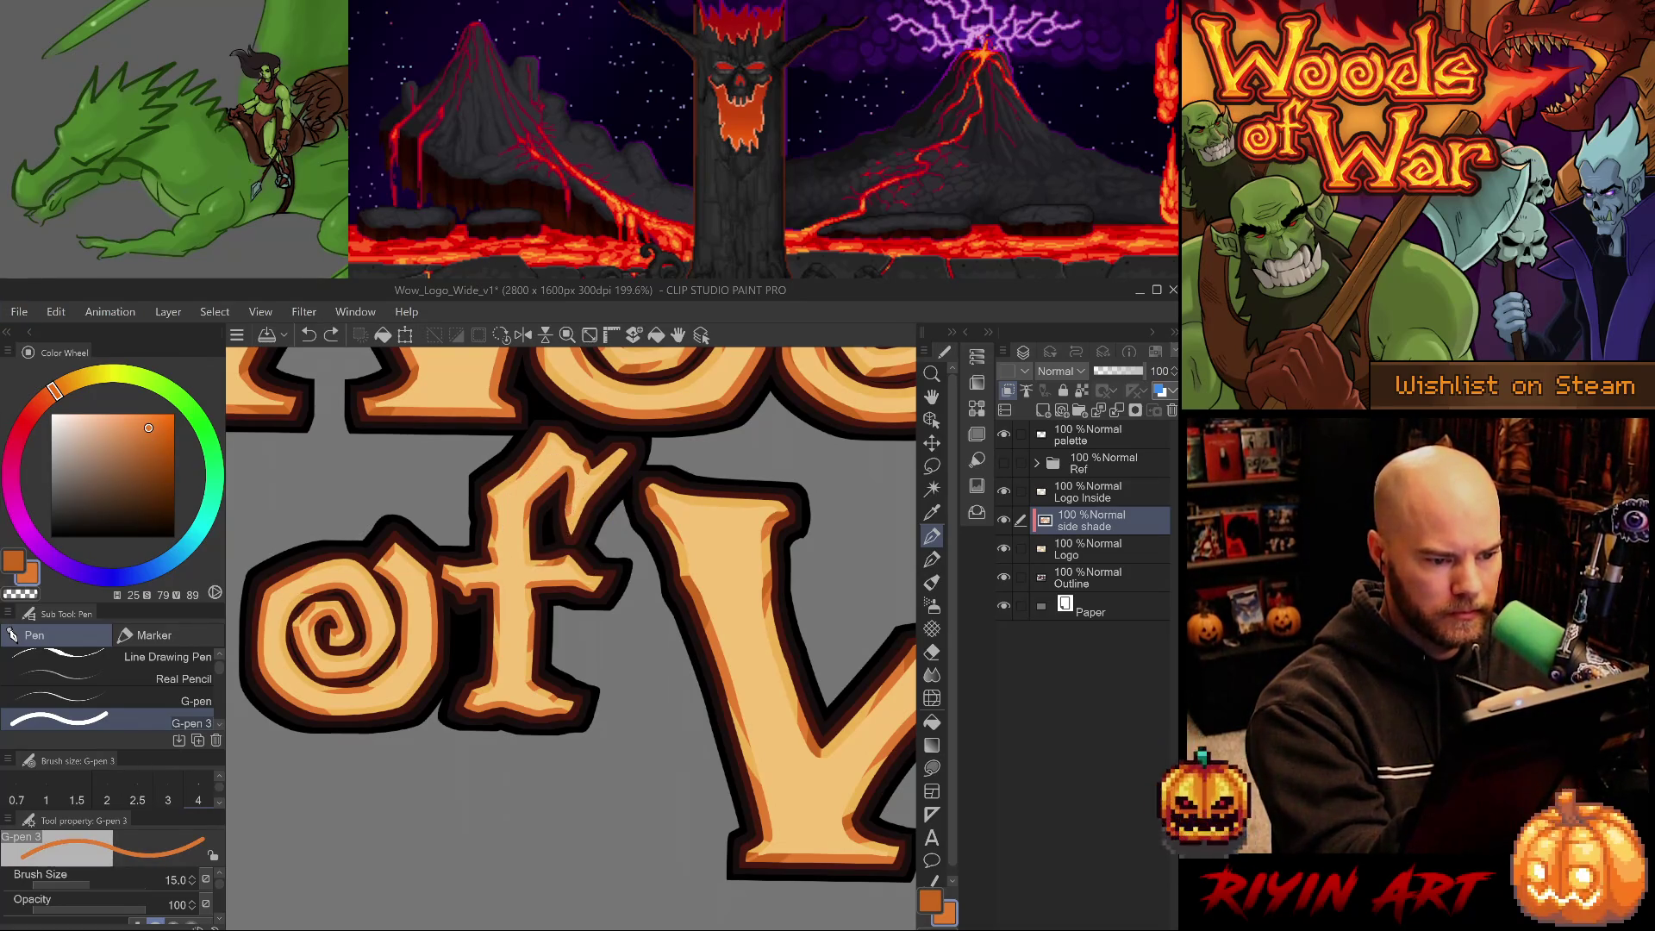
pyautogui.press('e')
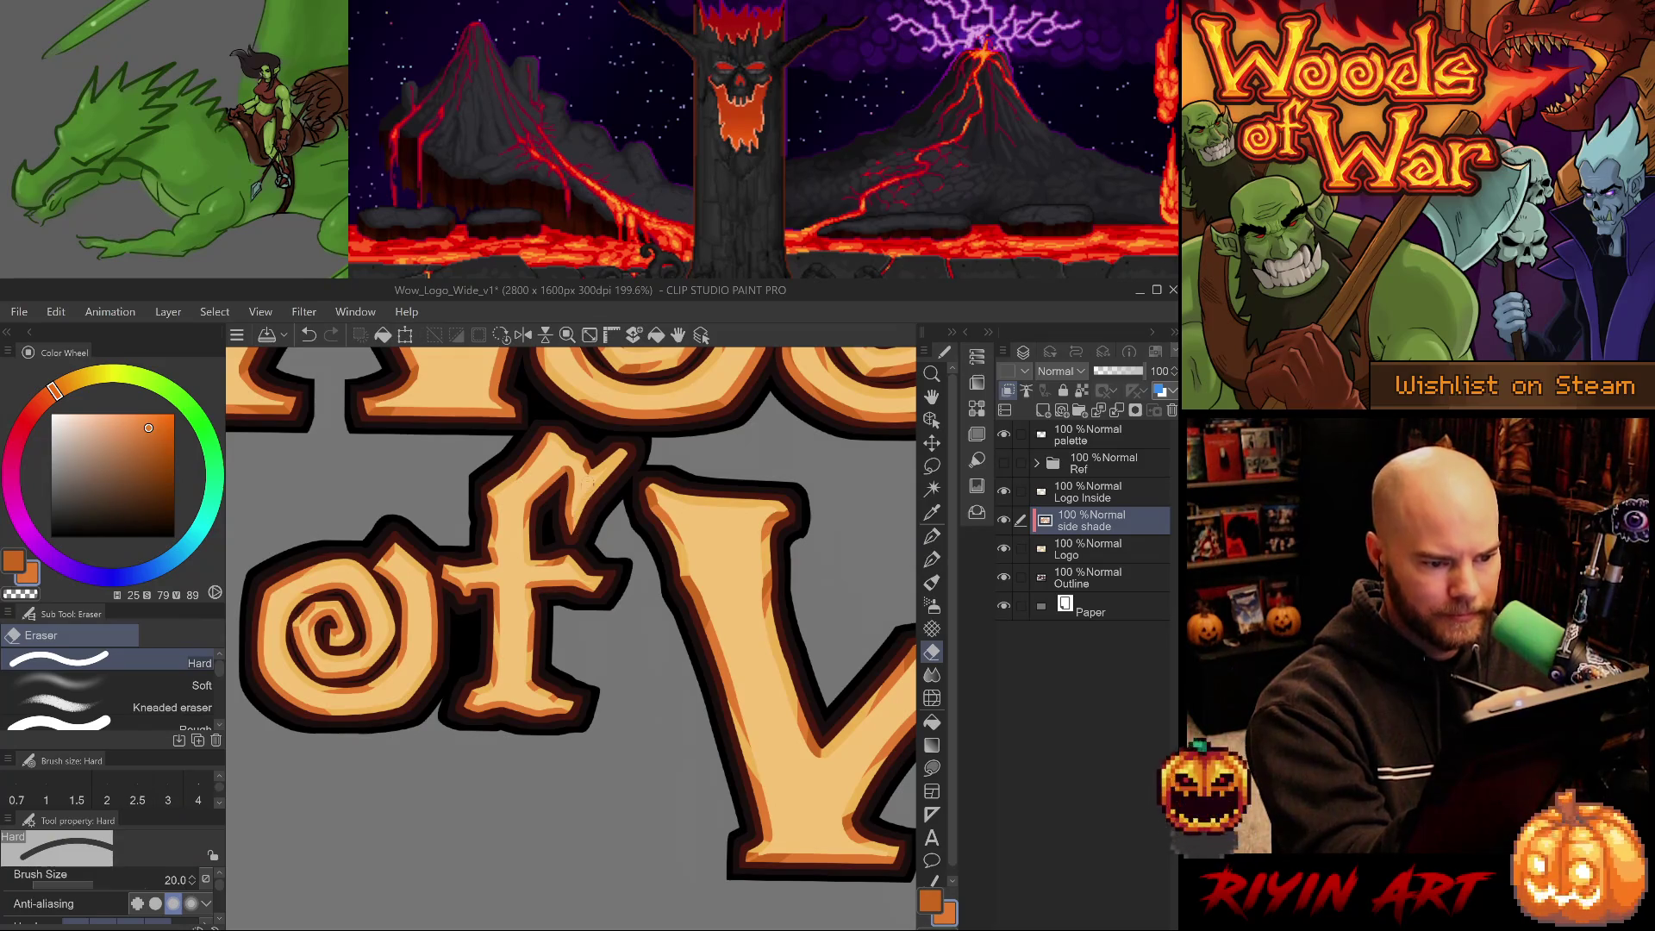
pyautogui.keyDown('alt'); pyautogui.click(574, 481); pyautogui.keyUp('alt')
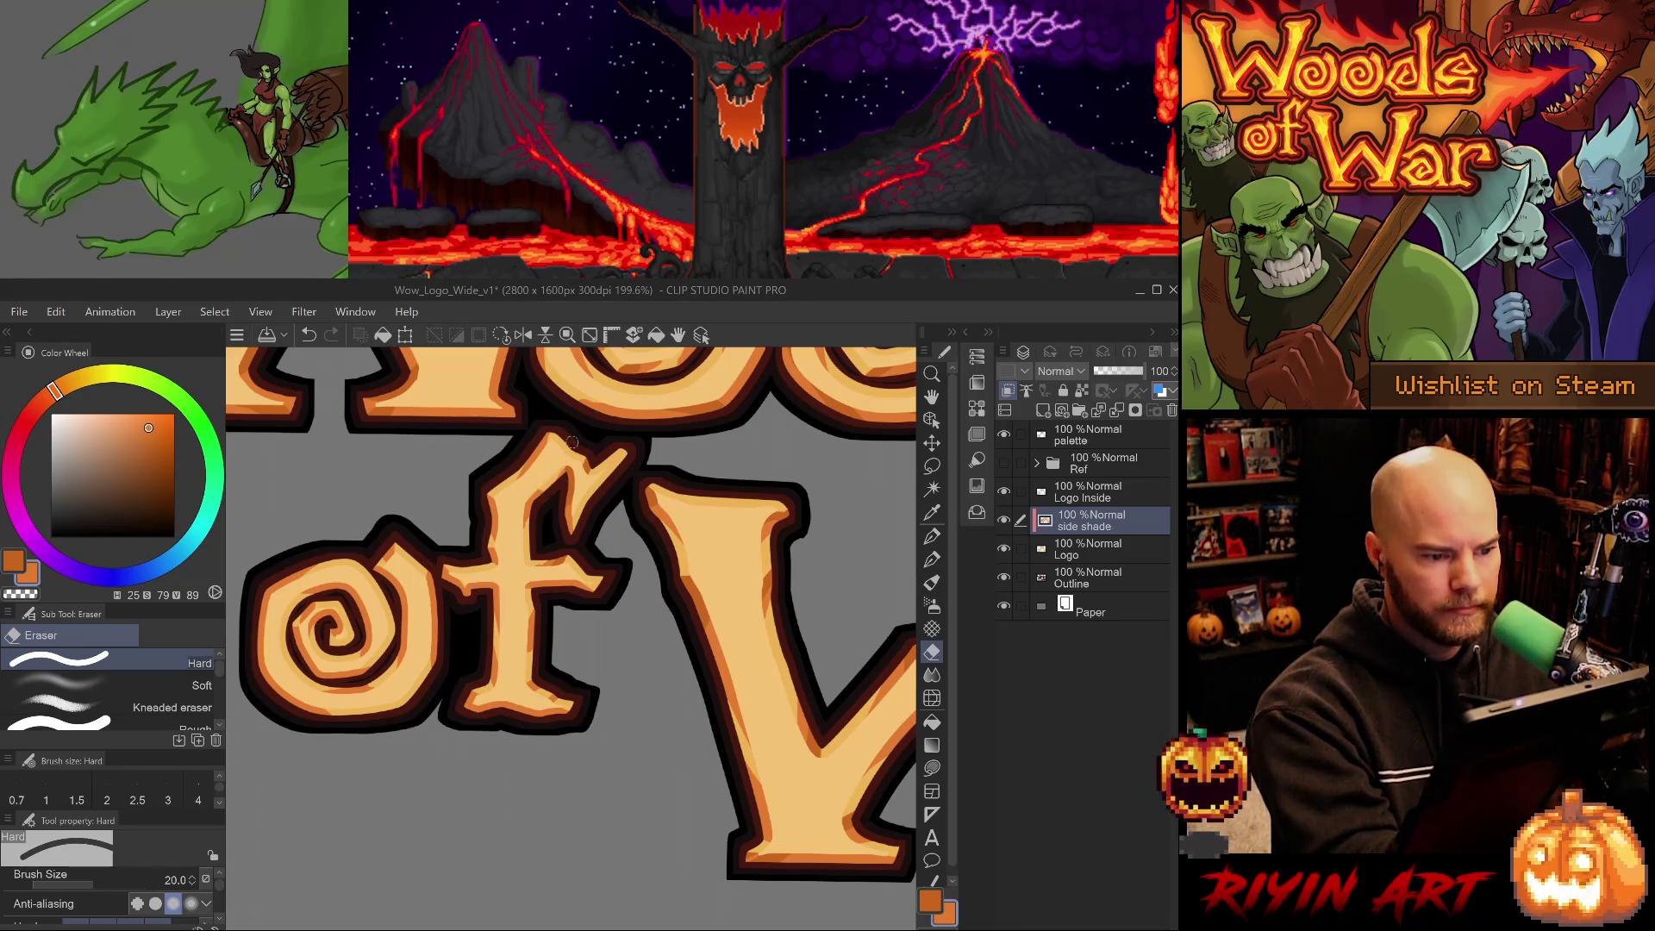
pyautogui.hotkey('ctrl', 'z')
pyautogui.press('p')
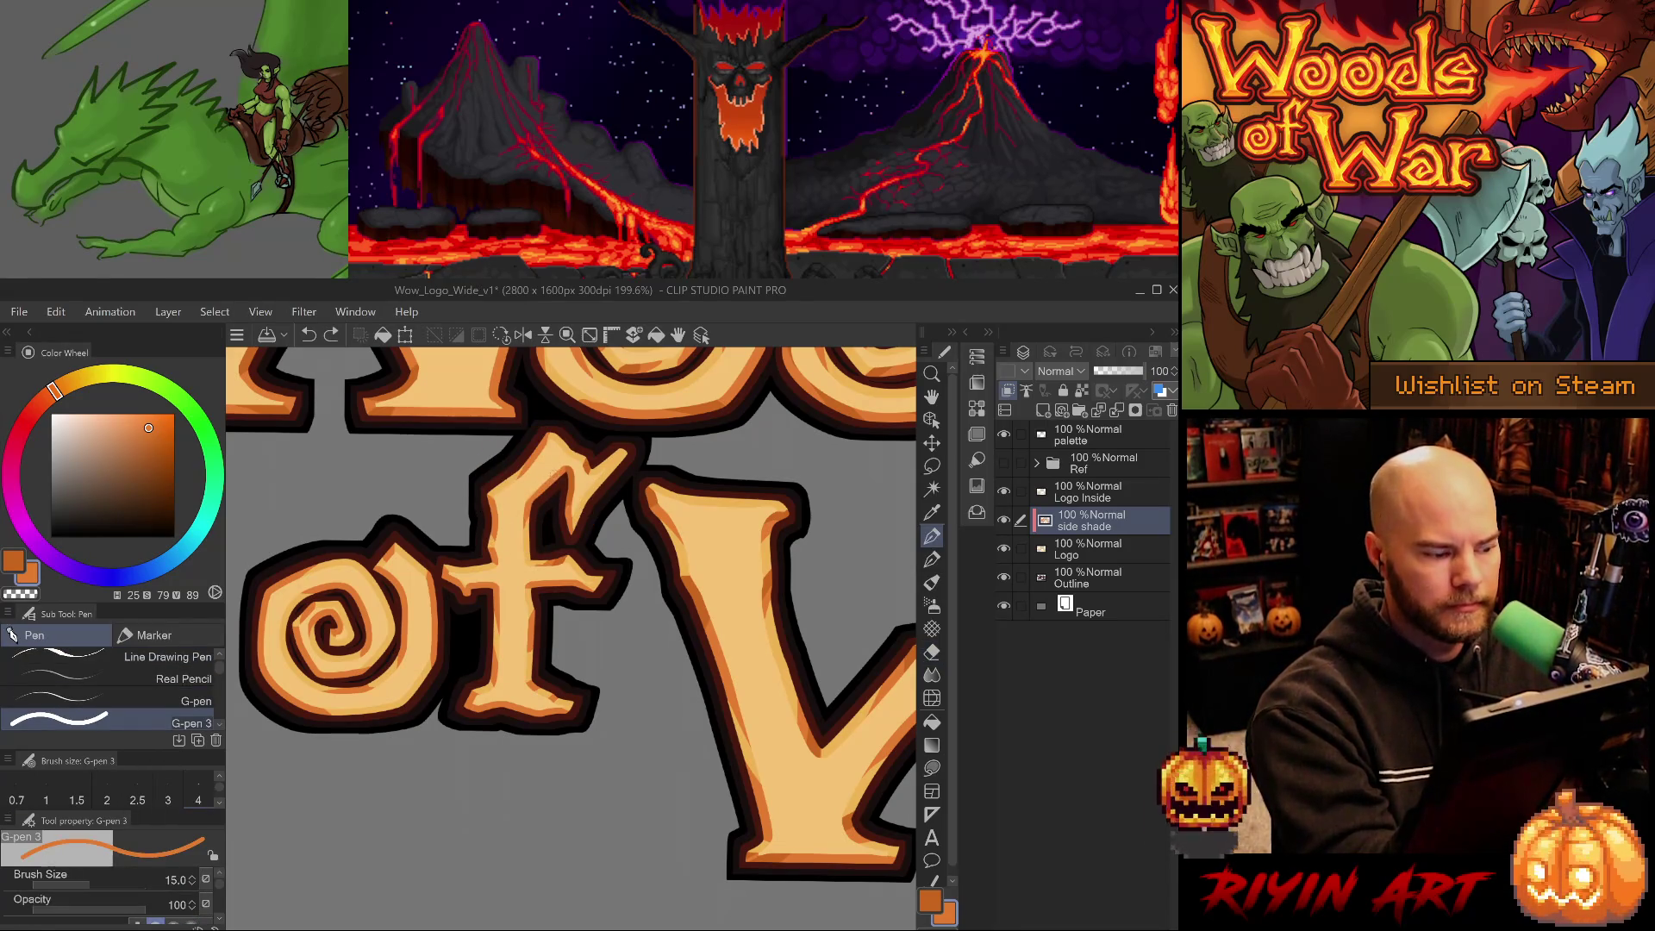
pyautogui.hotkey('ctrl', 'y')
pyautogui.keyDown('alt'); pyautogui.click(573, 469); pyautogui.keyUp('alt')
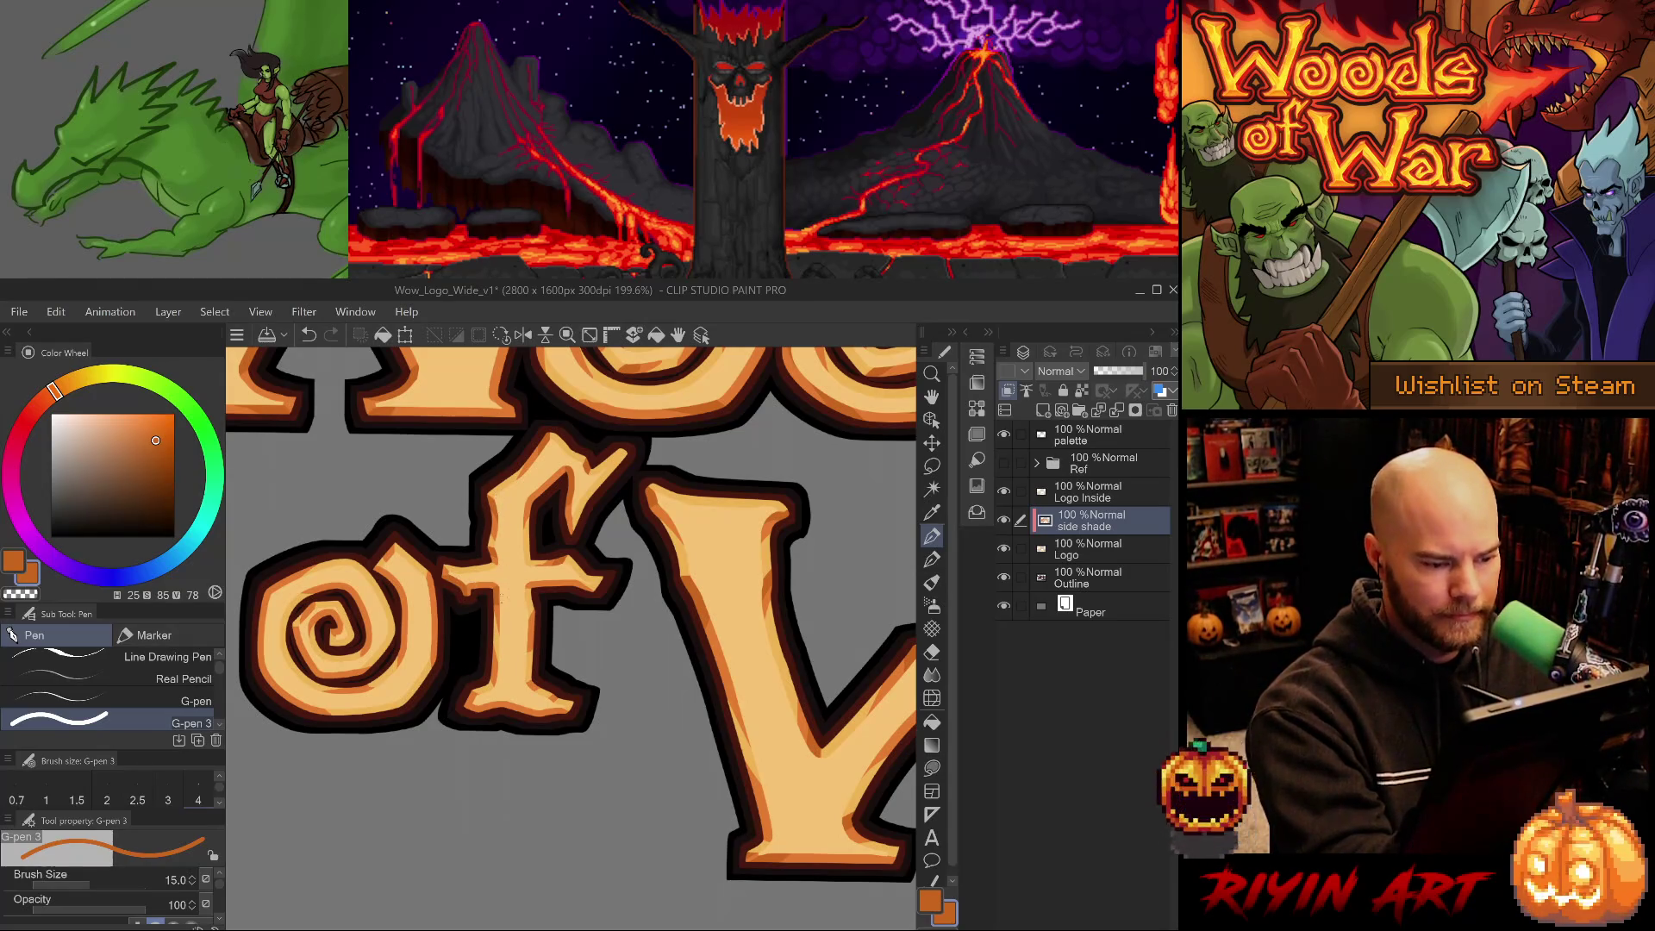
# Shade the left edge of the f stem in darker orange, discarding the higher stray mark.
pyautogui.moveTo(488, 657); pyautogui.dragTo(490, 685)
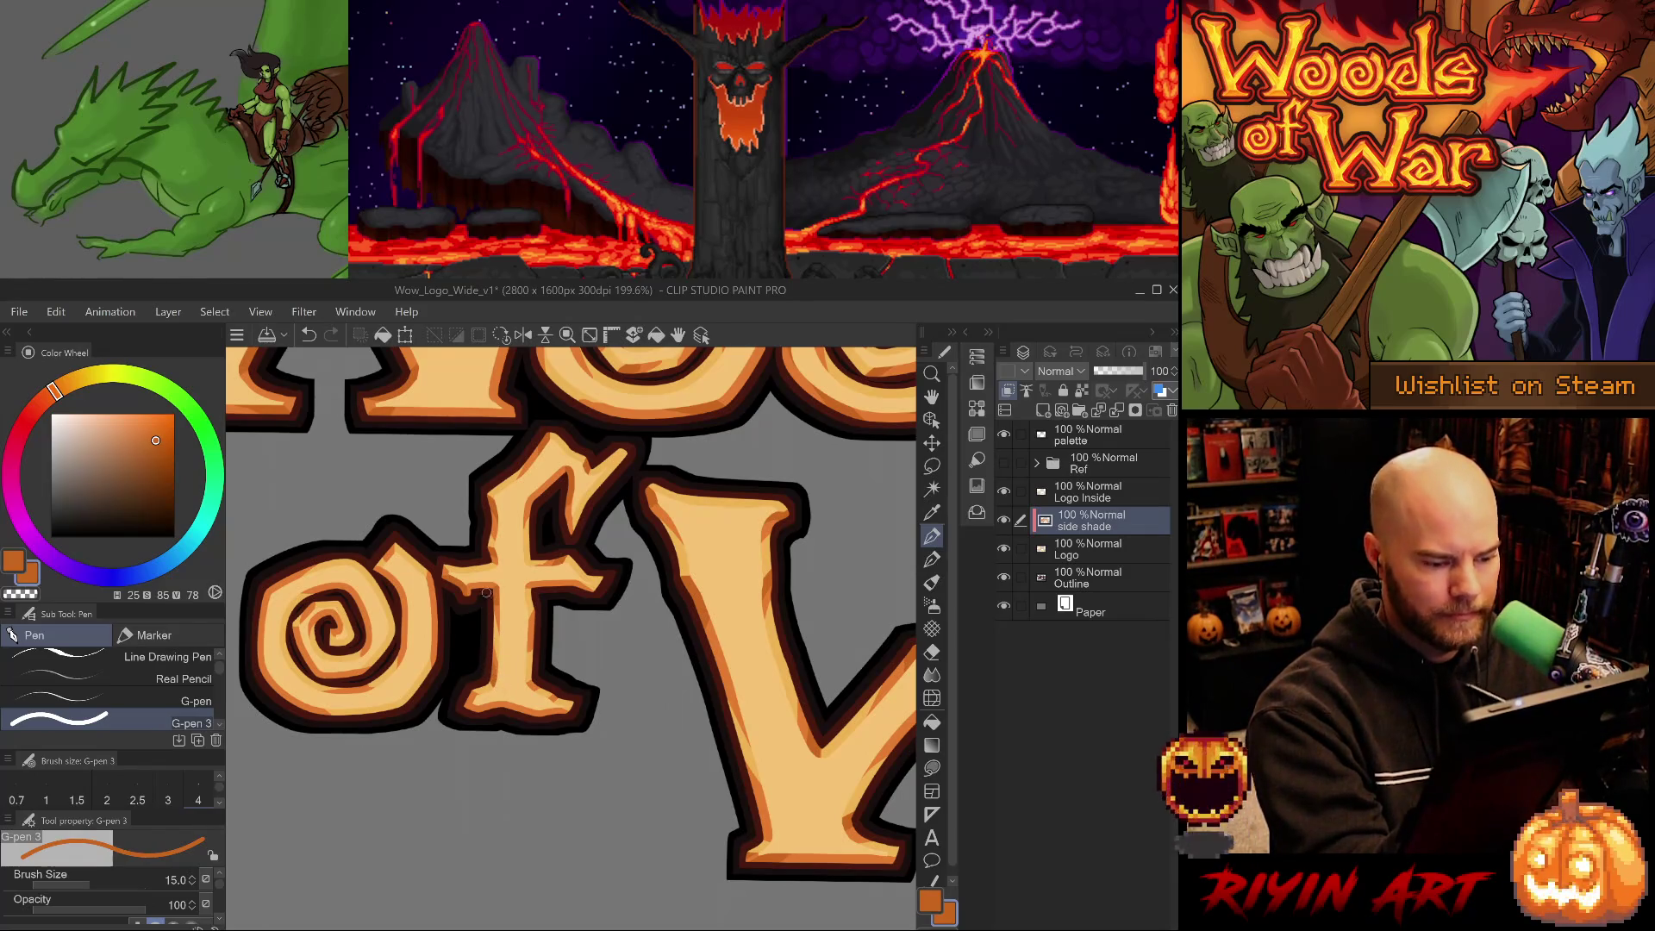
pyautogui.keyDown('alt'); pyautogui.click(502, 654); pyautogui.keyUp('alt')
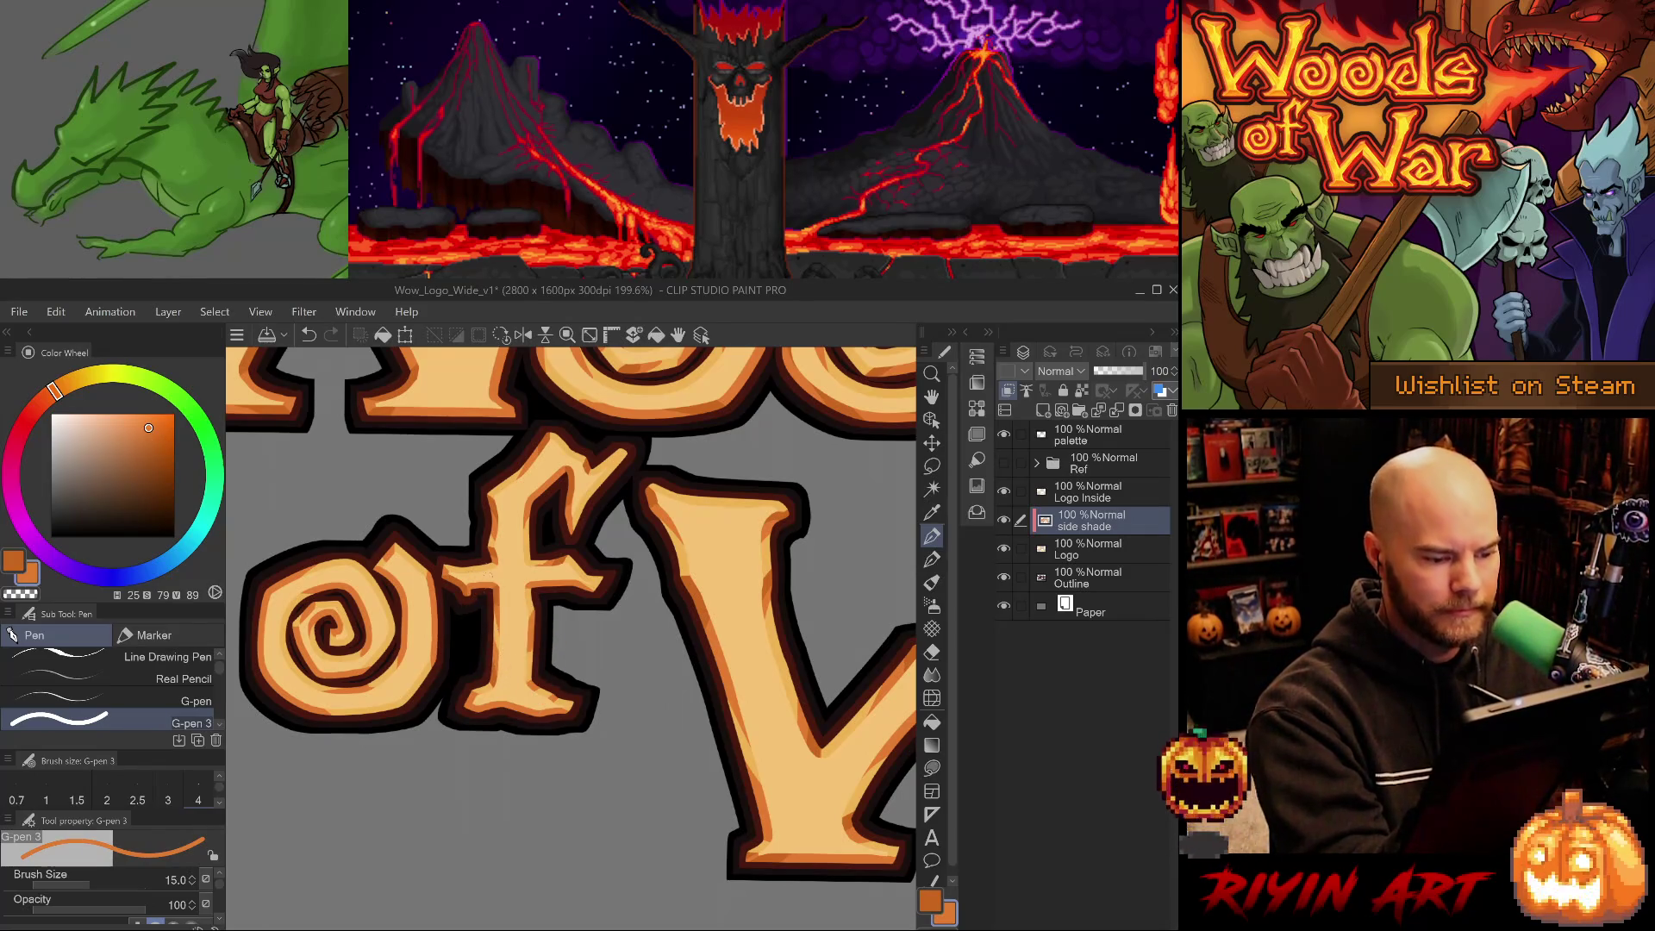
pyautogui.moveTo(491, 650); pyautogui.dragTo(491, 629)
pyautogui.hotkey('ctrl', 'z')
pyautogui.keyDown('alt'); pyautogui.click(497, 593); pyautogui.keyUp('alt')
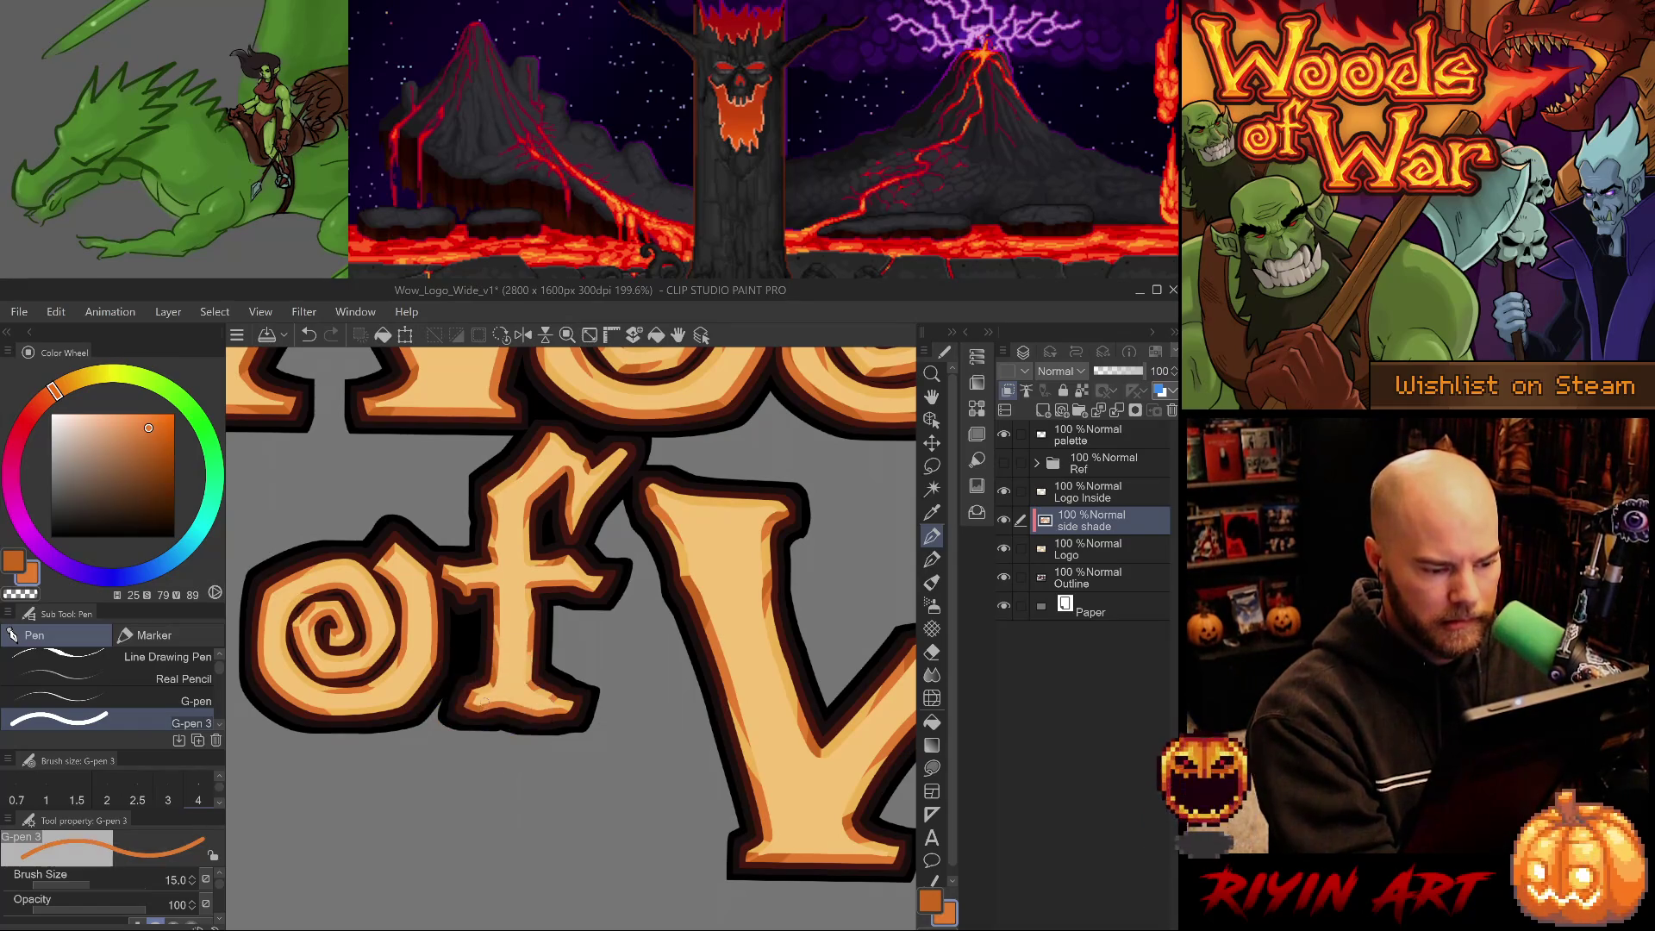
pyautogui.click(480, 701)
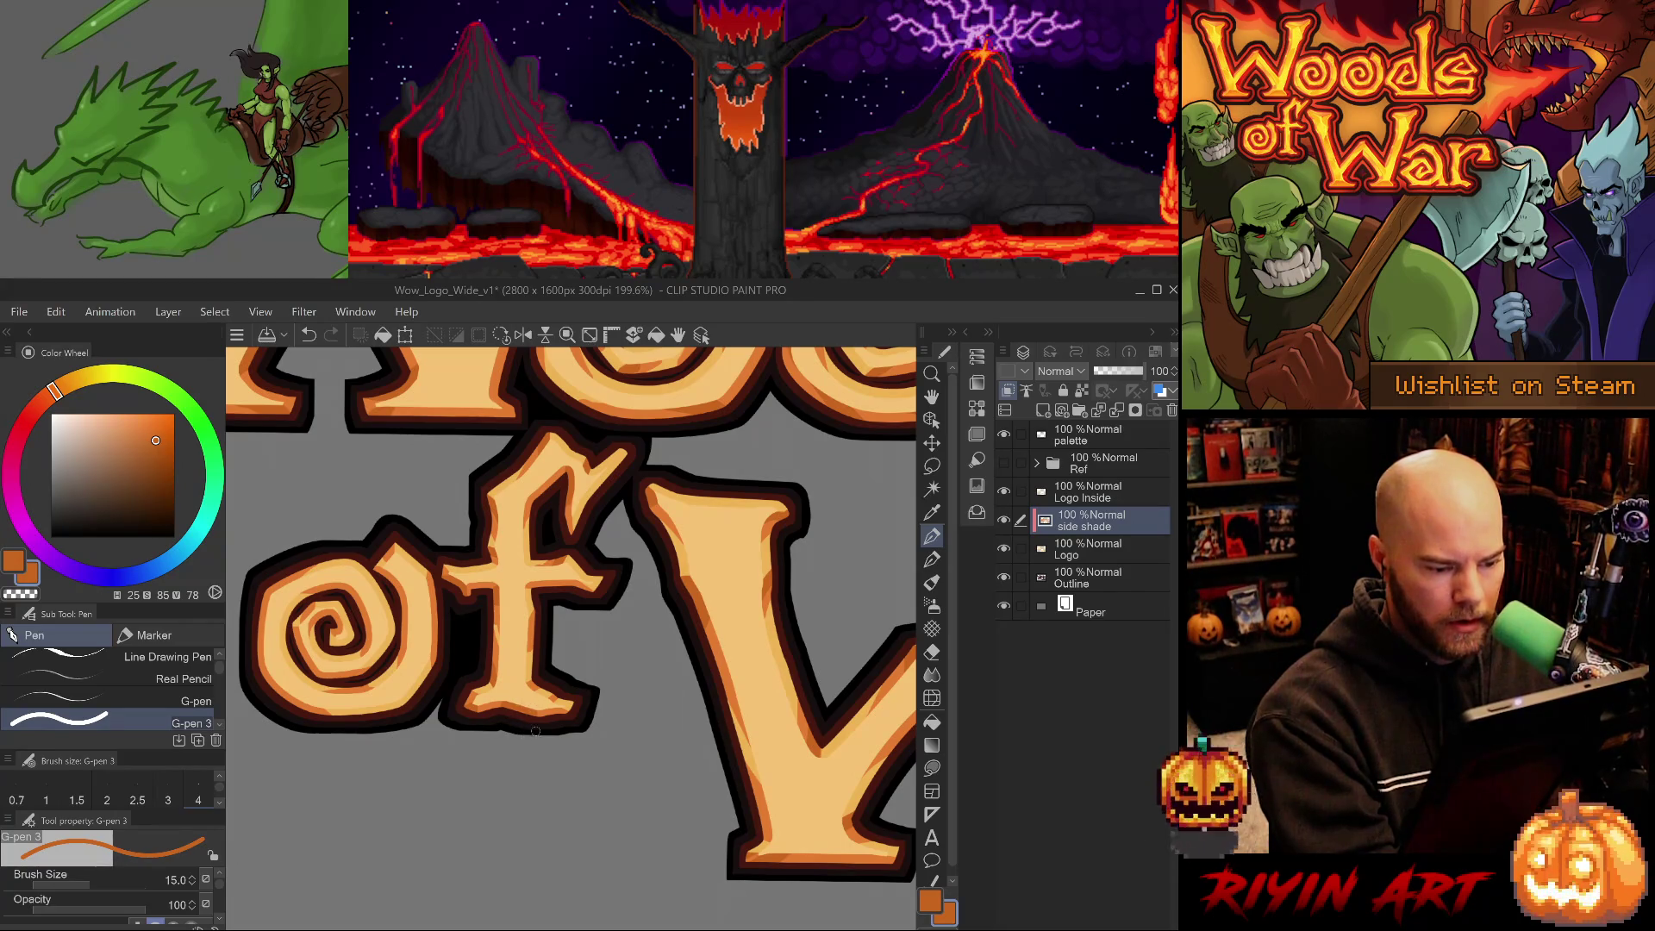
pyautogui.keyDown('alt'); pyautogui.click(539, 683); pyautogui.keyUp('alt')
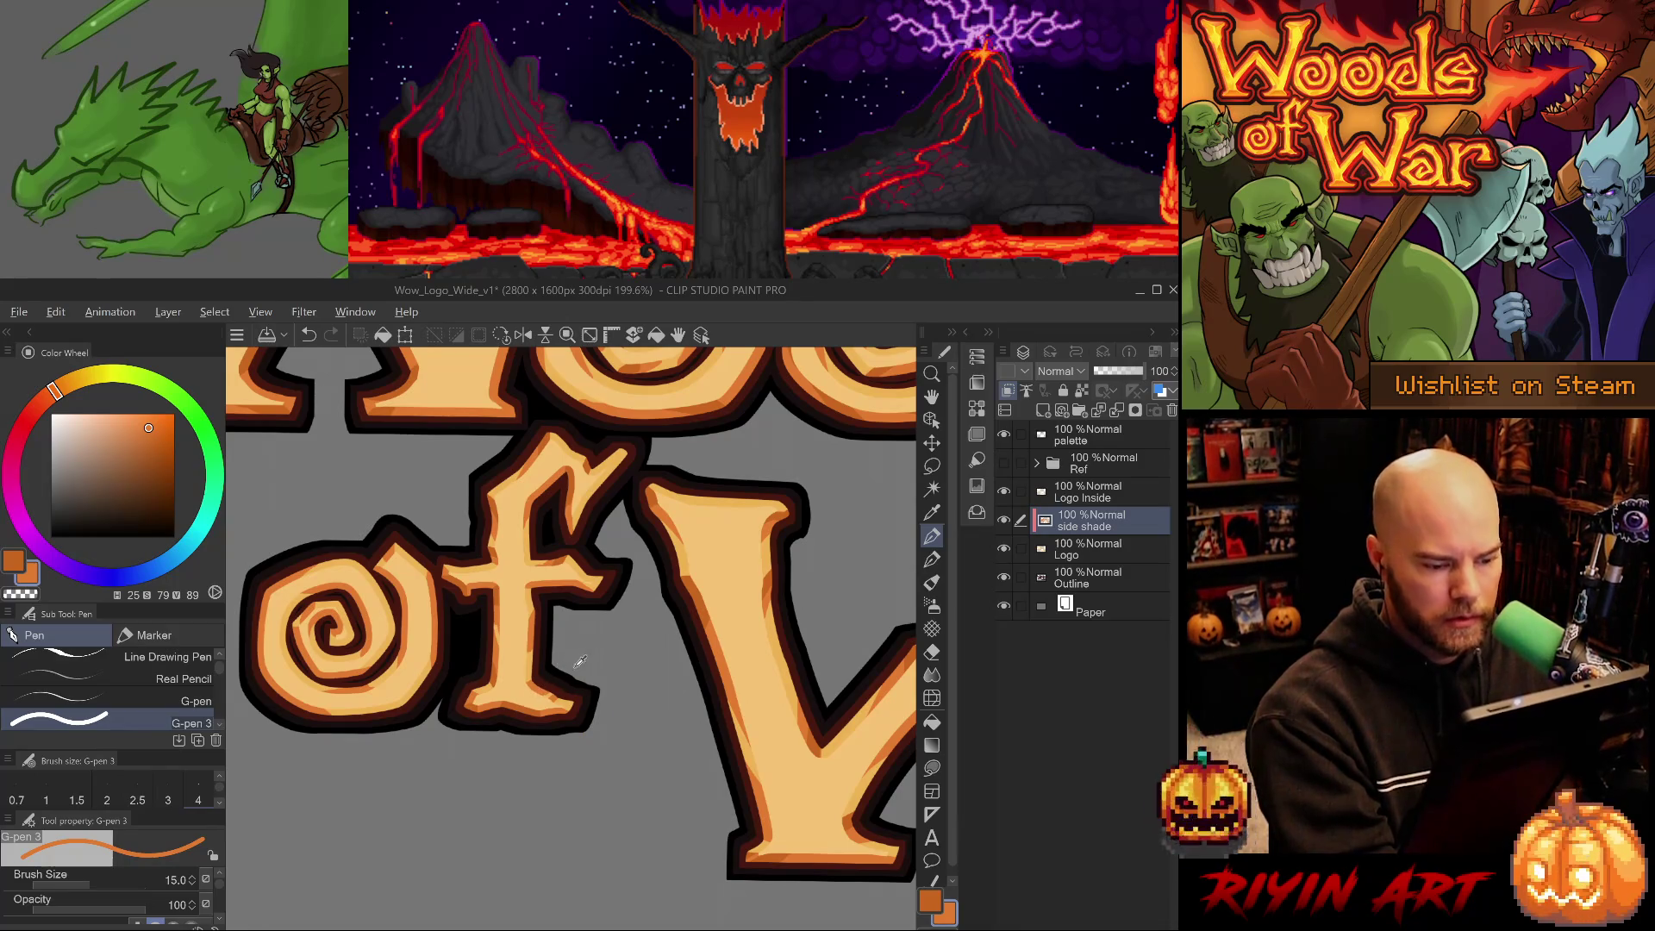
# Pick the darker orange and compare the small f crossbar stroke, keeping it.
pyautogui.keyDown('alt'); pyautogui.click(542, 707); pyautogui.keyUp('alt')
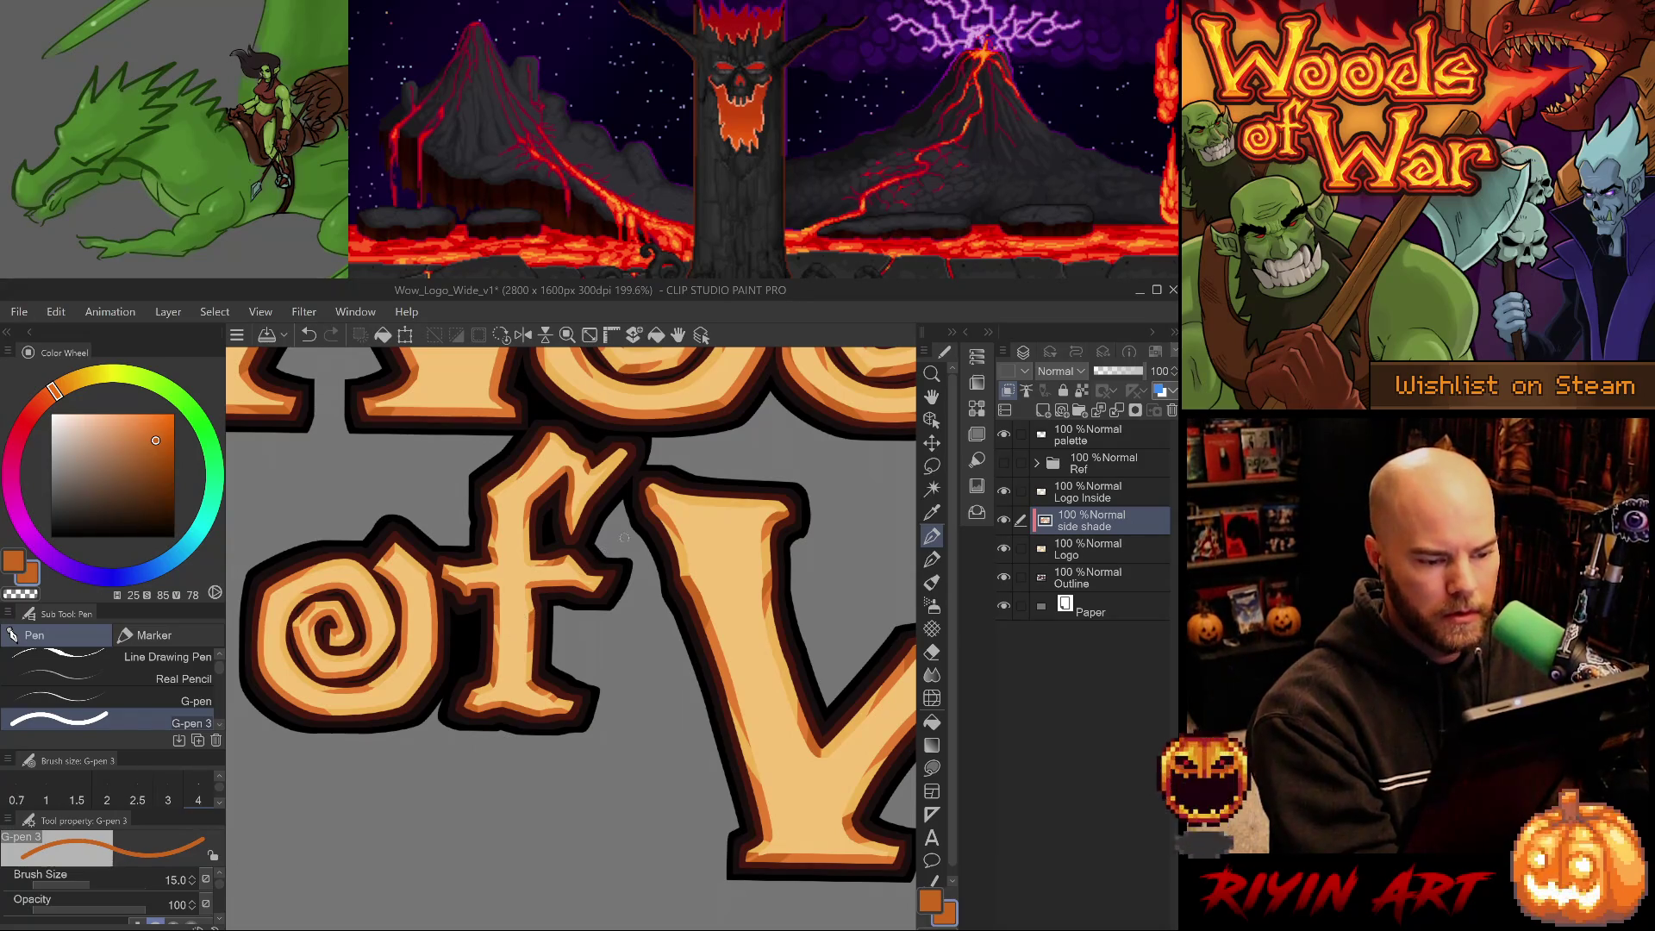
pyautogui.hotkey('ctrl', 'z')
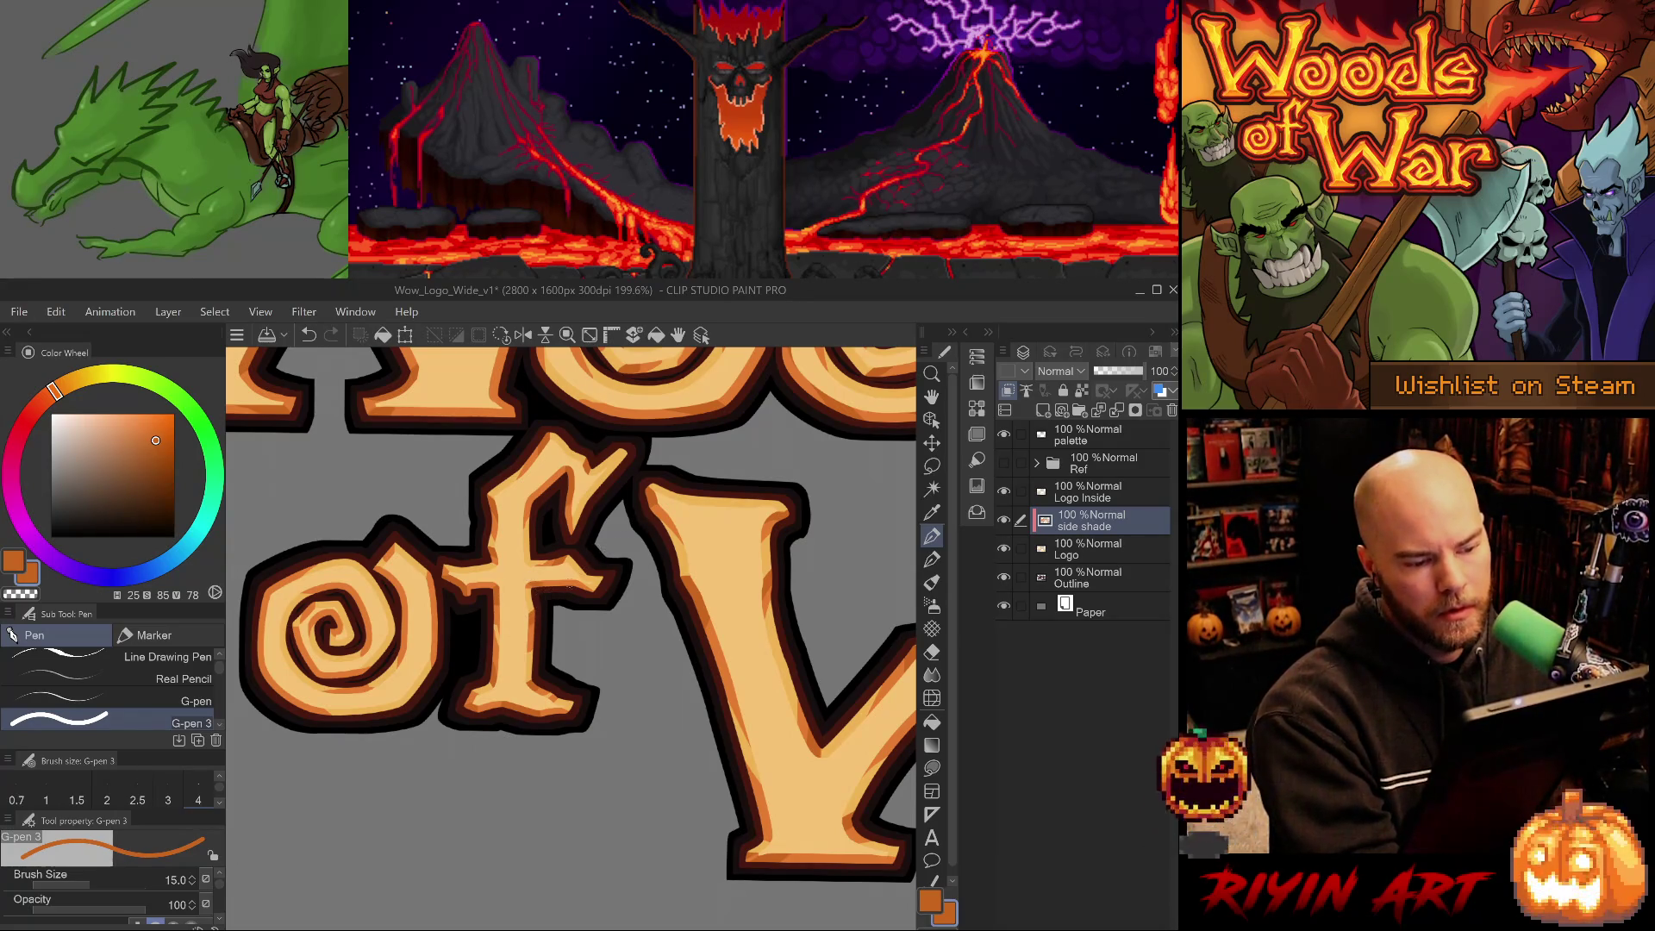
pyautogui.hotkey('ctrl', 'y')
pyautogui.hotkey('ctrl', 'z')
pyautogui.hotkey('ctrl', 'y')
pyautogui.hotkey('ctrl', 'z')
pyautogui.hotkey('ctrl', 'y')
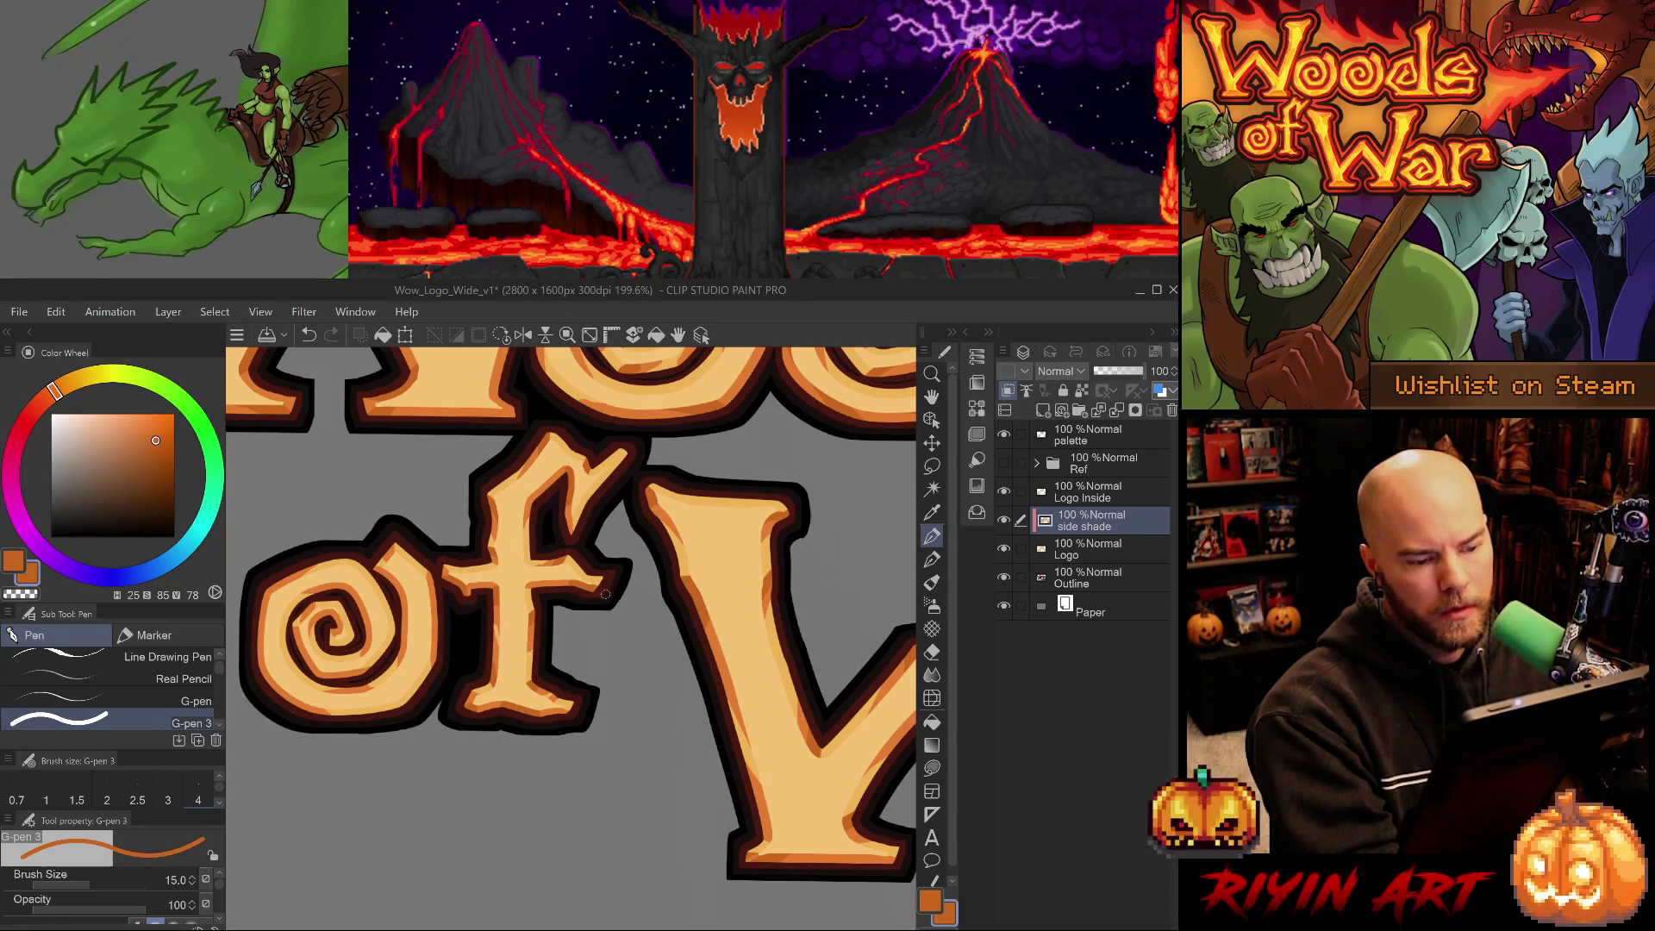
# Erase to reshape the right end of the f crossbar, then repaint a small shading stroke there.
pyautogui.press('e')
pyautogui.hotkey('ctrl', 'z')
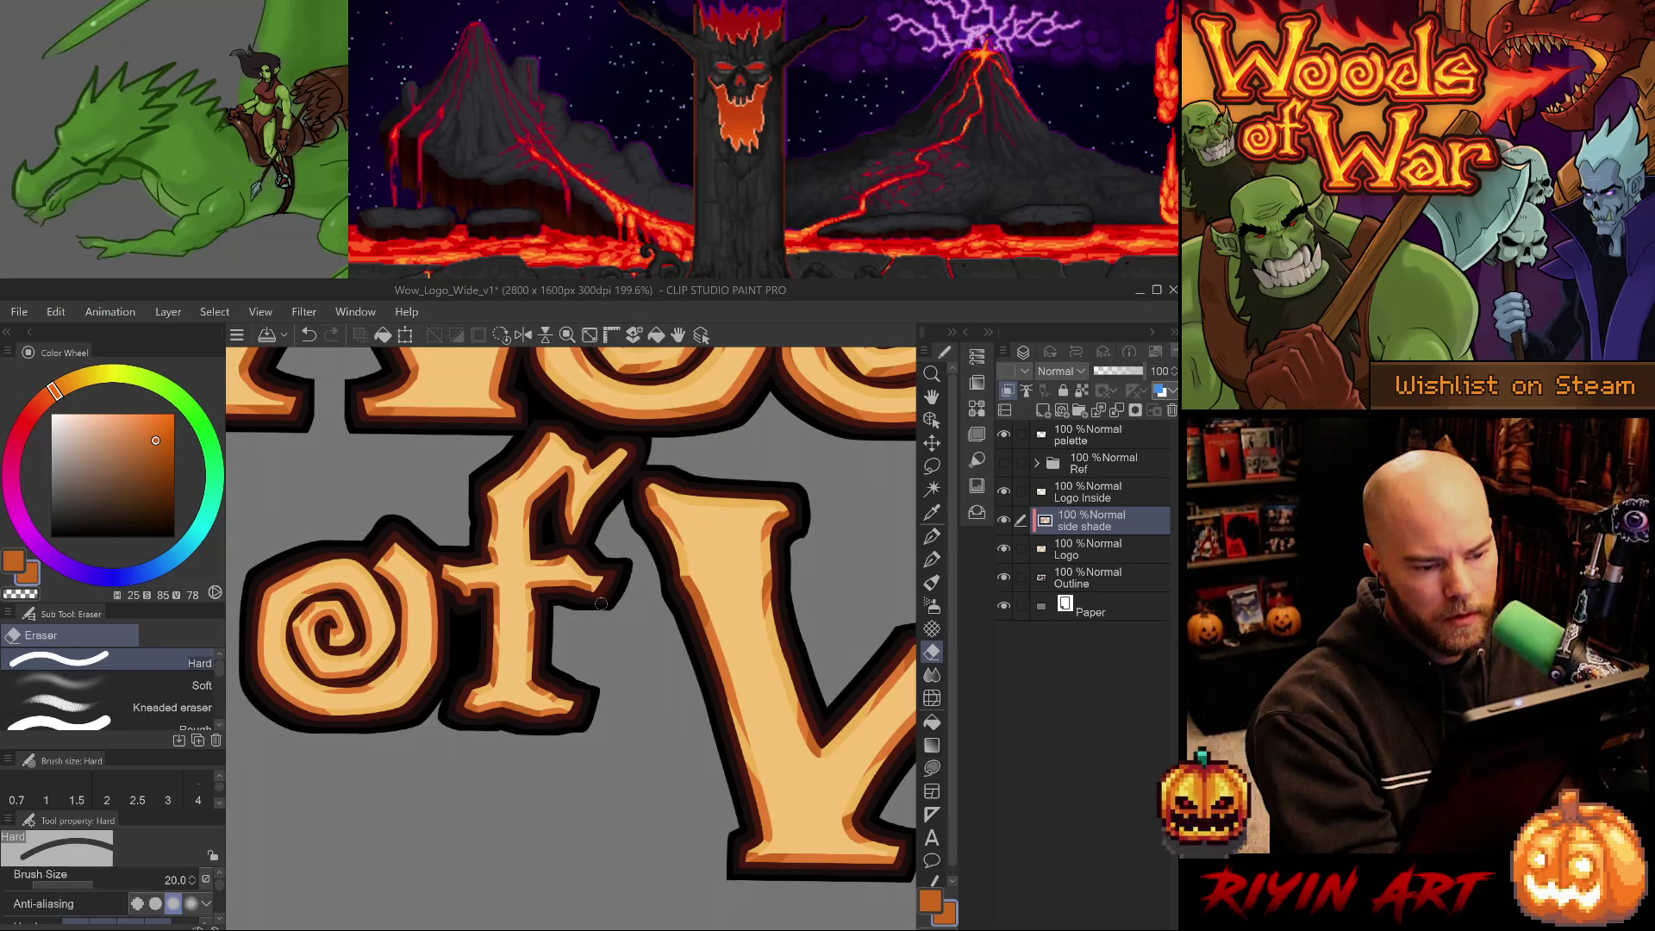
pyautogui.moveTo(603, 574); pyautogui.dragTo(630, 538)
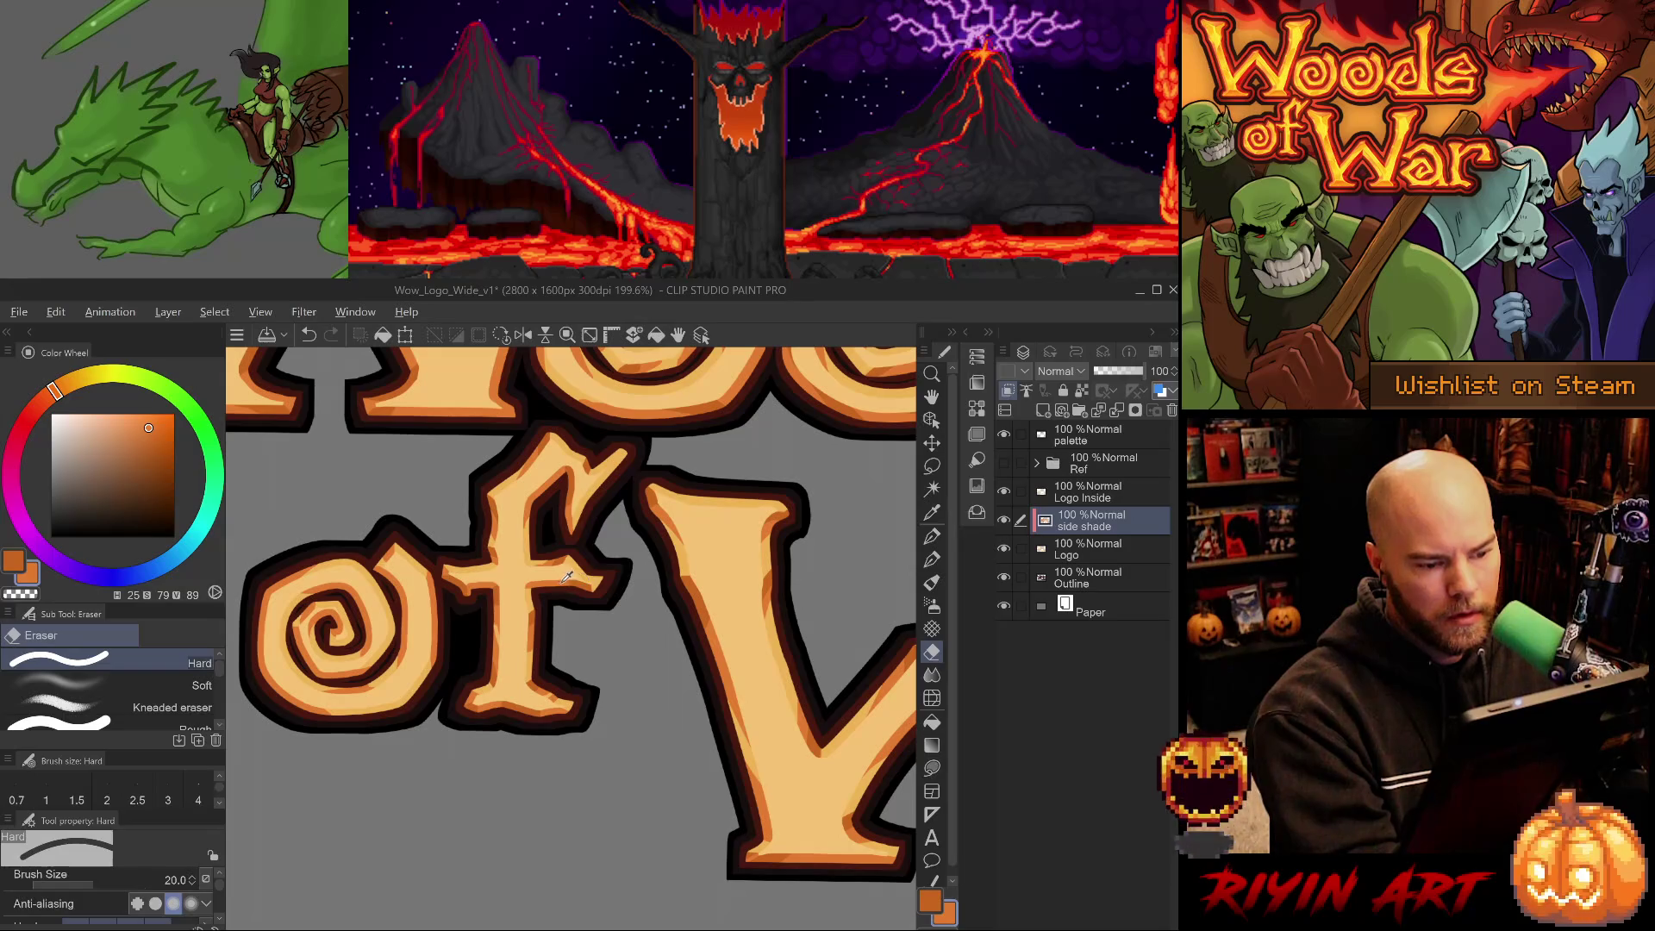
pyautogui.press('p')
pyautogui.press('.')
pyautogui.moveTo(589, 575); pyautogui.dragTo(597, 572)
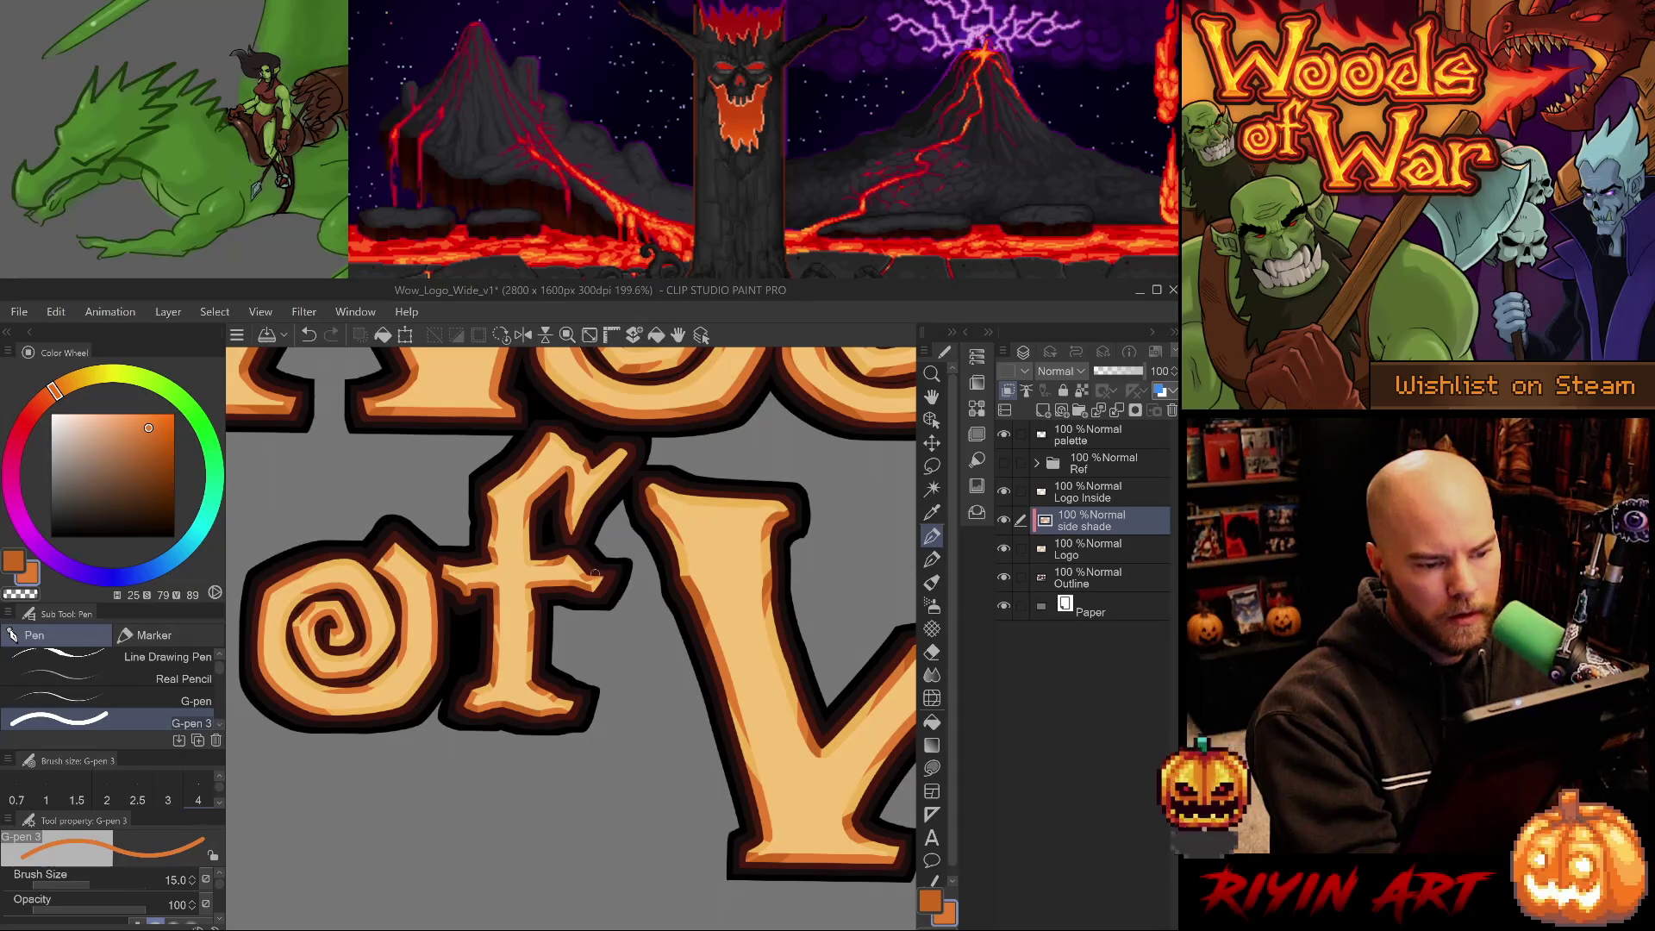
# Re-sample the crossbar oranges, save the logo file, and add another shading stroke across the f.
pyautogui.press('e')
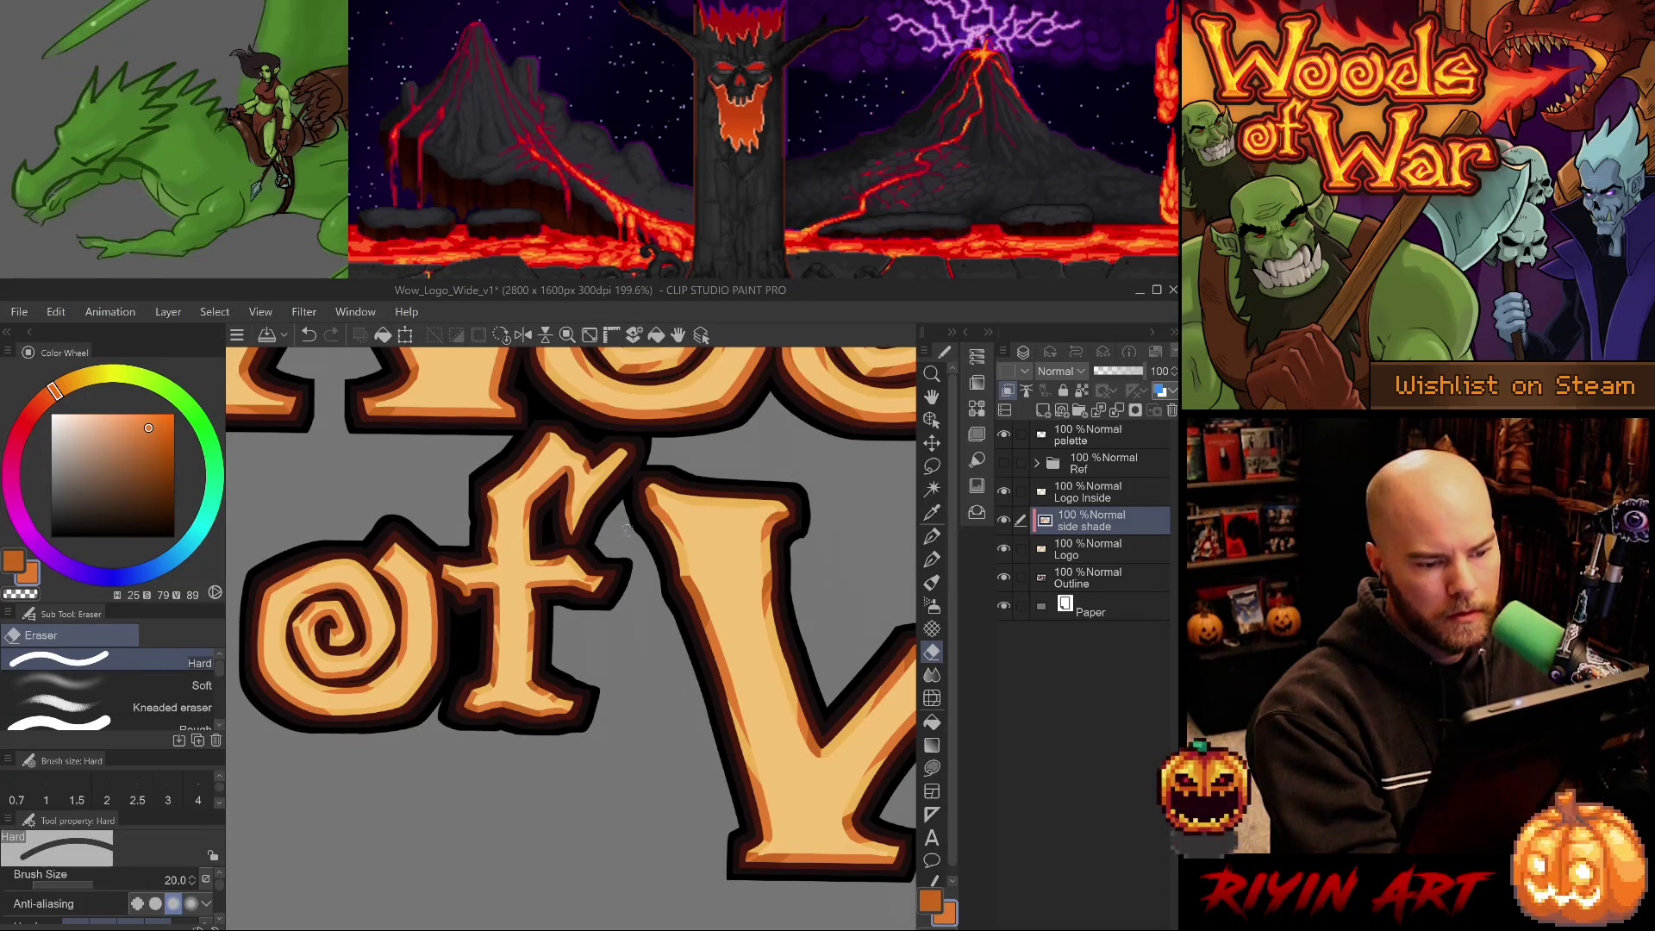
pyautogui.keyDown('alt'); pyautogui.click(553, 554); pyautogui.keyUp('alt')
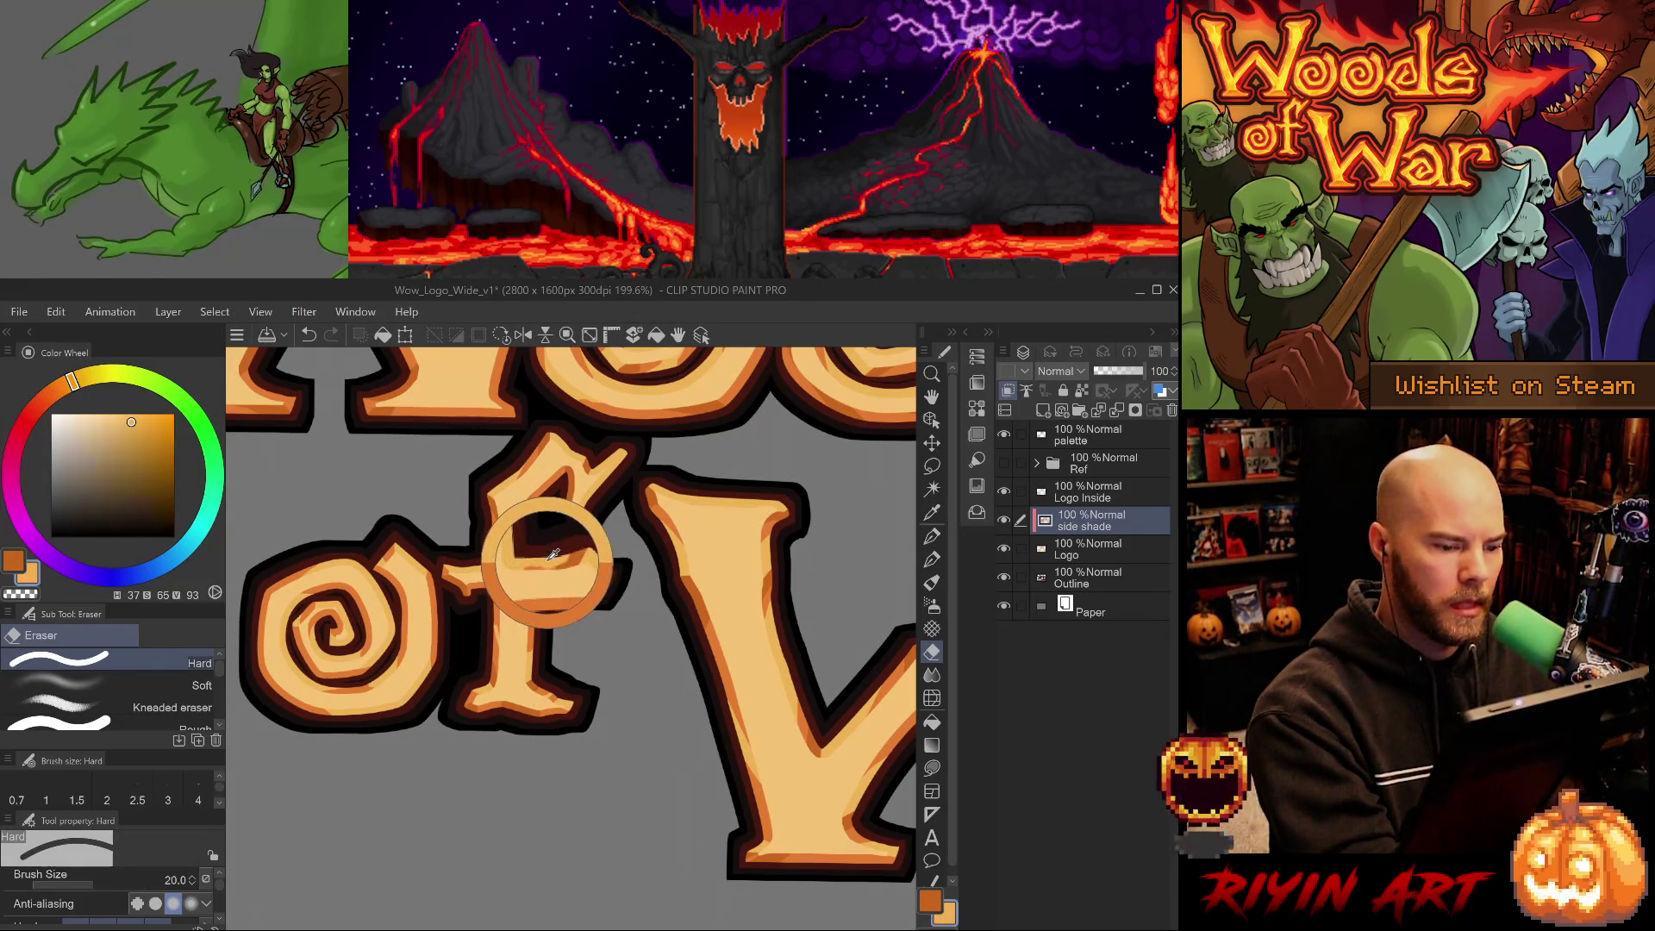
pyautogui.press('p')
pyautogui.keyDown('alt'); pyautogui.click(555, 556); pyautogui.keyUp('alt')
pyautogui.press('.')
pyautogui.press('.')
pyautogui.press('.')
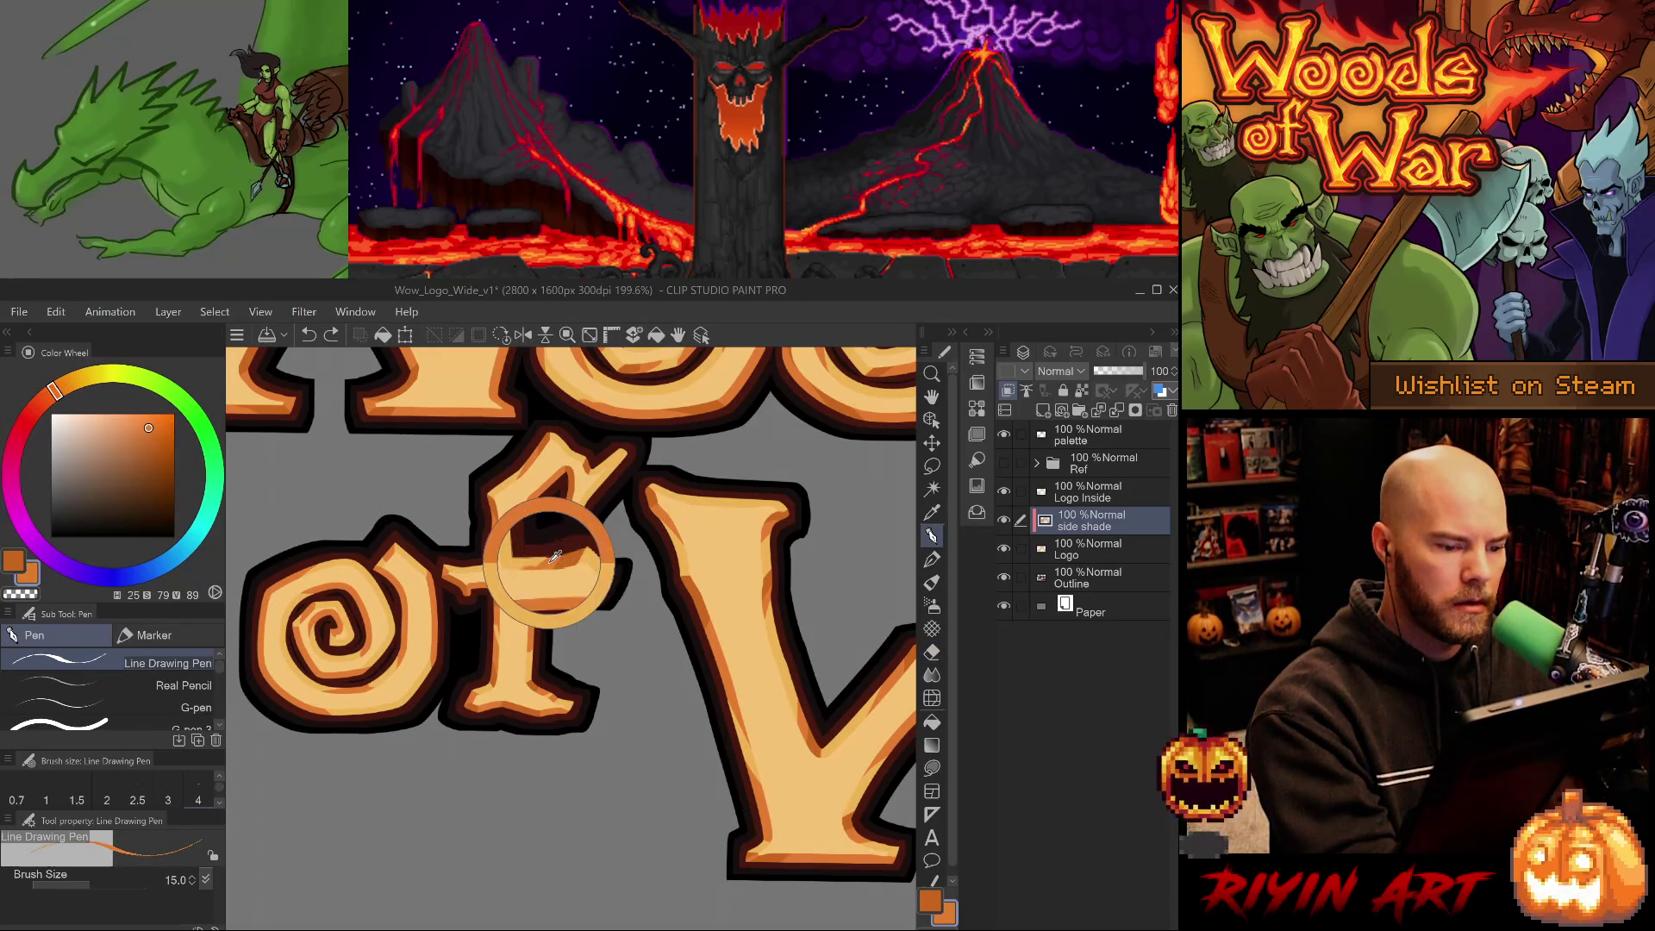
pyautogui.hotkey('ctrl', 's')
pyautogui.click(536, 557)
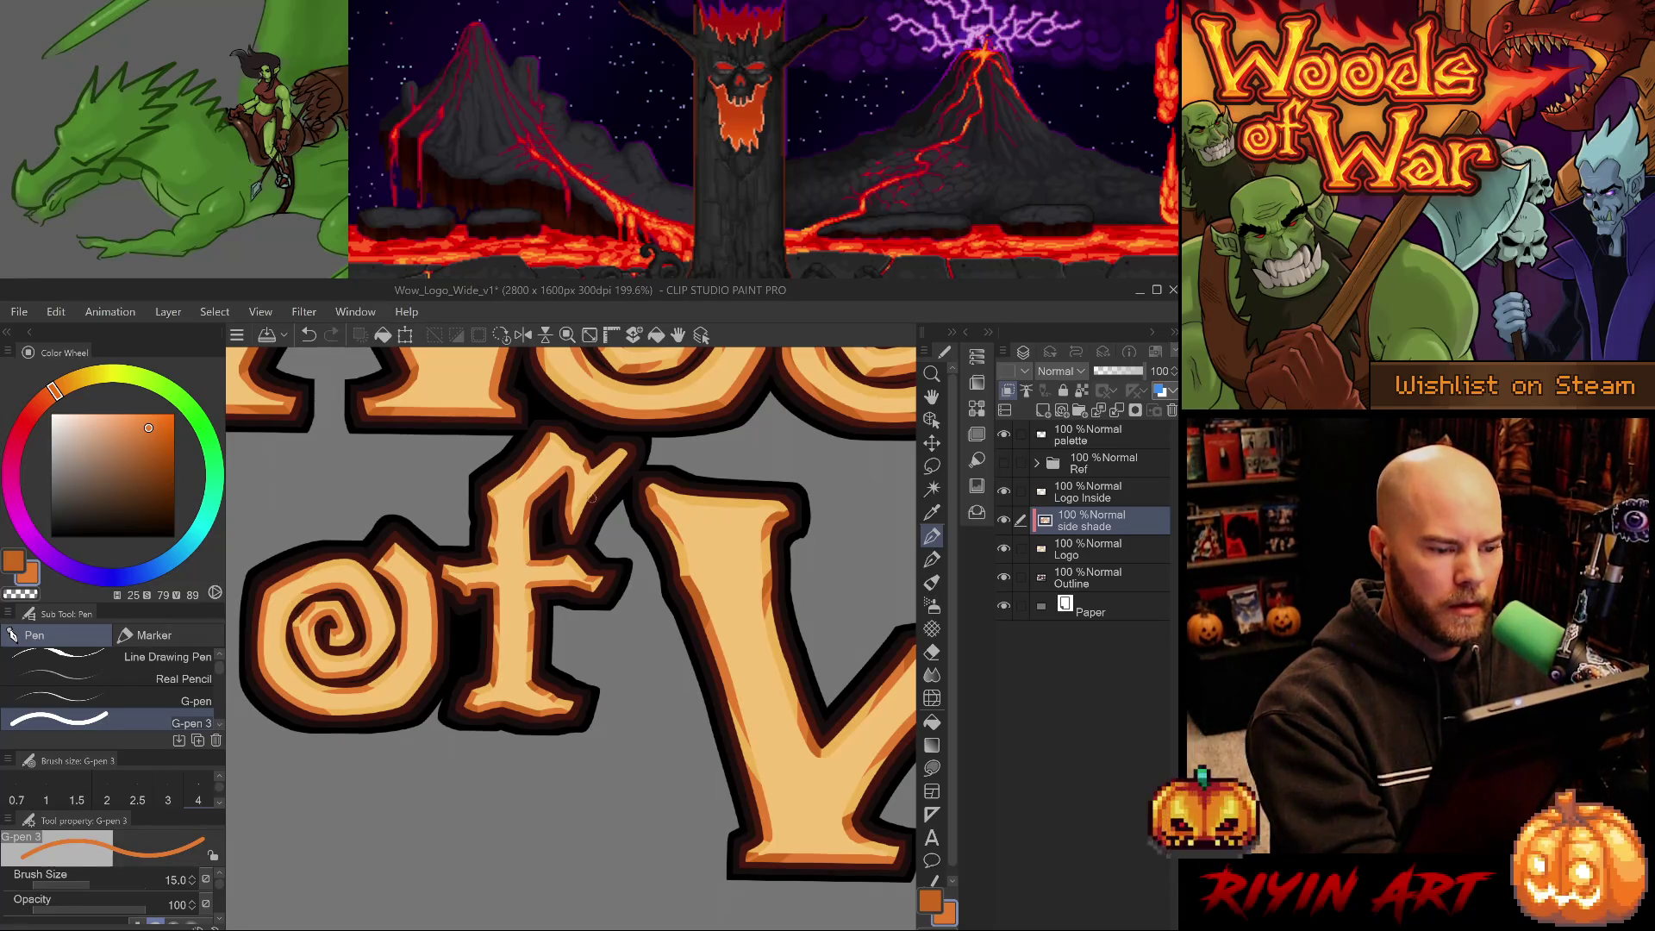
pyautogui.moveTo(536, 557); pyautogui.dragTo(598, 567)
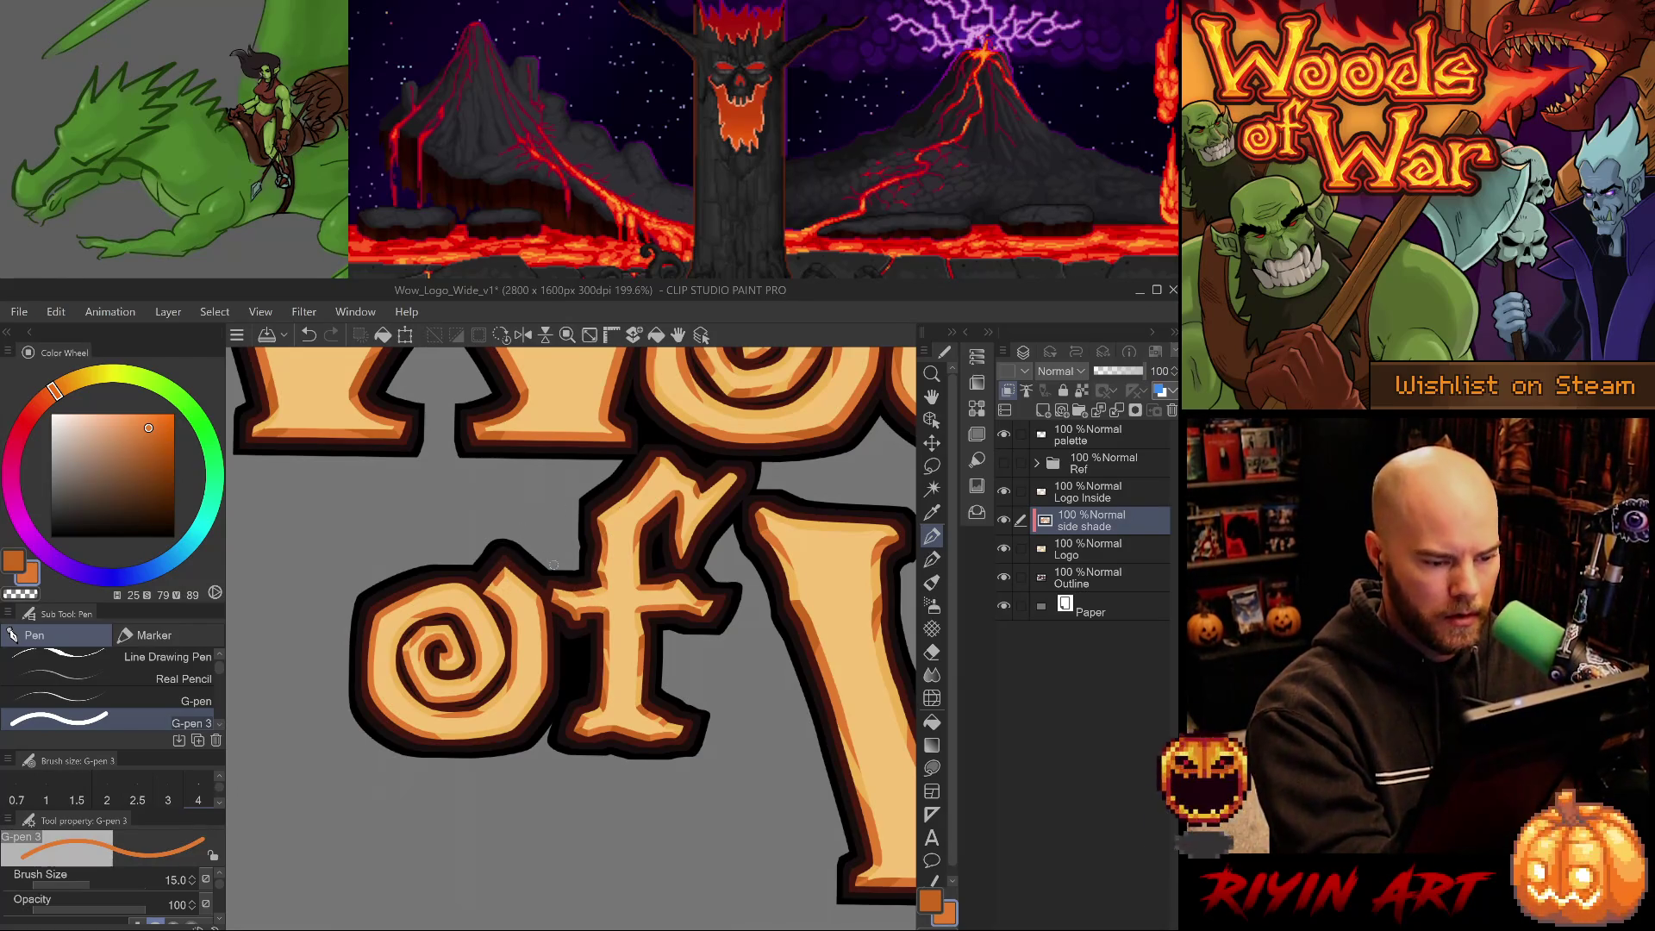
# Shade the o's top edge at brush size 8, then the o–f edge at size 12.
pyautogui.keyDown('alt'); pyautogui.click(561, 606); pyautogui.keyUp('alt')
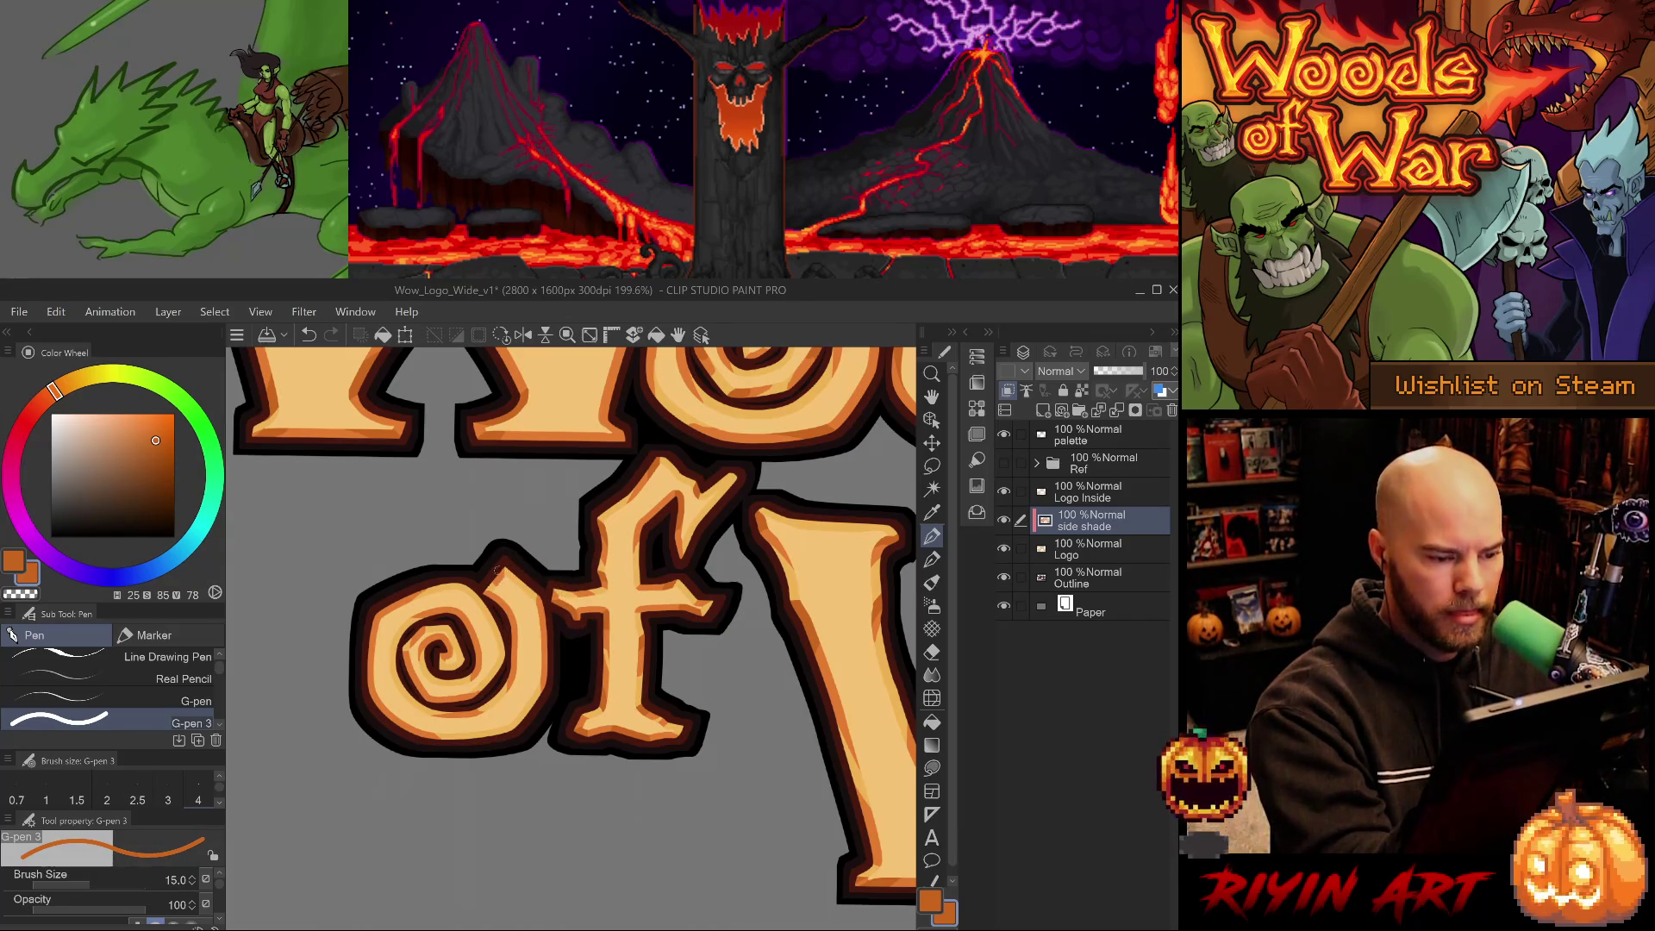
pyautogui.press('[')
pyautogui.press('[')
pyautogui.press('[')
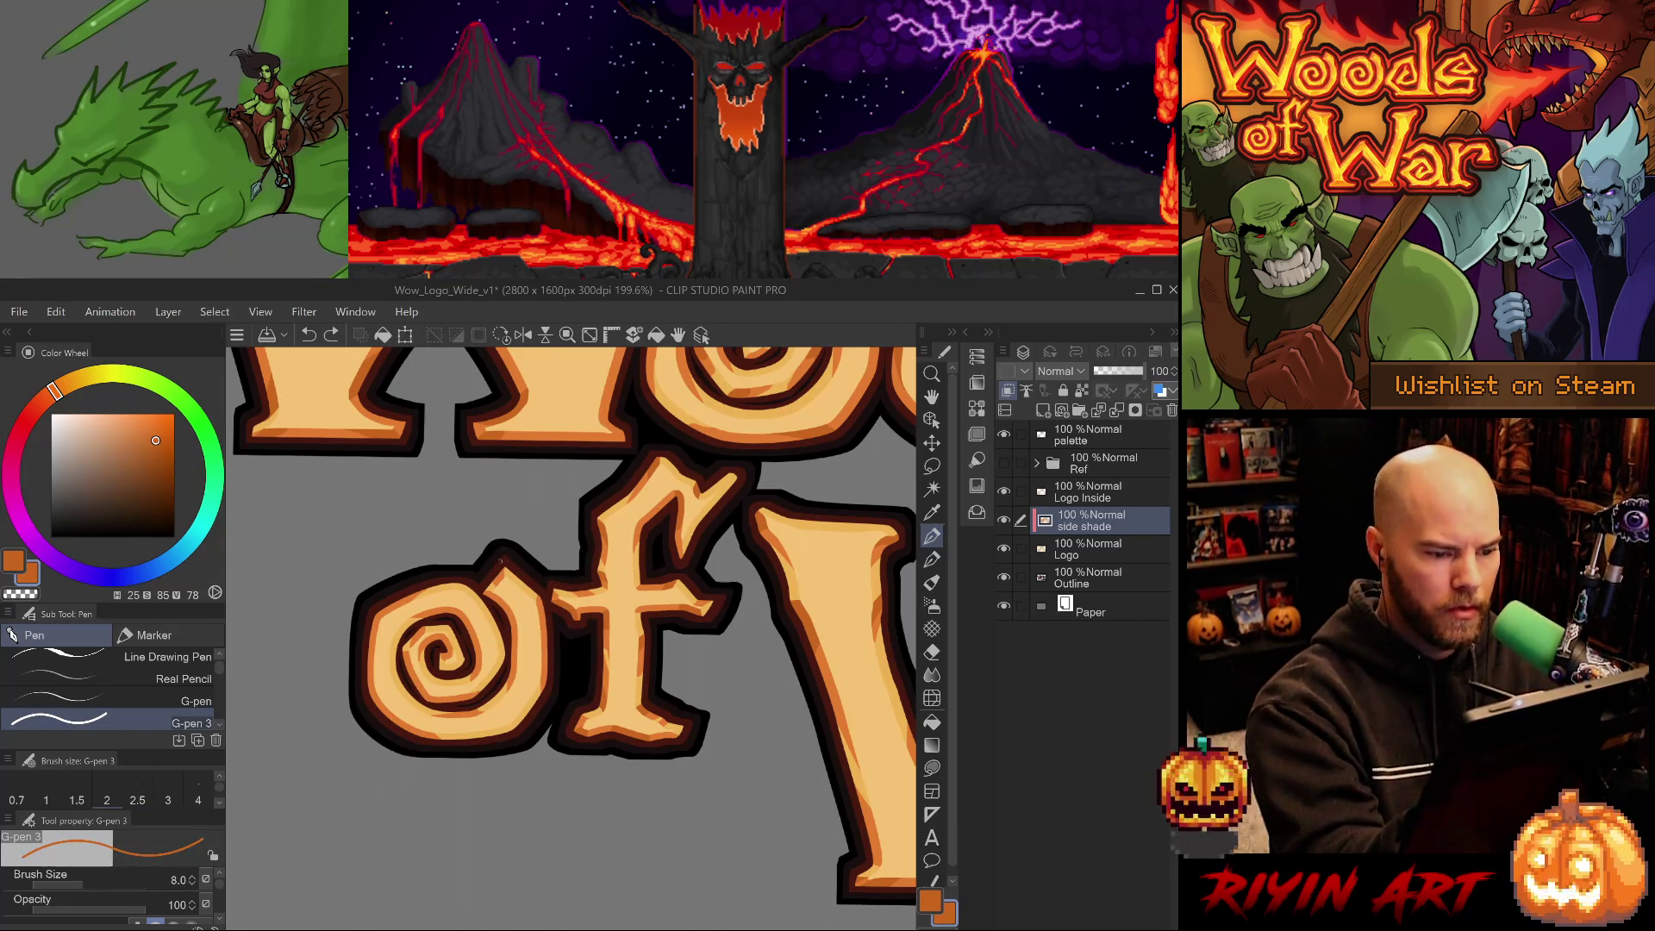
pyautogui.moveTo(498, 548); pyautogui.dragTo(504, 558)
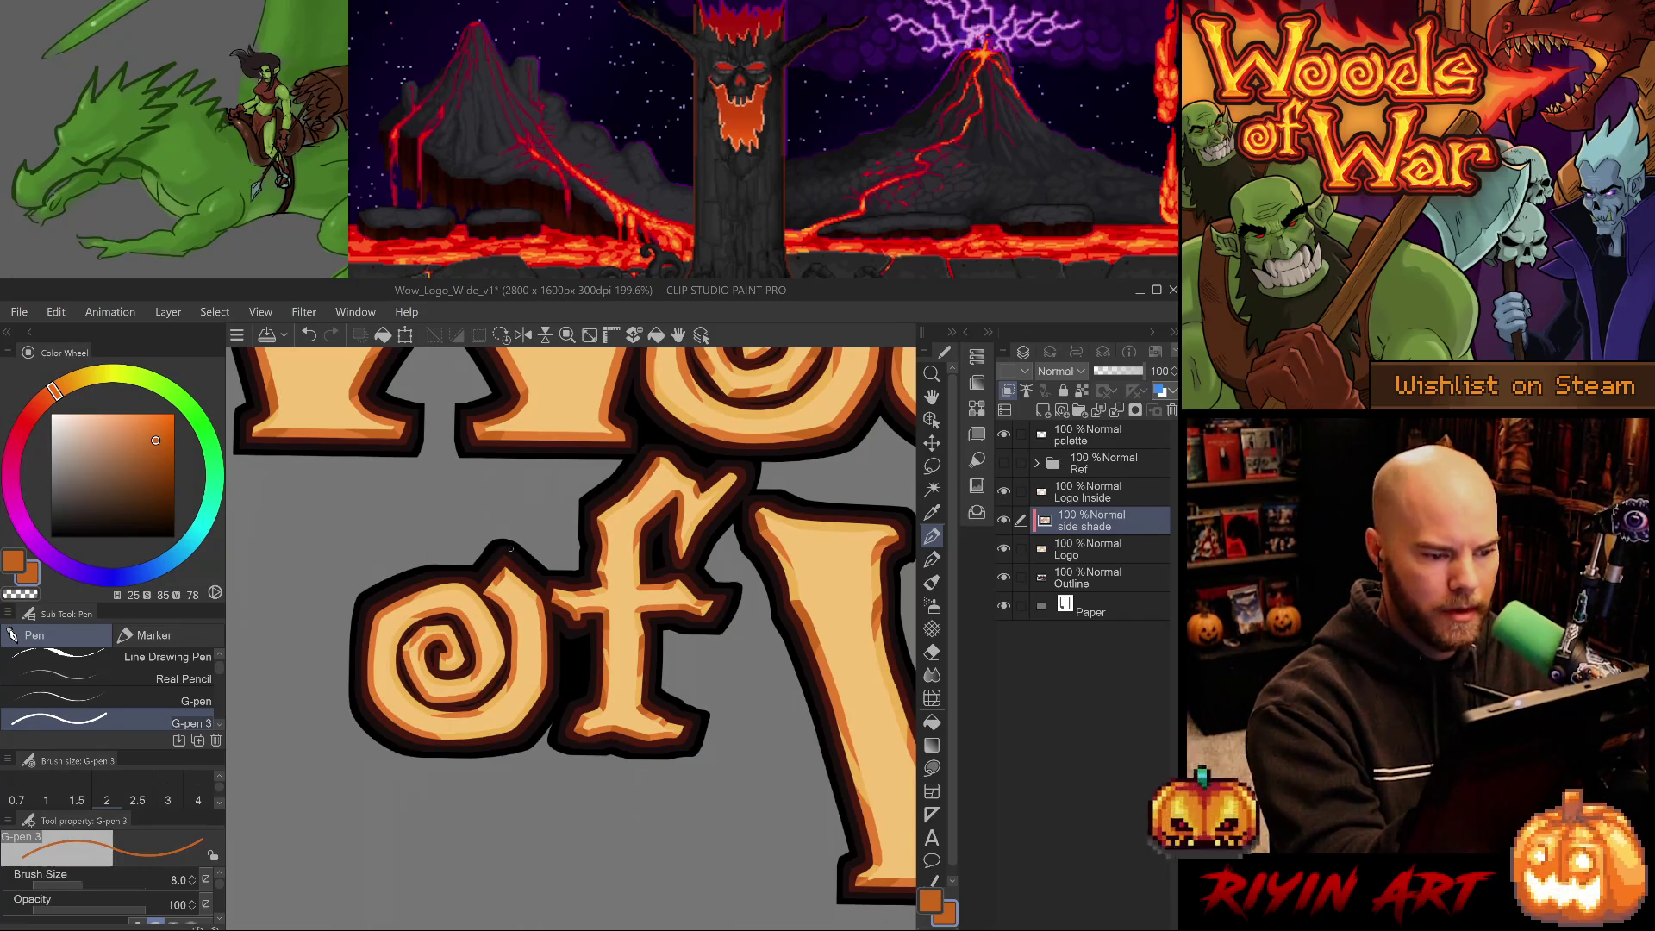
pyautogui.press(']')
pyautogui.press(']')
pyautogui.moveTo(540, 614); pyautogui.dragTo(543, 593)
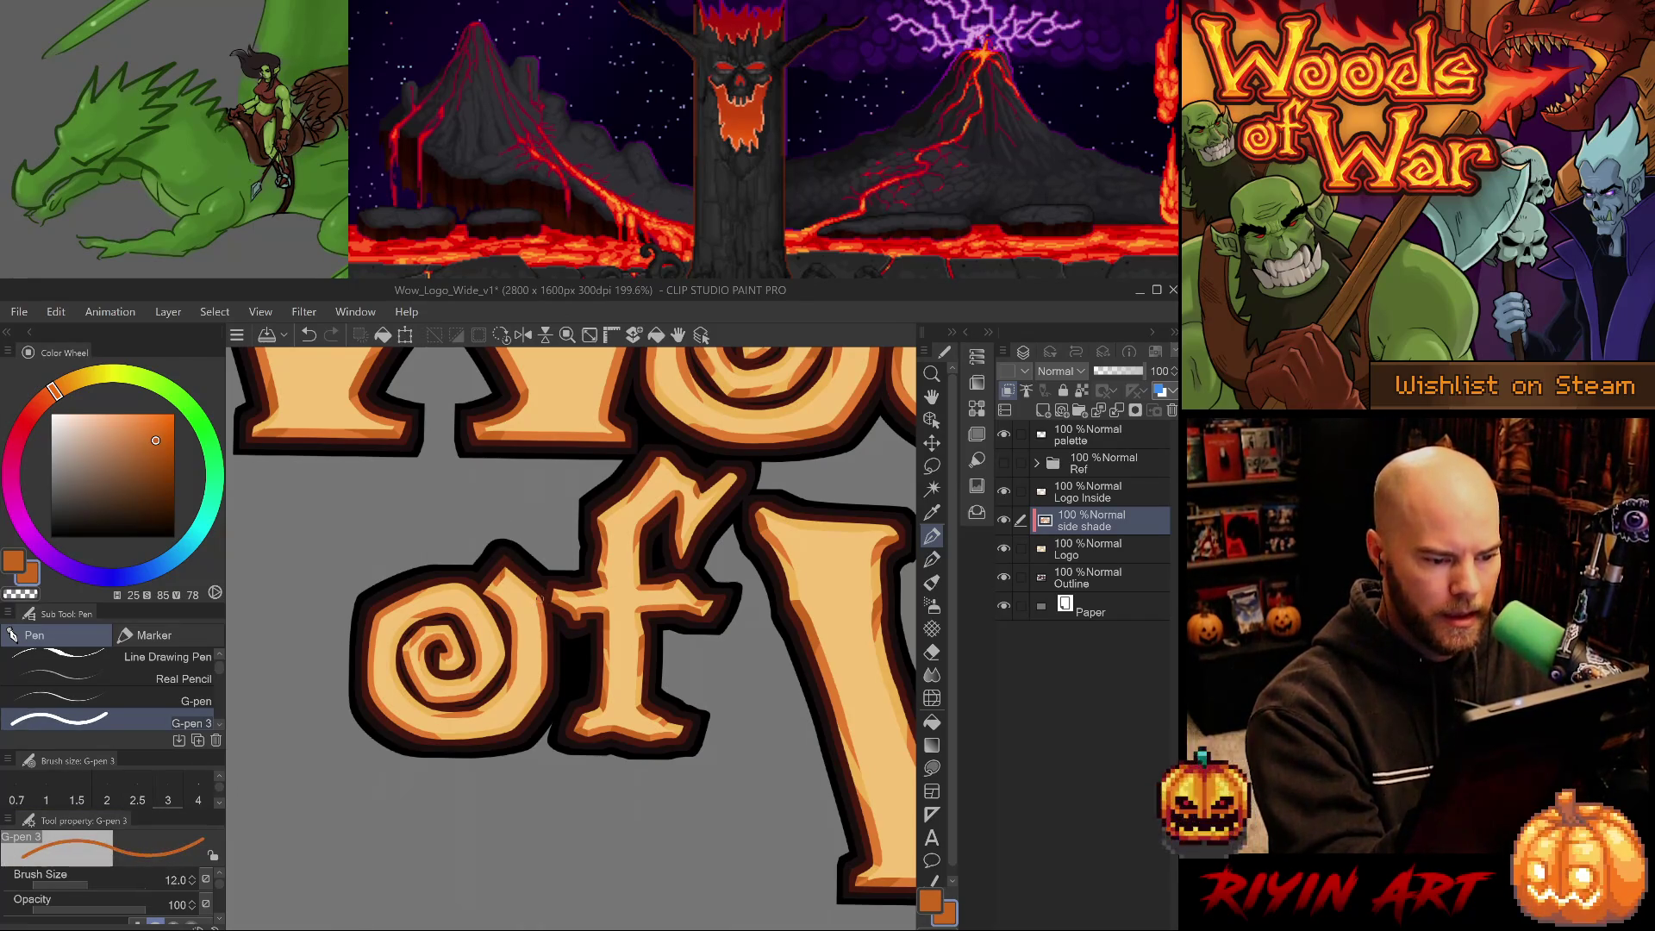
# Alternate between the eraser and the size-12 shading pen for touch-ups around the f's top.
pyautogui.press('e')
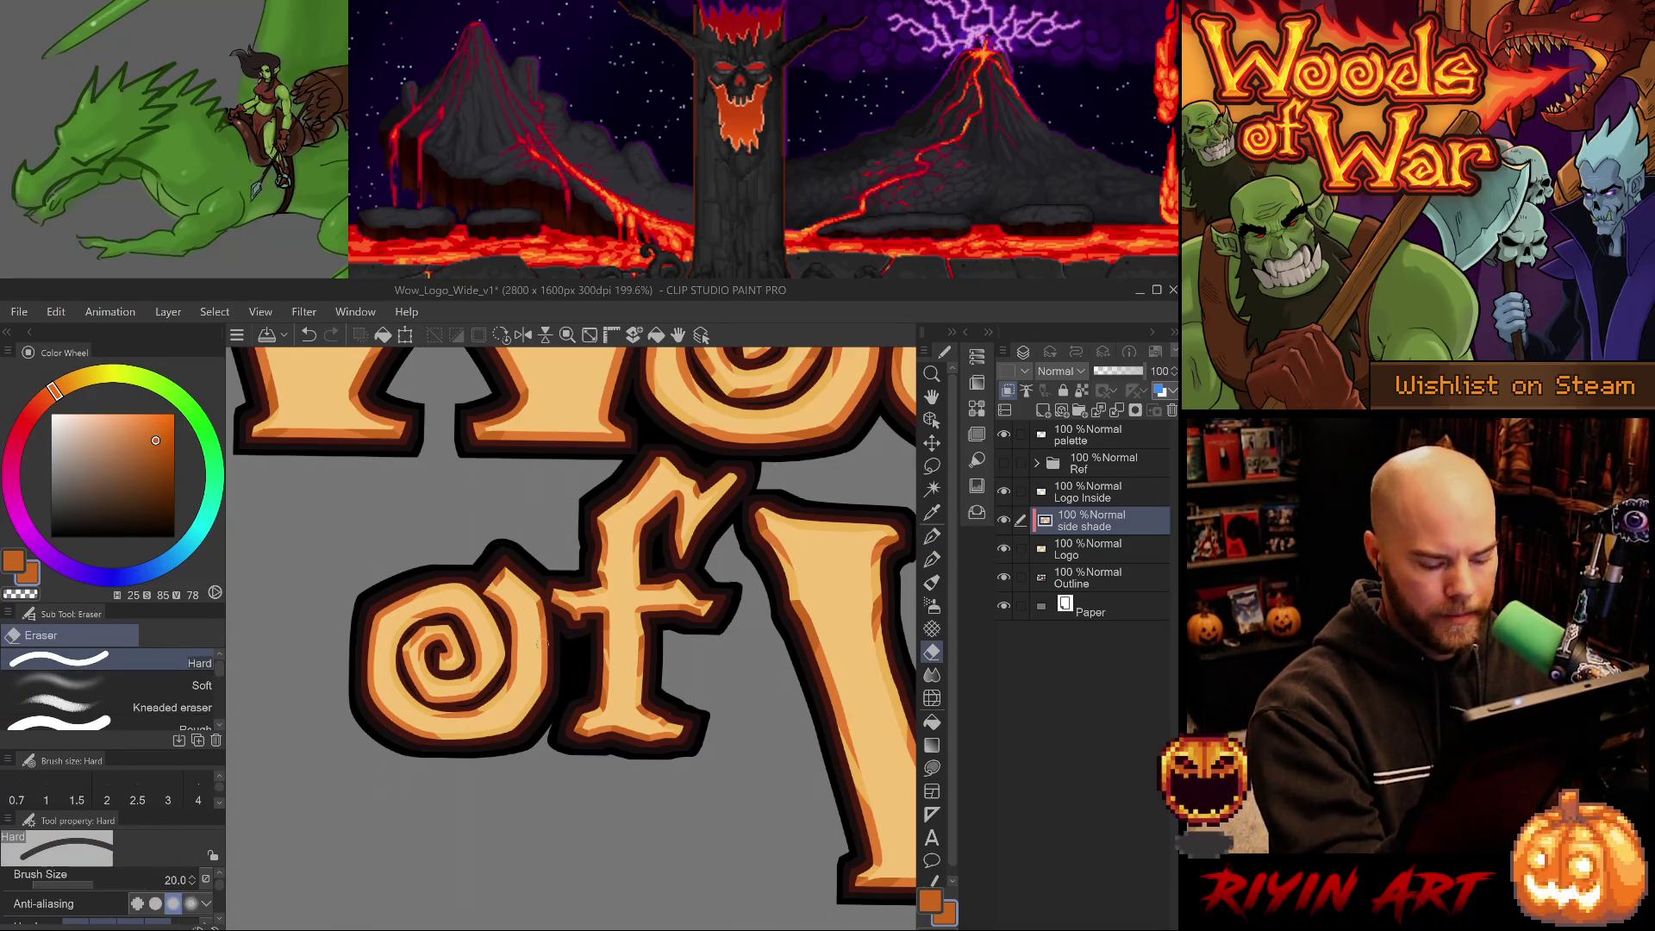
pyautogui.press('b')
pyautogui.press('p')
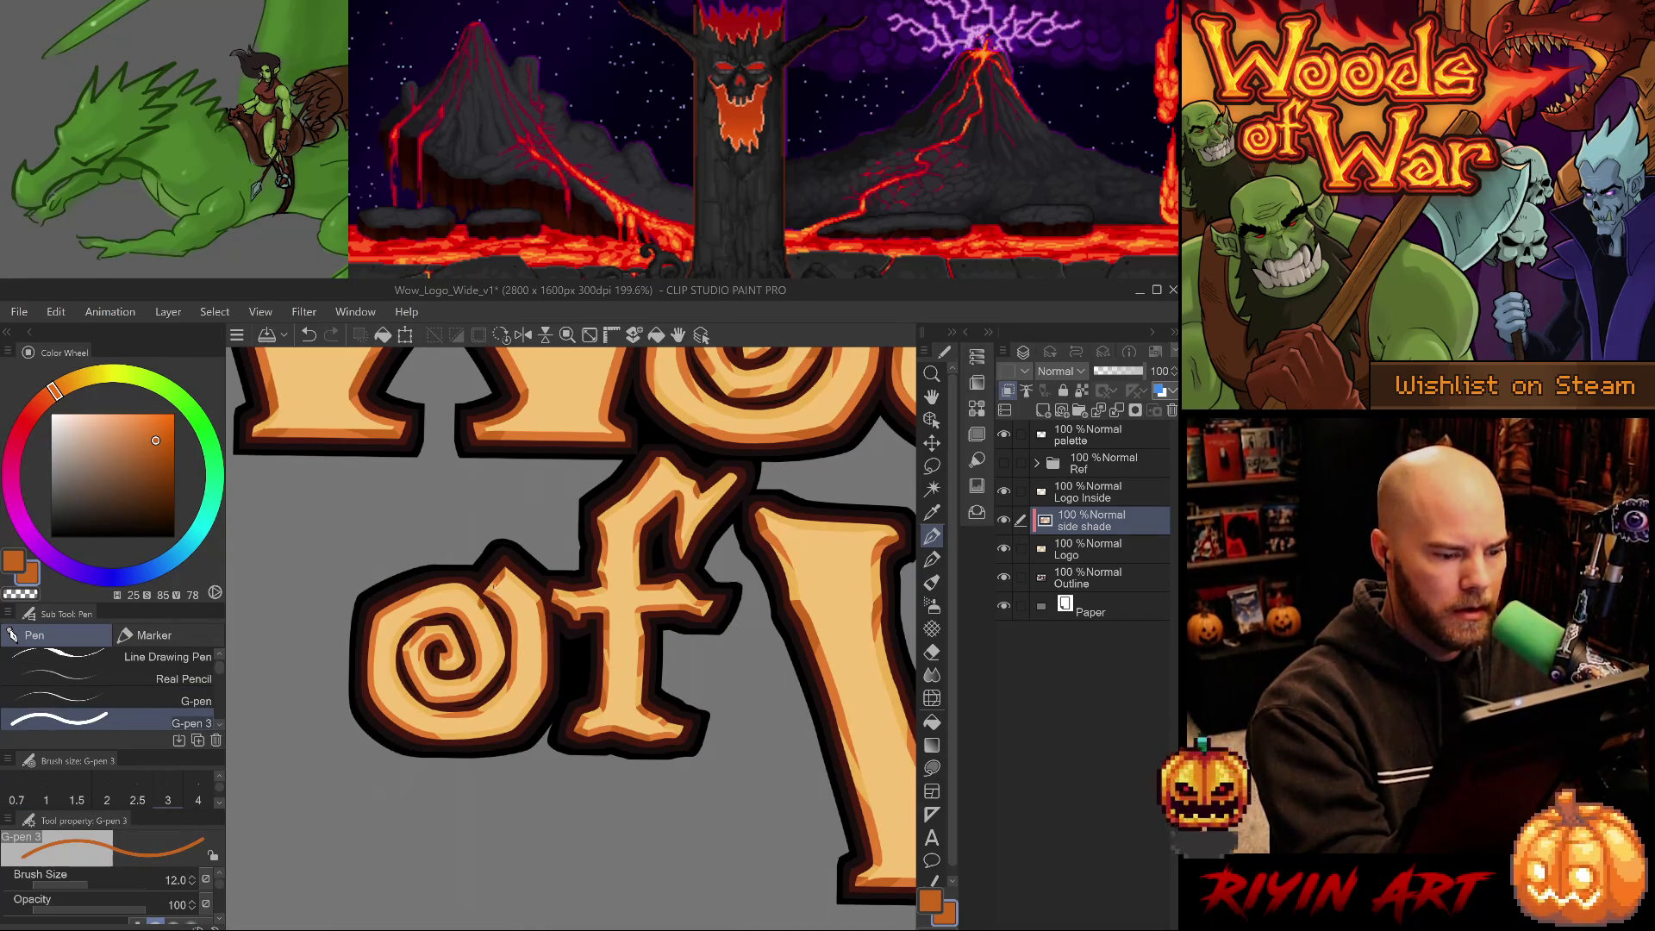
pyautogui.press('e')
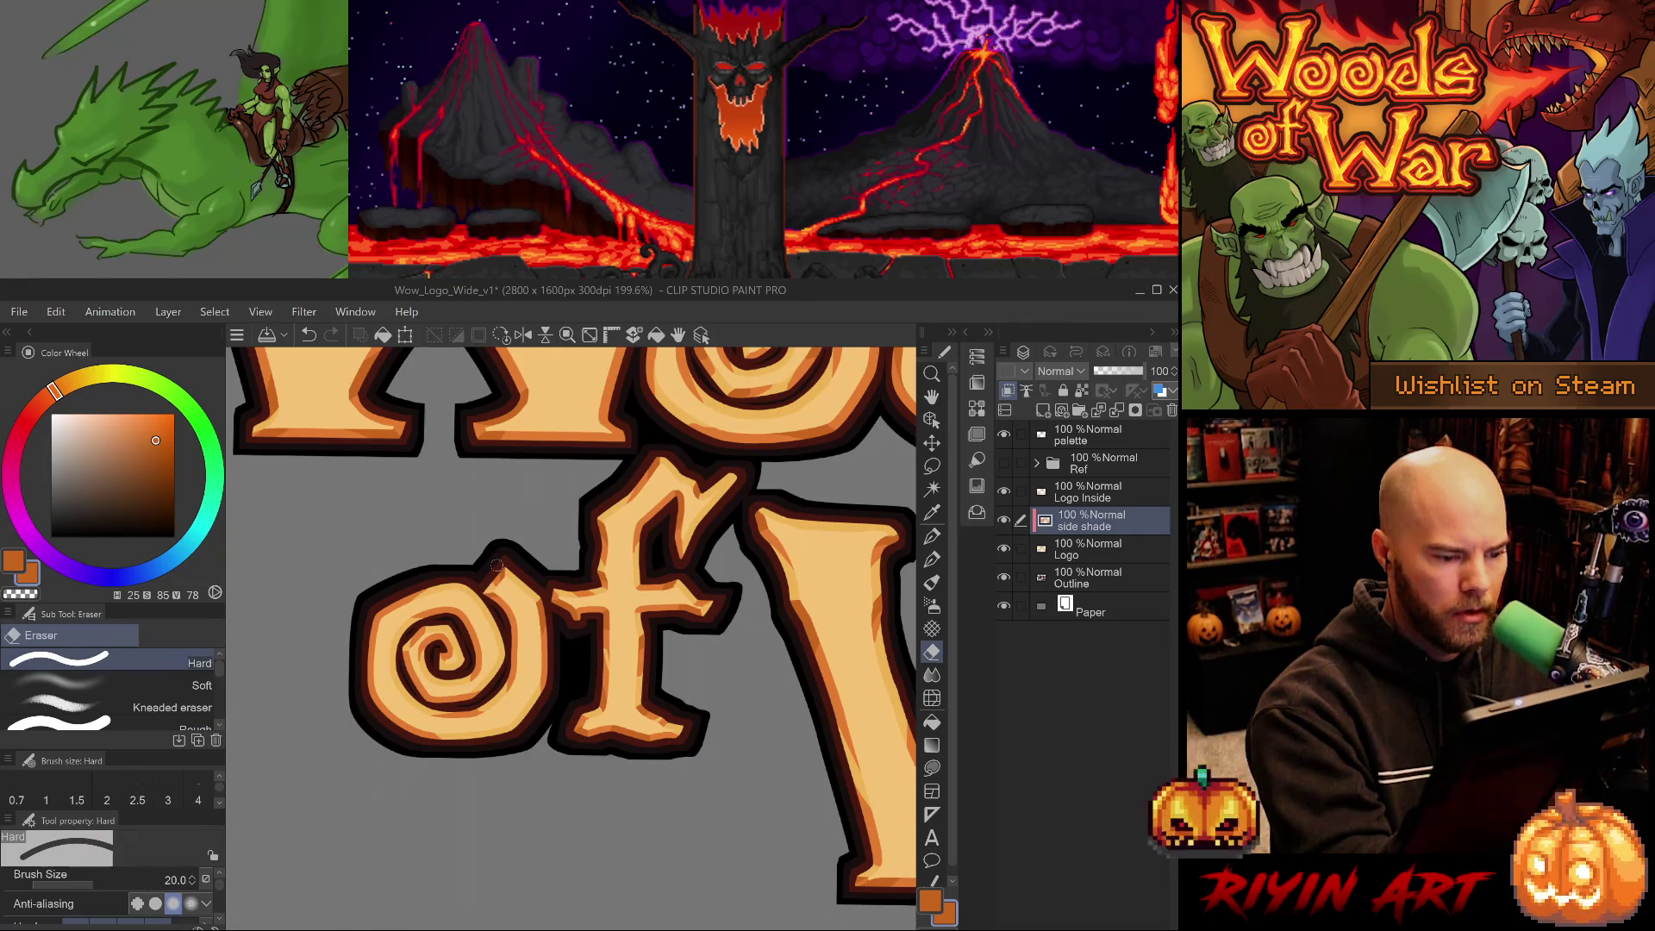
pyautogui.press('b')
pyautogui.press('p')
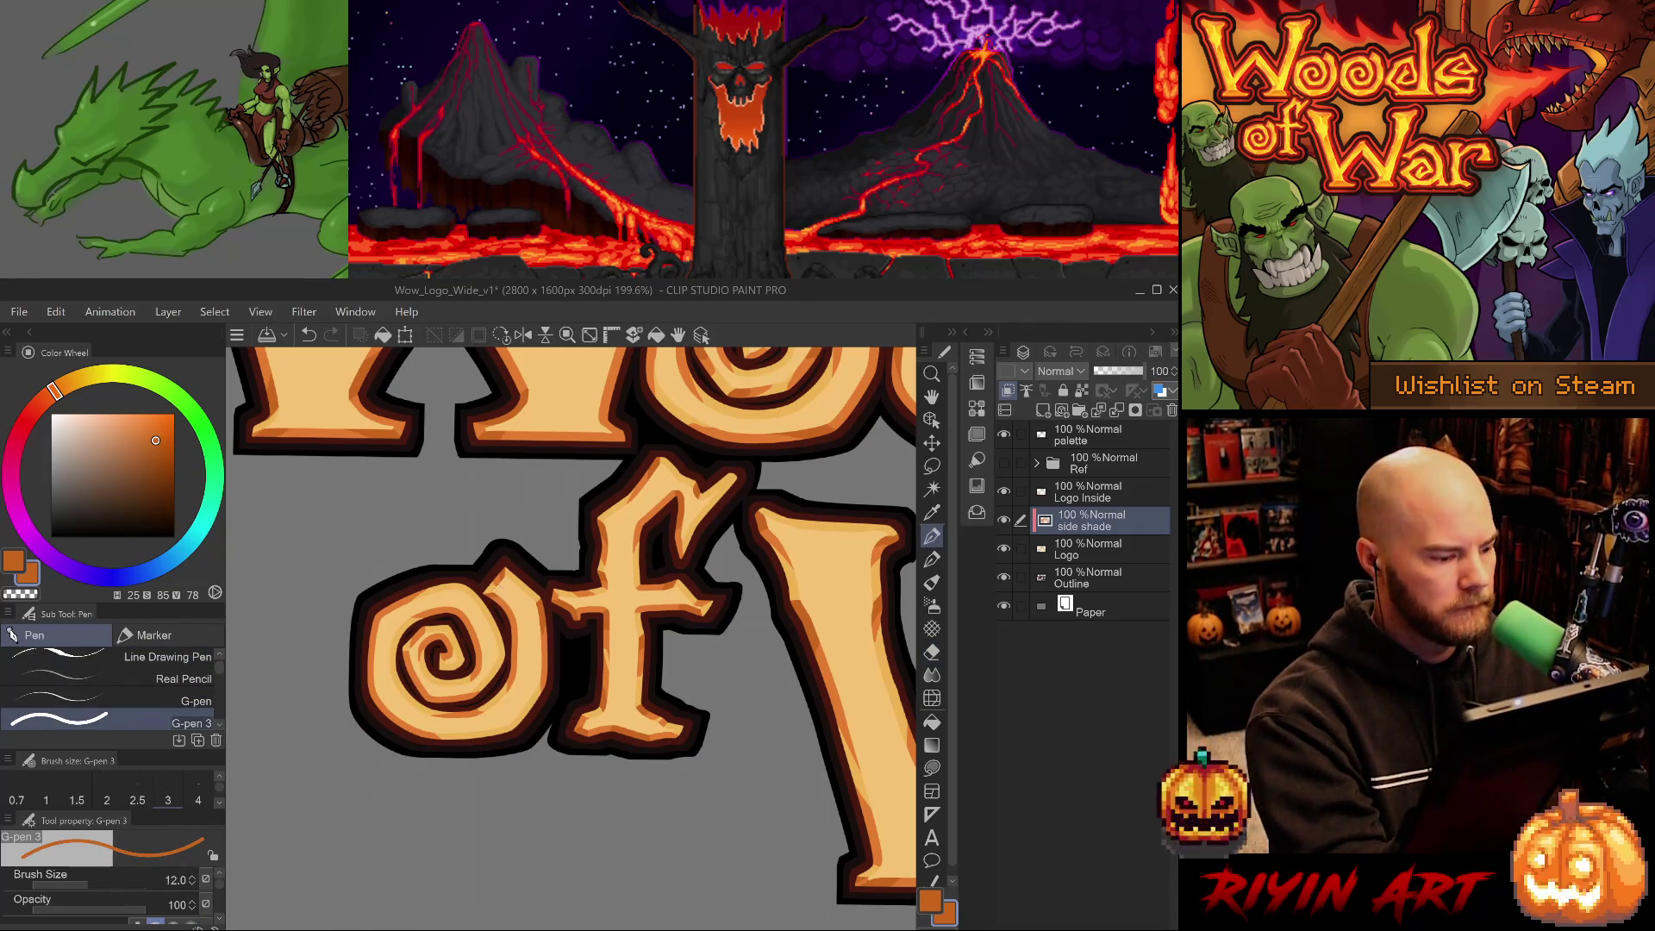
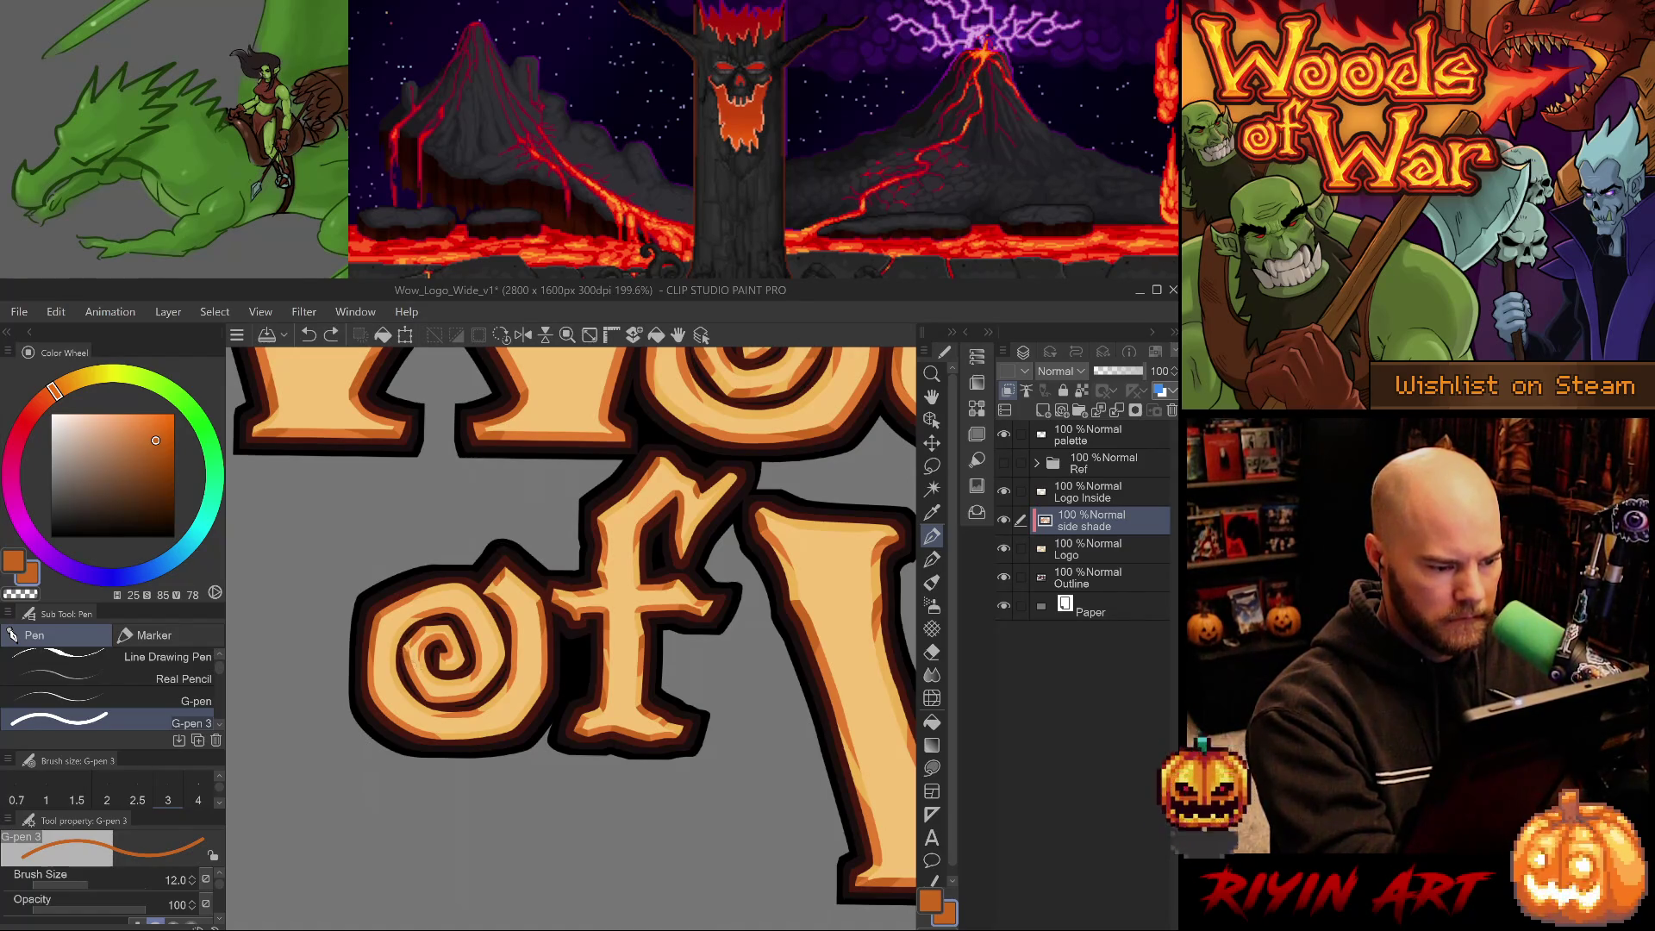
# Restore the undone stroke and shade the o's bottom edge and inner upper-left swirl darker orange.
pyautogui.hotkey('ctrl', 'y')
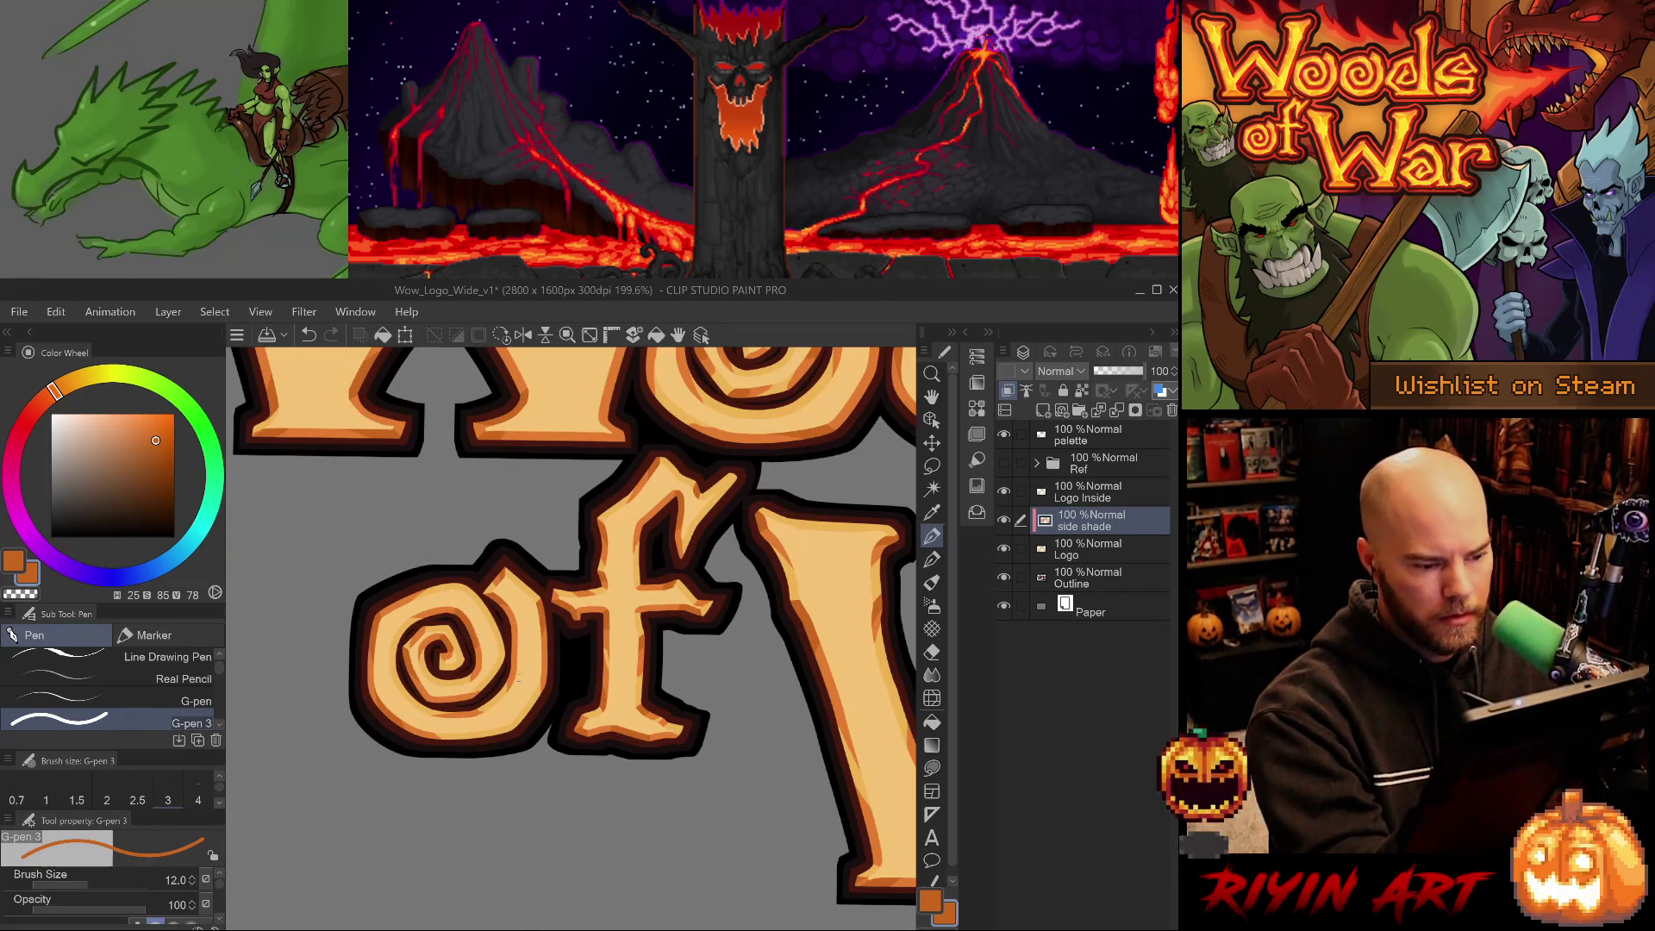
pyautogui.keyDown('alt'); pyautogui.click(551, 672); pyautogui.keyUp('alt')
pyautogui.moveTo(506, 729)
pyautogui.mouseDown()
pyautogui.moveTo(439, 737)
pyautogui.moveTo(480, 739)
pyautogui.mouseUp()
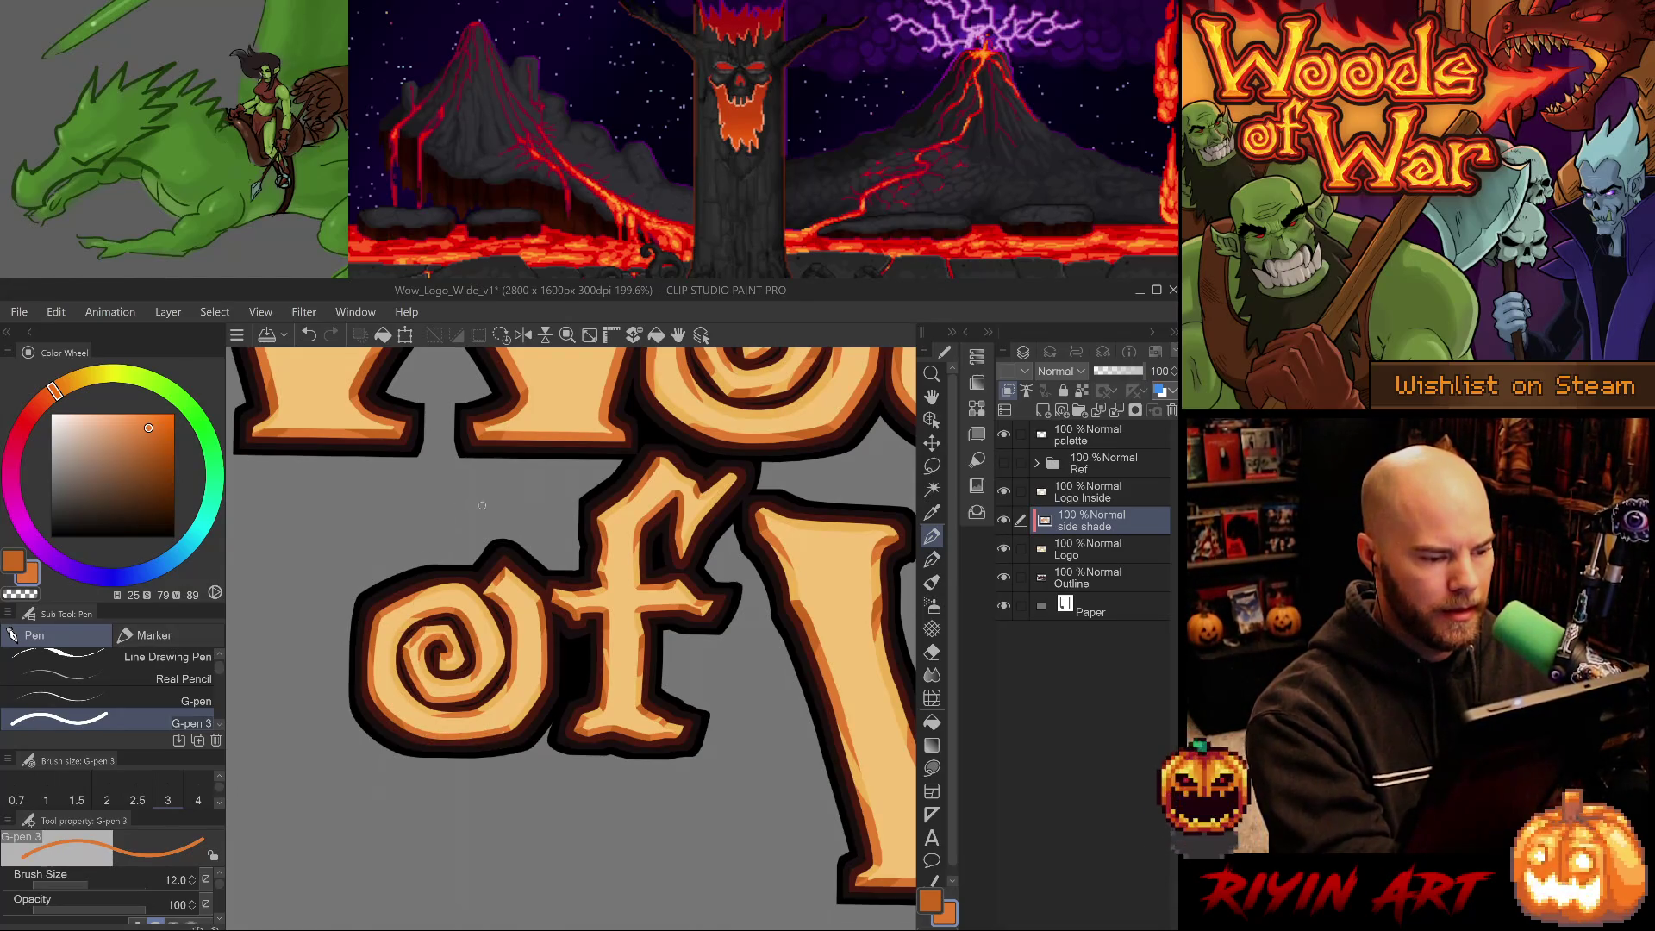
pyautogui.moveTo(421, 619); pyautogui.dragTo(393, 653)
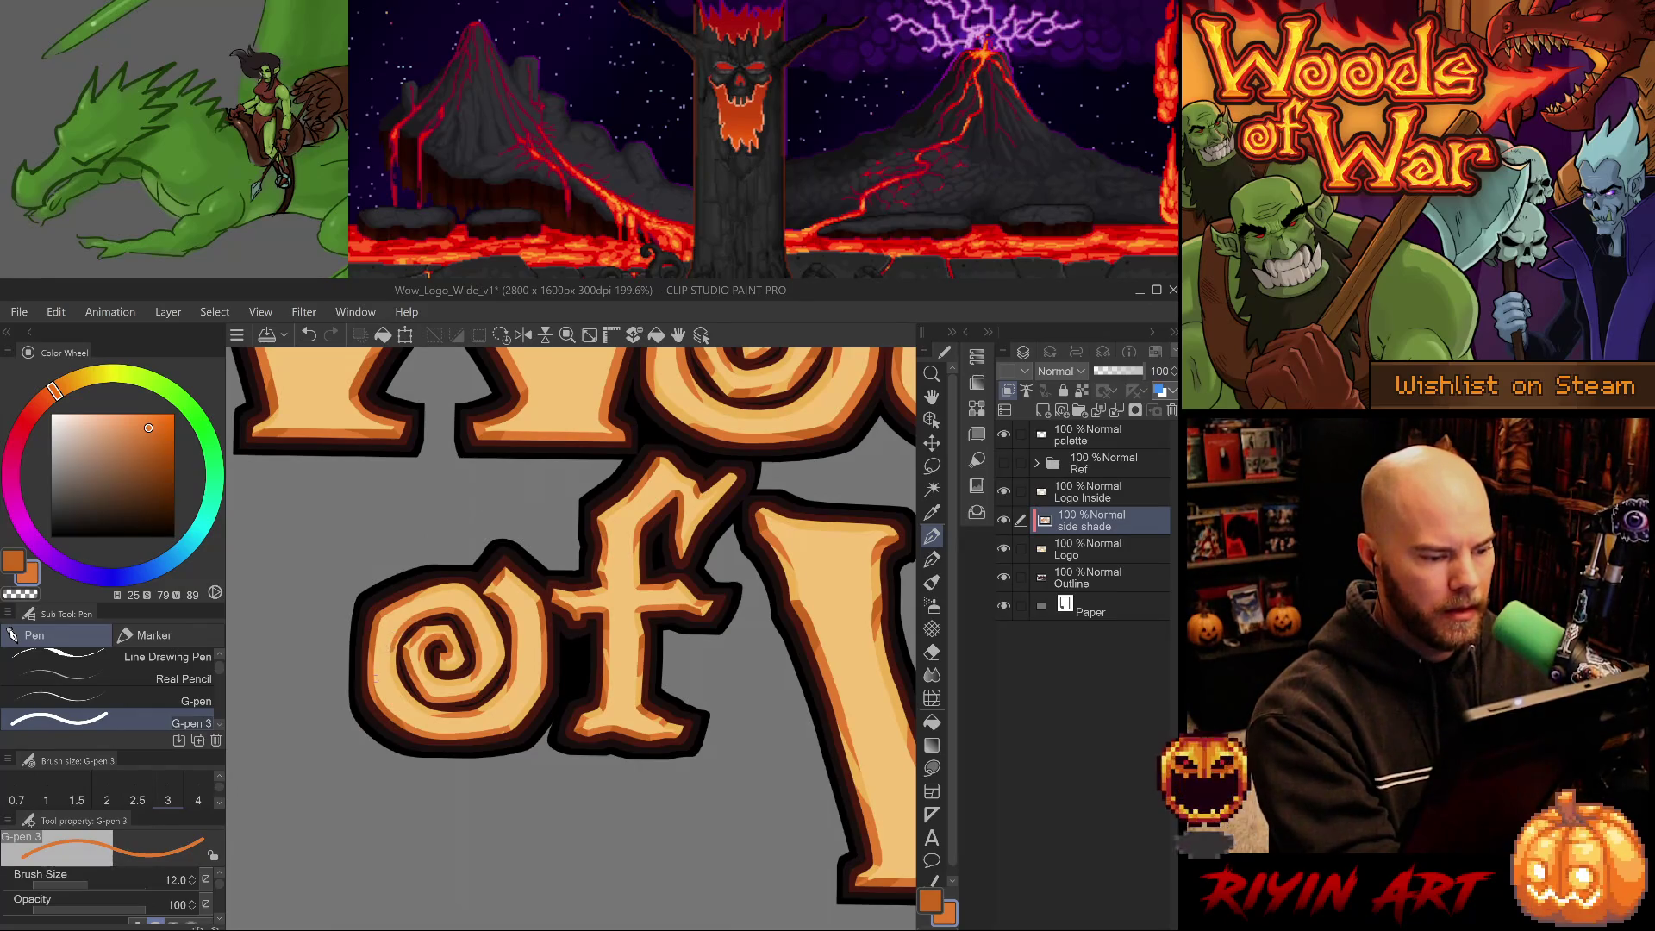
pyautogui.scroll(-5, 467, 651)
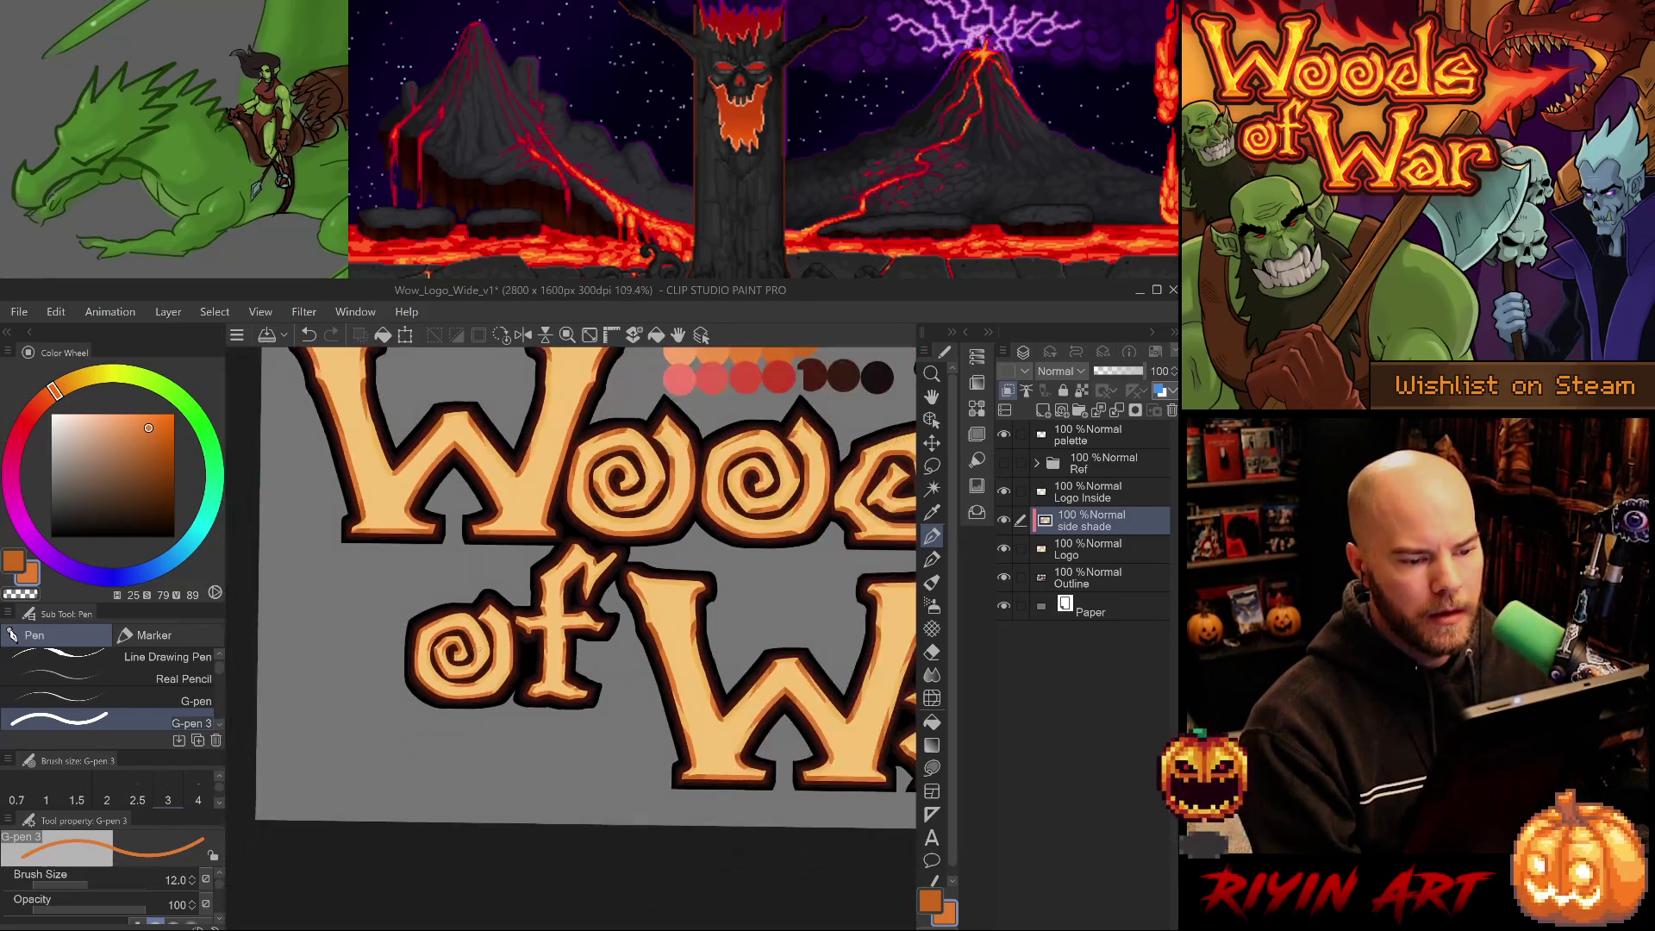
# Sample the lettering's oranges, then pick the deeper orange from the palette swatches.
pyautogui.scroll(4, 521, 594)
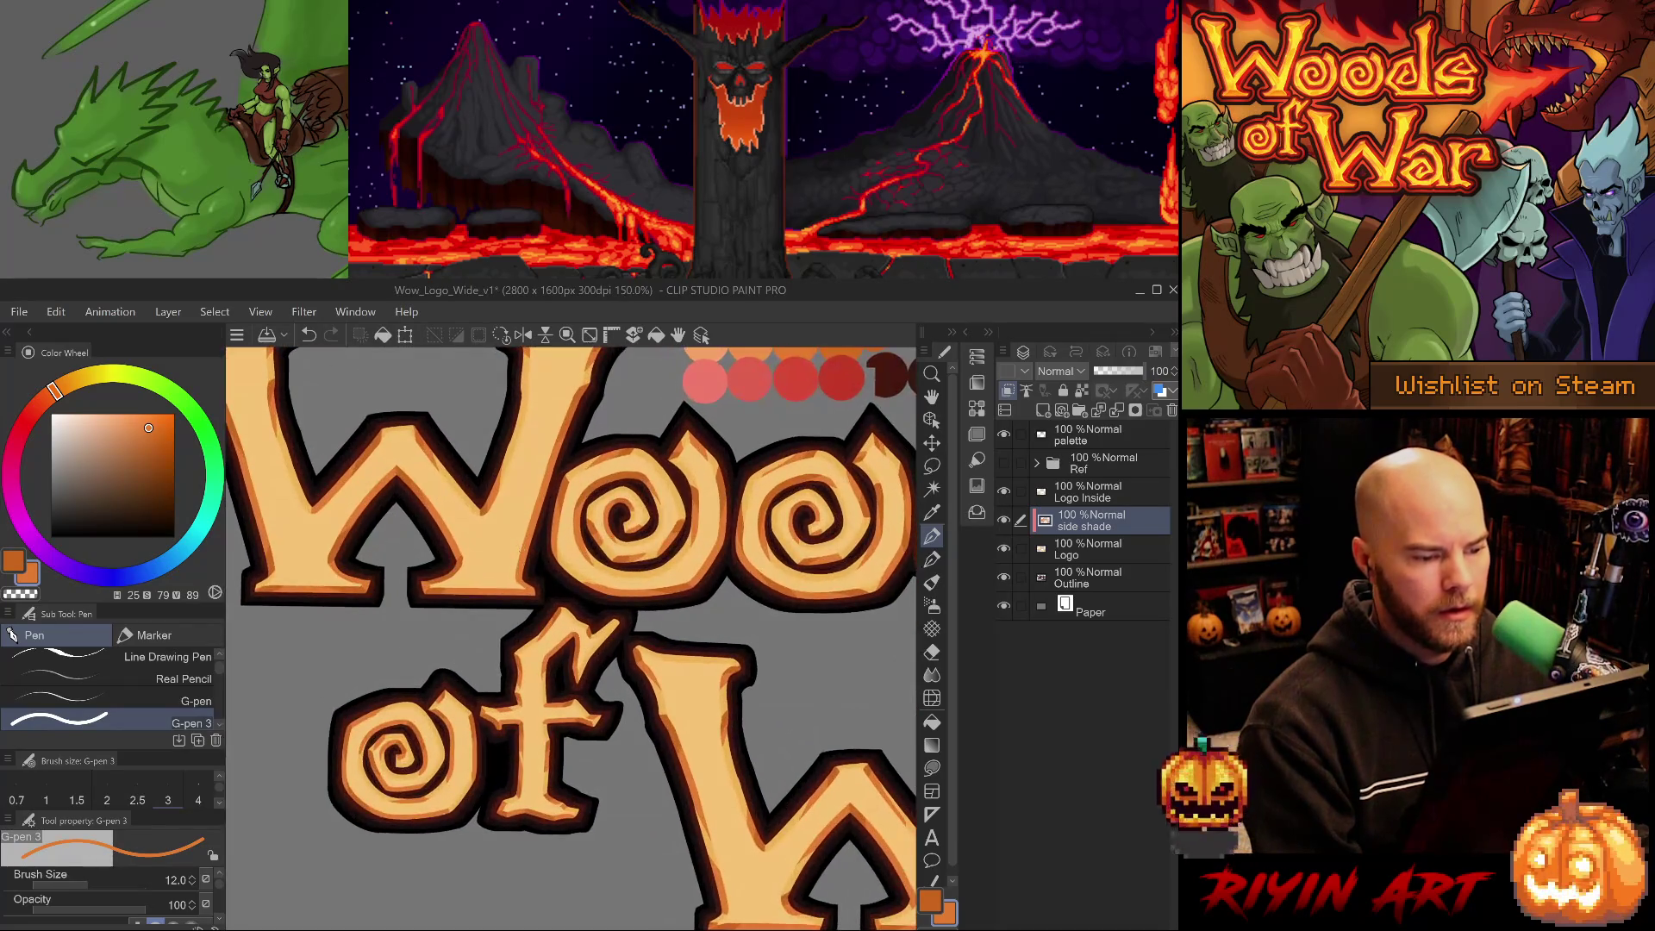
pyautogui.keyDown('alt'); pyautogui.click(436, 572); pyautogui.keyUp('alt')
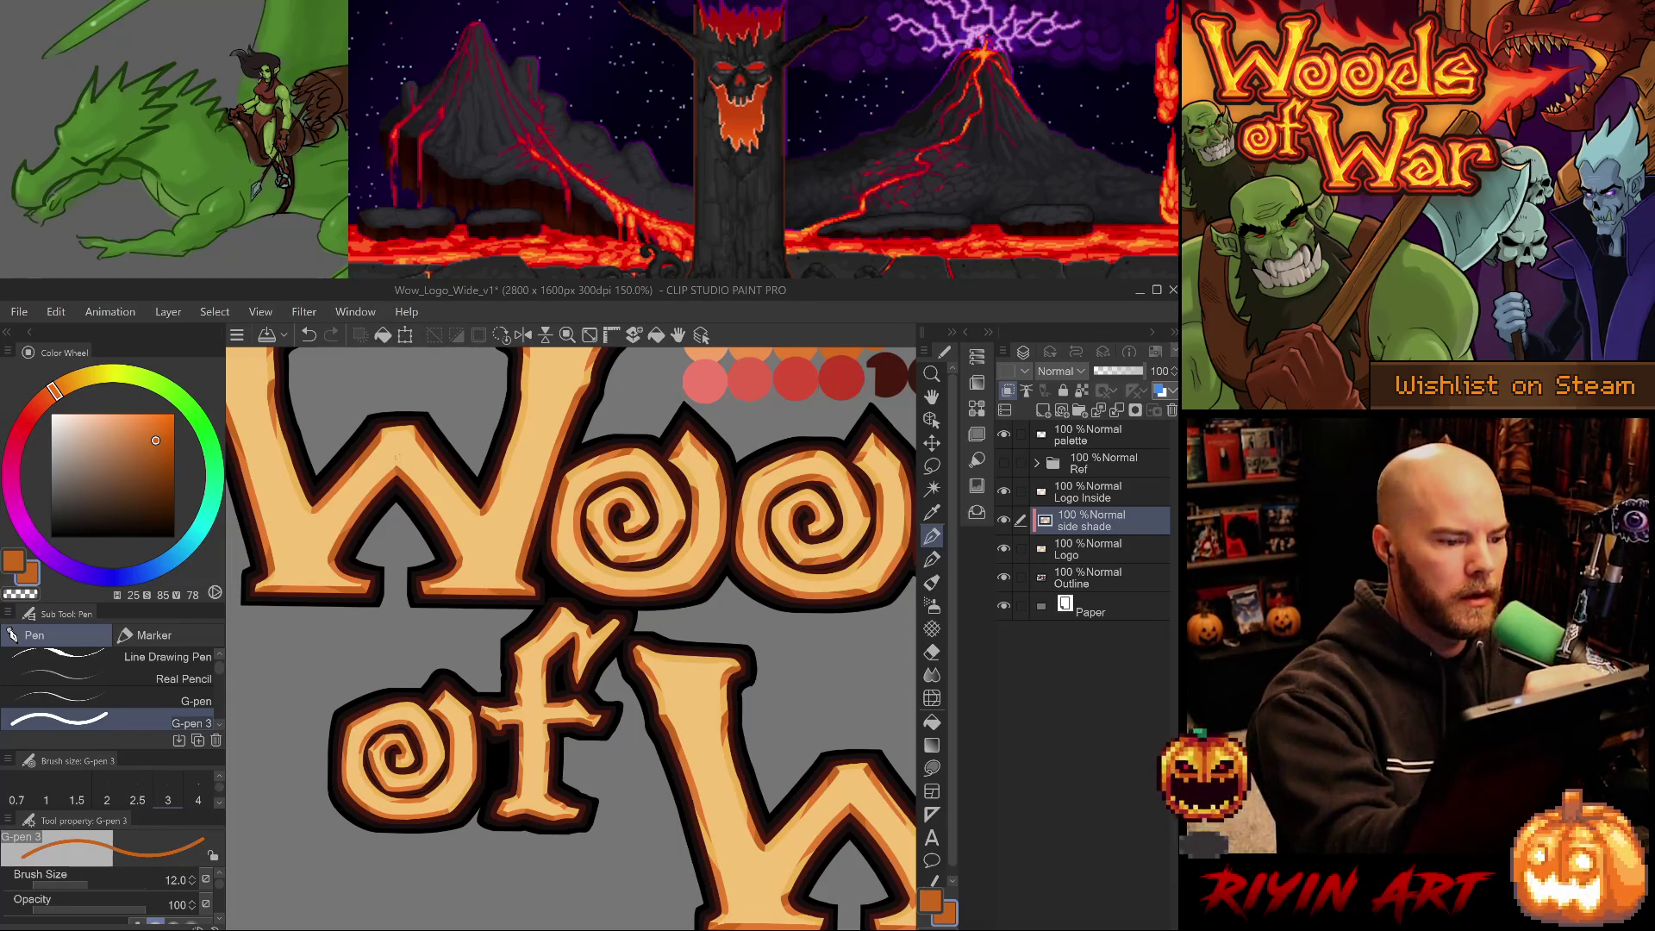
pyautogui.scroll(-5, 570, 638)
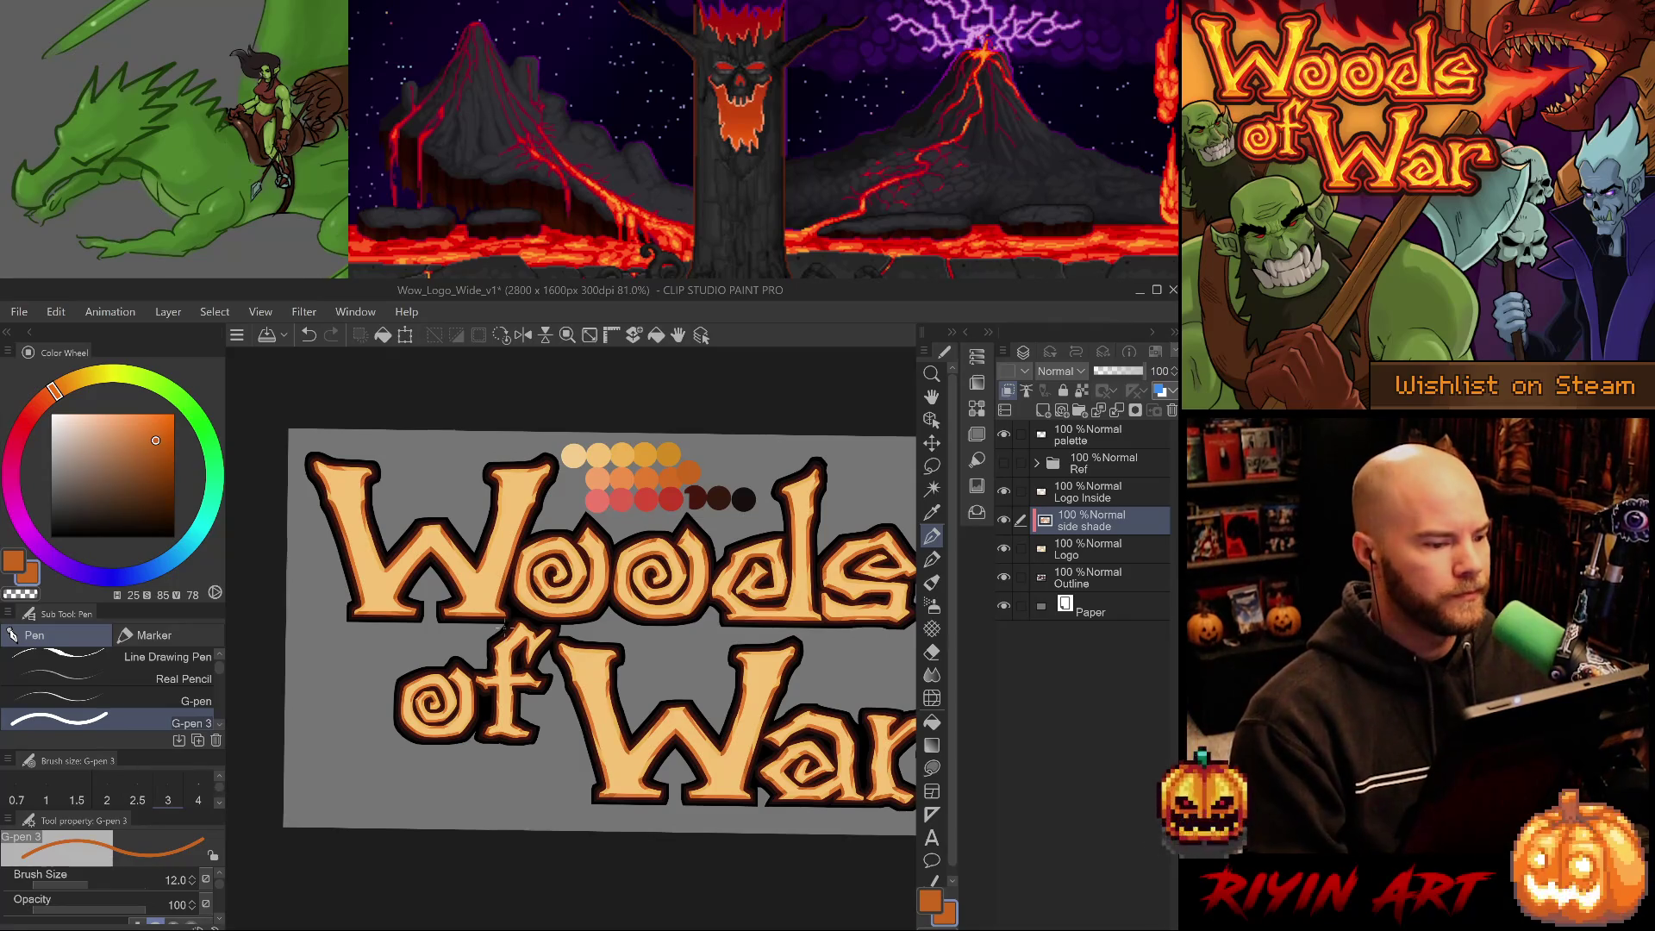
pyautogui.scroll(5, 454, 664)
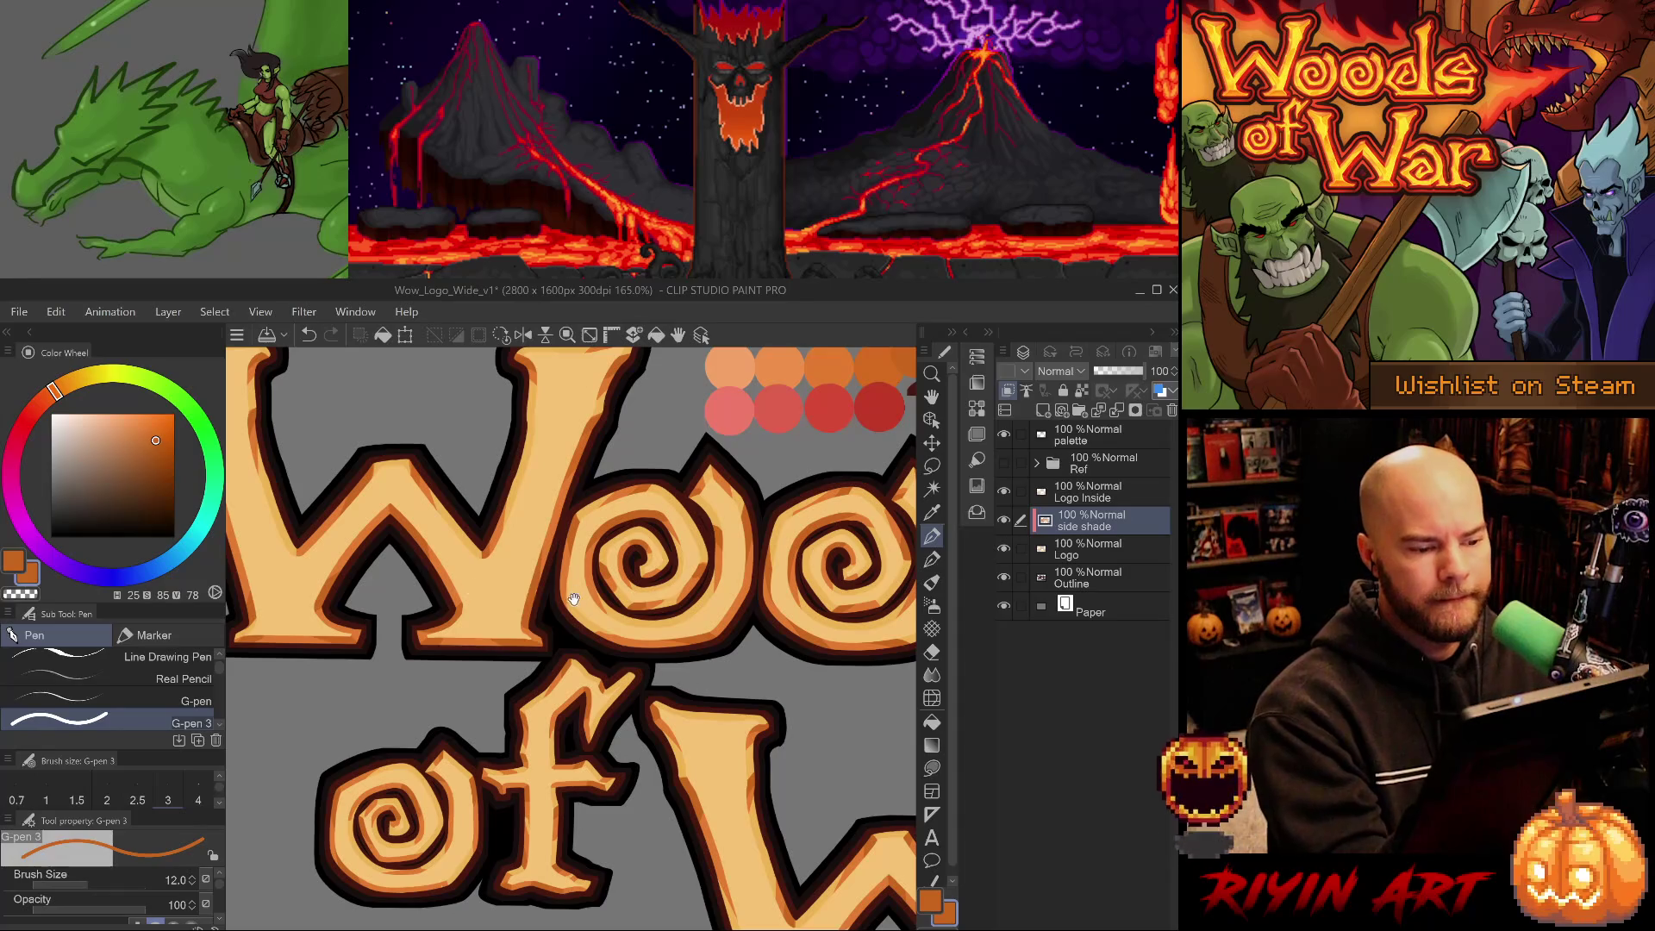
pyautogui.moveTo(574, 600); pyautogui.dragTo(603, 589)
pyautogui.keyDown('alt'); pyautogui.click(497, 533); pyautogui.keyUp('alt')
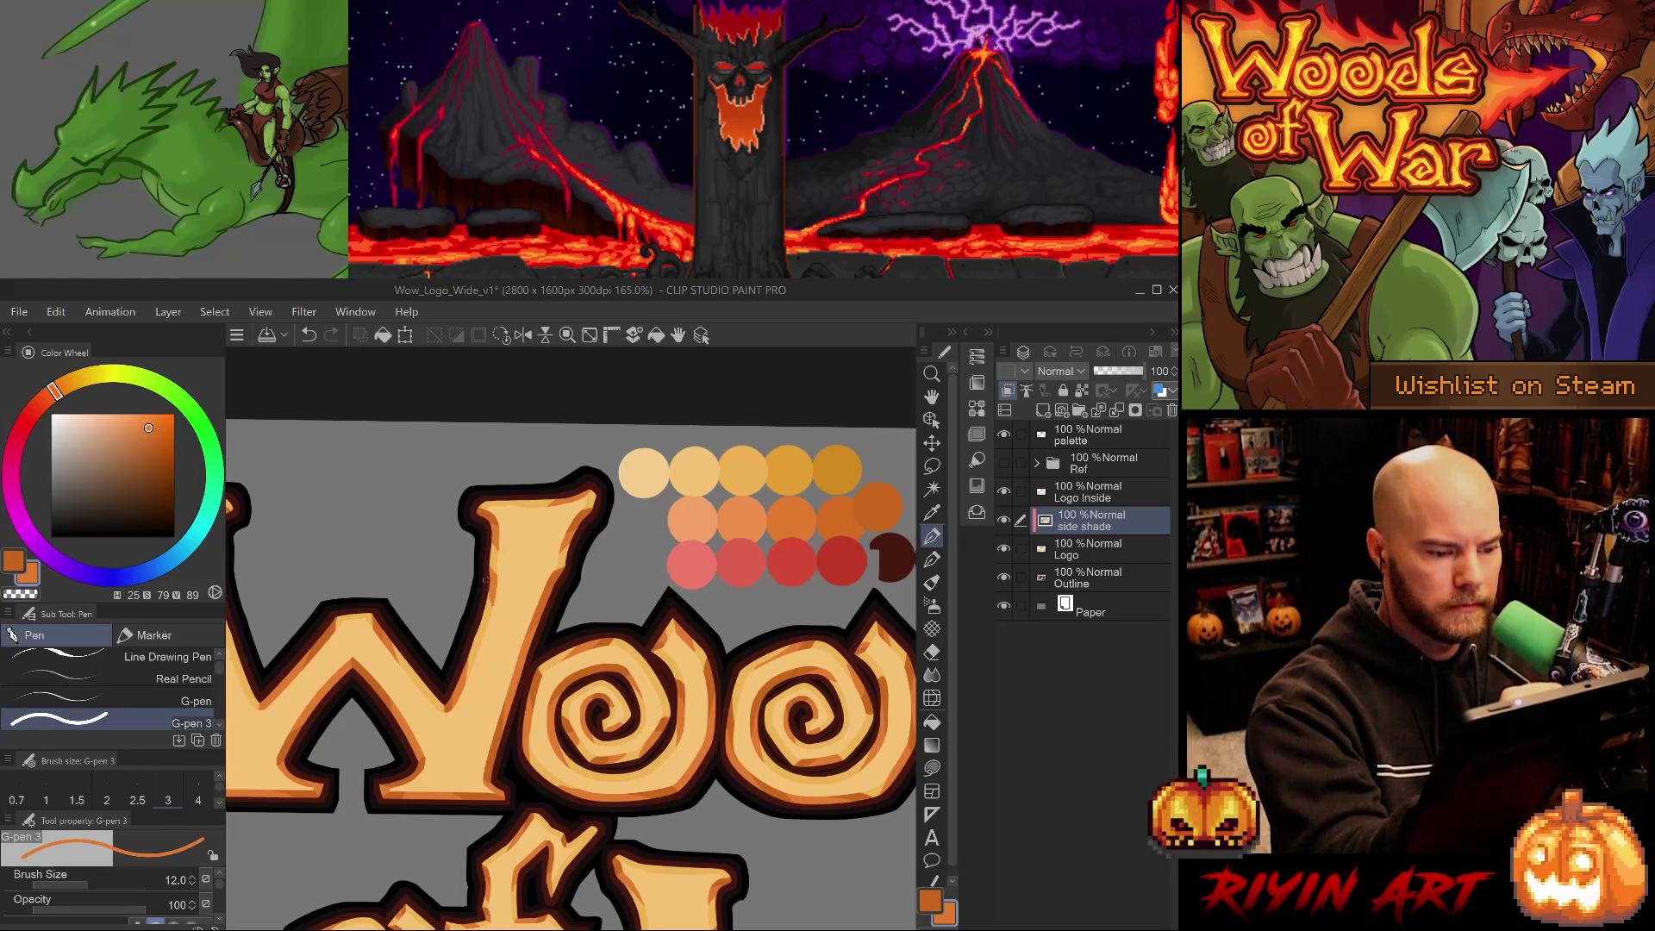
pyautogui.moveTo(650, 613); pyautogui.dragTo(615, 726)
pyautogui.keyDown('alt'); pyautogui.click(558, 603); pyautogui.keyUp('alt')
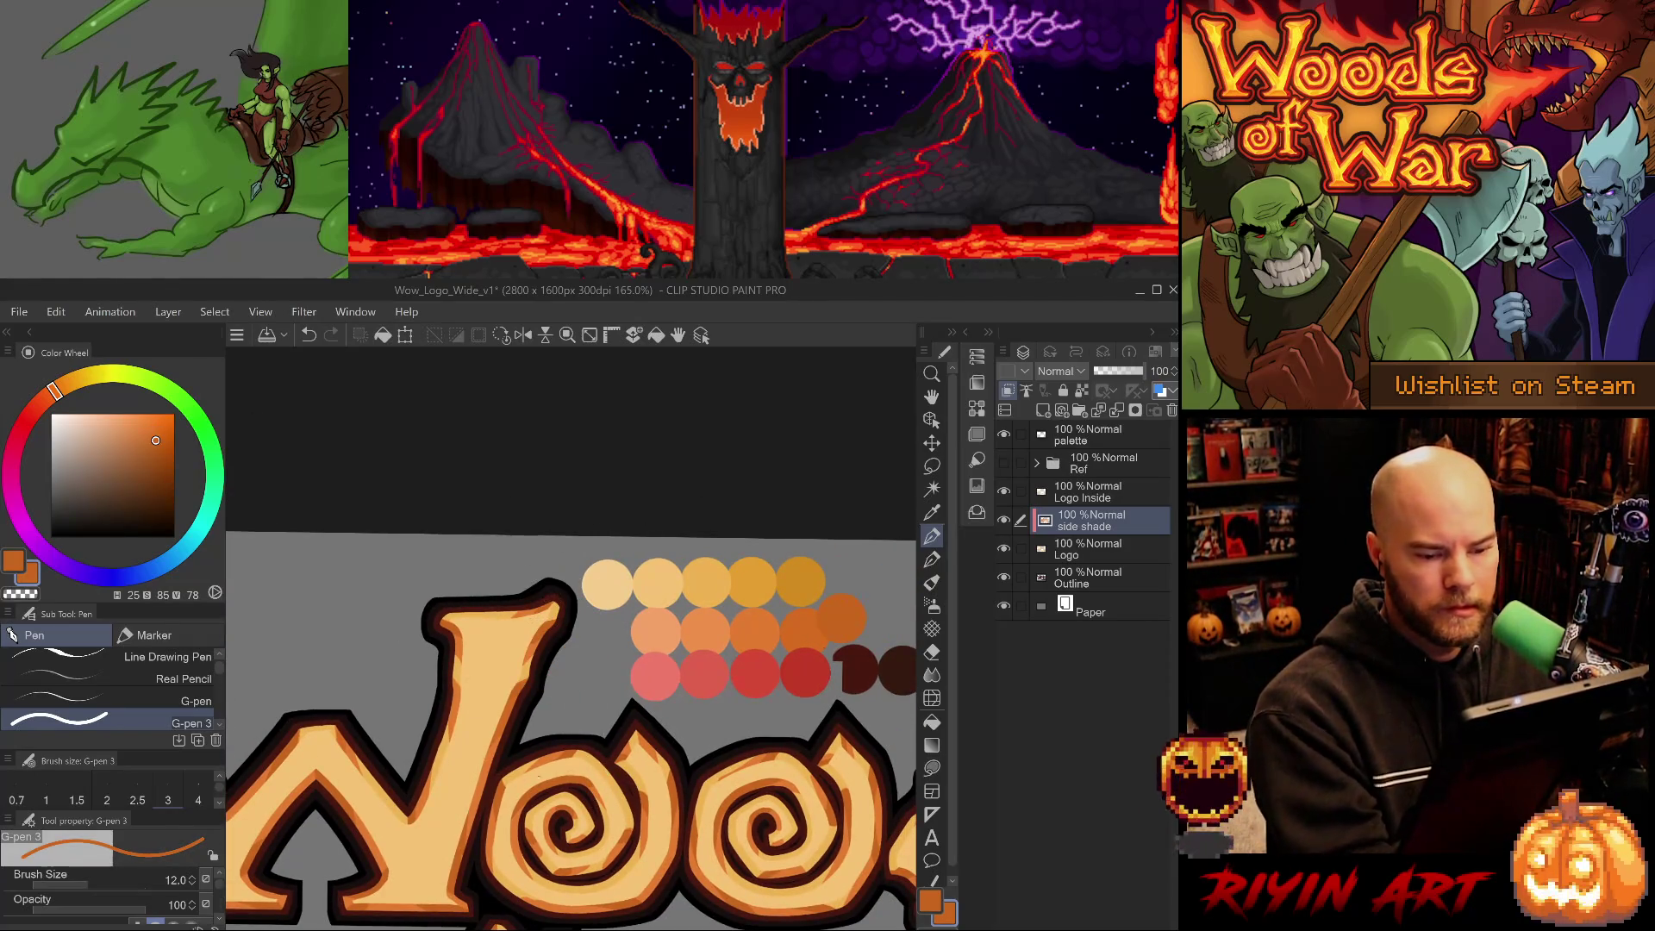
pyautogui.keyDown('alt'); pyautogui.click(848, 610); pyautogui.keyUp('alt')
pyautogui.keyDown('alt'); pyautogui.click(848, 614); pyautogui.keyUp('alt')
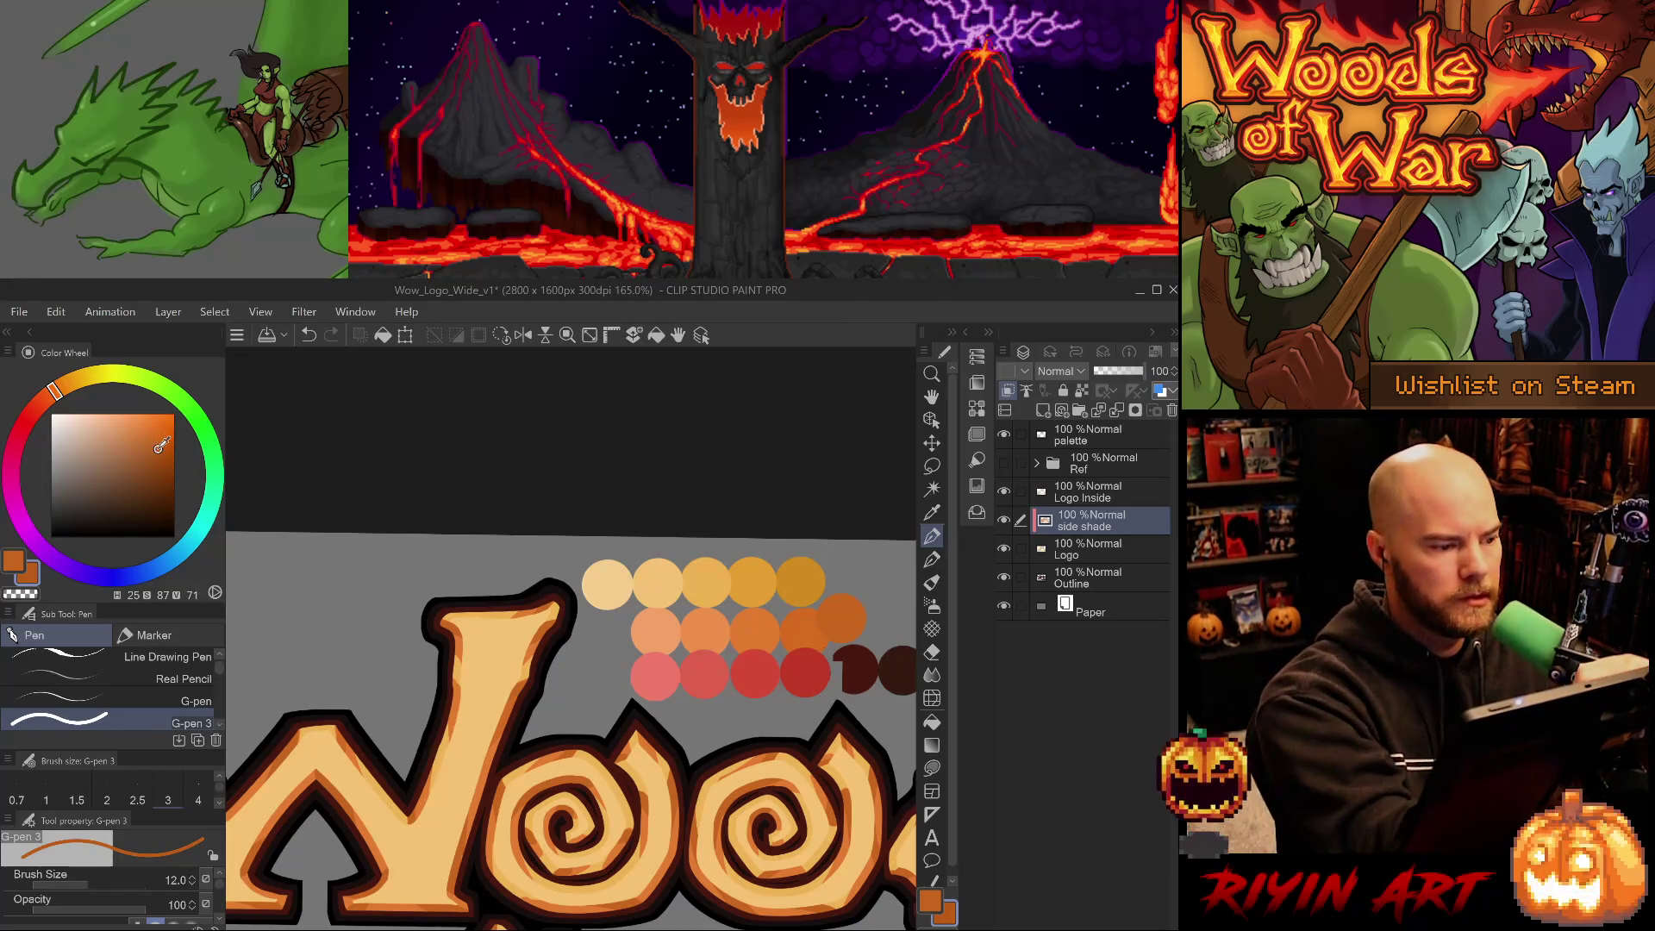
# Switch to the Bear Man oil brush, undo its test stroke and shrink it to size 8.
pyautogui.press('b')
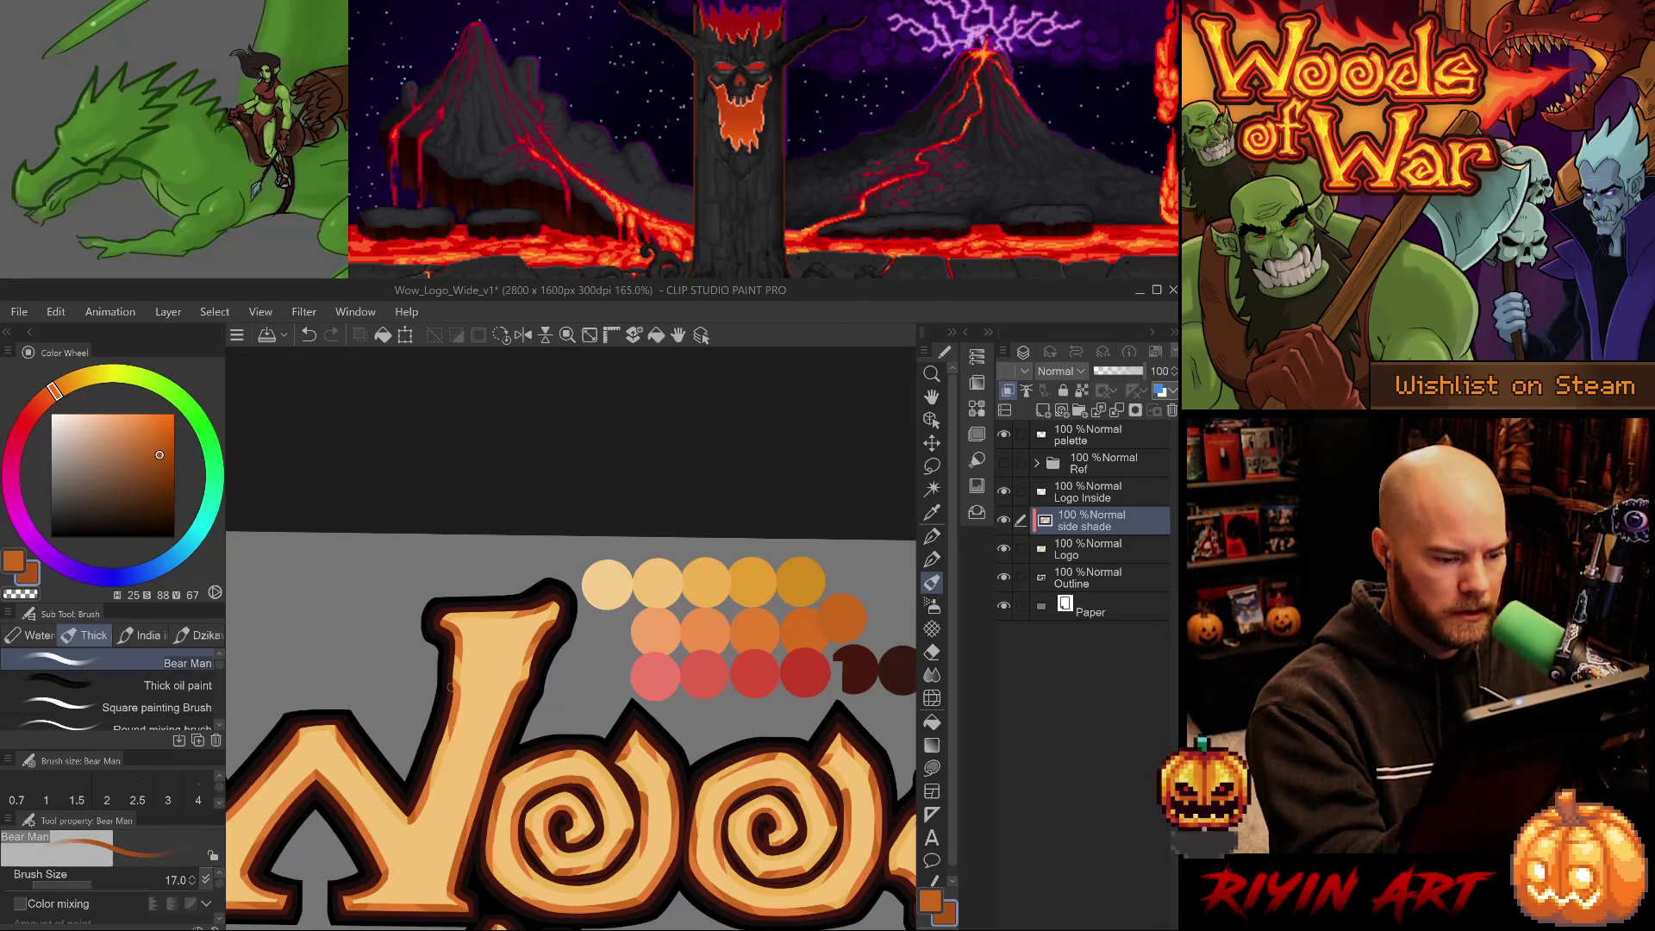
pyautogui.moveTo(437, 624); pyautogui.dragTo(456, 629)
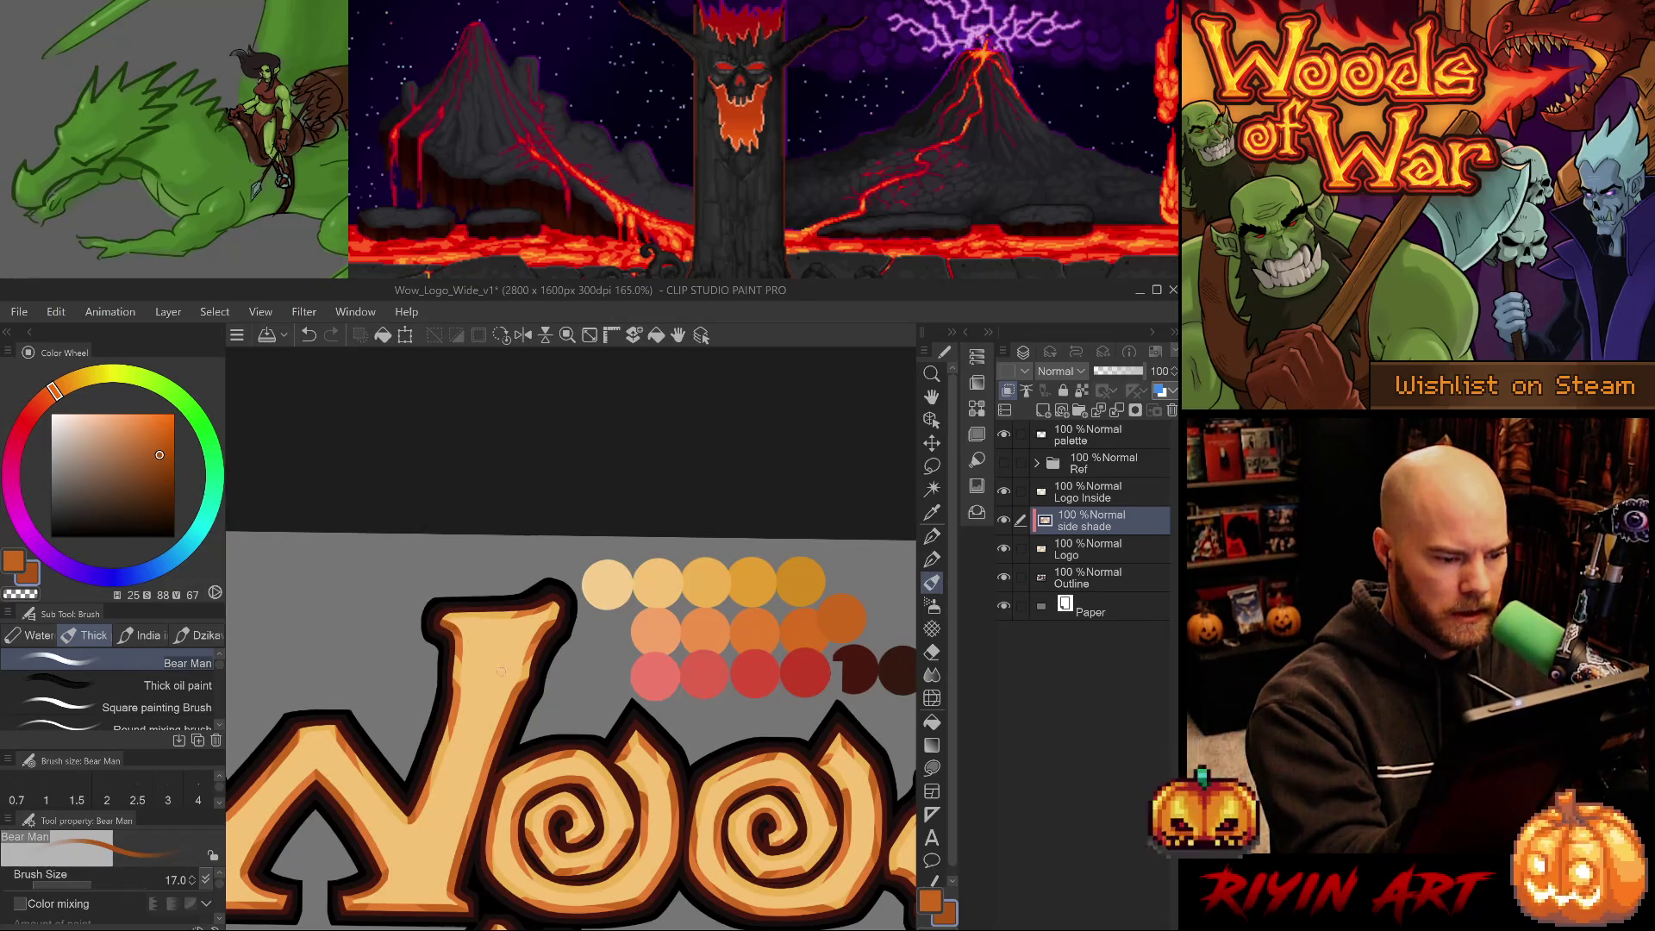
pyautogui.hotkey('ctrl', 'z')
pyautogui.press('[')
pyautogui.press('[')
pyautogui.press('[')
pyautogui.press('[')
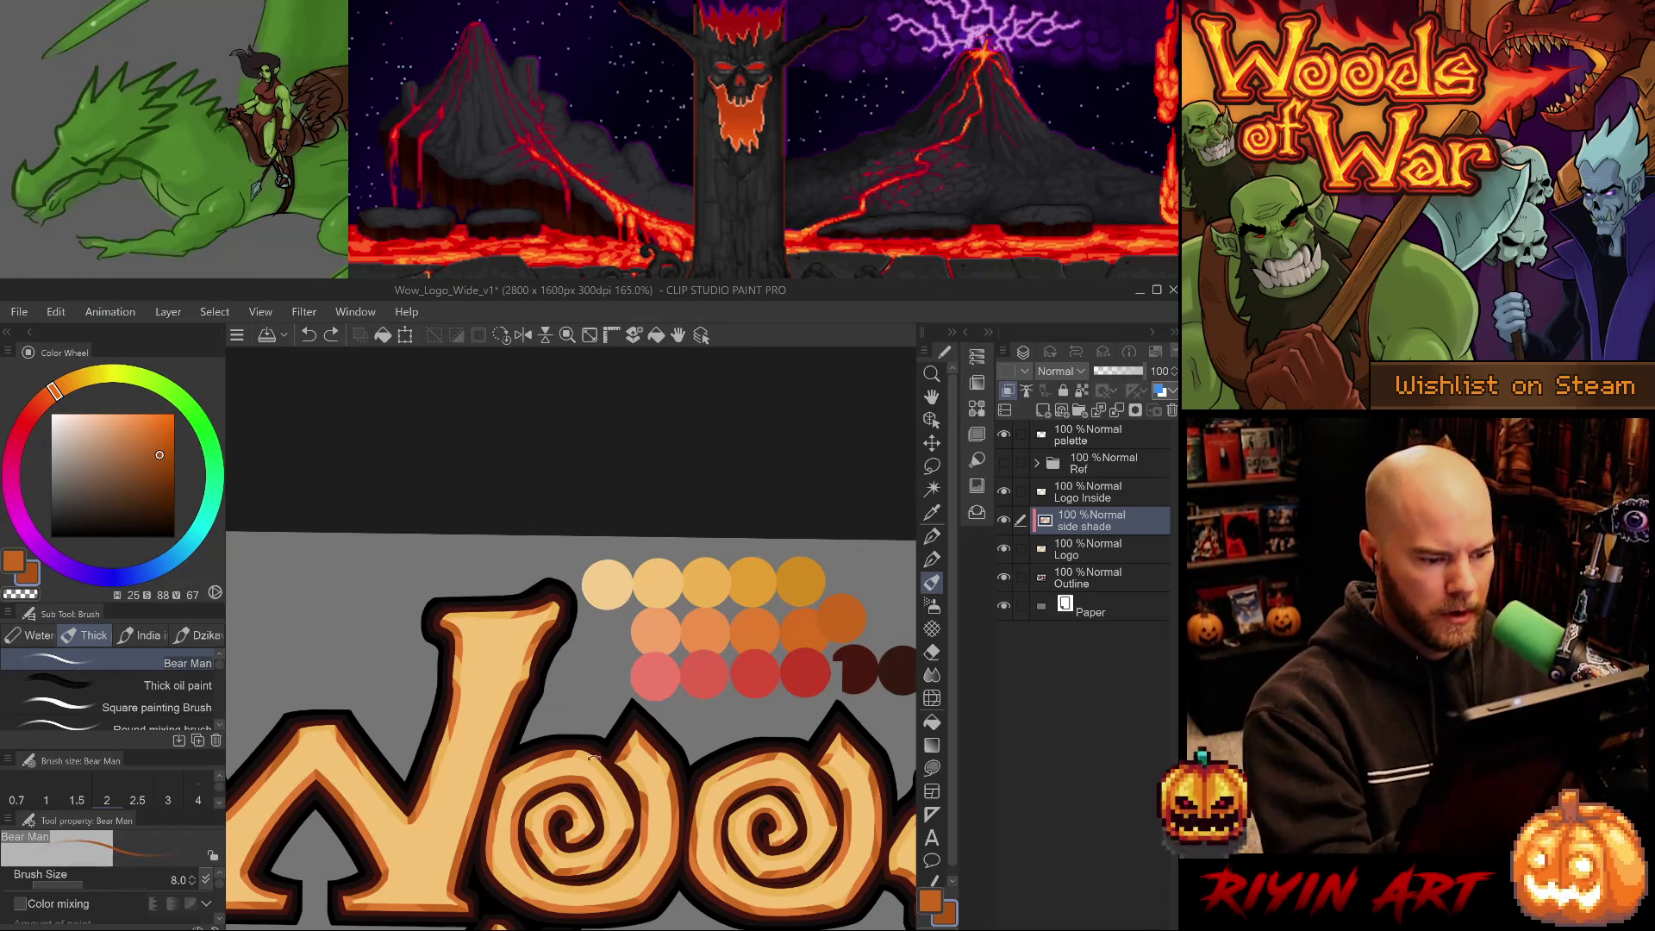
pyautogui.press('^')
pyautogui.press('^')
pyautogui.press('^')
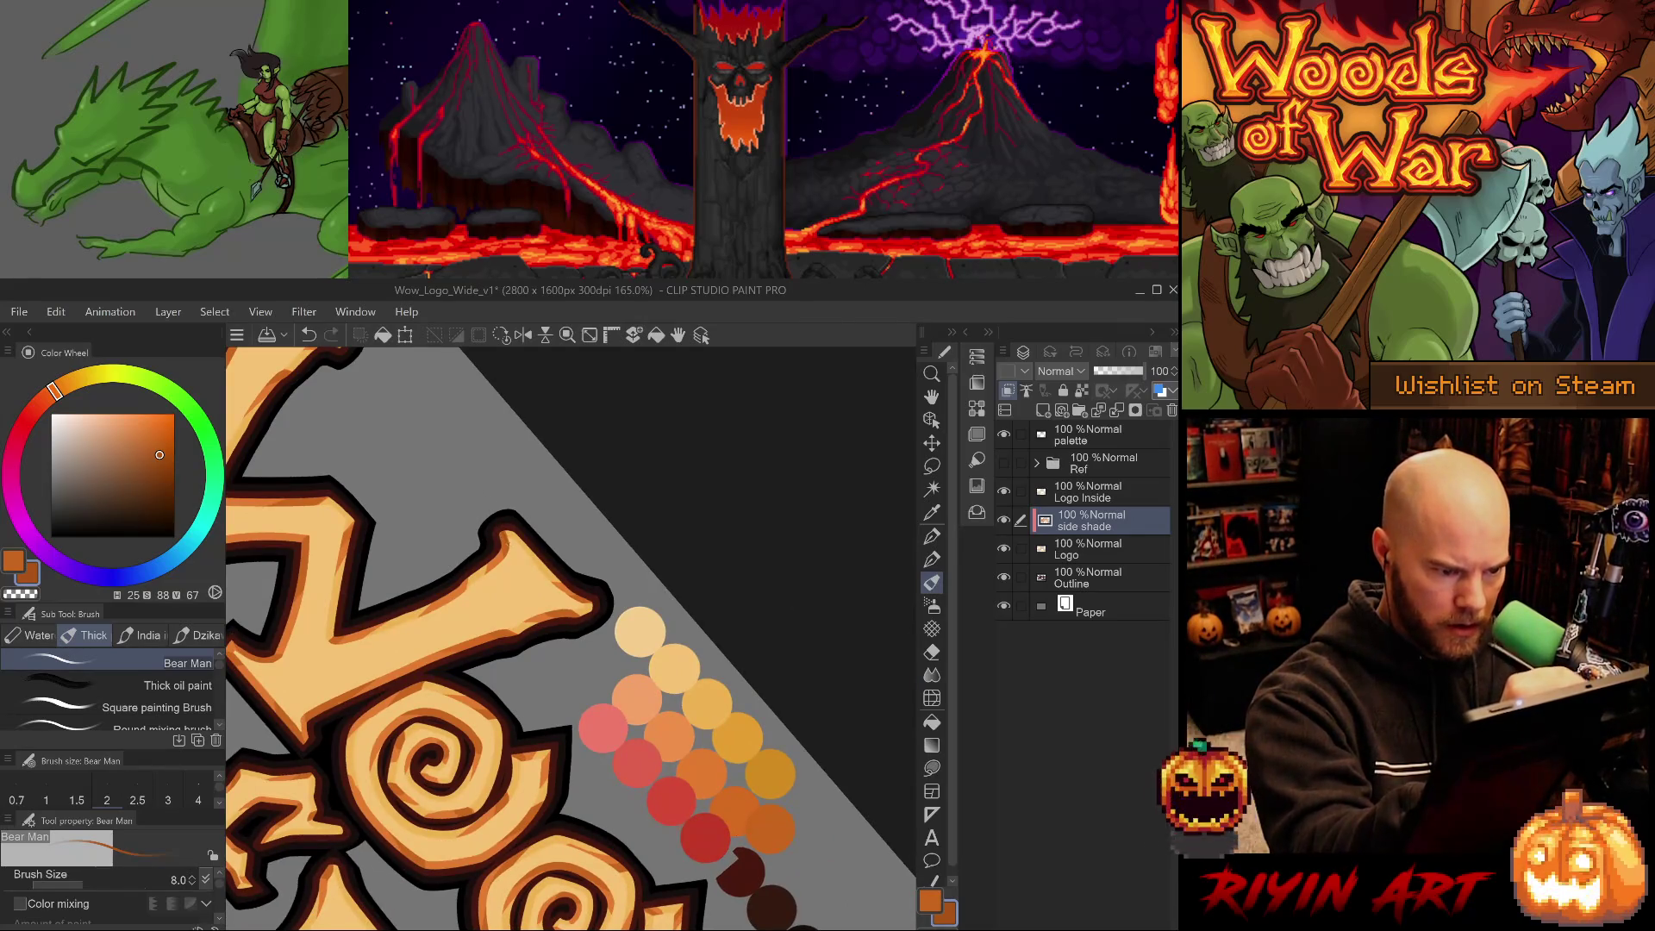
# Erase a stray mark and add a small darker orange shade touch near the letter tip.
pyautogui.click(494, 517)
pyautogui.press('e')
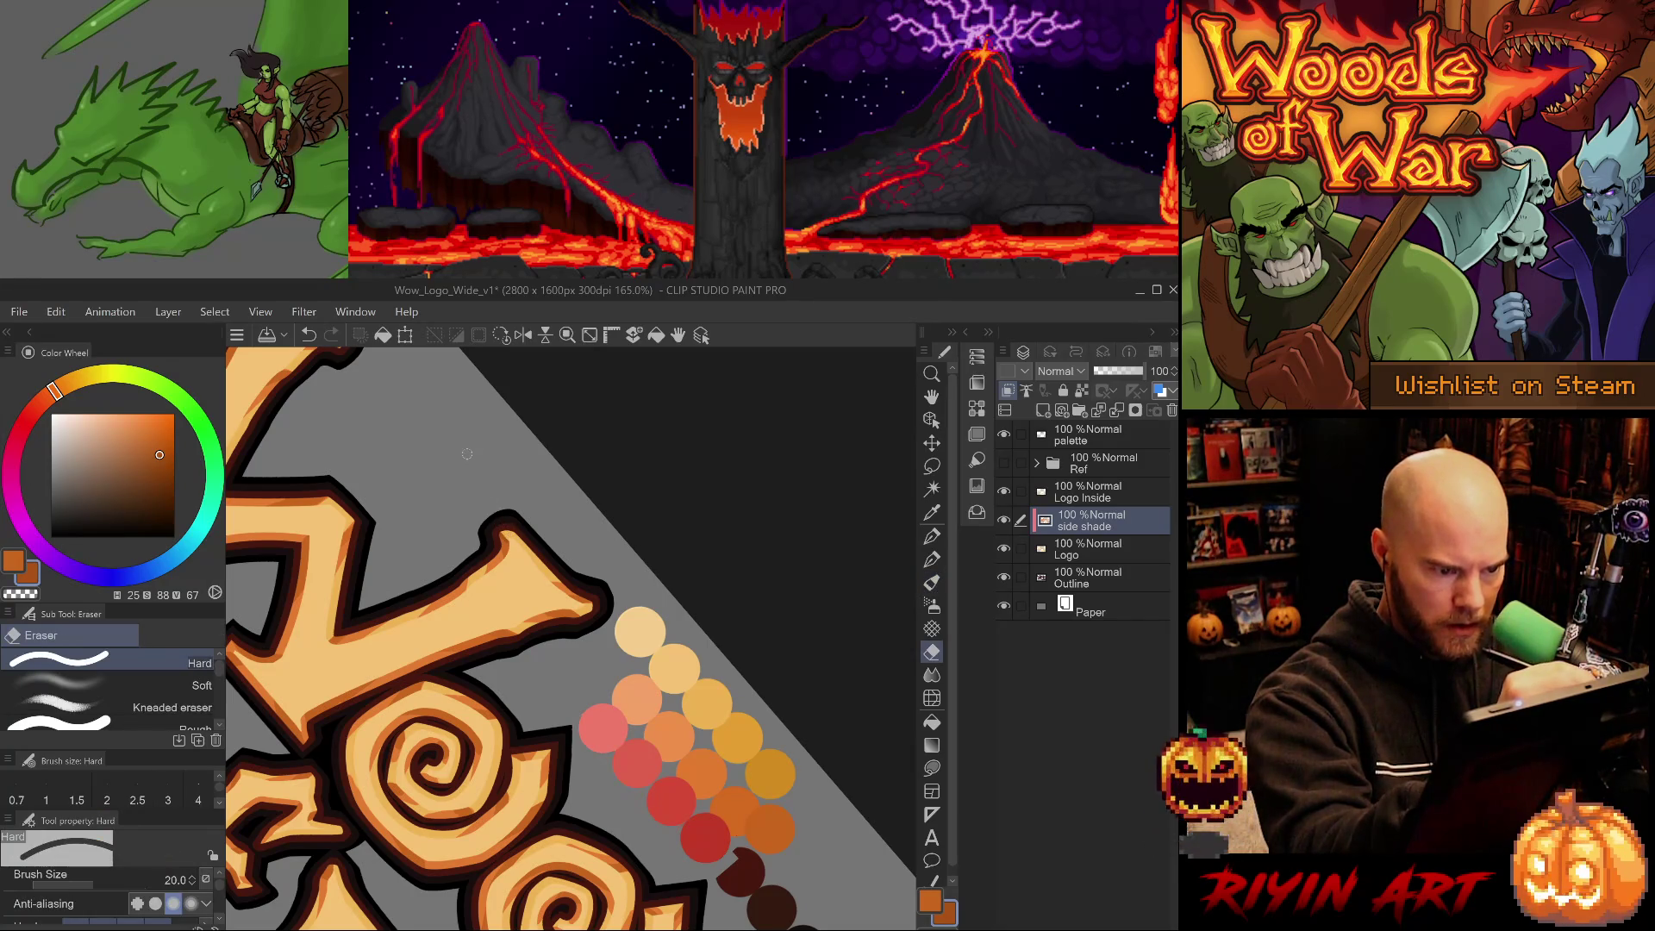
pyautogui.press('p')
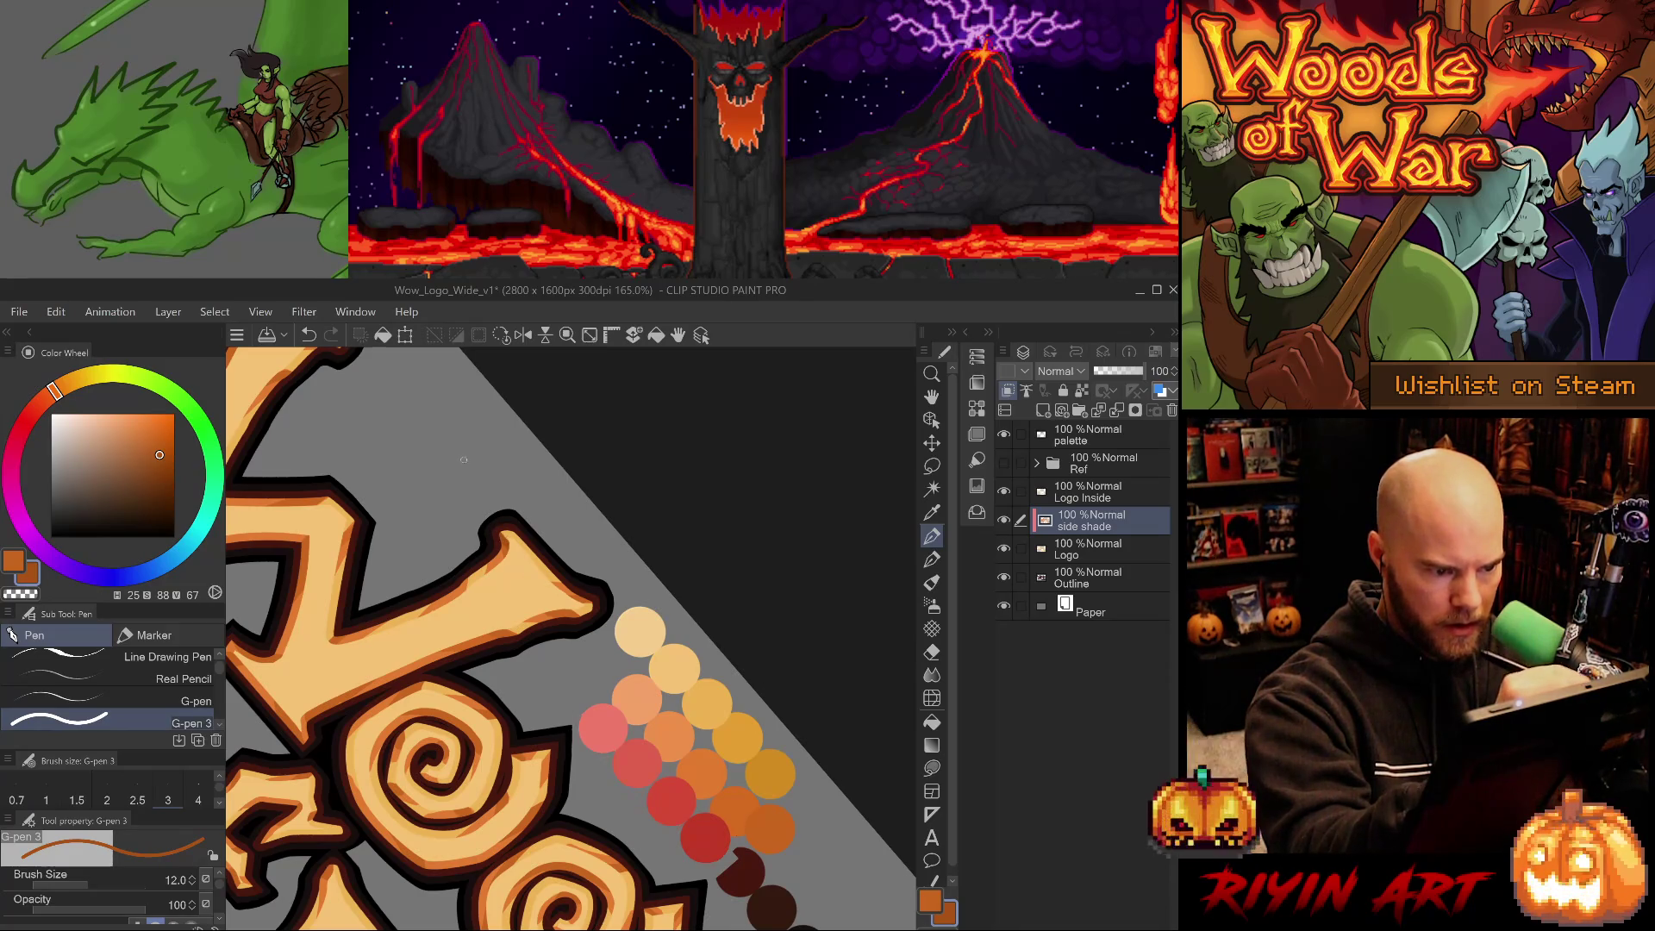
pyautogui.keyDown('alt'); pyautogui.click(505, 547); pyautogui.keyUp('alt')
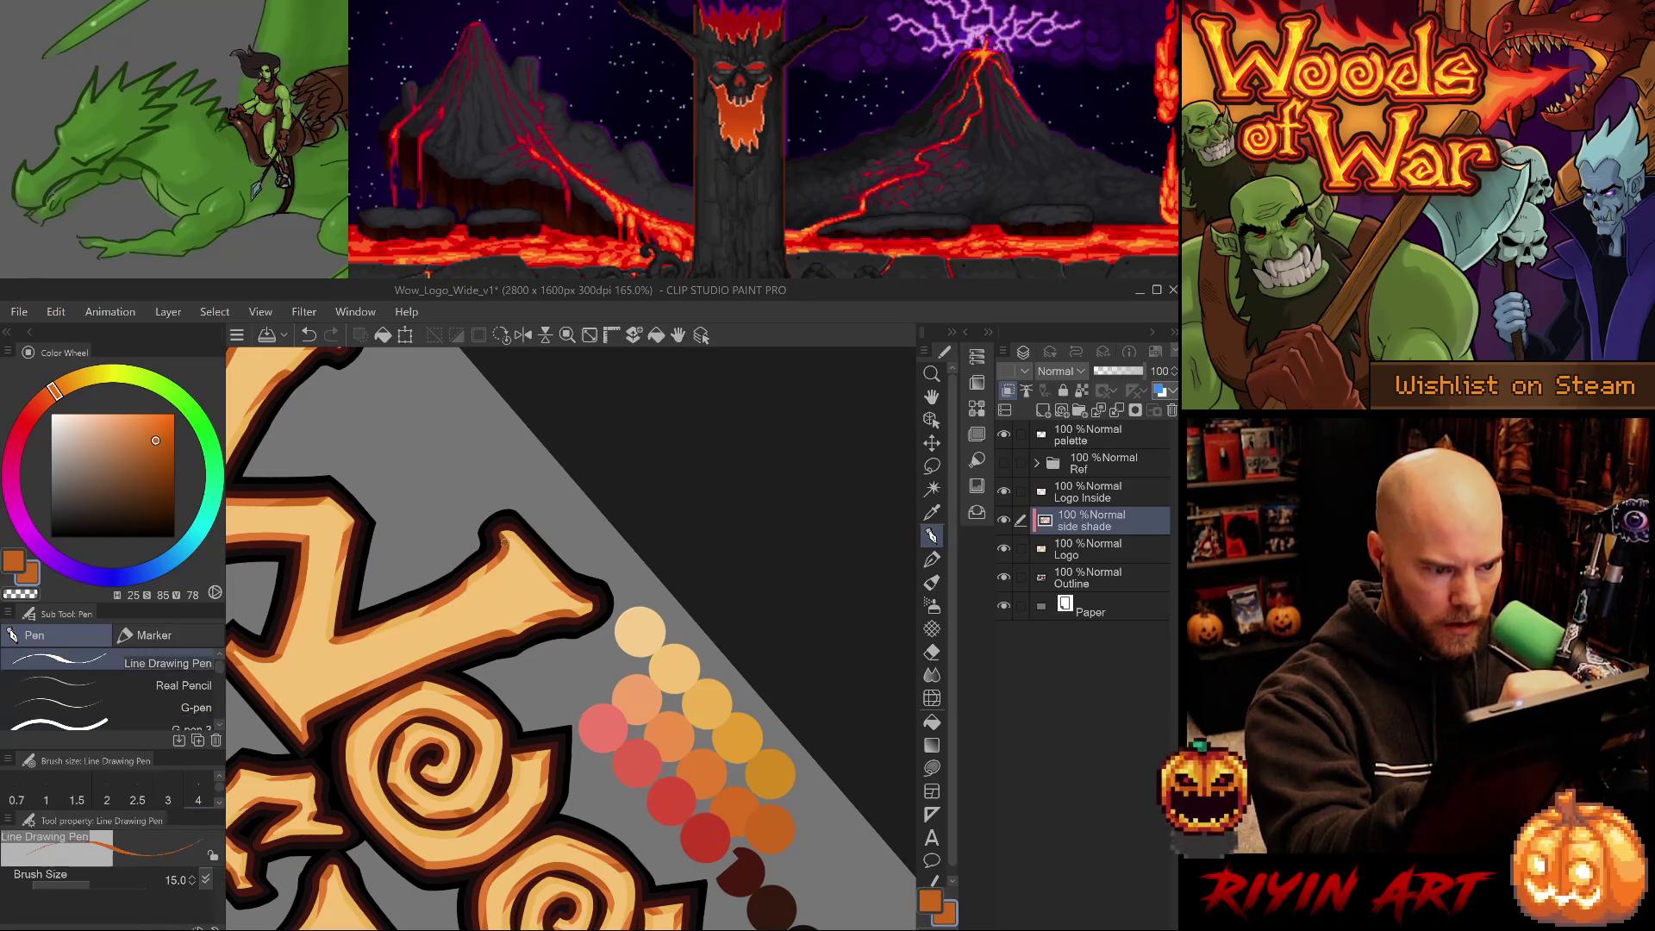
pyautogui.hotkey('ctrl', 'z')
pyautogui.keyDown('alt'); pyautogui.click(508, 535); pyautogui.keyUp('alt')
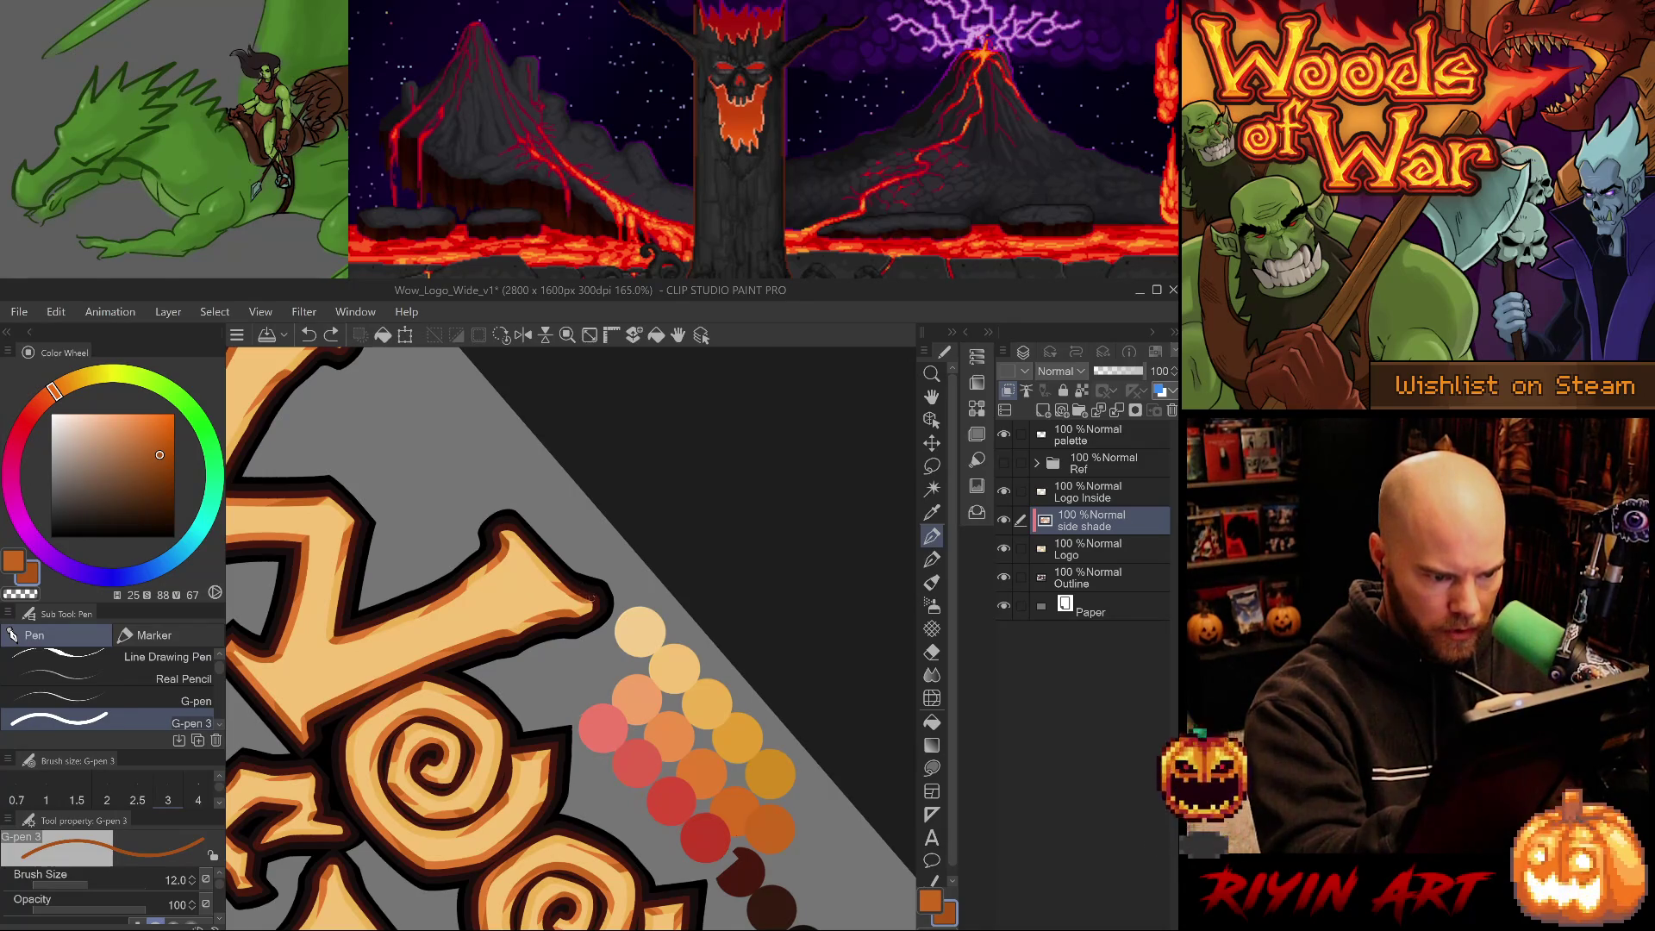
pyautogui.press('^')
pyautogui.click(604, 638)
pyautogui.hotkey('ctrl', 'z')
pyautogui.hotkey('ctrl', 'y')
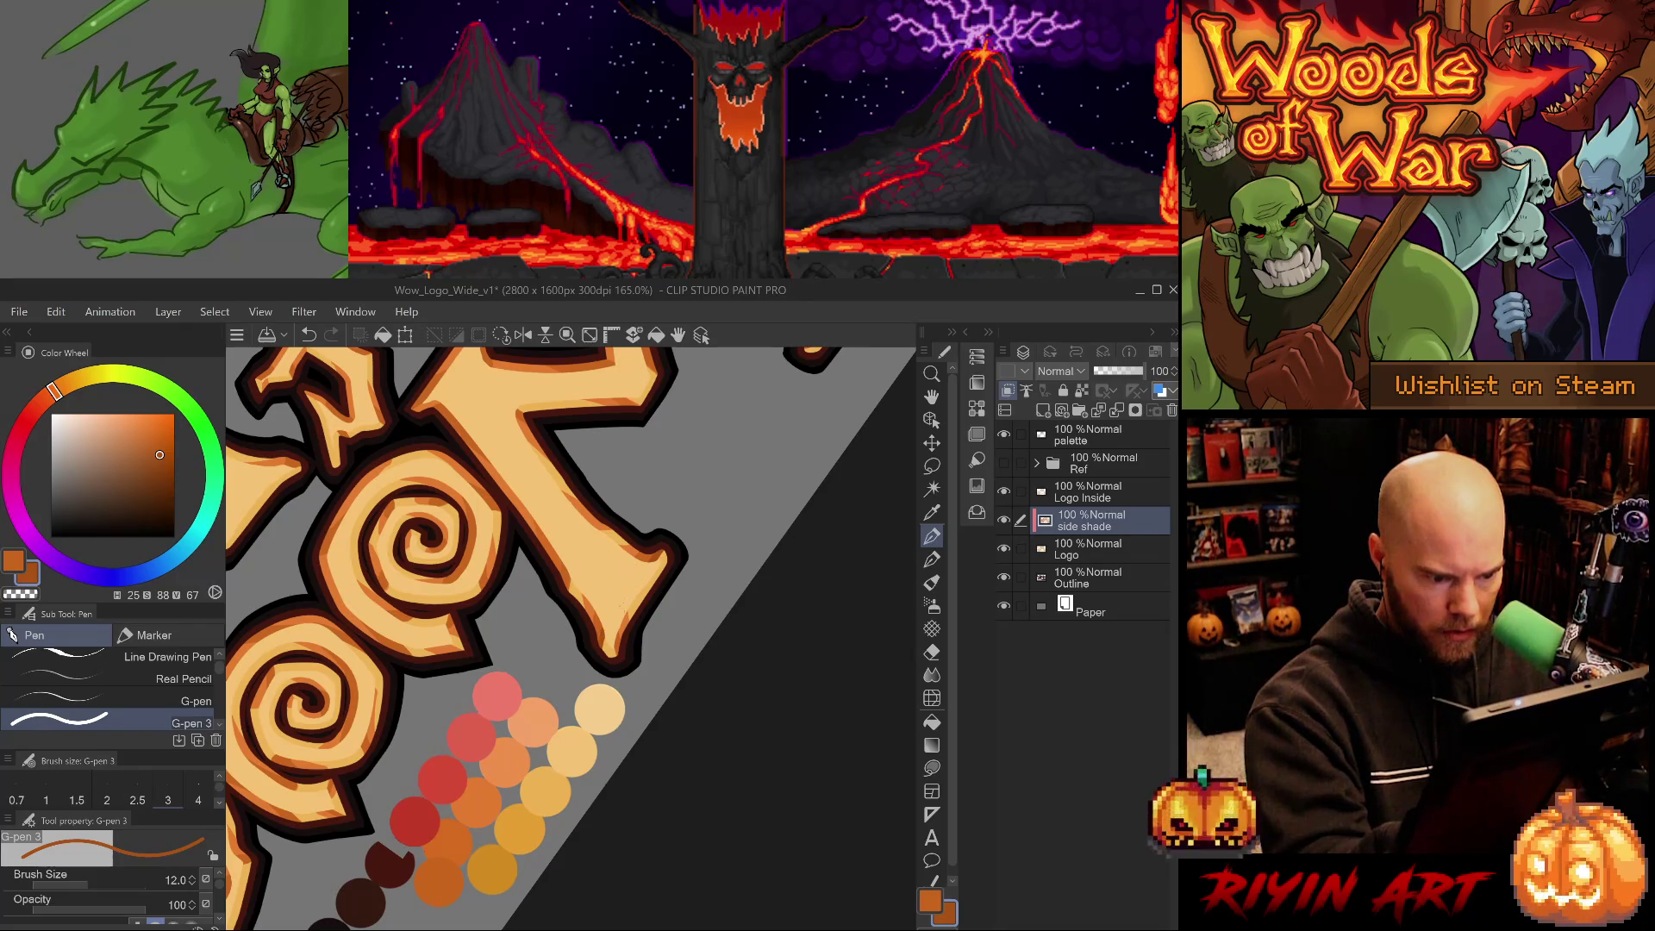
# Resample the light and dark oranges from the lettering and rotate the canvas for shading.
pyautogui.press('[')
pyautogui.press('[')
pyautogui.press('[')
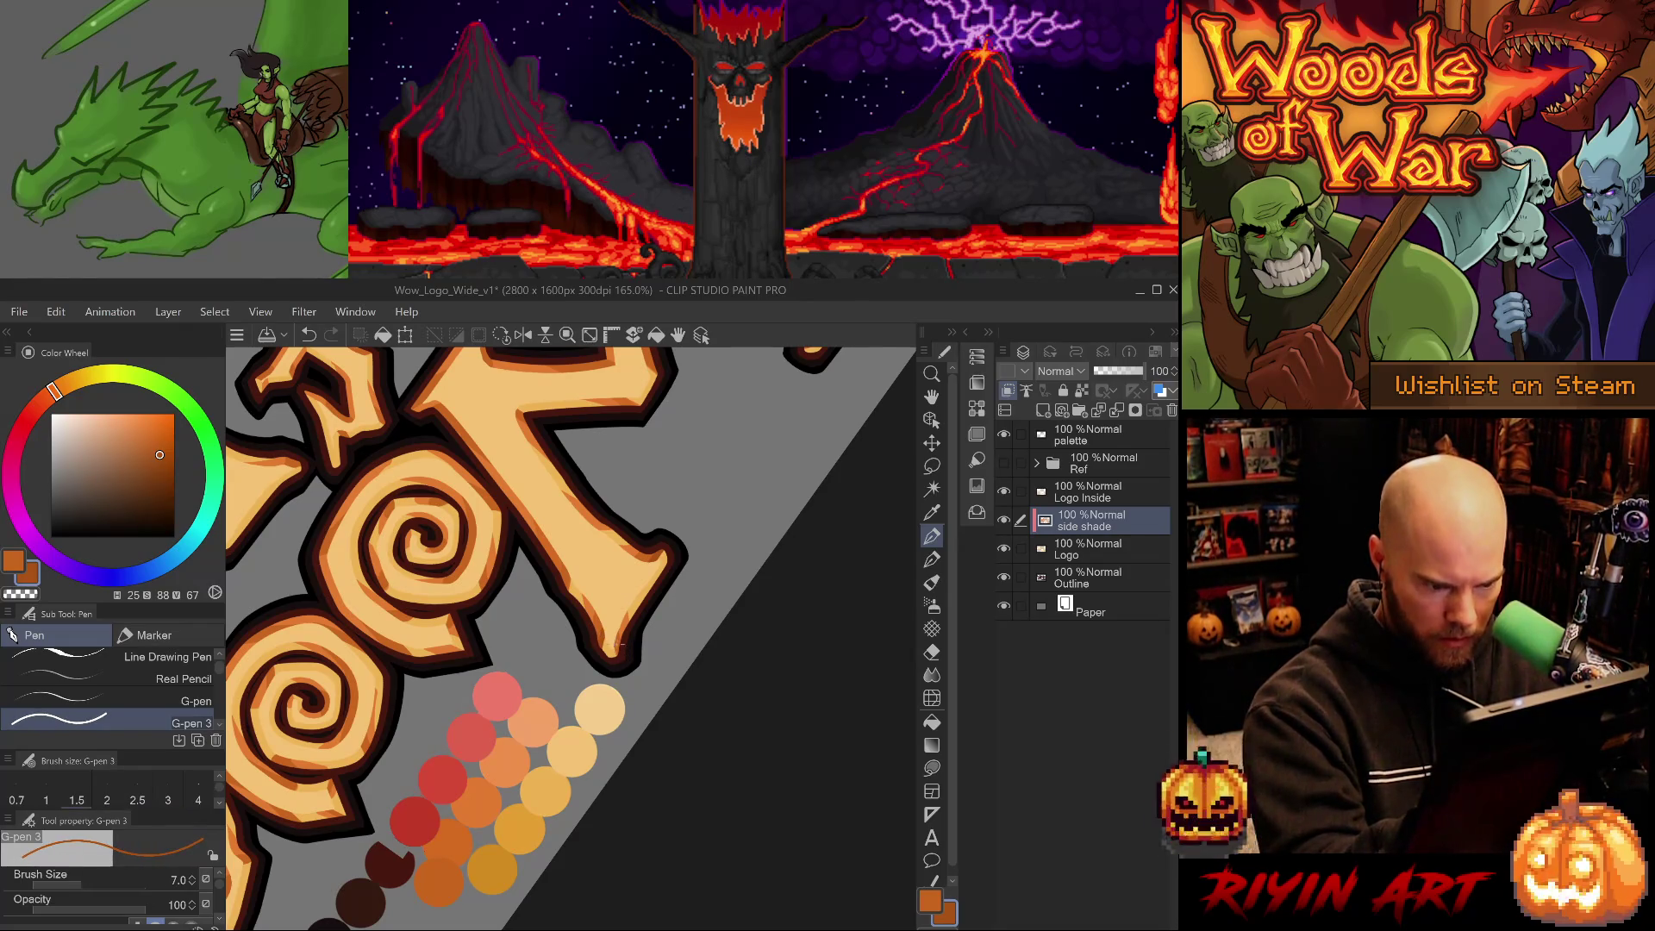
pyautogui.press(']')
pyautogui.press(']')
pyautogui.press(']')
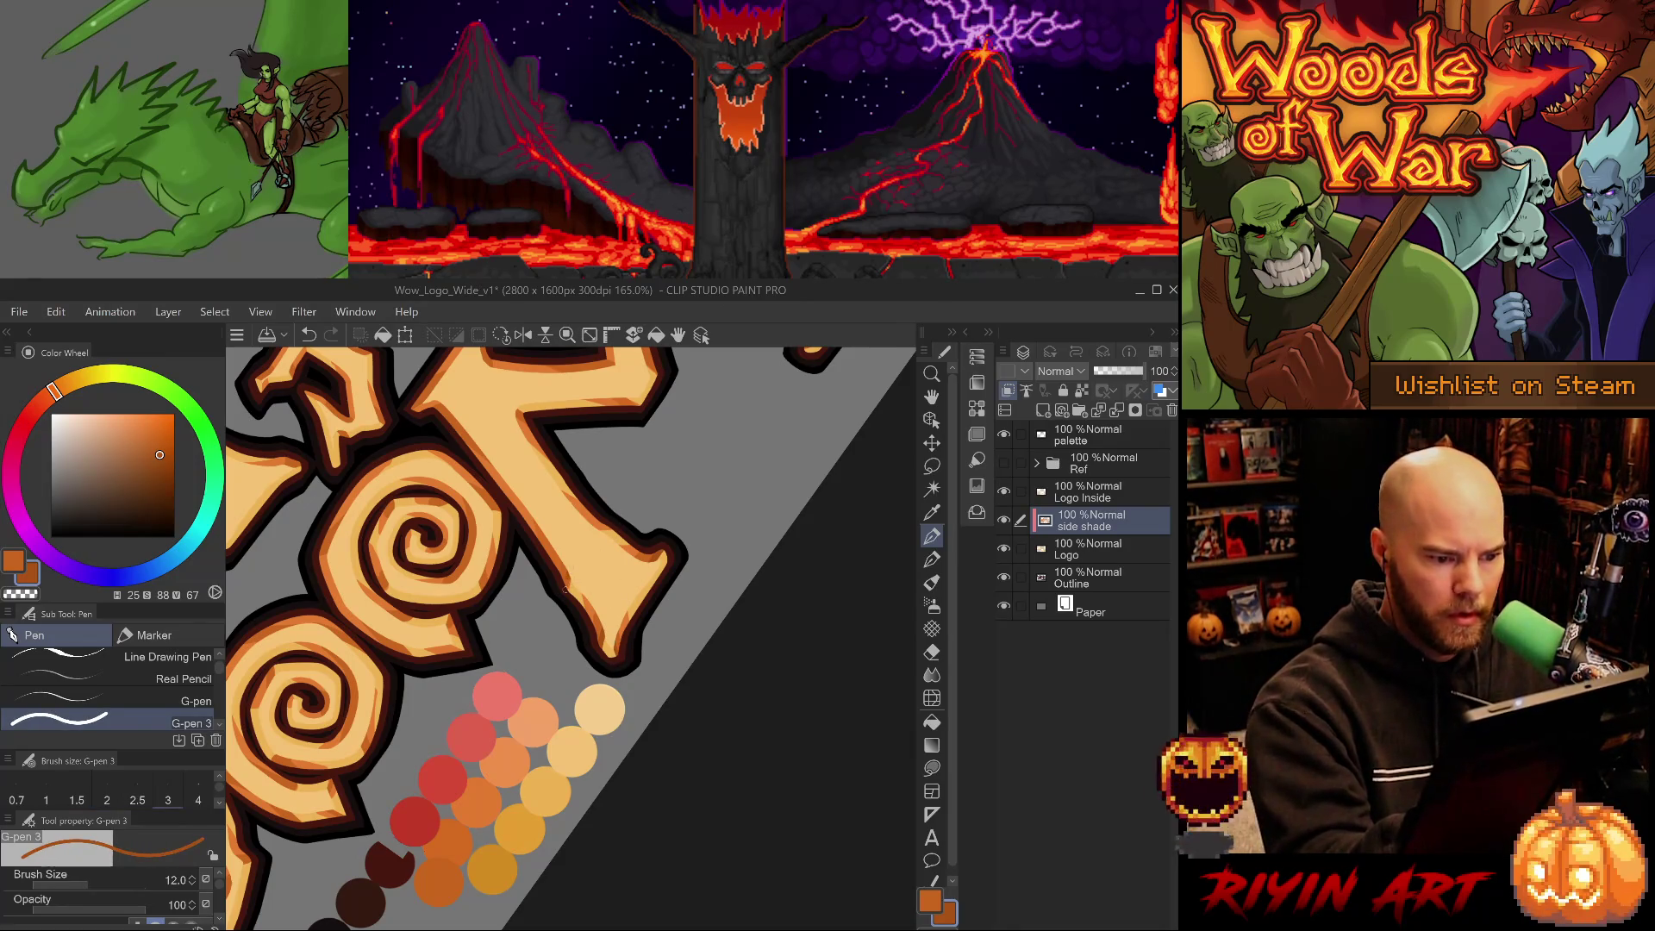
pyautogui.keyDown('alt'); pyautogui.click(566, 569); pyautogui.keyUp('alt')
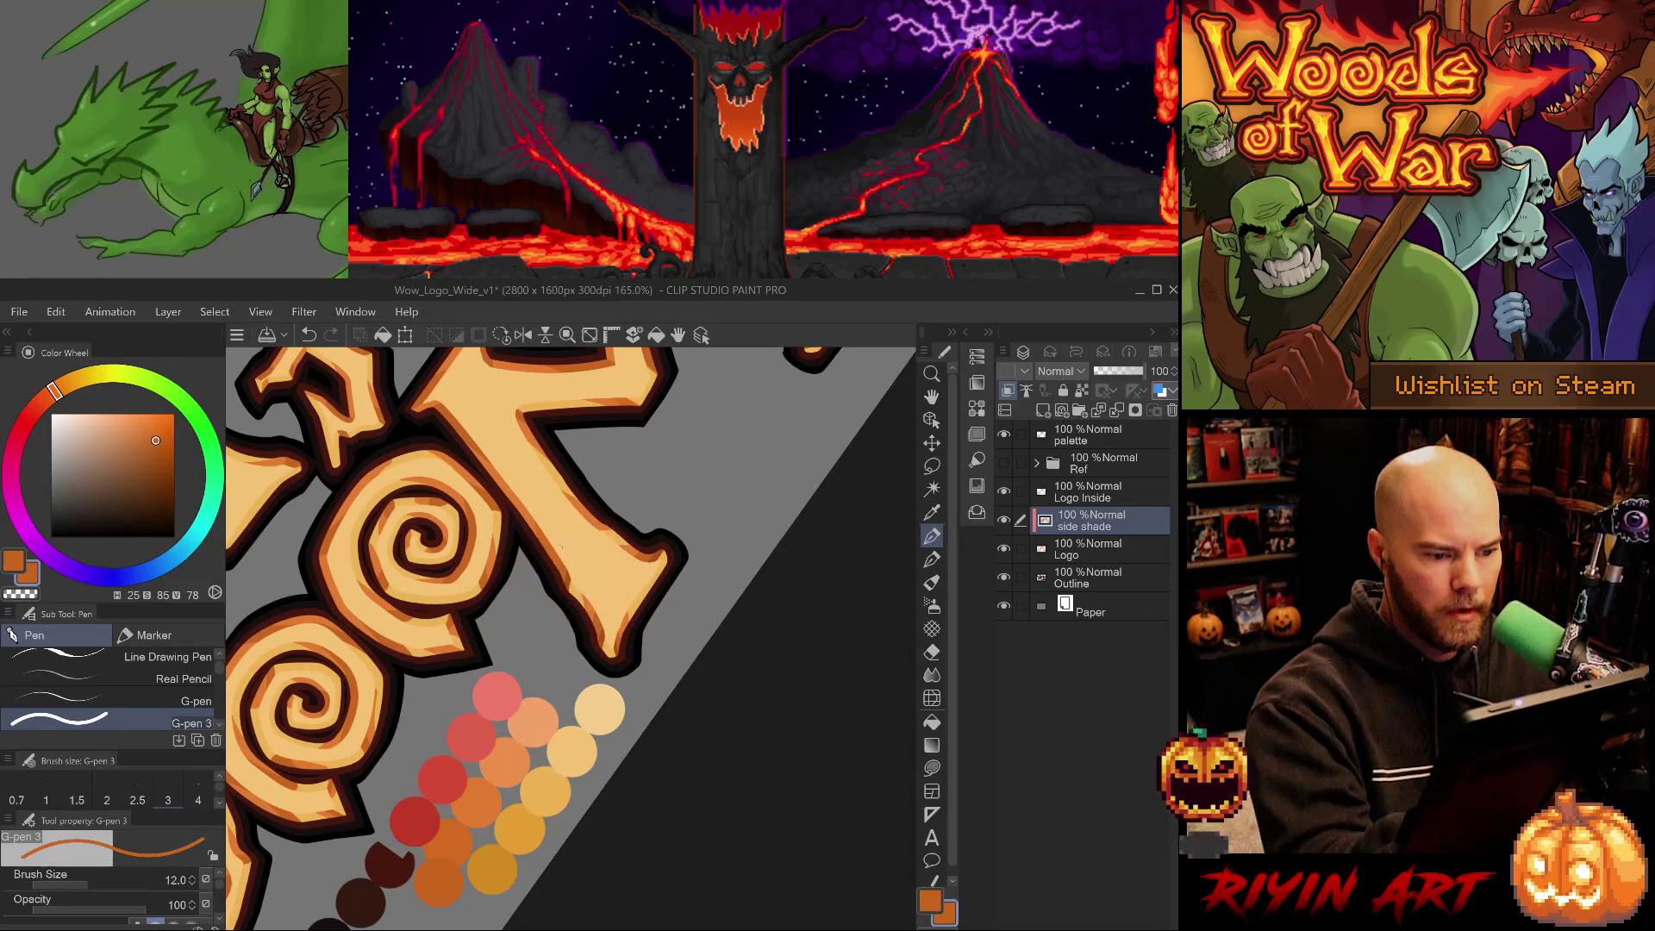
pyautogui.keyDown('alt'); pyautogui.click(593, 626); pyautogui.keyUp('alt')
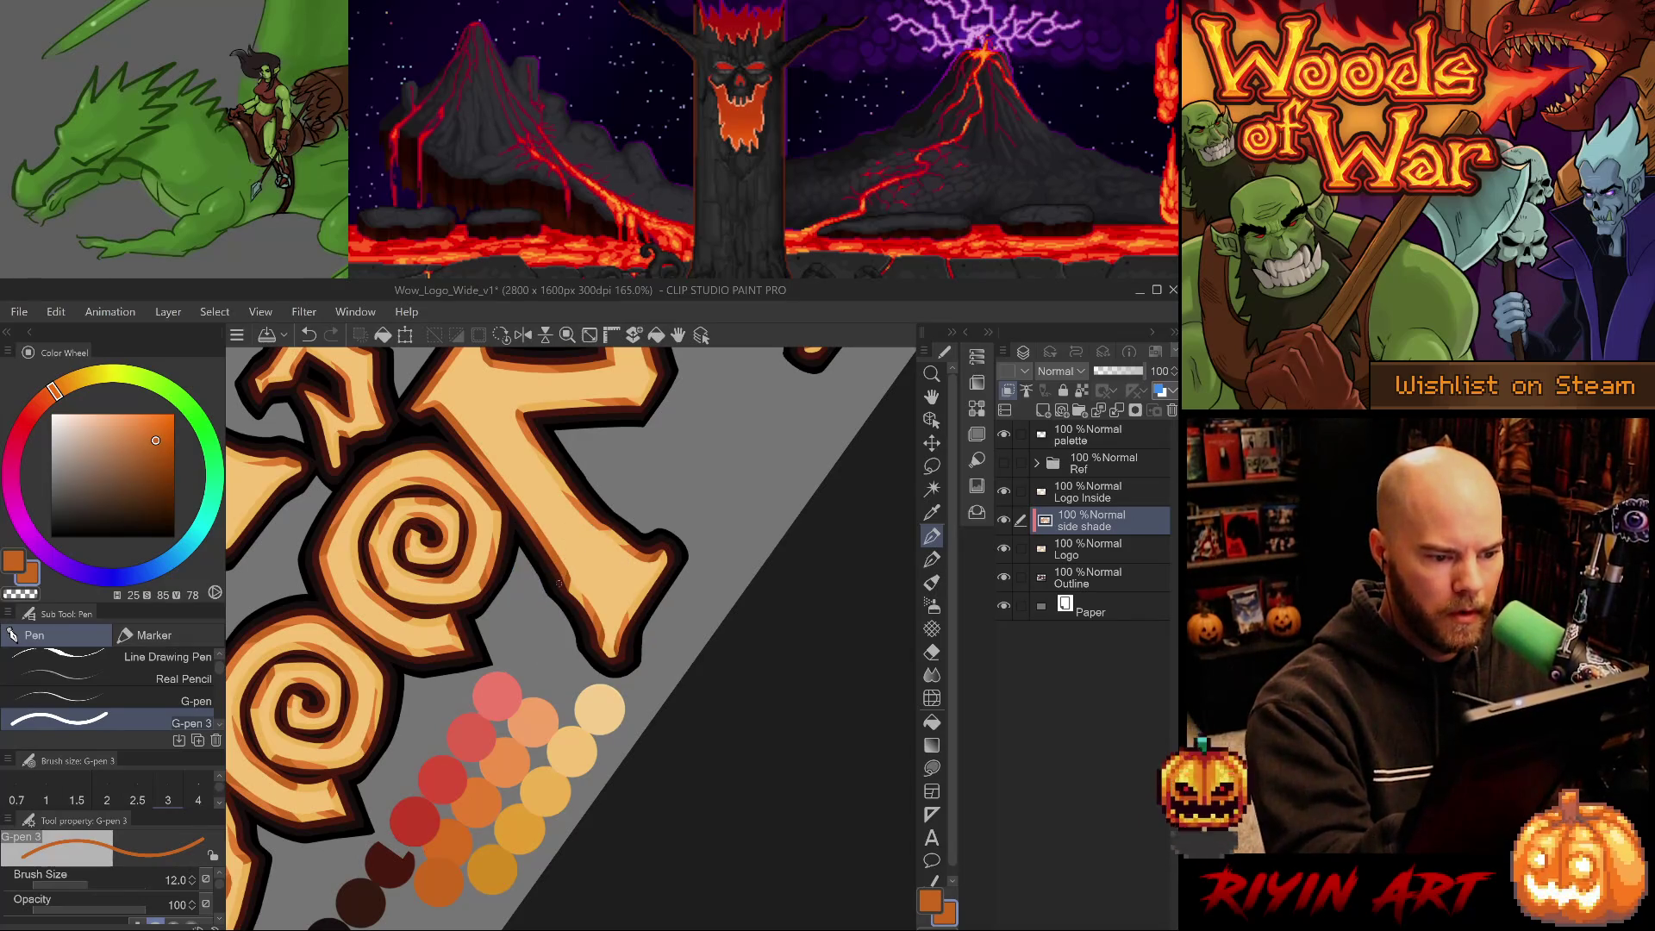
pyautogui.keyDown('alt'); pyautogui.click(571, 577); pyautogui.keyUp('alt')
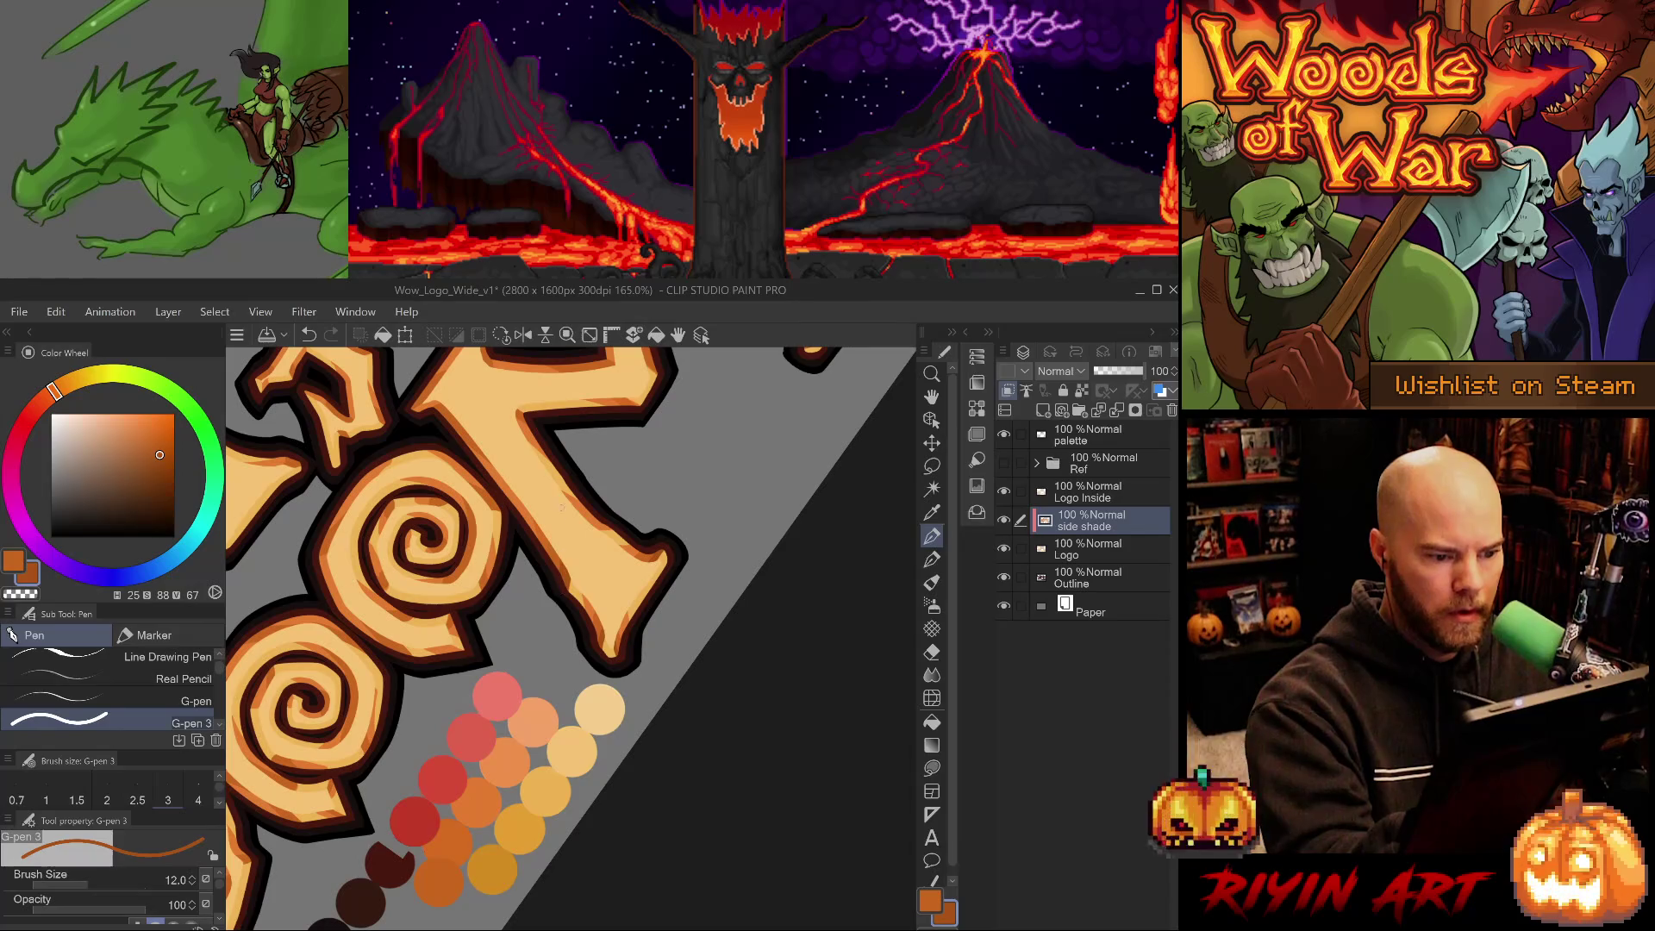
pyautogui.keyDown('alt'); pyautogui.click(602, 637); pyautogui.keyUp('alt')
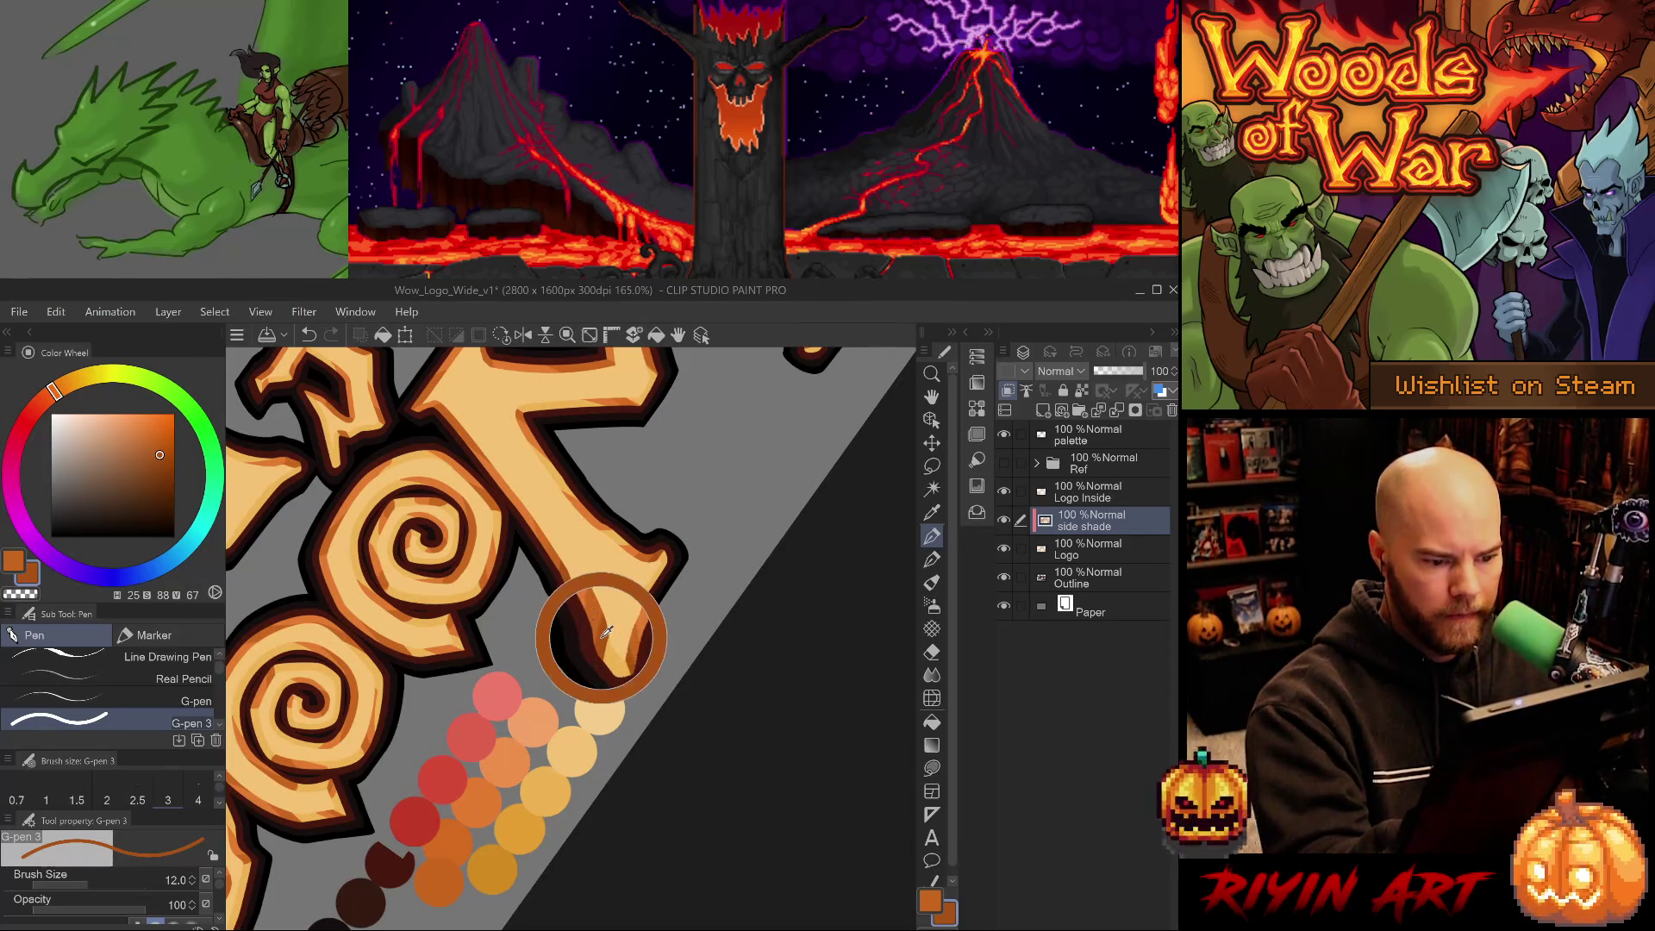
pyautogui.press('^')
pyautogui.press('^')
pyautogui.press('^')
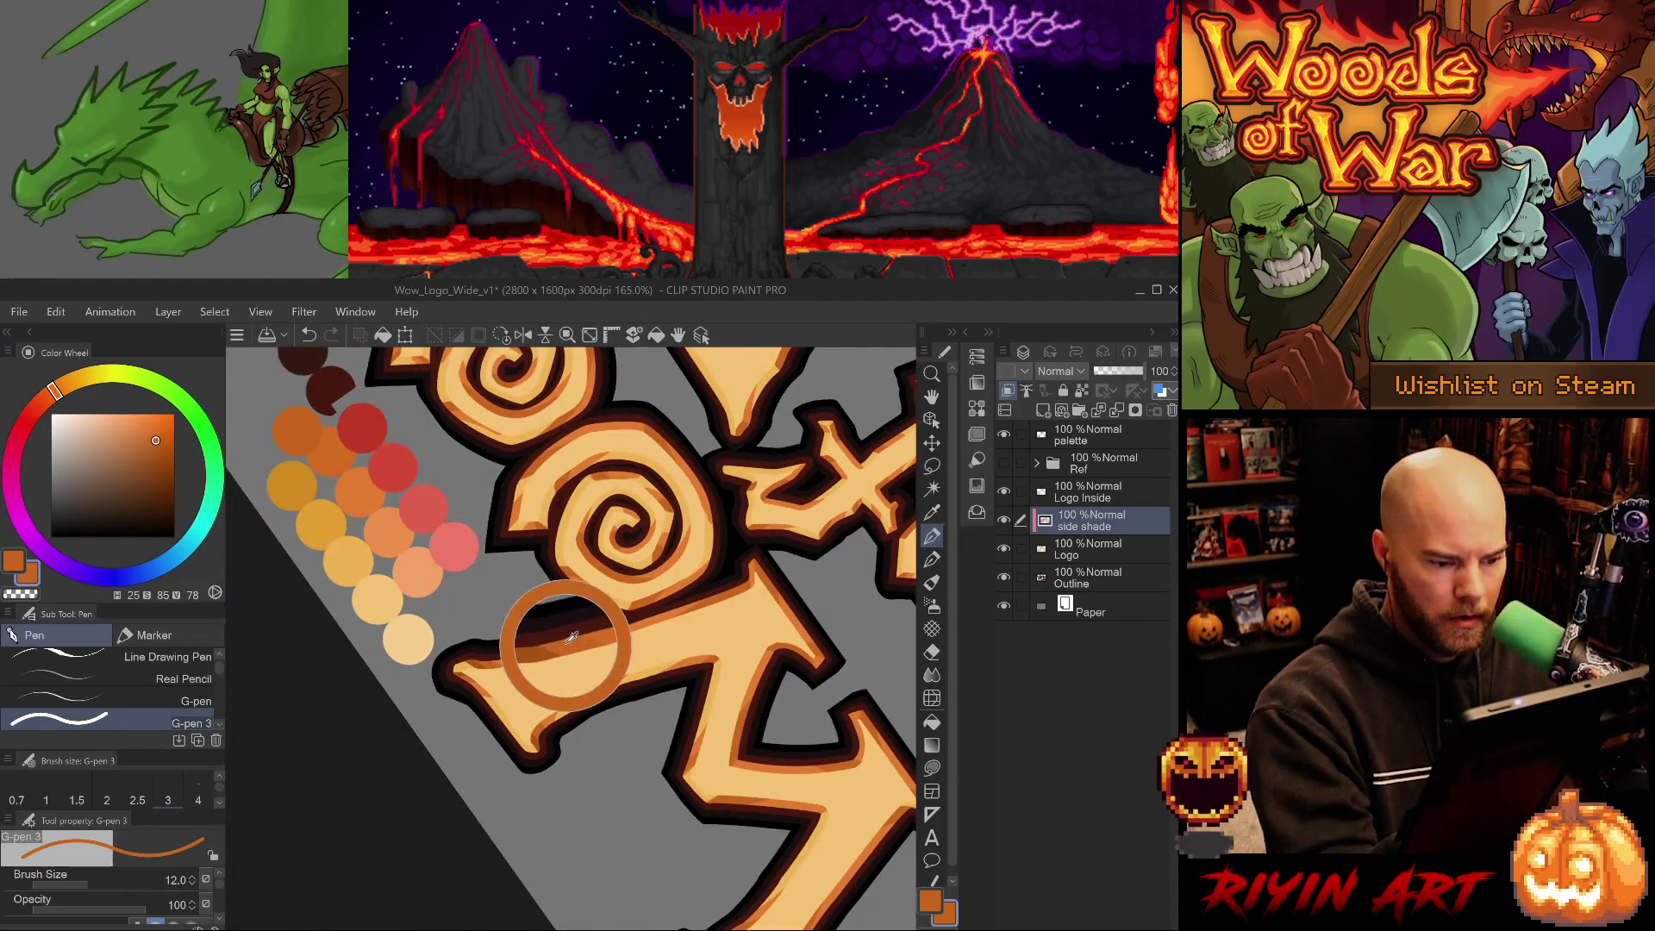
pyautogui.press('^')
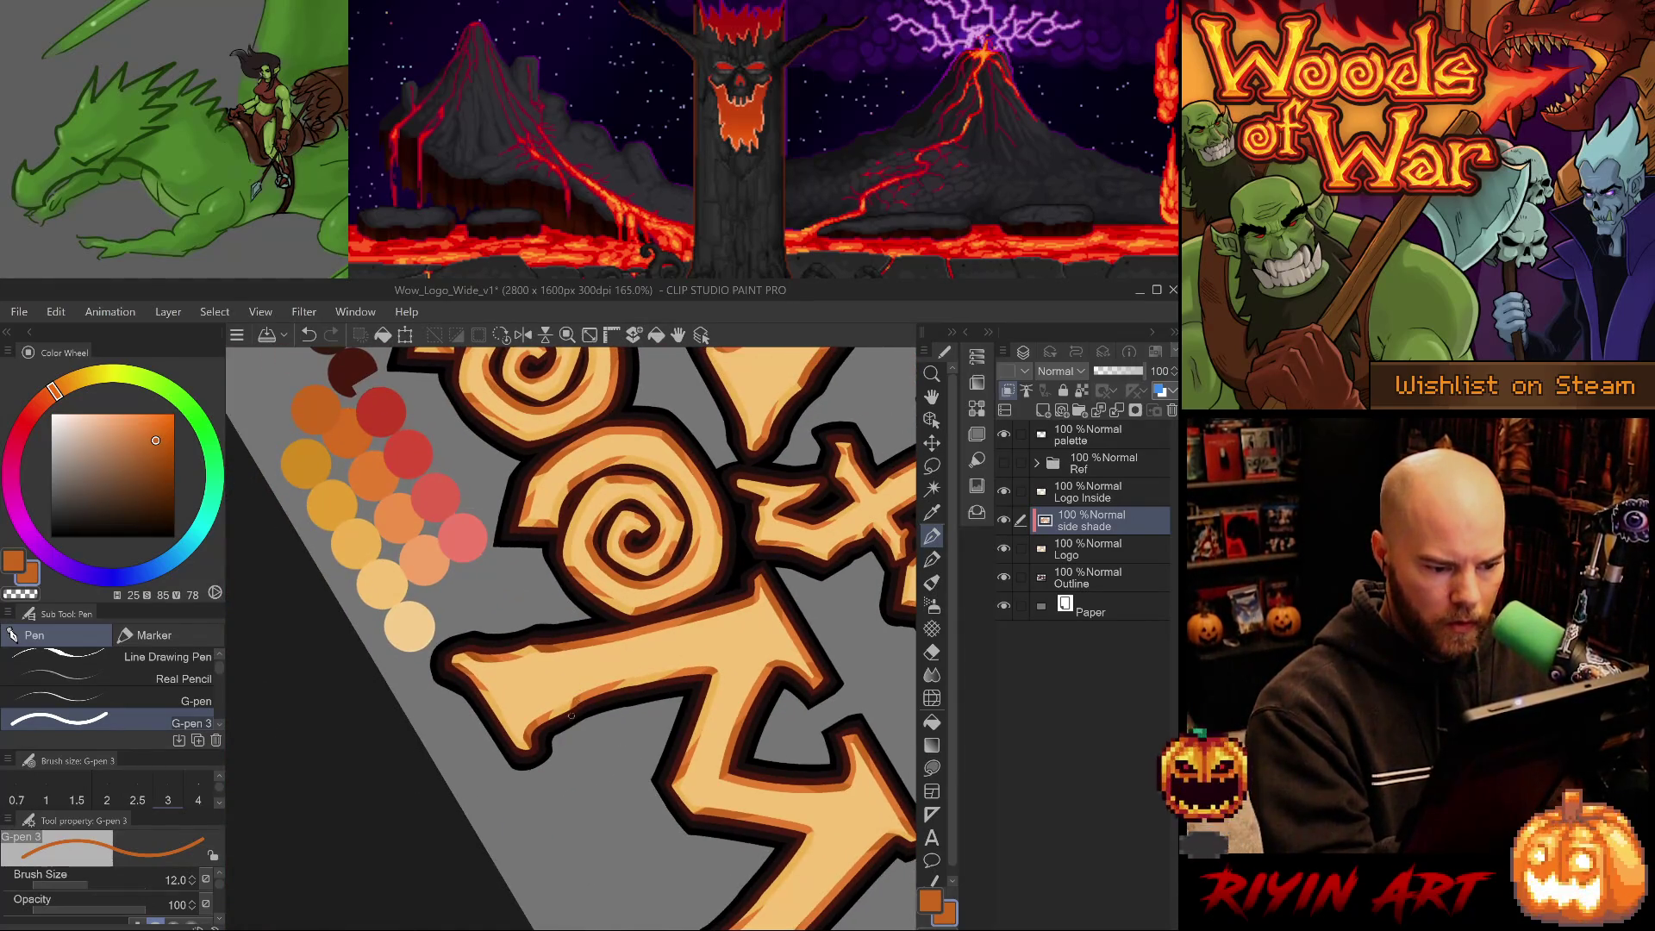
pyautogui.keyDown('alt'); pyautogui.click(559, 639); pyautogui.keyUp('alt')
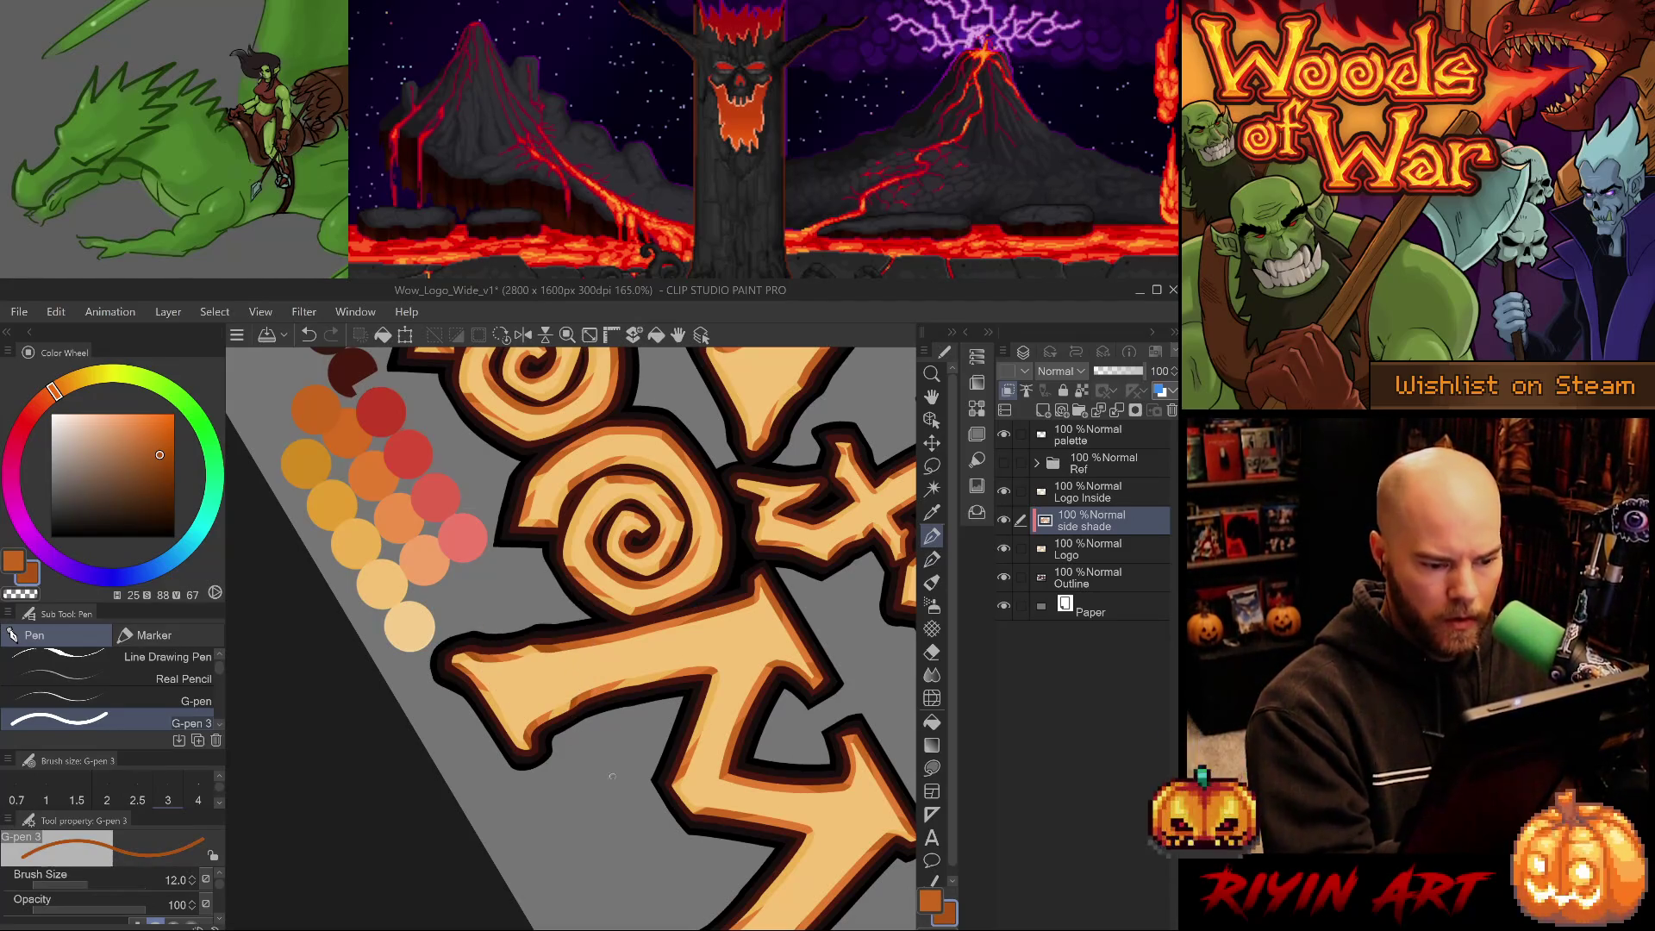
# Pick up the darker shade orange and switch to the Hard eraser at size 20.
pyautogui.moveTo(646, 797); pyautogui.dragTo(589, 795)
pyautogui.keyDown('alt'); pyautogui.click(658, 664); pyautogui.keyUp('alt')
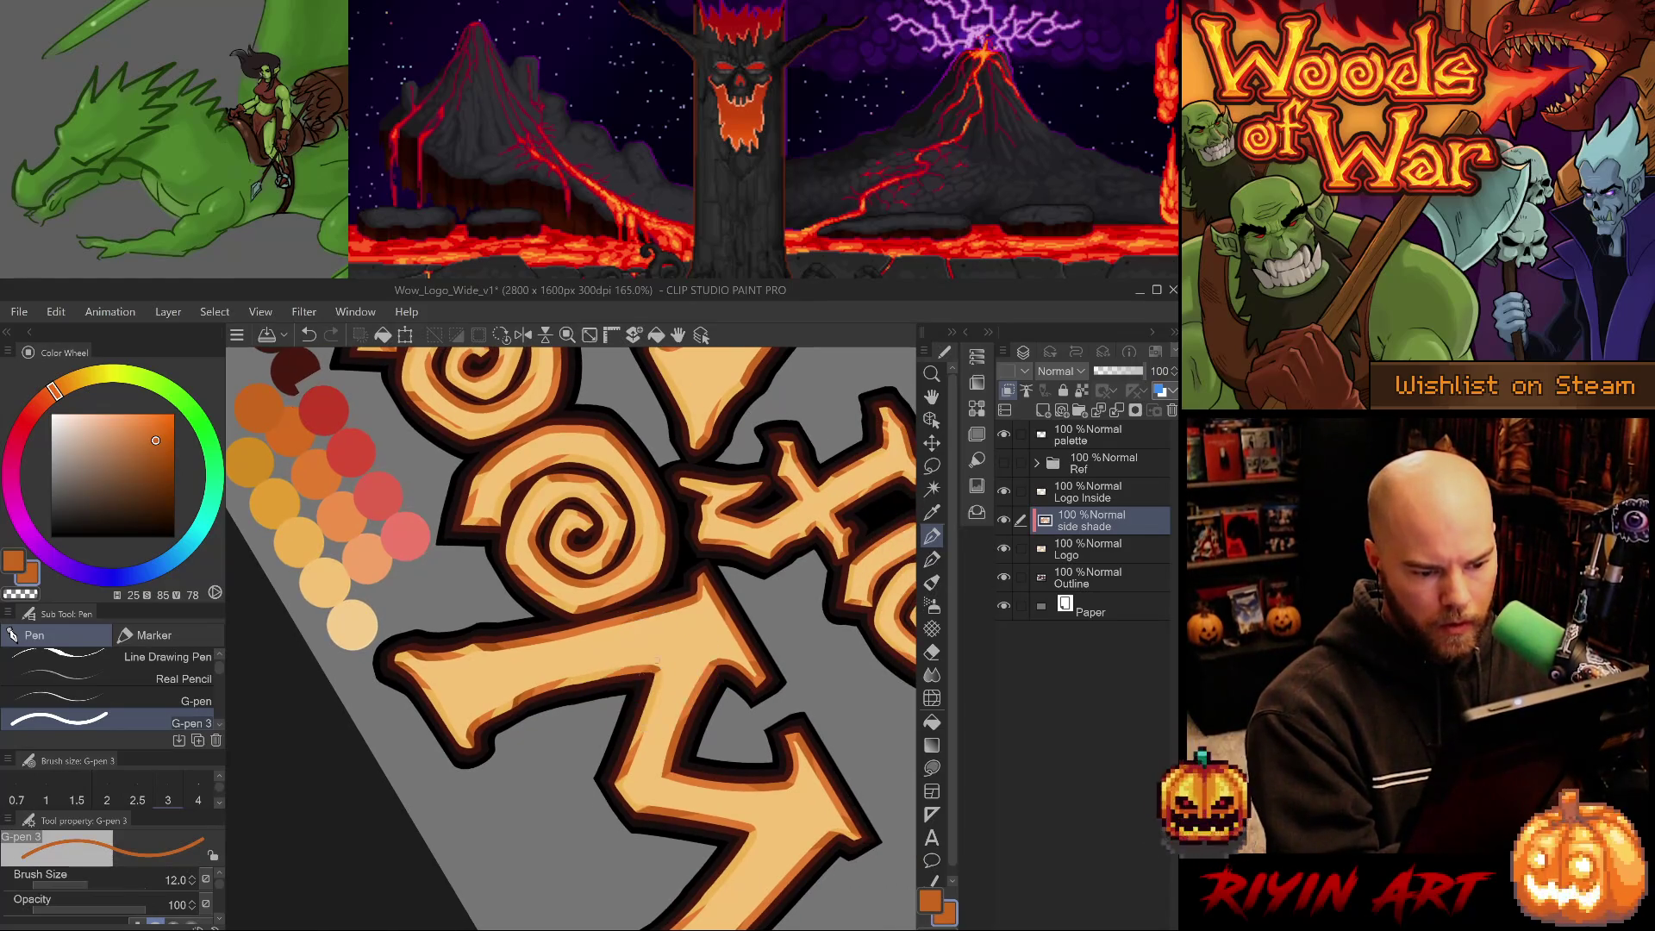
pyautogui.keyDown('alt'); pyautogui.click(532, 690); pyautogui.keyUp('alt')
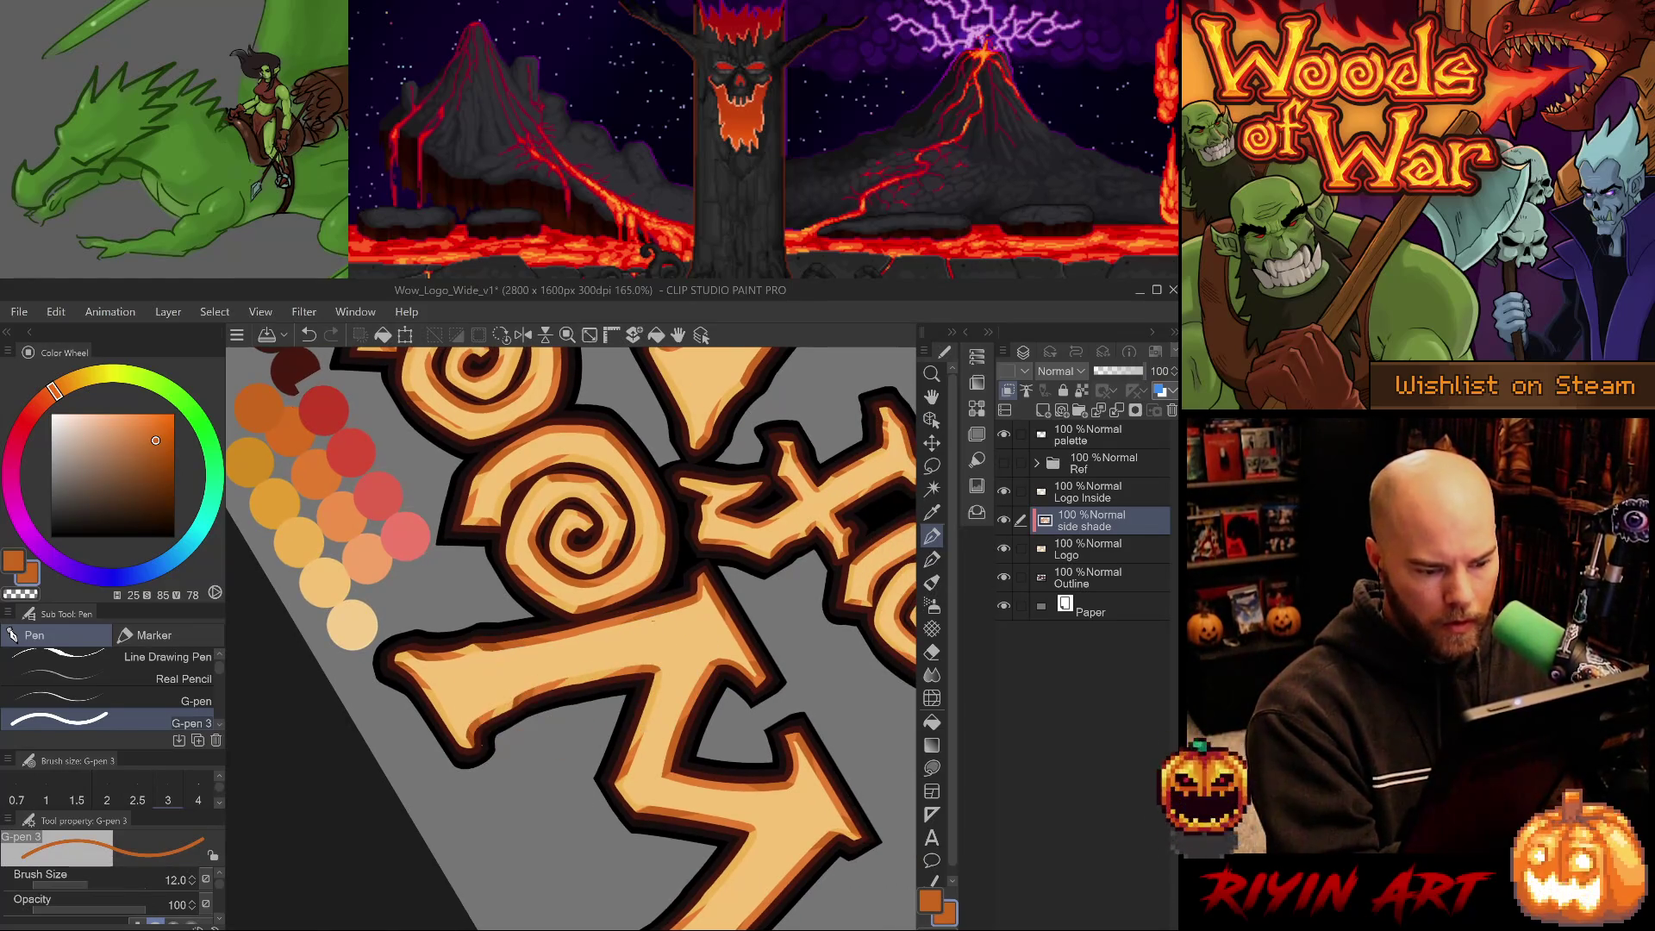
pyautogui.keyDown('alt'); pyautogui.click(511, 695); pyautogui.keyUp('alt')
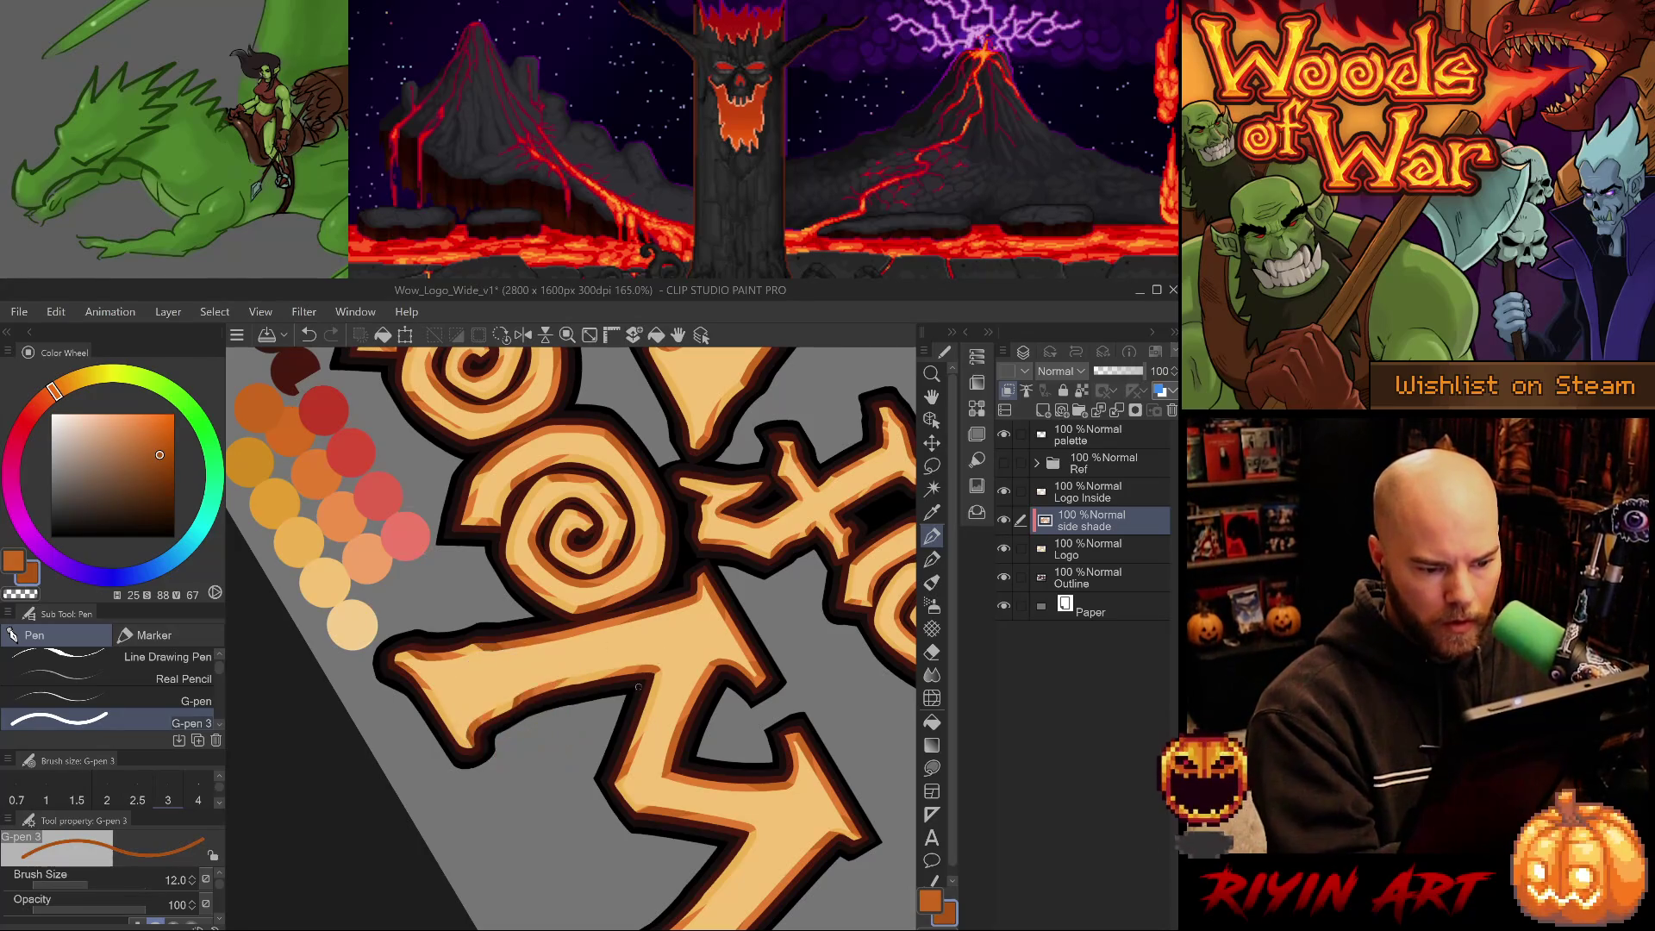
pyautogui.press('e')
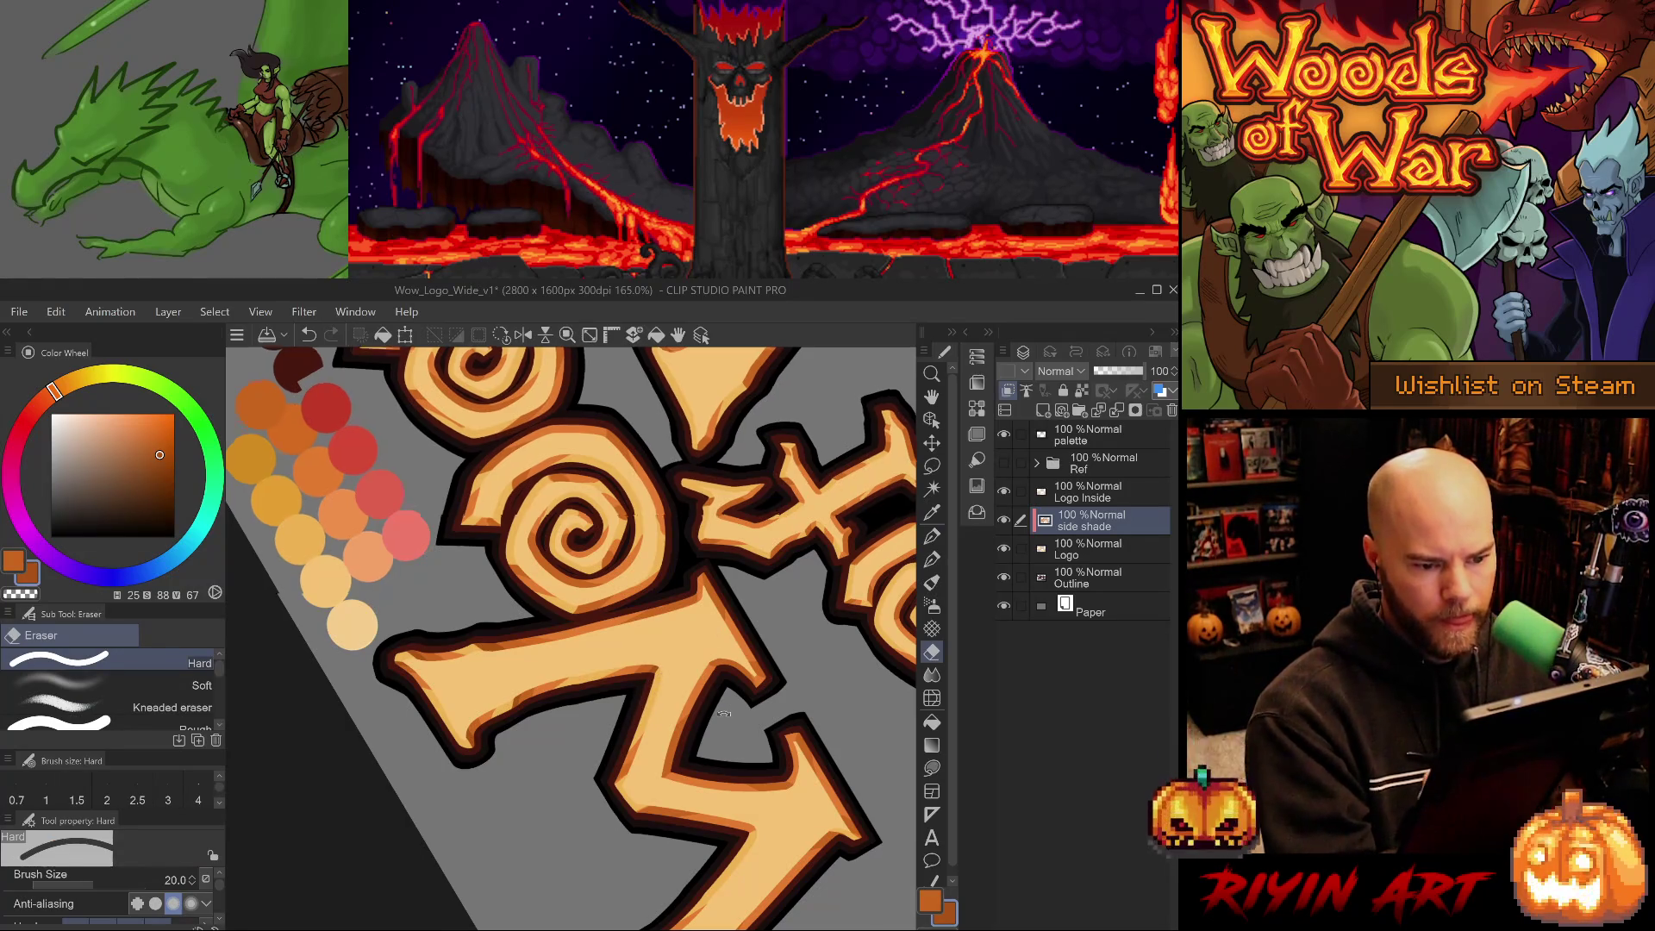
pyautogui.press('-')
pyautogui.press('-')
pyautogui.press('-')
# Shade the right arm of the W with sampled oranges, rotating the view upright onto Woo.
pyautogui.keyDown('alt'); pyautogui.click(525, 722); pyautogui.keyUp('alt')
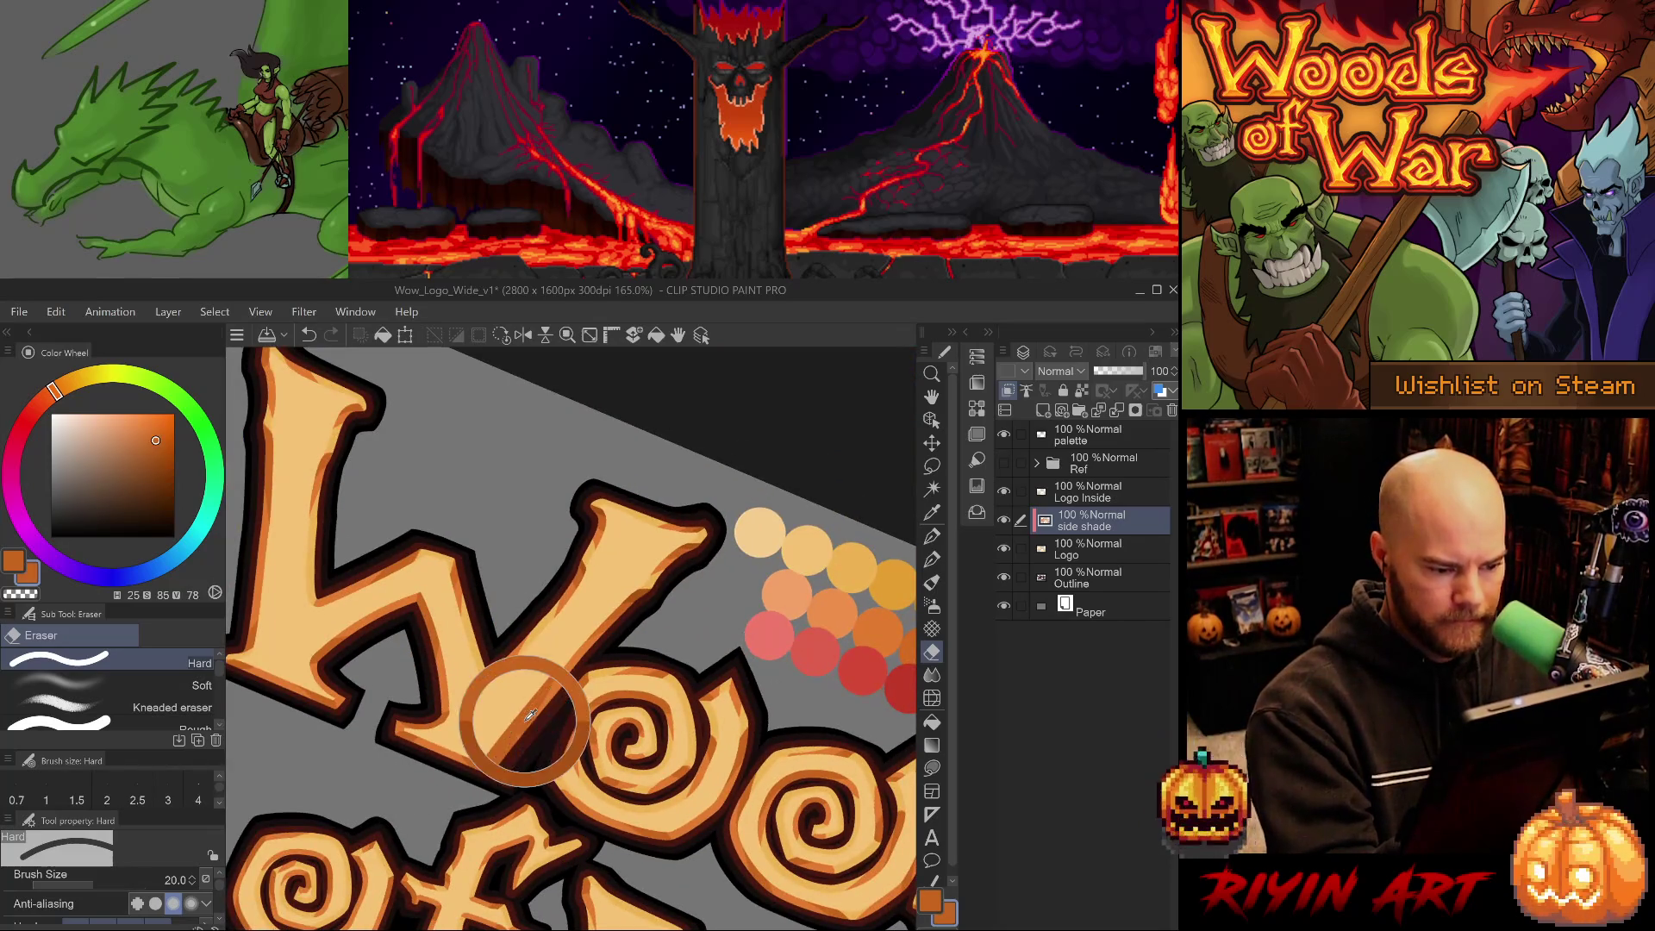
pyautogui.press('p')
pyautogui.moveTo(525, 722); pyautogui.dragTo(521, 681)
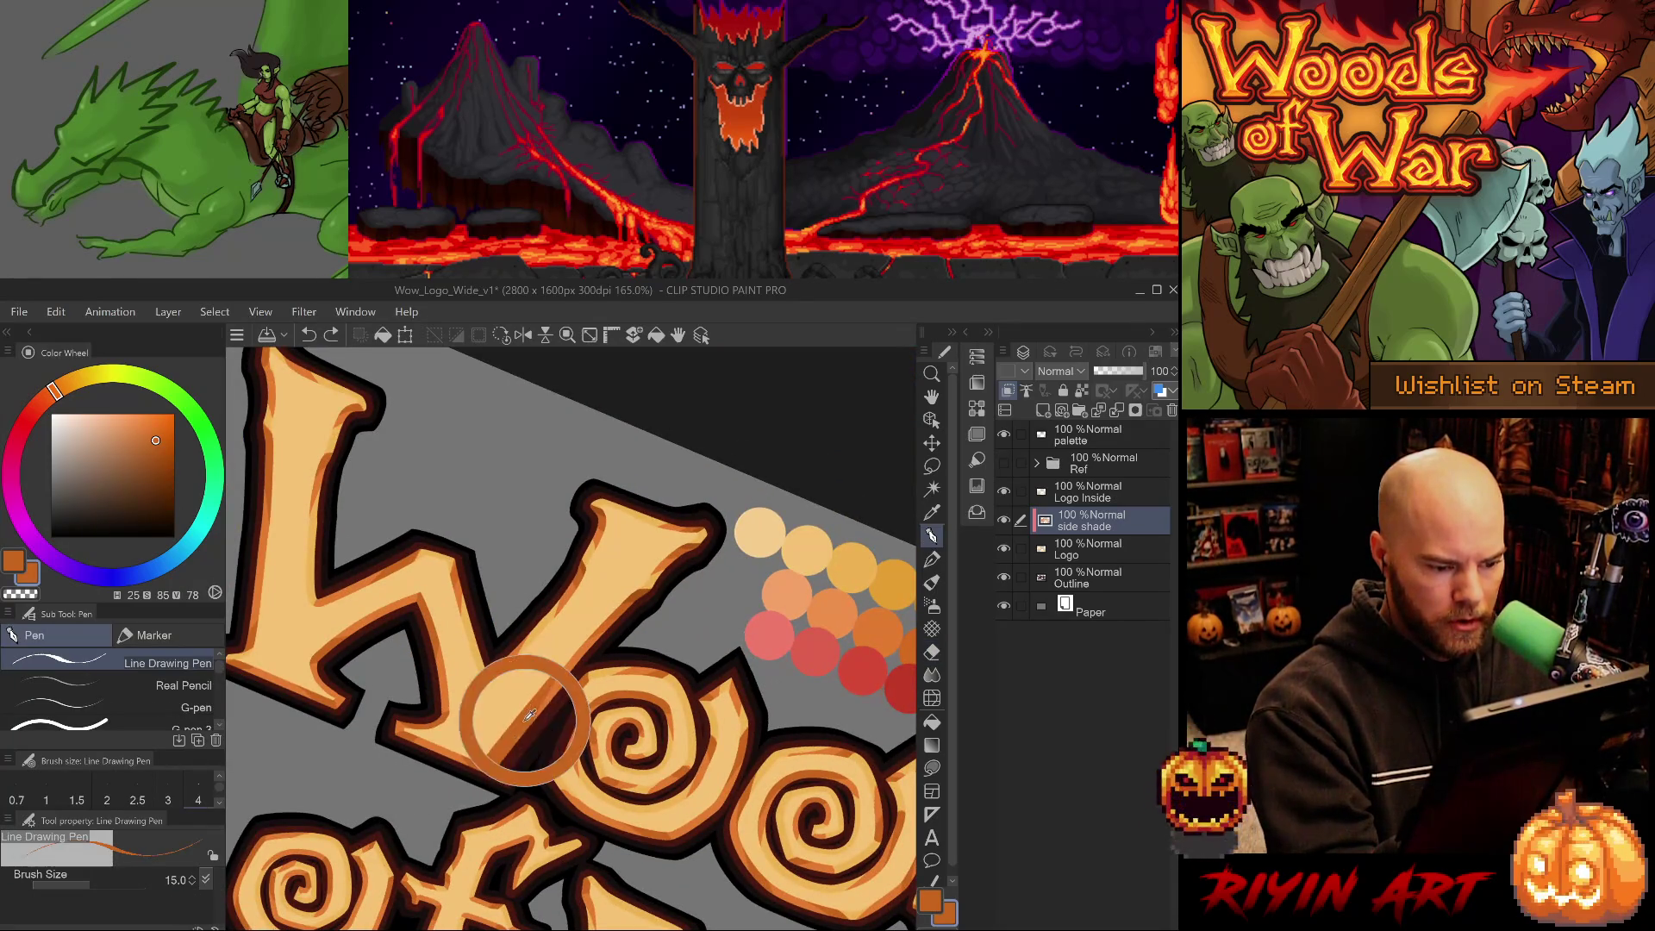
pyautogui.press('p')
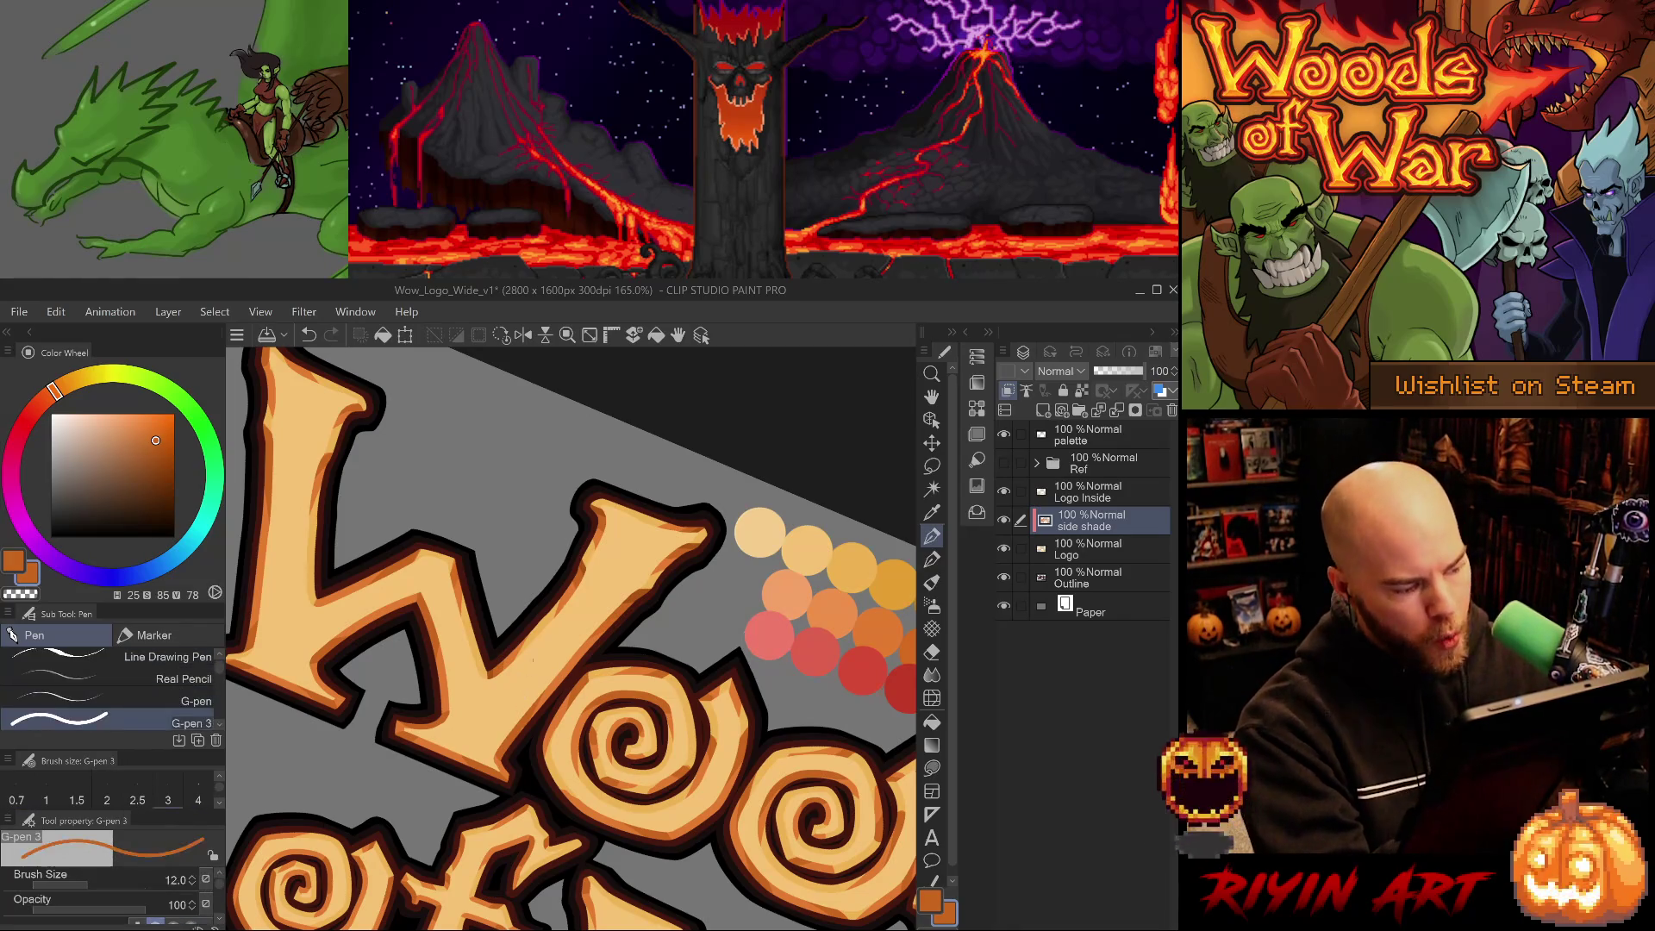
pyautogui.keyDown('alt'); pyautogui.click(495, 668); pyautogui.keyUp('alt')
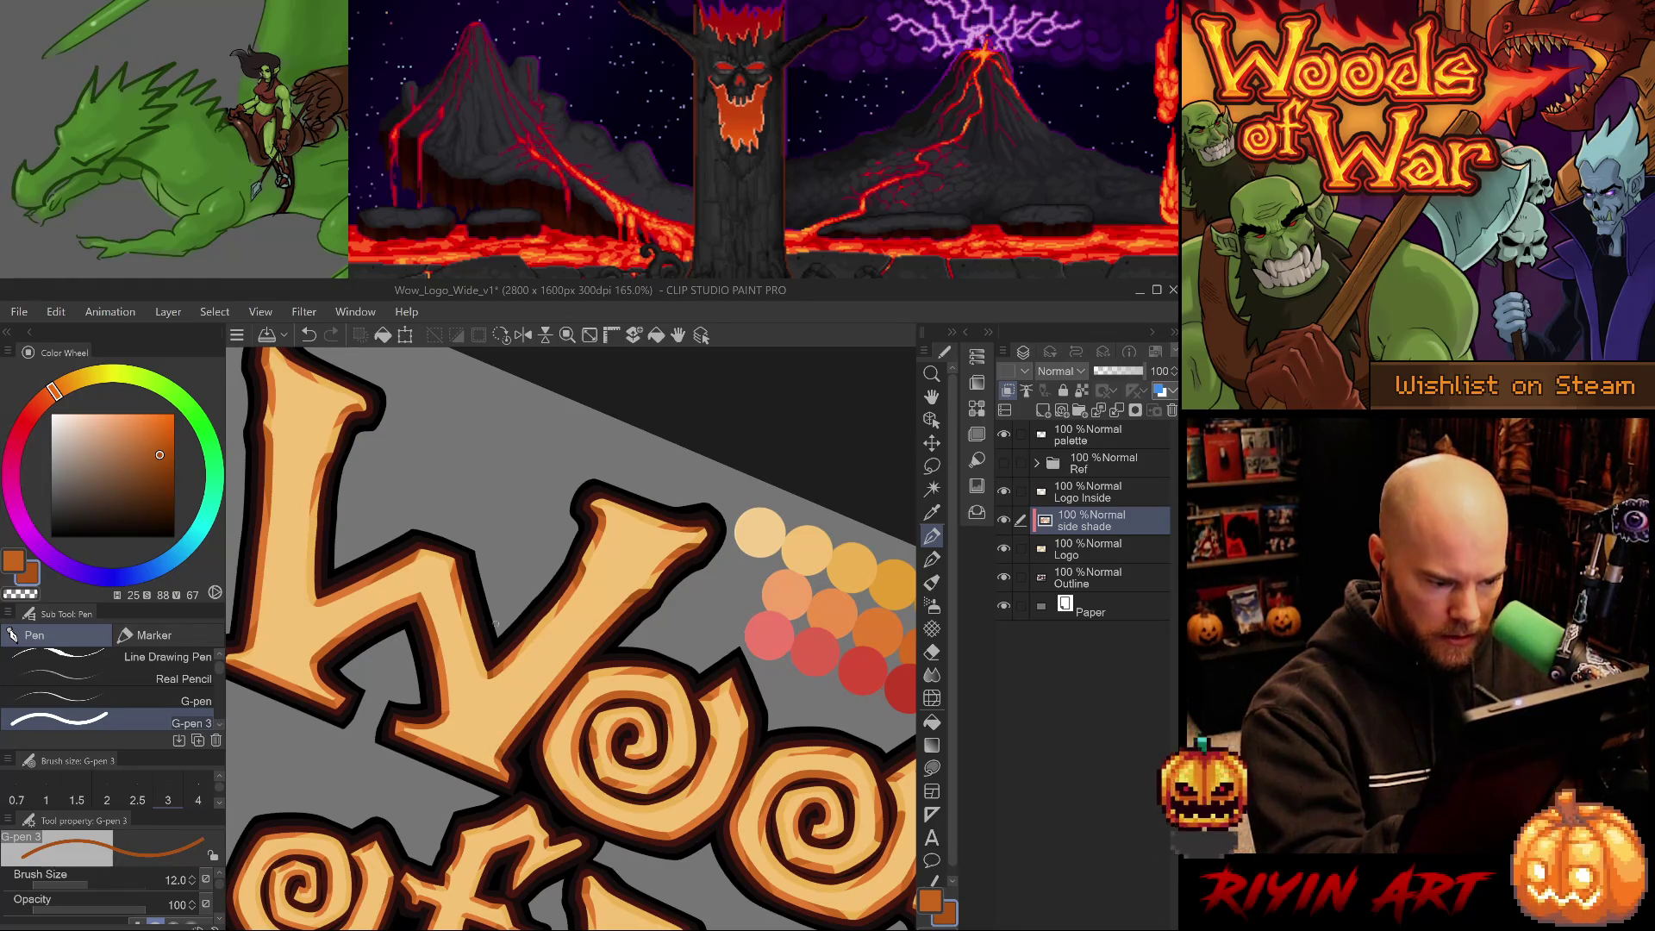
pyautogui.moveTo(560, 806); pyautogui.dragTo(587, 631)
pyautogui.keyDown('alt'); pyautogui.click(554, 592); pyautogui.keyUp('alt')
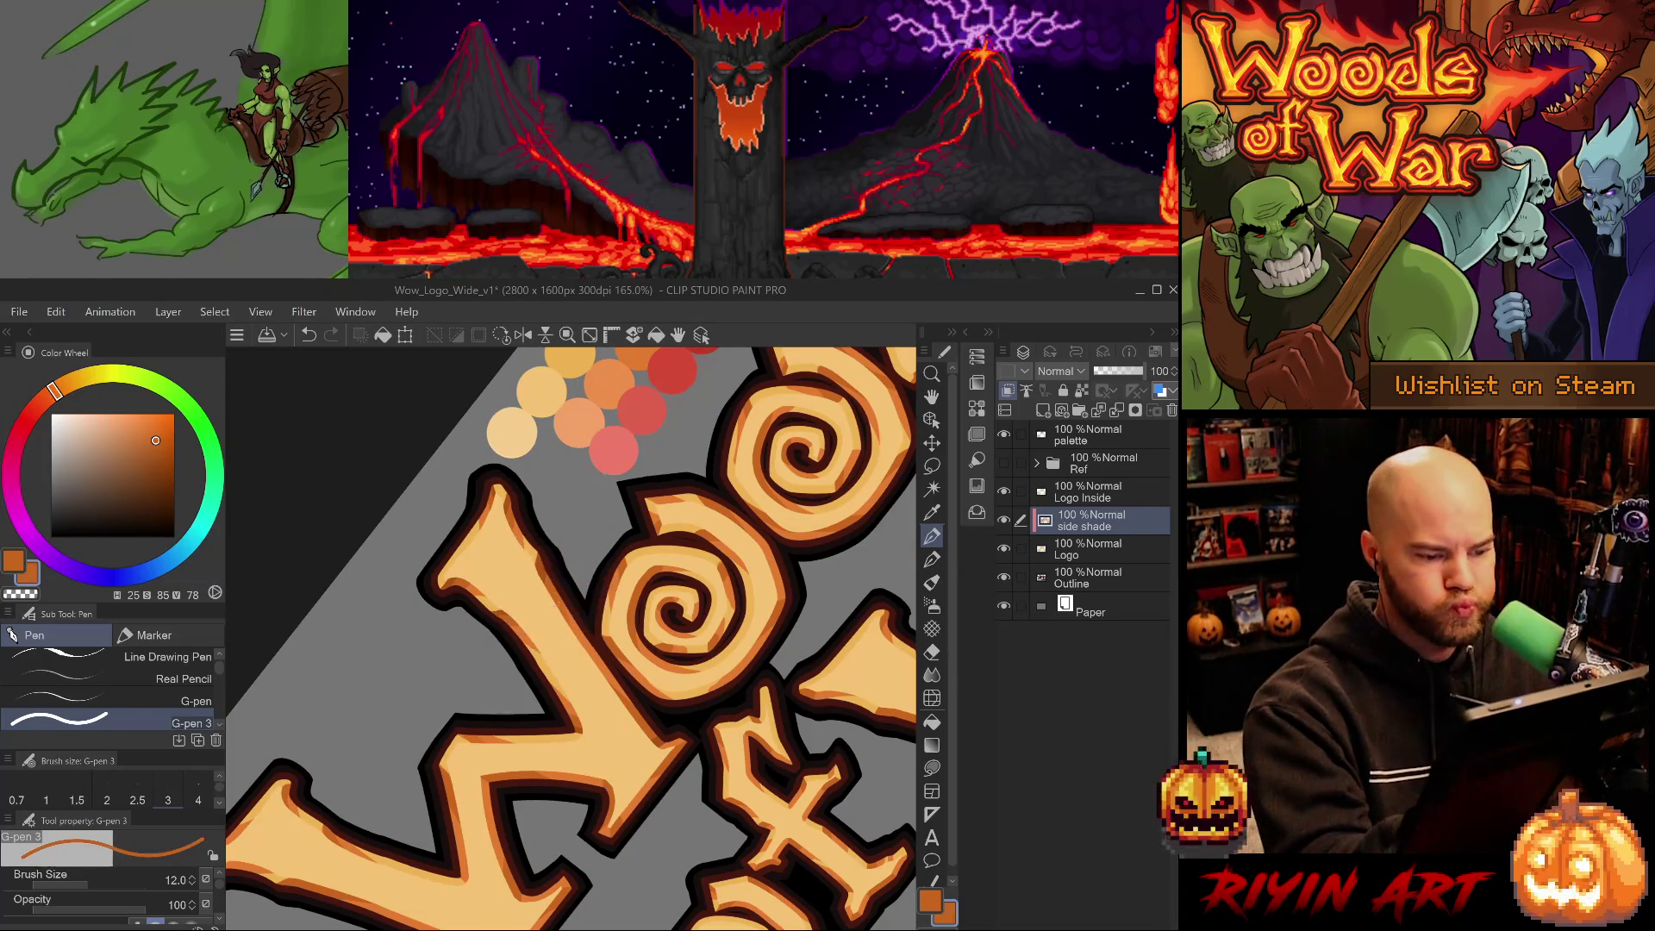
pyautogui.moveTo(673, 624); pyautogui.dragTo(663, 515)
pyautogui.keyDown('alt'); pyautogui.click(597, 449); pyautogui.keyUp('alt')
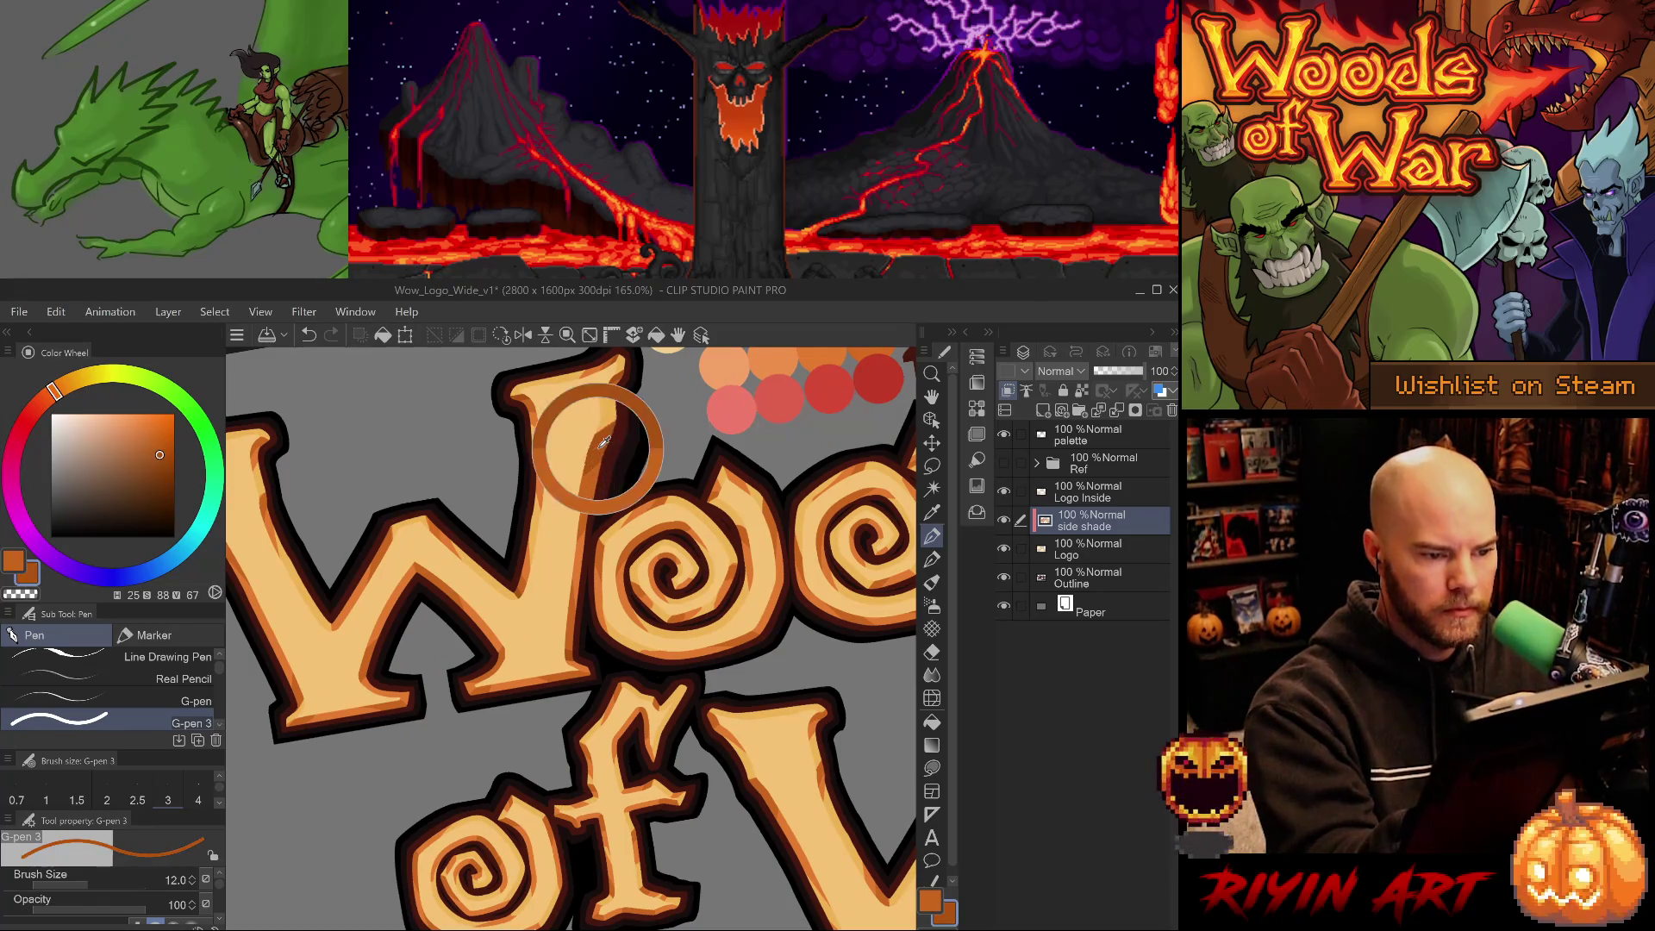
pyautogui.moveTo(597, 449); pyautogui.dragTo(609, 844)
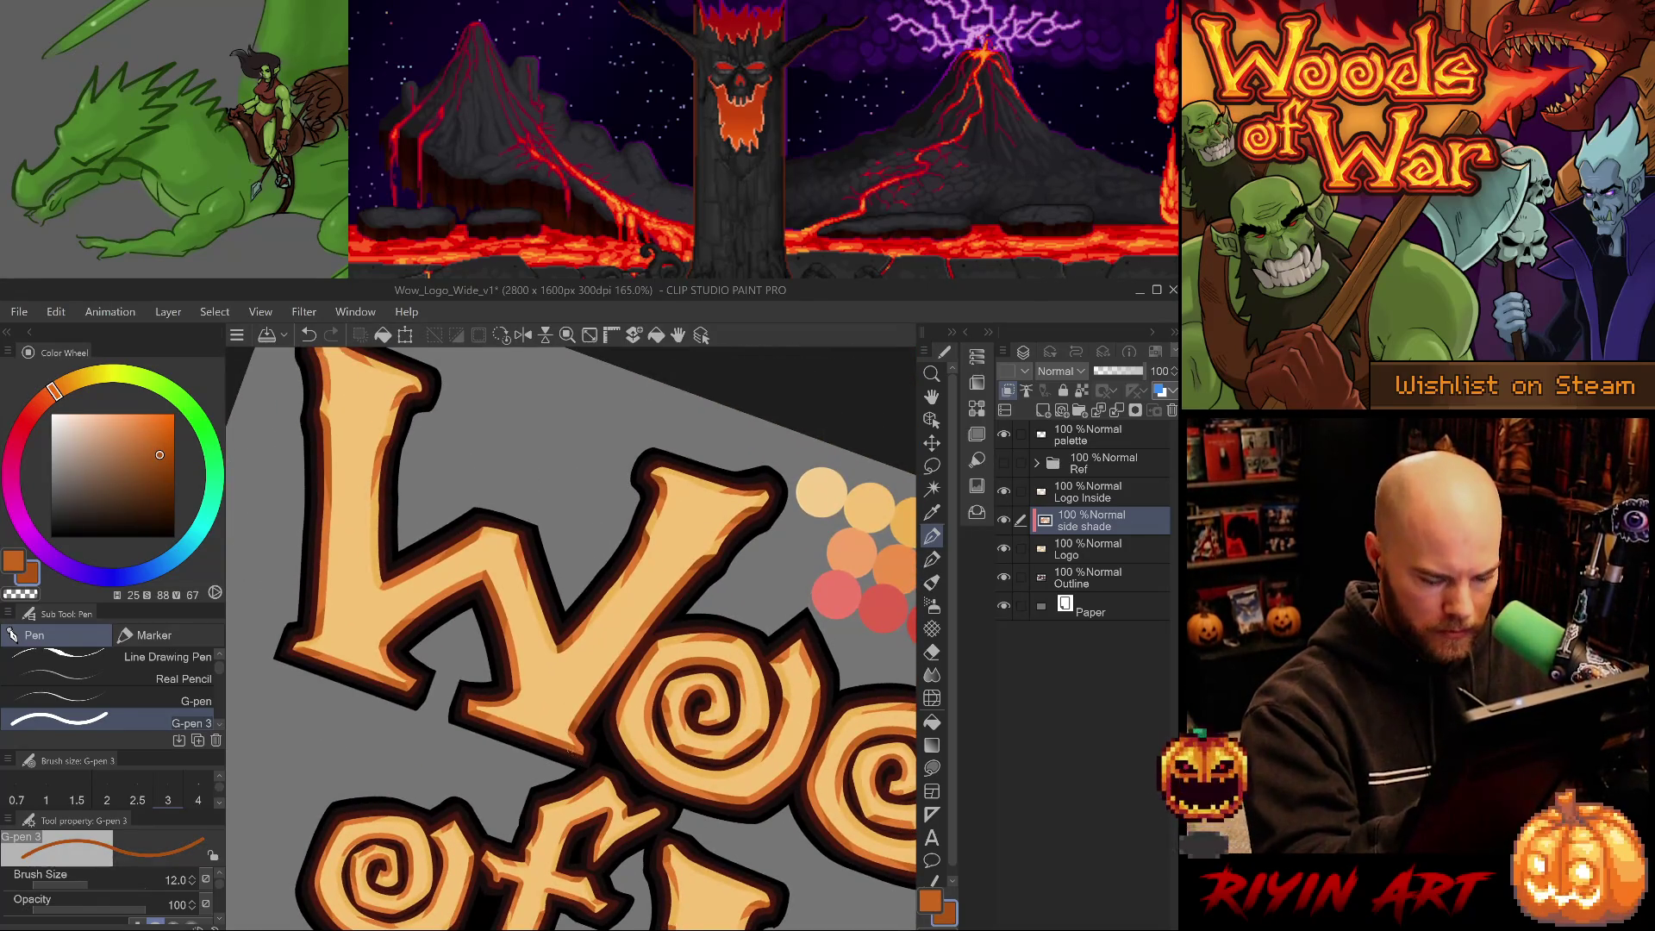
# Paint a thin darker orange shade stroke along the W with G-pen 3 at size 7.
pyautogui.press('[')
pyautogui.press('[')
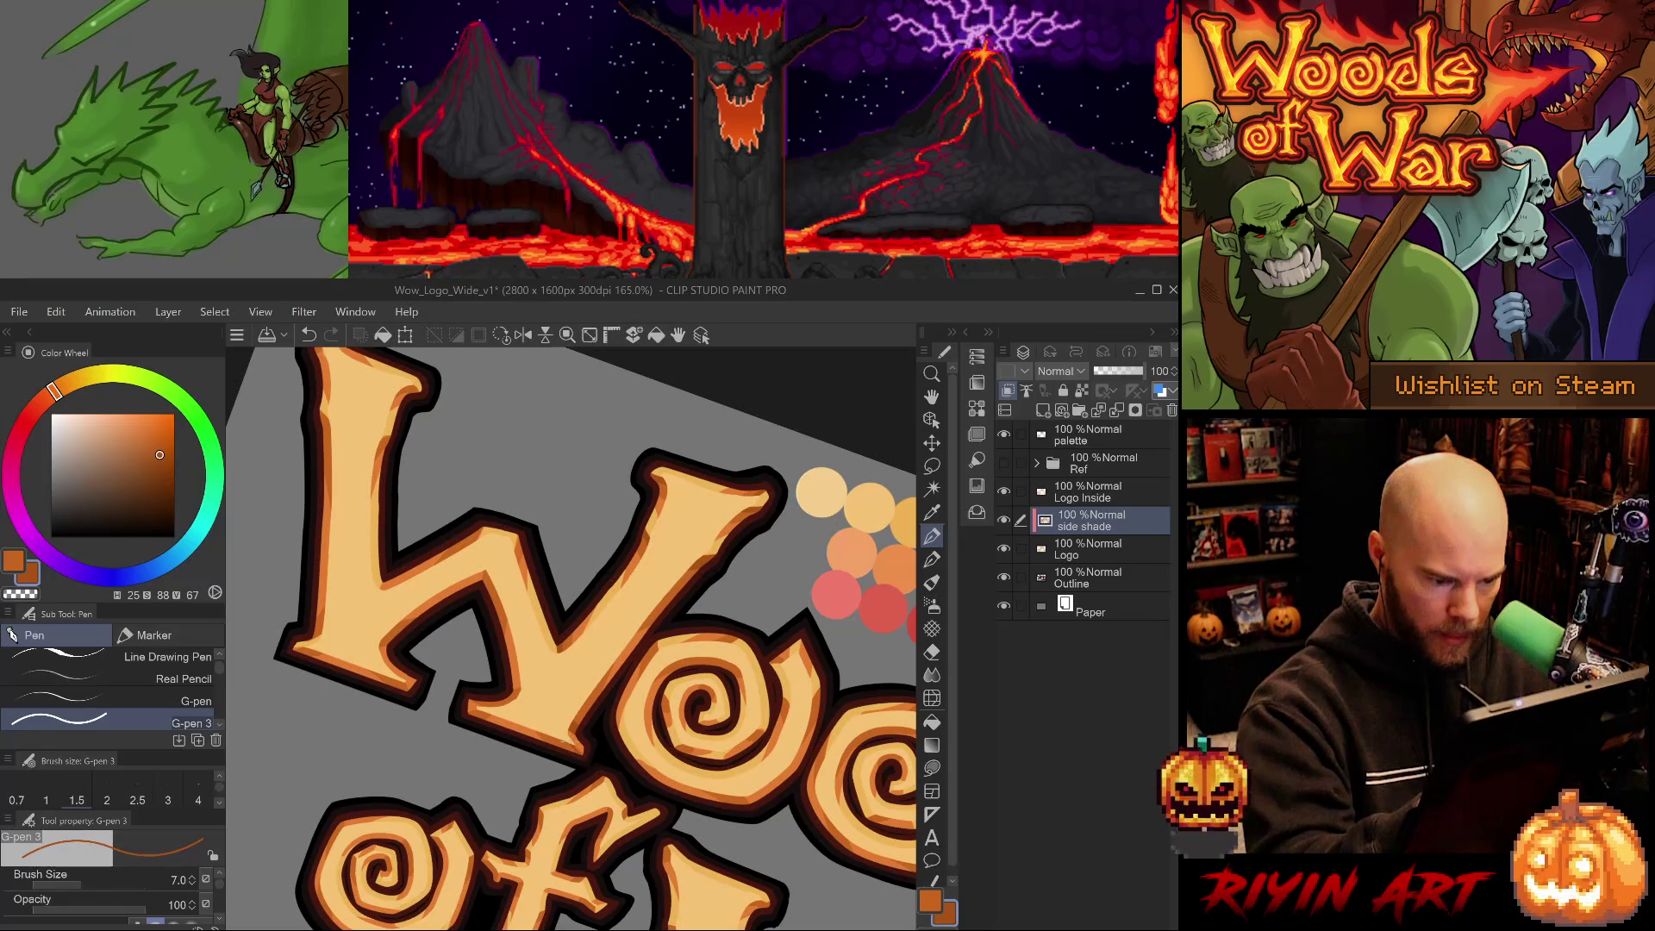
pyautogui.hotkey('ctrl', 'z')
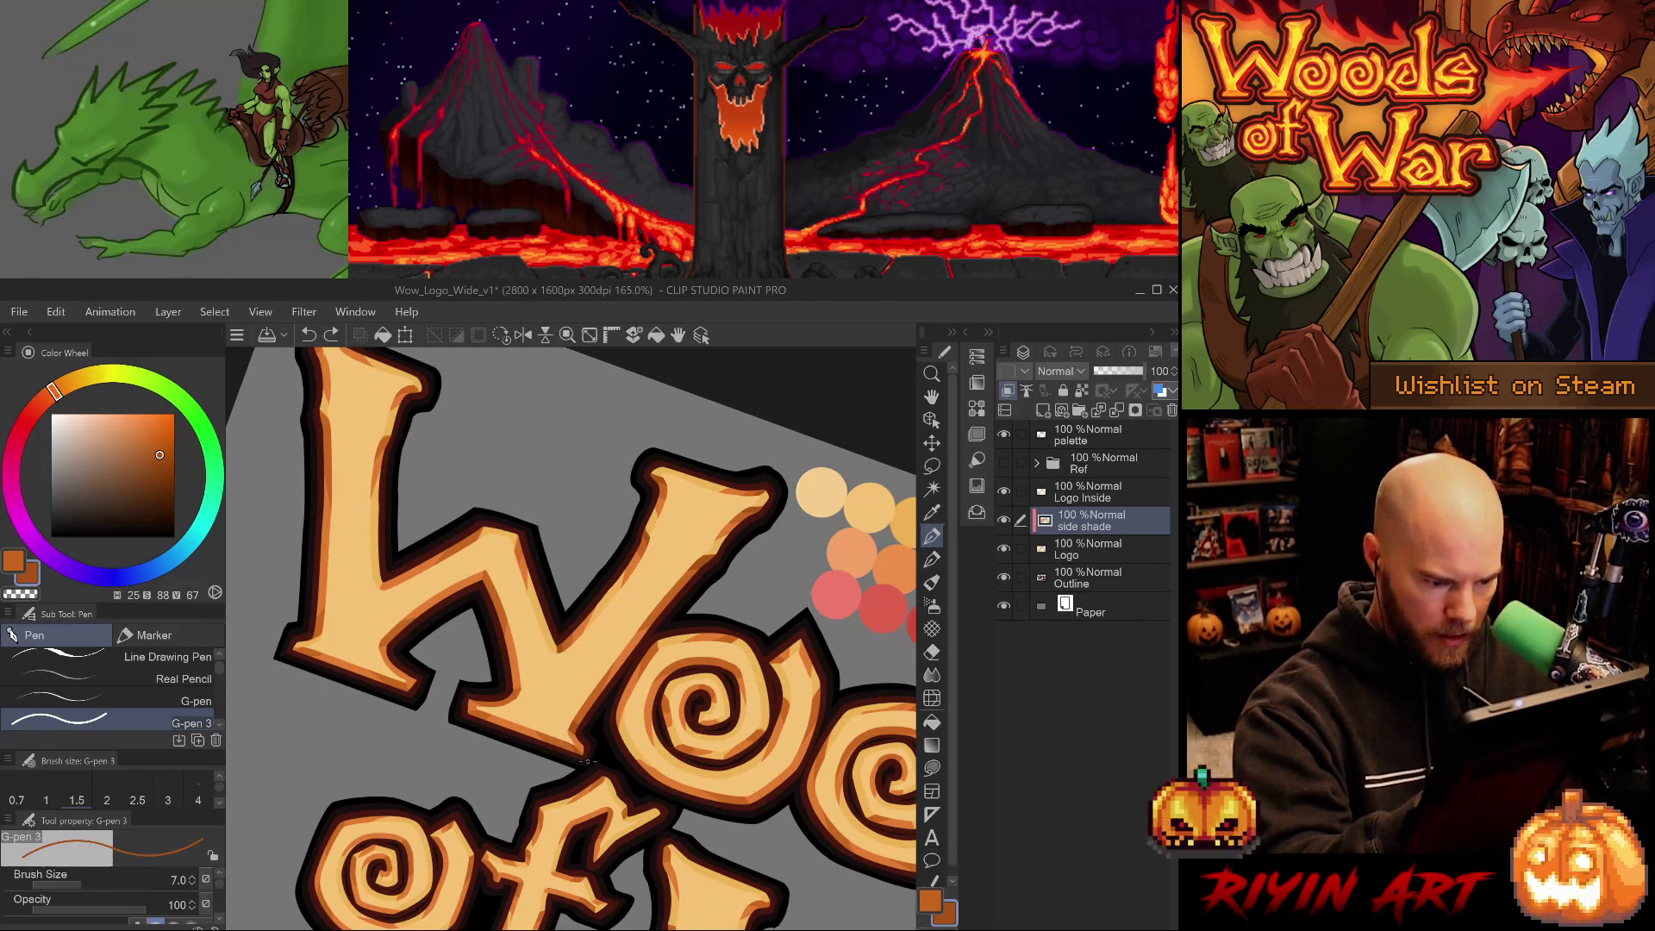
pyautogui.moveTo(552, 719); pyautogui.dragTo(543, 711)
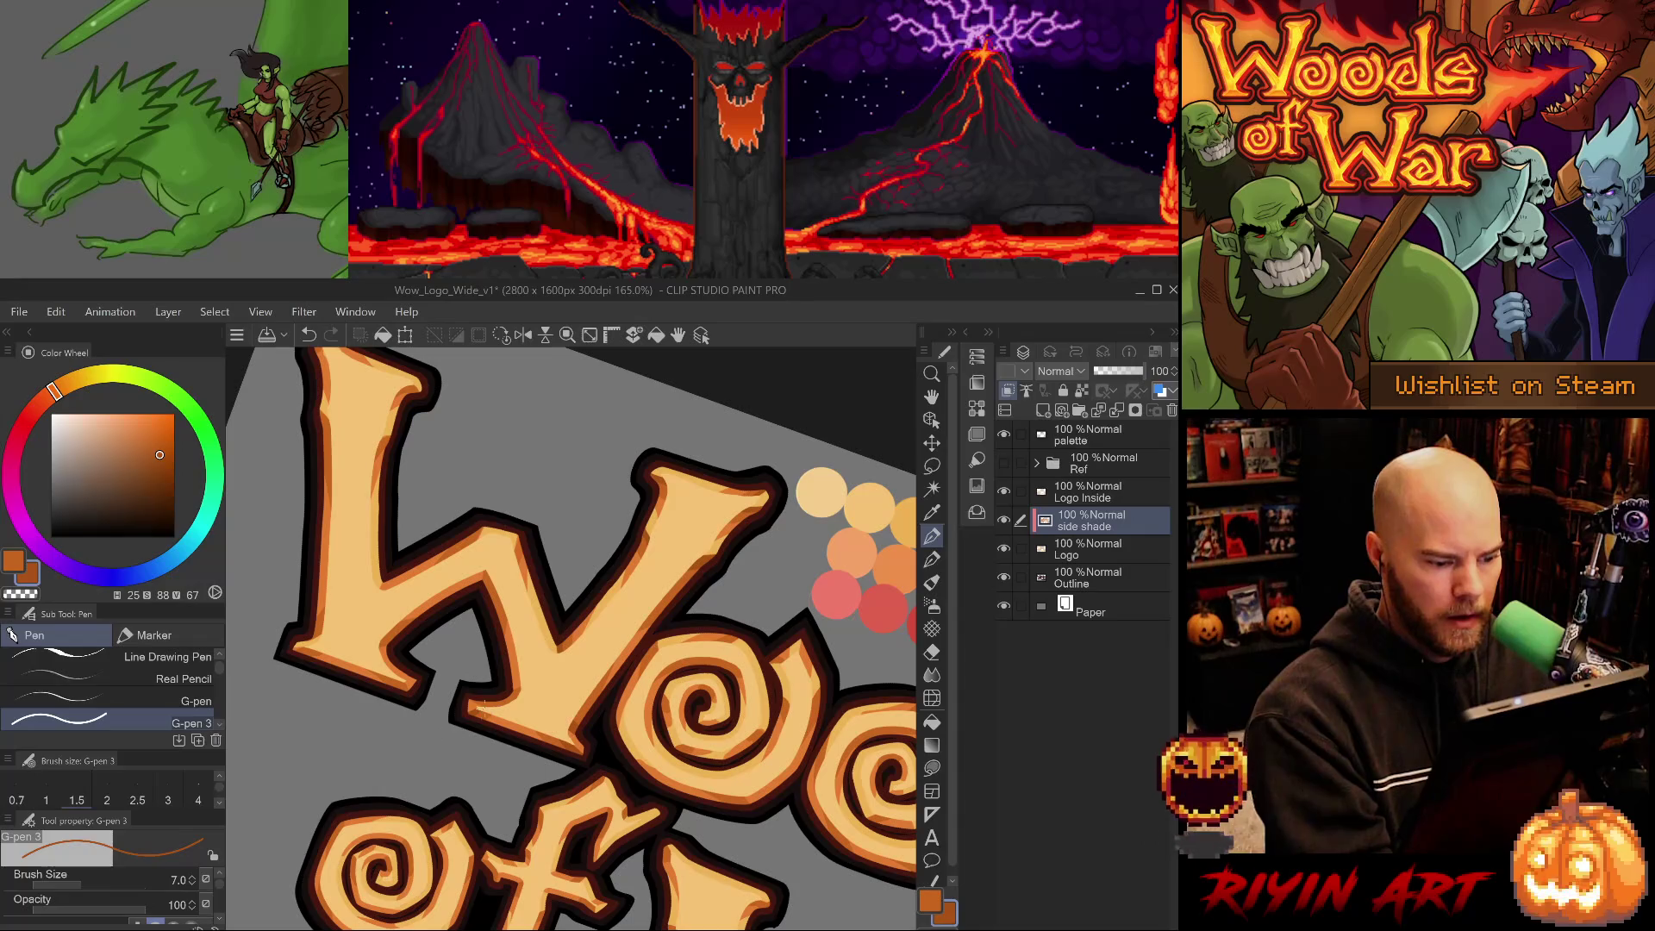
pyautogui.hotkey('ctrl', 'z')
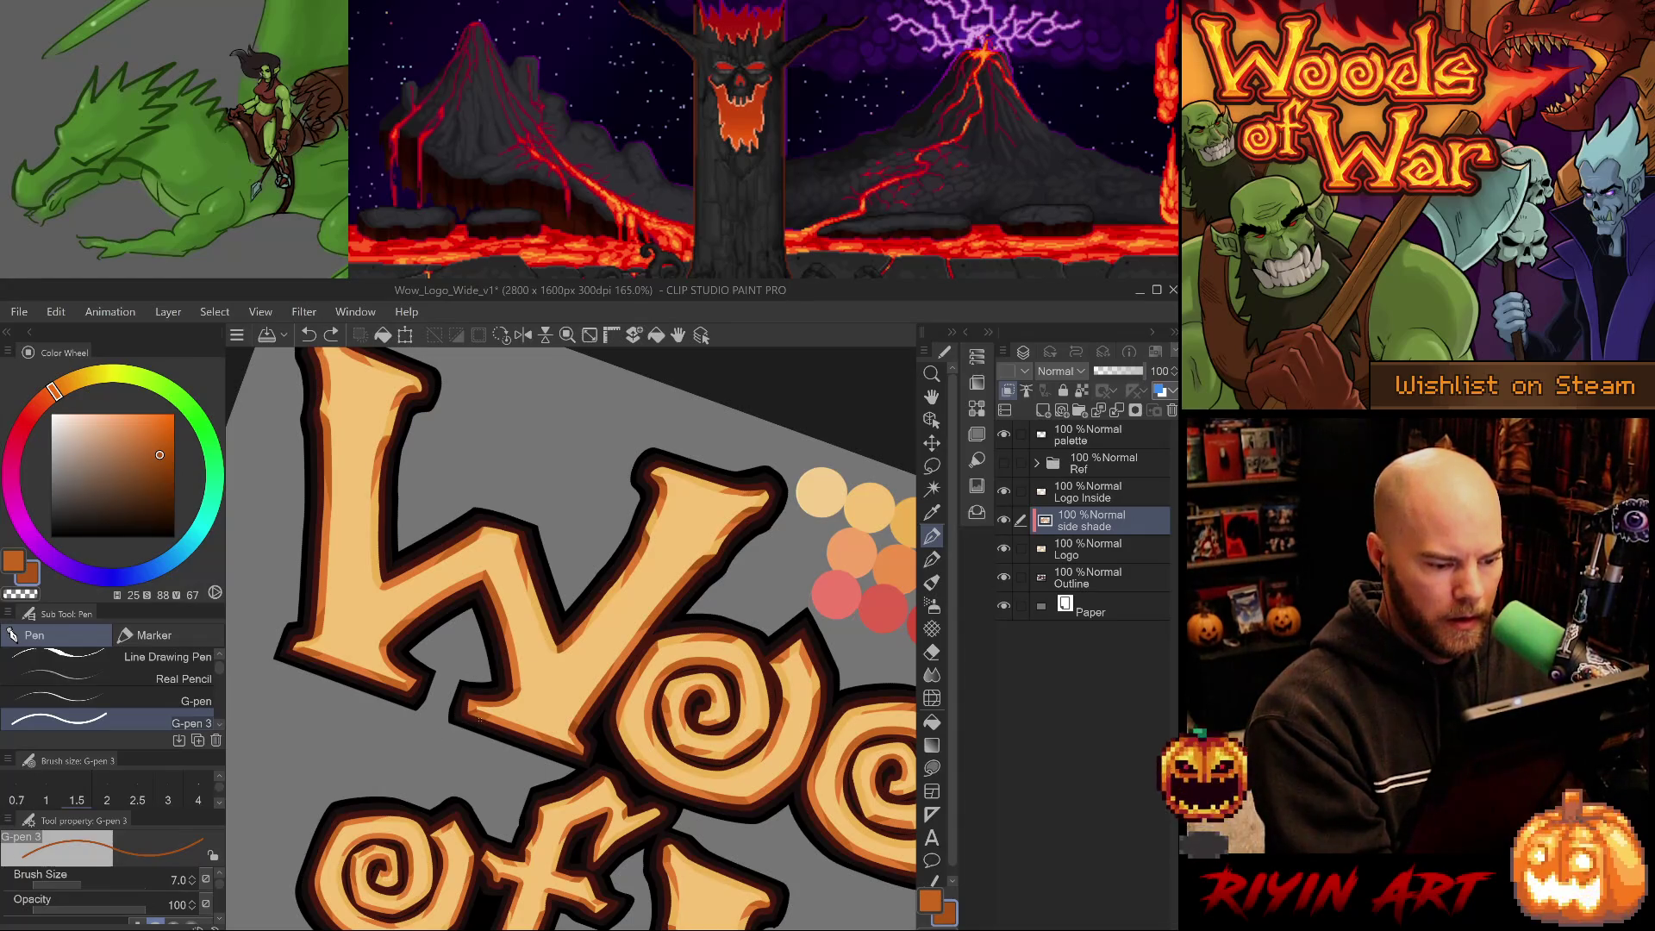
pyautogui.hotkey('ctrl', 'y')
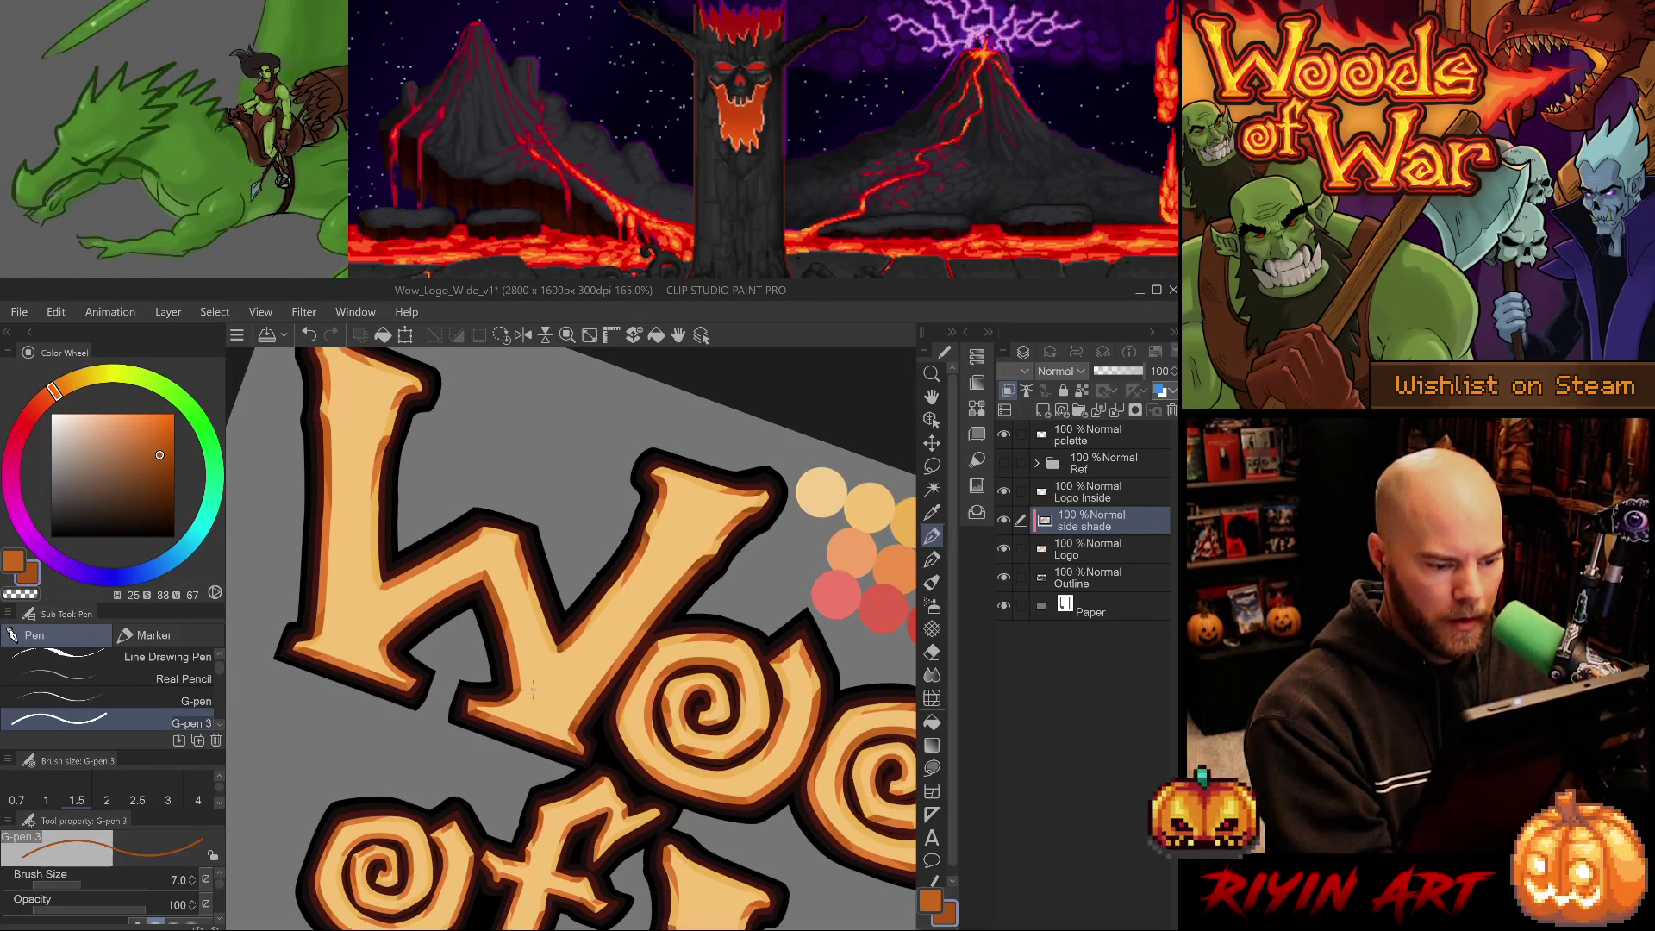
# Straighten the view and resample the light, dark and pale fill oranges beside the W.
pyautogui.moveTo(566, 724); pyautogui.dragTo(466, 657)
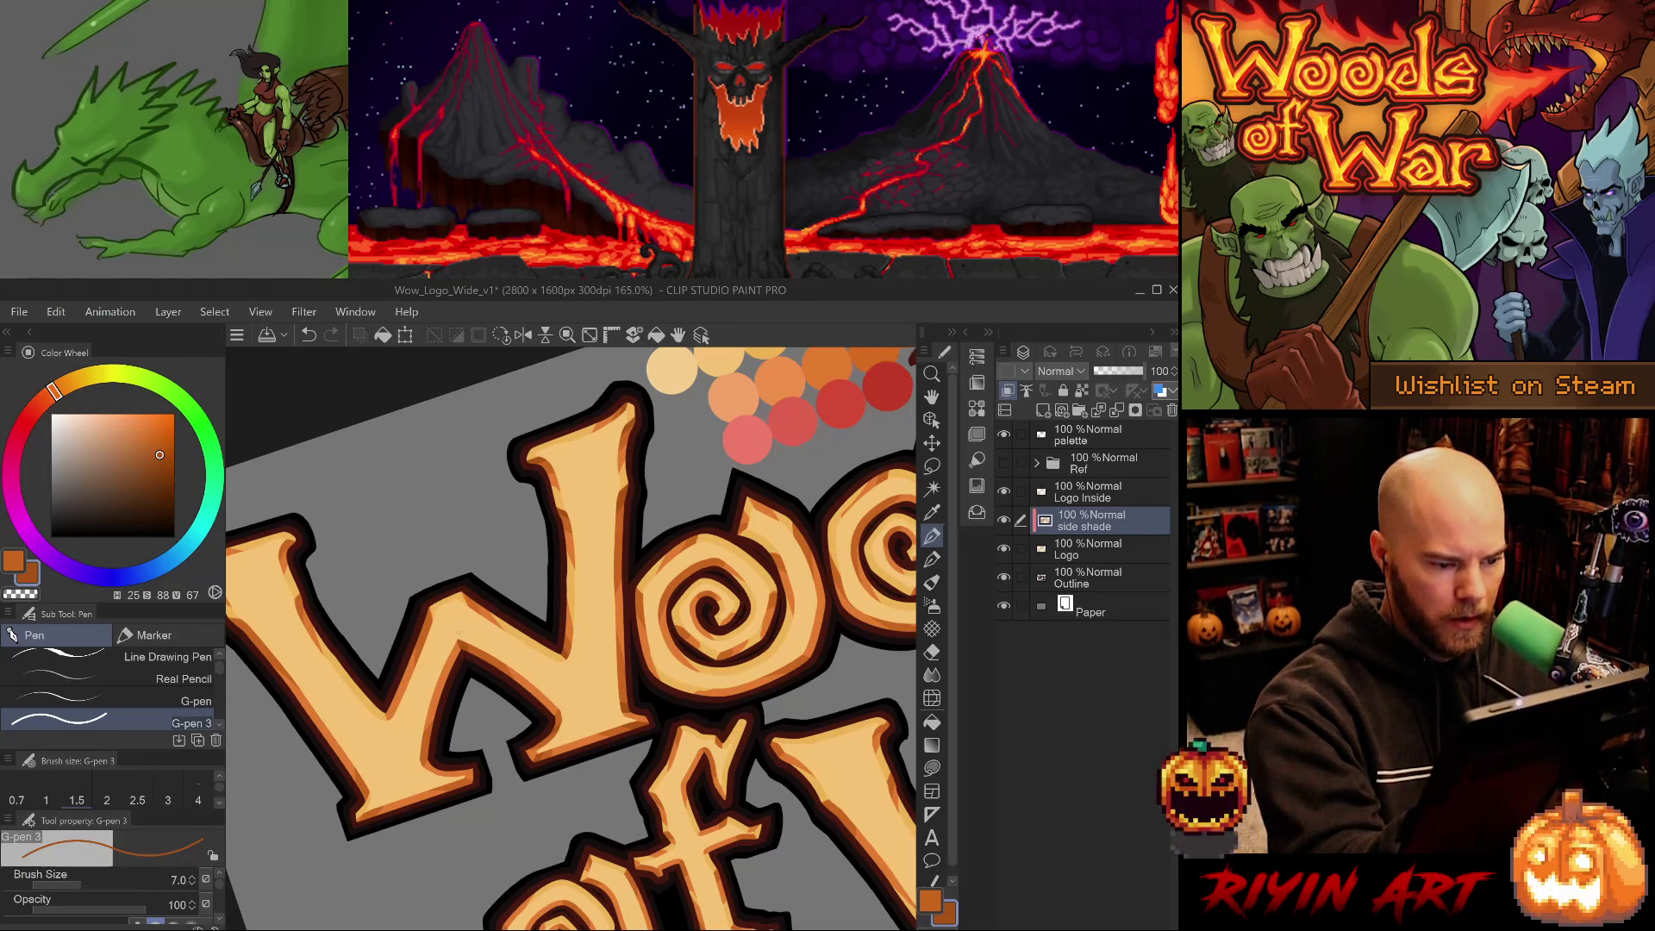
pyautogui.press('e')
pyautogui.press('p')
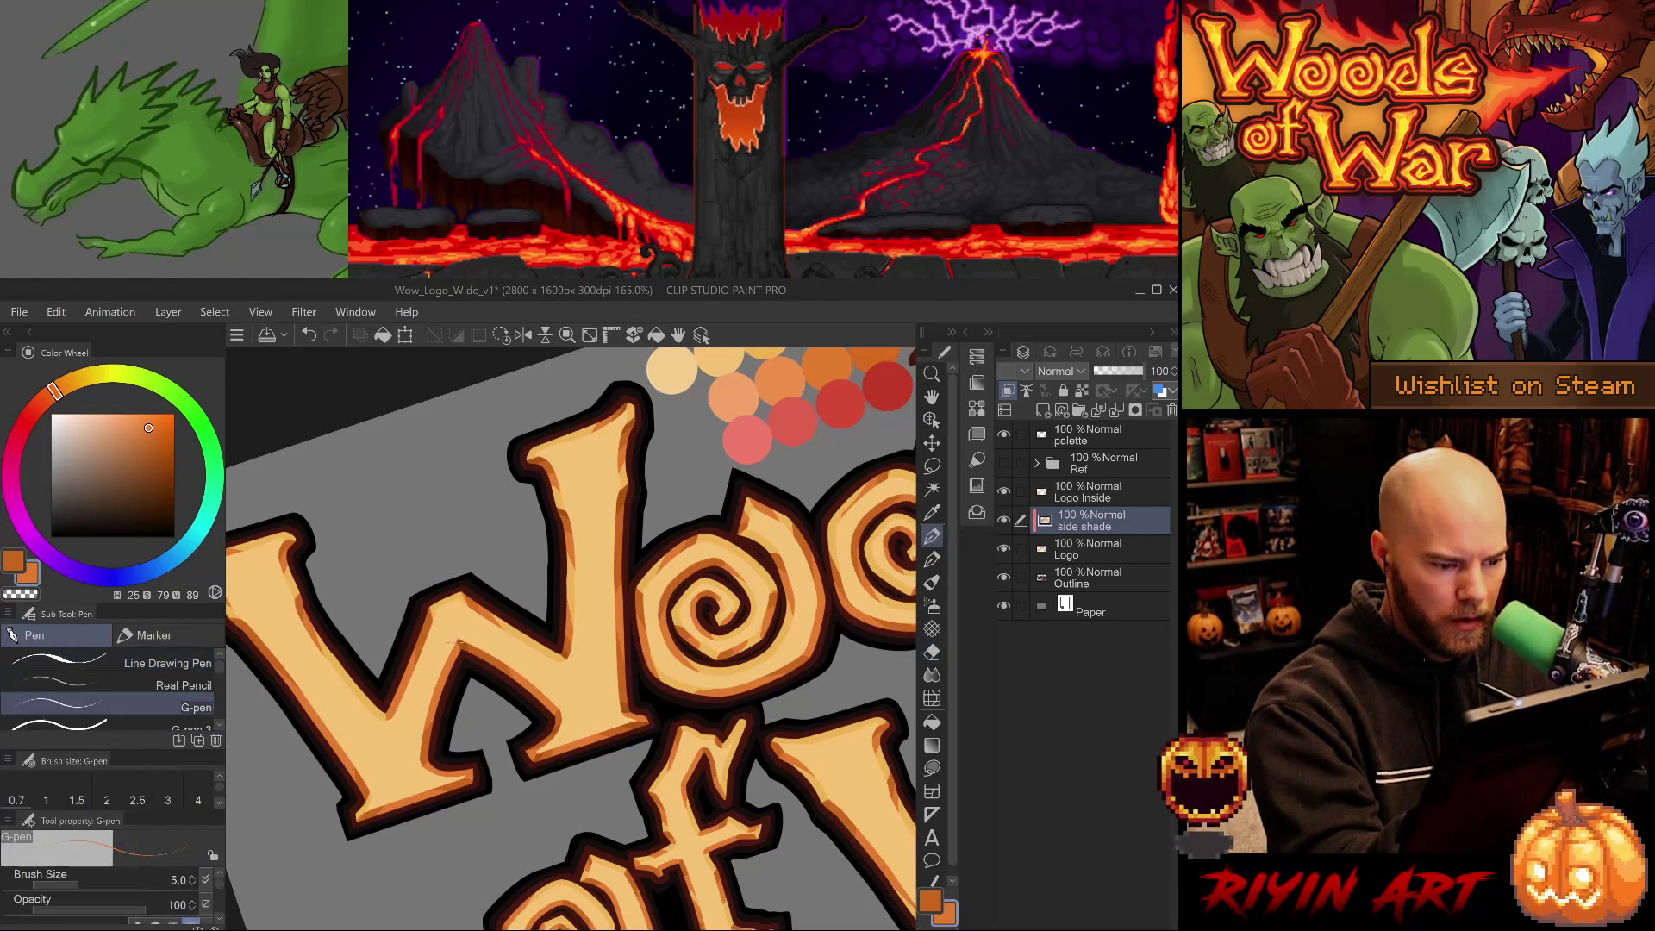
pyautogui.keyDown('alt'); pyautogui.click(463, 646); pyautogui.keyUp('alt')
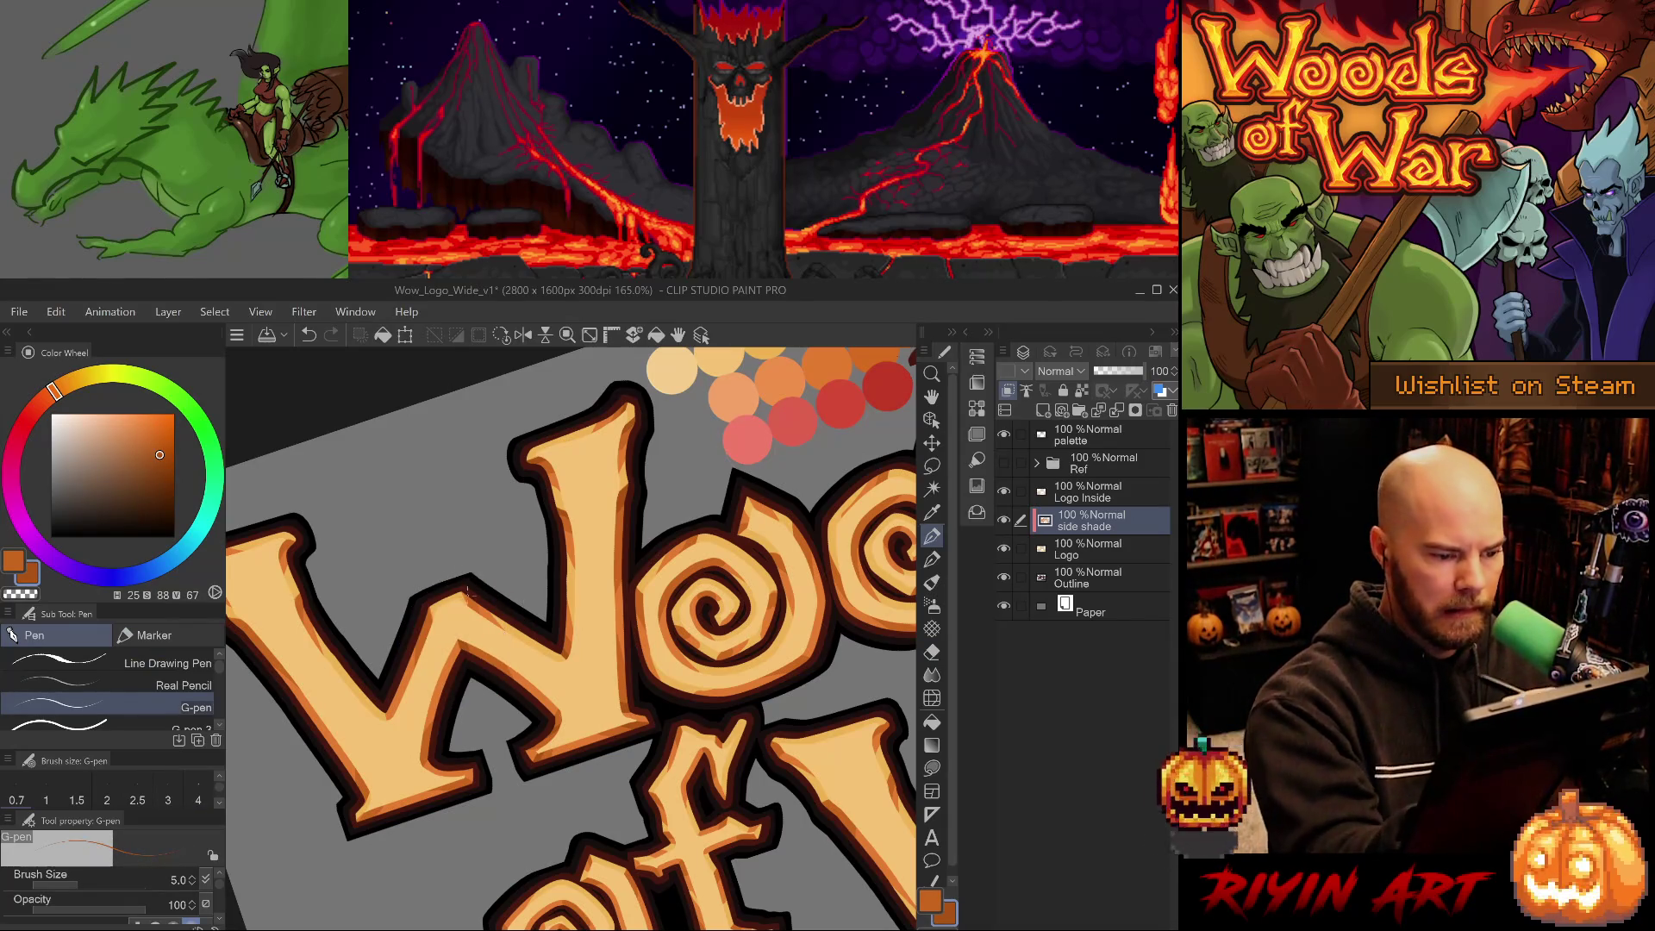
pyautogui.press('.')
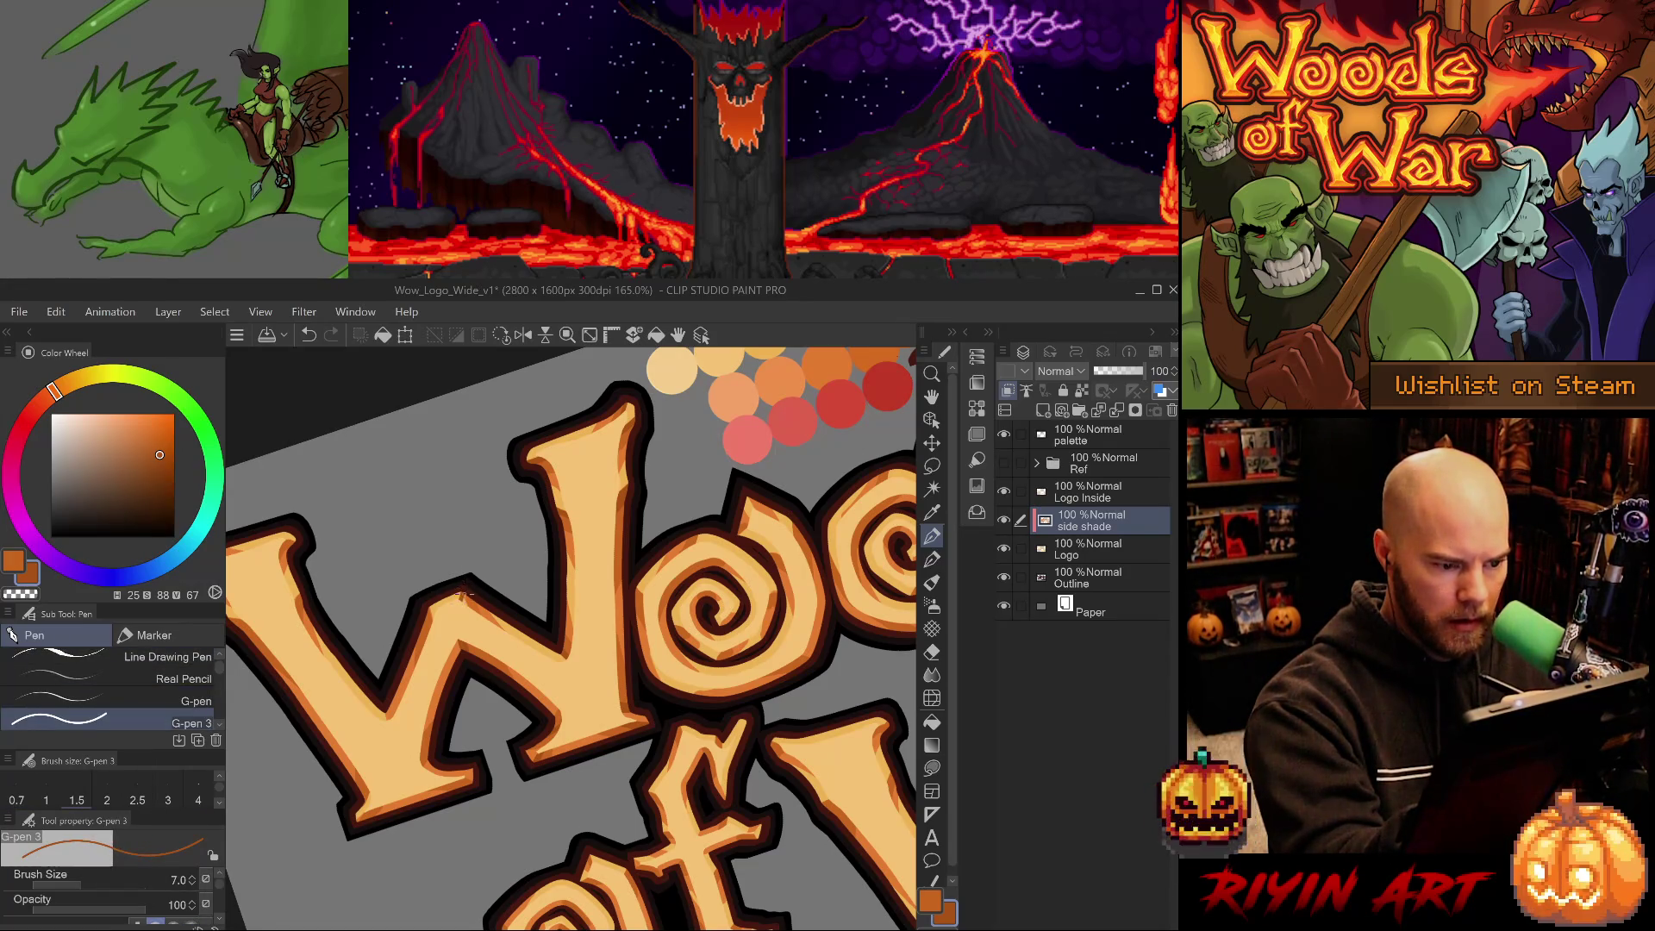
pyautogui.keyDown('alt'); pyautogui.click(472, 605); pyautogui.keyUp('alt')
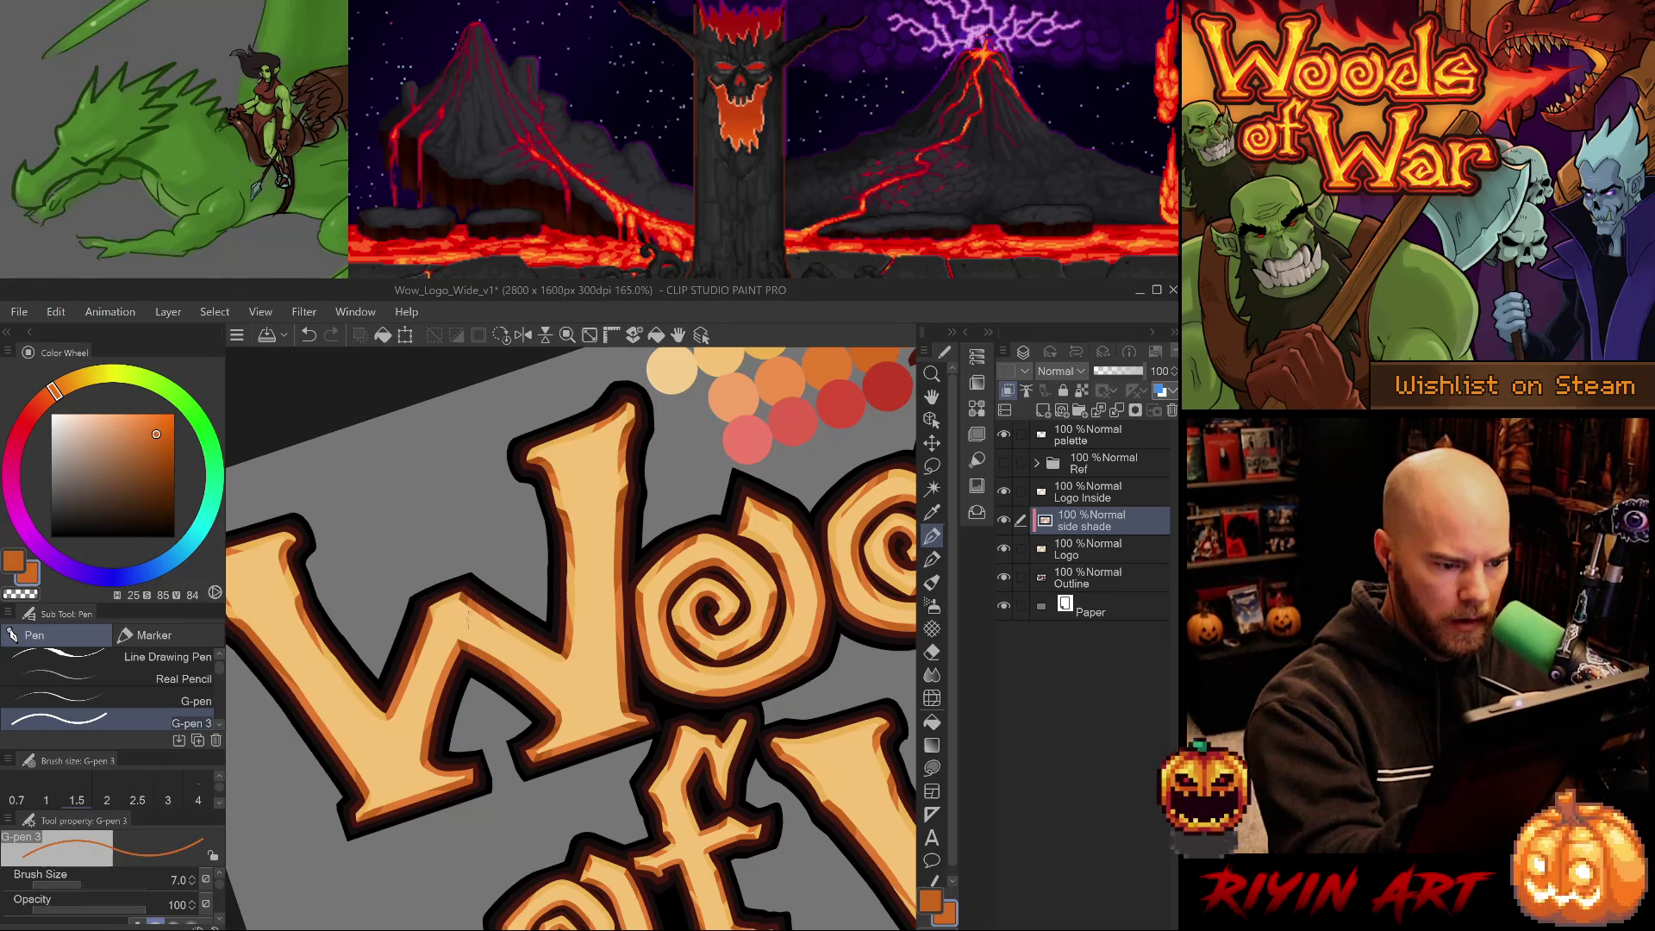
pyautogui.keyDown('alt'); pyautogui.click(471, 590); pyautogui.keyUp('alt')
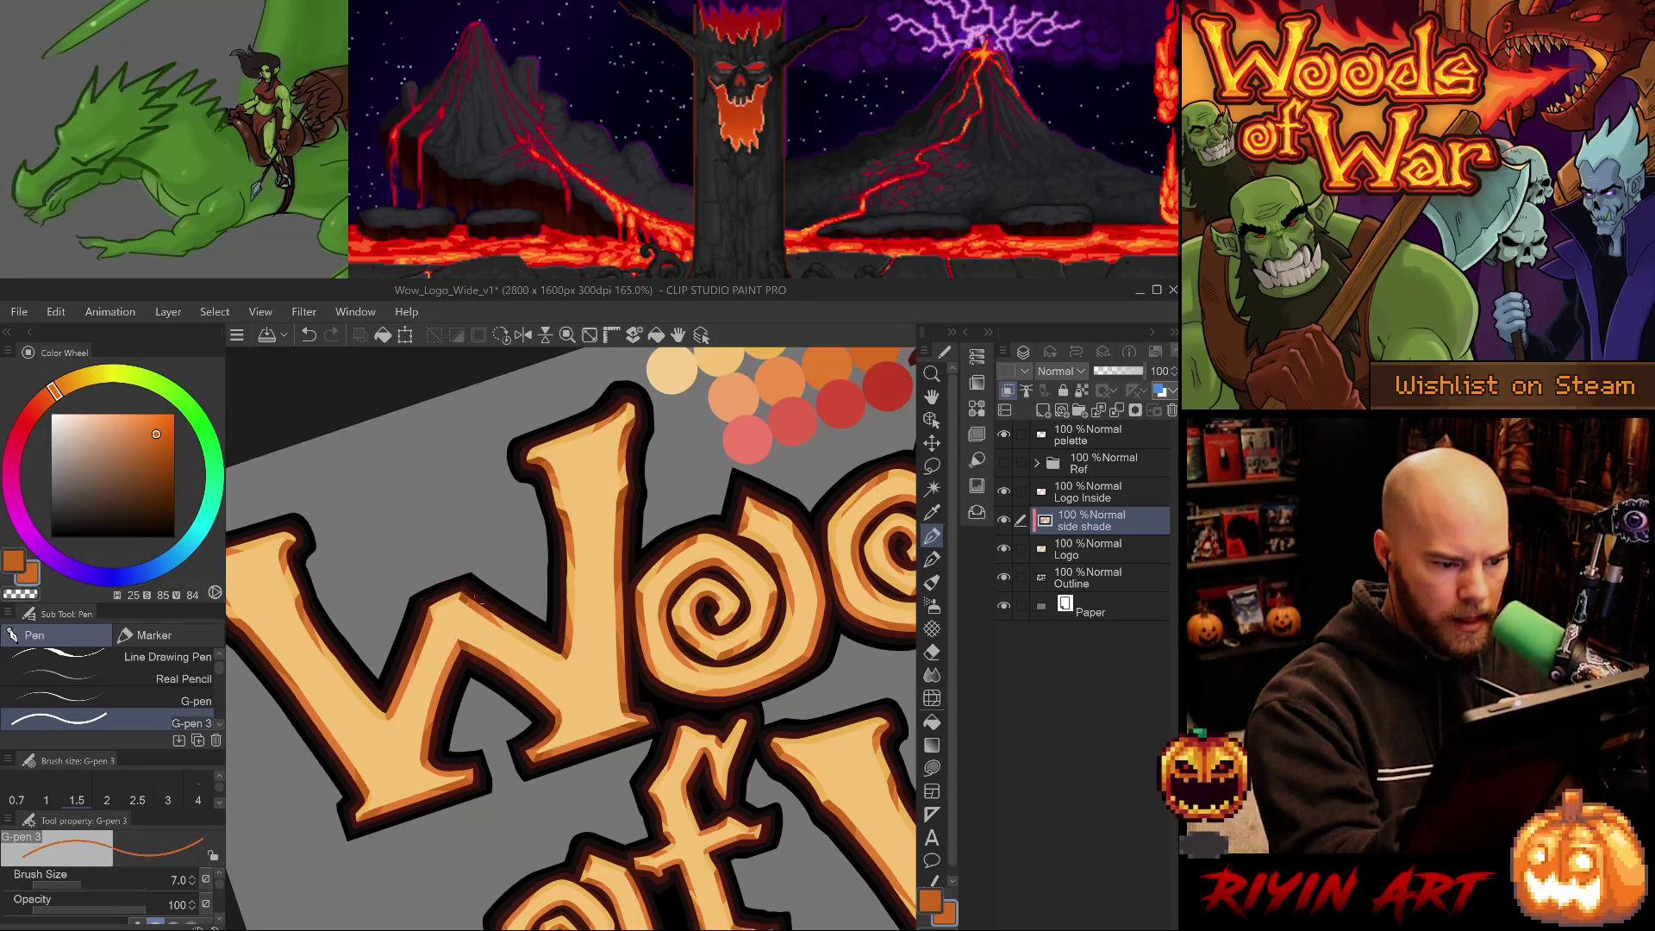
pyautogui.keyDown('alt'); pyautogui.click(488, 595); pyautogui.keyUp('alt')
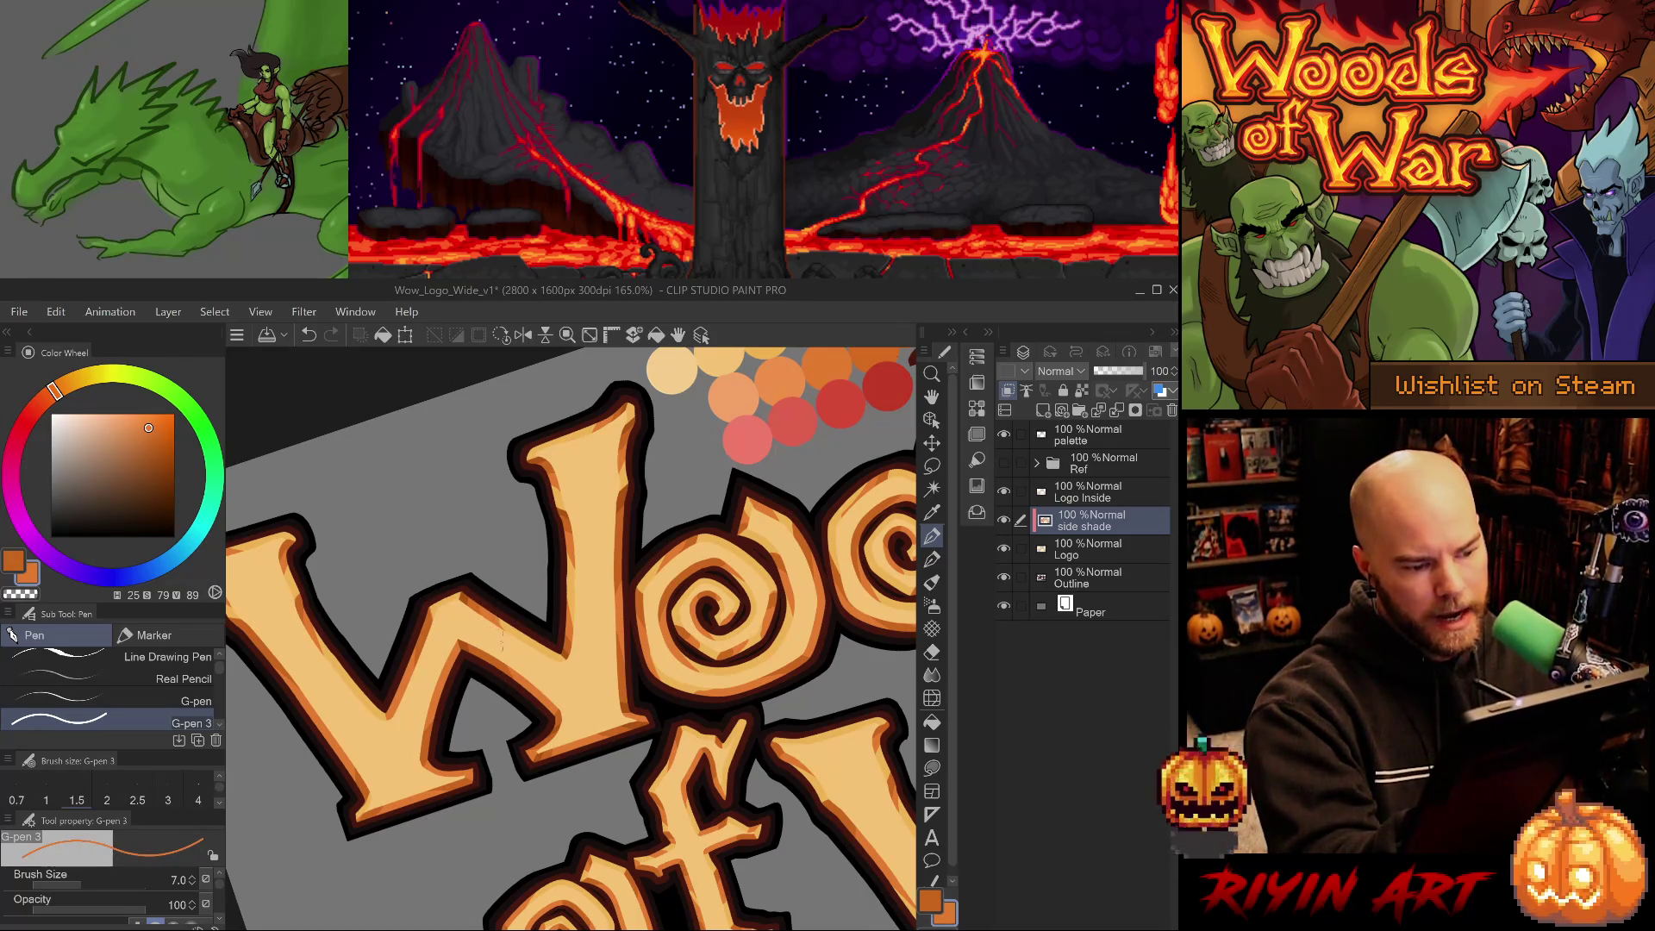
pyautogui.moveTo(499, 640); pyautogui.dragTo(648, 788)
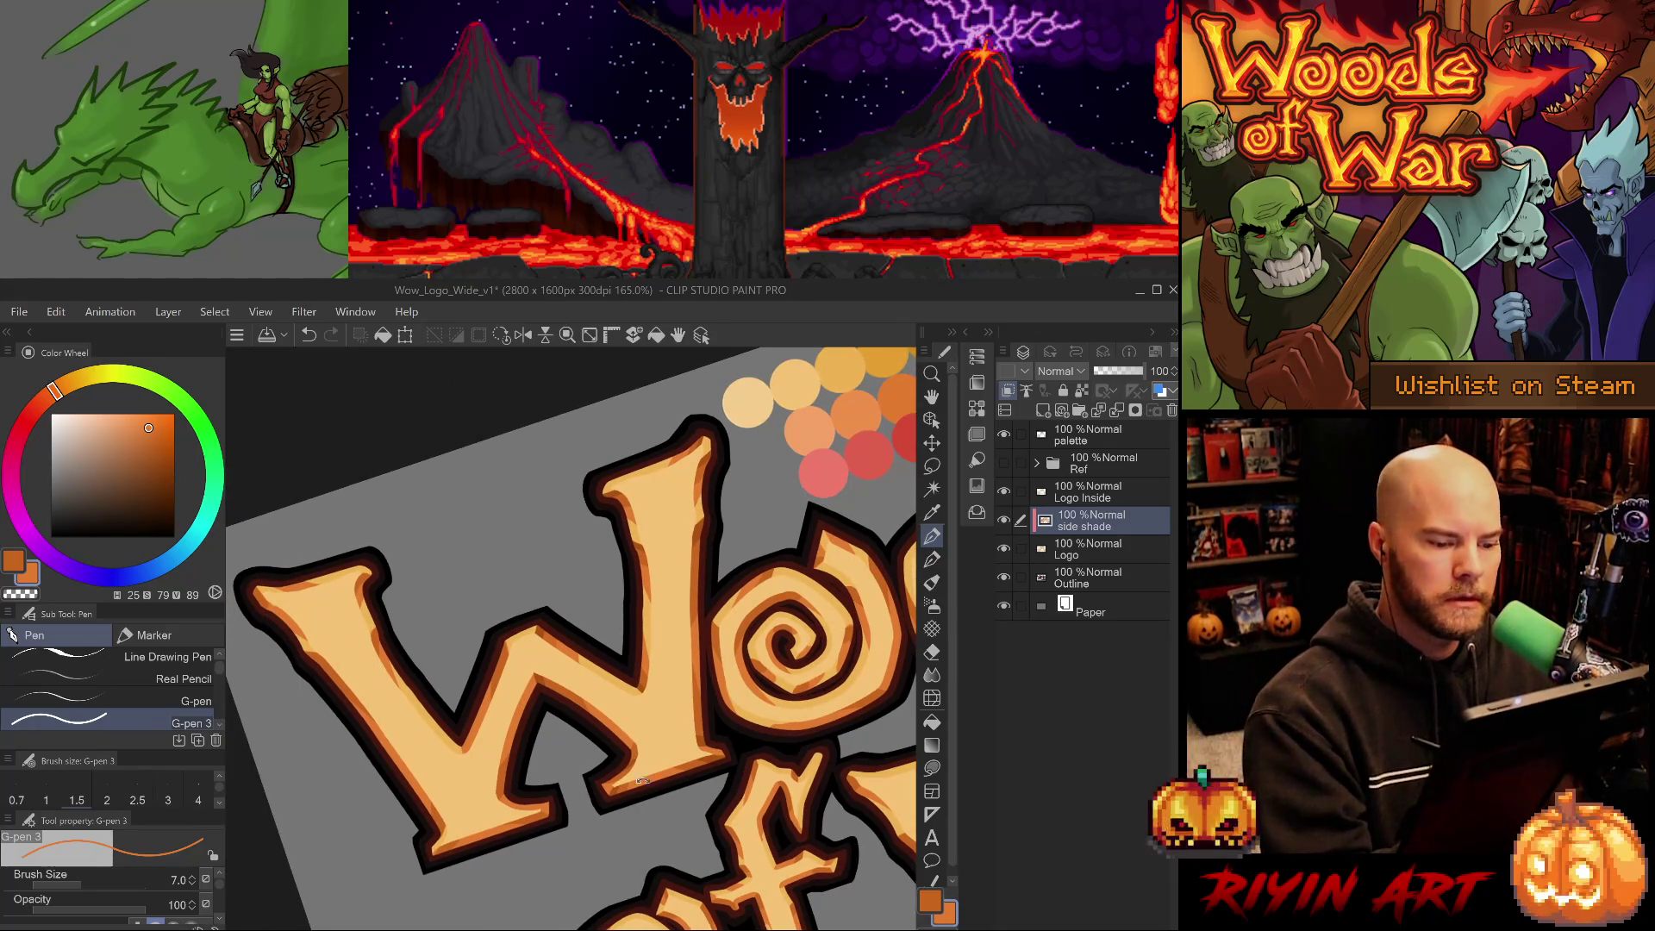
# Sample the W's mid and darker oranges and touch up the shade on its arms.
pyautogui.keyDown('alt'); pyautogui.click(492, 632); pyautogui.keyUp('alt')
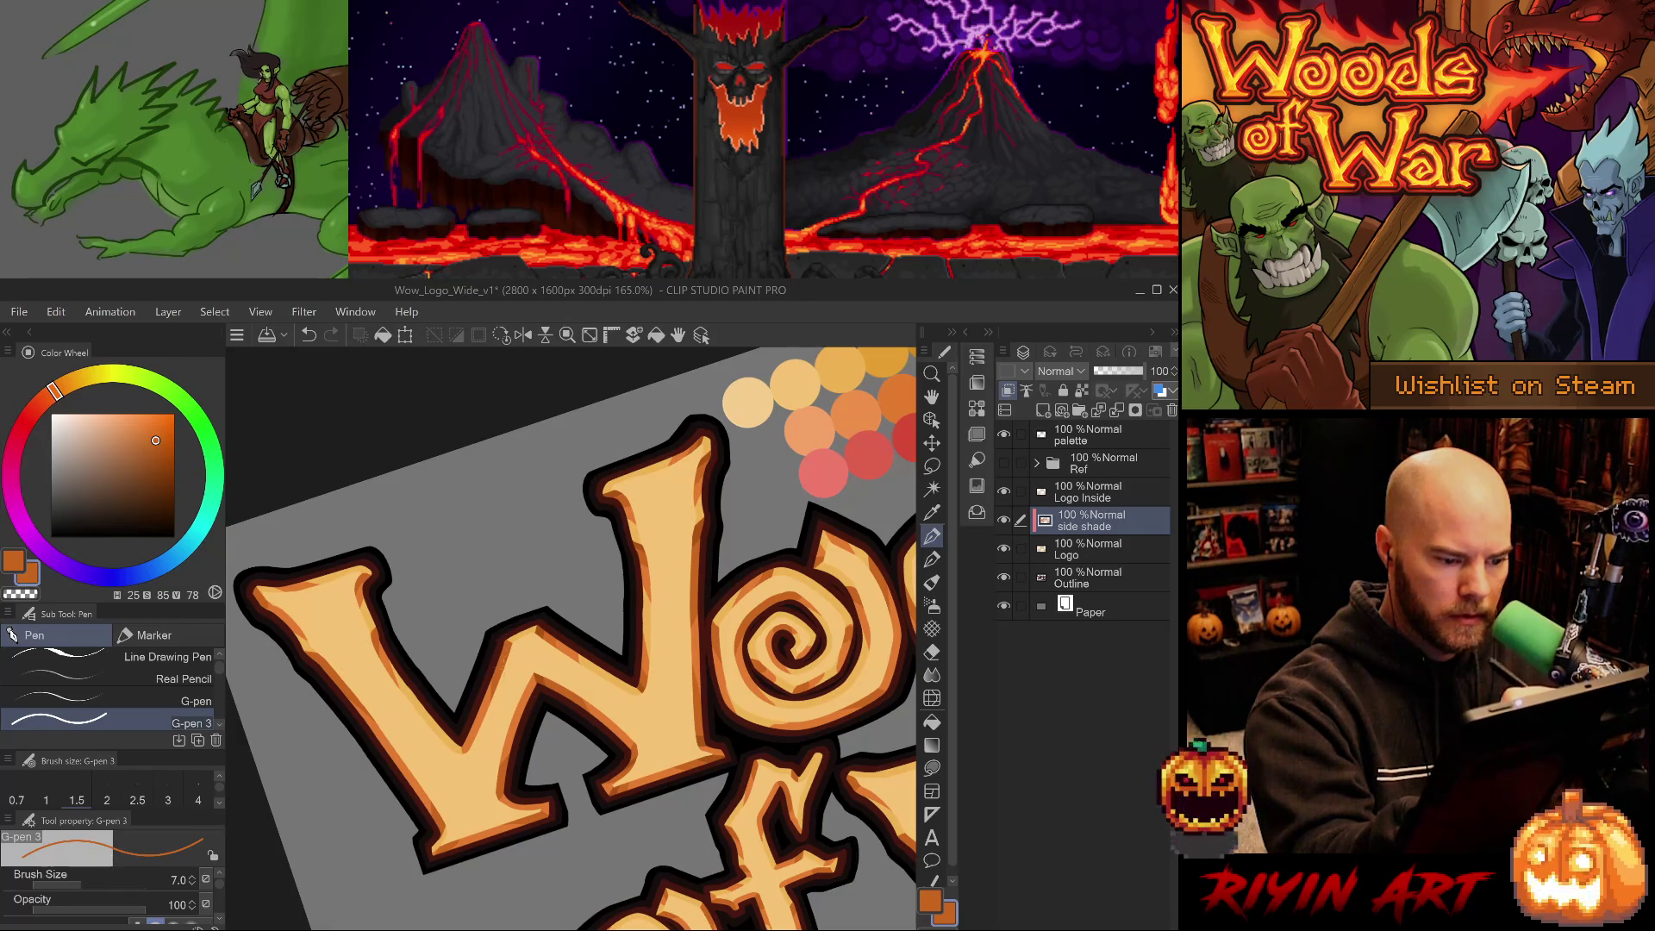
pyautogui.keyDown('alt'); pyautogui.click(538, 633); pyautogui.keyUp('alt')
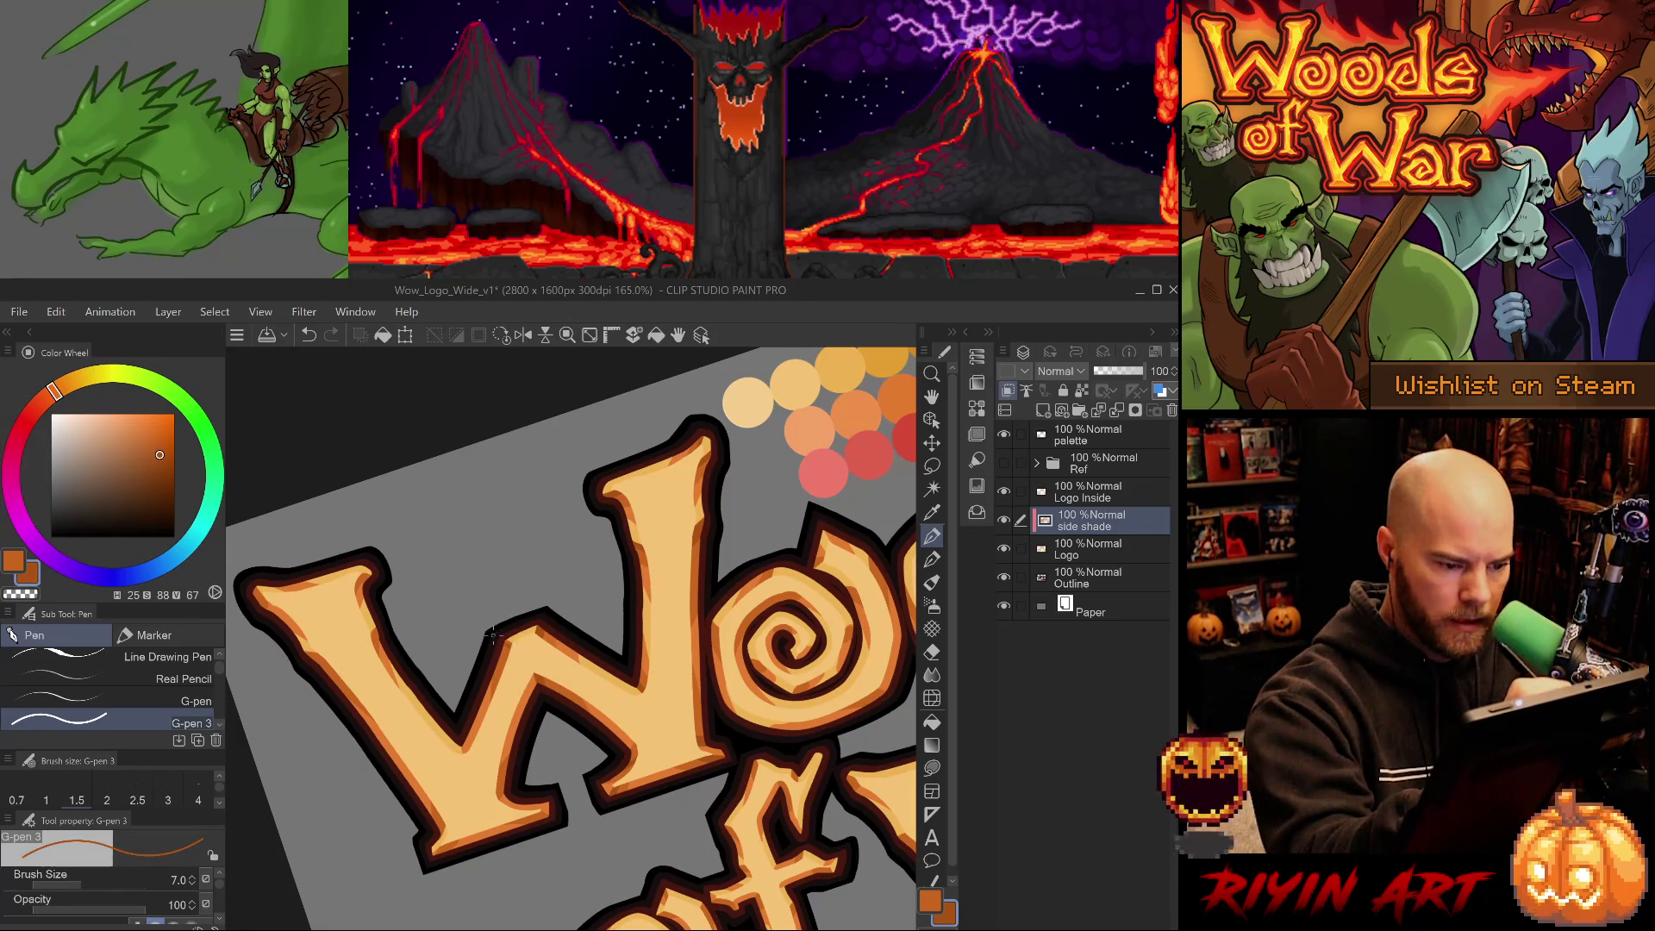
pyautogui.press('e')
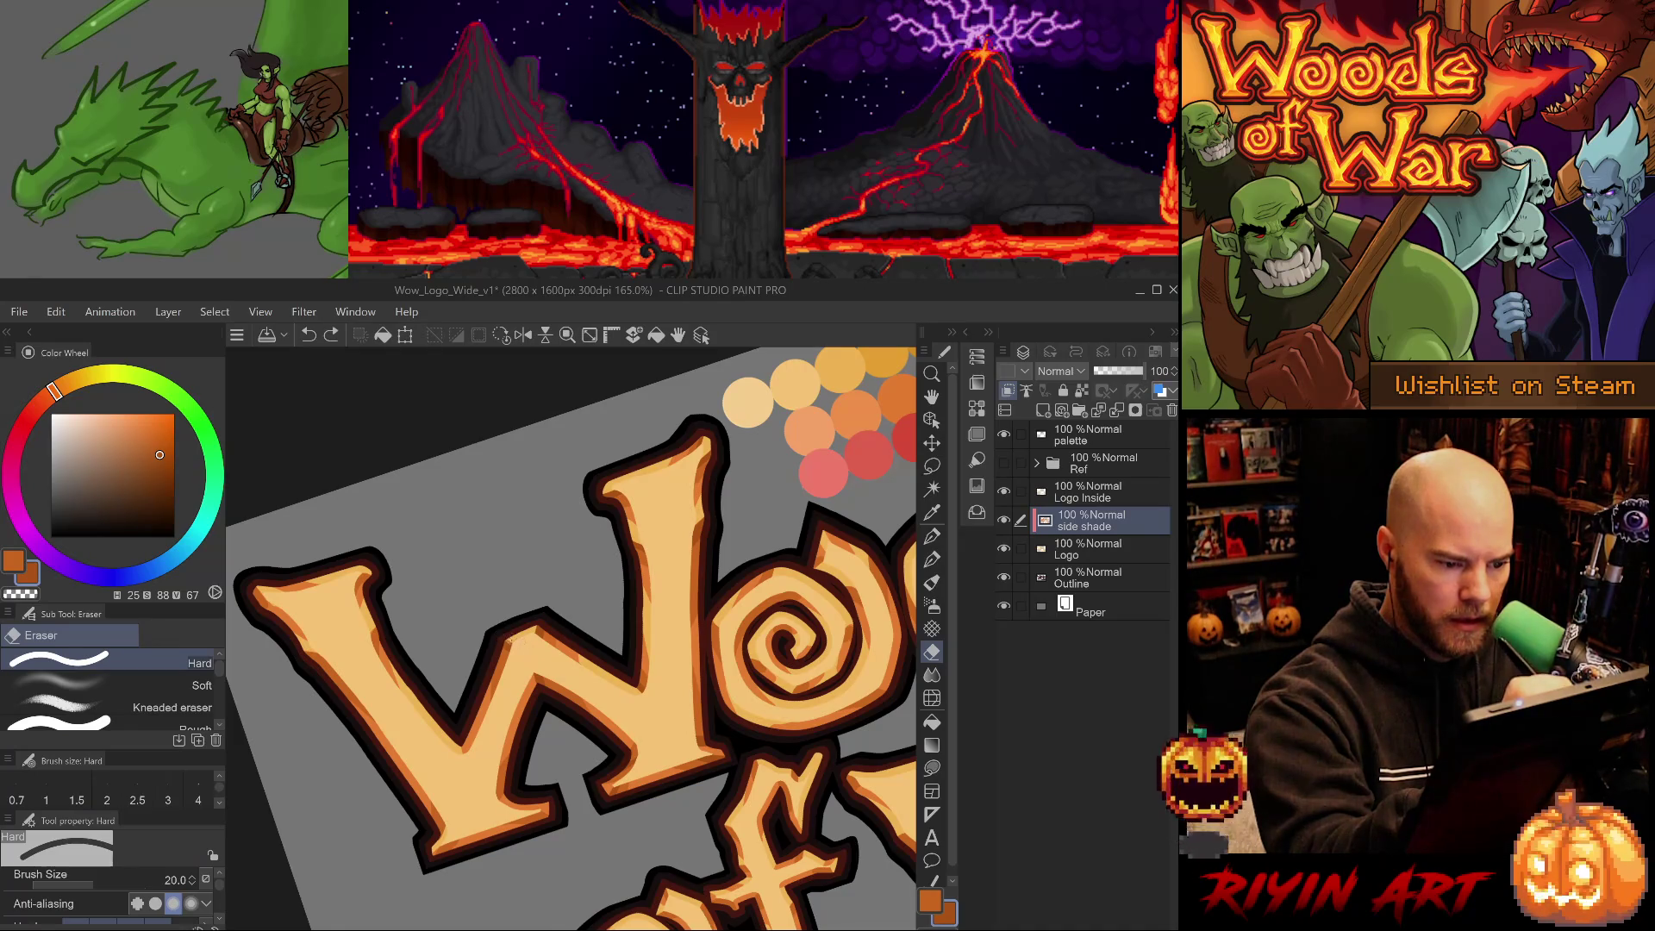
pyautogui.keyDown('alt'); pyautogui.click(513, 641); pyautogui.keyUp('alt')
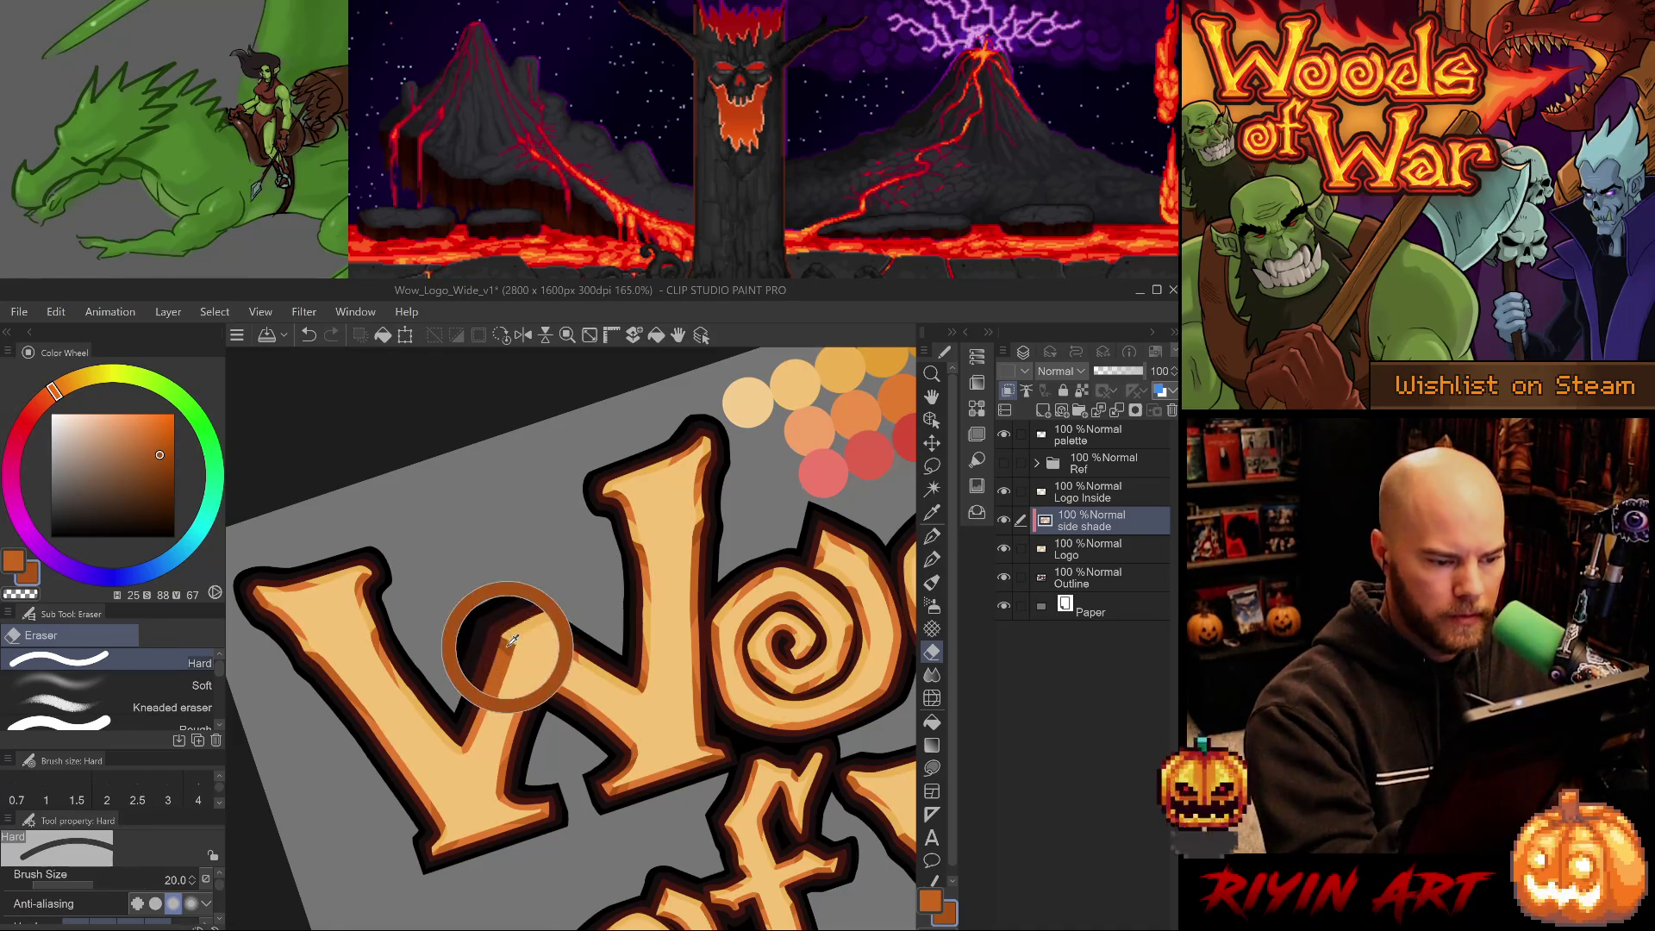
pyautogui.hotkey('ctrl', 'z')
pyautogui.press('p')
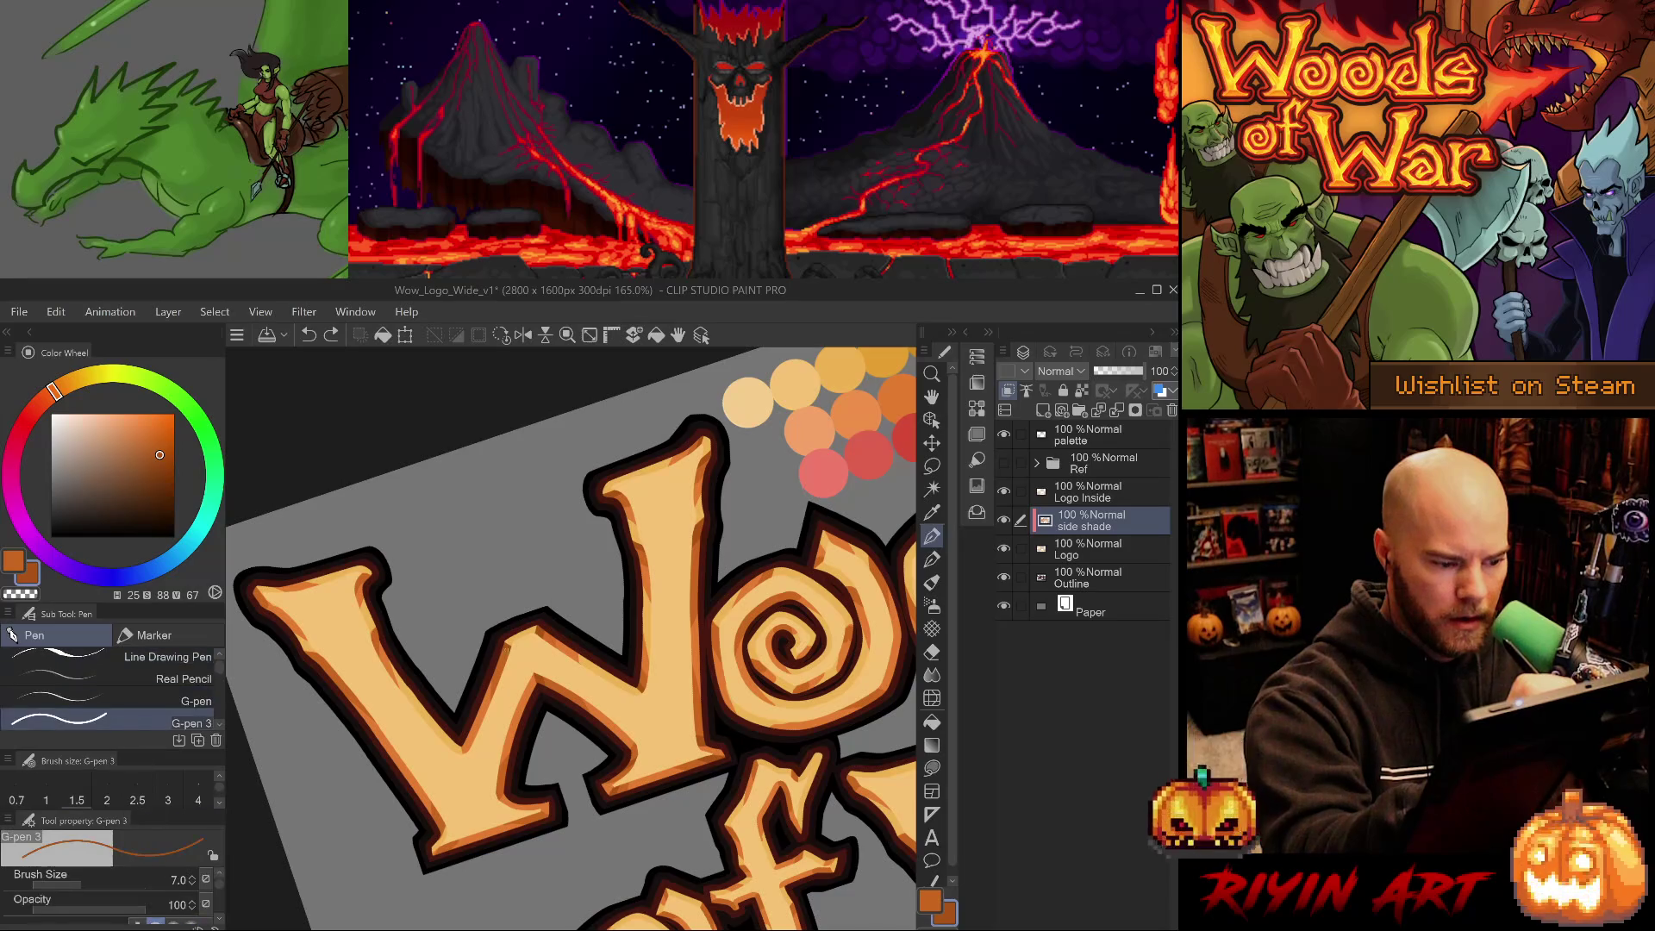
pyautogui.keyDown('alt'); pyautogui.click(510, 638); pyautogui.keyUp('alt')
pyautogui.click(499, 644)
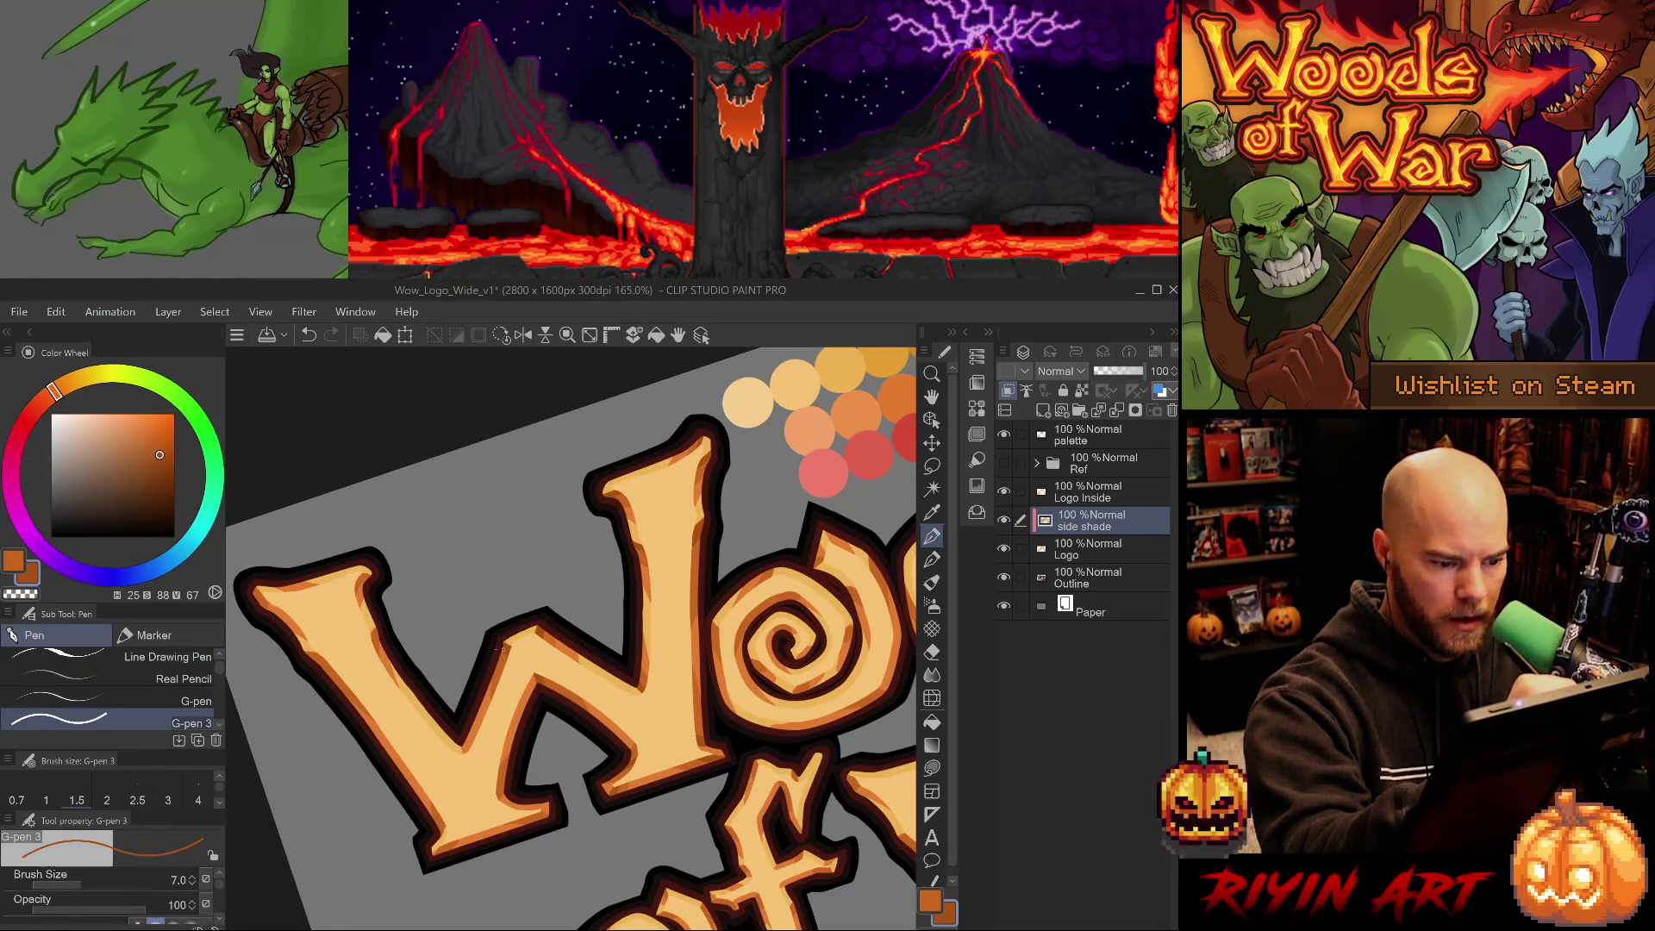
# Resample the mid and darker oranges with the canvas turned so the W stands upright.
pyautogui.keyDown('alt'); pyautogui.click(500, 663); pyautogui.keyUp('alt')
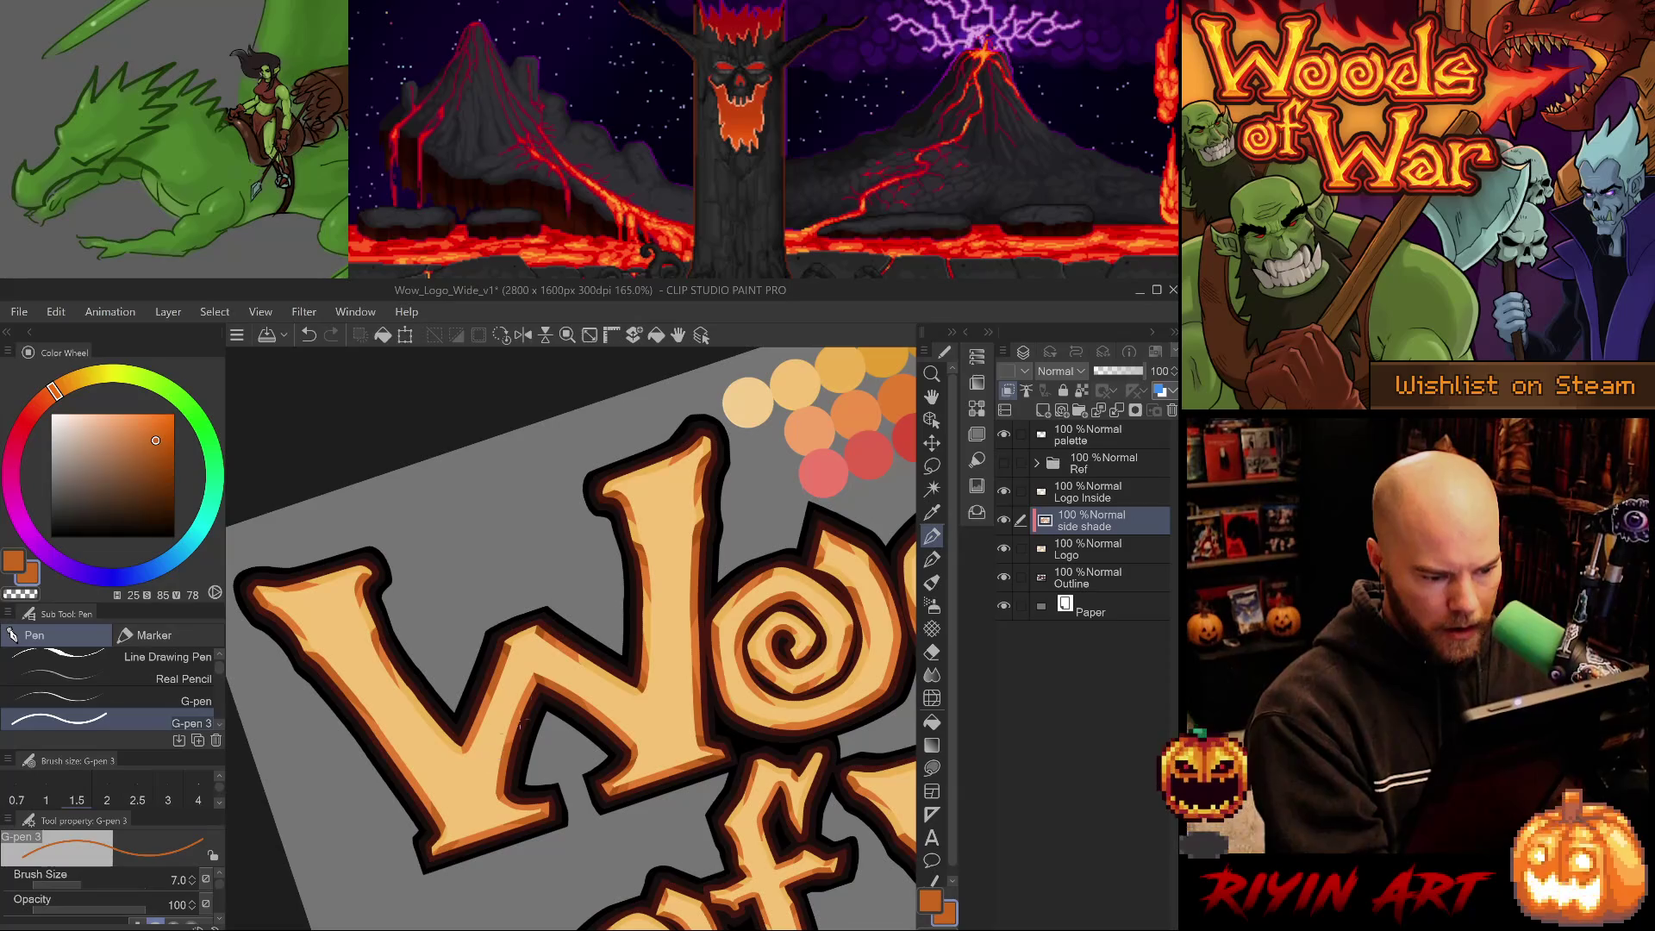
pyautogui.keyDown('alt'); pyautogui.click(541, 677); pyautogui.keyUp('alt')
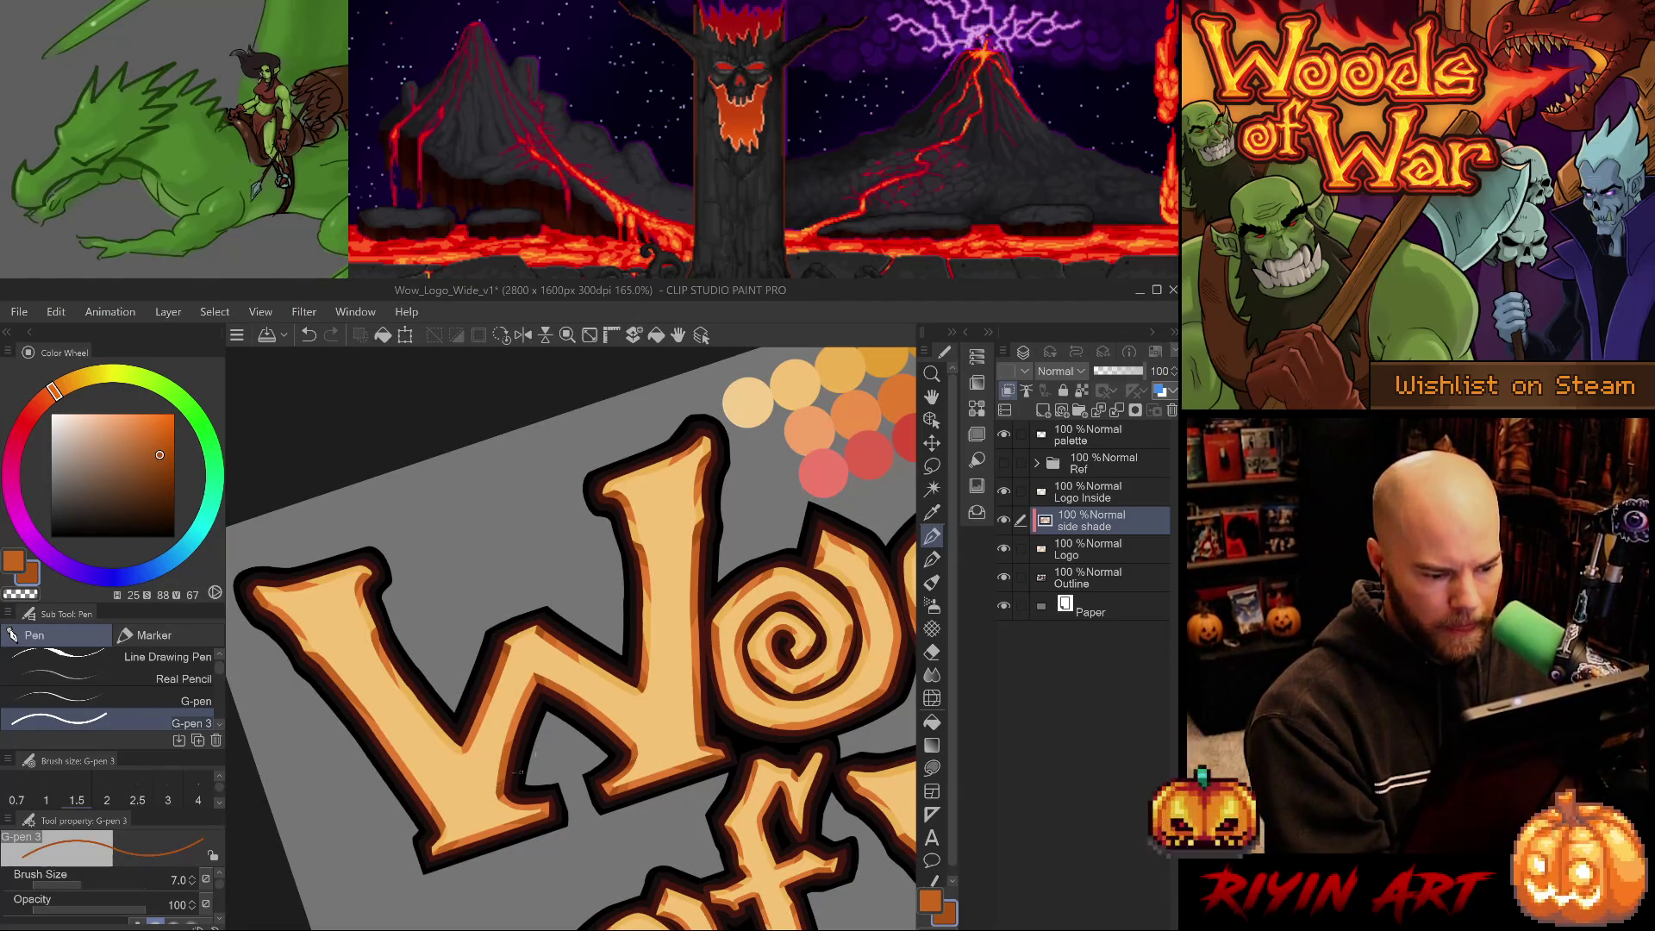
pyautogui.moveTo(569, 724); pyautogui.dragTo(536, 642)
pyautogui.keyDown('alt'); pyautogui.click(536, 642); pyautogui.keyUp('alt')
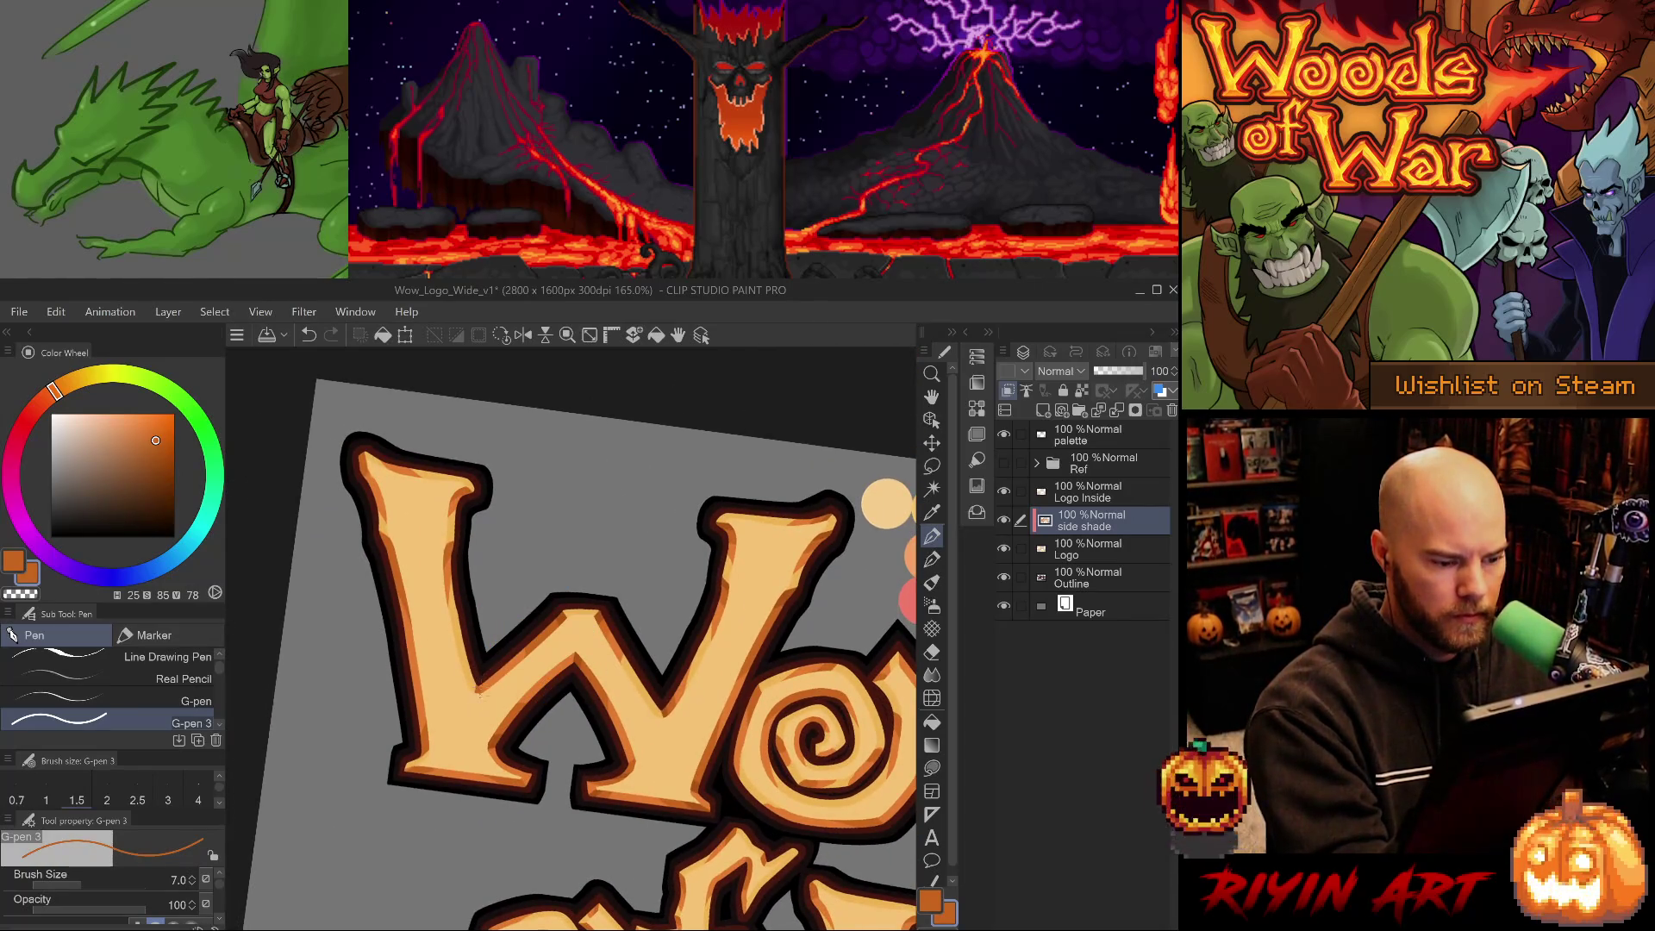
# Sample the W's light and dark oranges and undo the badly placed shade strokes.
pyautogui.press('e')
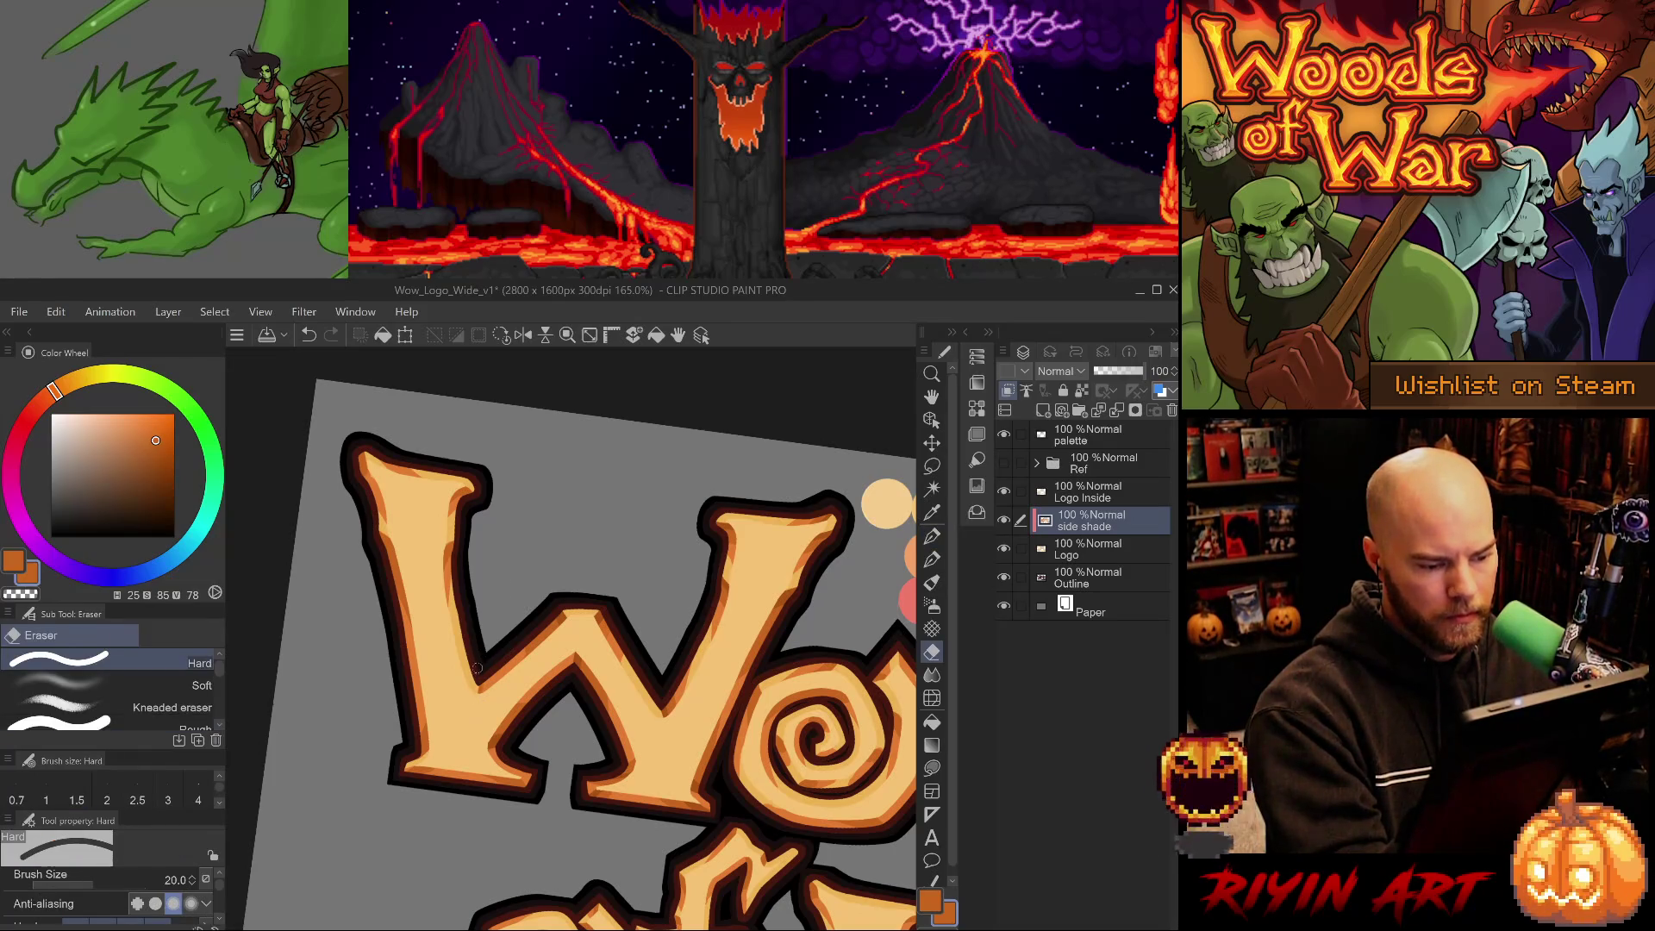
pyautogui.press('p')
pyautogui.press('.')
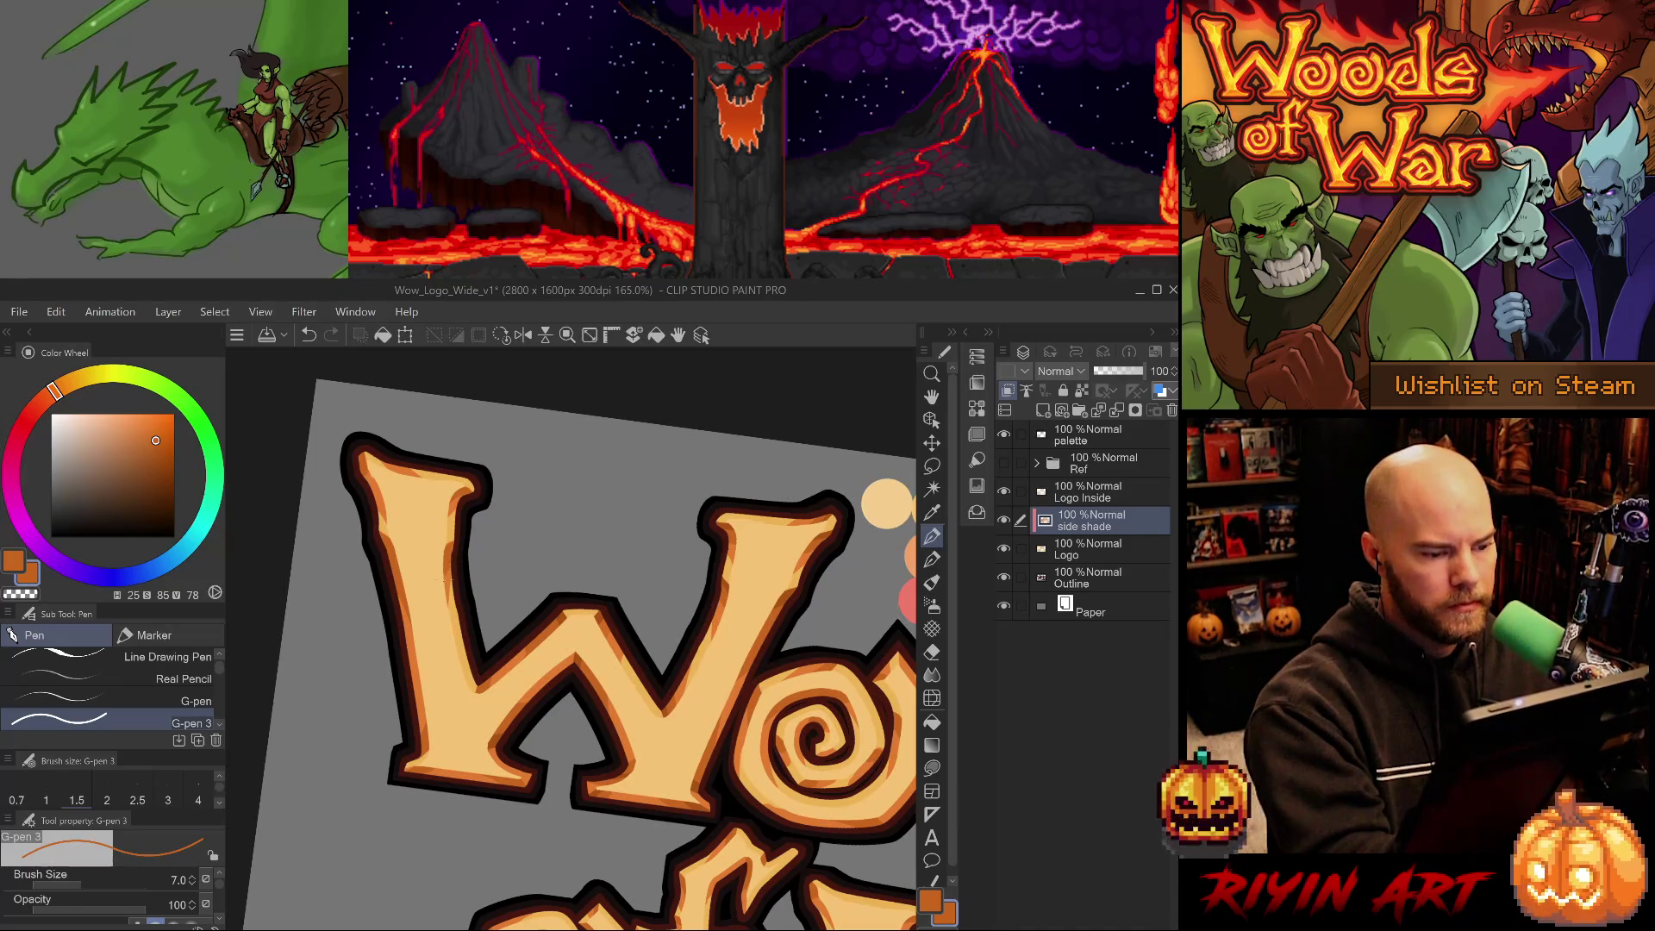
pyautogui.keyDown('alt'); pyautogui.click(450, 576); pyautogui.keyUp('alt')
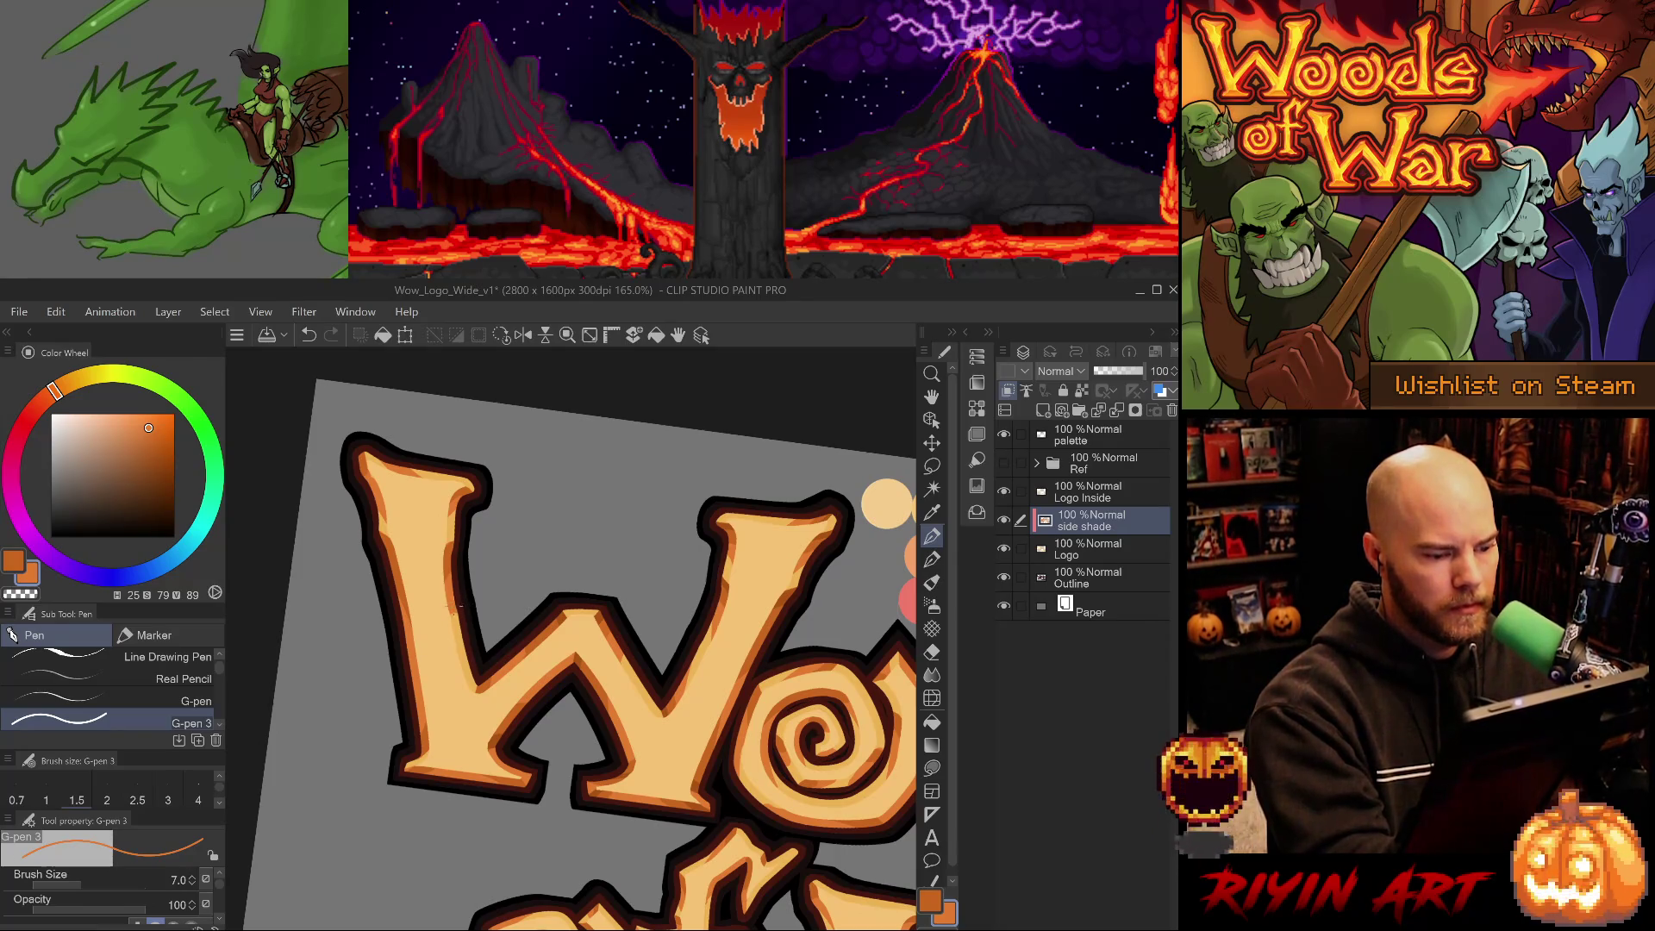
pyautogui.keyDown('alt'); pyautogui.click(446, 543); pyautogui.keyUp('alt')
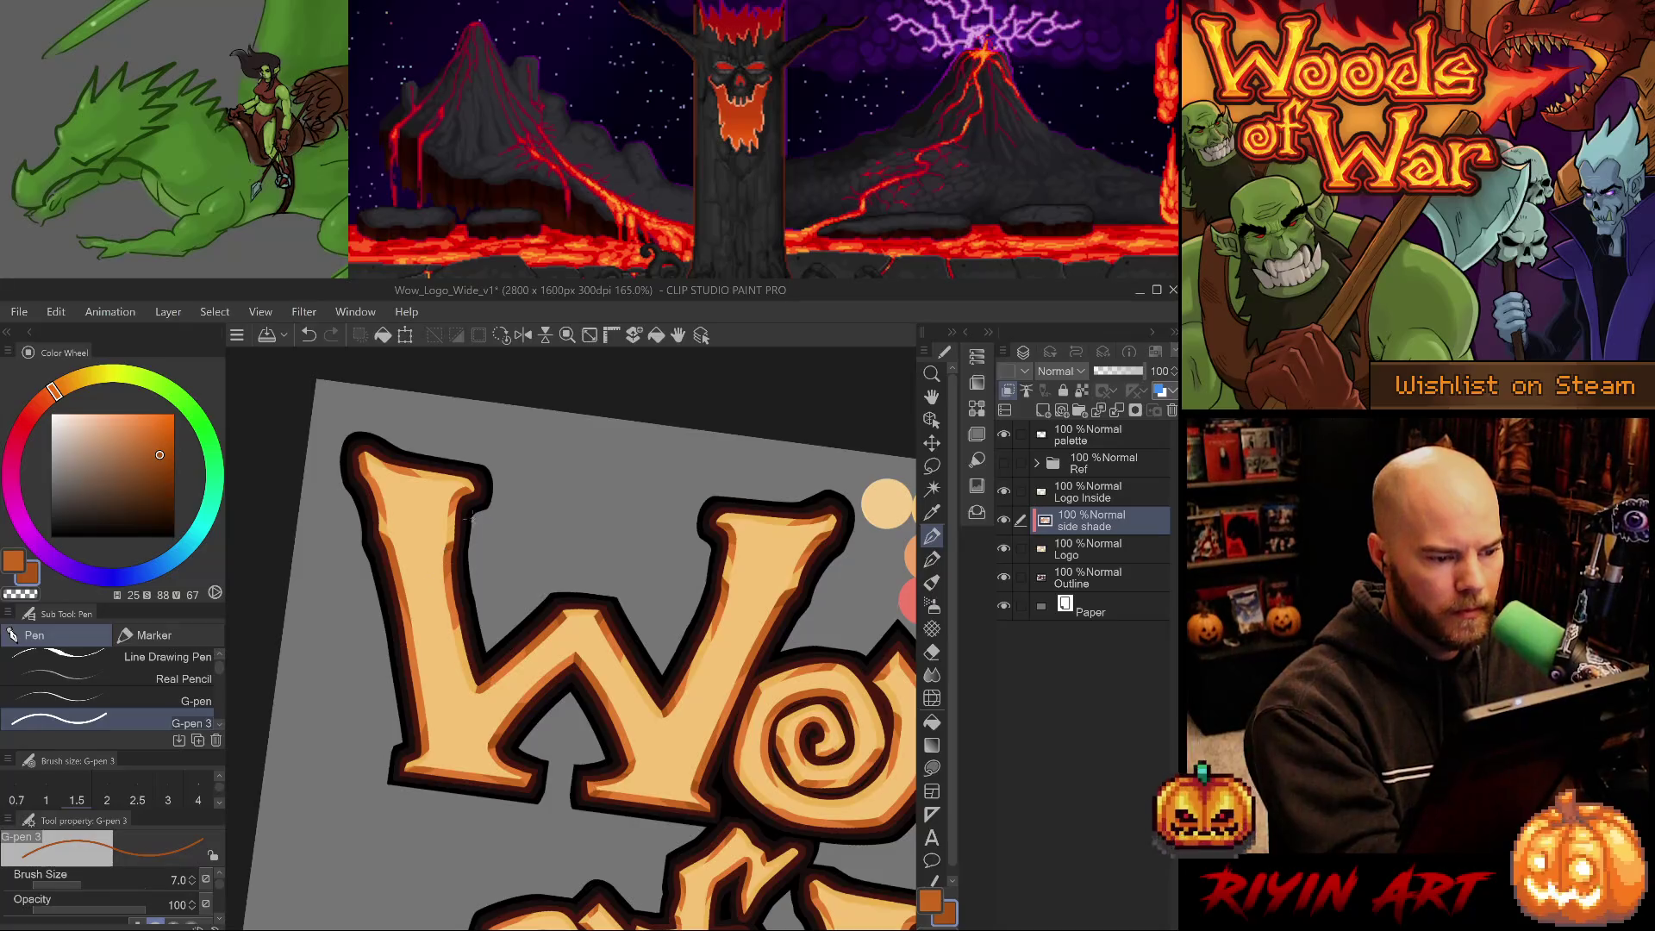
pyautogui.press('e')
pyautogui.hotkey('ctrl', 'z')
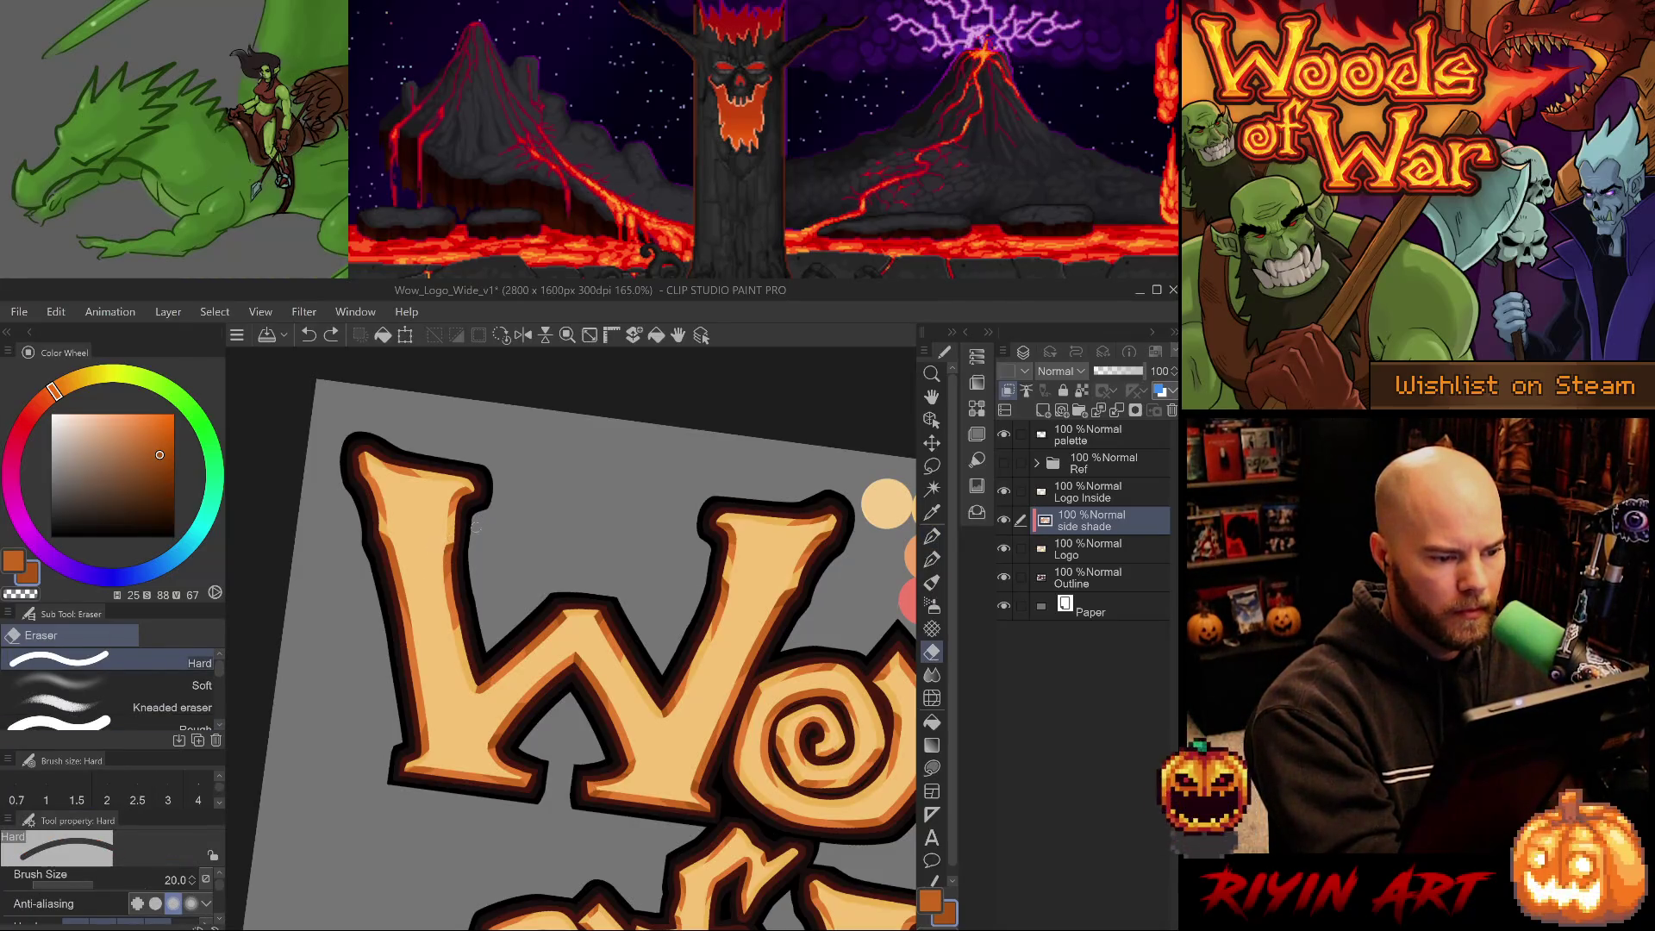
pyautogui.keyDown('alt'); pyautogui.click(463, 488); pyautogui.keyUp('alt')
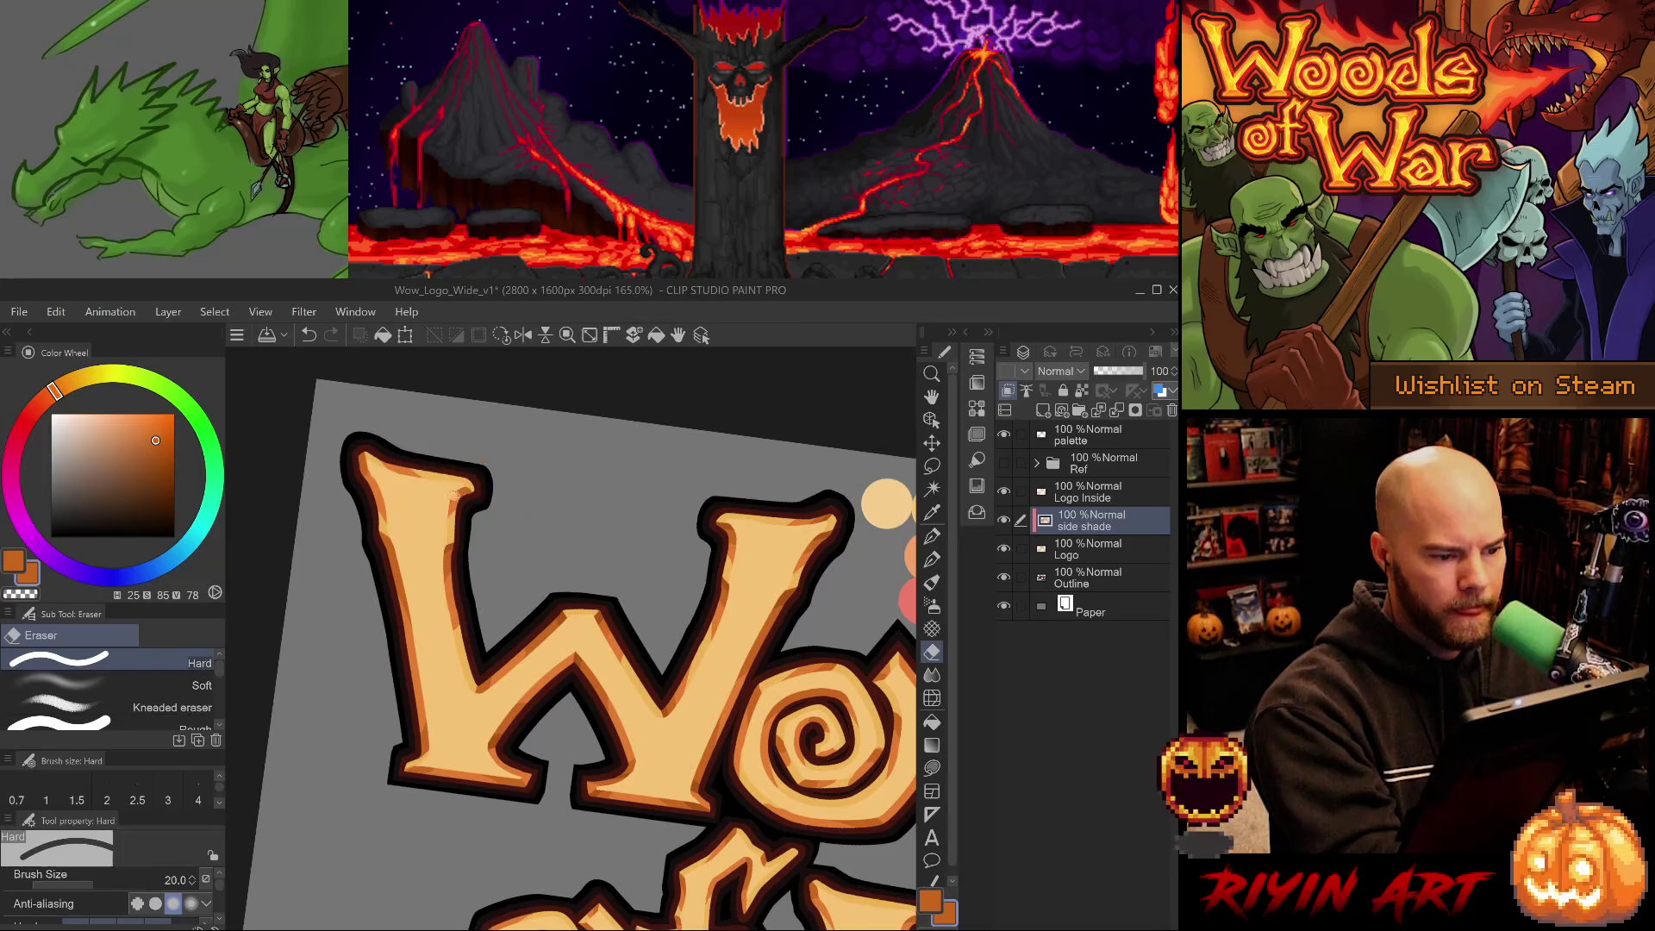
pyautogui.hotkey('ctrl', 'z')
pyautogui.press('p')
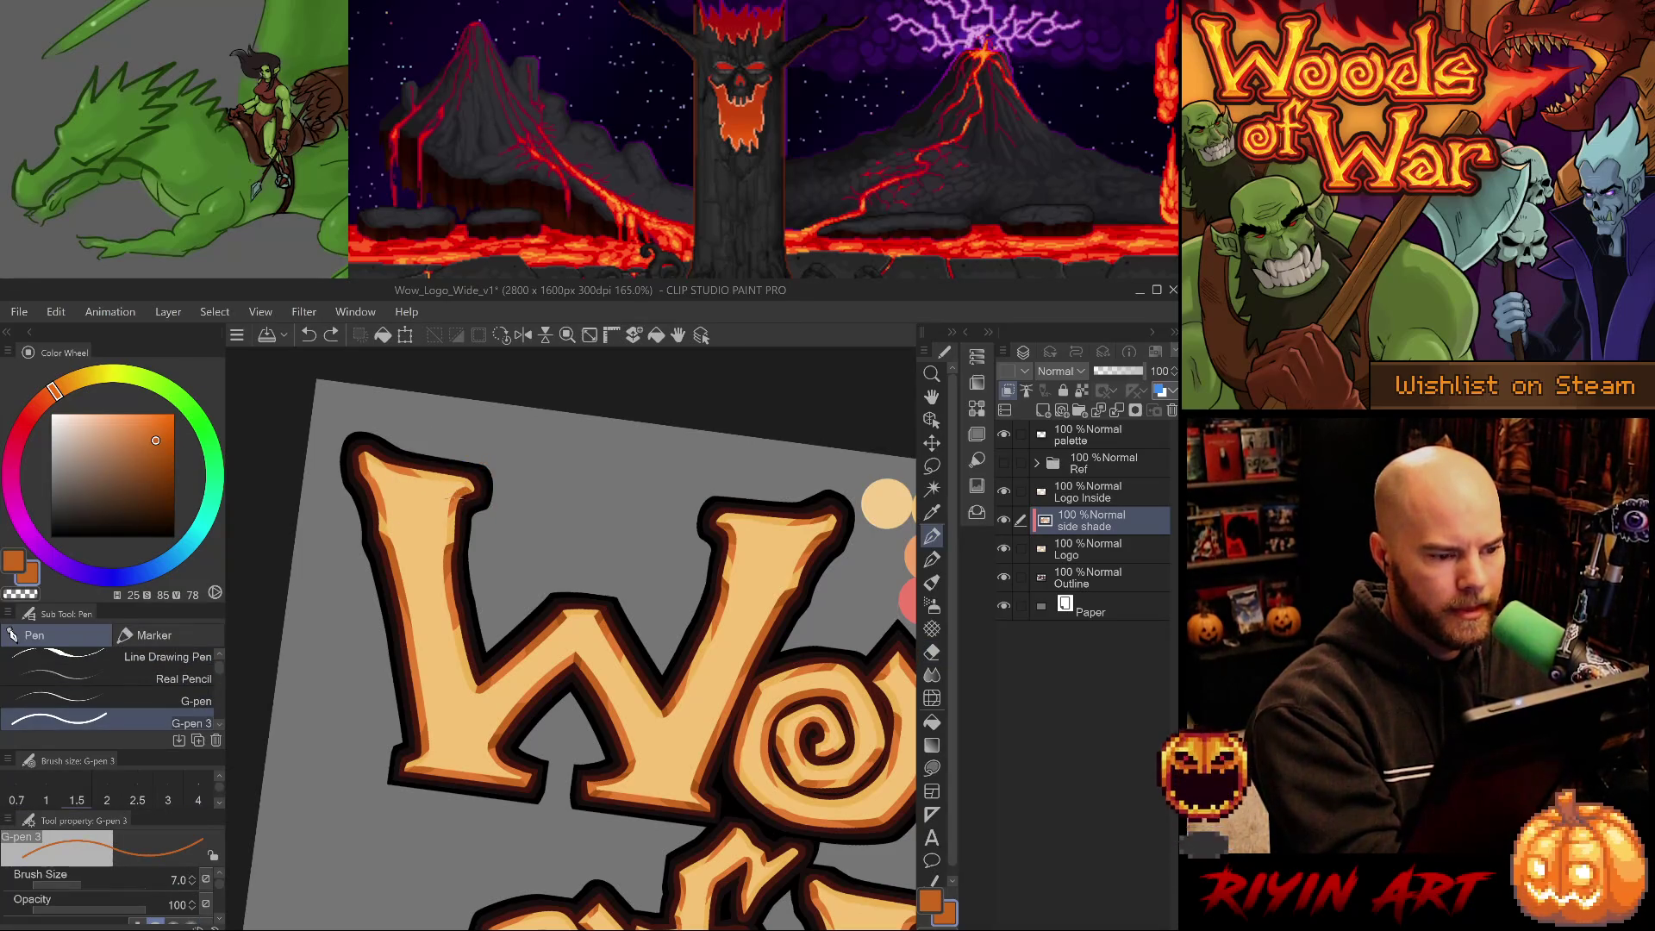
# Redraw a thin darker orange shade stroke along the W's top edge with the G-pen at size 5.
pyautogui.keyDown('alt'); pyautogui.click(462, 507); pyautogui.keyUp('alt')
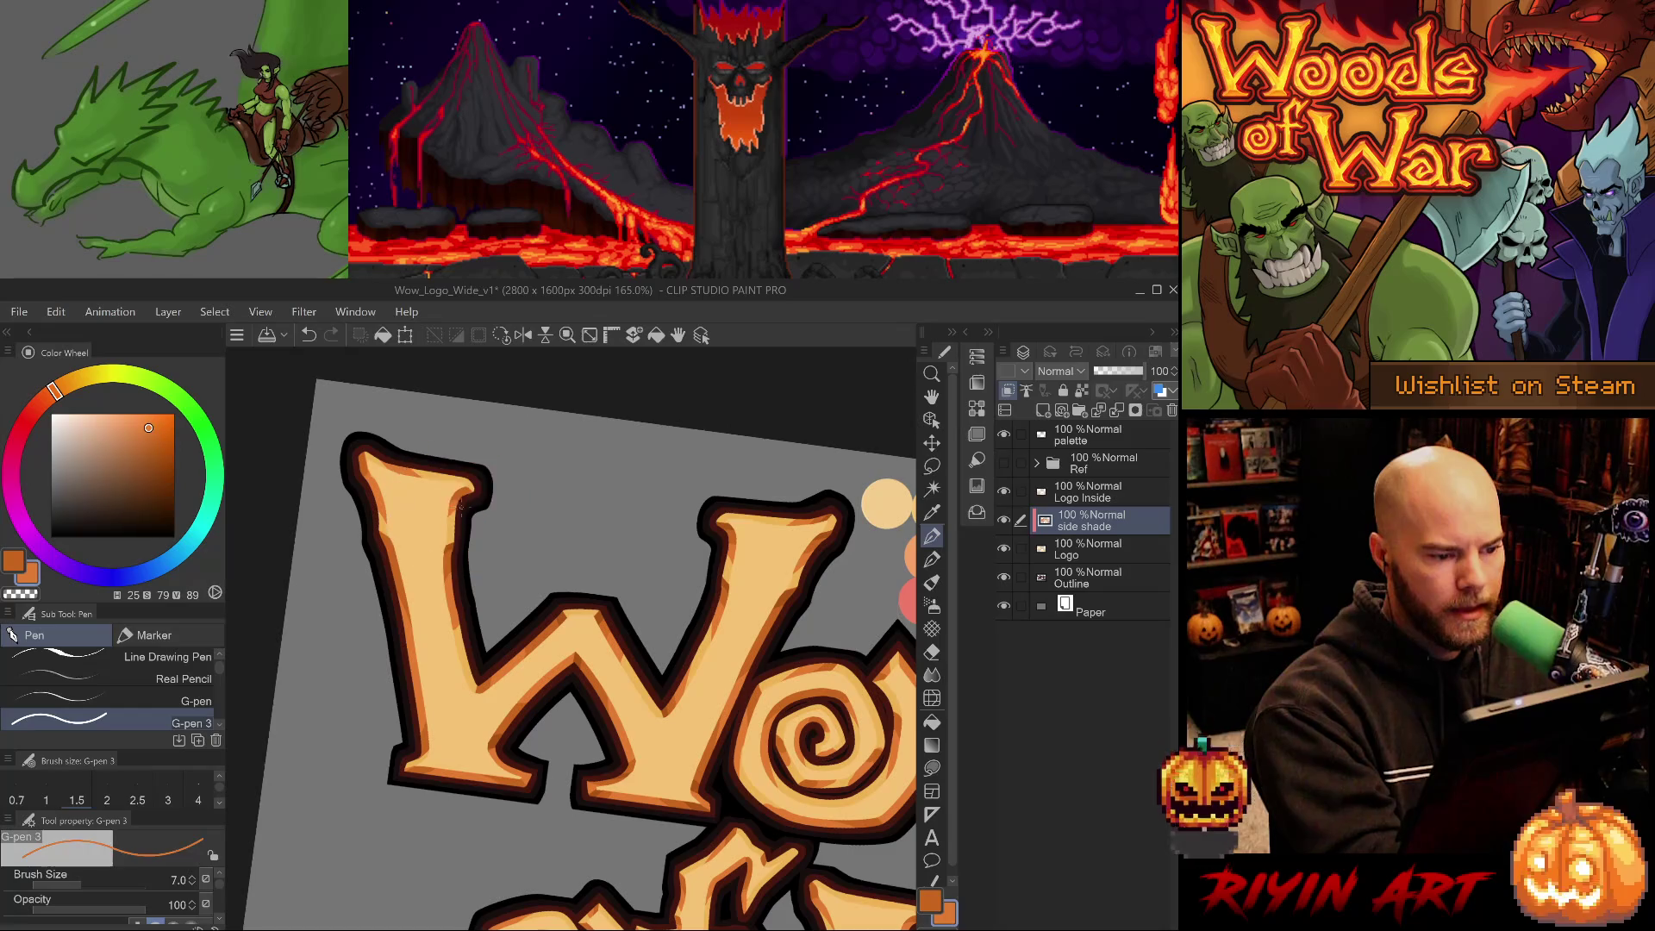
pyautogui.keyDown('alt'); pyautogui.click(466, 499); pyautogui.keyUp('alt')
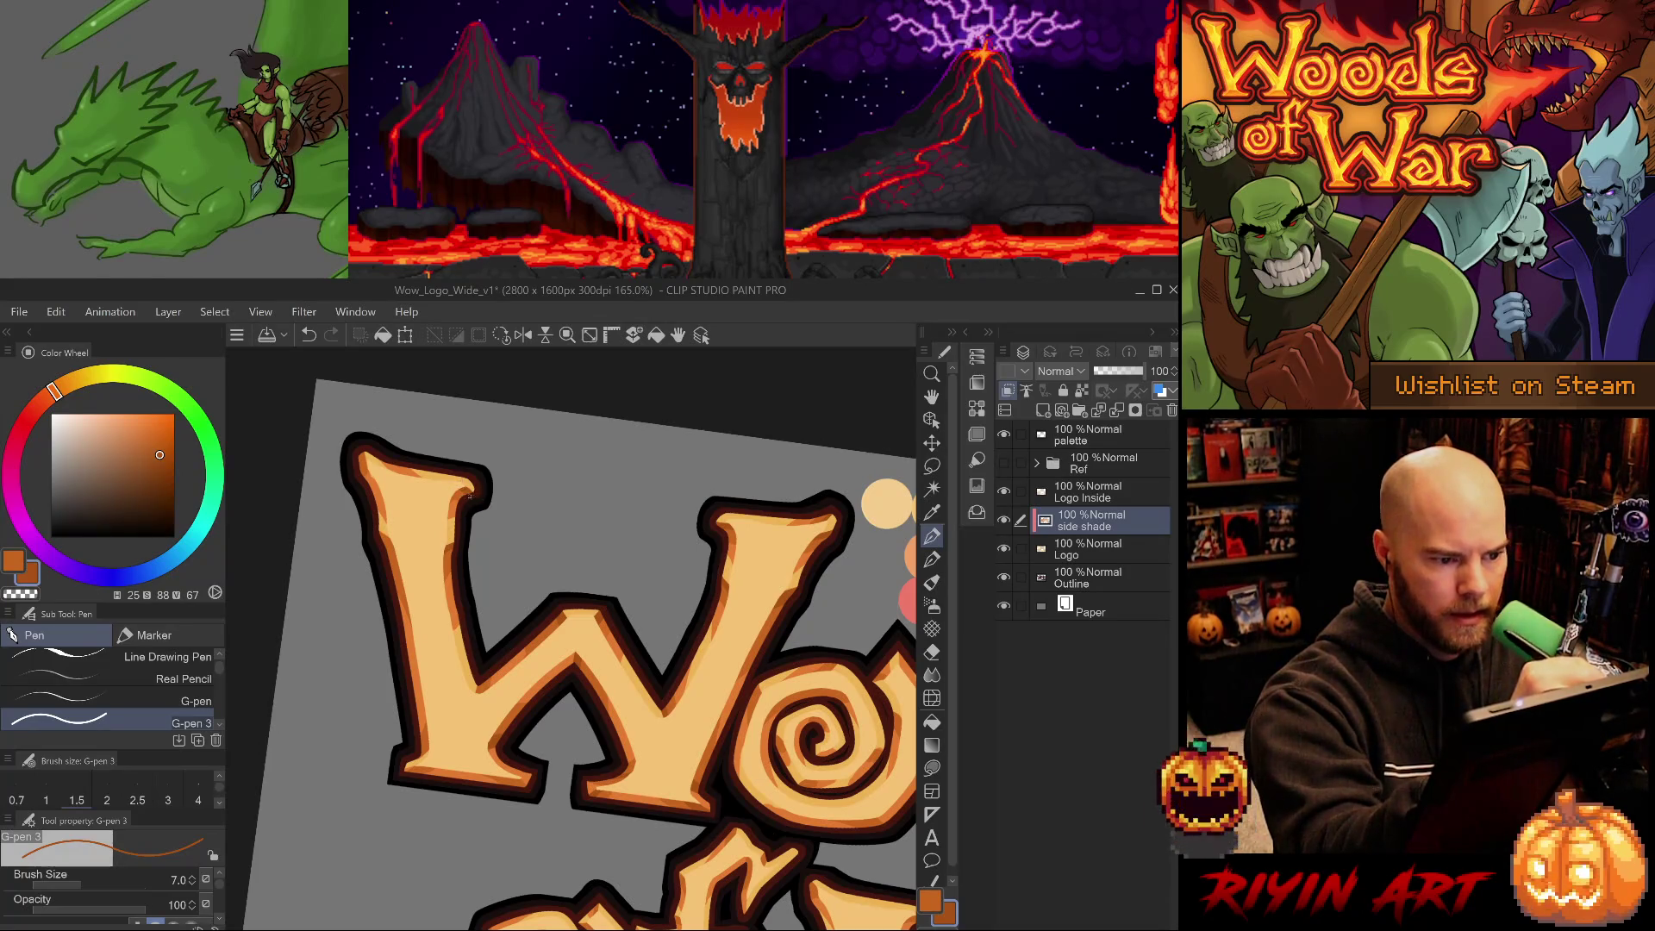
pyautogui.keyDown('alt'); pyautogui.click(452, 497); pyautogui.keyUp('alt')
pyautogui.hotkey('ctrl', 'z')
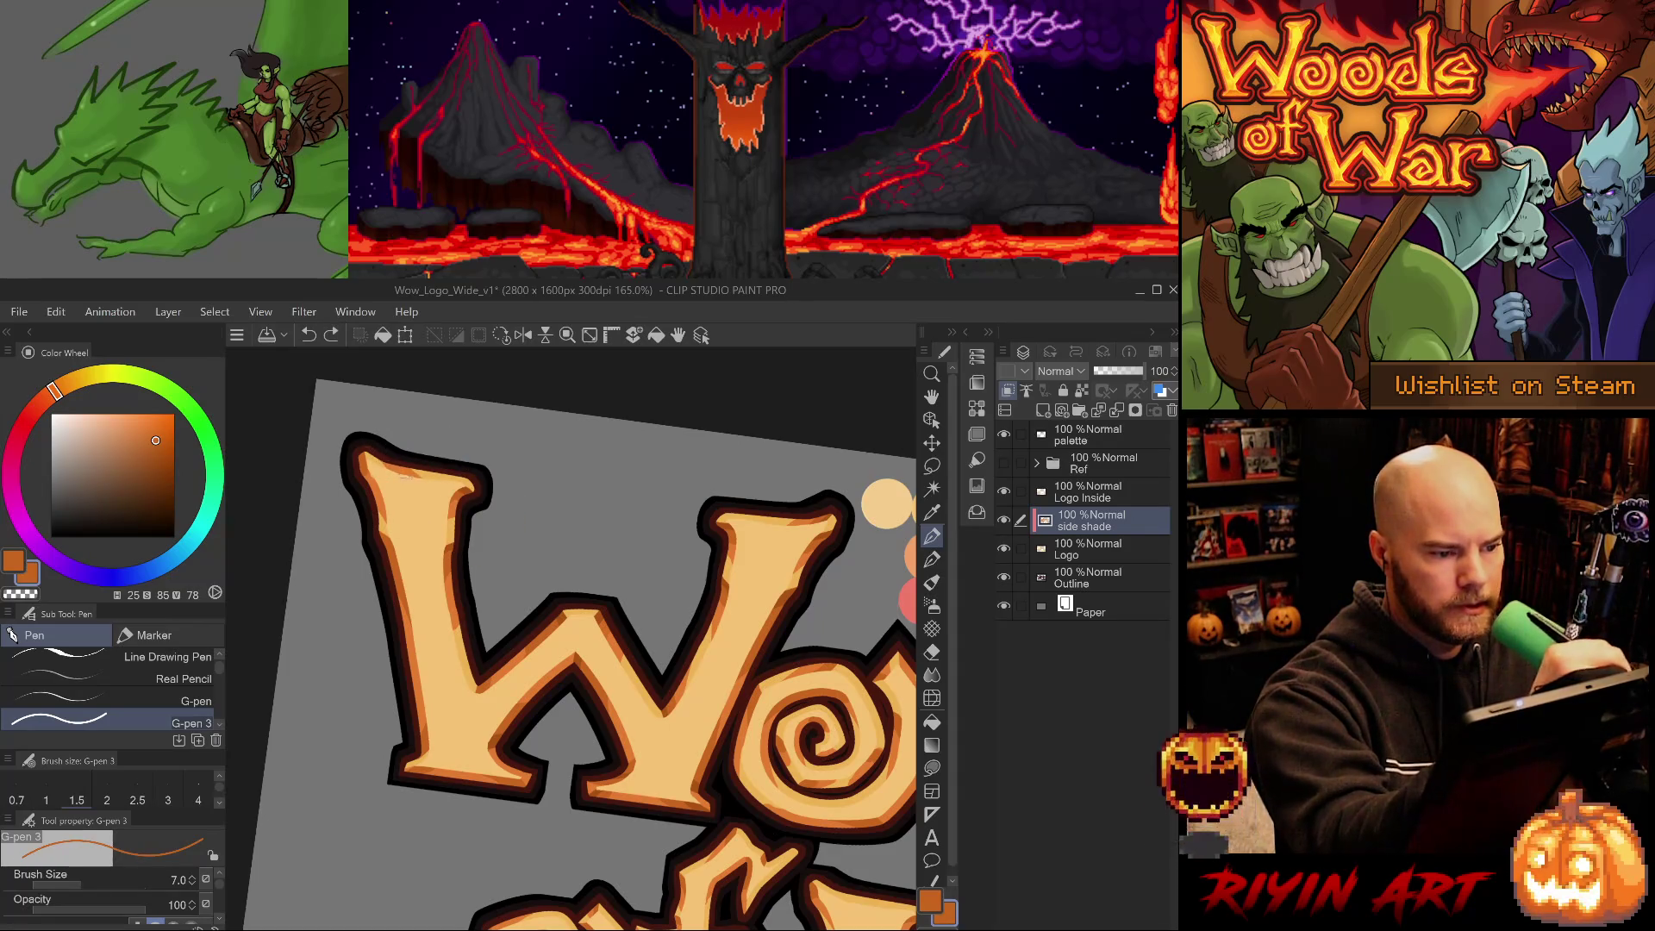
pyautogui.moveTo(383, 467); pyautogui.dragTo(470, 485)
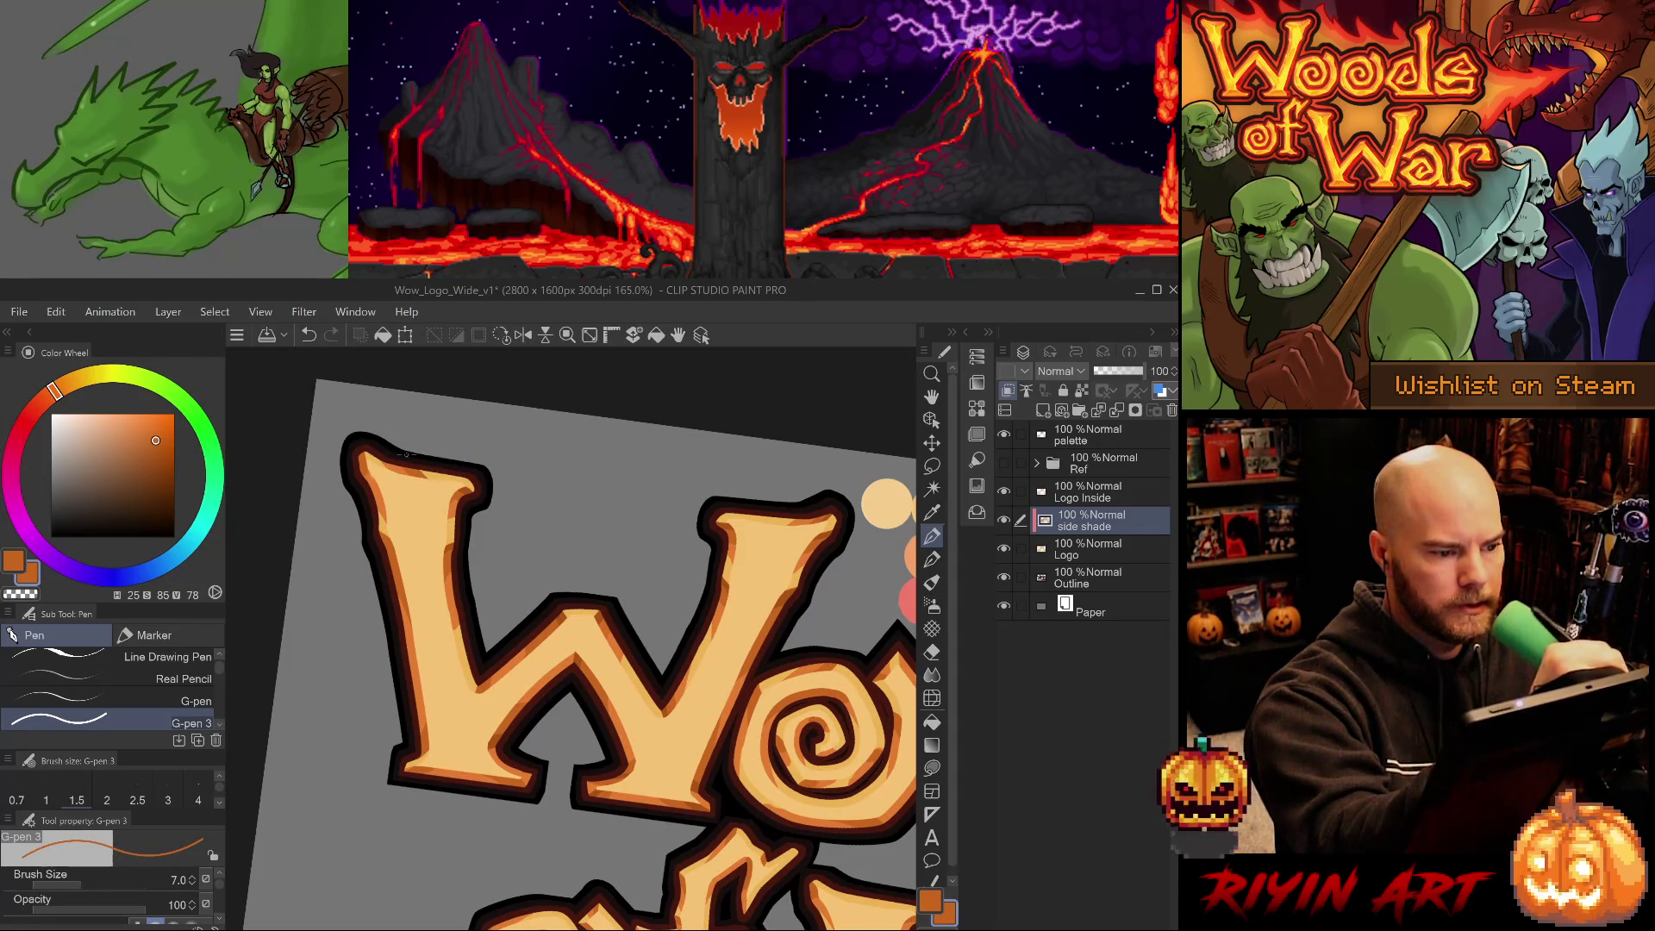
pyautogui.keyDown('alt'); pyautogui.click(470, 485); pyautogui.keyUp('alt')
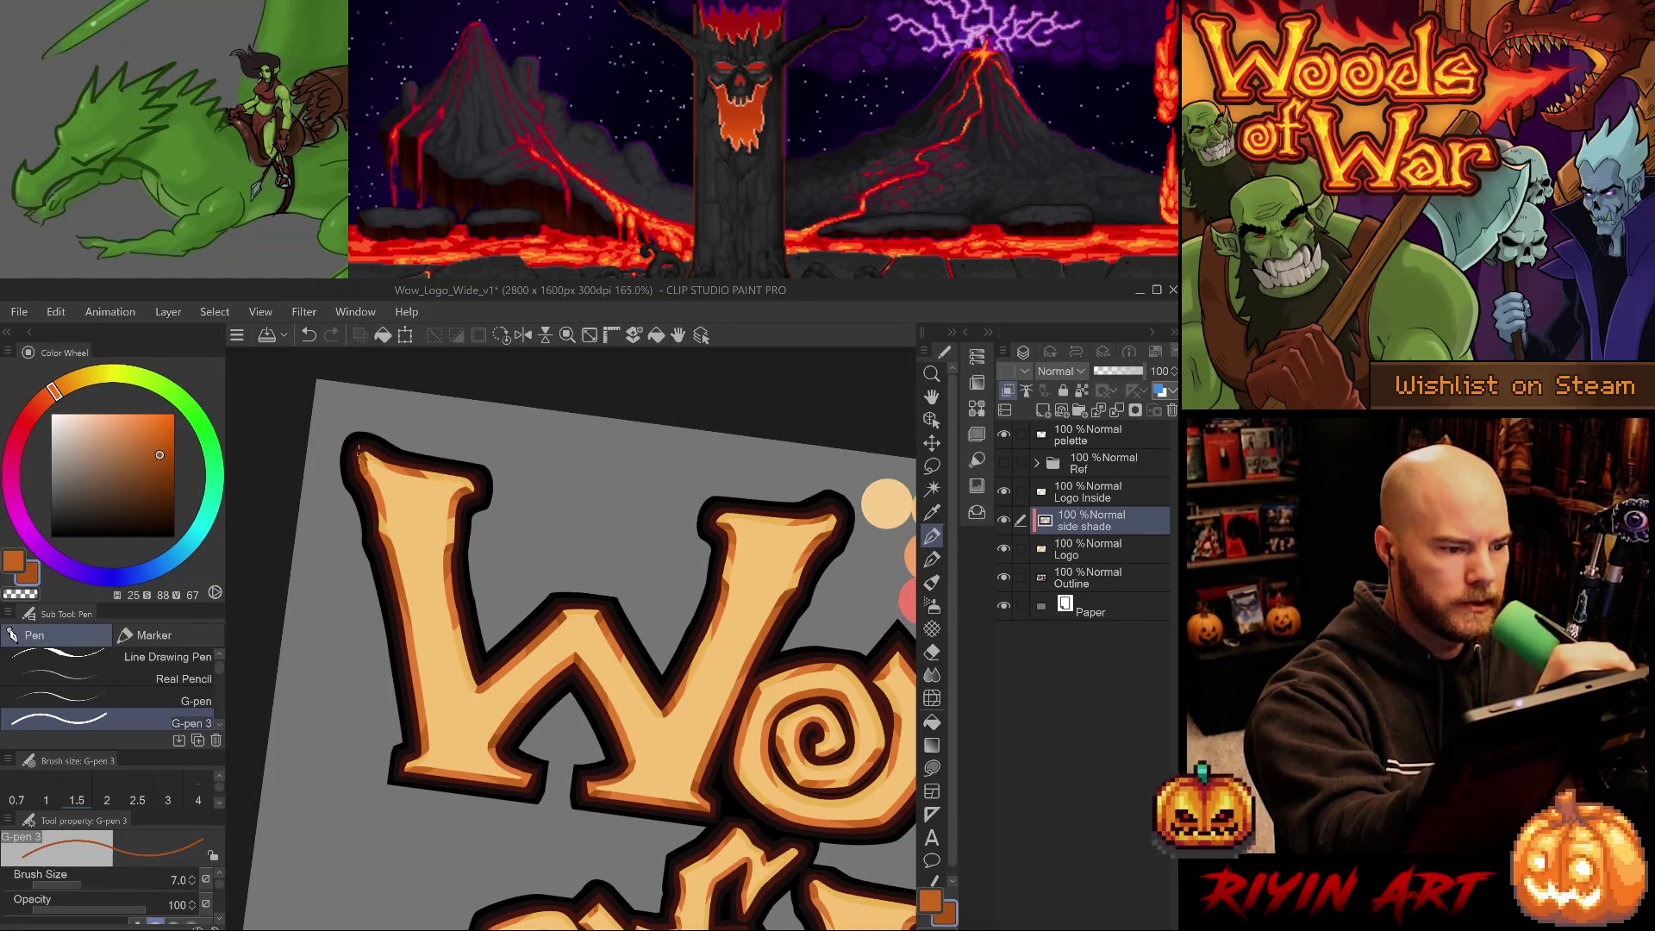
pyautogui.press('e')
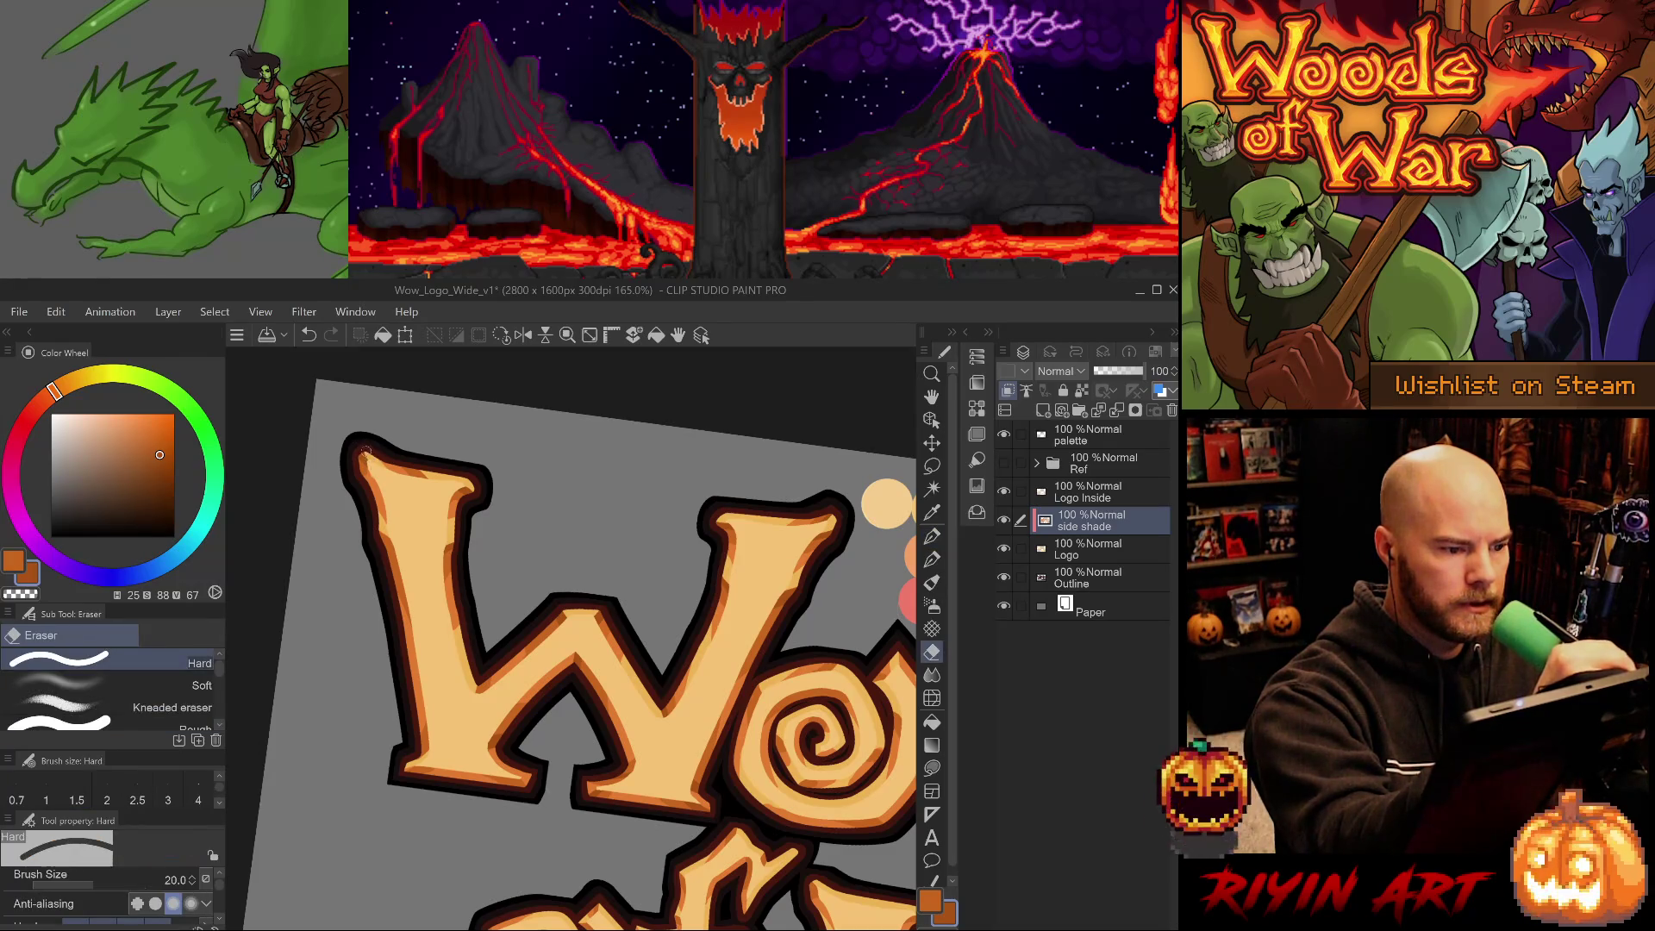
pyautogui.press('p')
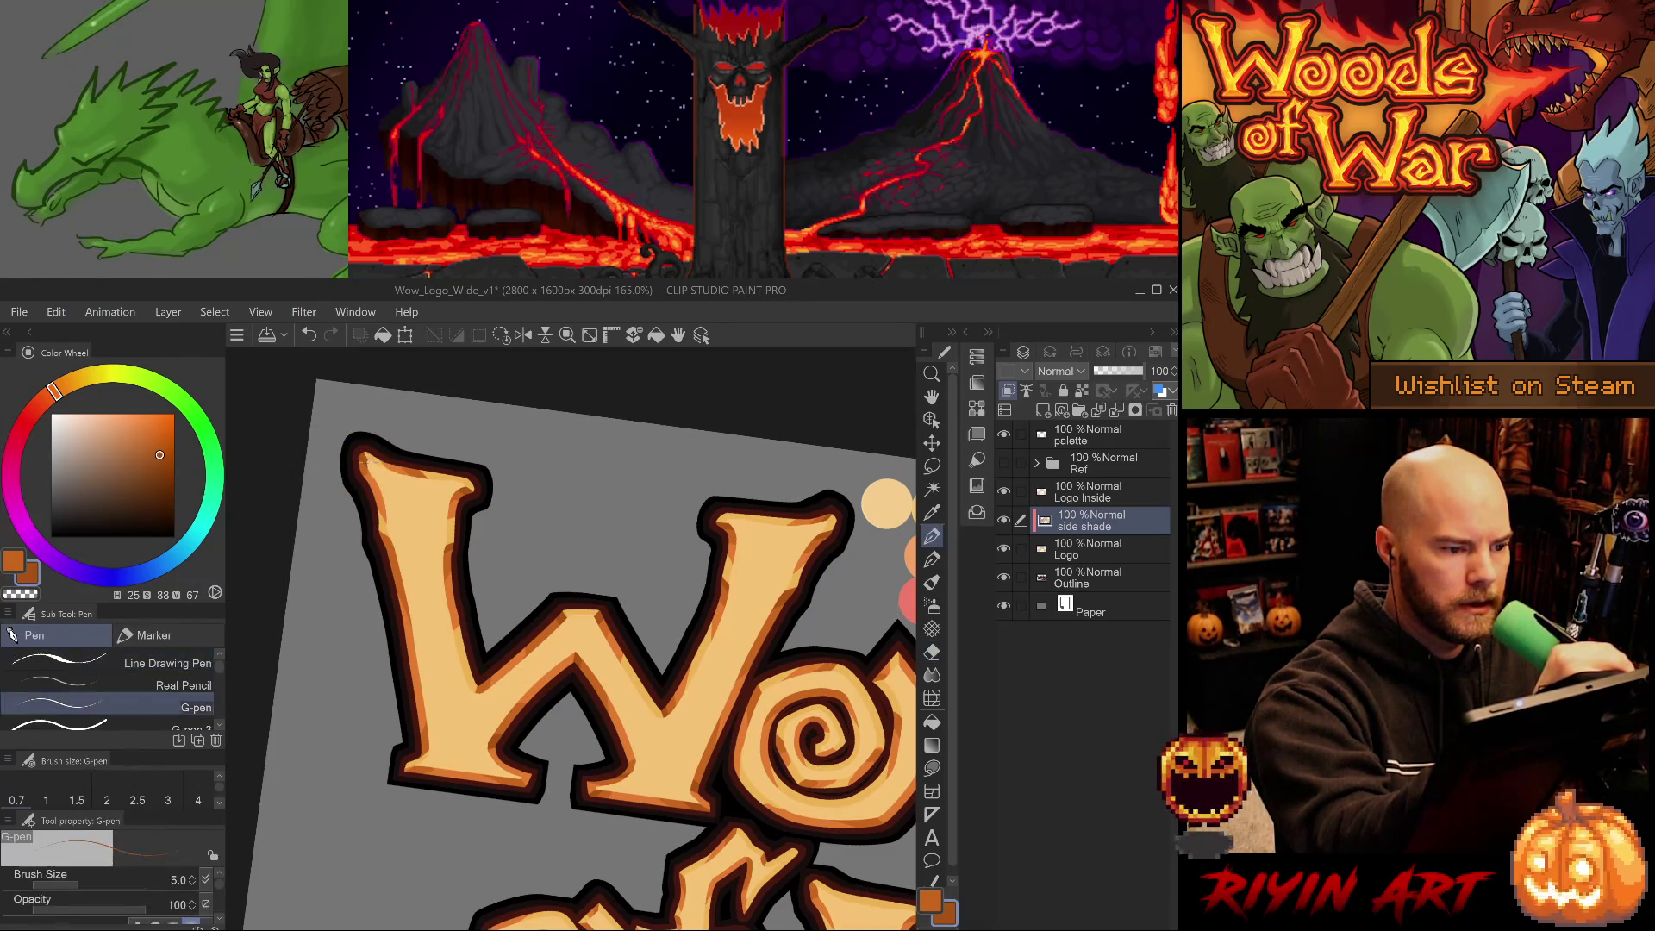
# Resample the mid and darker oranges and retouch the W's lower shade with pen and eraser.
pyautogui.keyDown('alt'); pyautogui.click(370, 466); pyautogui.keyUp('alt')
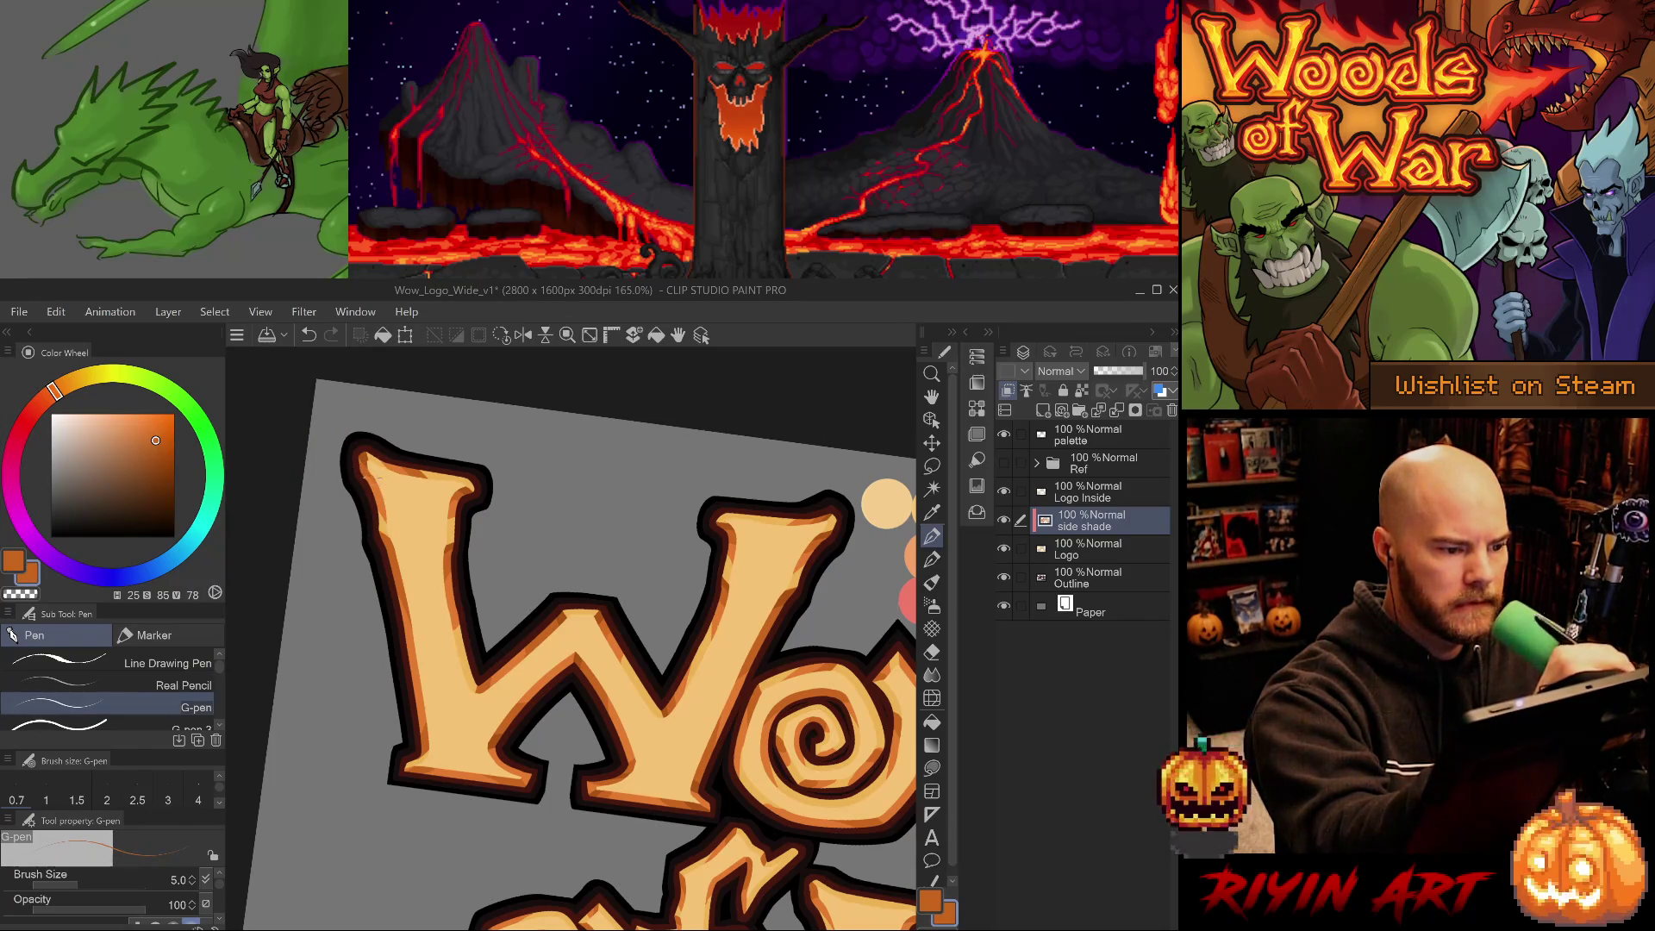
pyautogui.press('.')
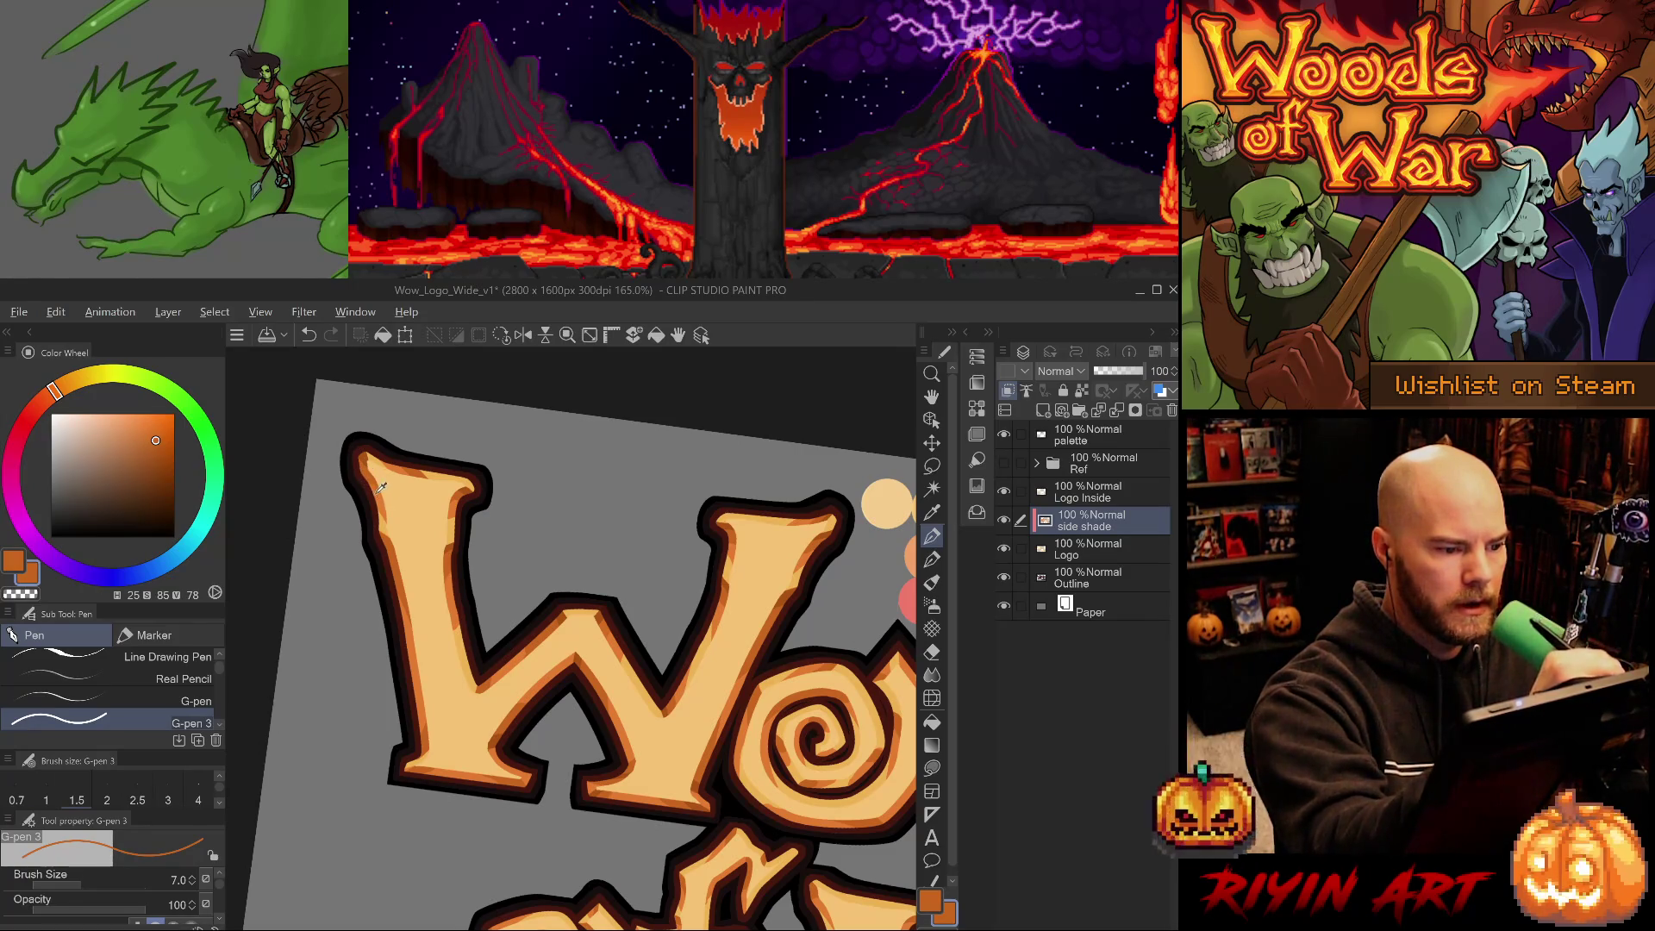
pyautogui.keyDown('alt'); pyautogui.click(450, 548); pyautogui.keyUp('alt')
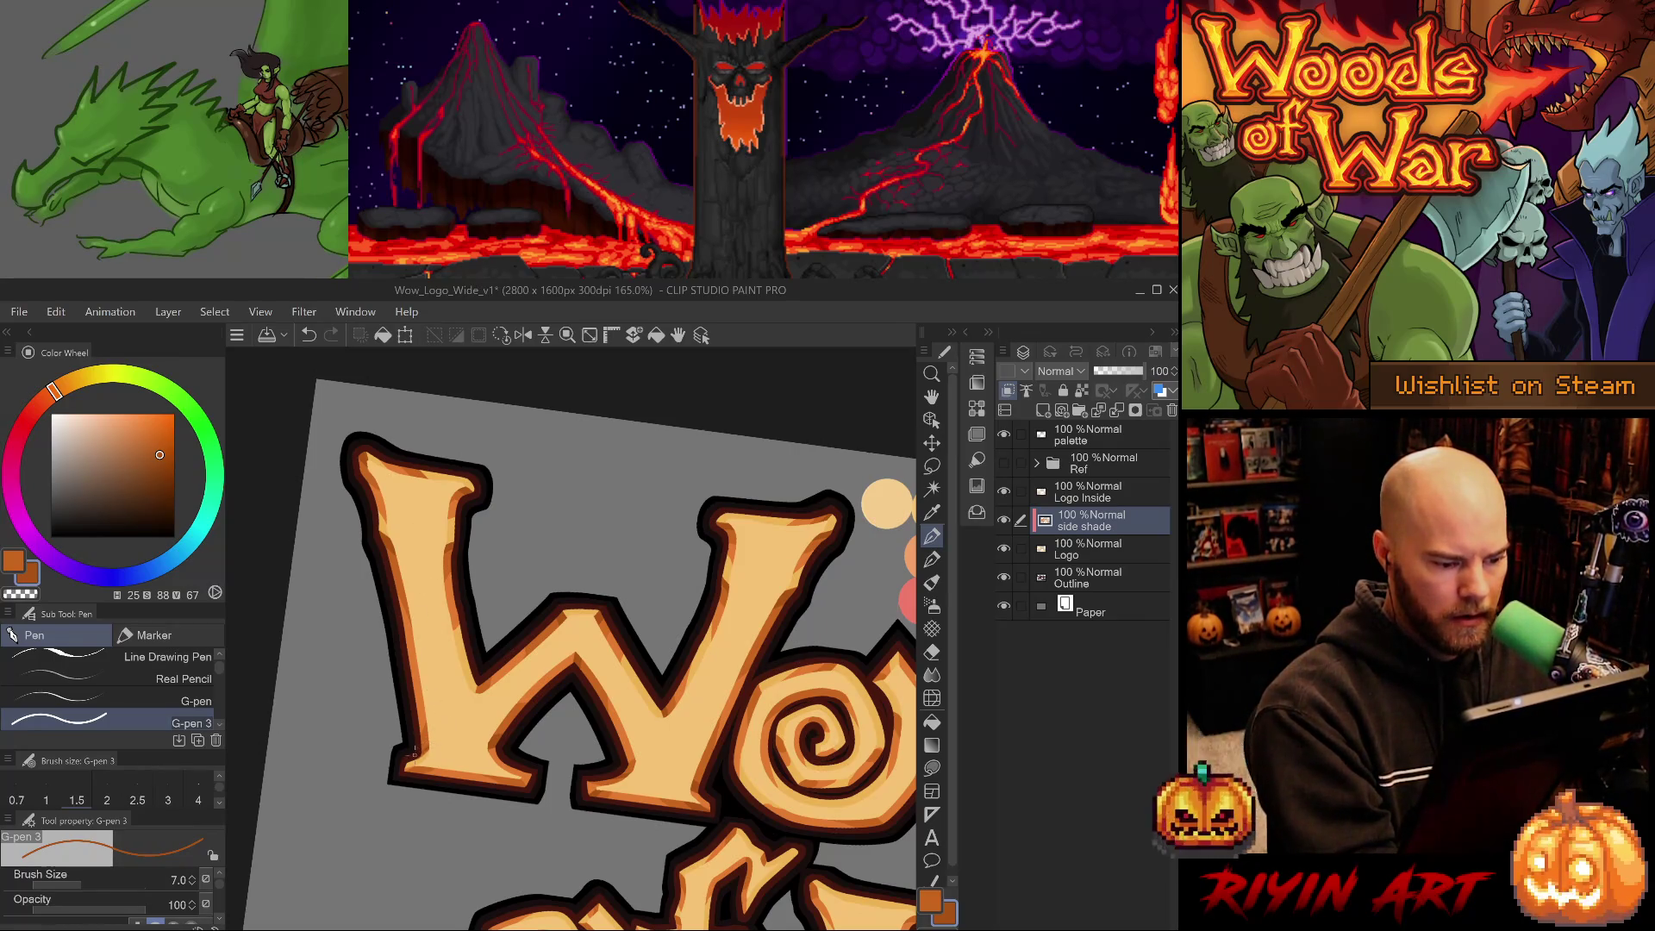
pyautogui.press('e')
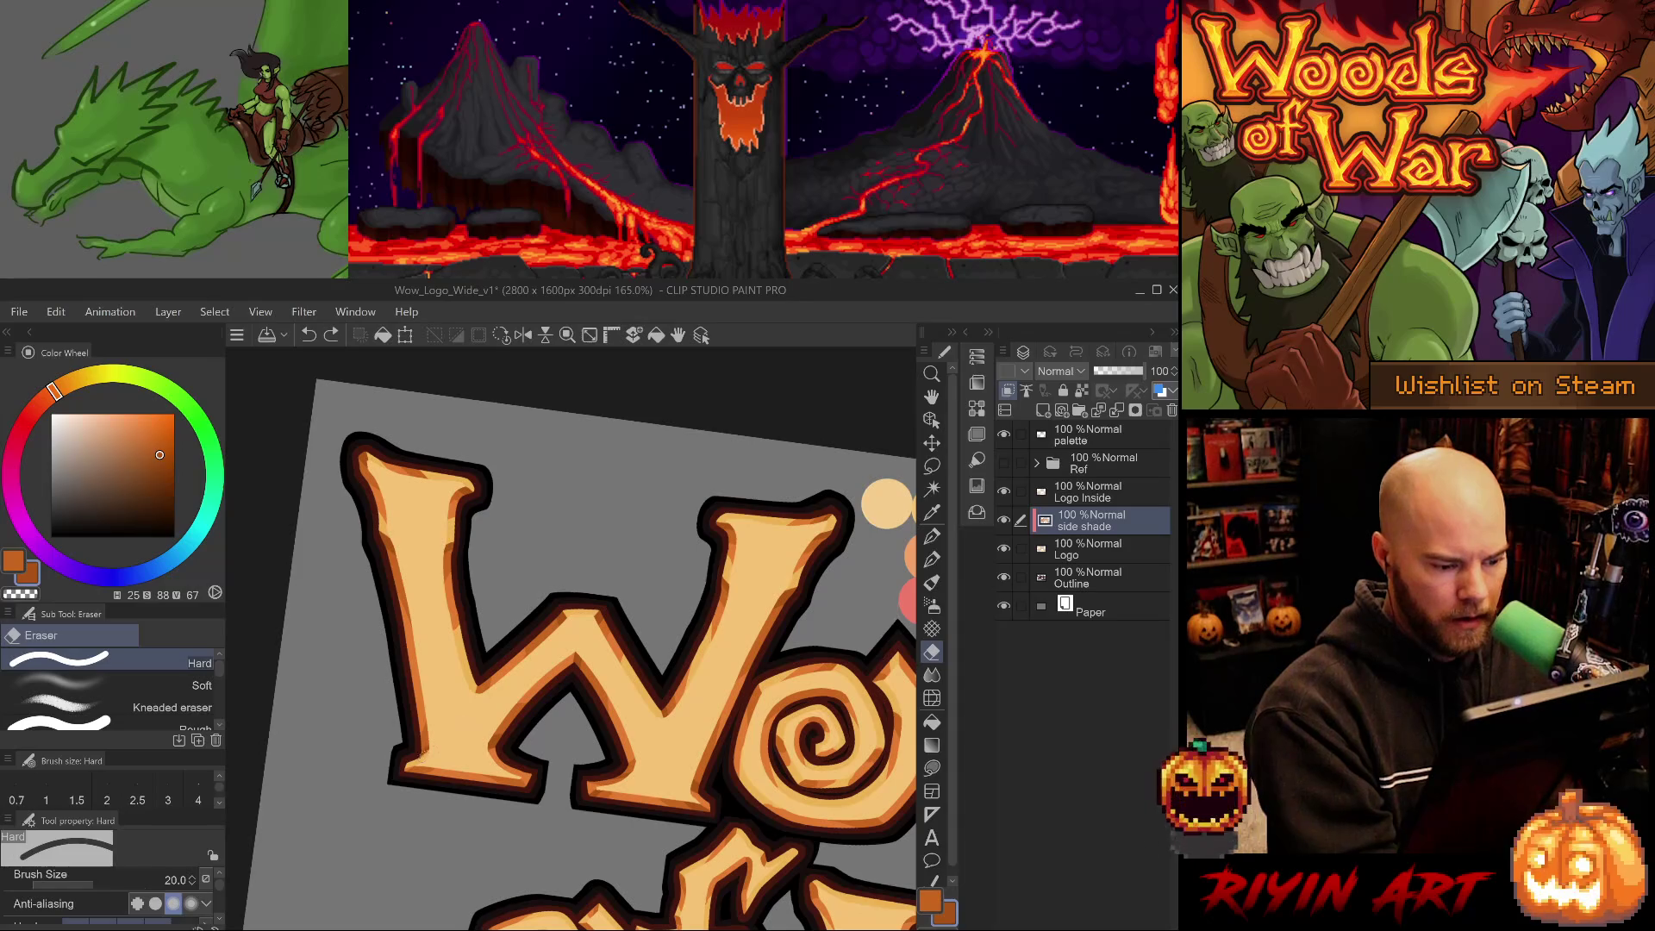
pyautogui.press('p')
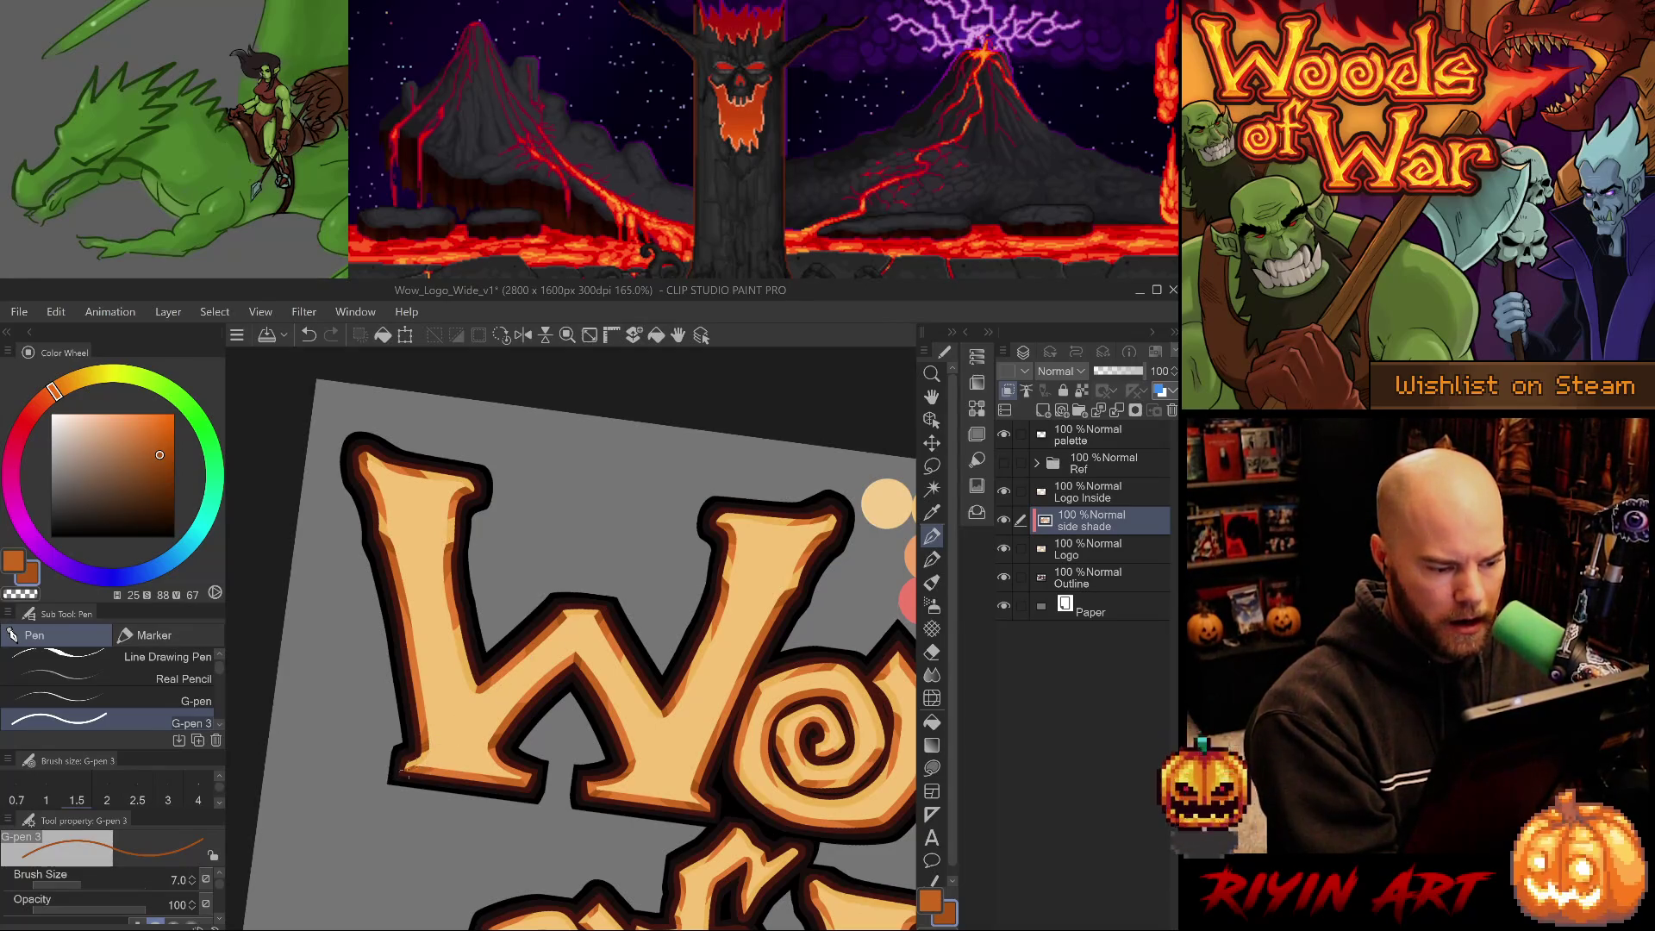
# Clean stray shade along the W's lower edge using the light orange and the Hard eraser.
pyautogui.press('e')
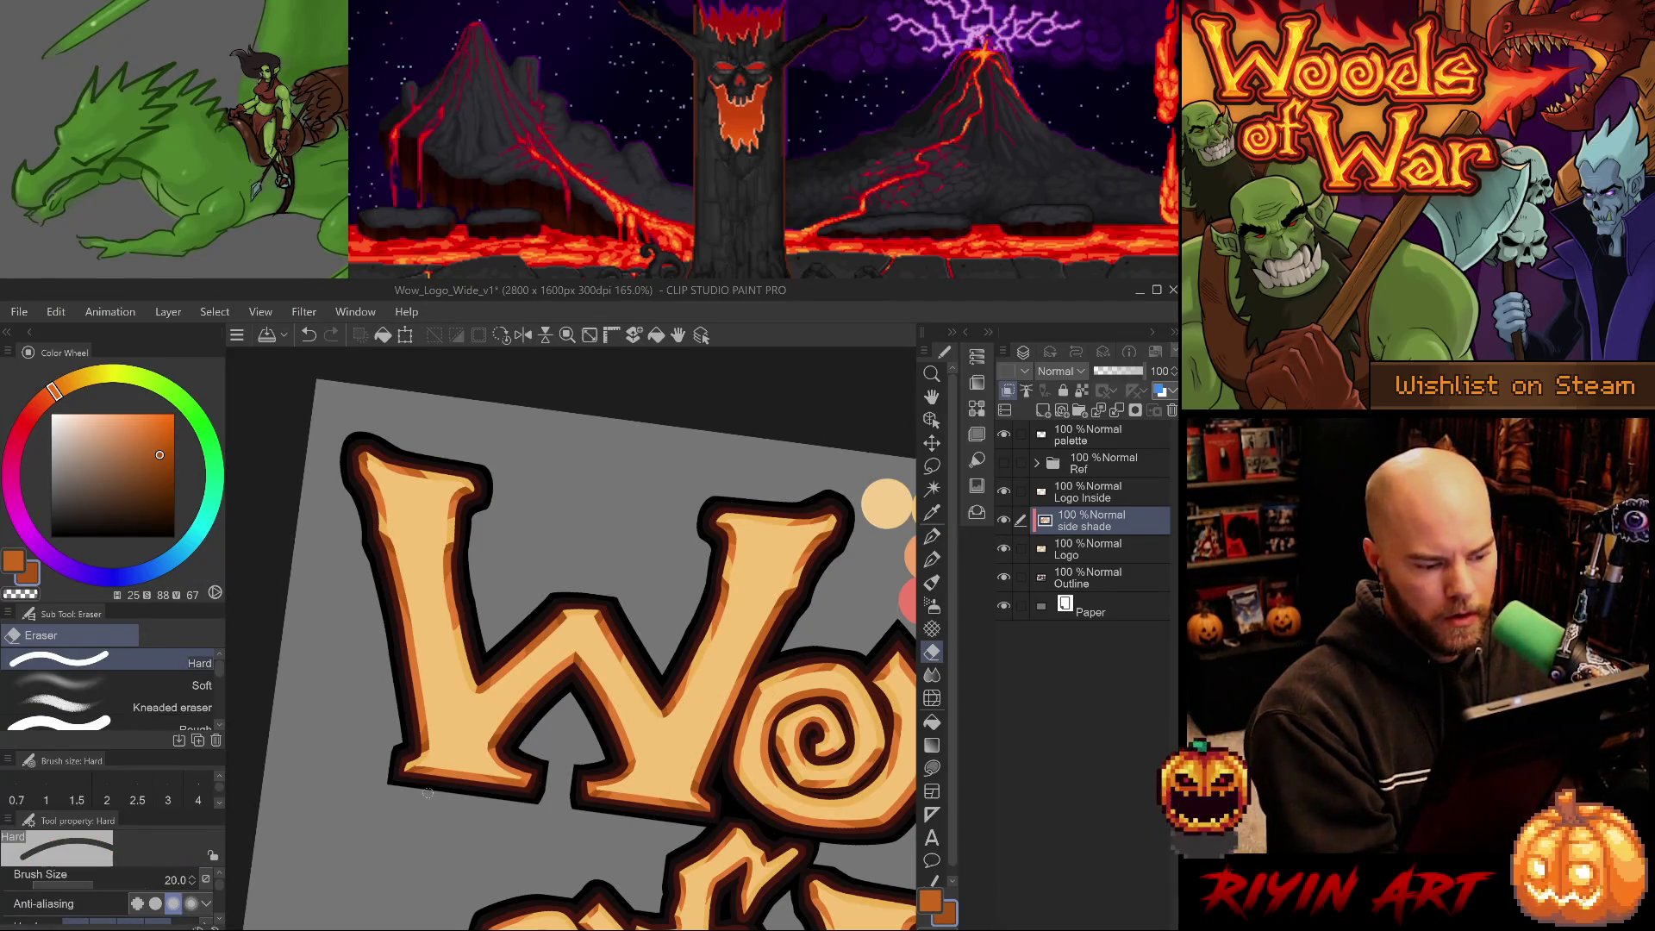
pyautogui.keyDown('alt'); pyautogui.click(443, 770); pyautogui.keyUp('alt')
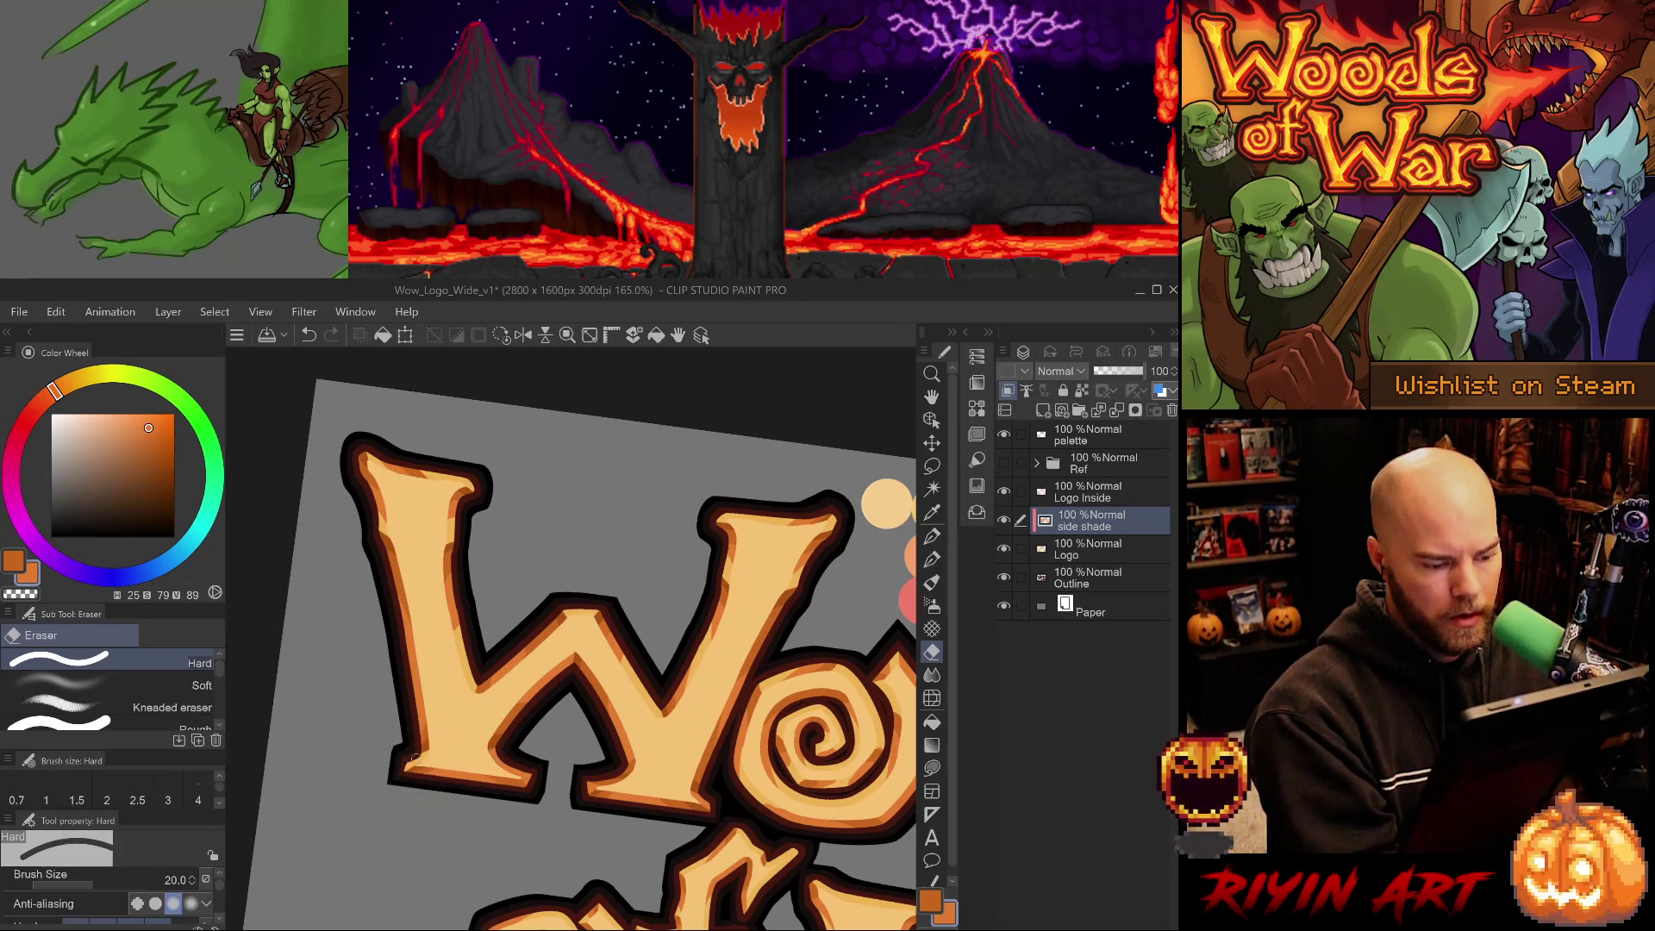
pyautogui.press('p')
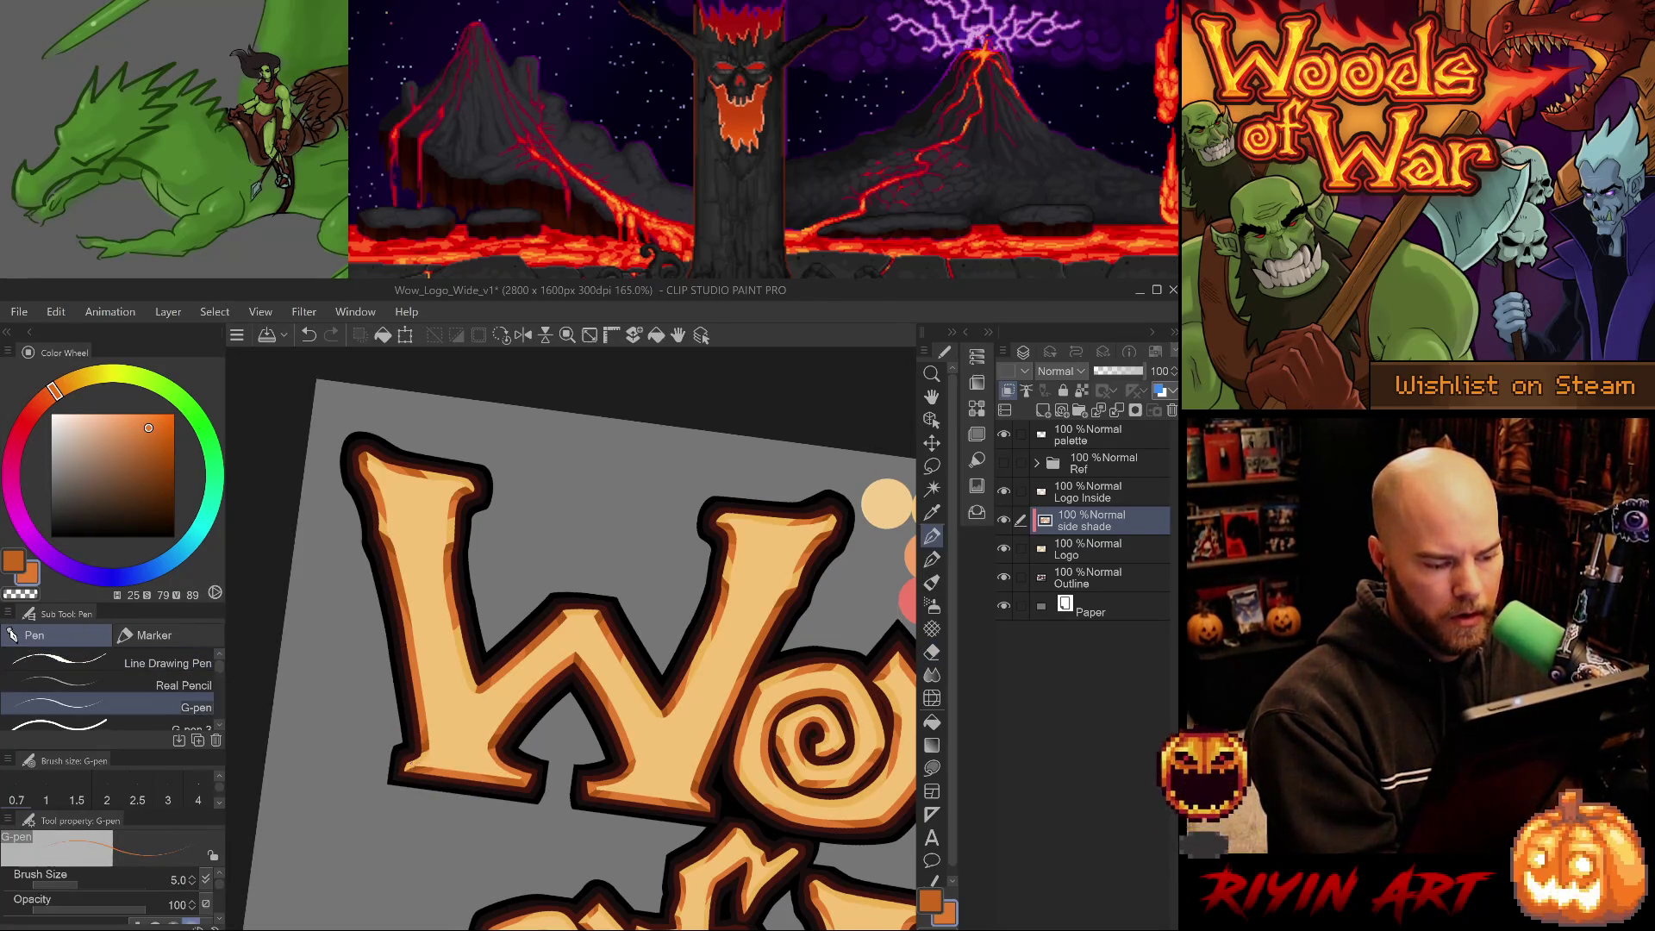
pyautogui.press('.')
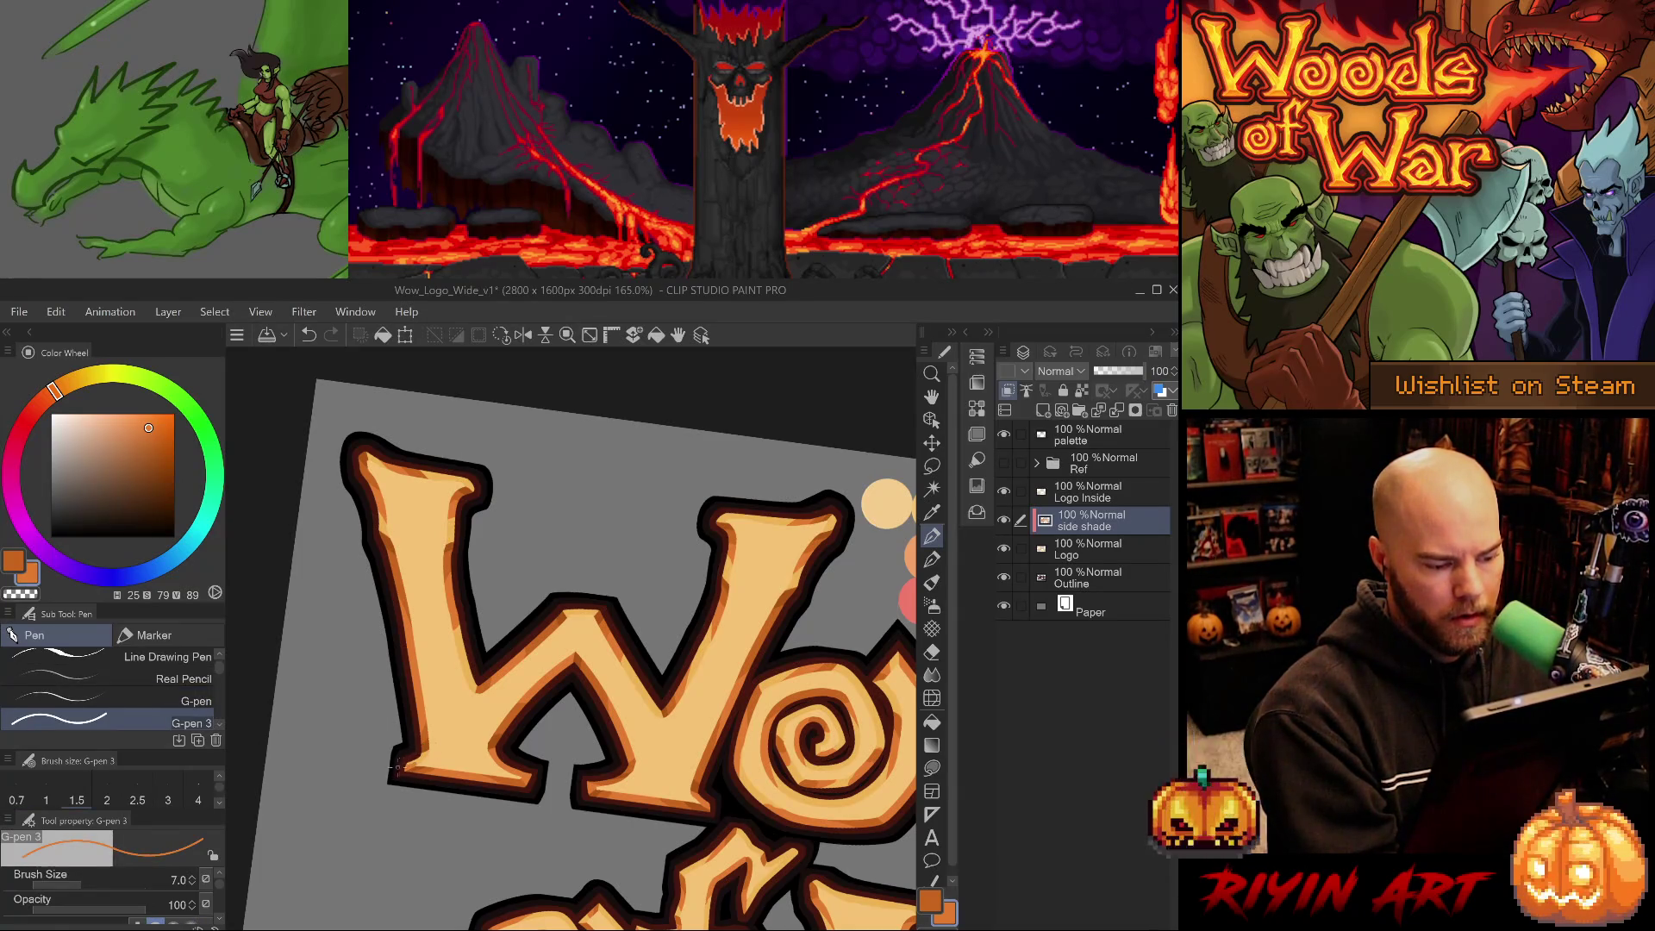
pyautogui.moveTo(410, 763)
pyautogui.mouseDown()
pyautogui.moveTo(377, 628)
pyautogui.moveTo(720, 784)
pyautogui.moveTo(647, 770)
pyautogui.mouseUp()
pyautogui.press('e')
# Zoom out to the whole Woods lettering and select the Blend sub tool at size 10.
pyautogui.moveTo(624, 487)
pyautogui.mouseDown()
pyautogui.moveTo(604, 580)
pyautogui.moveTo(651, 700)
pyautogui.mouseUp()
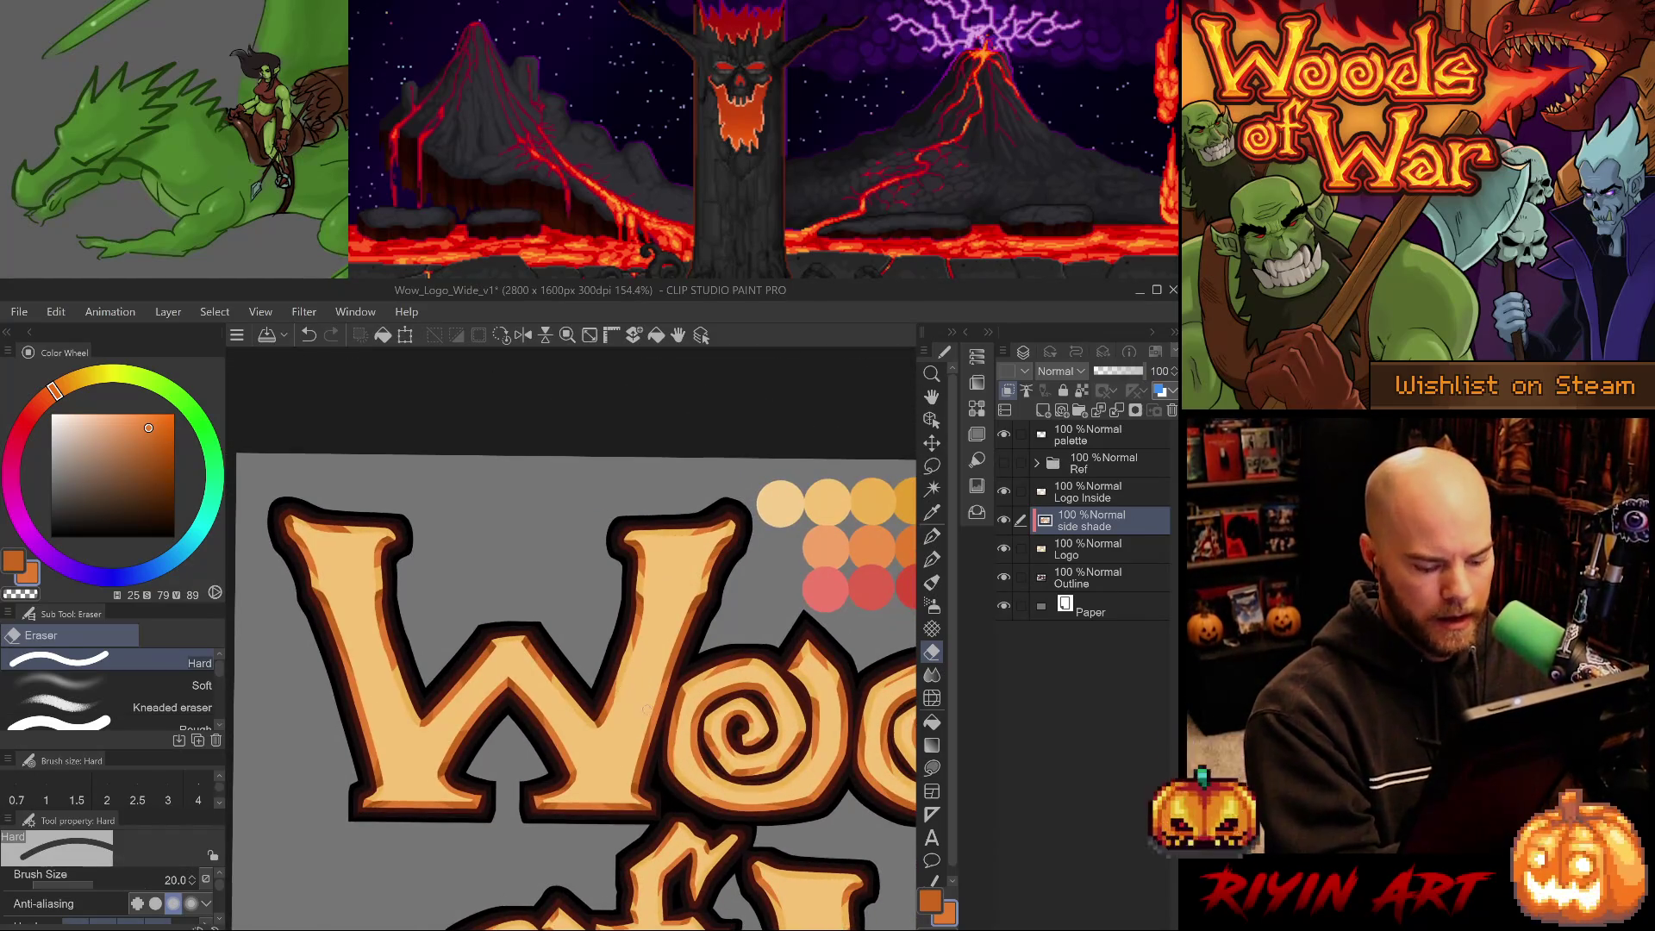
pyautogui.press('j')
pyautogui.click(112, 662)
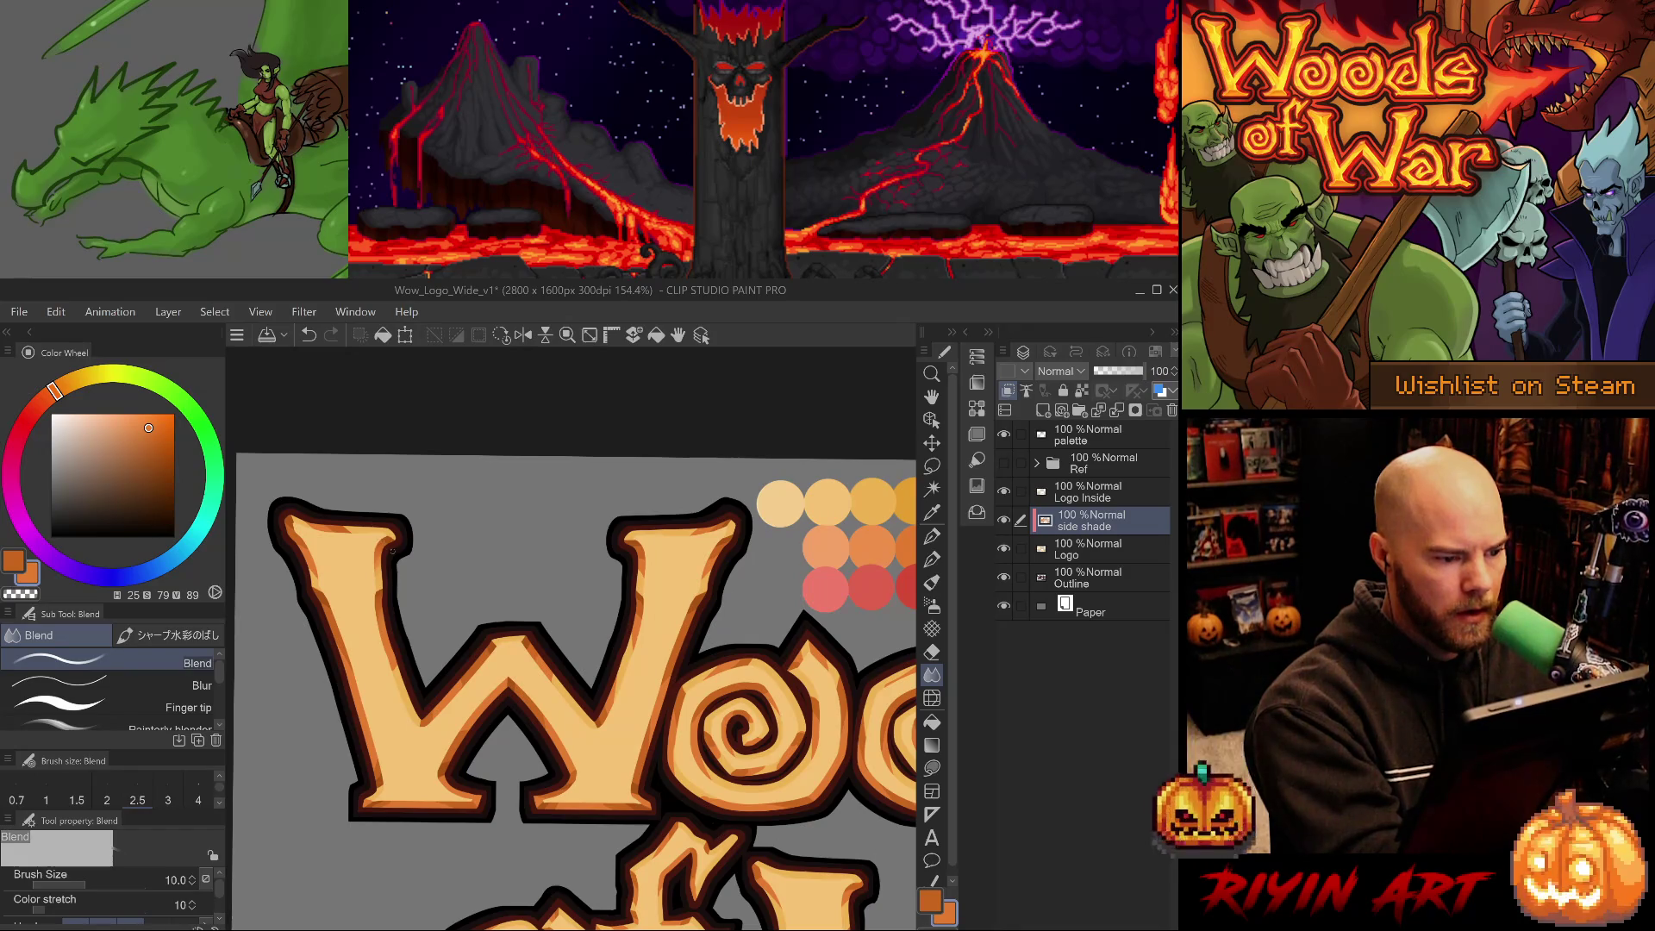
pyautogui.moveTo(395, 552); pyautogui.dragTo(582, 810)
# Blend the darker orange shade along the bar's inner left edge and further up it.
pyautogui.scroll(5, 582, 810)
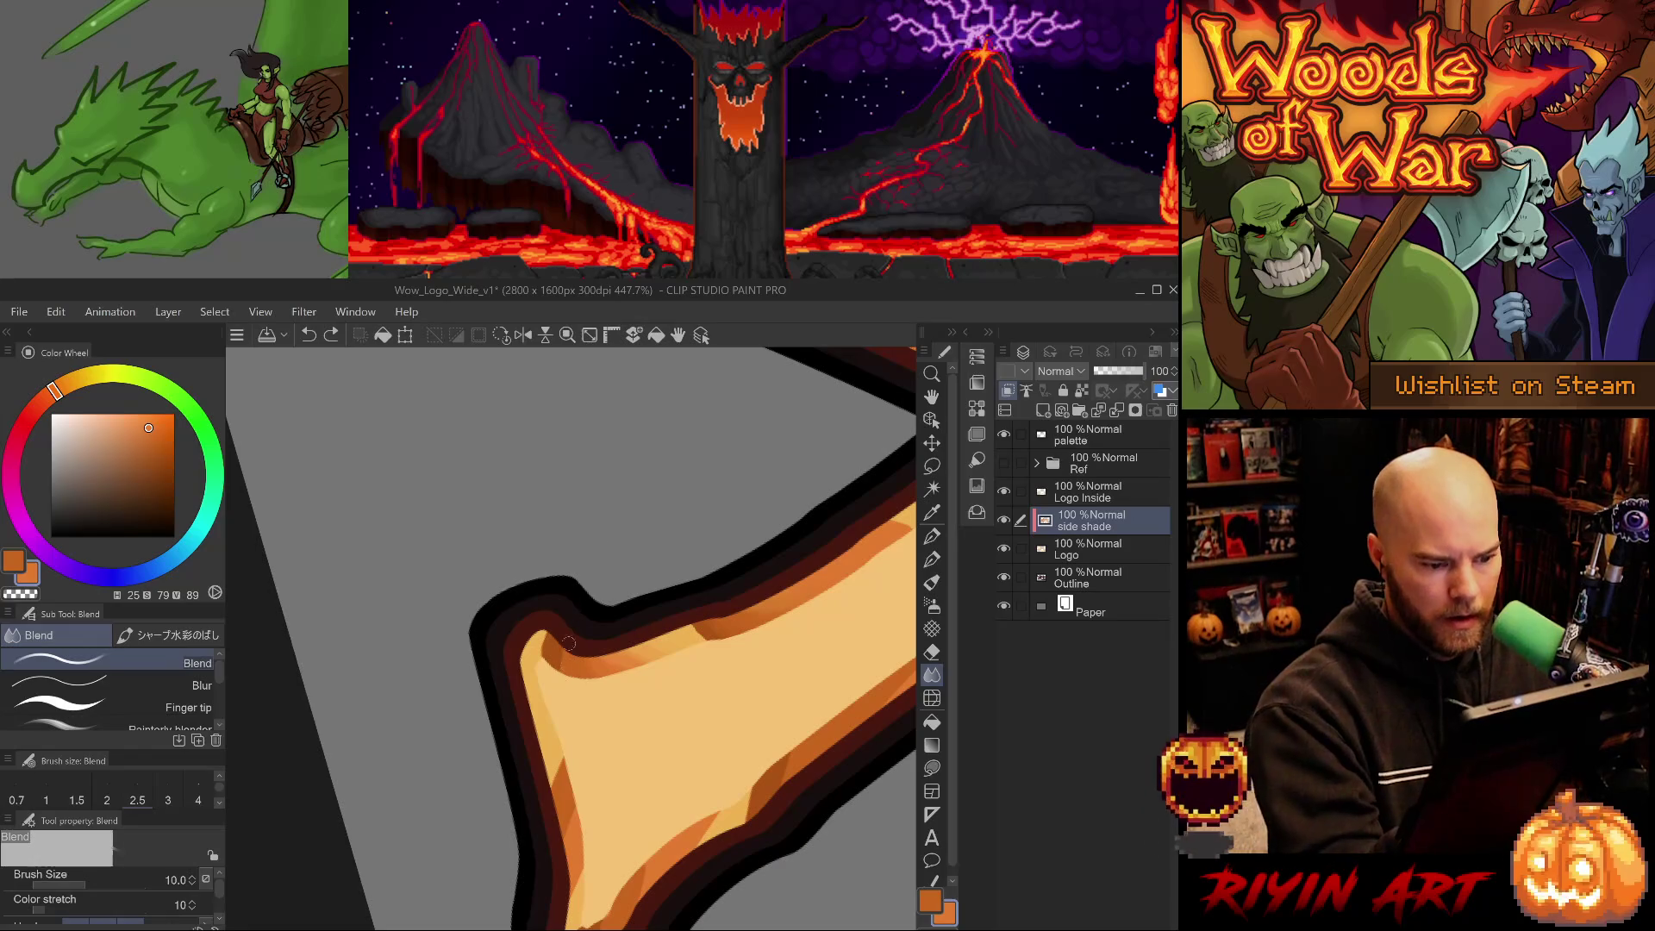
pyautogui.moveTo(669, 739)
pyautogui.mouseDown()
pyautogui.moveTo(591, 761)
pyautogui.moveTo(552, 521)
pyautogui.mouseUp()
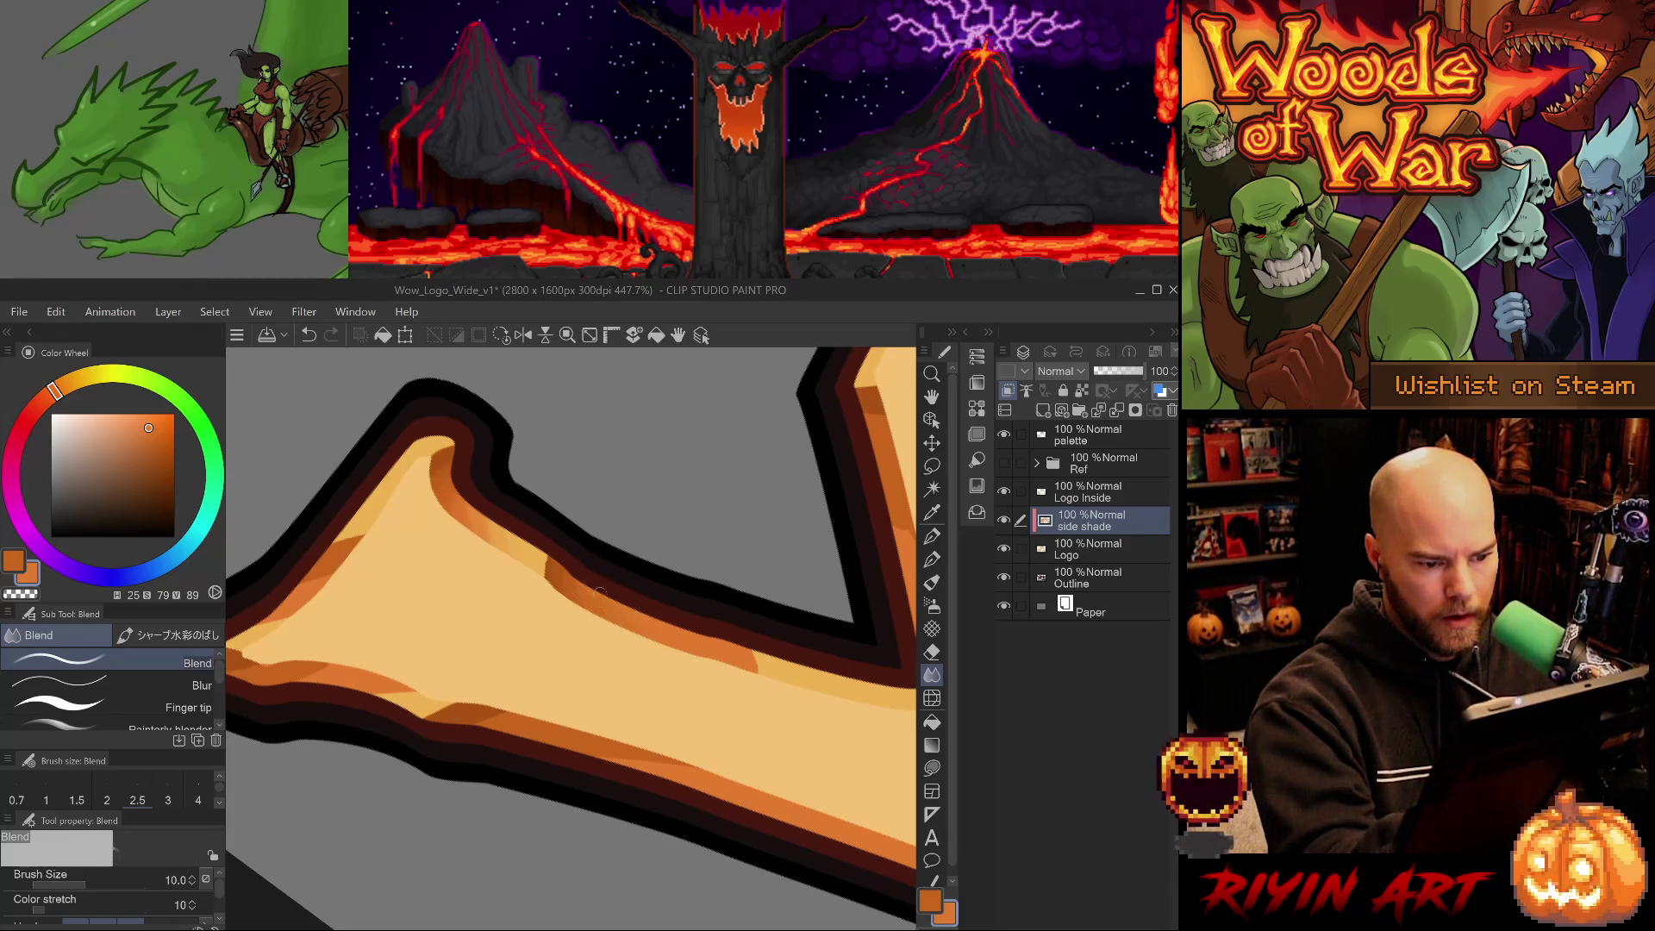
pyautogui.moveTo(605, 608)
pyautogui.mouseDown()
pyautogui.moveTo(617, 694)
pyautogui.moveTo(543, 724)
pyautogui.mouseUp()
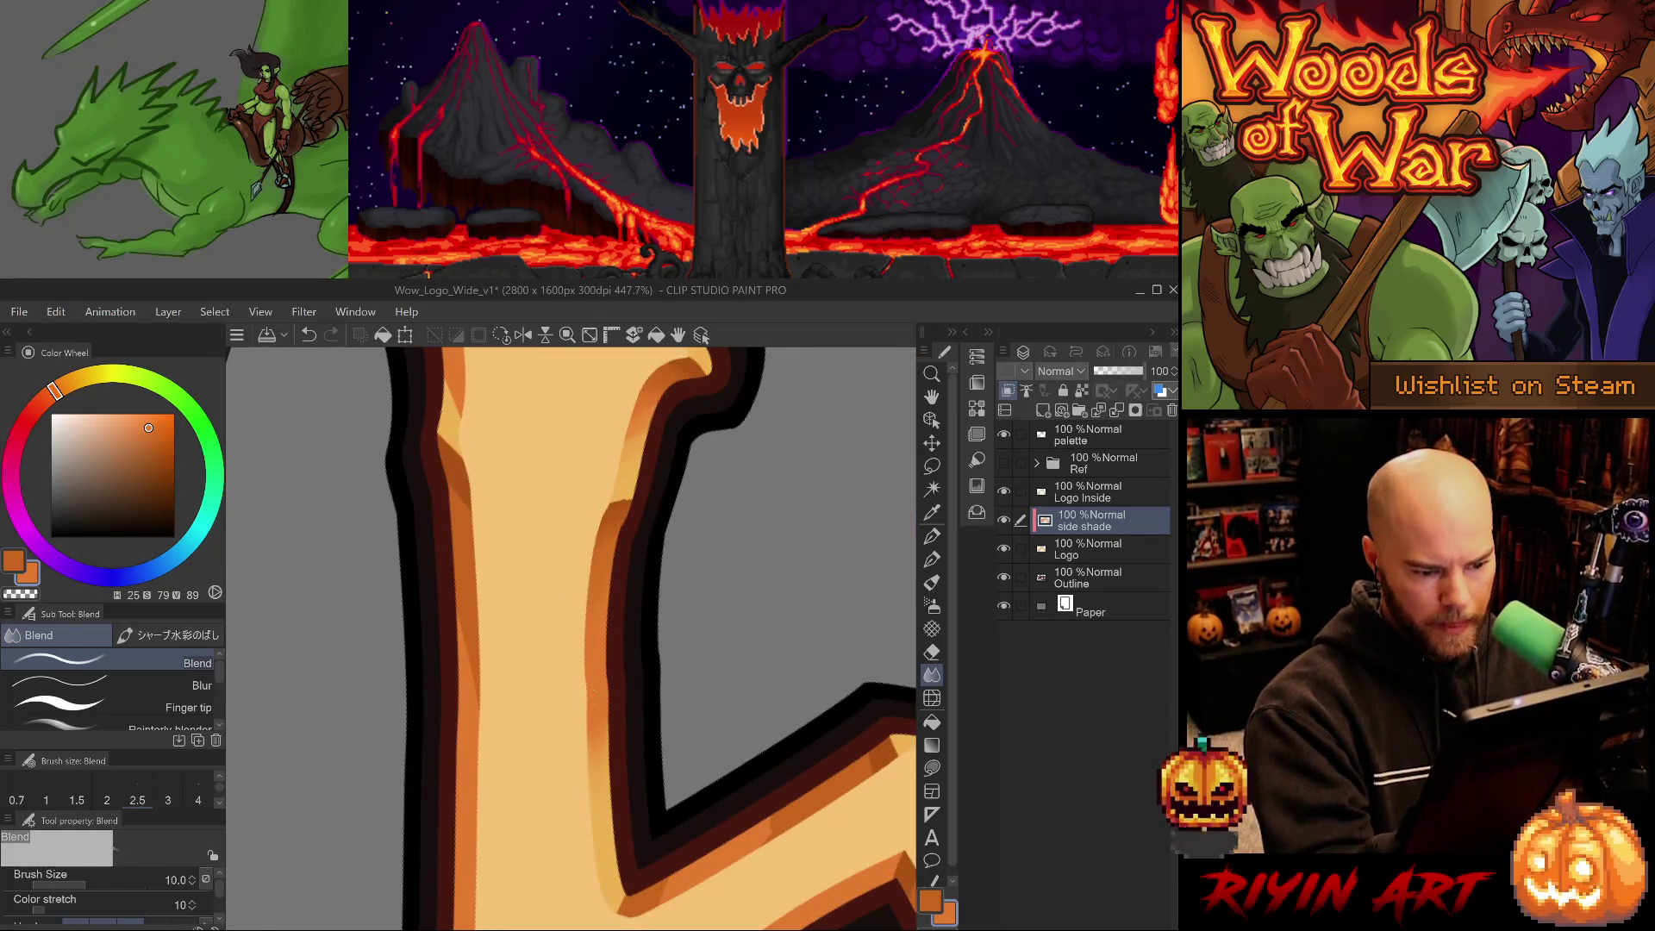
pyautogui.moveTo(613, 783)
pyautogui.mouseDown()
pyautogui.moveTo(644, 676)
pyautogui.moveTo(587, 589)
pyautogui.mouseUp()
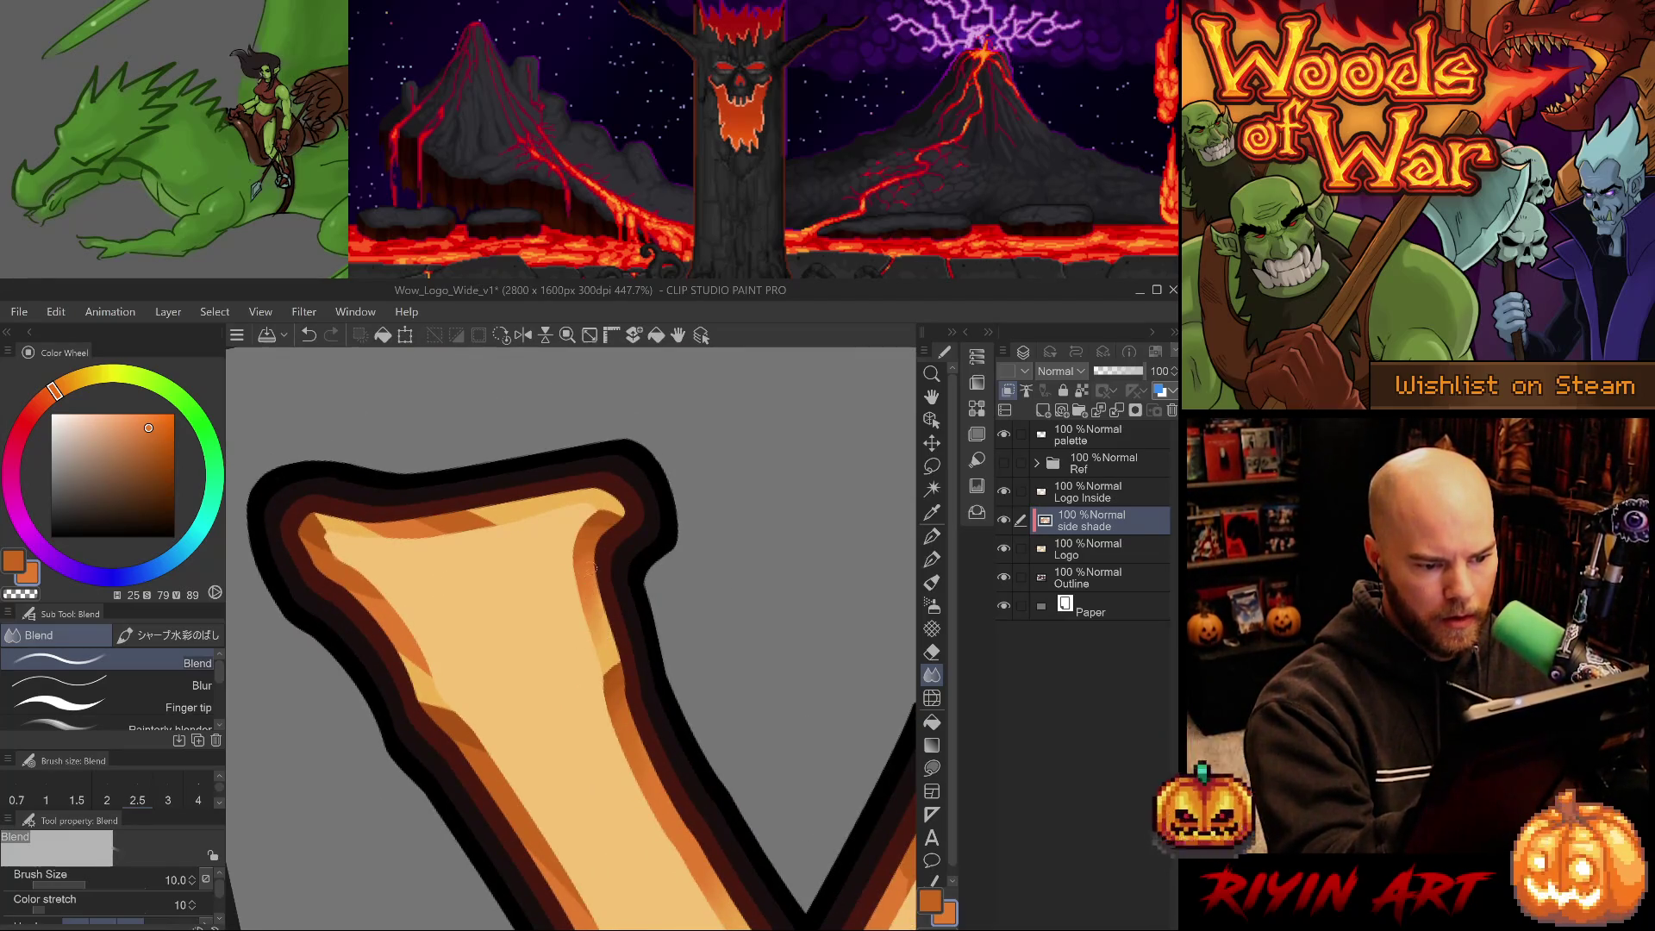
pyautogui.moveTo(604, 552)
pyautogui.mouseDown()
pyautogui.moveTo(711, 715)
pyautogui.moveTo(803, 565)
pyautogui.mouseUp()
pyautogui.moveTo(703, 732)
pyautogui.mouseDown()
pyautogui.moveTo(724, 604)
pyautogui.moveTo(624, 641)
pyautogui.mouseUp()
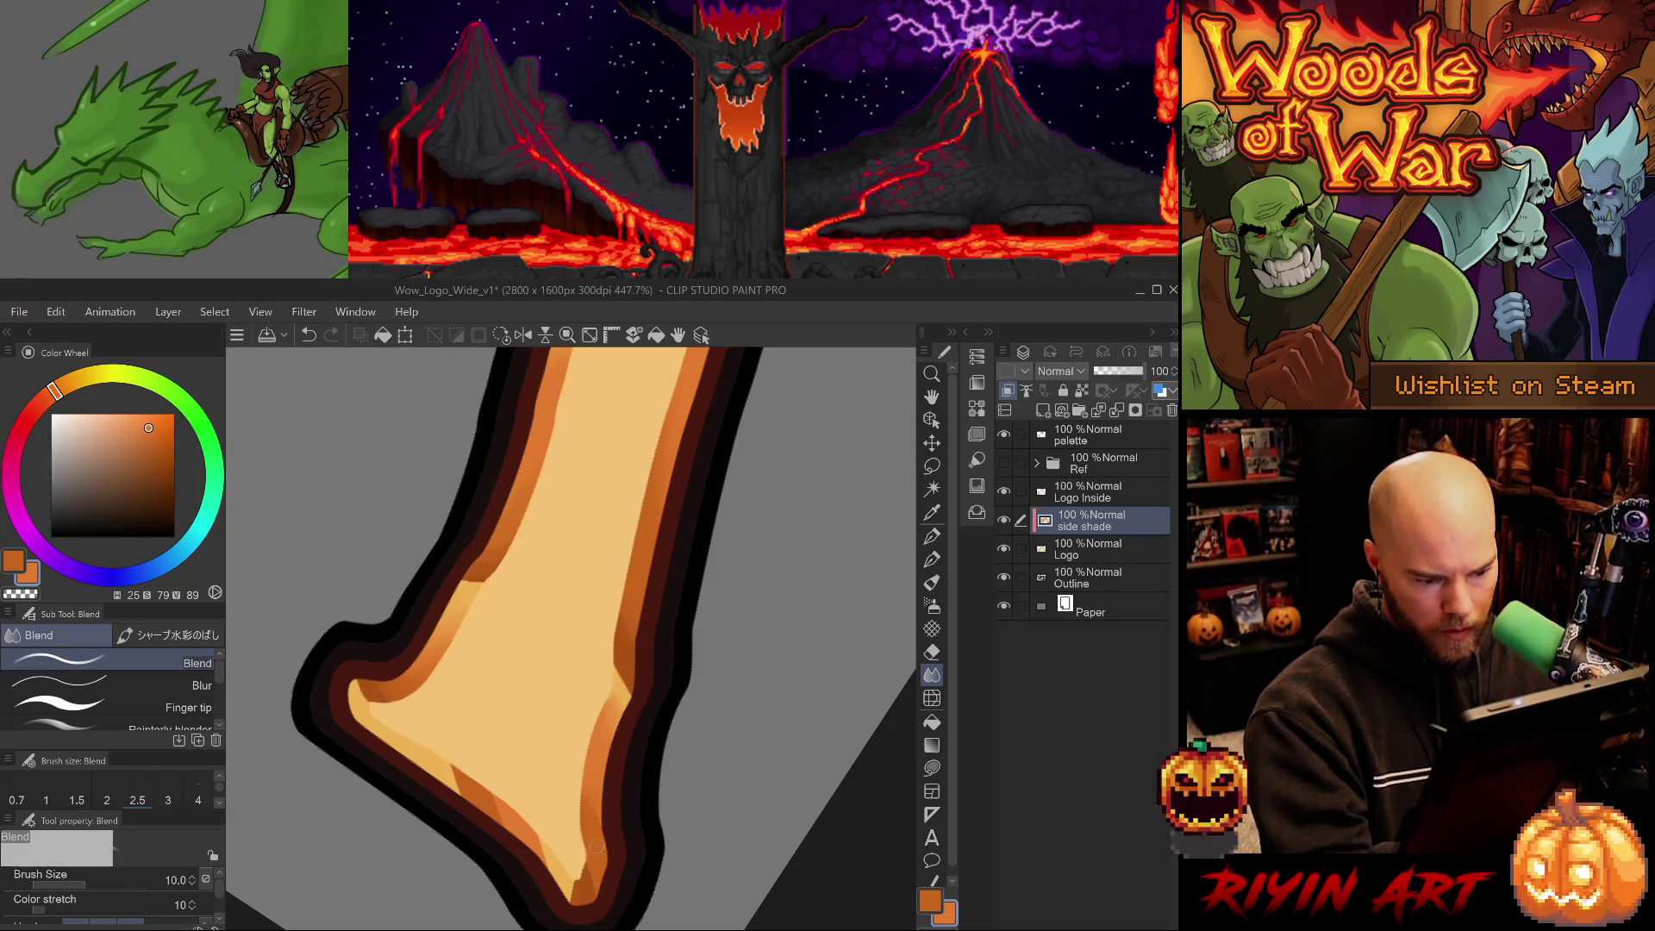
pyautogui.scroll(-2, 630, 708)
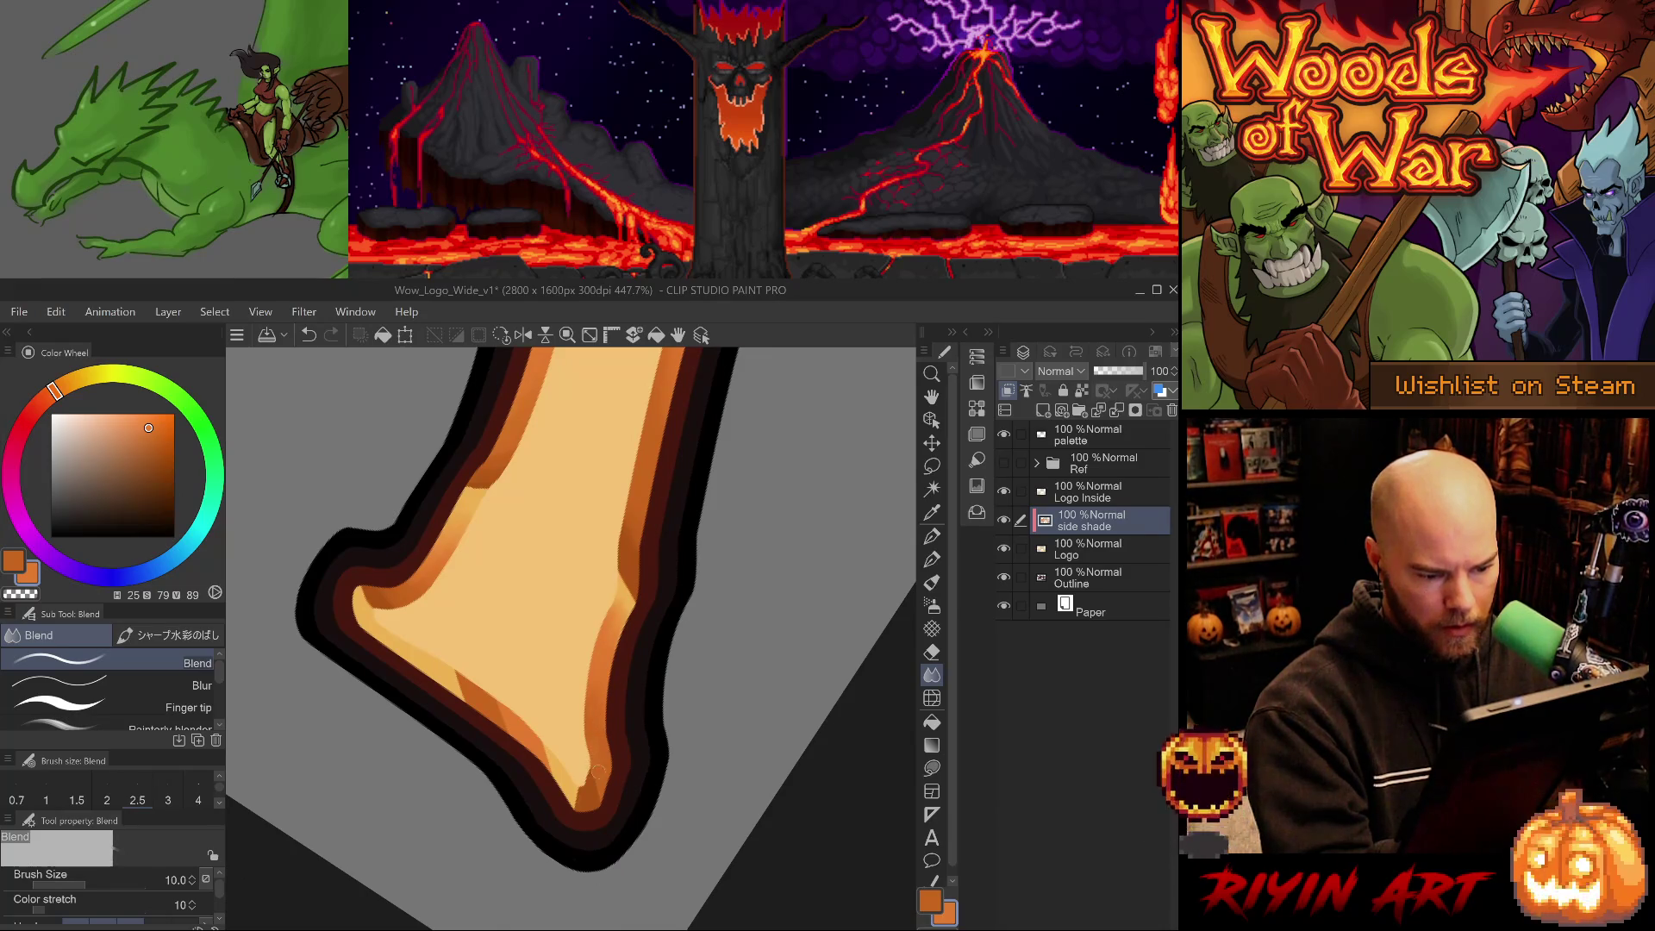
pyautogui.press('^')
pyautogui.press('^')
pyautogui.press('^')
pyautogui.press('-')
pyautogui.press('-')
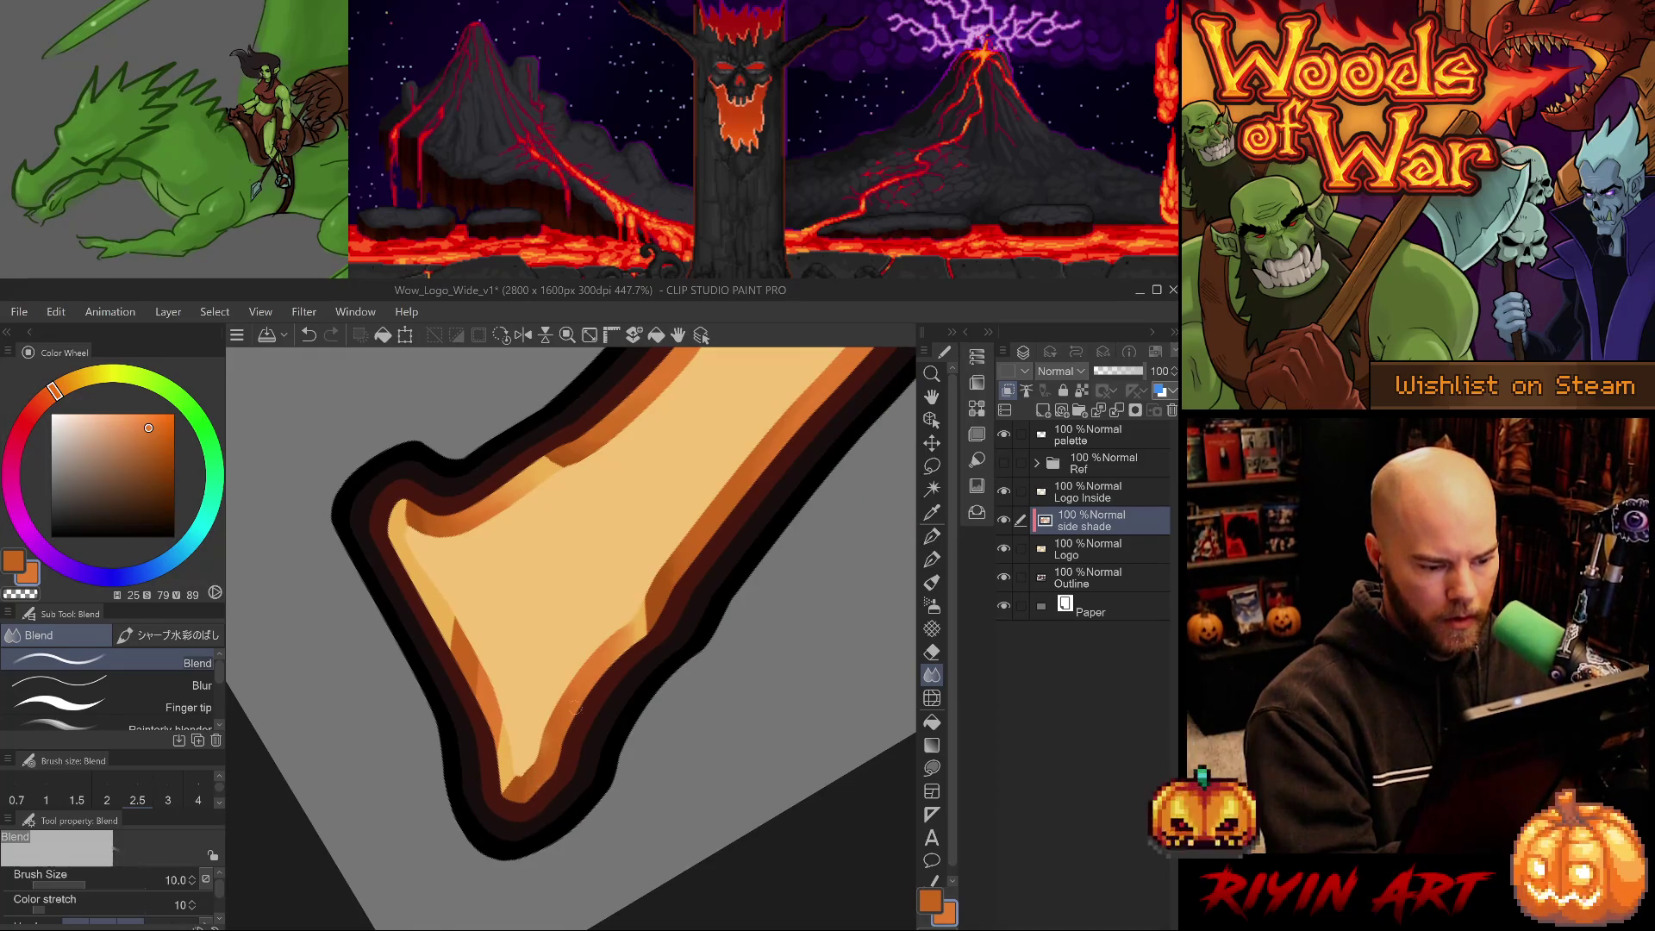
pyautogui.moveTo(493, 767); pyautogui.dragTo(505, 722)
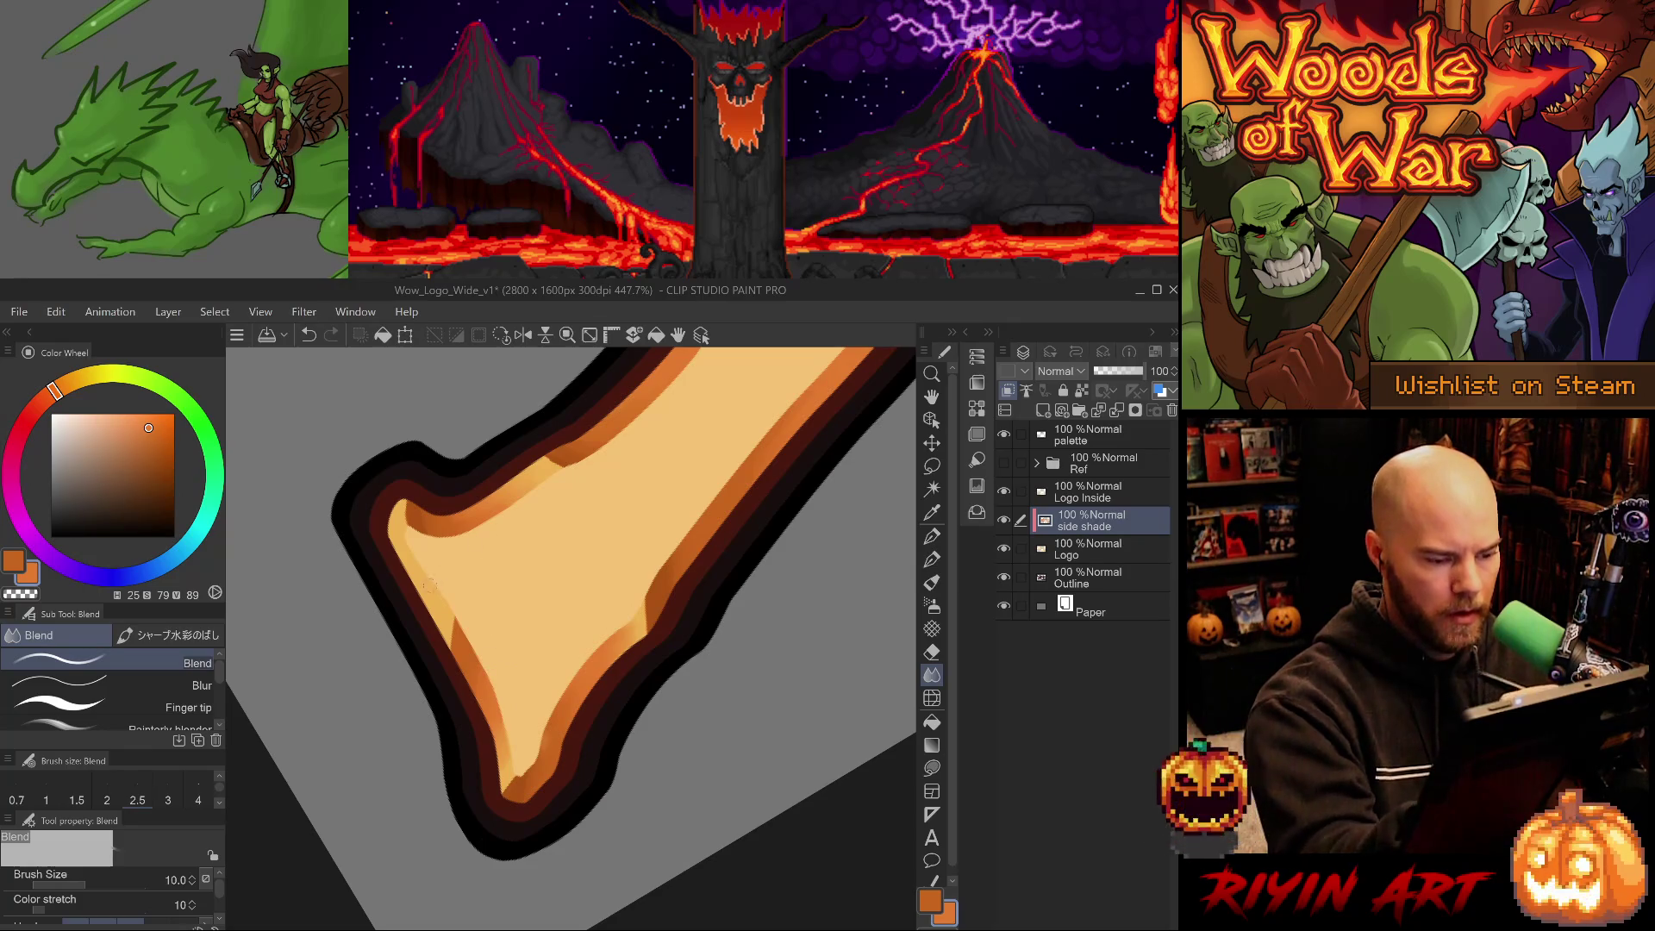
pyautogui.moveTo(449, 652)
pyautogui.mouseDown()
pyautogui.moveTo(431, 590)
pyautogui.moveTo(417, 817)
pyautogui.moveTo(680, 842)
pyautogui.moveTo(695, 695)
pyautogui.moveTo(731, 742)
pyautogui.moveTo(706, 613)
pyautogui.mouseUp()
# Soften the arrow junction corner with the Blur sub tool at size 8, then return to Blend.
pyautogui.hotkey('ctrl', 'z')
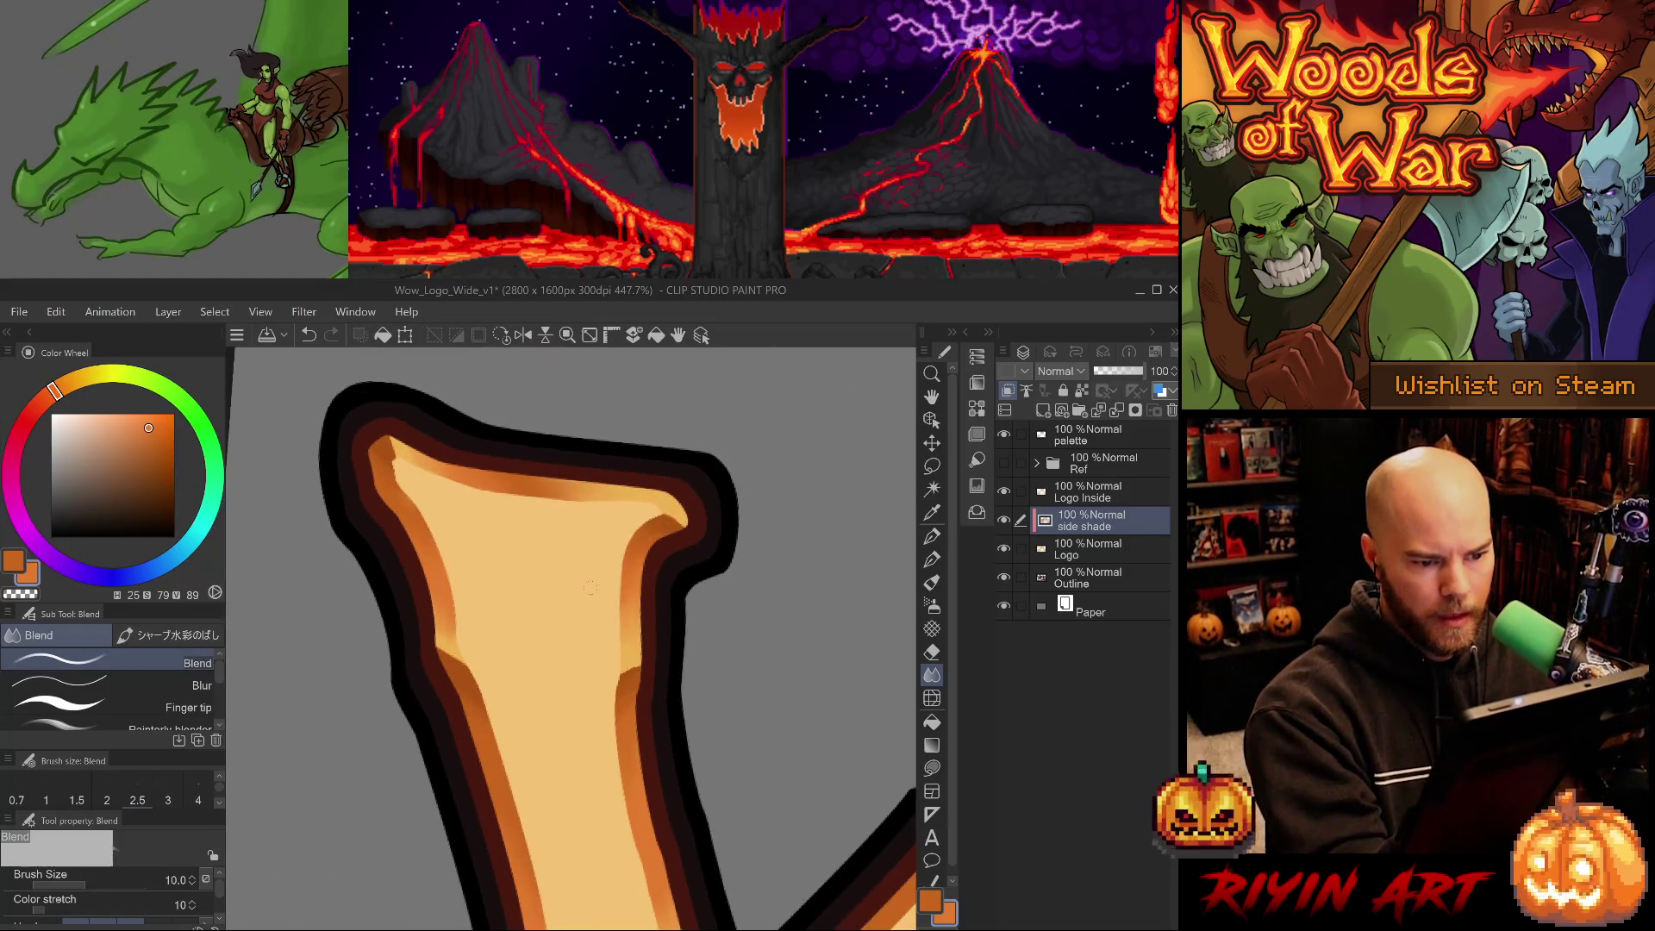
pyautogui.moveTo(664, 684)
pyautogui.mouseDown()
pyautogui.moveTo(664, 566)
pyautogui.moveTo(638, 609)
pyautogui.mouseUp()
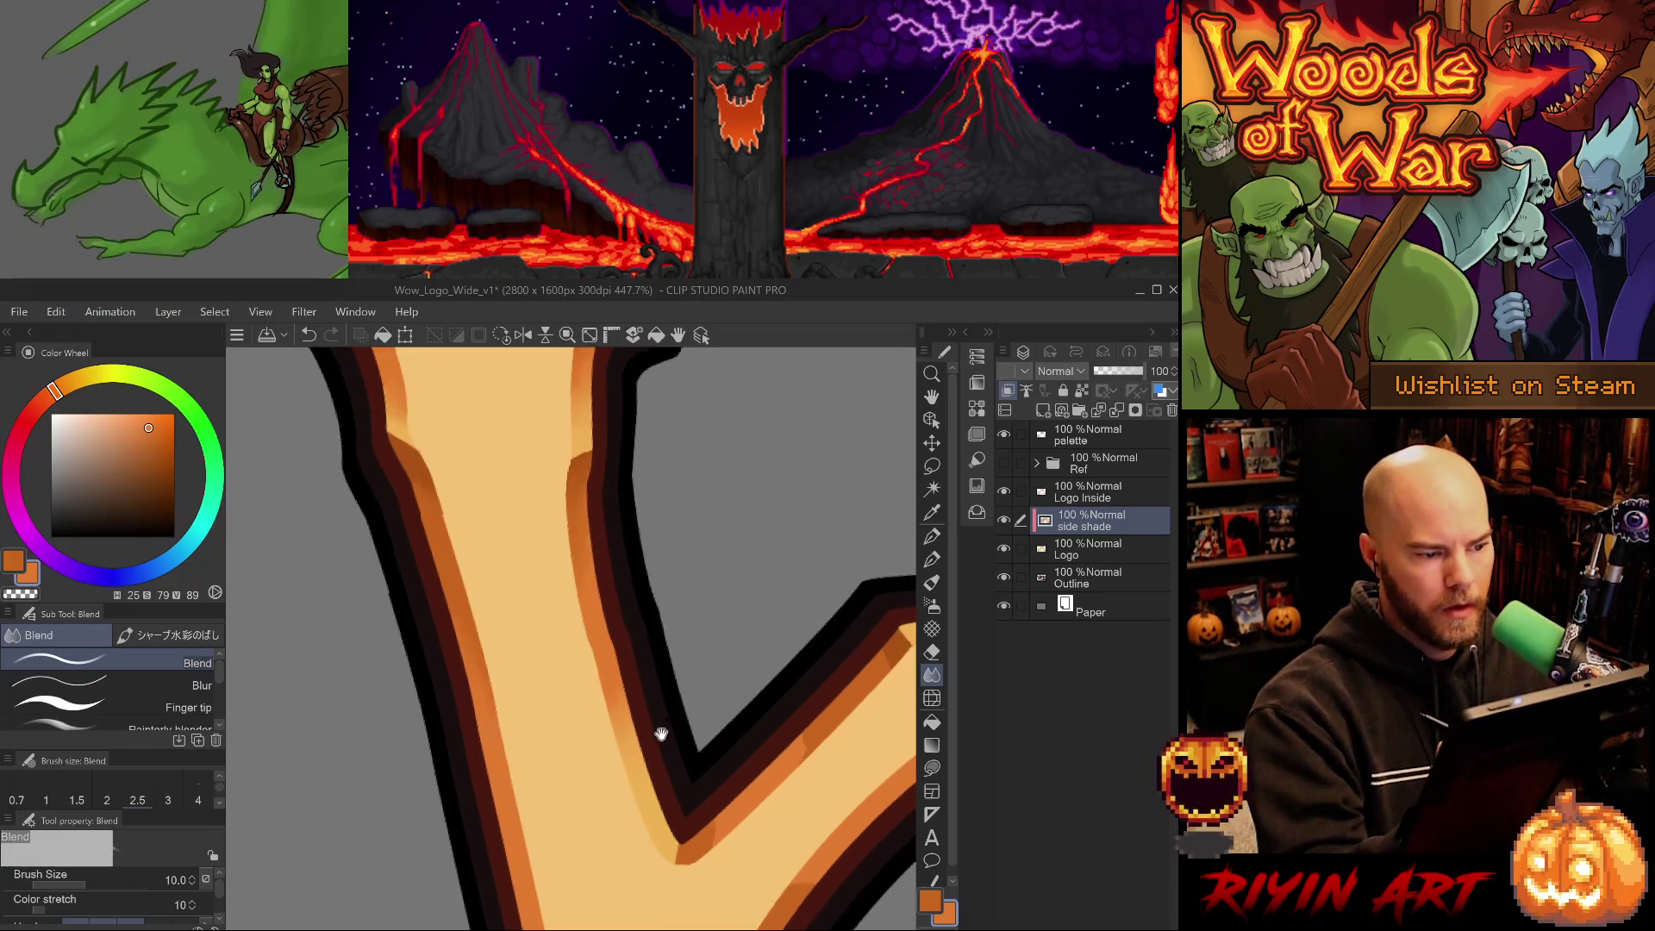
pyautogui.moveTo(661, 753); pyautogui.dragTo(650, 658)
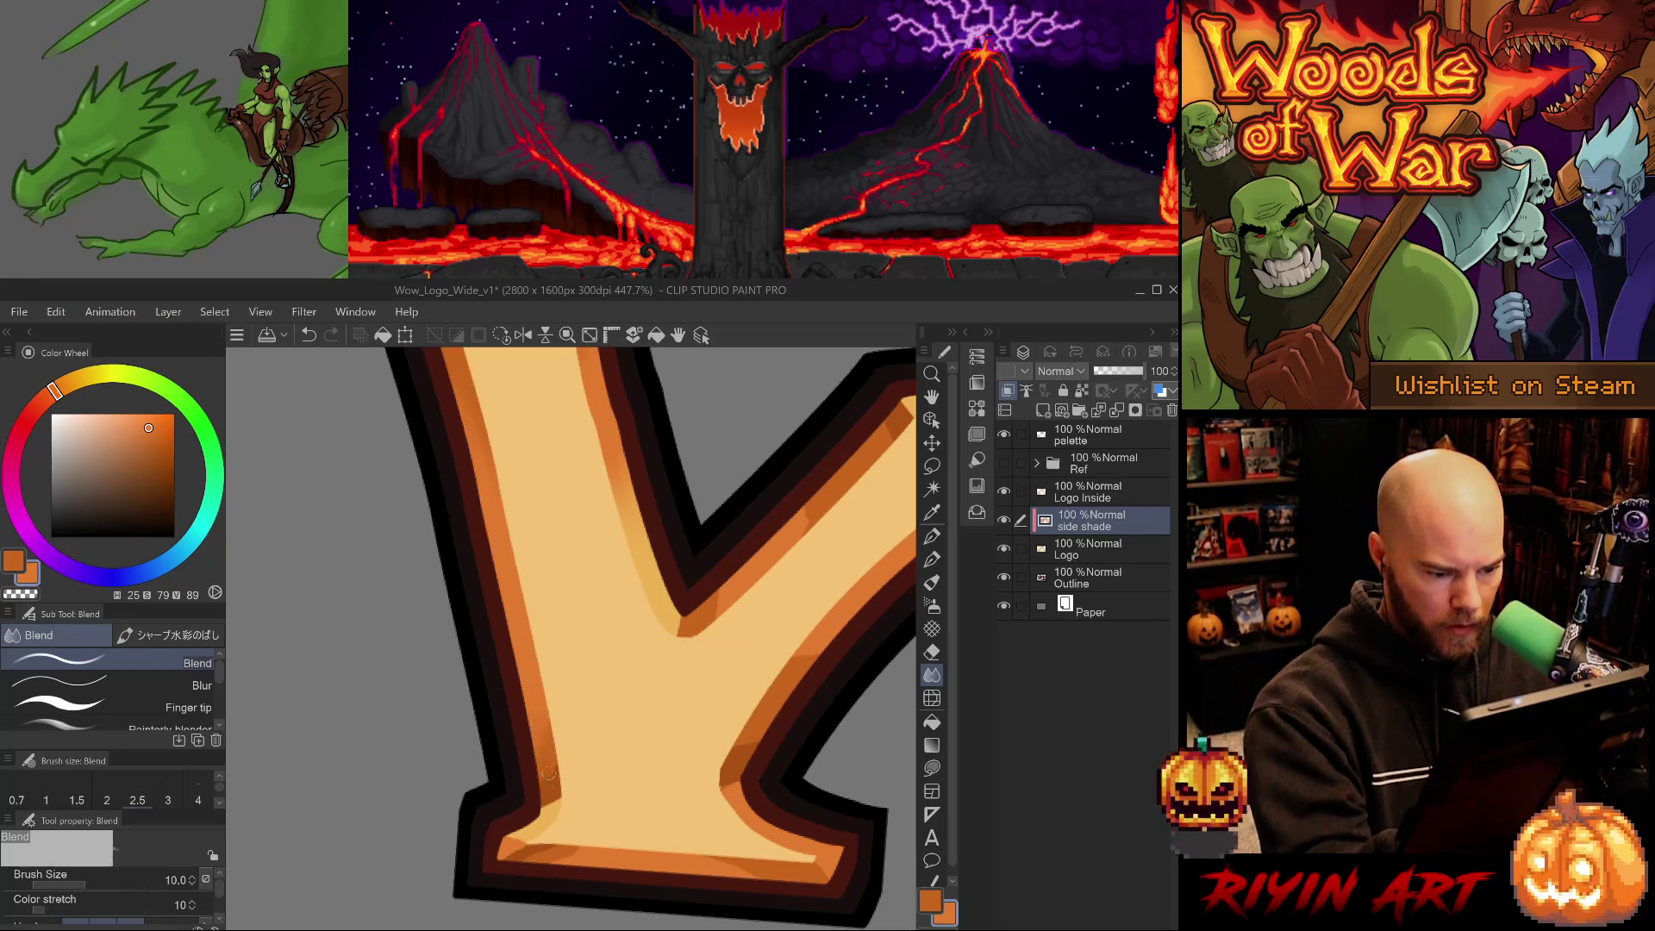
pyautogui.moveTo(570, 698)
pyautogui.mouseDown()
pyautogui.moveTo(713, 665)
pyautogui.moveTo(721, 746)
pyautogui.moveTo(703, 703)
pyautogui.moveTo(672, 720)
pyautogui.moveTo(704, 774)
pyautogui.moveTo(665, 795)
pyautogui.moveTo(683, 752)
pyautogui.mouseUp()
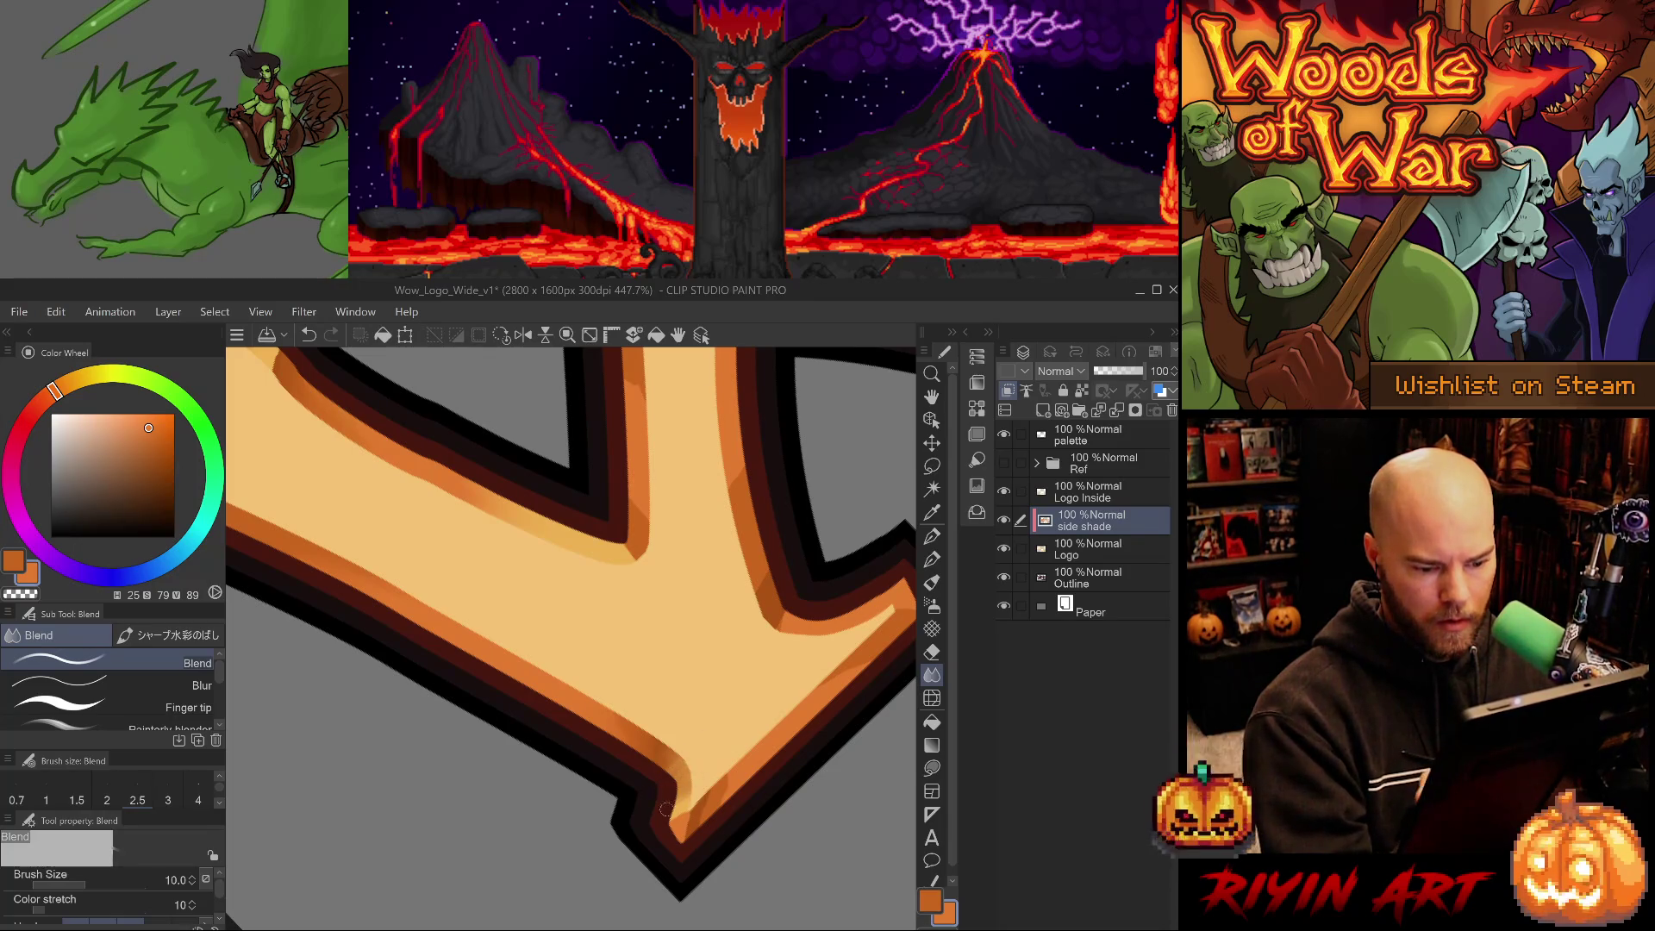
pyautogui.click(103, 684)
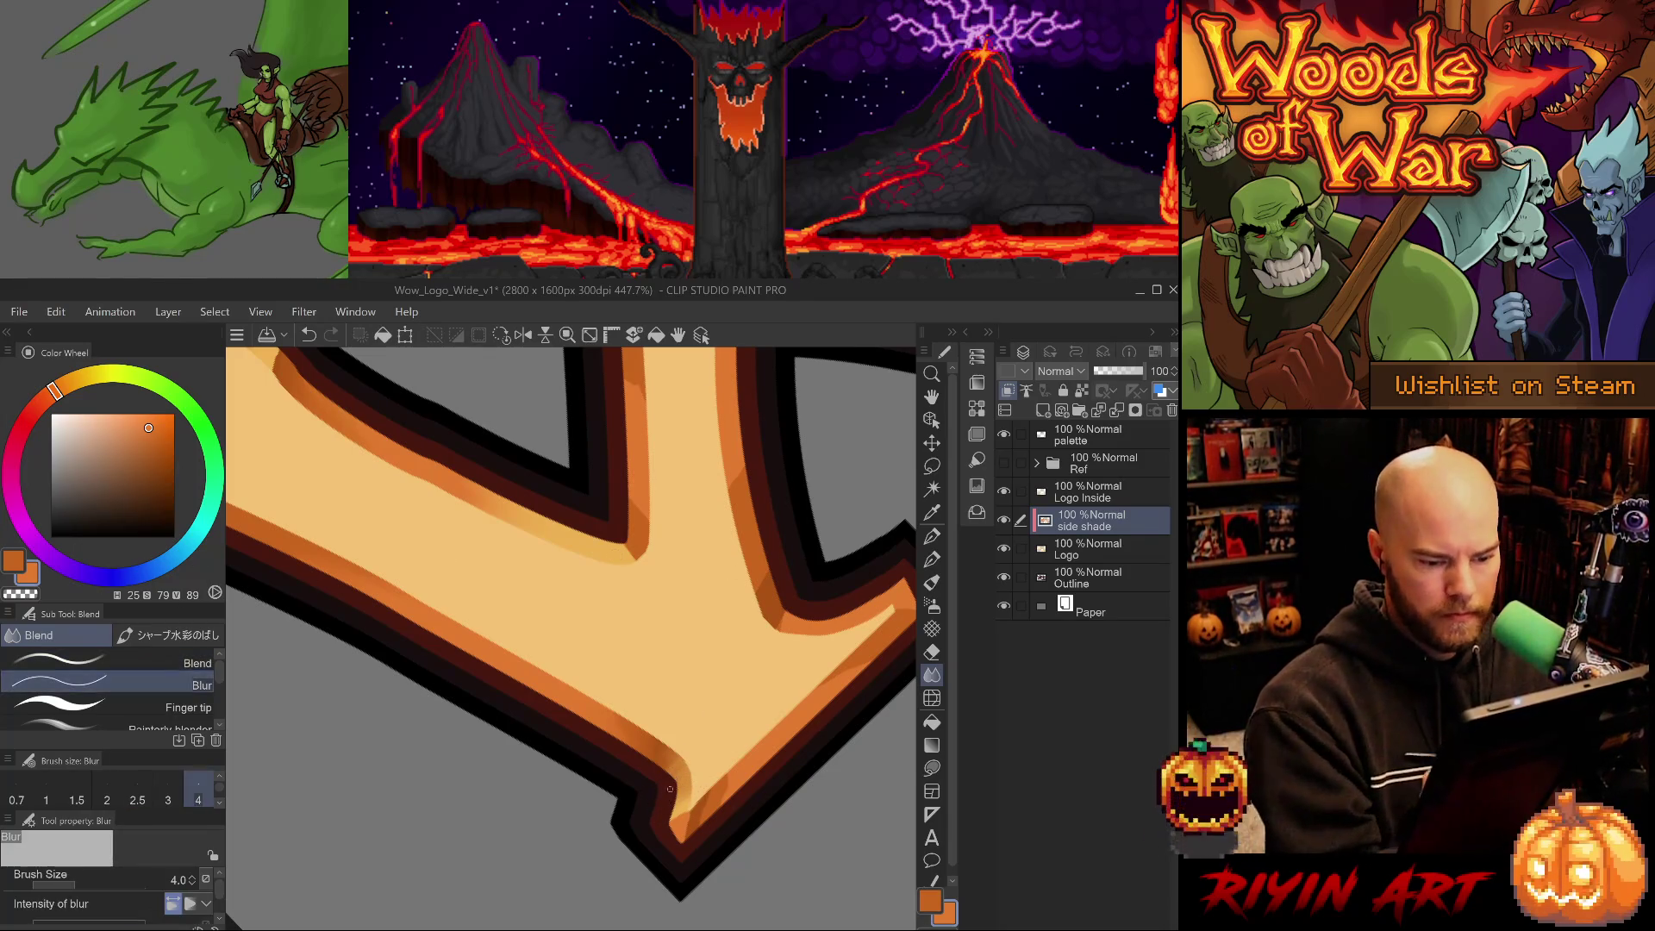
pyautogui.press(']')
pyautogui.press(']')
pyautogui.press(']')
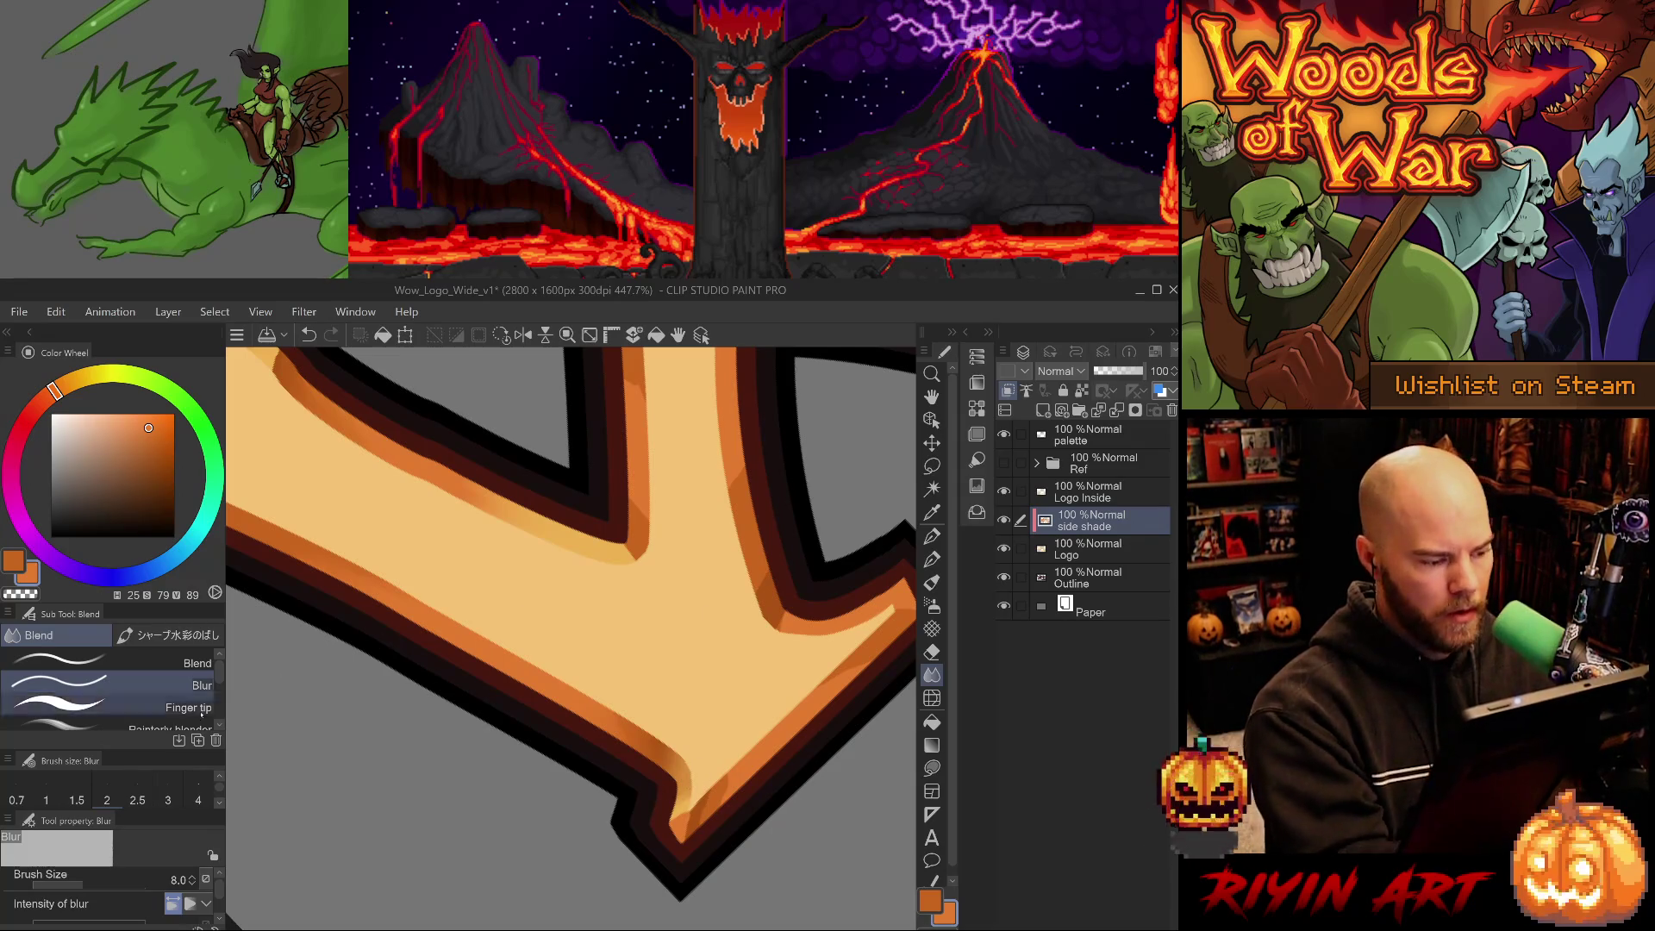
pyautogui.press(',')
pyautogui.press('-')
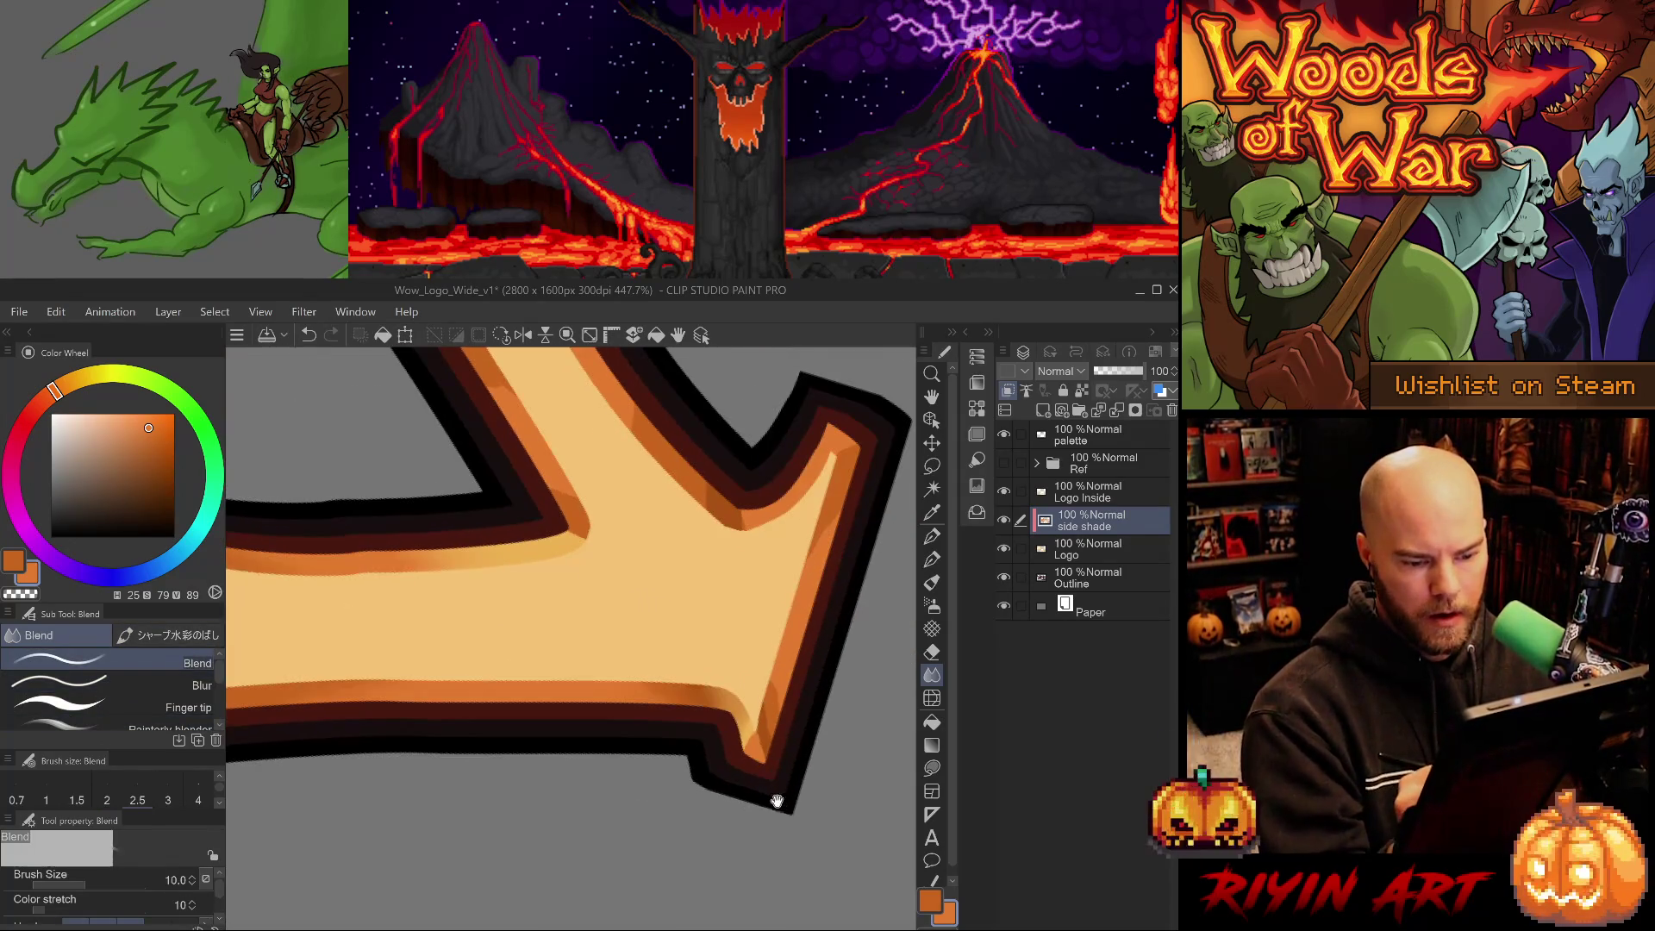
# Rotate the view and paint a sampled darker orange stroke along the arrow's inner edge.
pyautogui.press('-')
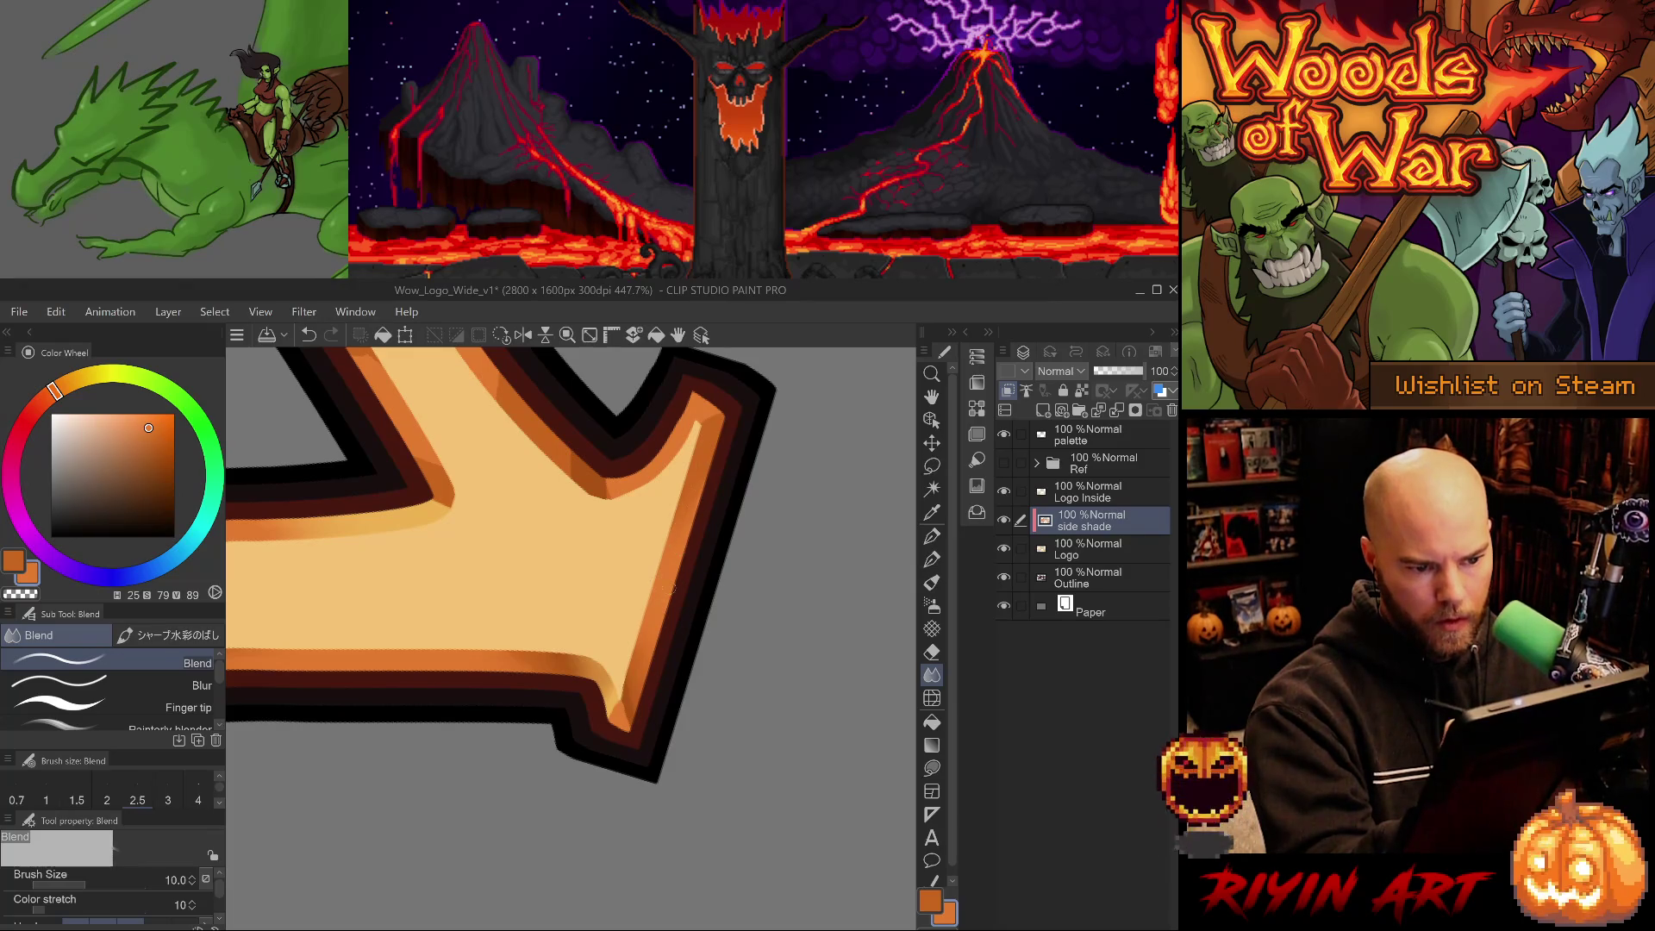
pyautogui.moveTo(684, 583)
pyautogui.mouseDown()
pyautogui.moveTo(701, 695)
pyautogui.moveTo(600, 798)
pyautogui.moveTo(613, 761)
pyautogui.mouseUp()
pyautogui.press('e')
pyautogui.press('p')
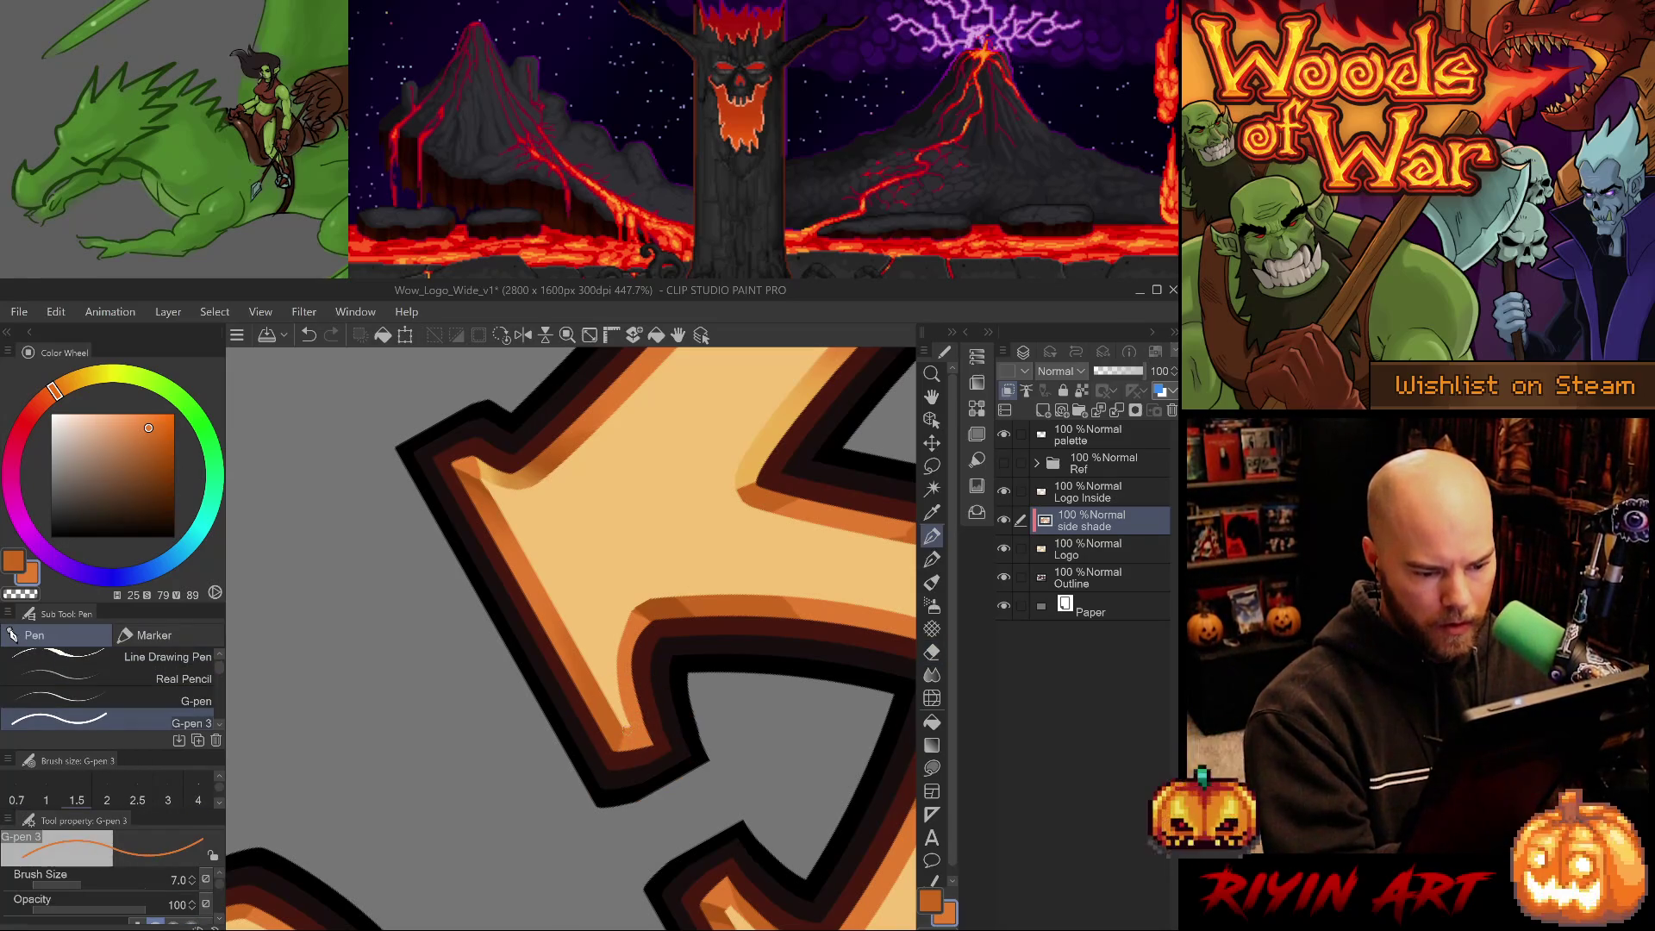
pyautogui.moveTo(642, 784)
pyautogui.mouseDown()
pyautogui.moveTo(560, 737)
pyautogui.moveTo(580, 773)
pyautogui.mouseUp()
pyautogui.keyDown('alt'); pyautogui.click(558, 735); pyautogui.keyUp('alt')
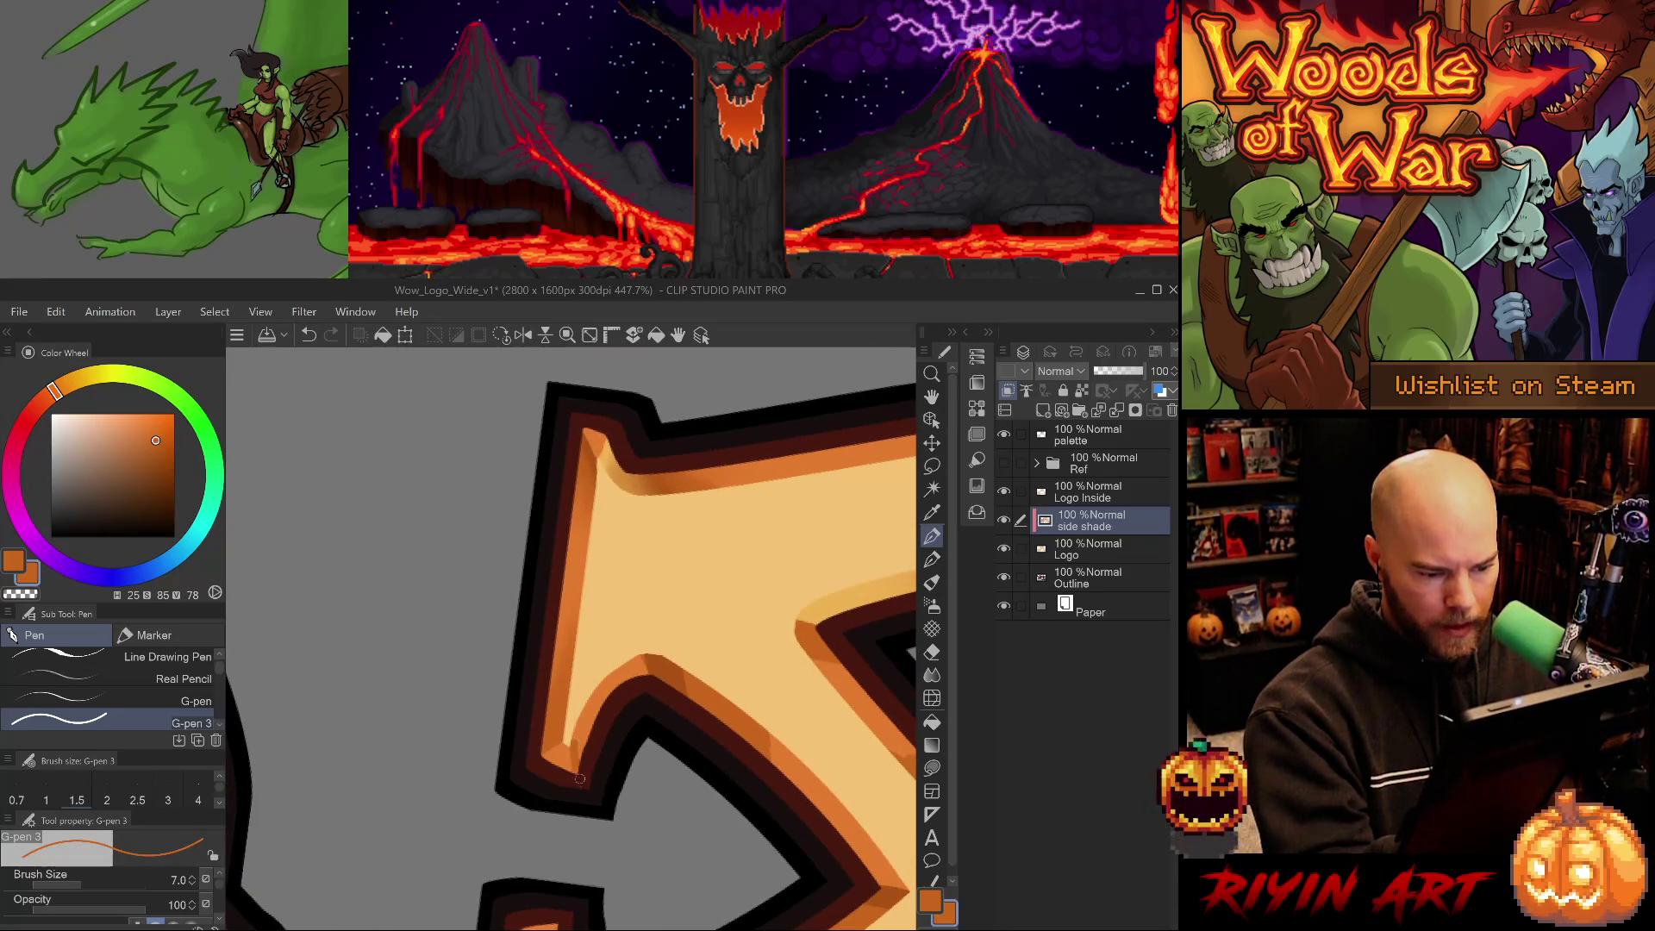
pyautogui.moveTo(575, 714); pyautogui.dragTo(582, 754)
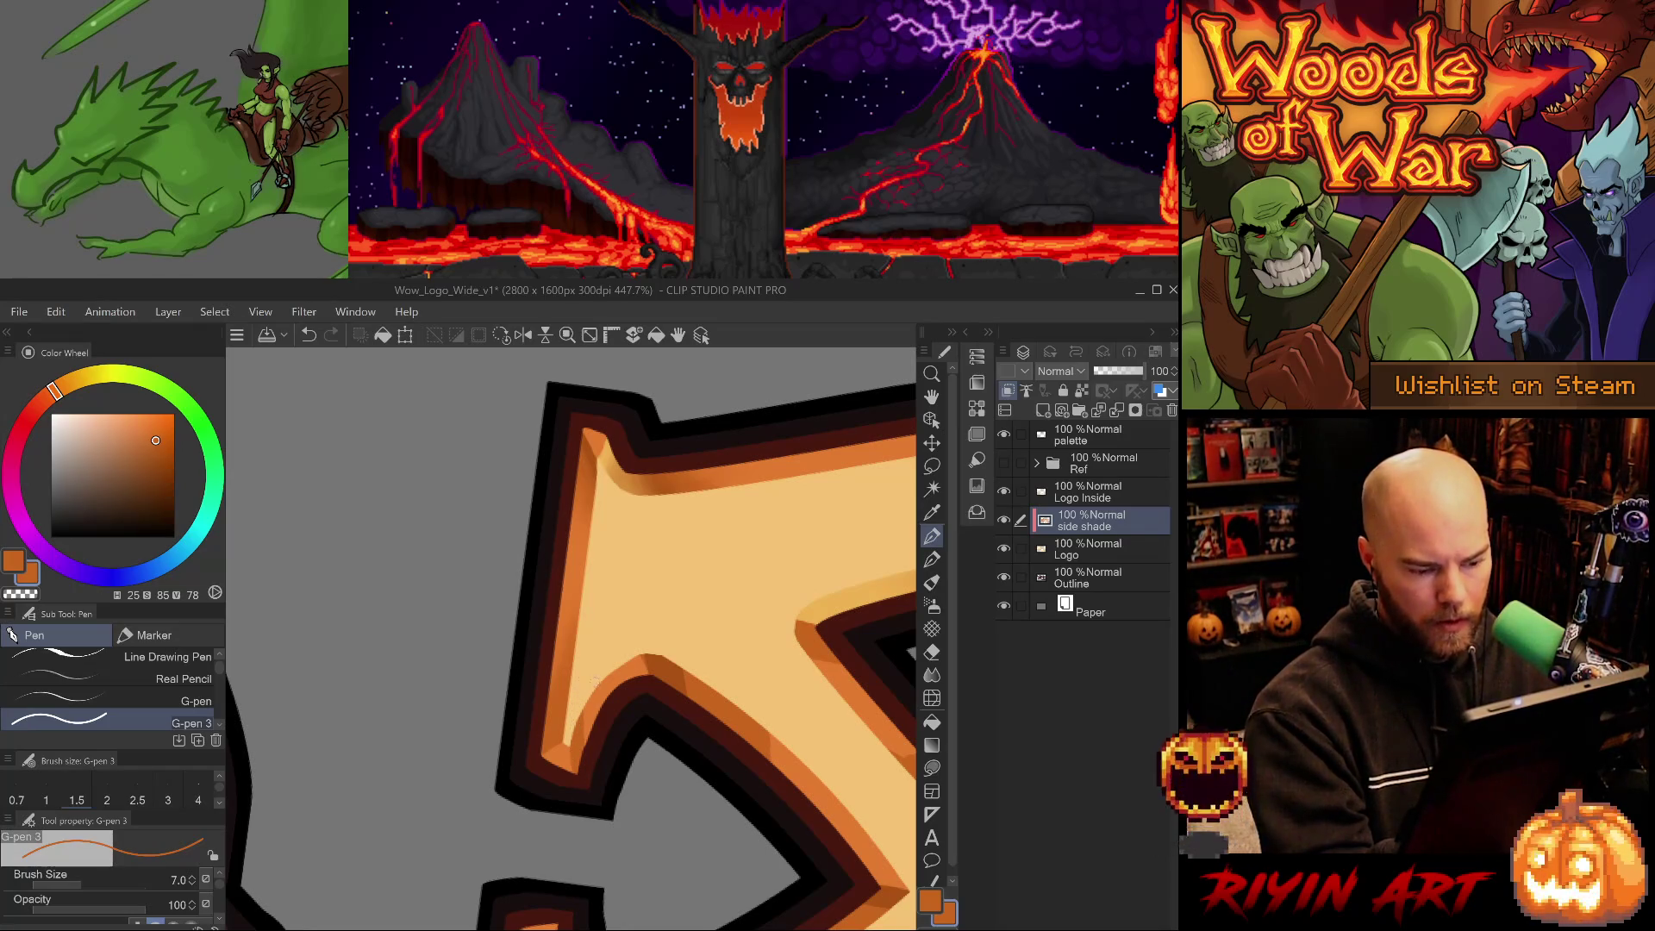
# Blend the new shade into the lighter orange along the lower part of the arrow.
pyautogui.press('j')
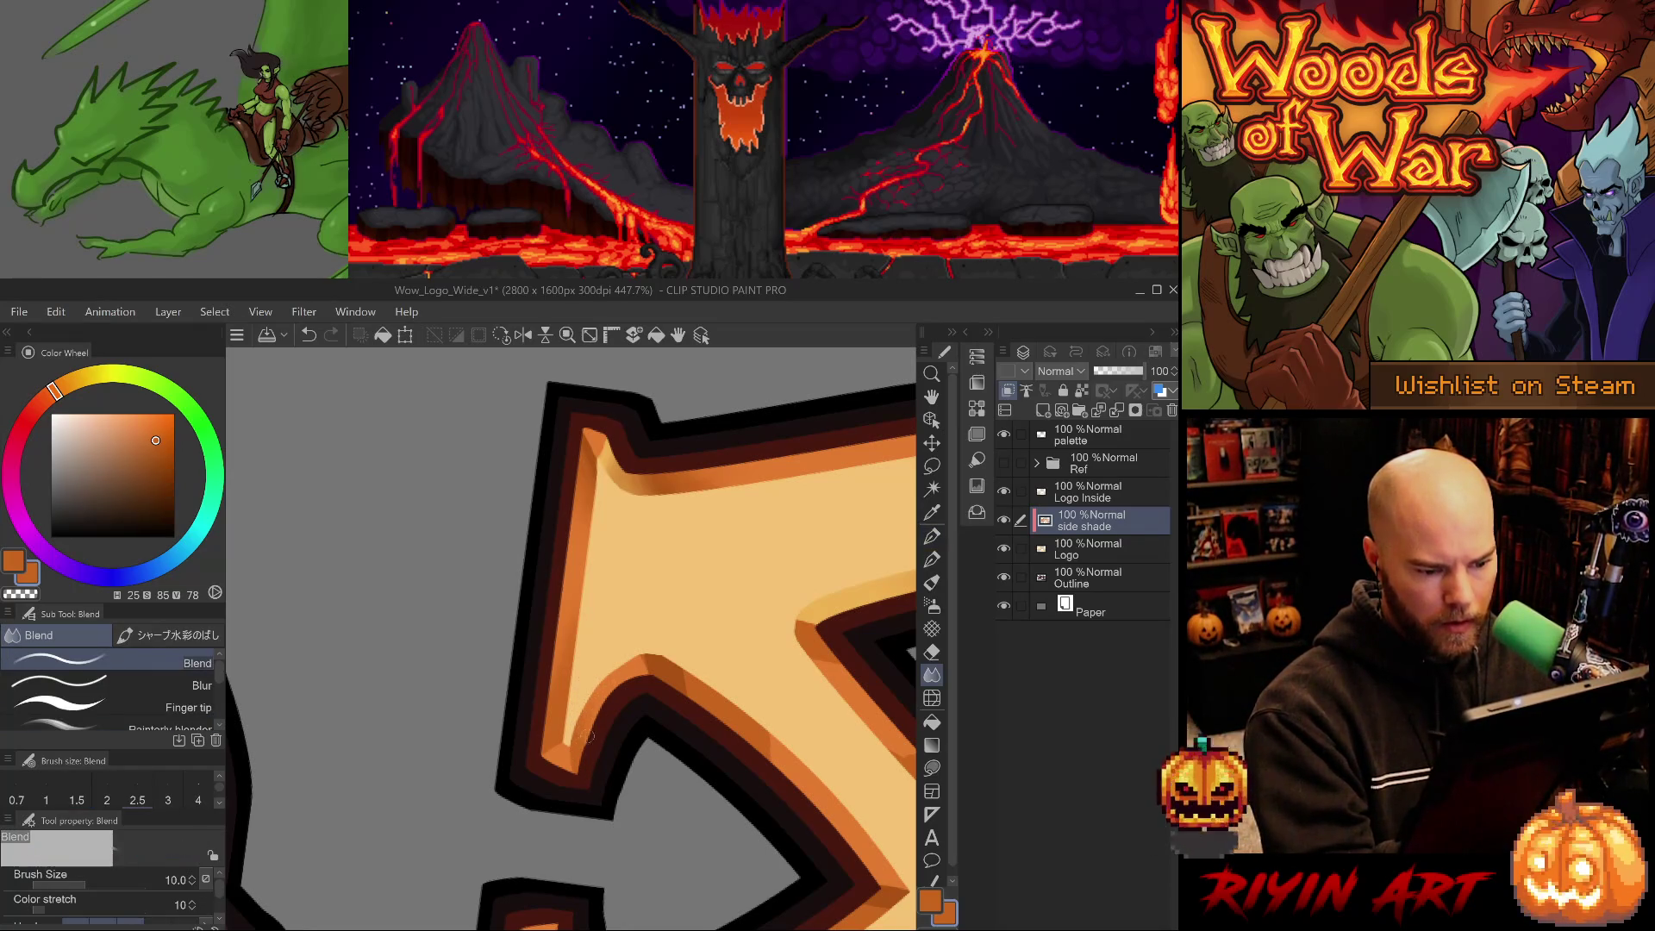
pyautogui.moveTo(590, 731)
pyautogui.mouseDown()
pyautogui.moveTo(609, 657)
pyautogui.moveTo(682, 765)
pyautogui.mouseUp()
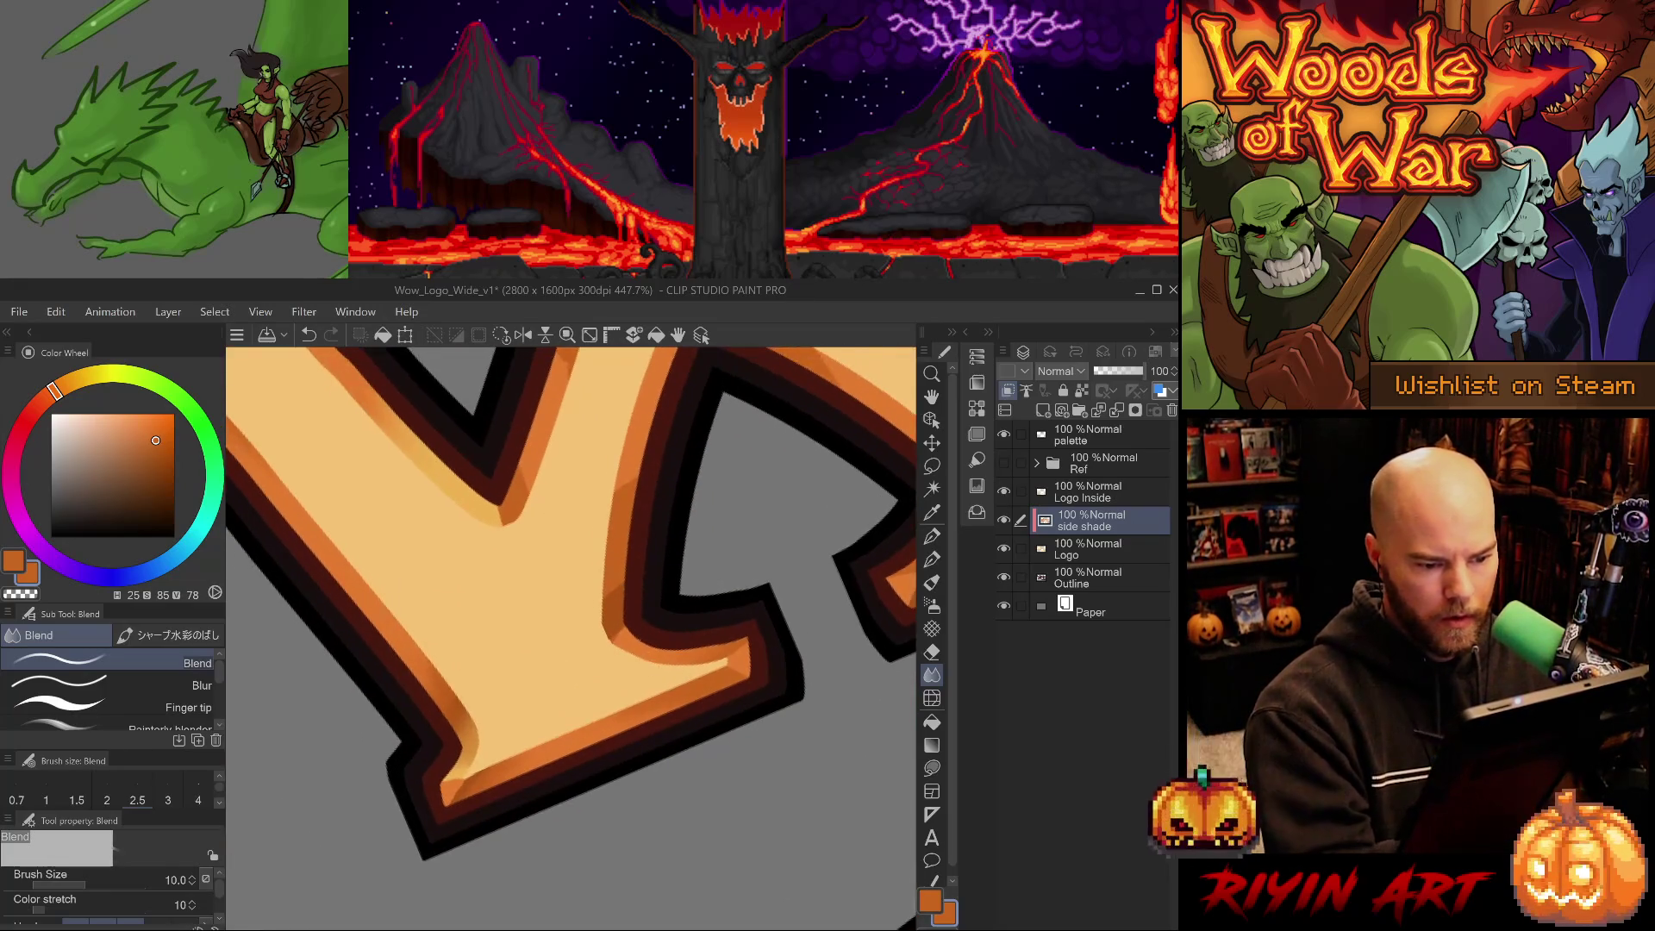
pyautogui.keyDown('alt'); pyautogui.click(634, 634); pyautogui.keyUp('alt')
pyautogui.press('p')
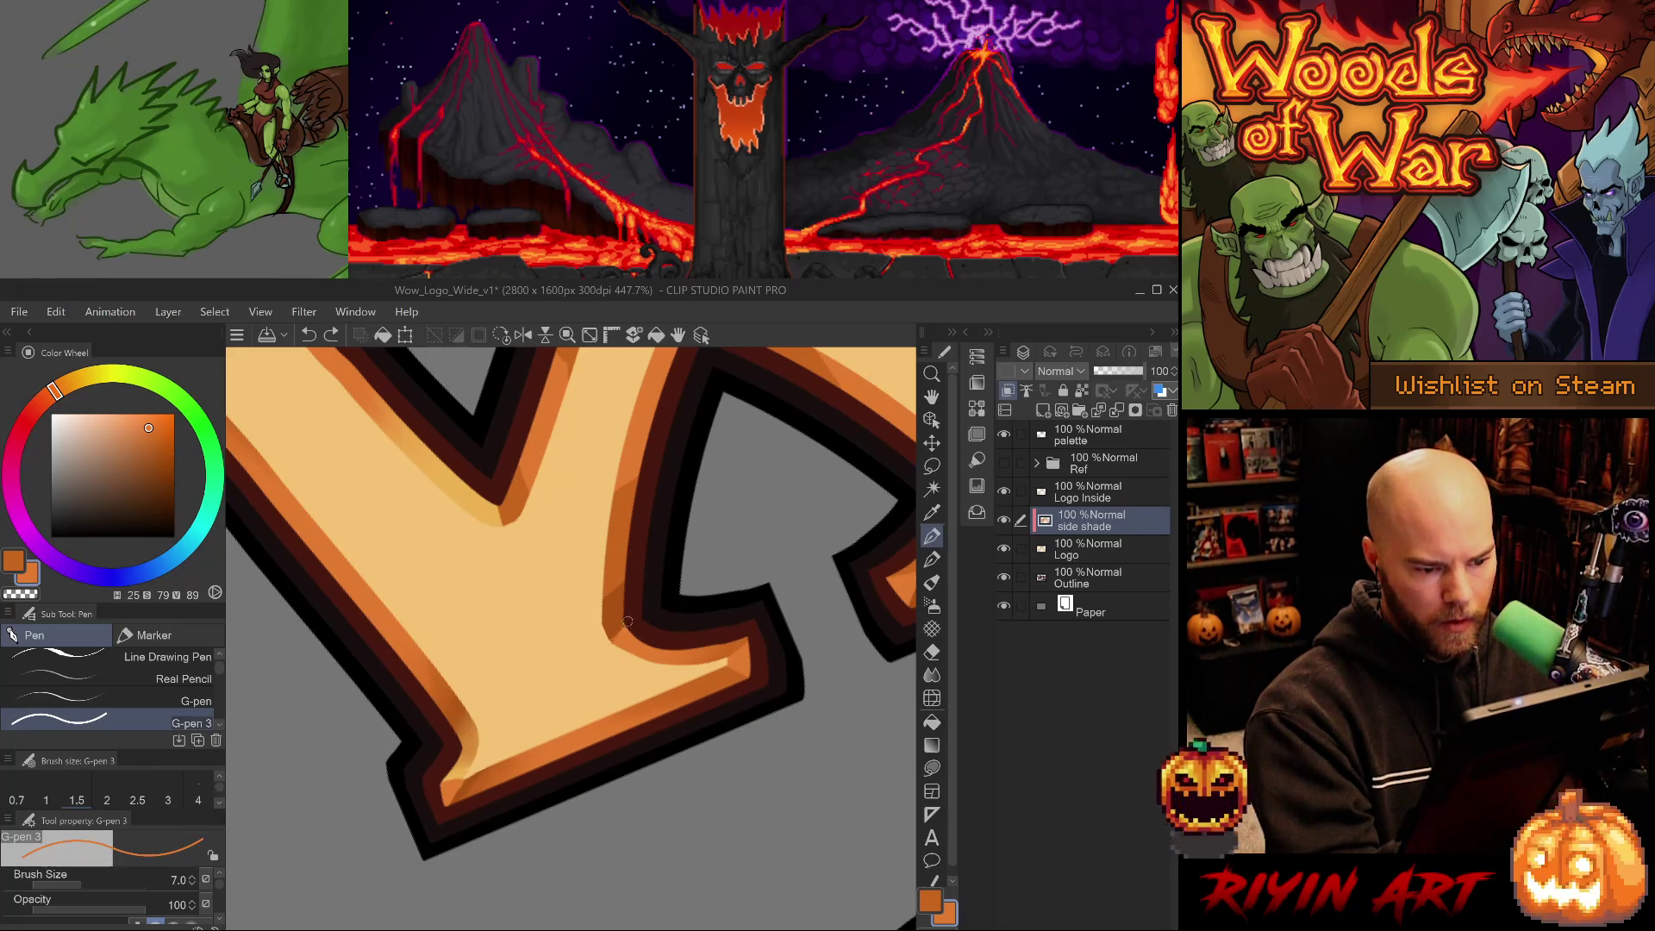
pyautogui.press('j')
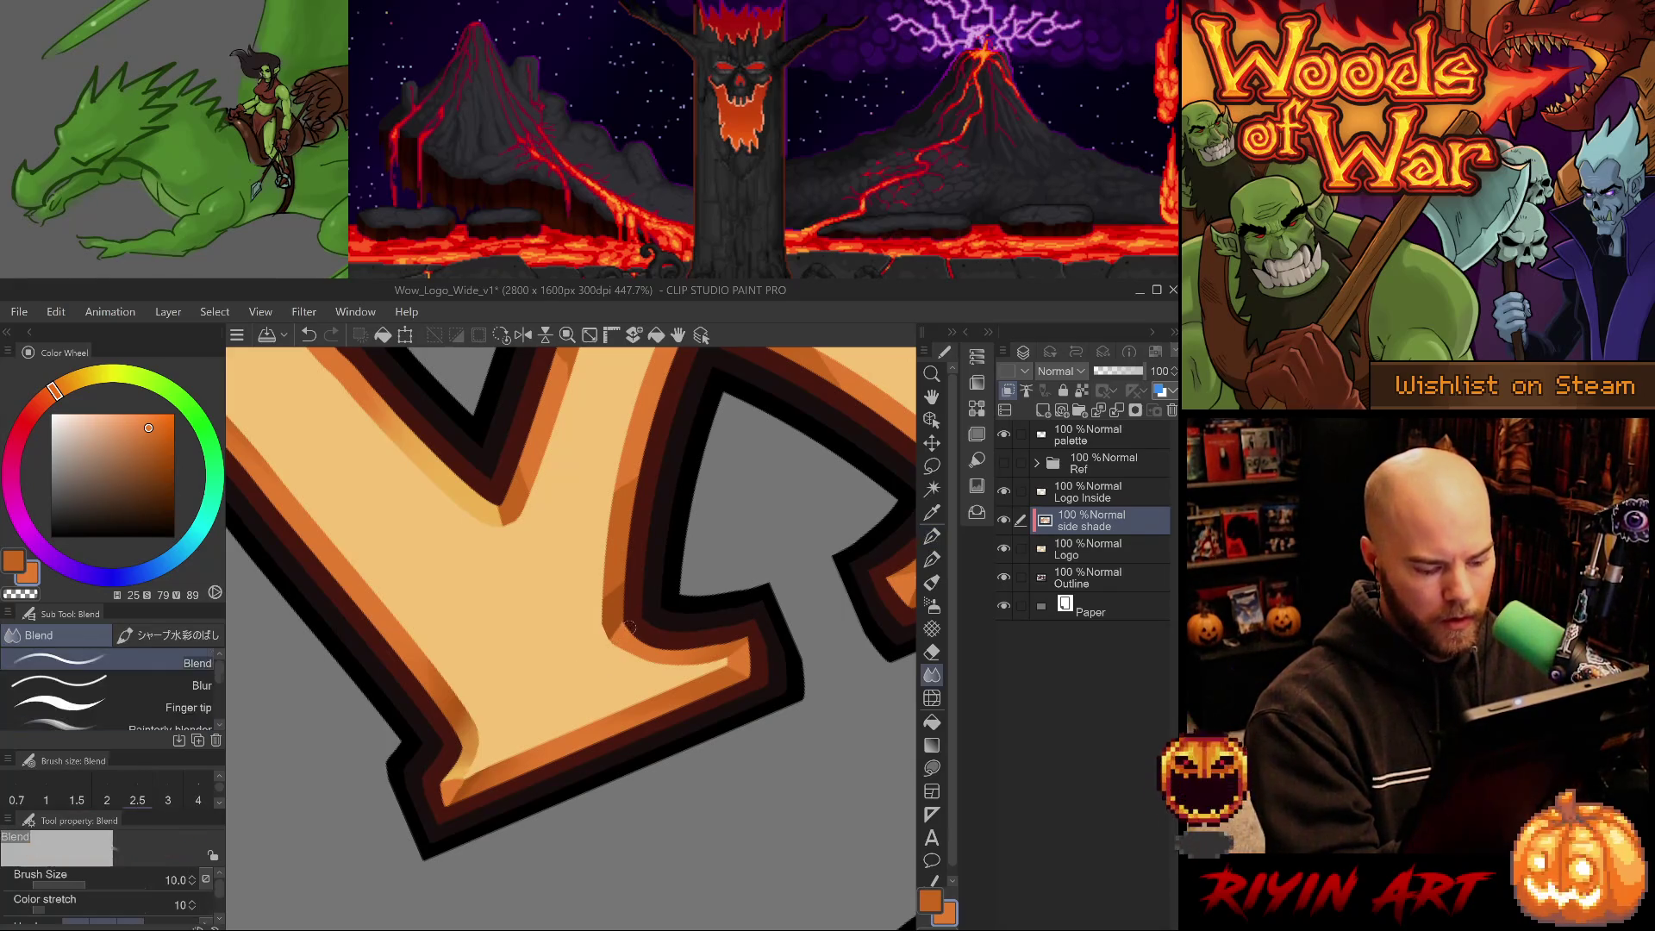
pyautogui.moveTo(632, 684); pyautogui.dragTo(589, 634)
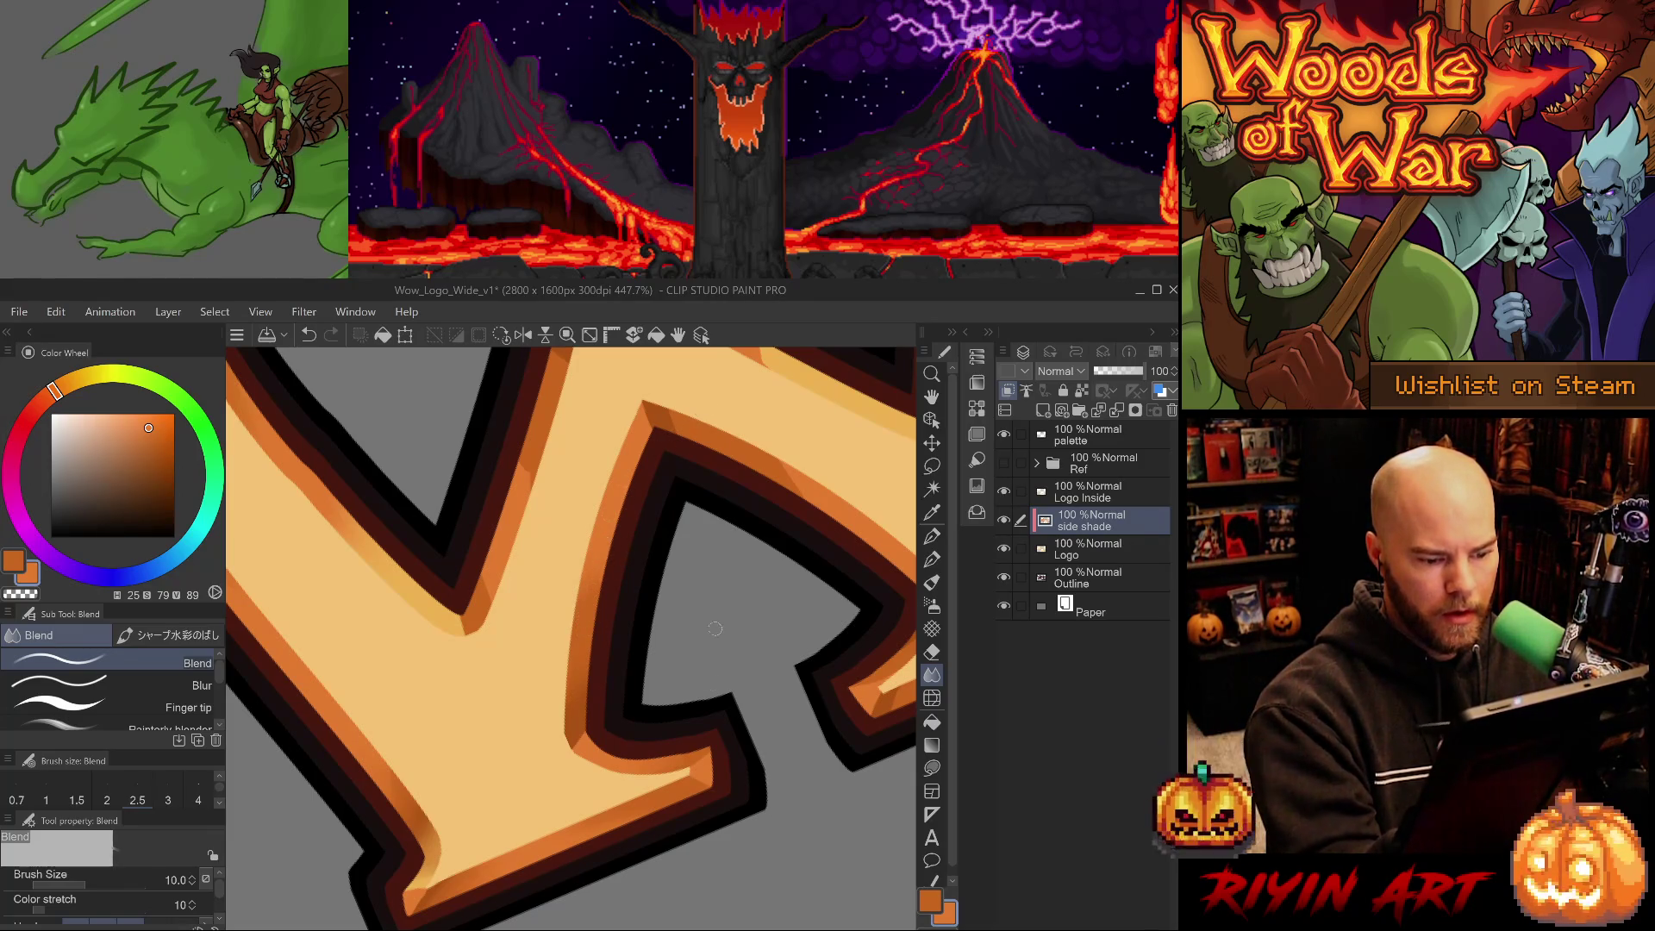
pyautogui.moveTo(684, 784); pyautogui.dragTo(759, 677)
# Erase the faint stray marks at the arrow's lower inner corner.
pyautogui.moveTo(619, 842); pyautogui.dragTo(721, 730)
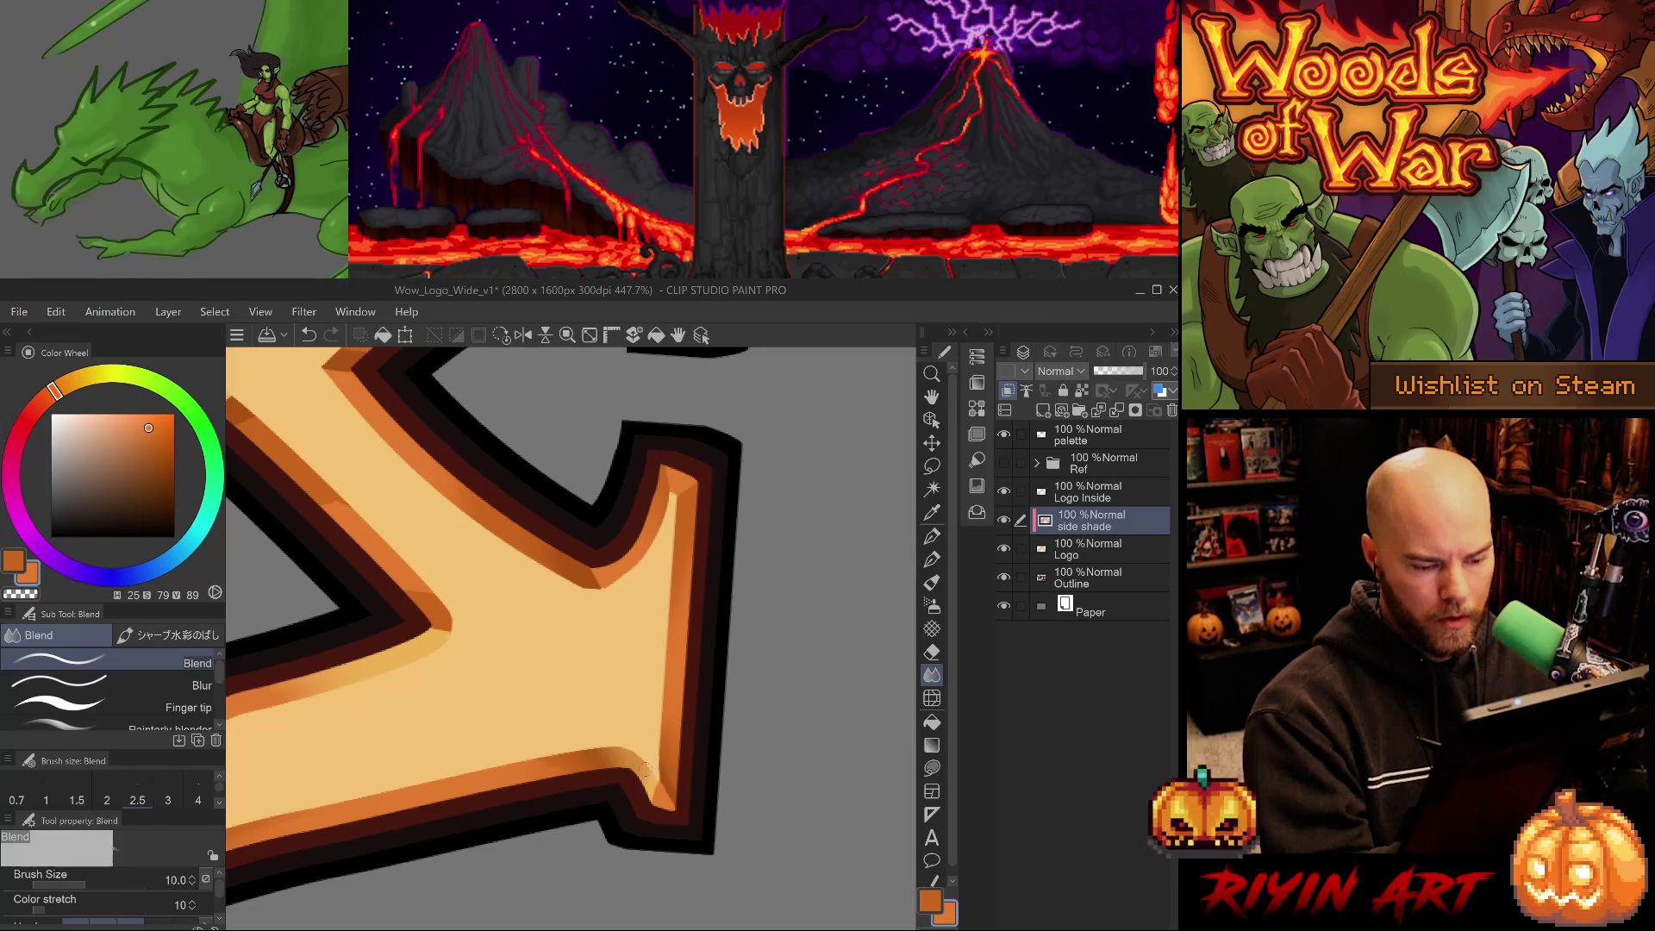
pyautogui.press('e')
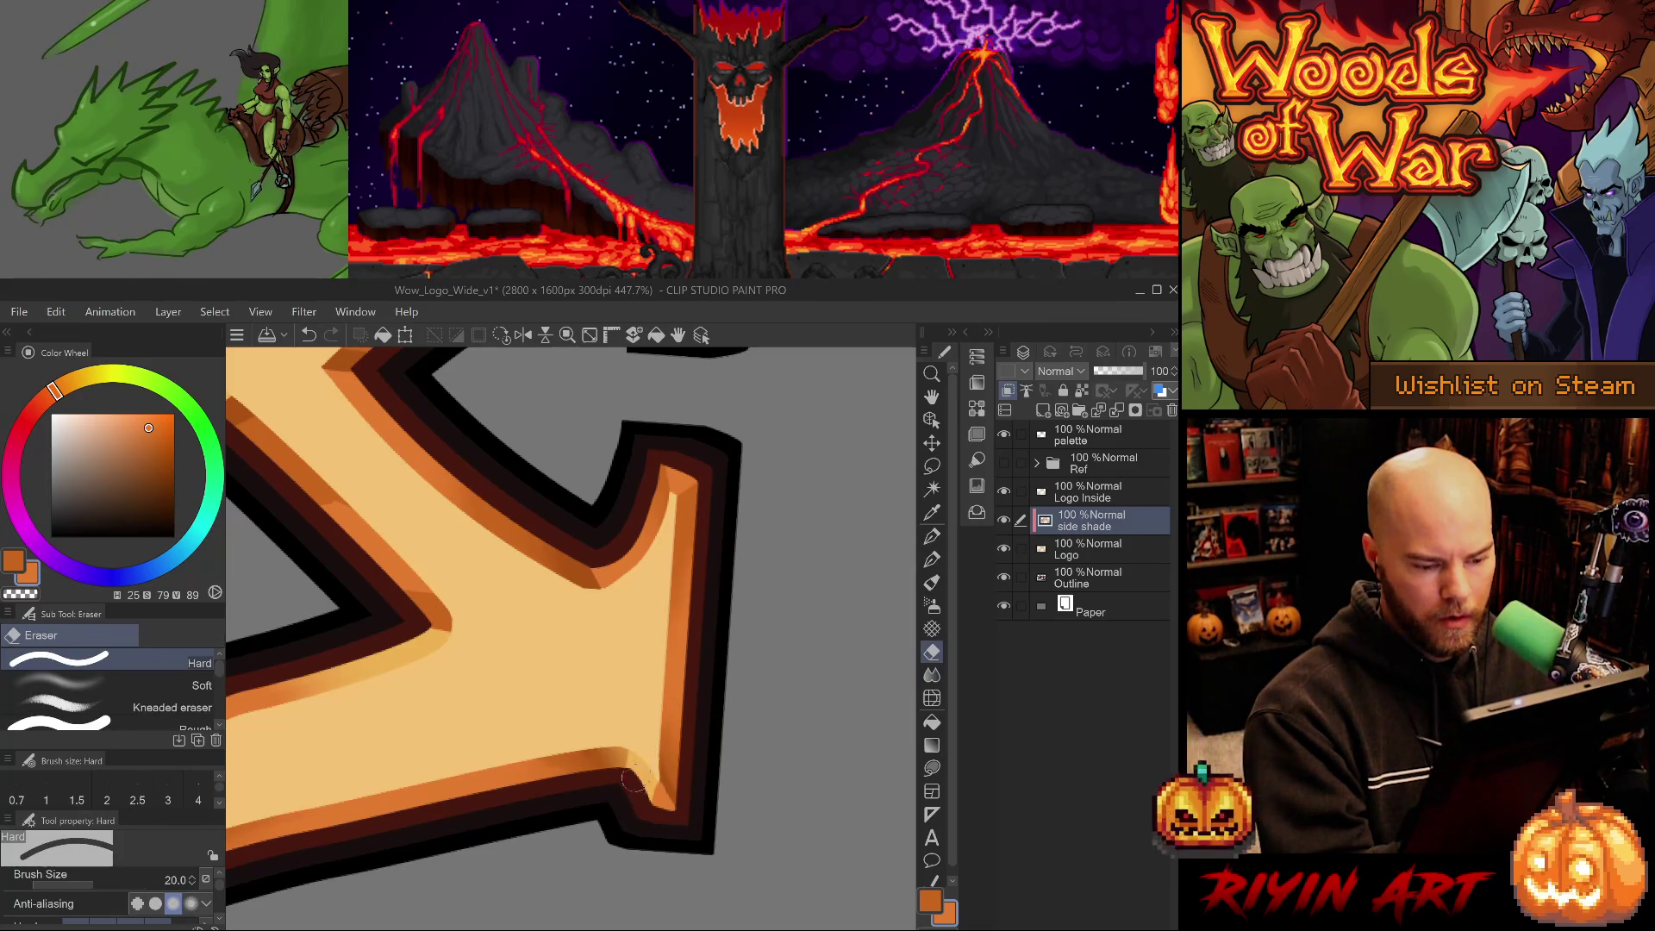
pyautogui.moveTo(635, 752); pyautogui.dragTo(648, 778)
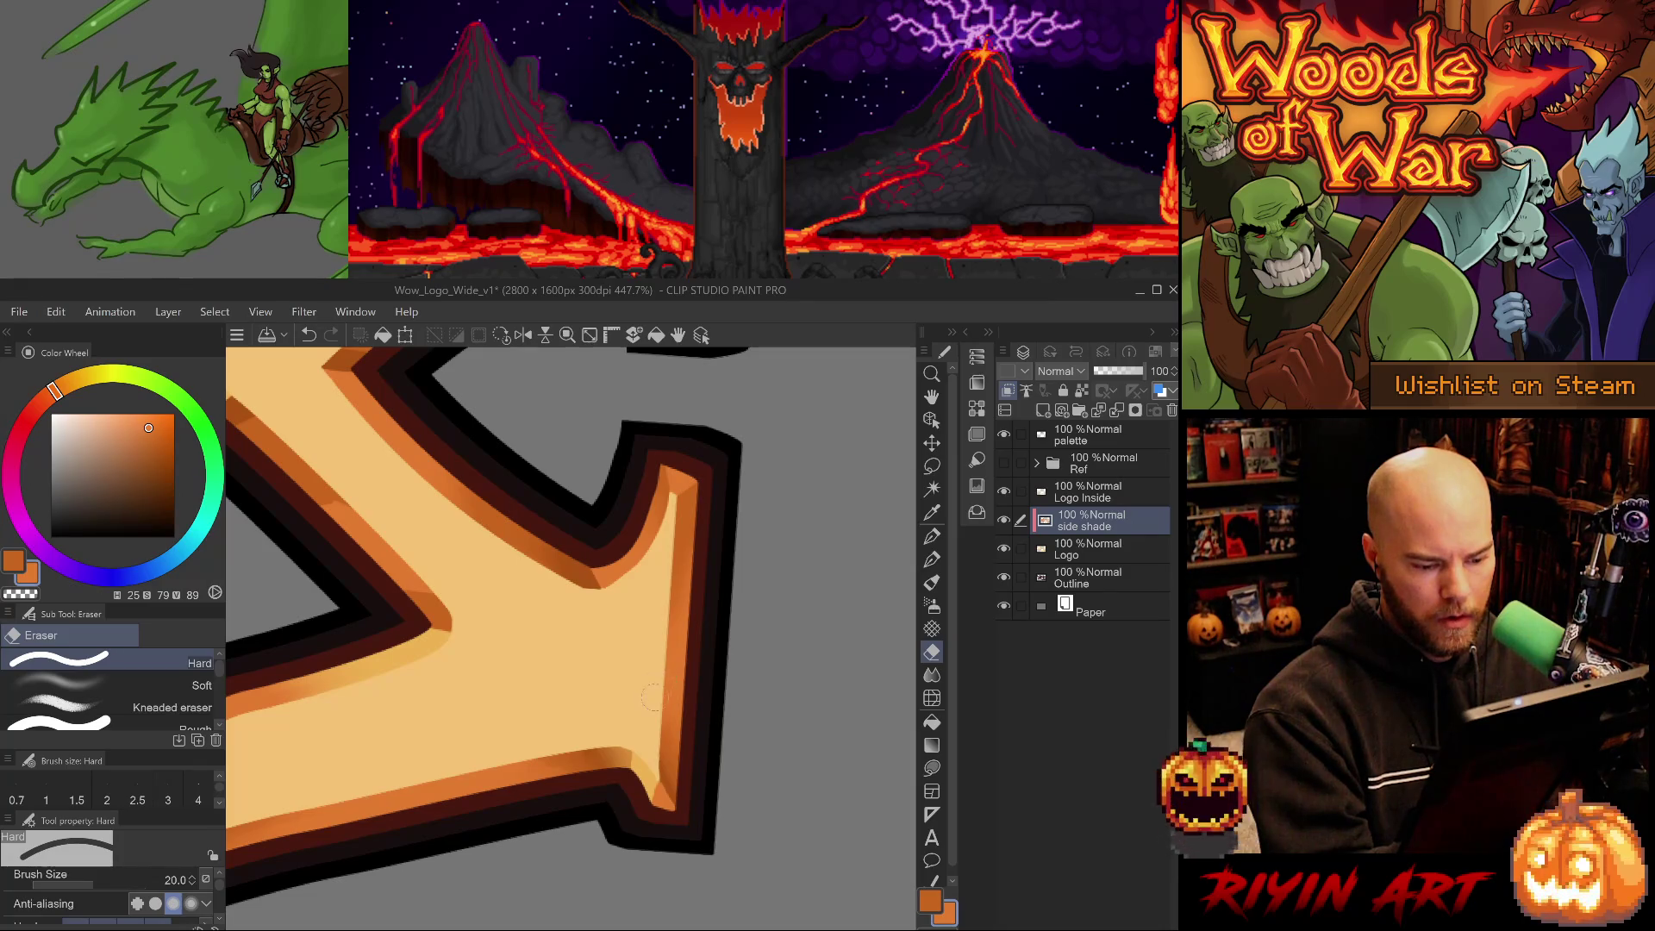
pyautogui.moveTo(677, 668)
pyautogui.mouseDown()
pyautogui.moveTo(650, 801)
pyautogui.moveTo(609, 842)
pyautogui.mouseUp()
# Pan across the W-shaped letter to find the area needing shade.
pyautogui.press('p')
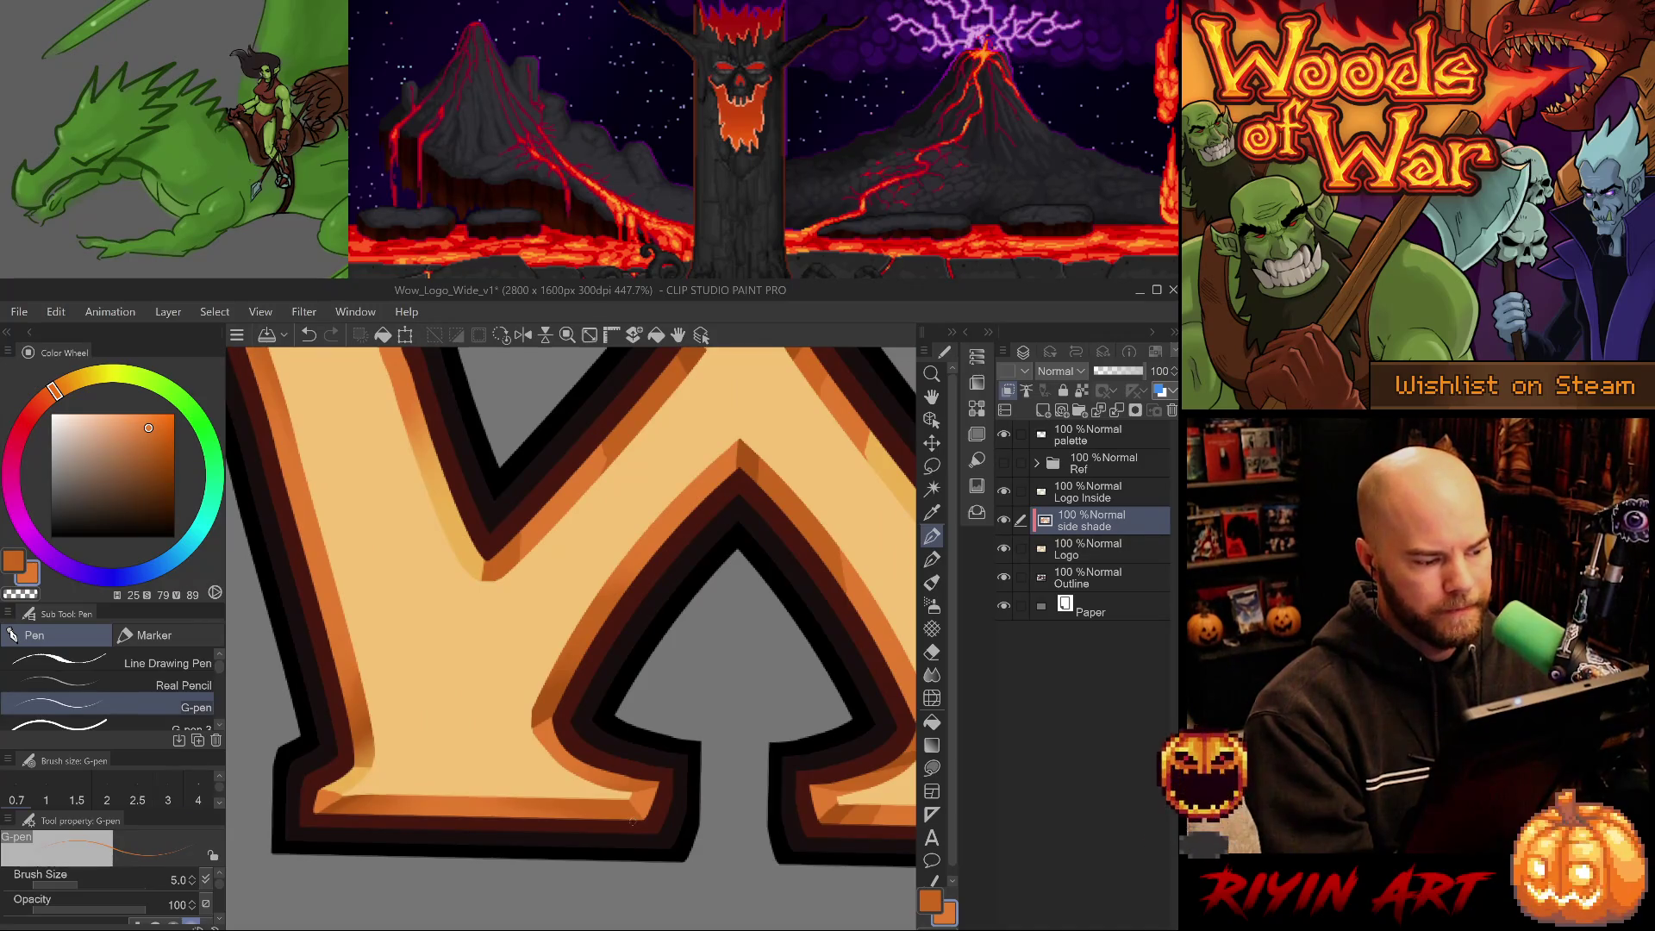
pyautogui.press('j')
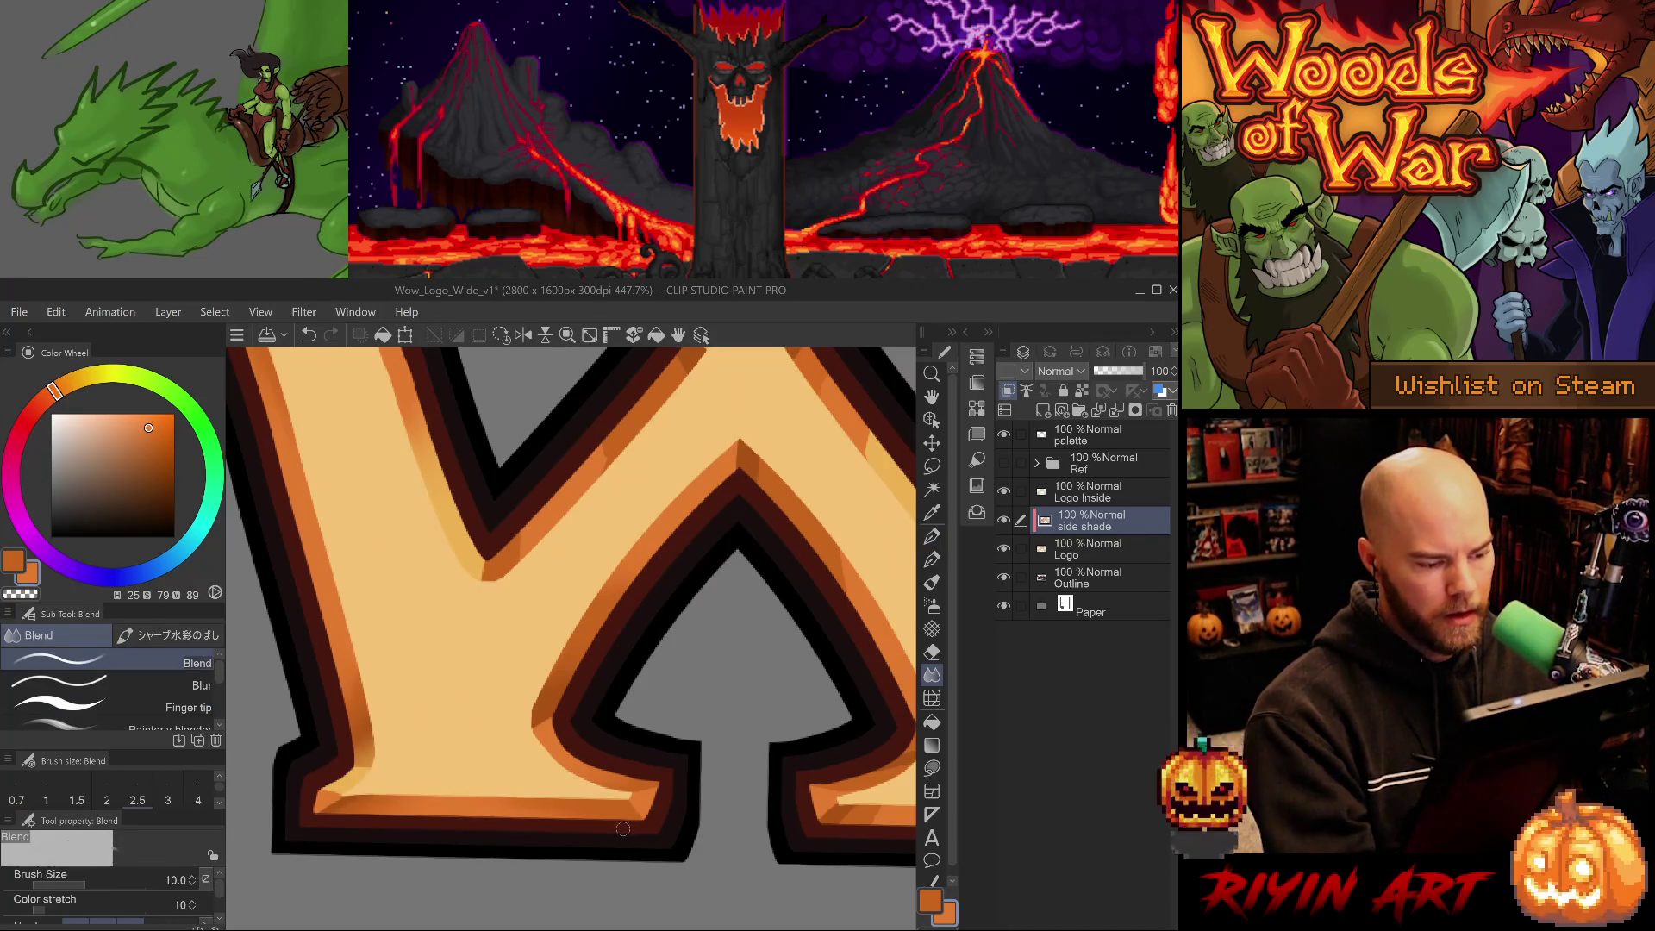
pyautogui.moveTo(664, 757); pyautogui.dragTo(554, 844)
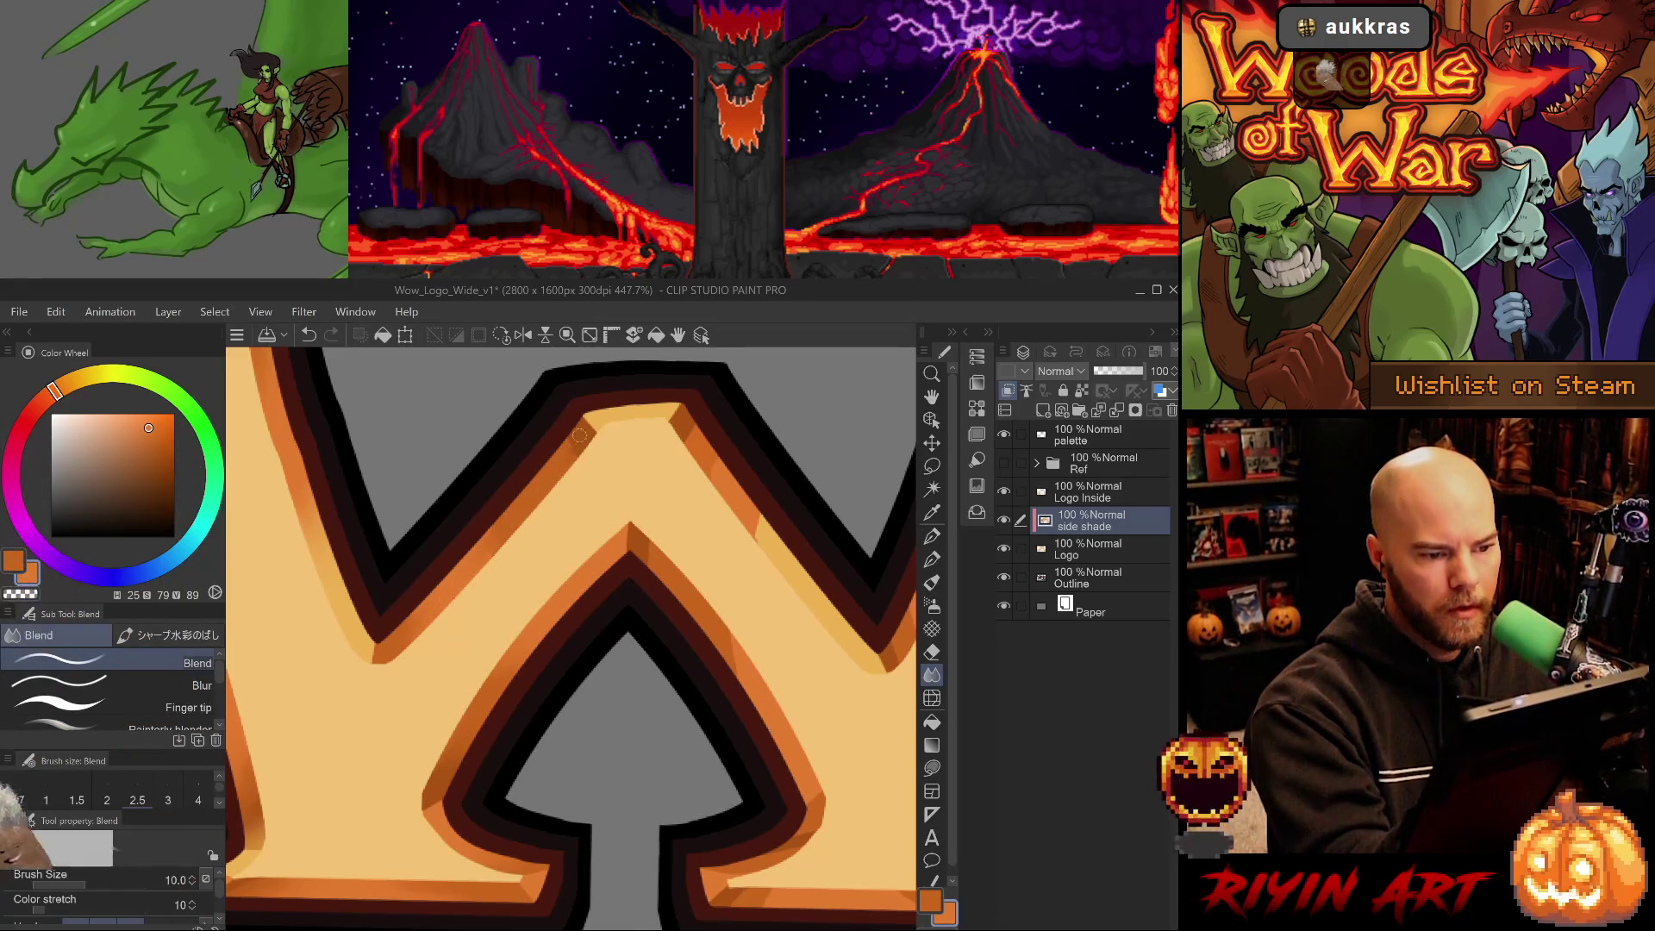
pyautogui.moveTo(590, 601)
pyautogui.mouseDown()
pyautogui.moveTo(546, 668)
pyautogui.moveTo(622, 696)
pyautogui.moveTo(524, 731)
pyautogui.moveTo(569, 732)
pyautogui.moveTo(534, 748)
pyautogui.moveTo(649, 713)
pyautogui.moveTo(613, 635)
pyautogui.mouseUp()
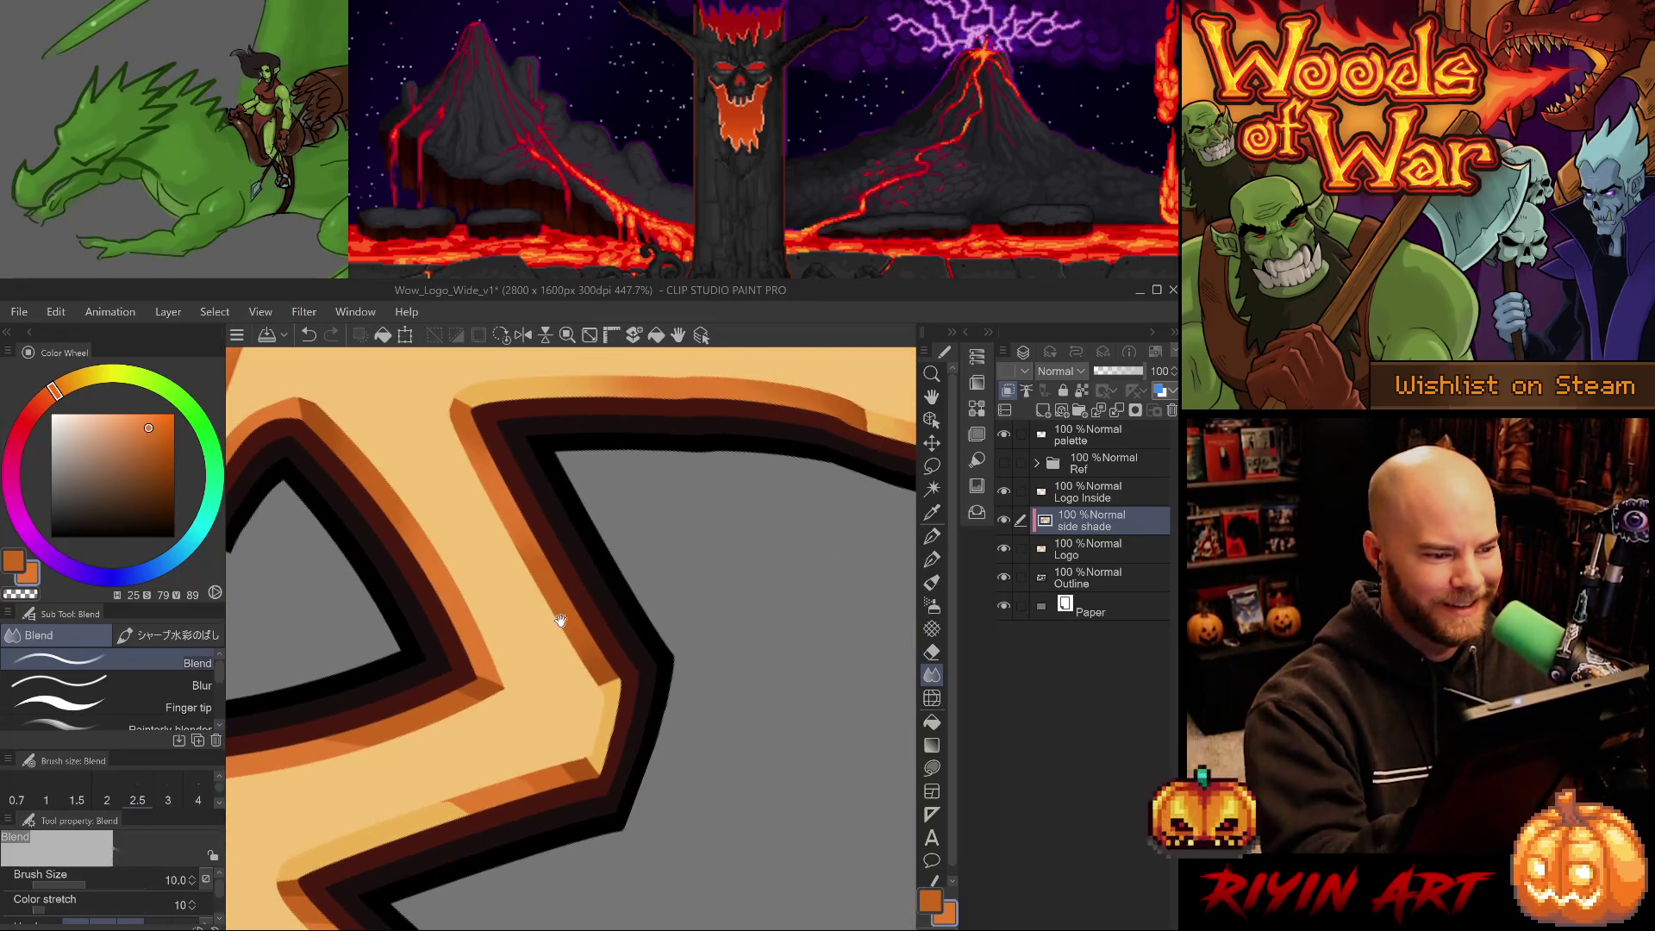
pyautogui.moveTo(520, 751)
pyautogui.mouseDown()
pyautogui.moveTo(665, 580)
pyautogui.moveTo(588, 781)
pyautogui.moveTo(558, 808)
pyautogui.mouseUp()
pyautogui.press('e')
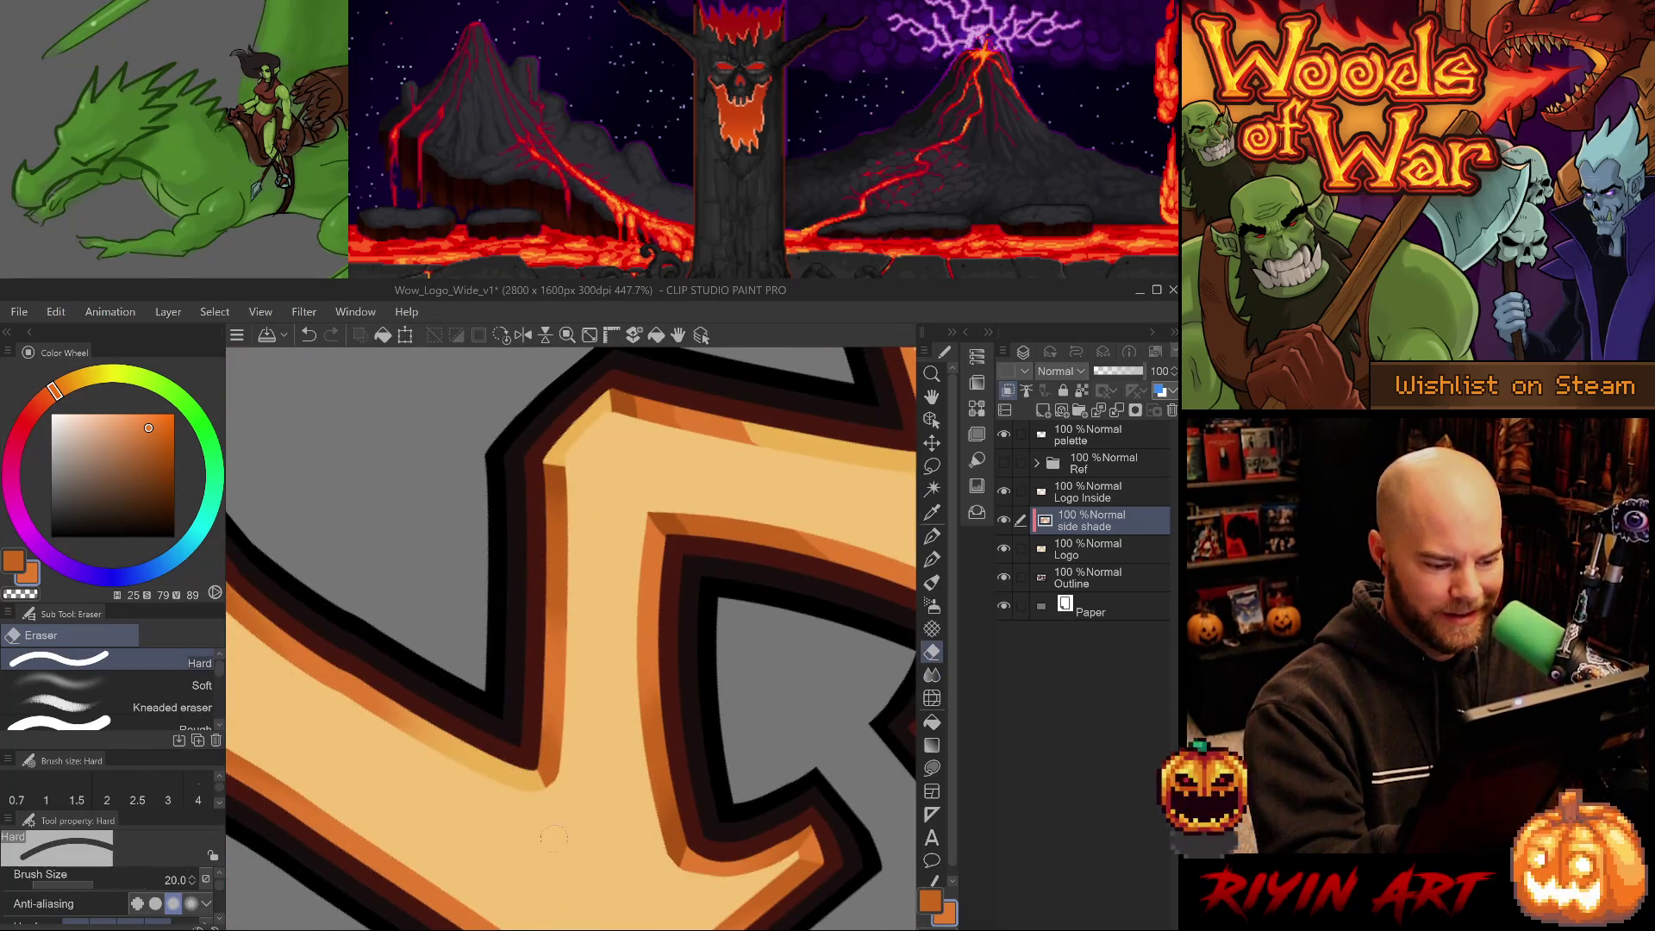
pyautogui.moveTo(558, 668)
pyautogui.mouseDown()
pyautogui.moveTo(609, 768)
pyautogui.moveTo(650, 765)
pyautogui.mouseUp()
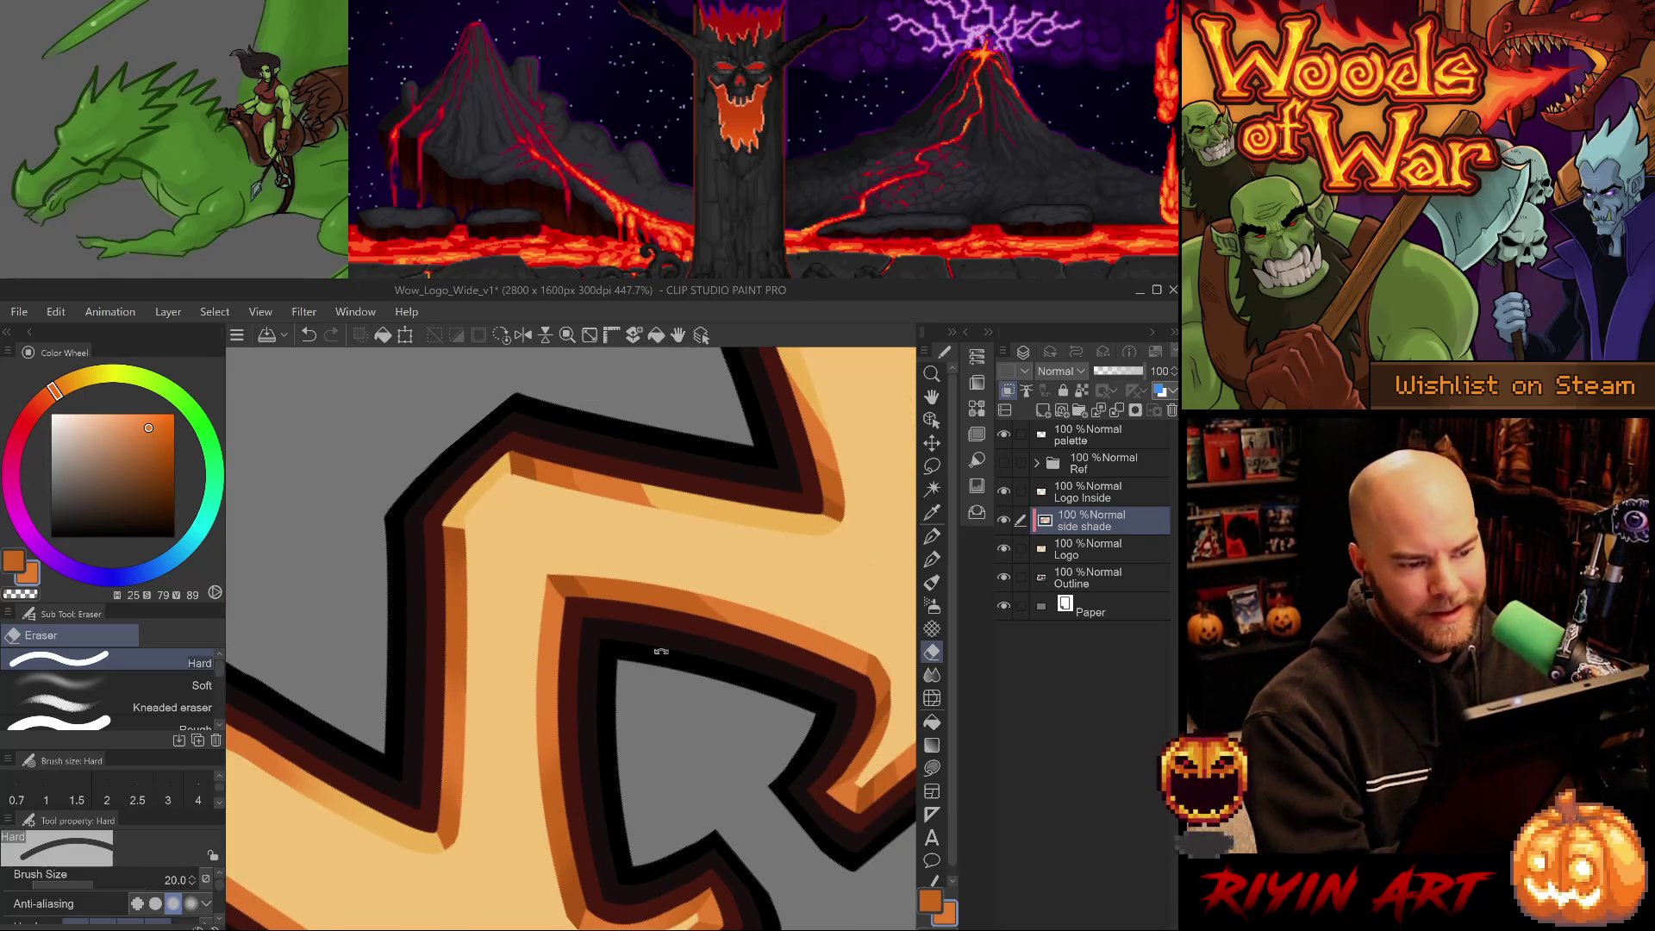
pyautogui.moveTo(650, 654); pyautogui.dragTo(653, 740)
# Sample the shade colour and paint darker orange at the letter's top corner.
pyautogui.press('j')
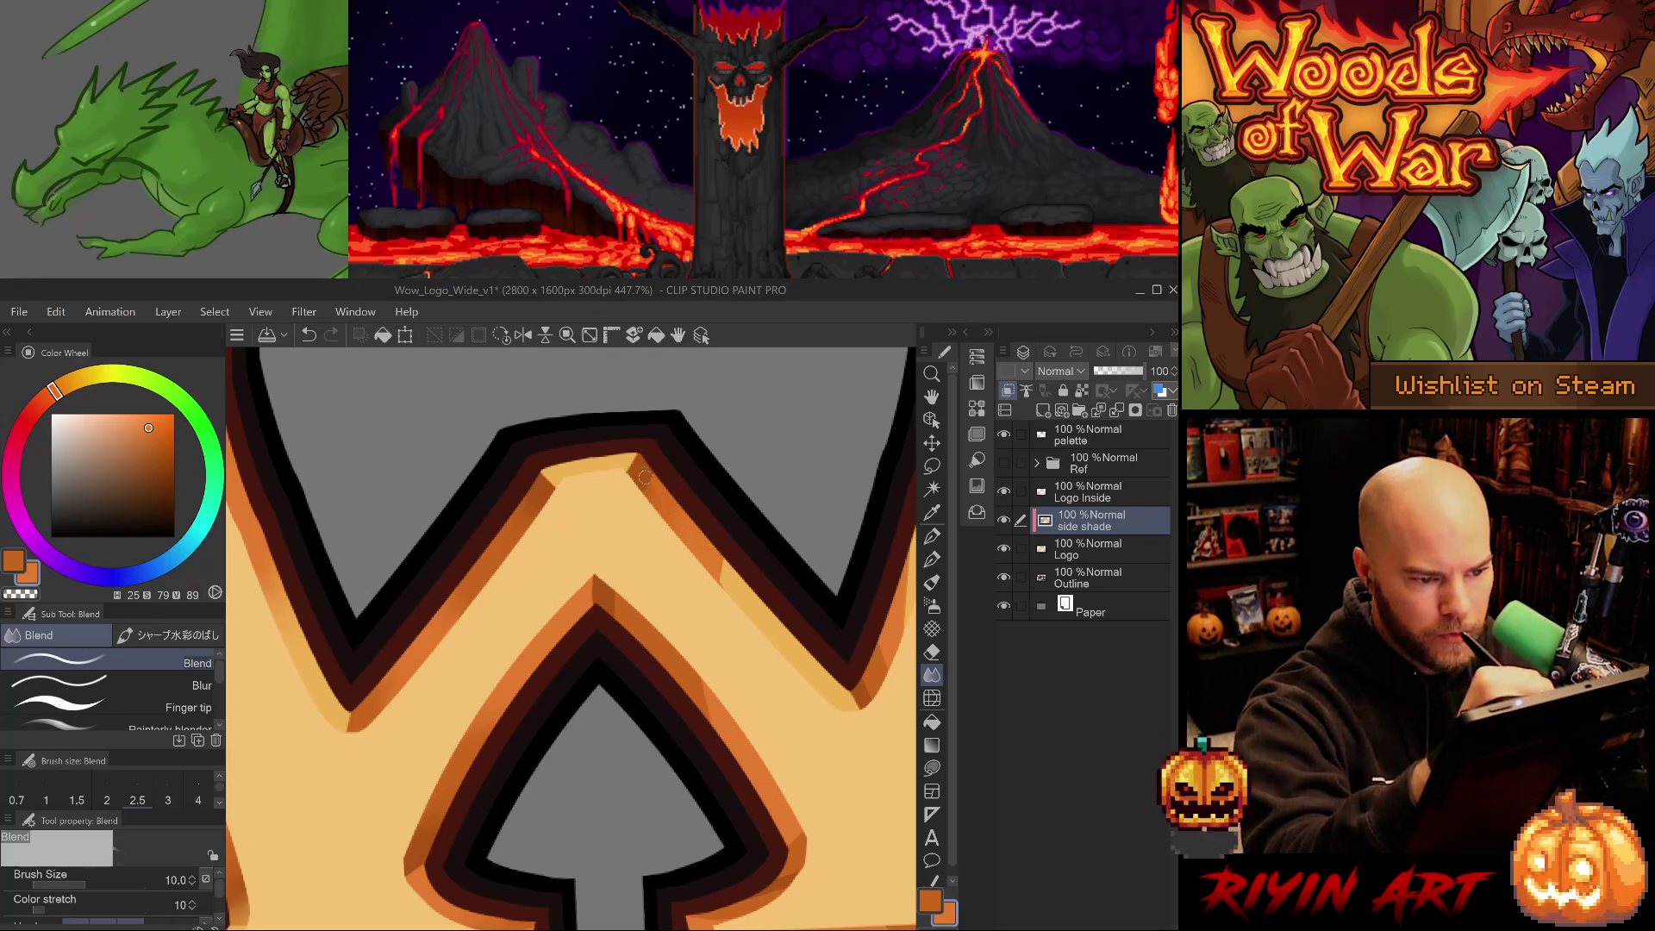
pyautogui.moveTo(739, 701); pyautogui.dragTo(621, 743)
pyautogui.keyDown('alt'); pyautogui.click(508, 392); pyautogui.keyUp('alt')
pyautogui.press('p')
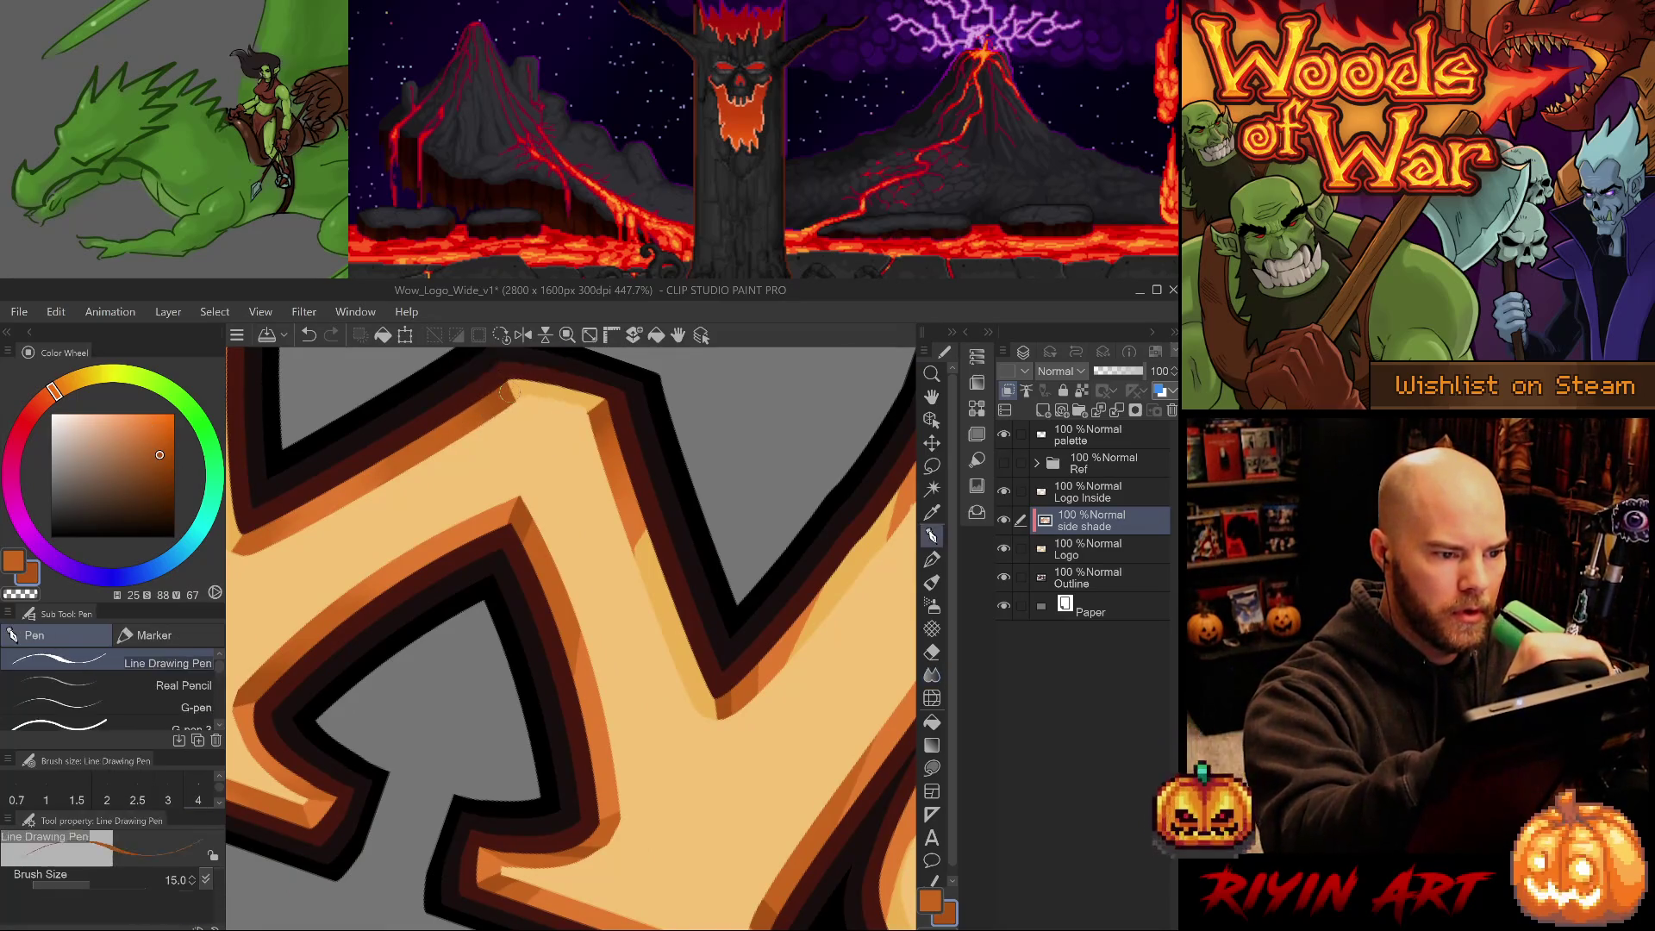
pyautogui.moveTo(498, 372); pyautogui.dragTo(523, 398)
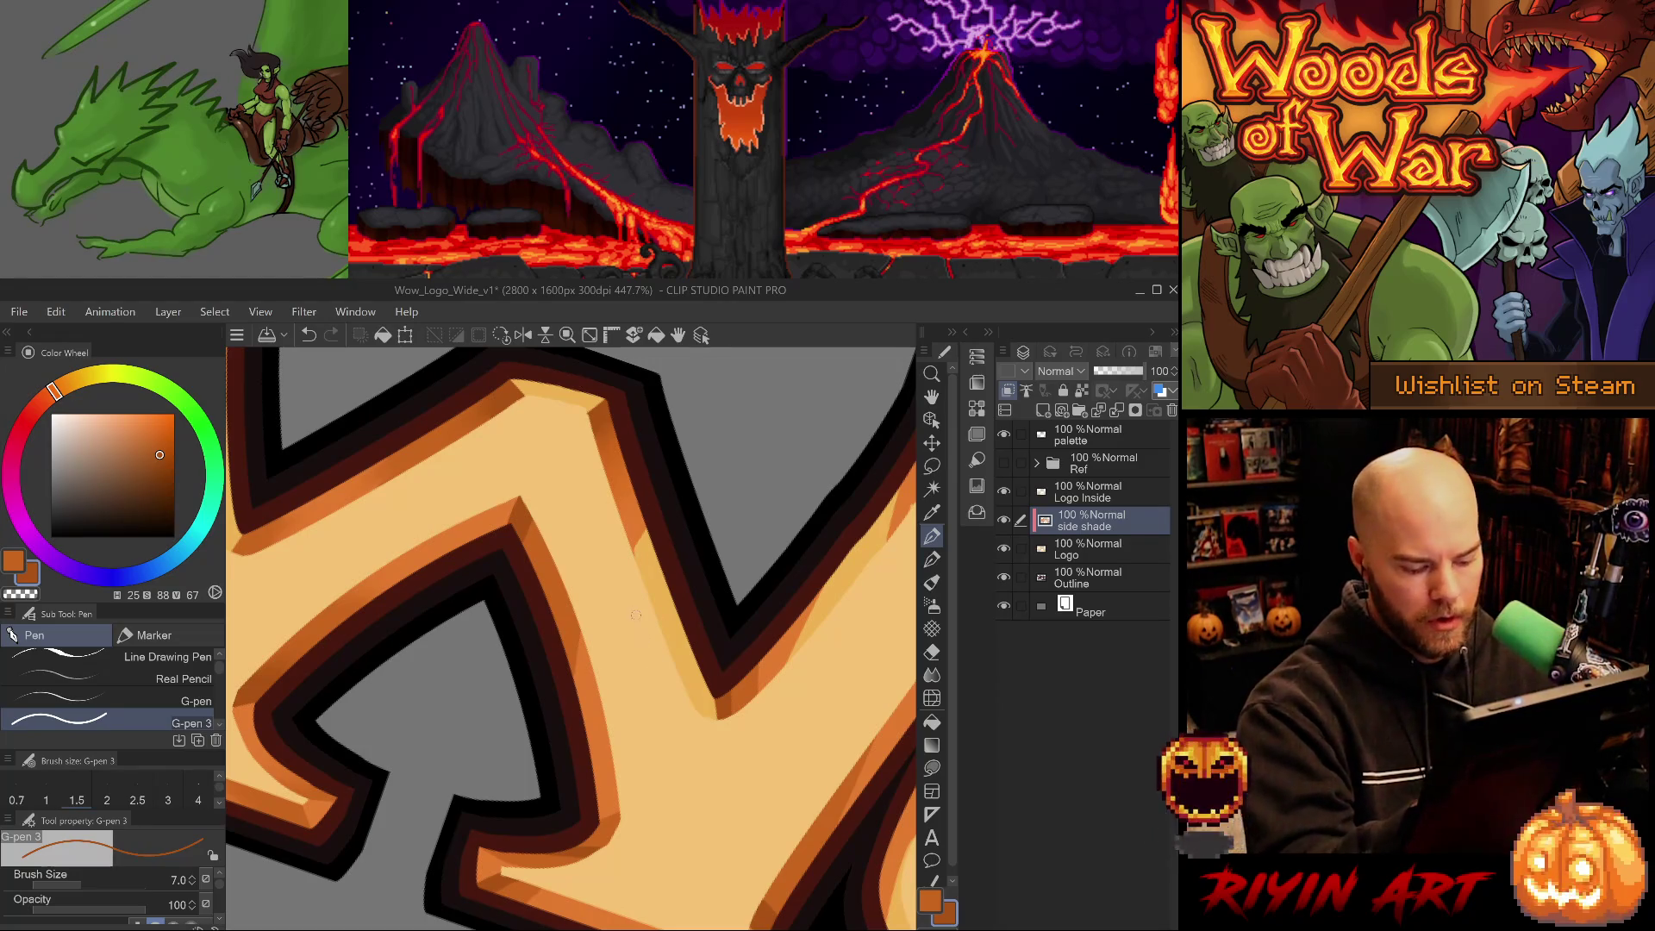
# Blend the shade down the letter's edge and up its inner edge.
pyautogui.press('j')
pyautogui.scroll(-1, 586, 515)
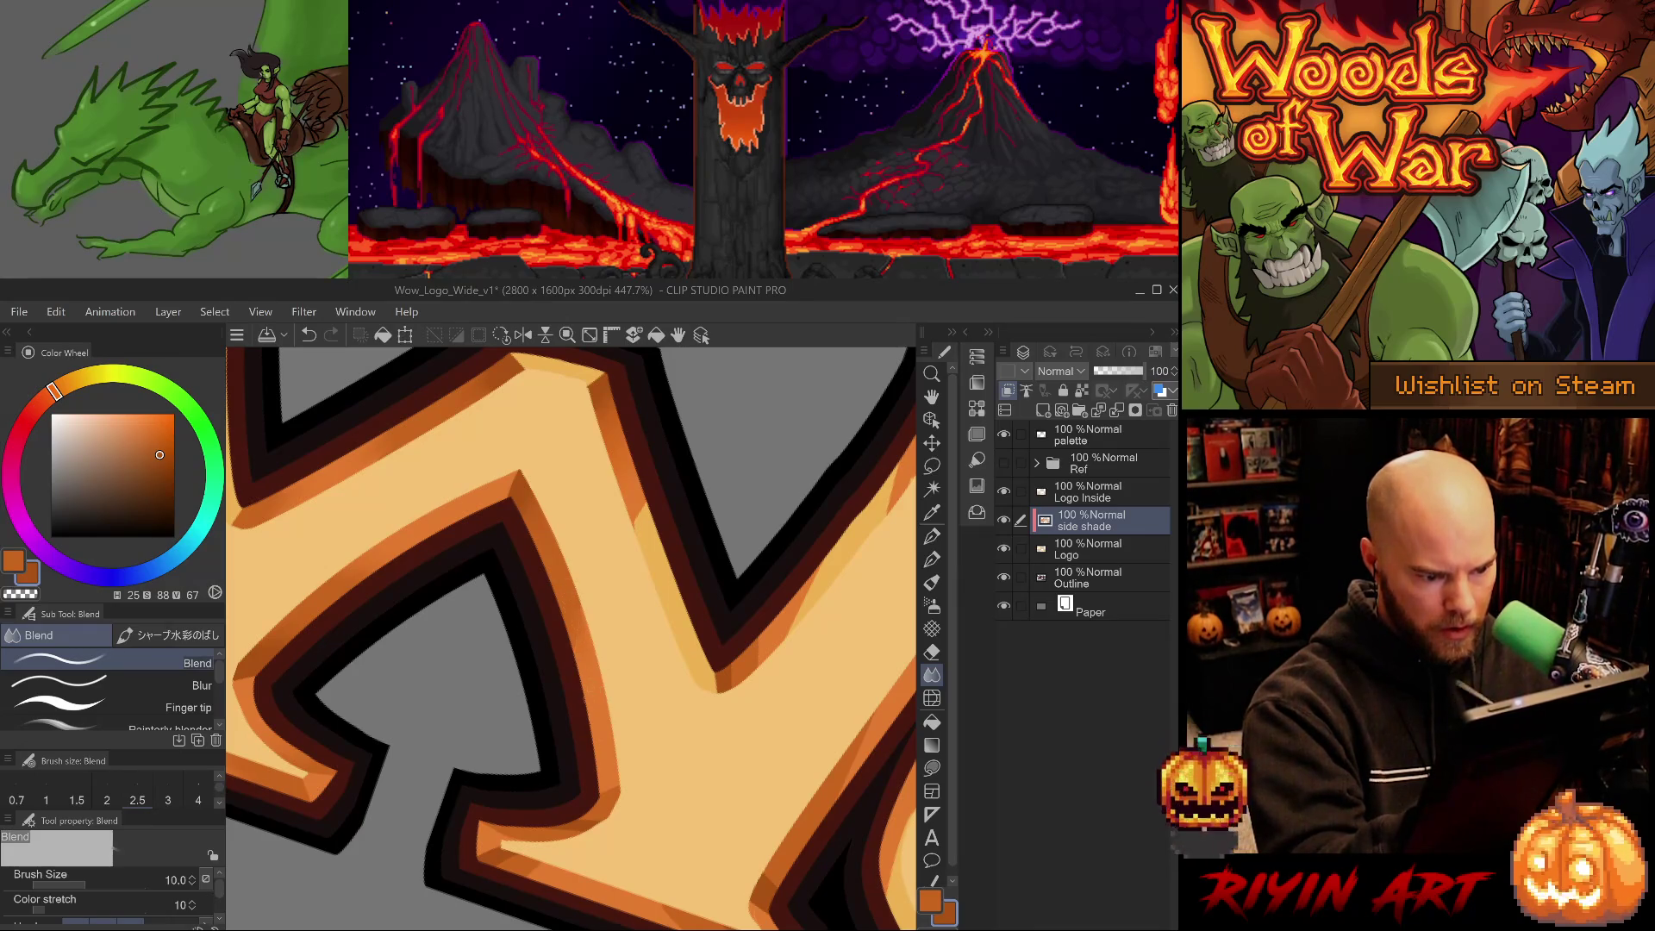
pyautogui.moveTo(684, 754); pyautogui.dragTo(641, 688)
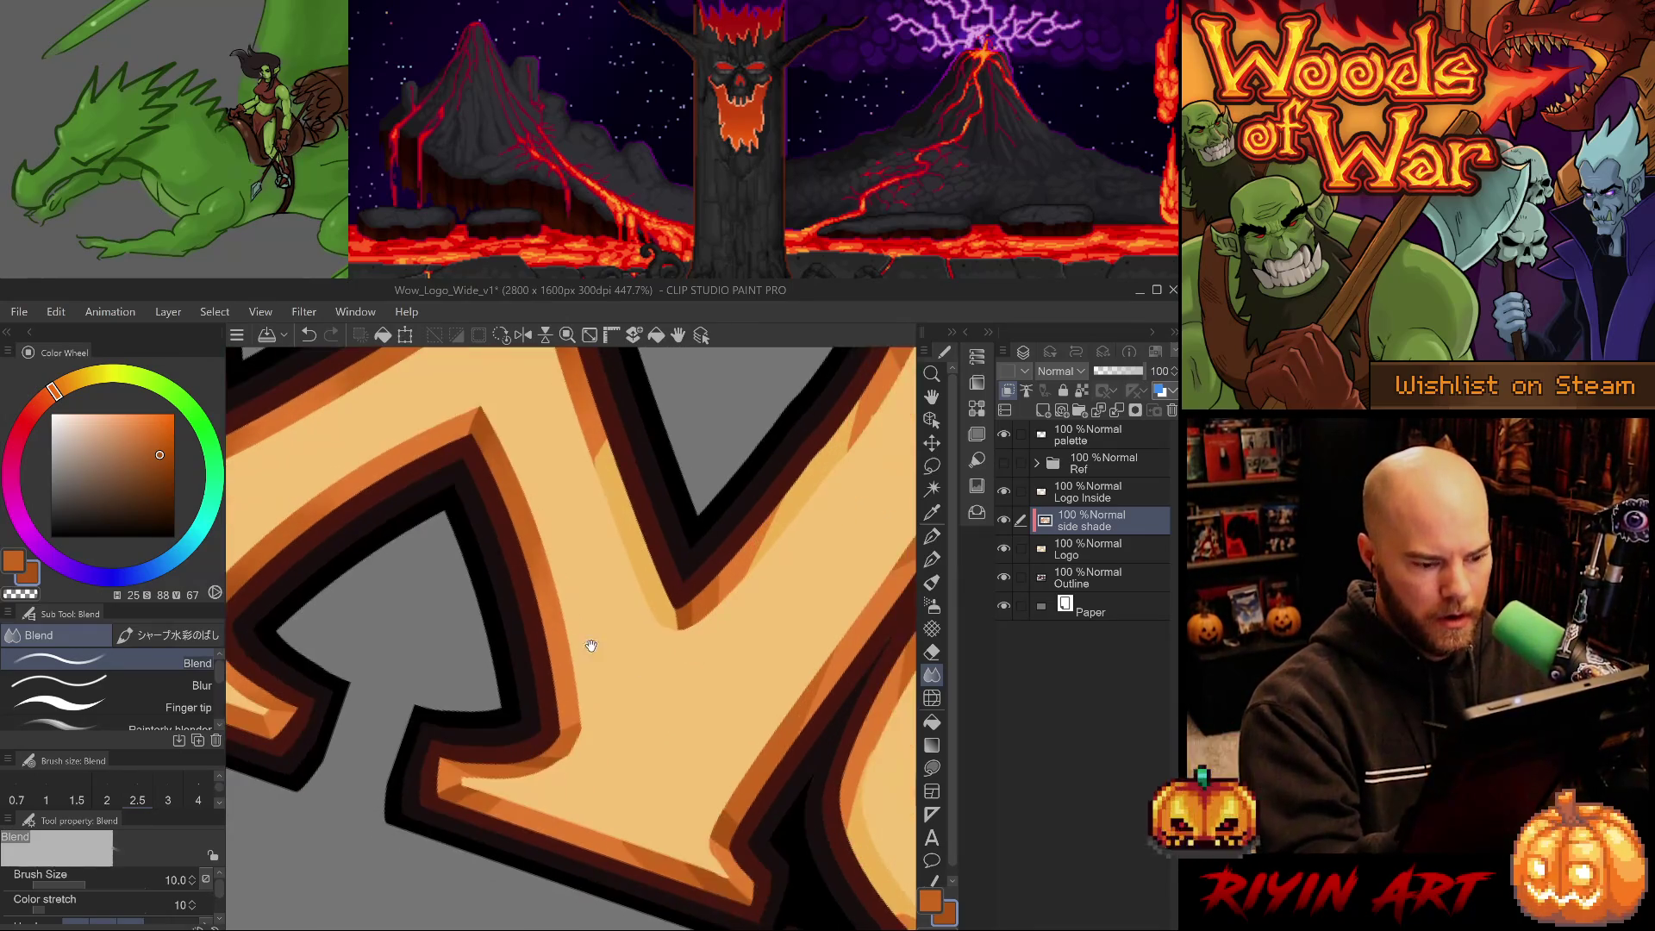
pyautogui.moveTo(589, 415)
pyautogui.mouseDown()
pyautogui.moveTo(629, 533)
pyautogui.moveTo(607, 663)
pyautogui.mouseUp()
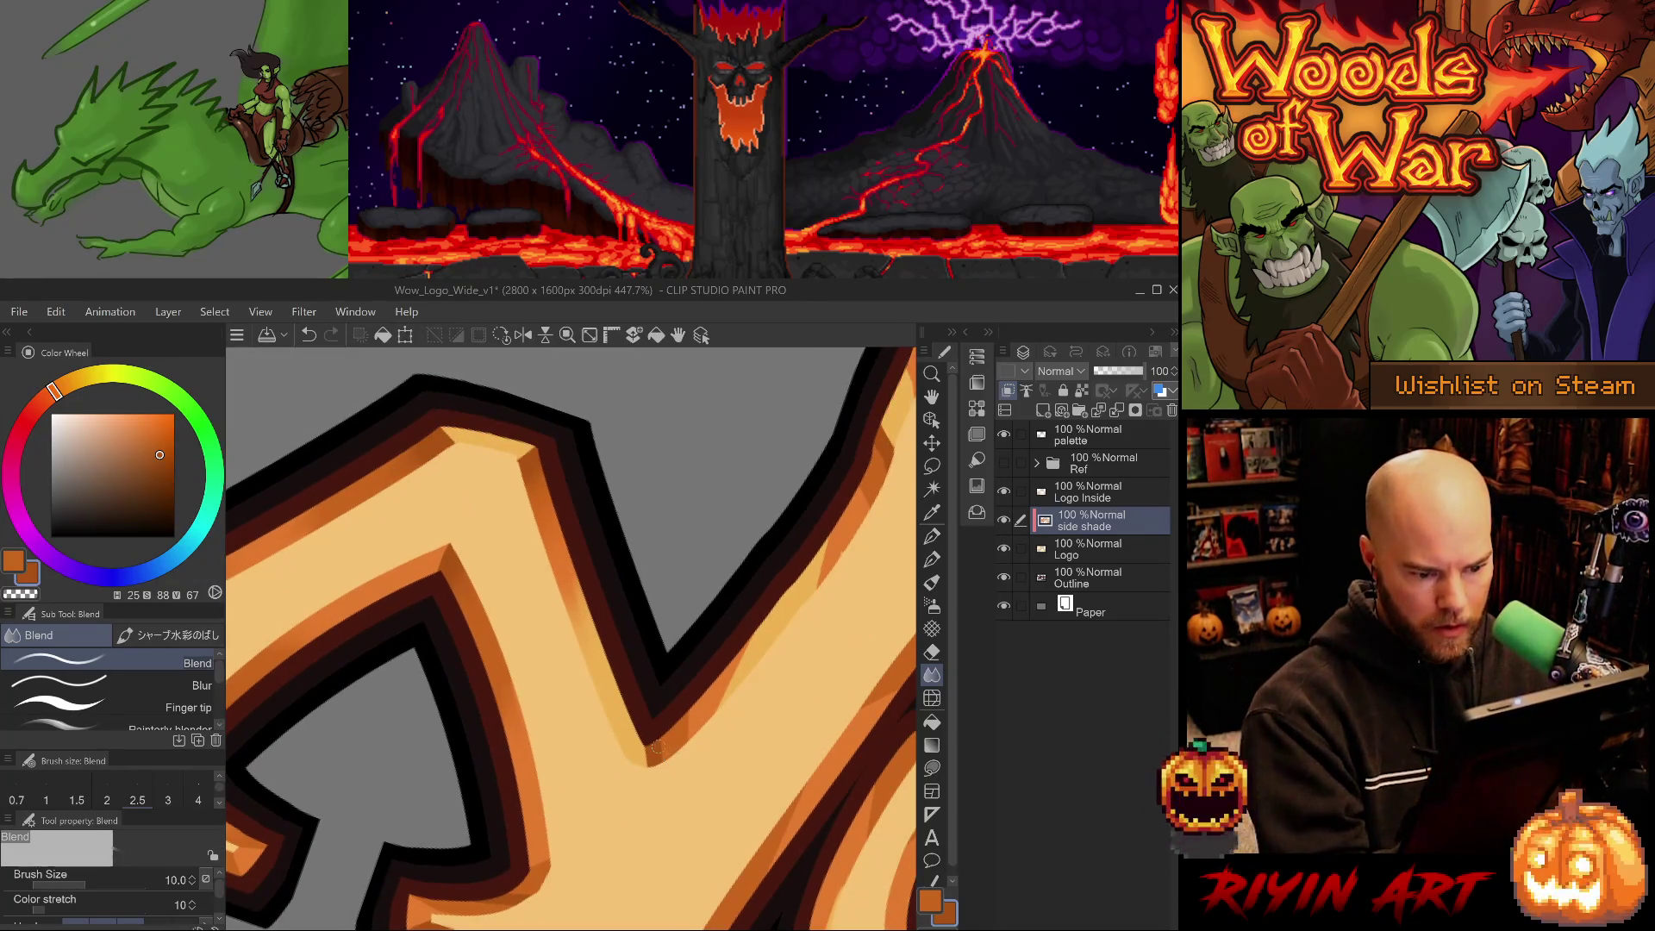
pyautogui.moveTo(728, 702); pyautogui.dragTo(776, 601)
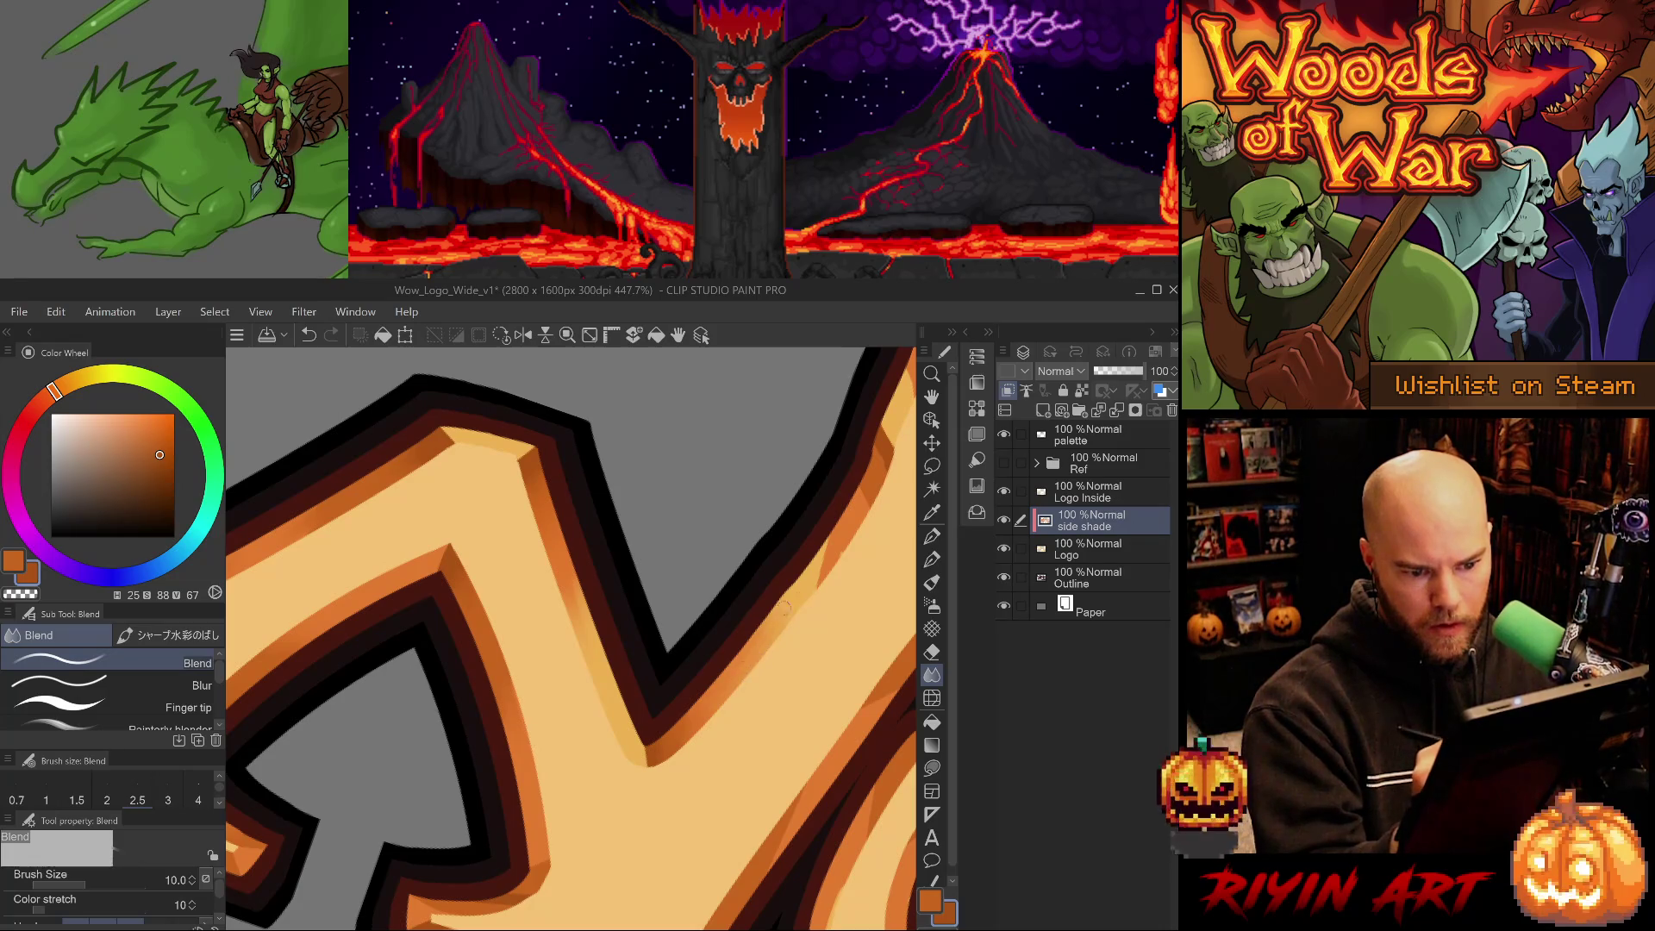
pyautogui.moveTo(830, 583)
pyautogui.mouseDown()
pyautogui.moveTo(642, 595)
pyautogui.moveTo(617, 560)
pyautogui.moveTo(690, 750)
pyautogui.mouseUp()
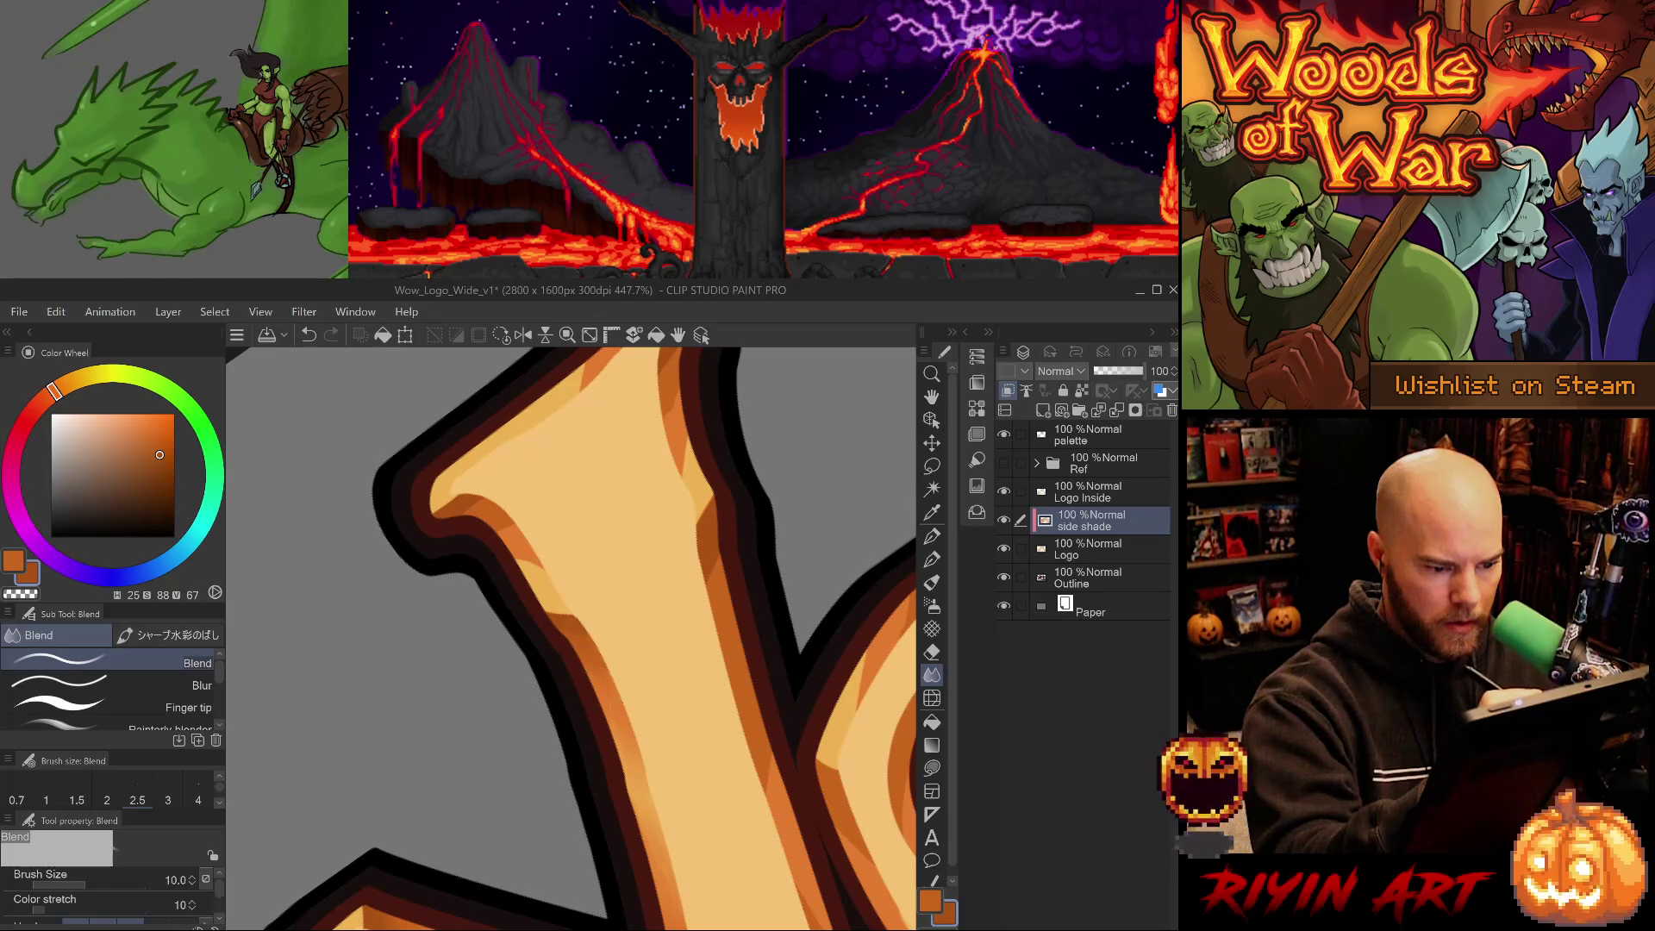
# Blend the side shade along the long stroke's left and right inner edges.
pyautogui.moveTo(519, 556)
pyautogui.mouseDown()
pyautogui.moveTo(548, 584)
pyautogui.moveTo(413, 724)
pyautogui.mouseUp()
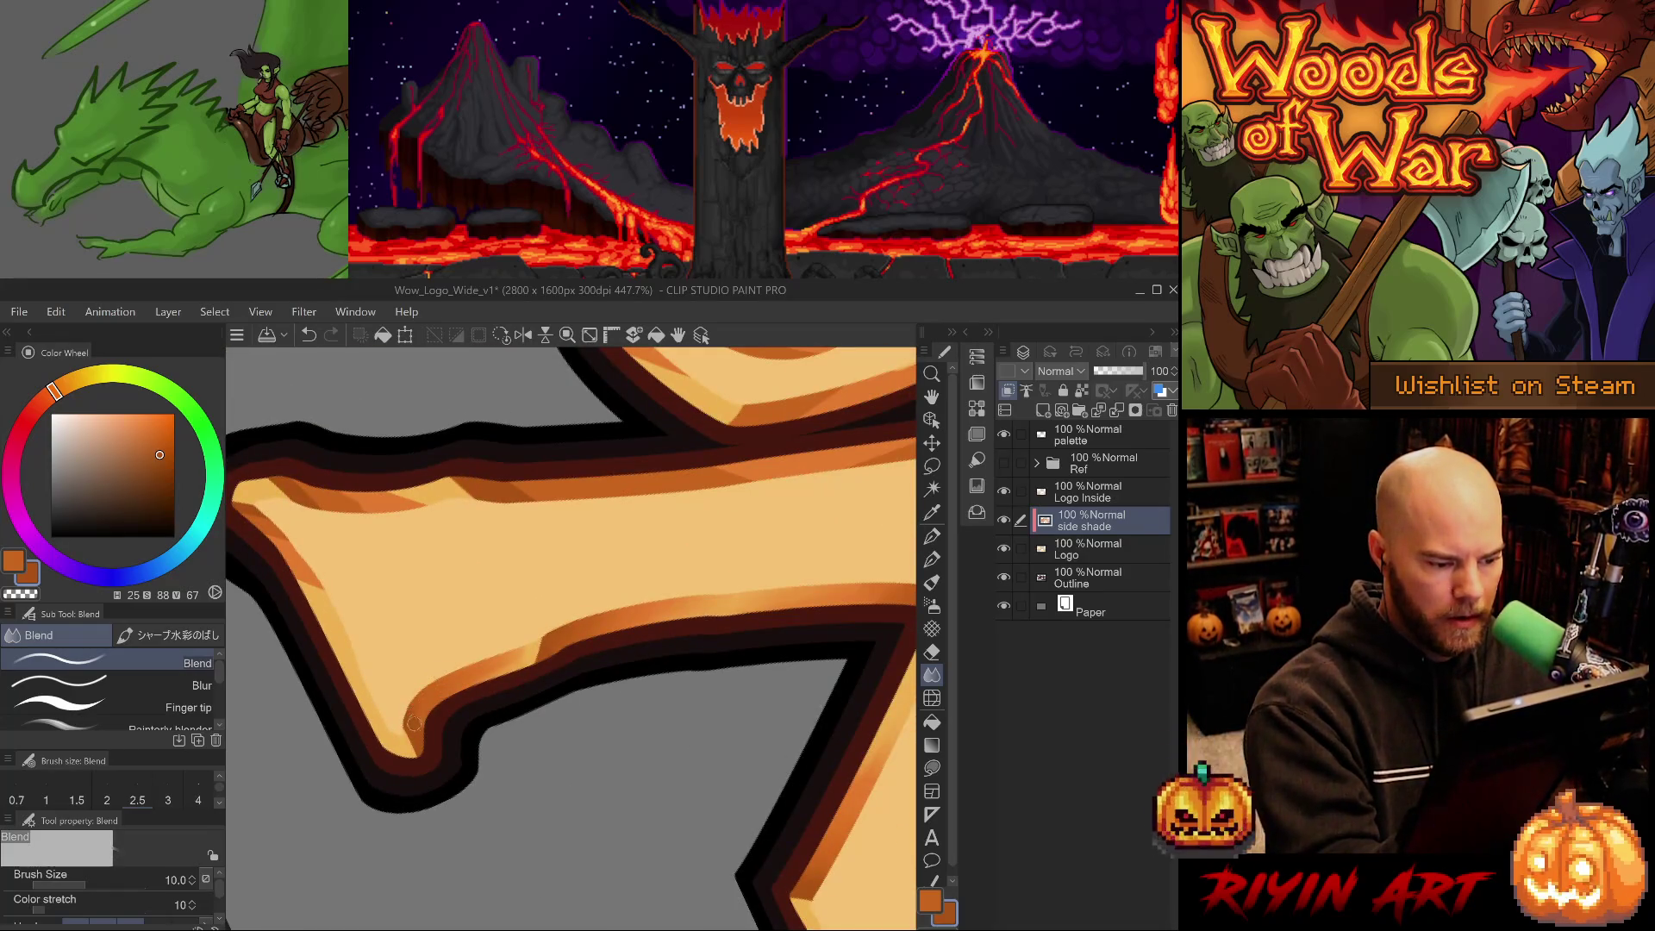
pyautogui.moveTo(480, 757)
pyautogui.mouseDown()
pyautogui.moveTo(603, 810)
pyautogui.moveTo(540, 743)
pyautogui.mouseUp()
pyautogui.moveTo(464, 601); pyautogui.dragTo(482, 672)
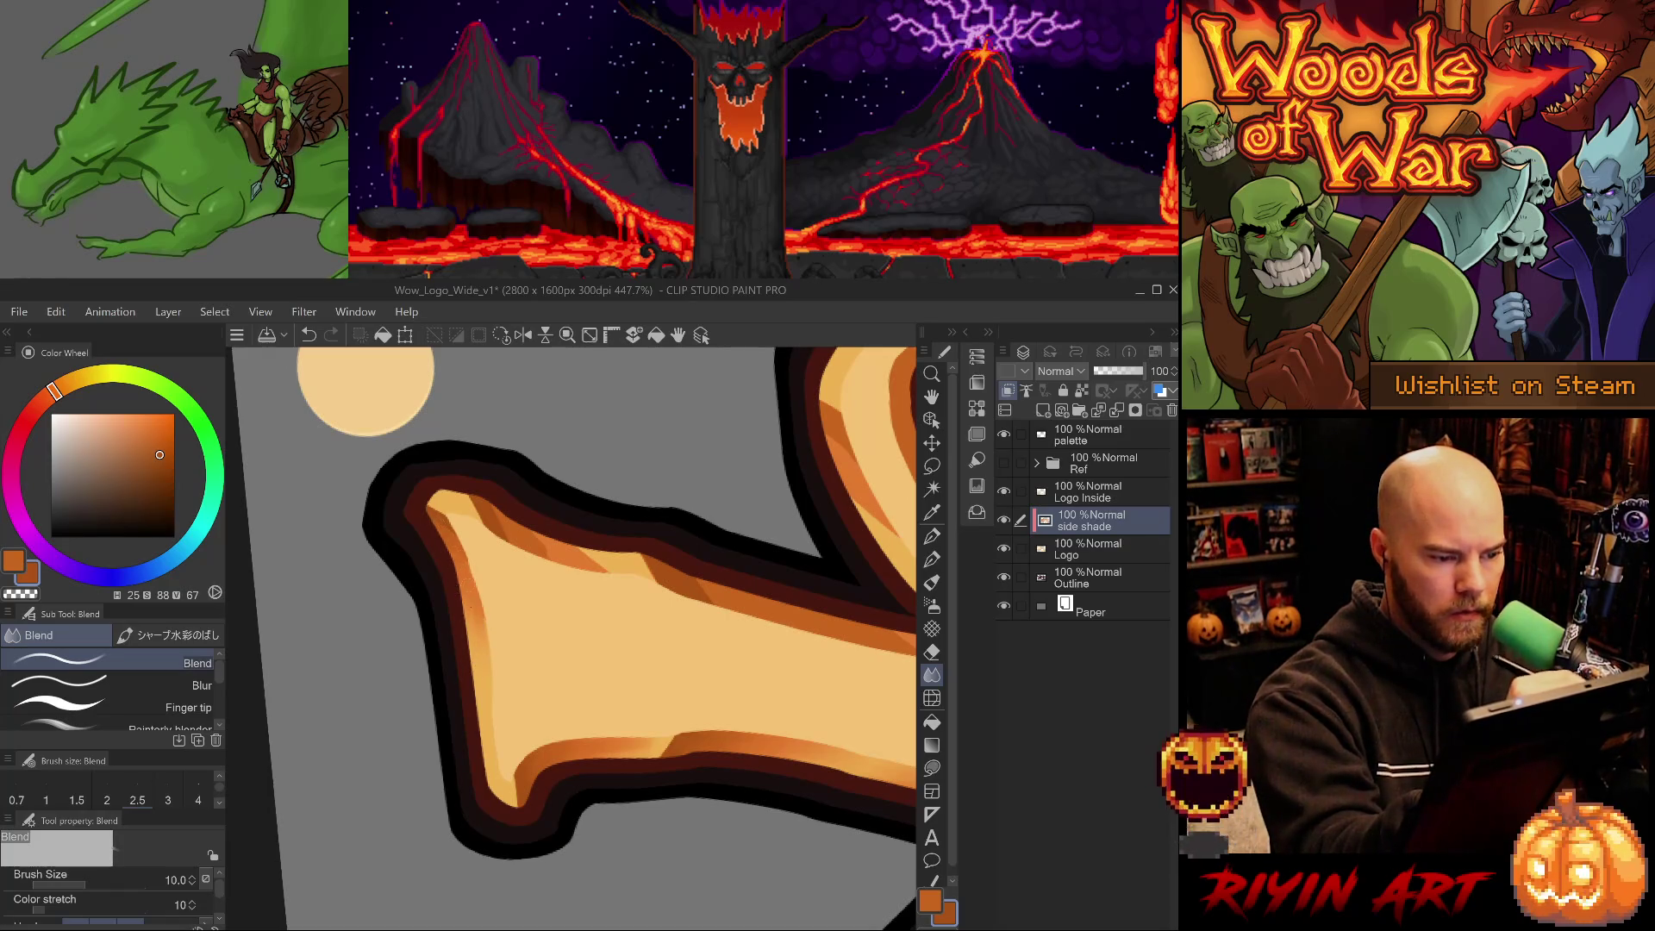
pyautogui.moveTo(504, 681); pyautogui.dragTo(631, 590)
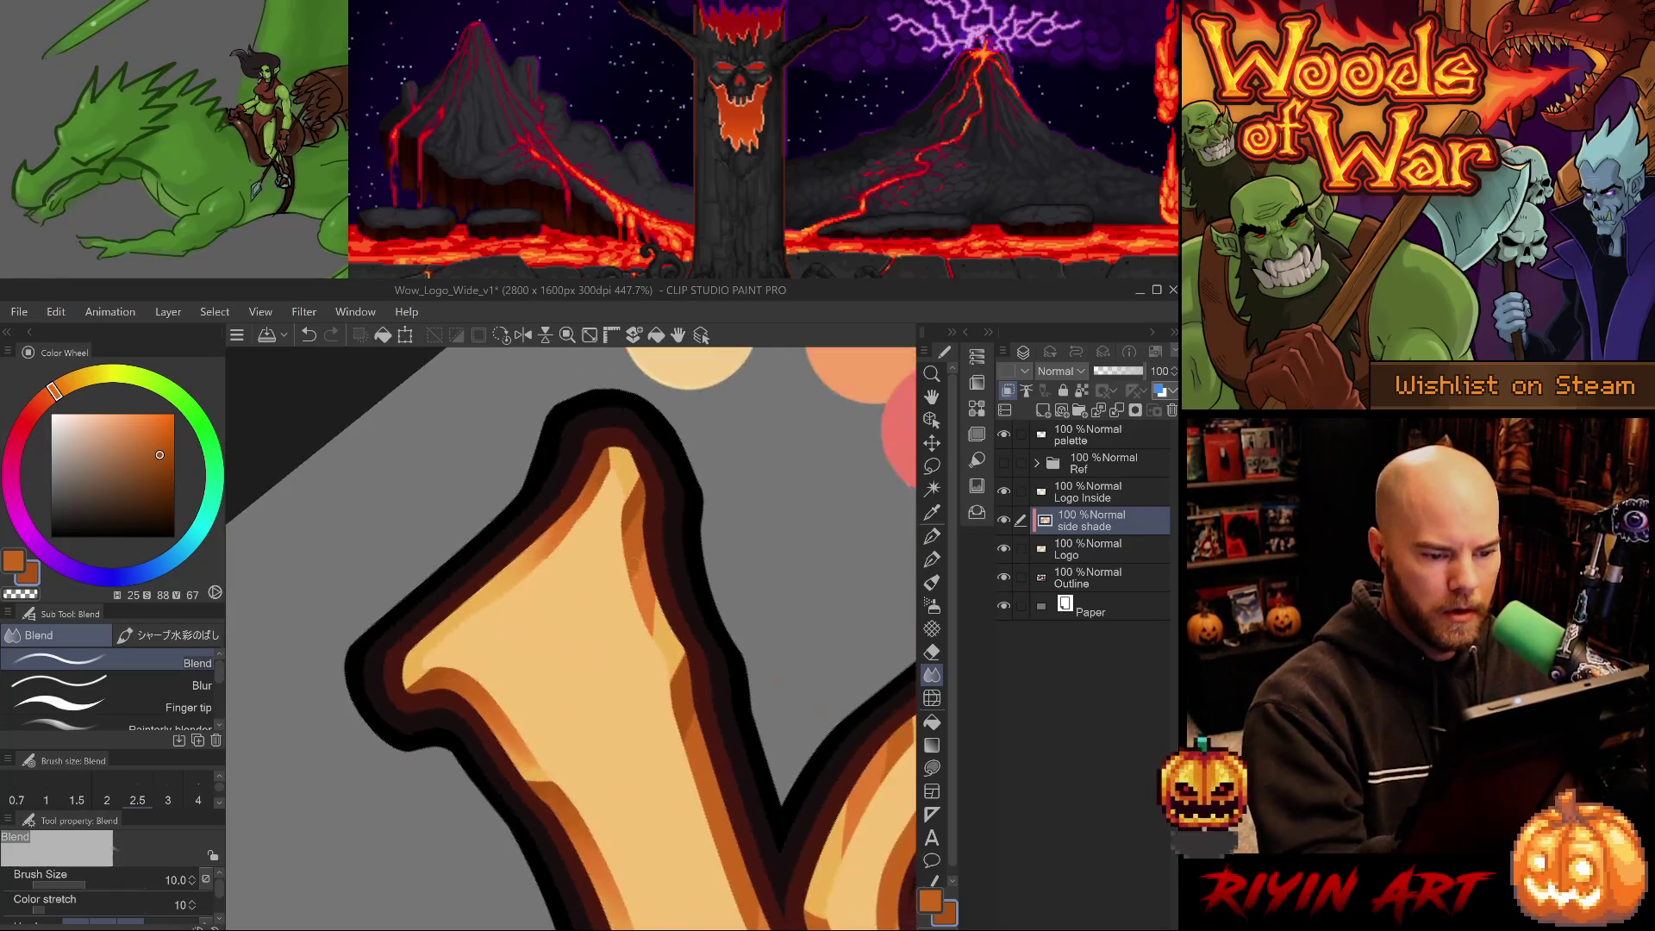
pyautogui.moveTo(660, 652); pyautogui.dragTo(659, 598)
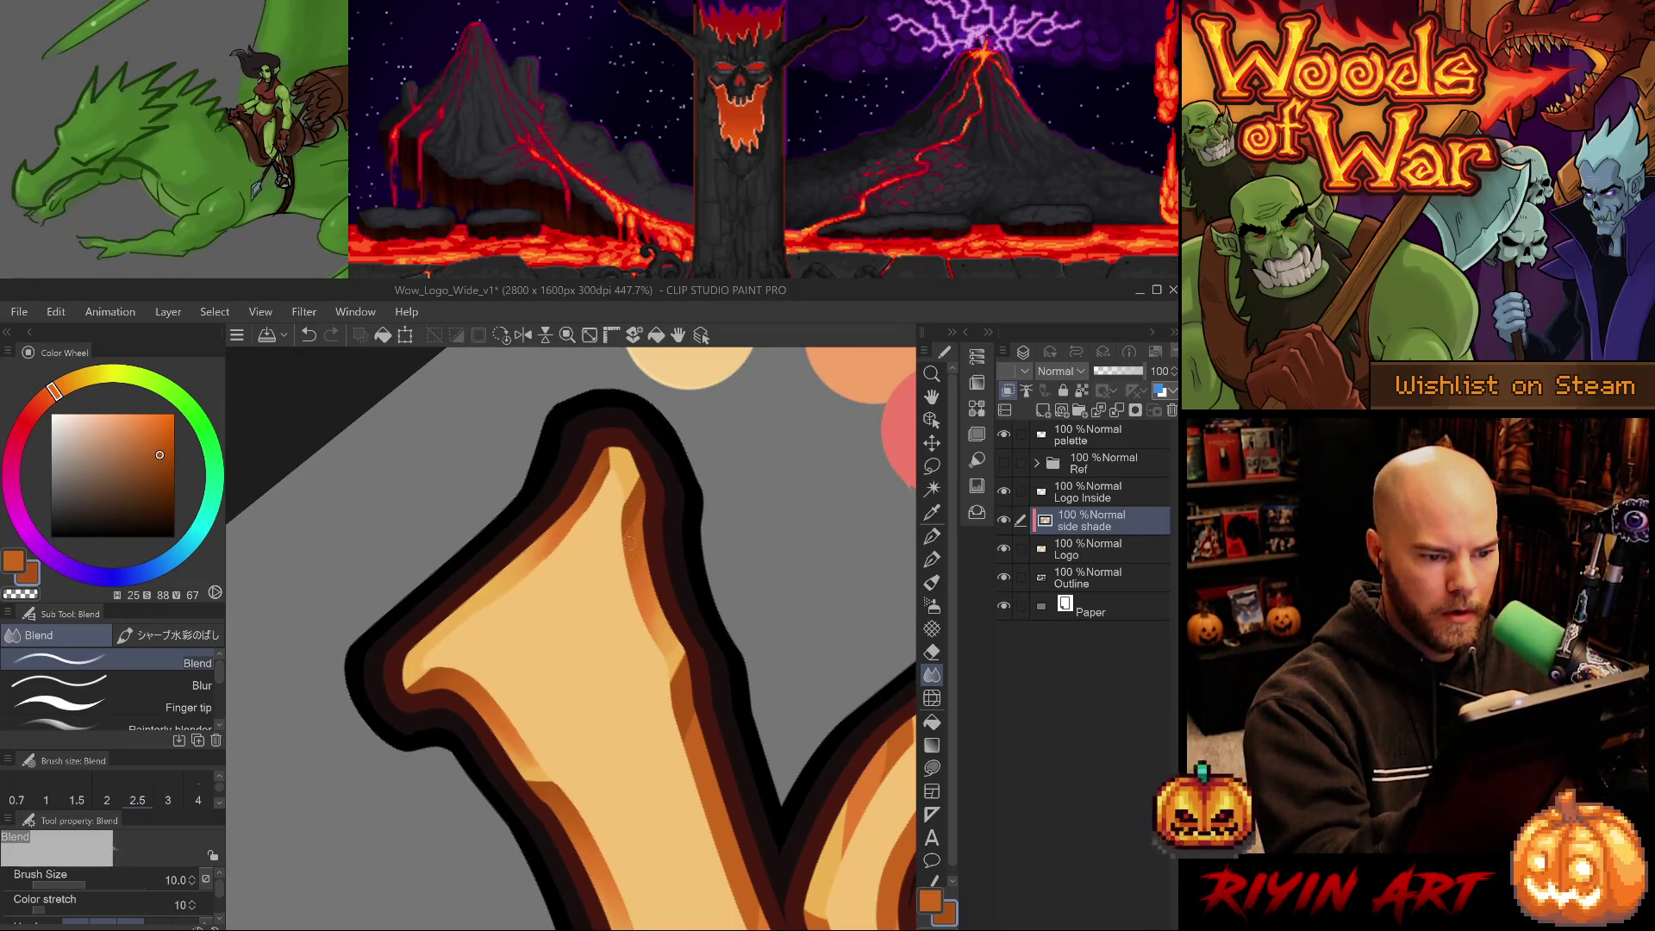
# Pan over to the spiral and select the Logo Inside layer.
pyautogui.moveTo(703, 641)
pyautogui.mouseDown()
pyautogui.moveTo(660, 564)
pyautogui.moveTo(536, 560)
pyautogui.mouseUp()
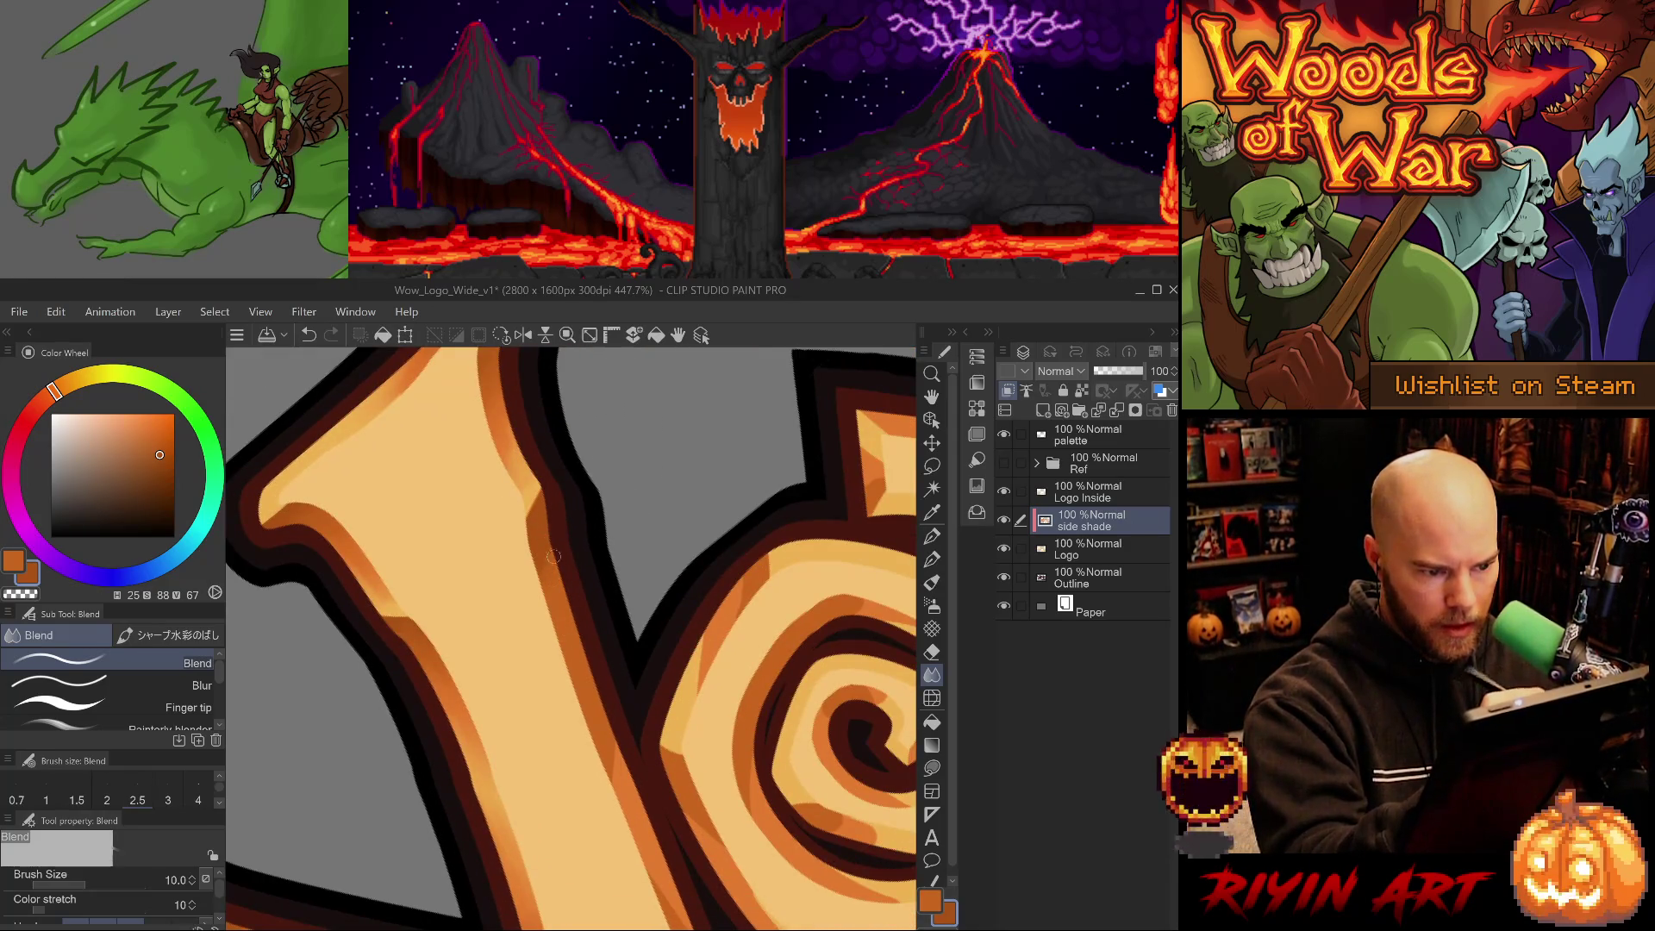
pyautogui.moveTo(635, 727); pyautogui.dragTo(592, 581)
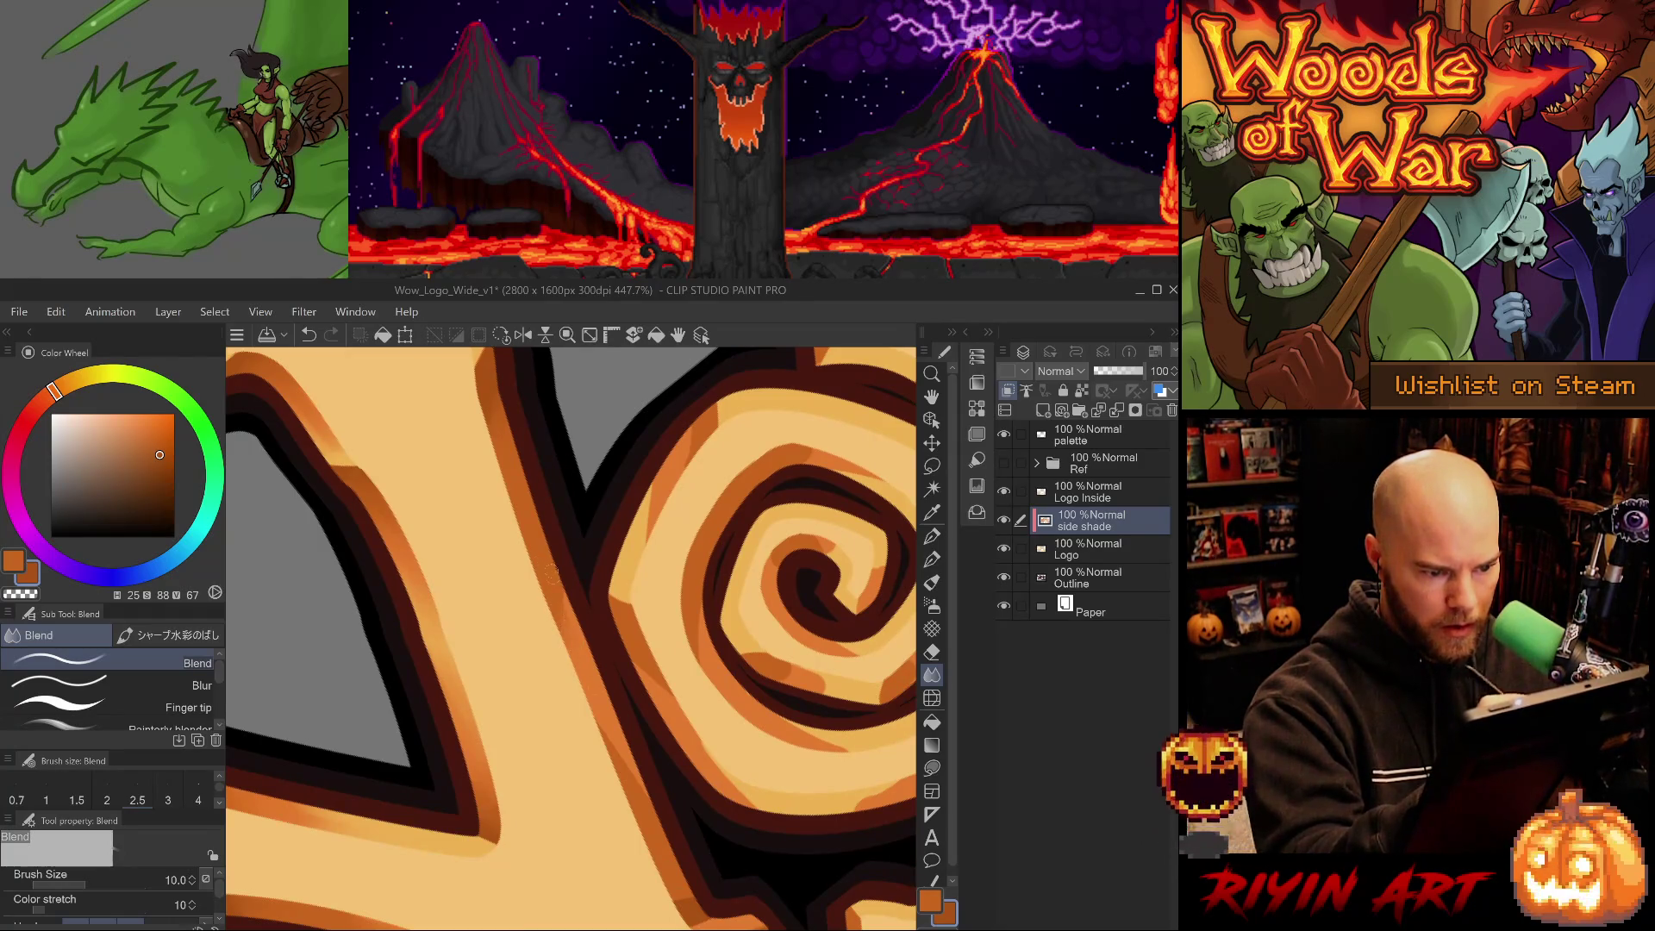
pyautogui.moveTo(611, 687); pyautogui.dragTo(551, 561)
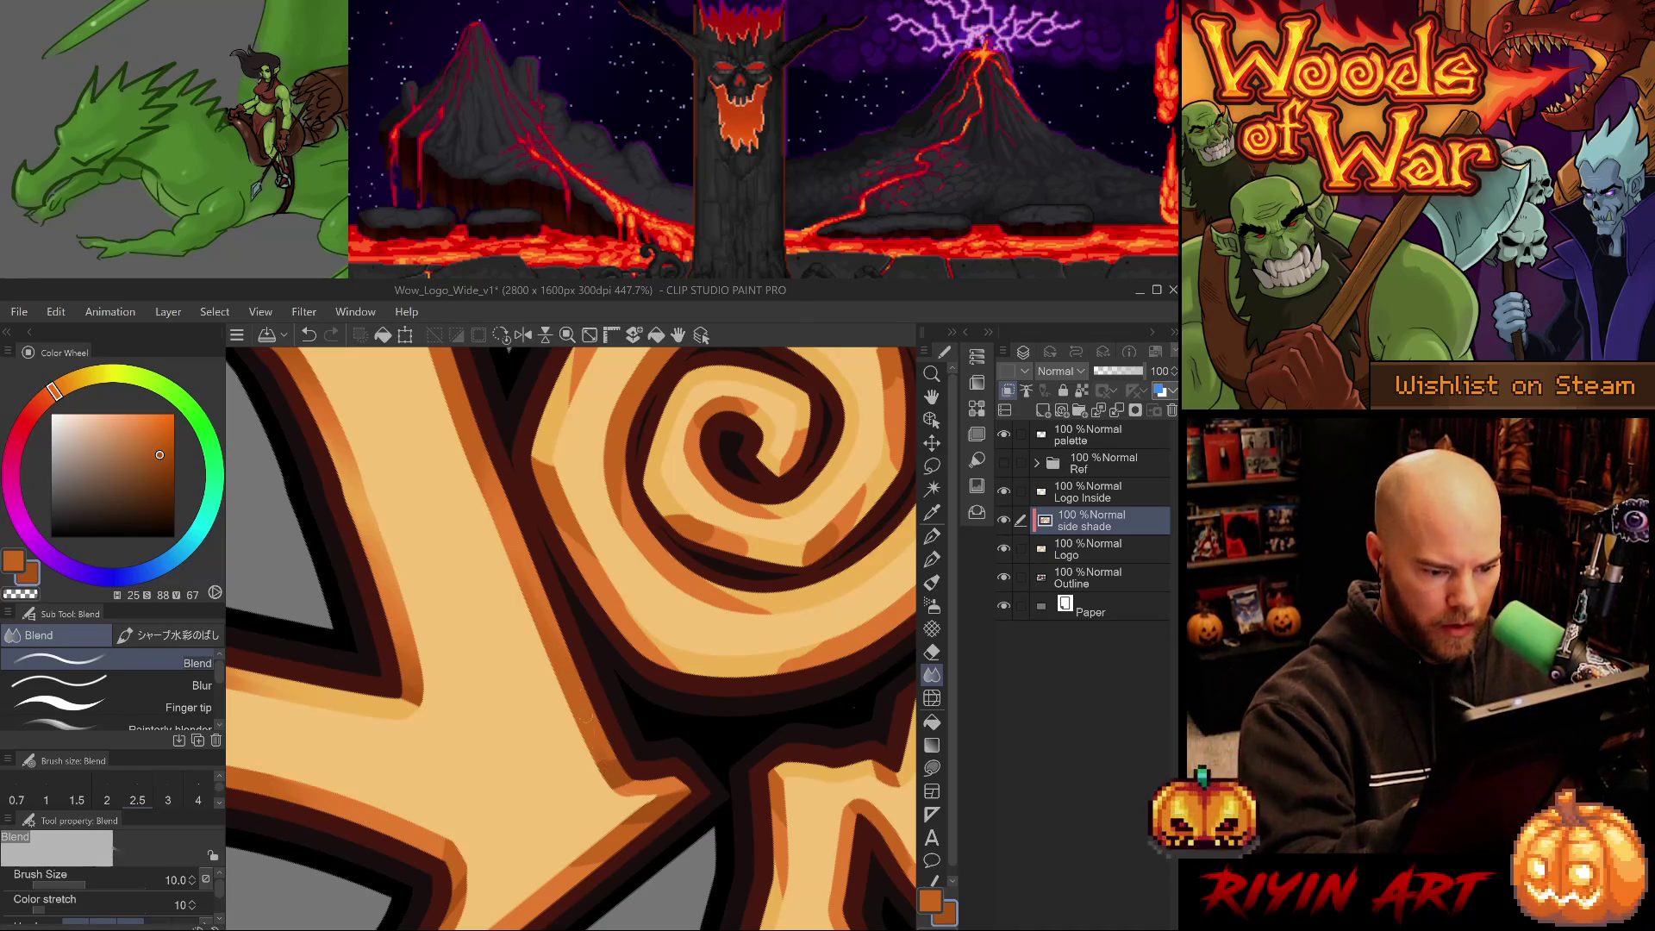
pyautogui.moveTo(554, 571); pyautogui.dragTo(399, 868)
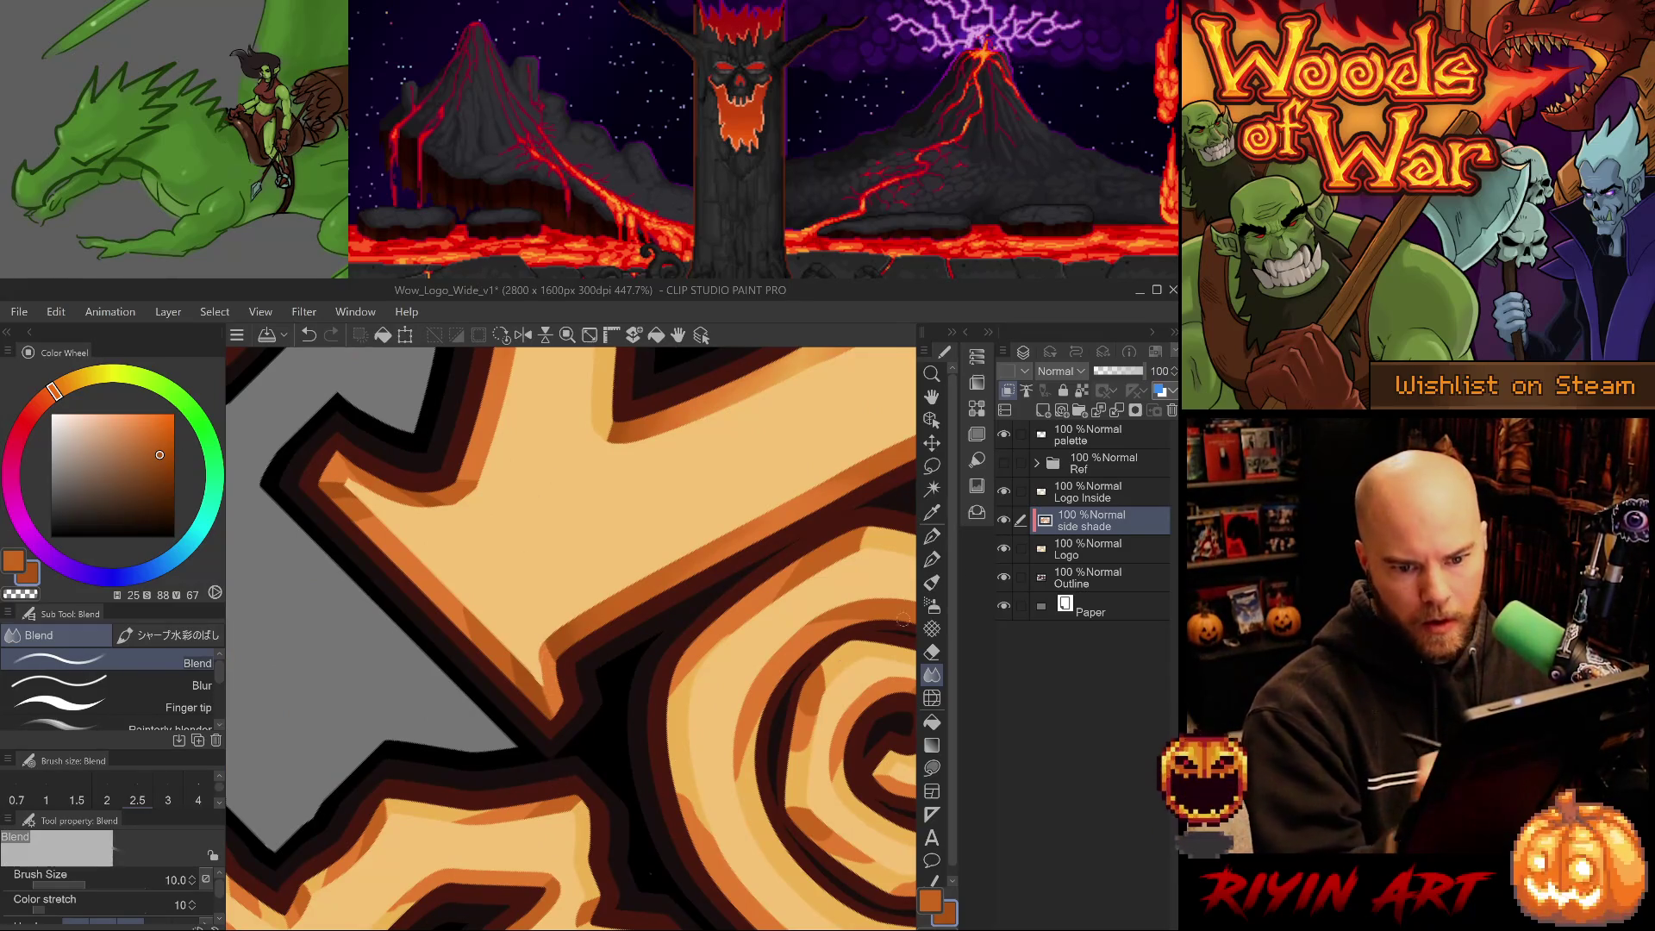
pyautogui.click(1088, 487)
# Set the eraser to size 8, return to the side shade layer and save the logo.
pyautogui.press('e')
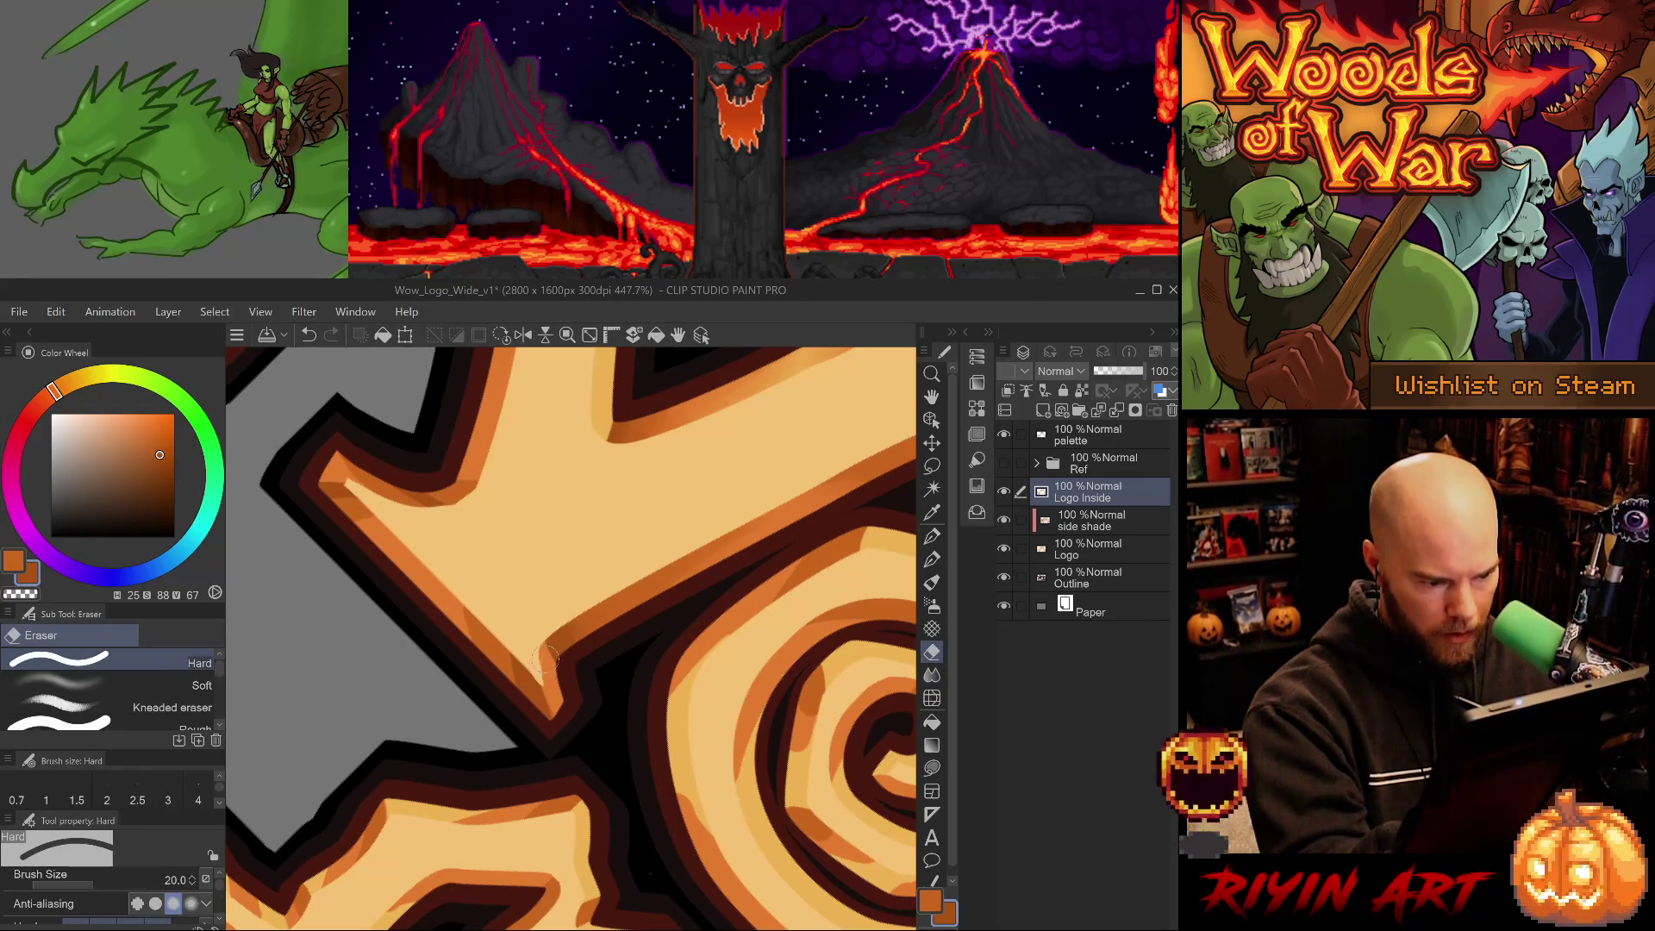
pyautogui.press('[')
pyautogui.press('[')
pyautogui.press('[')
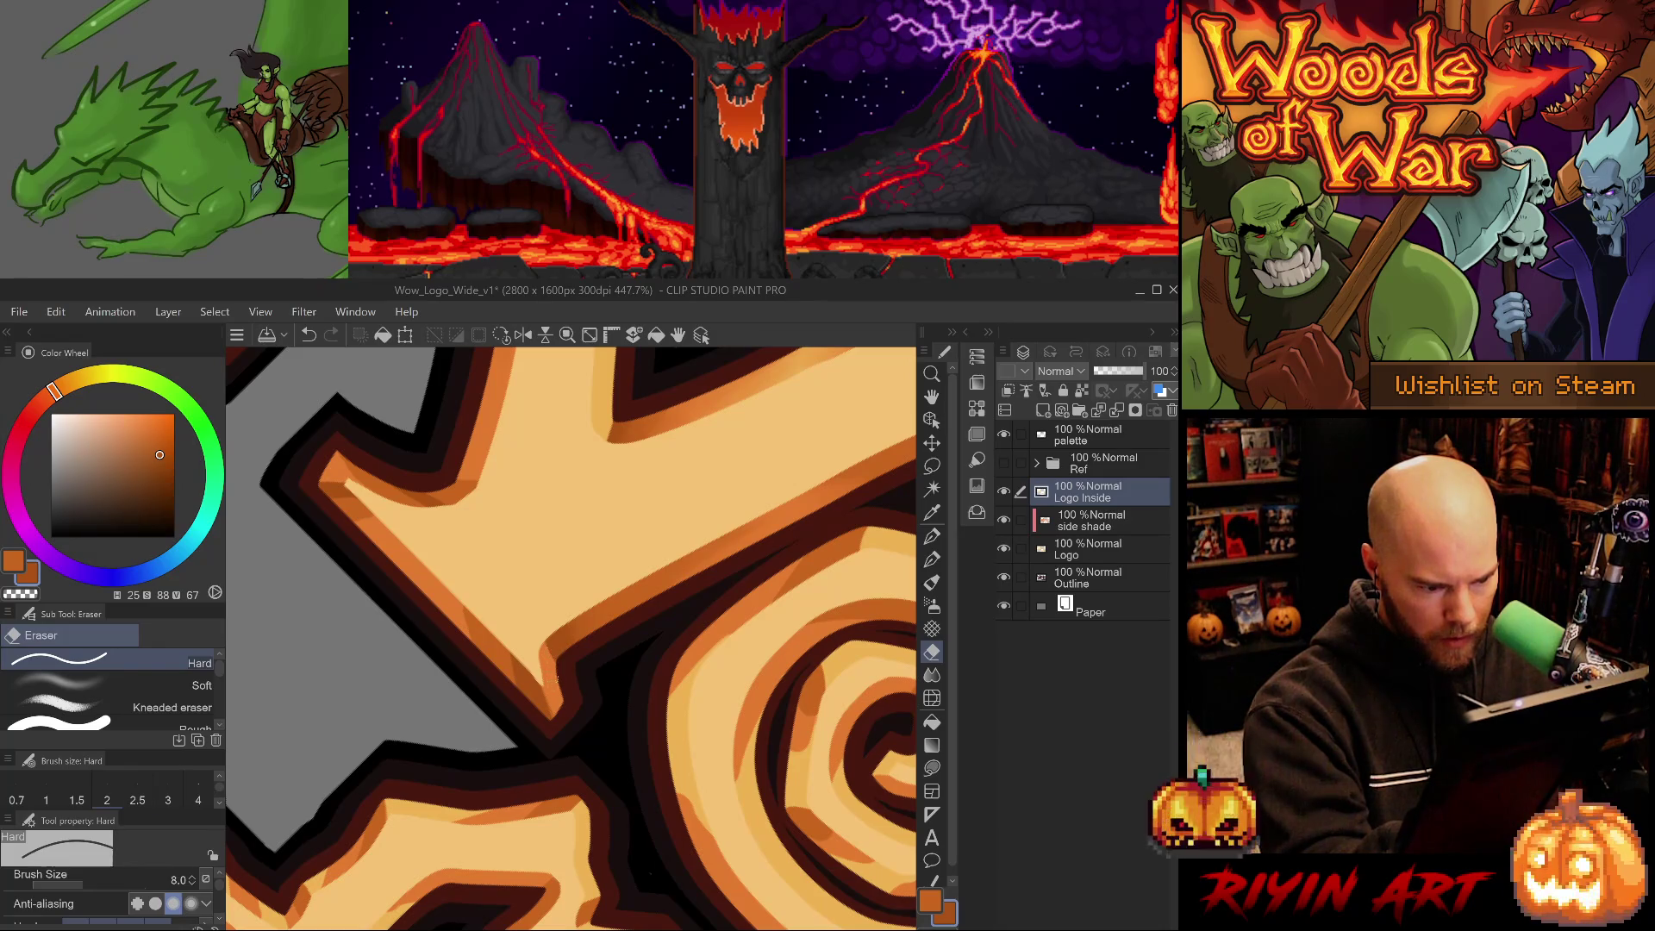
pyautogui.click(1090, 519)
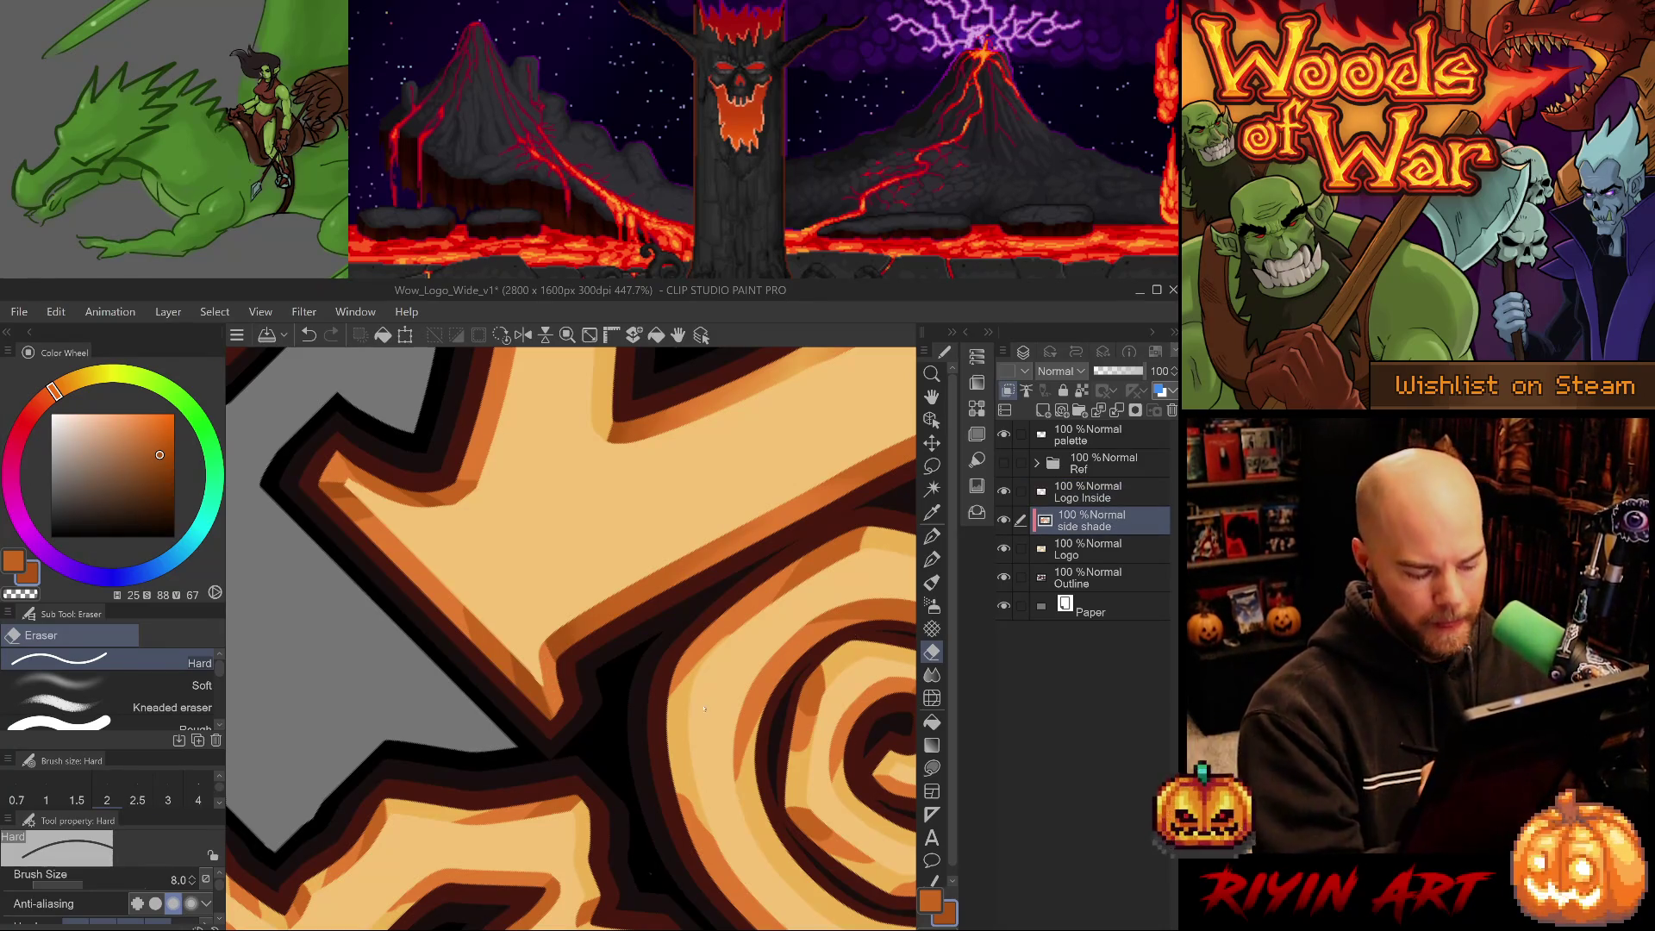
pyautogui.hotkey('ctrl', 's')
# Blend a short stroke of side shade along the letter edge and sample a darker orange.
pyautogui.press('j')
pyautogui.moveTo(510, 674); pyautogui.dragTo(519, 683)
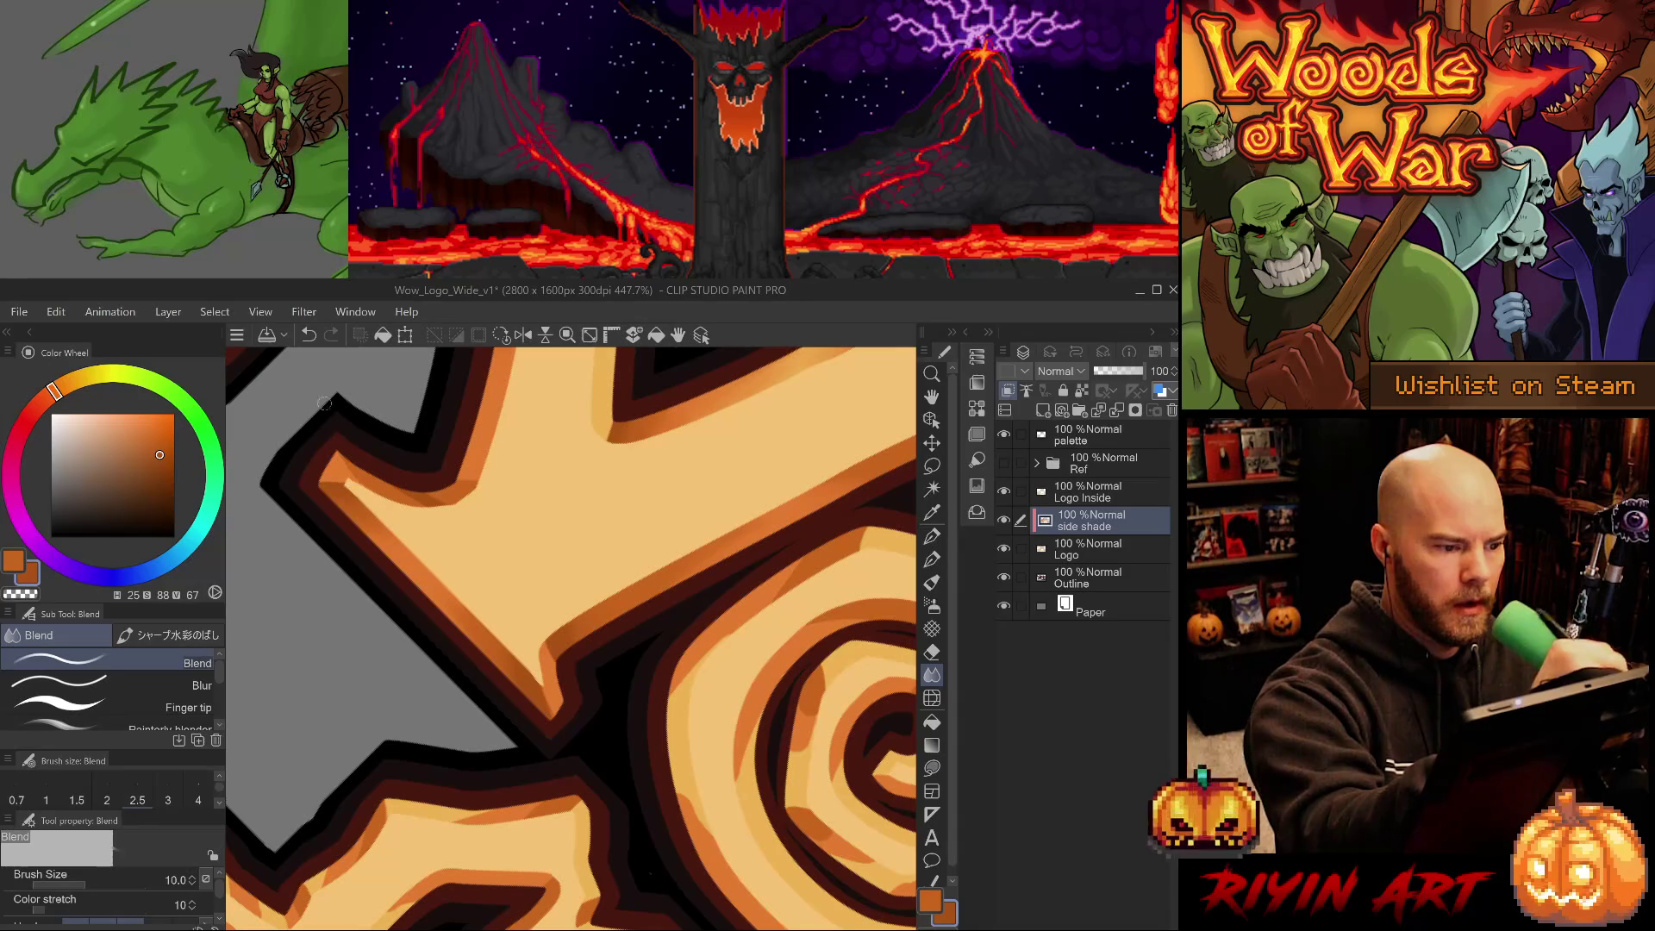
pyautogui.keyDown('alt'); pyautogui.click(366, 480); pyautogui.keyUp('alt')
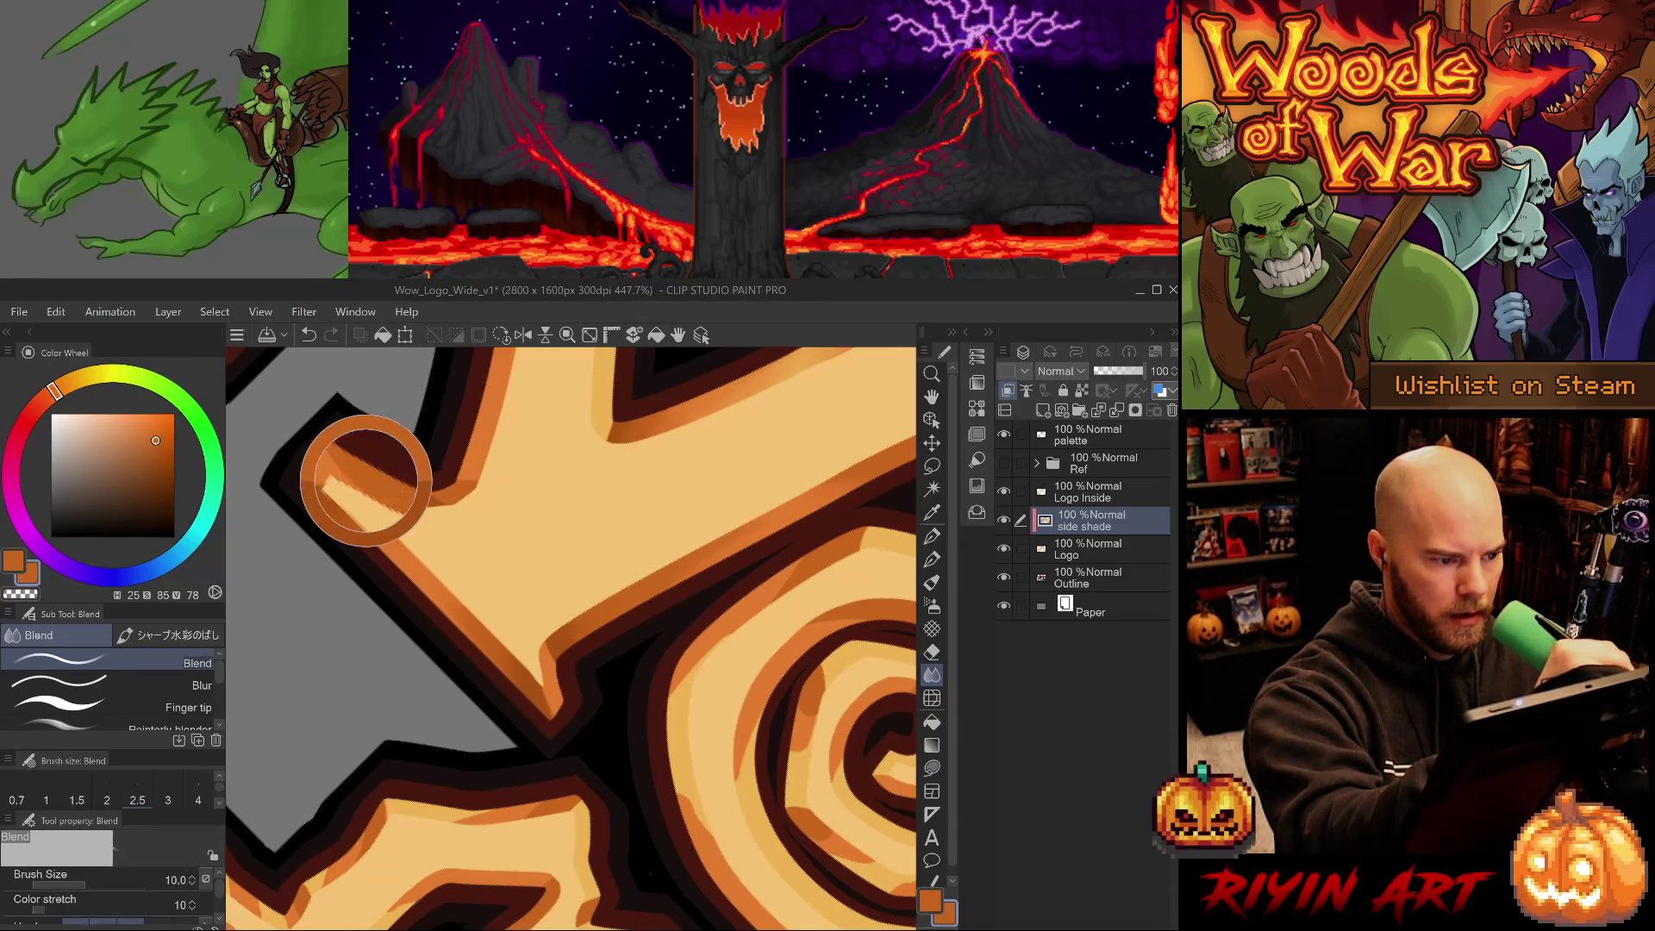
# Choose the size 7 shading pen and sample lighter and darker oranges from the artwork.
pyautogui.press('p')
pyautogui.press('.')
pyautogui.keyDown('alt'); pyautogui.click(346, 468); pyautogui.keyUp('alt')
pyautogui.moveTo(480, 664)
pyautogui.mouseDown()
pyautogui.moveTo(609, 632)
pyautogui.moveTo(583, 832)
pyautogui.moveTo(556, 831)
pyautogui.mouseUp()
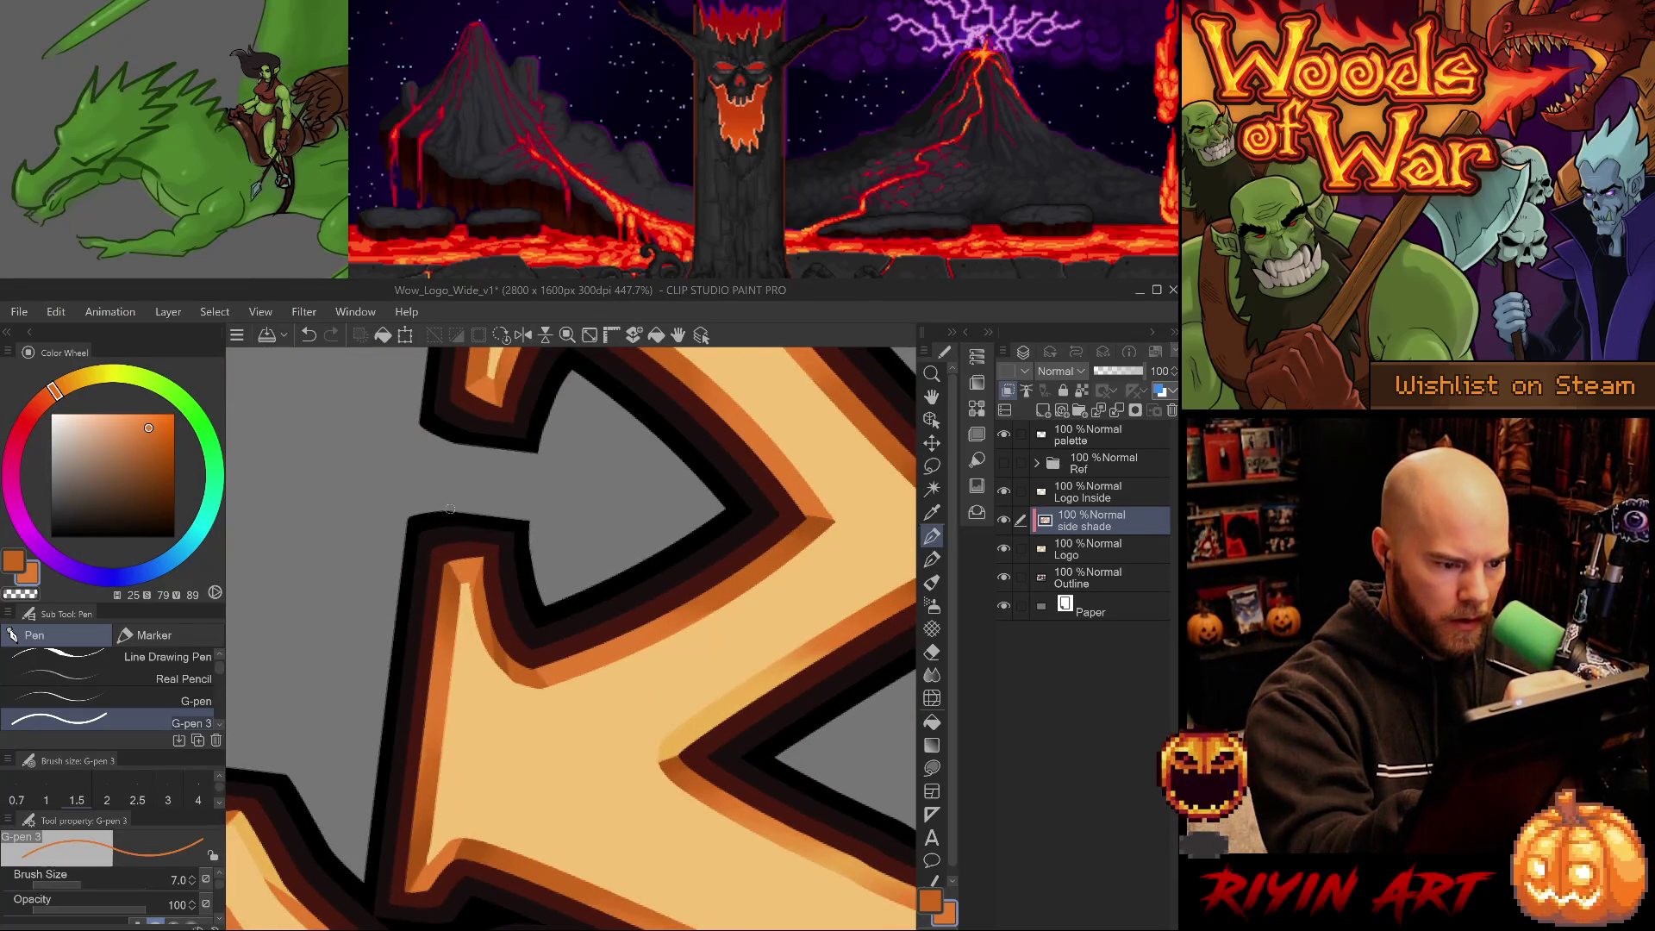
pyautogui.keyDown('alt'); pyautogui.click(484, 589); pyautogui.keyUp('alt')
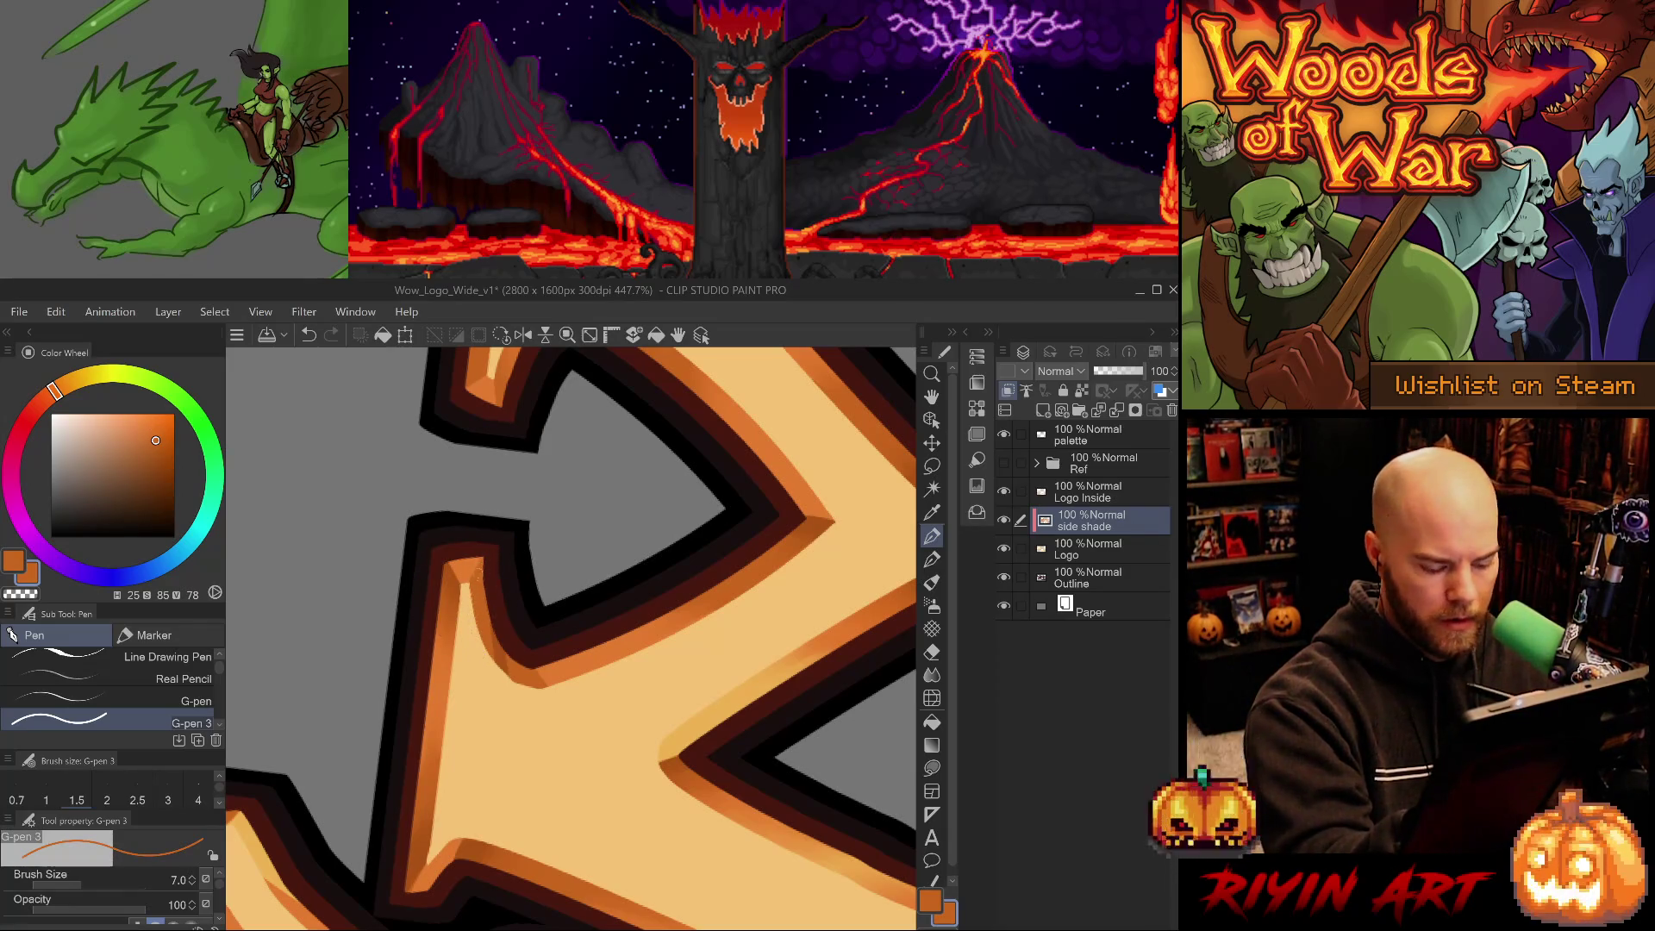
pyautogui.press('j')
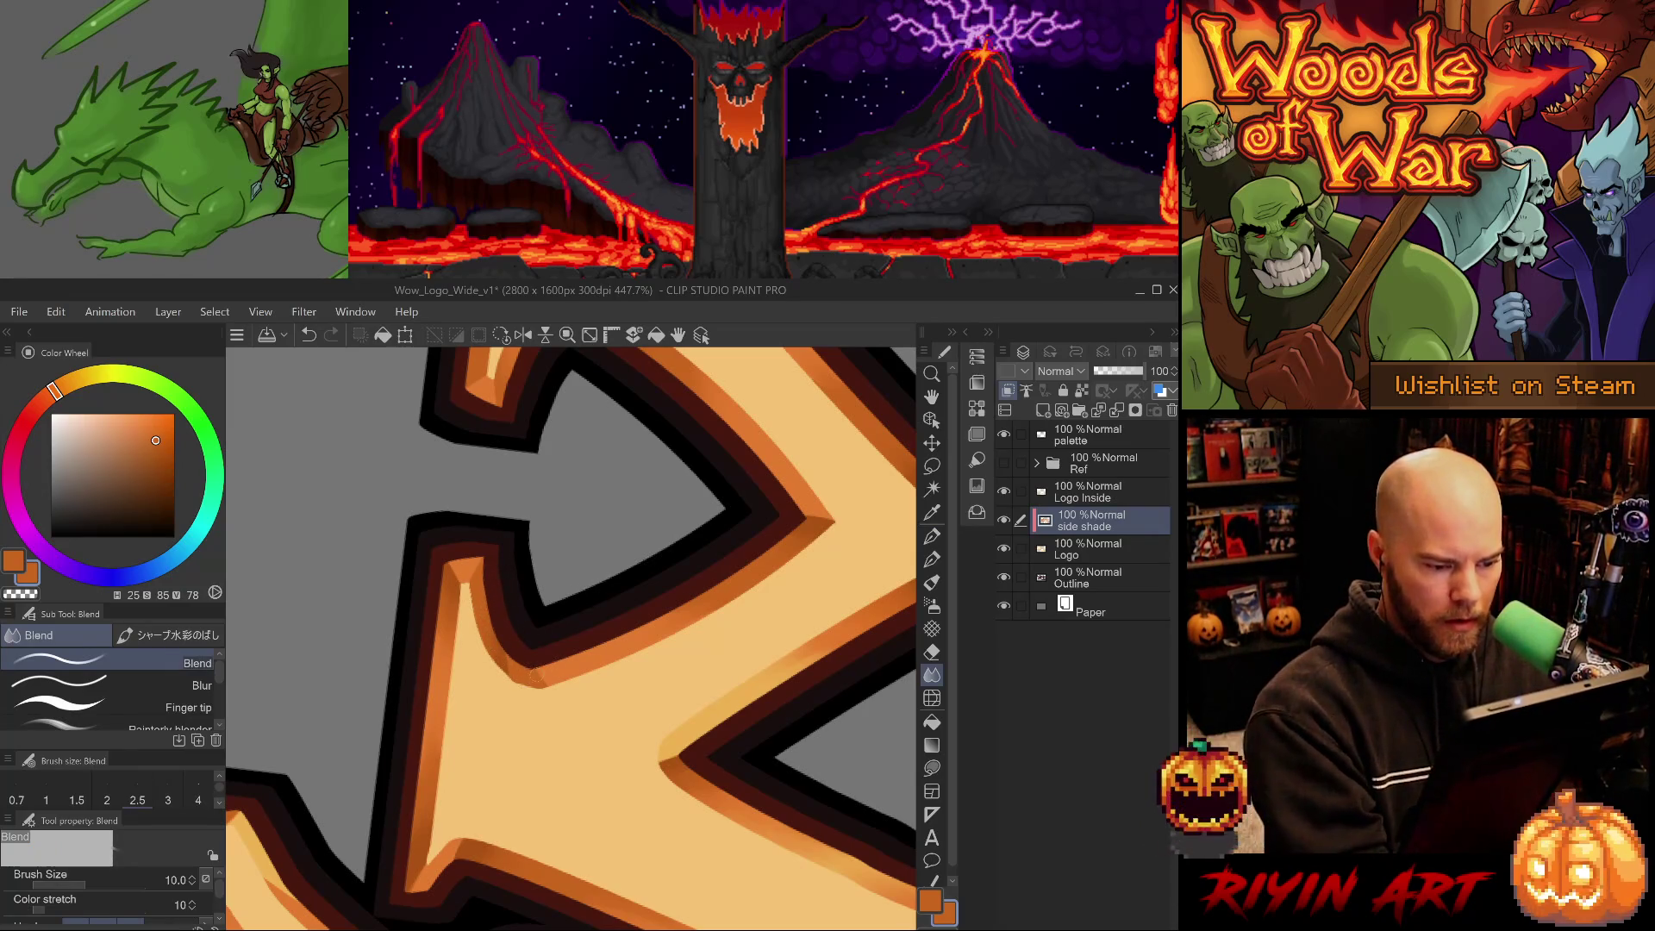
pyautogui.moveTo(635, 665)
pyautogui.mouseDown()
pyautogui.moveTo(549, 705)
pyautogui.moveTo(546, 817)
pyautogui.moveTo(699, 672)
pyautogui.mouseUp()
pyautogui.keyDown('alt'); pyautogui.click(499, 551); pyautogui.keyUp('alt')
pyautogui.press('p')
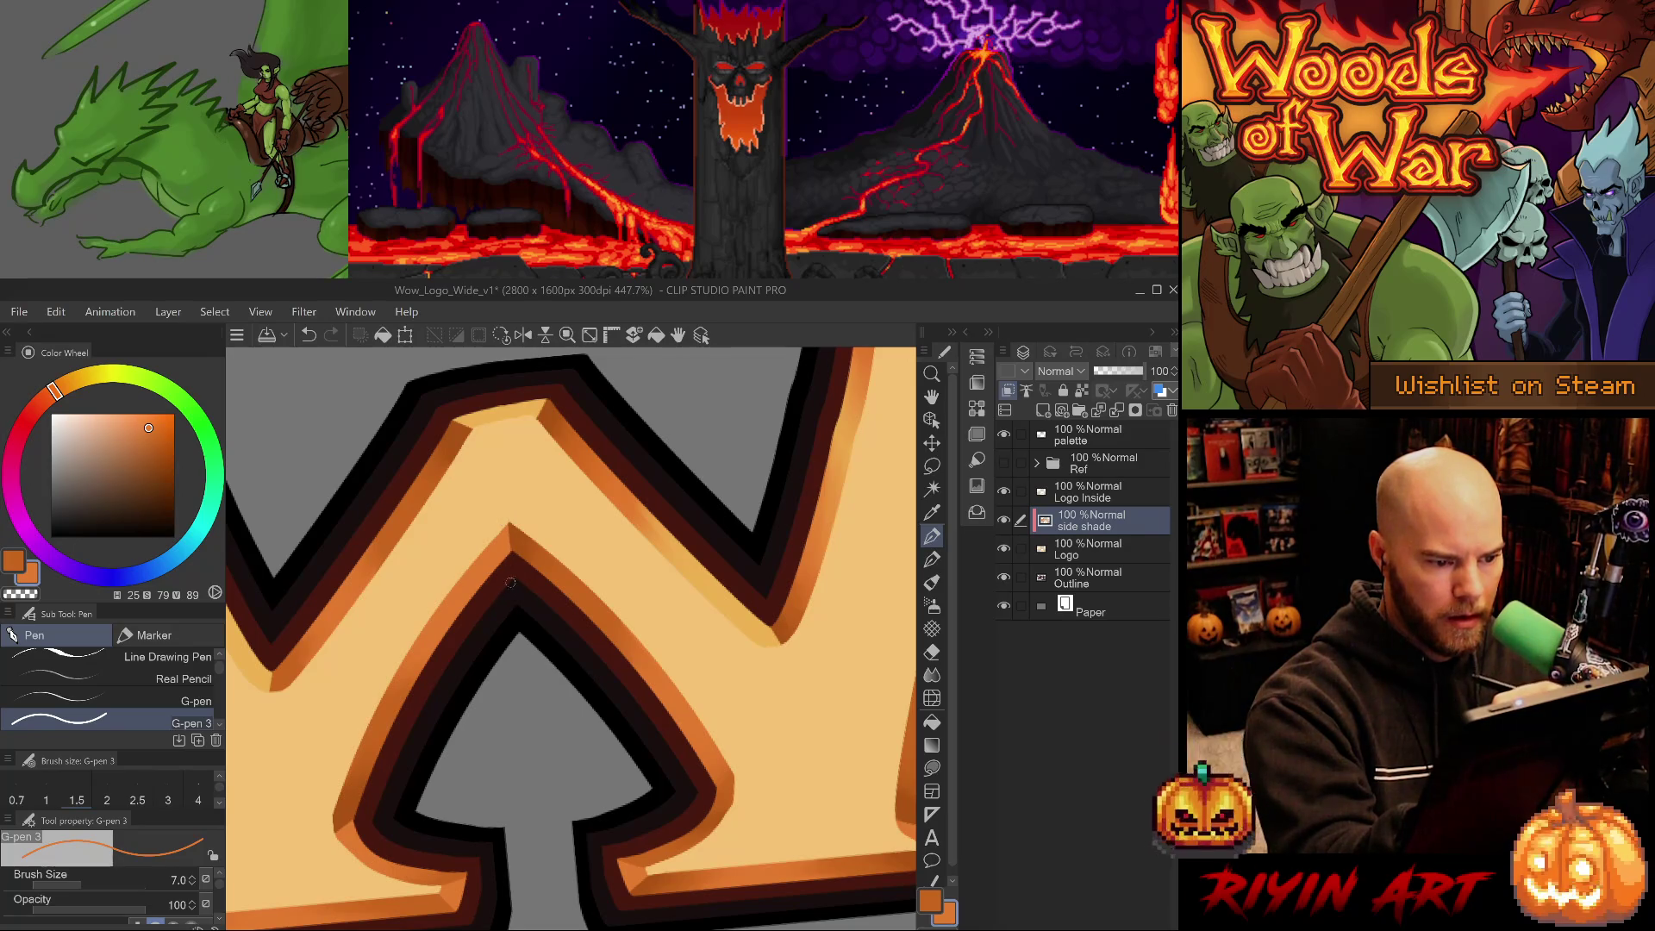
# Paint darker orange shade on the W peak and blend it smooth.
pyautogui.moveTo(524, 572); pyautogui.dragTo(514, 718)
pyautogui.press('p')
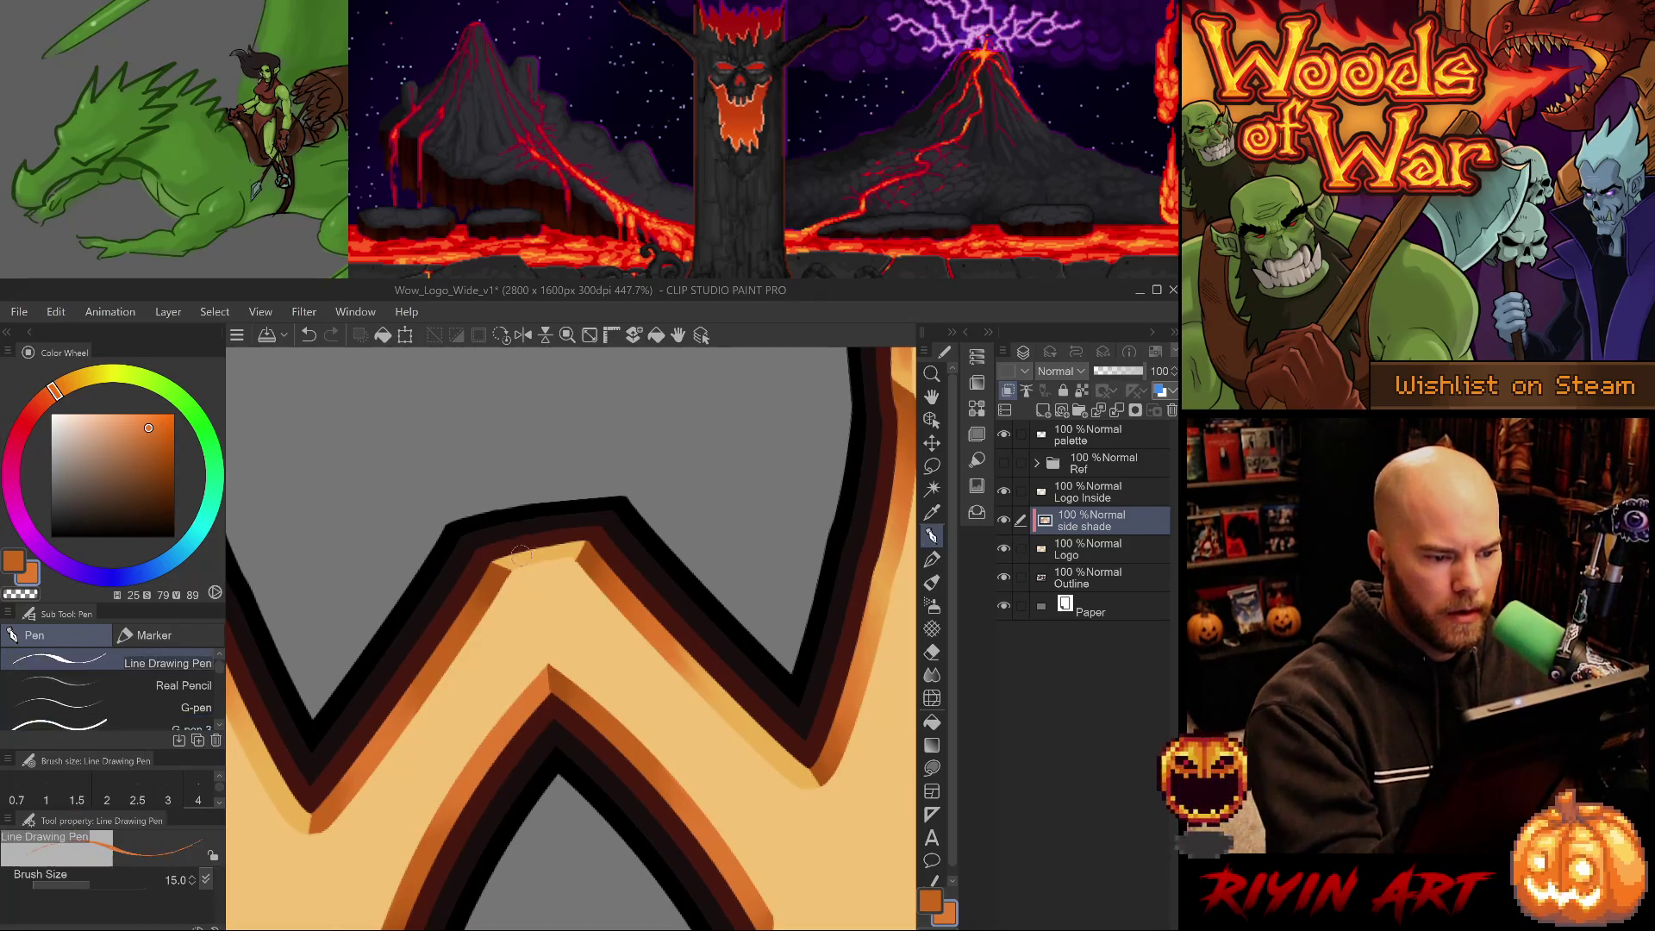
pyautogui.hotkey('ctrl', 'z')
pyautogui.press('p')
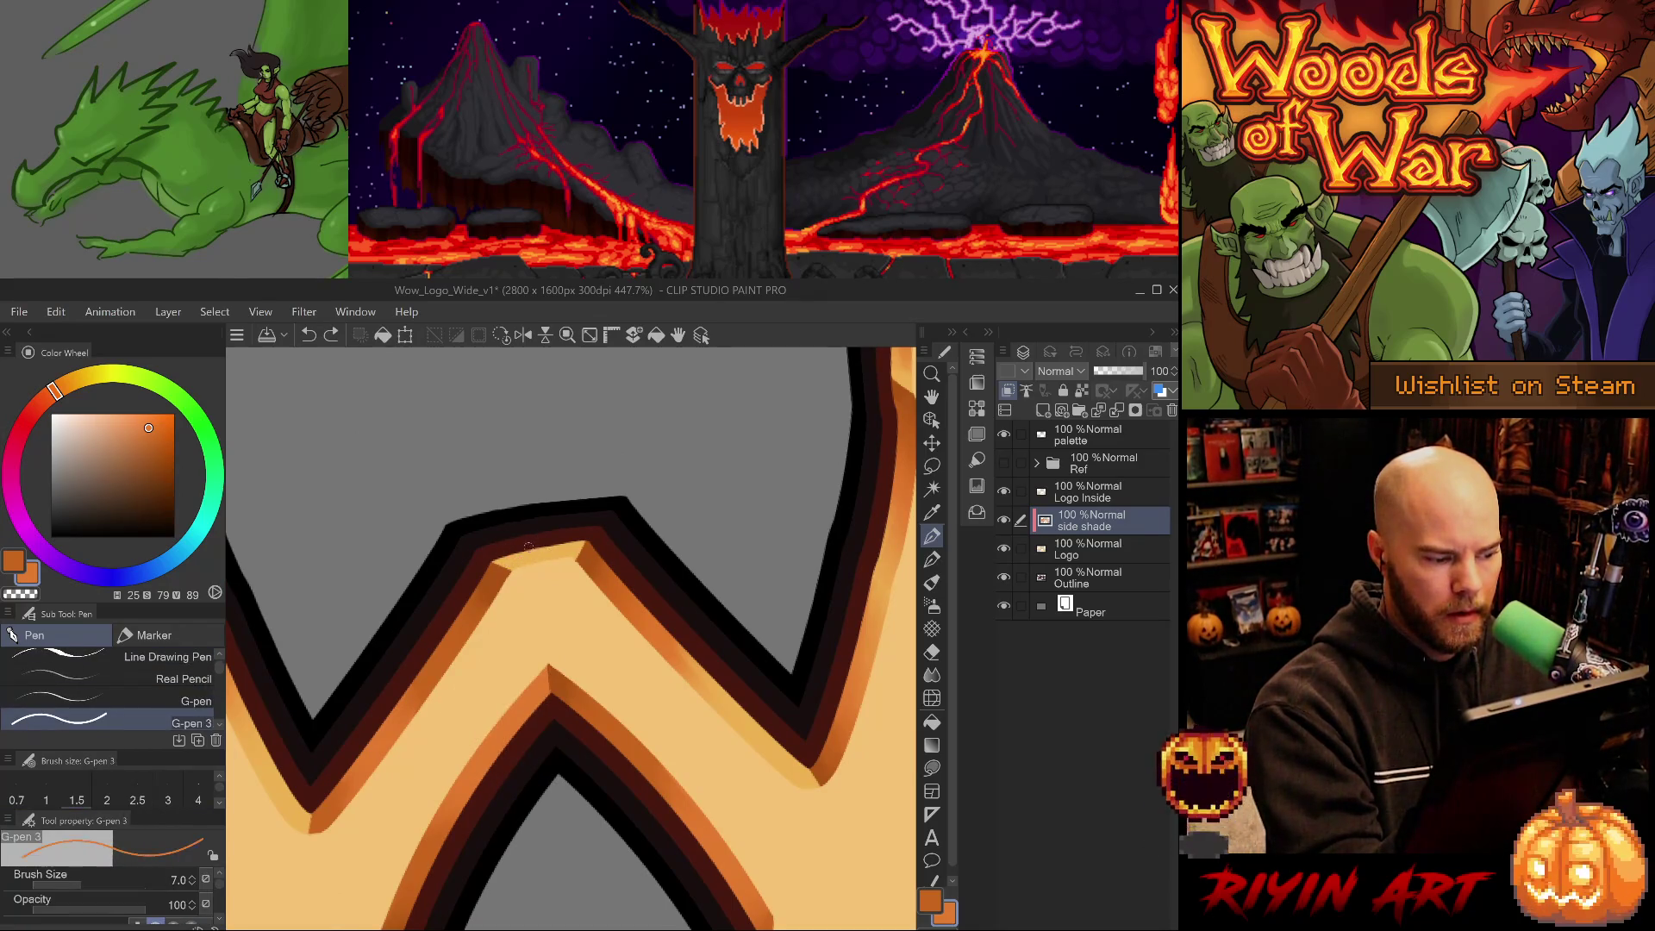
pyautogui.moveTo(513, 557); pyautogui.dragTo(549, 550)
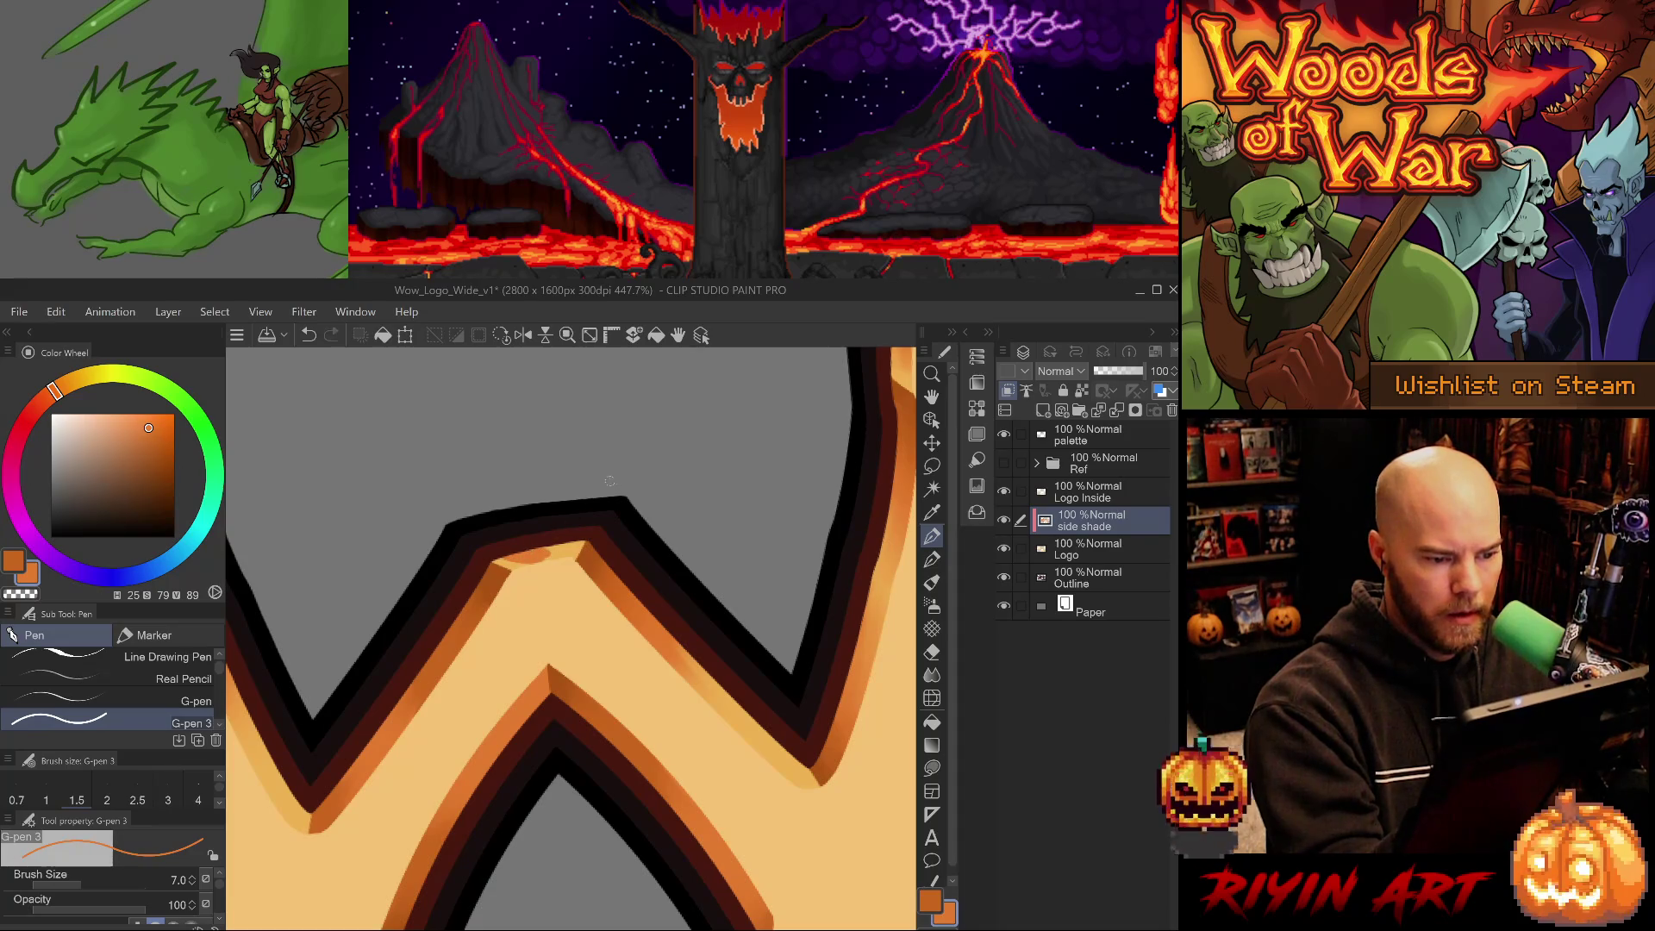
pyautogui.press('j')
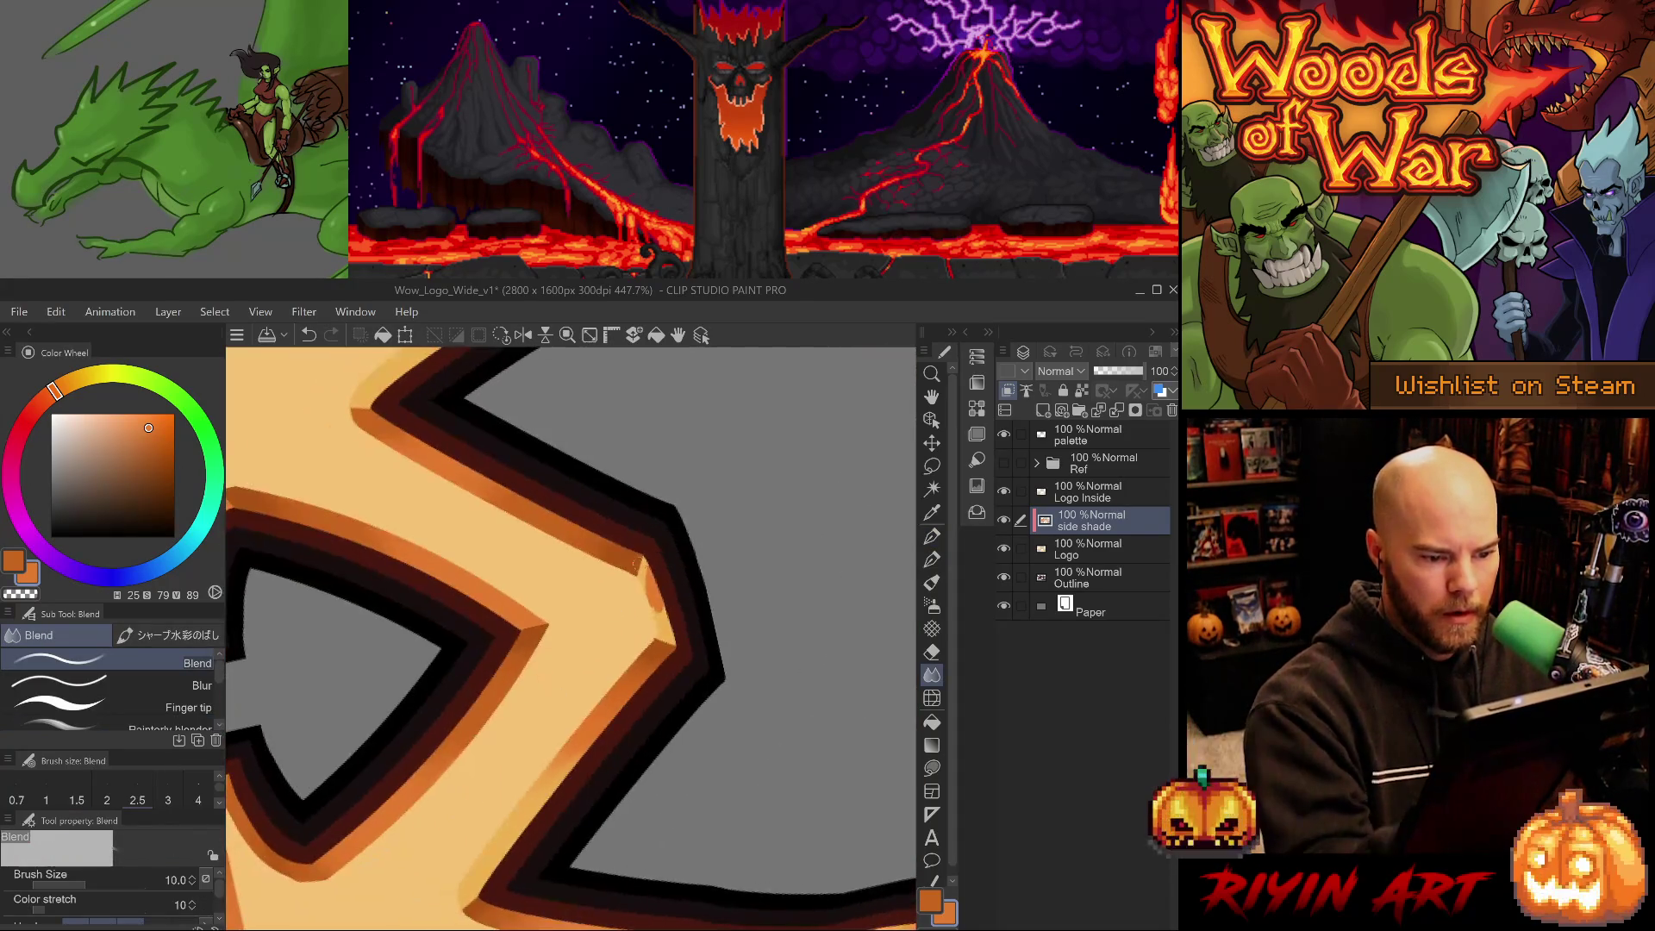
pyautogui.moveTo(644, 597)
pyautogui.mouseDown()
pyautogui.moveTo(652, 565)
pyautogui.moveTo(663, 601)
pyautogui.moveTo(656, 573)
pyautogui.mouseUp()
# Switch the blending tool to the Blur sub tool for softer shade edges.
pyautogui.press('[')
pyautogui.press(']')
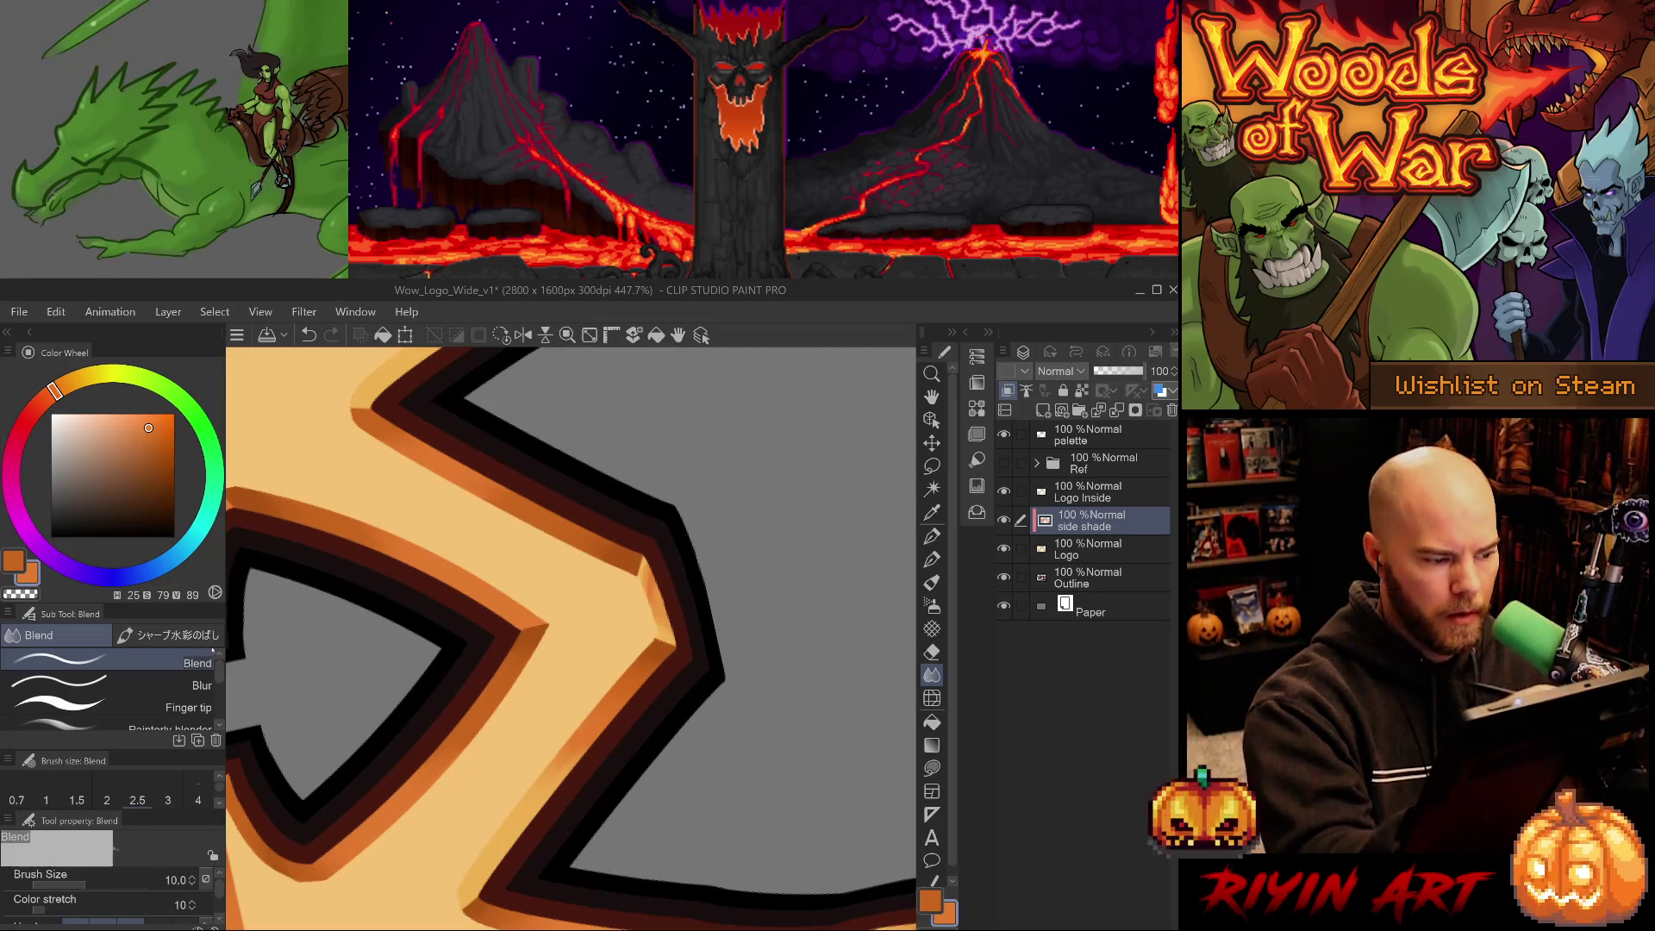
pyautogui.click(112, 684)
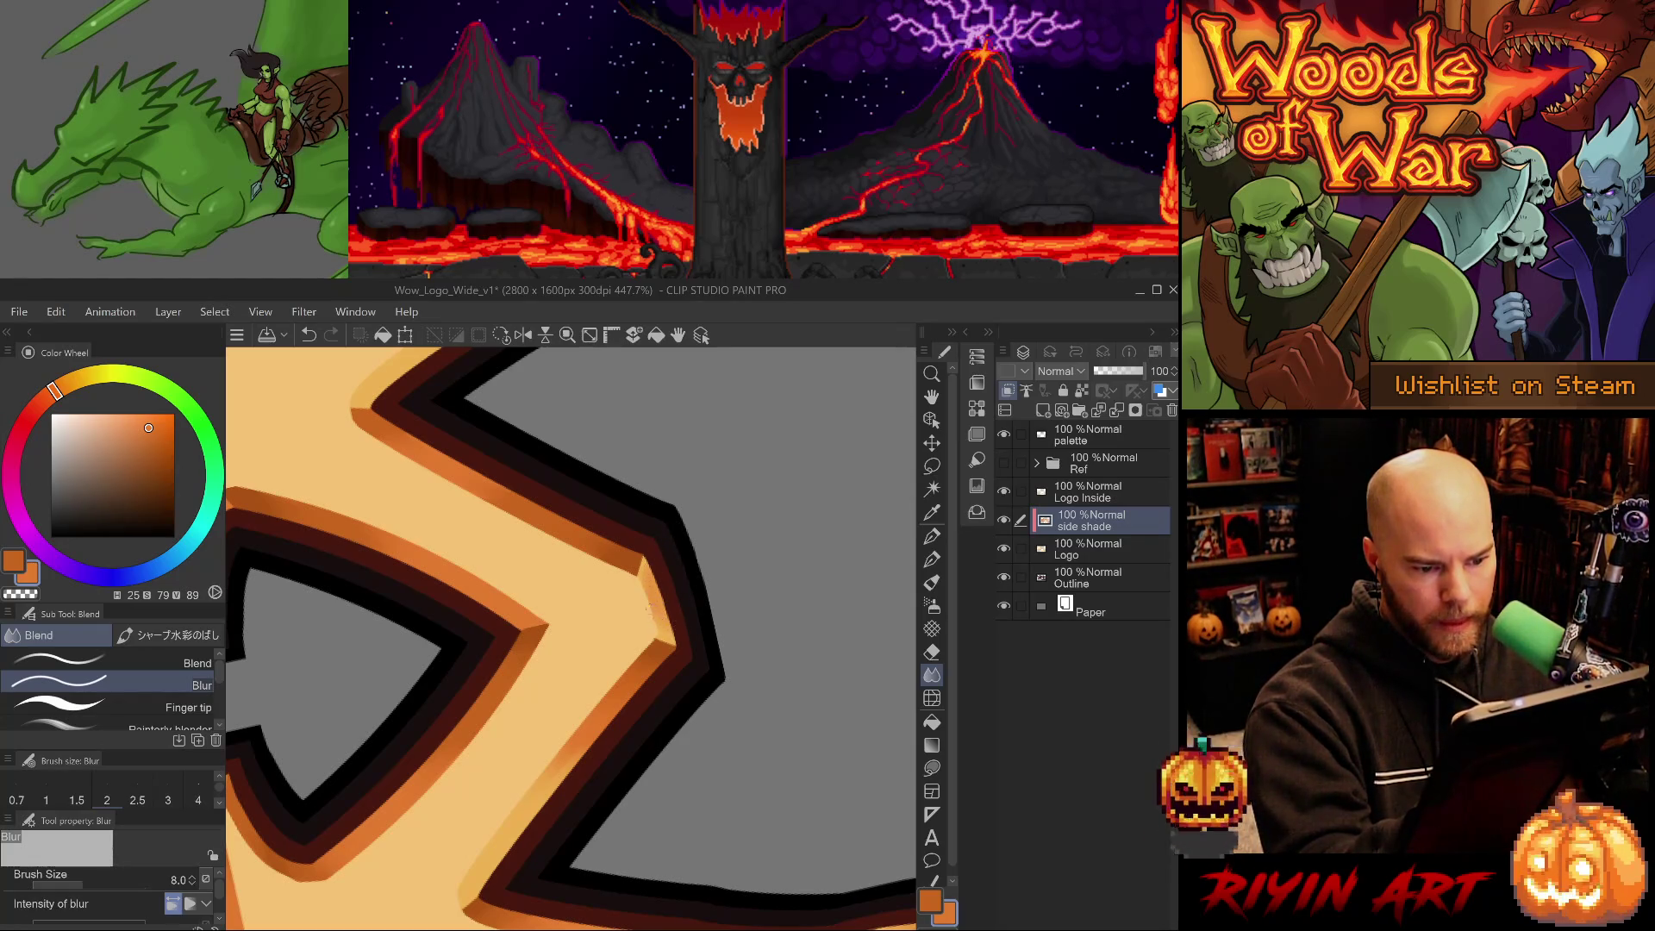
pyautogui.scroll(-5, 687, 622)
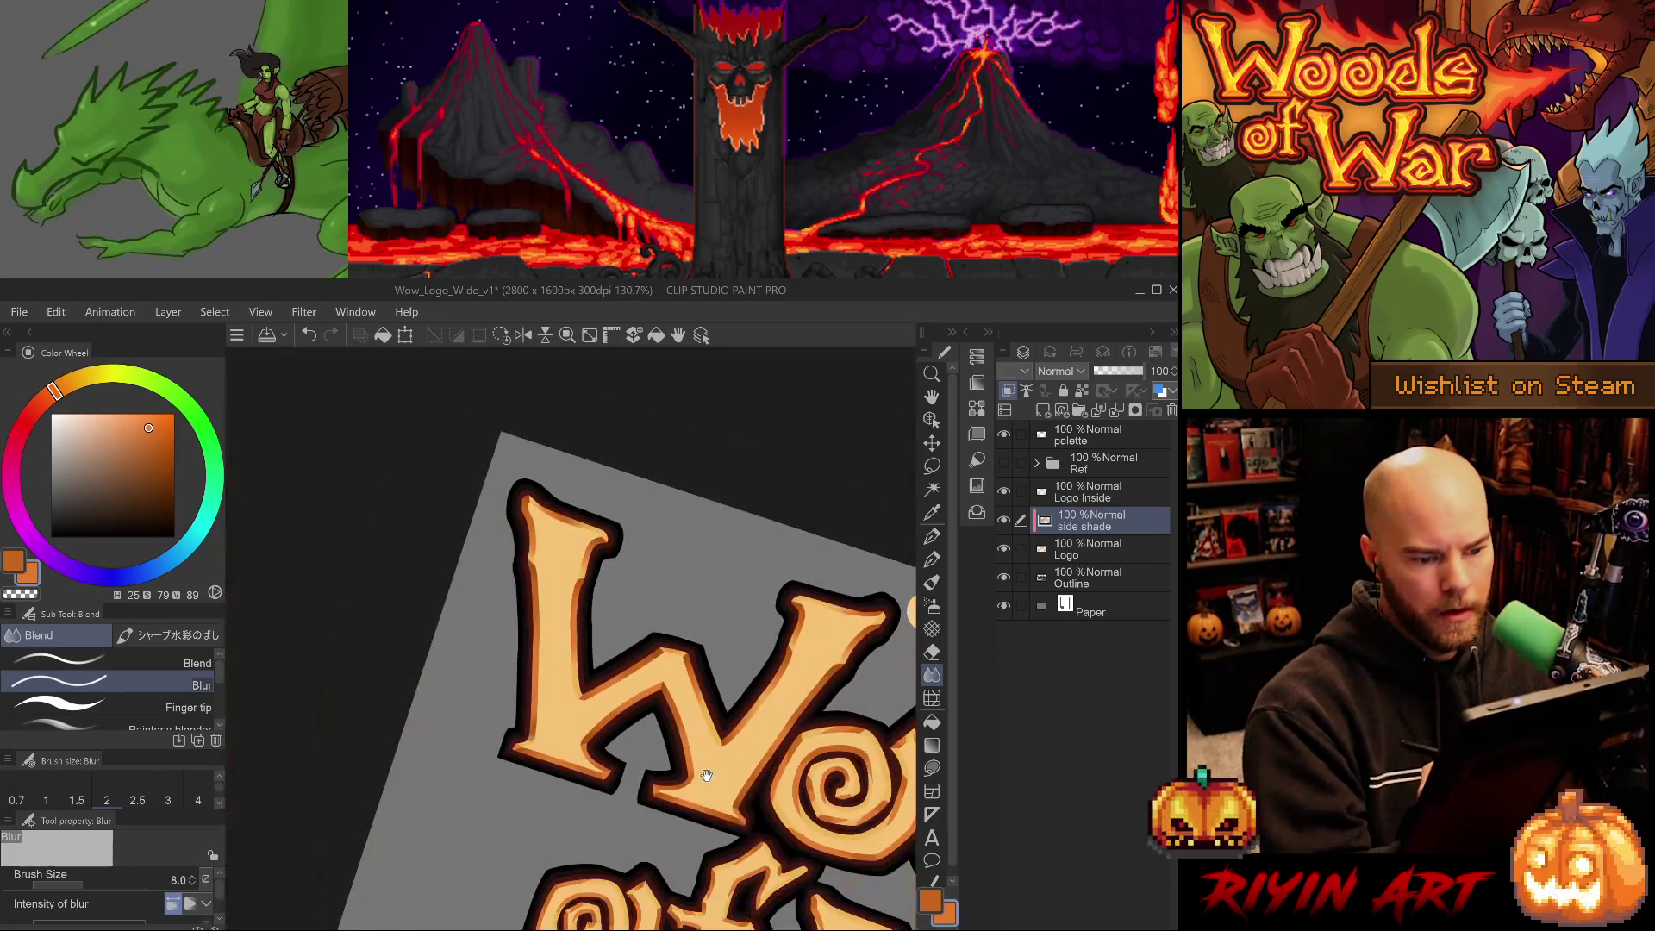
# Zoom into the W and erase stray shade from its middle peak with a small eraser.
pyautogui.moveTo(703, 802); pyautogui.dragTo(721, 554)
pyautogui.scroll(5, 681, 612)
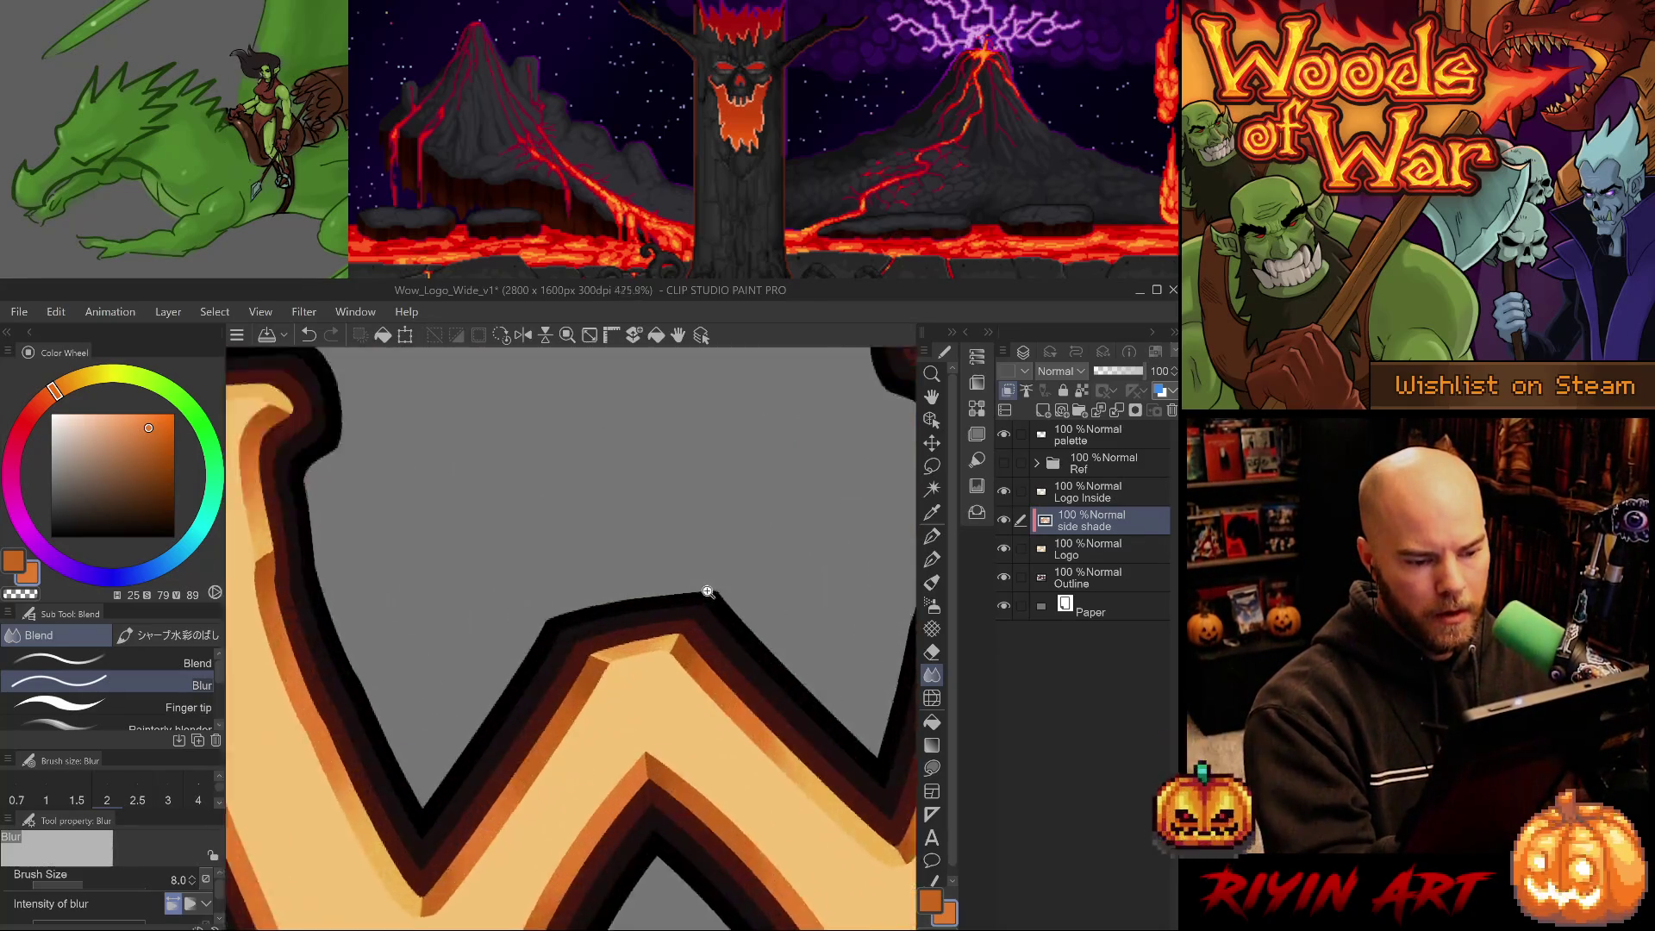
pyautogui.press('e')
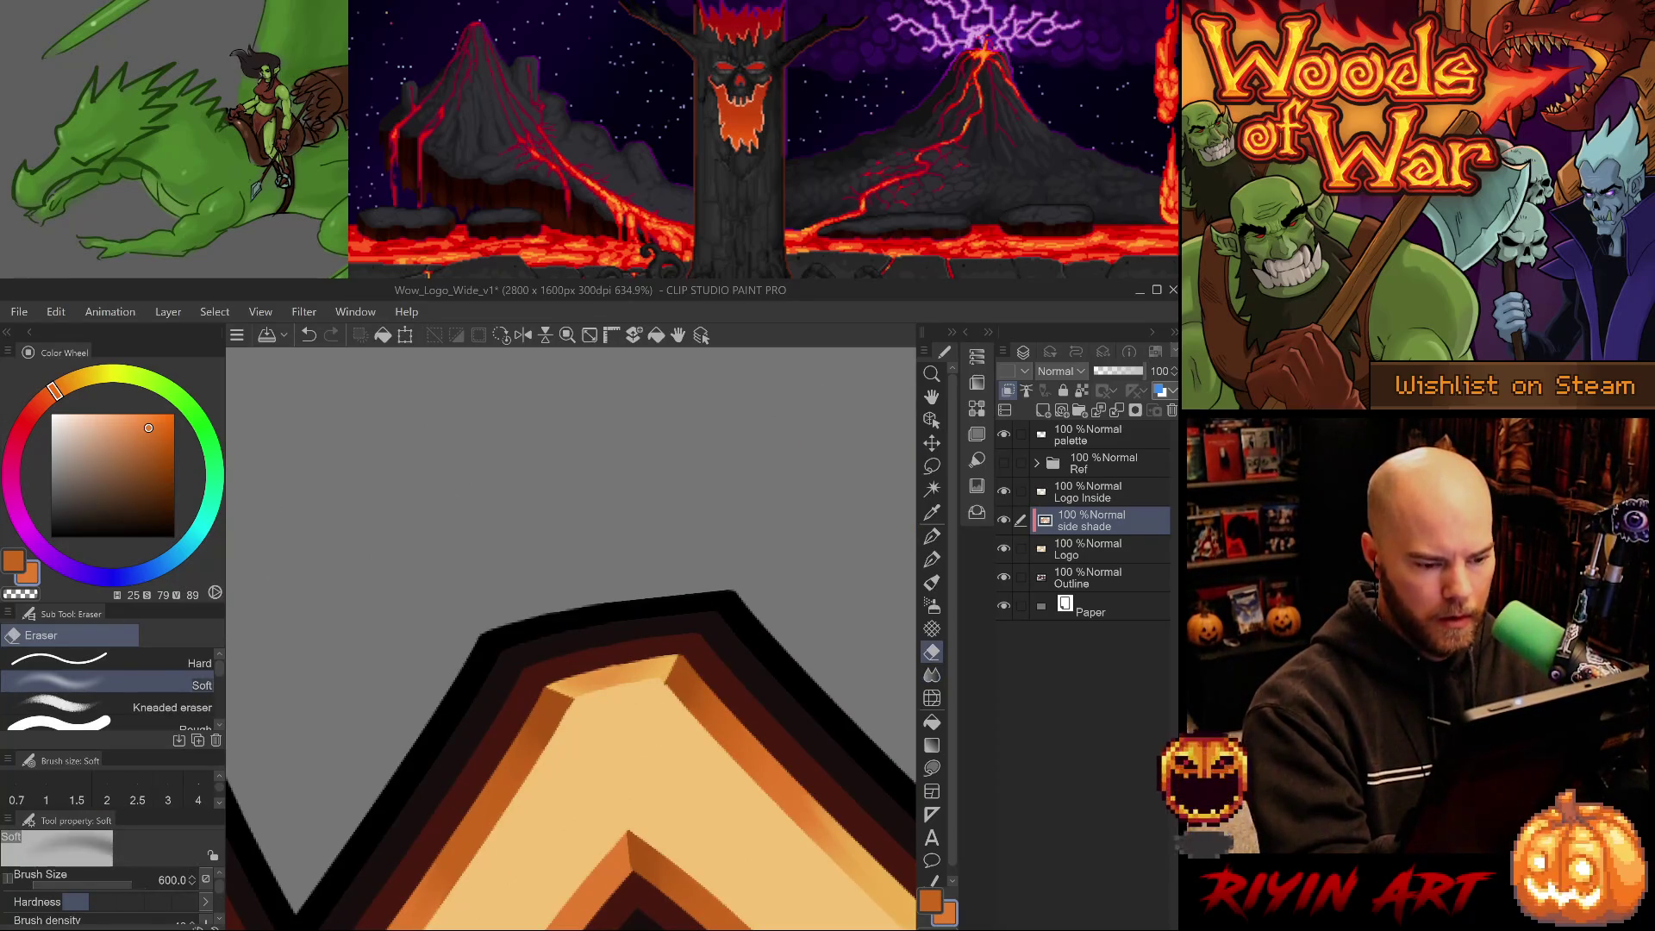
pyautogui.moveTo(715, 603)
pyautogui.mouseDown()
pyautogui.moveTo(619, 705)
pyautogui.moveTo(620, 689)
pyautogui.mouseUp()
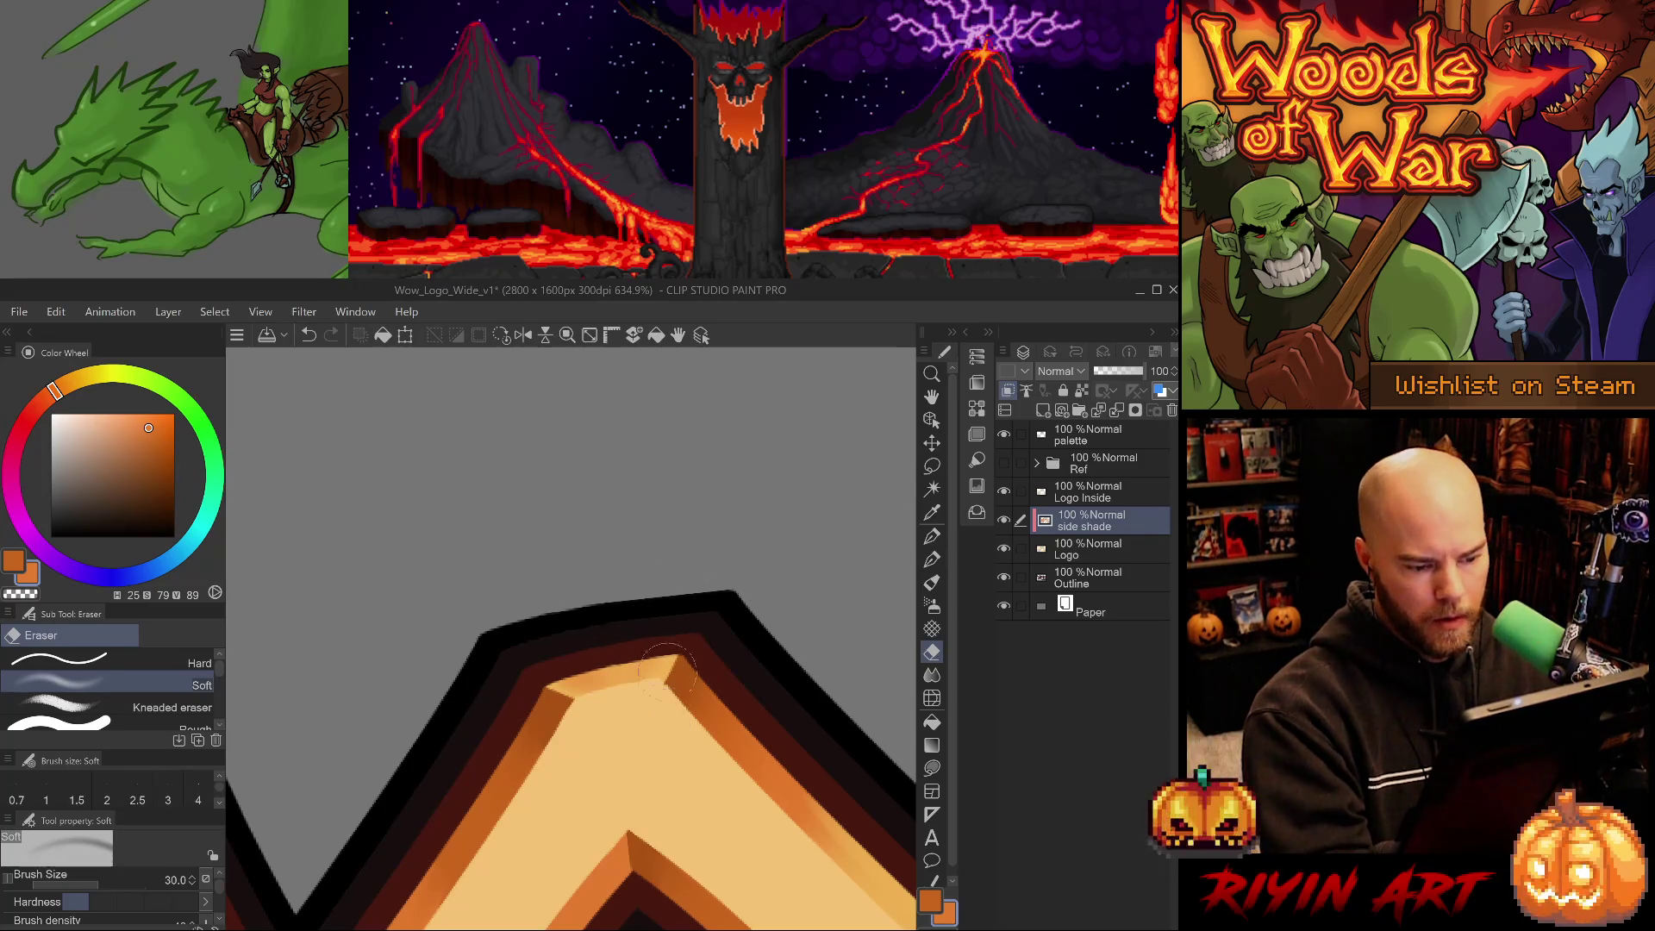
pyautogui.scroll(-4, 693, 755)
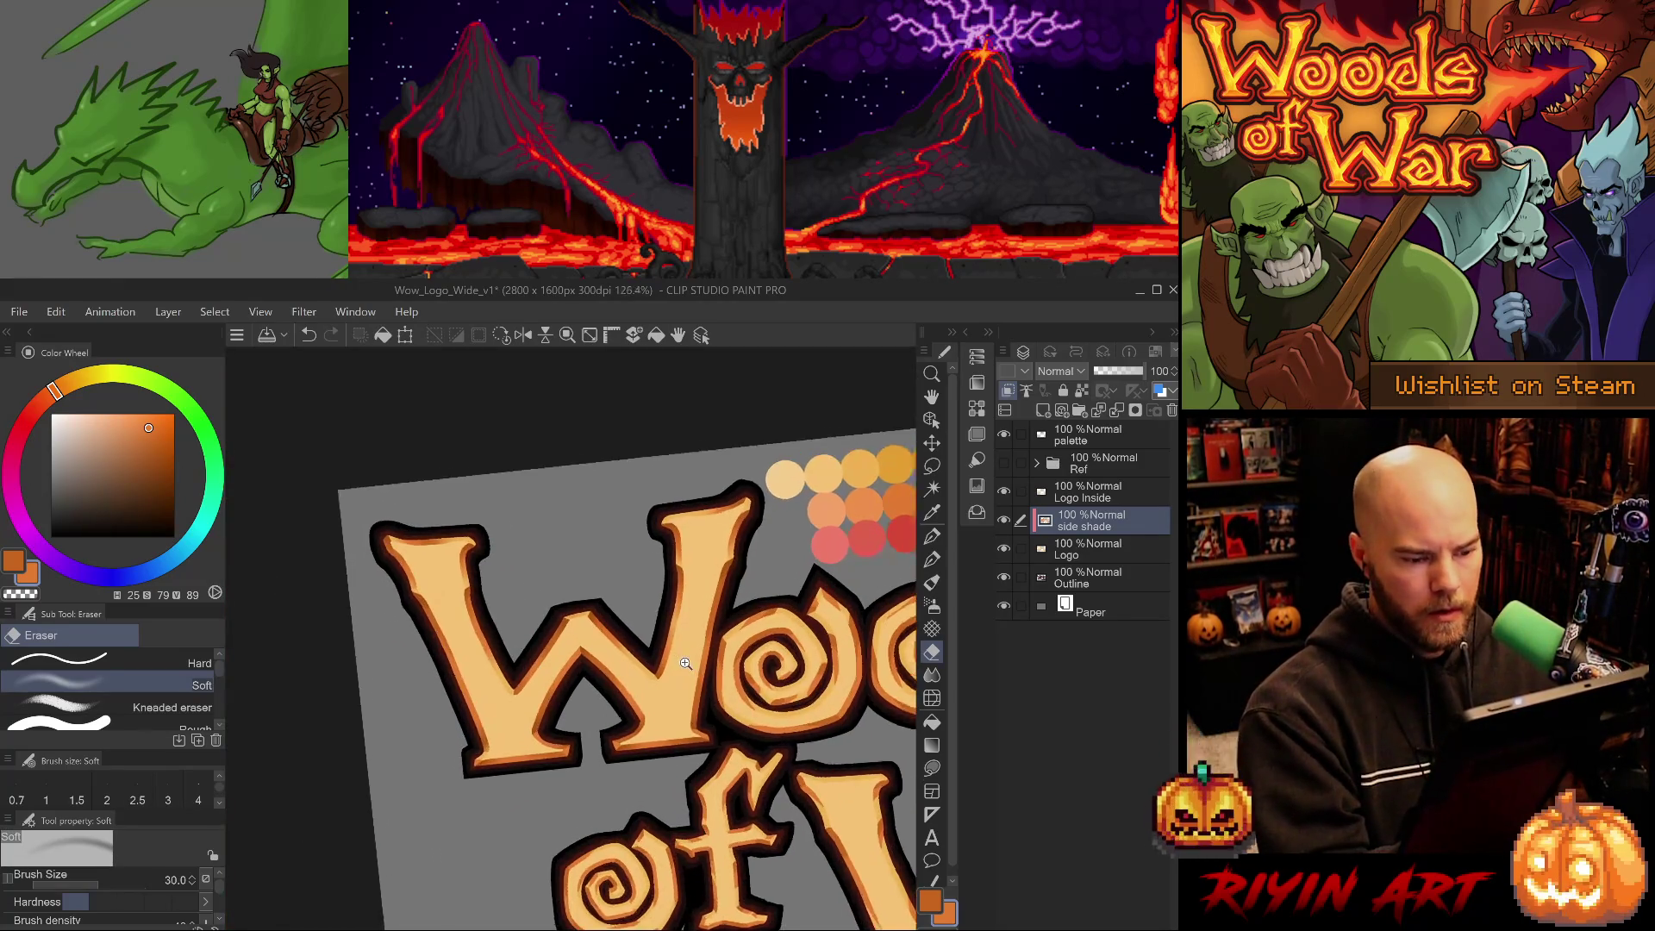
pyautogui.scroll(3, 705, 717)
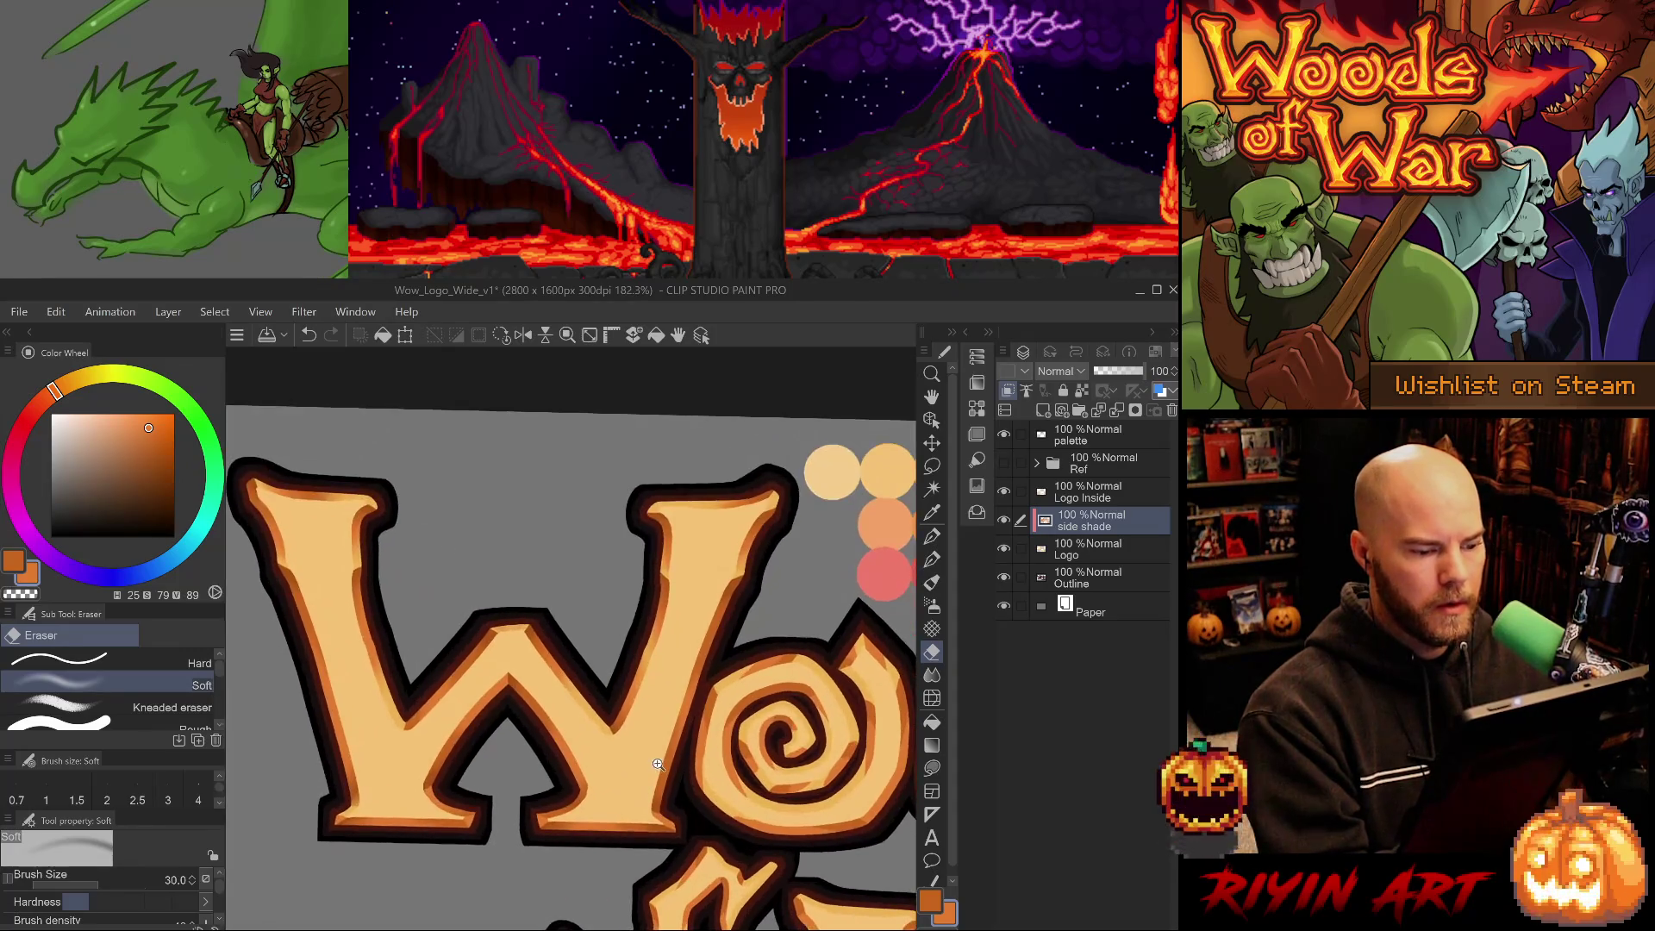
pyautogui.scroll(2, 603, 766)
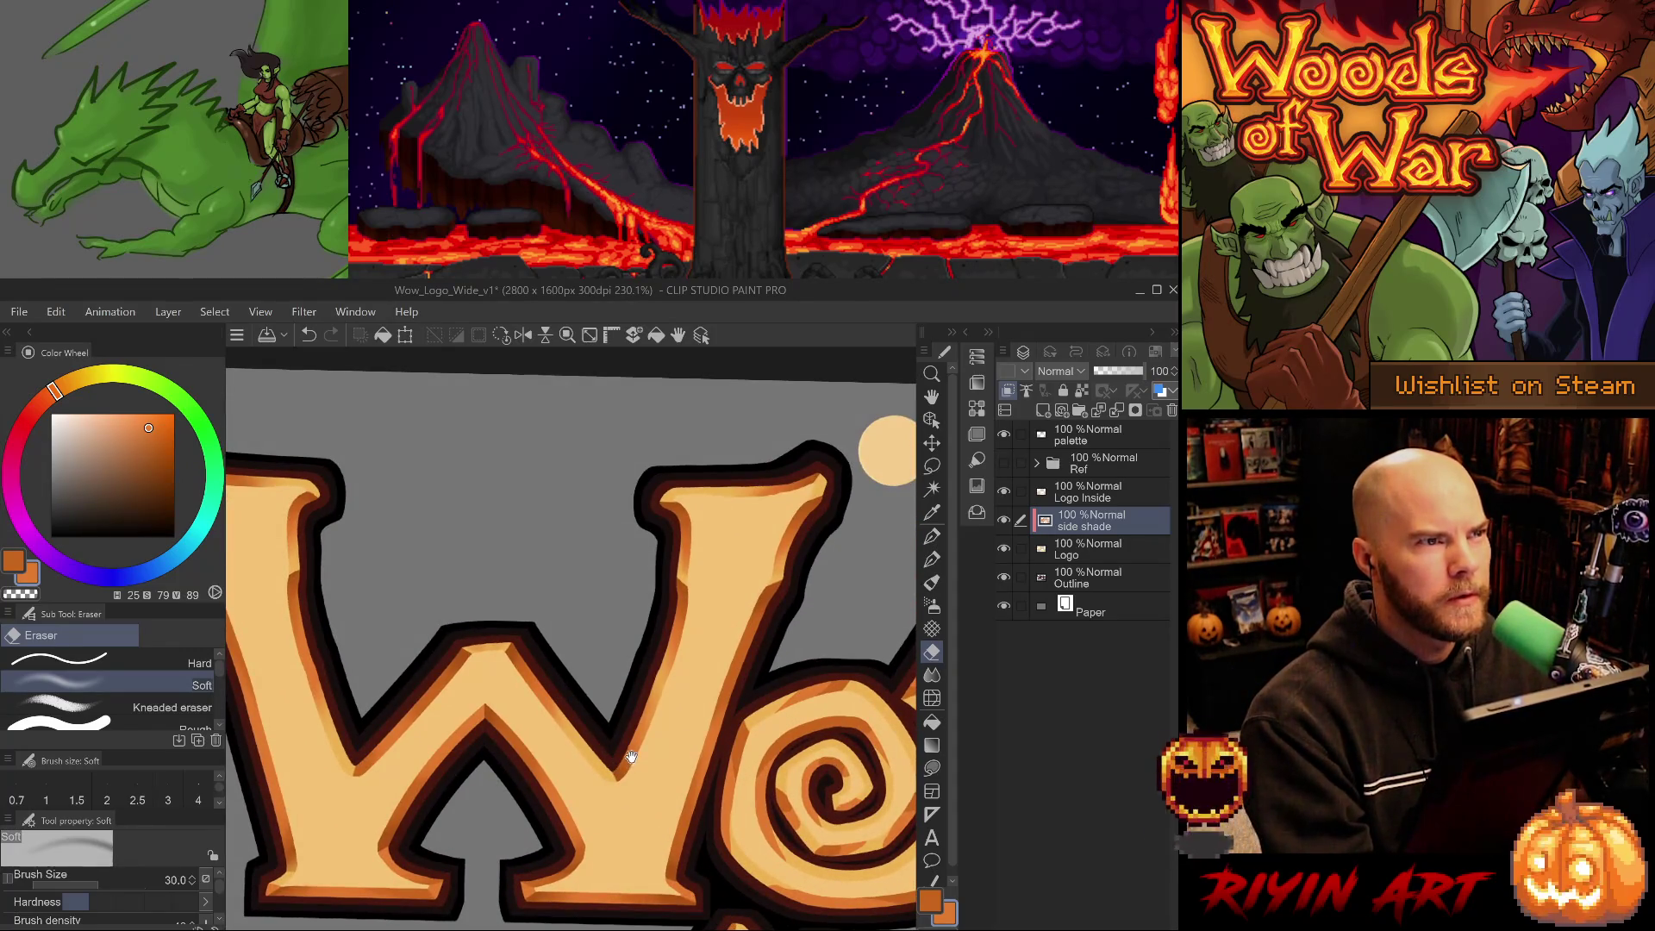
# Blur the W's side shade along its edges and sample the darker orange.
pyautogui.press('j')
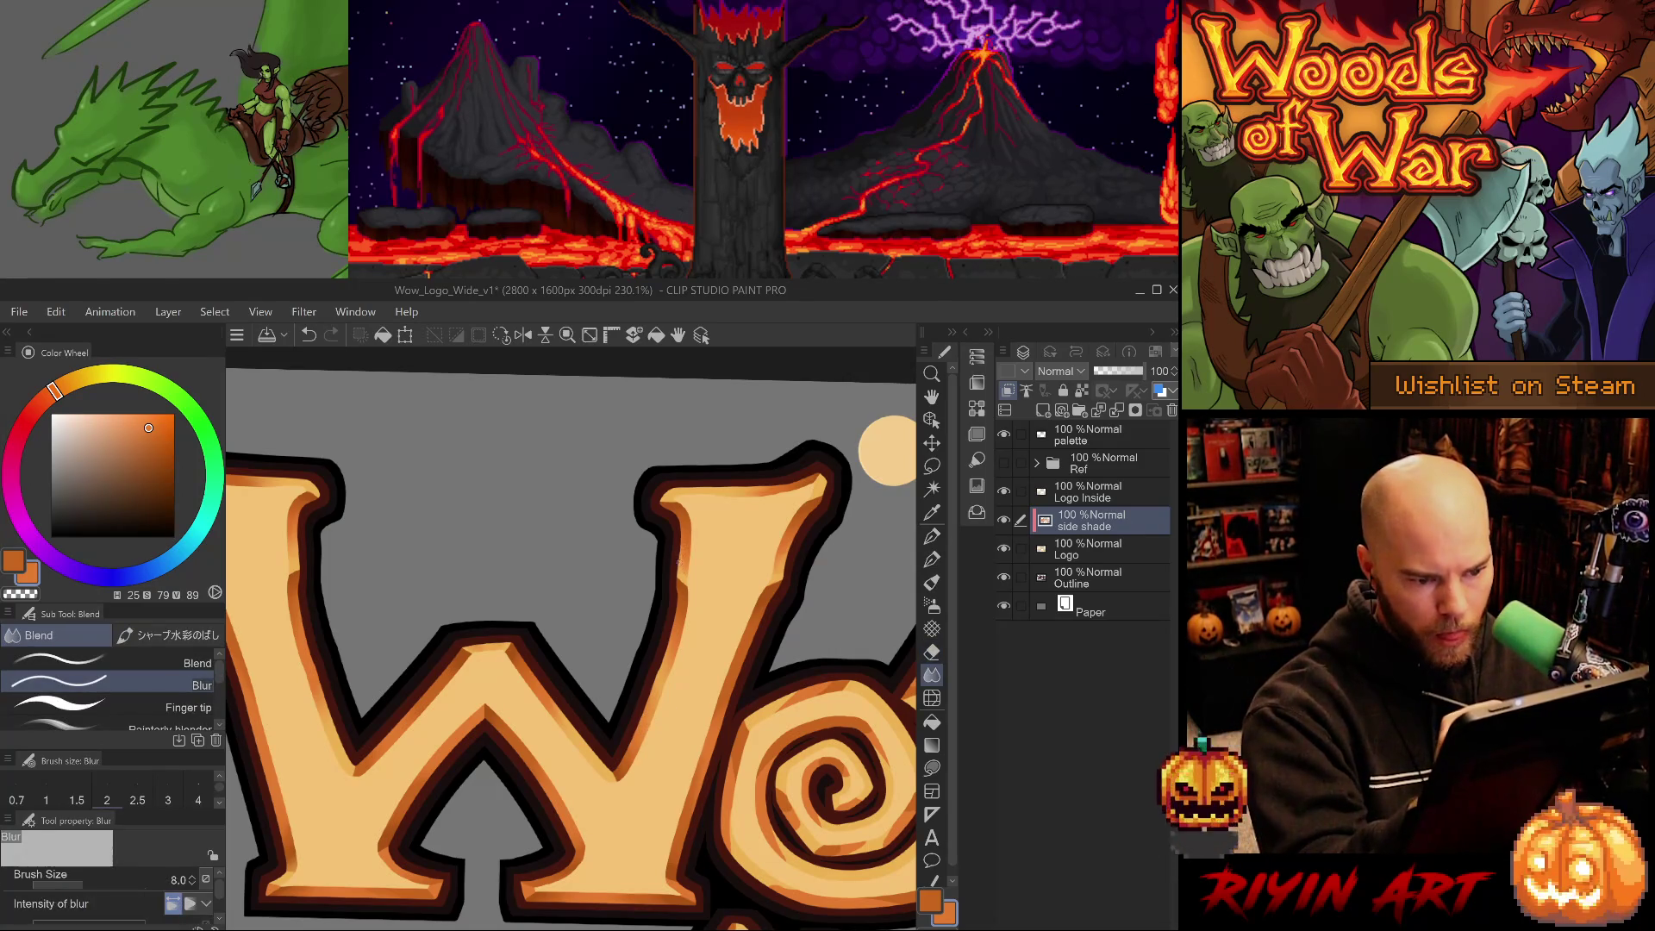
pyautogui.moveTo(642, 758); pyautogui.dragTo(739, 802)
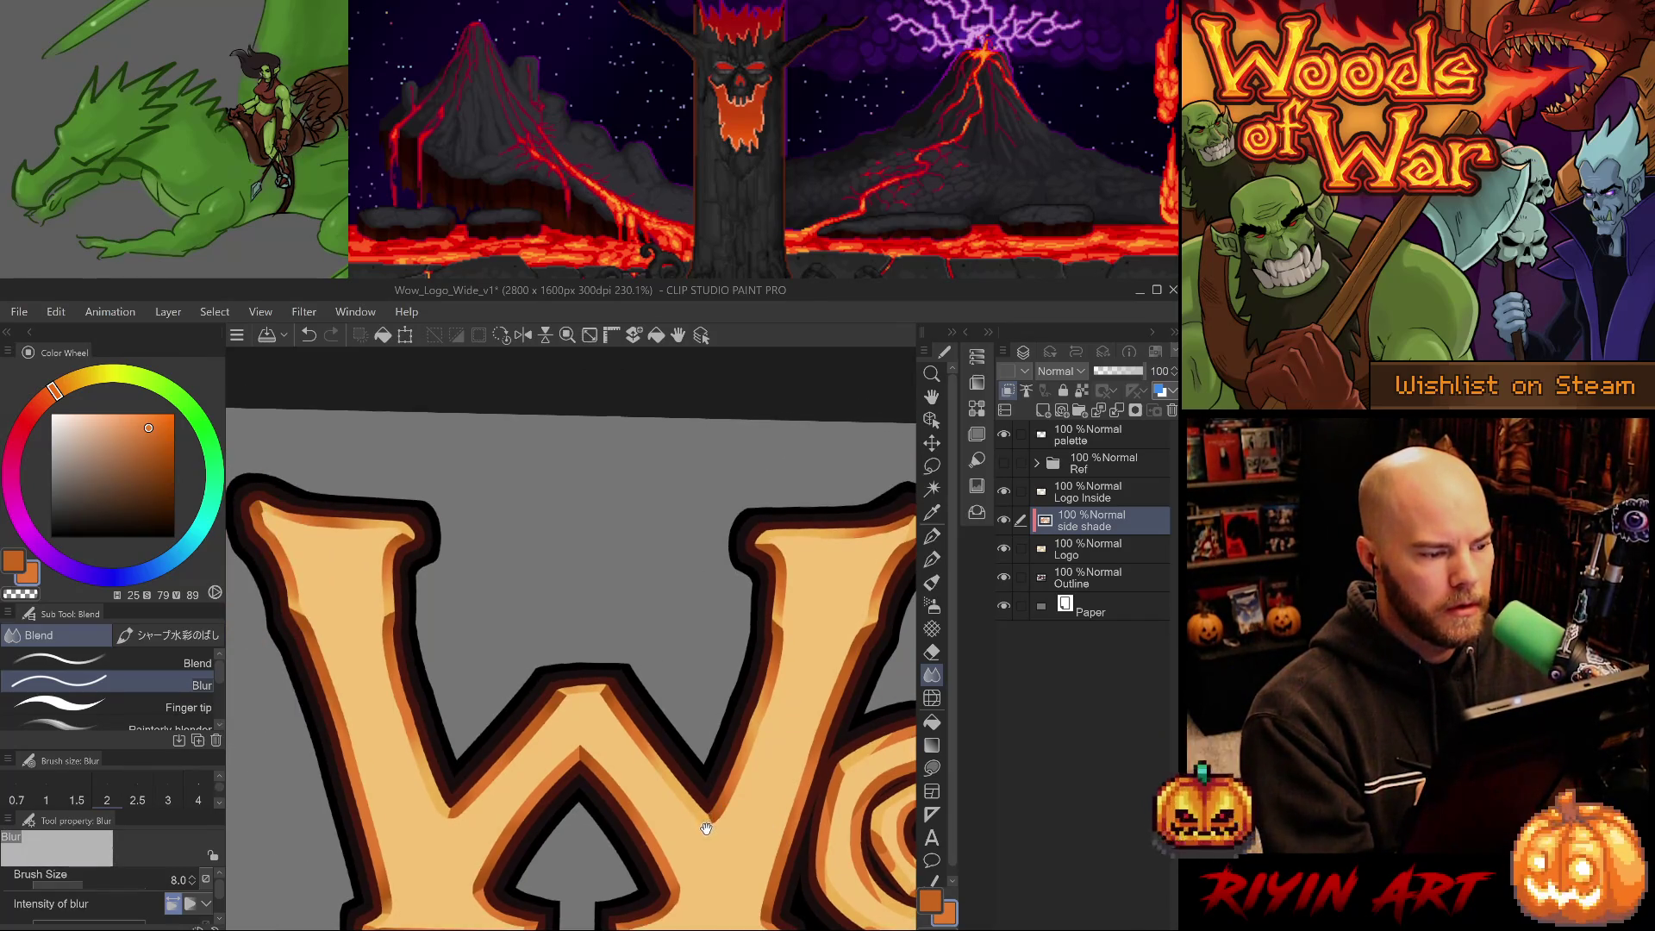
pyautogui.scroll(-5, 706, 831)
pyautogui.moveTo(558, 789)
pyautogui.mouseDown()
pyautogui.moveTo(534, 780)
pyautogui.moveTo(566, 746)
pyautogui.mouseUp()
pyautogui.keyDown('alt'); pyautogui.click(567, 746); pyautogui.keyUp('alt')
# Paint darker orange with the larger pen and blur it along the W's lower strokes.
pyautogui.press('p')
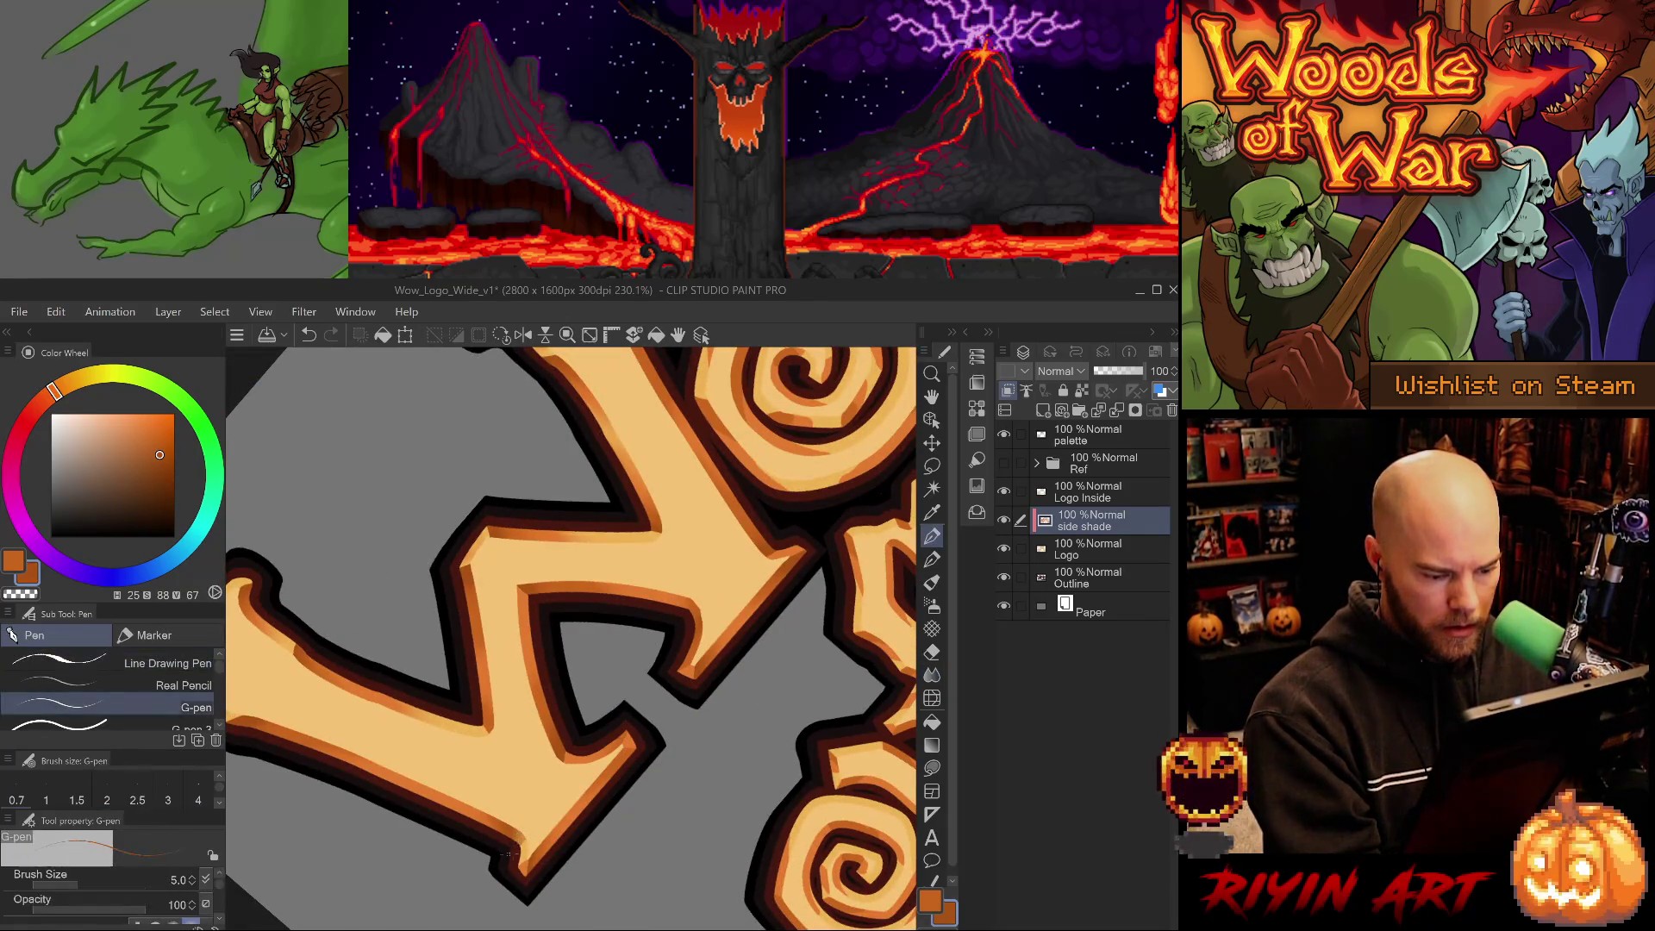
pyautogui.press('.')
pyautogui.moveTo(514, 846); pyautogui.dragTo(364, 538)
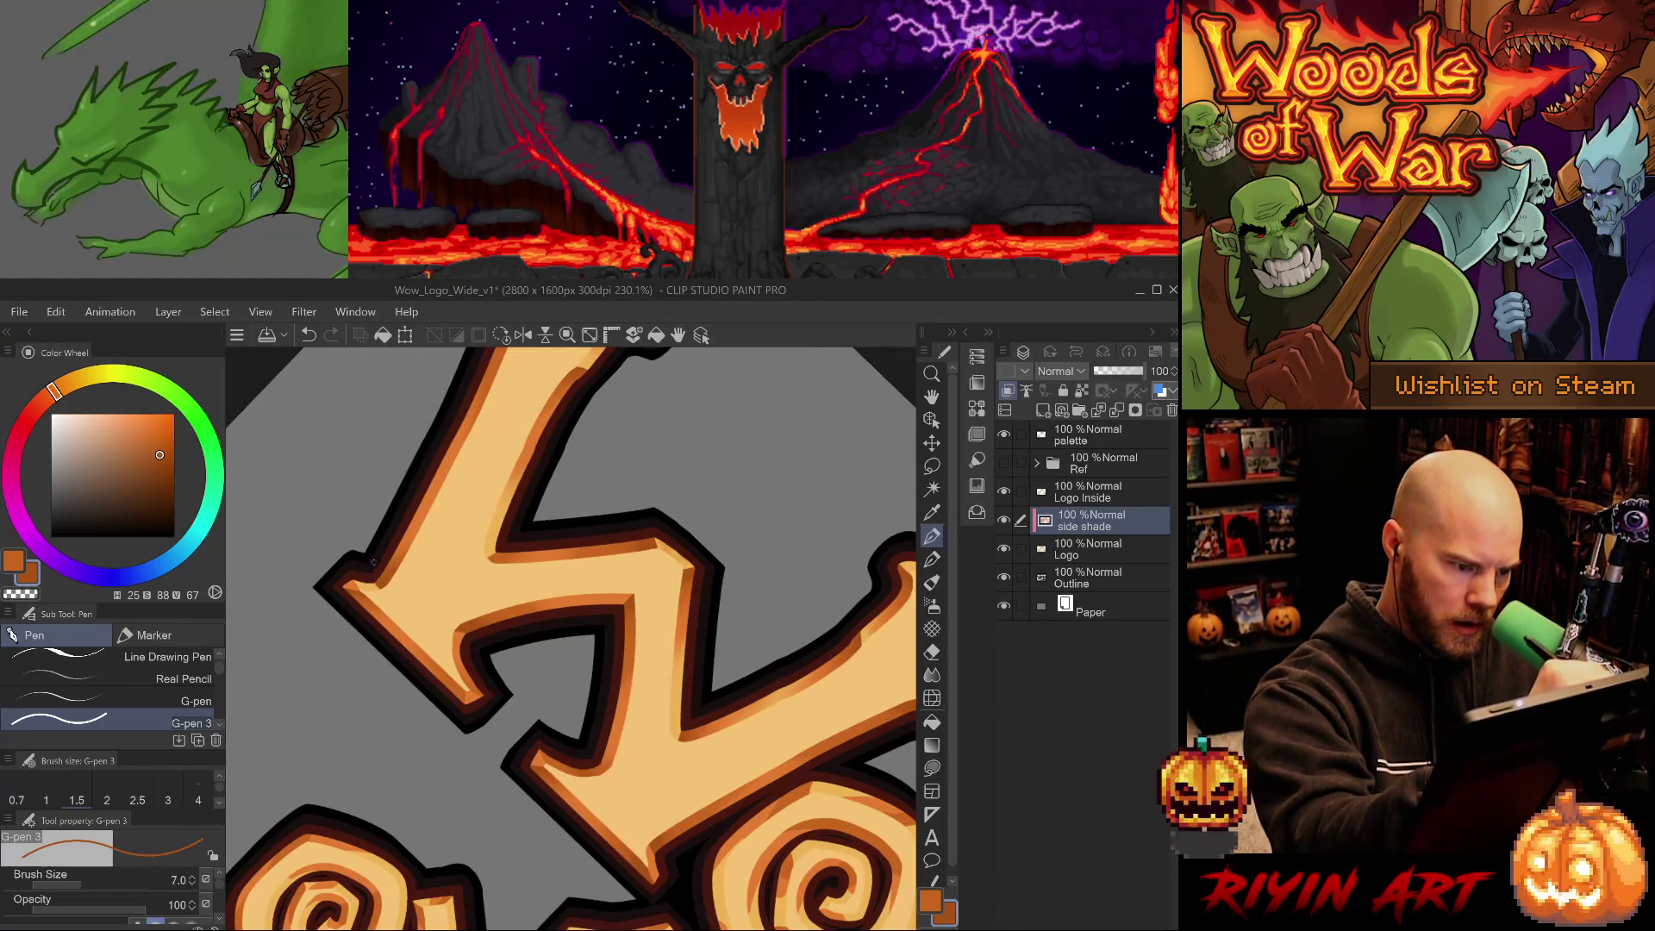
pyautogui.press('j')
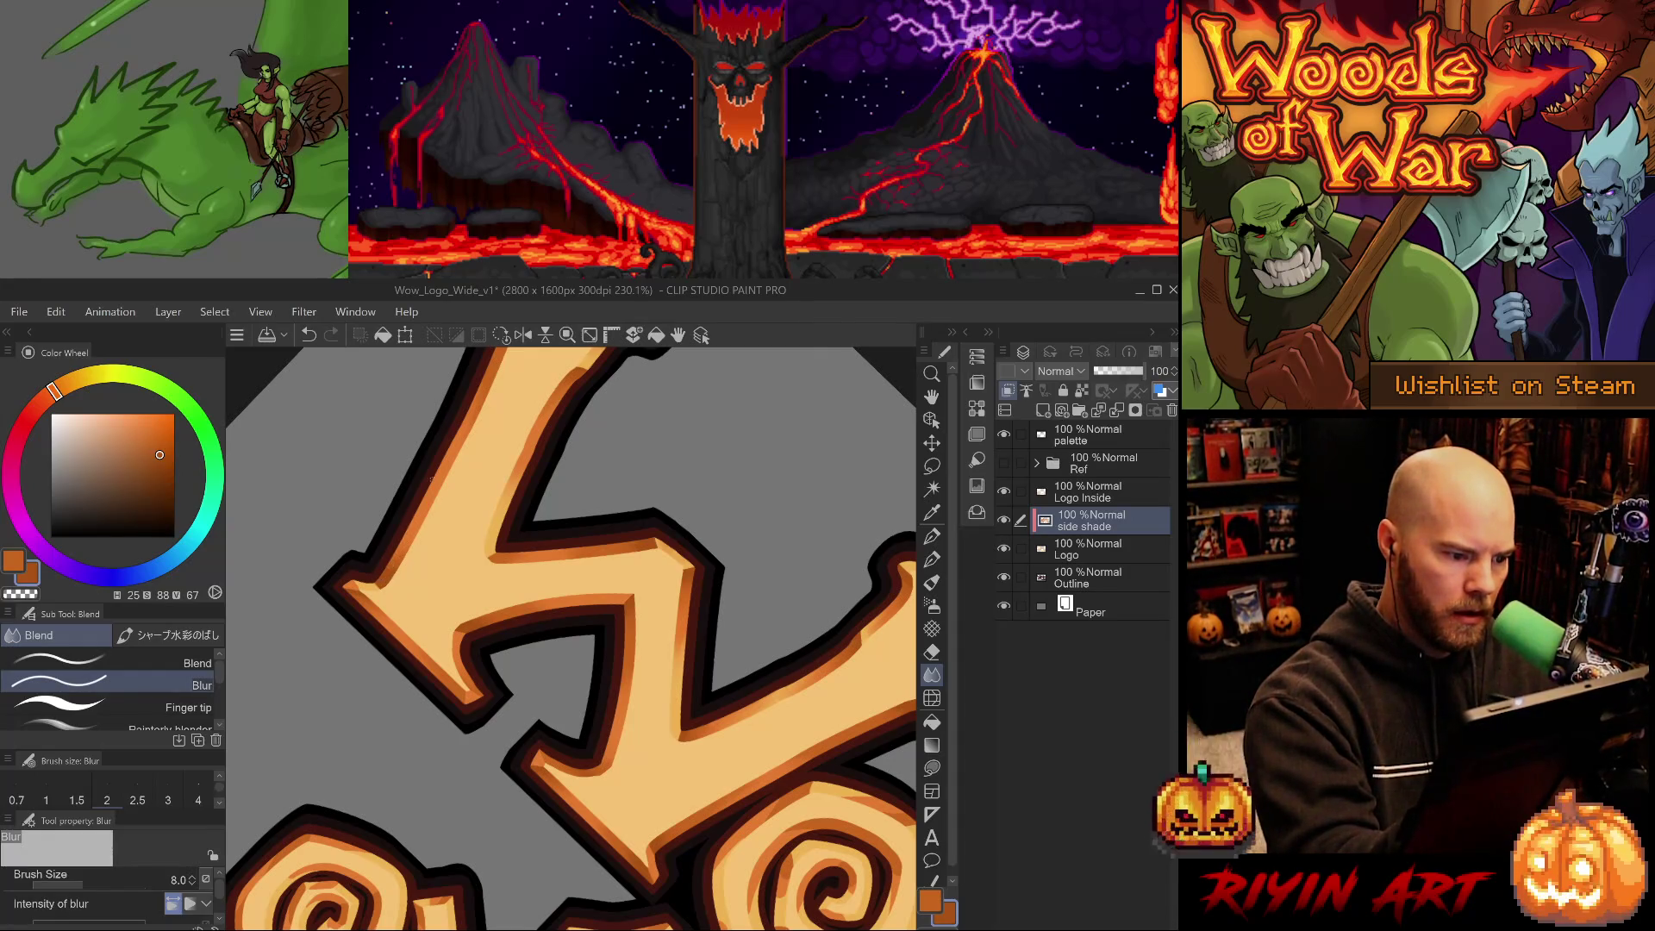
pyautogui.moveTo(427, 718)
pyautogui.mouseDown()
pyautogui.moveTo(694, 750)
pyautogui.moveTo(716, 793)
pyautogui.moveTo(680, 690)
pyautogui.mouseUp()
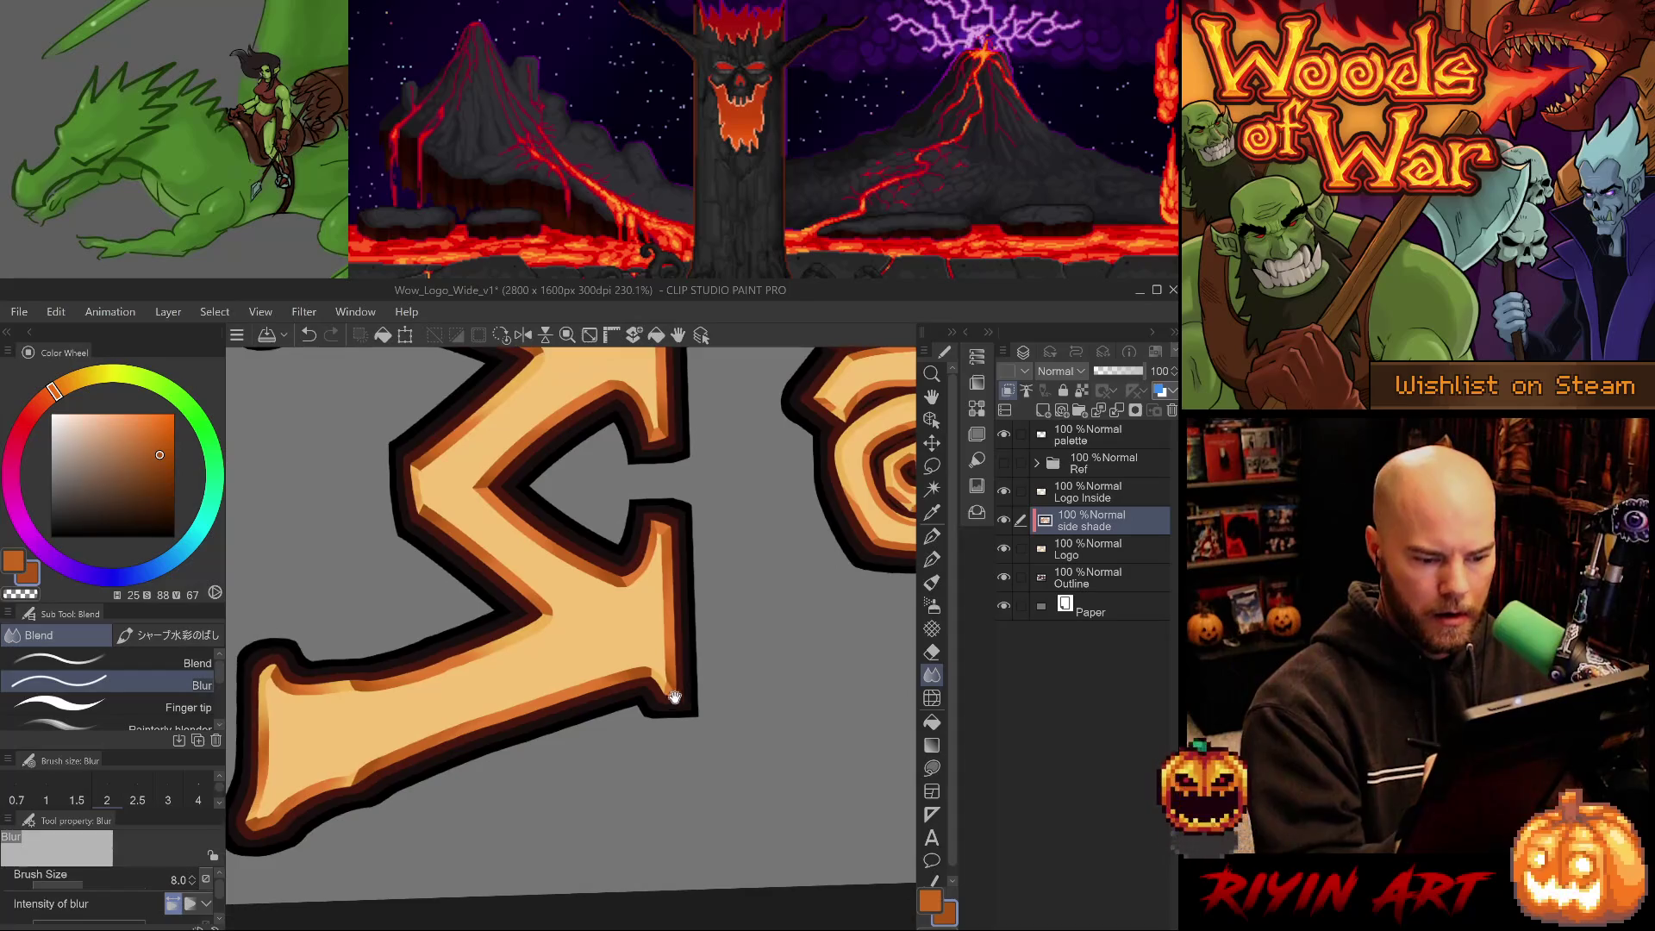
pyautogui.moveTo(448, 621)
pyautogui.mouseDown()
pyautogui.moveTo(618, 804)
pyautogui.moveTo(657, 778)
pyautogui.mouseUp()
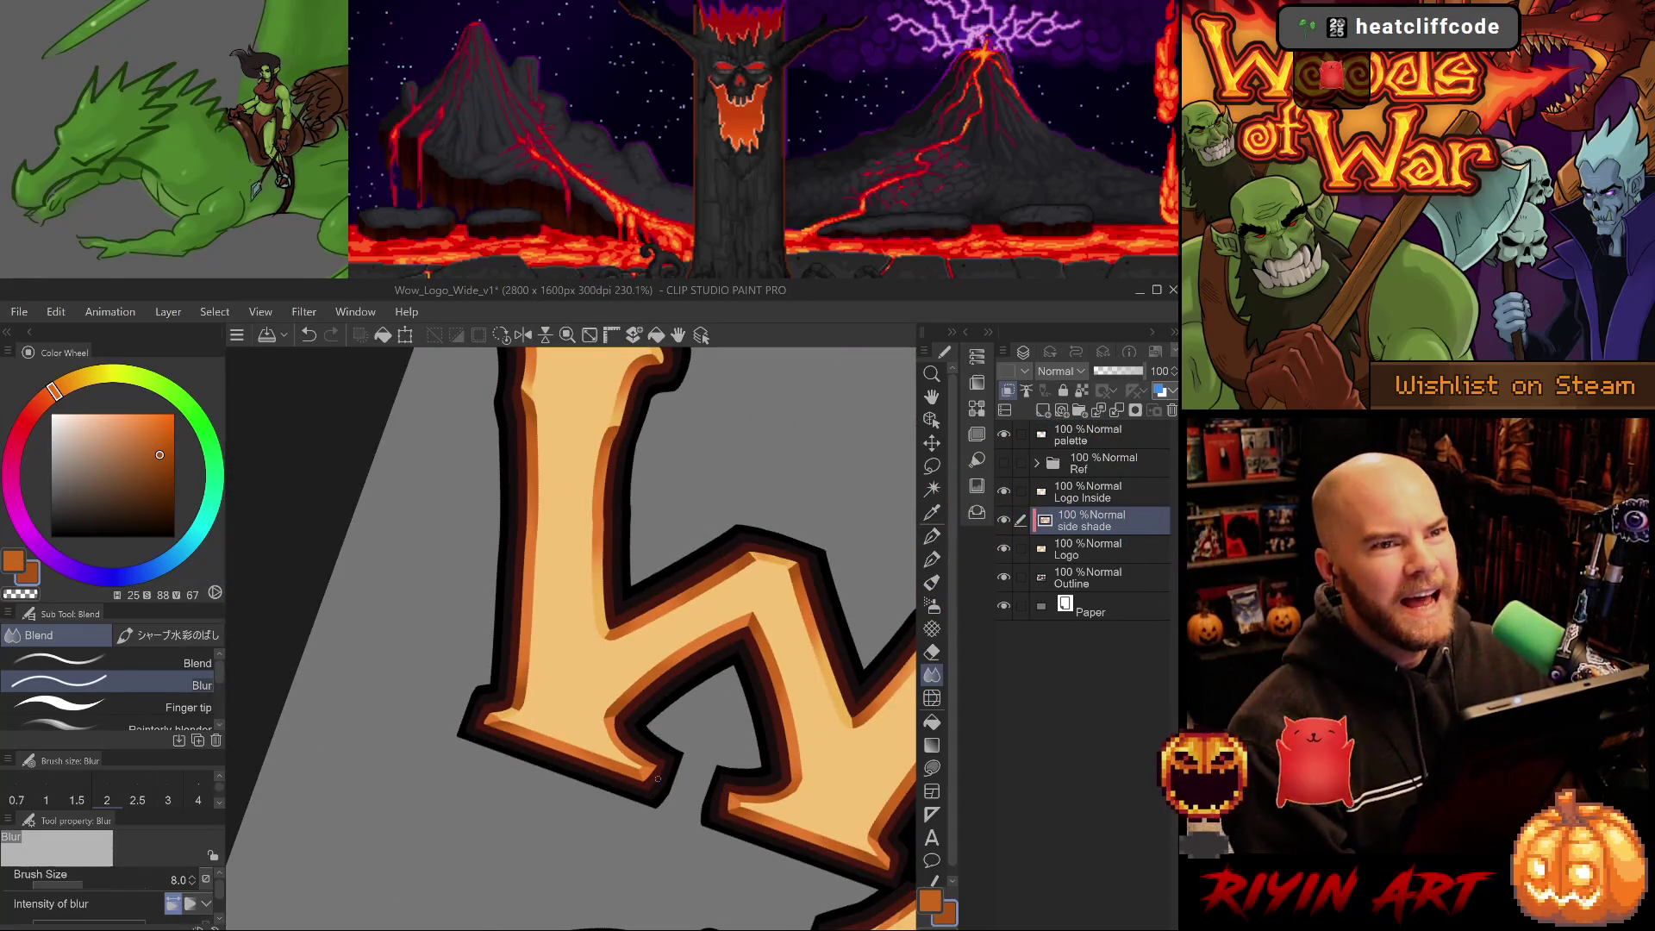
pyautogui.moveTo(648, 756); pyautogui.dragTo(732, 705)
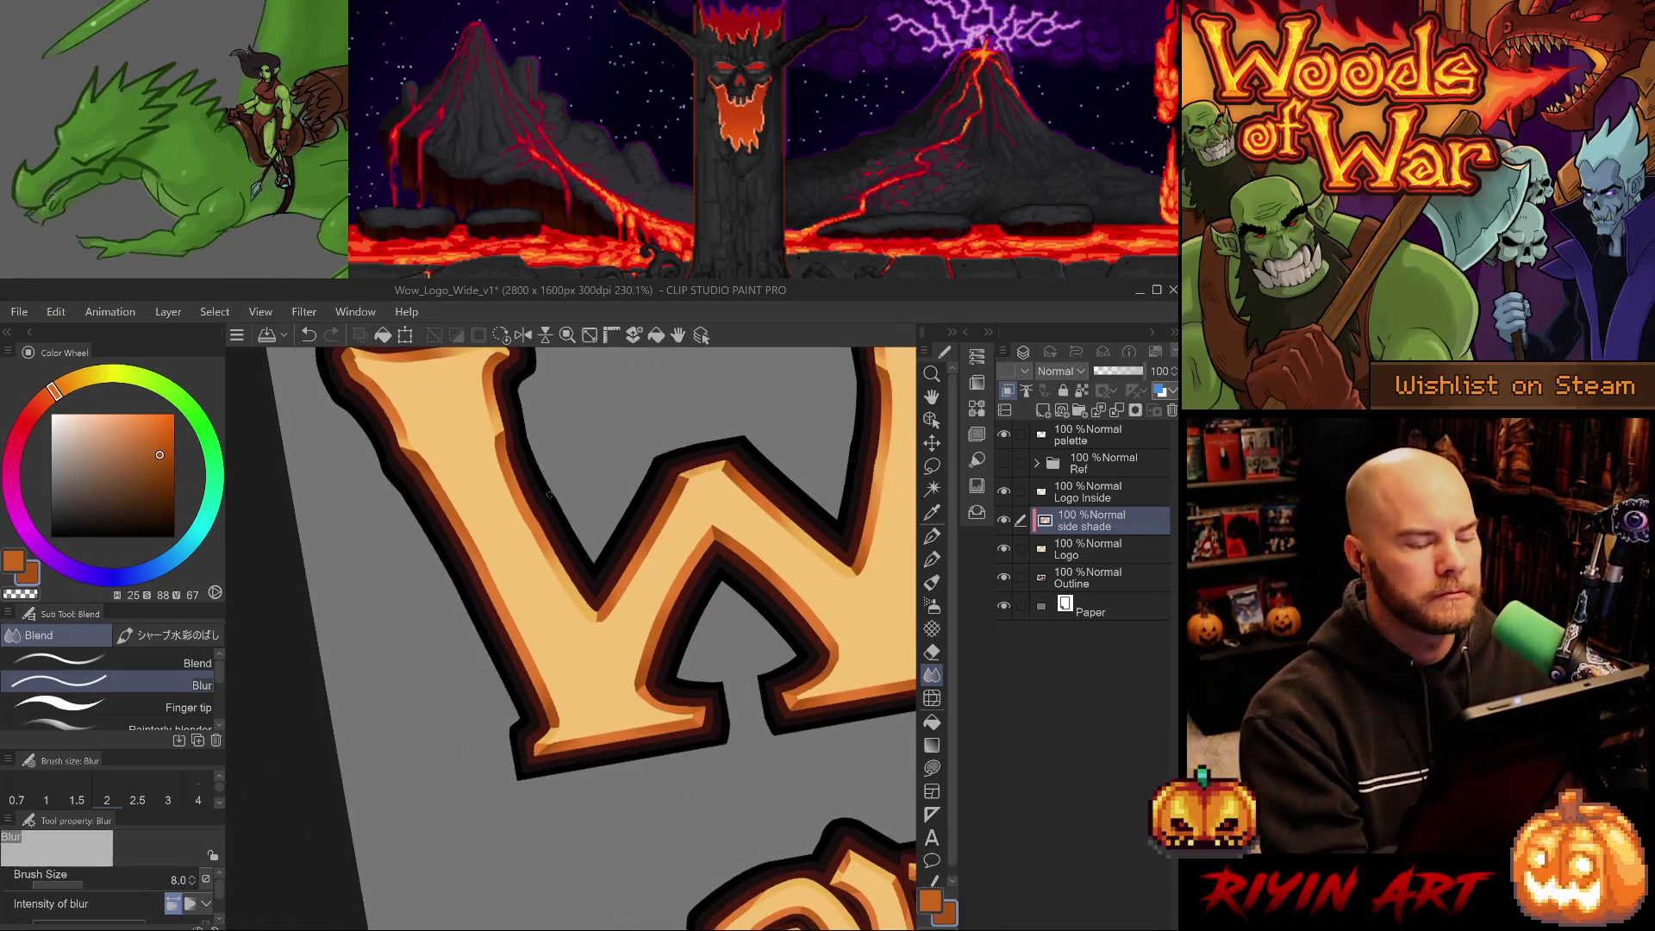
# Tidy the W's shade with the Hard eraser and save the logo file.
pyautogui.press('e')
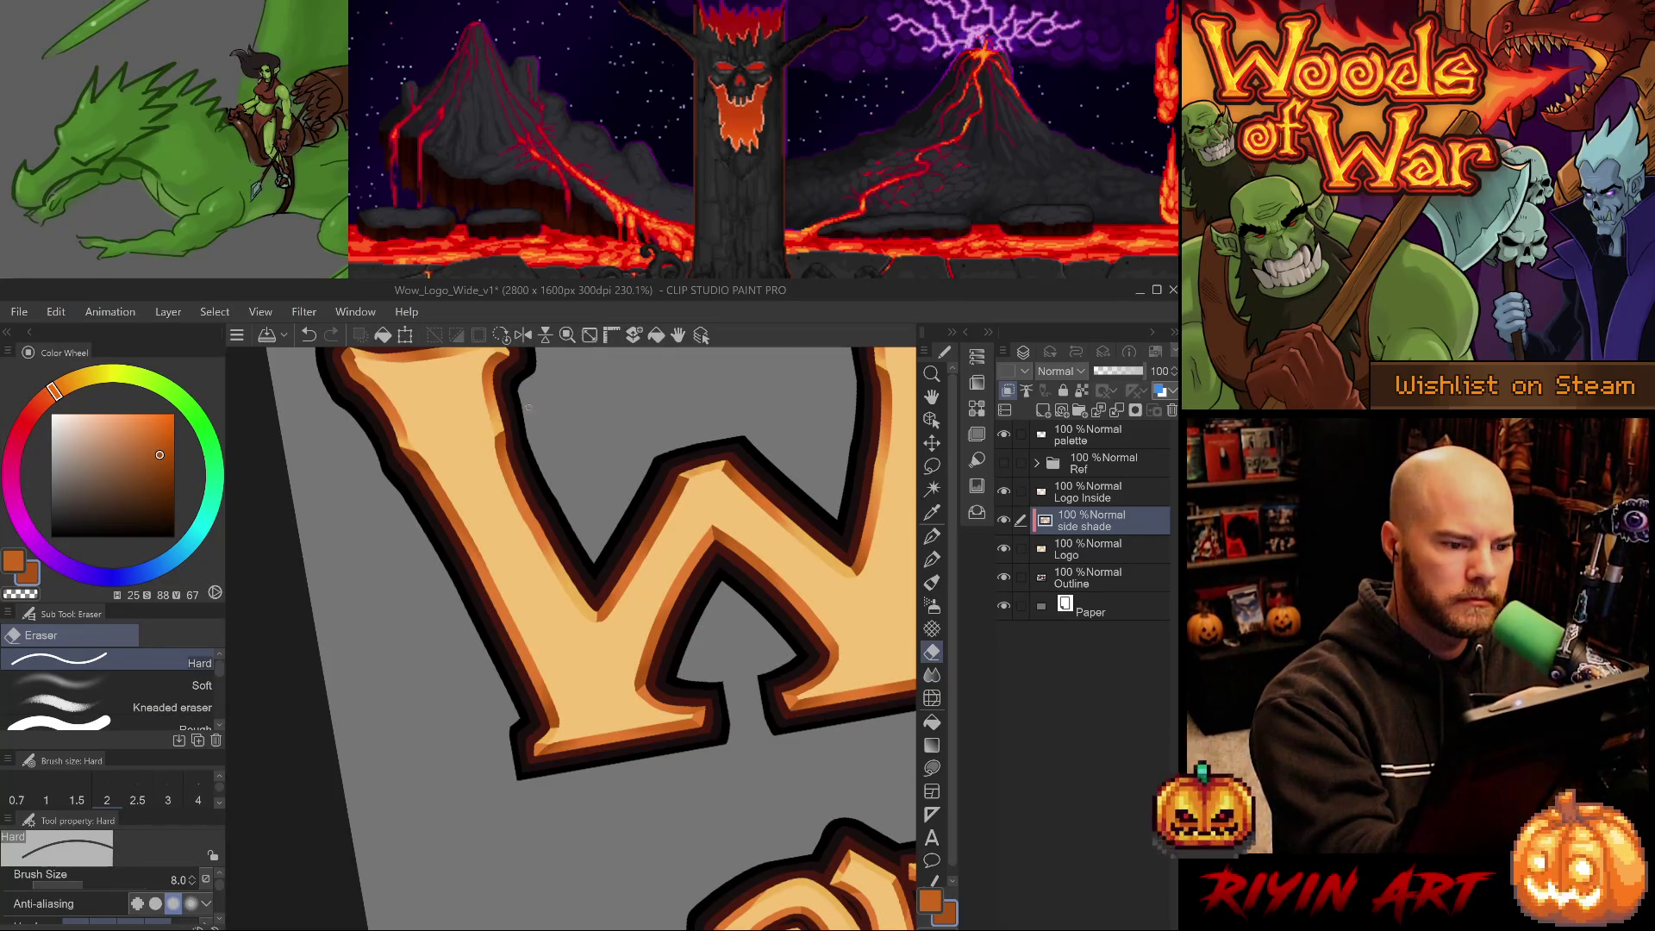
pyautogui.scroll(-3, 746, 677)
pyautogui.moveTo(698, 800); pyautogui.dragTo(673, 759)
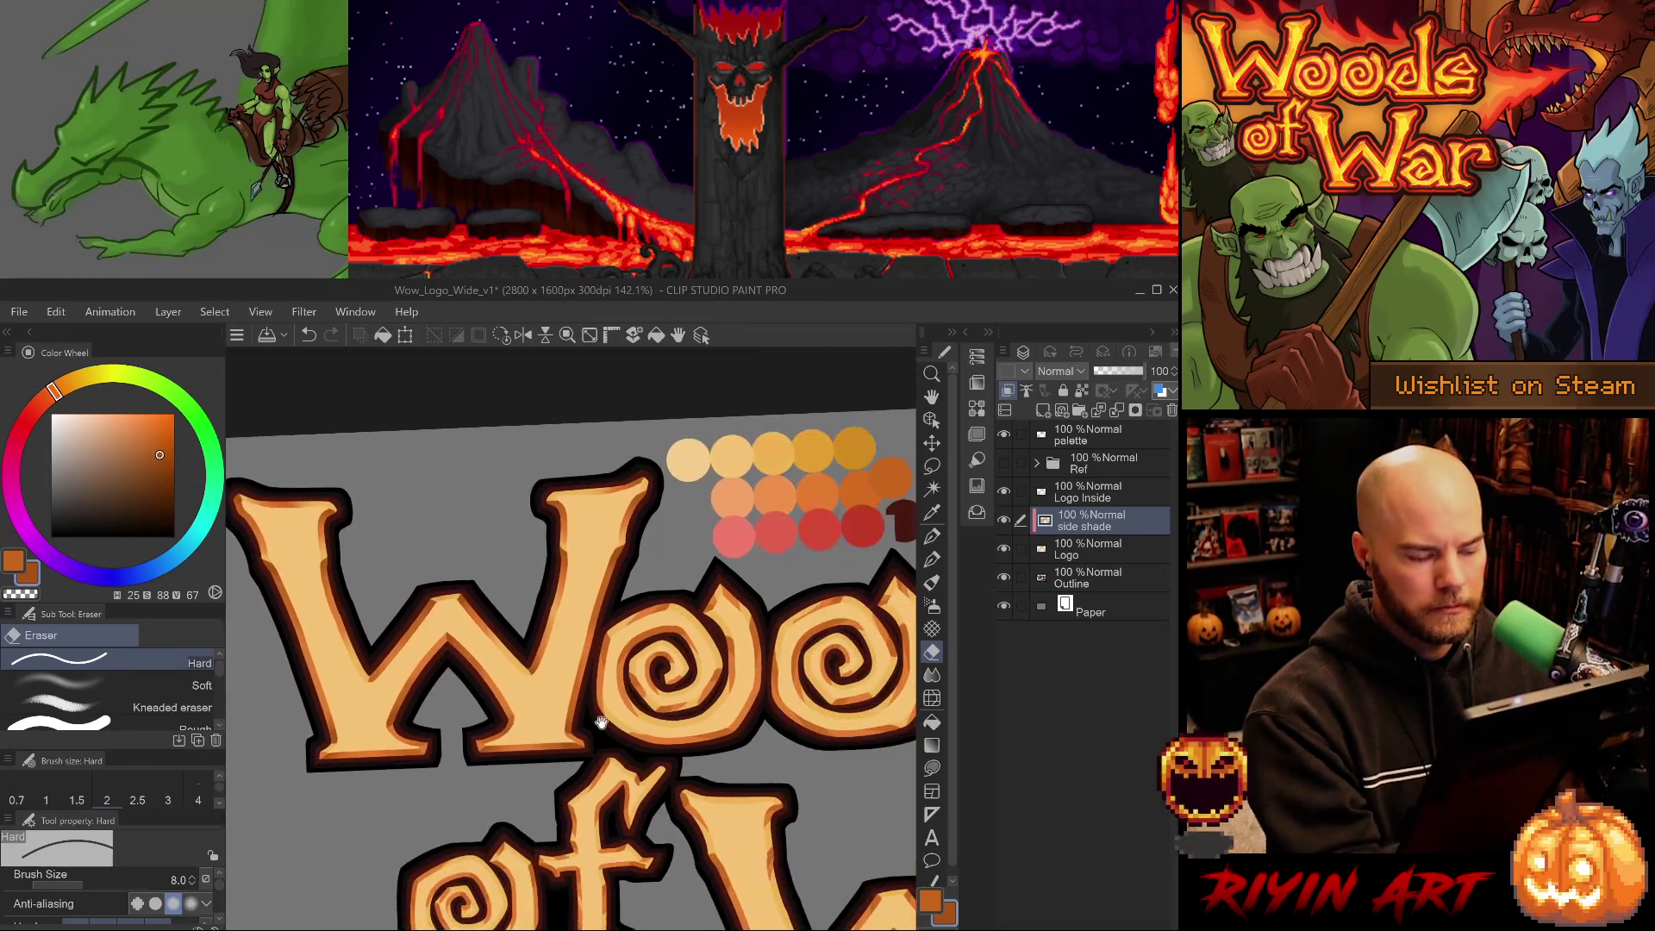
pyautogui.hotkey('ctrl', 's')
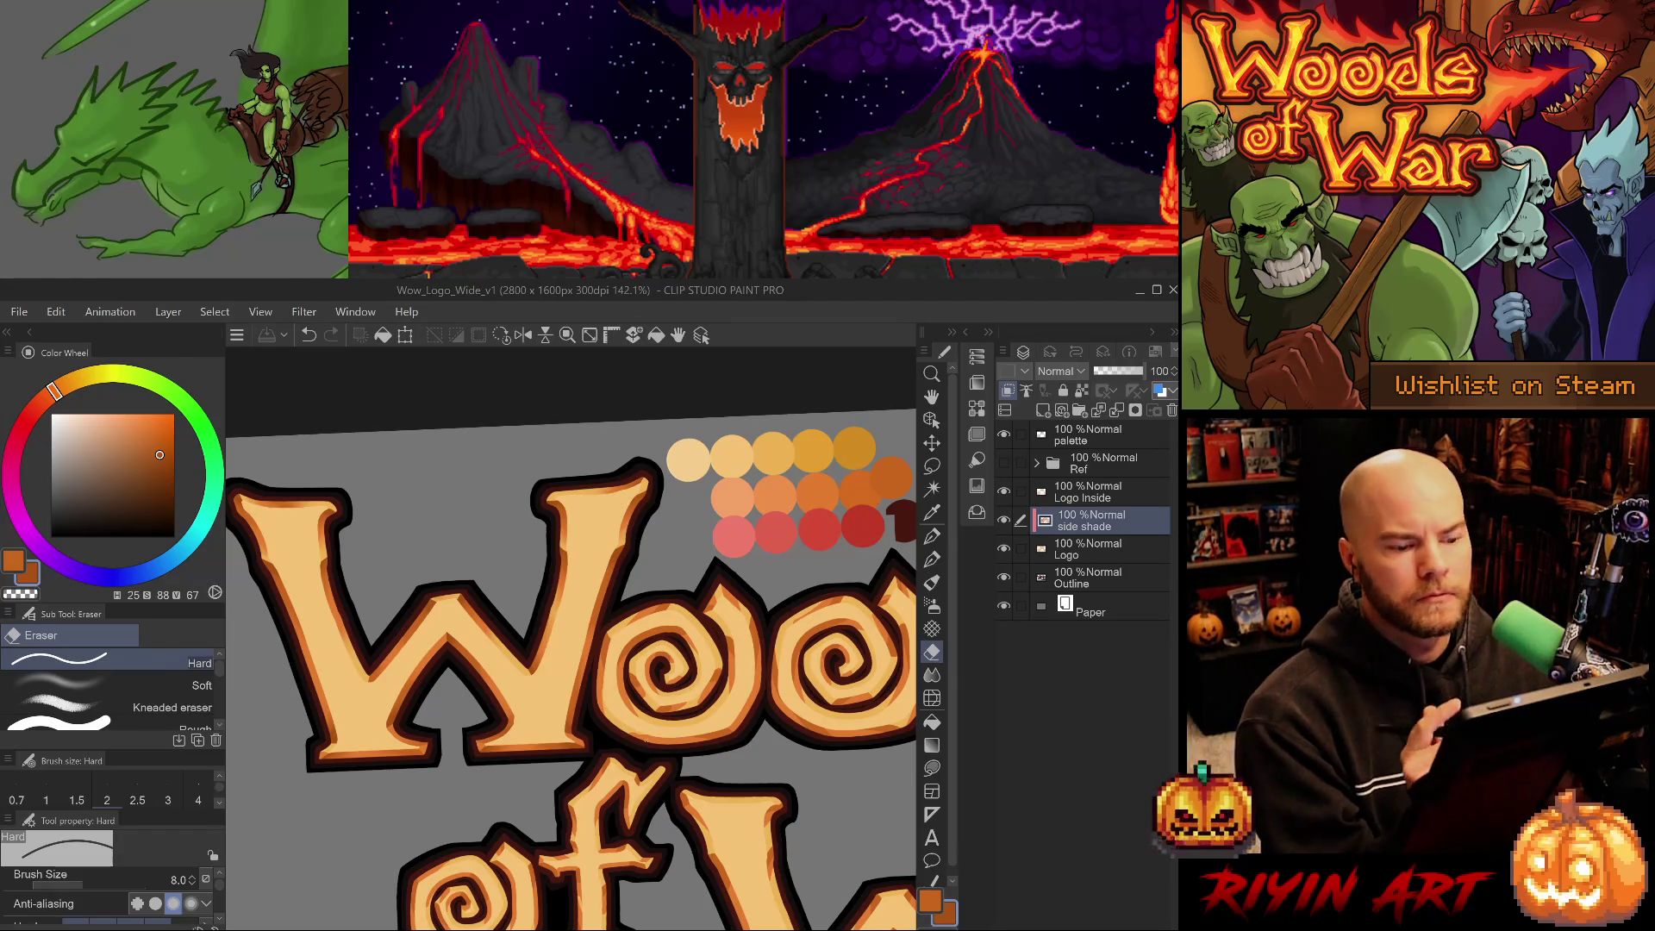
pyautogui.scroll(5, 647, 613)
pyautogui.moveTo(666, 725)
pyautogui.mouseDown()
pyautogui.moveTo(654, 748)
pyautogui.moveTo(588, 694)
pyautogui.mouseUp()
# Blur the shade near the top of the o, then undo it and pick the Blend sub tool.
pyautogui.press('j')
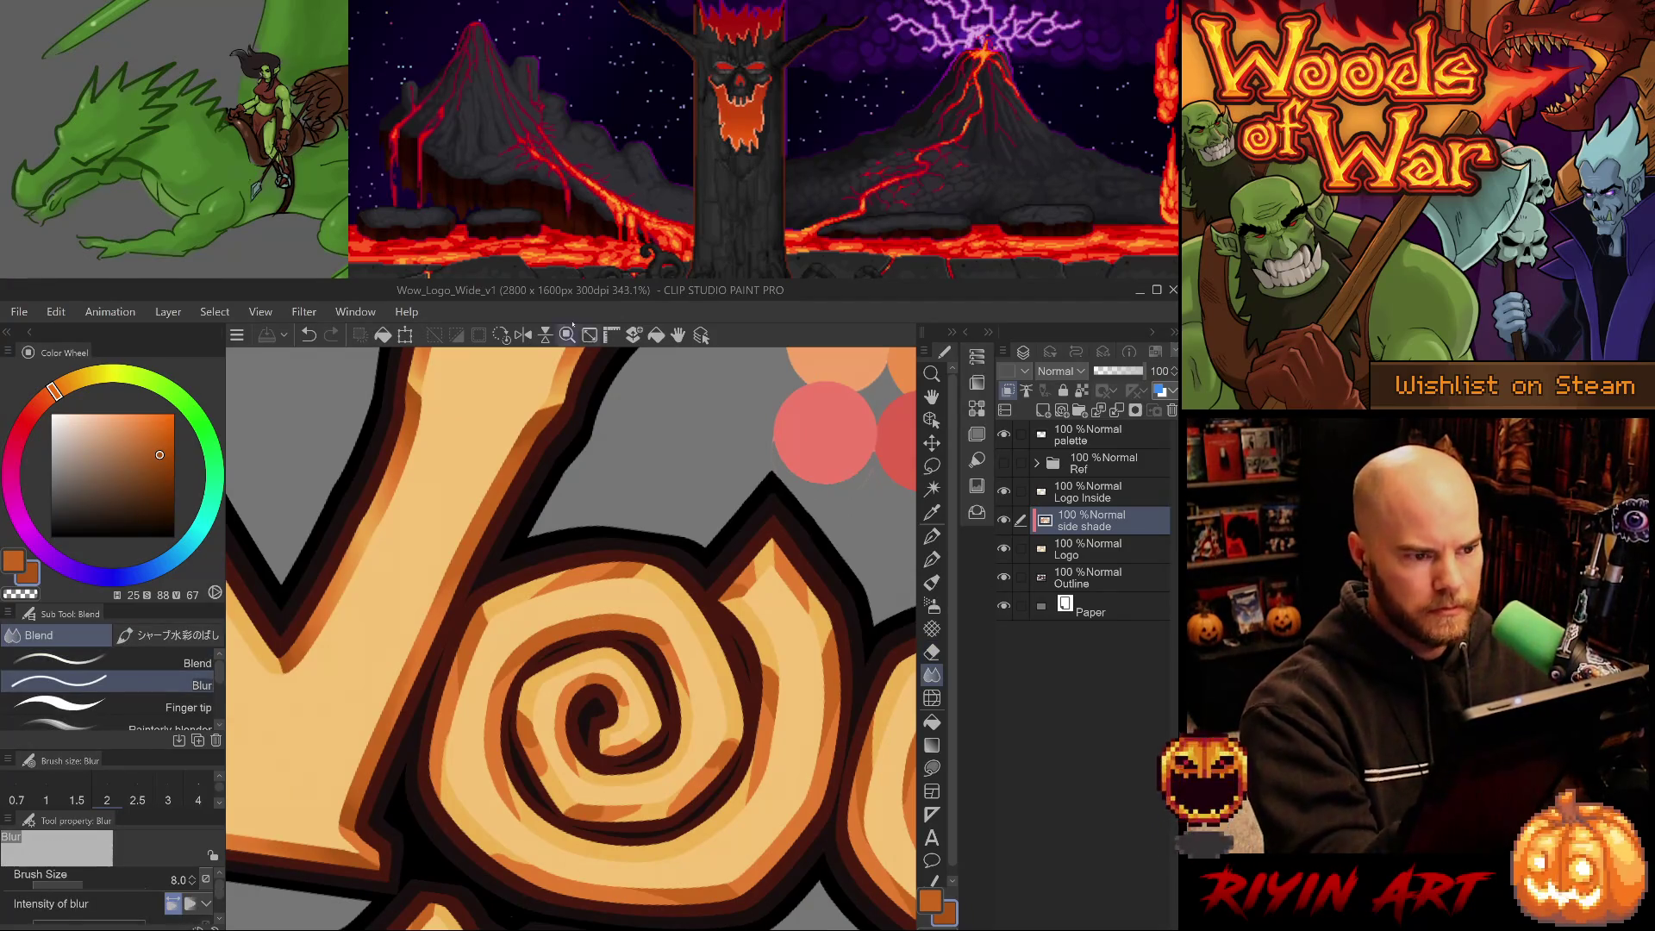
pyautogui.moveTo(663, 779); pyautogui.dragTo(634, 749)
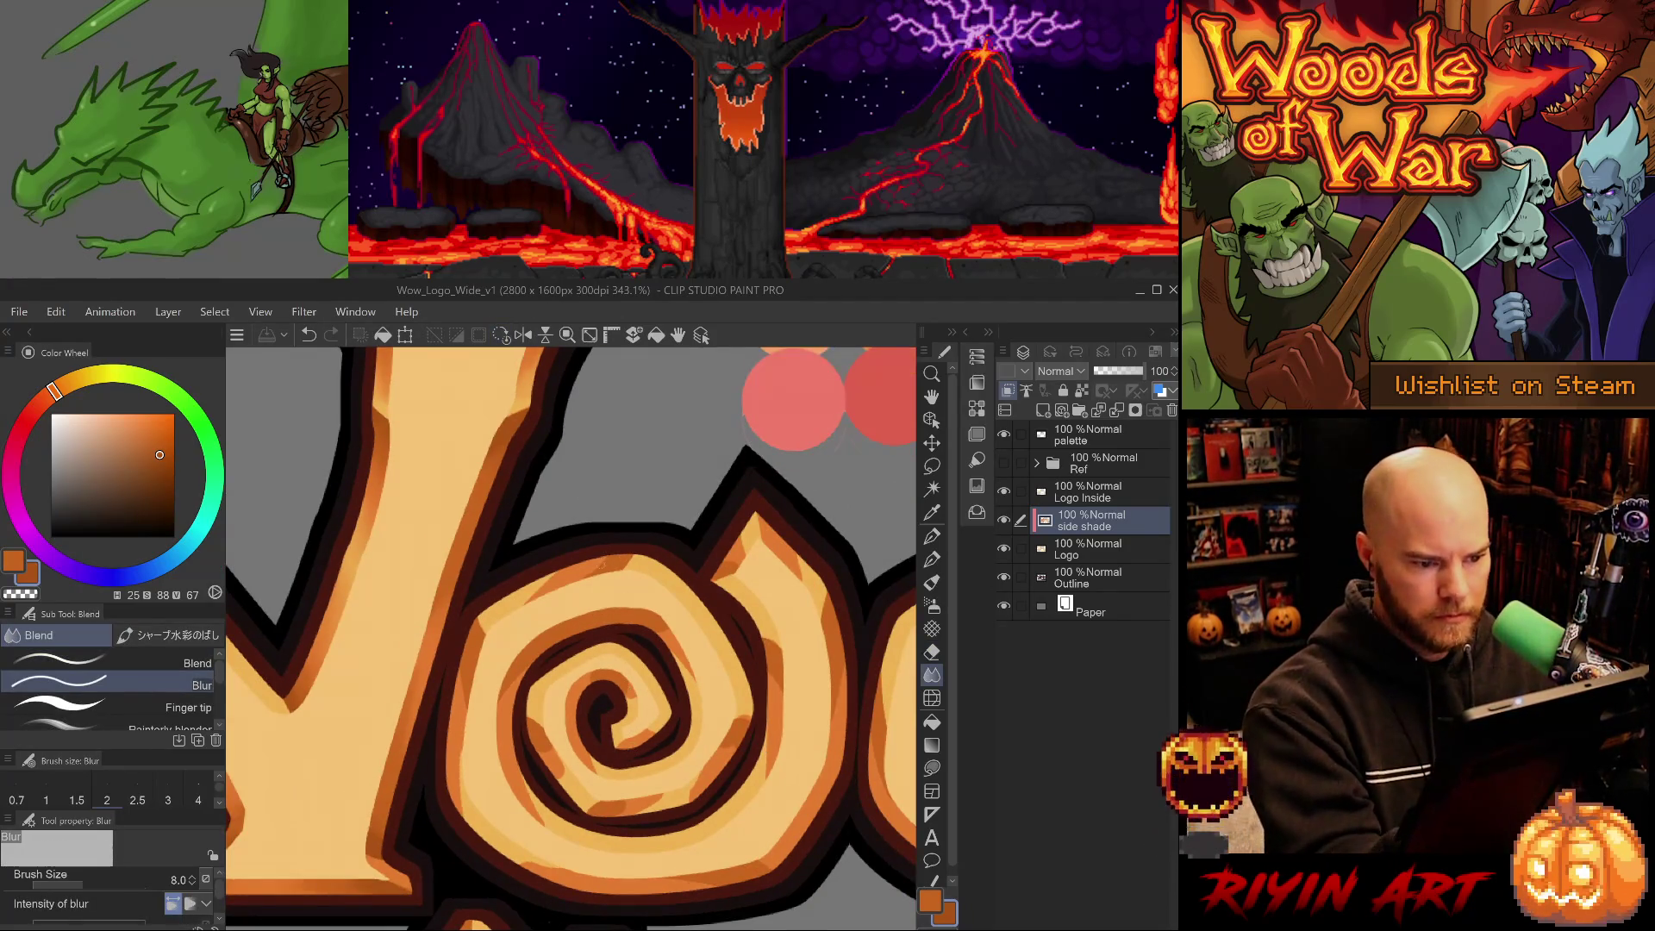
pyautogui.moveTo(594, 559); pyautogui.dragTo(608, 550)
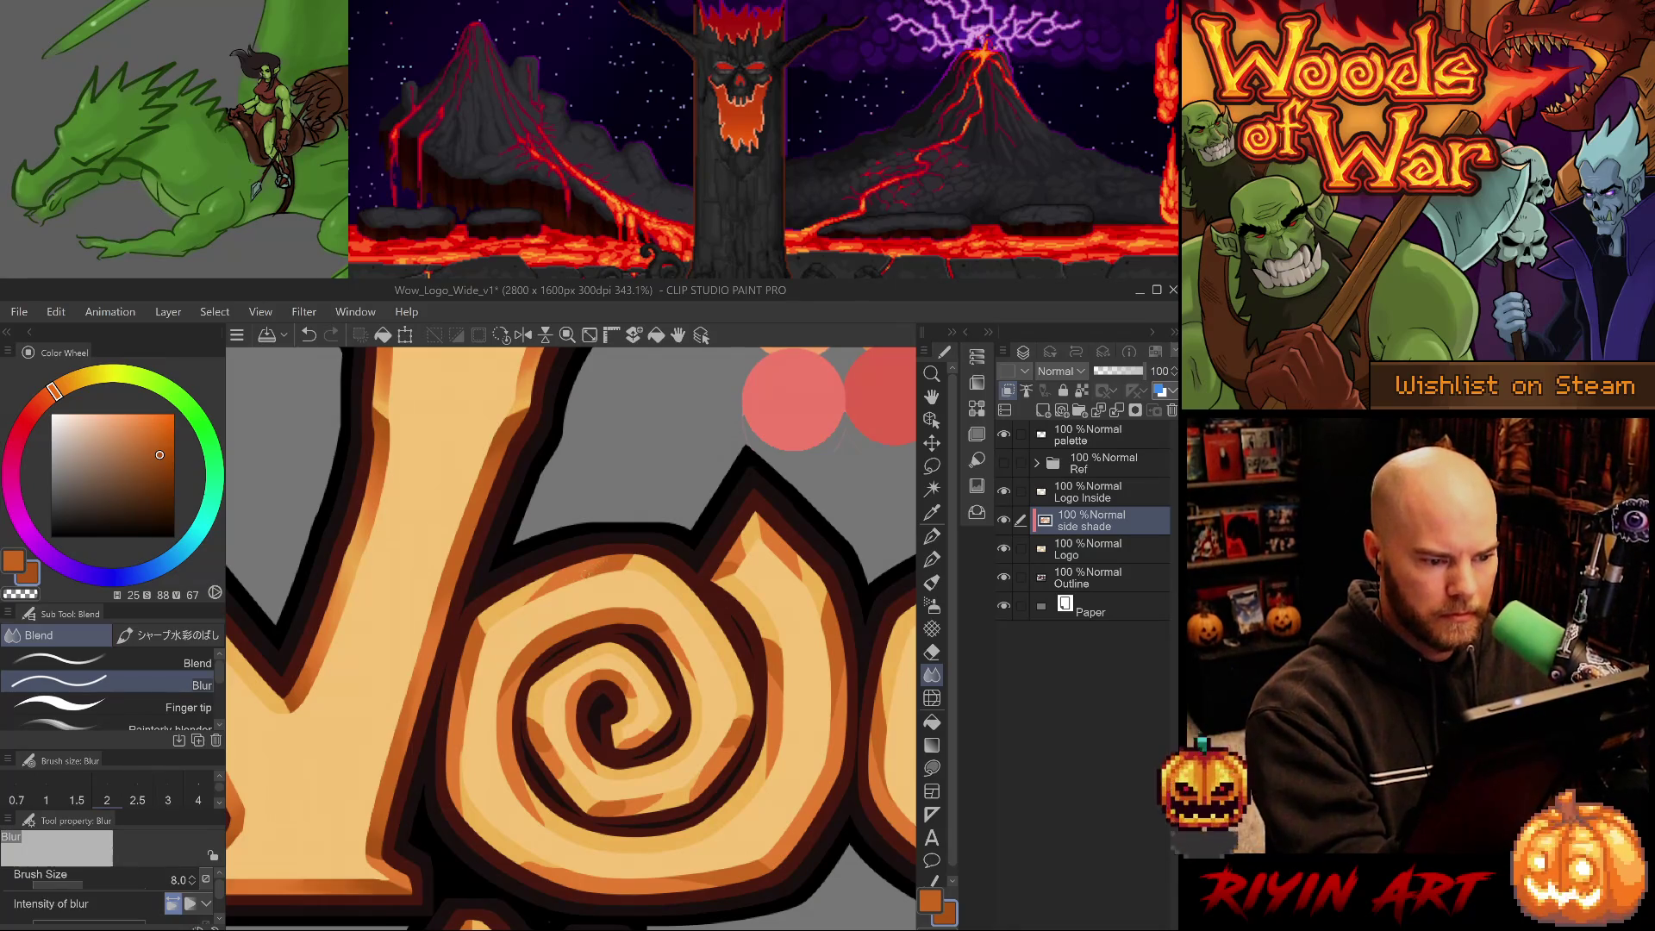
pyautogui.hotkey('ctrl', 'z')
pyautogui.click(113, 662)
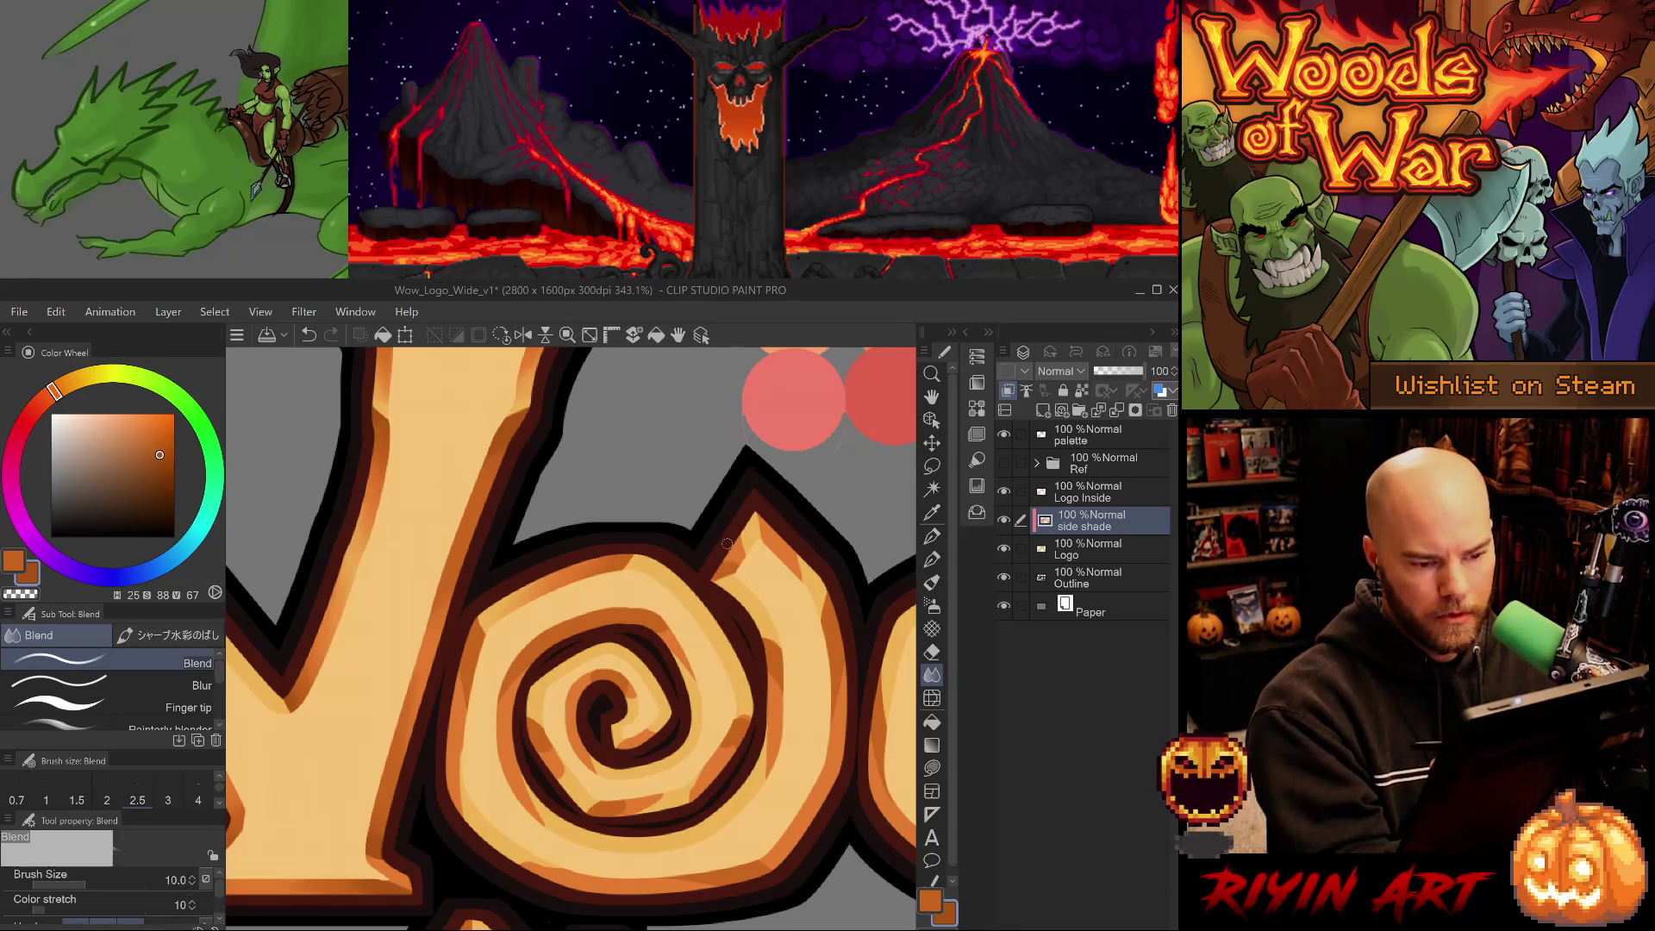
# Blend the shade around the spiral, undoing the two strokes that looked wrong.
pyautogui.hscroll(5, 685, 635)
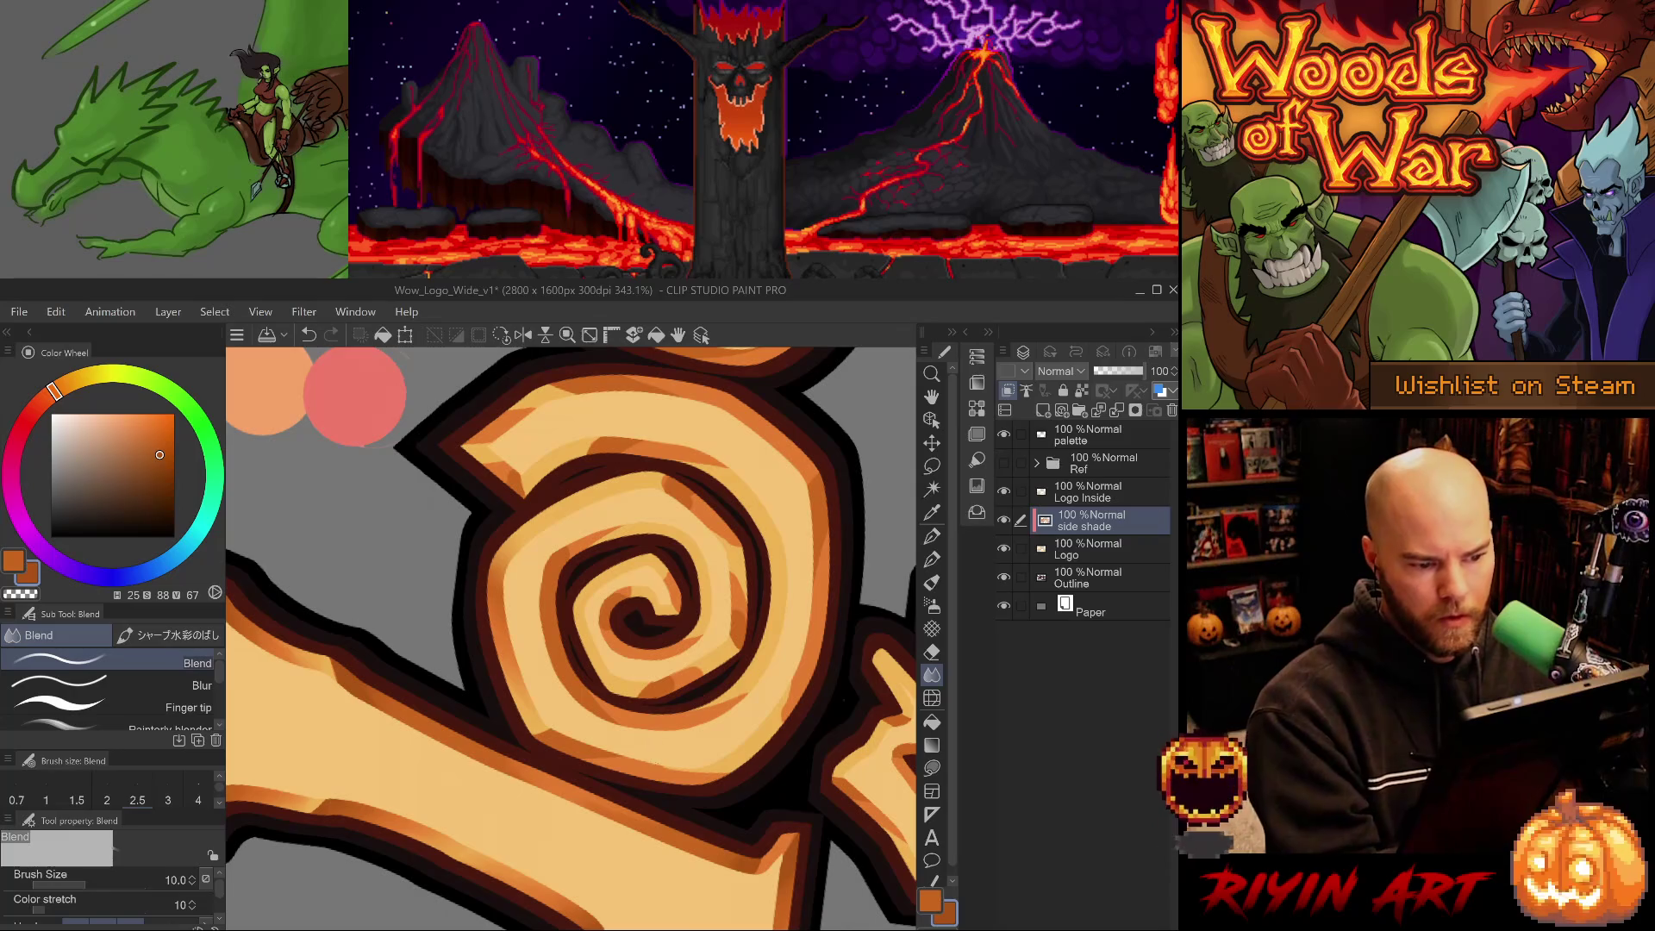
pyautogui.moveTo(686, 783)
pyautogui.mouseDown()
pyautogui.moveTo(621, 802)
pyautogui.moveTo(551, 780)
pyautogui.mouseUp()
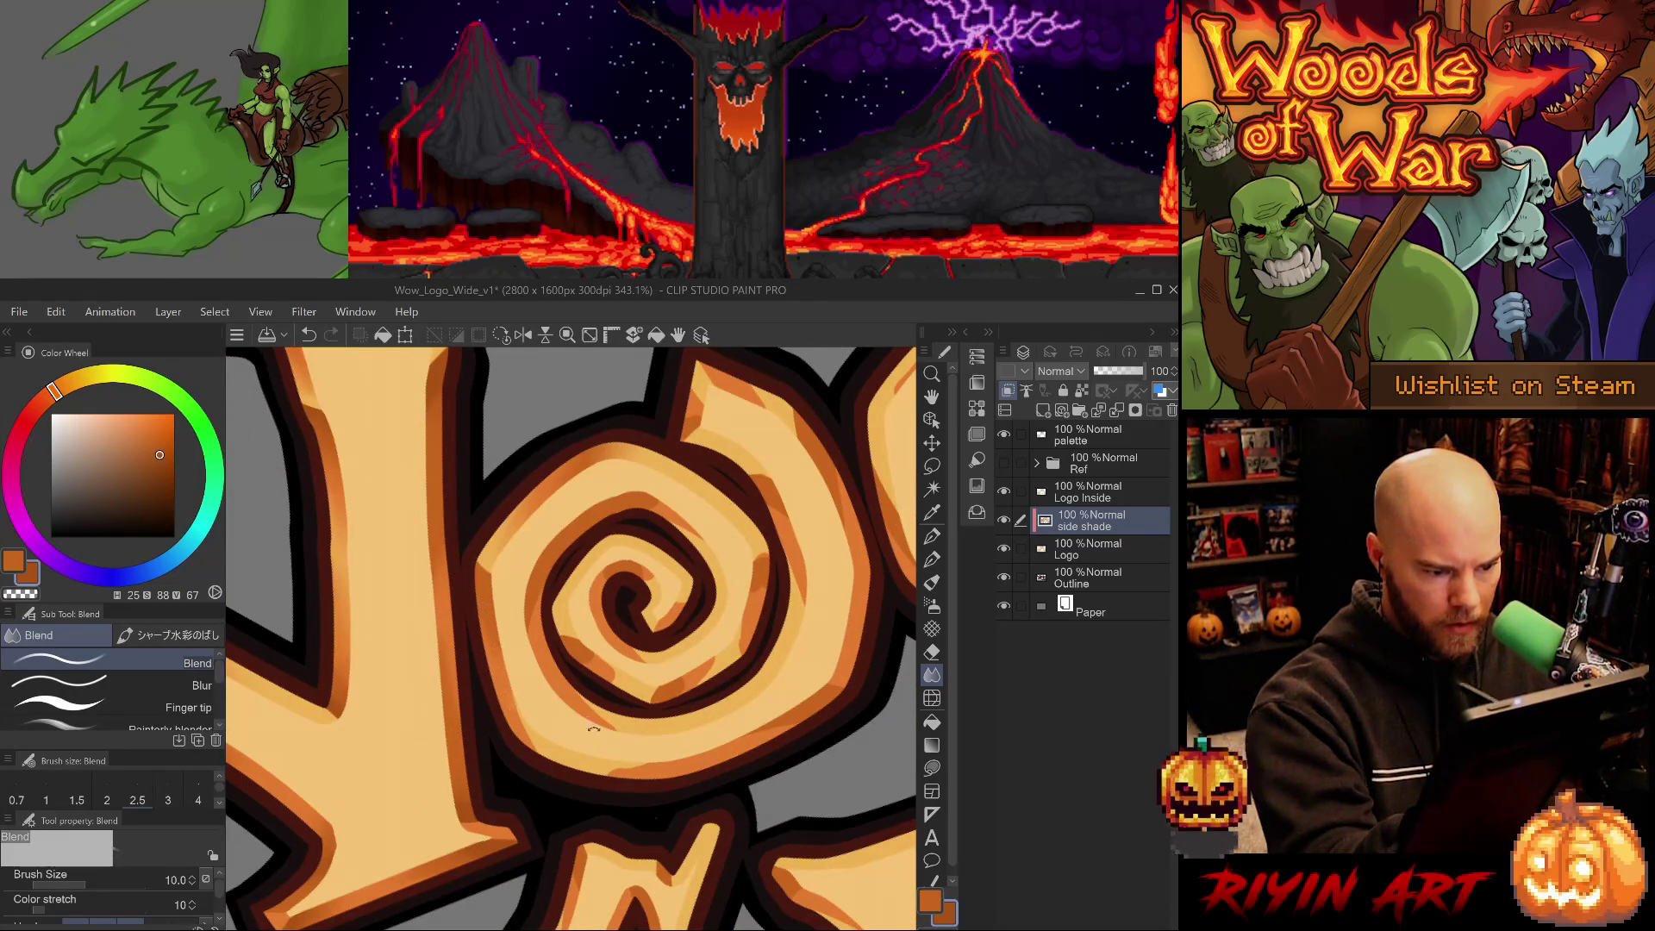
pyautogui.moveTo(587, 719); pyautogui.dragTo(498, 574)
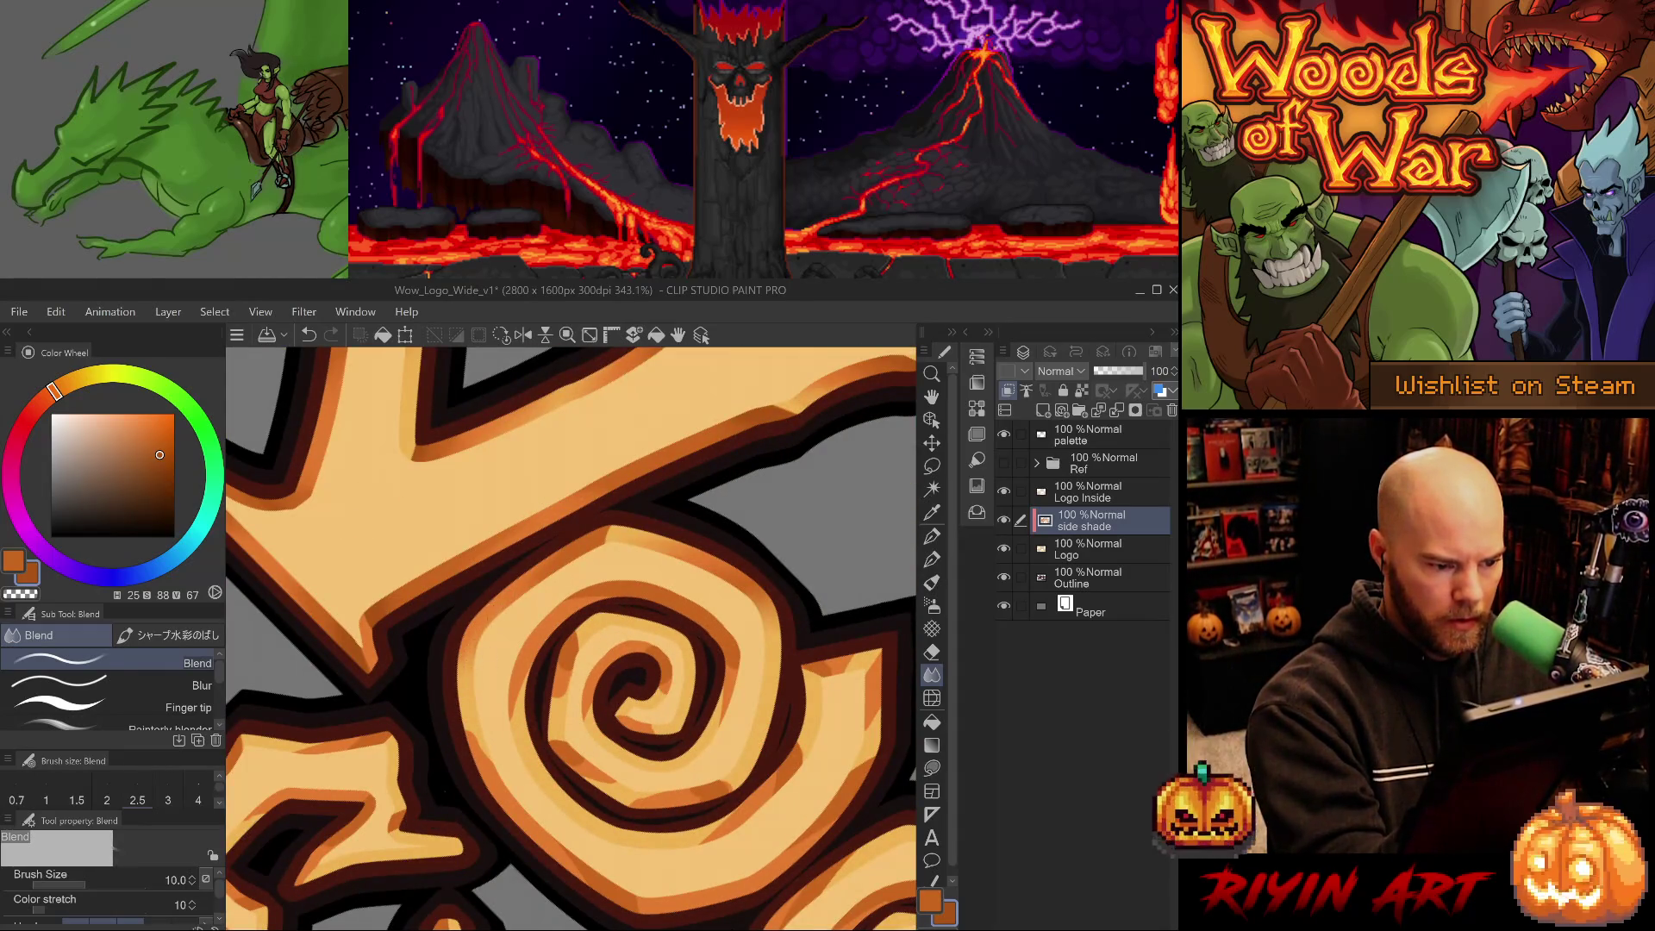
pyautogui.moveTo(618, 810); pyautogui.dragTo(613, 701)
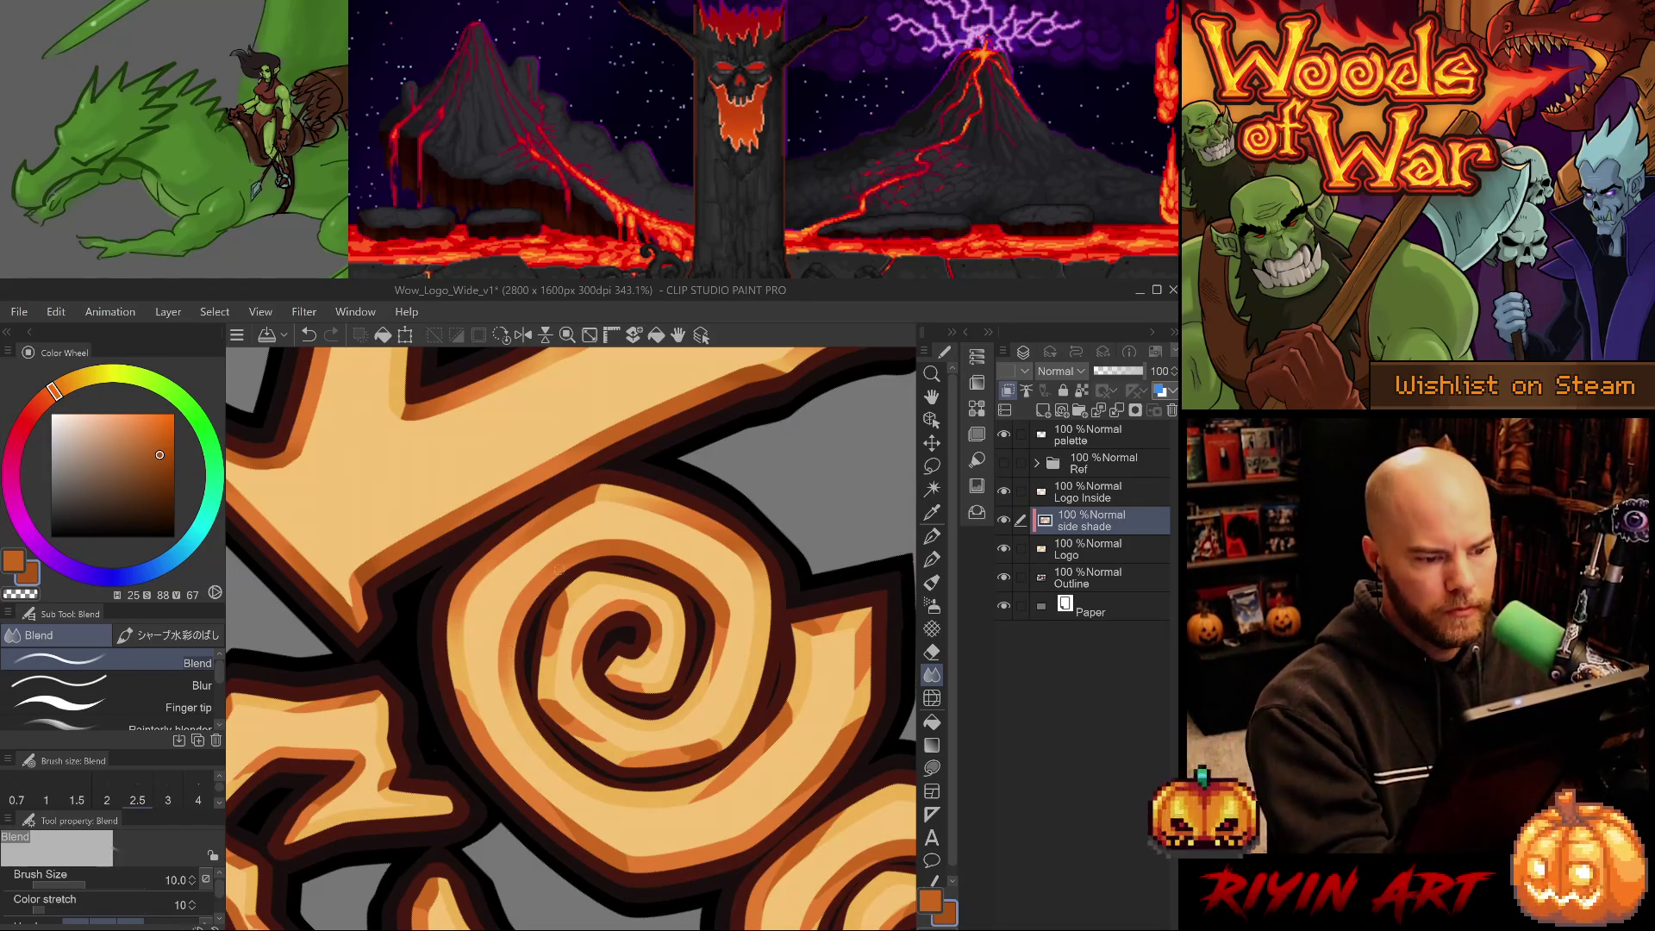
pyautogui.hotkey('ctrl', 'z')
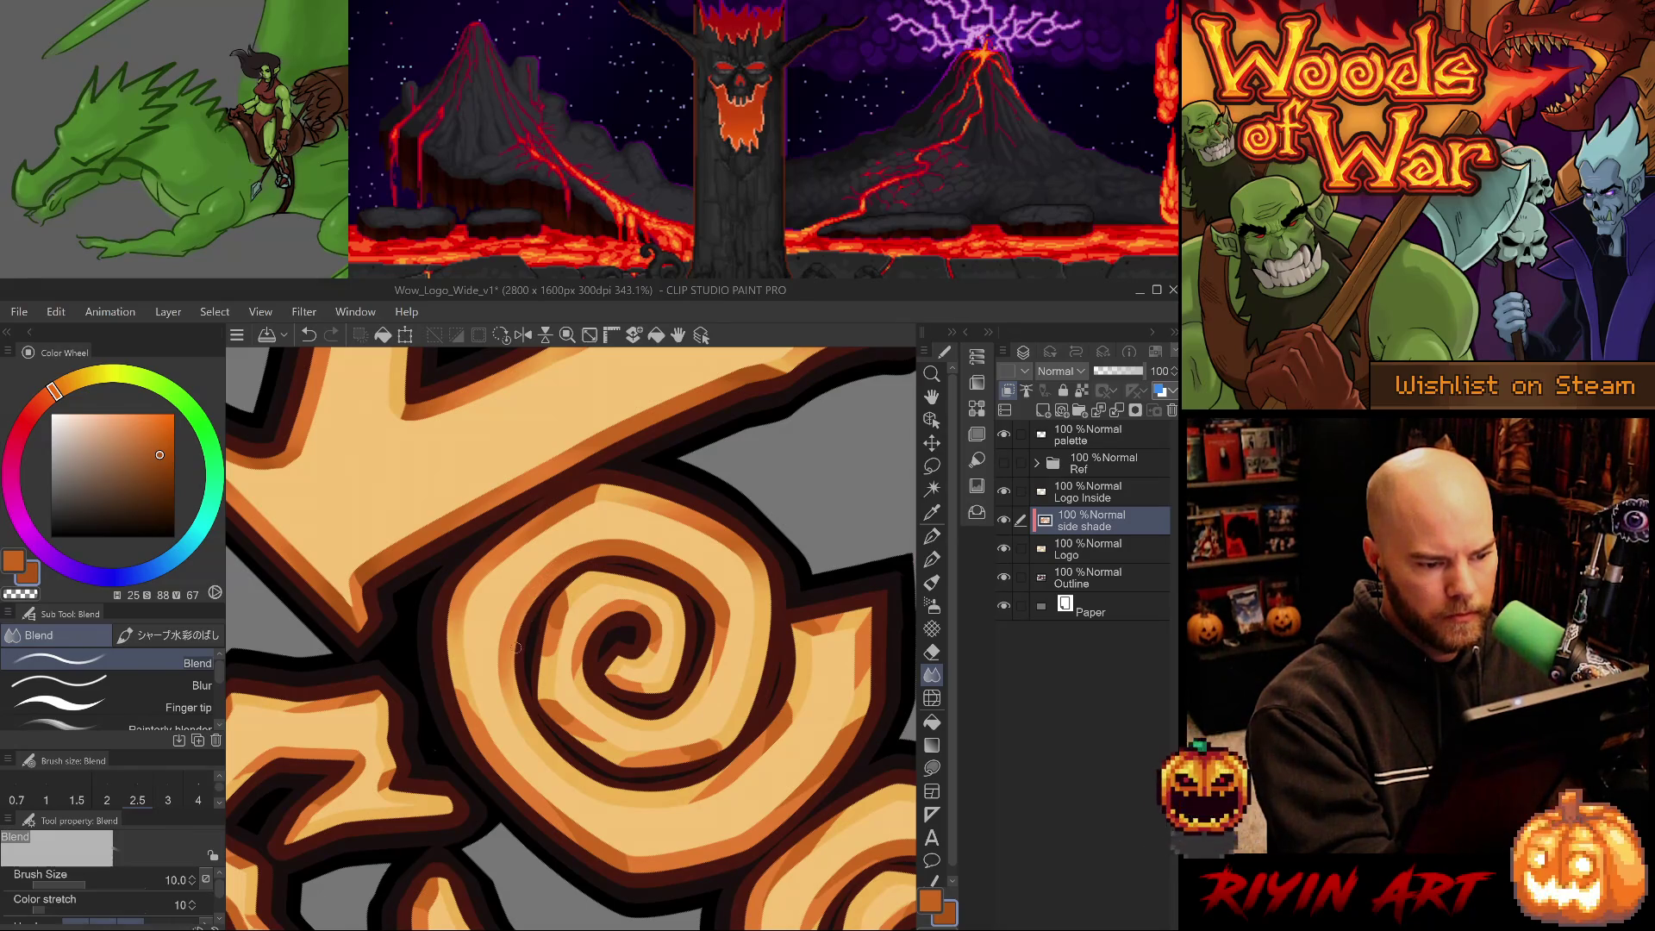
pyautogui.hotkey('ctrl', 'z')
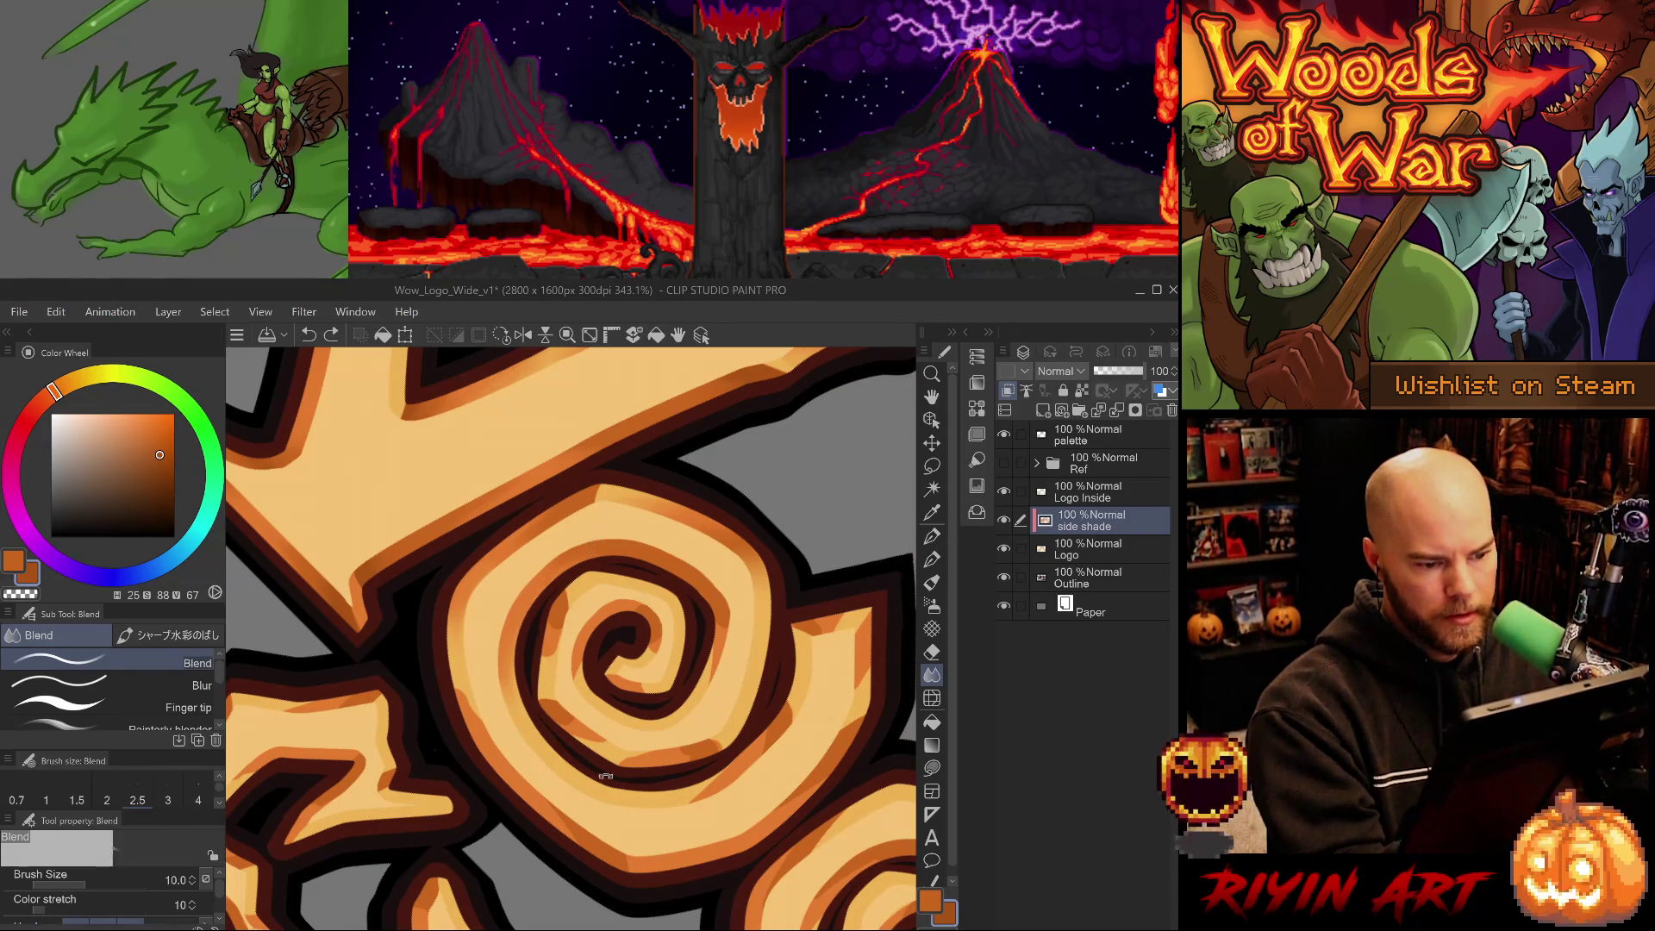
# Select the slightly larger pen brush, then blend shade across parts of the spiral.
pyautogui.press('p')
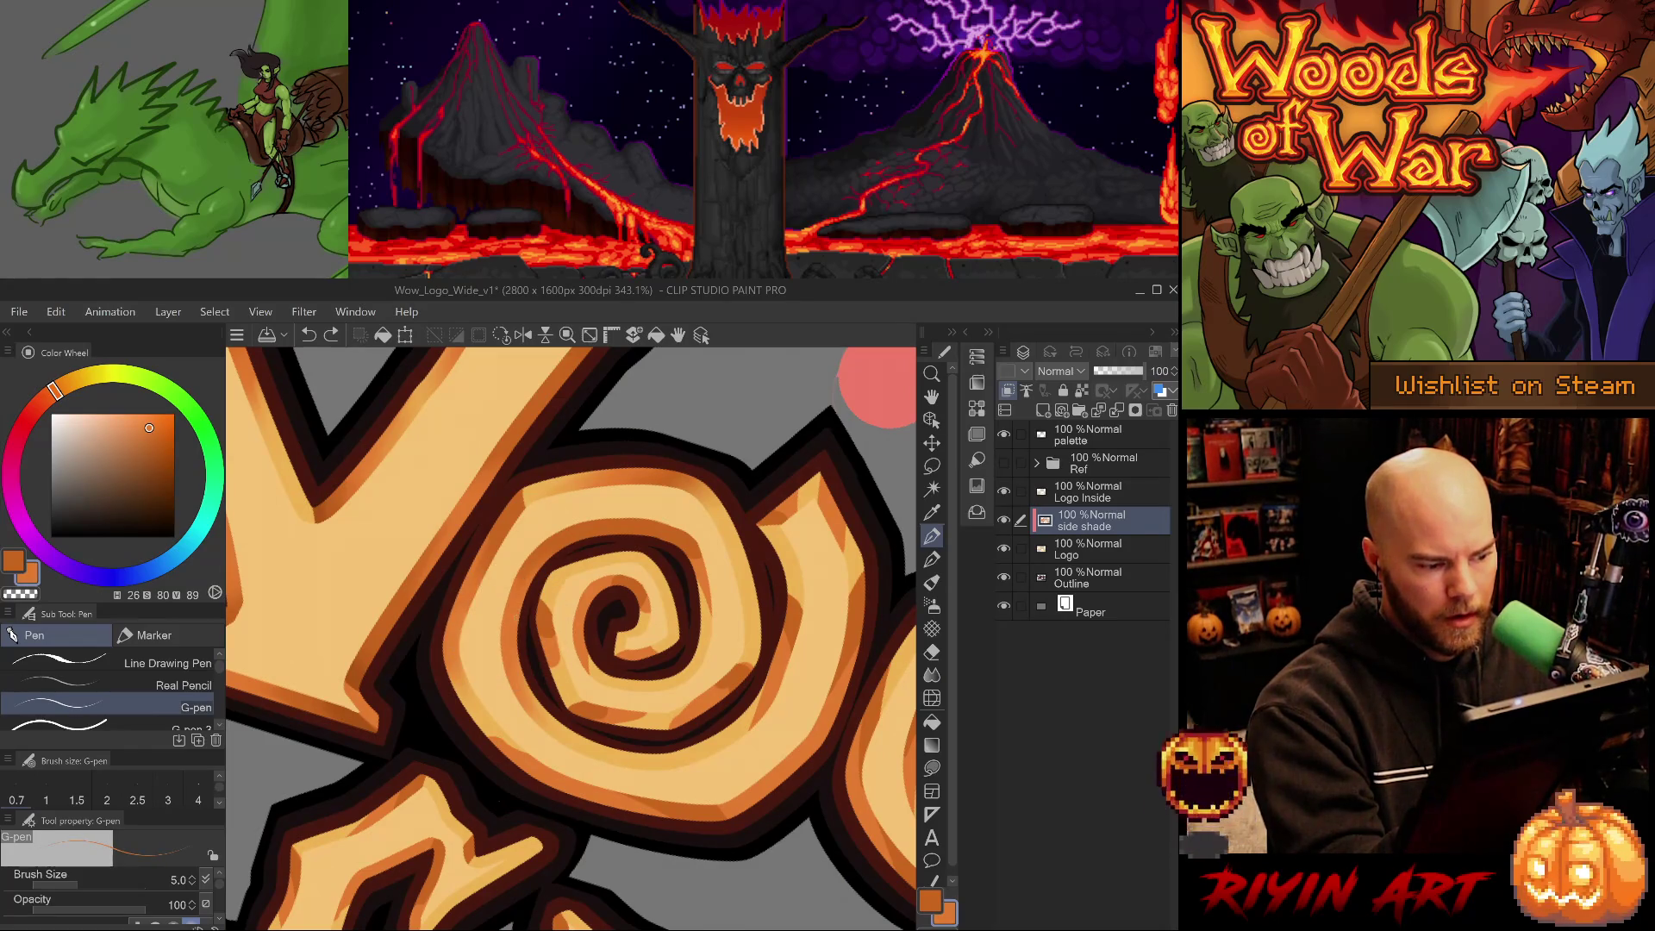
pyautogui.click(103, 727)
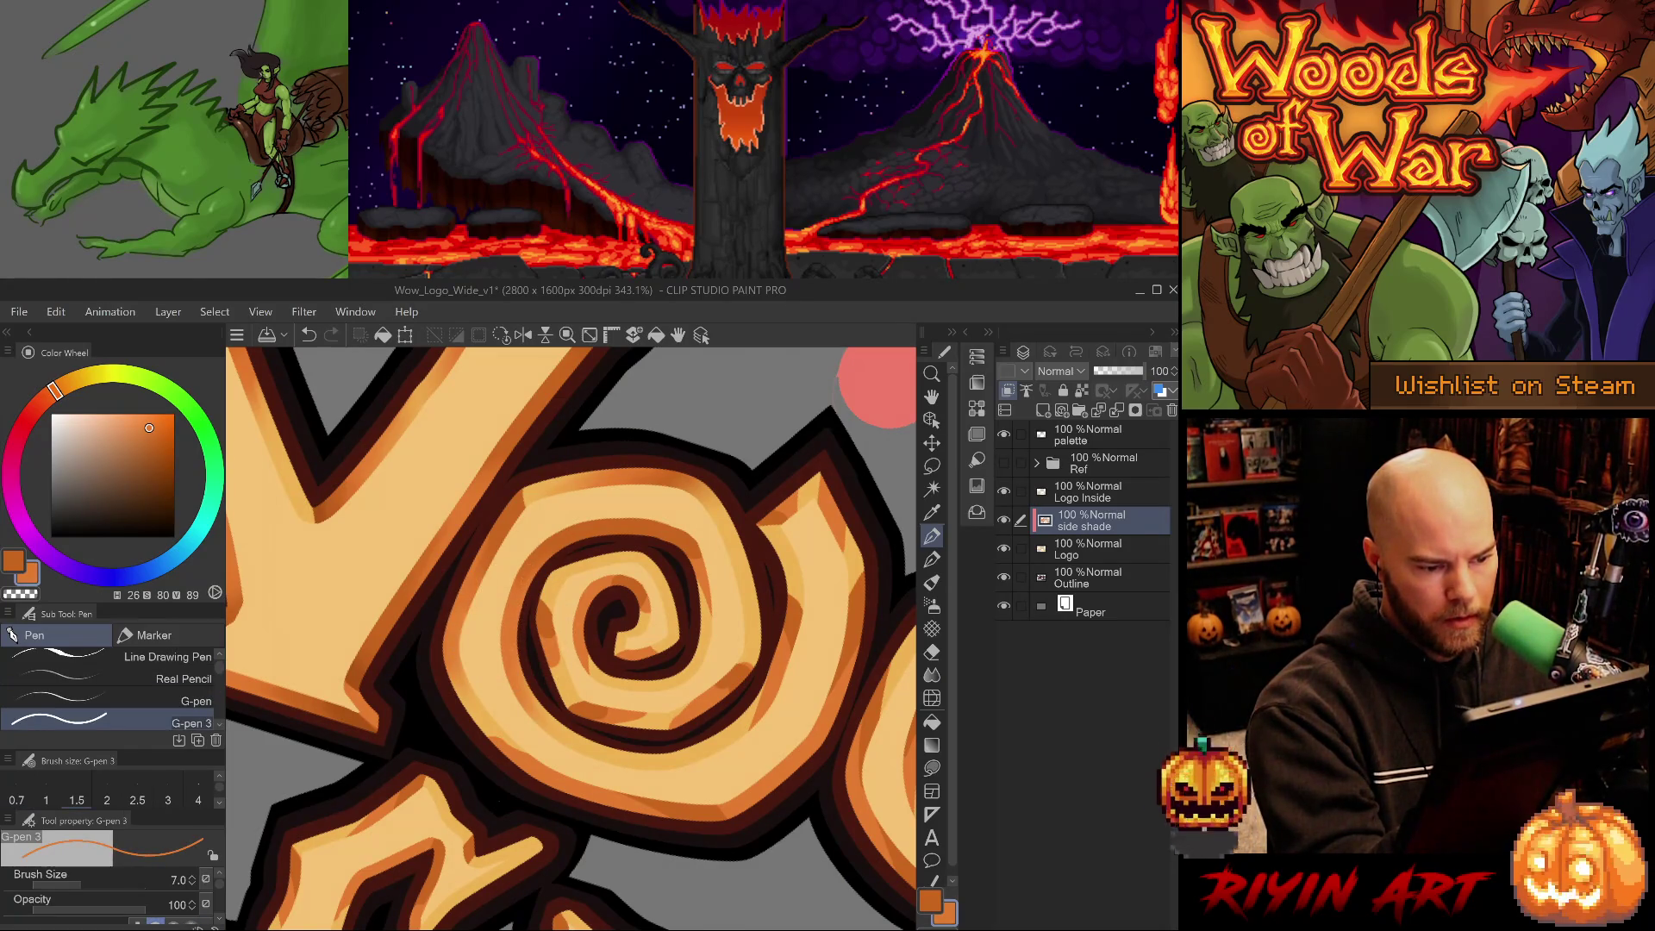
pyautogui.press('j')
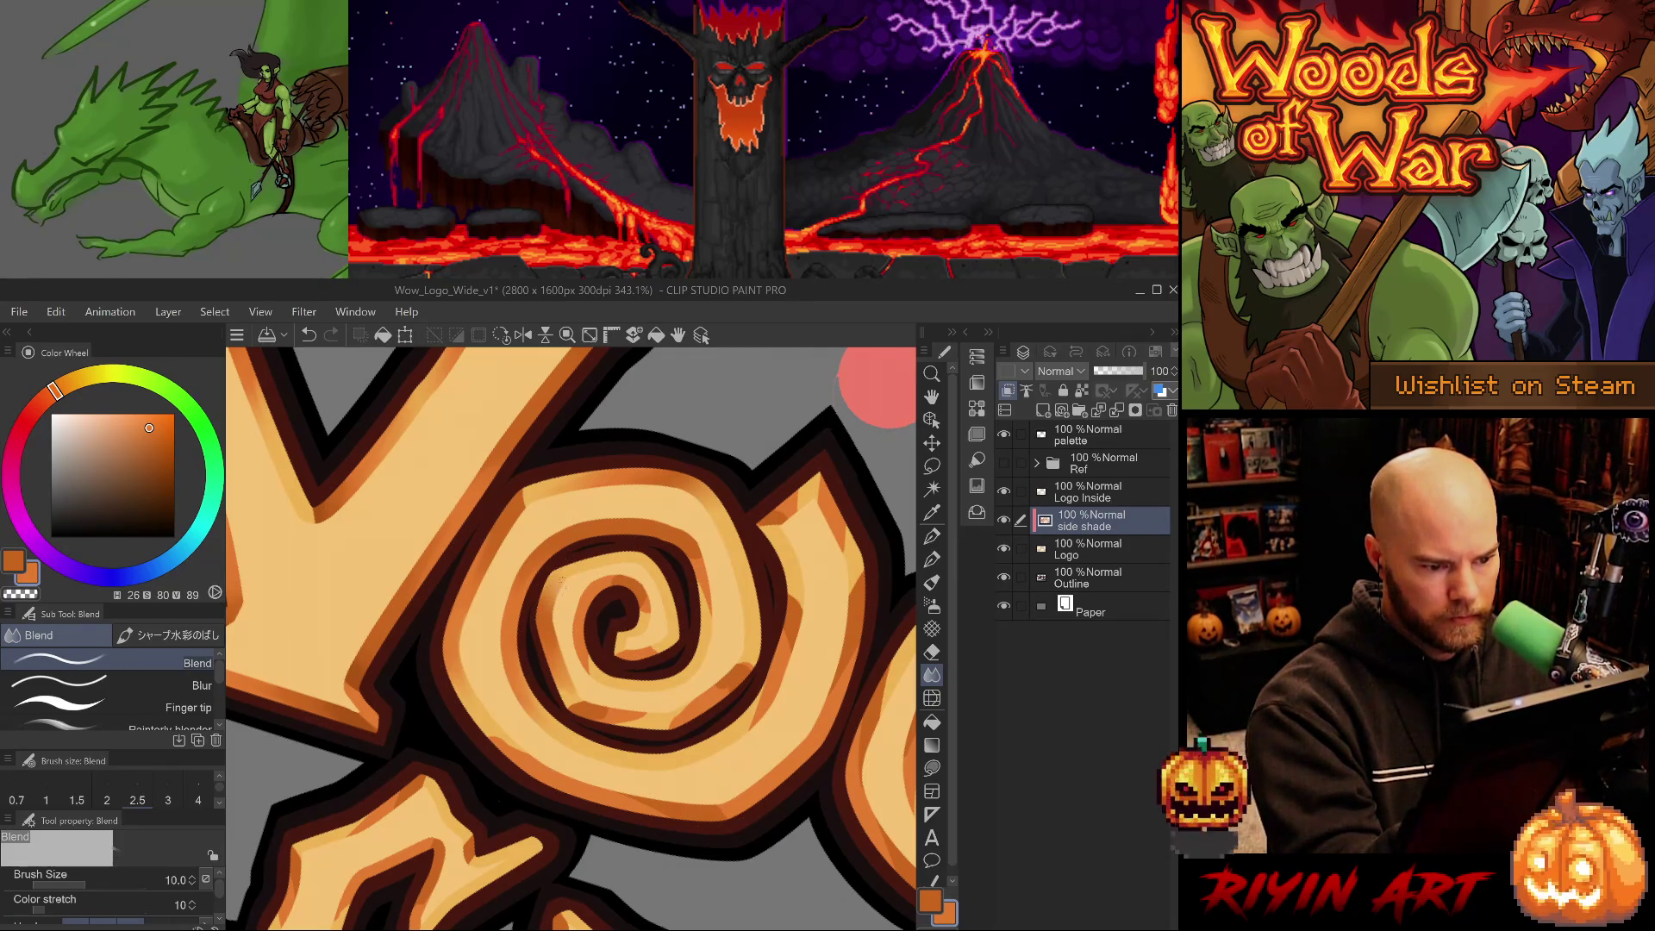
pyautogui.moveTo(844, 685); pyautogui.dragTo(810, 664)
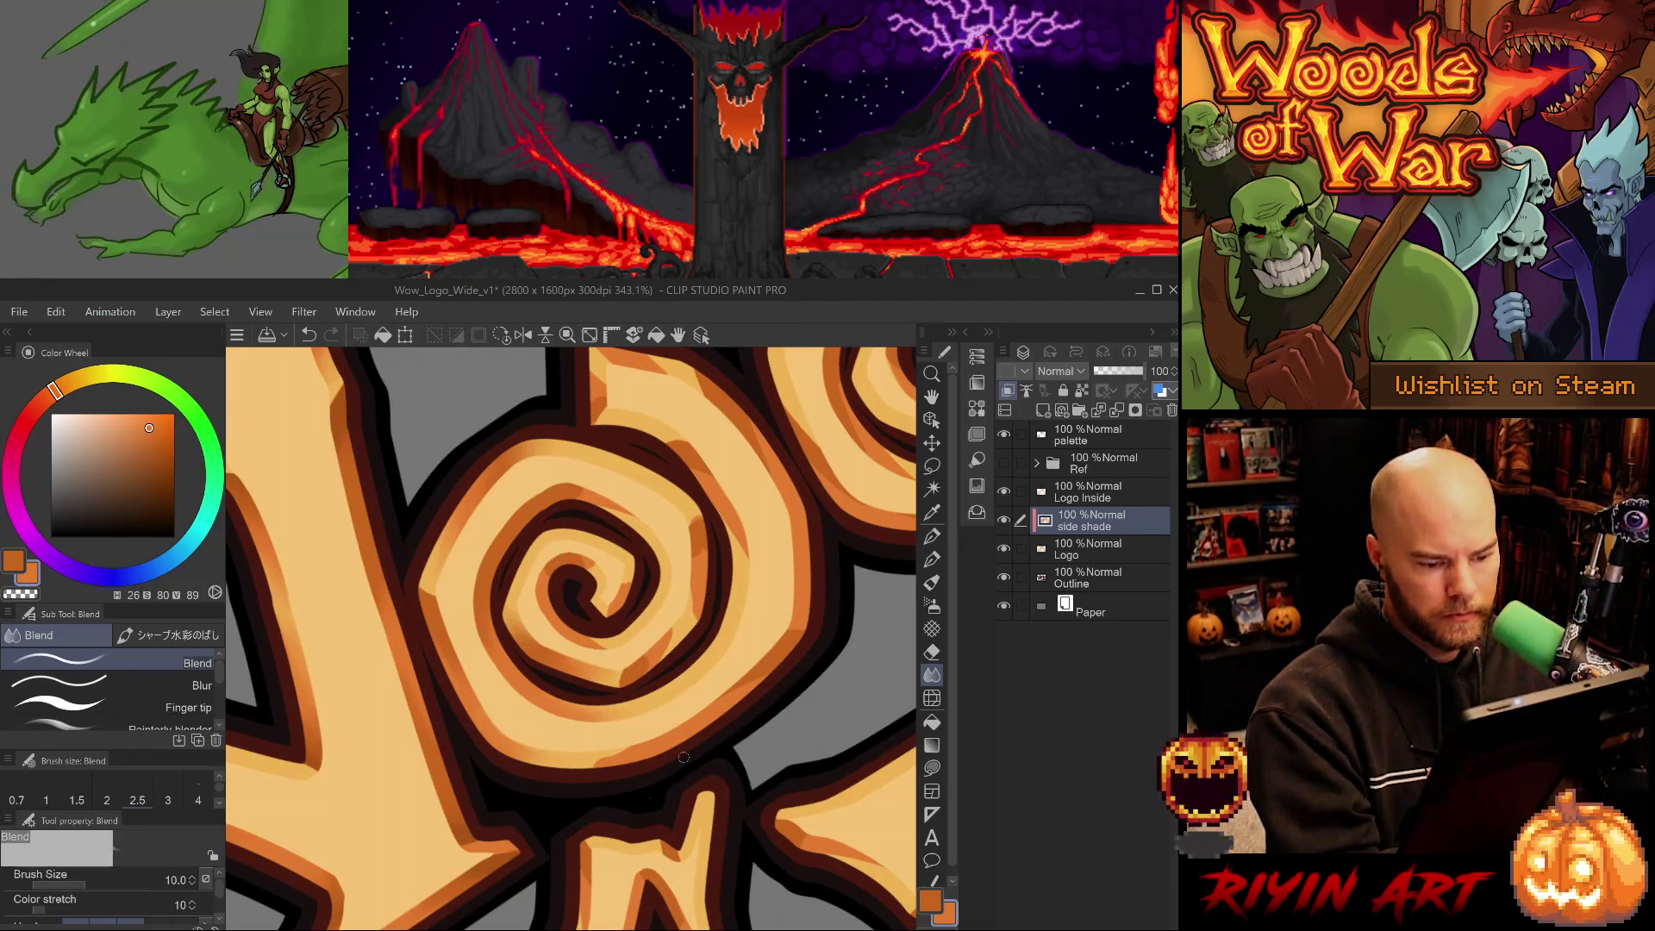
pyautogui.moveTo(399, 767); pyautogui.dragTo(442, 828)
pyautogui.moveTo(647, 840); pyautogui.dragTo(760, 660)
# Erase stray shade on the spiral, toggling undo and redo to compare results.
pyautogui.press('e')
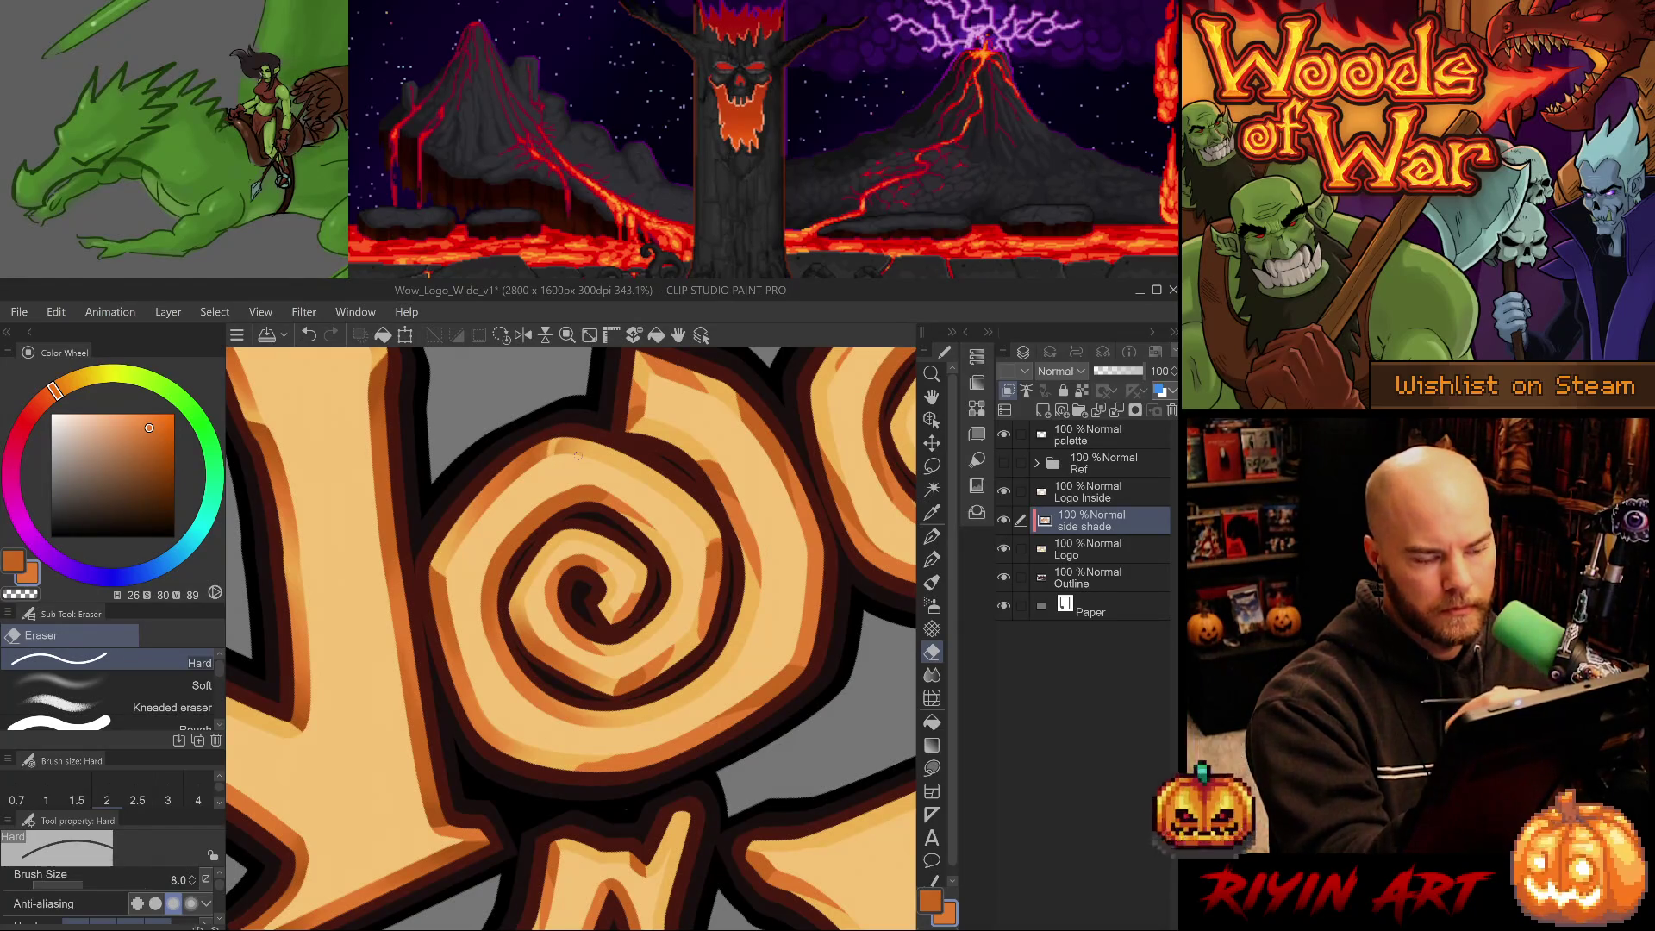
pyautogui.hotkey('ctrl', 'z')
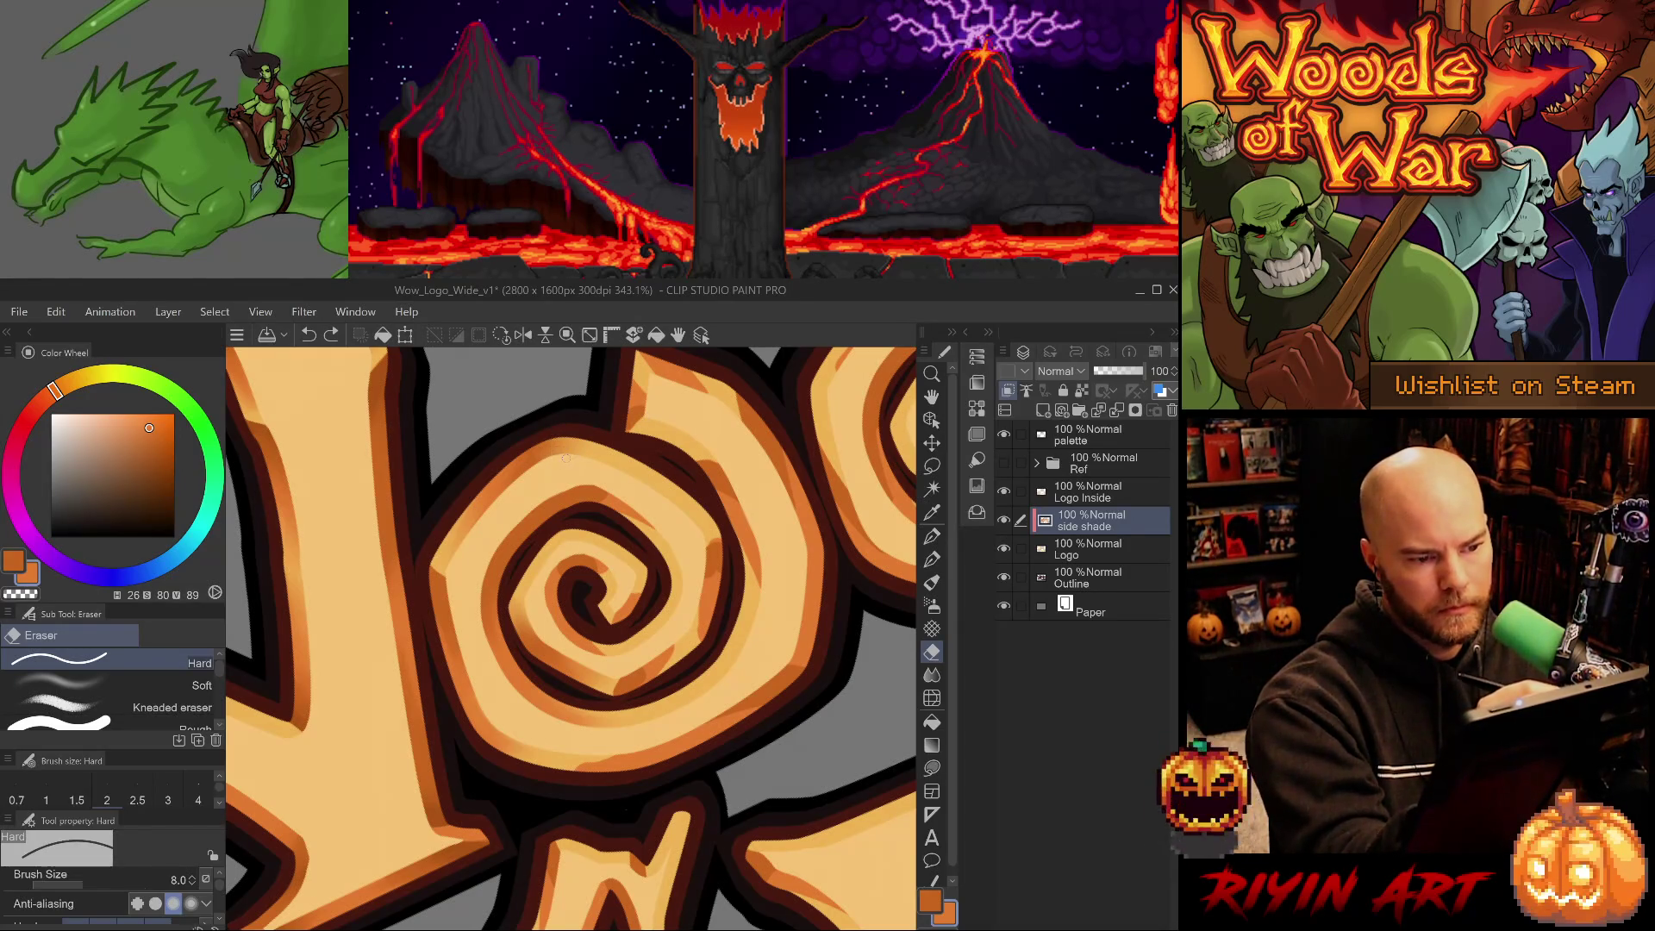
pyautogui.hotkey('ctrl', 'y')
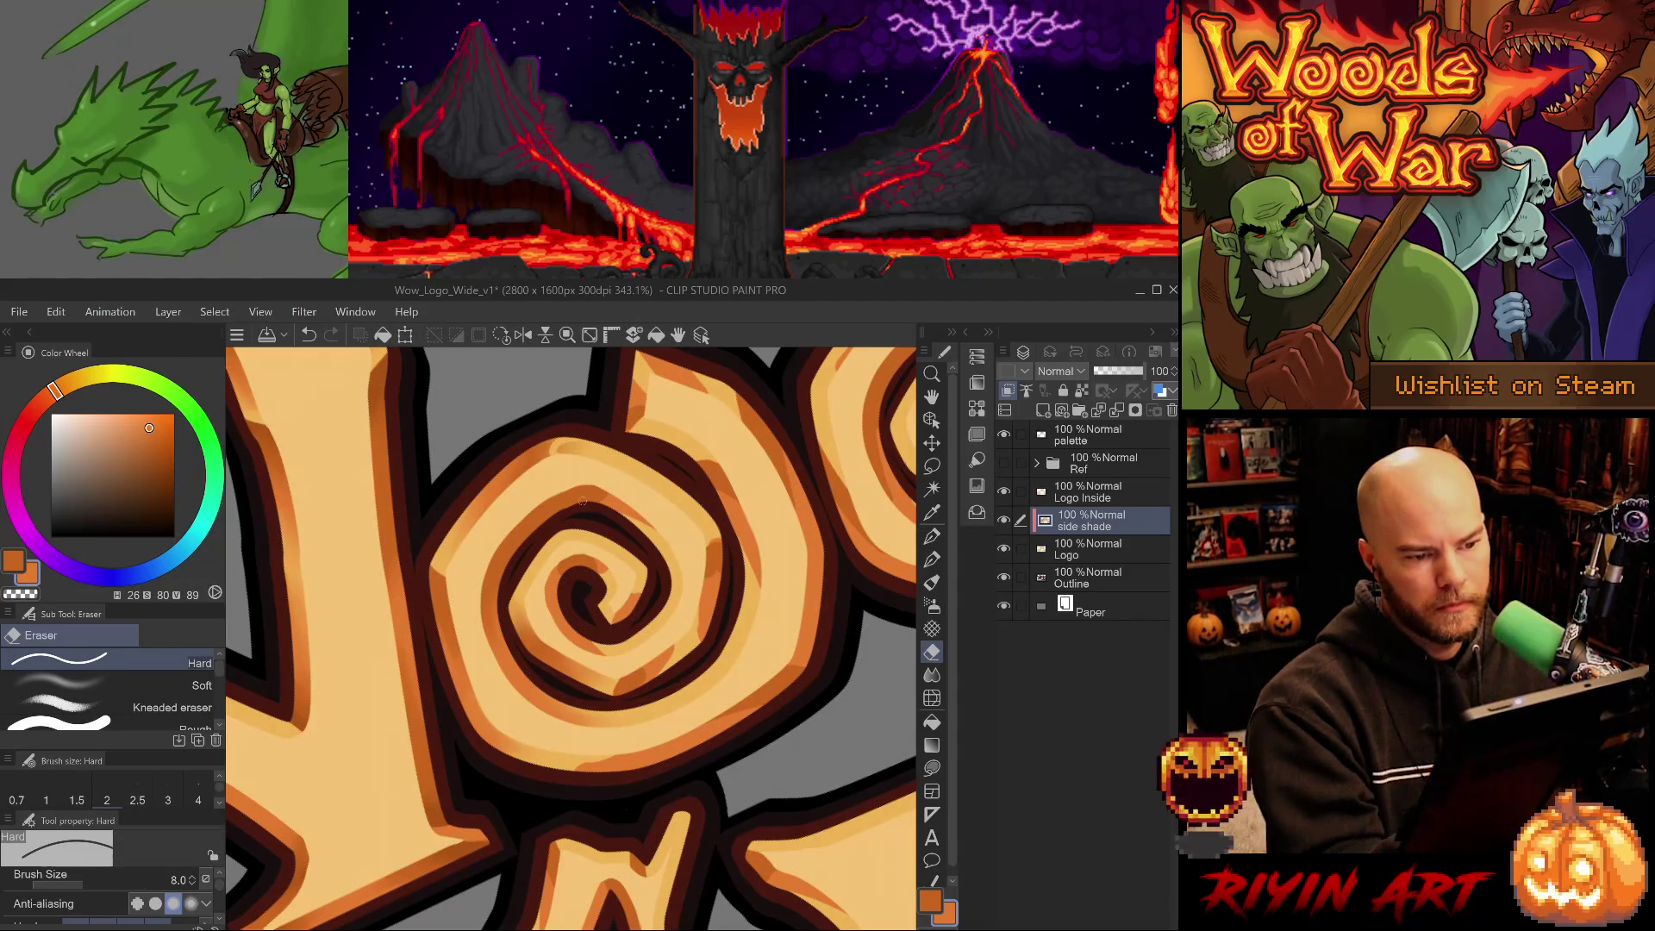
pyautogui.hotkey('ctrl', 'z')
pyautogui.hotkey('ctrl', 'y')
pyautogui.hotkey('ctrl', 'z')
pyautogui.hotkey('ctrl', 'y')
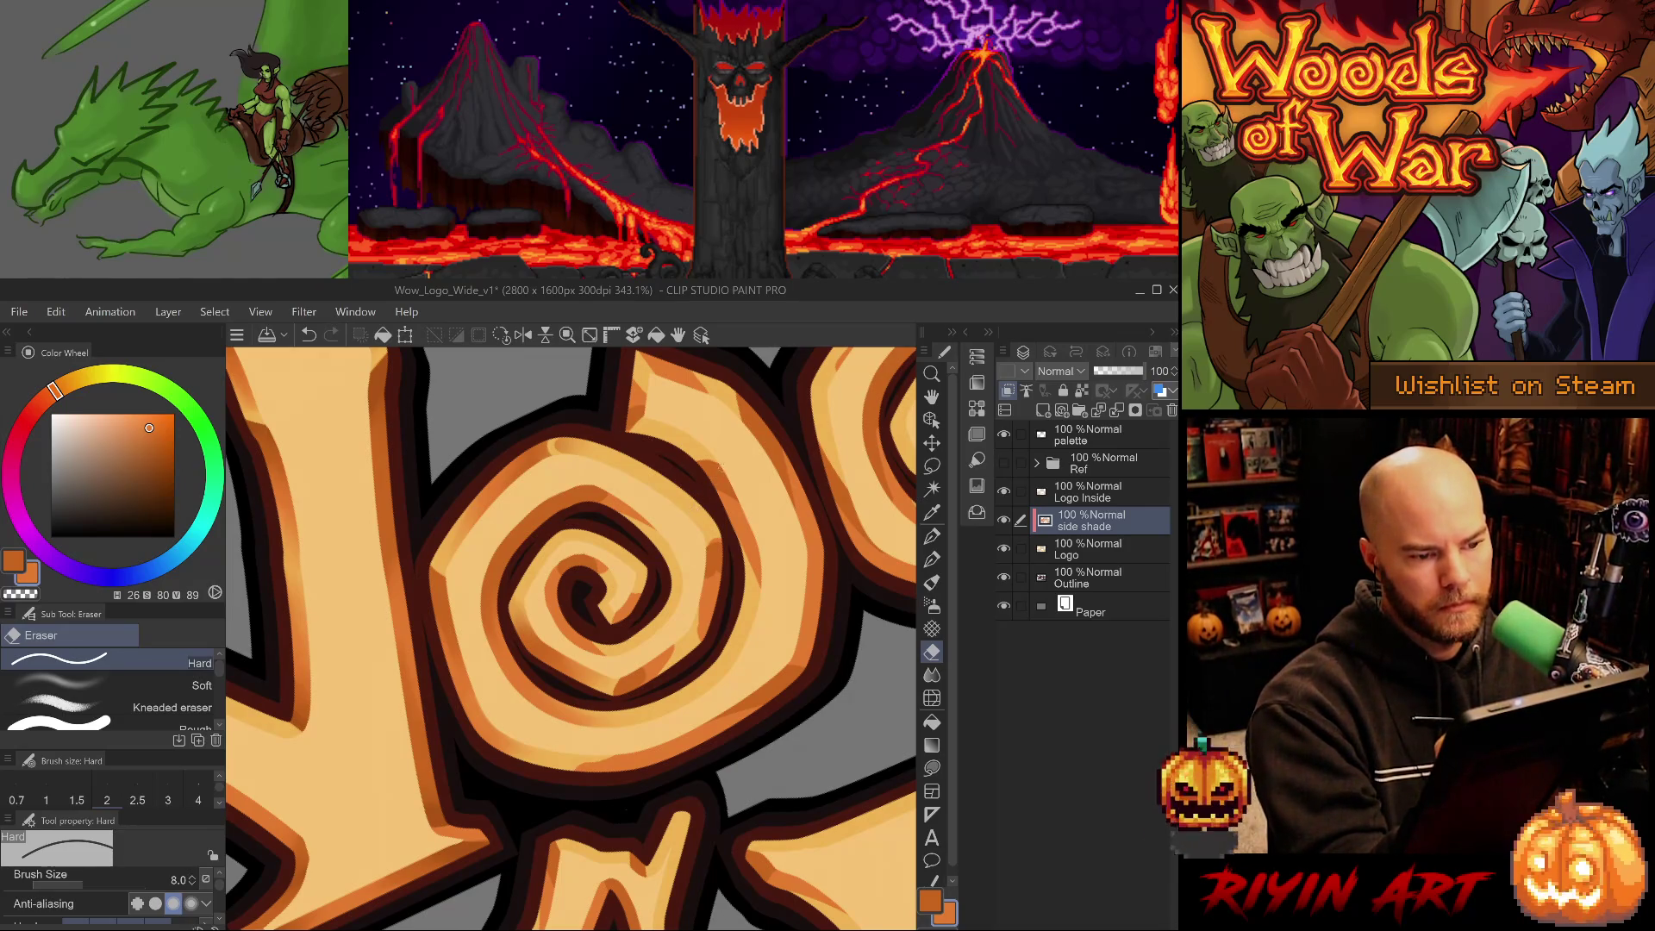
# Blend a short stretch of shade on the spiral, then undo it.
pyautogui.press('j')
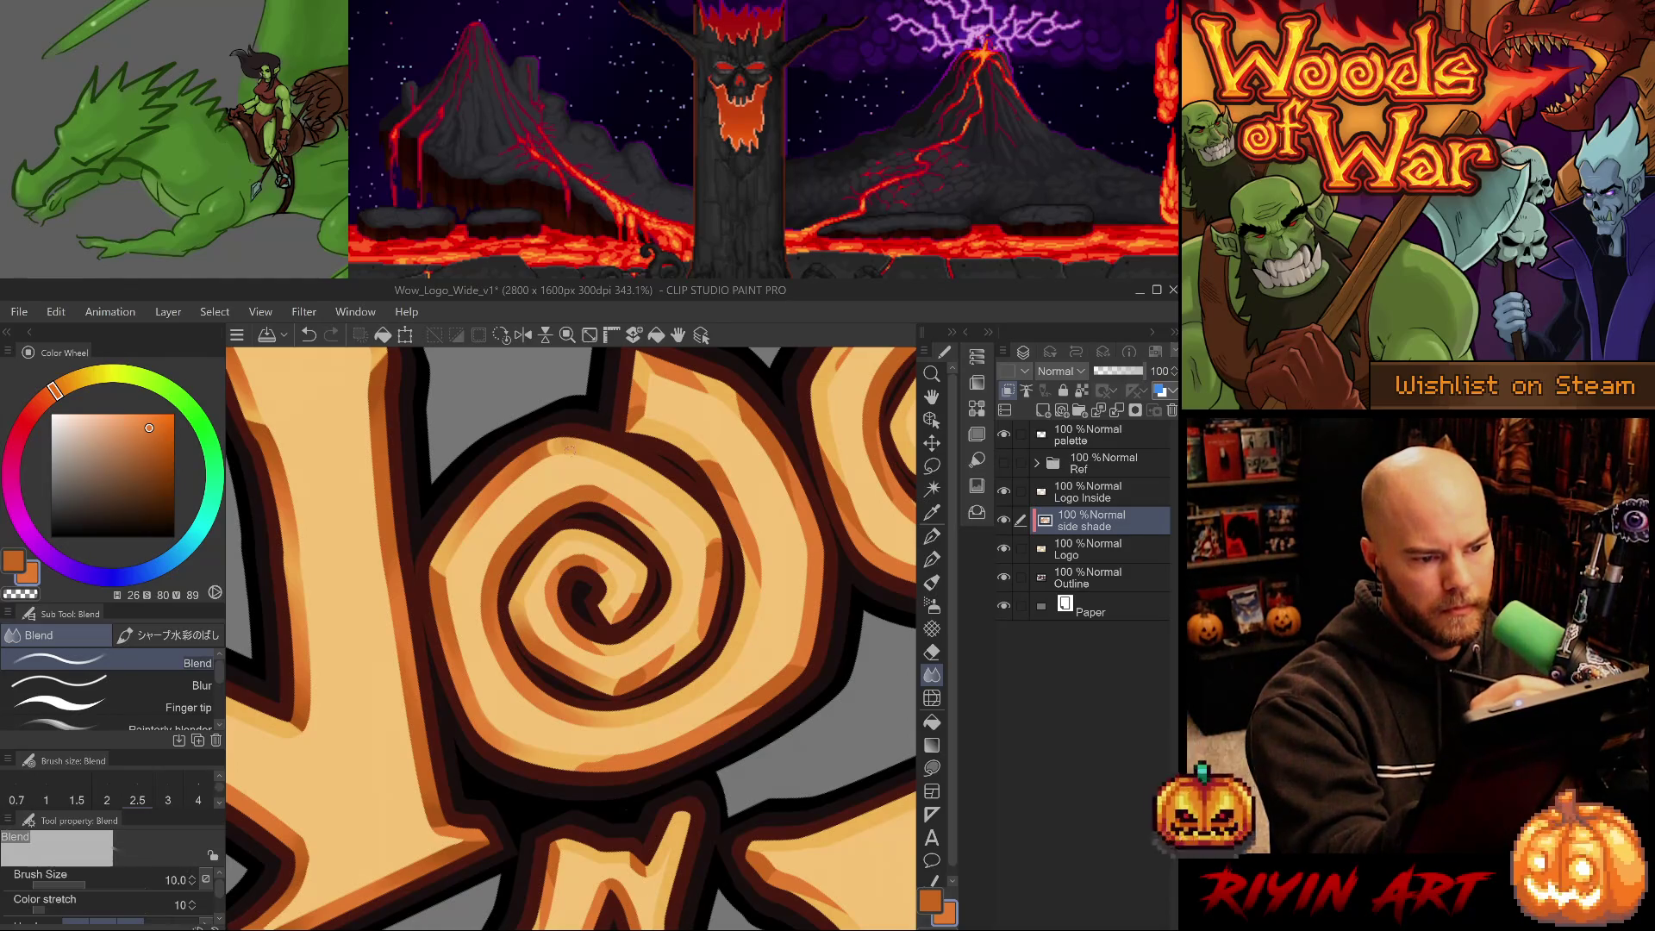
pyautogui.scroll(-3, 649, 619)
pyautogui.scroll(-3, 648, 618)
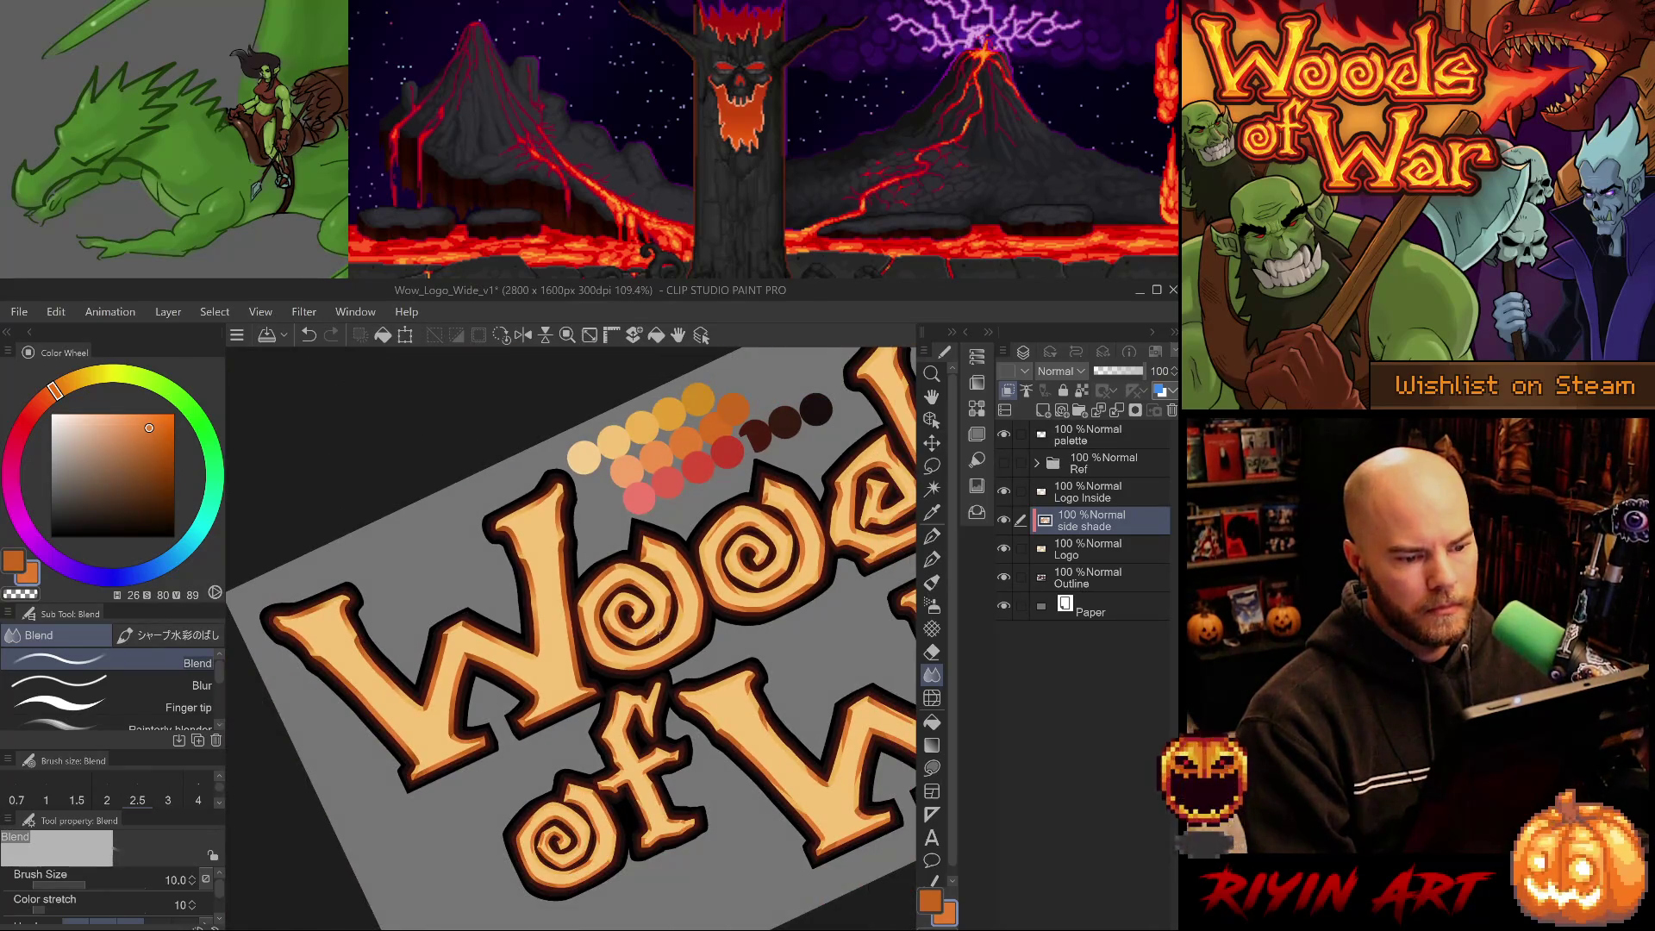
pyautogui.scroll(4, 657, 632)
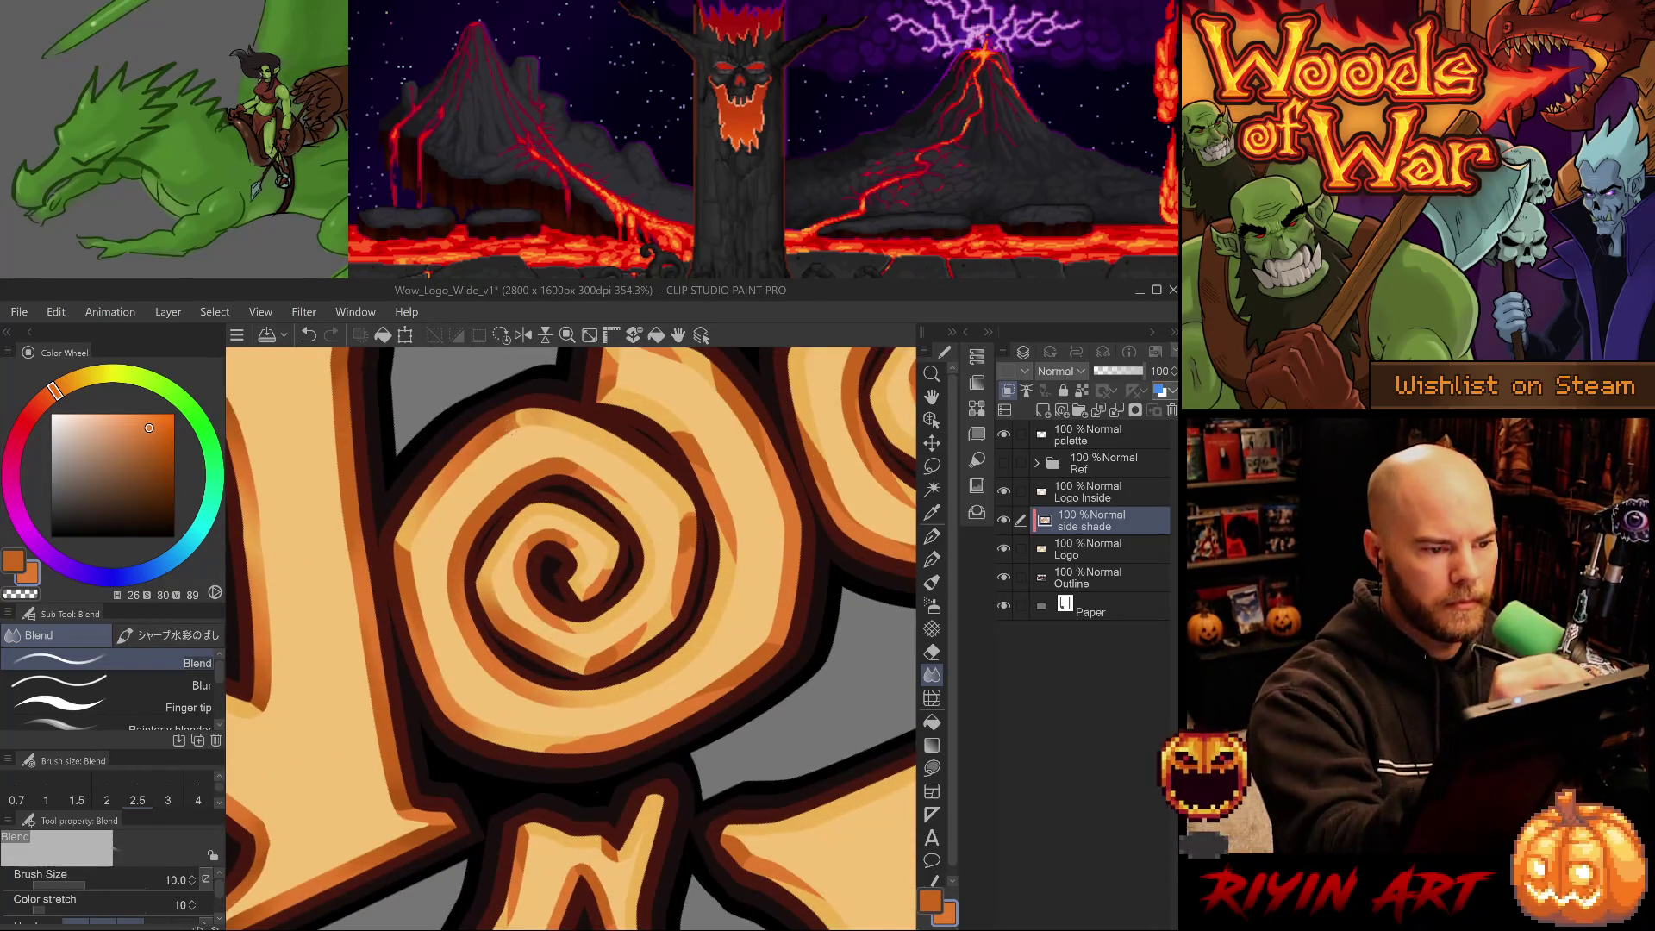
pyautogui.moveTo(515, 435); pyautogui.dragTo(514, 414)
pyautogui.hotkey('ctrl', 'z')
pyautogui.hotkey('ctrl', 'z')
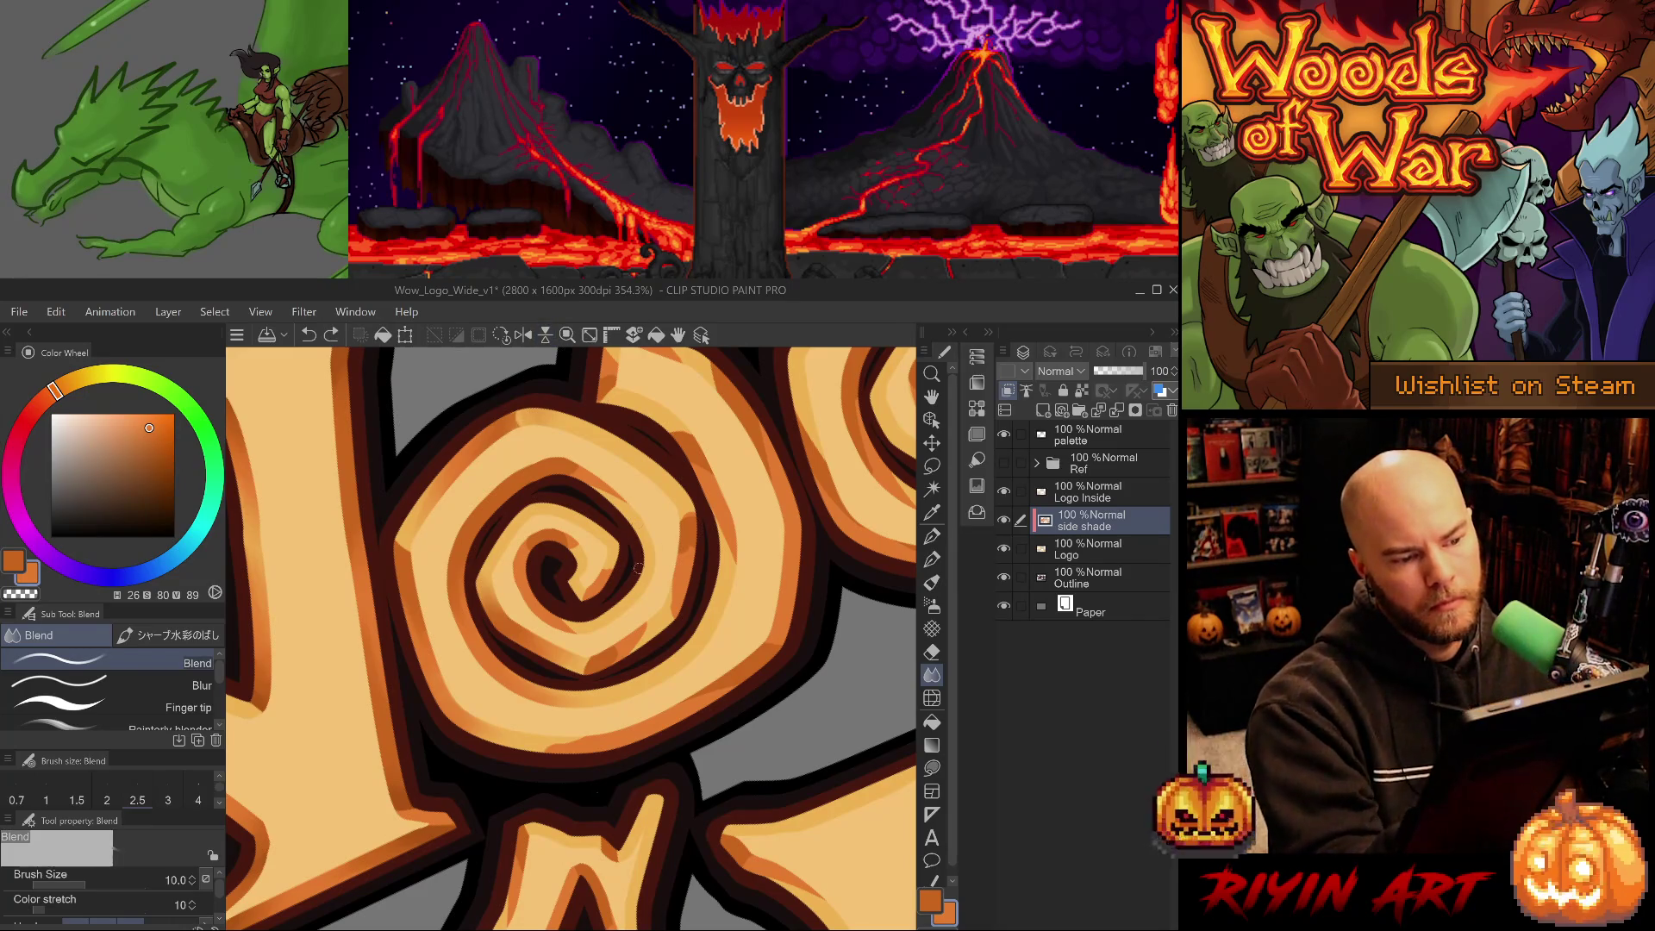
pyautogui.hotkey('ctrl', 'z')
# Flip the canvas back and forth to check the spiral shading, then pan to the next spiral.
pyautogui.moveTo(657, 702); pyautogui.dragTo(614, 733)
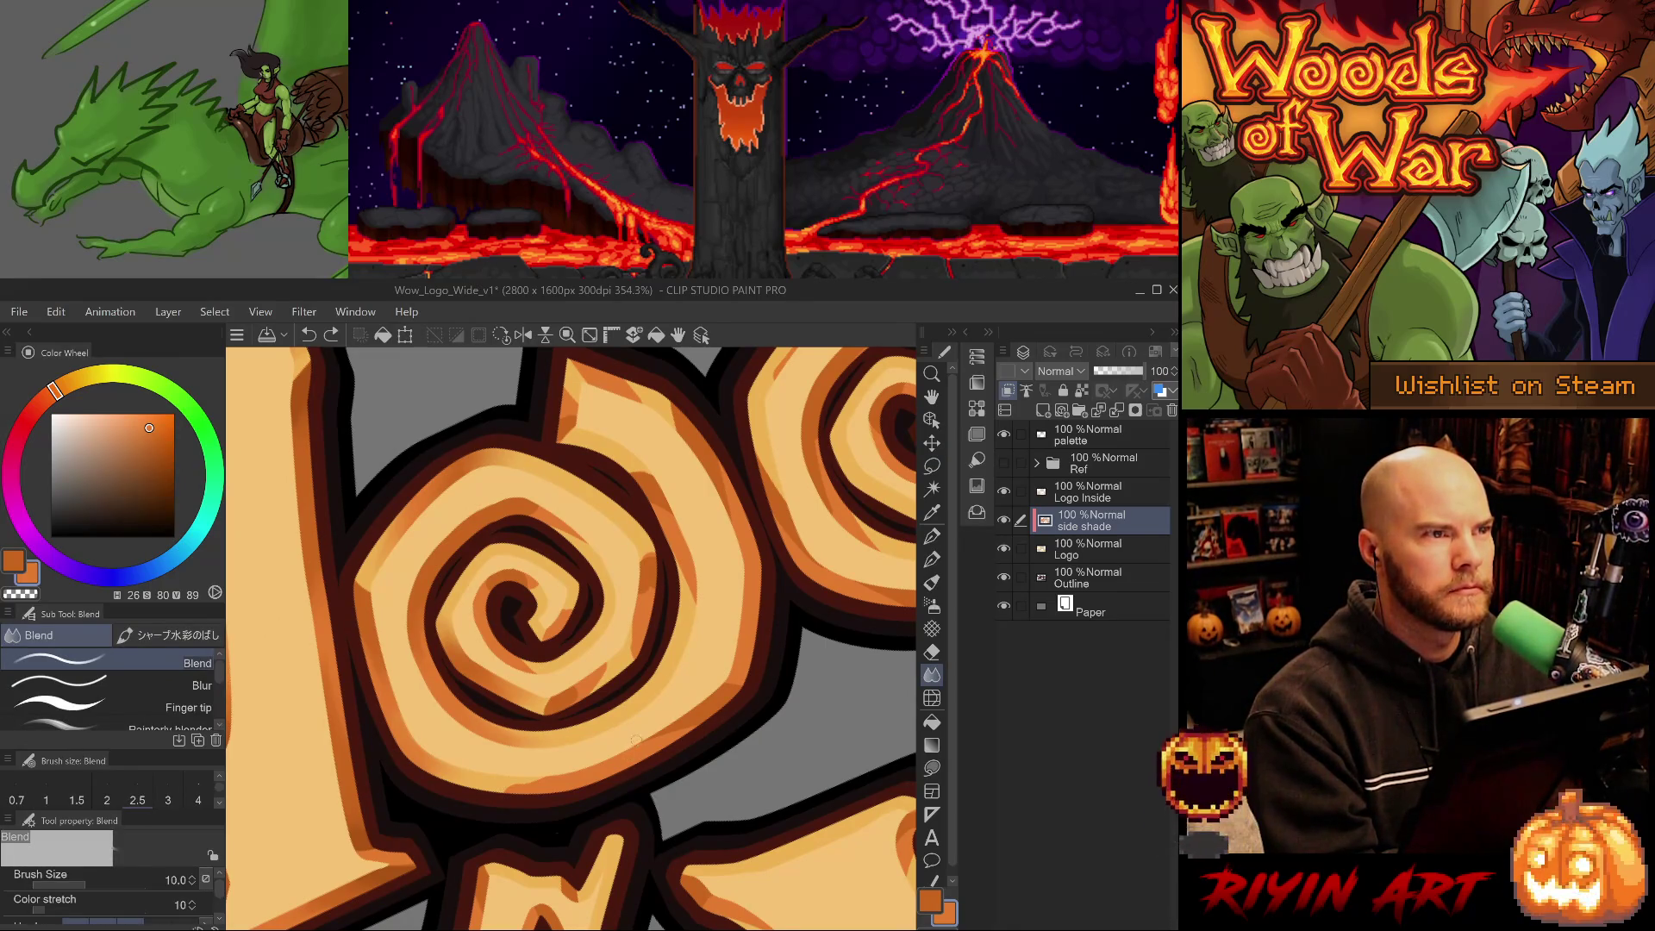
pyautogui.press('h')
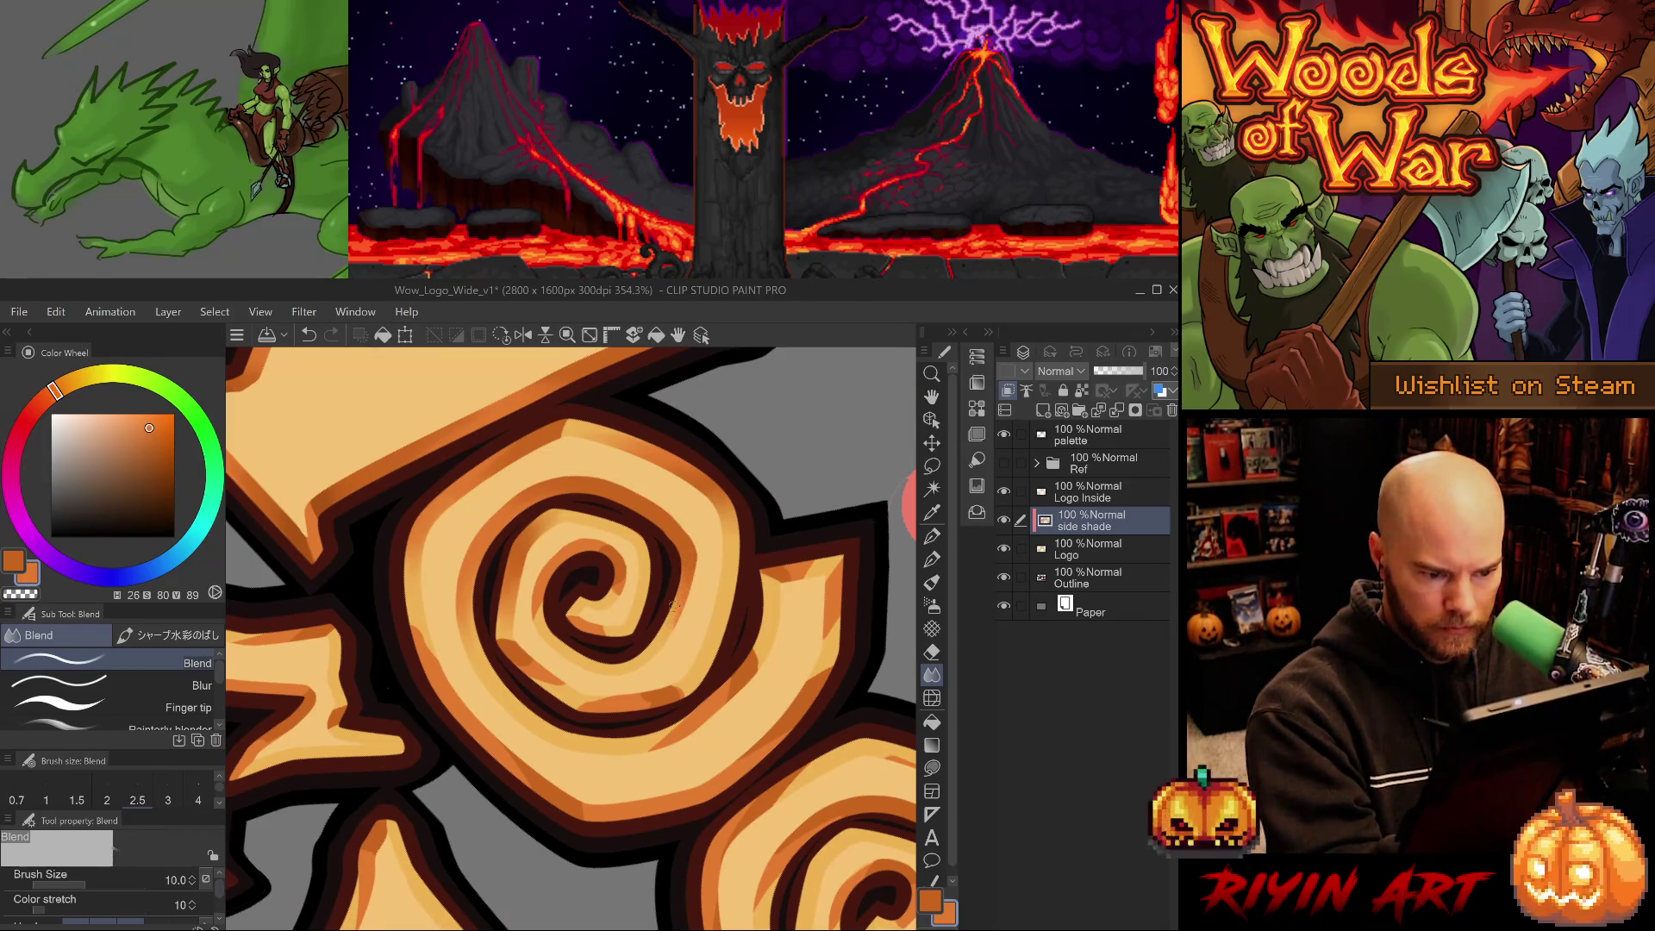
pyautogui.hotkey('ctrl', 'z')
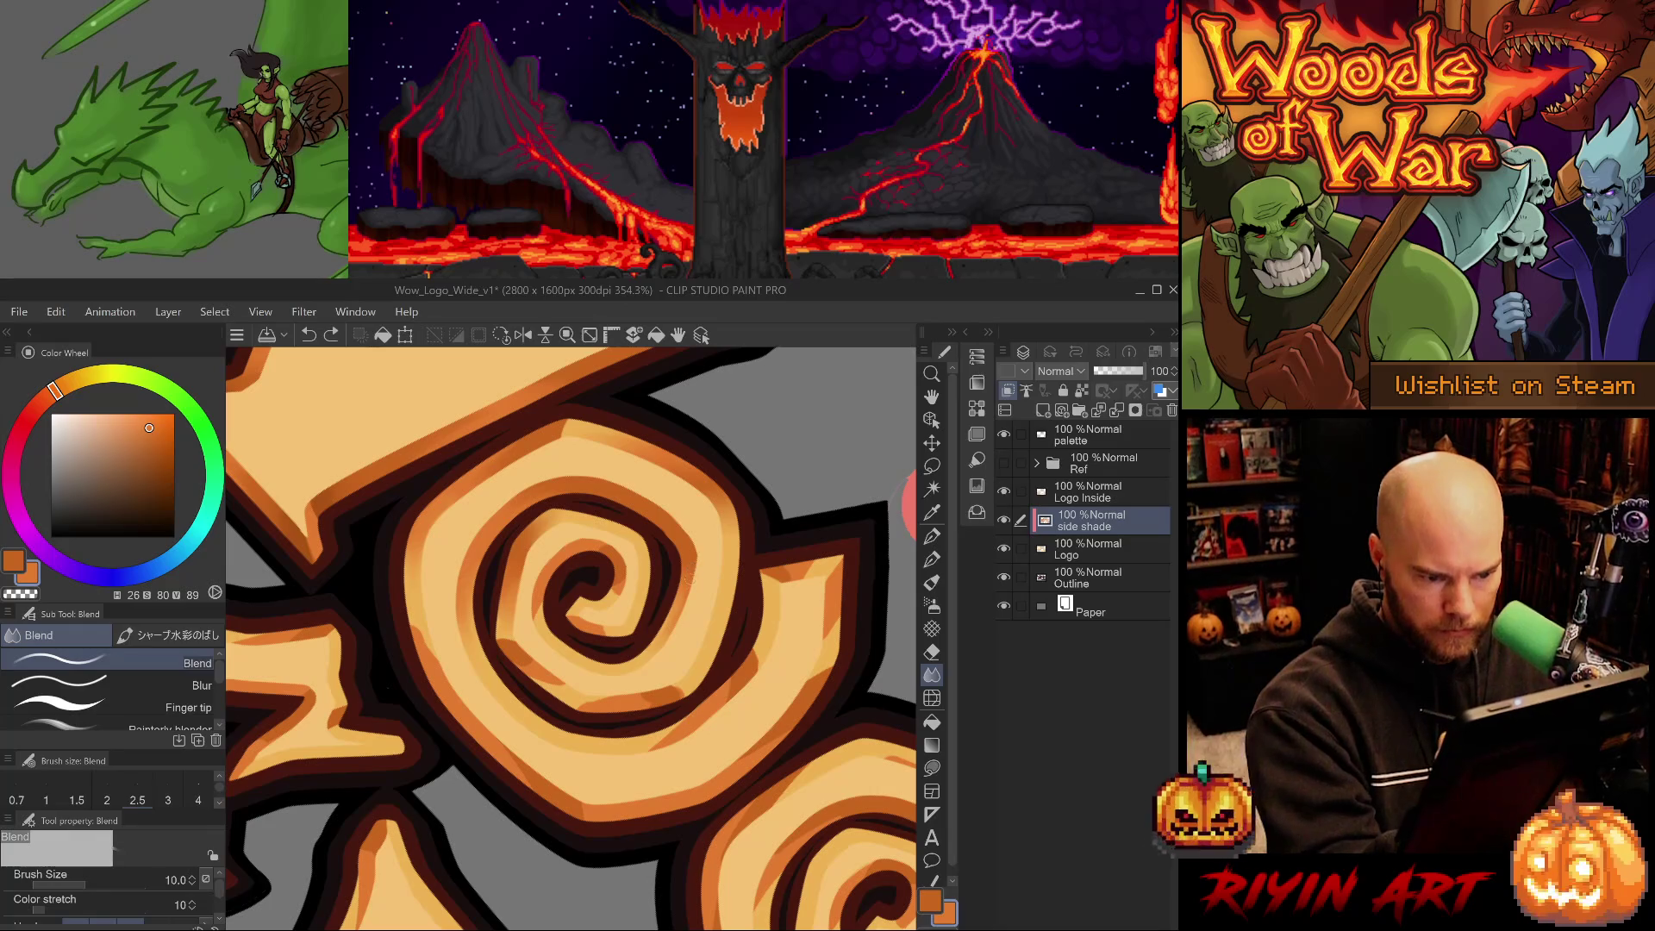
pyautogui.hotkey('ctrl', 'y')
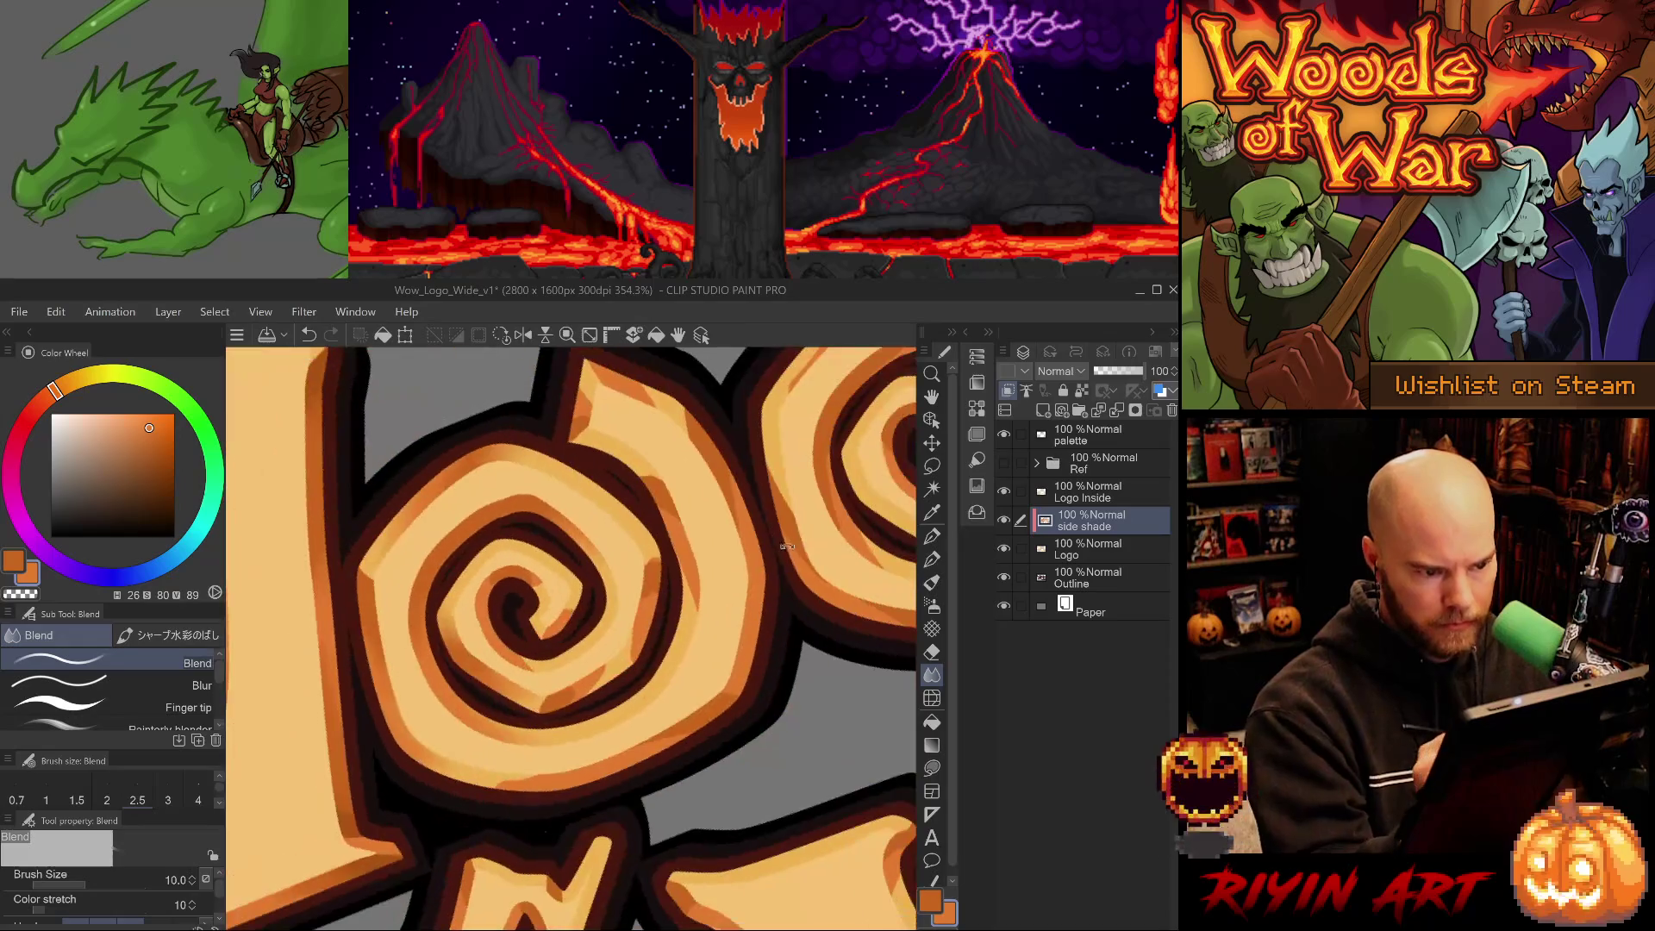
pyautogui.press('h')
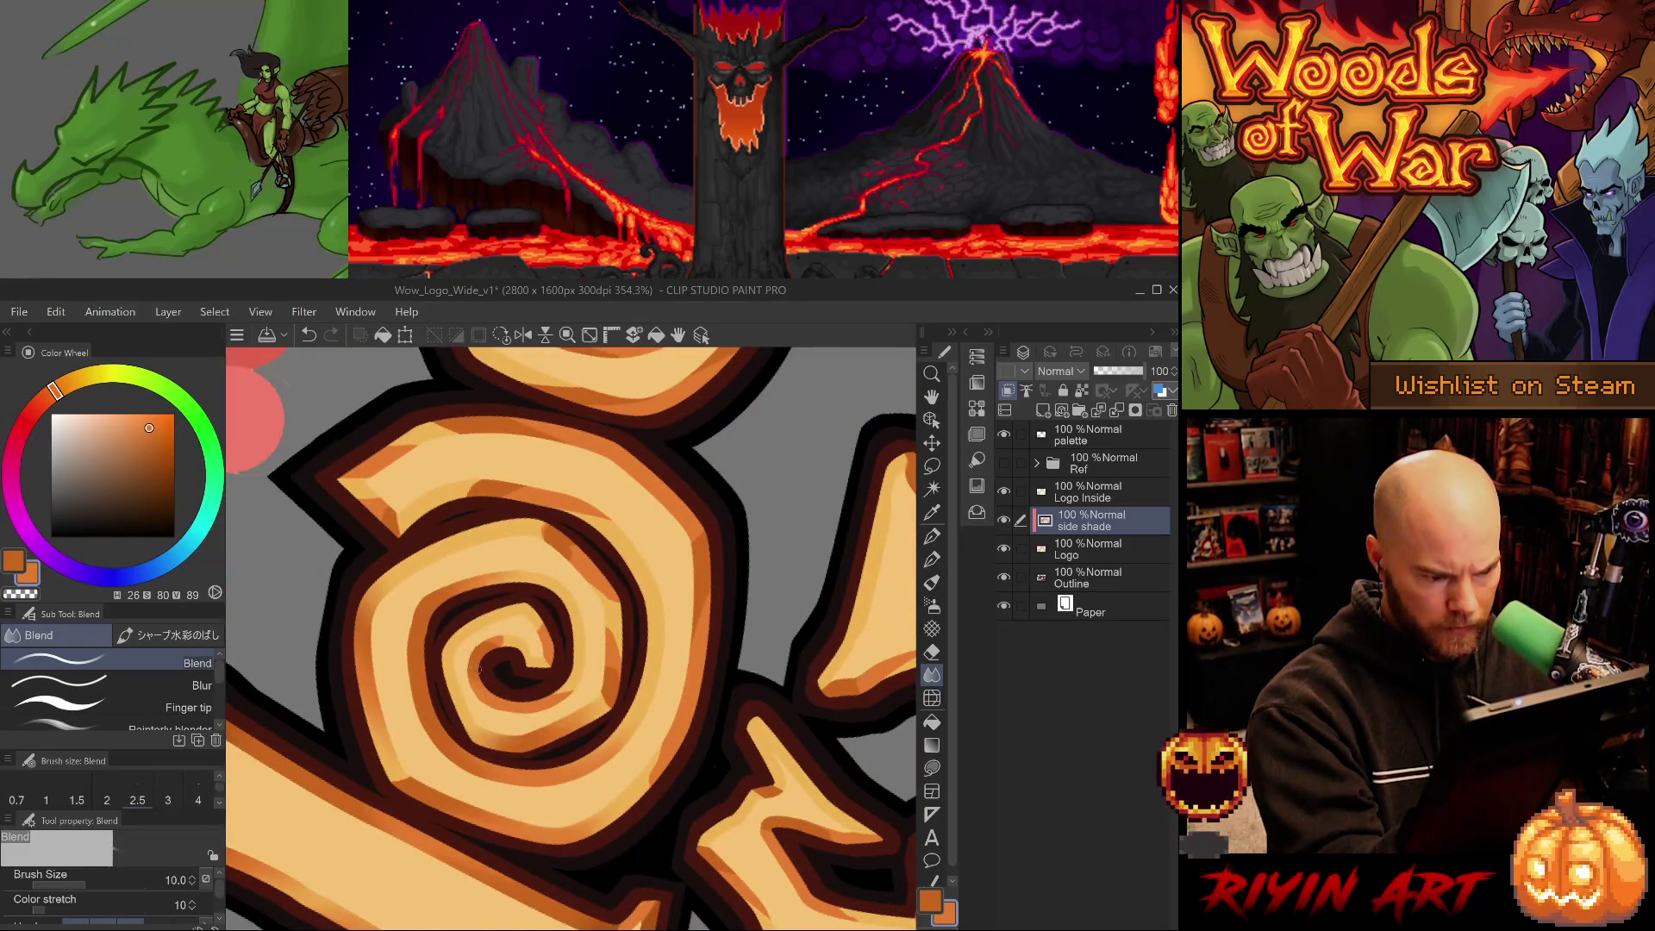
pyautogui.press('h')
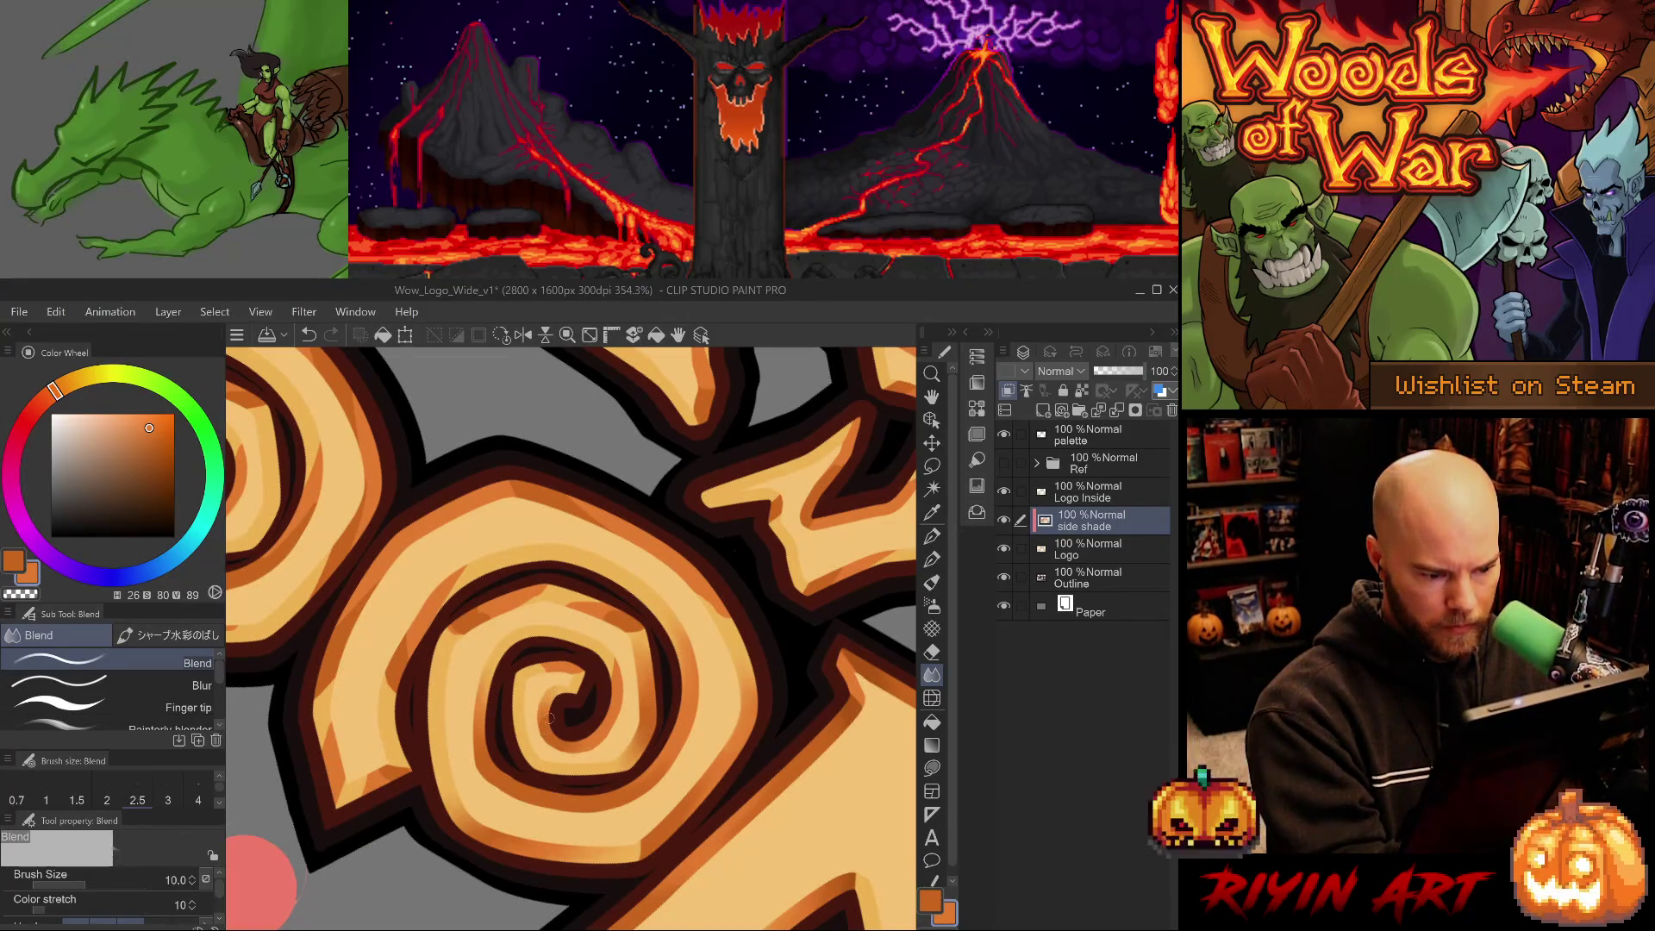
pyautogui.press('h')
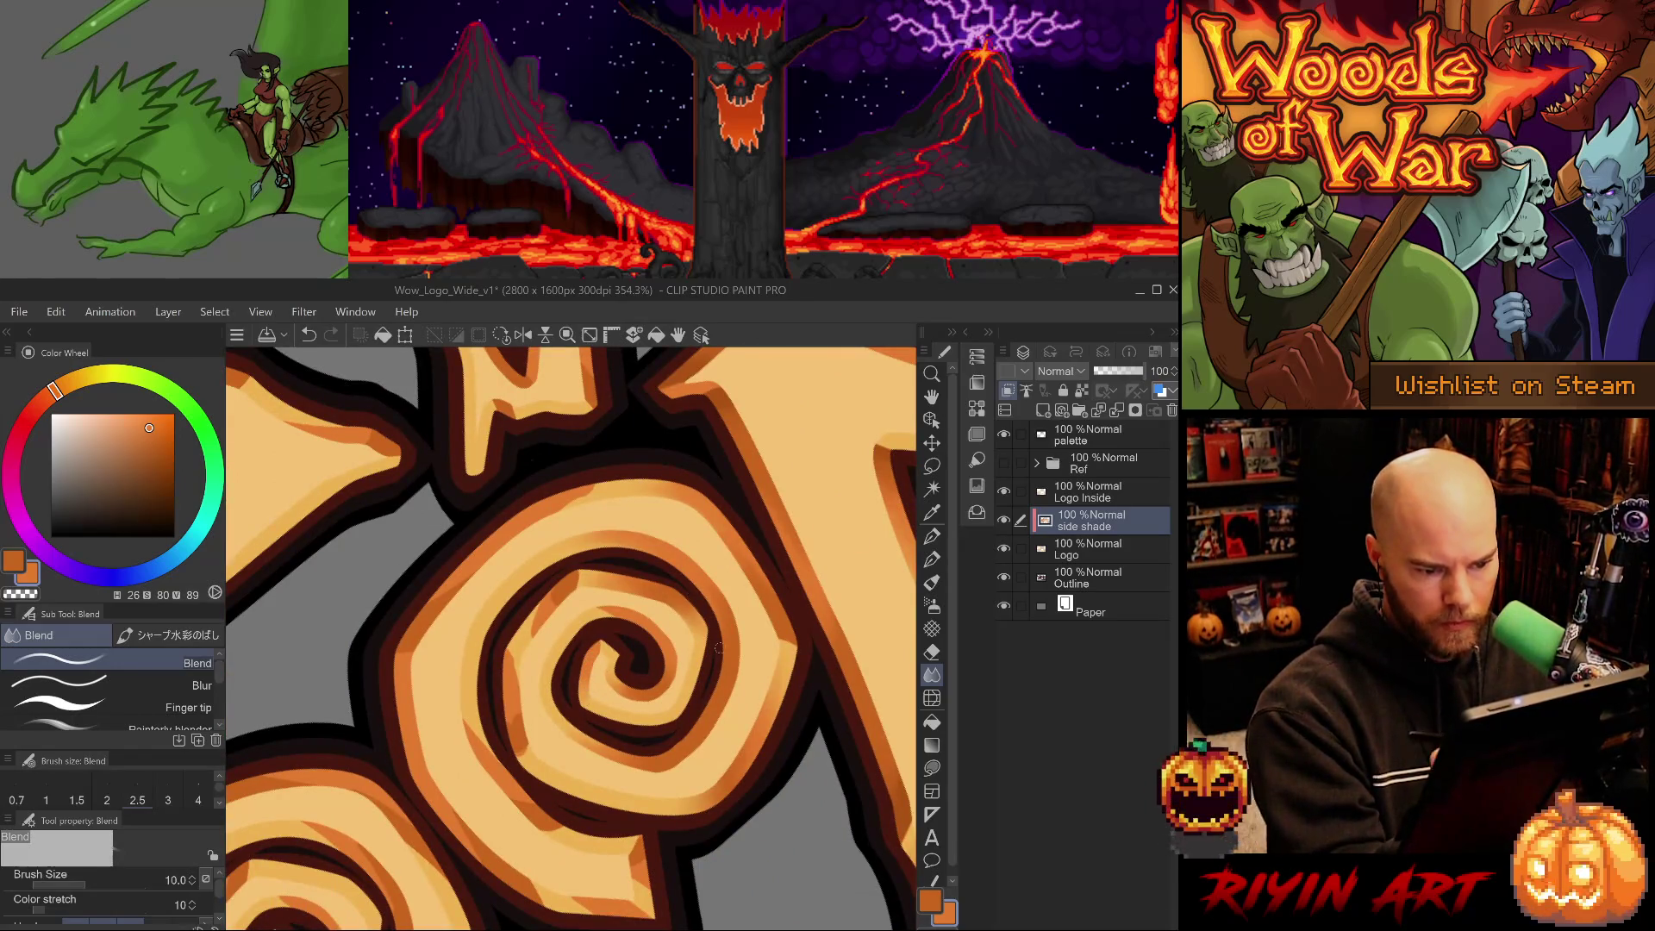
pyautogui.moveTo(713, 752)
pyautogui.mouseDown()
pyautogui.moveTo(578, 772)
pyautogui.moveTo(596, 770)
pyautogui.mouseUp()
# Sample darker oranges from the lettering and paint G-pen shade strokes along the first o spiral's edge.
pyautogui.keyDown('alt'); pyautogui.click(484, 690); pyautogui.keyUp('alt')
pyautogui.press('b')
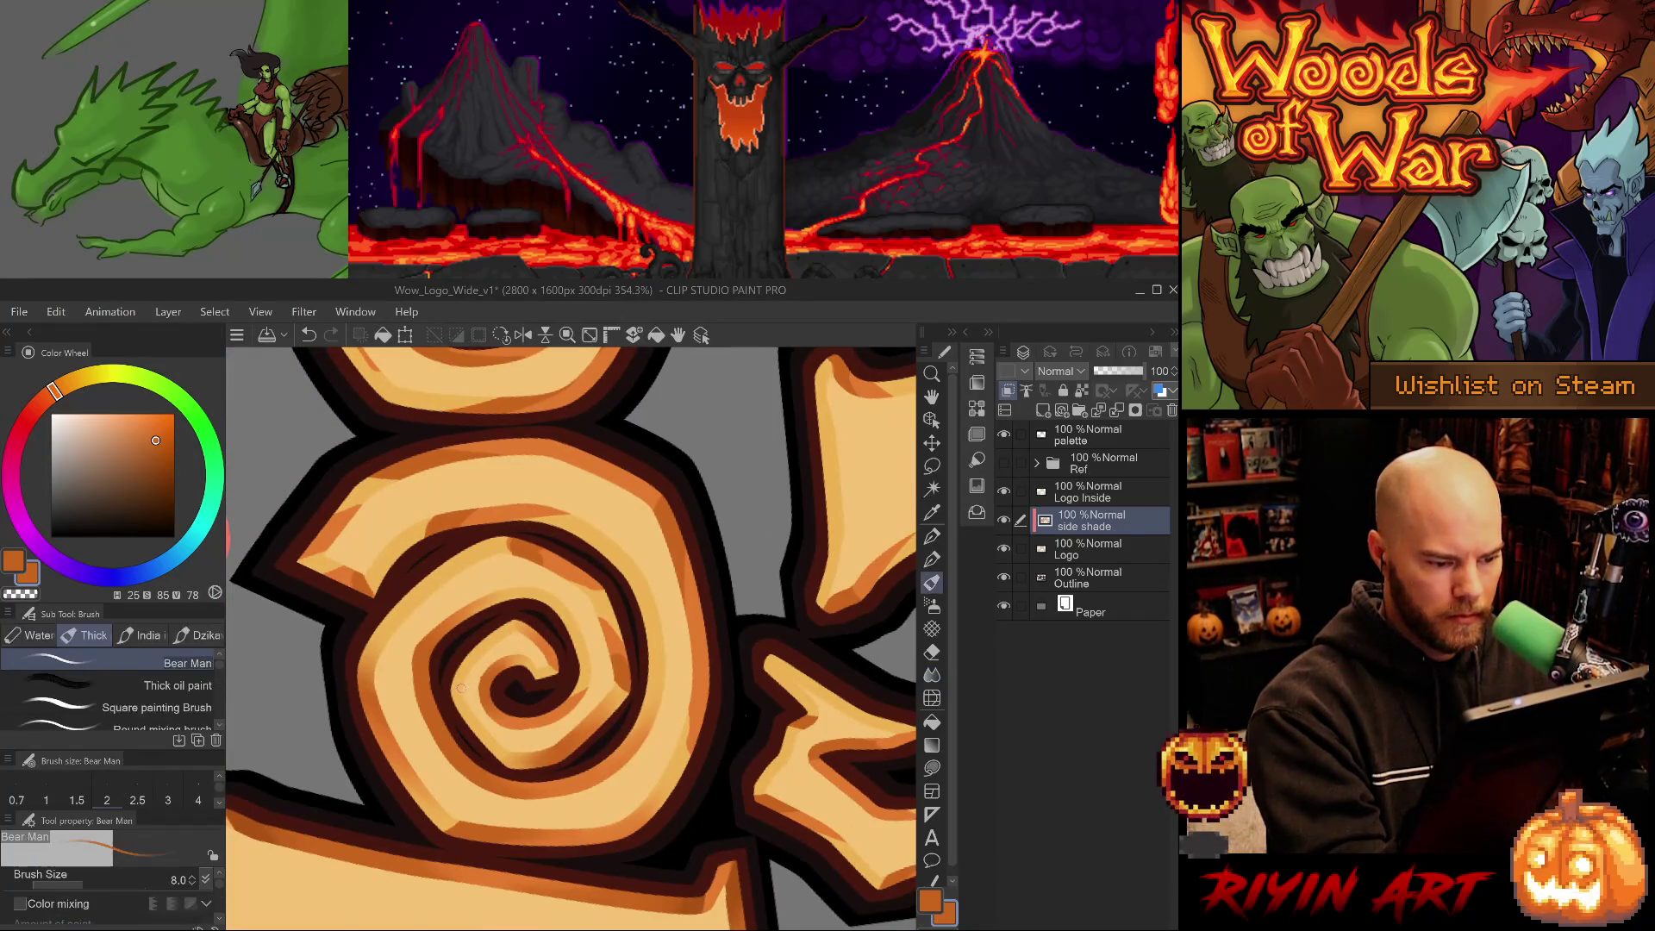
pyautogui.press('p')
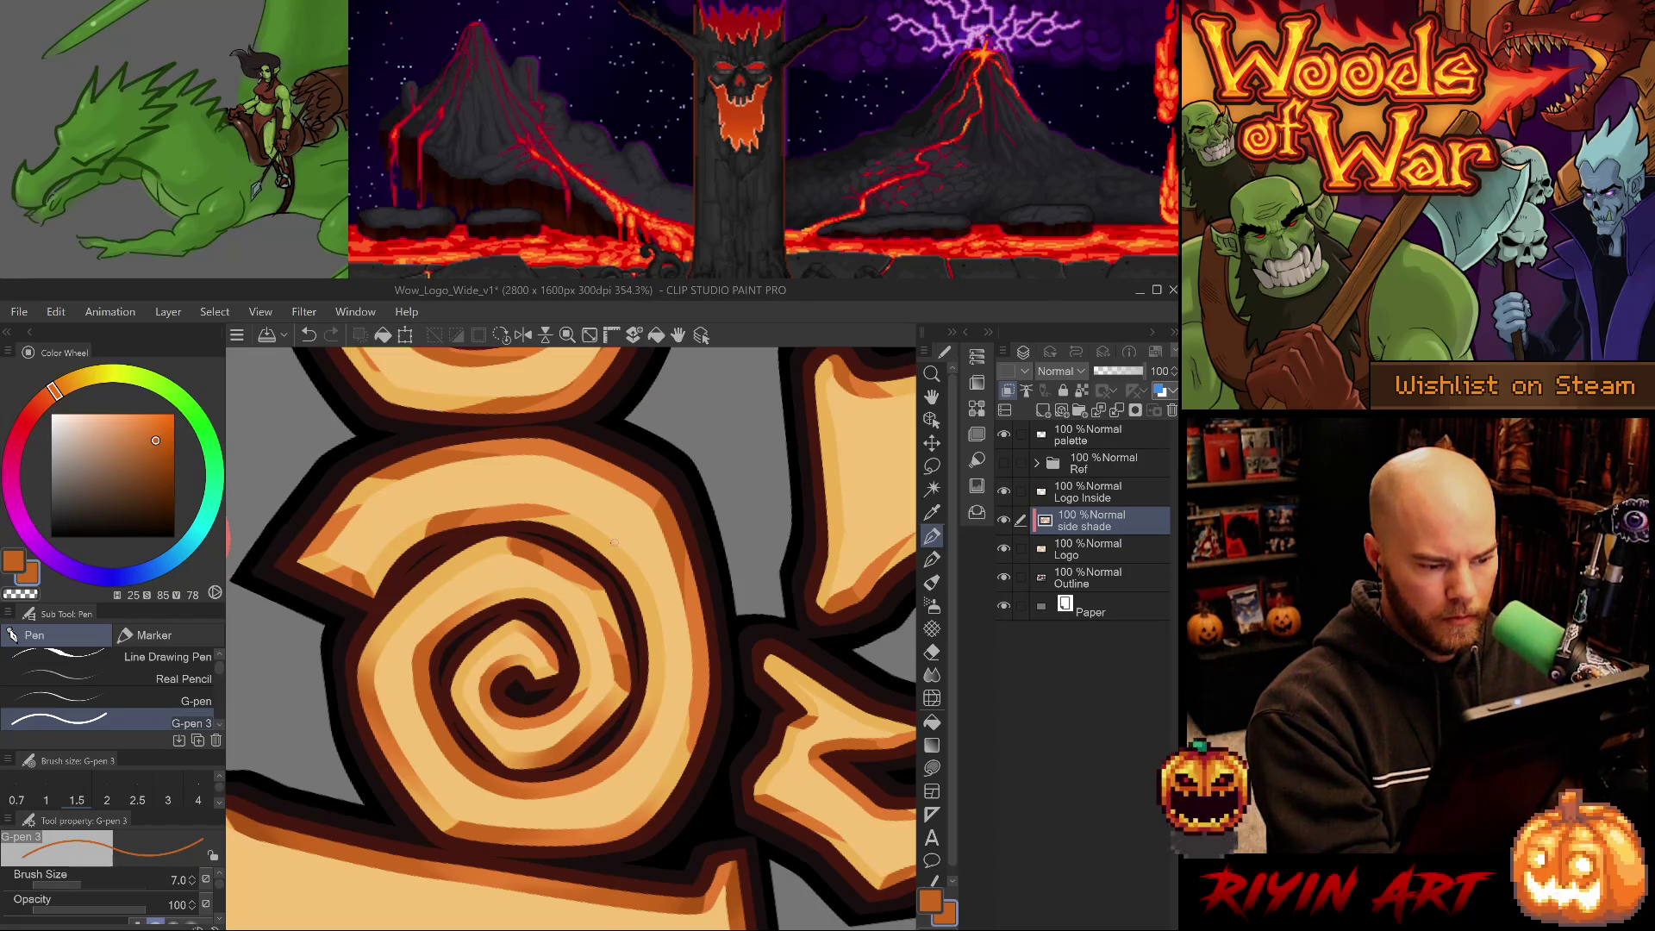
pyautogui.moveTo(448, 687)
pyautogui.mouseDown()
pyautogui.moveTo(482, 641)
pyautogui.moveTo(461, 677)
pyautogui.mouseUp()
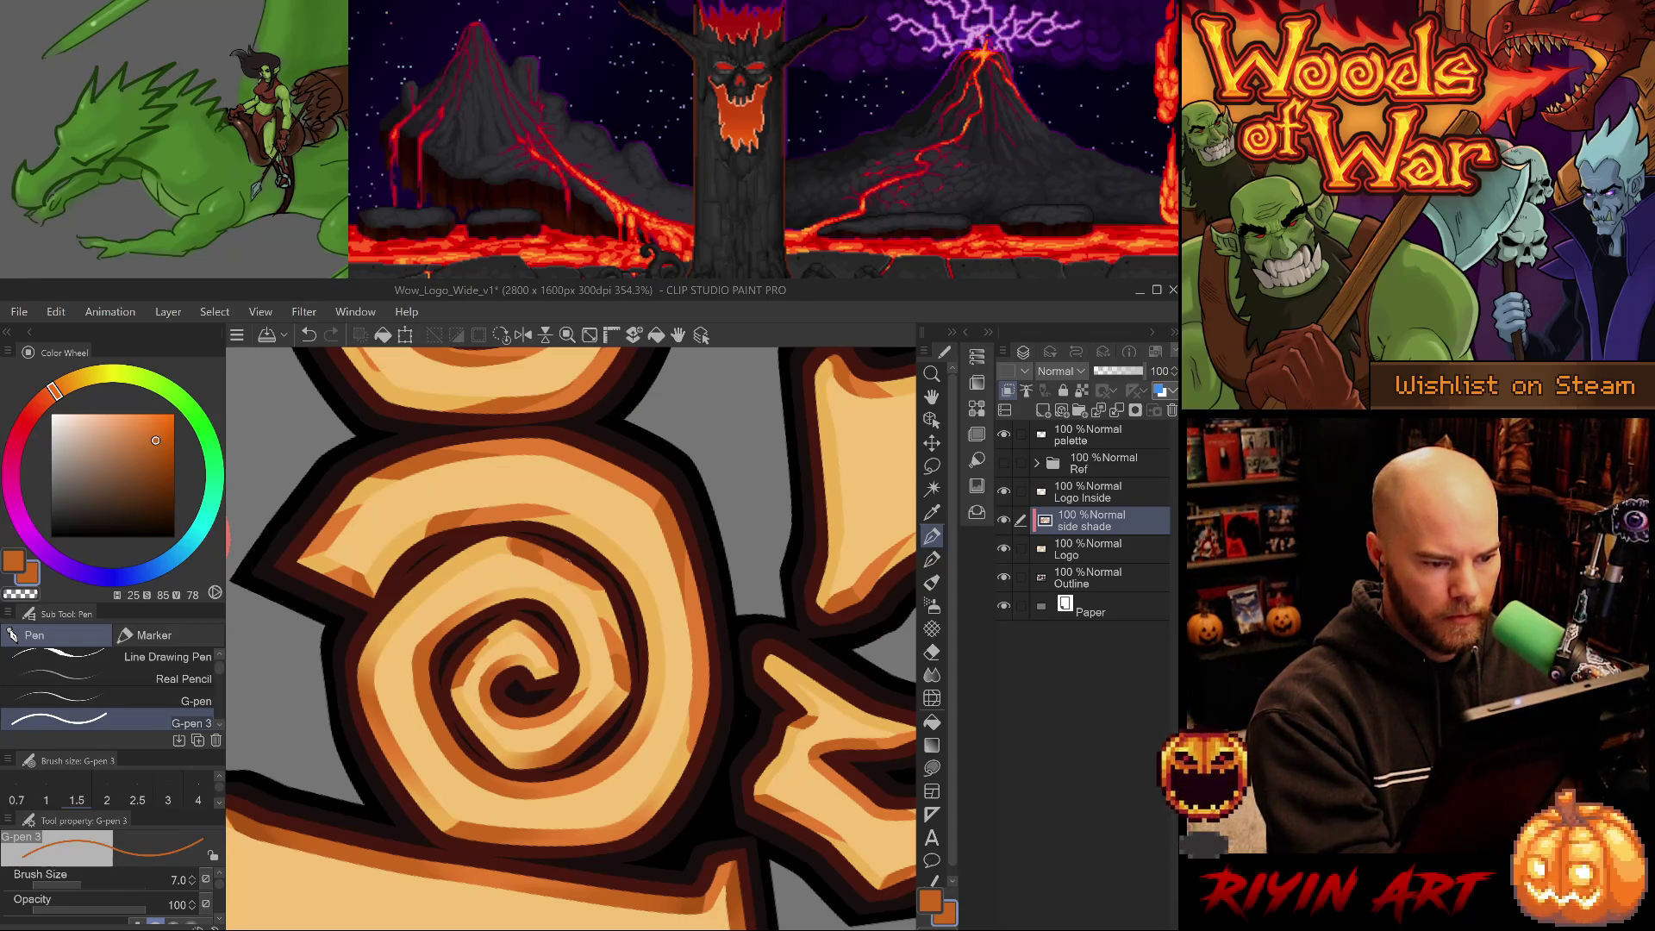
pyautogui.keyDown('alt'); pyautogui.click(561, 567); pyautogui.keyUp('alt')
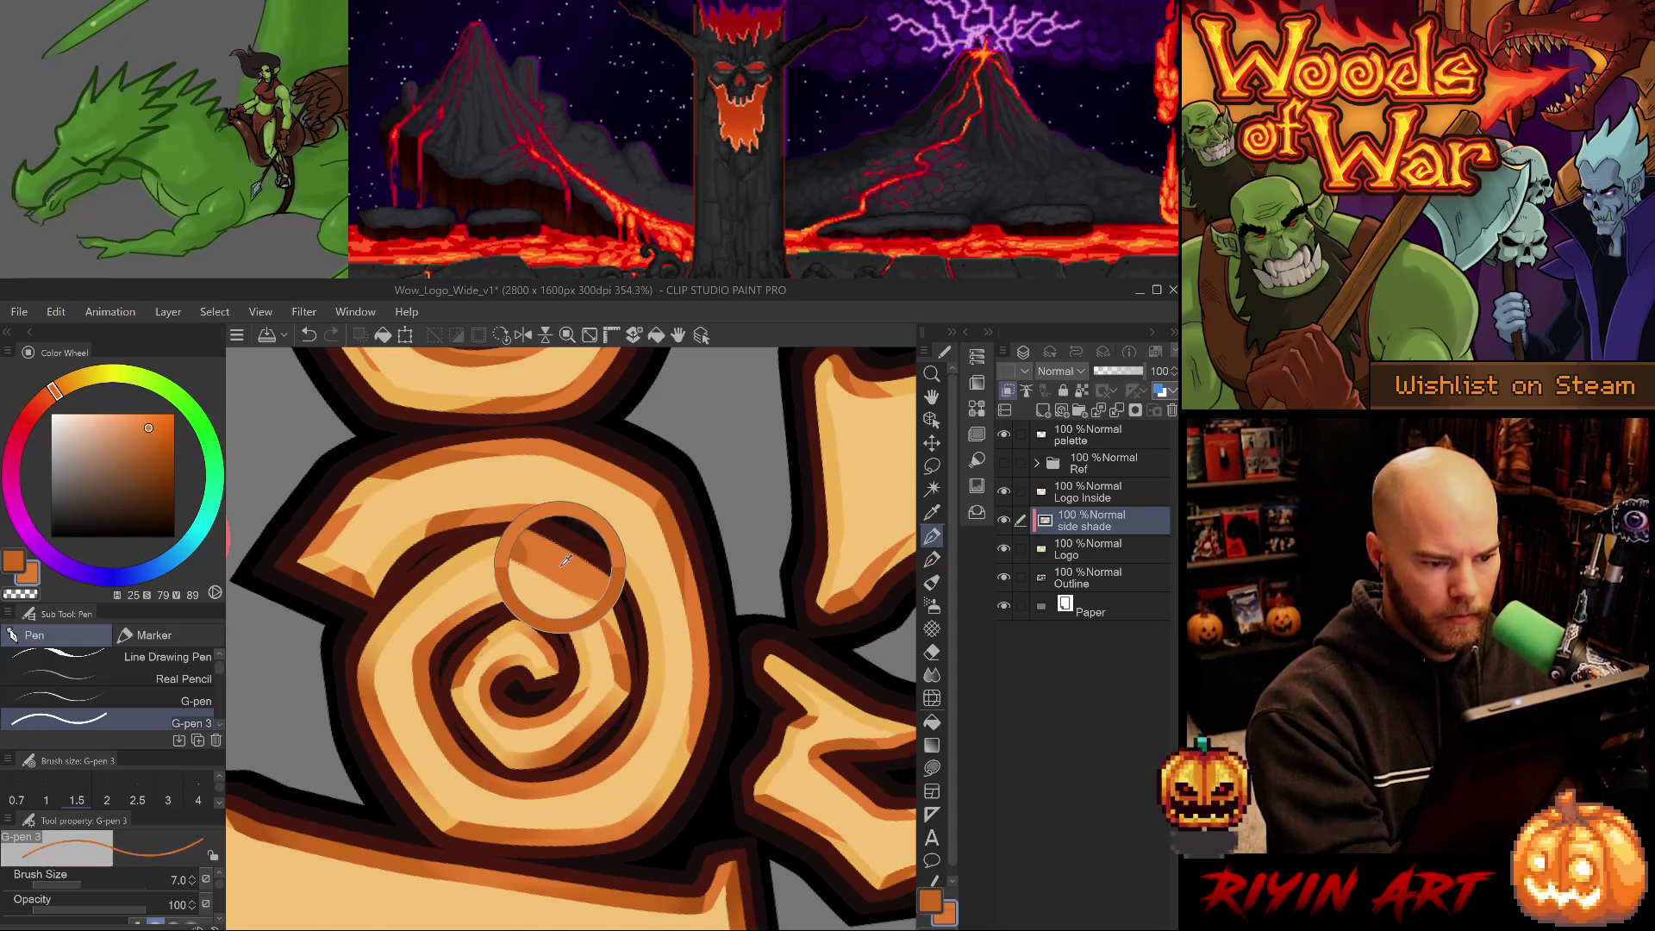
pyautogui.moveTo(485, 651); pyautogui.dragTo(488, 638)
pyautogui.scroll(-2, 583, 565)
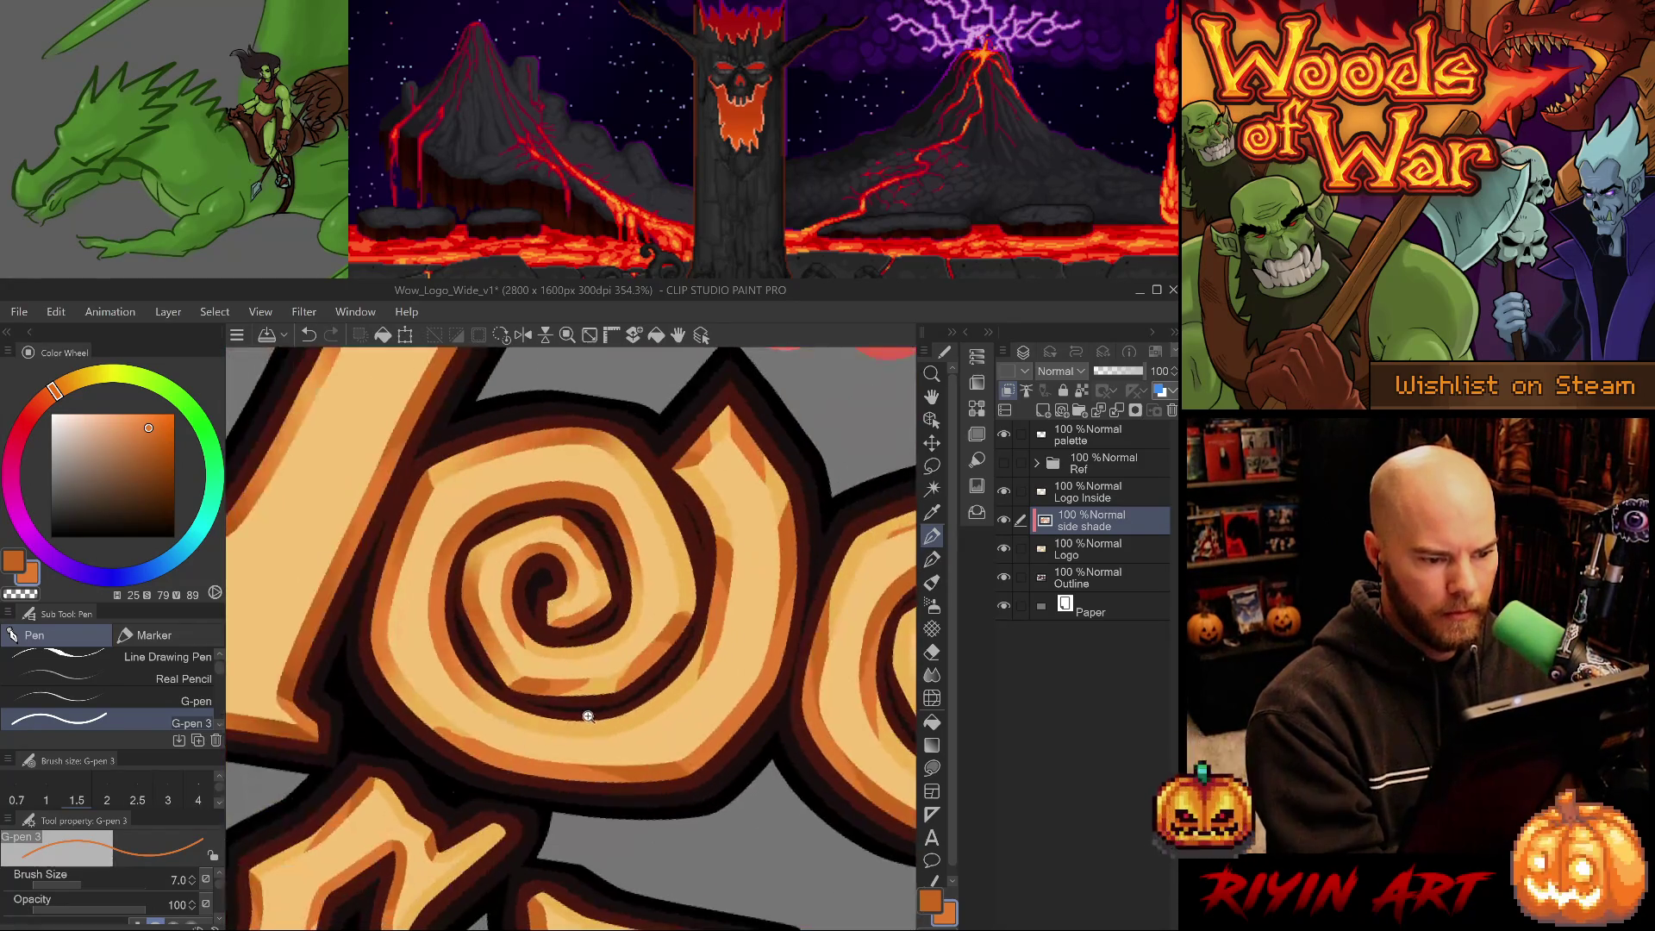
pyautogui.keyDown('alt'); pyautogui.click(341, 687); pyautogui.keyUp('alt')
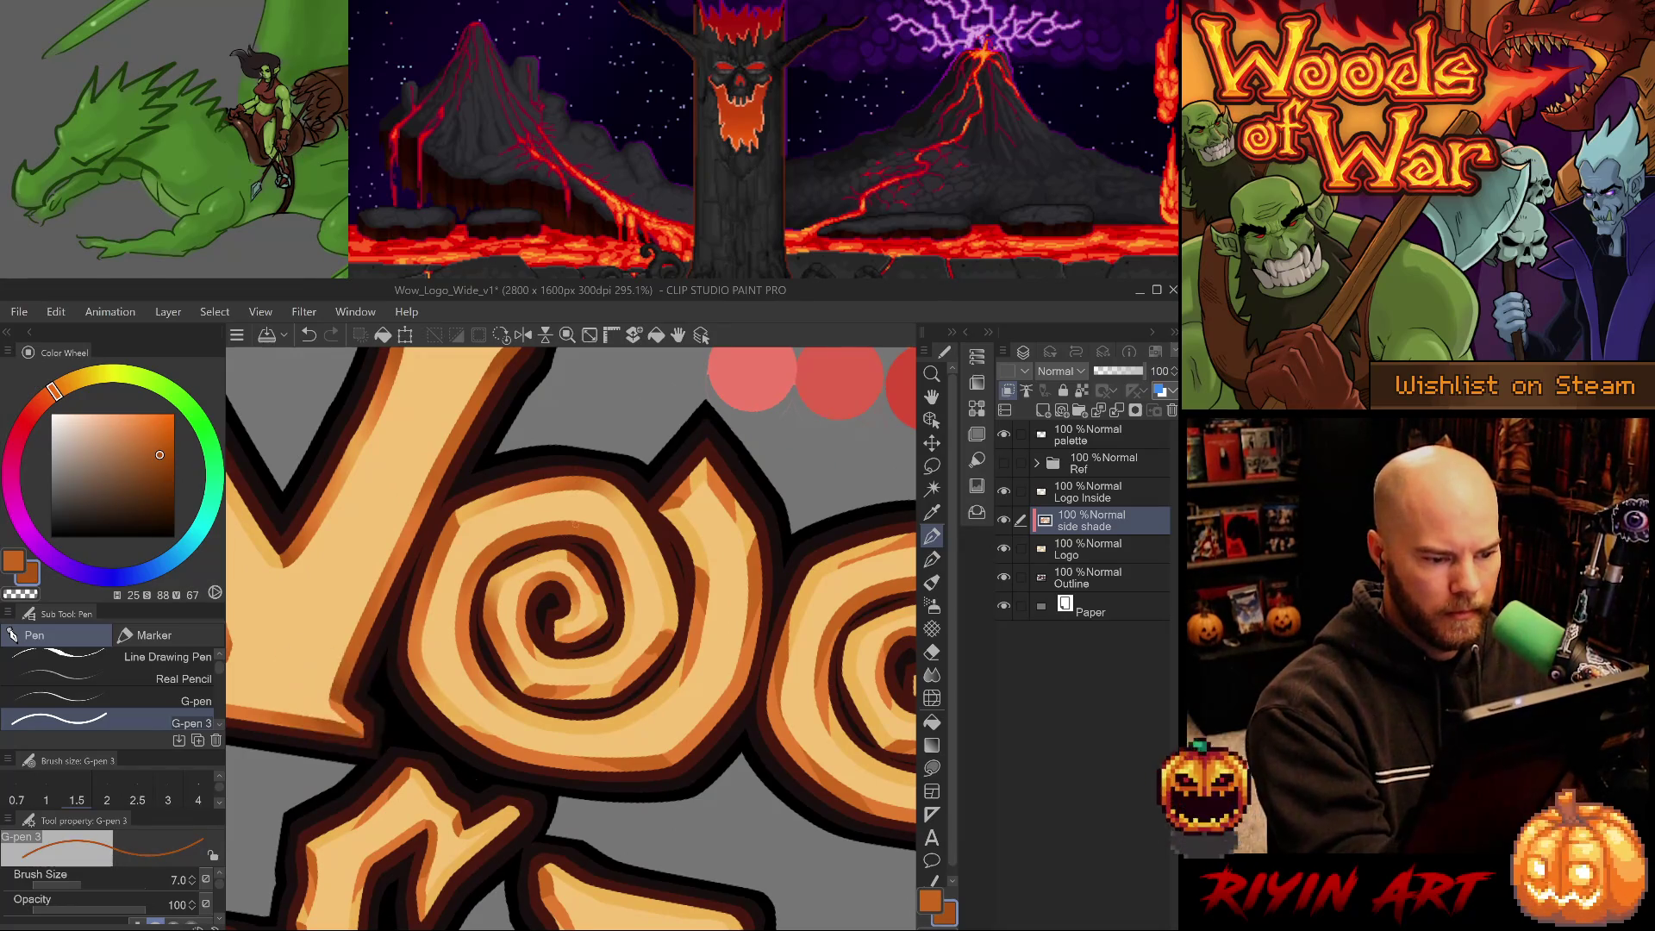
pyautogui.moveTo(572, 551); pyautogui.dragTo(568, 559)
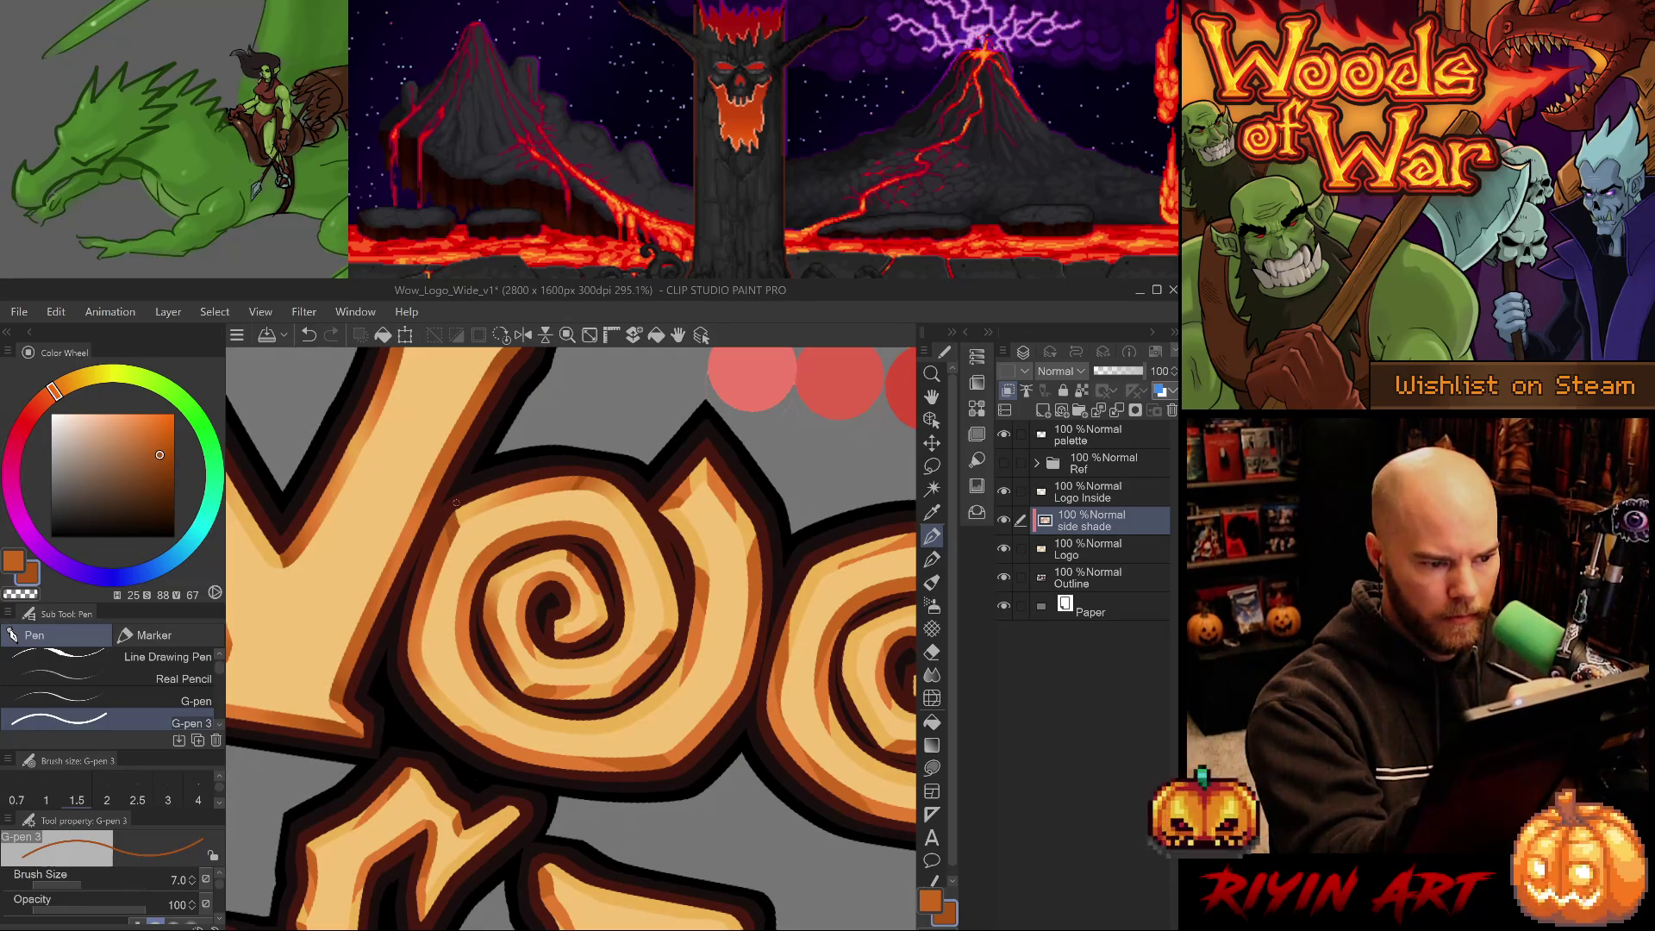
# Rotate the view, redo a short shade stroke and paint dark shade along the outline edge.
pyautogui.moveTo(756, 678); pyautogui.dragTo(701, 715)
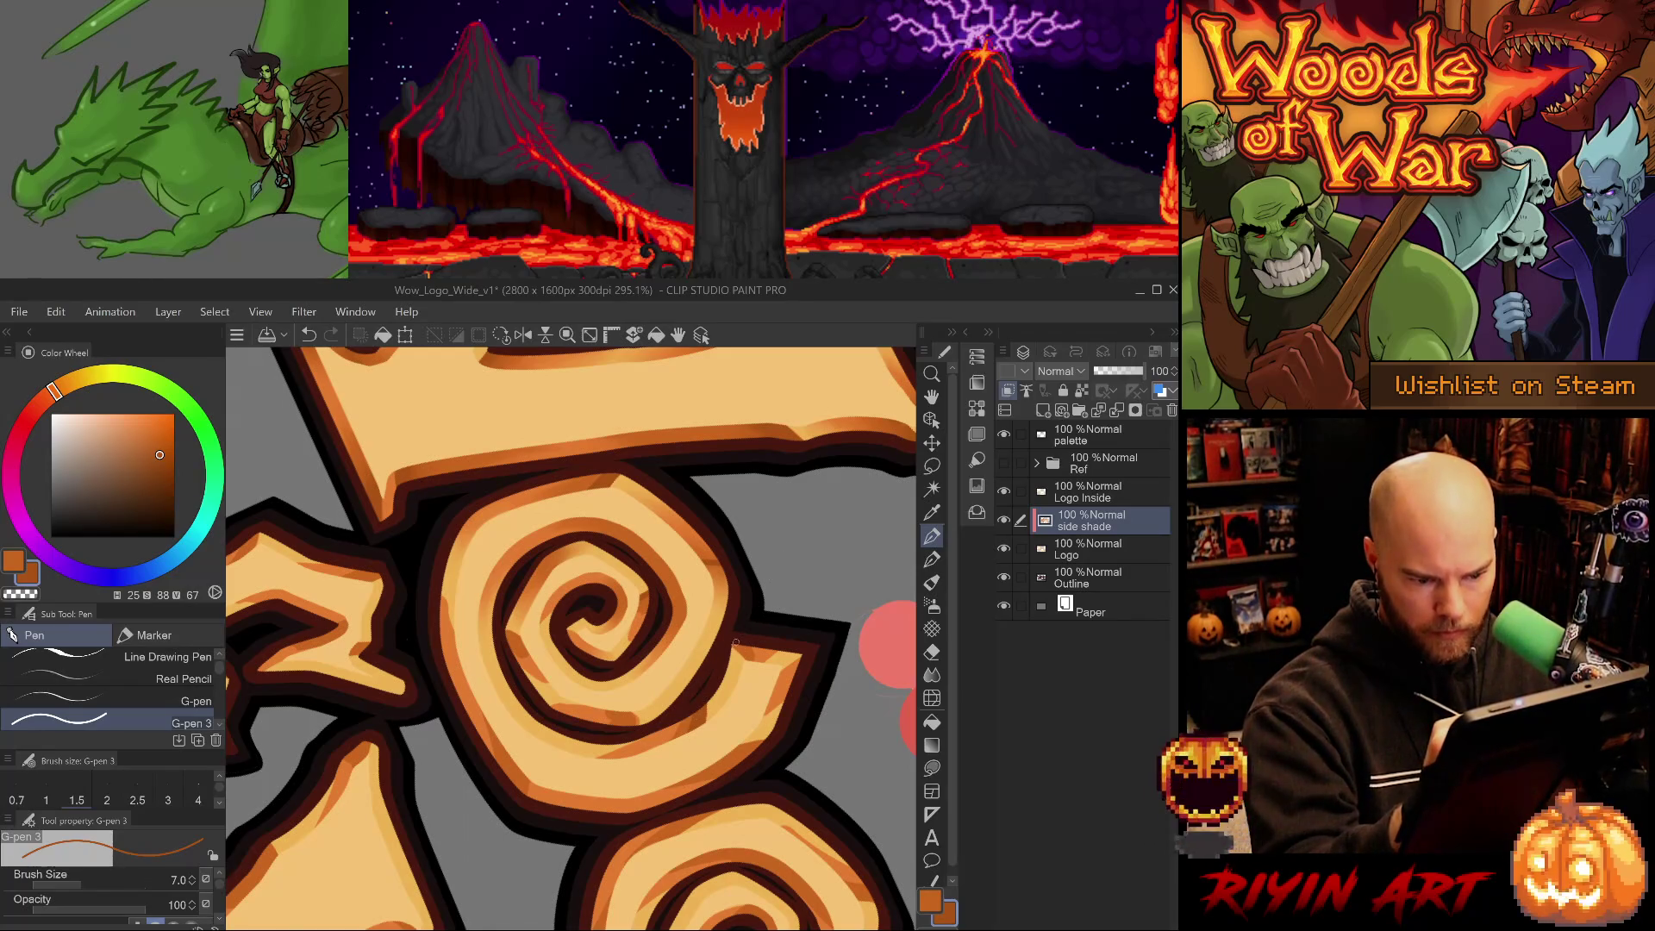
pyautogui.hotkey('ctrl', 'z')
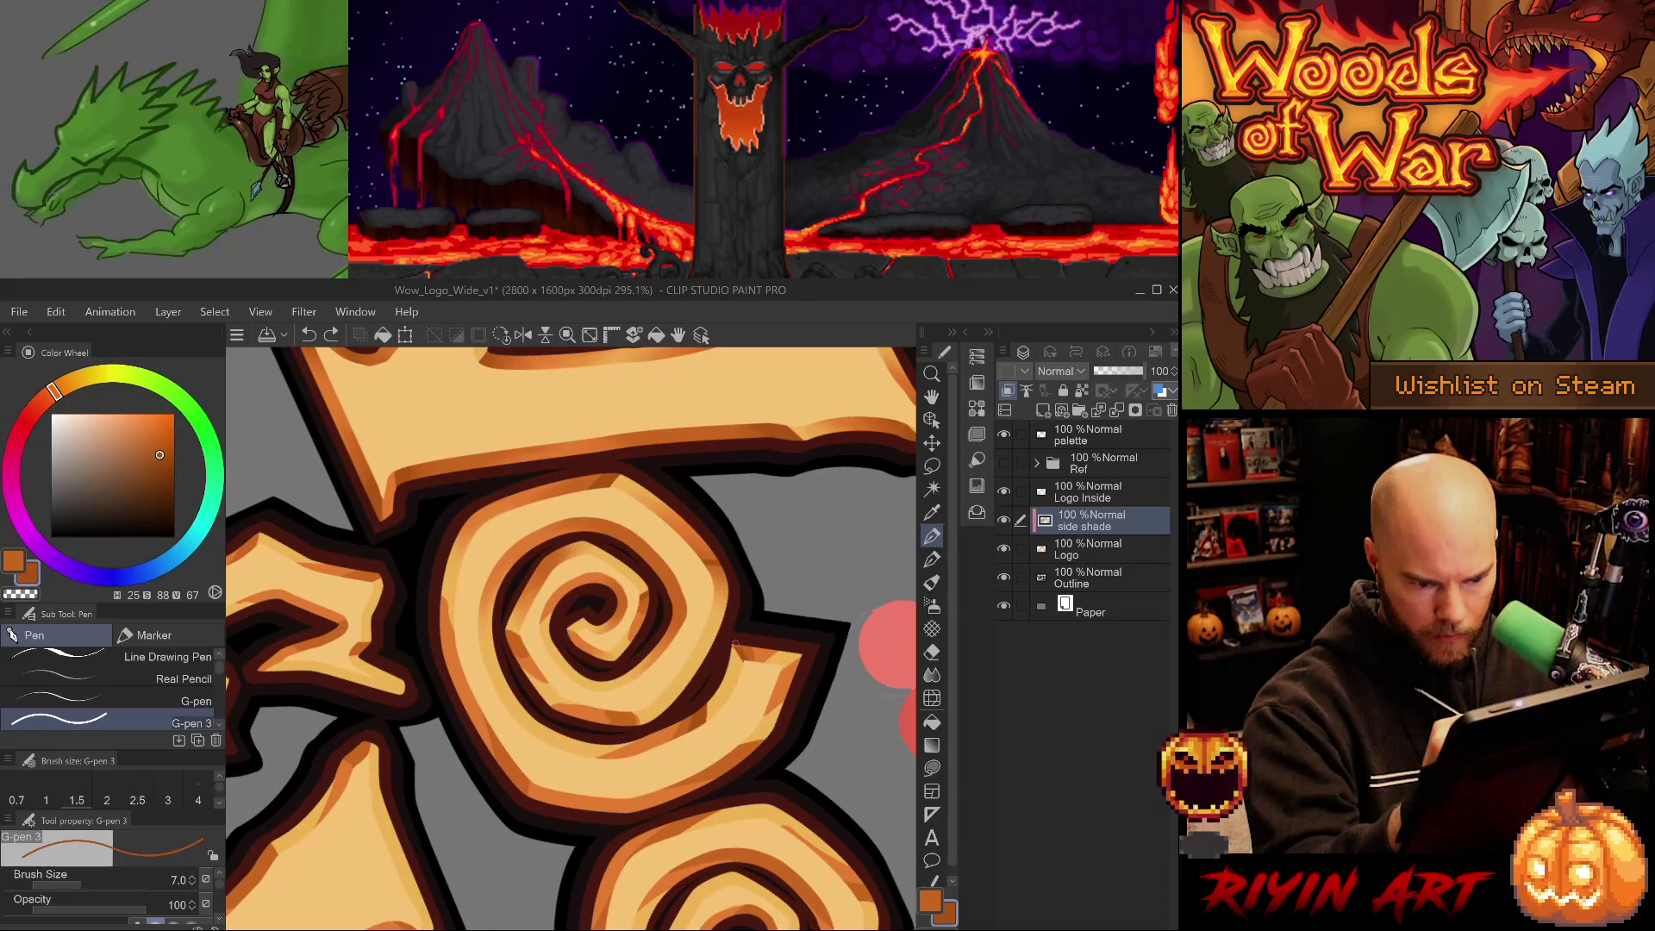
pyautogui.moveTo(731, 639); pyautogui.dragTo(734, 651)
pyautogui.press('e')
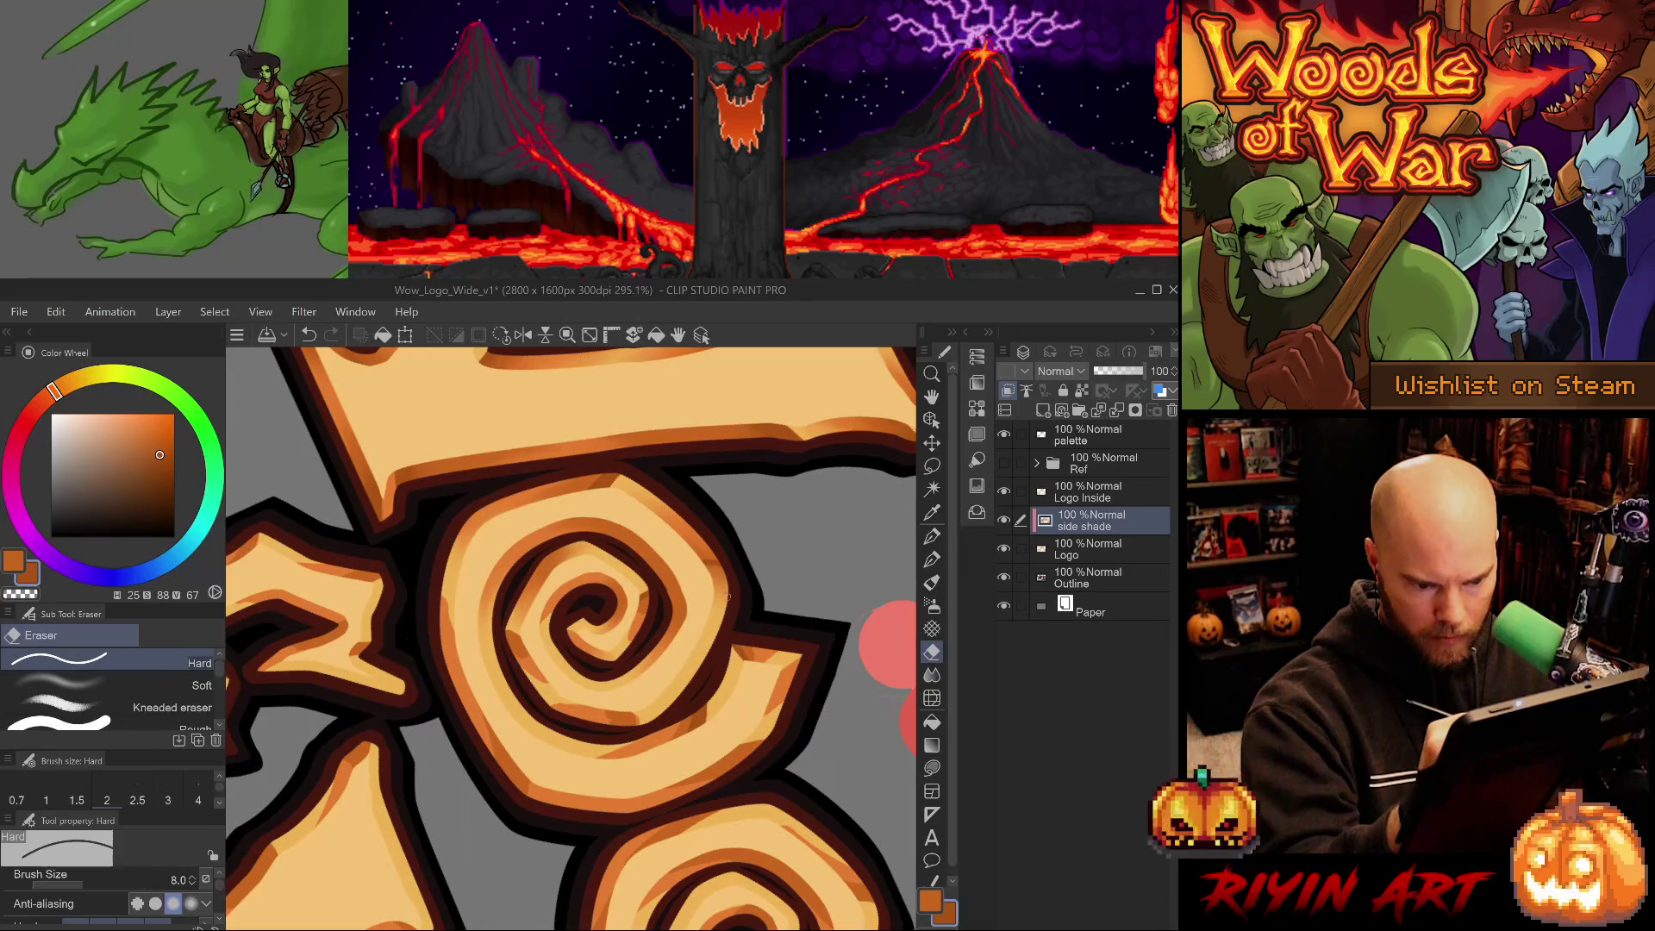
pyautogui.press('p')
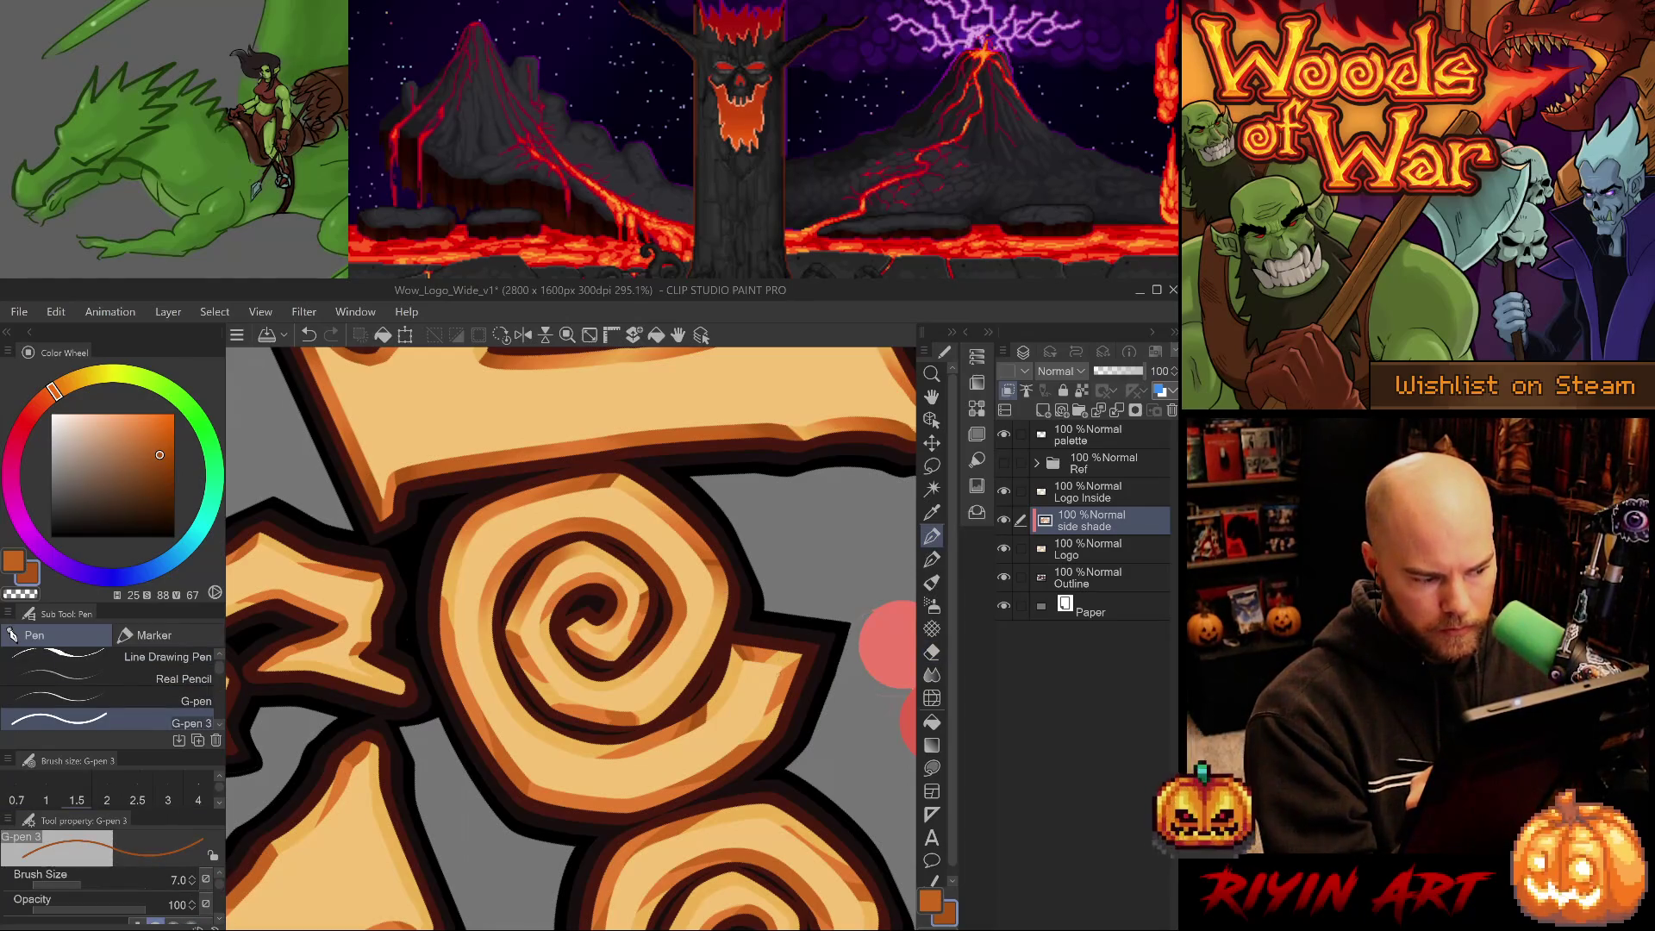
pyautogui.moveTo(806, 658); pyautogui.dragTo(780, 679)
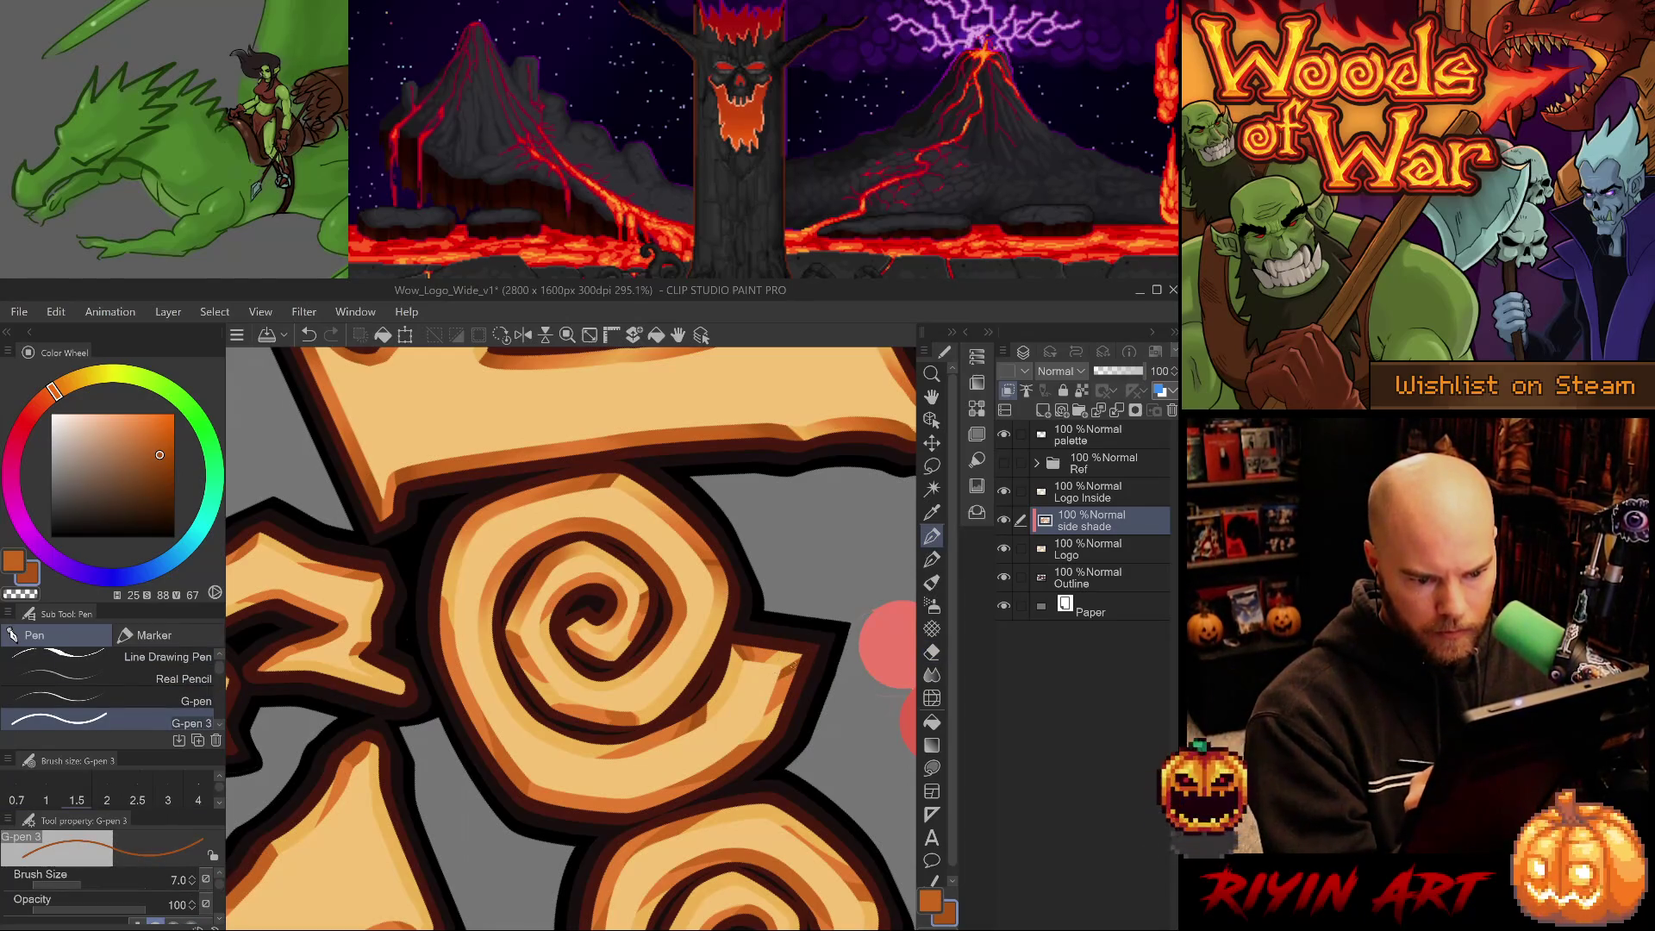
pyautogui.keyDown('alt'); pyautogui.click(752, 652); pyautogui.keyUp('alt')
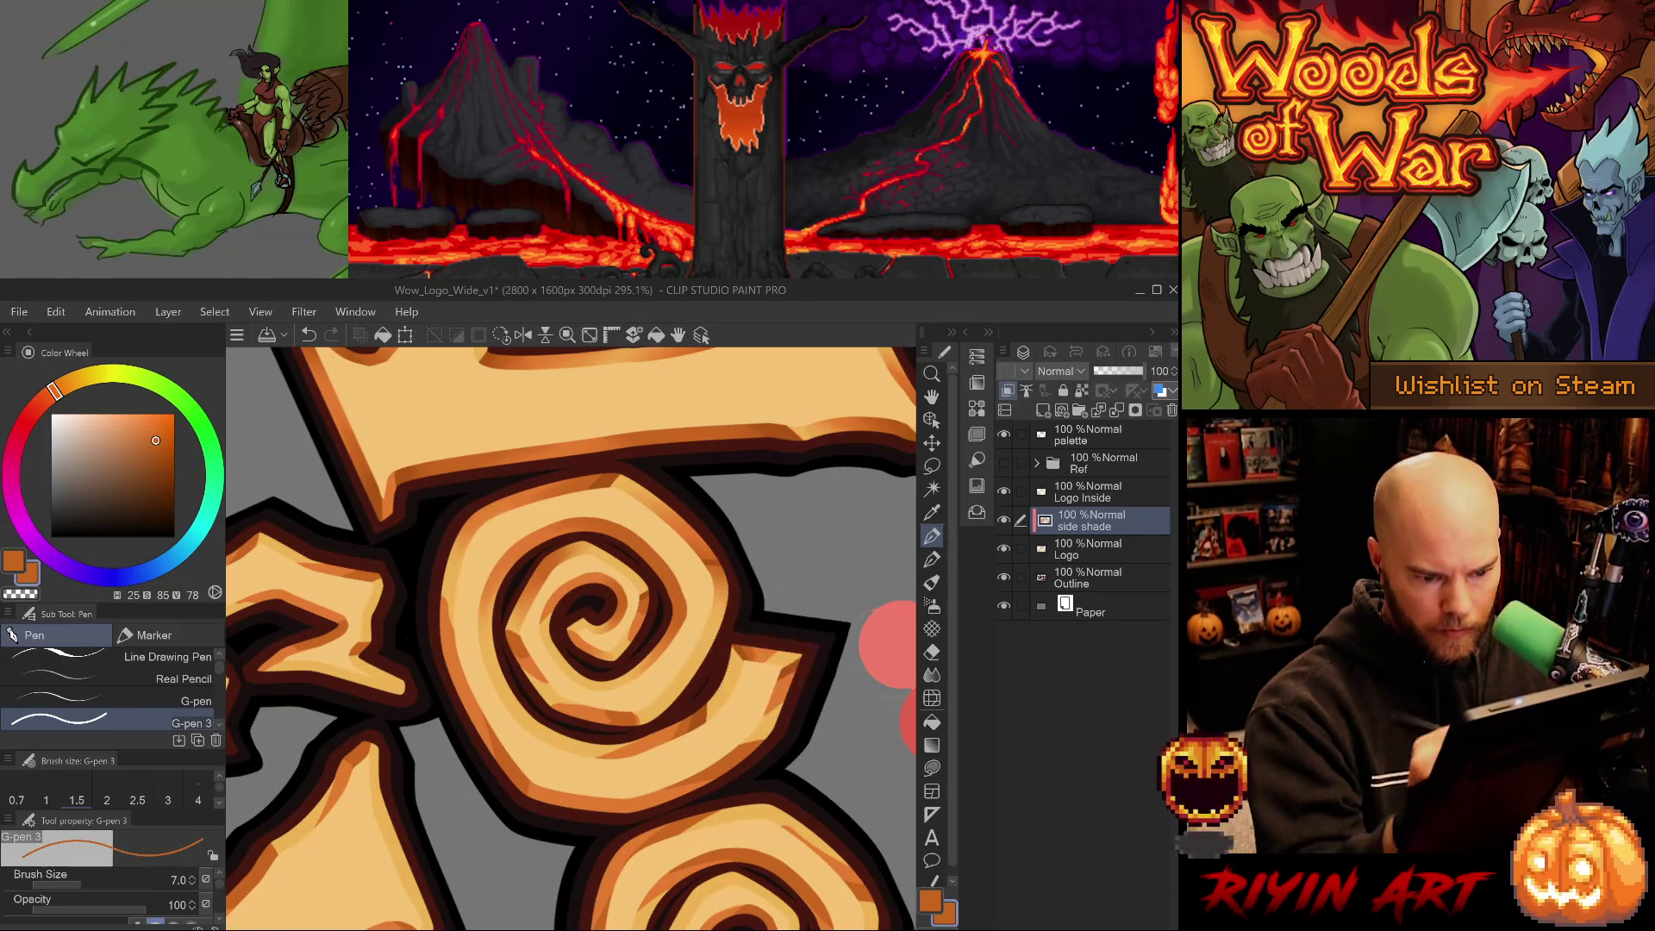
pyautogui.keyDown('alt'); pyautogui.click(766, 654); pyautogui.keyUp('alt')
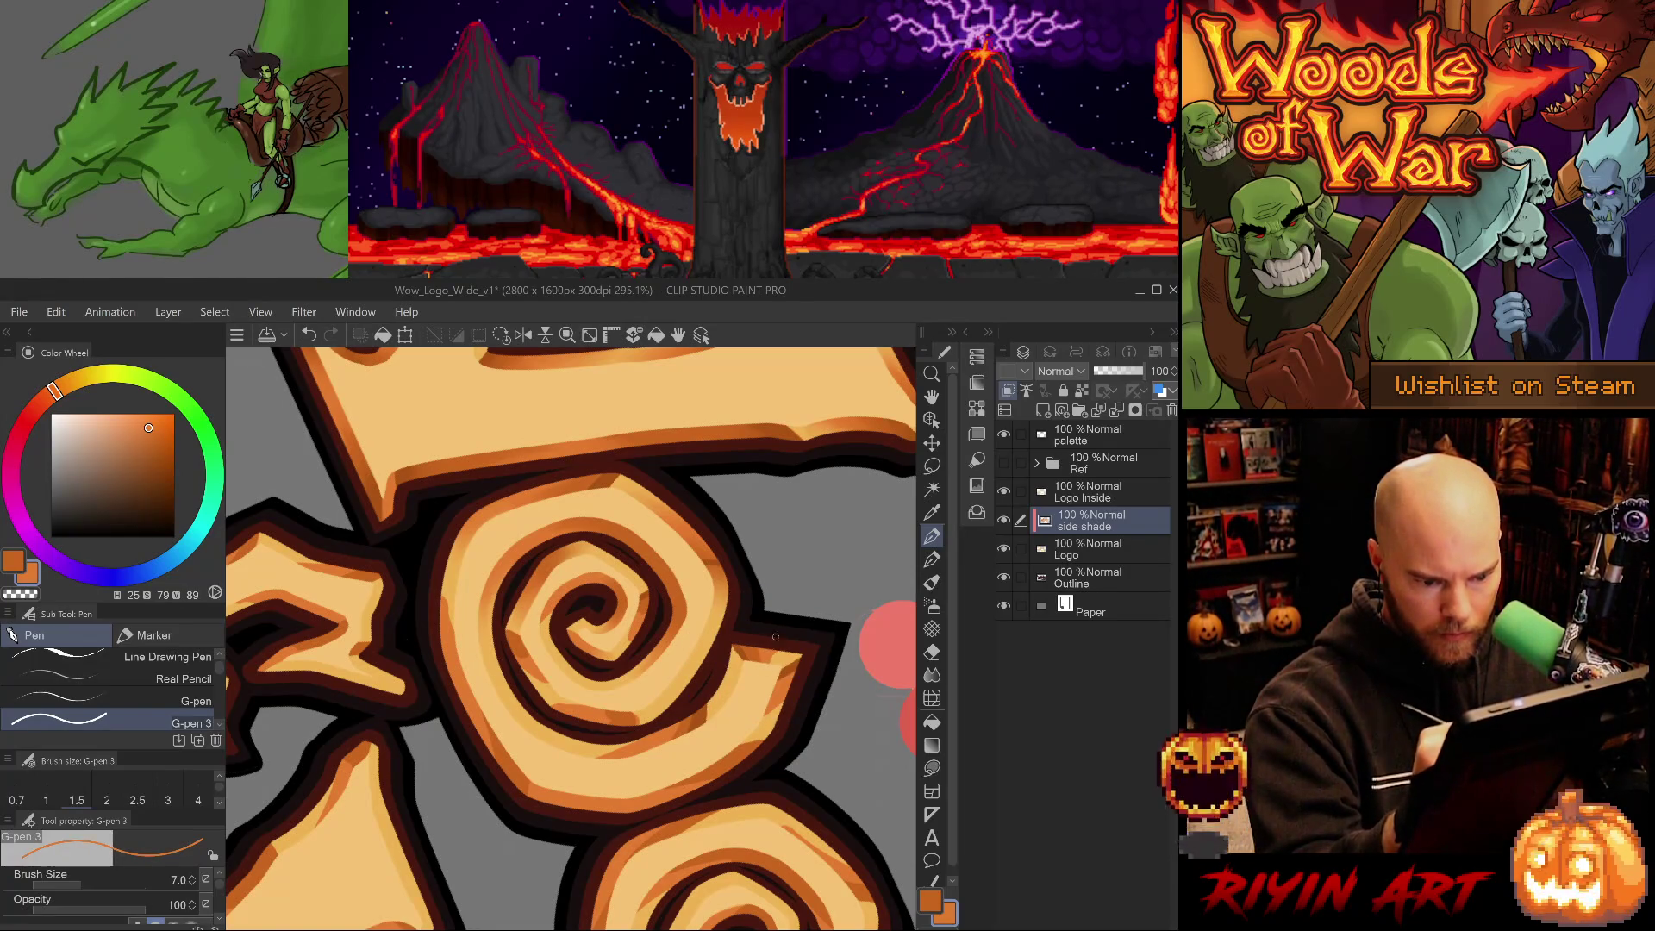
pyautogui.keyDown('alt'); pyautogui.click(753, 654); pyautogui.keyUp('alt')
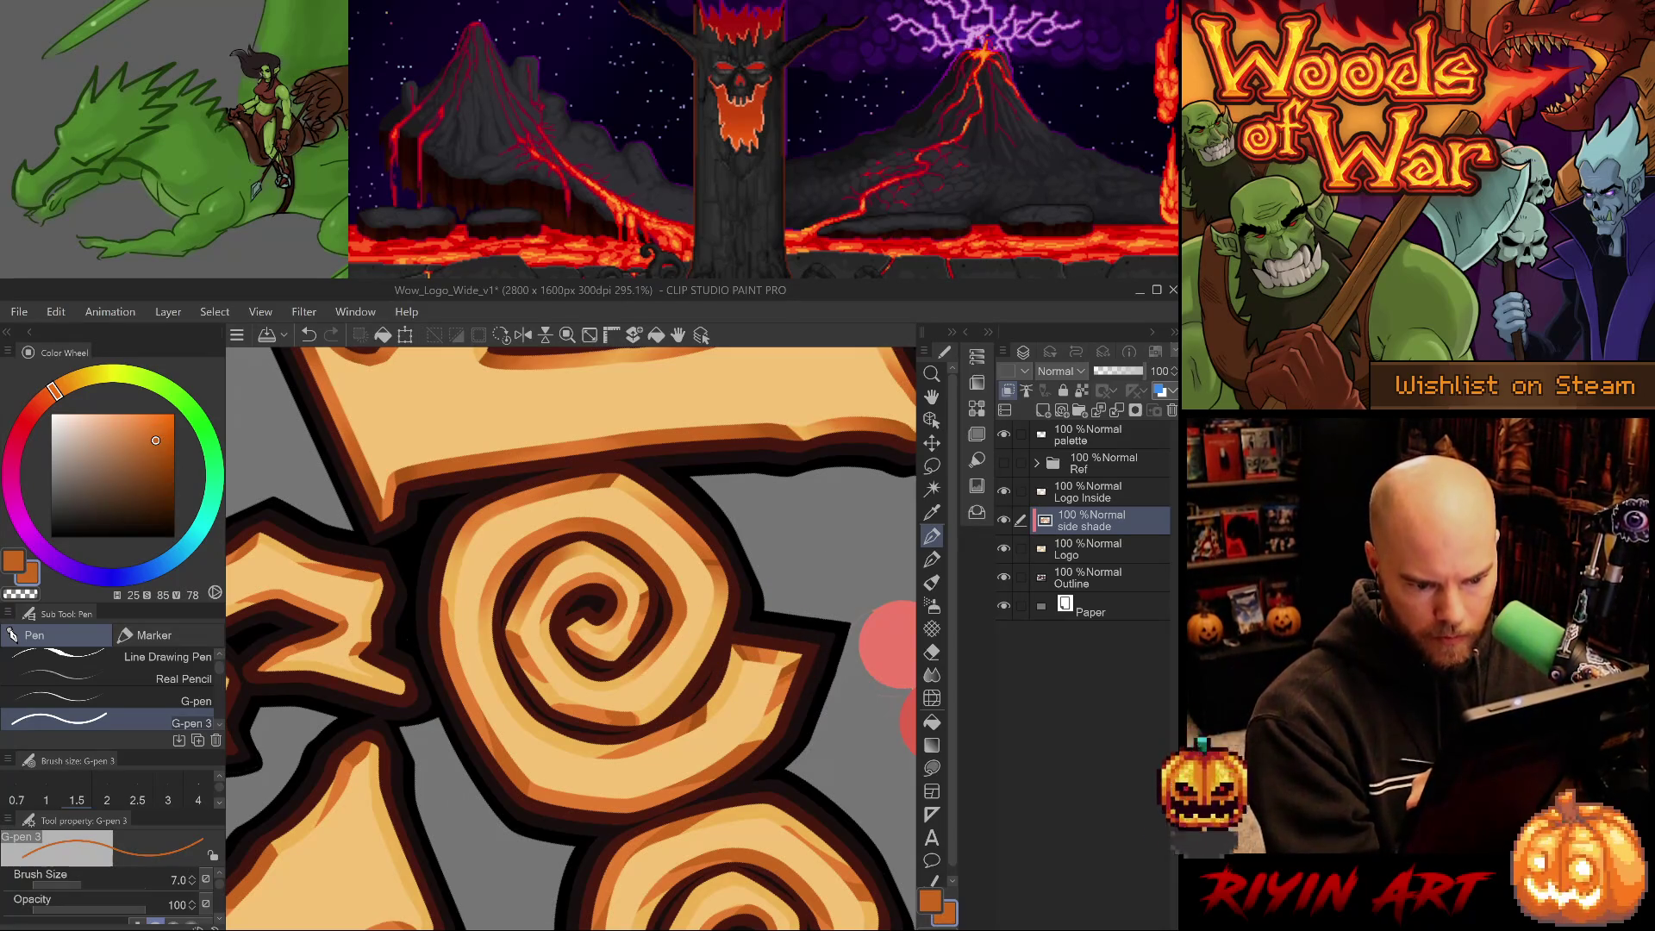
# Move to the neighbouring Woods spirals and paint a short dark-orange side-shade stroke there.
pyautogui.moveTo(766, 713); pyautogui.dragTo(727, 493)
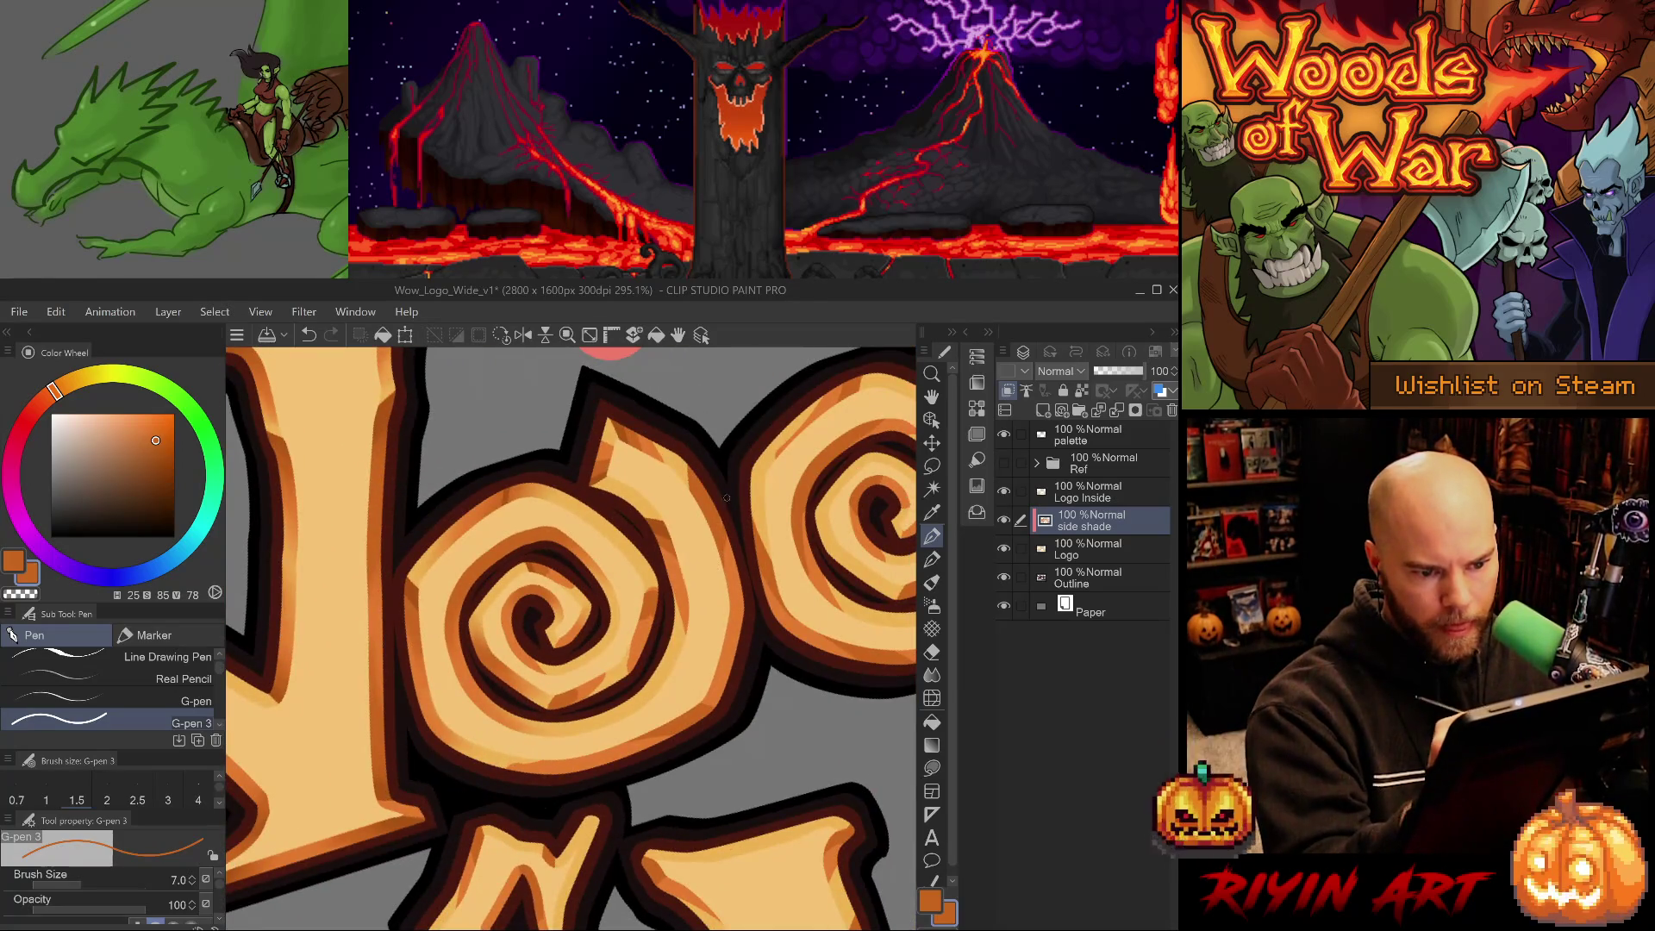
pyautogui.keyDown('alt'); pyautogui.click(623, 432); pyautogui.keyUp('alt')
pyautogui.moveTo(690, 460); pyautogui.dragTo(690, 493)
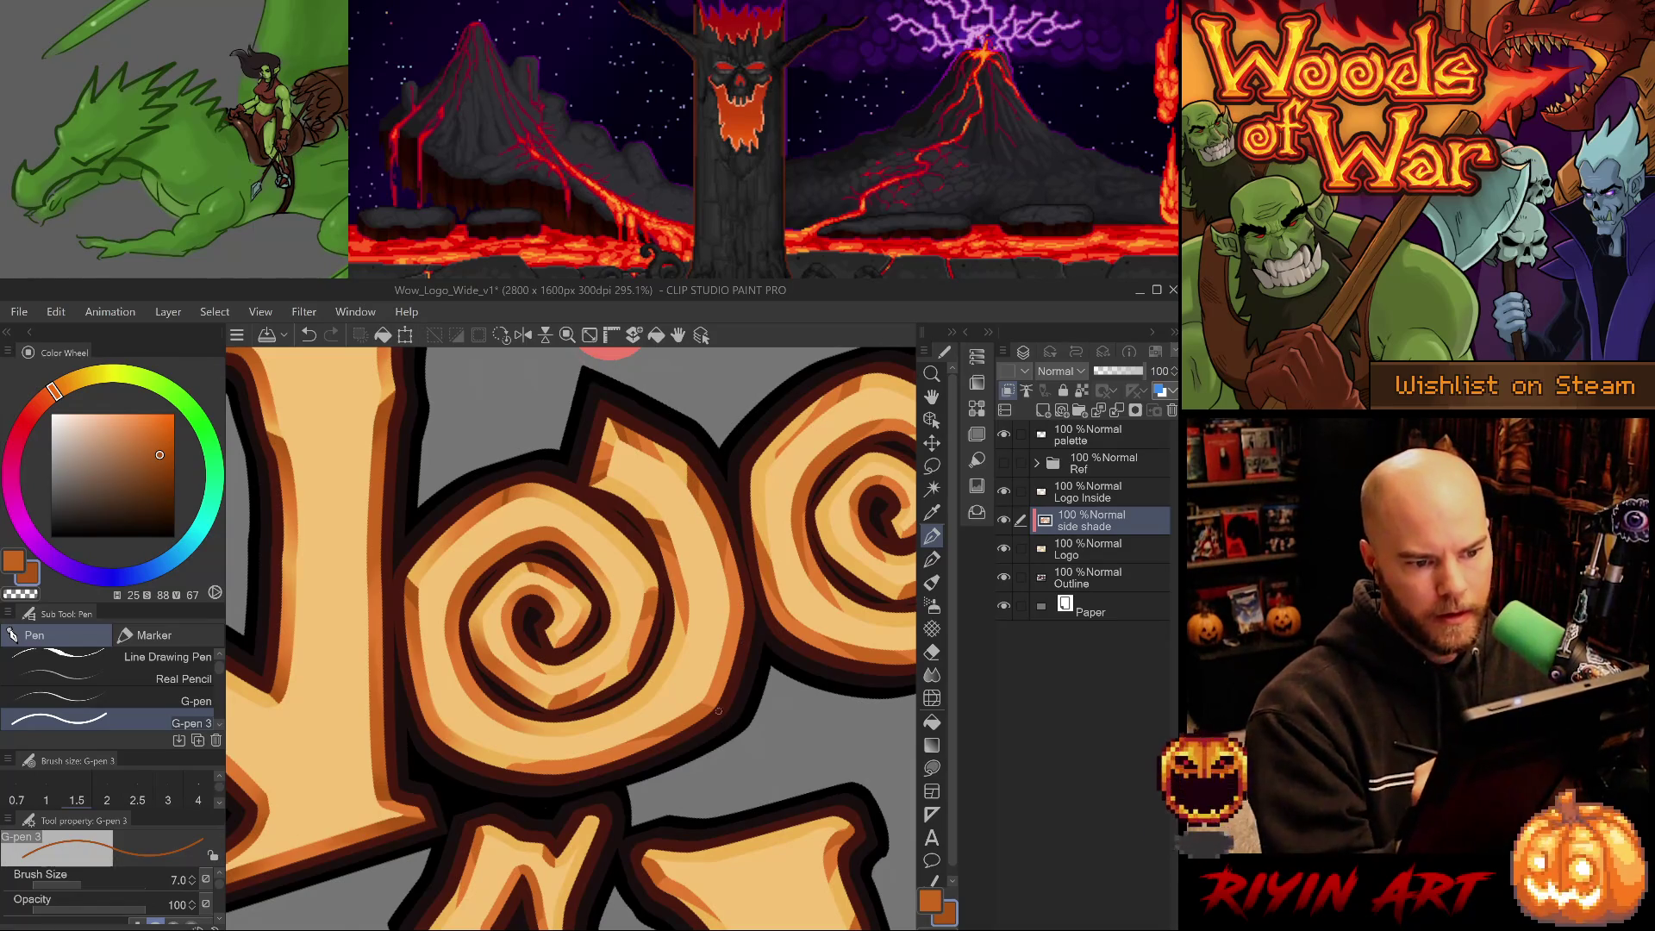
pyautogui.moveTo(739, 518); pyautogui.dragTo(791, 521)
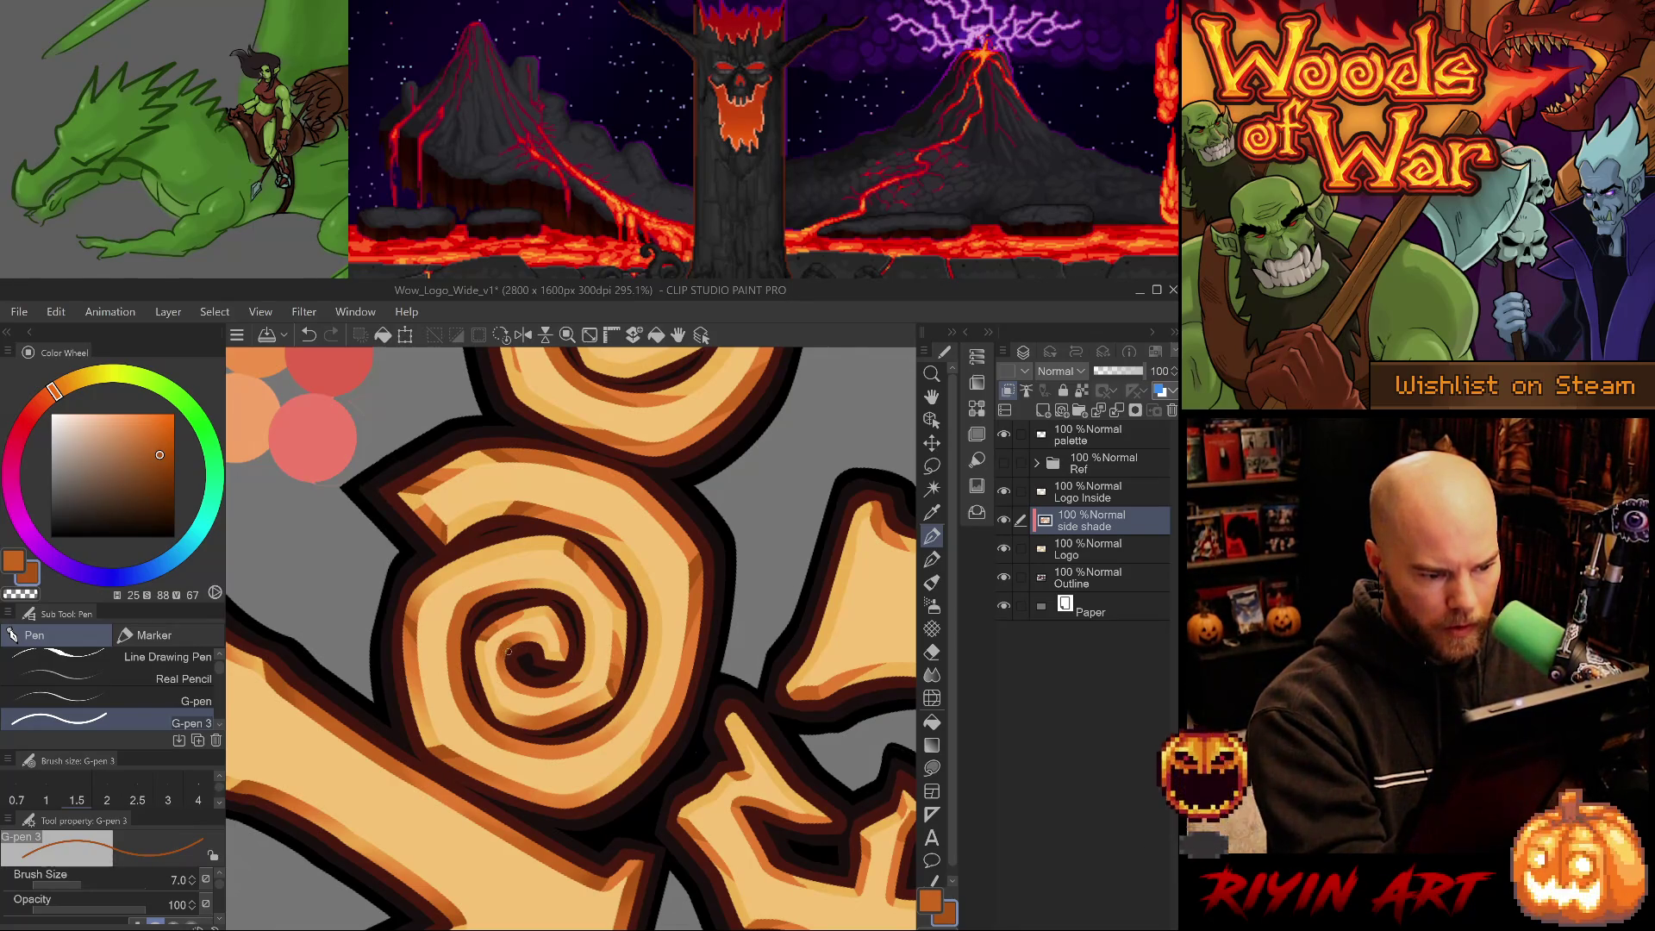
pyautogui.keyDown('alt'); pyautogui.click(553, 504); pyautogui.keyUp('alt')
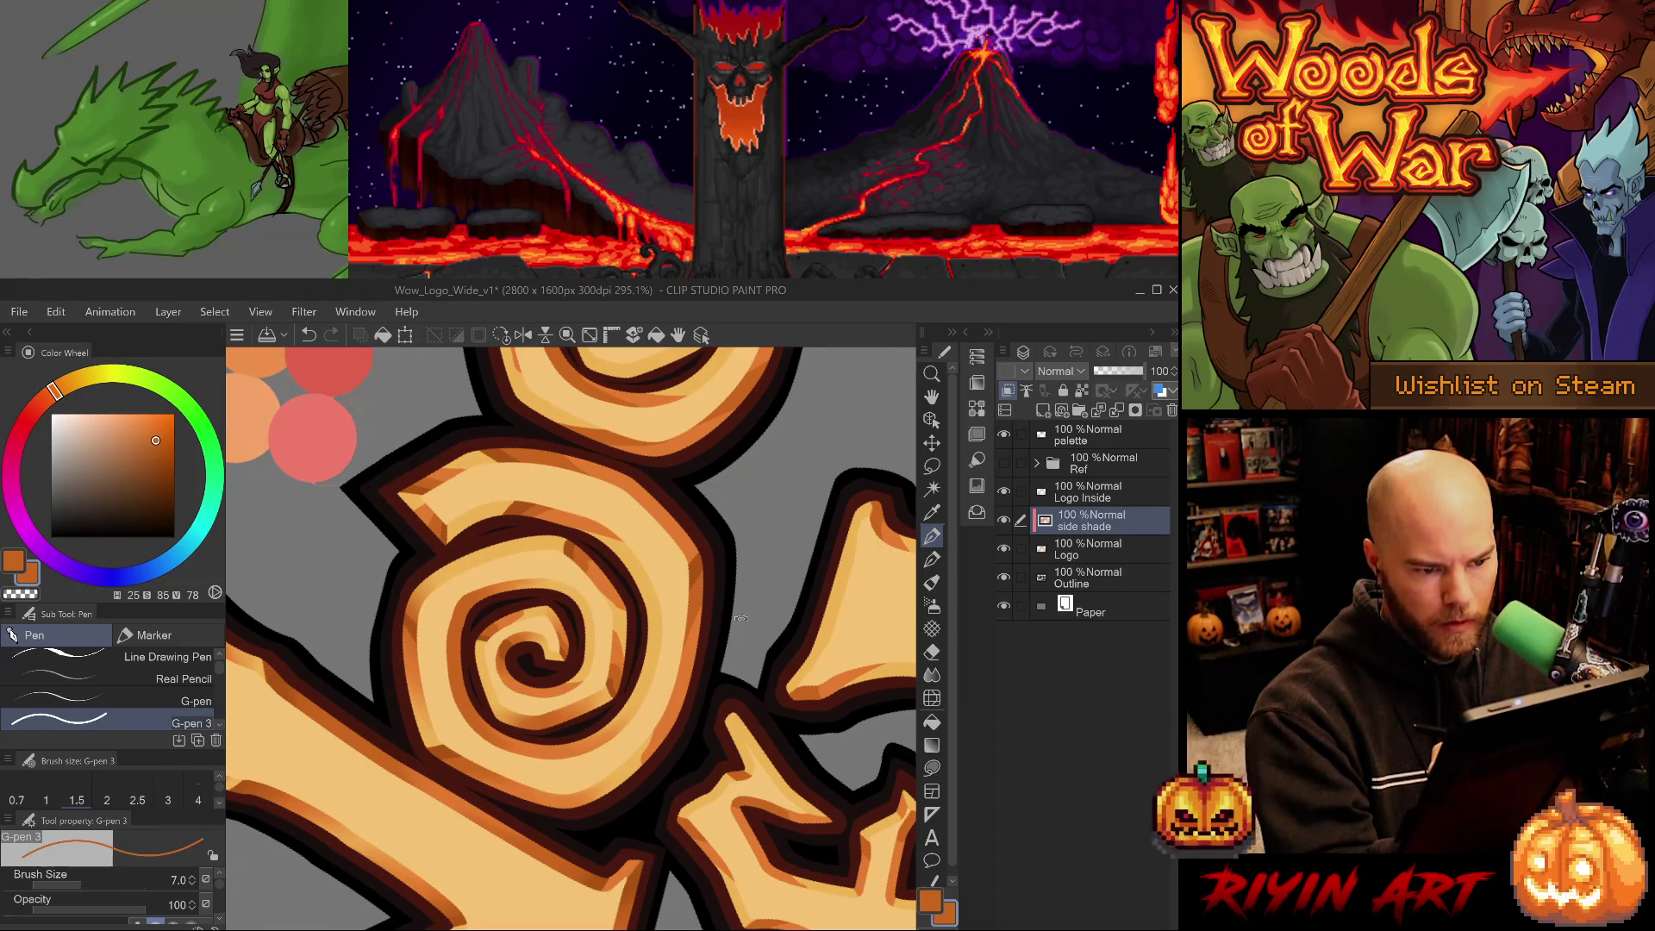
pyautogui.hscroll(-5, 735, 612)
pyautogui.press('j')
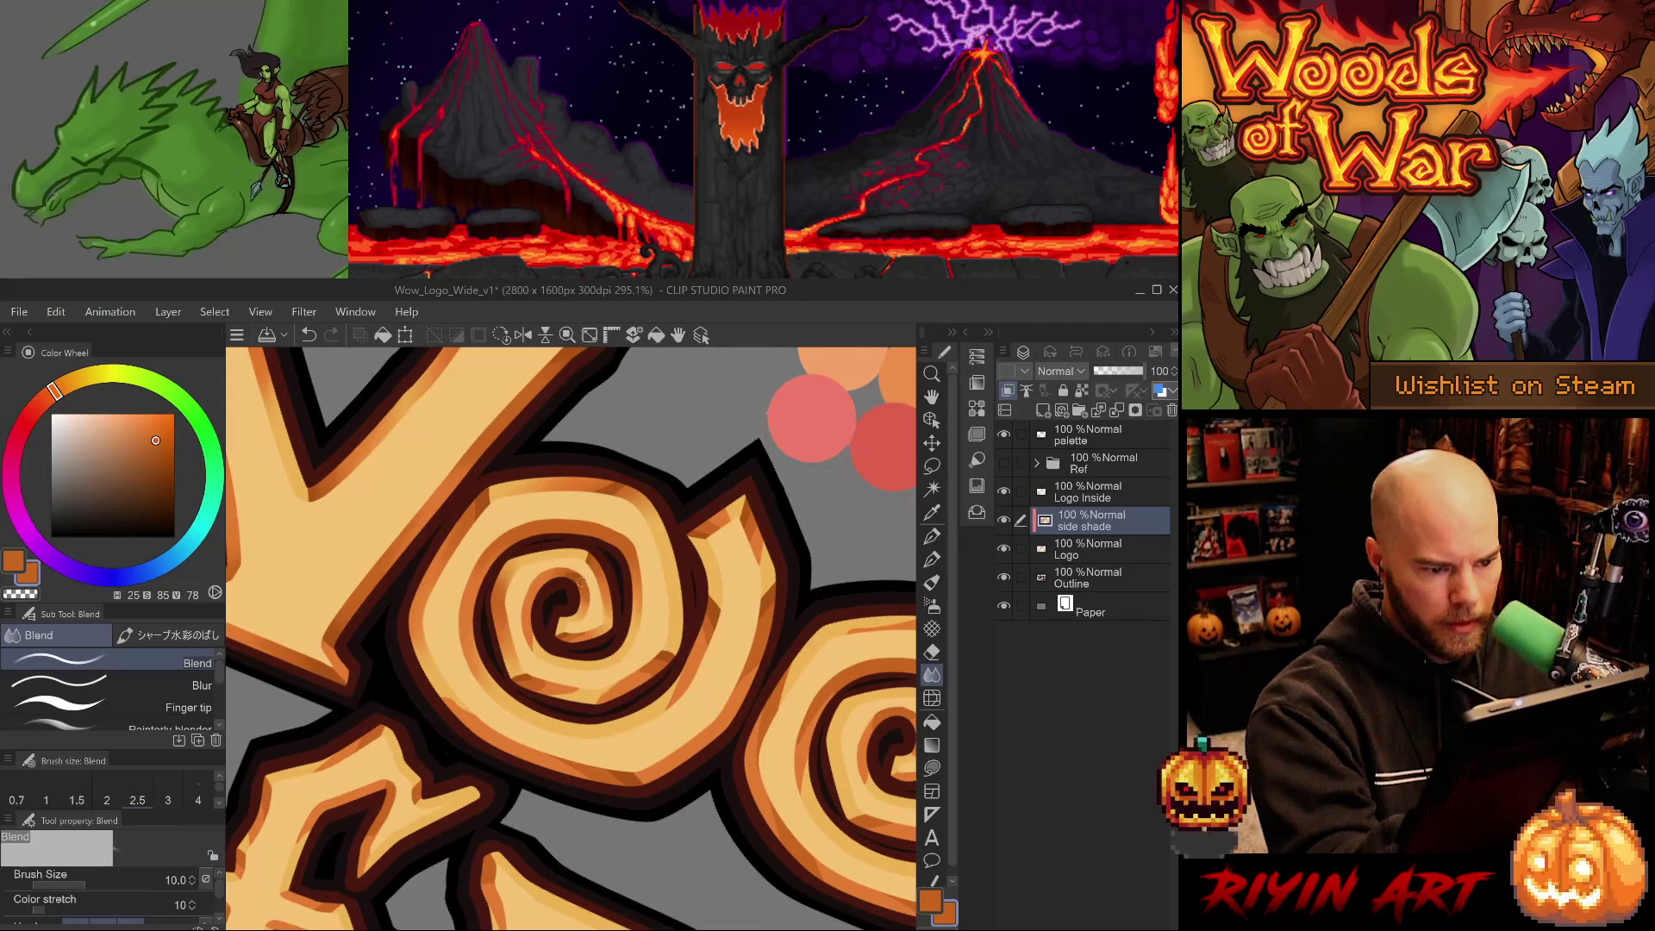
# Rotate to the lower swirl and blend the shade along its inner edge, redoing one stroke.
pyautogui.hscroll(5, 571, 639)
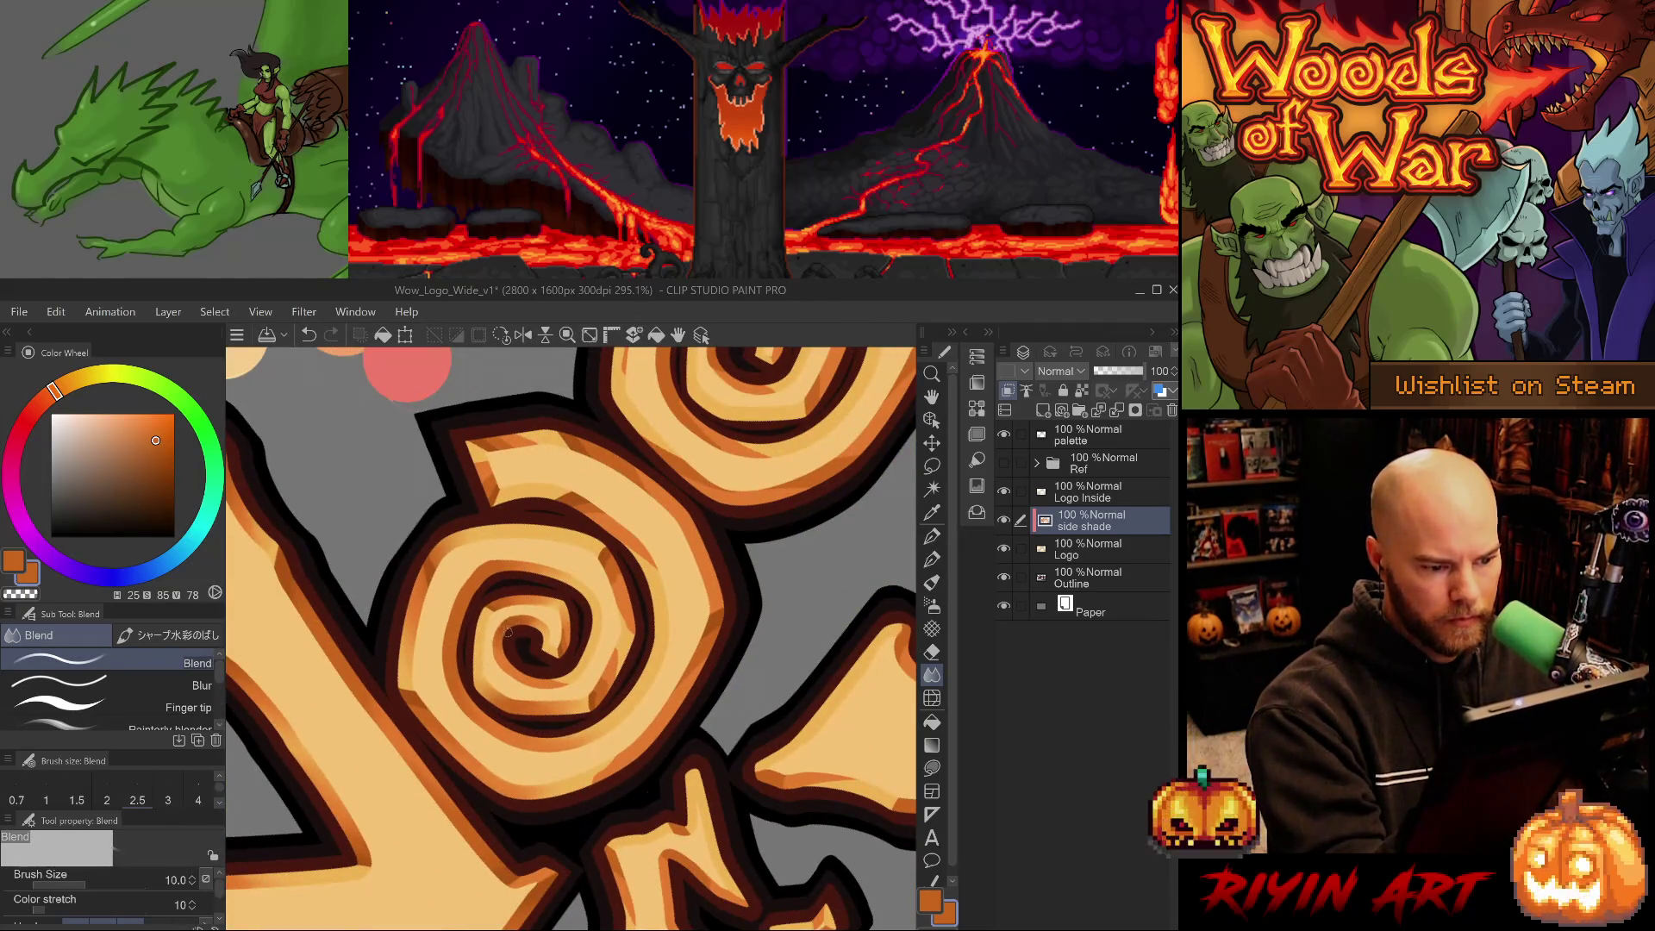
pyautogui.scroll(4, 595, 640)
pyautogui.hscroll(3, 595, 641)
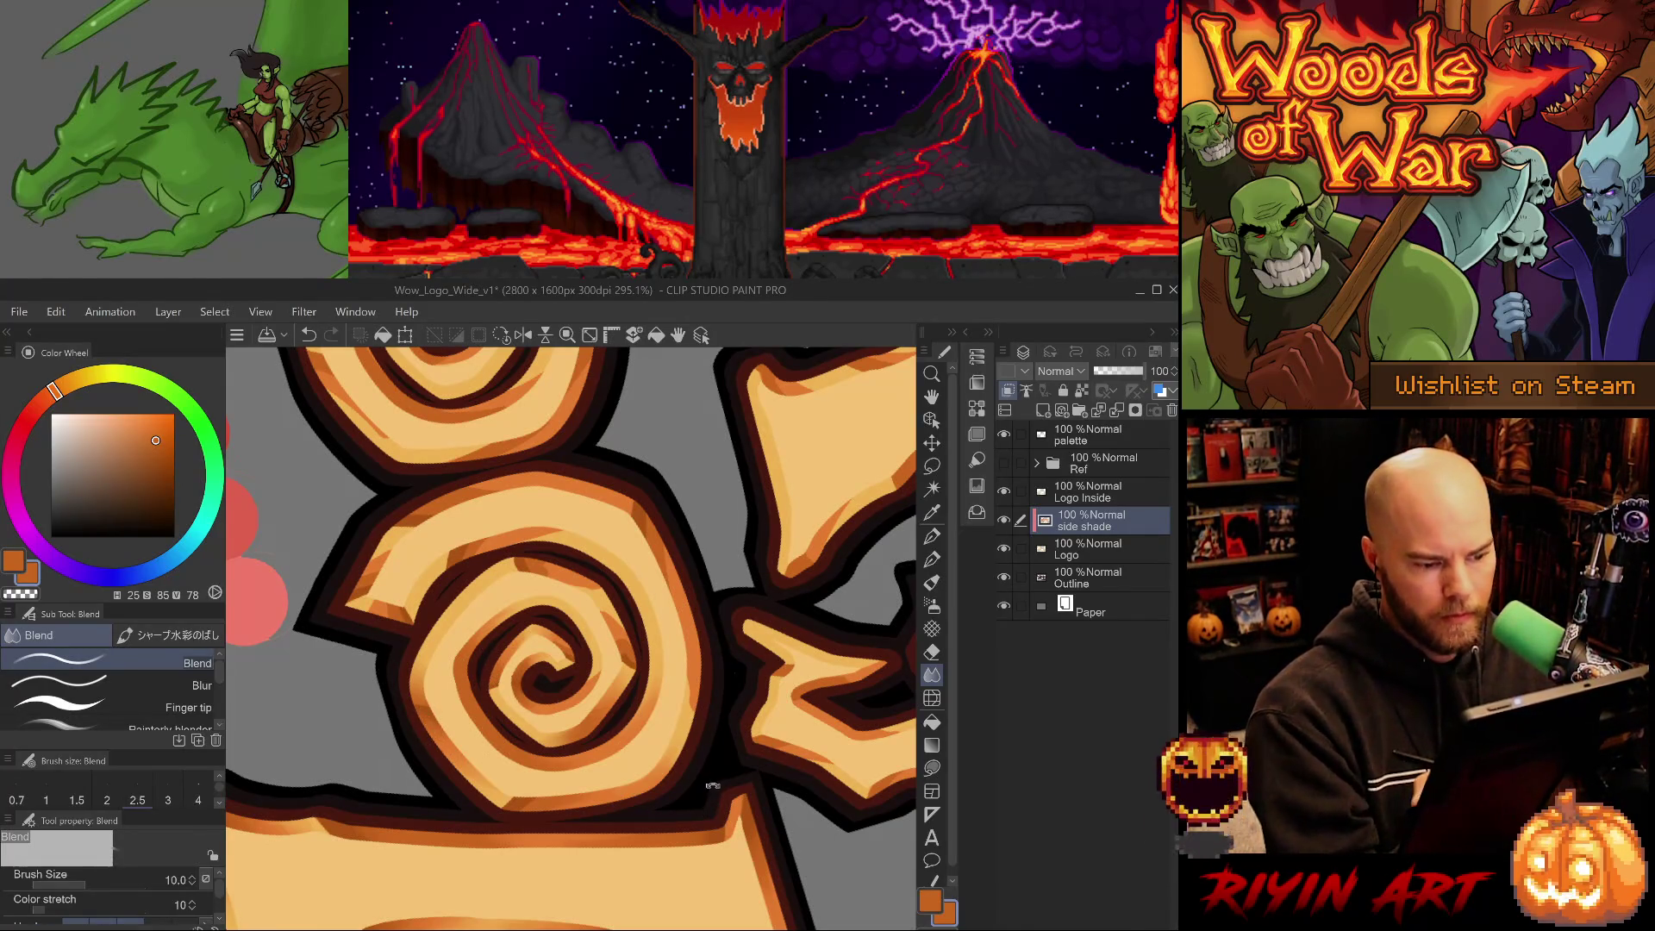
pyautogui.scroll(4, 571, 639)
pyautogui.hscroll(-2, 572, 639)
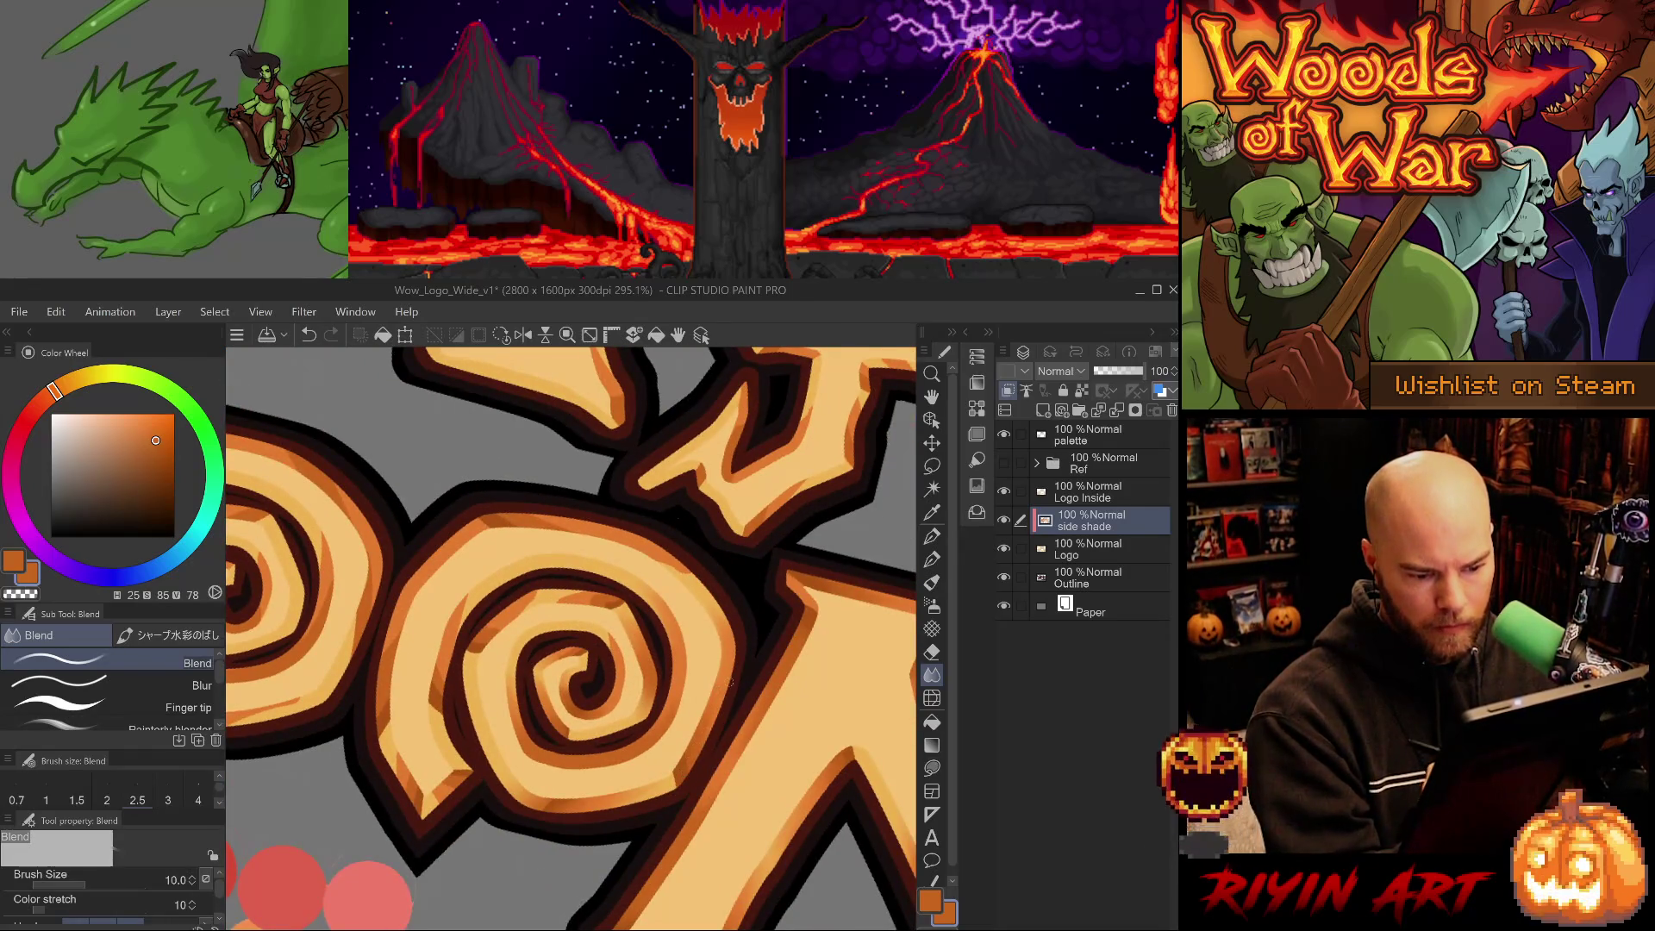
pyautogui.scroll(-4, 686, 775)
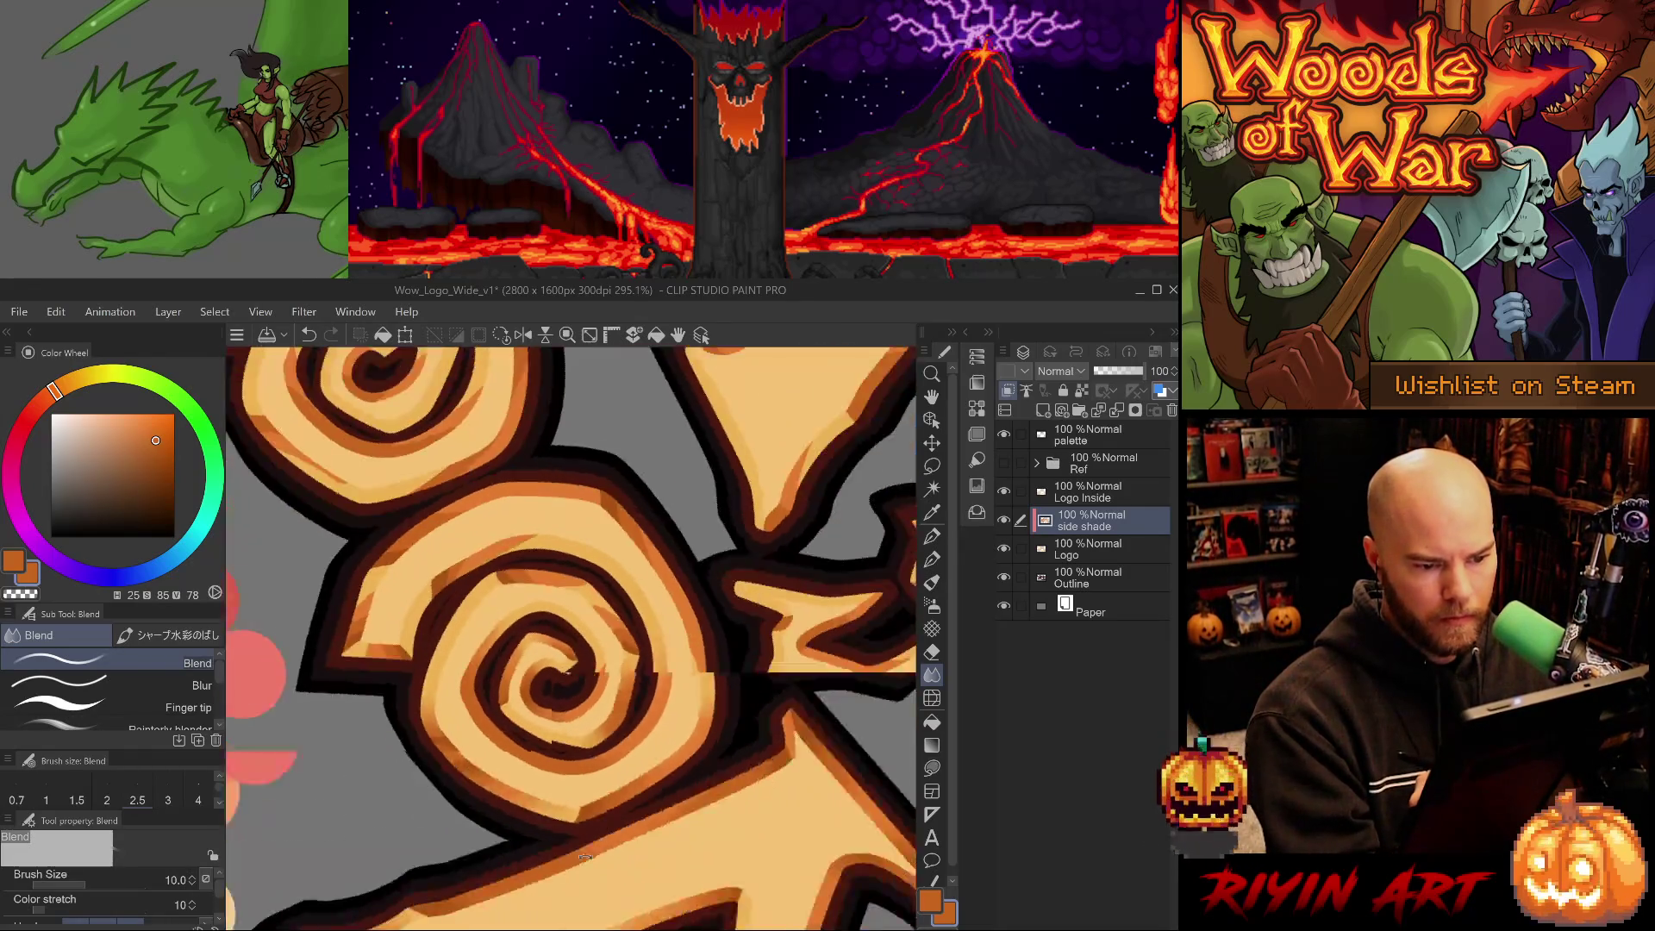
pyautogui.press('^')
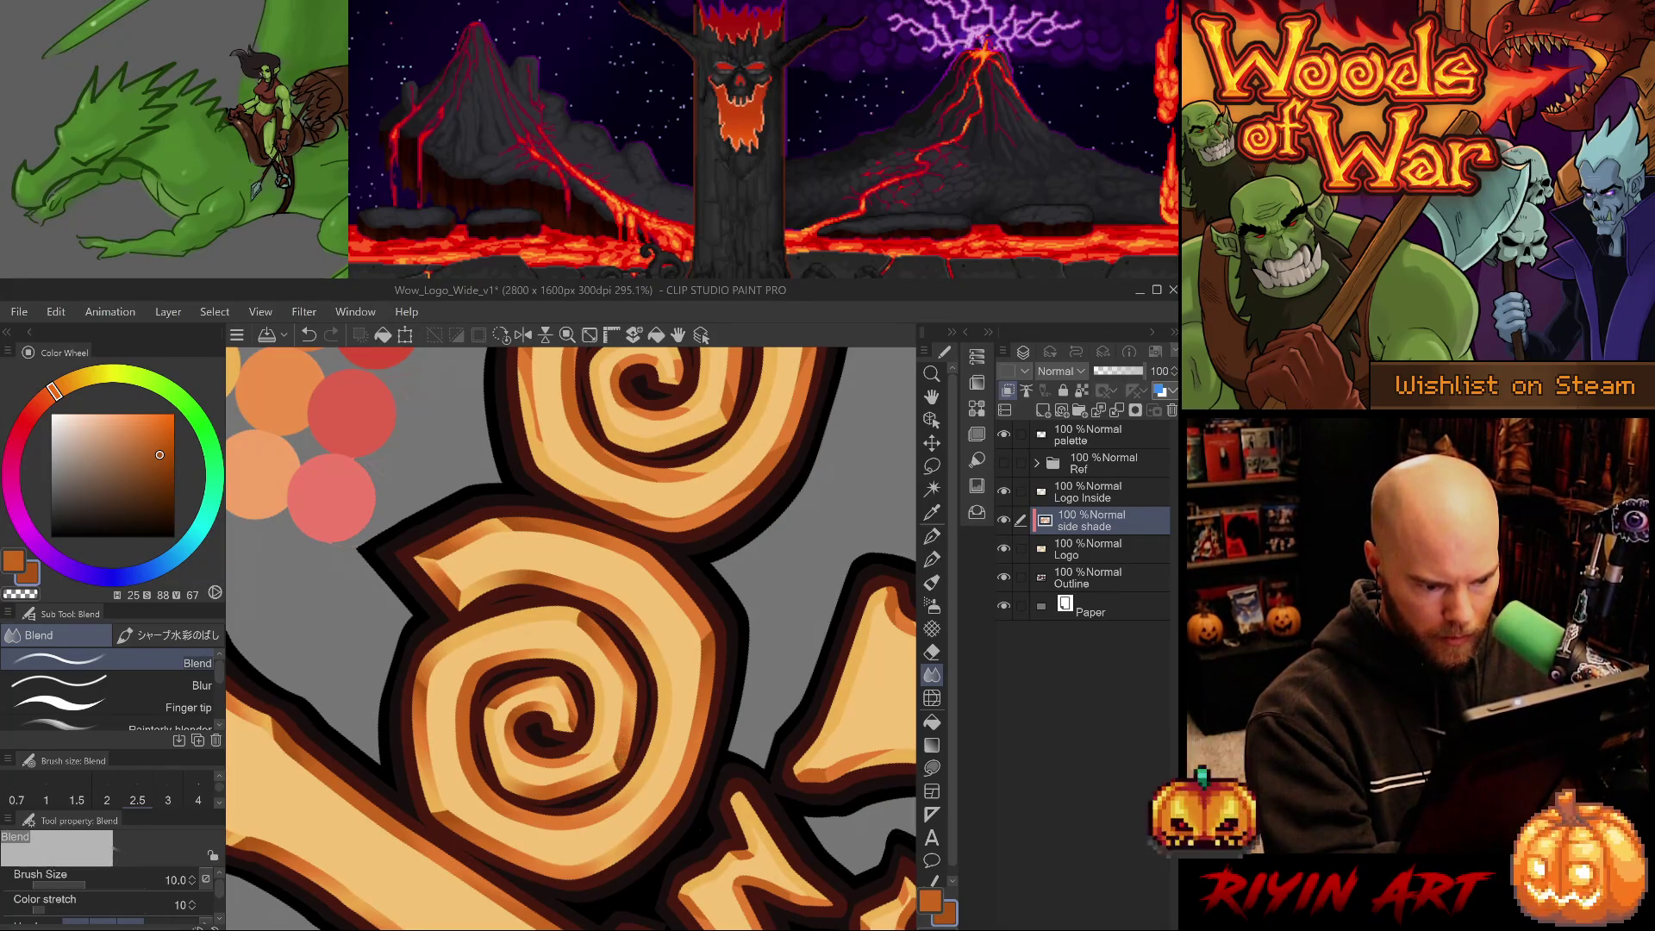
pyautogui.moveTo(606, 703); pyautogui.dragTo(591, 728)
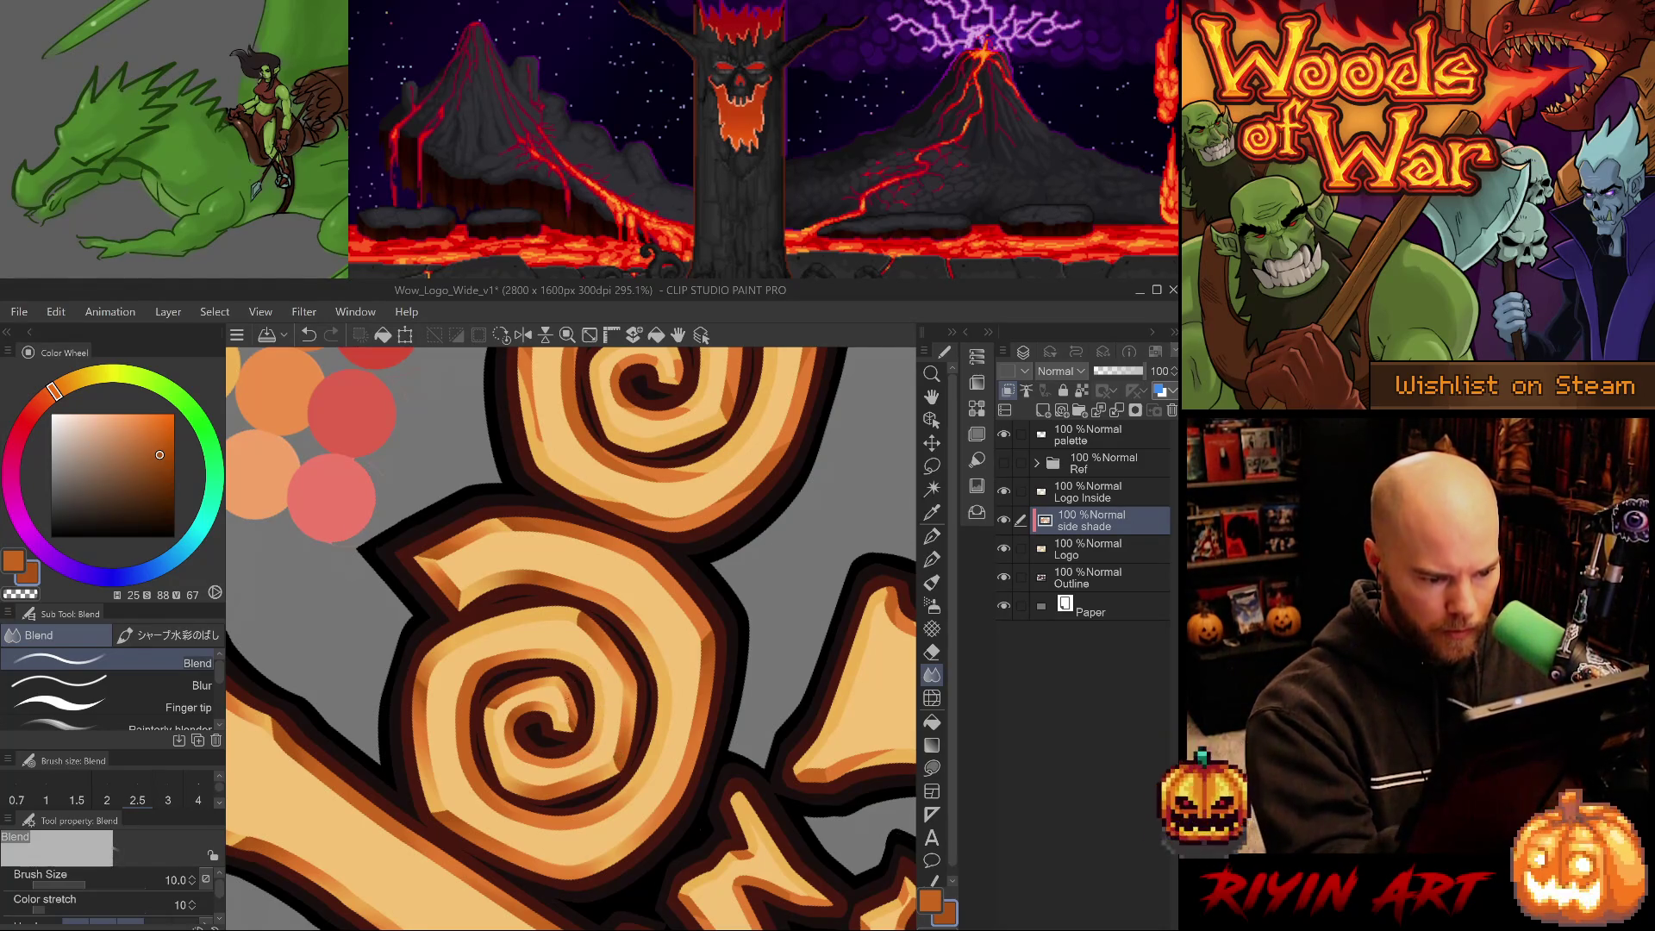
pyautogui.moveTo(575, 705); pyautogui.dragTo(575, 721)
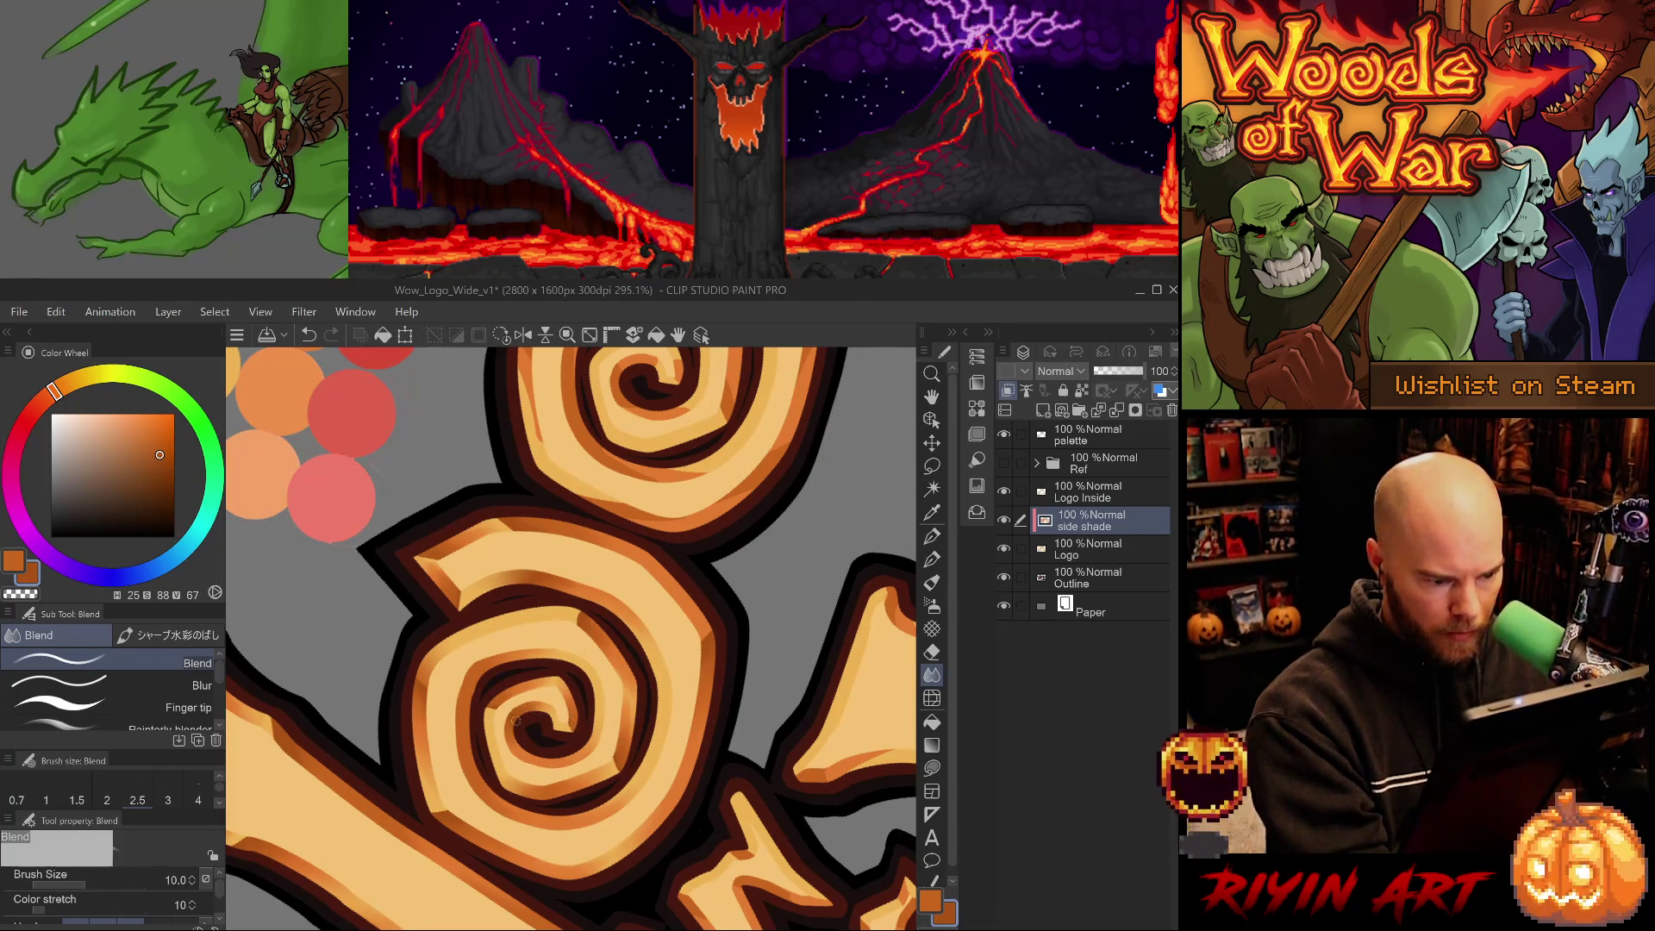
pyautogui.hotkey('ctrl', 'z')
pyautogui.moveTo(519, 713); pyautogui.dragTo(544, 717)
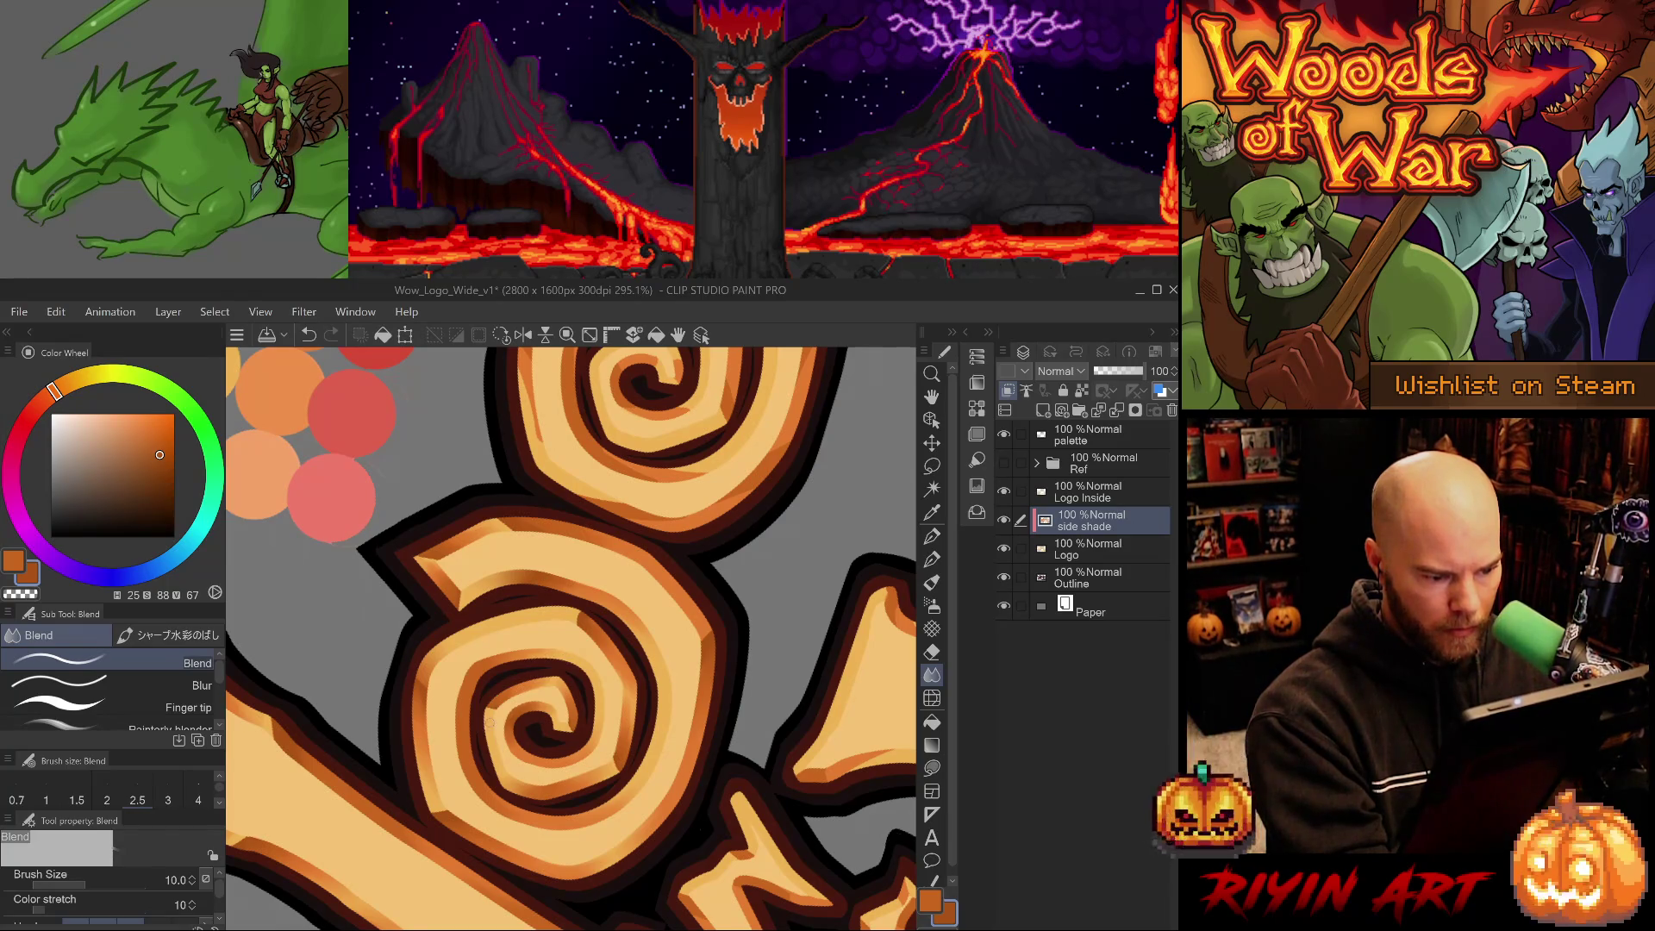
# Undo the stray change, return to Blend, and rotate the view across the swirls.
pyautogui.press('e')
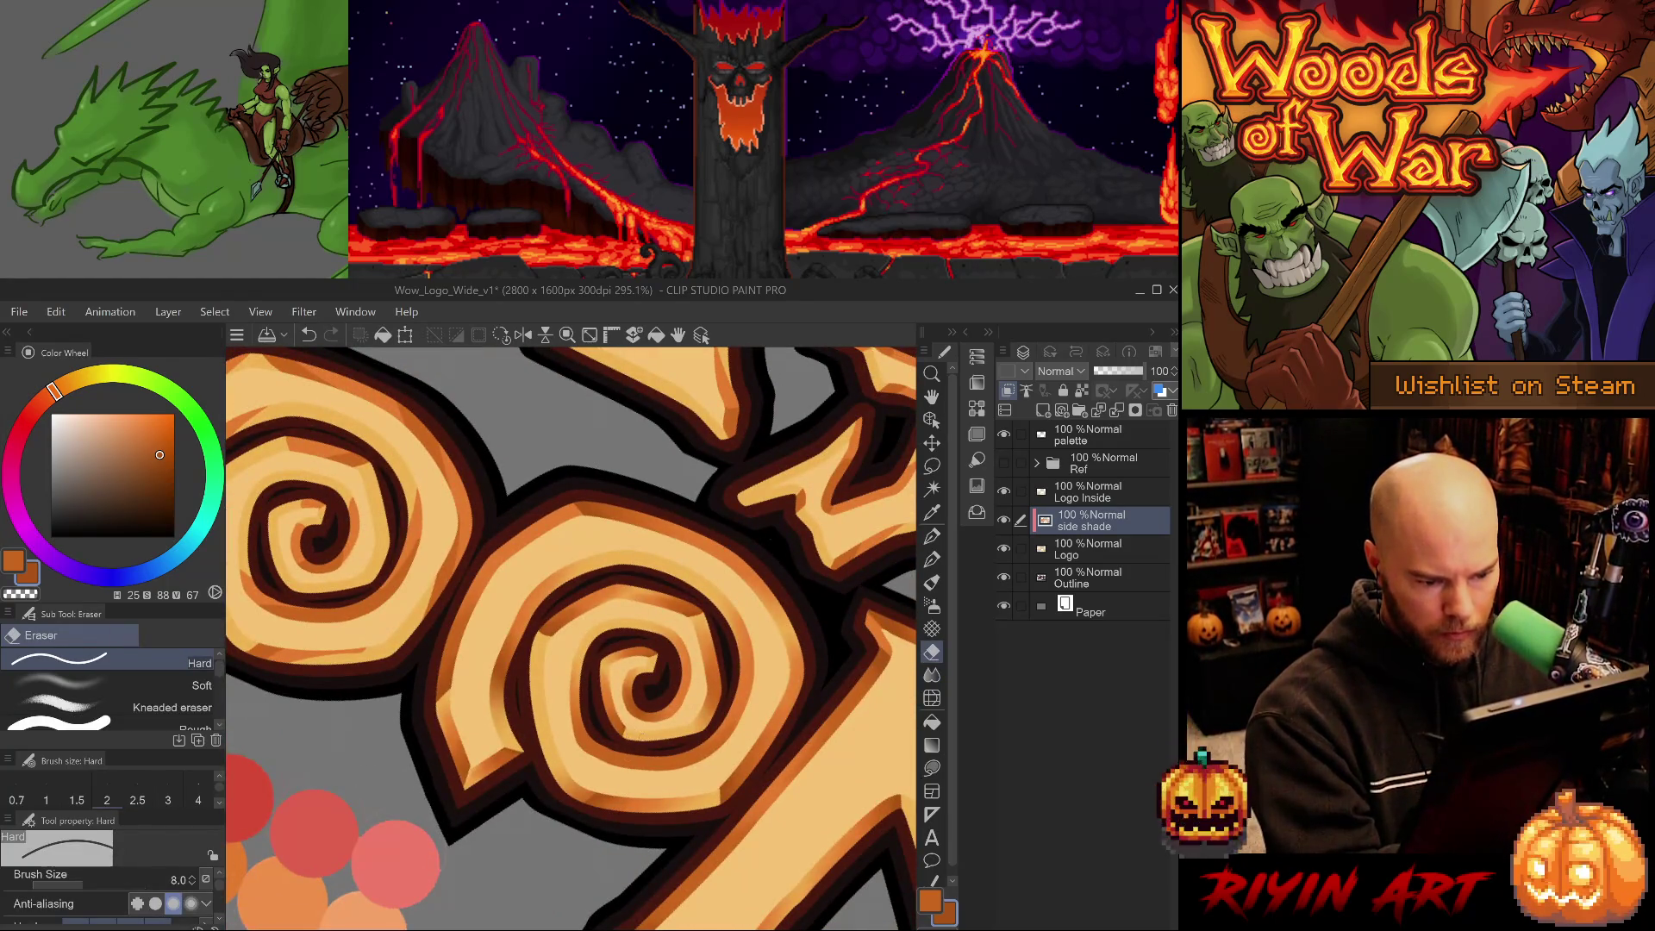
pyautogui.hotkey('ctrl', 'z')
pyautogui.press('j')
pyautogui.moveTo(645, 686); pyautogui.dragTo(674, 817)
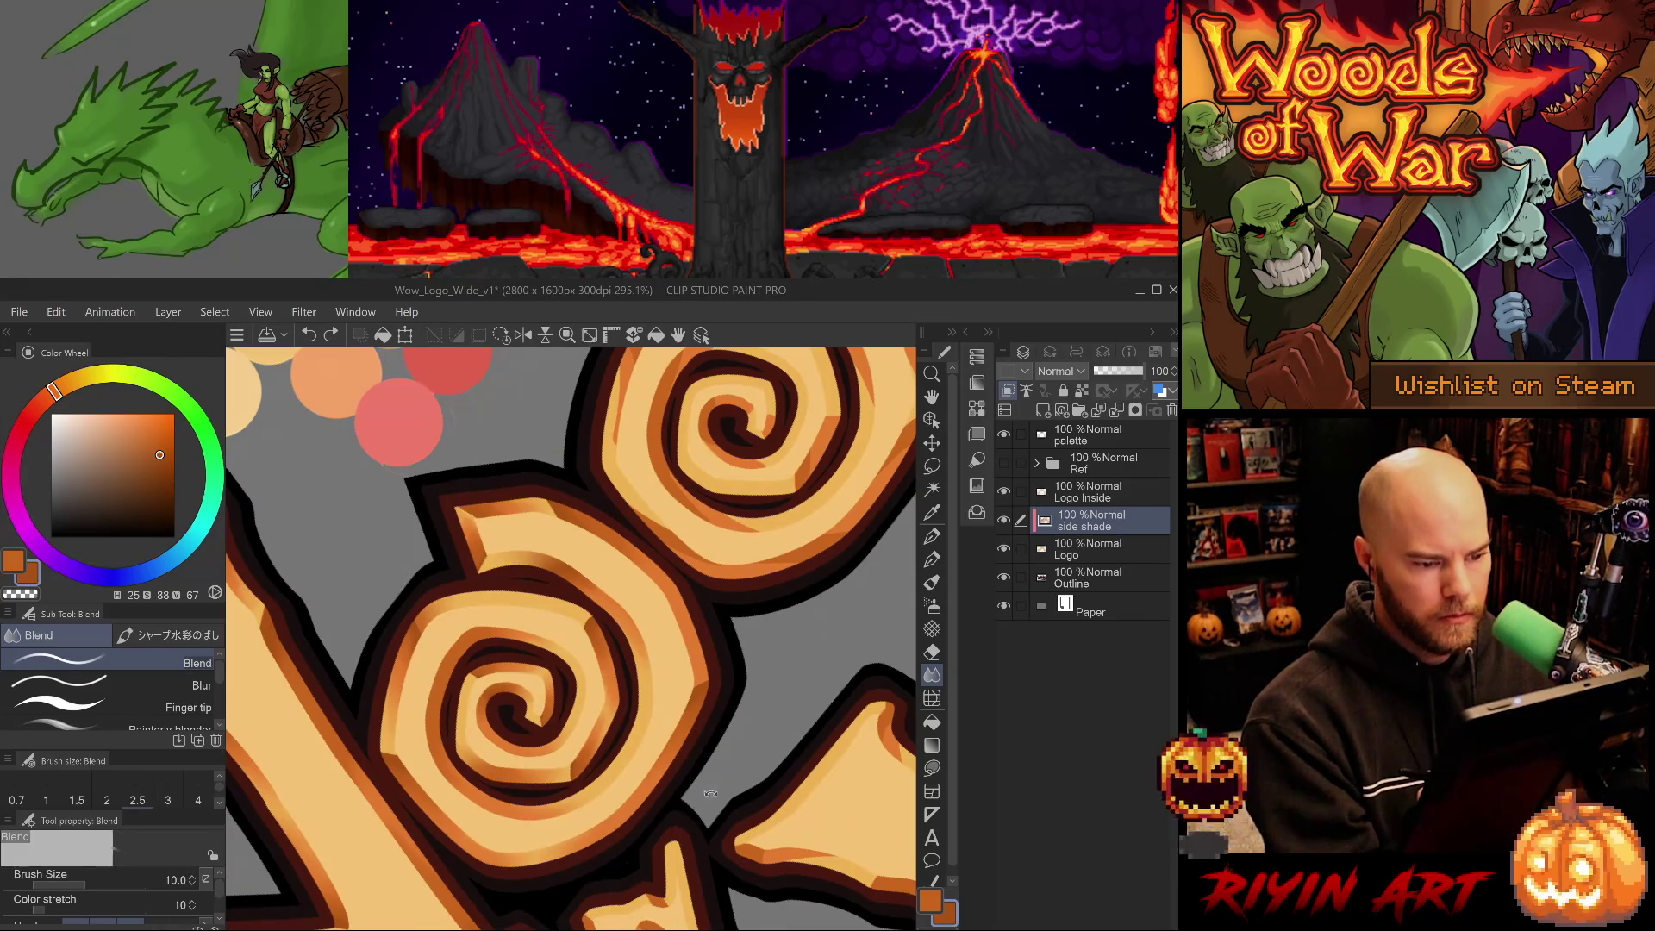
pyautogui.scroll(-5, 620, 806)
pyautogui.scroll(5, 740, 806)
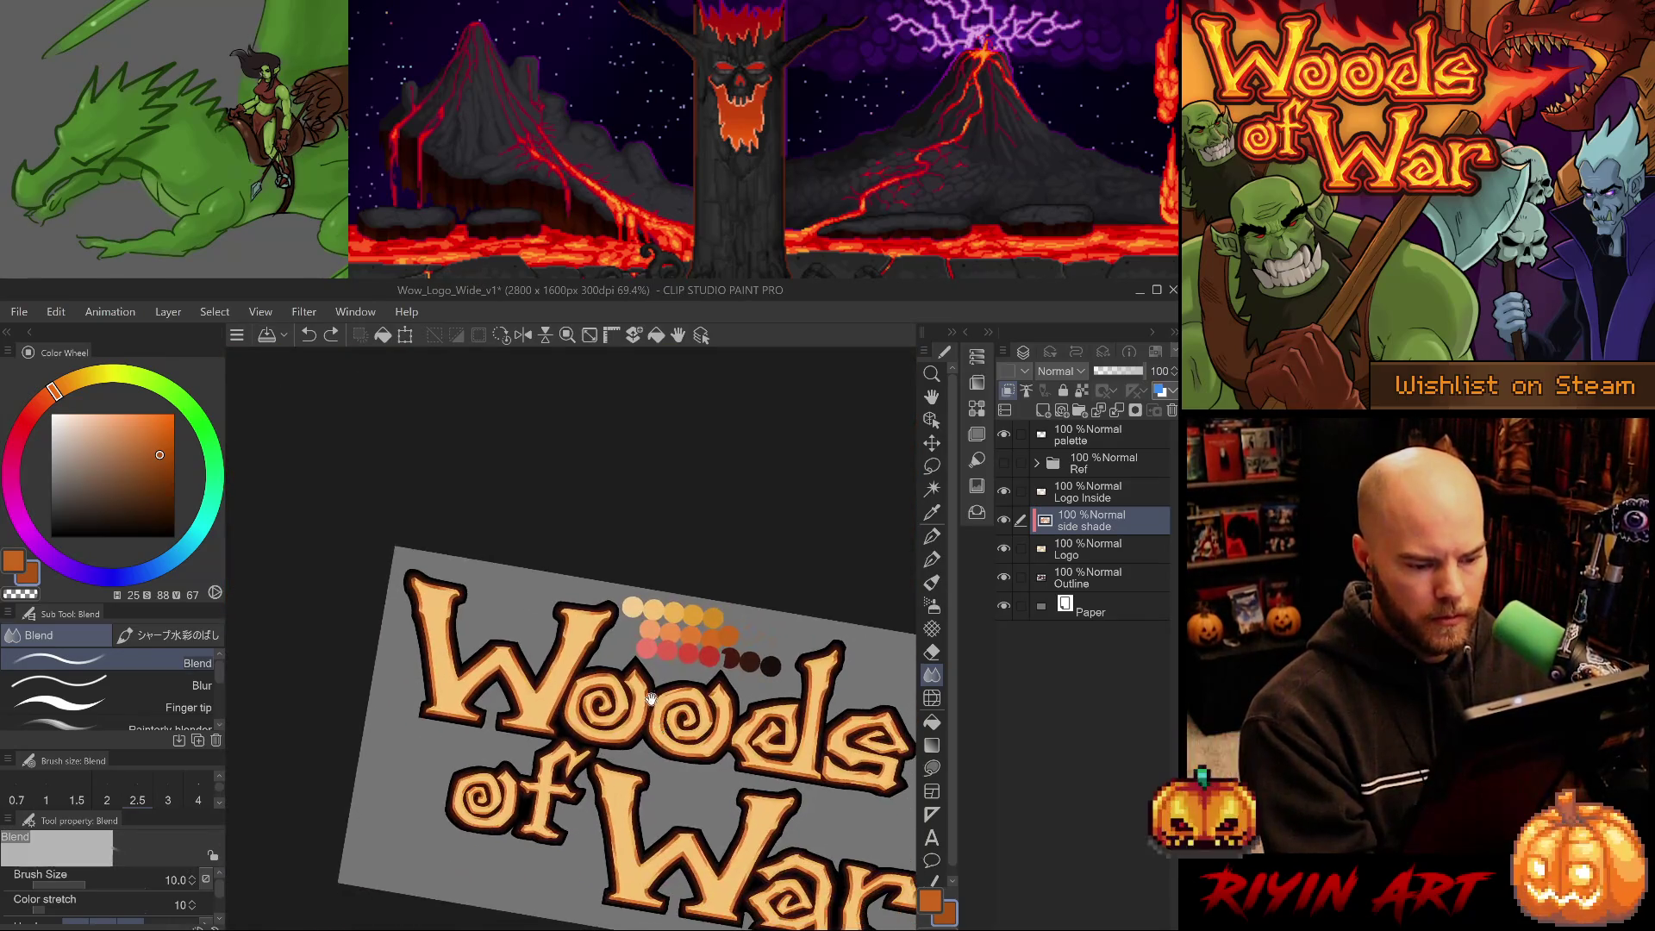
# Save Wow_Logo_Wide_v1 with Ctrl+S, then zoom in toward the orange palette swatches.
pyautogui.moveTo(698, 743); pyautogui.dragTo(631, 773)
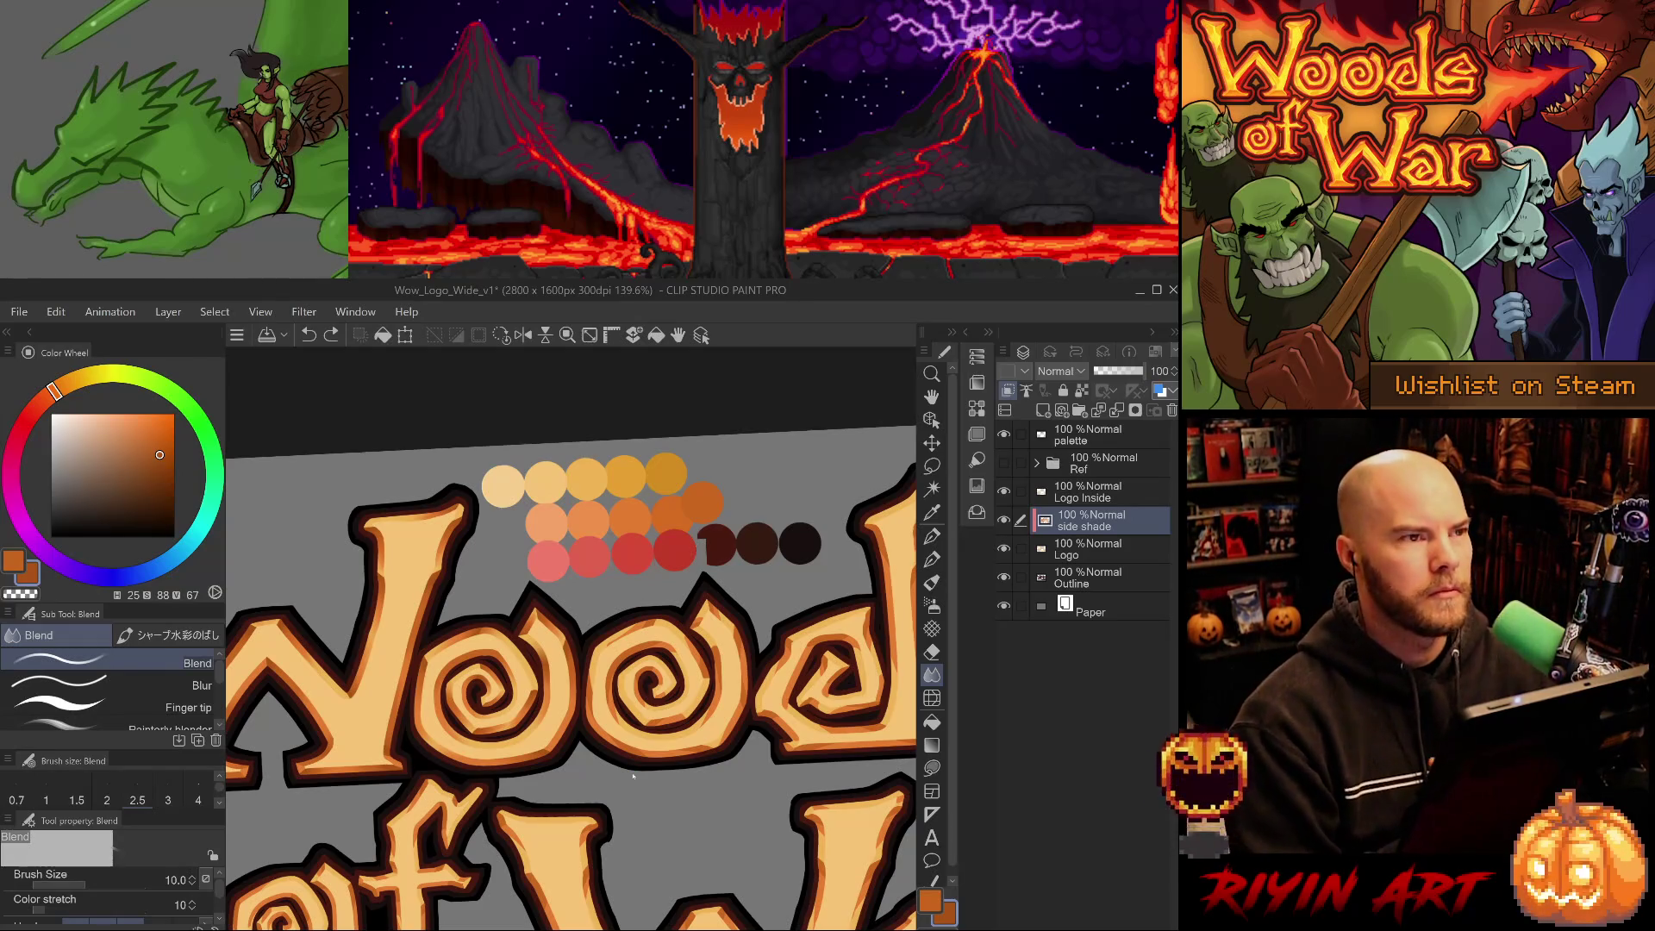
pyautogui.hotkey('ctrl', 's')
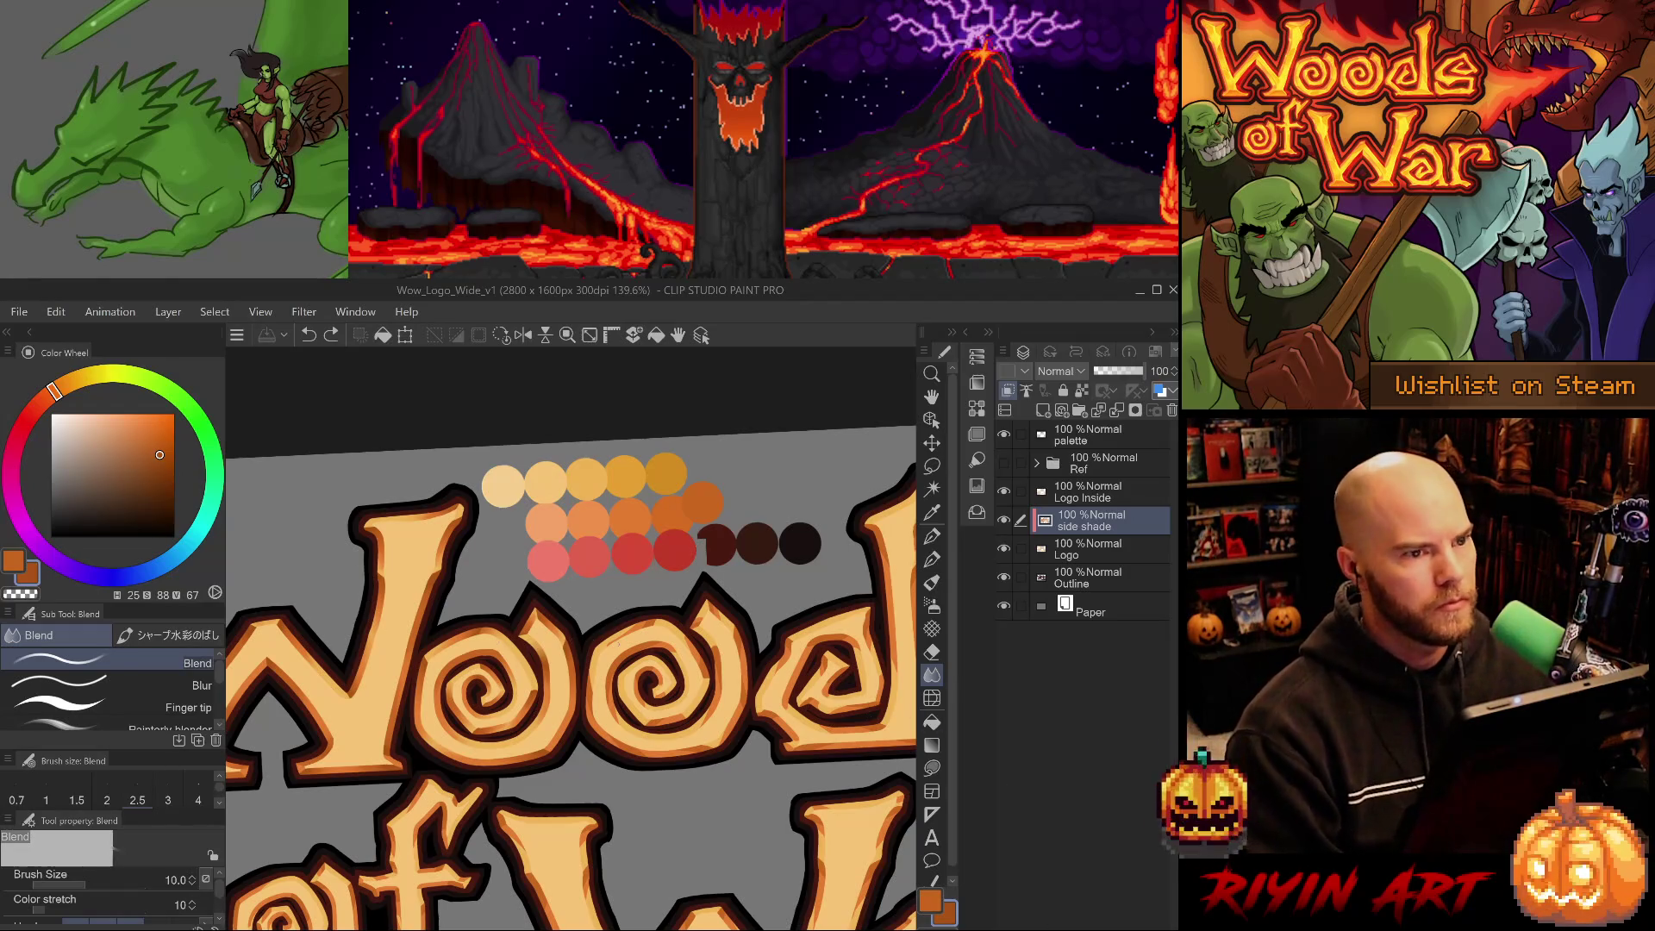
pyautogui.hotkey('ctrl', '+')
pyautogui.hotkey('ctrl', '+')
pyautogui.scroll(3, 652, 637)
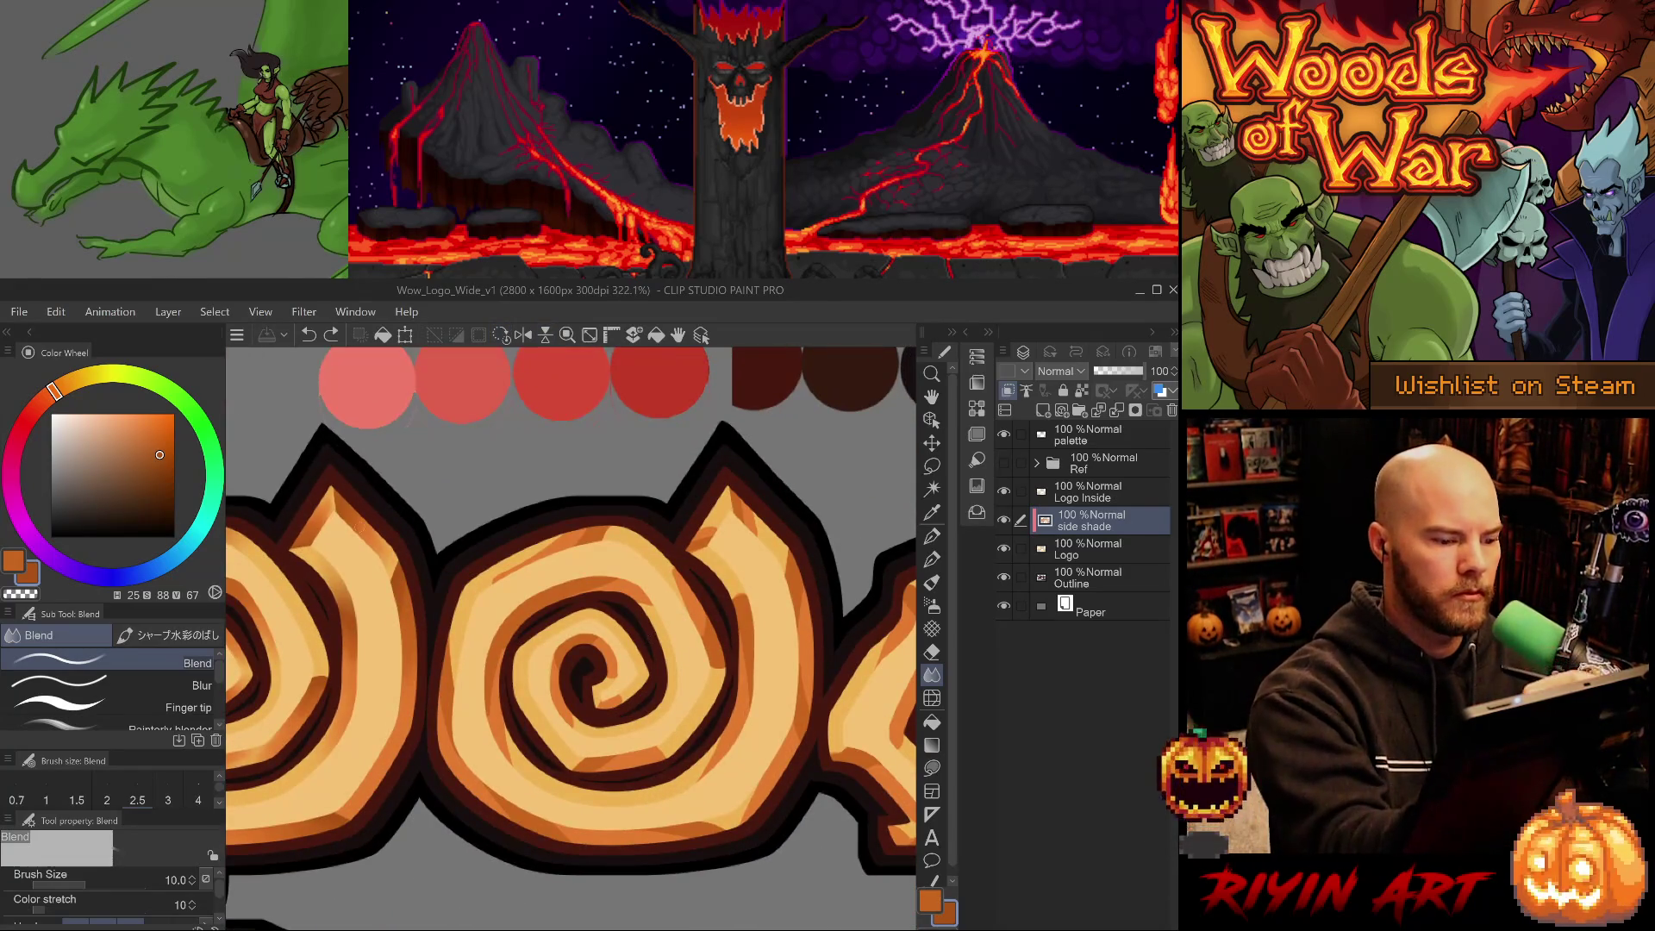
pyautogui.moveTo(595, 544); pyautogui.dragTo(594, 837)
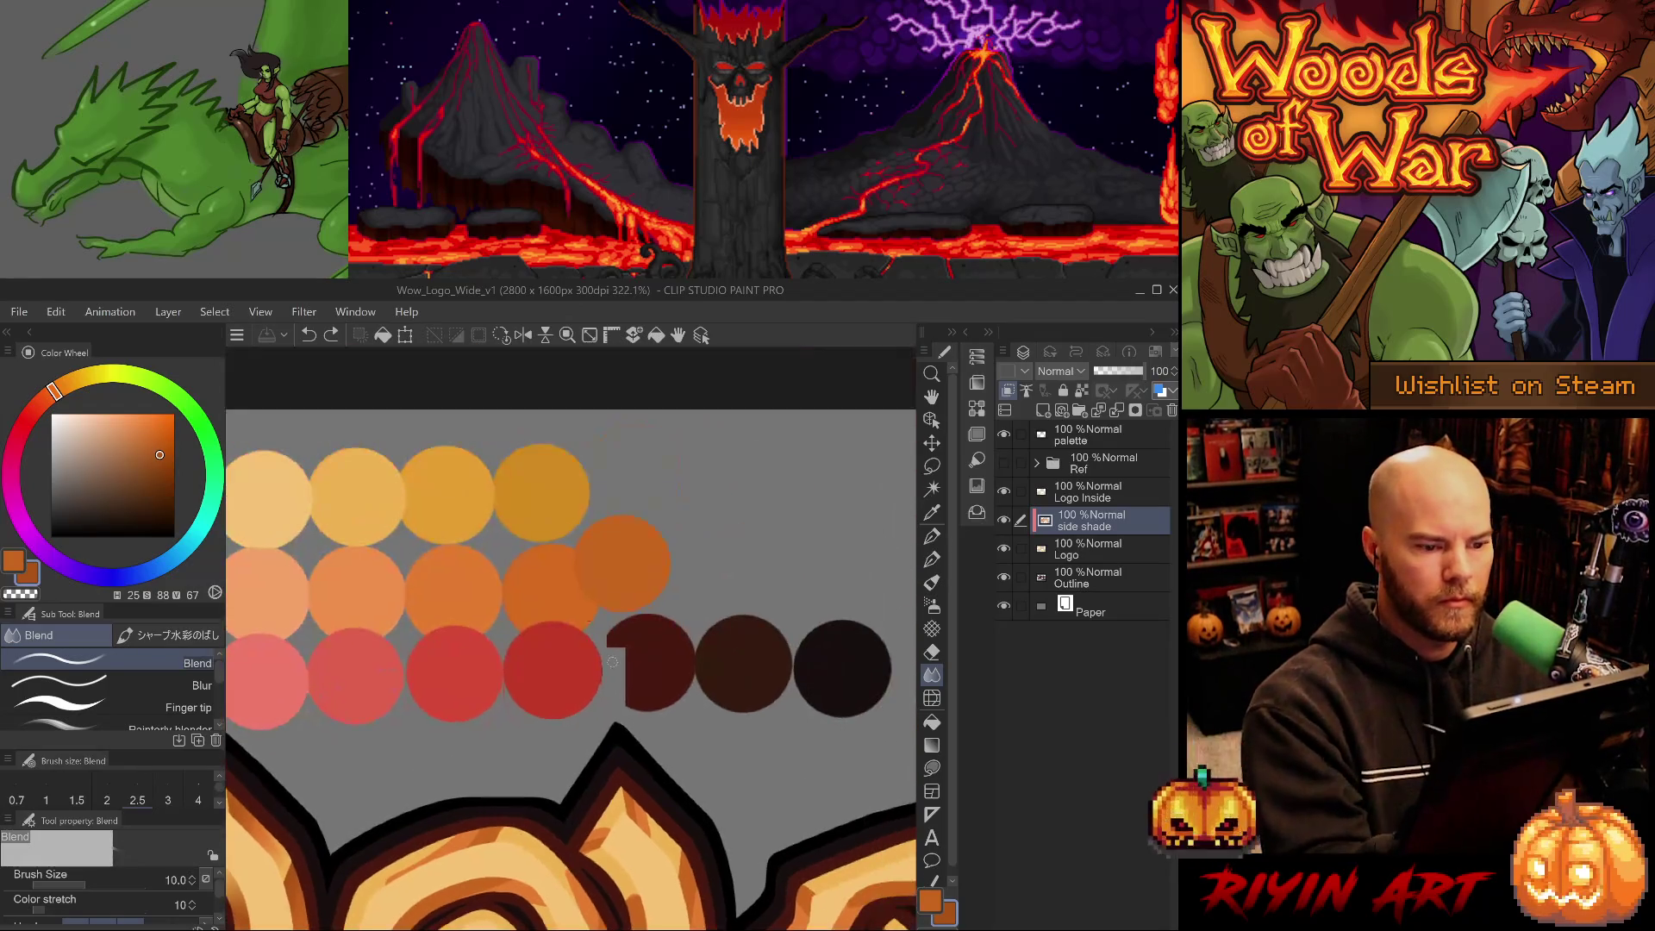